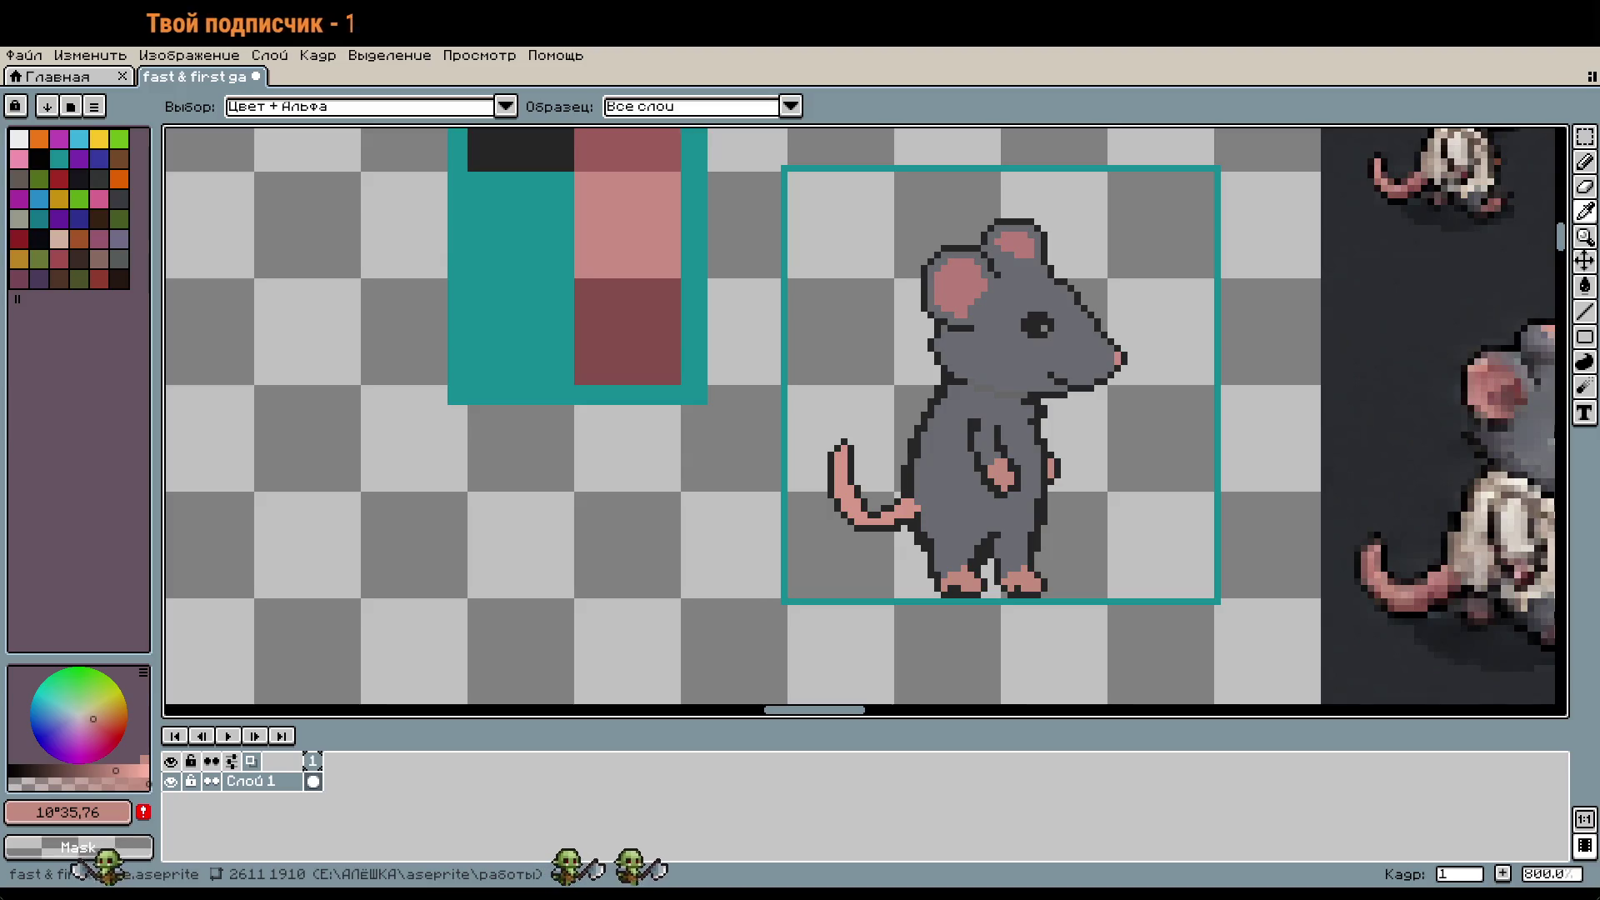
Step: Try a dark red pixel in the mouse's eye with the pencil, then undo it
key("b")
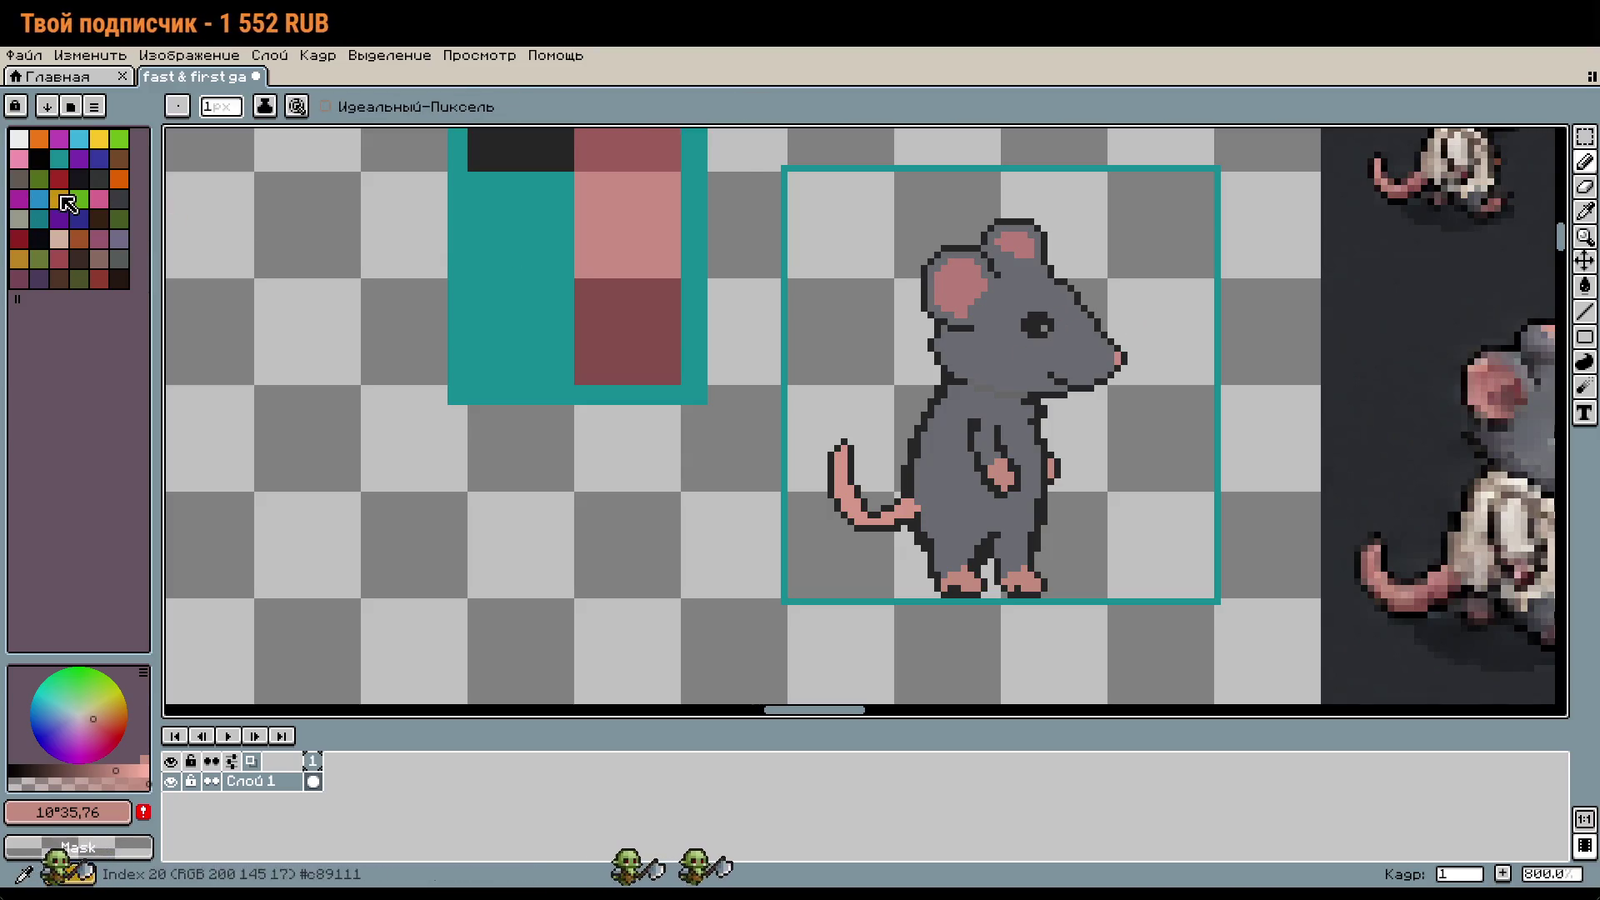
key("]")
left_click(1038, 327)
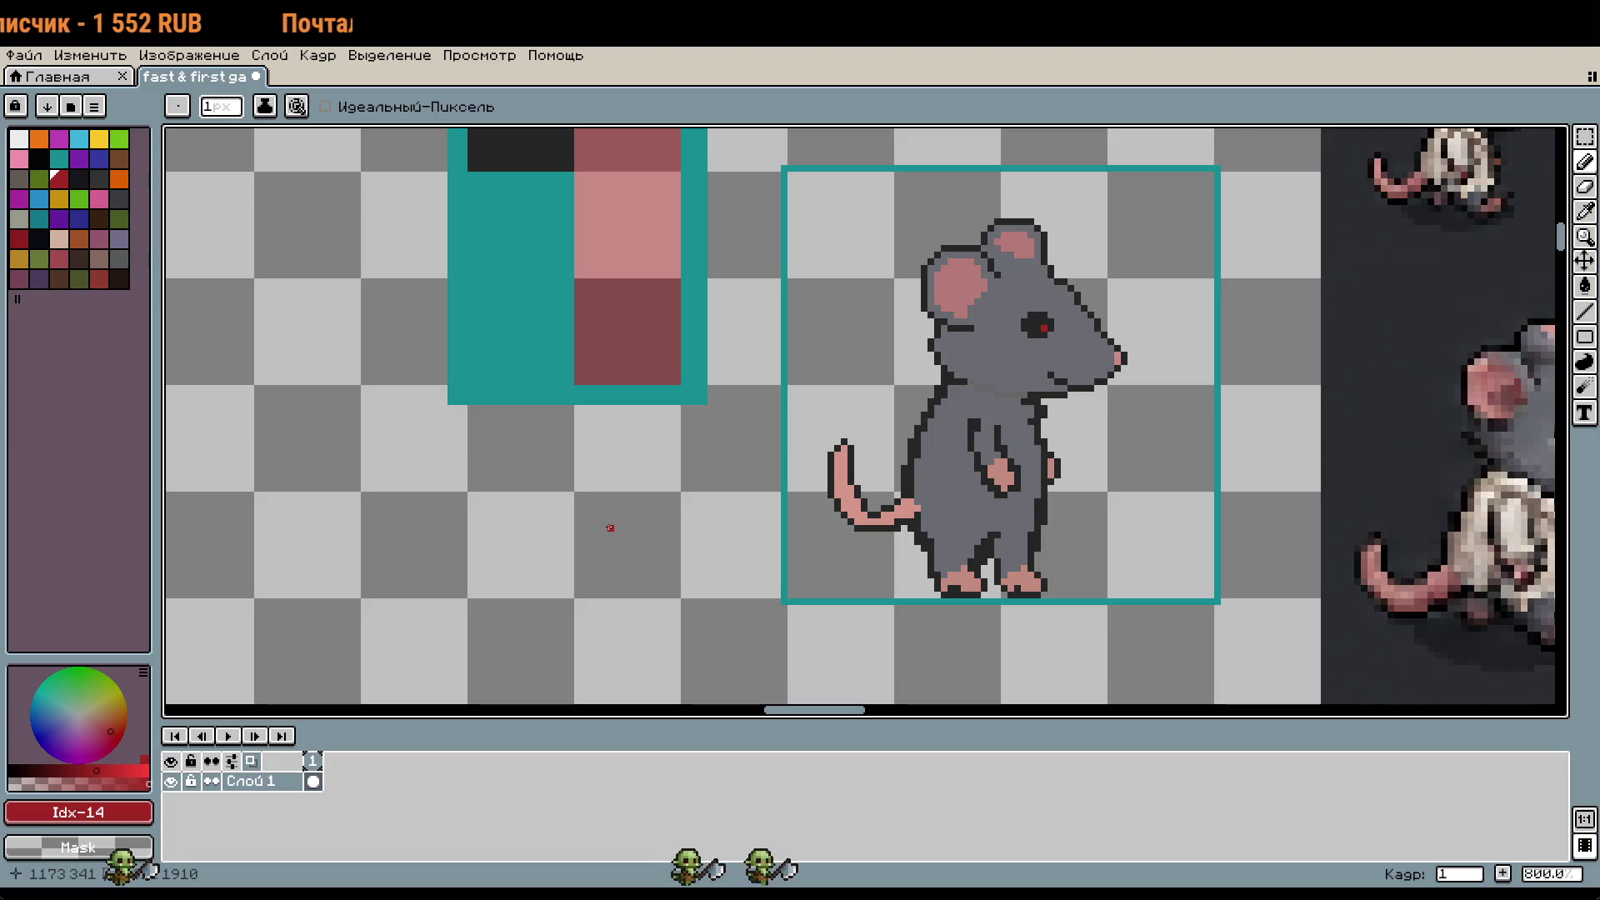
key("ctrl+z")
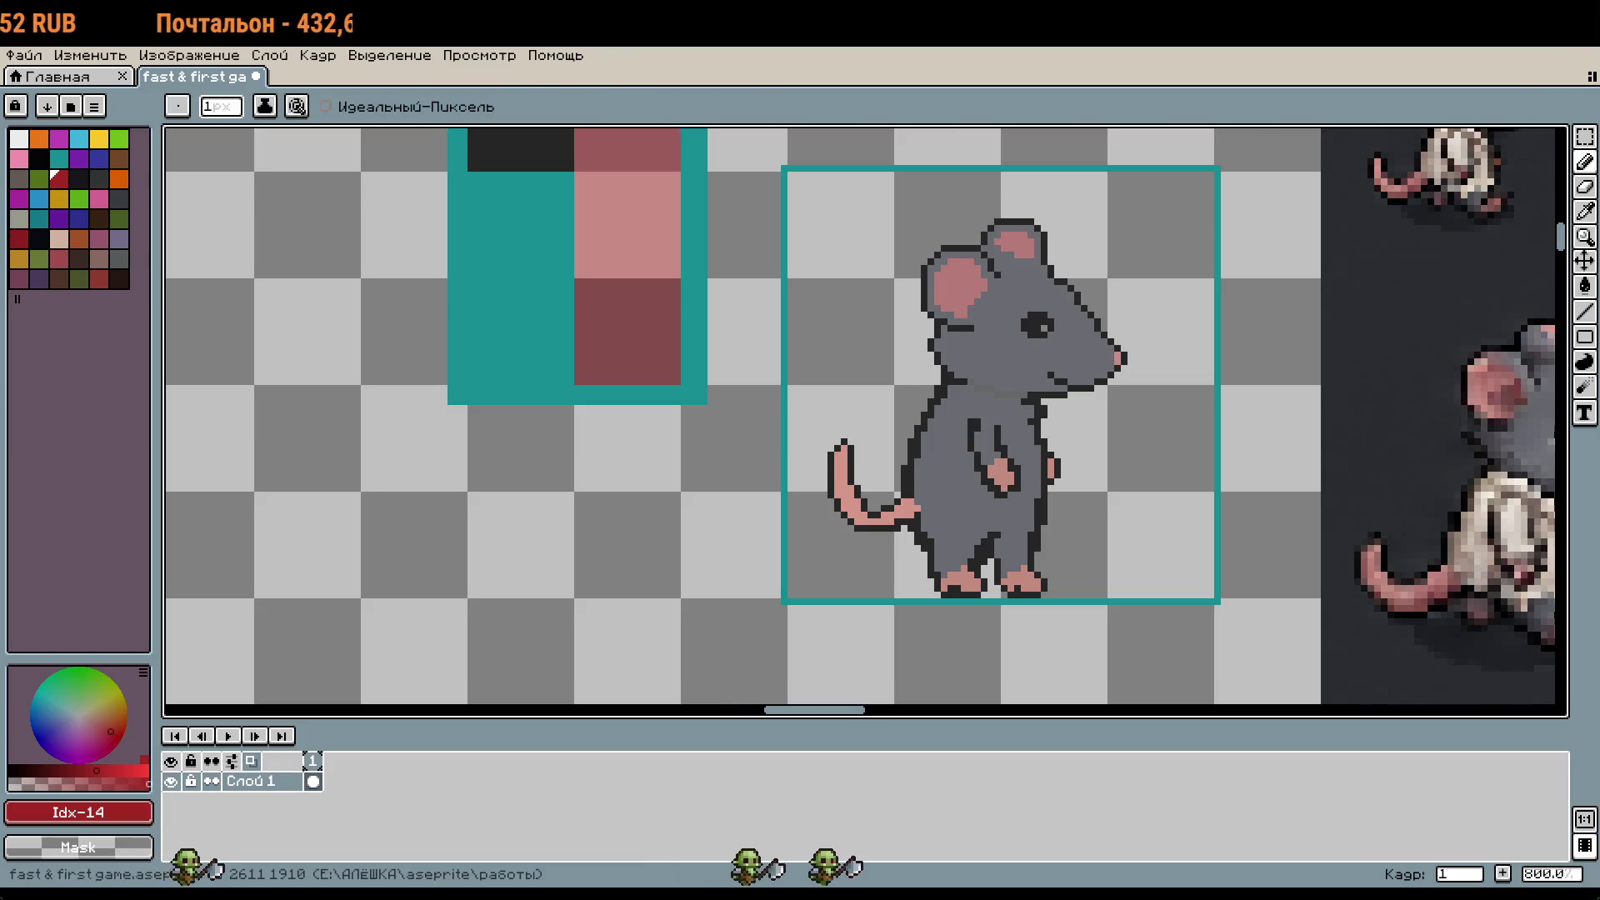
left_click(1055, 333, "alt")
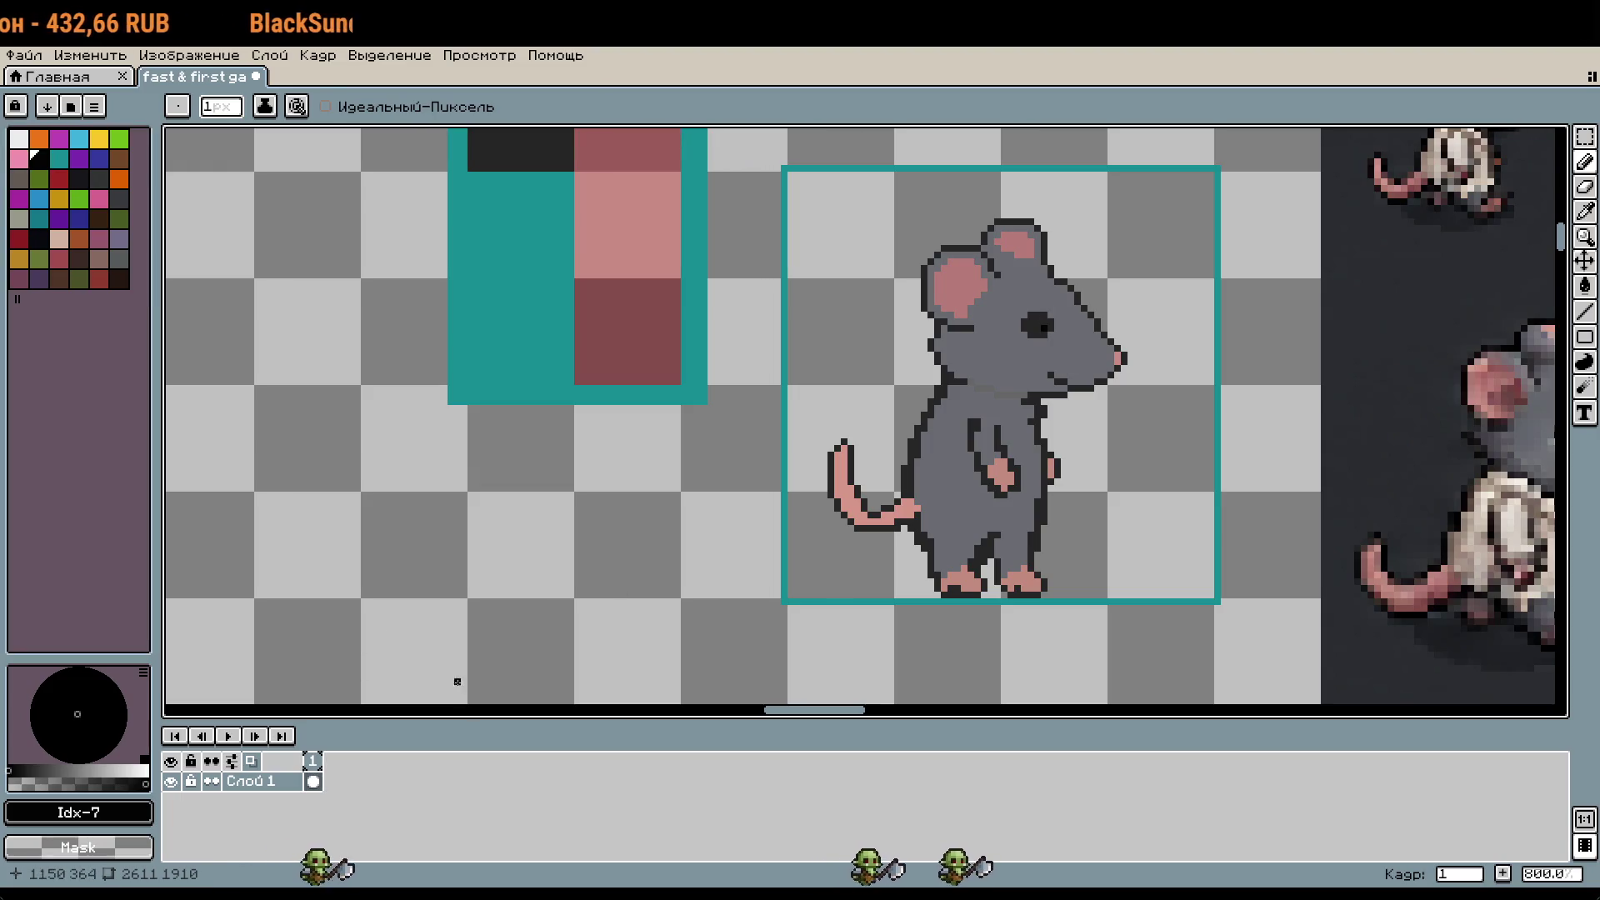
key("ctrl+z")
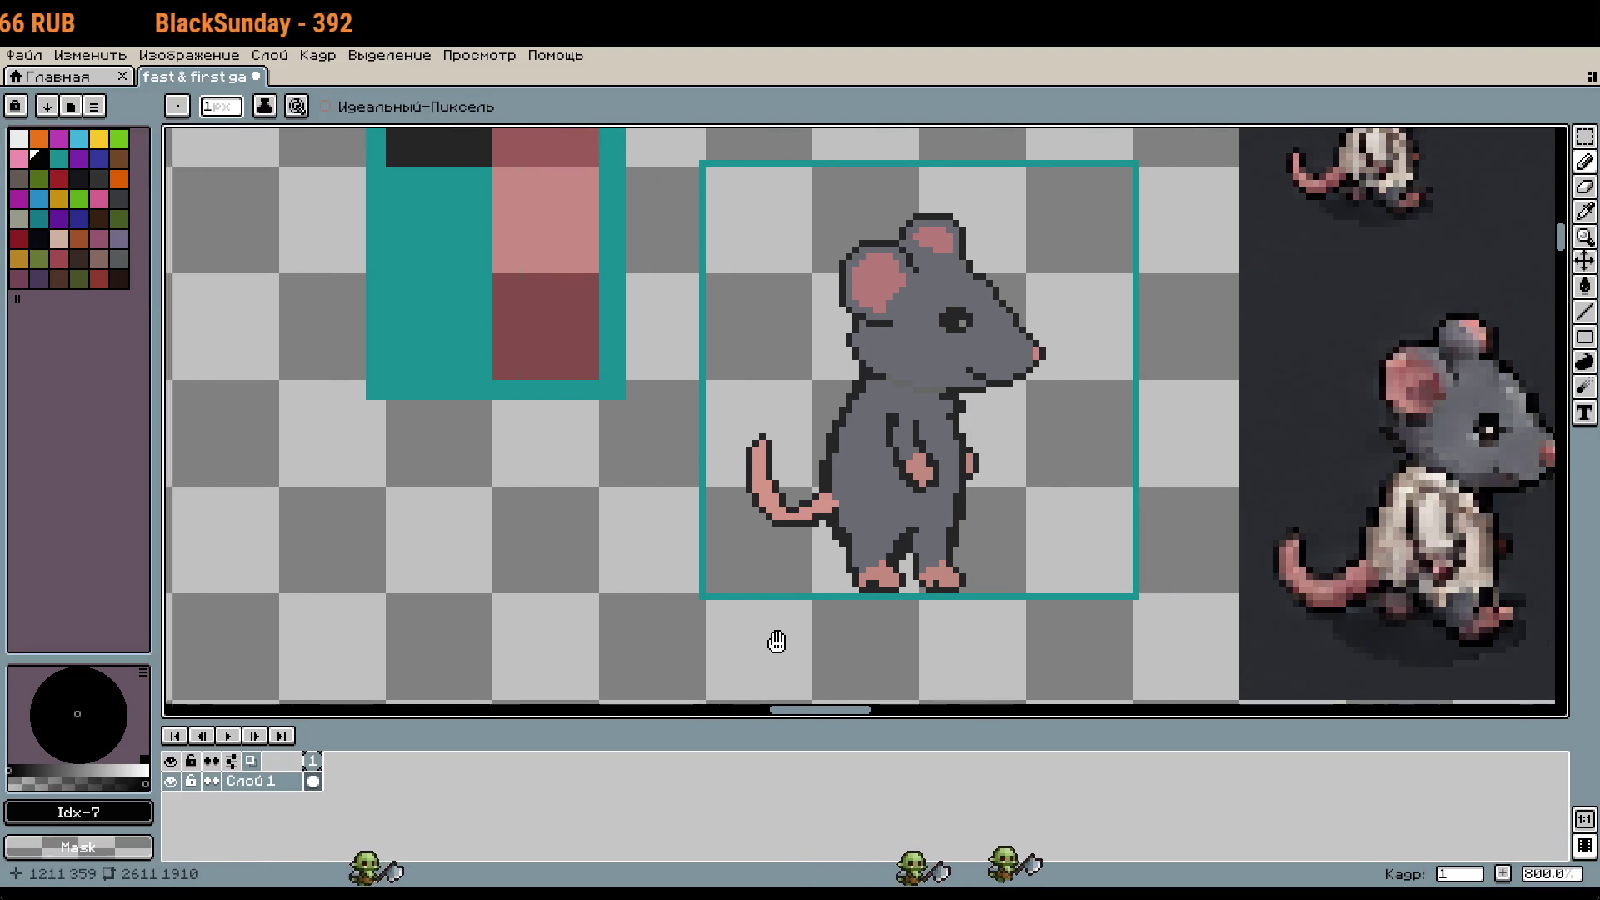
Step: Pan to the mouse's head and eyedrop its grey body colour
left_click_drag(865, 649, 775, 643)
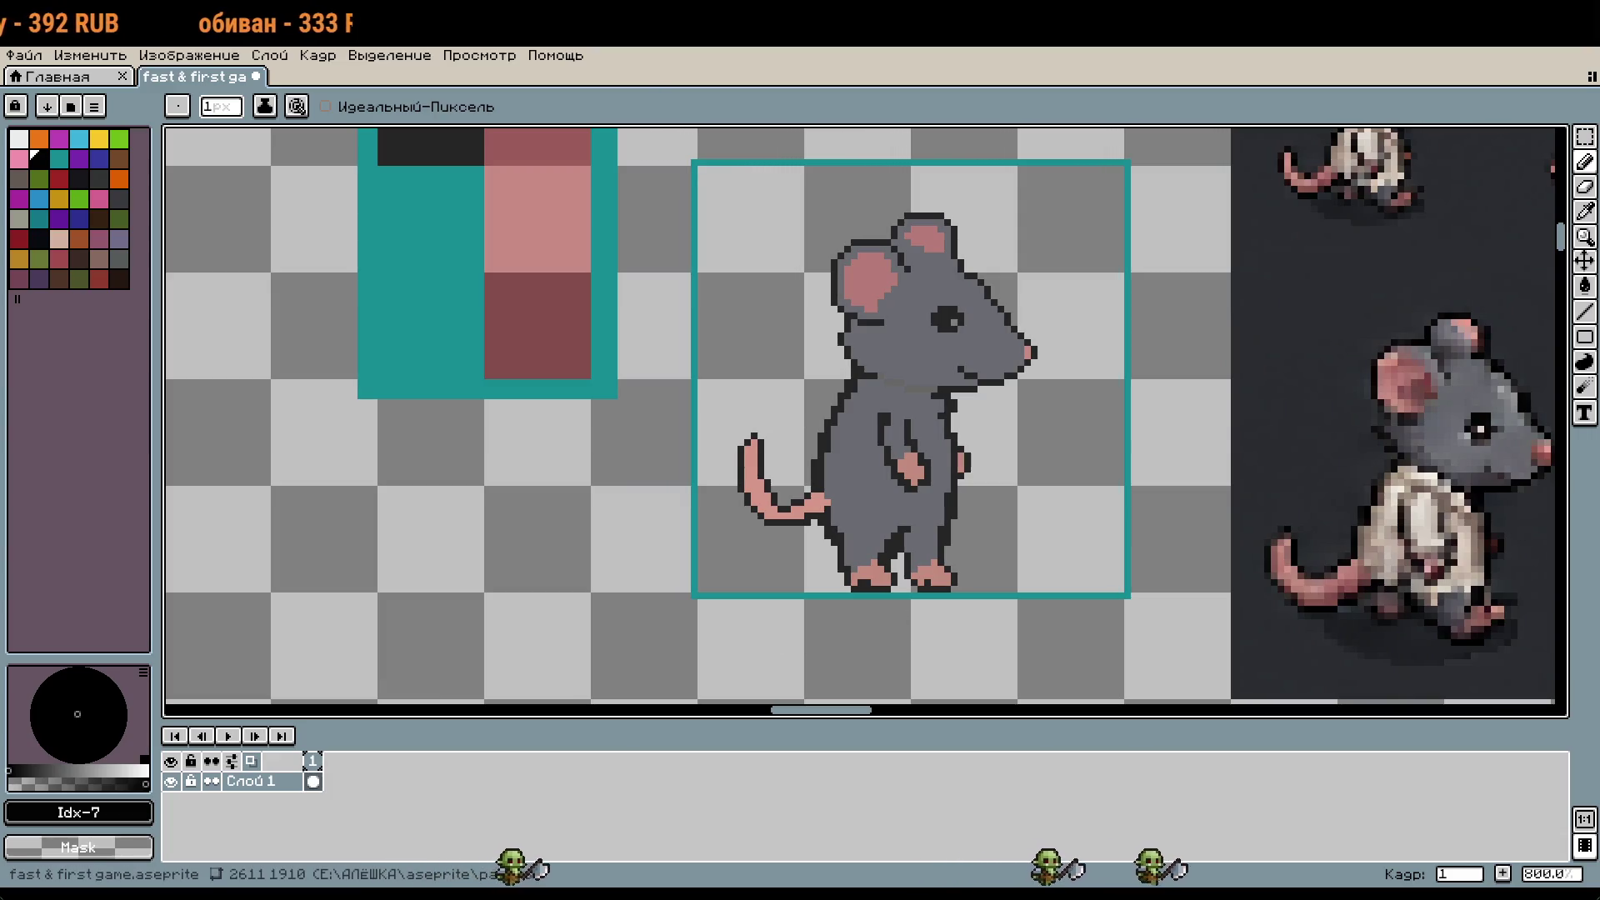
left_click_drag(1081, 575, 1073, 554)
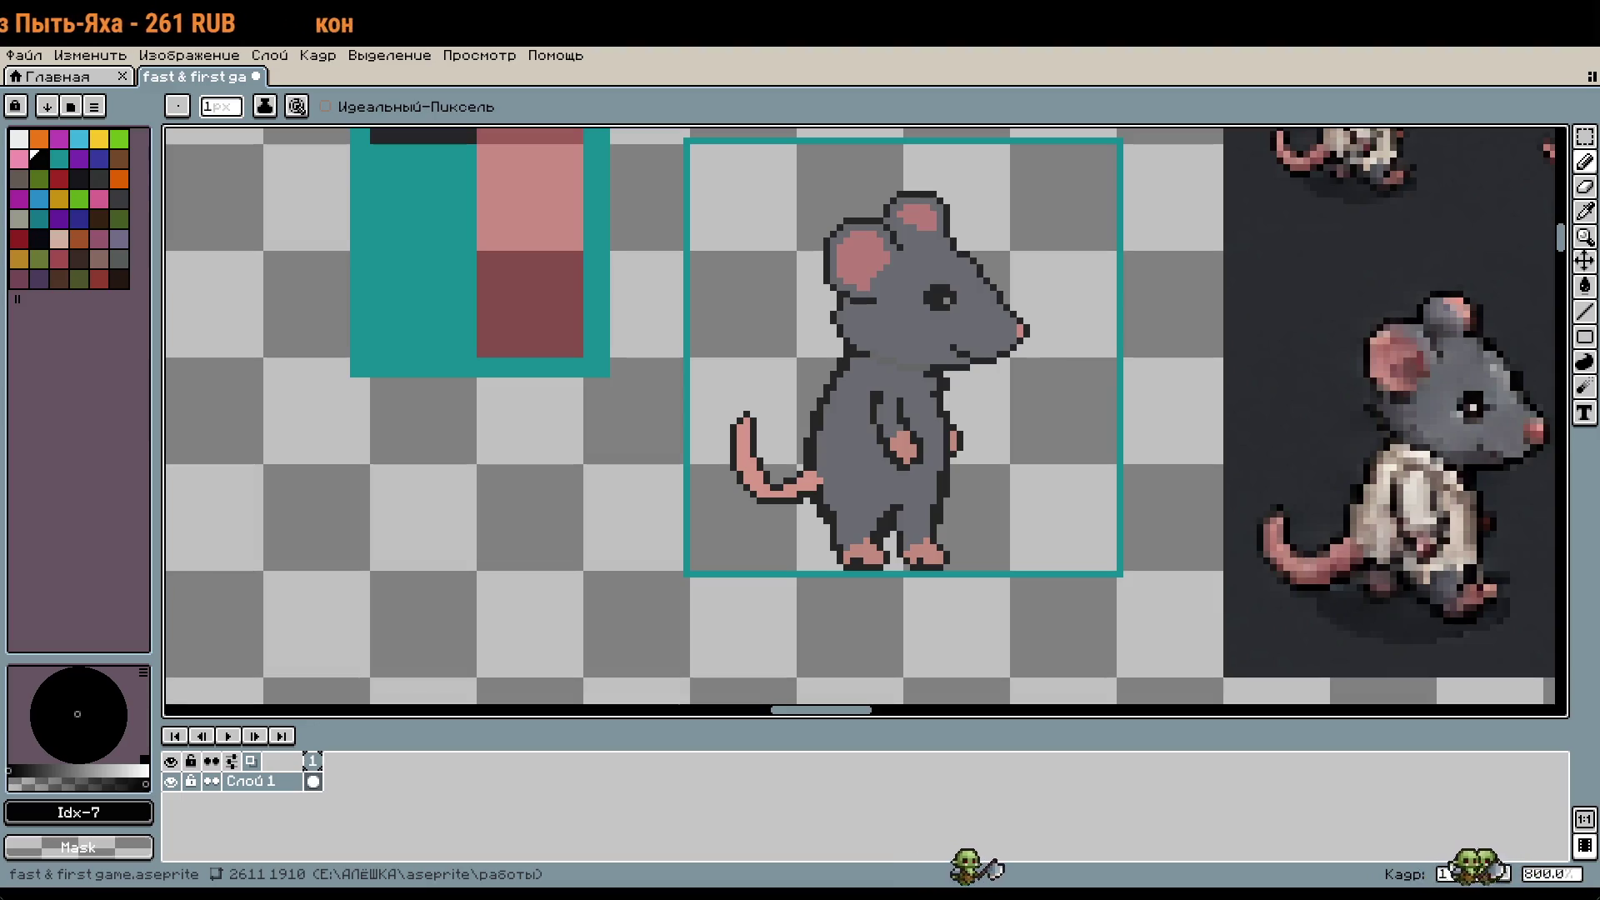
scroll(1031, 426, "up", 3)
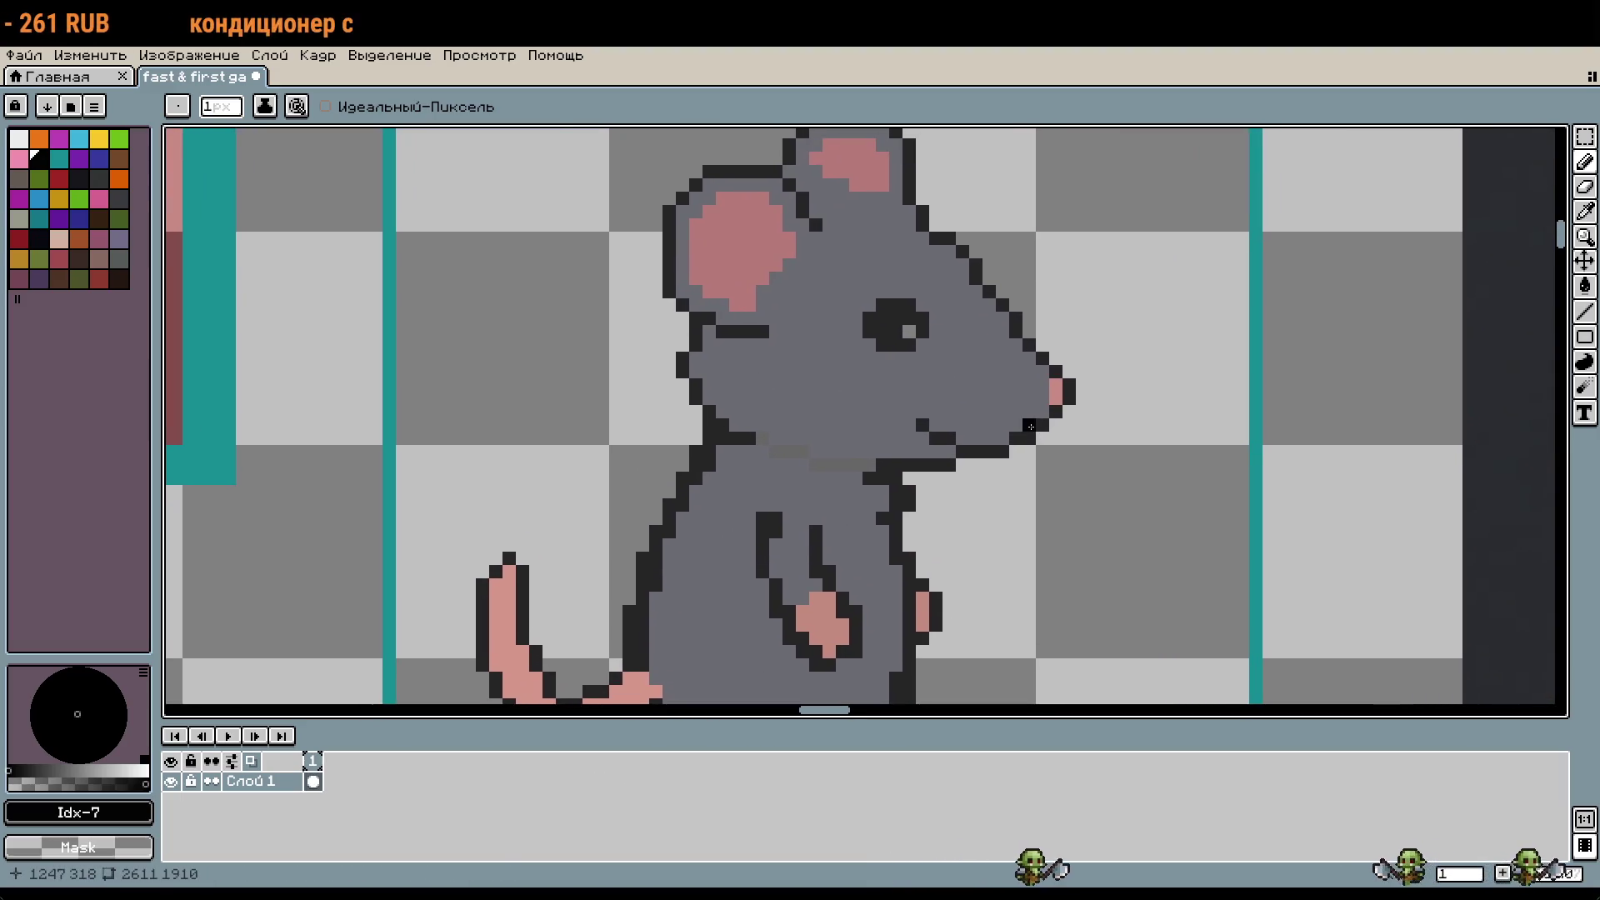
key("i")
scroll(1200, 446, "down", 4)
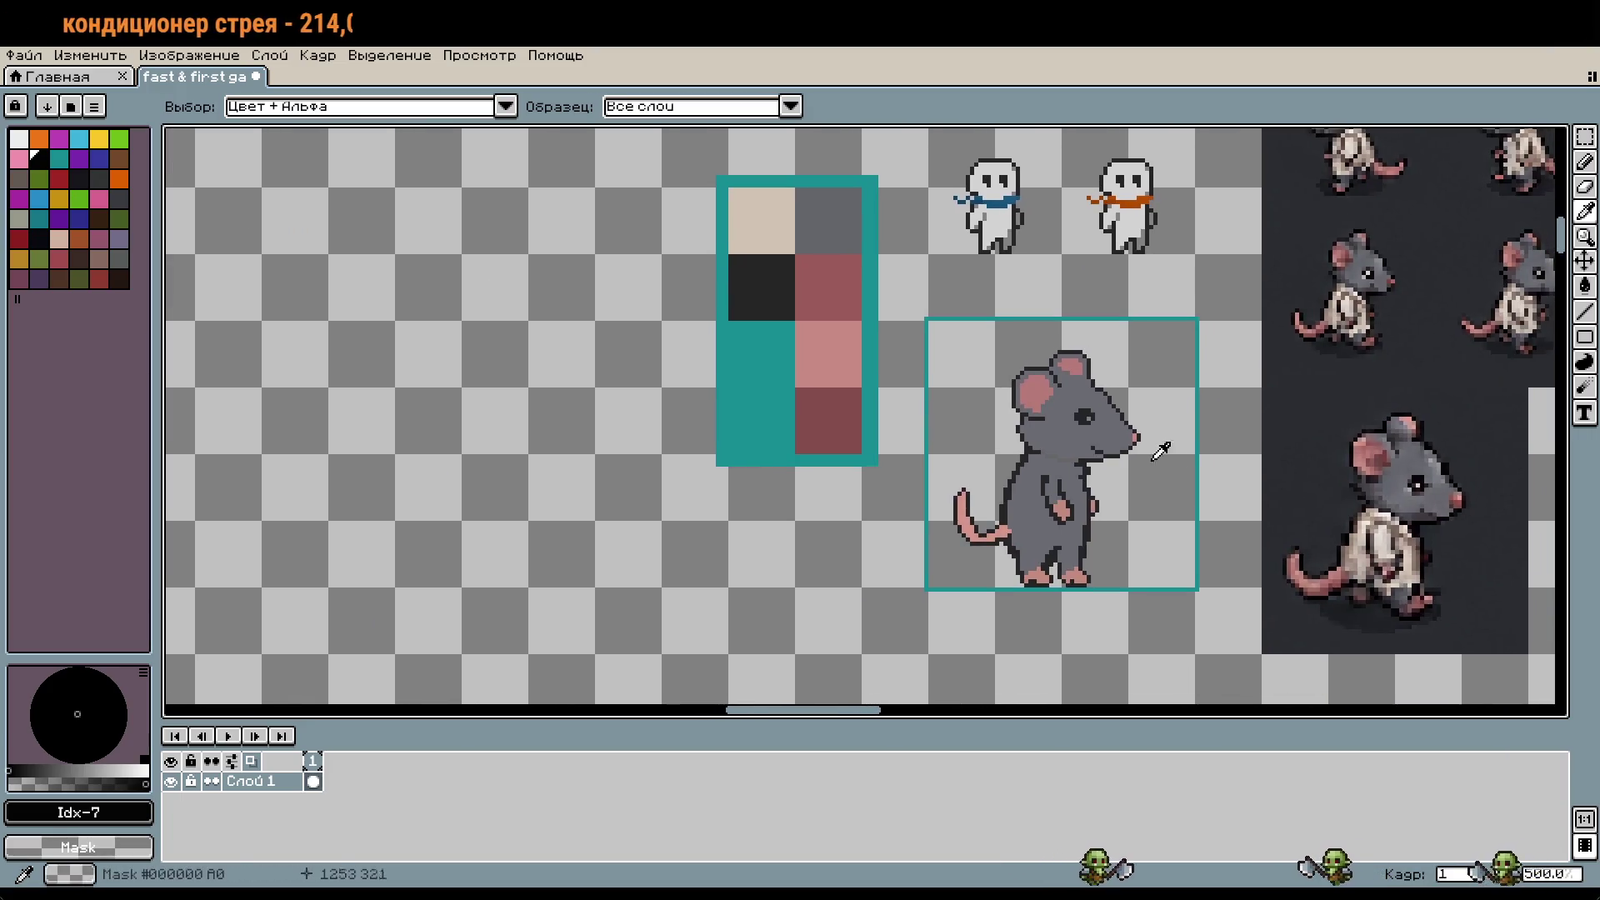
scroll(1500, 533, "up", 7)
scroll(1322, 232, "up", 1)
left_click(1303, 278)
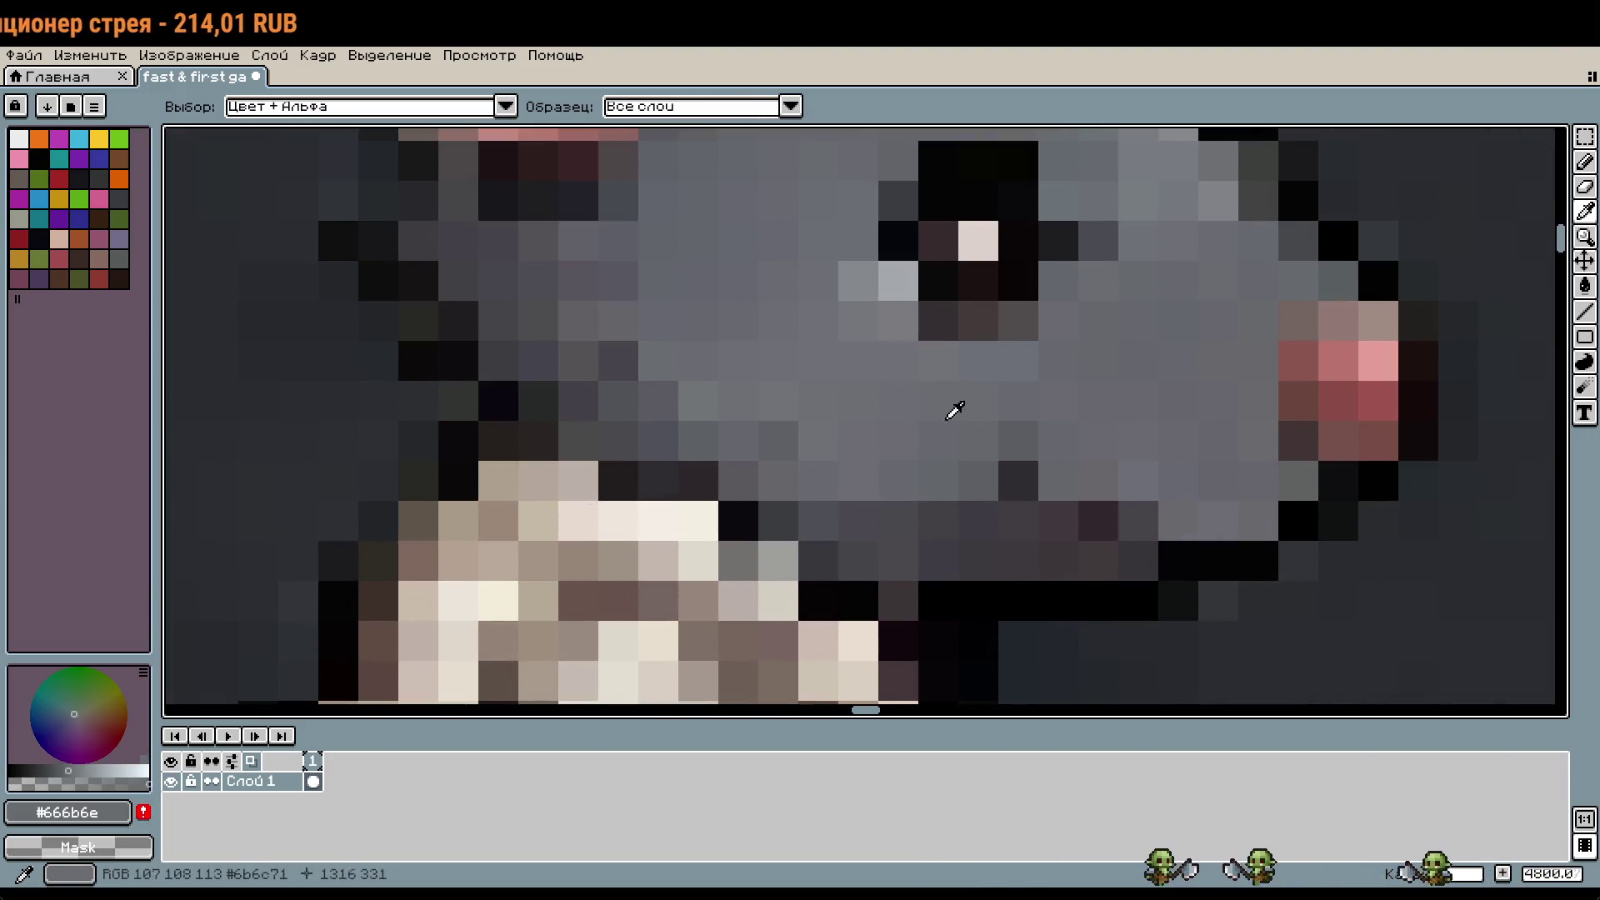
Step: Paint grey shading strokes across the snout, then undo them
scroll(1266, 517, "down", 3)
scroll(954, 468, "down", 2)
scroll(929, 444, "up", 5)
key("b")
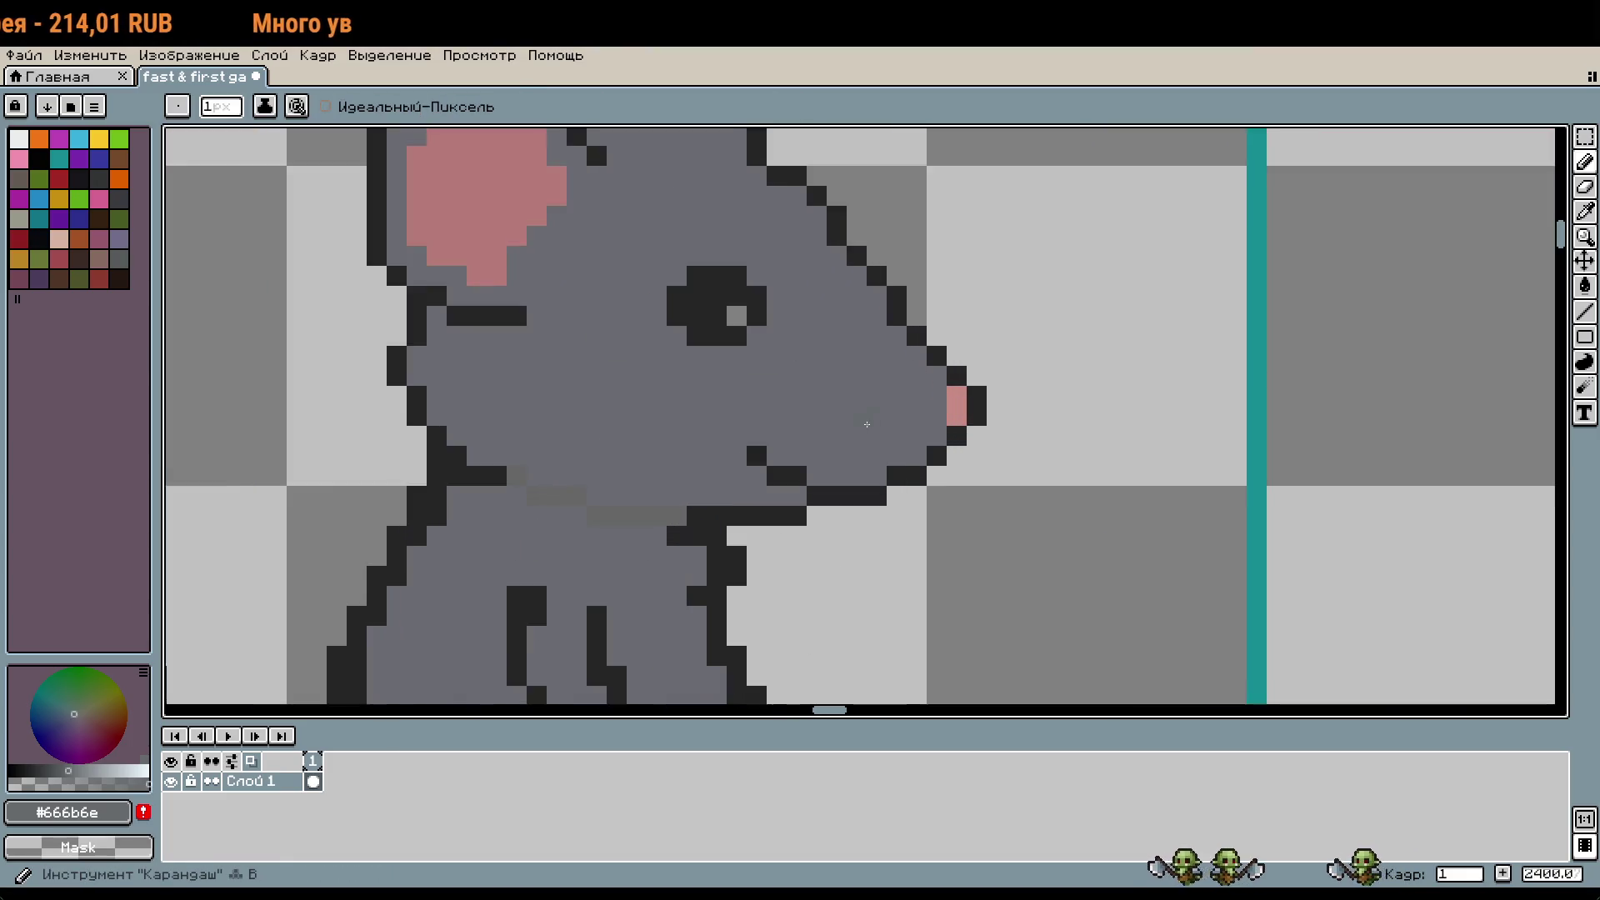
left_click_drag(924, 444, 798, 359)
left_click_drag(717, 412, 558, 413)
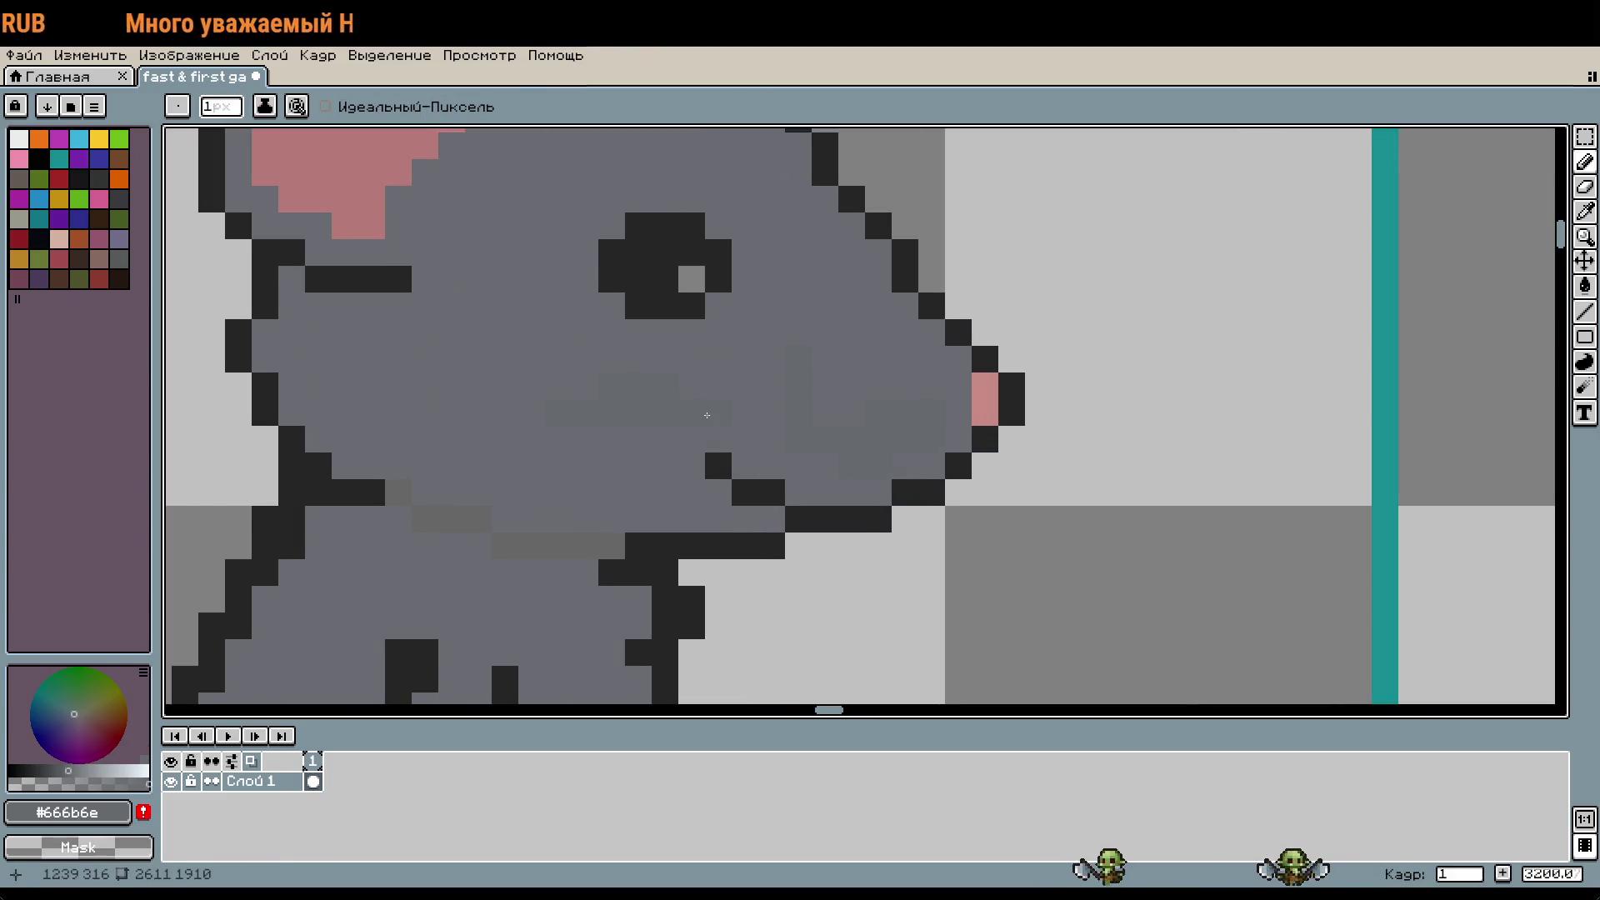
scroll(708, 409, "up", 1)
key("ctrl+z")
key("ctrl+z")
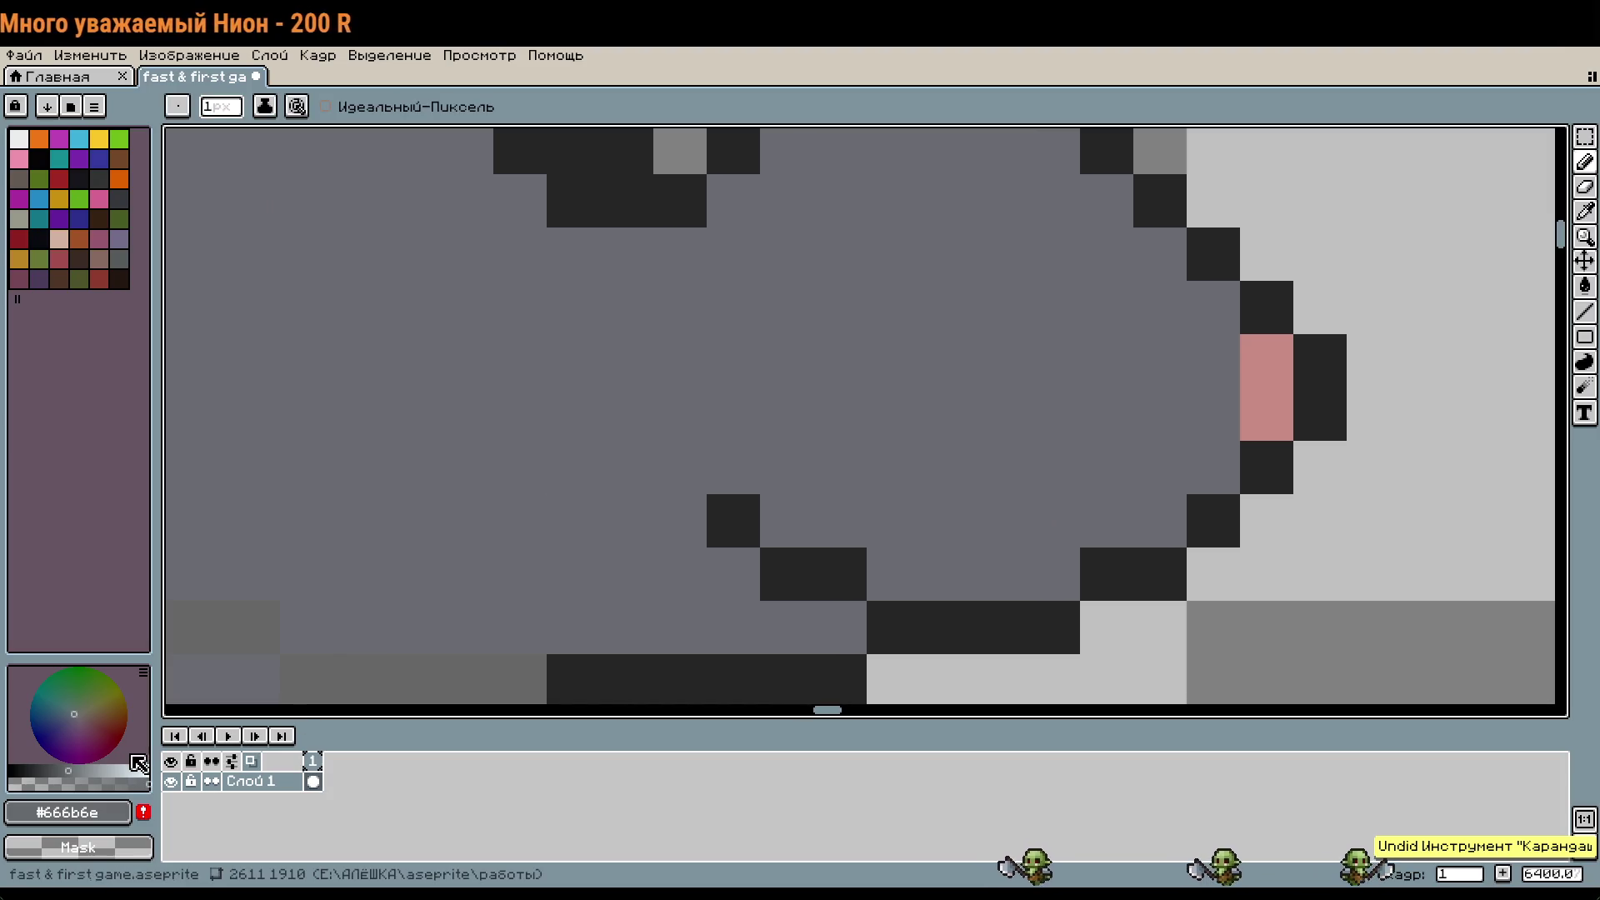
Step: Lighten the grey and paint a highlight up the snout's lower edge, then undo it
left_click(85, 768)
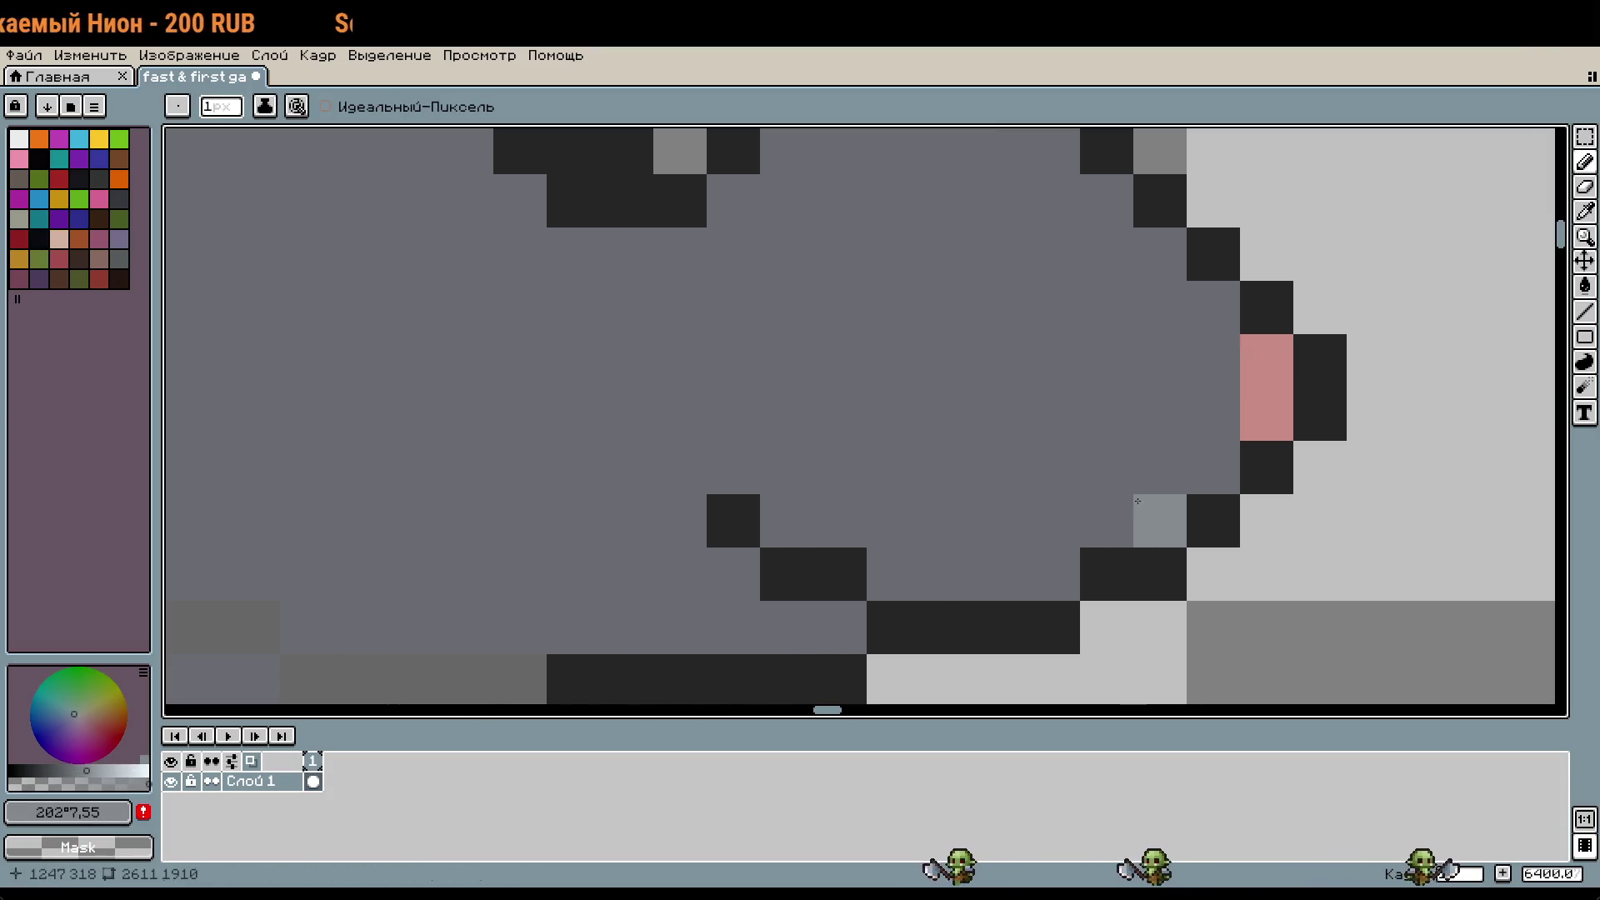
mouse_move(1053, 574)
left_mouse_down()
mouse_move(1160, 466)
mouse_move(1225, 359)
mouse_move(1117, 268)
mouse_move(1159, 442)
mouse_move(1051, 450)
mouse_move(1129, 525)
left_mouse_up()
scroll(1059, 554, "down", 1)
mouse_move(959, 604)
left_mouse_down()
mouse_move(1038, 500)
mouse_move(1046, 400)
mouse_move(1070, 368)
mouse_move(1050, 242)
mouse_move(1025, 208)
left_mouse_up()
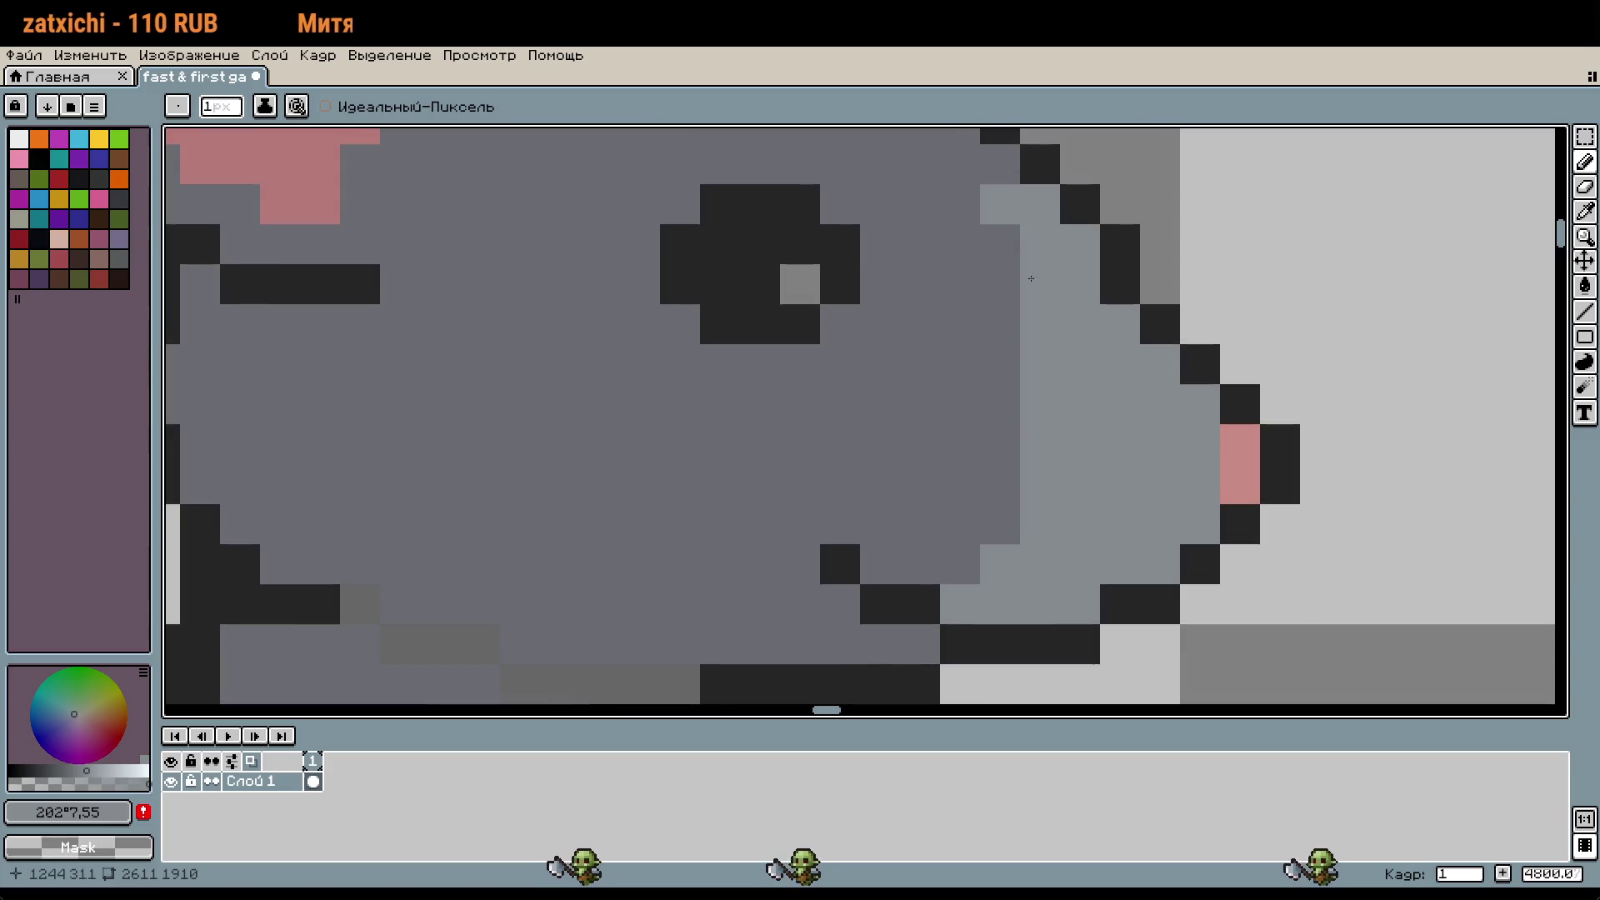
scroll(1191, 473, "down", 3)
key("ctrl+z")
key("ctrl+z")
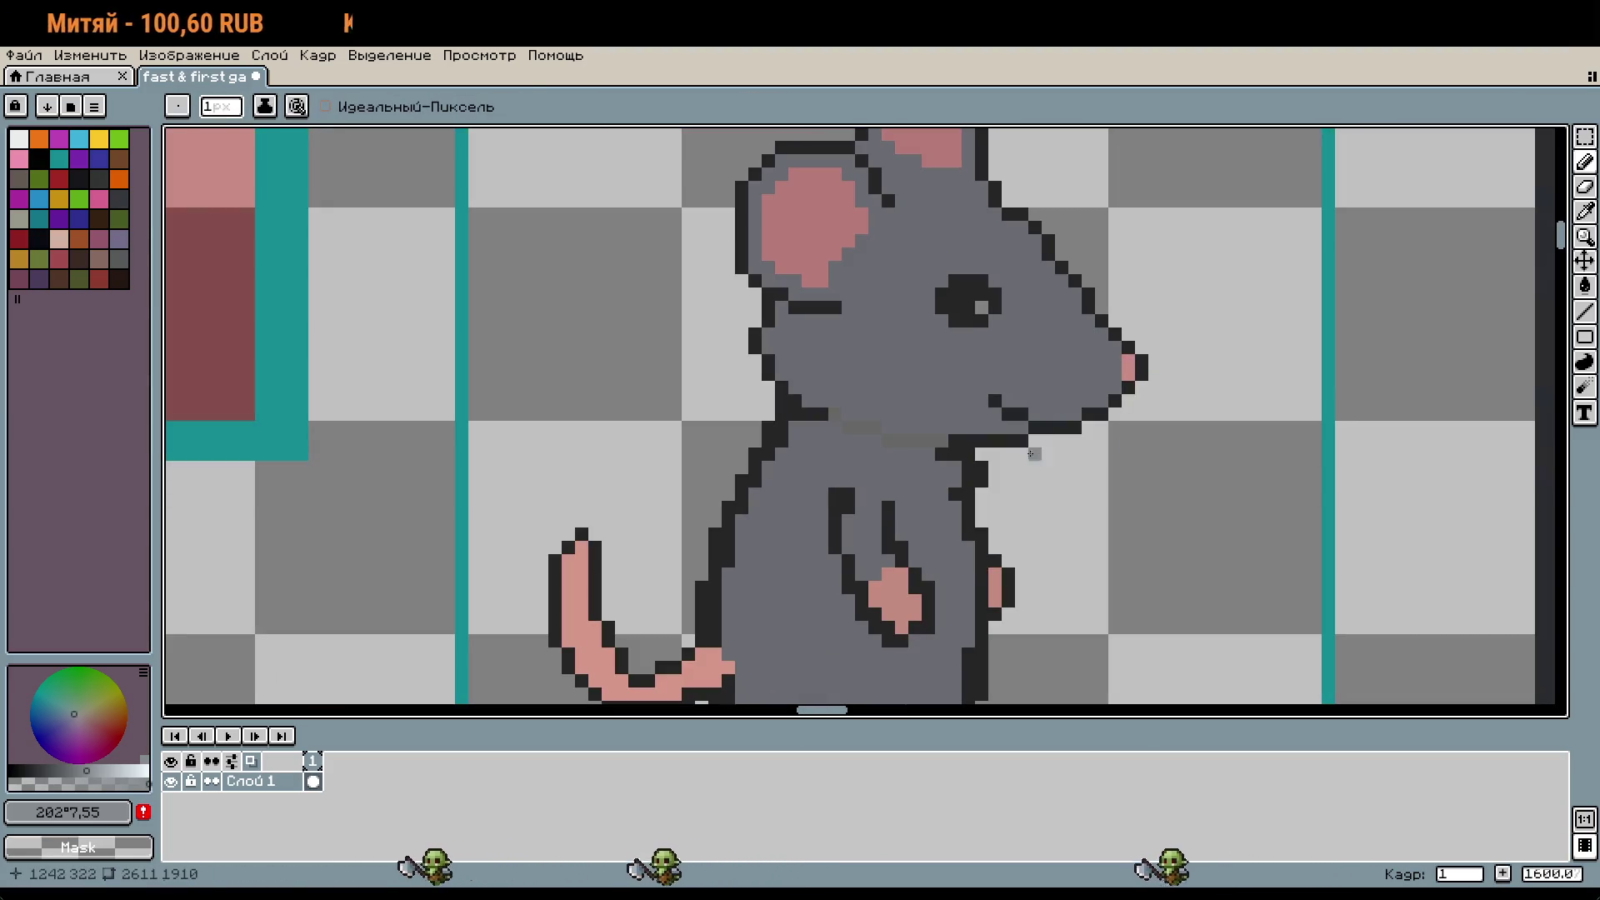
Step: Resample the mouse's fur grey and make it slightly lighter for drawing
key("i")
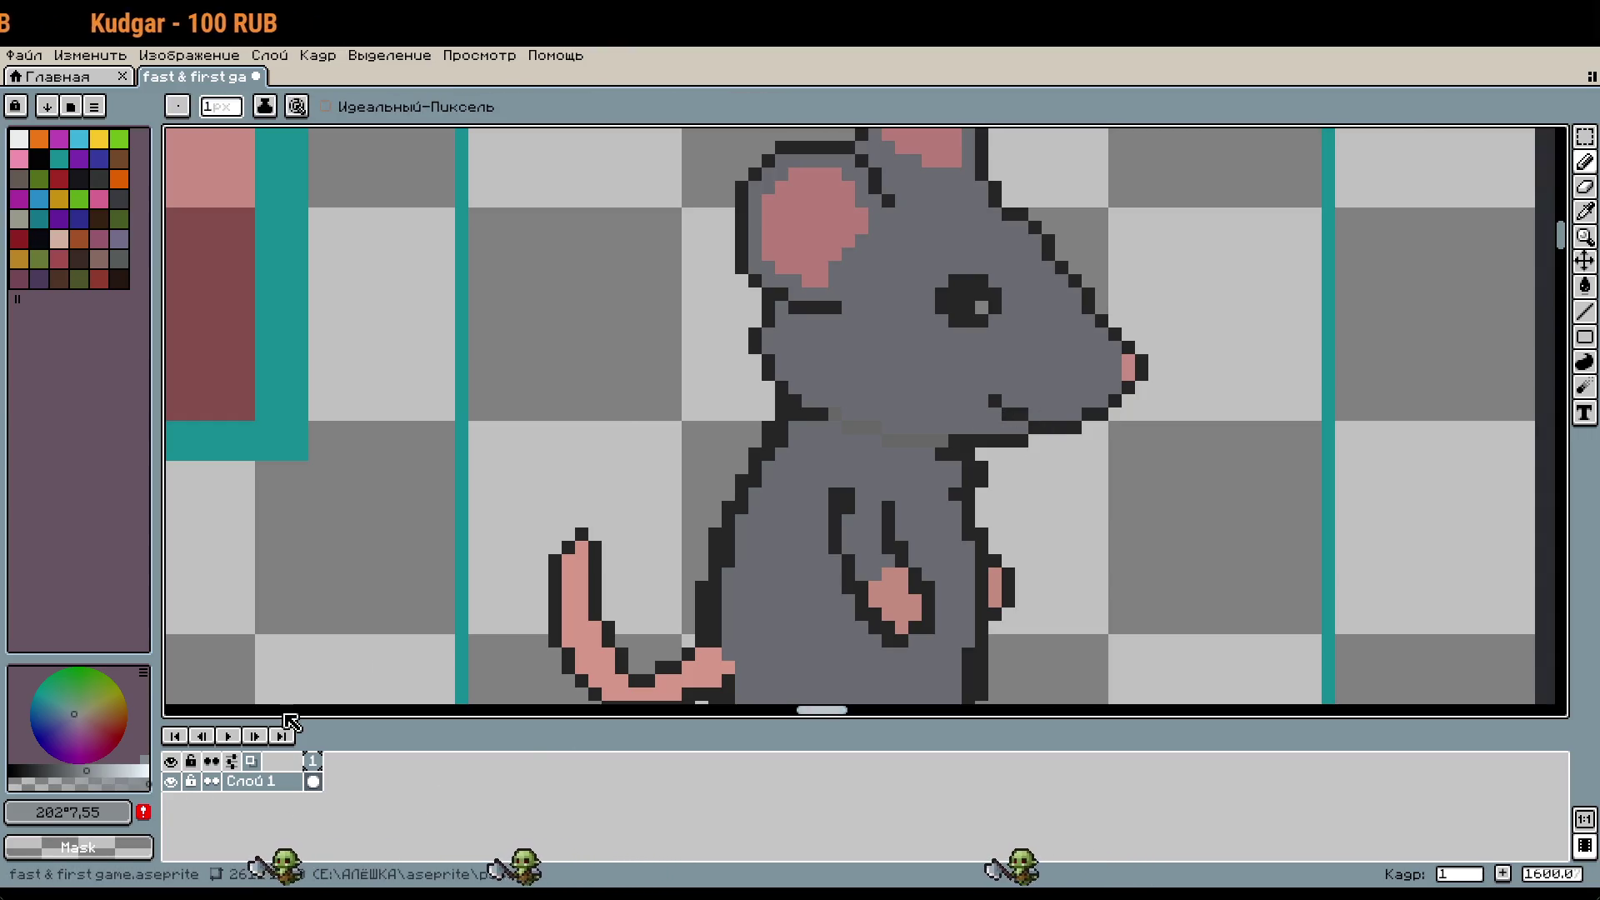
left_click(948, 353)
key("b")
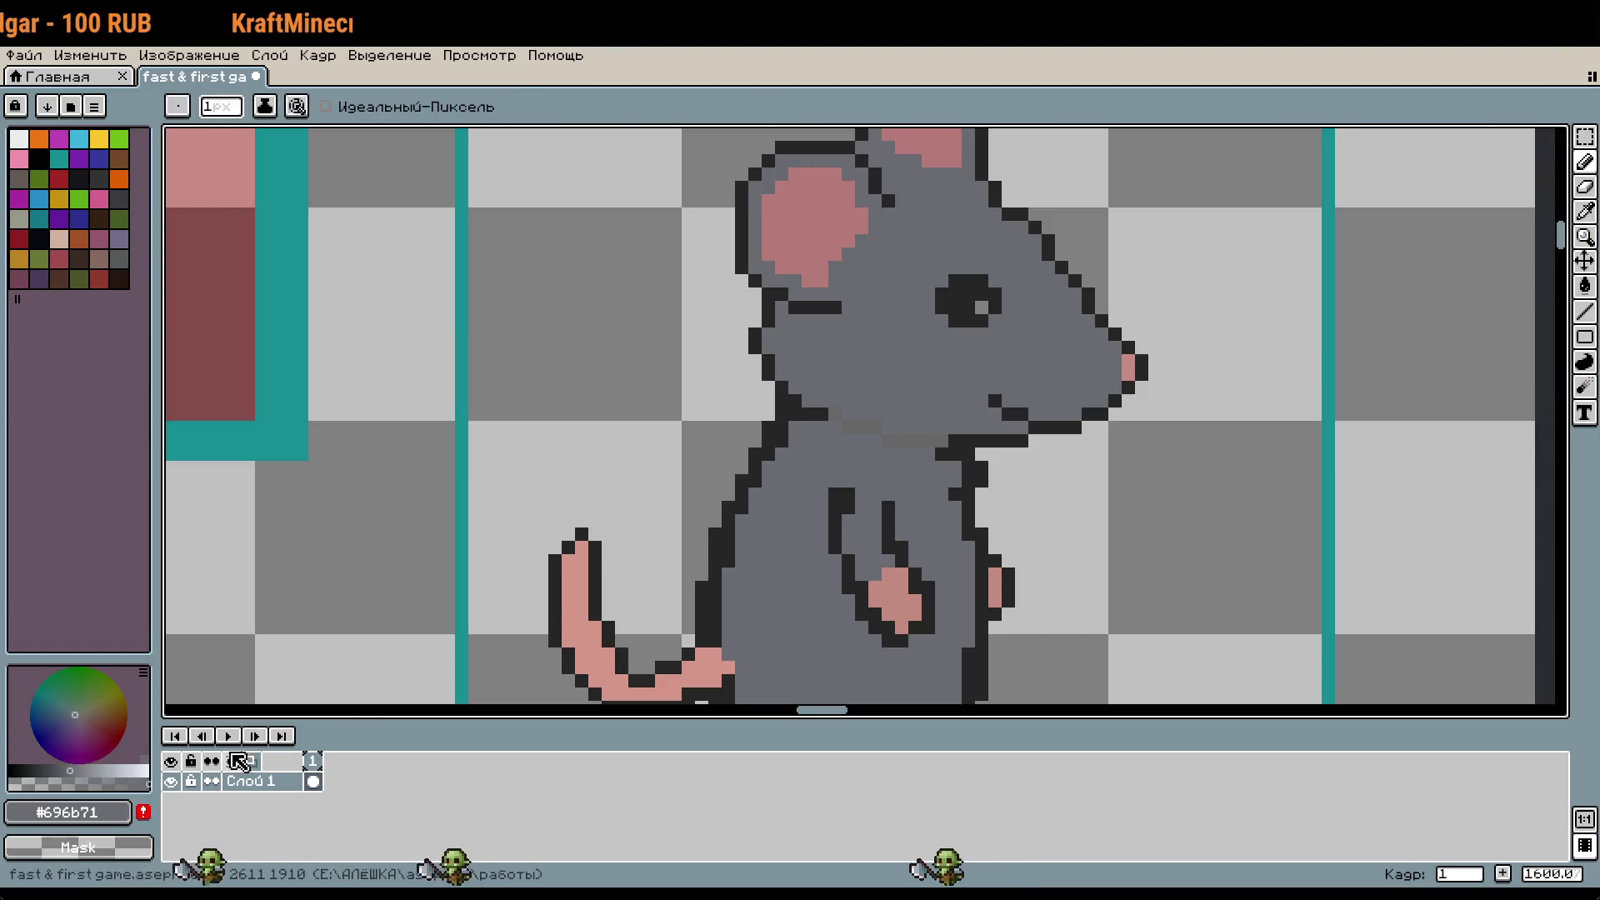
left_click(81, 772)
Step: Paint lighter grey along the mouth line toward the eye, with a dark mouth-corner pixel
mouse_move(1072, 399)
left_mouse_down()
mouse_move(1092, 401)
mouse_move(1048, 406)
left_mouse_up()
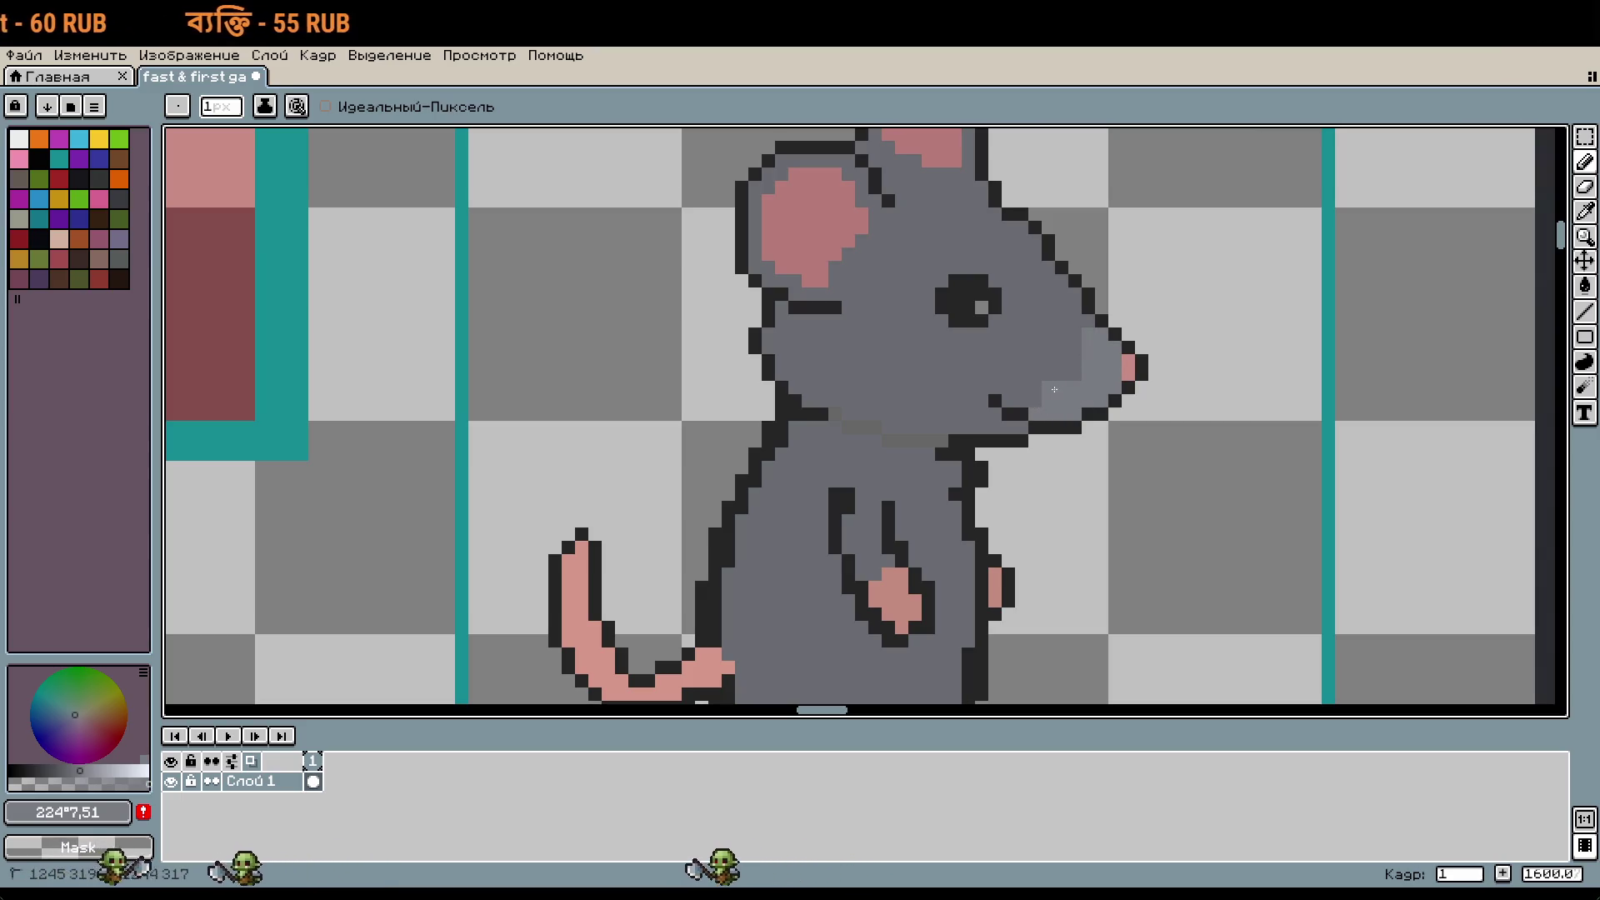
left_click(1008, 419)
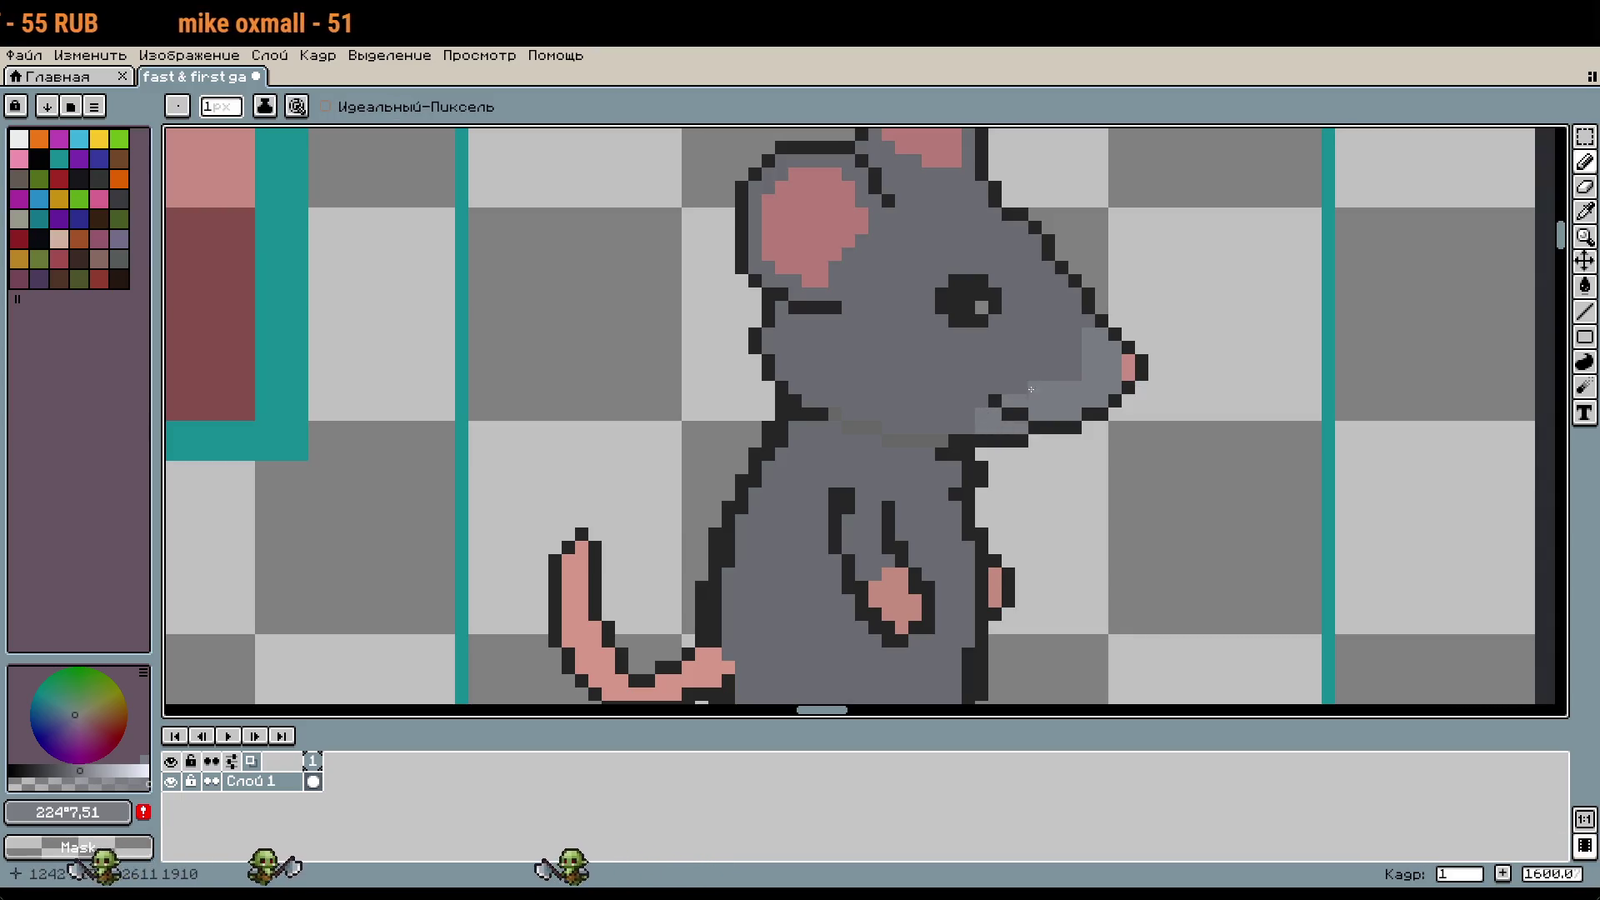
left_click_drag(1025, 385, 1080, 335)
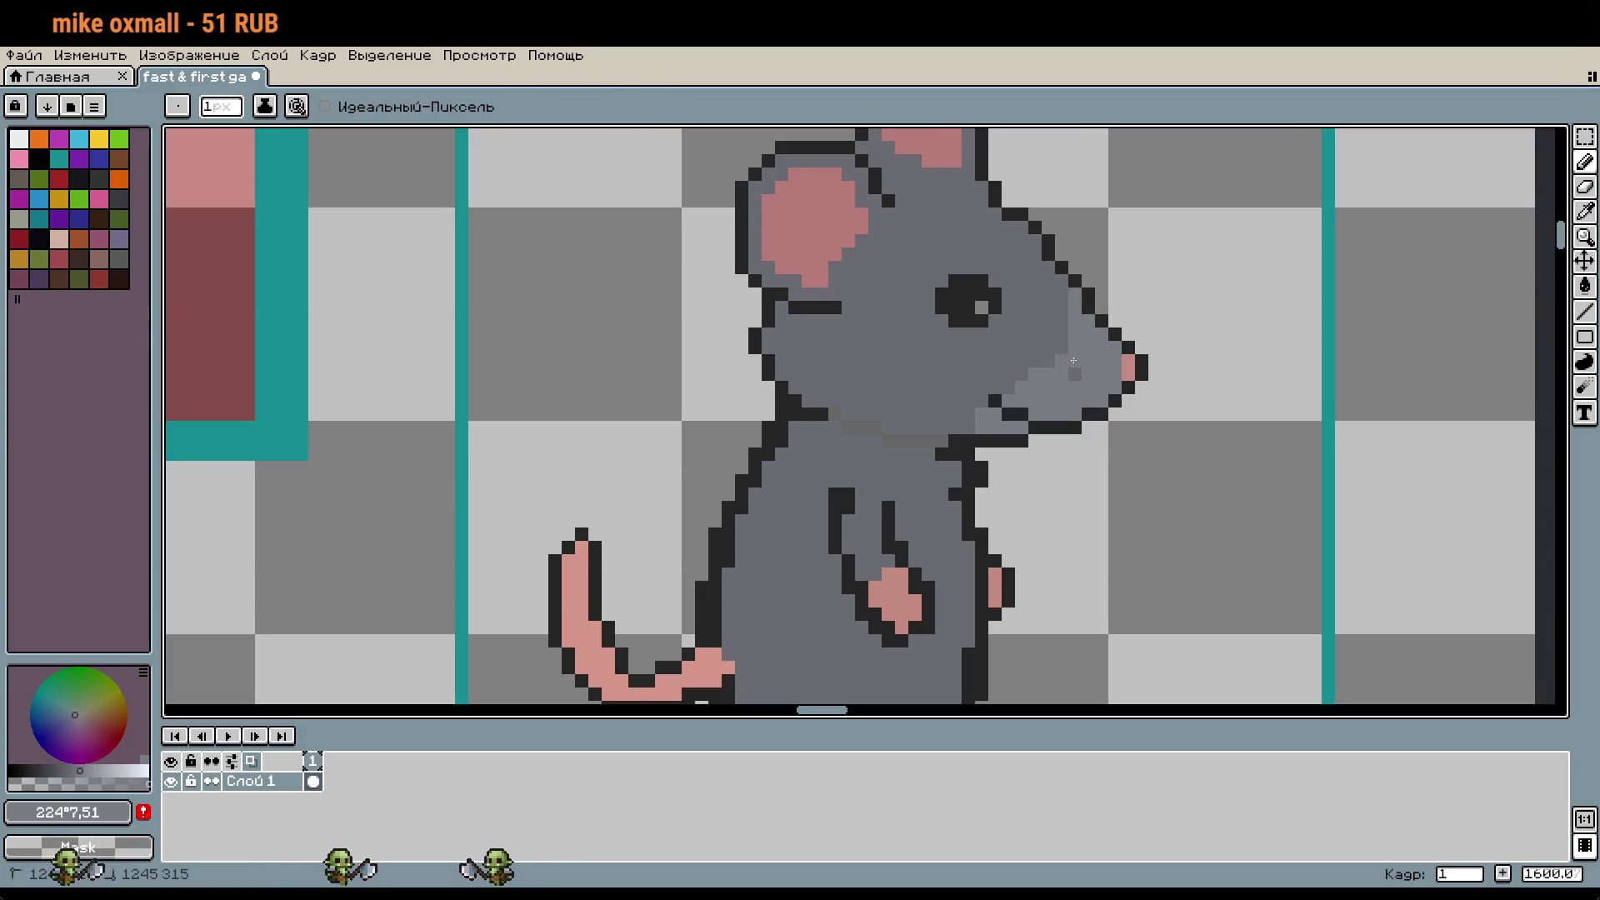
scroll(1072, 345, "down", 3)
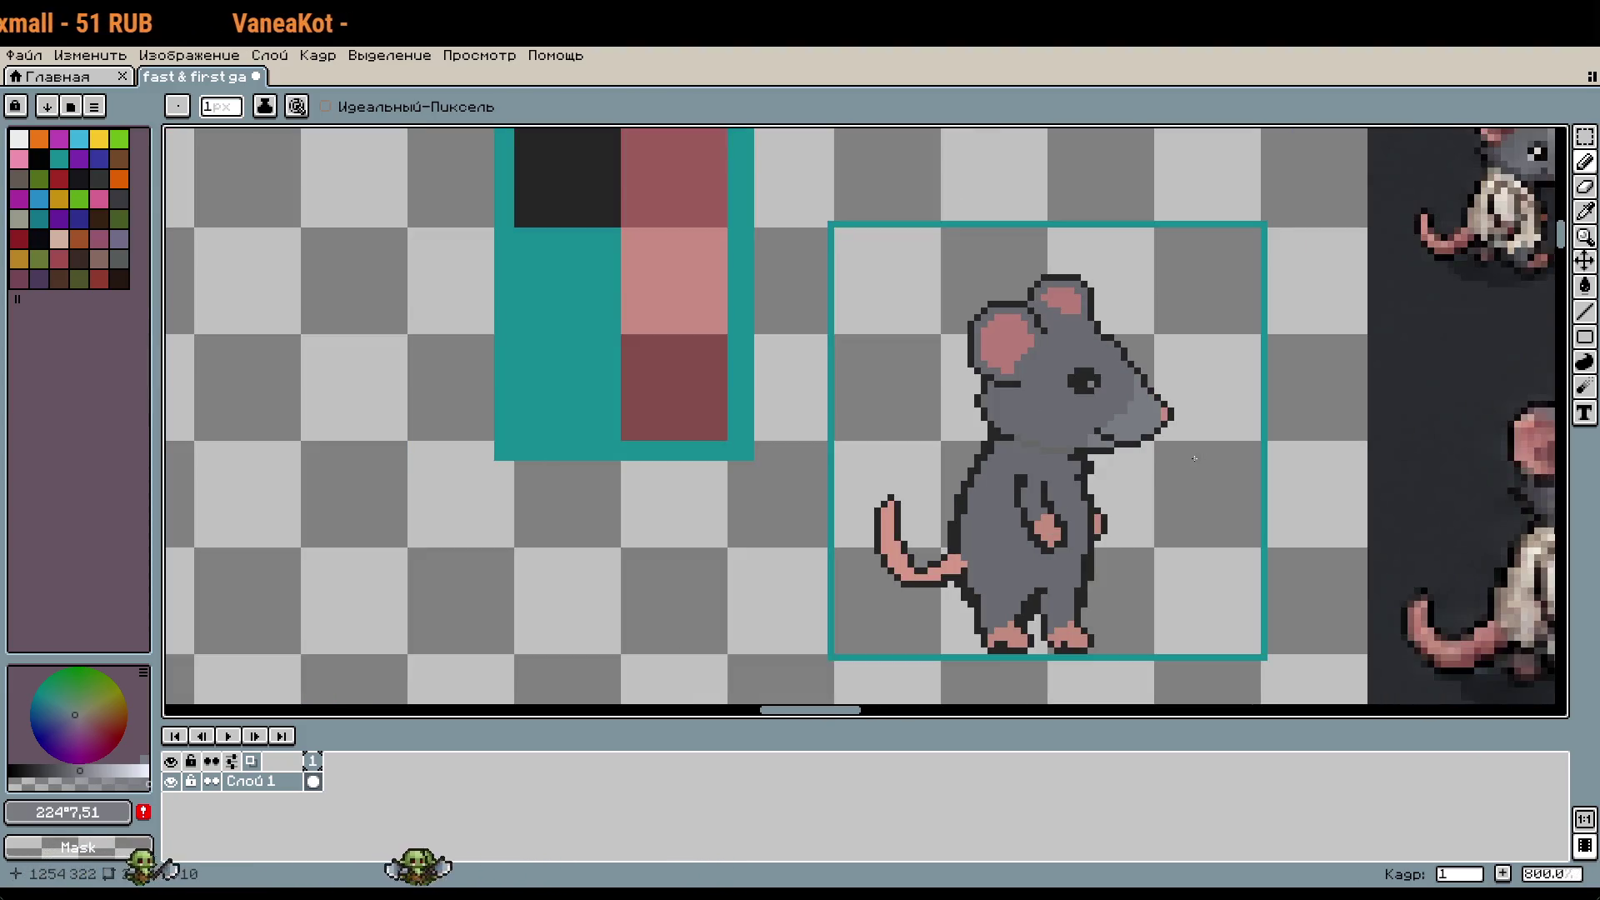
key("ctrl+z")
Step: Undo the remaining lighter snout stroke and re-centre the zoomed view on the mouse's head
key("w")
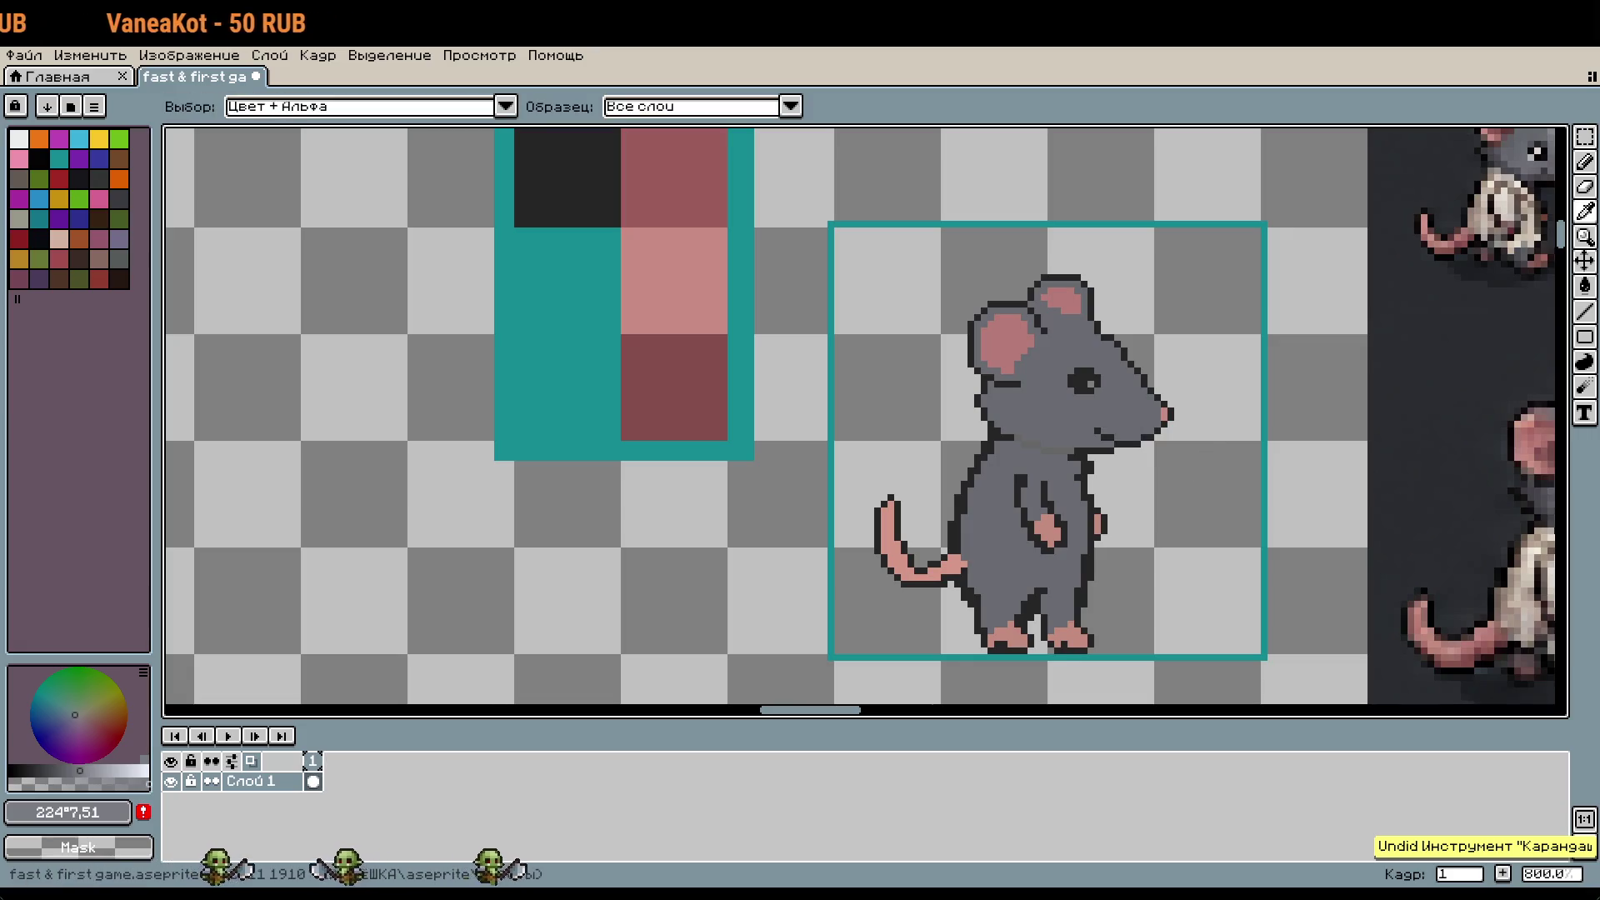
key("b")
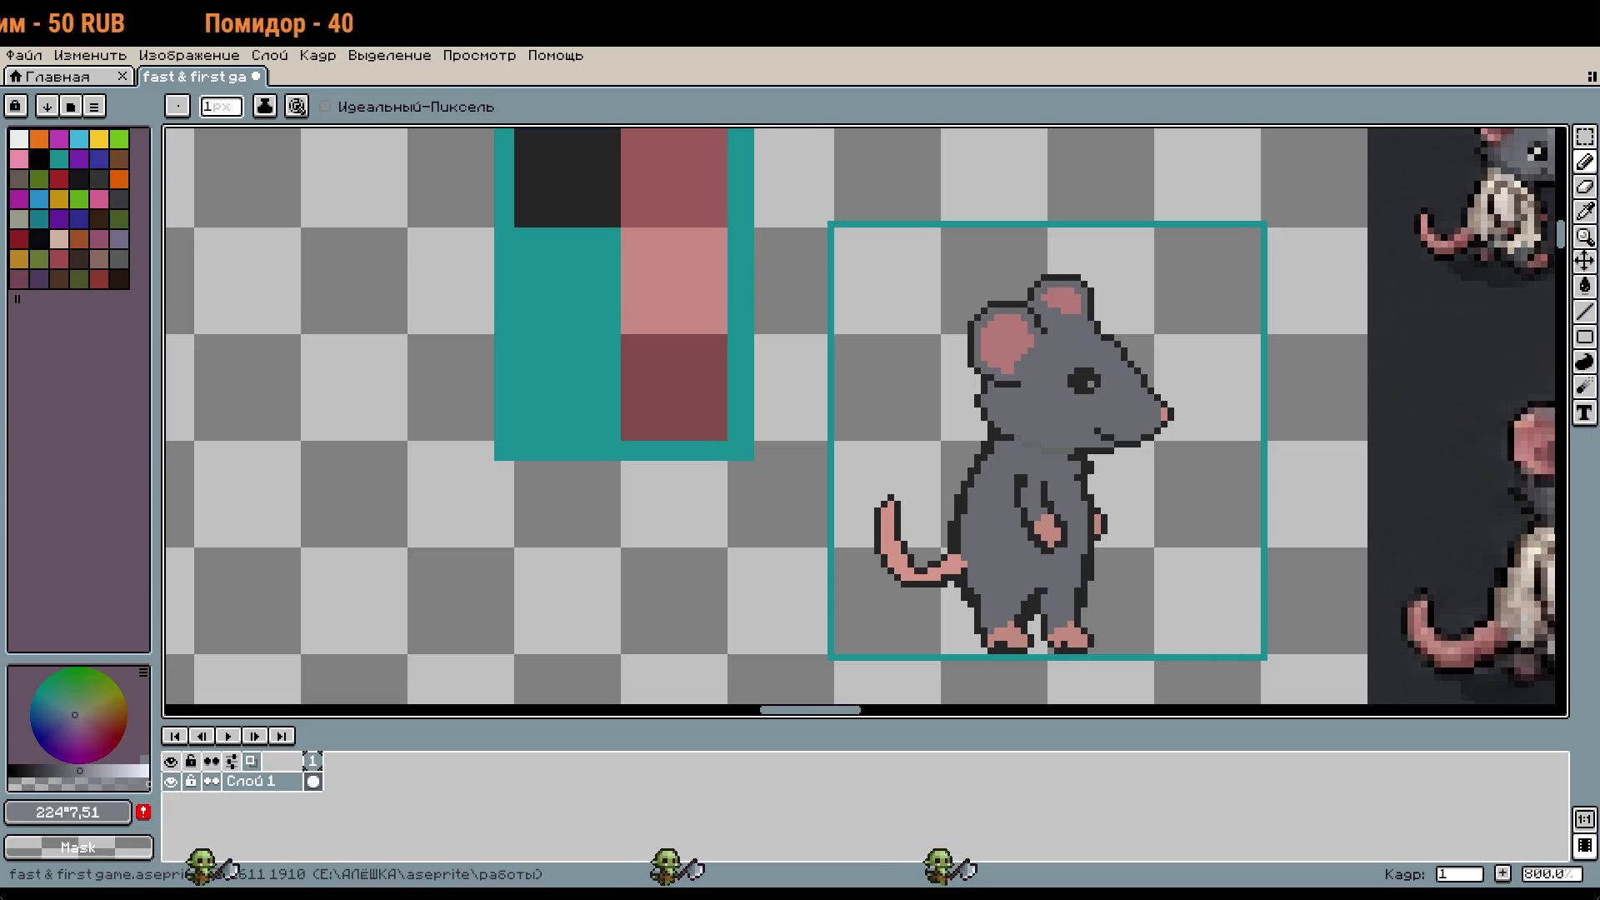
mouse_move(1138, 581)
left_mouse_down()
mouse_move(800, 528)
mouse_move(1041, 540)
mouse_move(1015, 569)
left_mouse_up()
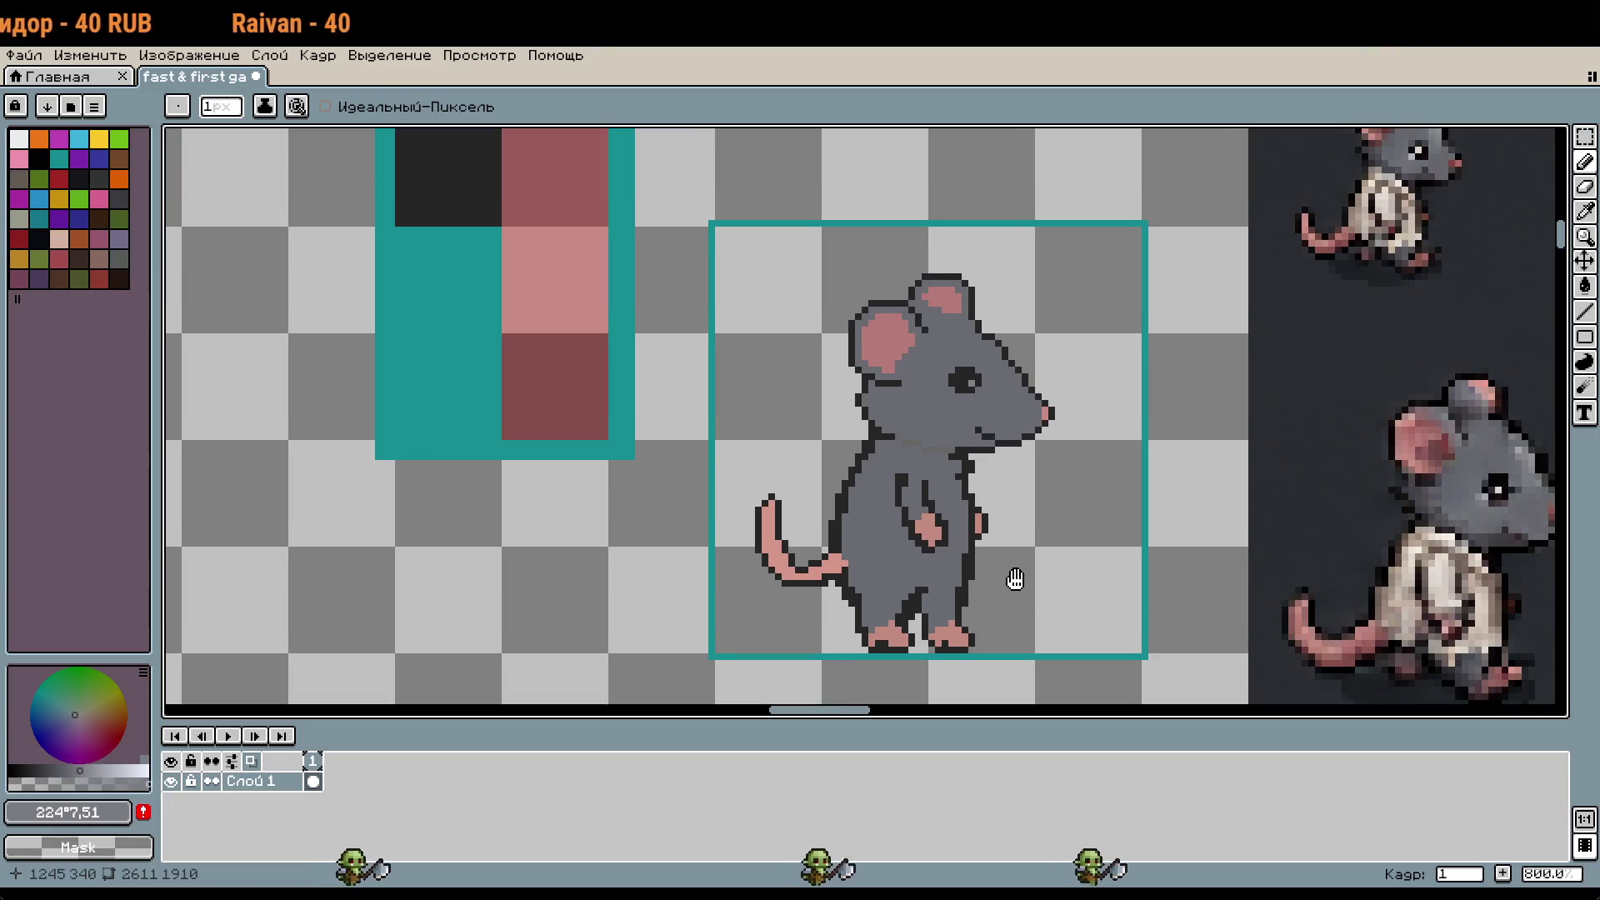
scroll(1015, 575, "up", 2)
key("w")
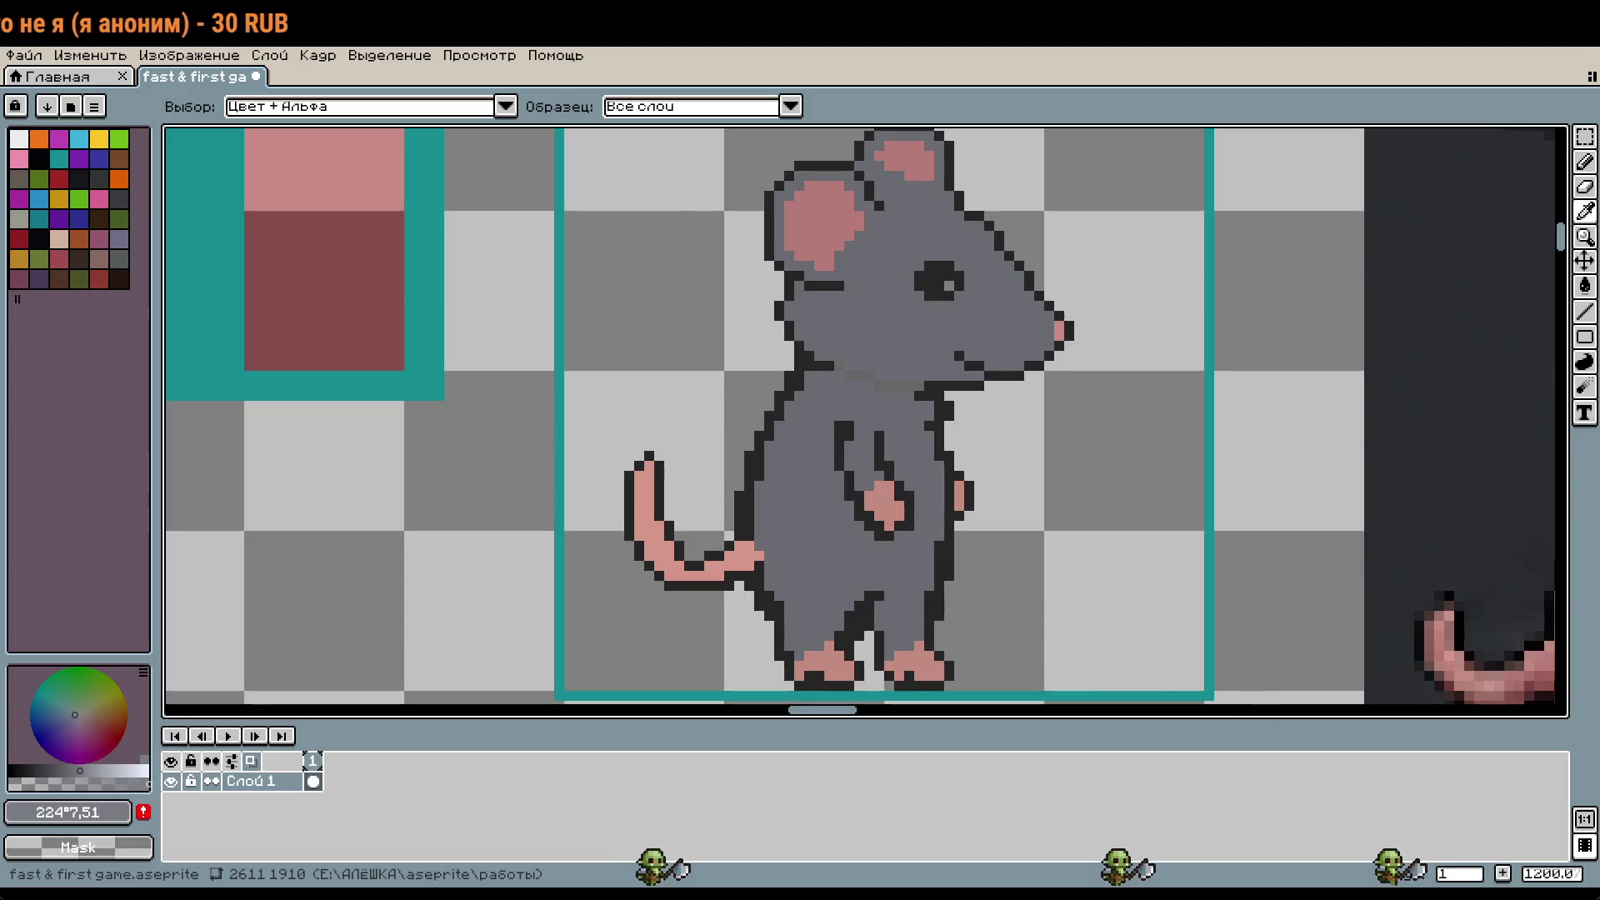
Step: Dot lighter grey pixels beside the pink nose, undoing one misplaced pixel
key("b")
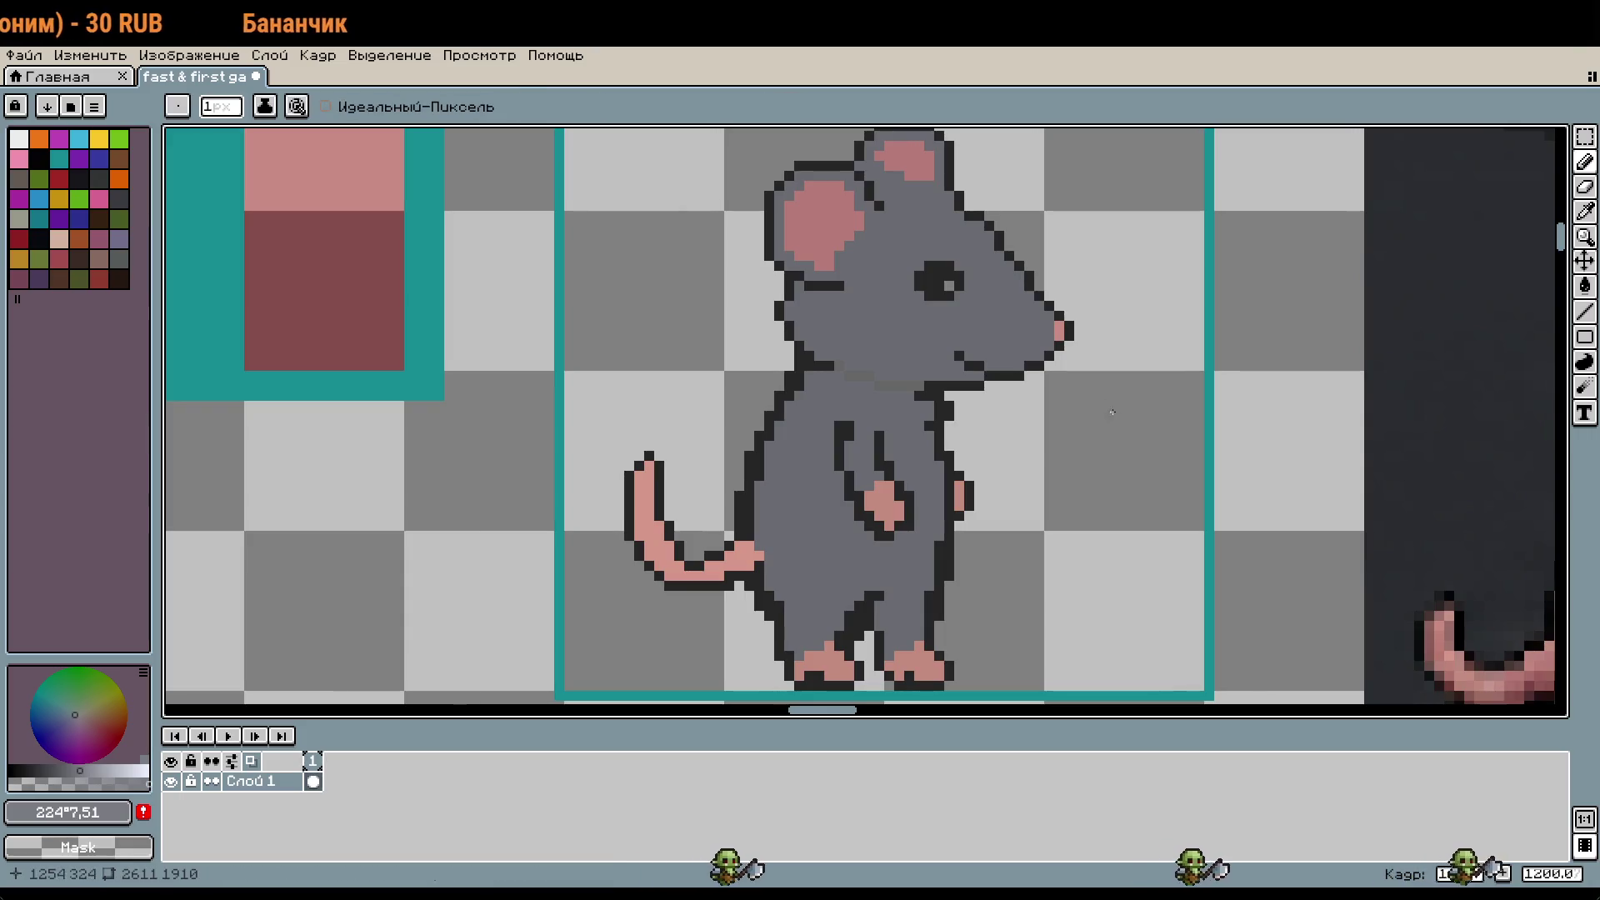
scroll(1060, 332, "up", 5)
left_click(941, 457)
left_click(994, 404)
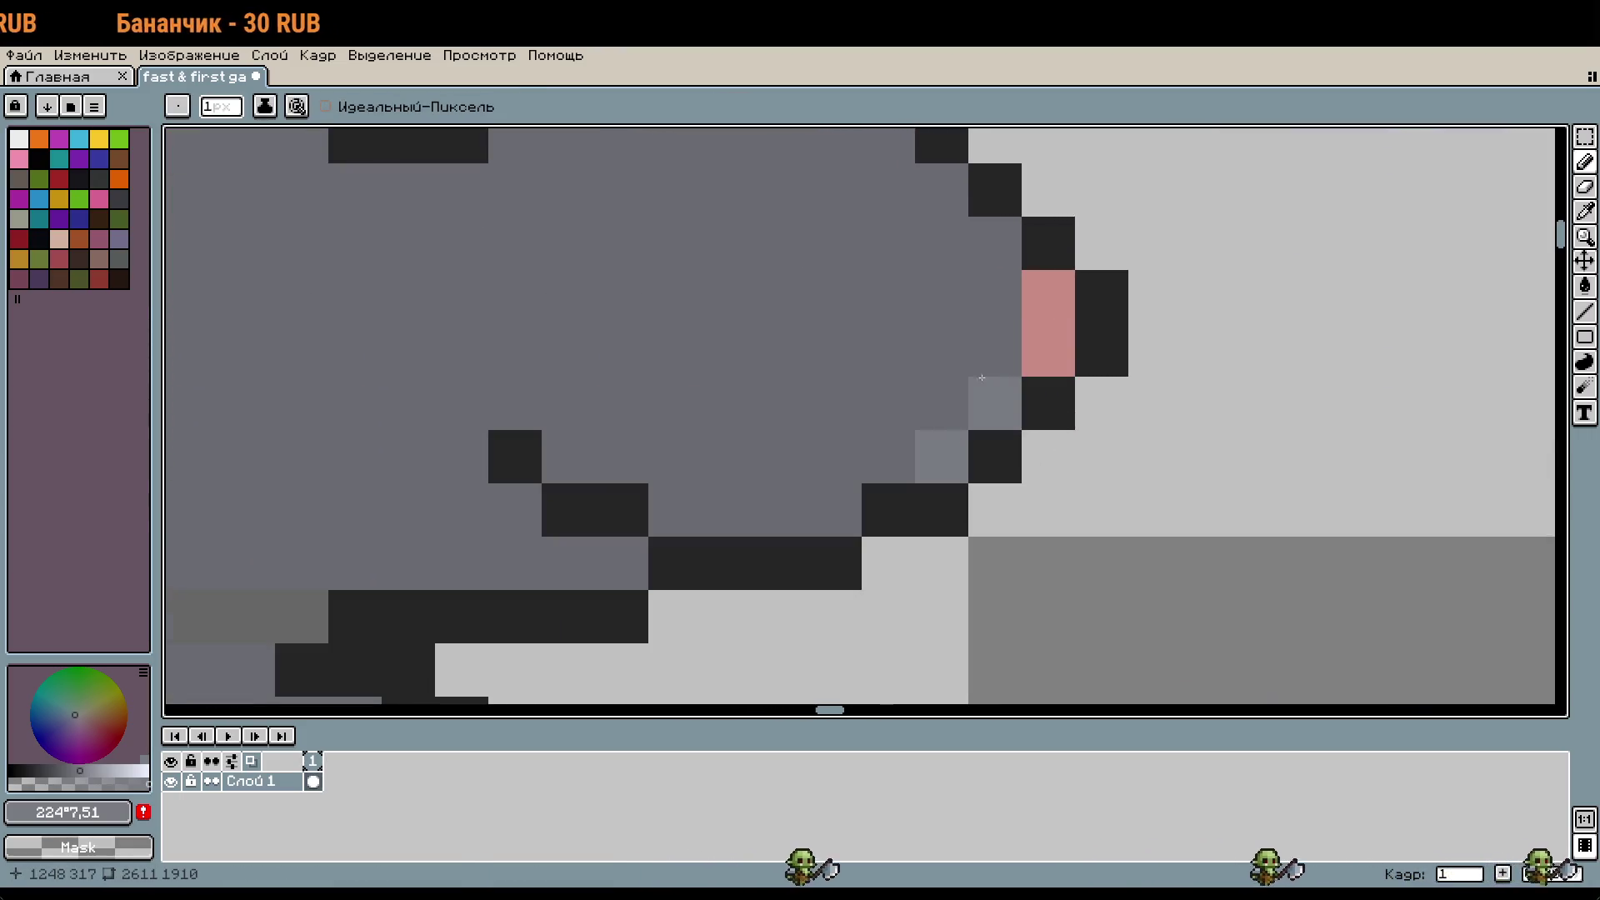
left_click(942, 350)
left_click(994, 350)
key("ctrl+z")
Step: Add more scattered light-grey pixels near the nose to form a dithered highlight
left_click(941, 244)
left_click(994, 296)
left_click(994, 243)
left_click(942, 190)
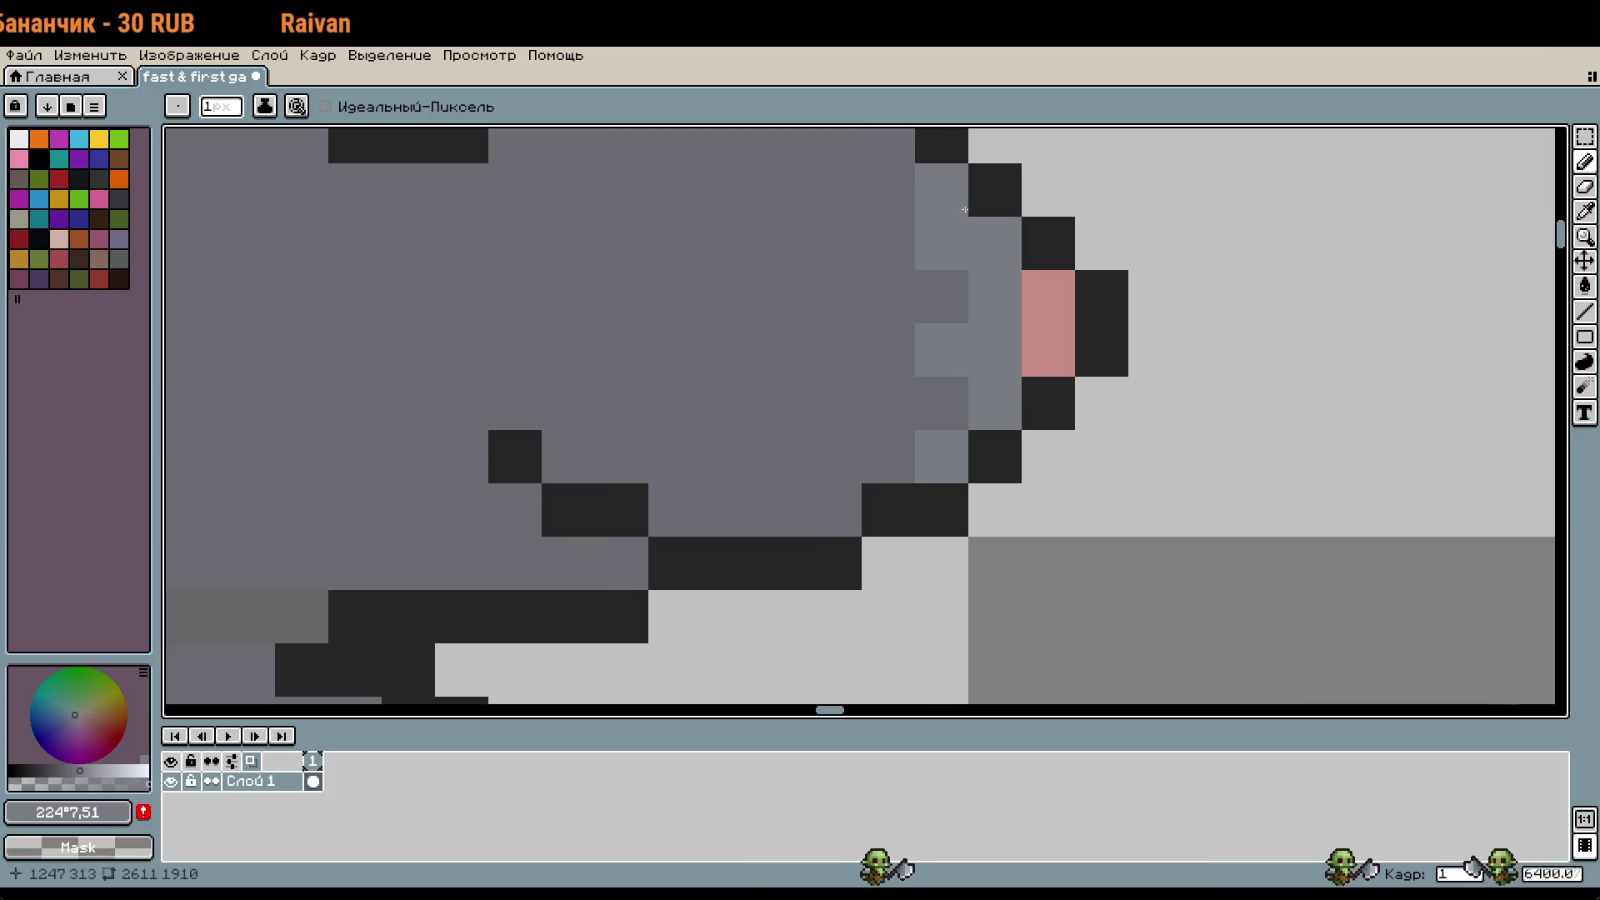
scroll(996, 307, "up", 2)
left_click(965, 269)
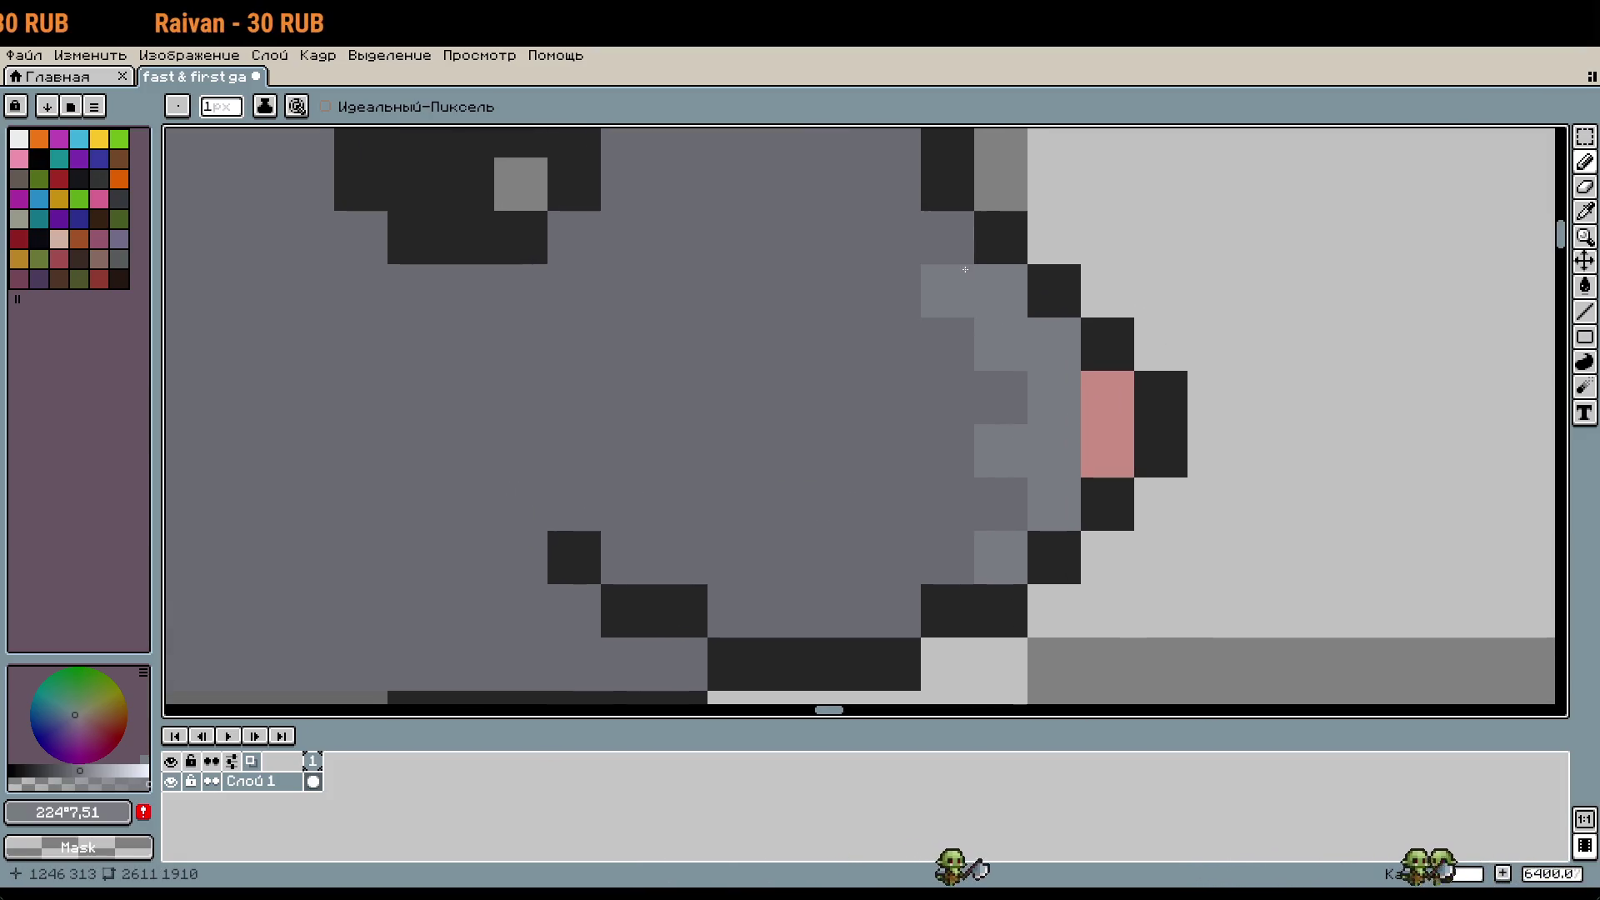
Step: Eyedrop the mouse's body grey and bring the head back into view
scroll(967, 285, "down", 1)
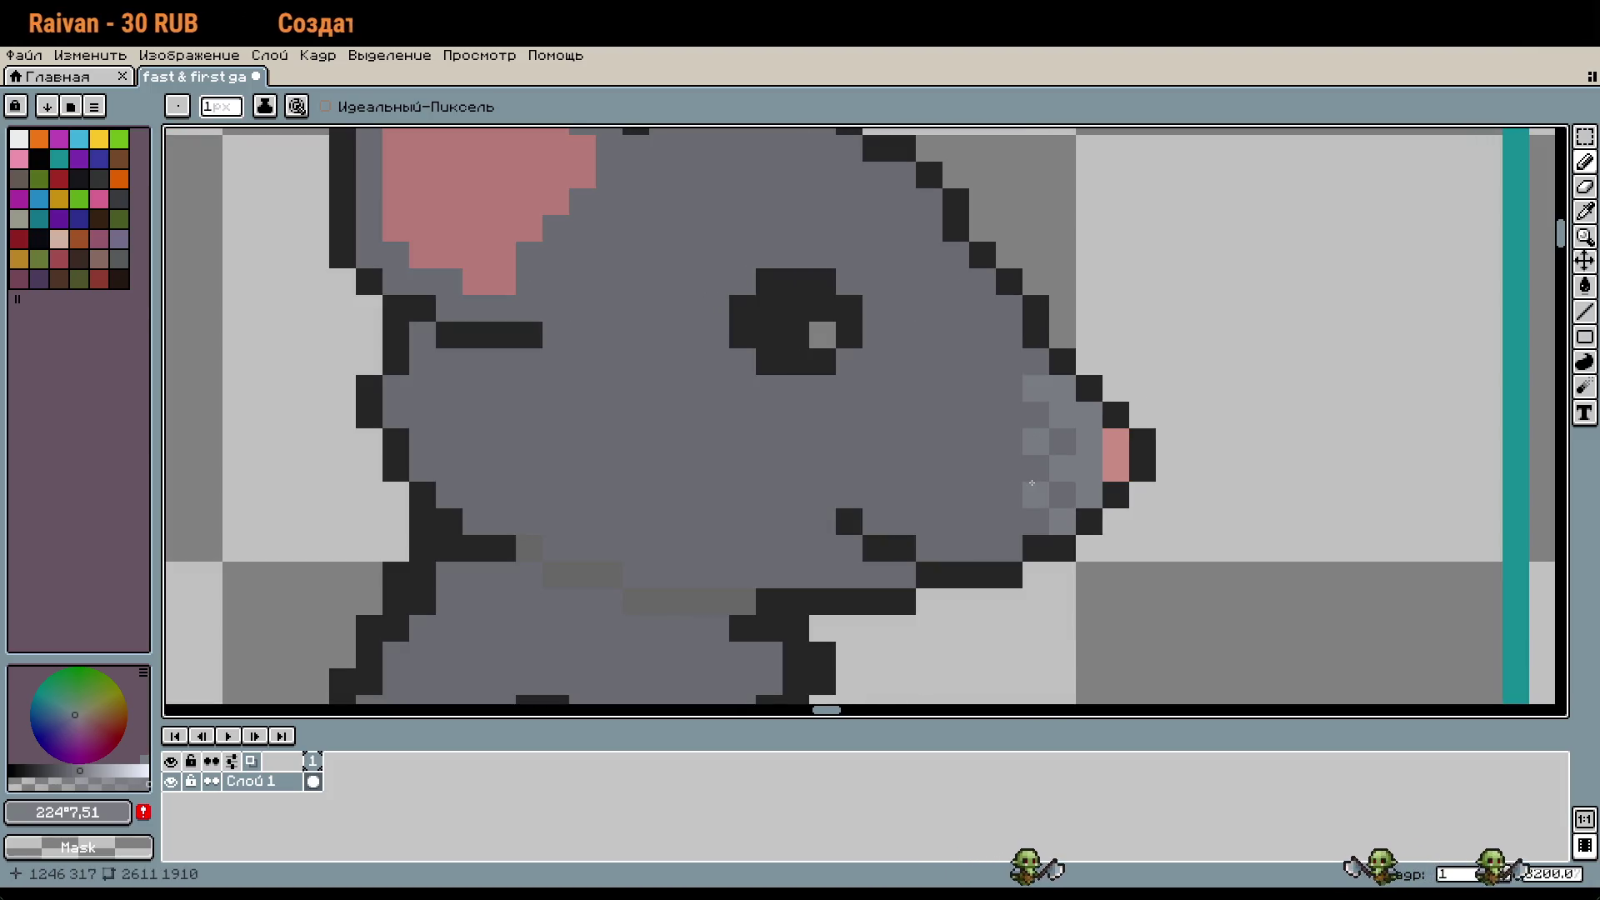
scroll(1163, 517, "down", 1)
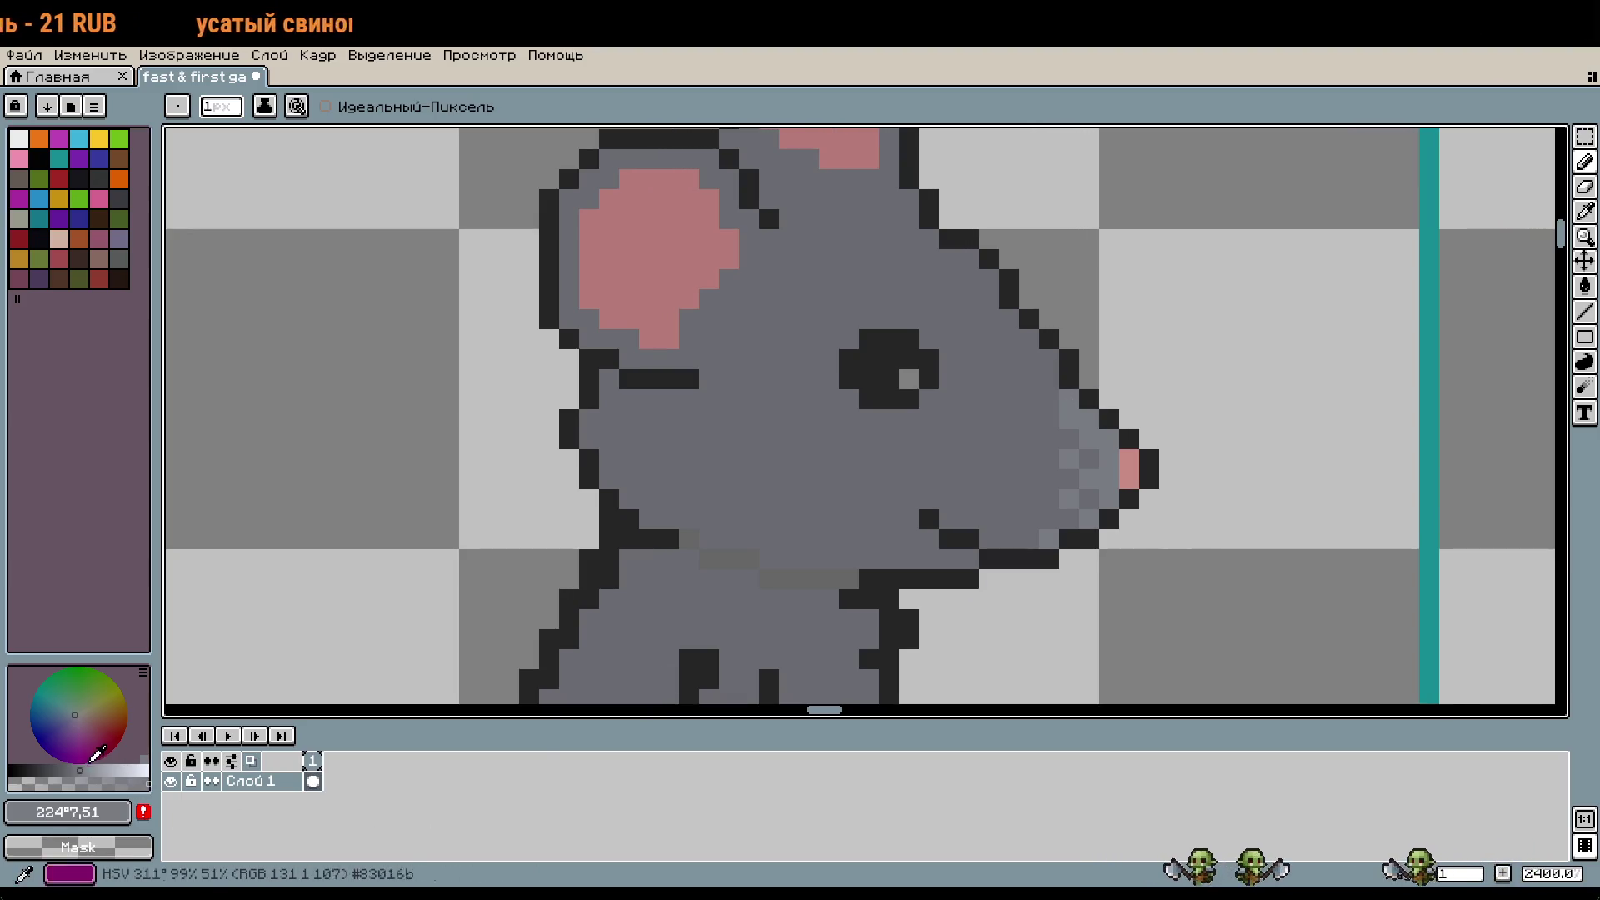
left_click(760, 613, "alt")
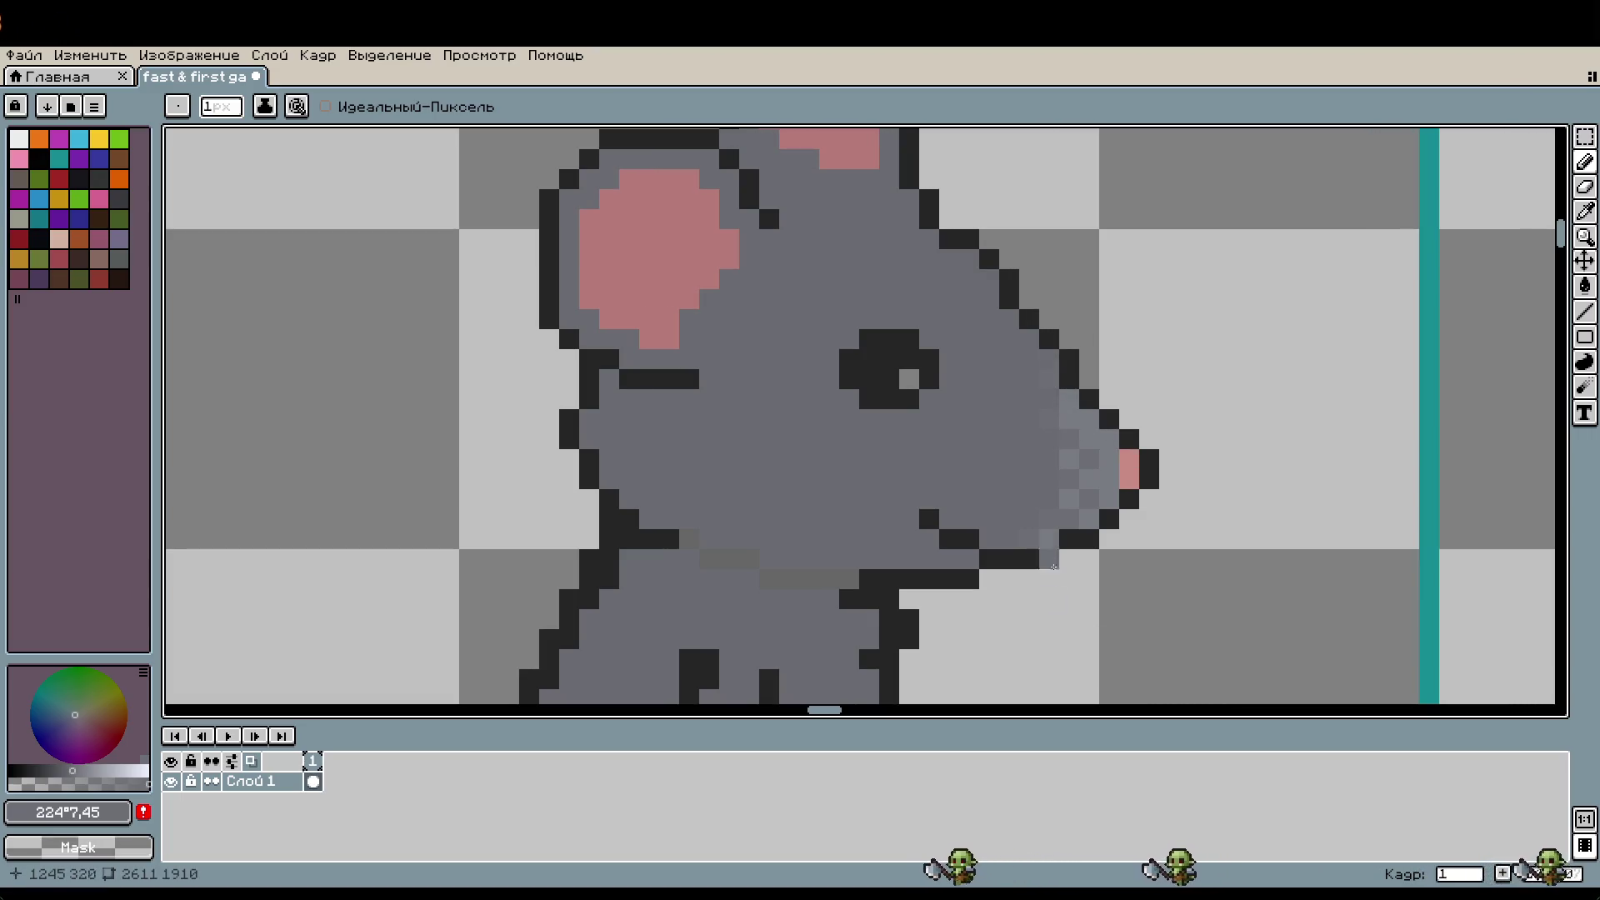
scroll(1232, 605, "down", 3)
left_click_drag(1232, 605, 1244, 555)
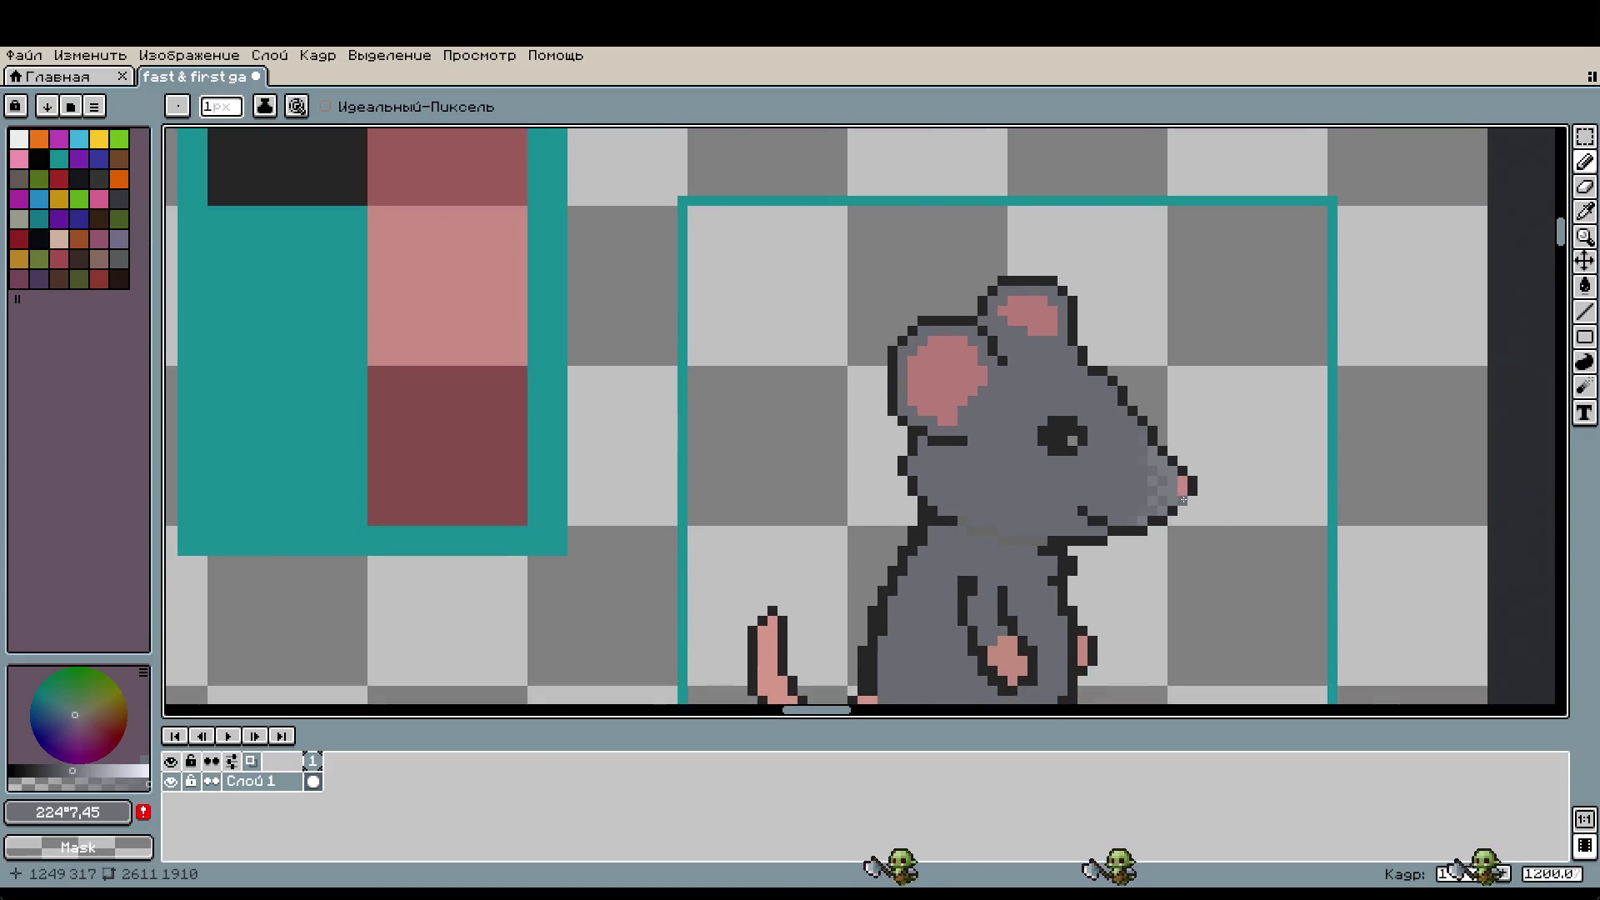
scroll(1185, 533, "up", 4)
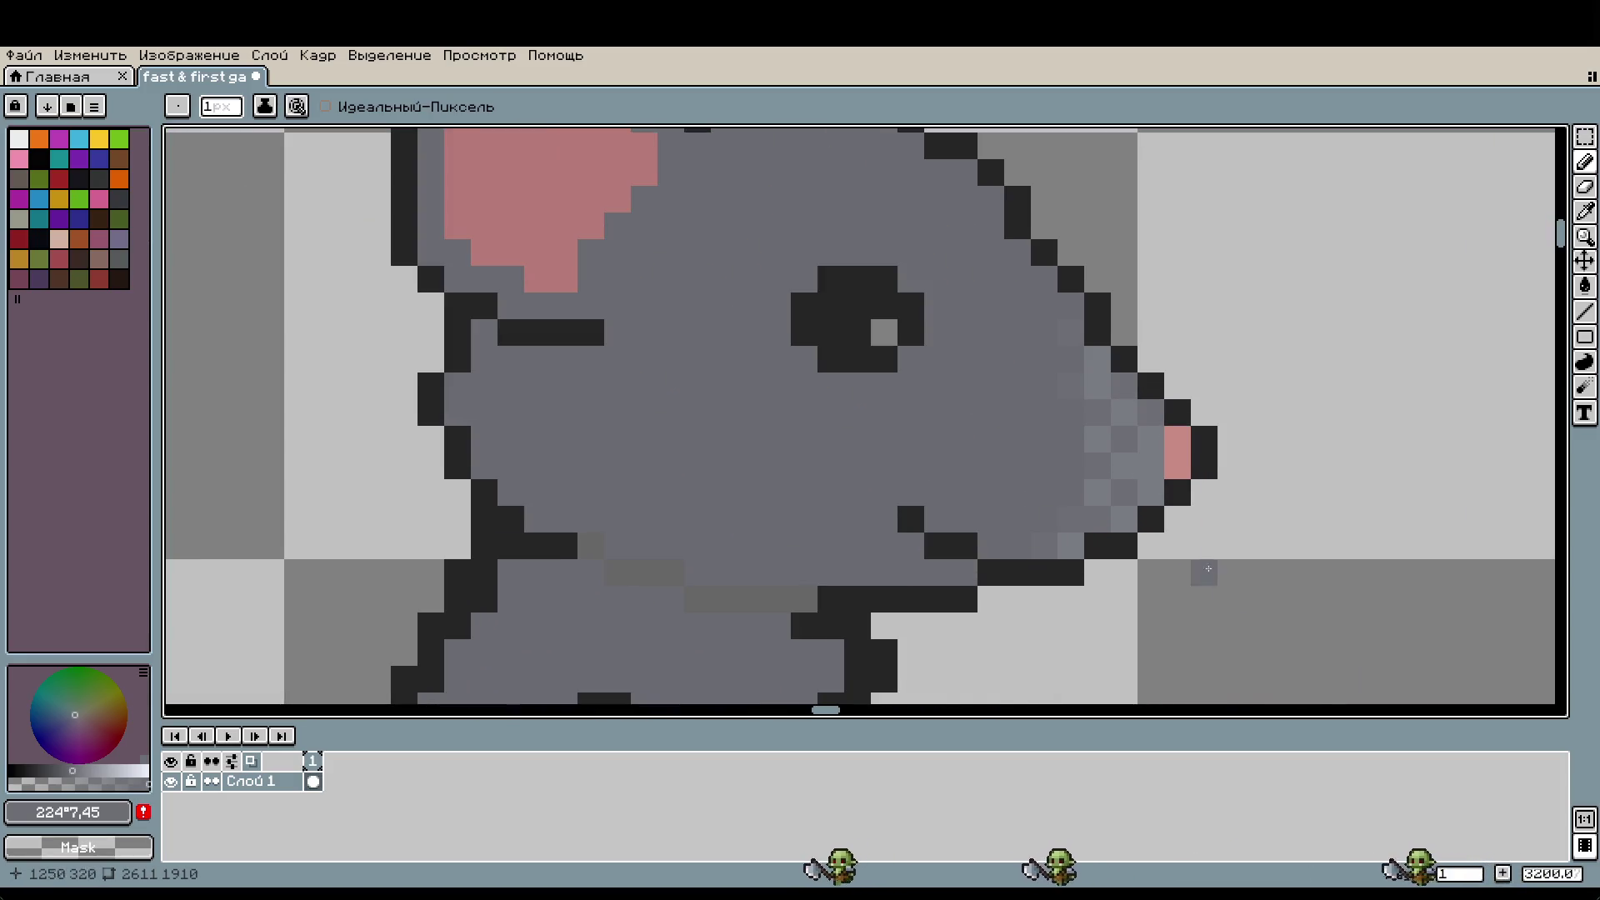
scroll(1197, 500, "down", 1)
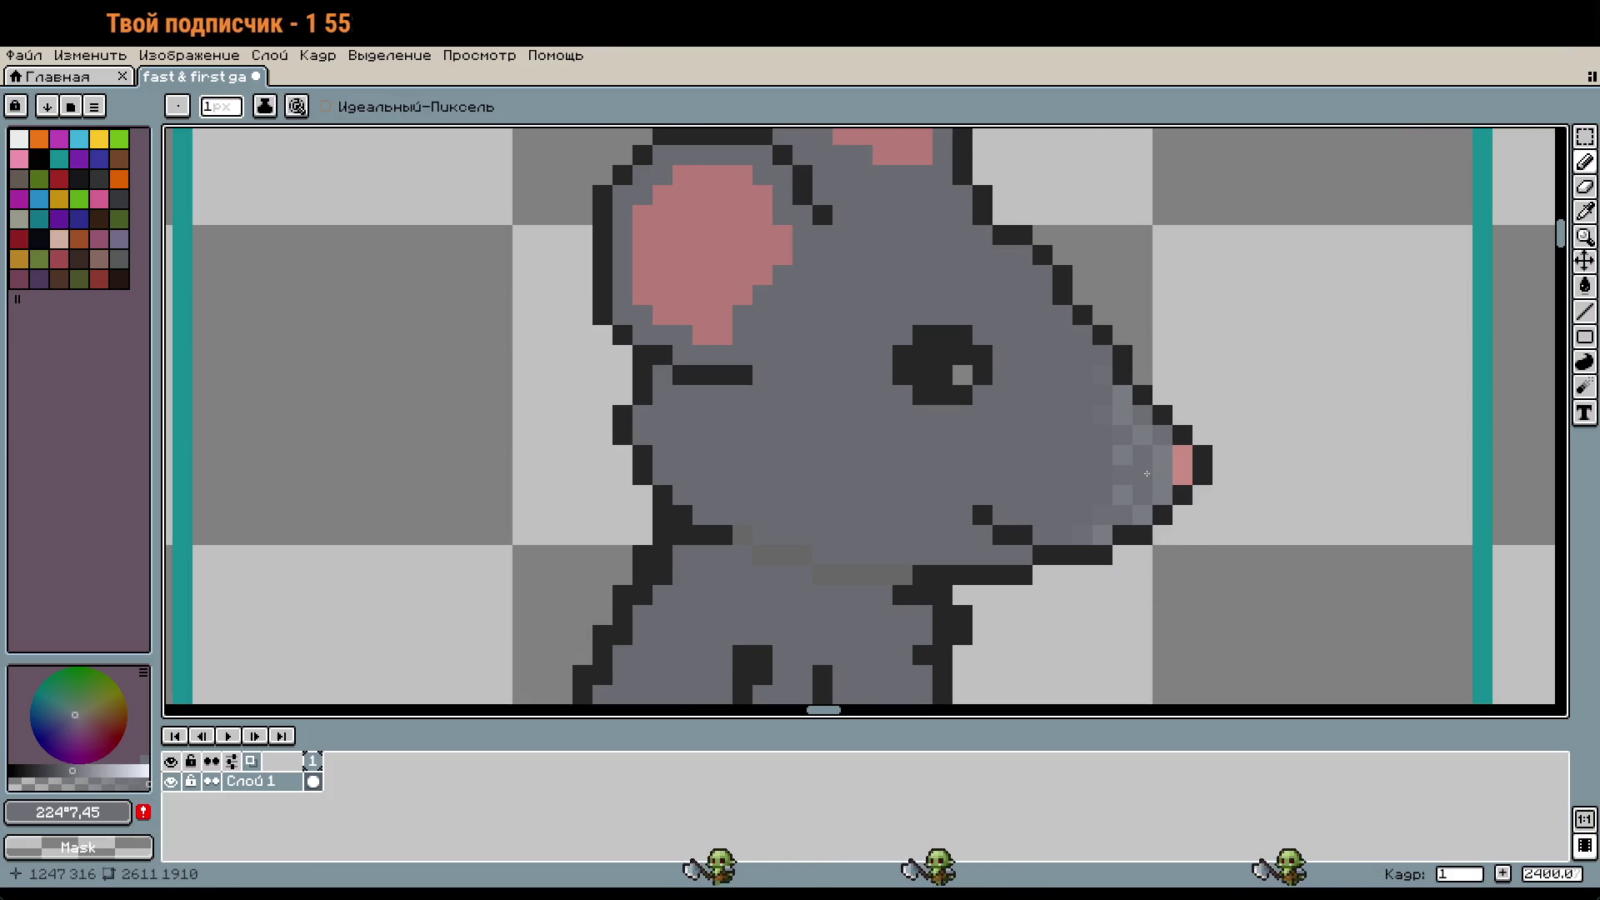
scroll(1158, 484, "down", 1)
Step: Tweak the shading grey's brightness, then resample the body grey for the pencil
left_click_drag(1237, 549, 1254, 551)
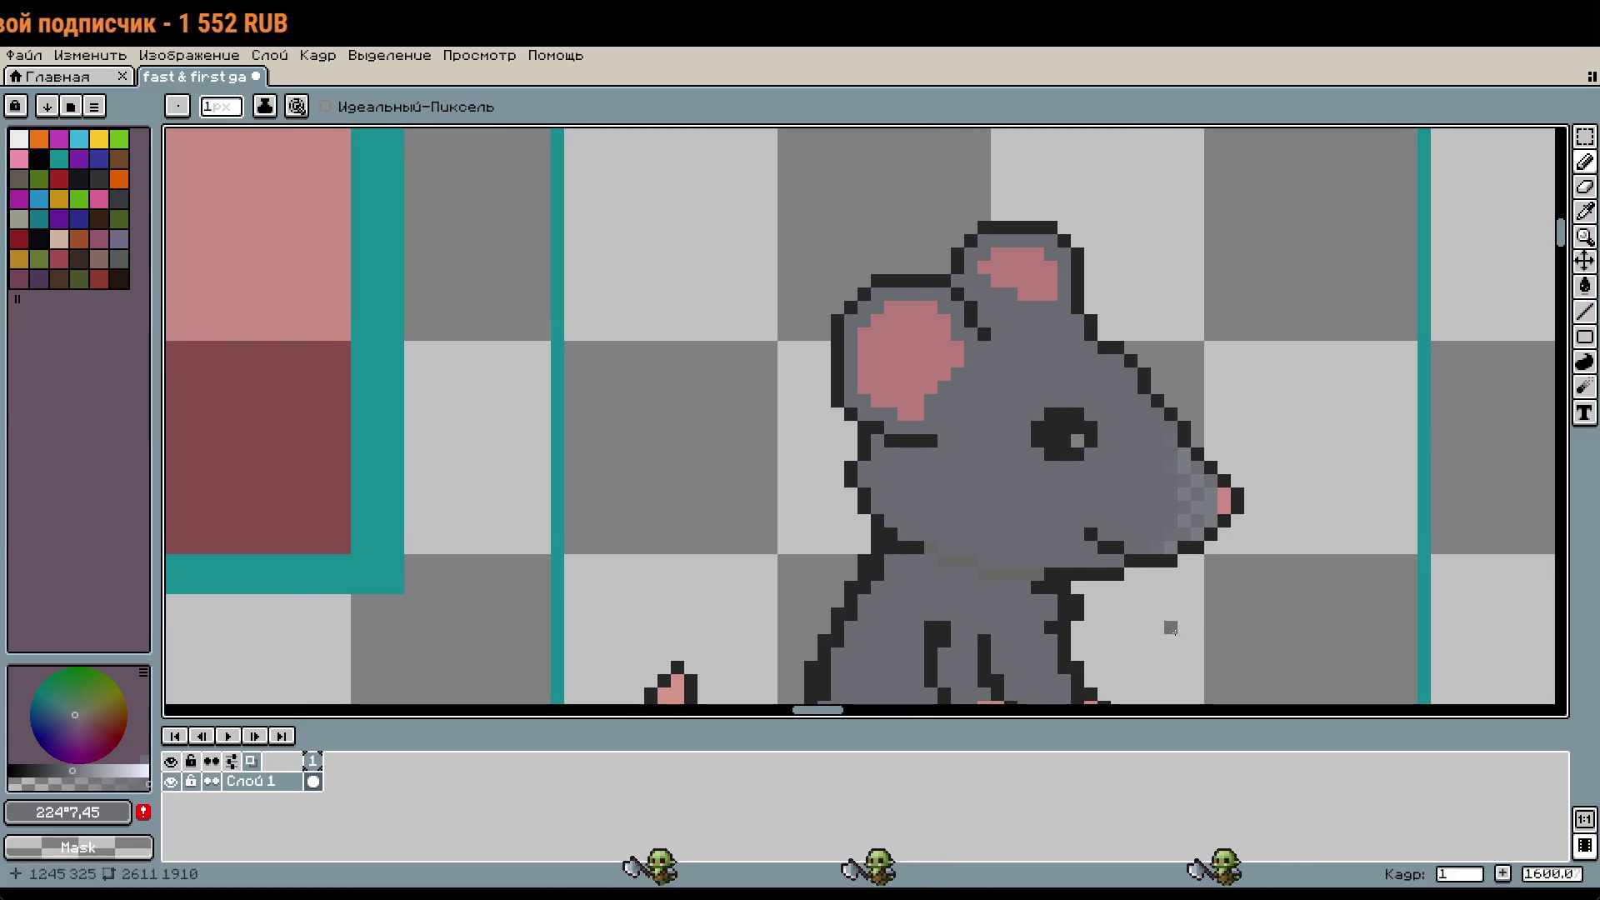
scroll(1117, 600, "up", 2)
left_click(69, 771)
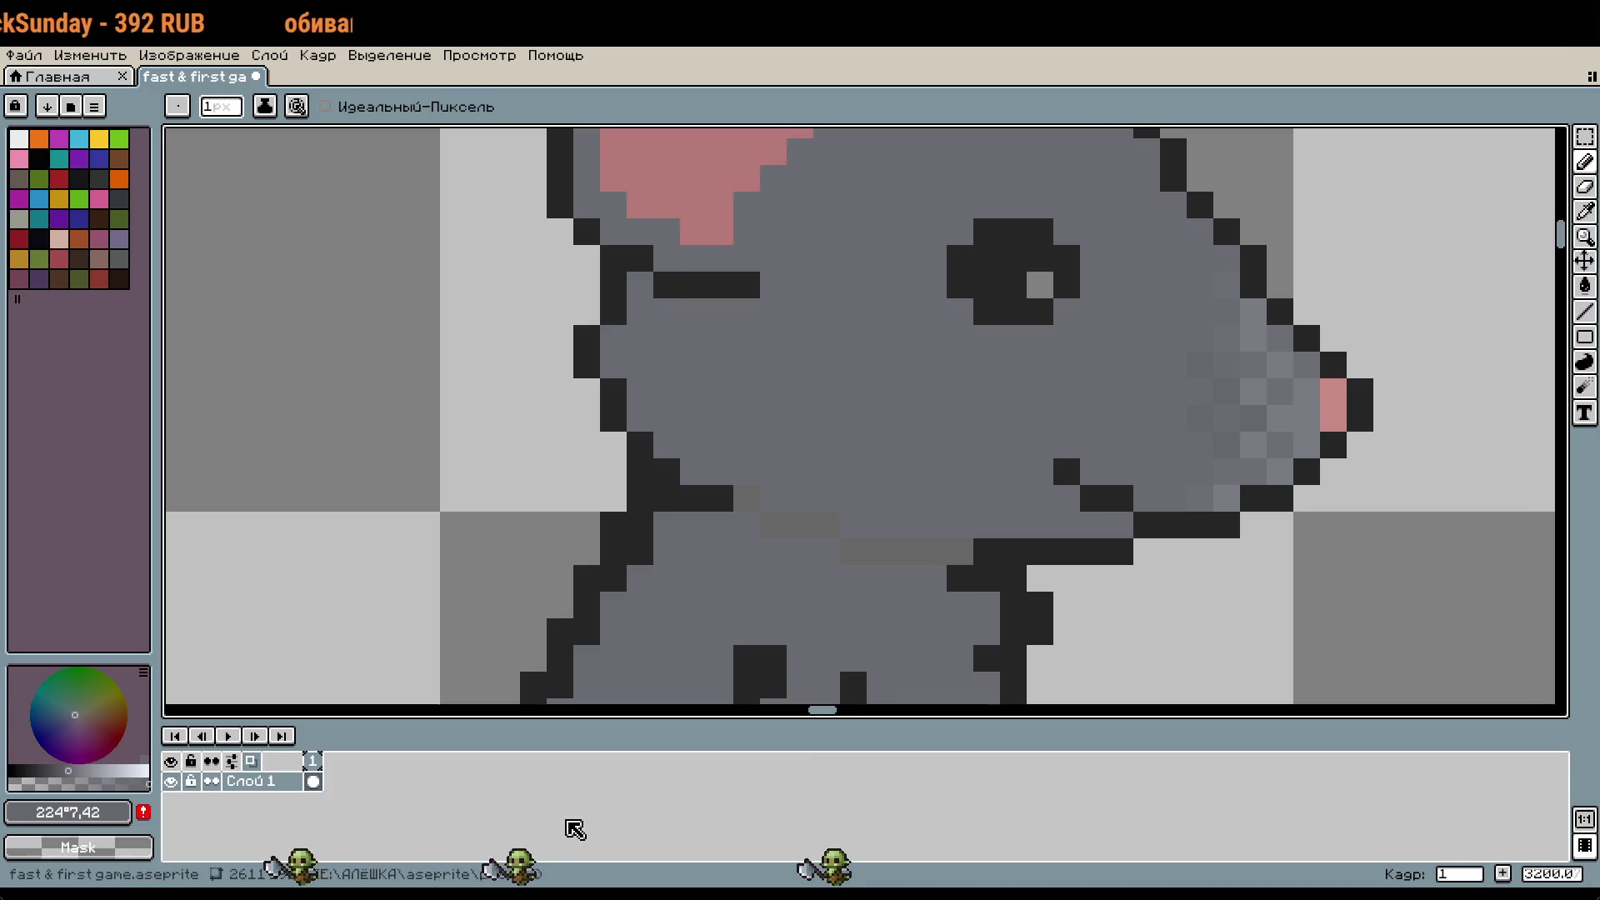
left_click(62, 771)
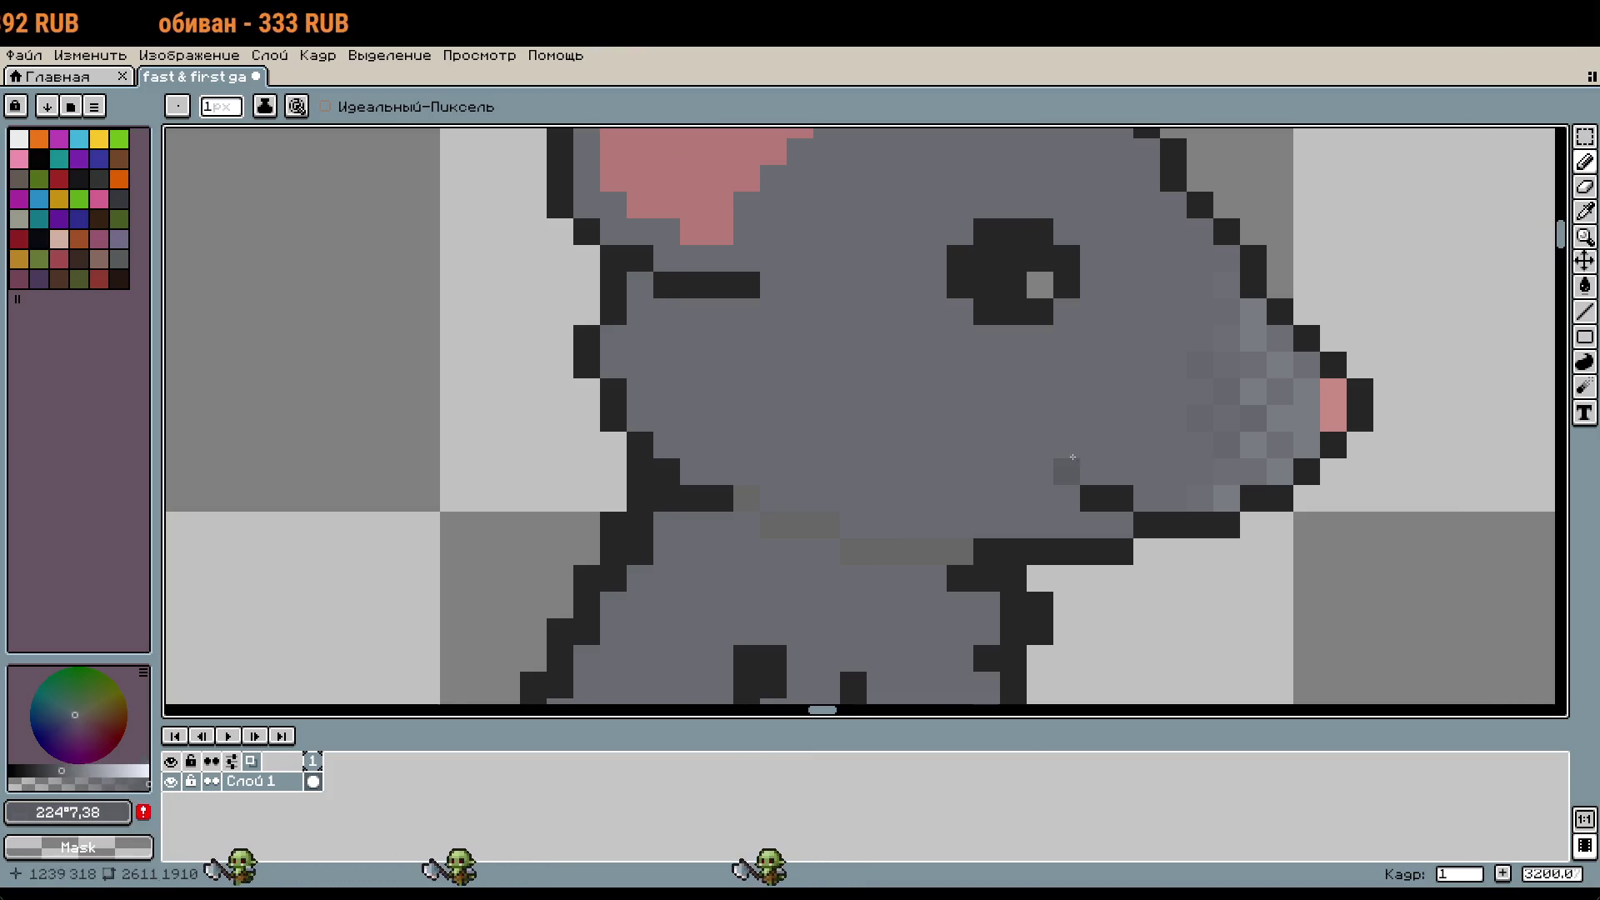
left_click(725, 606, "alt")
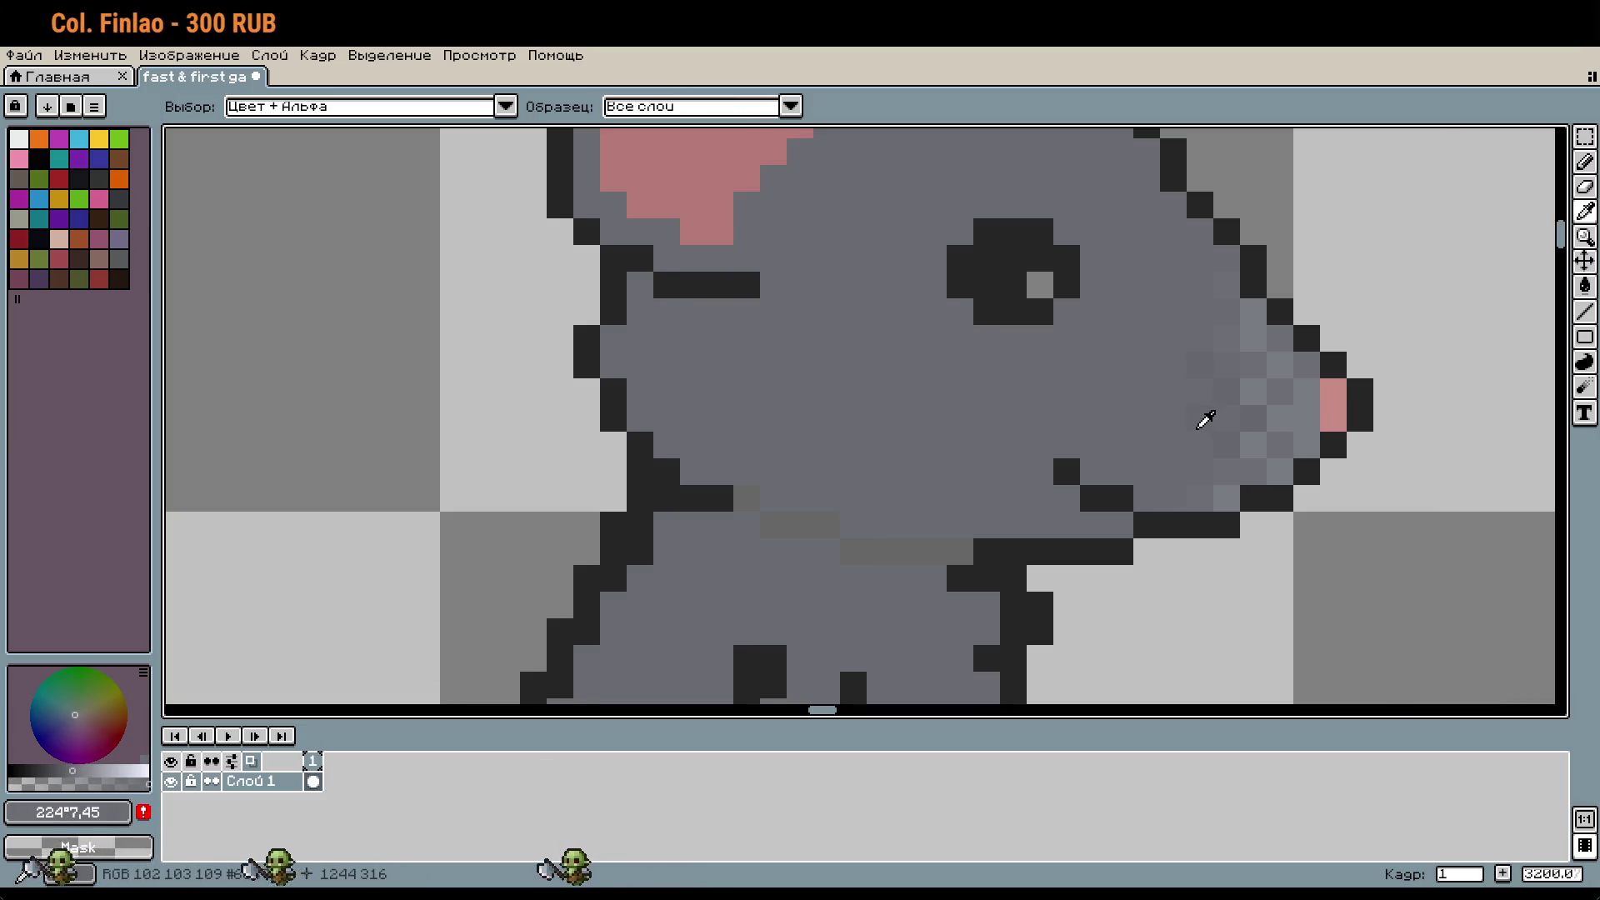
key("b")
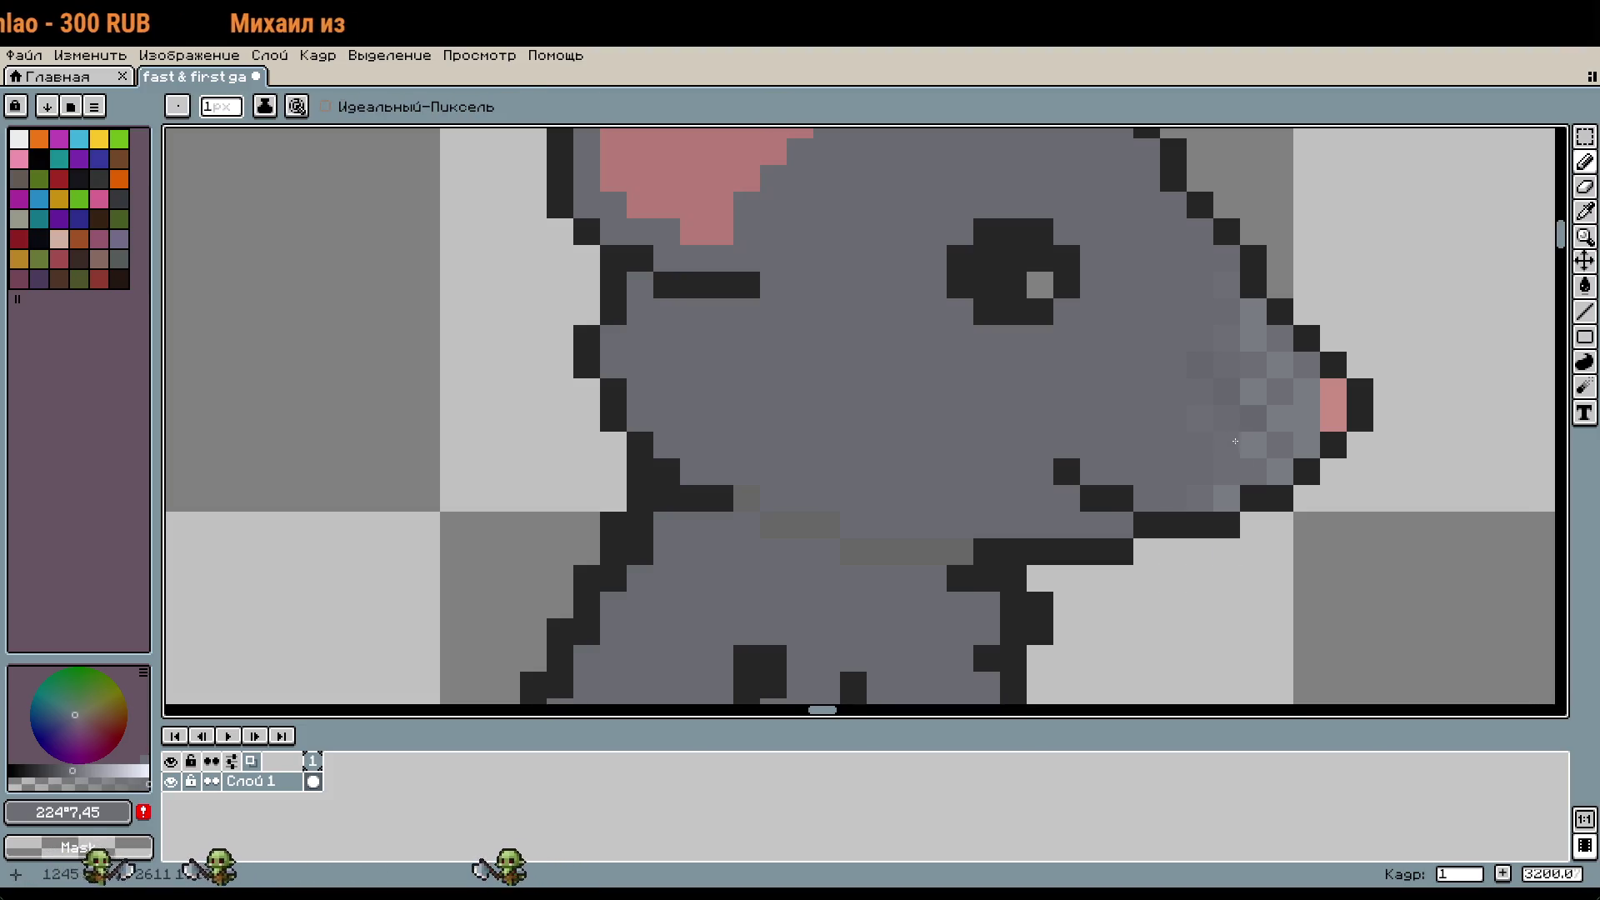
Step: Paint a short vertical run of lighter grey pixels on the snout
scroll(1237, 337, "down", 4)
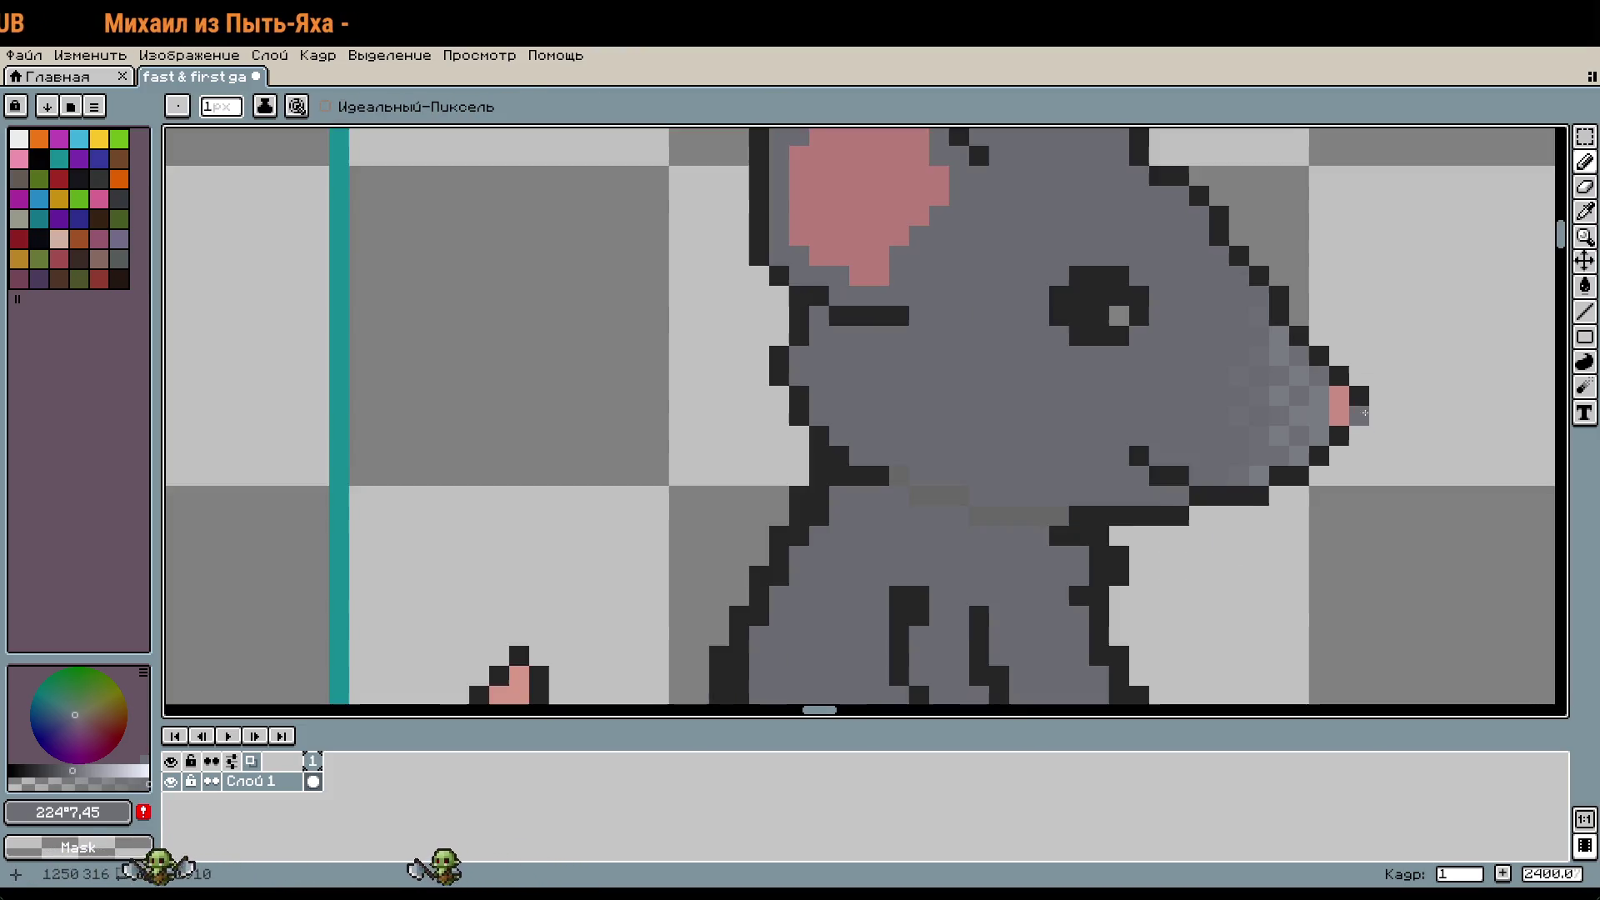
scroll(1324, 522, "up", 5)
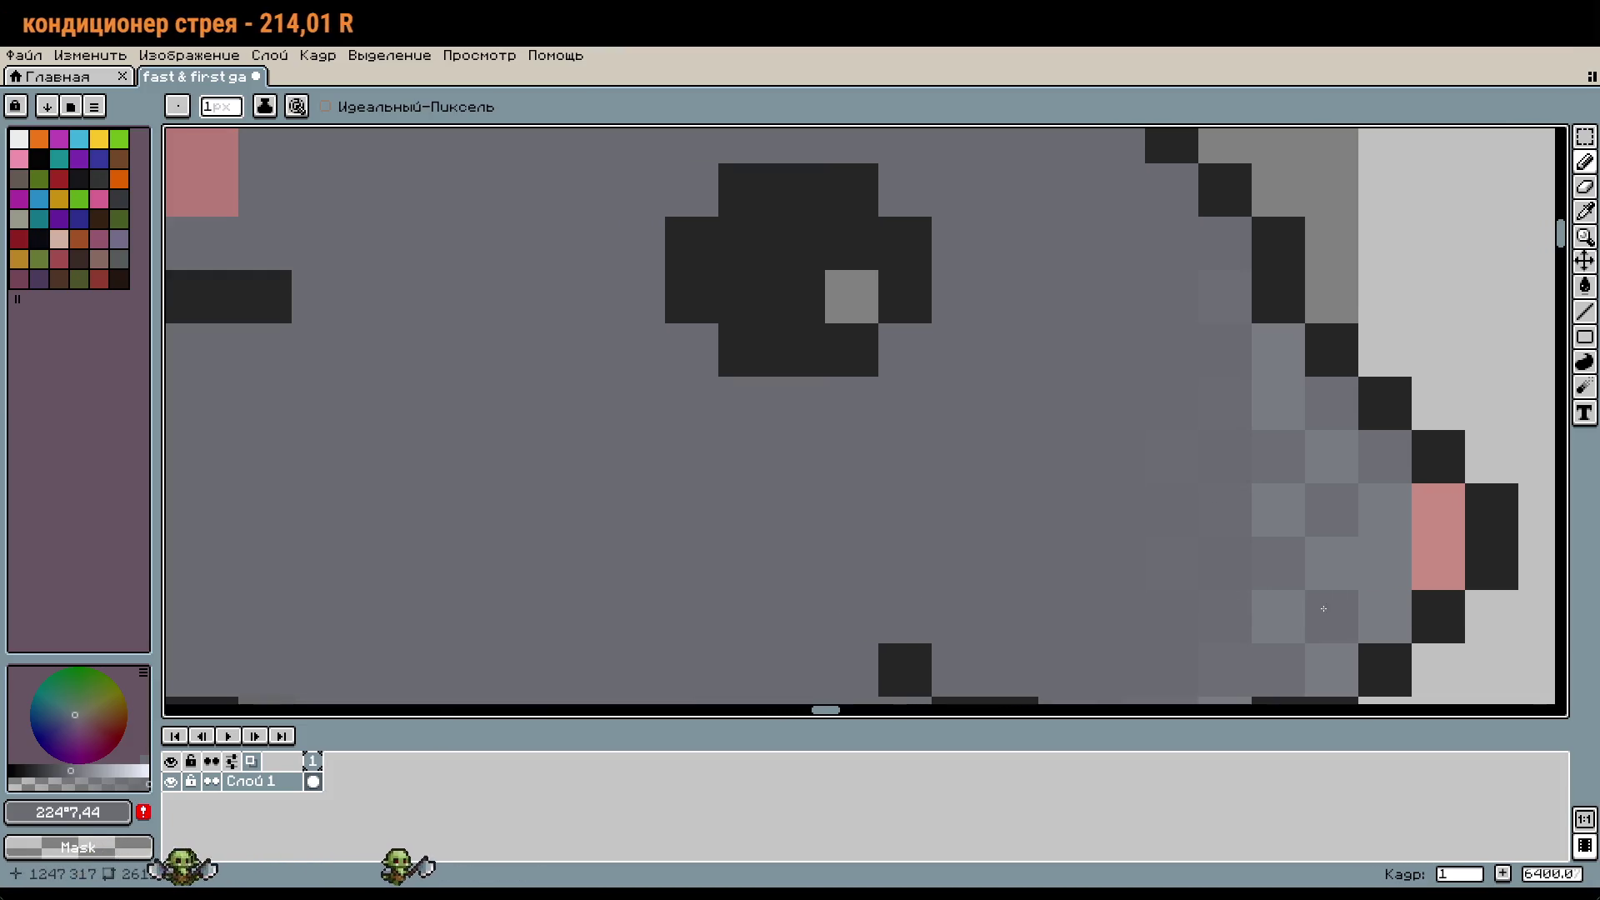
scroll(1275, 543, "down", 1)
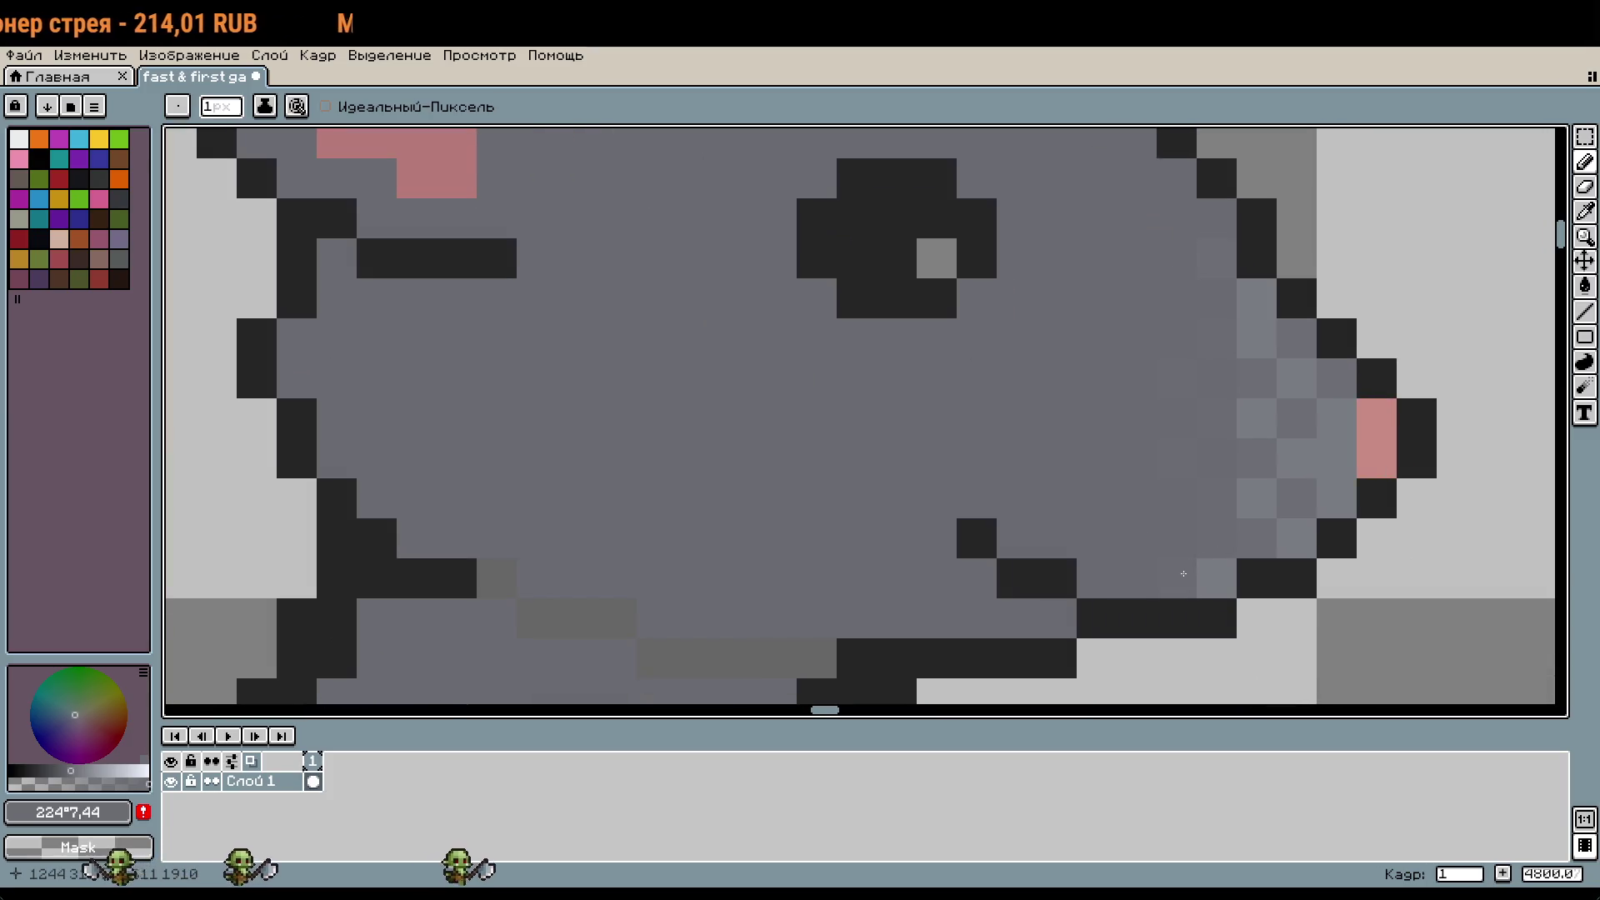
scroll(1271, 450, "down", 1)
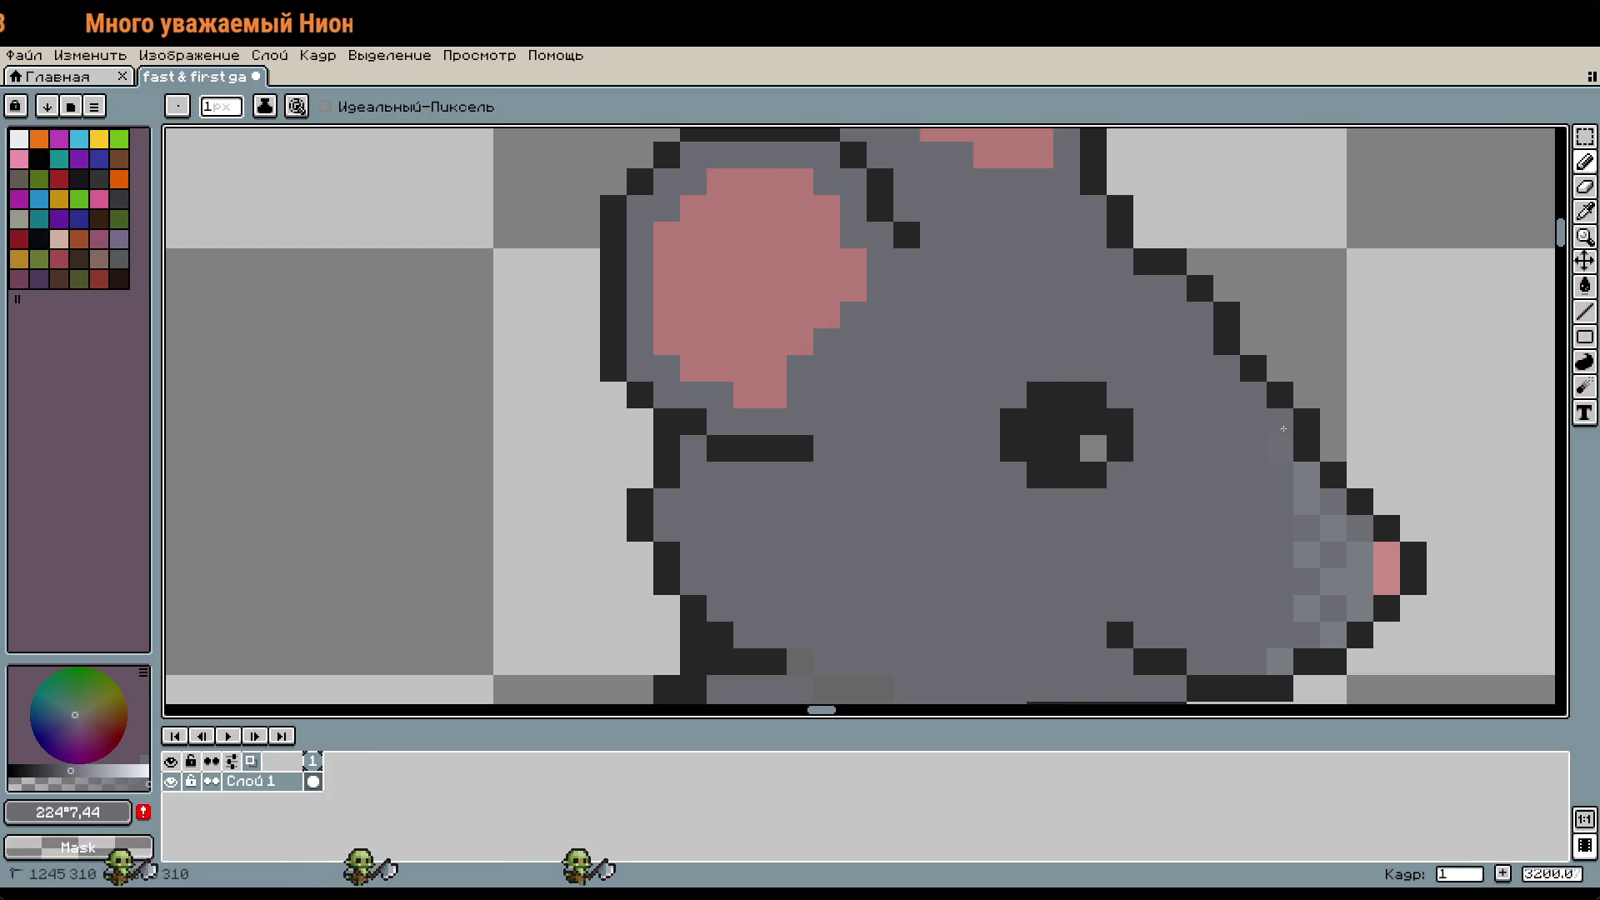
scroll(1262, 488, "down", 1)
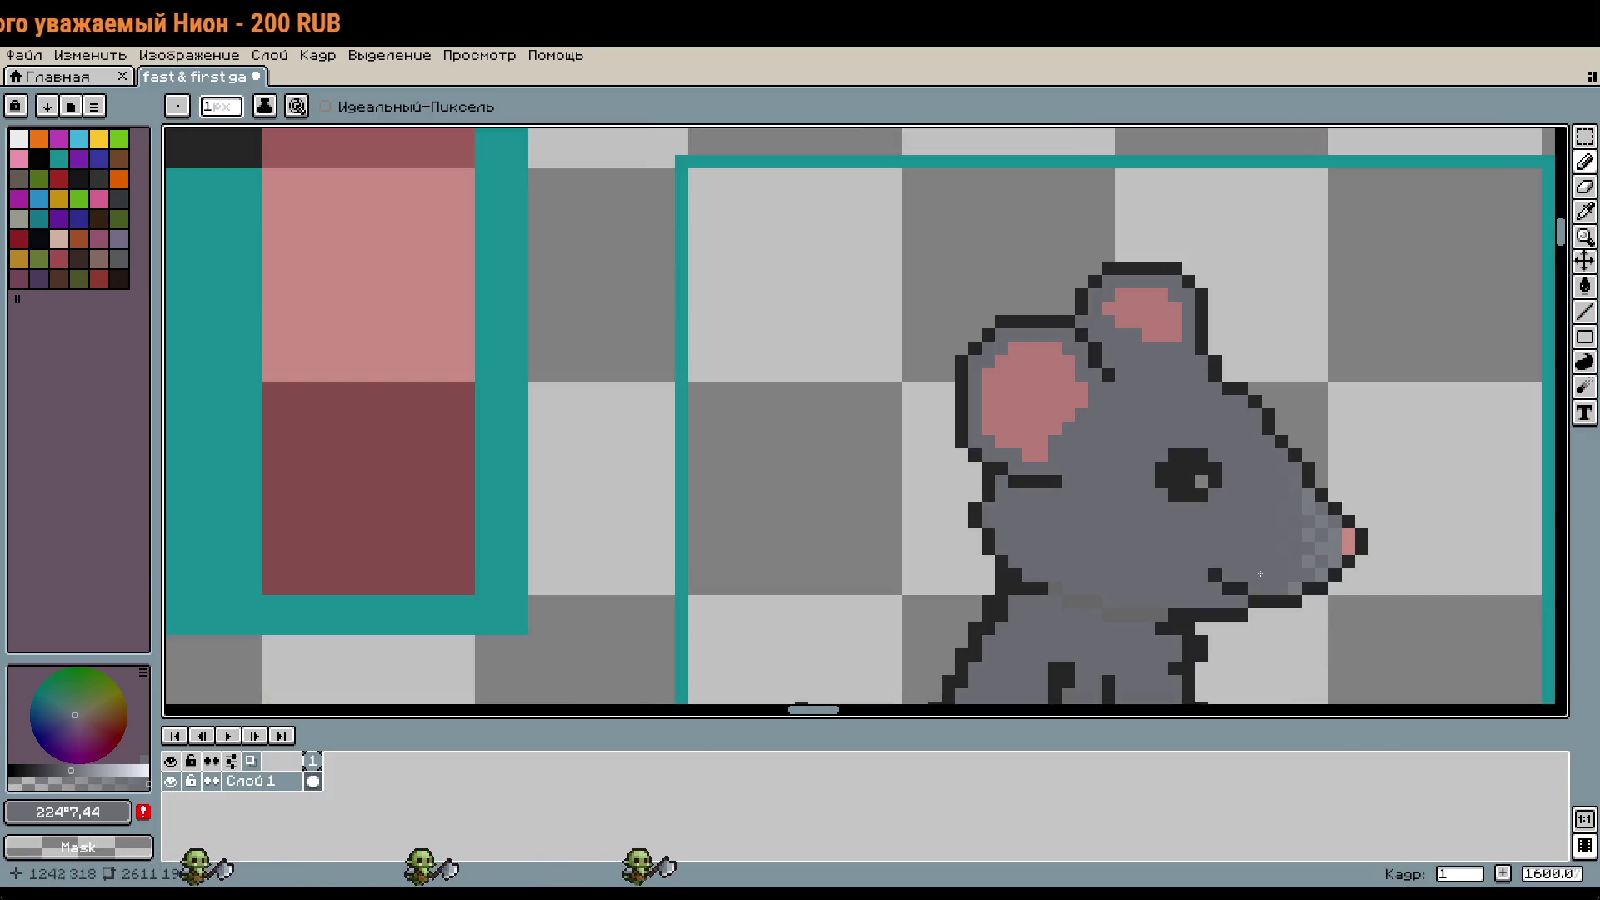
scroll(1058, 573, "up", 1)
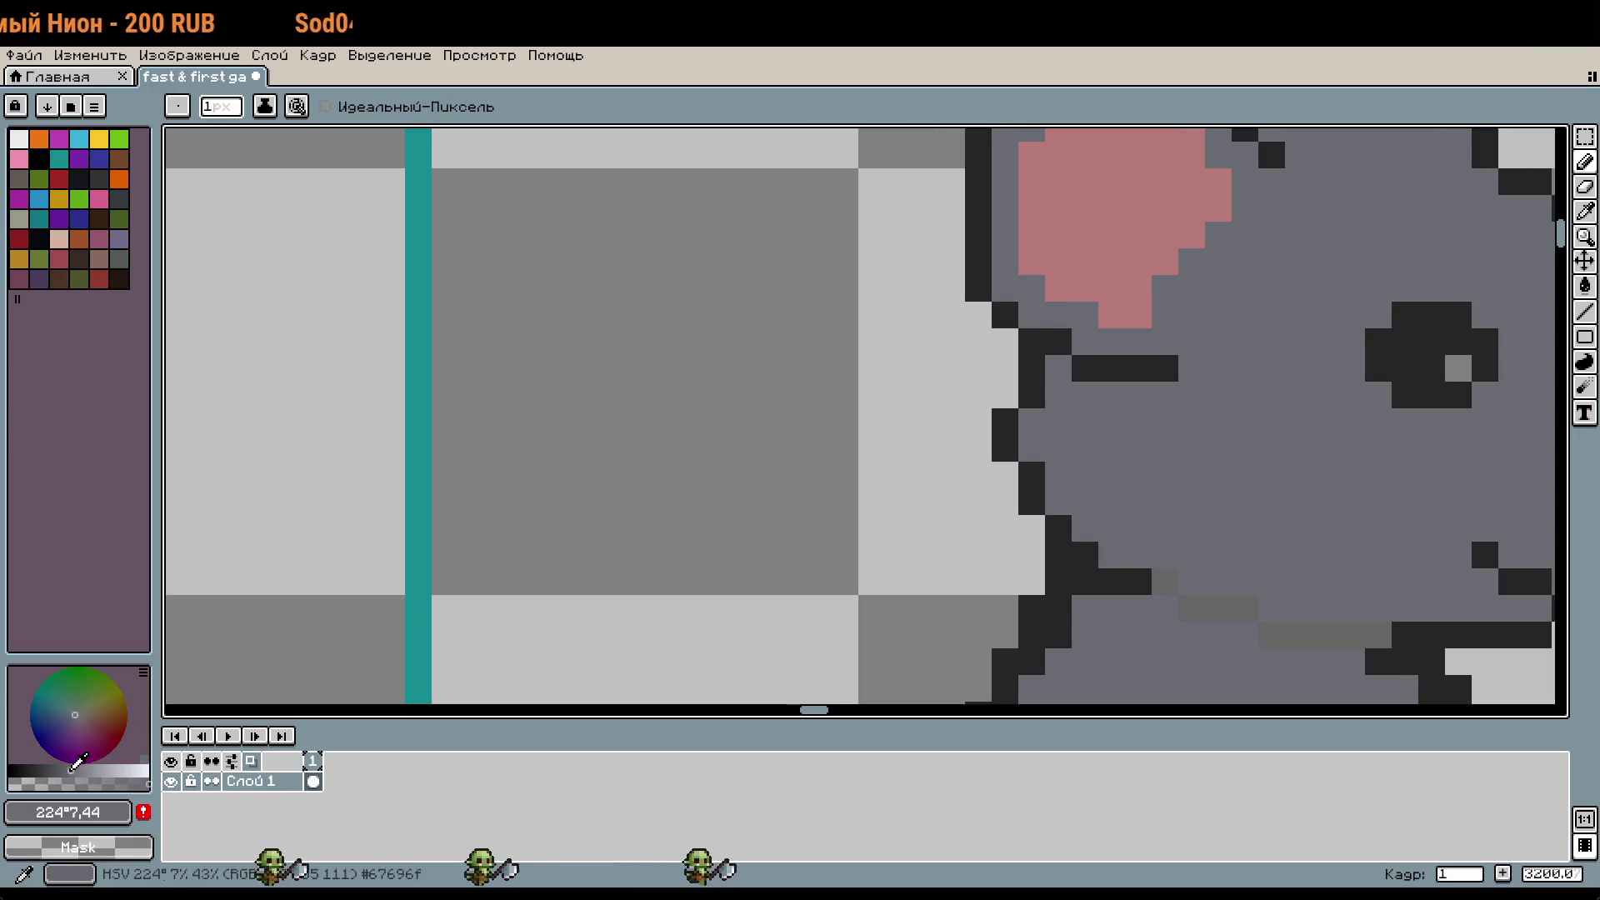
scroll(900, 414, "right", 3)
scroll(900, 414, "up", 1)
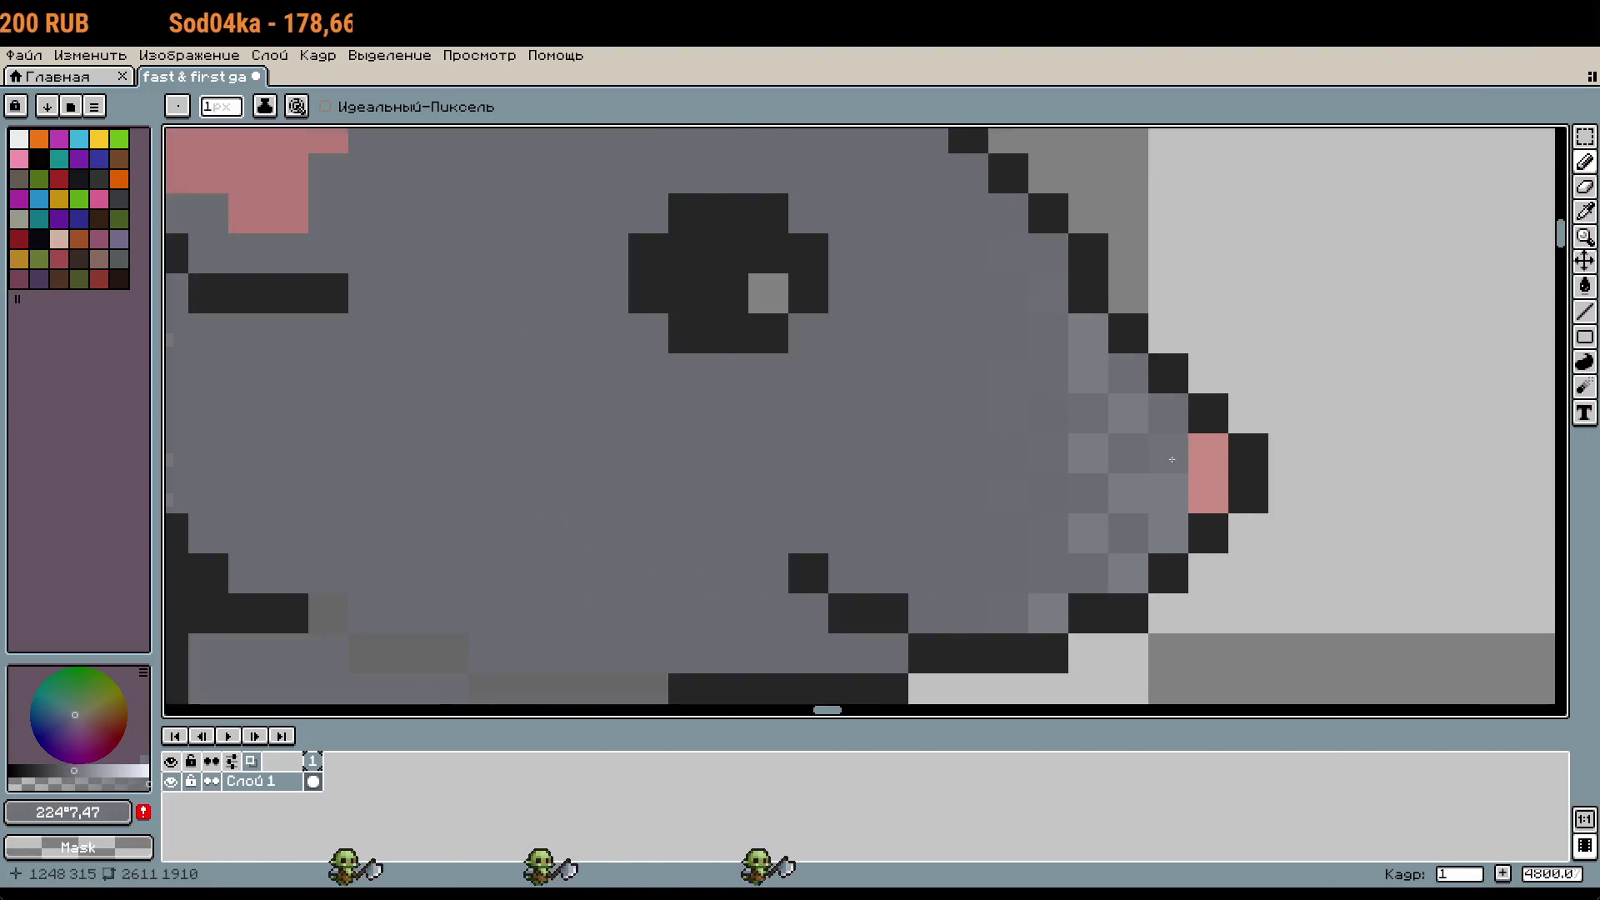
scroll(1165, 490, "right", 2)
left_click_drag(1165, 491, 1165, 450)
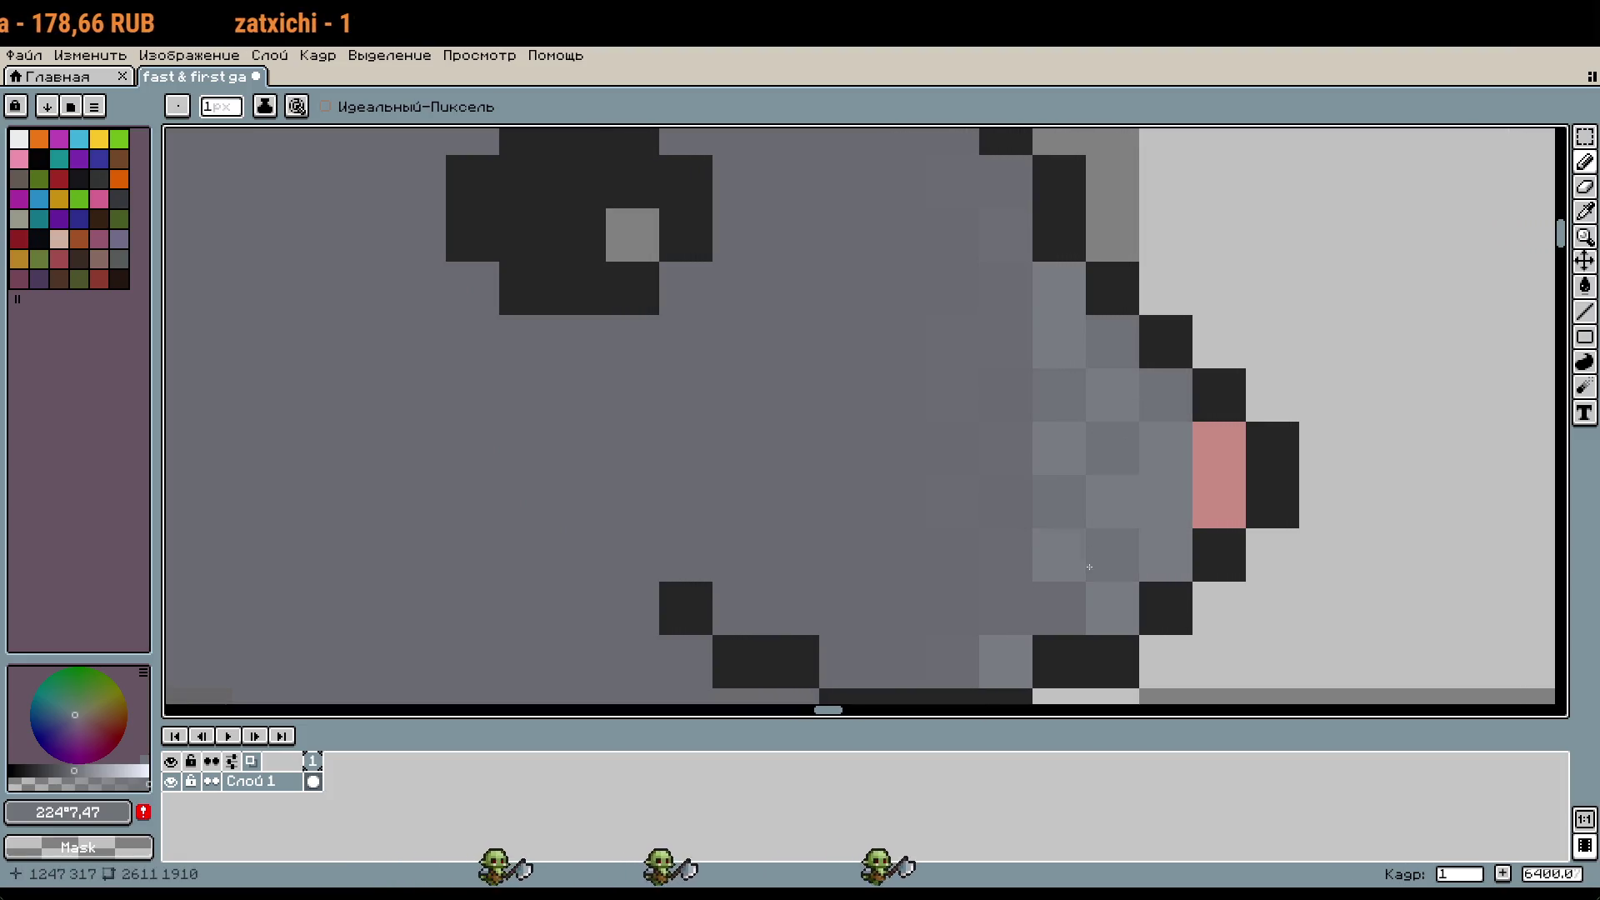
Step: Refill the lighter snout tiles with the base grey using the Paint Bucket
left_click(78, 770)
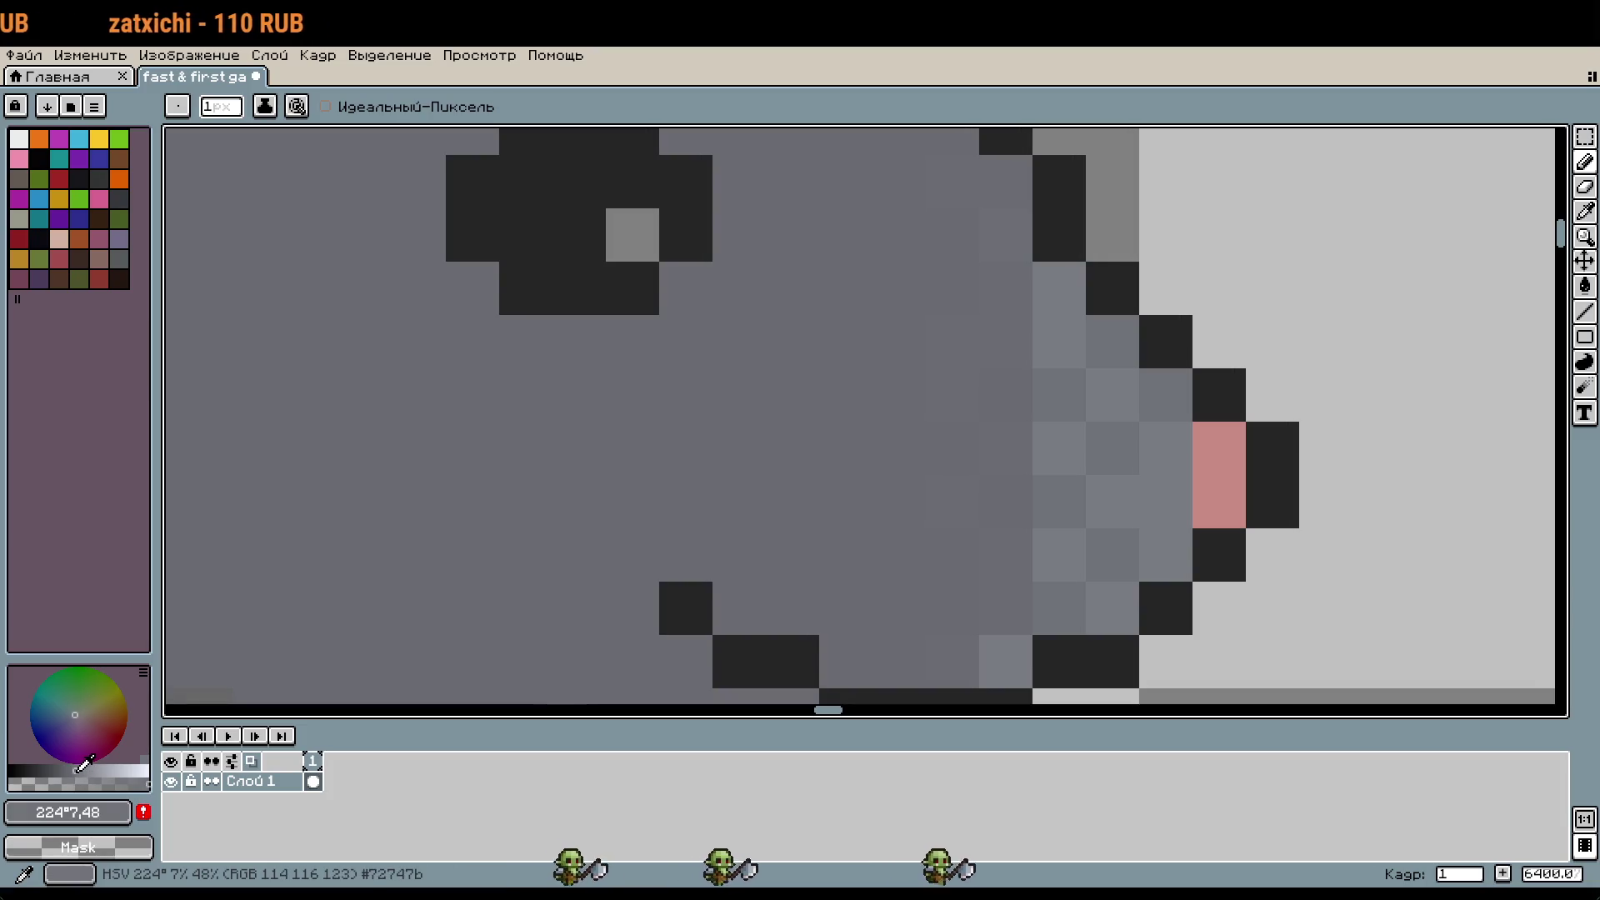
key("g")
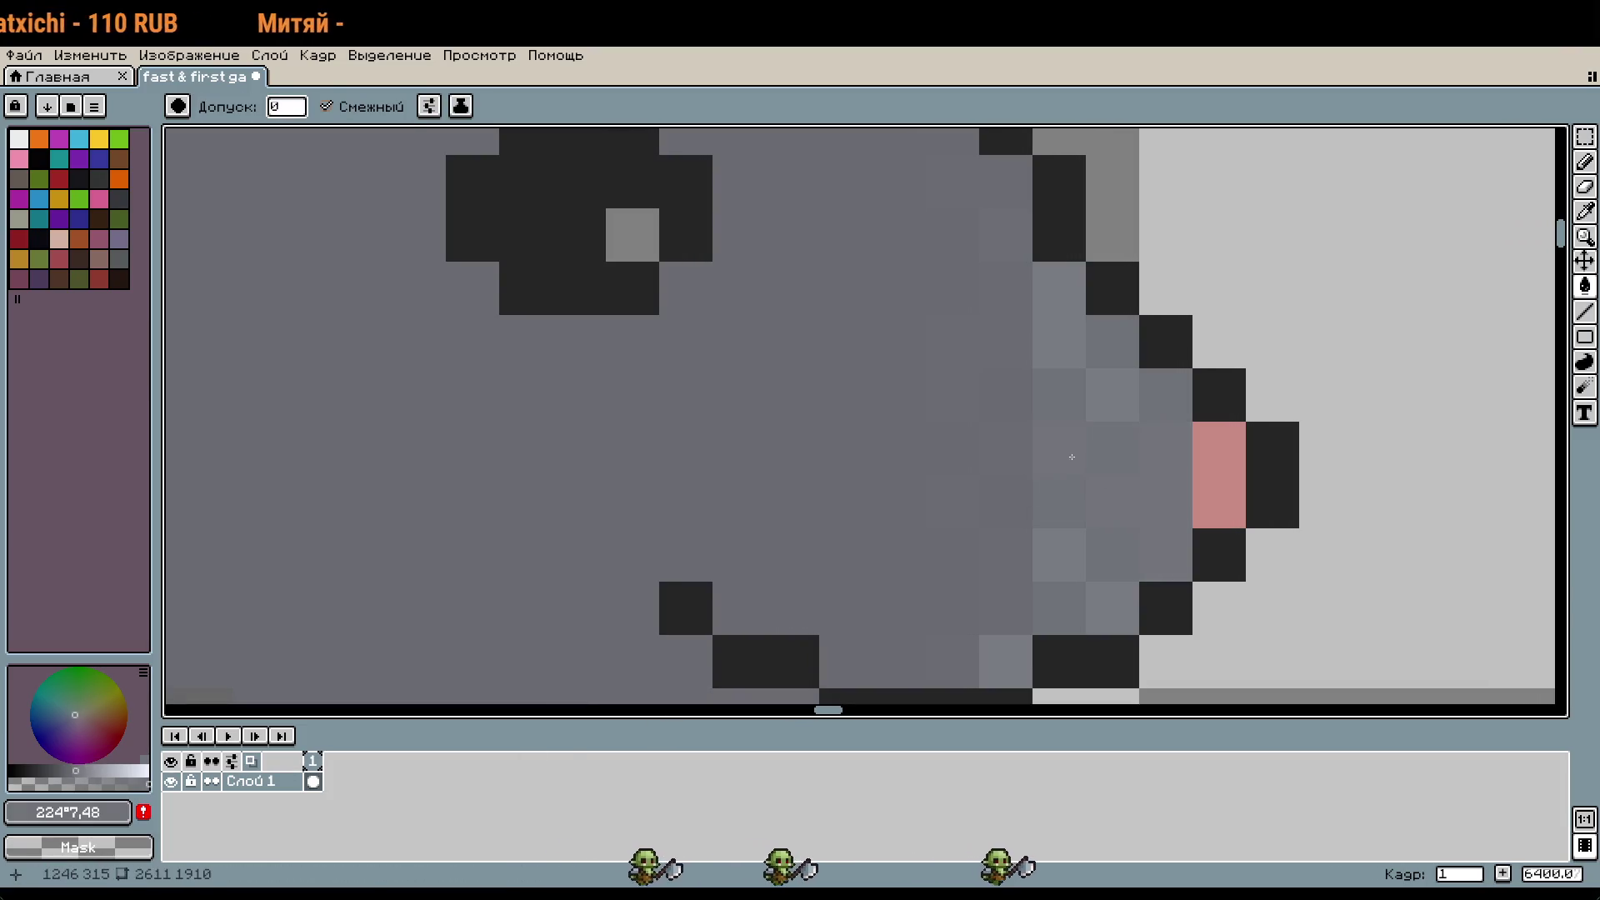
left_click(1058, 536)
left_click(1091, 587)
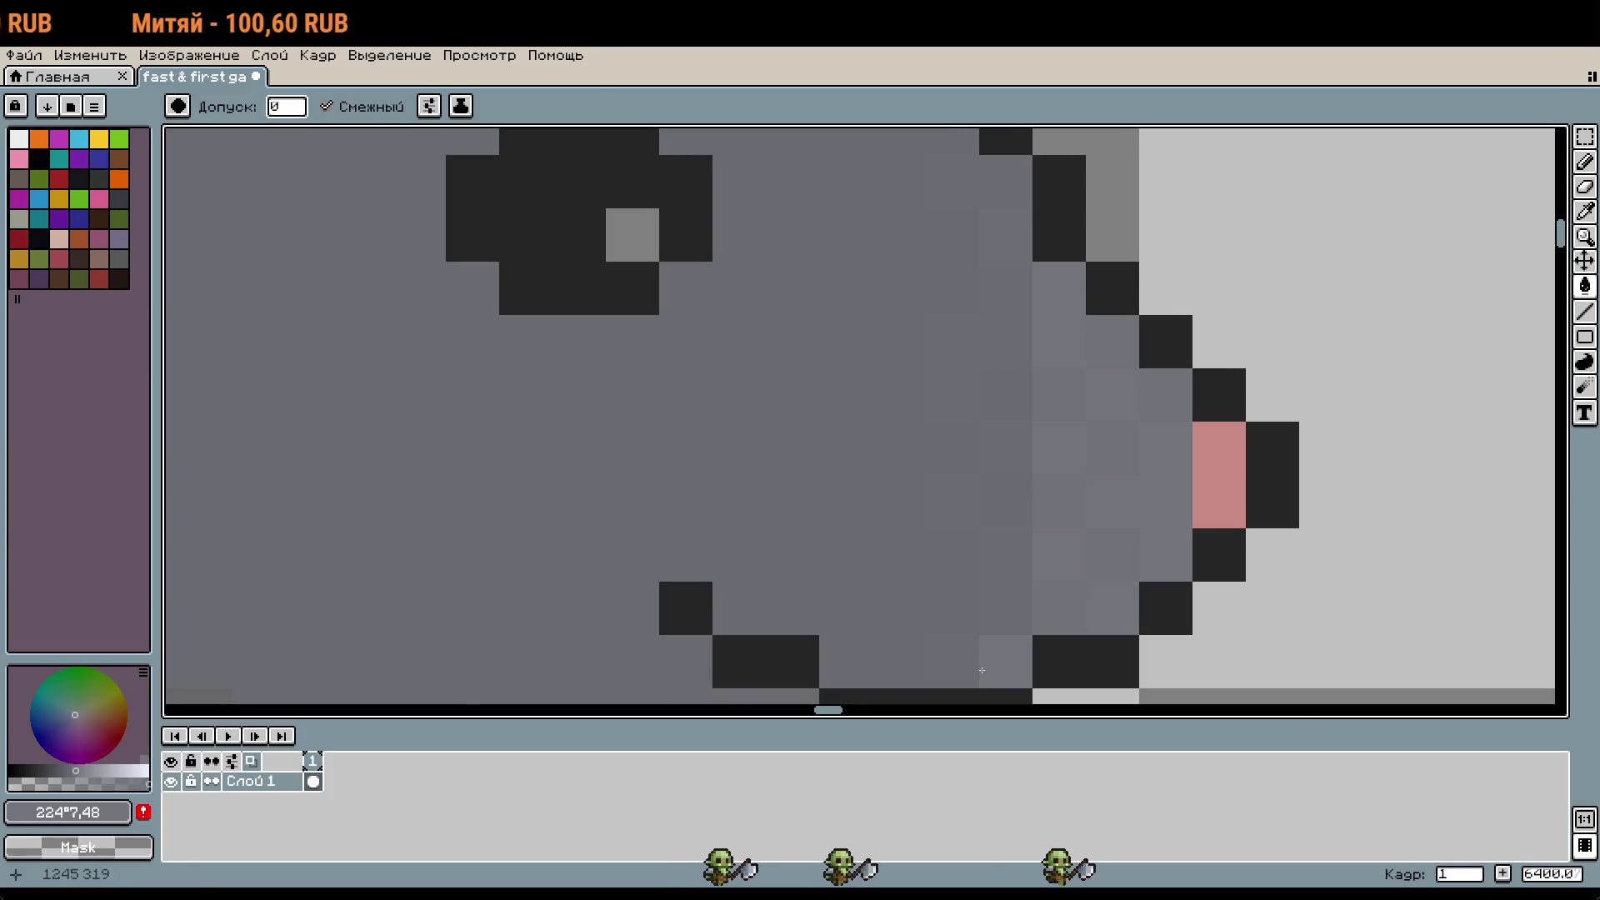
scroll(1139, 609, "down", 4)
scroll(1157, 609, "up", 4)
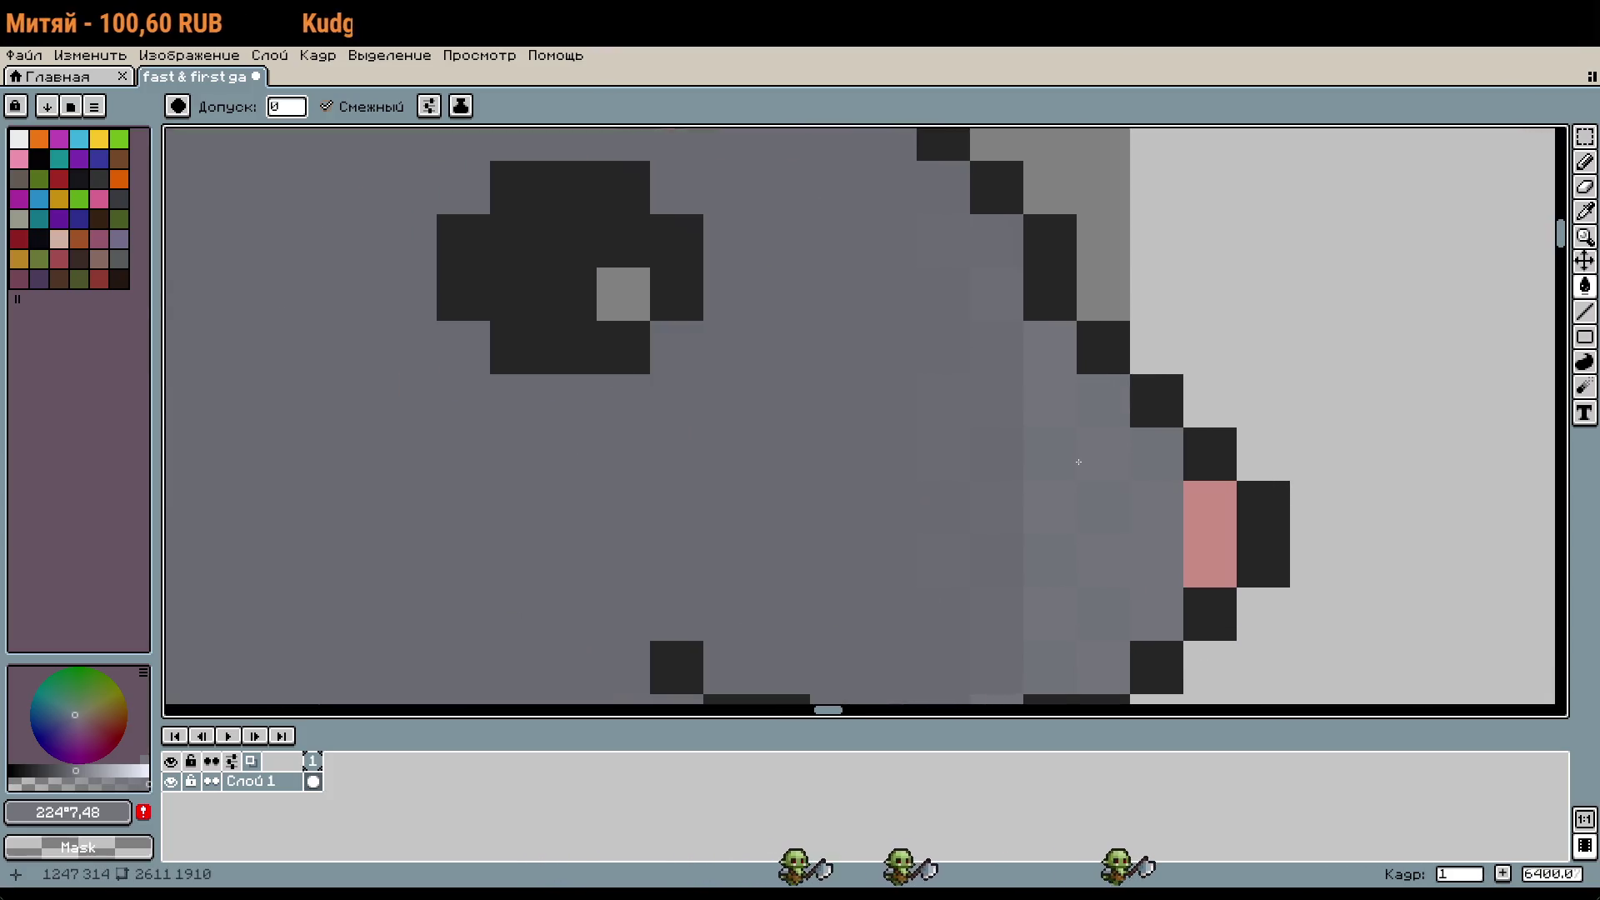
Step: Soften the snout shading by repainting three individual pixels
key("b")
left_click(1000, 350)
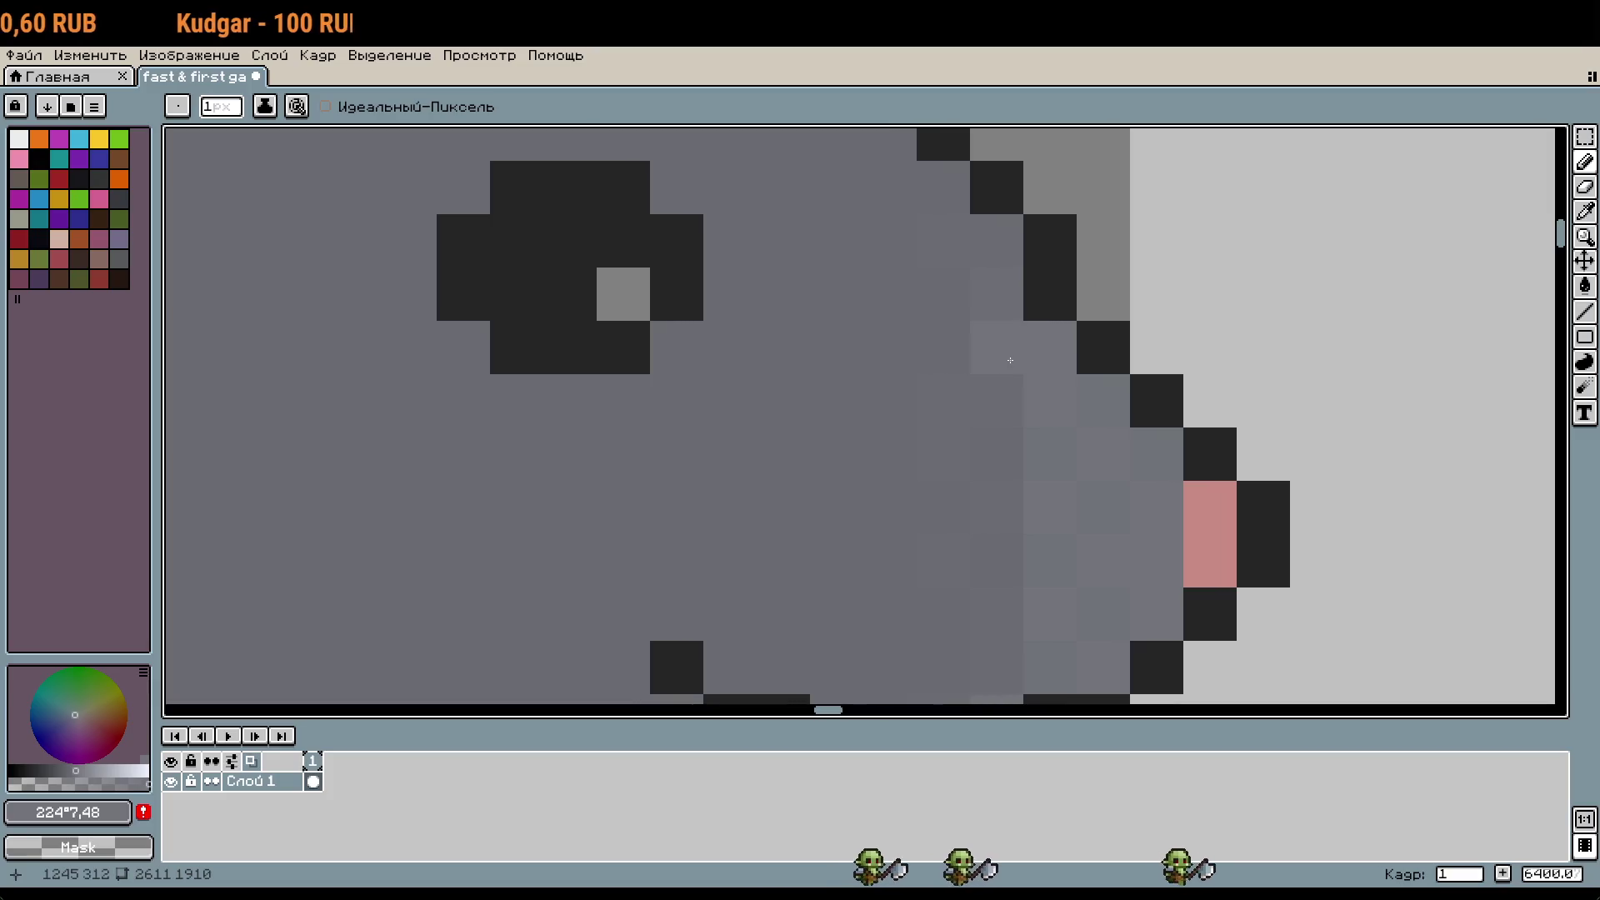
left_click(1004, 507)
left_click(1015, 599)
Step: Pan across the mouse's body to the reference rat images
scroll(1015, 599, "down", 5)
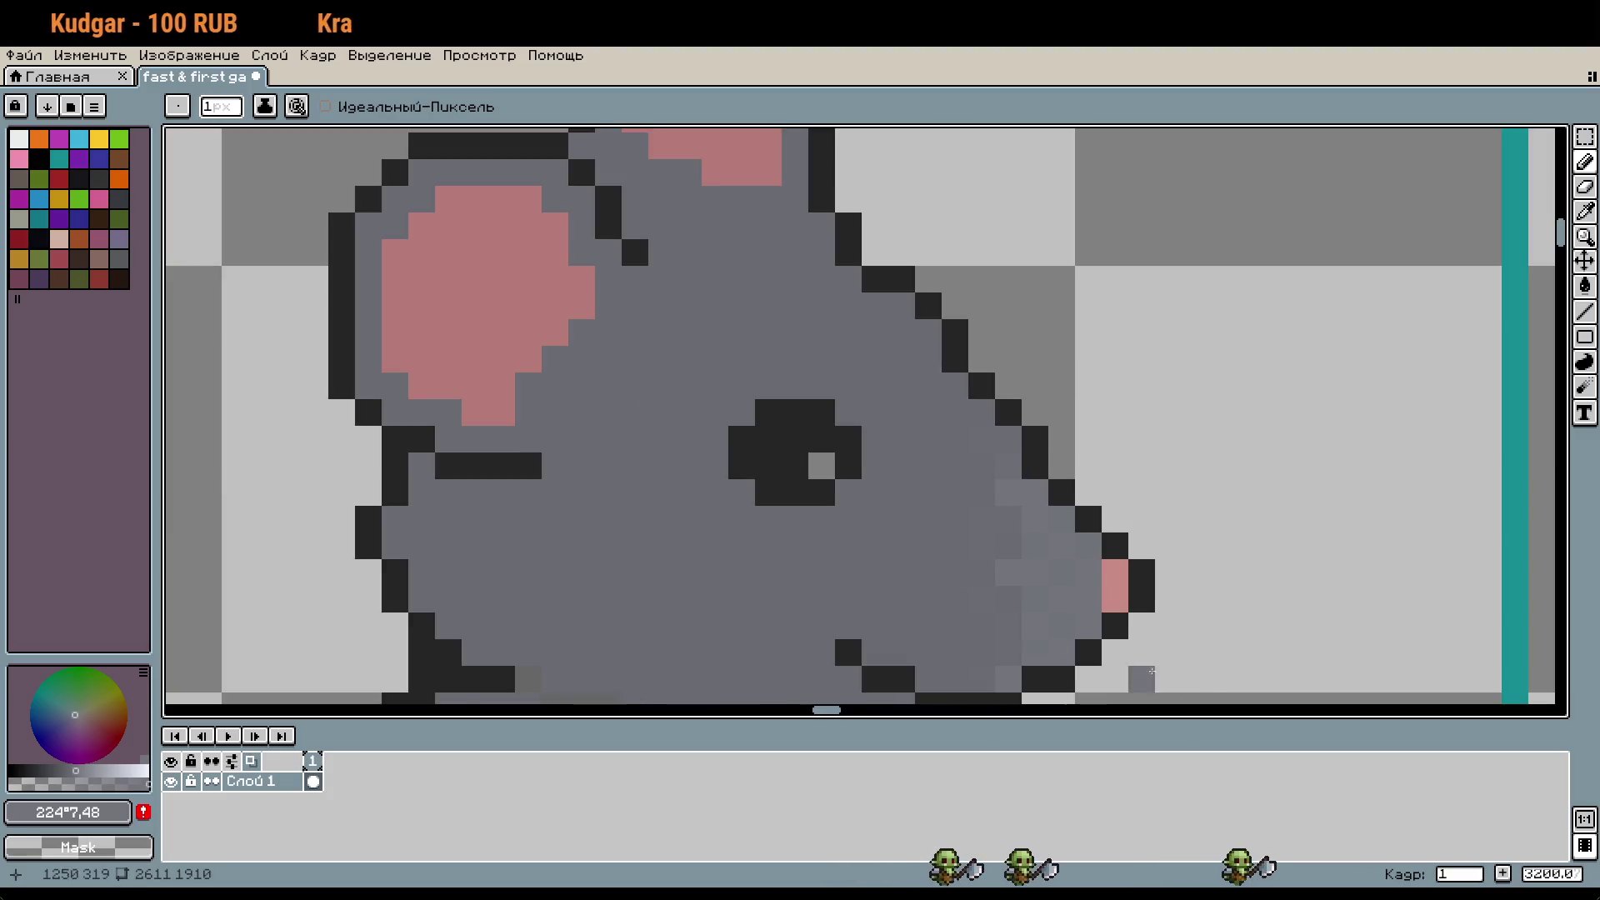
left_click_drag(1225, 629, 1219, 444)
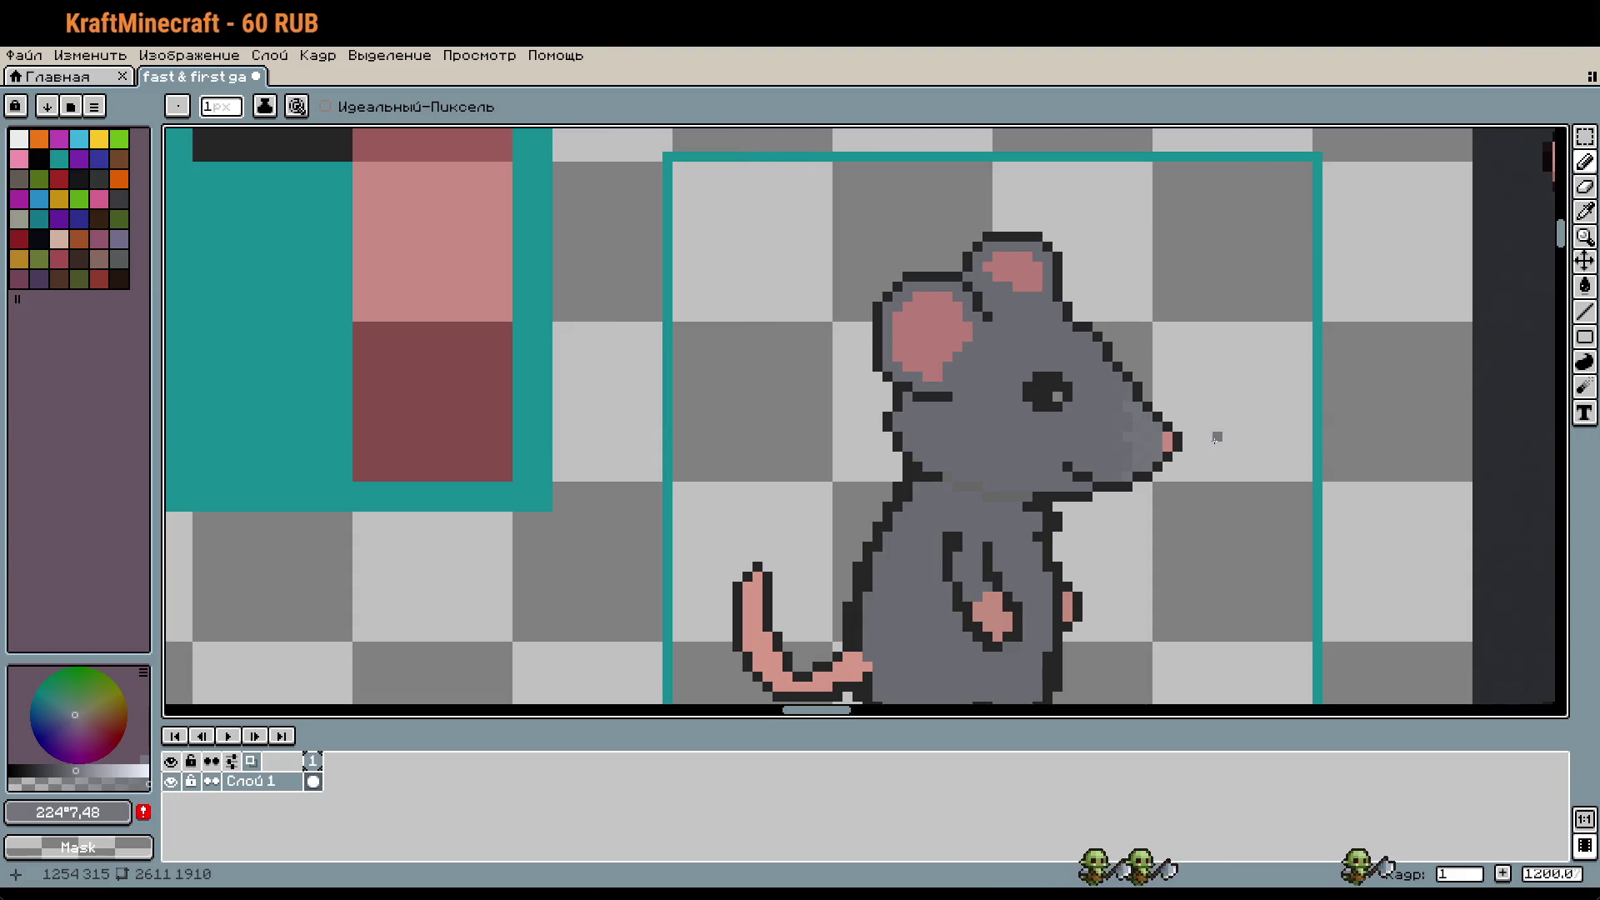
scroll(1361, 418, "down", 1)
mouse_move(1360, 418)
left_mouse_down()
mouse_move(953, 457)
mouse_move(1024, 456)
left_mouse_up()
key("i")
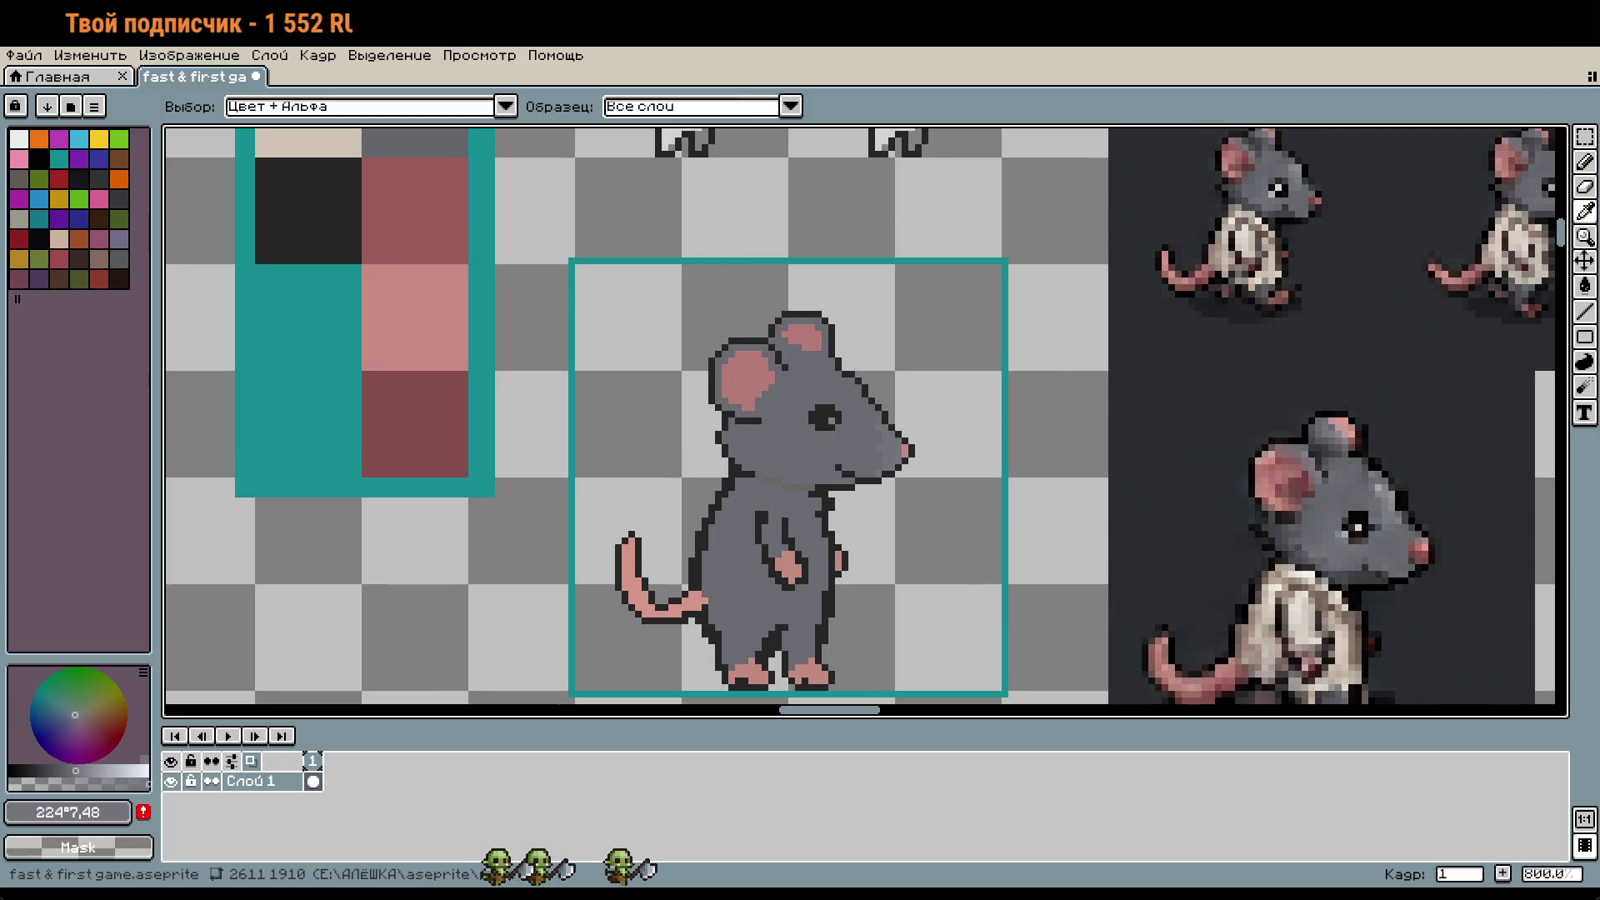
Step: Fill the mouse's body and head with the slightly lighter grey using the Paint Bucket
key("b")
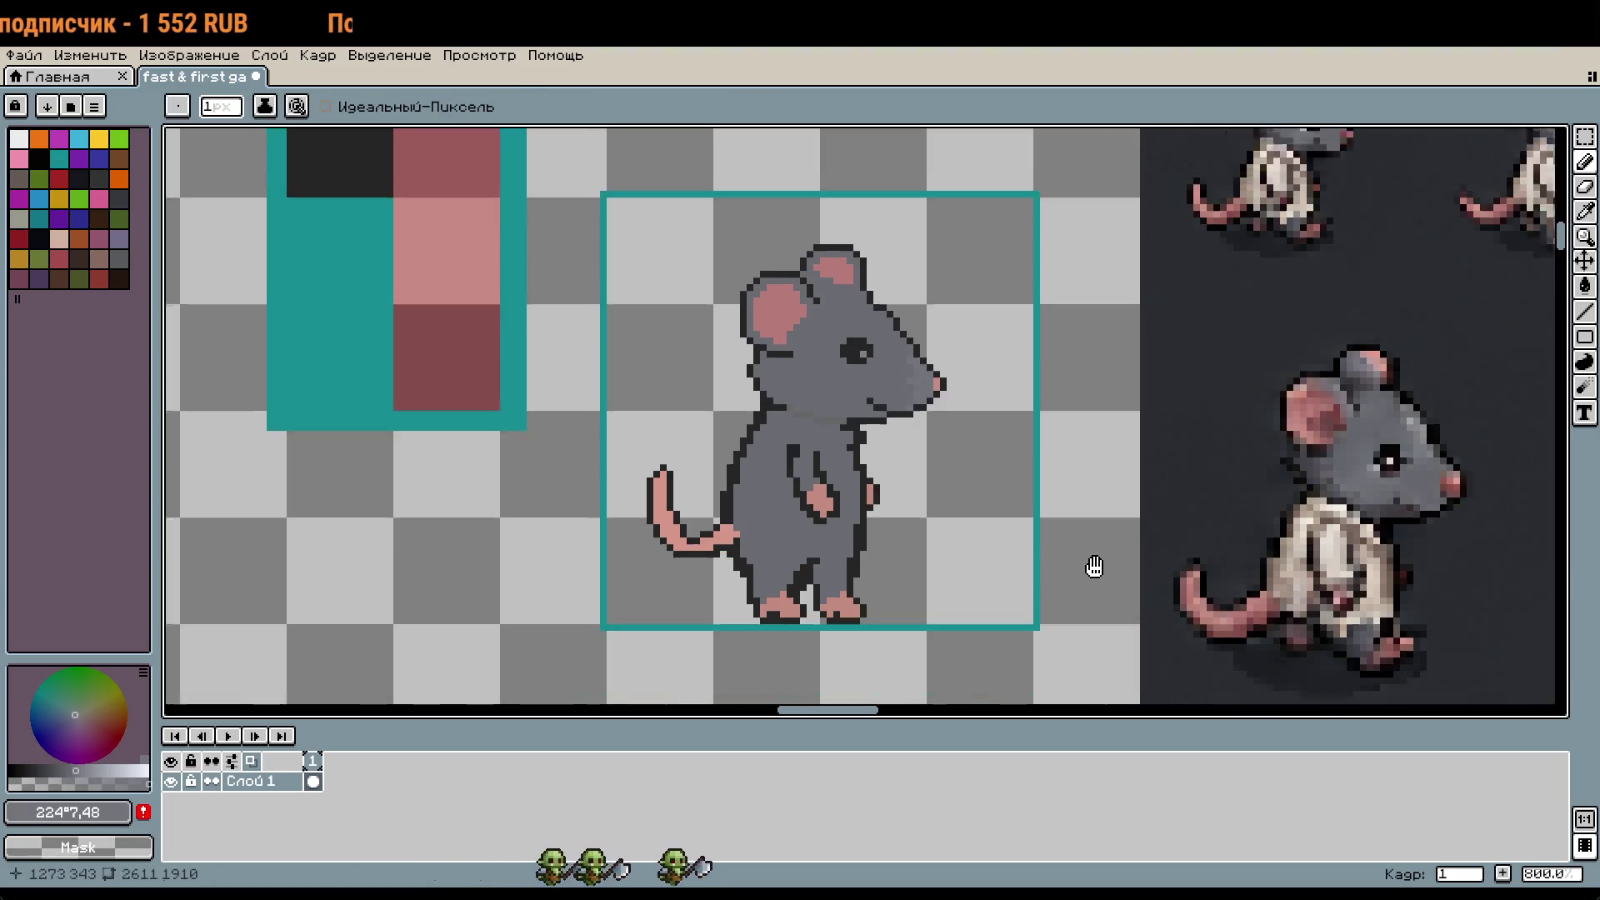
scroll(1089, 564, "up", 2)
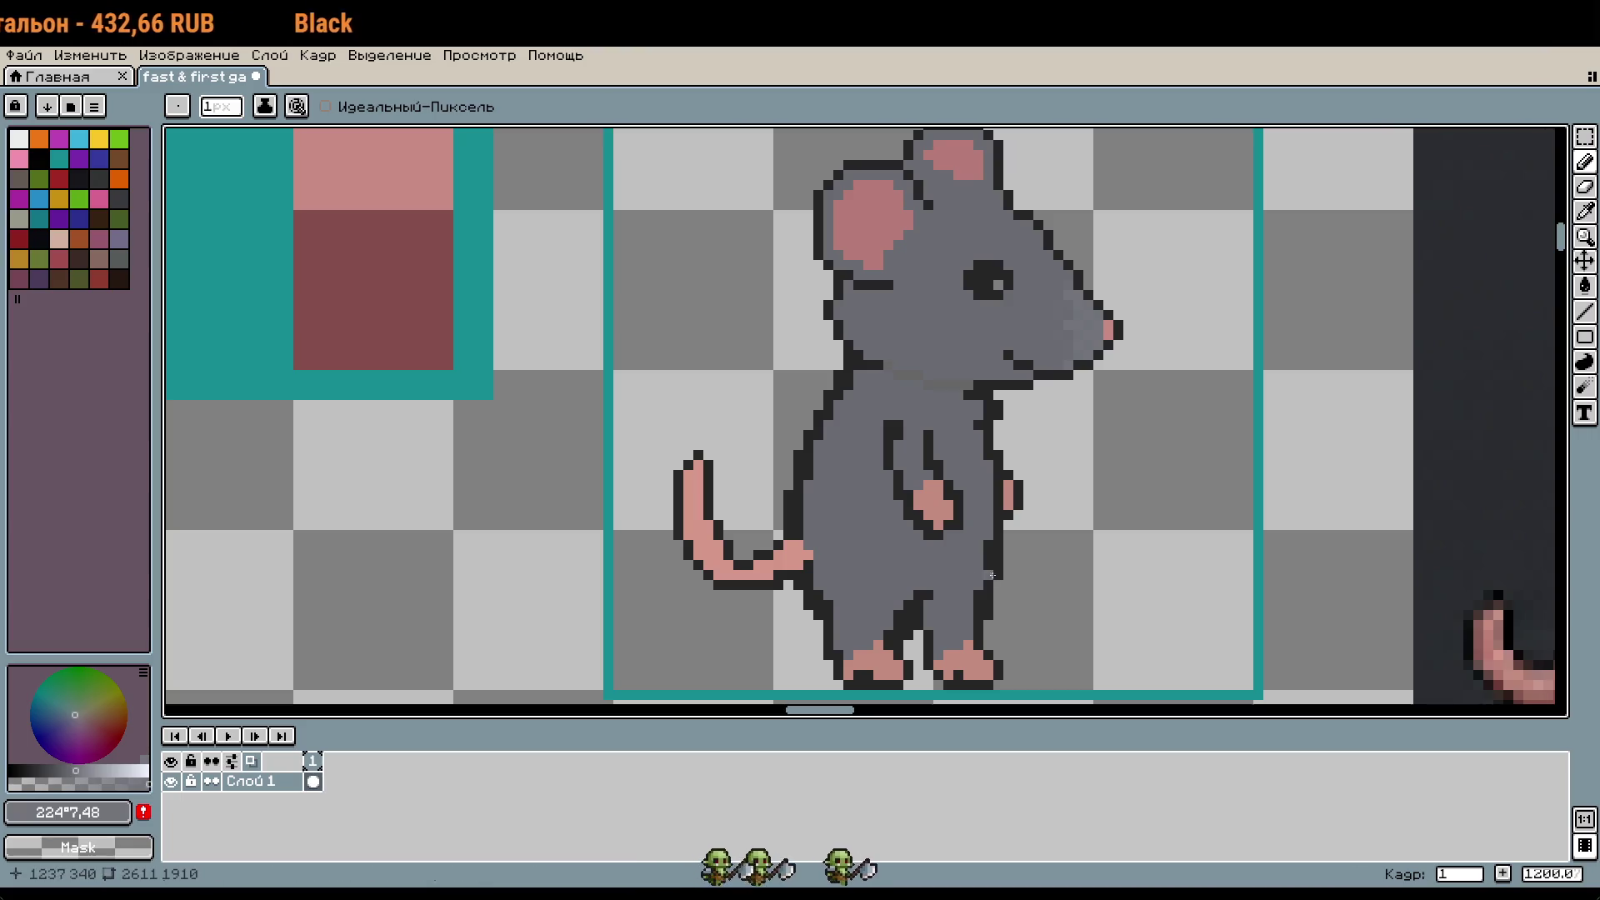
key("w")
key("b")
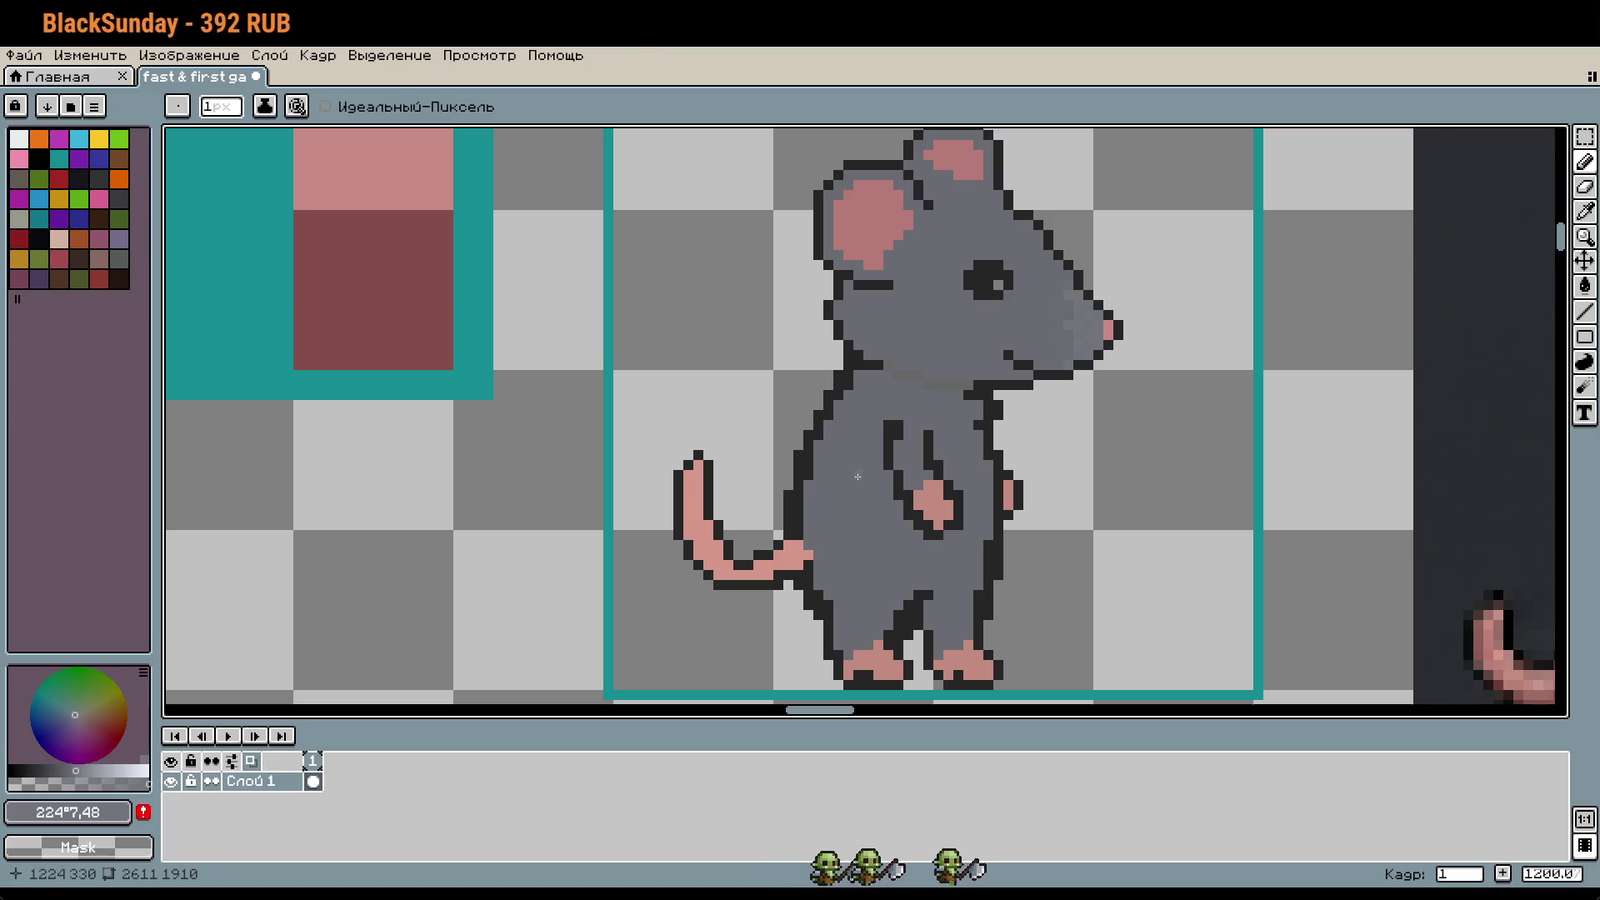
key("i")
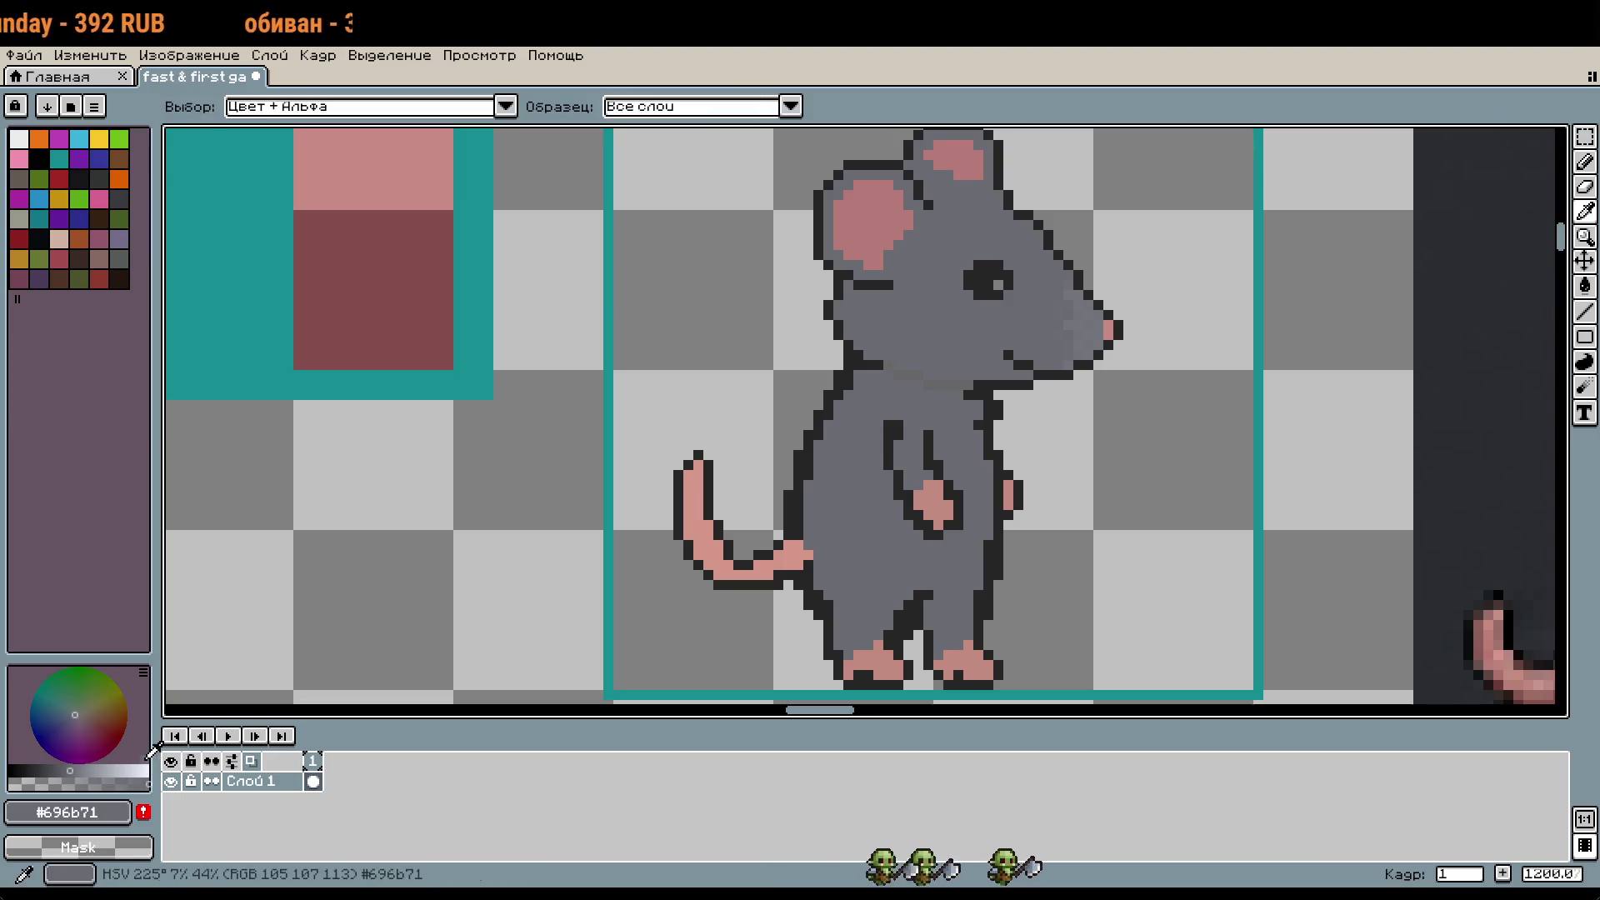
key("g")
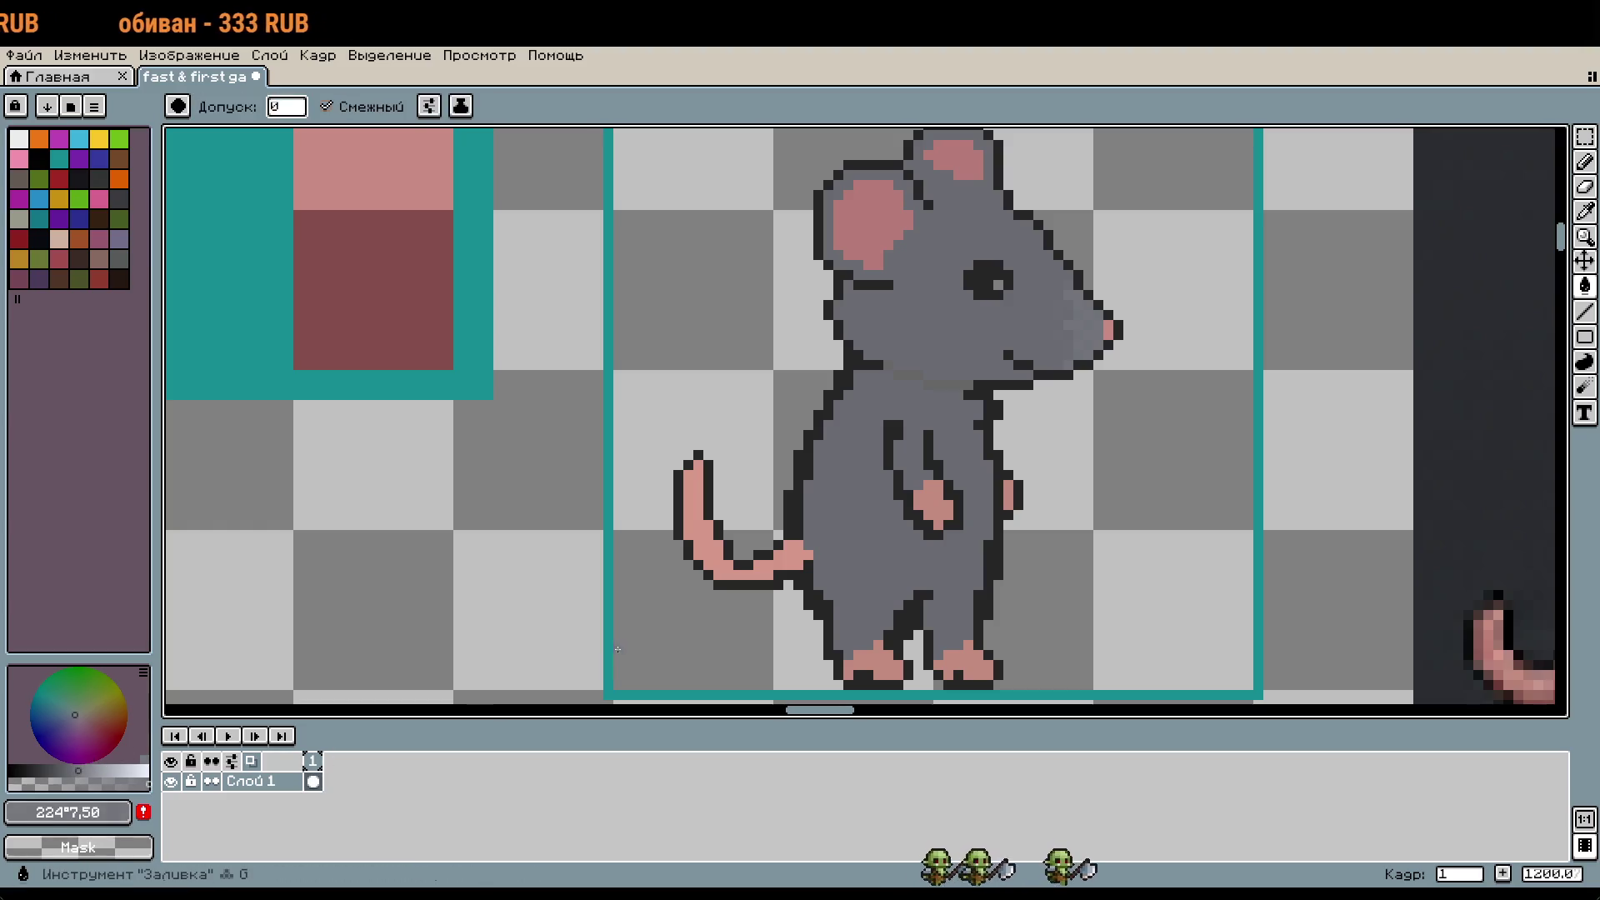
left_click(989, 497)
left_click(1033, 325)
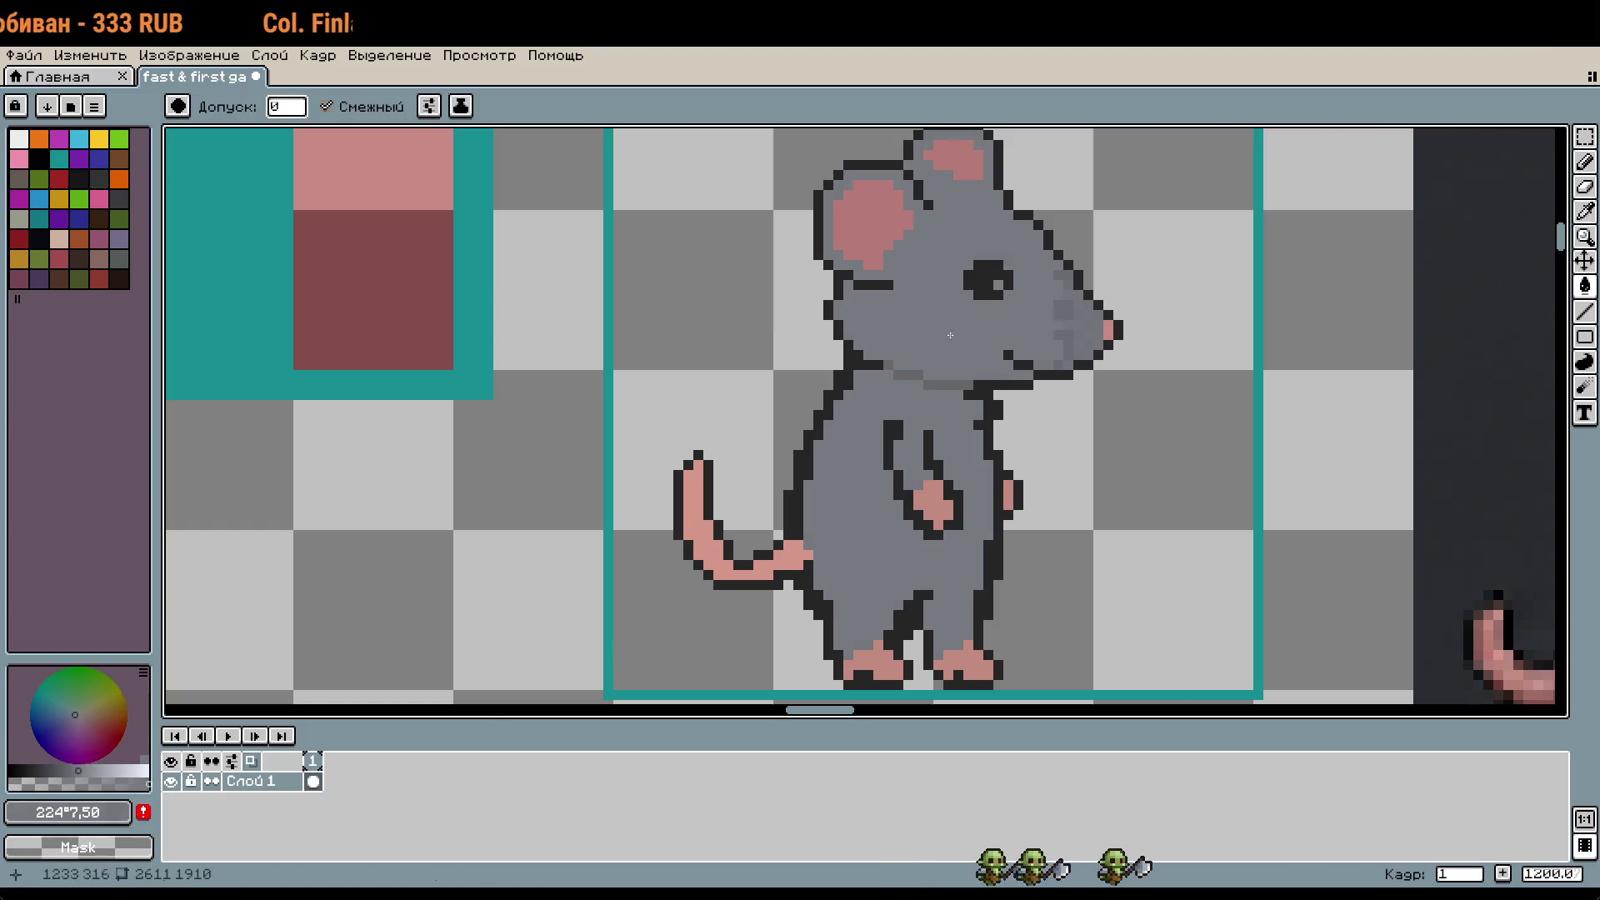
Step: Repaint the stray darker snout pixels with base grey using the 1px pencil
left_click_drag(1161, 450, 1099, 574)
scroll(1100, 574, "up", 3)
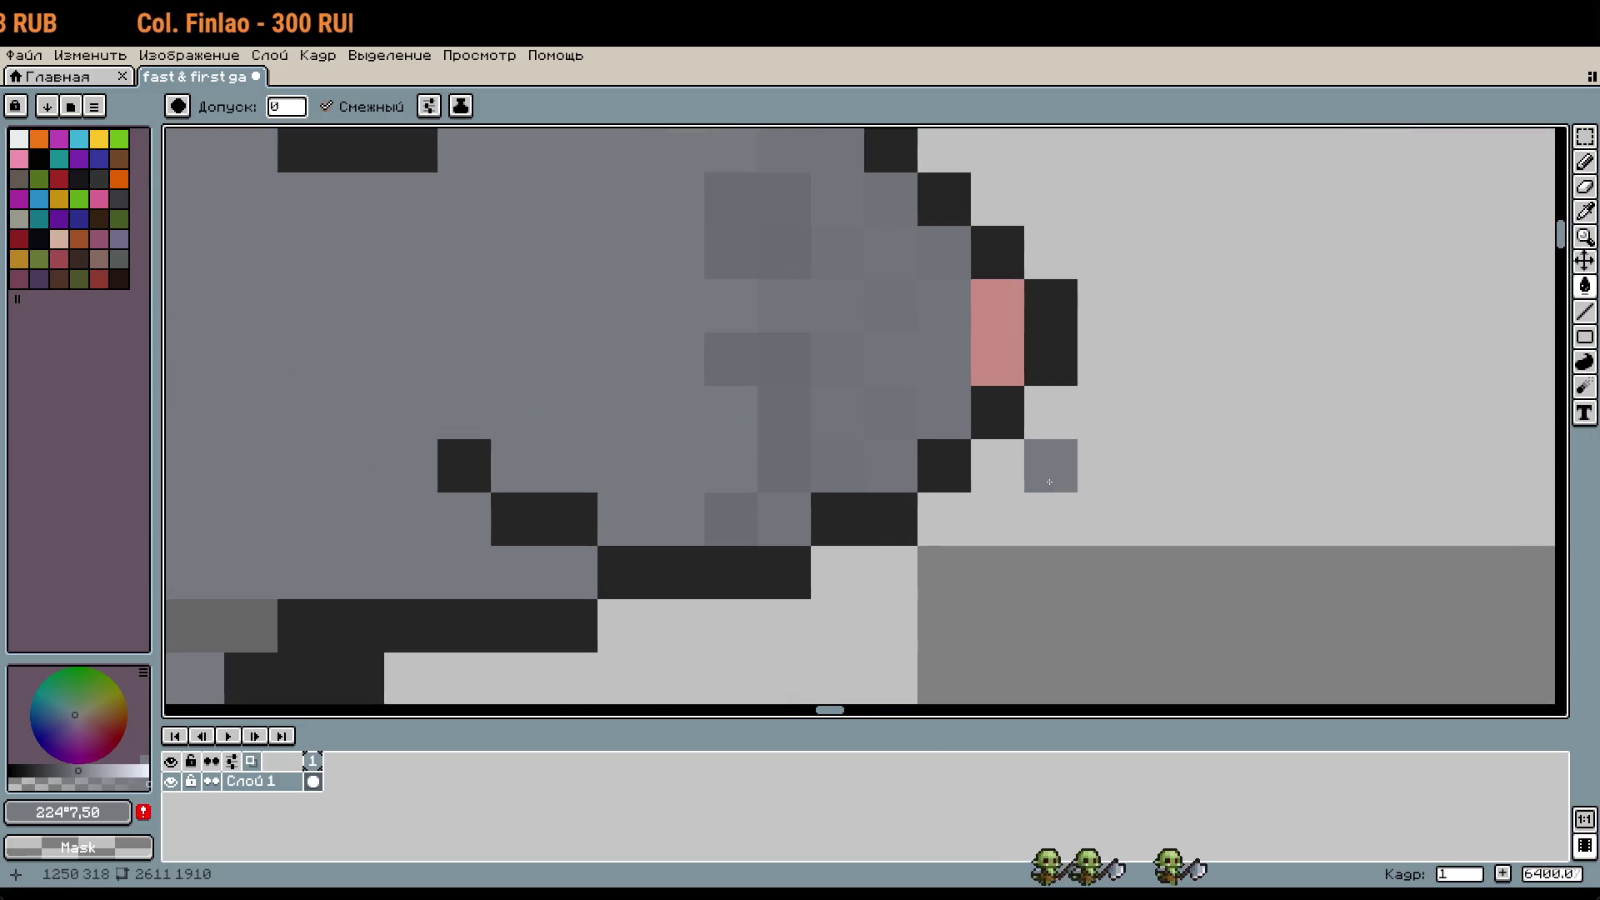
scroll(989, 436, "down", 3)
left_click_drag(958, 443, 989, 436)
scroll(989, 436, "down", 2)
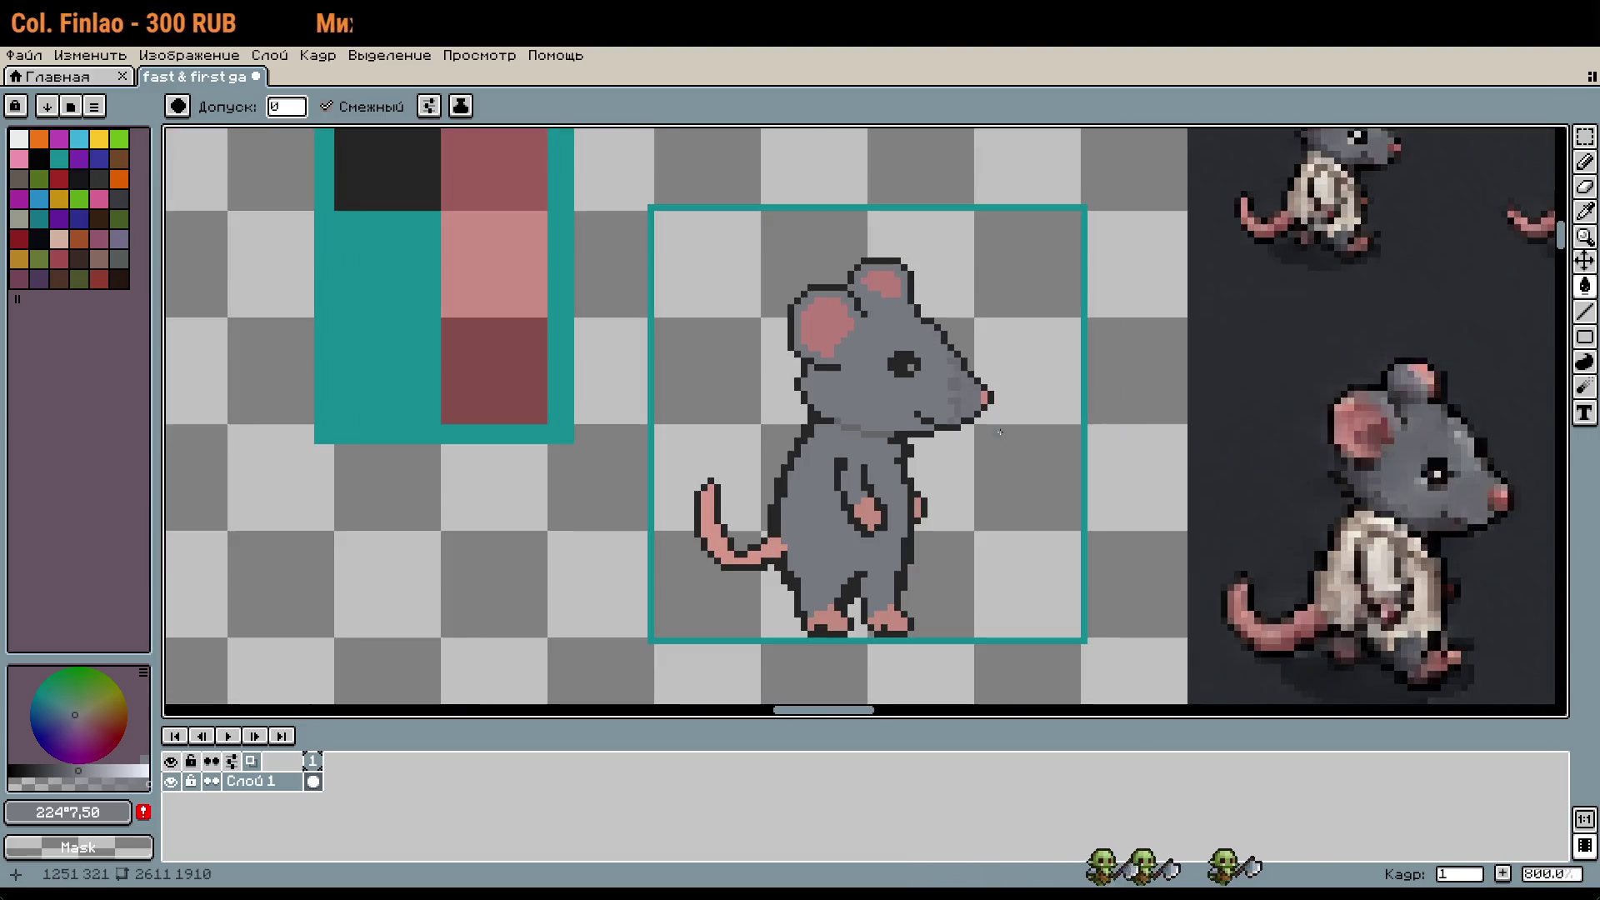
scroll(930, 453, "up", 2)
scroll(931, 453, "up", 1)
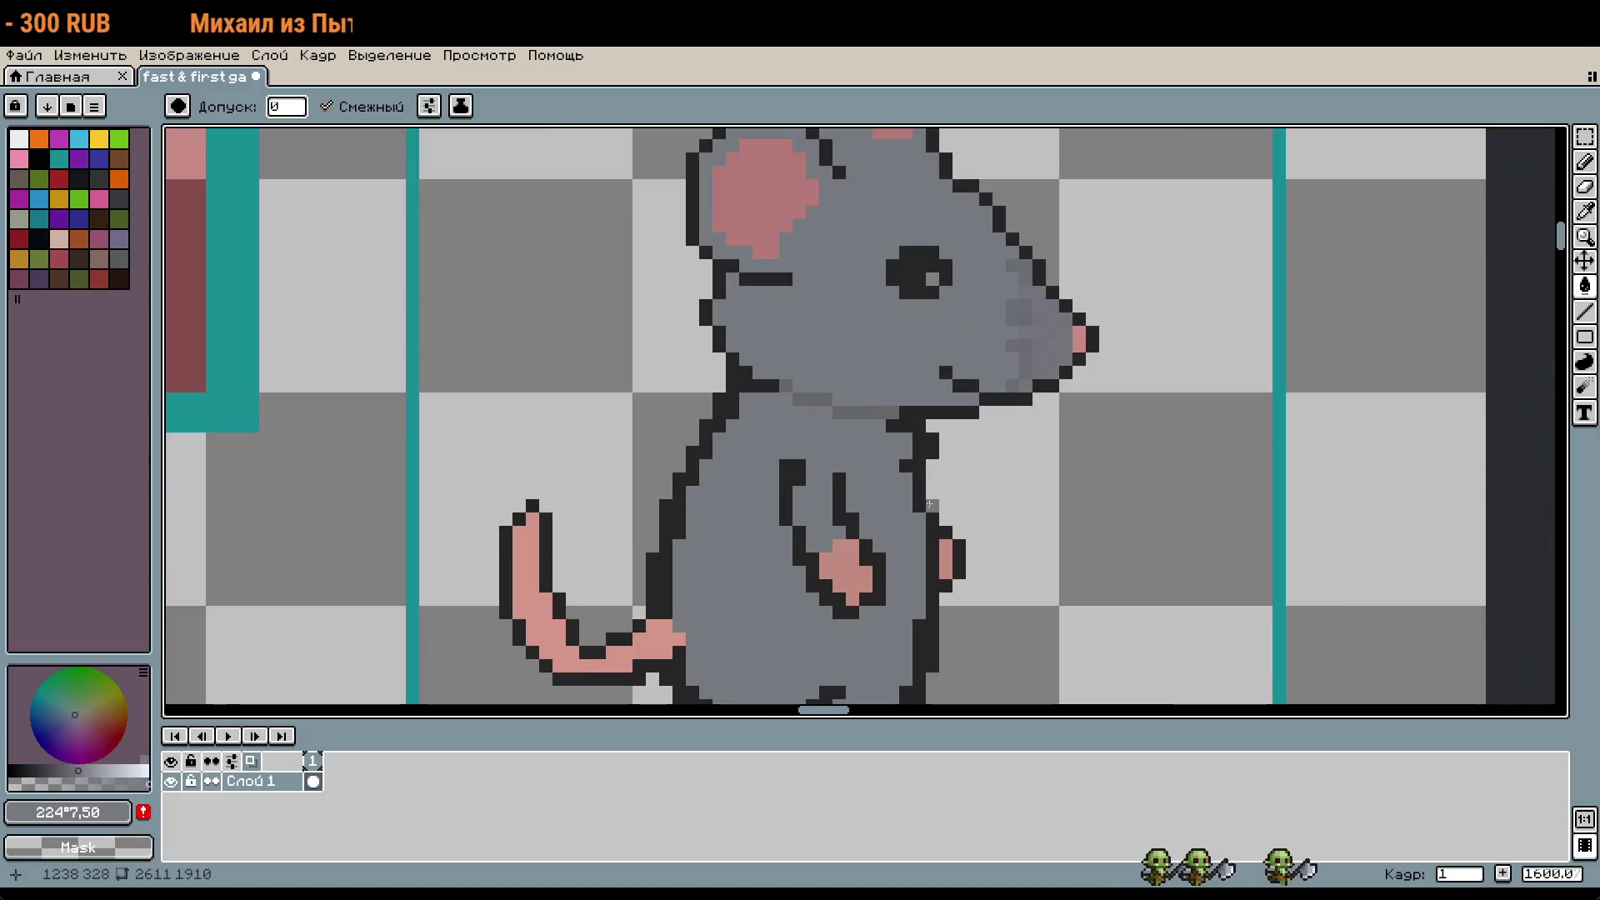
scroll(972, 475, "up", 3)
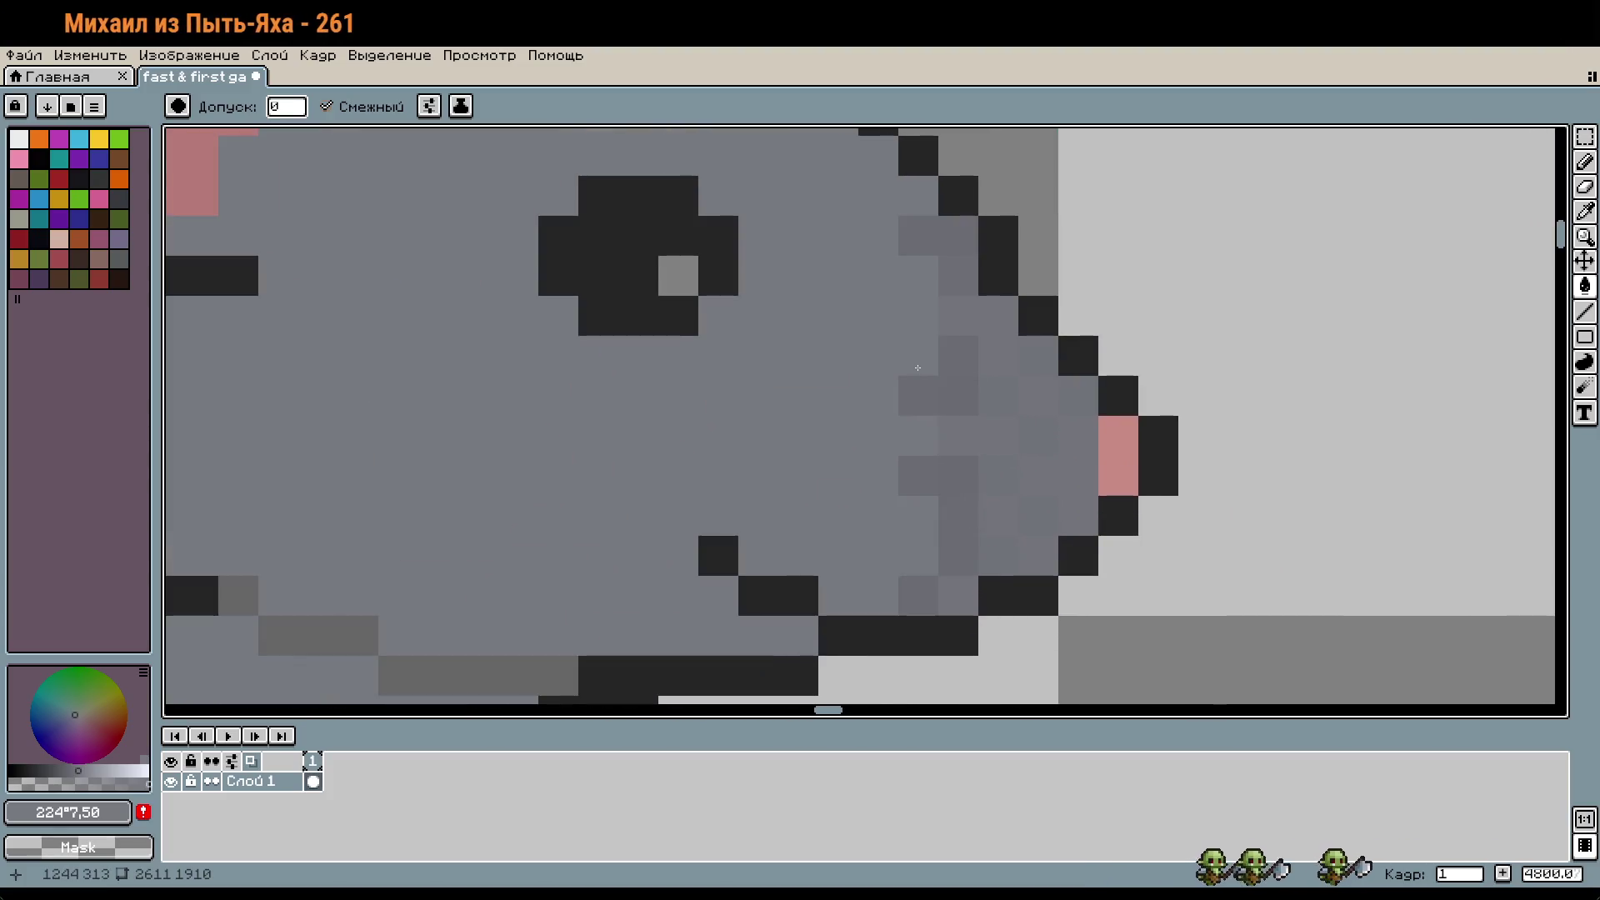
key("b")
mouse_move(918, 235)
left_mouse_down()
mouse_move(918, 479)
mouse_move(957, 515)
mouse_move(931, 582)
left_mouse_up()
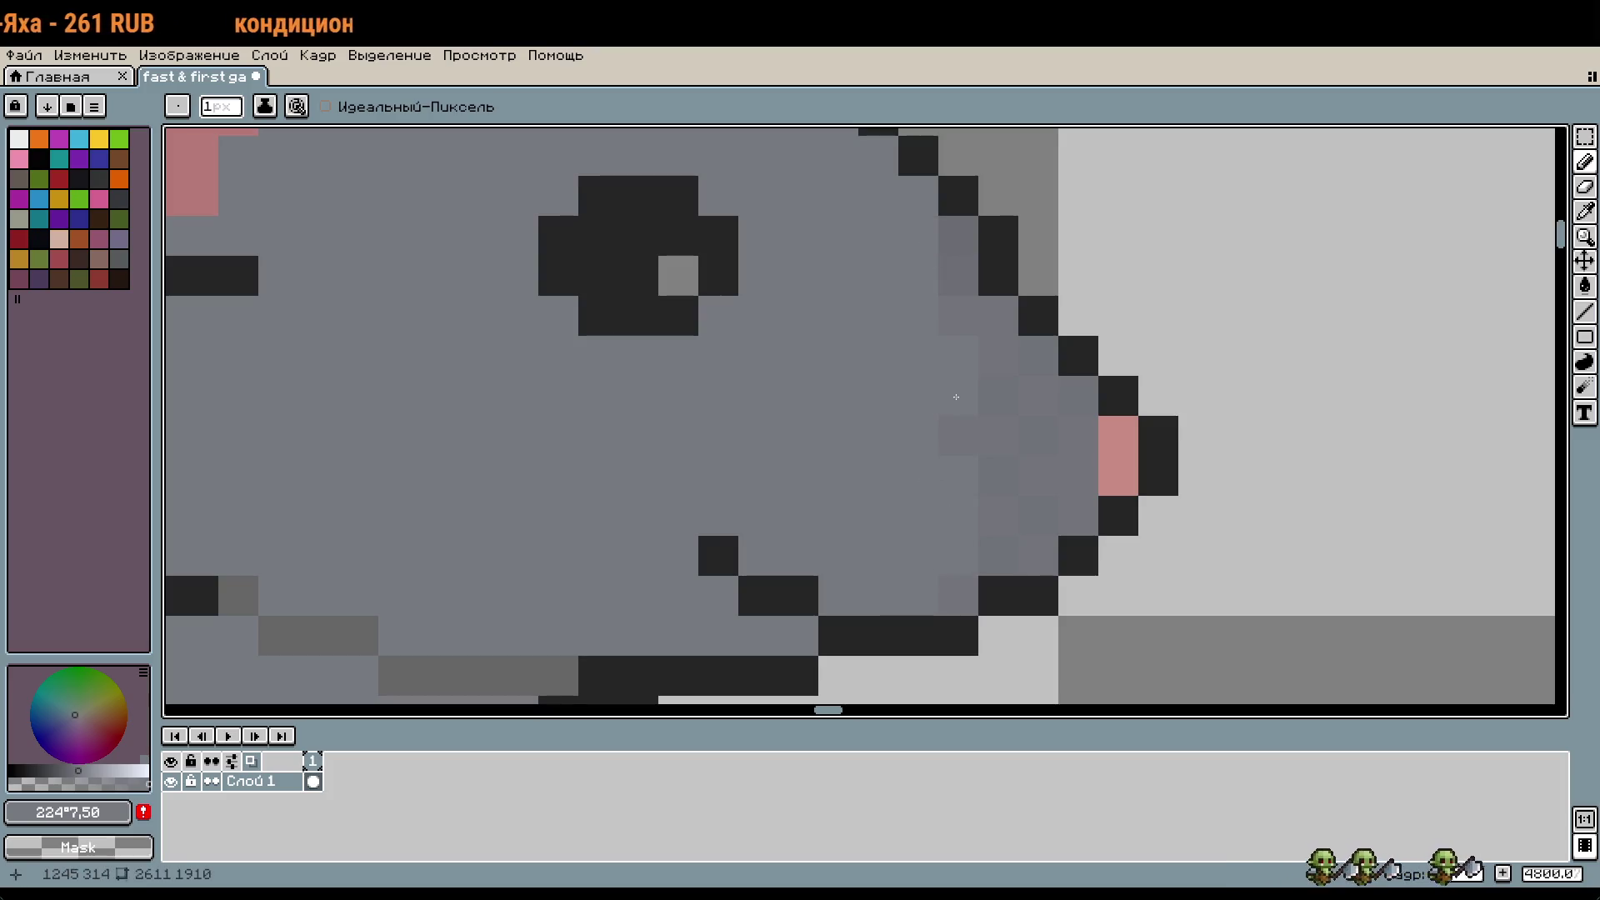
scroll(995, 297, "down", 4)
scroll(1120, 392, "up", 4)
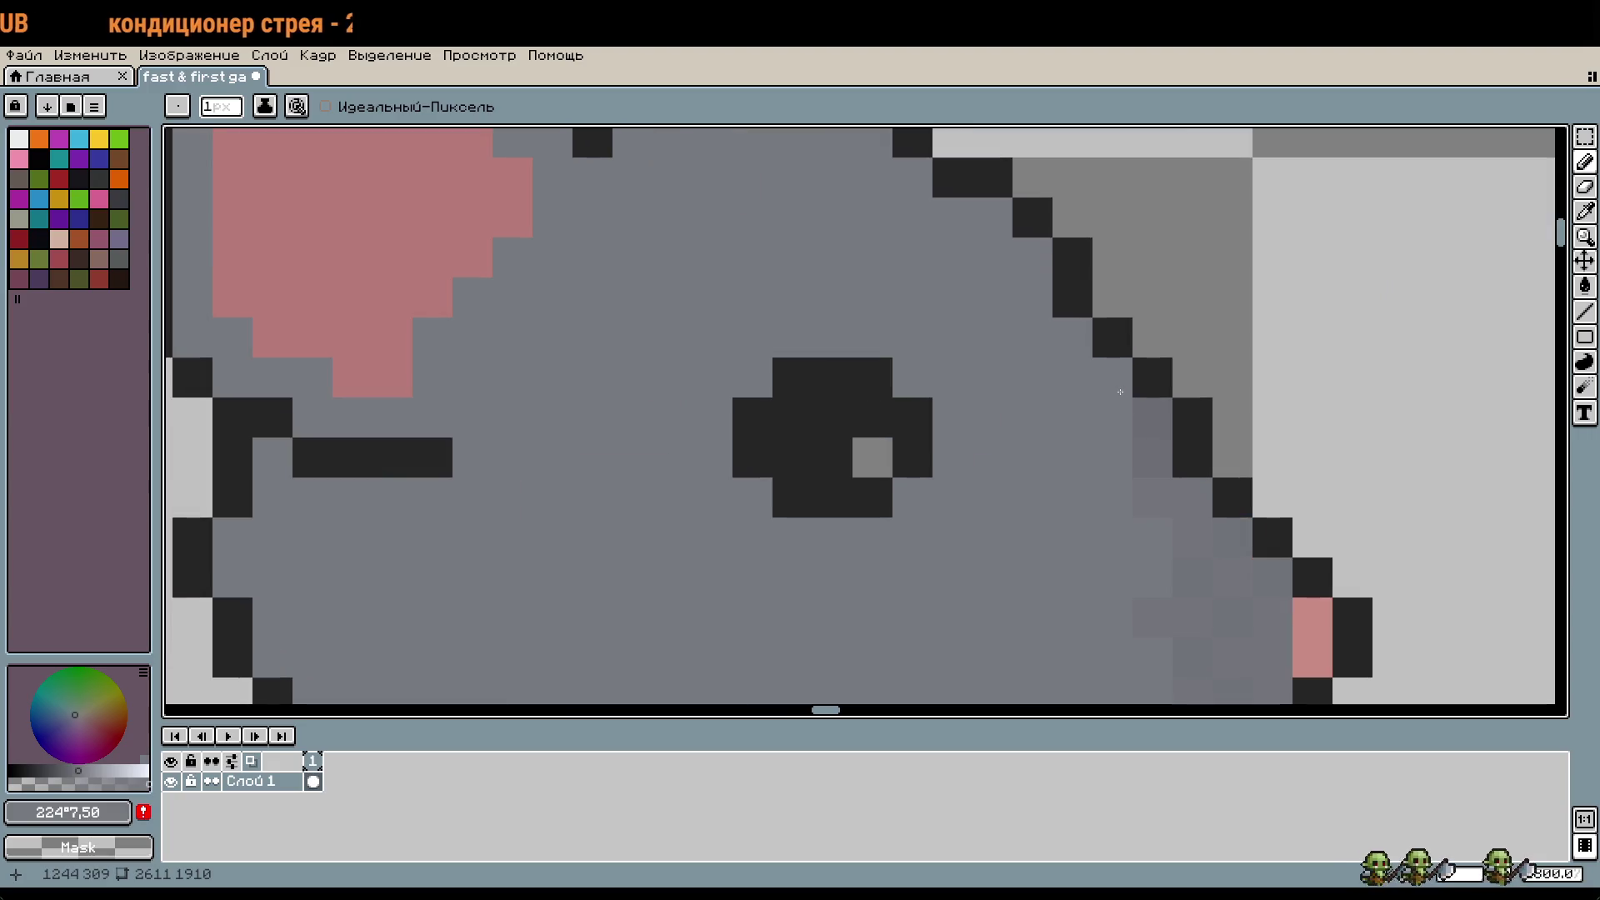
scroll(1135, 443, "down", 1)
scroll(955, 507, "down", 1)
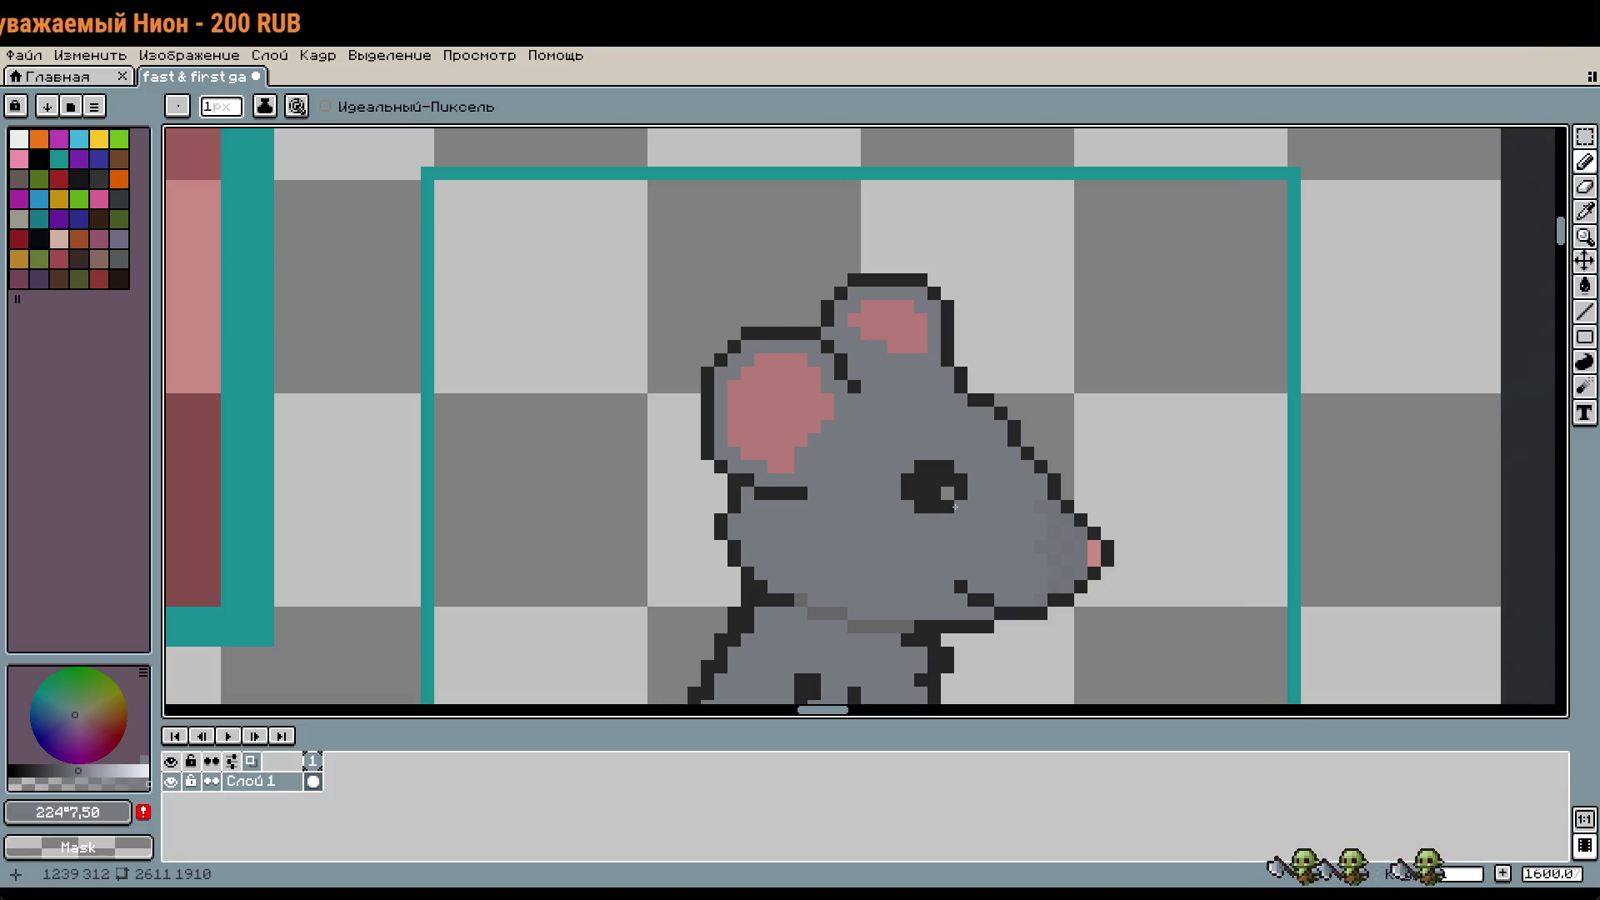
Step: Pick a slightly darker grey and paint a shading stroke up the inside of the raised arm
mouse_move(990, 606)
left_mouse_down()
mouse_move(992, 492)
mouse_move(1013, 455)
left_mouse_up()
scroll(992, 491, "down", 1)
scroll(917, 547, "up", 5)
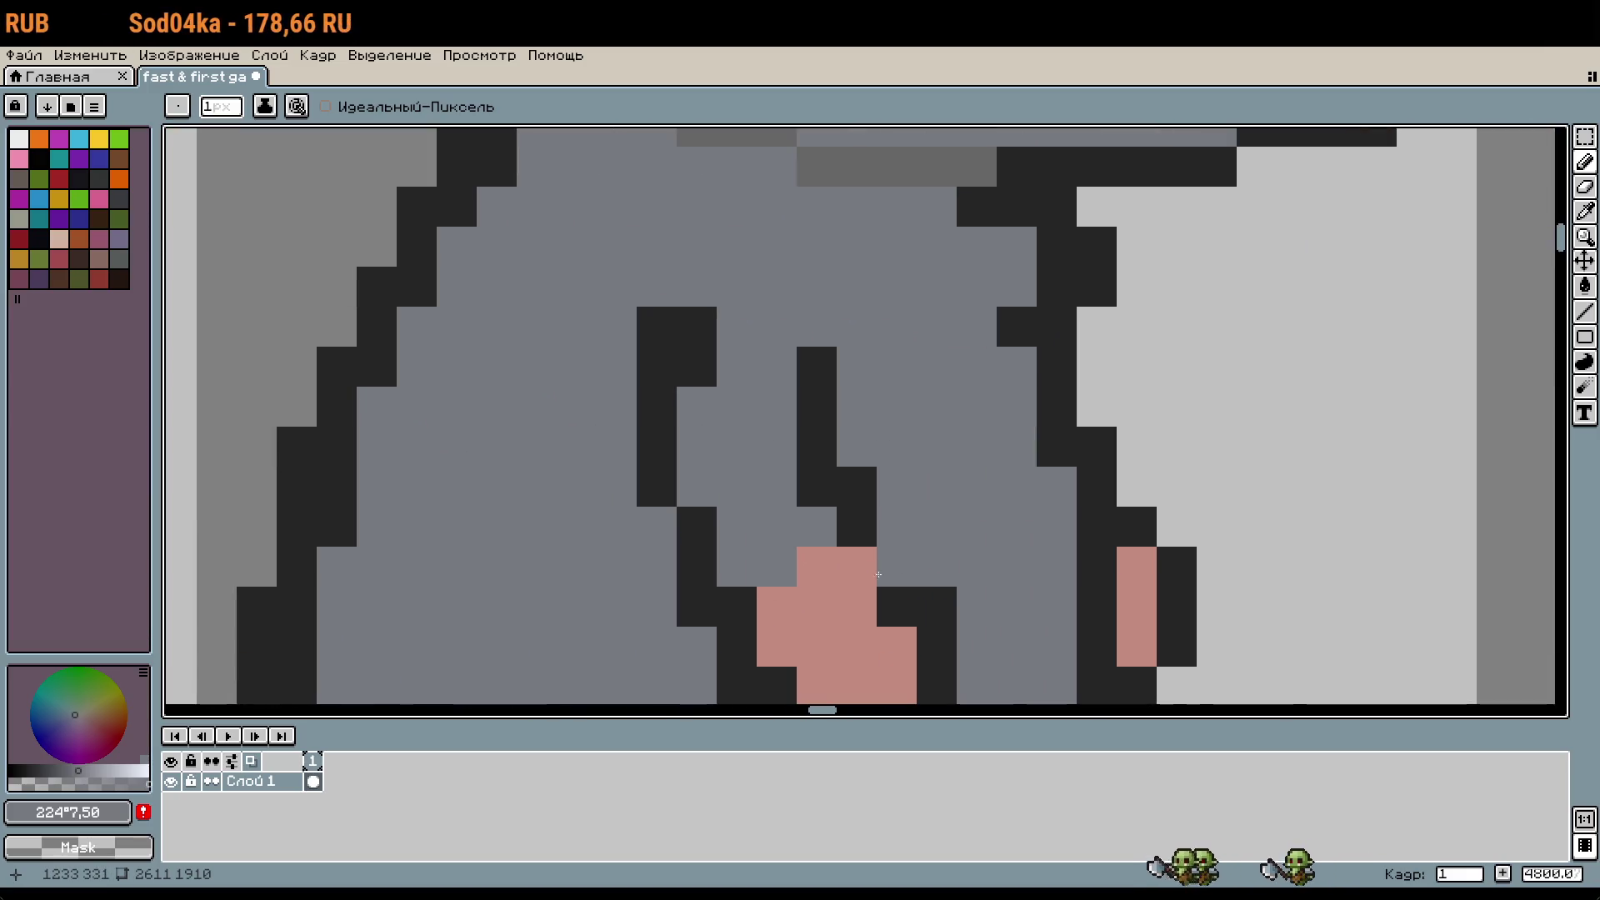
key("w")
key("b")
left_click(81, 765)
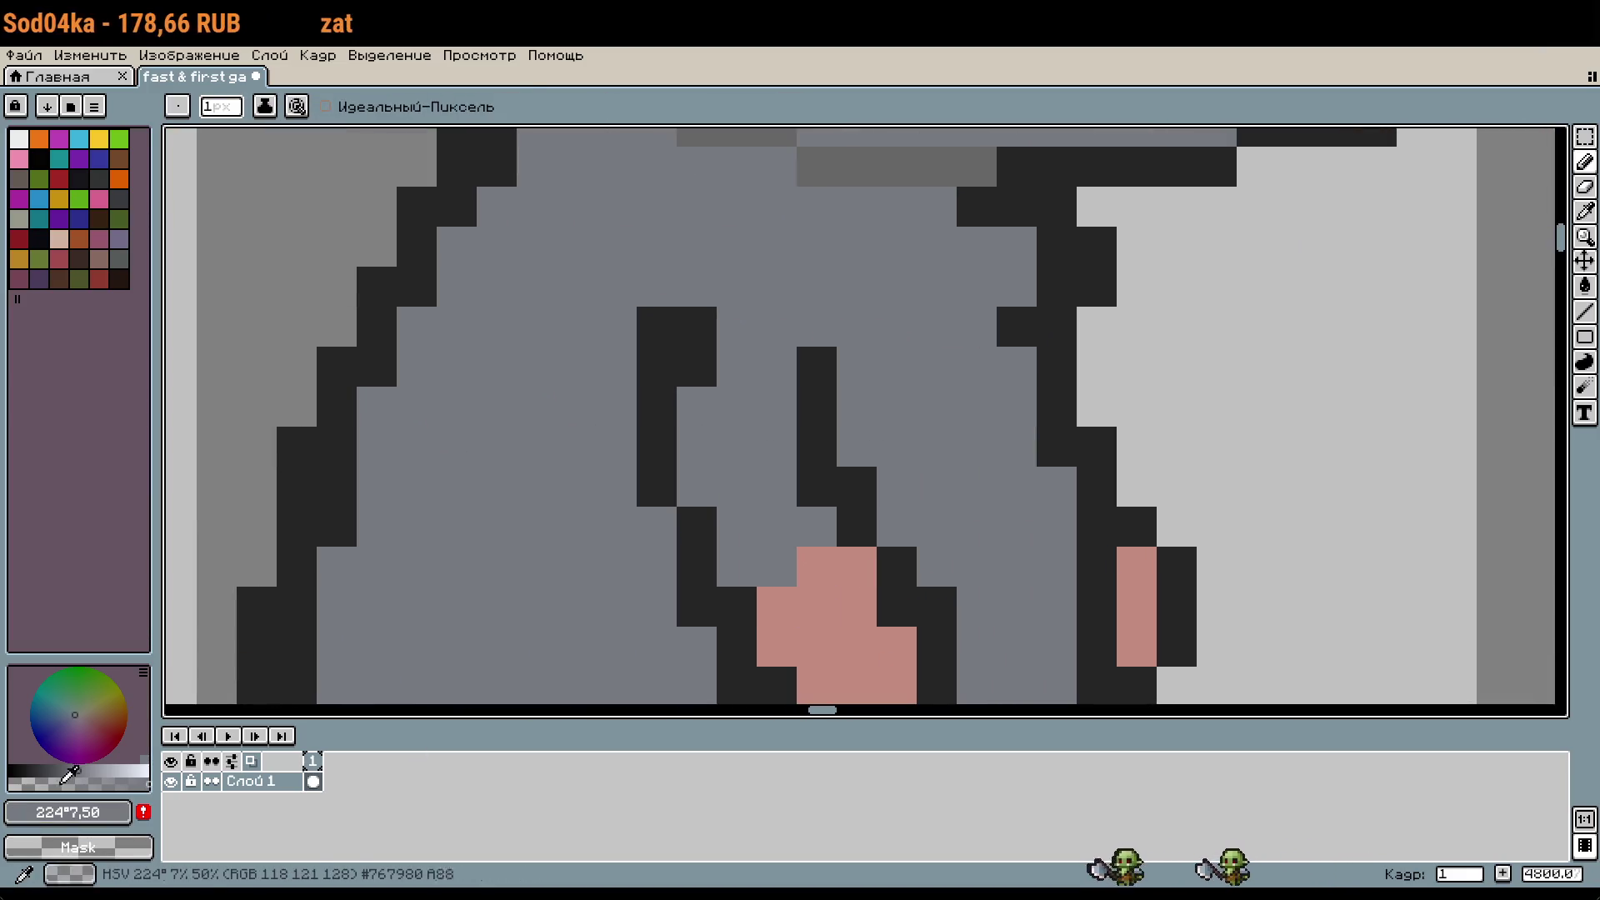
left_click_drag(775, 567, 767, 489)
key("ctrl+z")
mouse_move(775, 567)
left_mouse_down()
mouse_move(737, 454)
mouse_move(772, 435)
left_mouse_up()
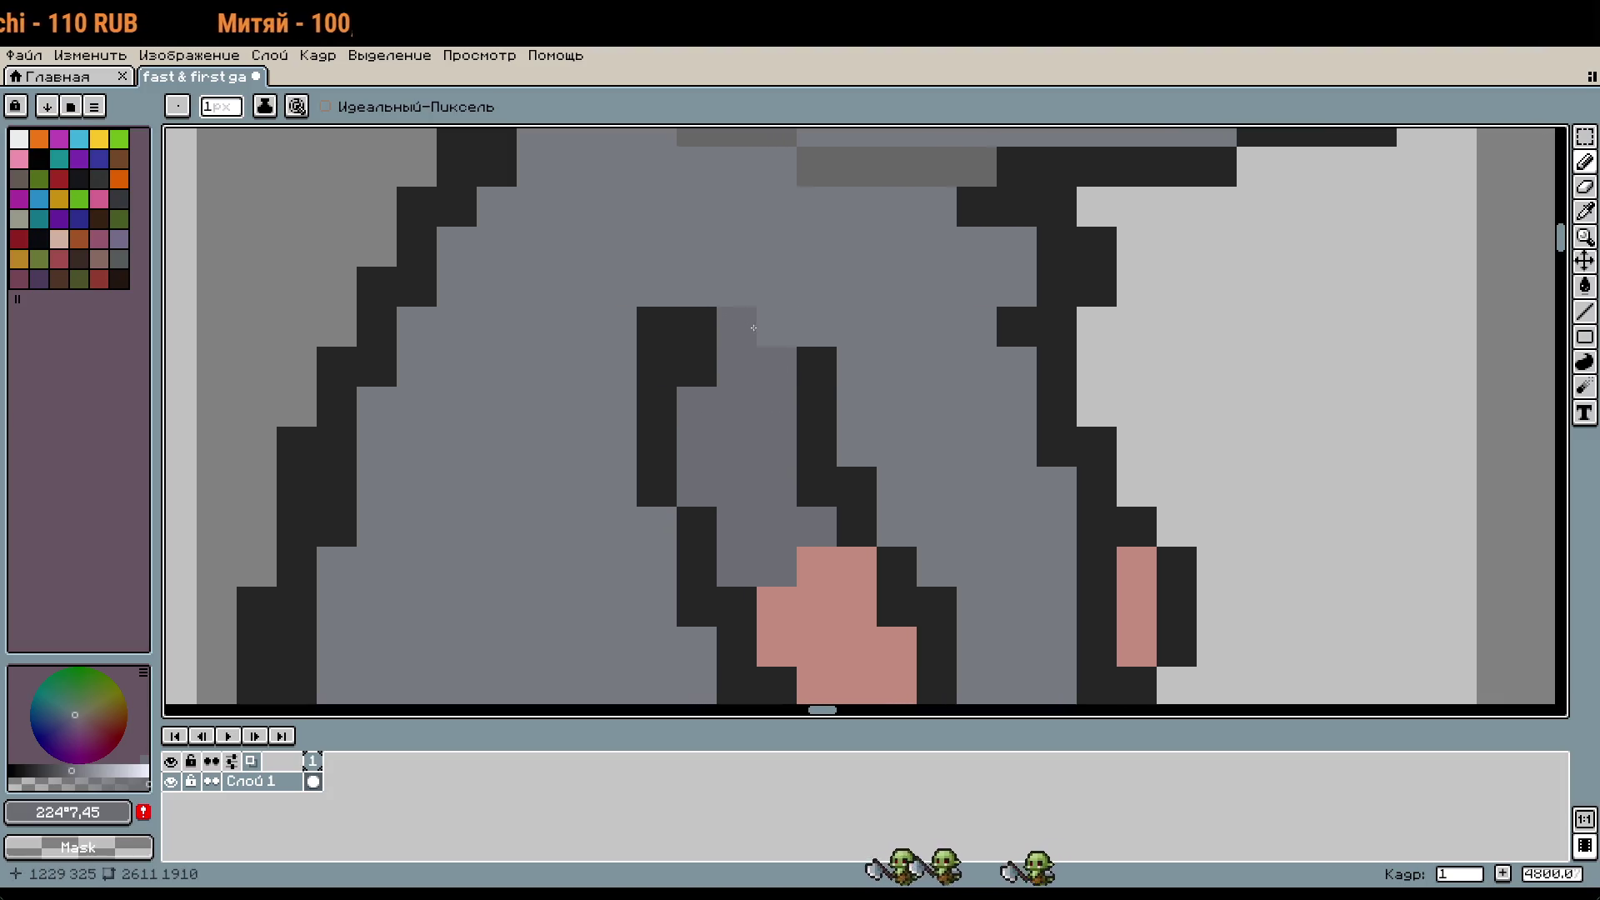
Step: Replace part of the black outline between the legs with darker grey shading
scroll(1014, 560, "down", 4)
scroll(1014, 559, "down", 1)
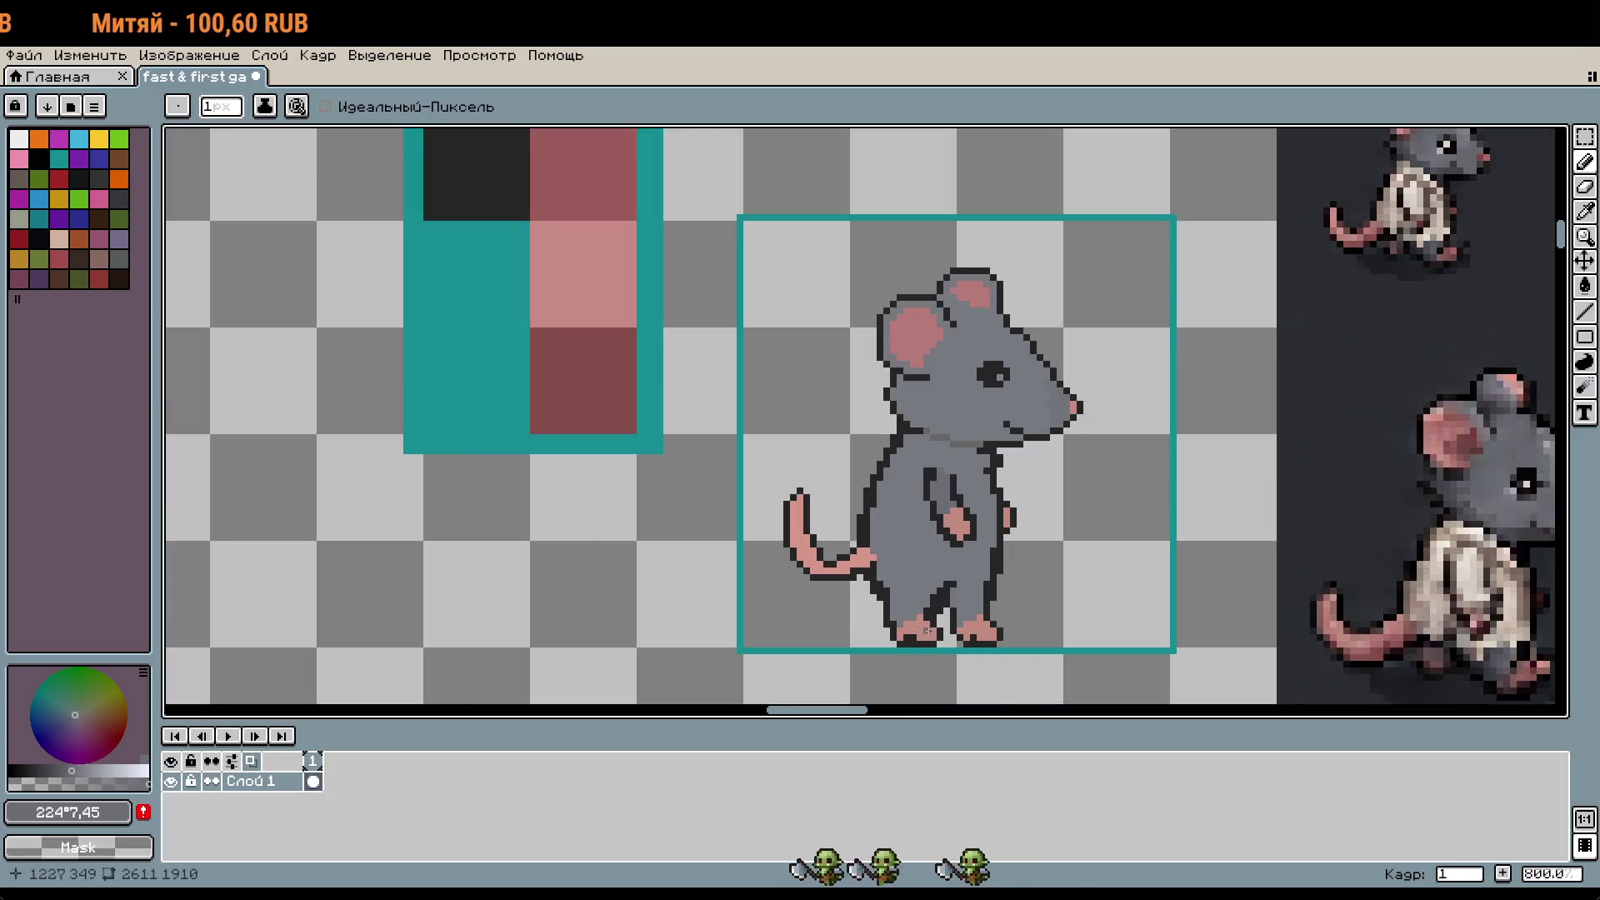
scroll(877, 571, "up", 4)
mouse_move(921, 558)
left_mouse_down()
mouse_move(843, 556)
mouse_move(933, 534)
mouse_move(866, 506)
mouse_move(958, 507)
left_mouse_up()
left_click_drag(1000, 453, 925, 480)
left_click(894, 480)
left_click(974, 560)
Step: Darken more pixels around the crotch and turn a black leg pixel grey
scroll(979, 545, "down", 3)
scroll(985, 549, "up", 3)
left_click_drag(845, 503, 925, 477)
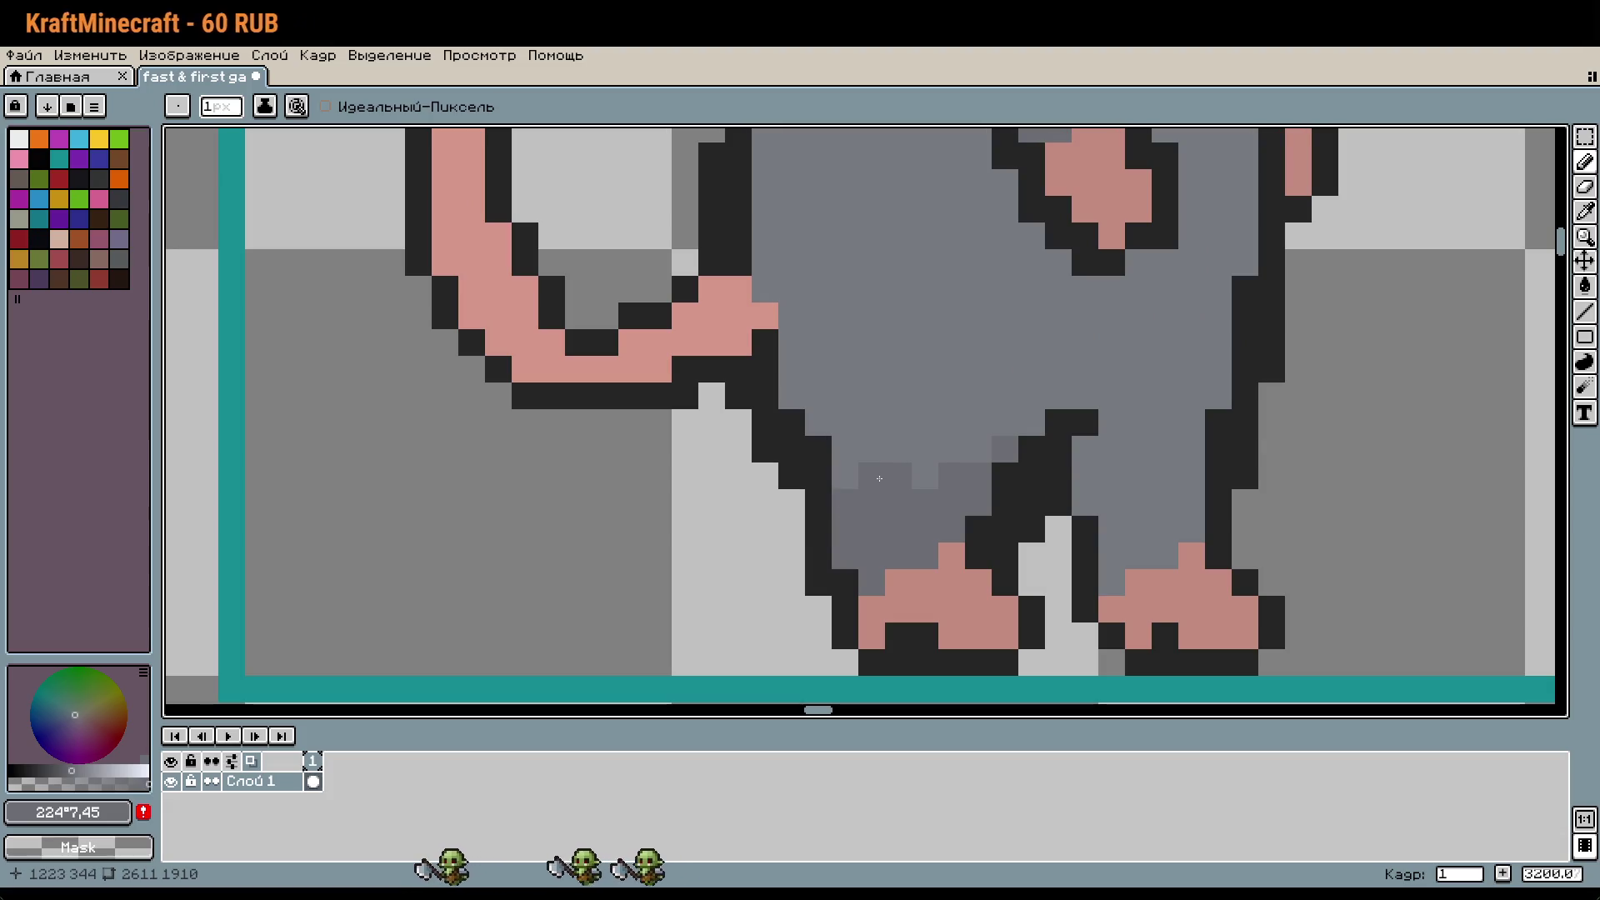
left_click_drag(1031, 423, 992, 450)
left_click(898, 450)
left_click(1031, 504)
Step: Shade both the left and right legs with darker grey strokes
scroll(1042, 513, "down", 1)
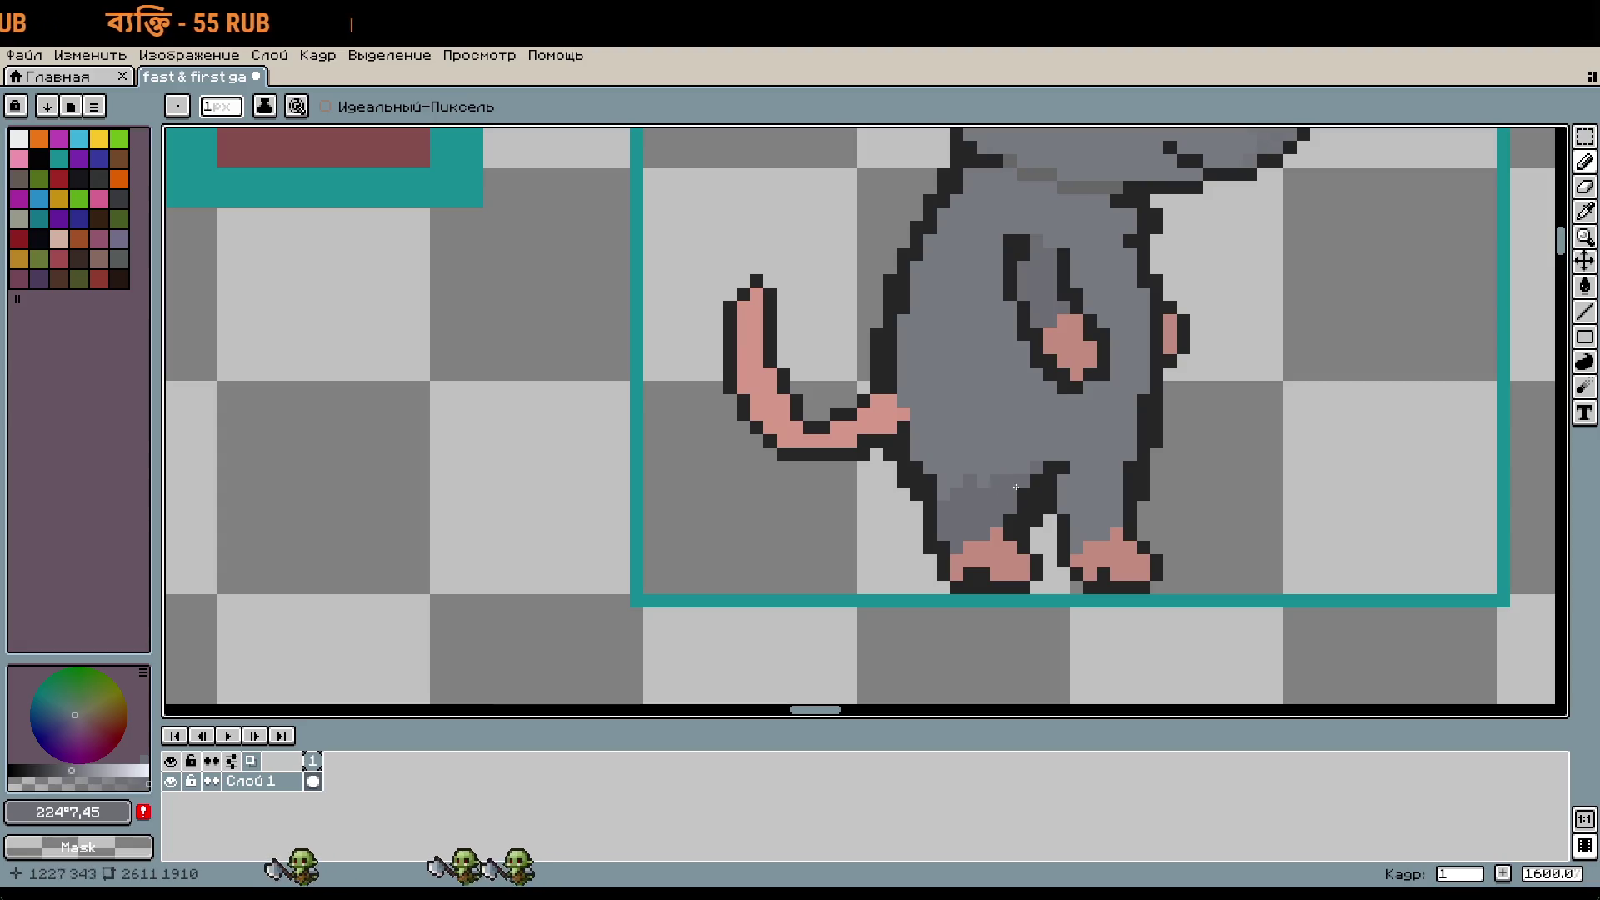
scroll(1151, 522, "up", 1)
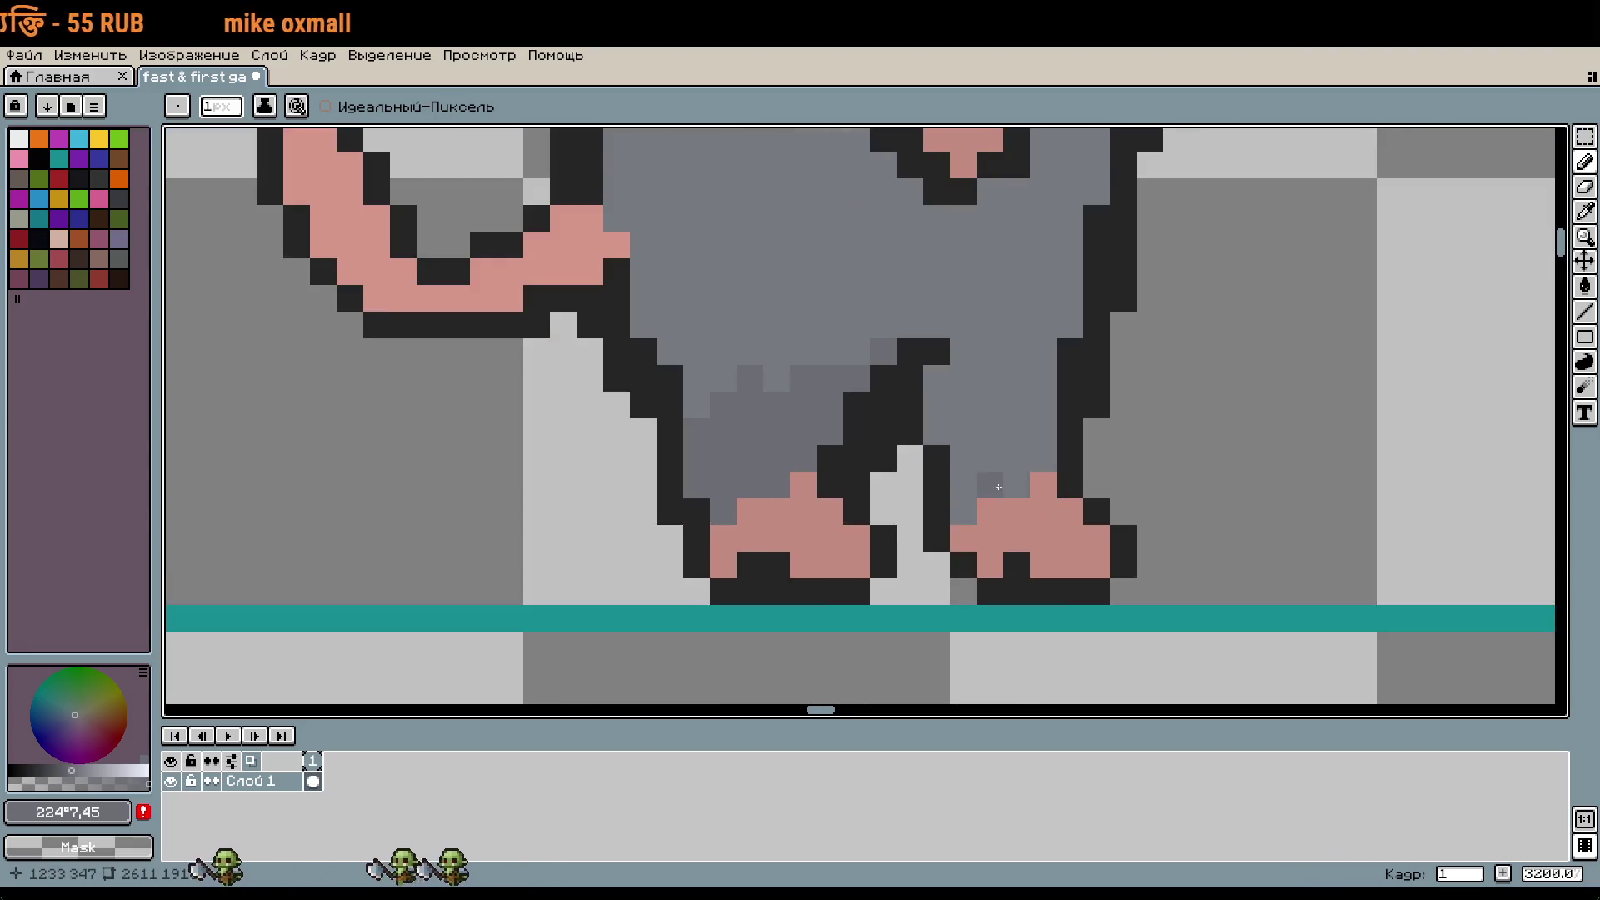
left_click_drag(963, 442, 970, 399)
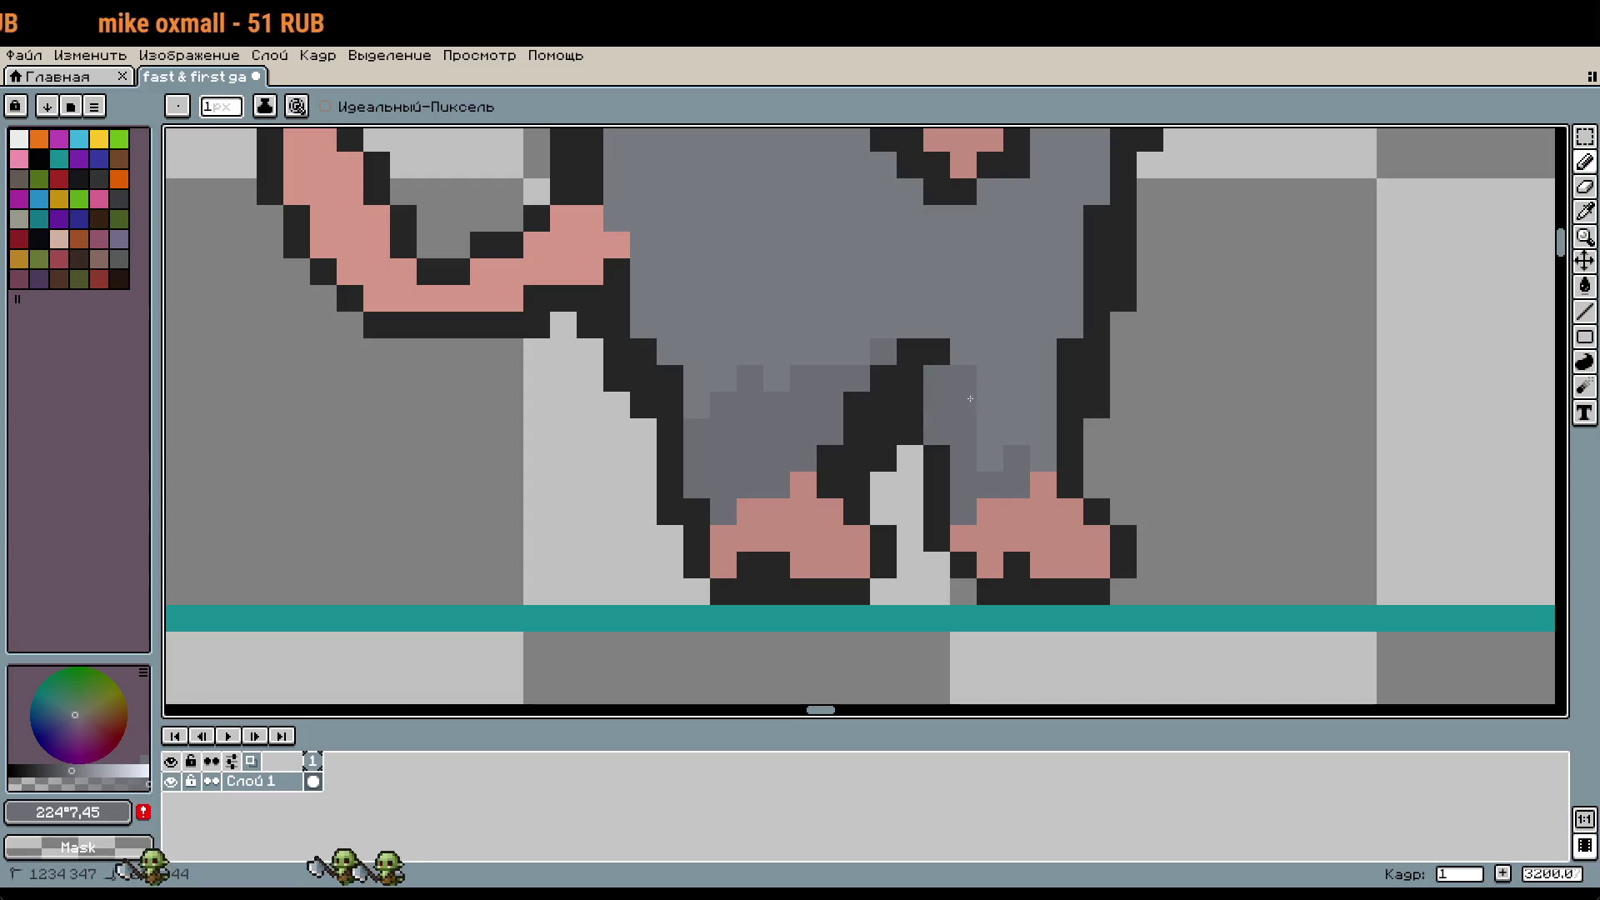
left_click_drag(1045, 453, 1017, 397)
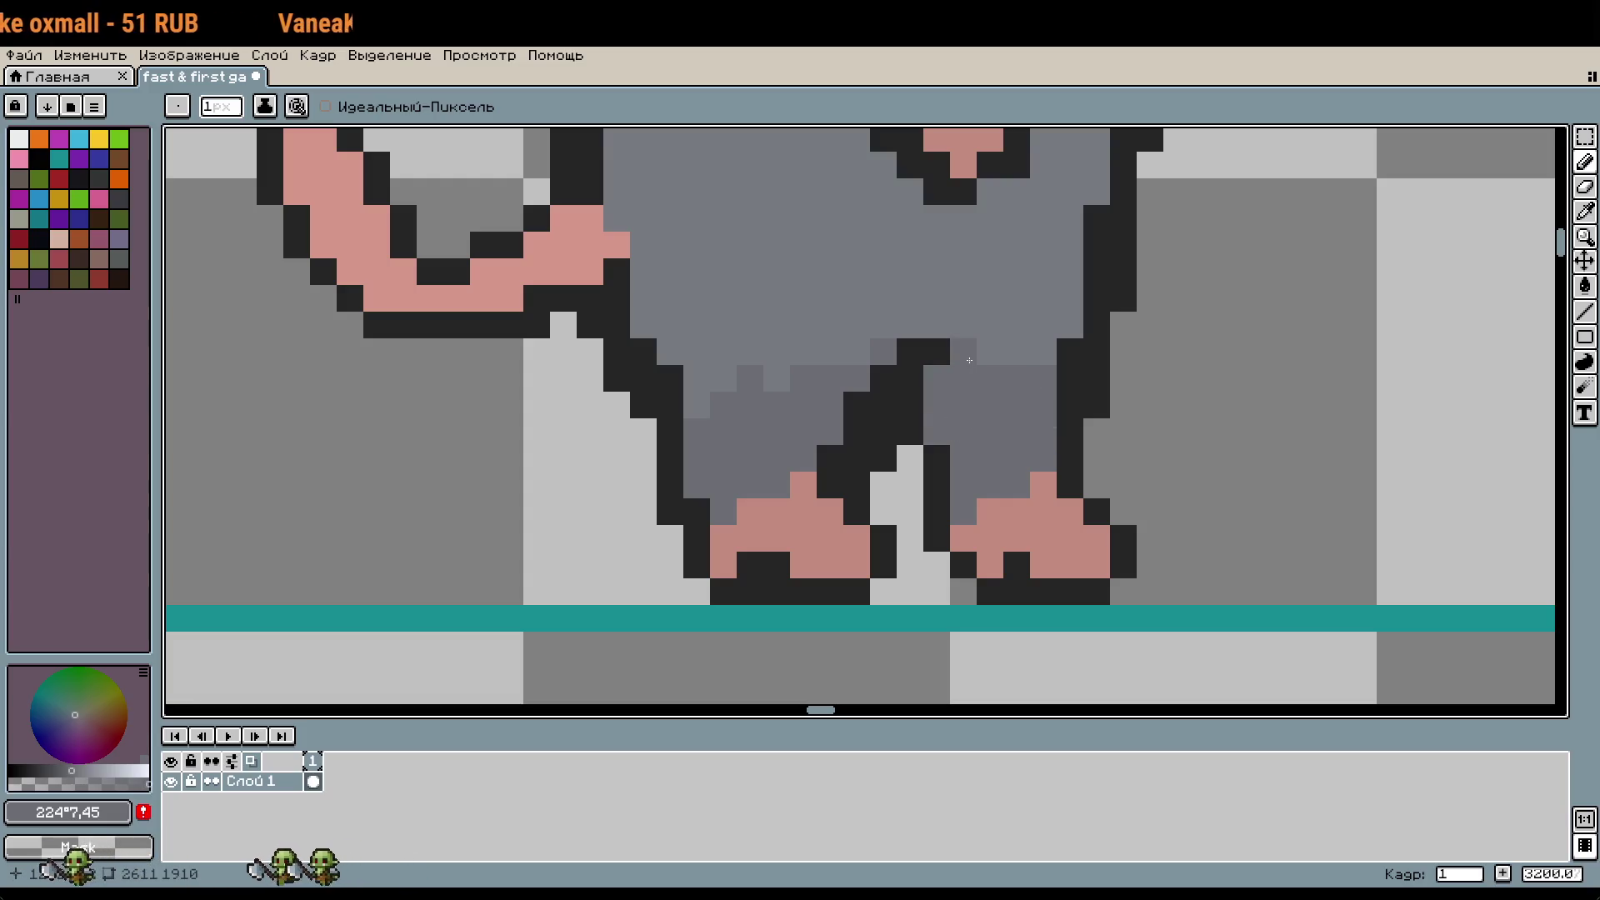
scroll(1061, 329, "down", 2)
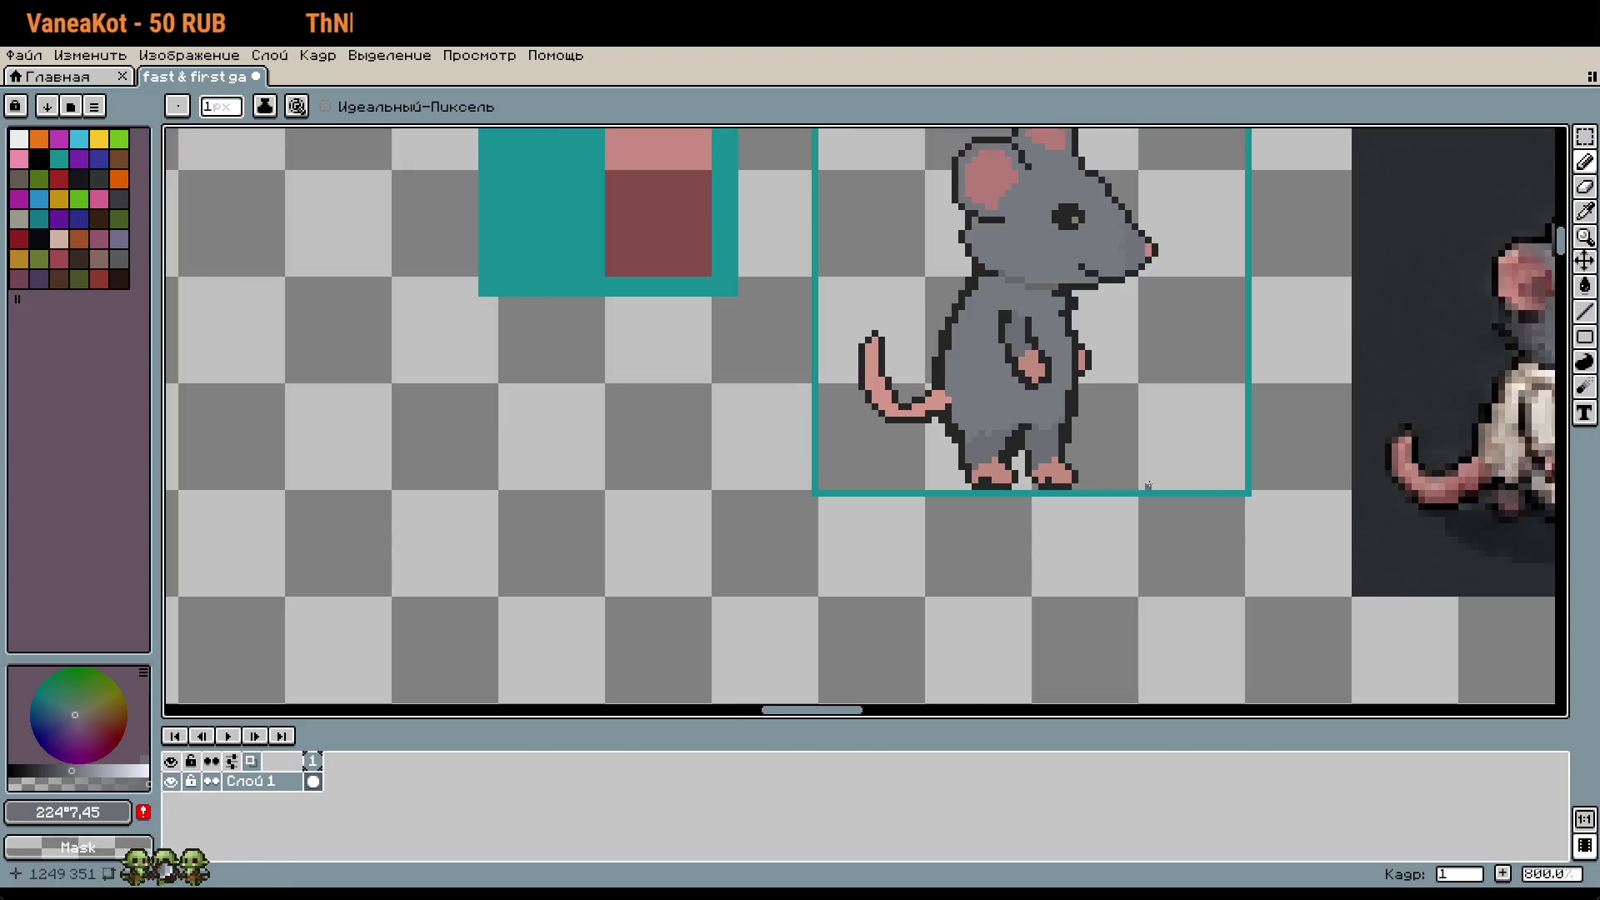
Step: Sample the tail's pink, fill the tail with it, and slightly adjust the colour's lightness
scroll(1189, 401, "down", 2)
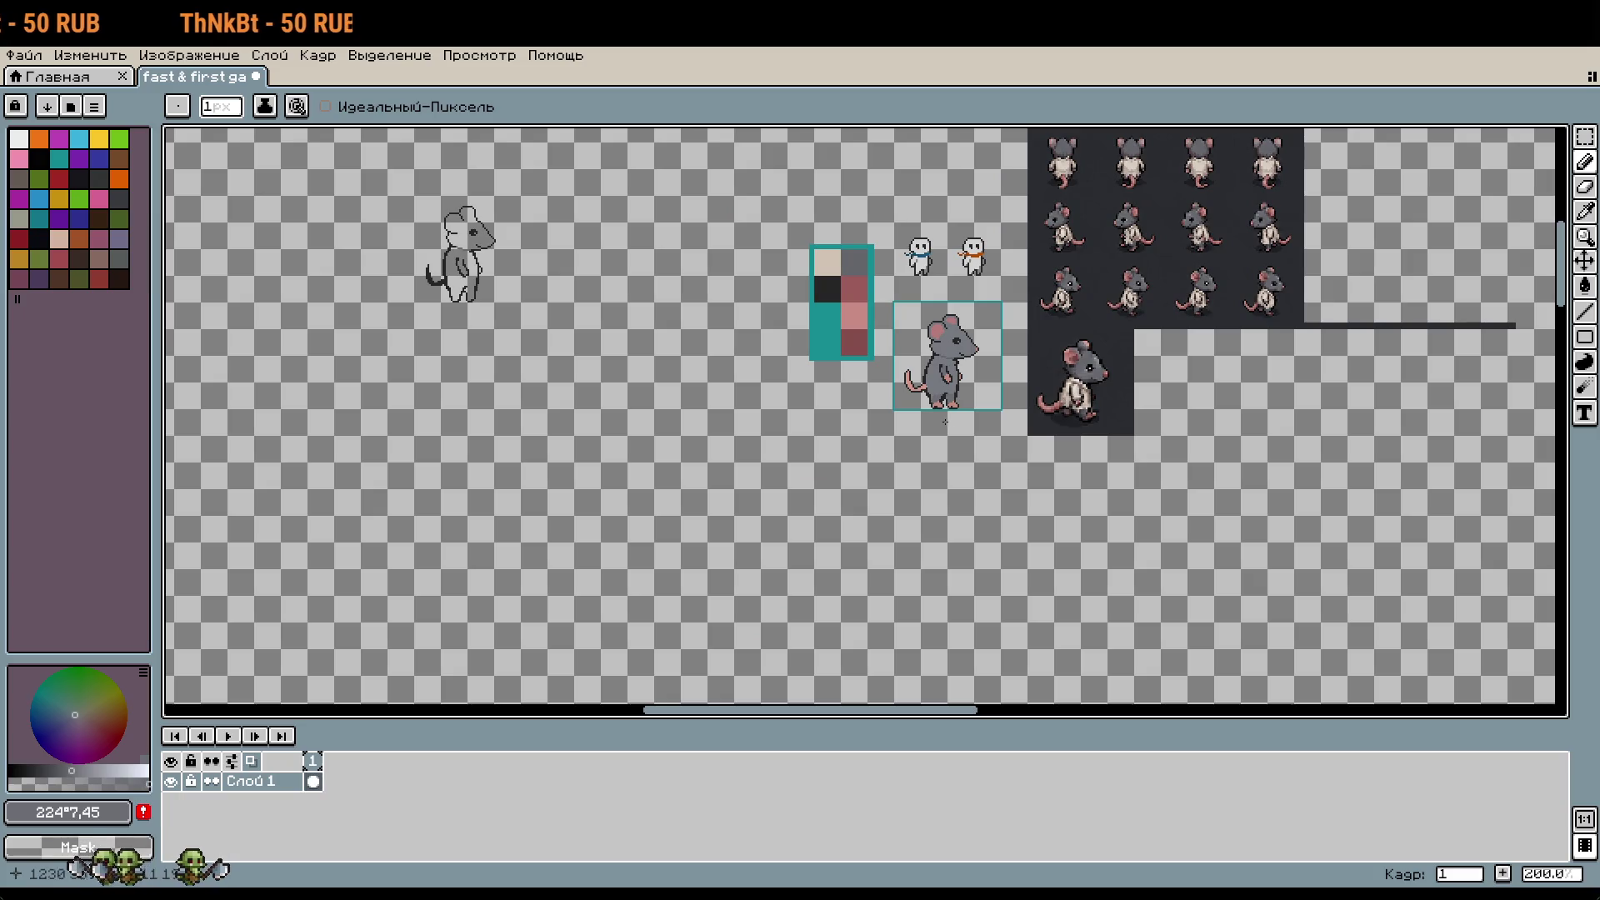
scroll(958, 367, "up", 2)
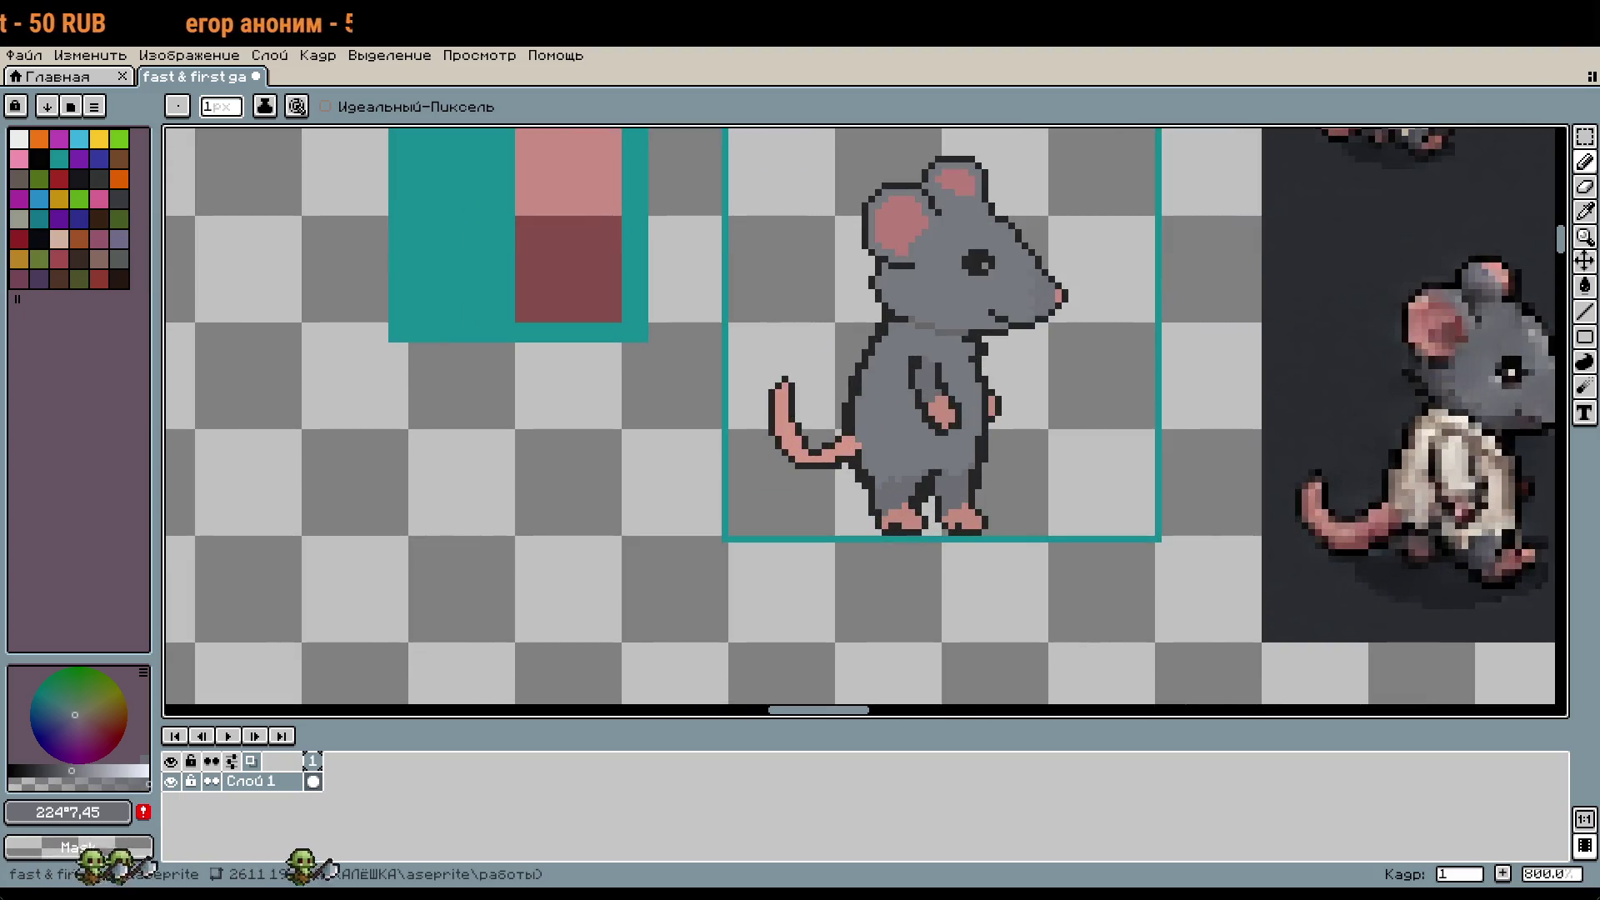
scroll(1000, 496, "up", 2)
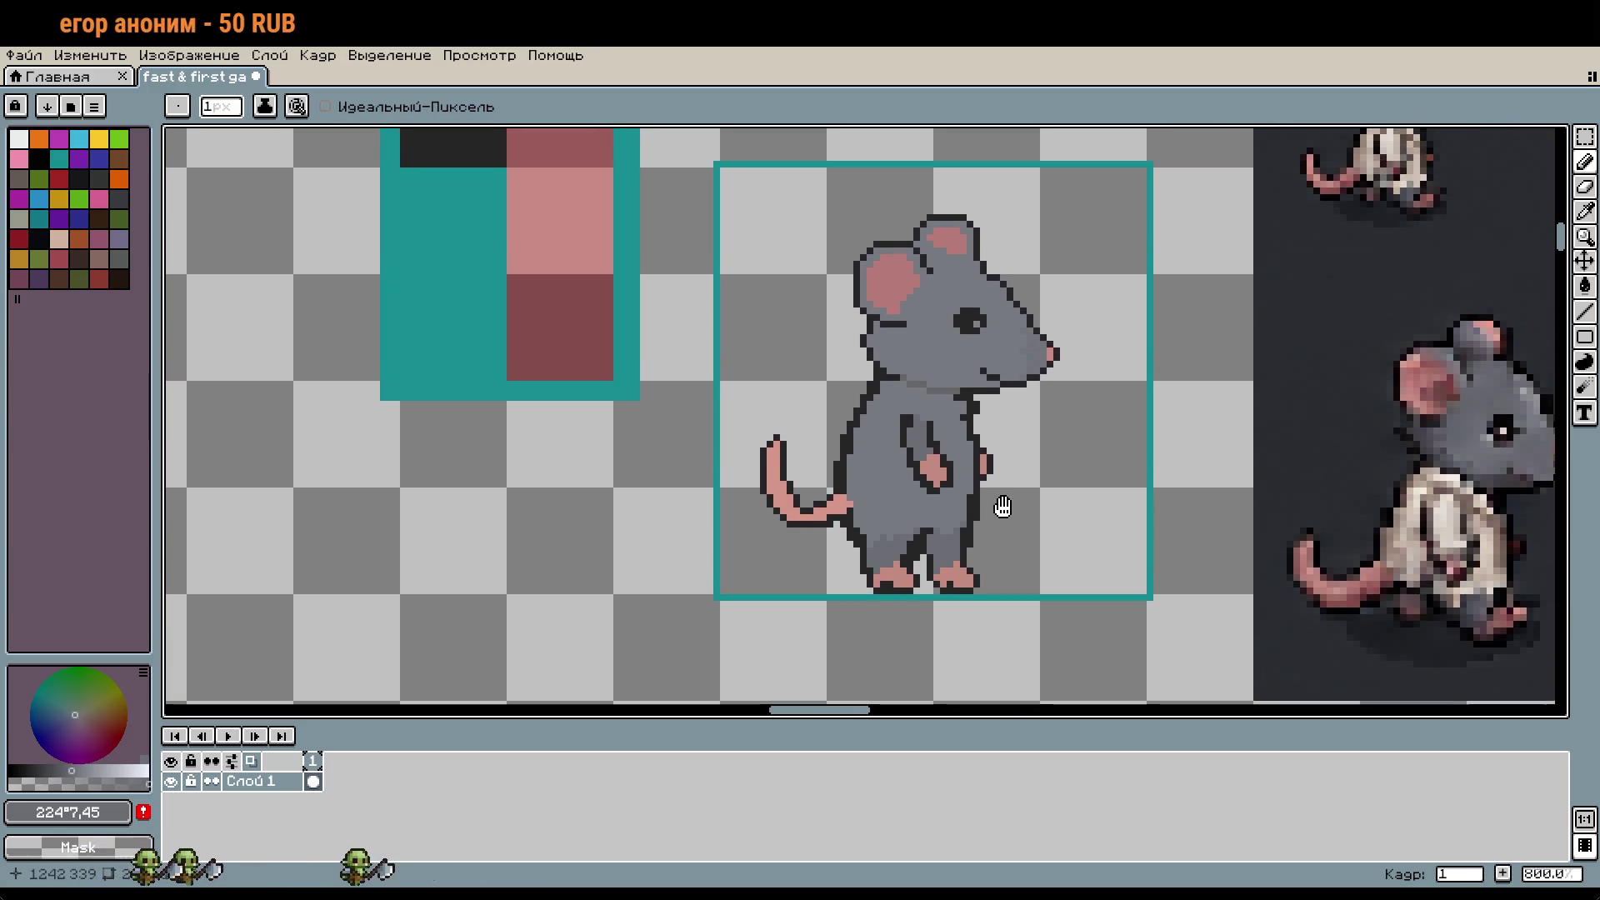
scroll(967, 533, "up", 3)
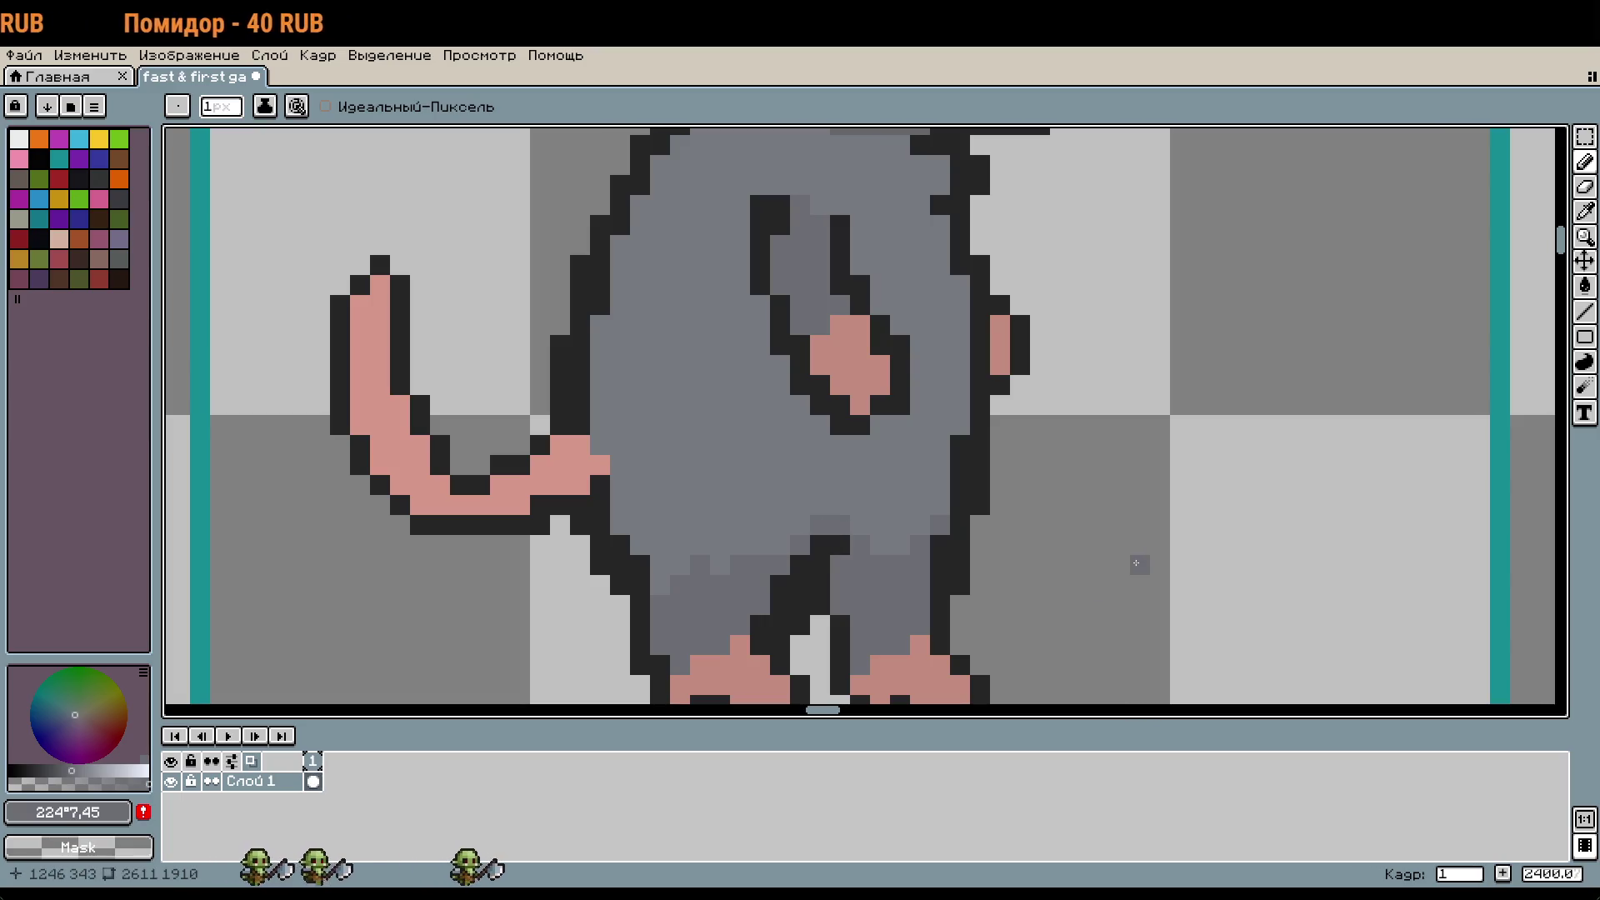
key("alt")
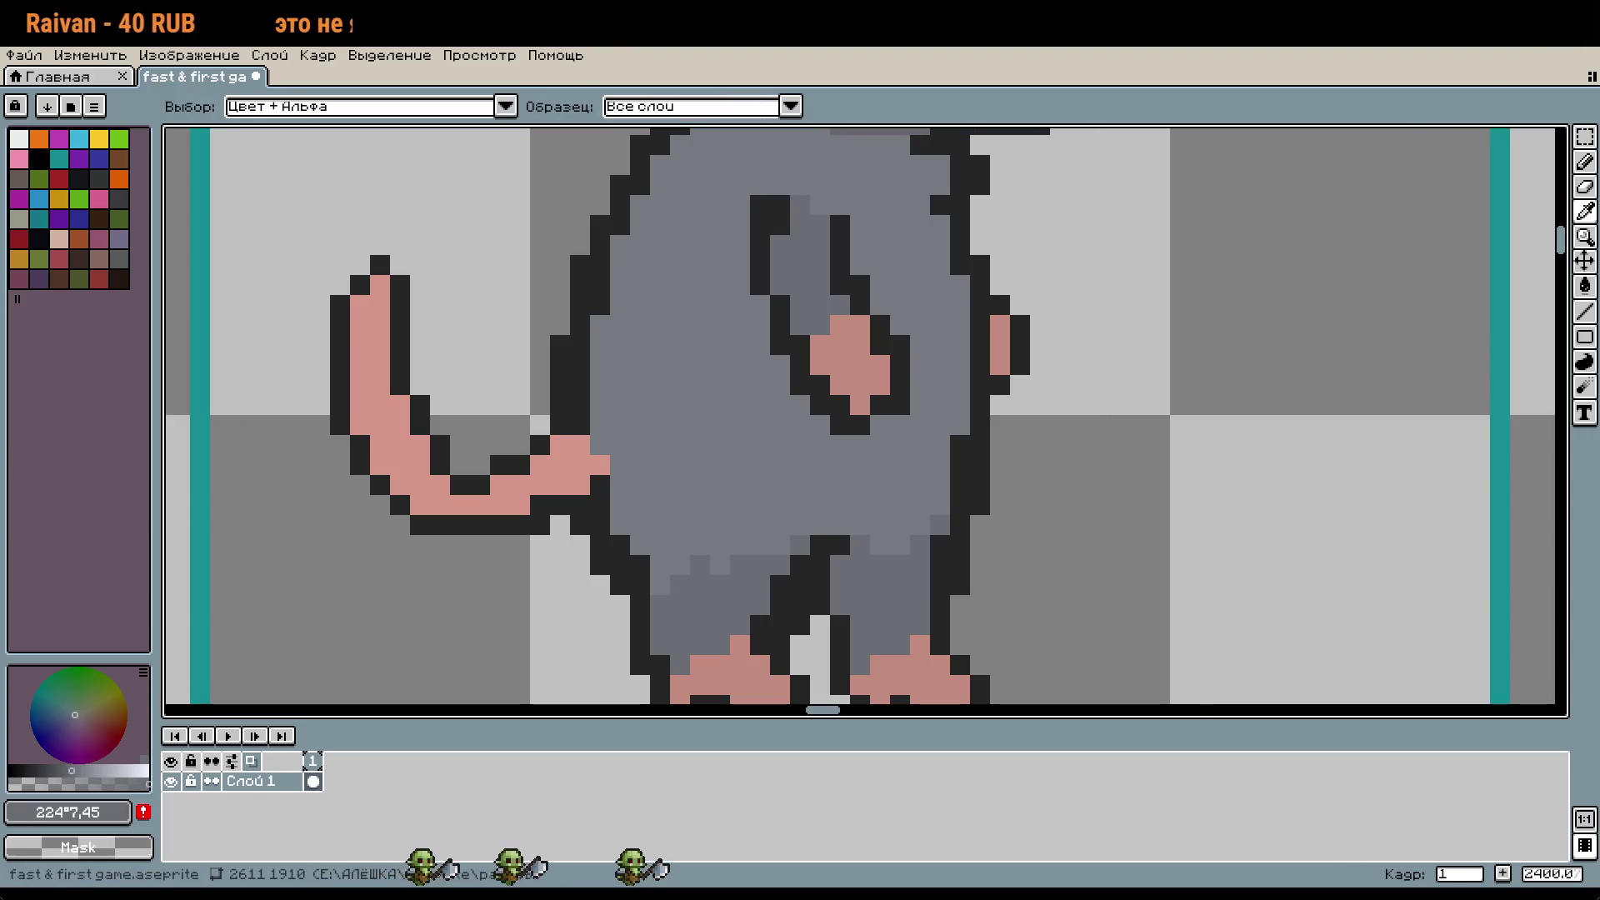
left_click_drag(722, 508, 826, 498)
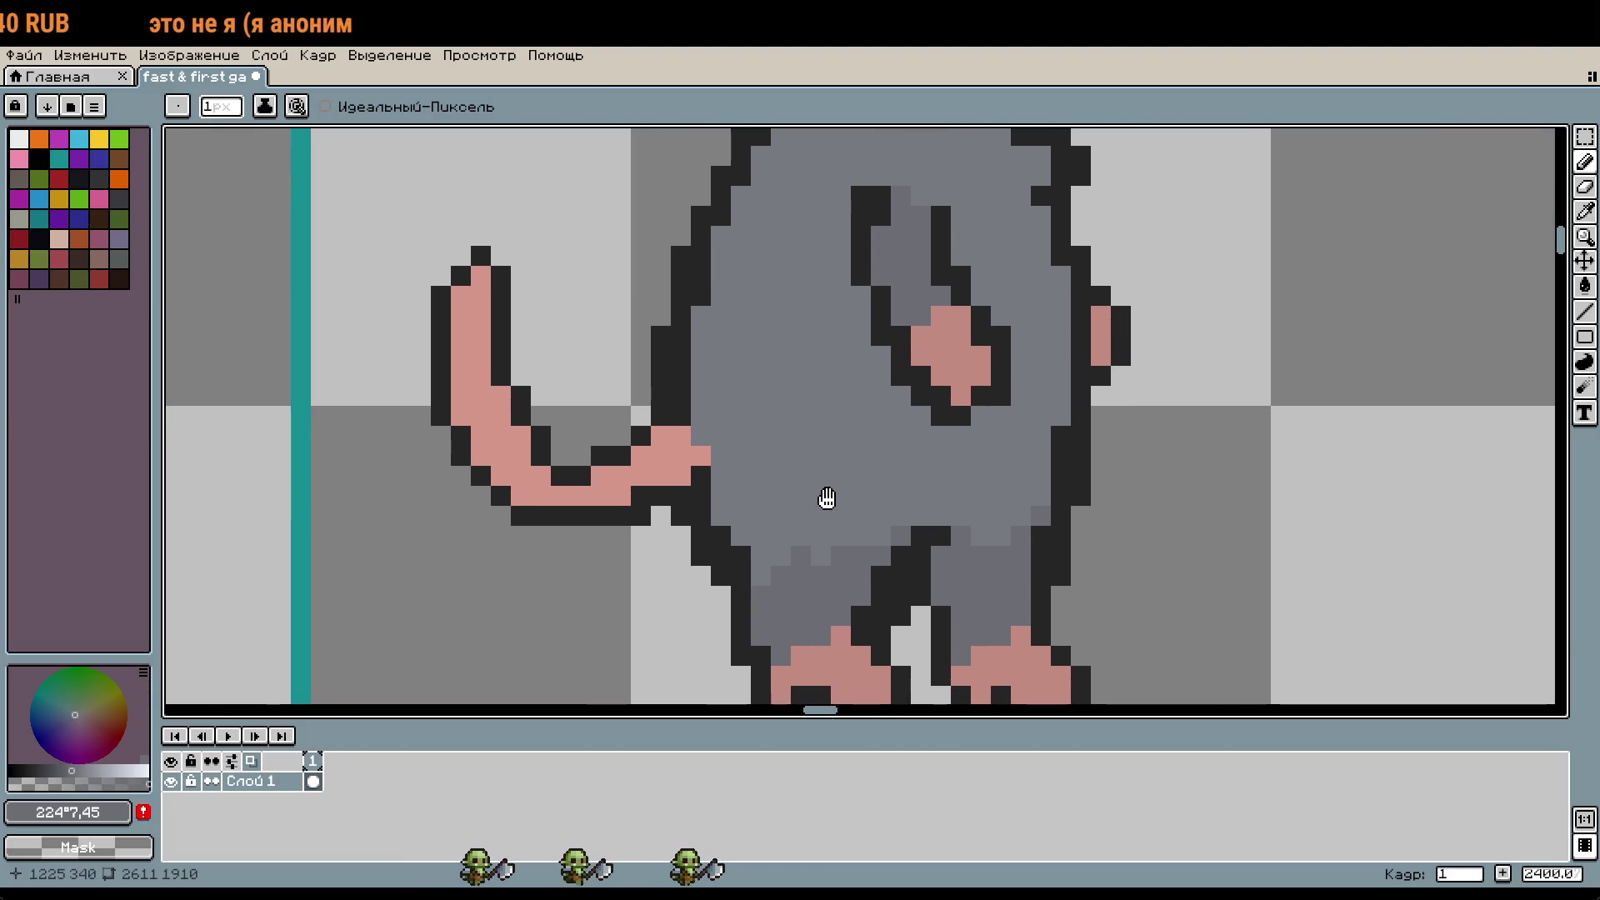
key("i")
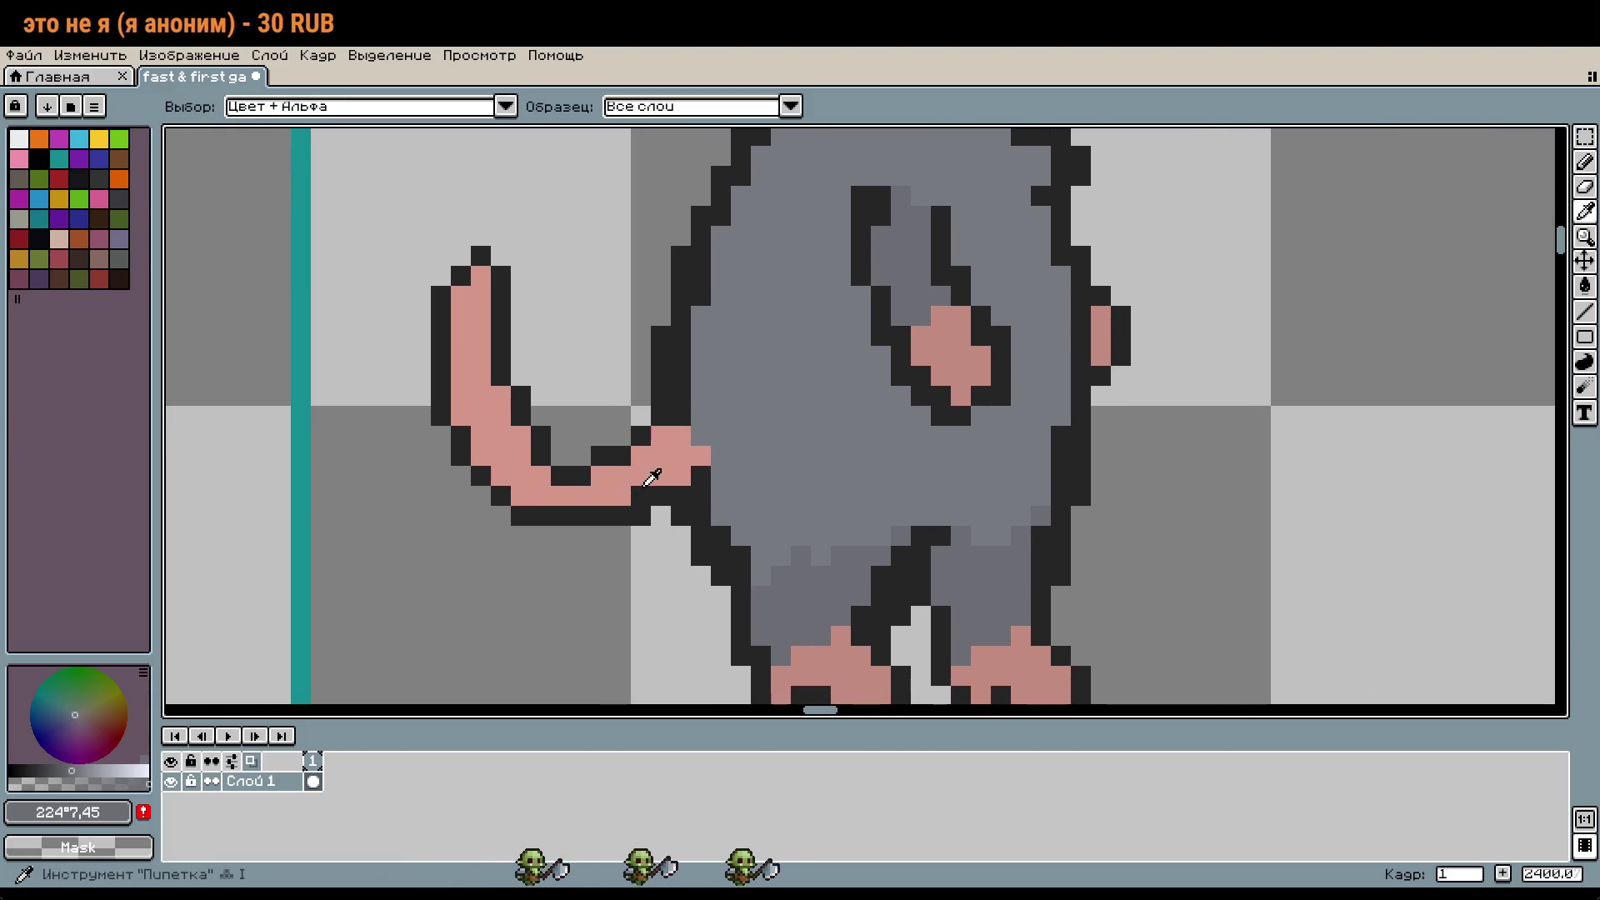
left_click(653, 476)
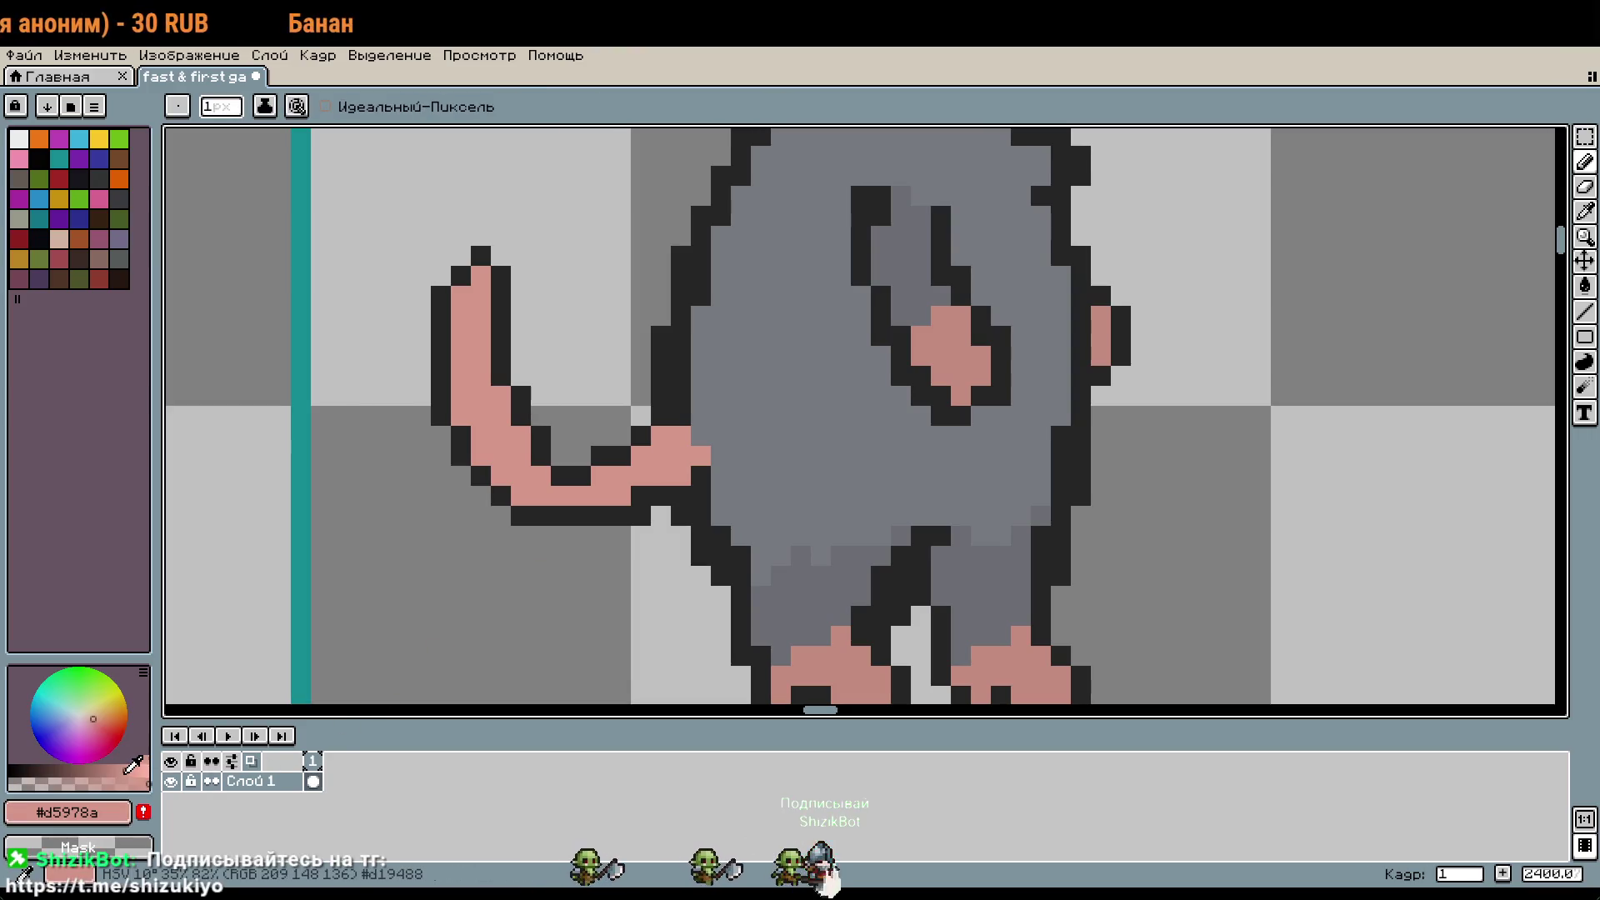
key("g")
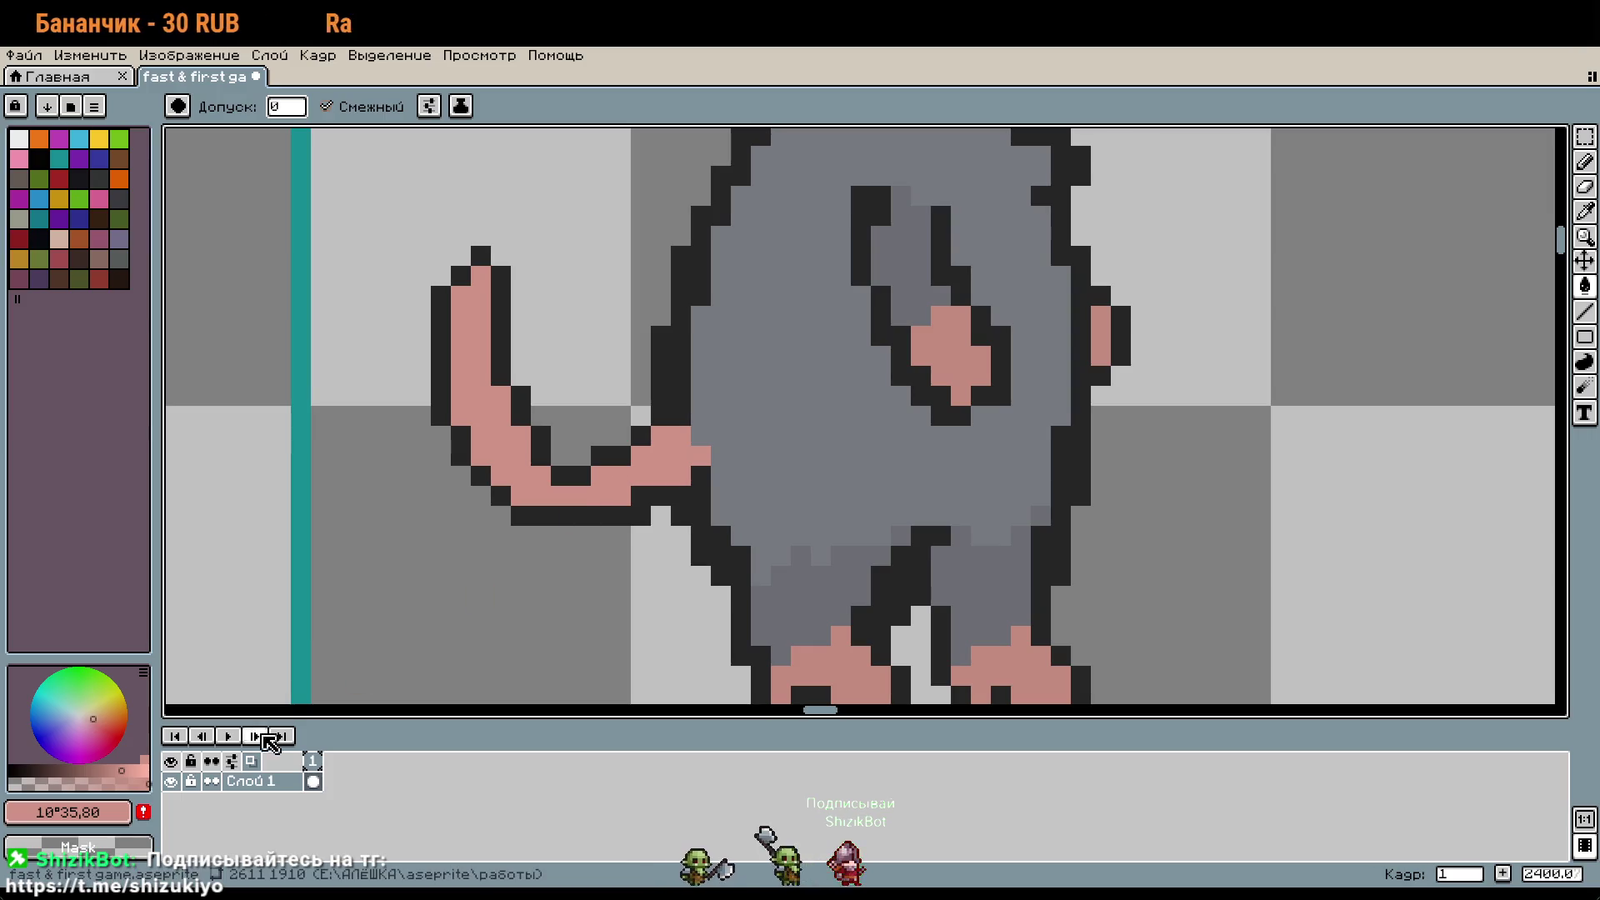
left_click(501, 434)
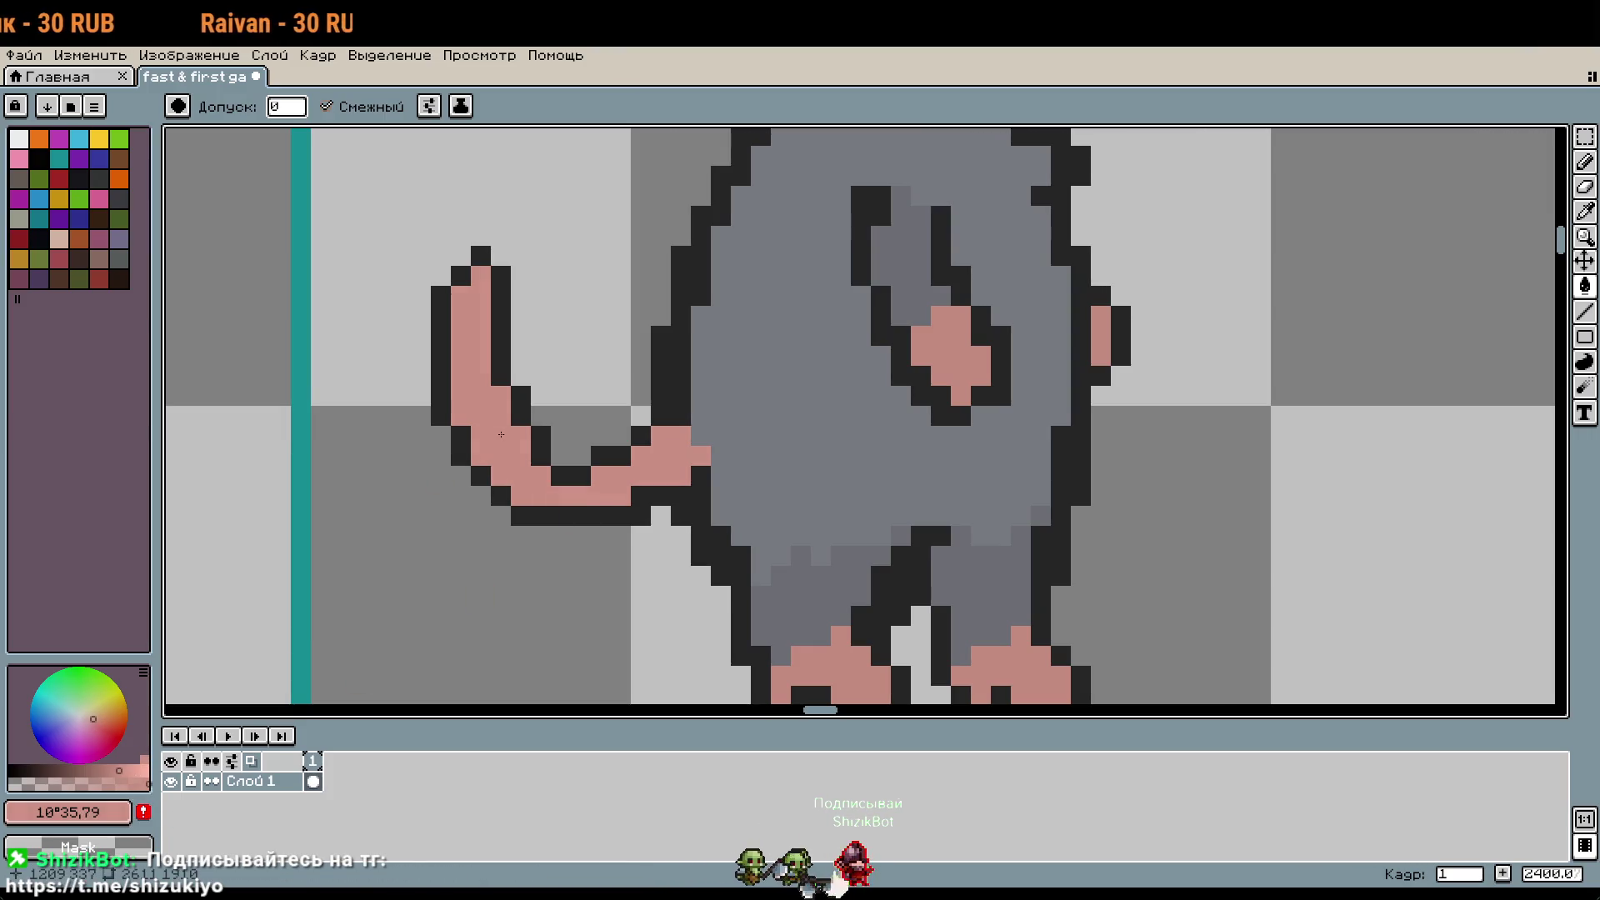
left_click(121, 768)
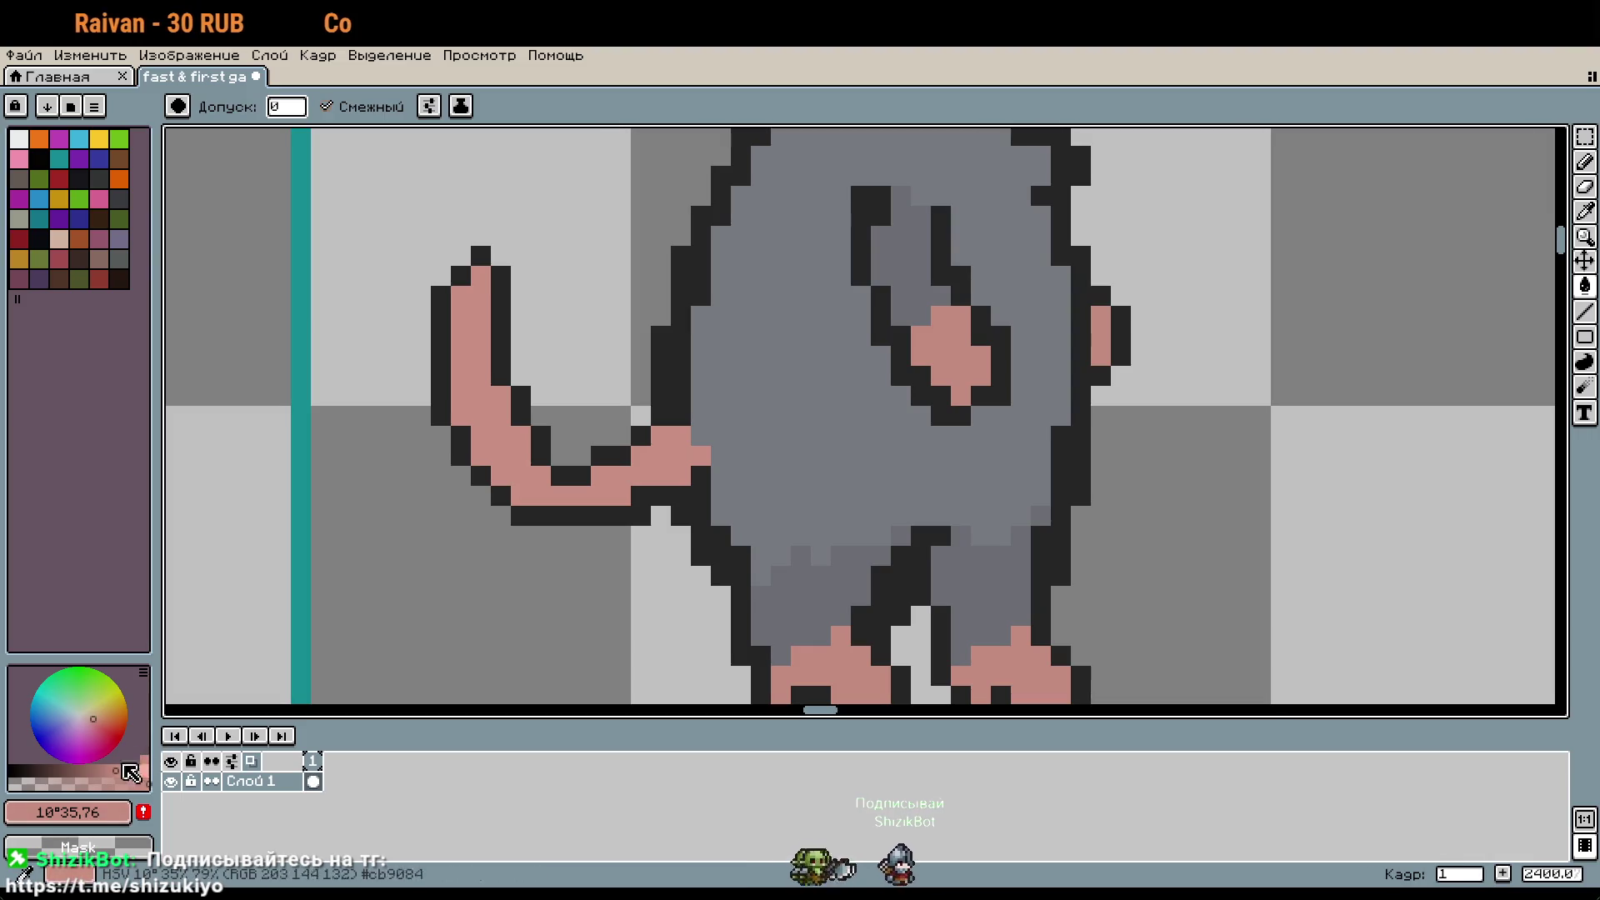
Step: Pick up the body grey and paint a short column down the body's left edge
scroll(941, 455, "down", 2)
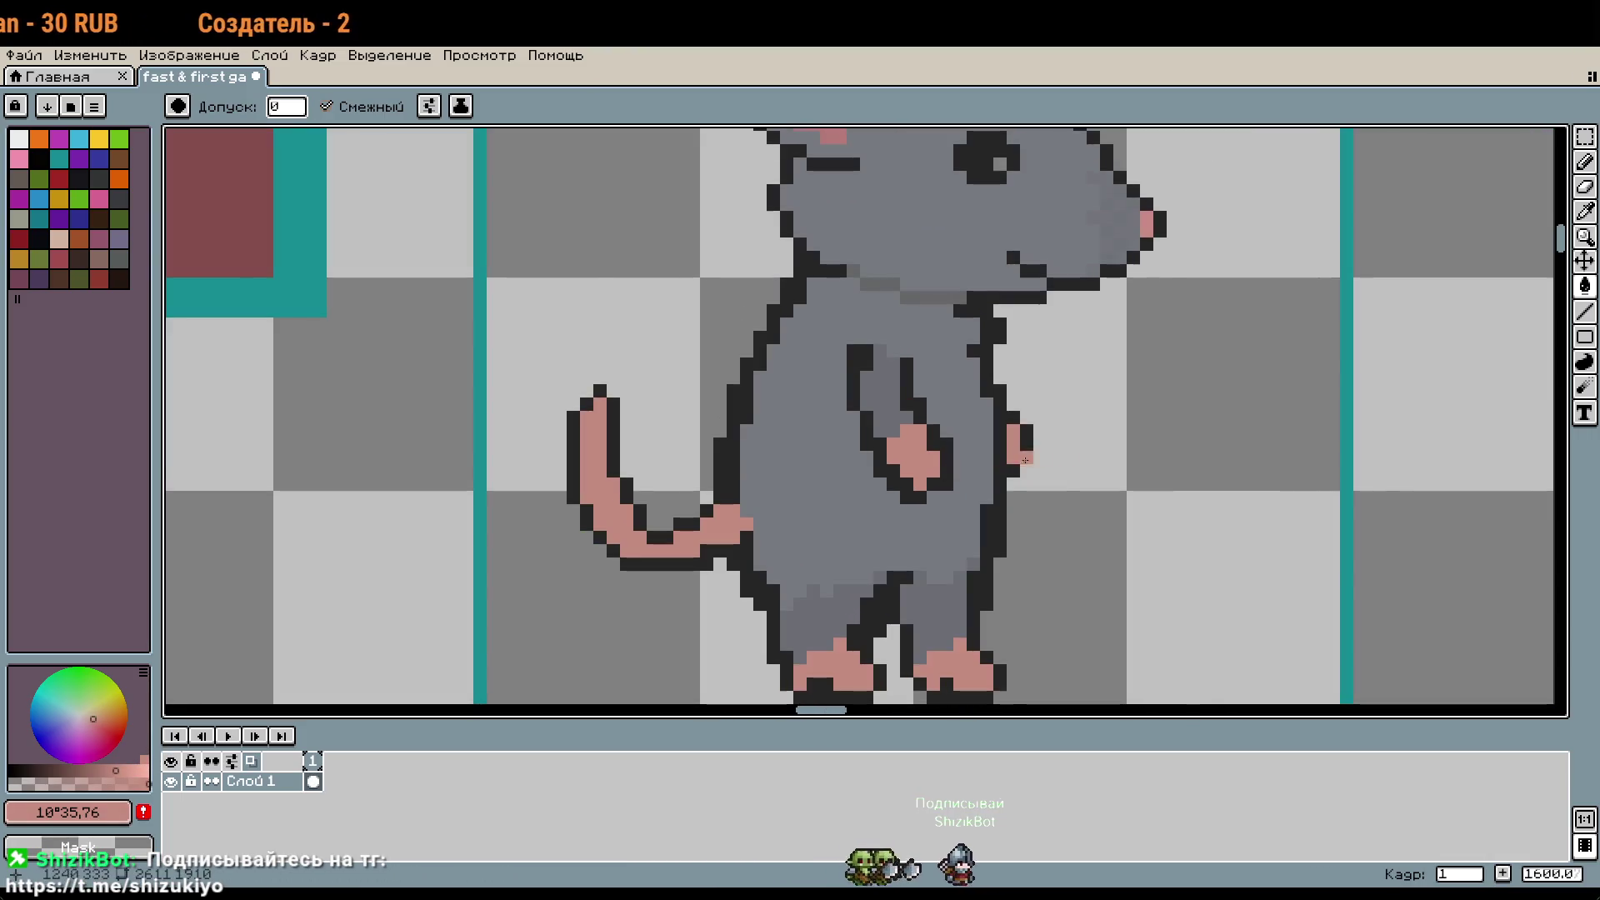
scroll(1025, 459, "down", 1)
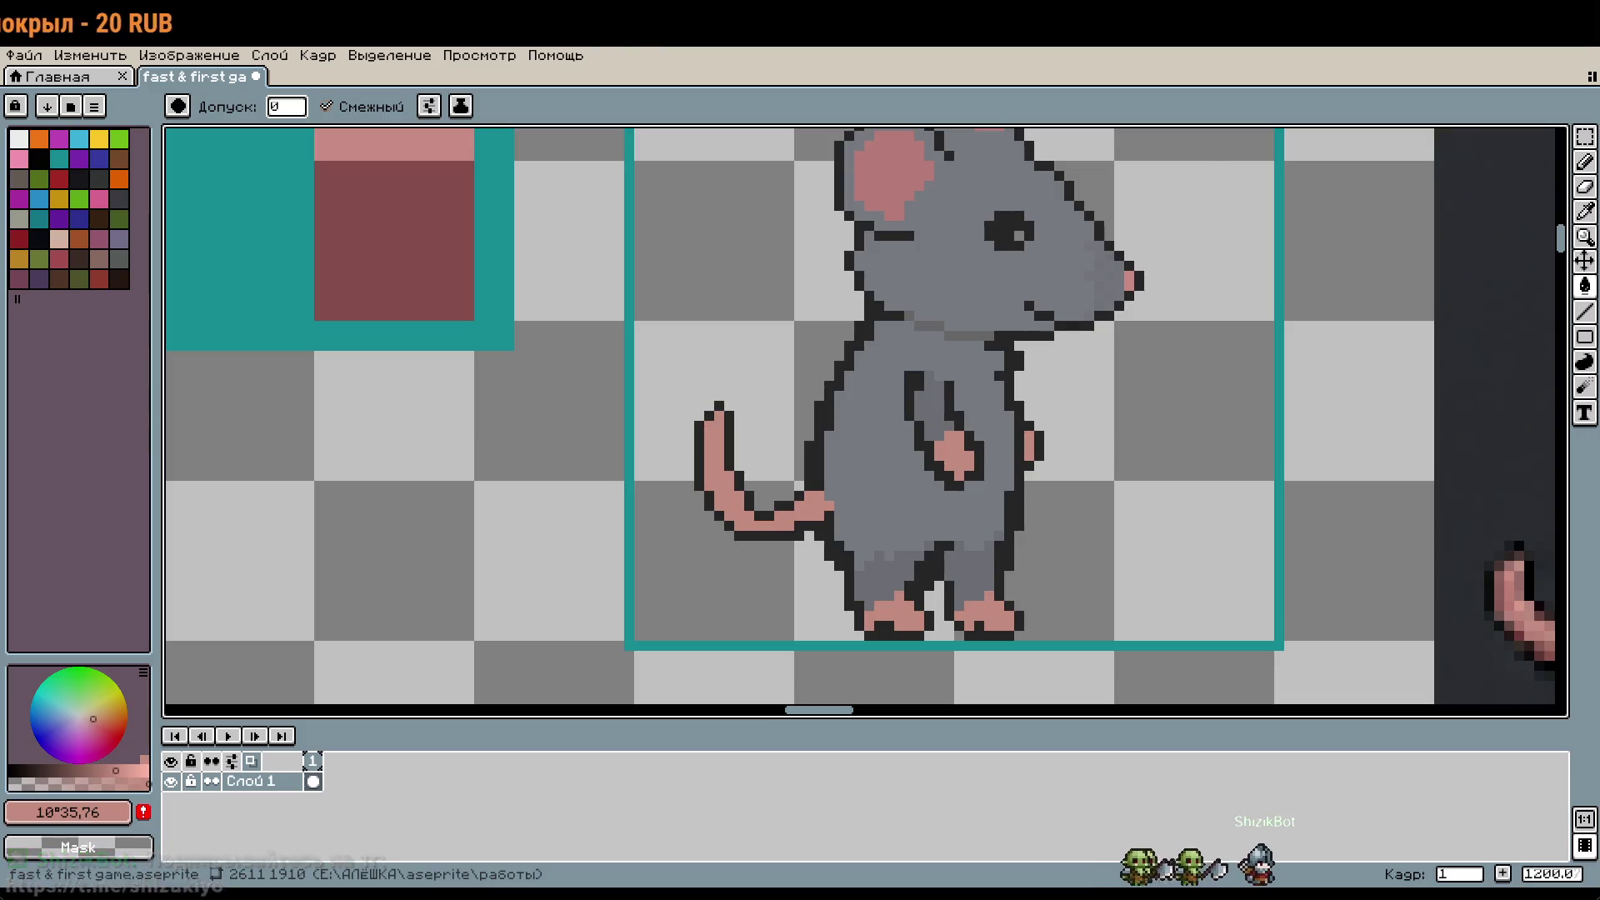
scroll(1161, 328, "down", 2)
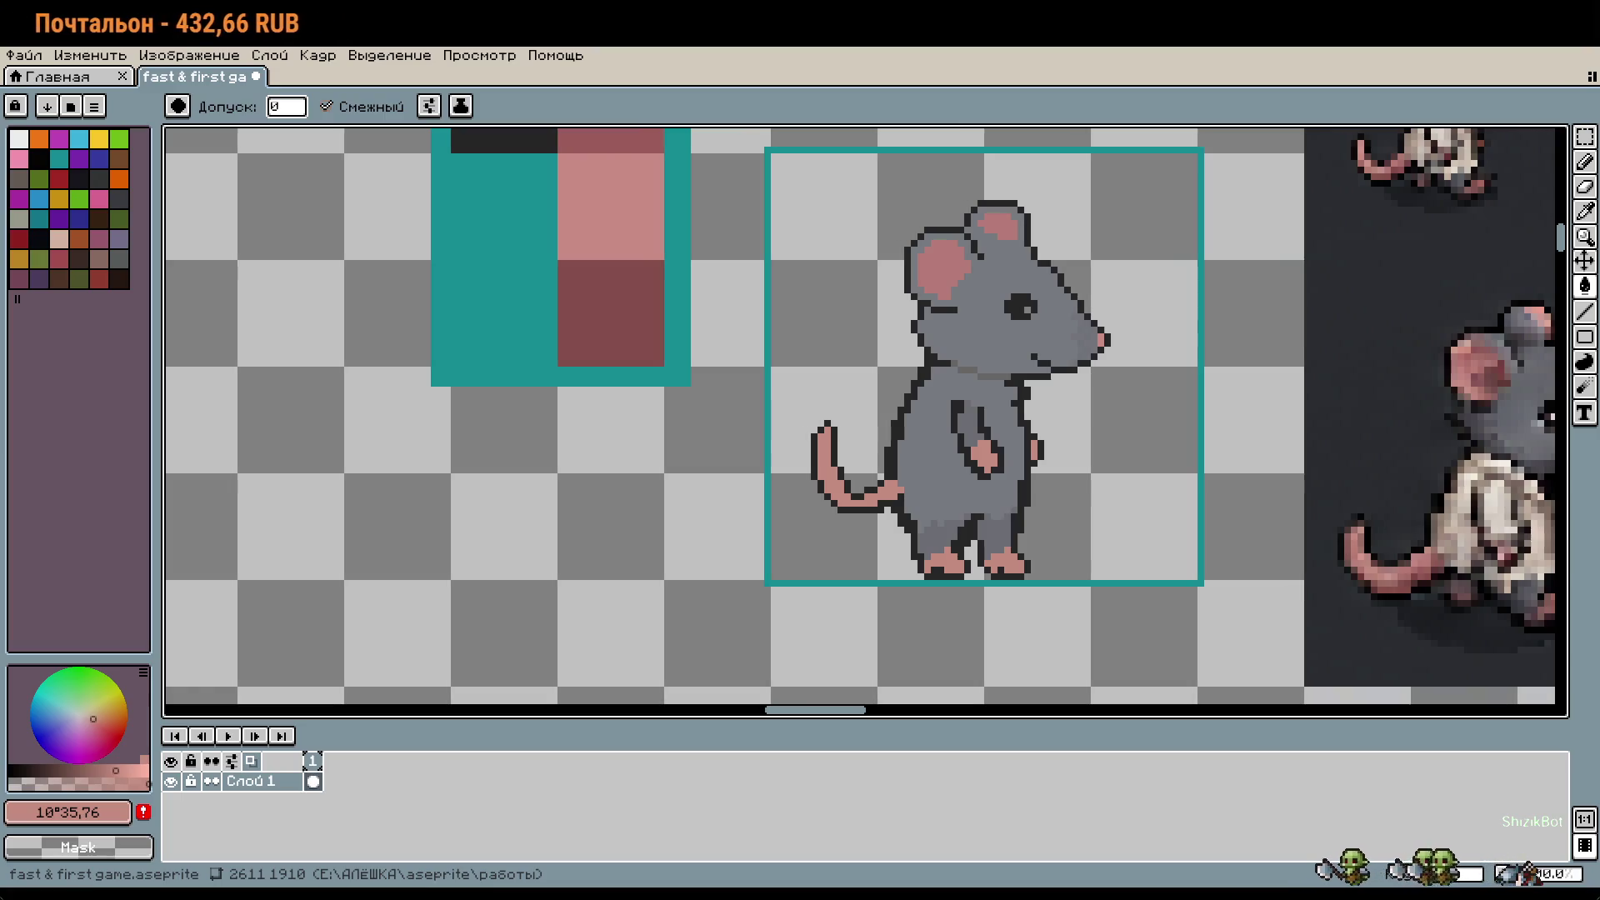
scroll(1005, 421, "up", 2)
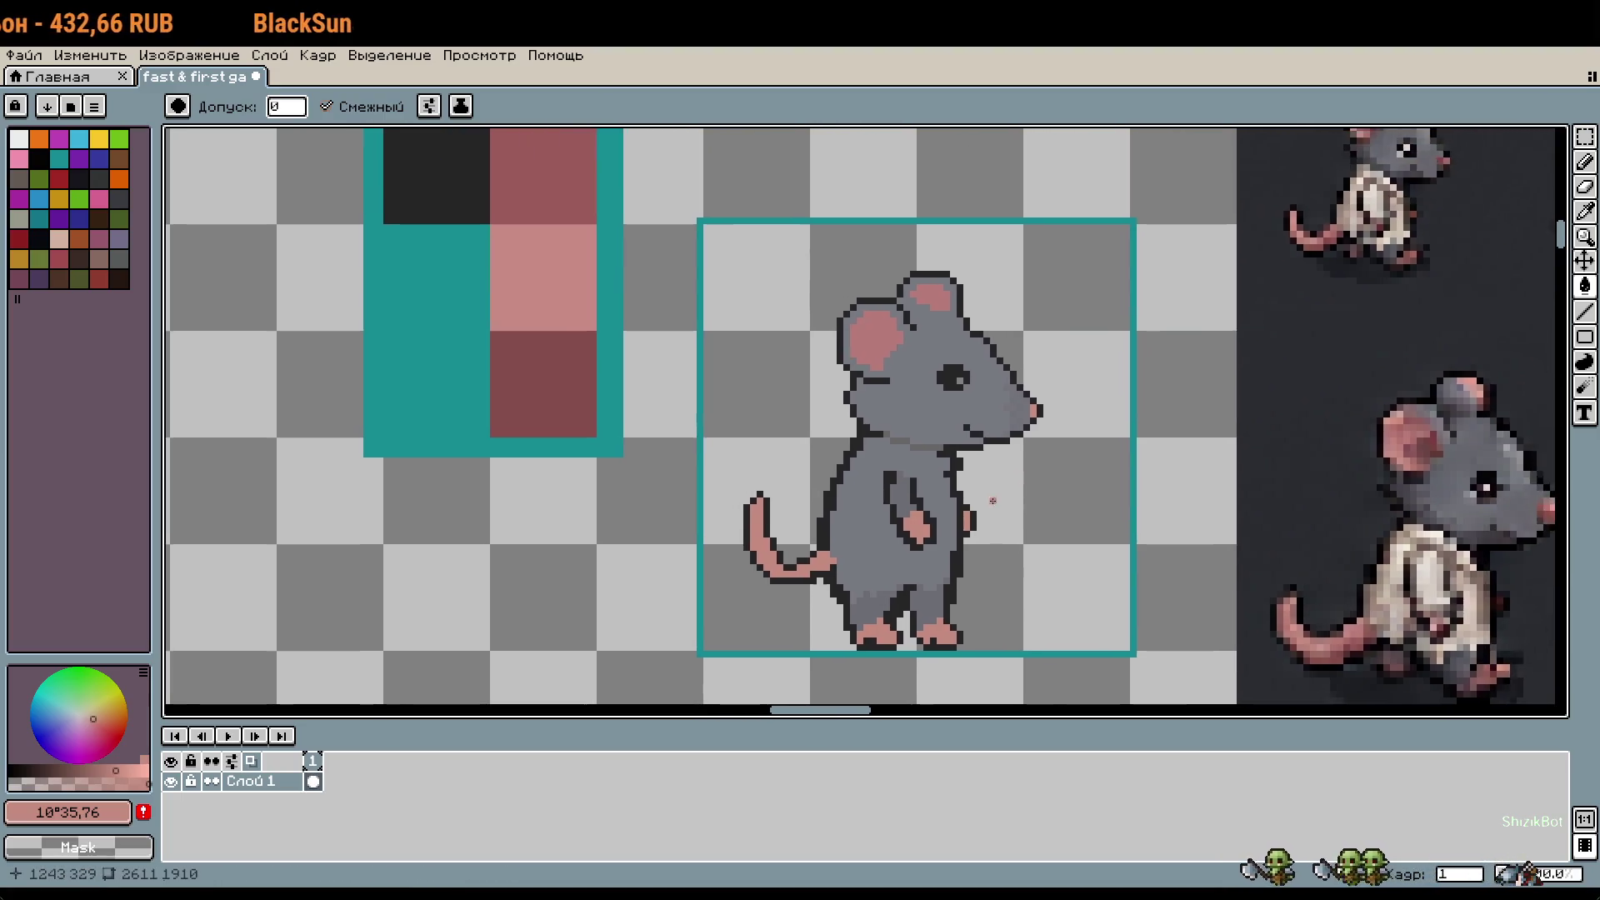
mouse_move(1040, 485)
left_mouse_down()
mouse_move(1114, 468)
mouse_move(1117, 400)
left_mouse_up()
scroll(842, 607, "up", 3)
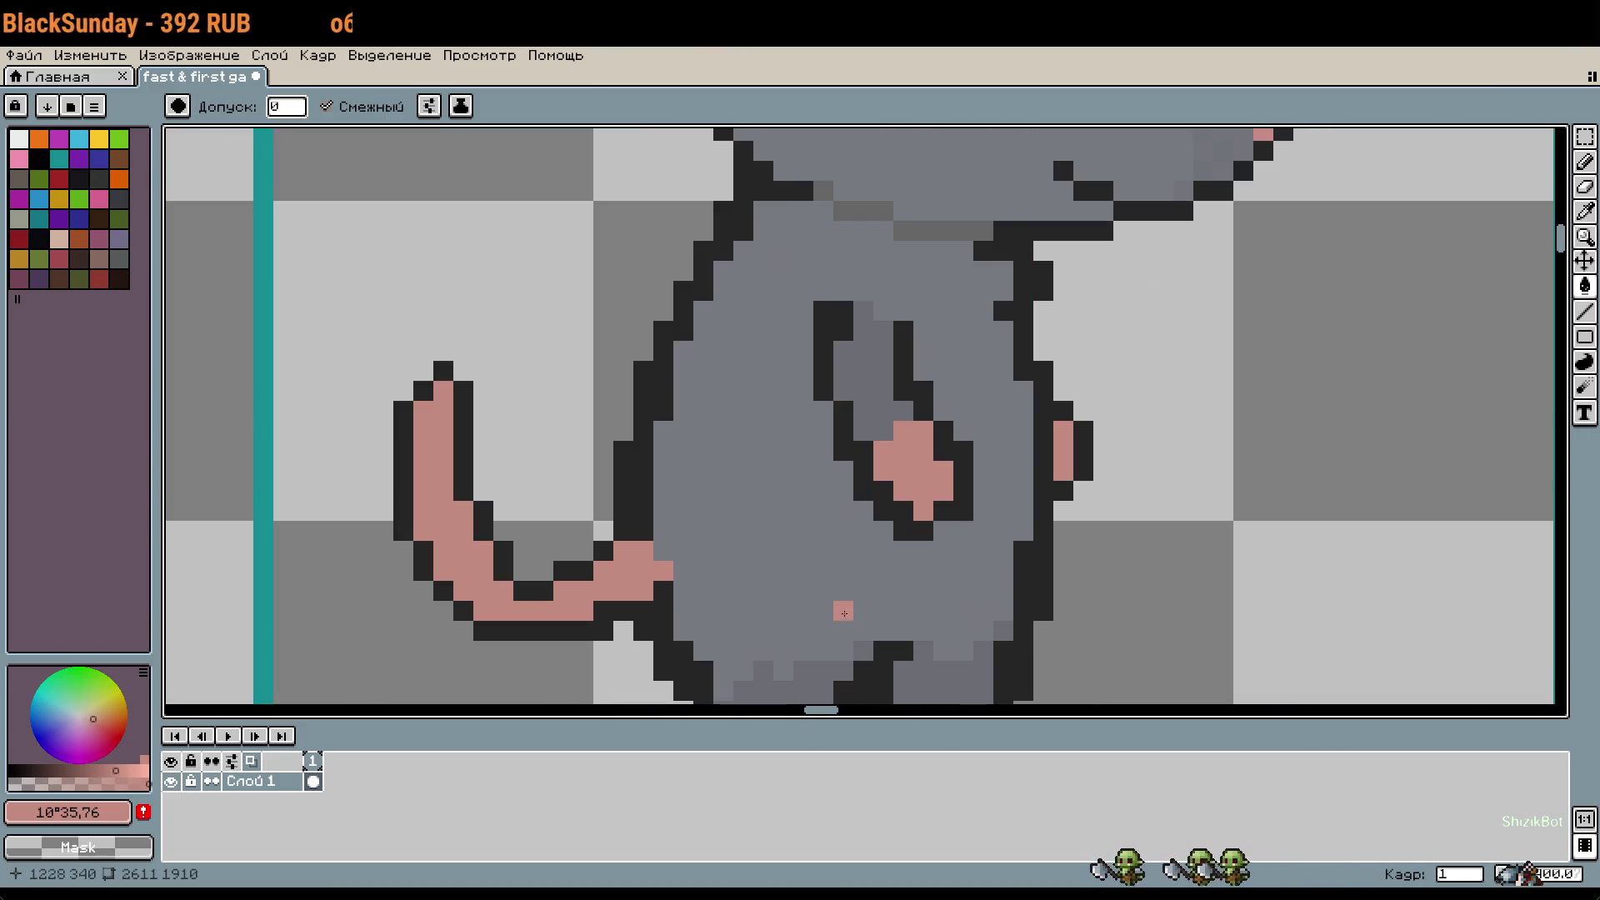
key("i")
left_click(824, 650)
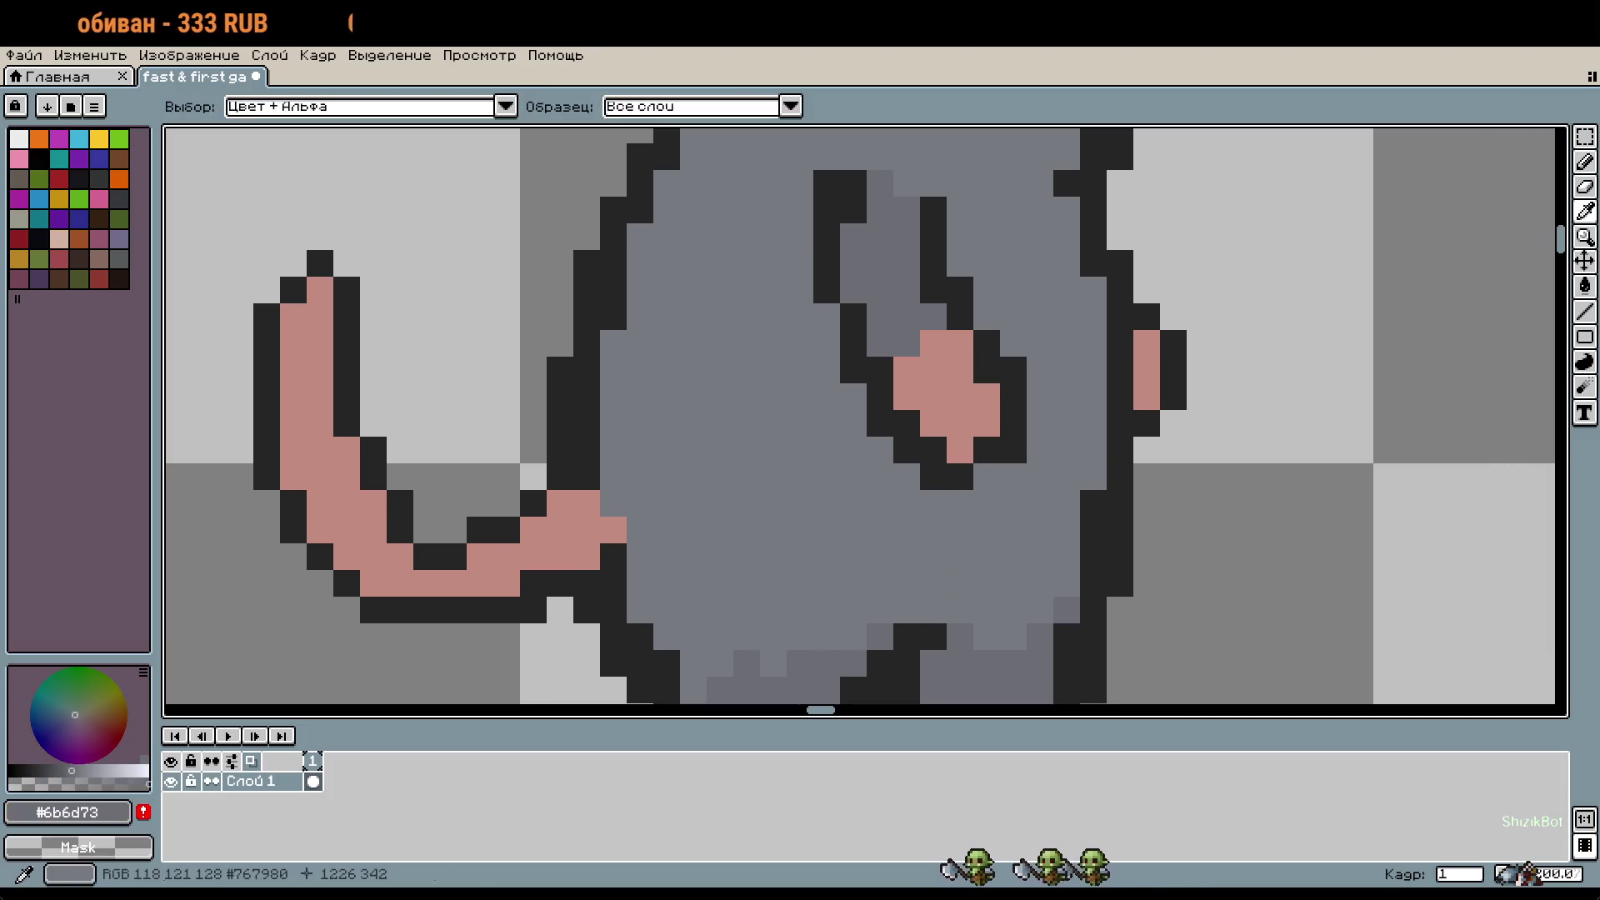
key("b")
left_click_drag(806, 641, 835, 508)
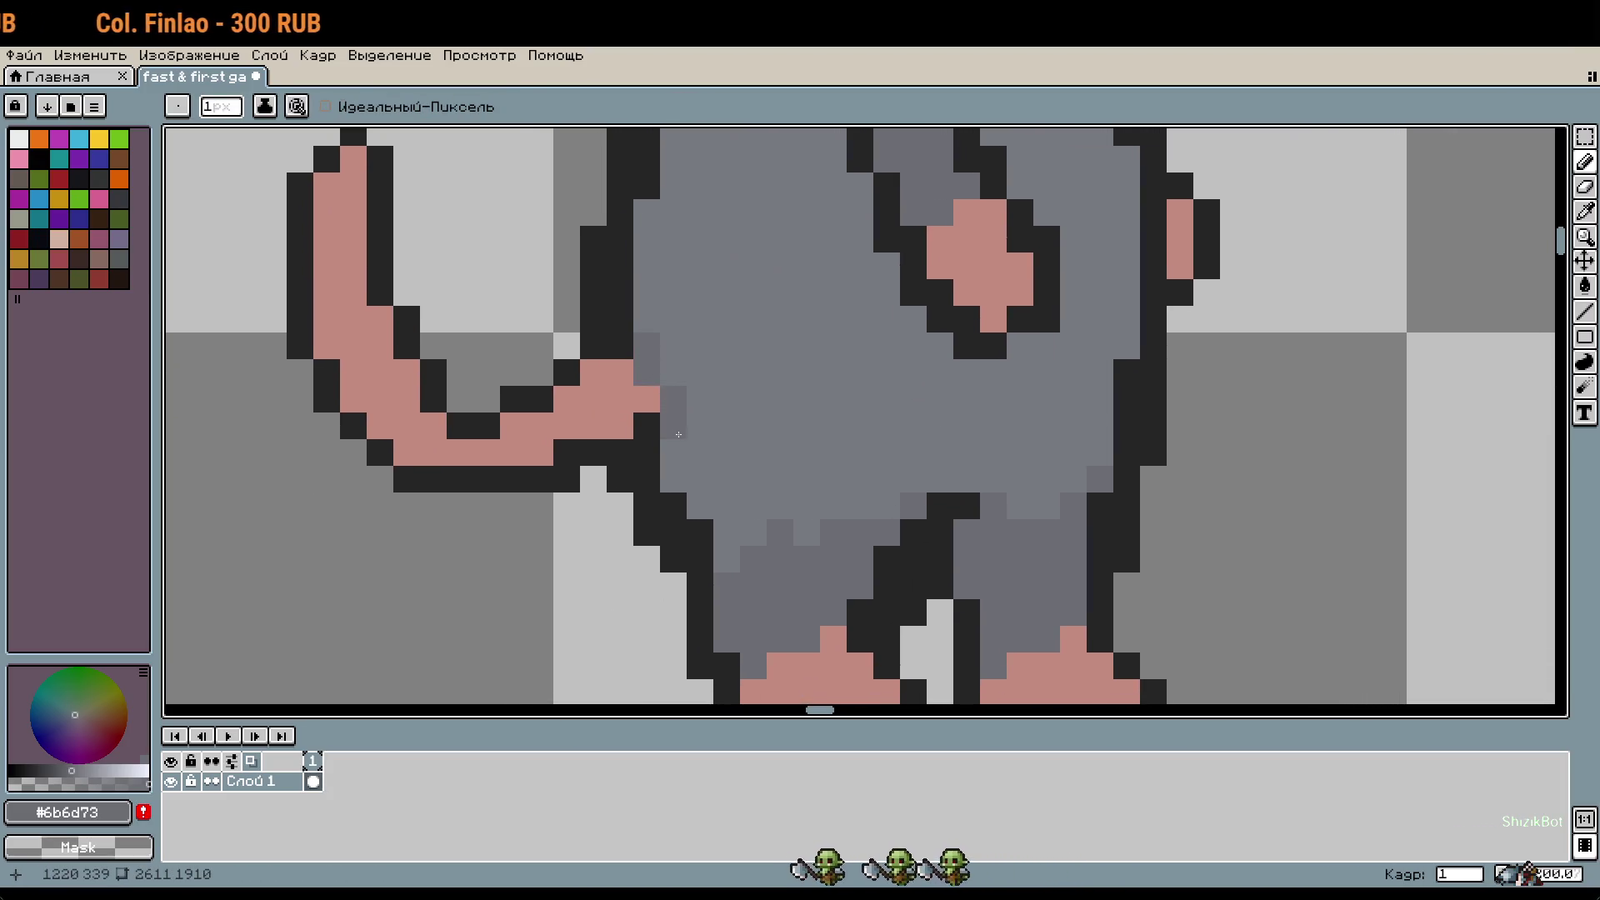
left_click_drag(678, 371, 676, 454)
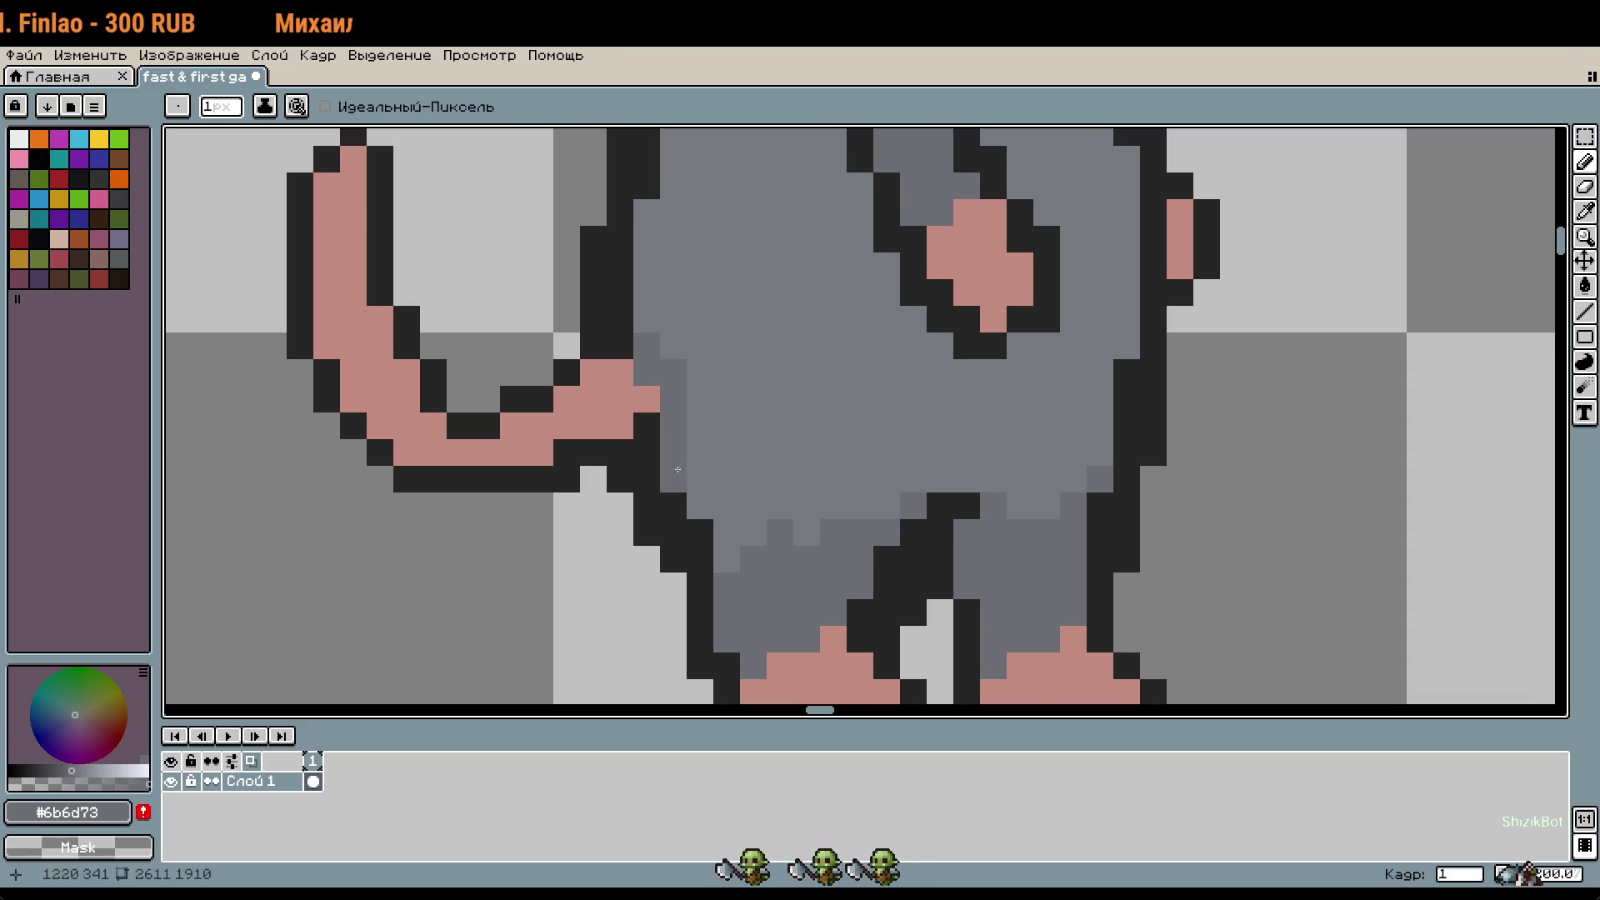
Step: Centre the whole mouse in view and marquee-select its head and upper body
scroll(857, 467, "down", 2)
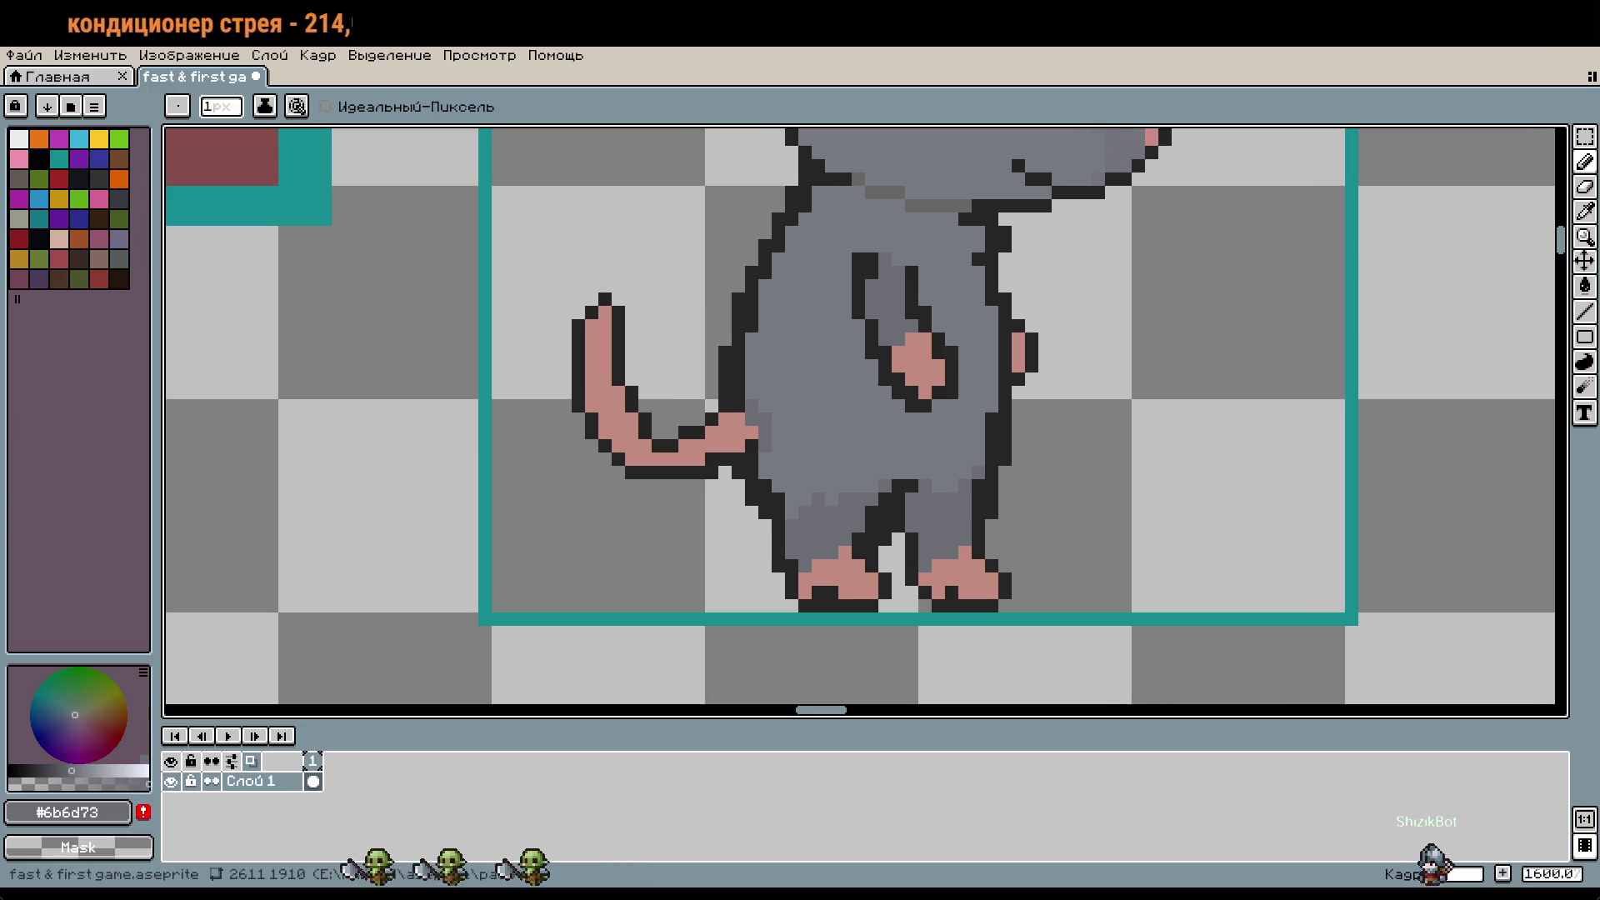
scroll(1158, 508, "up", 5)
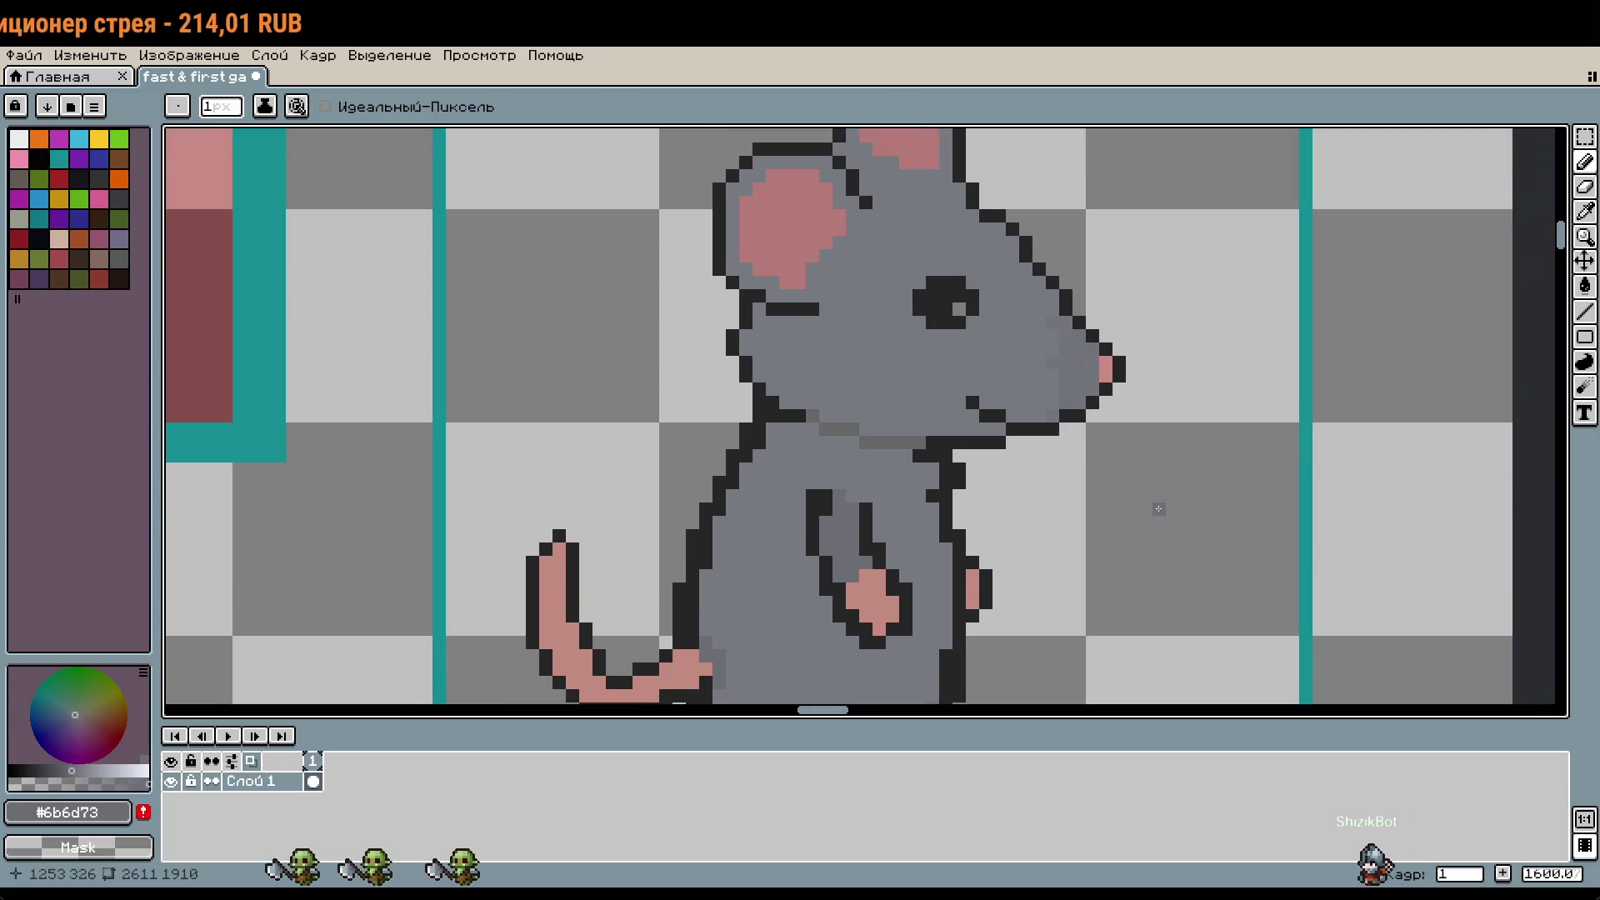
mouse_move(1142, 461)
left_mouse_down()
mouse_move(1200, 278)
mouse_move(1285, 493)
left_mouse_up()
key("i")
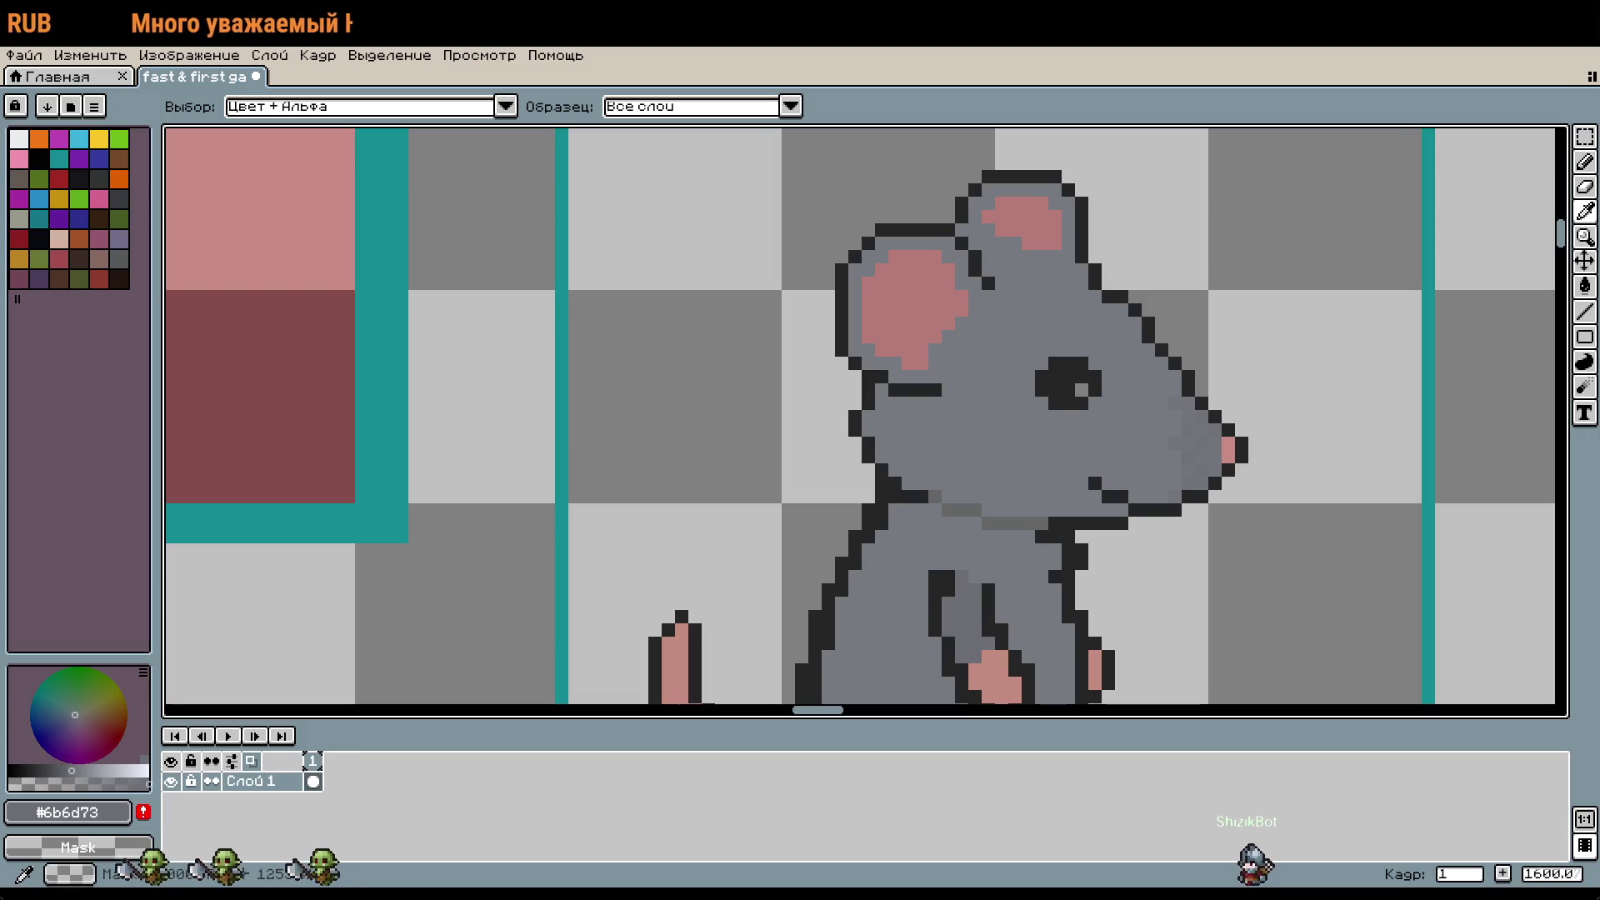
key("b")
scroll(1040, 355, "down", 3)
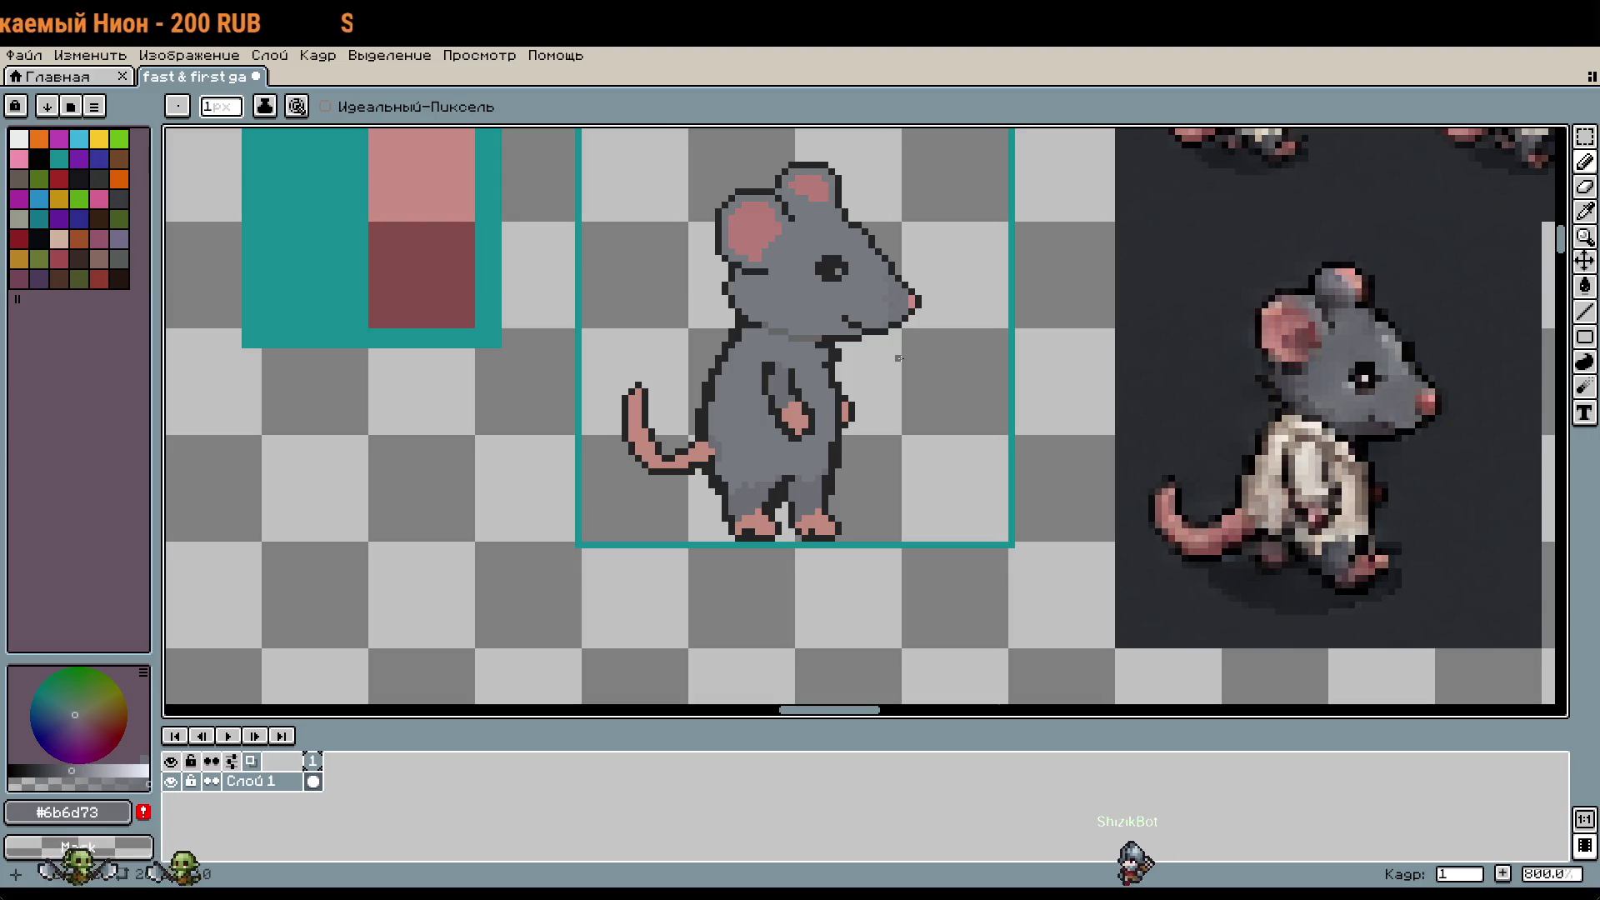
left_click_drag(914, 382, 986, 475)
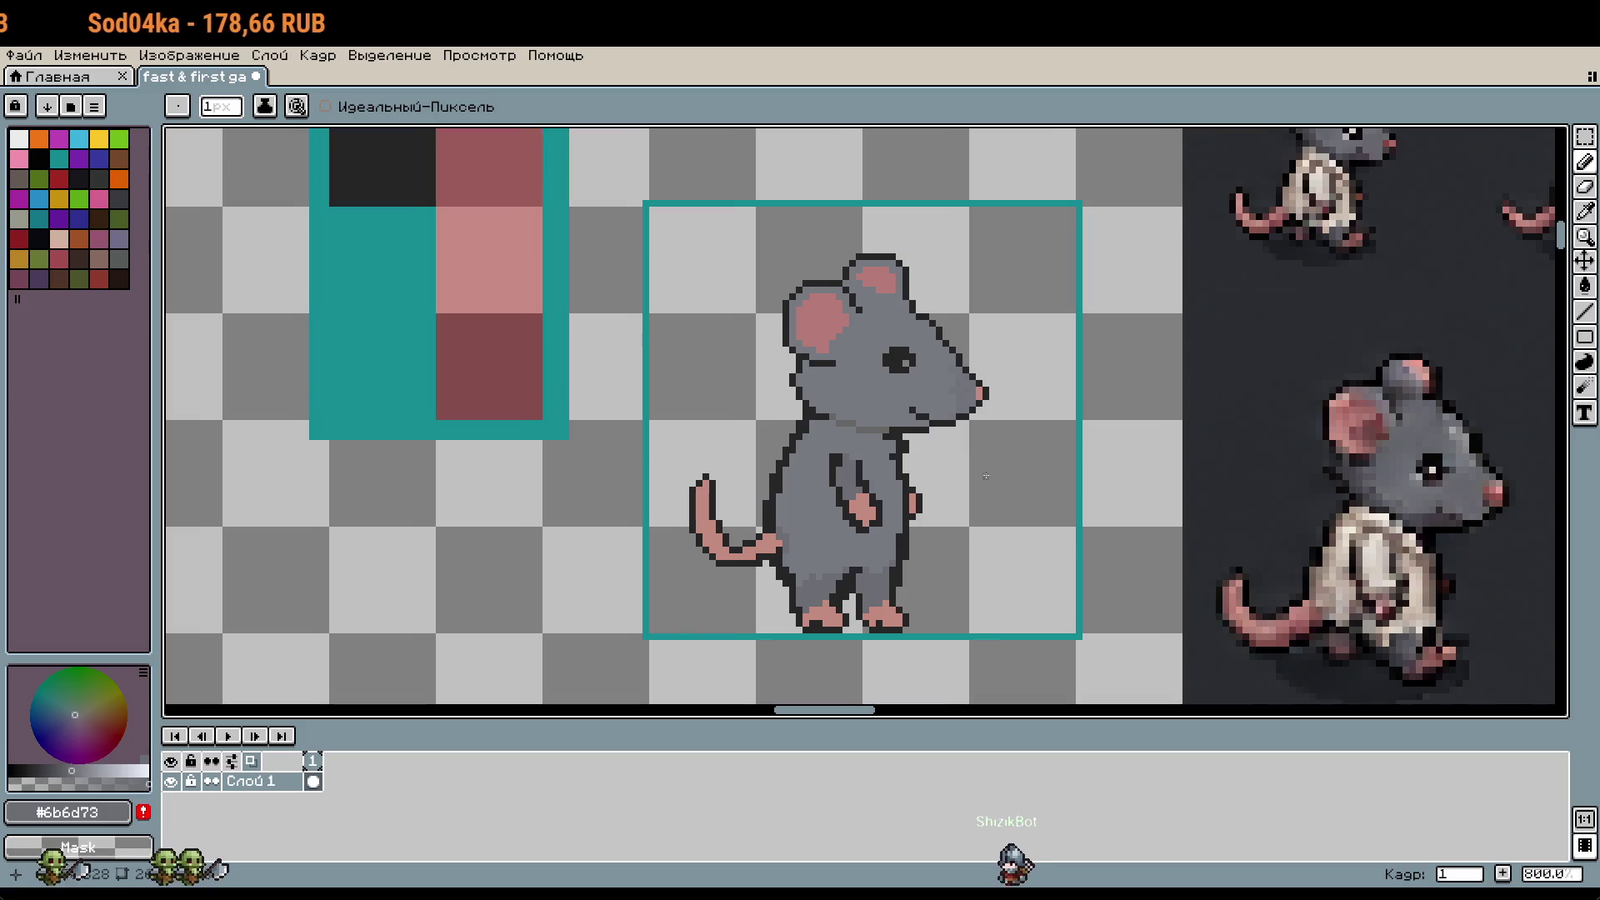
scroll(988, 476, "up", 1)
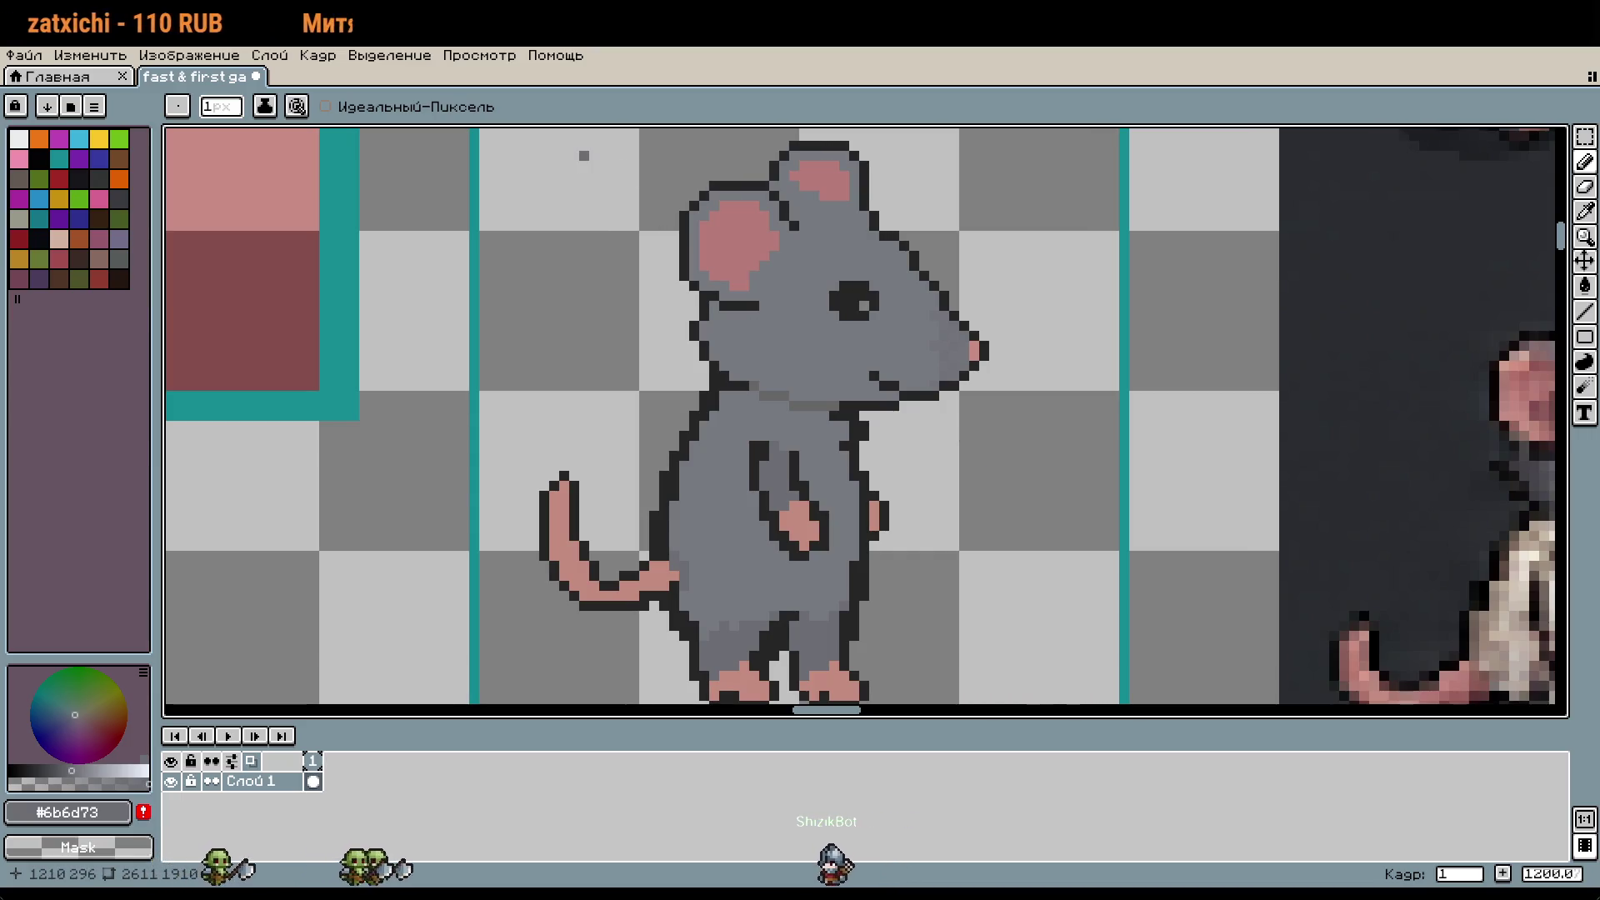
key("m")
mouse_move(593, 147)
left_mouse_down()
mouse_move(940, 455)
mouse_move(999, 586)
left_mouse_up()
Step: Reselect the head and upper body and move it down one pixel
left_click(1073, 567)
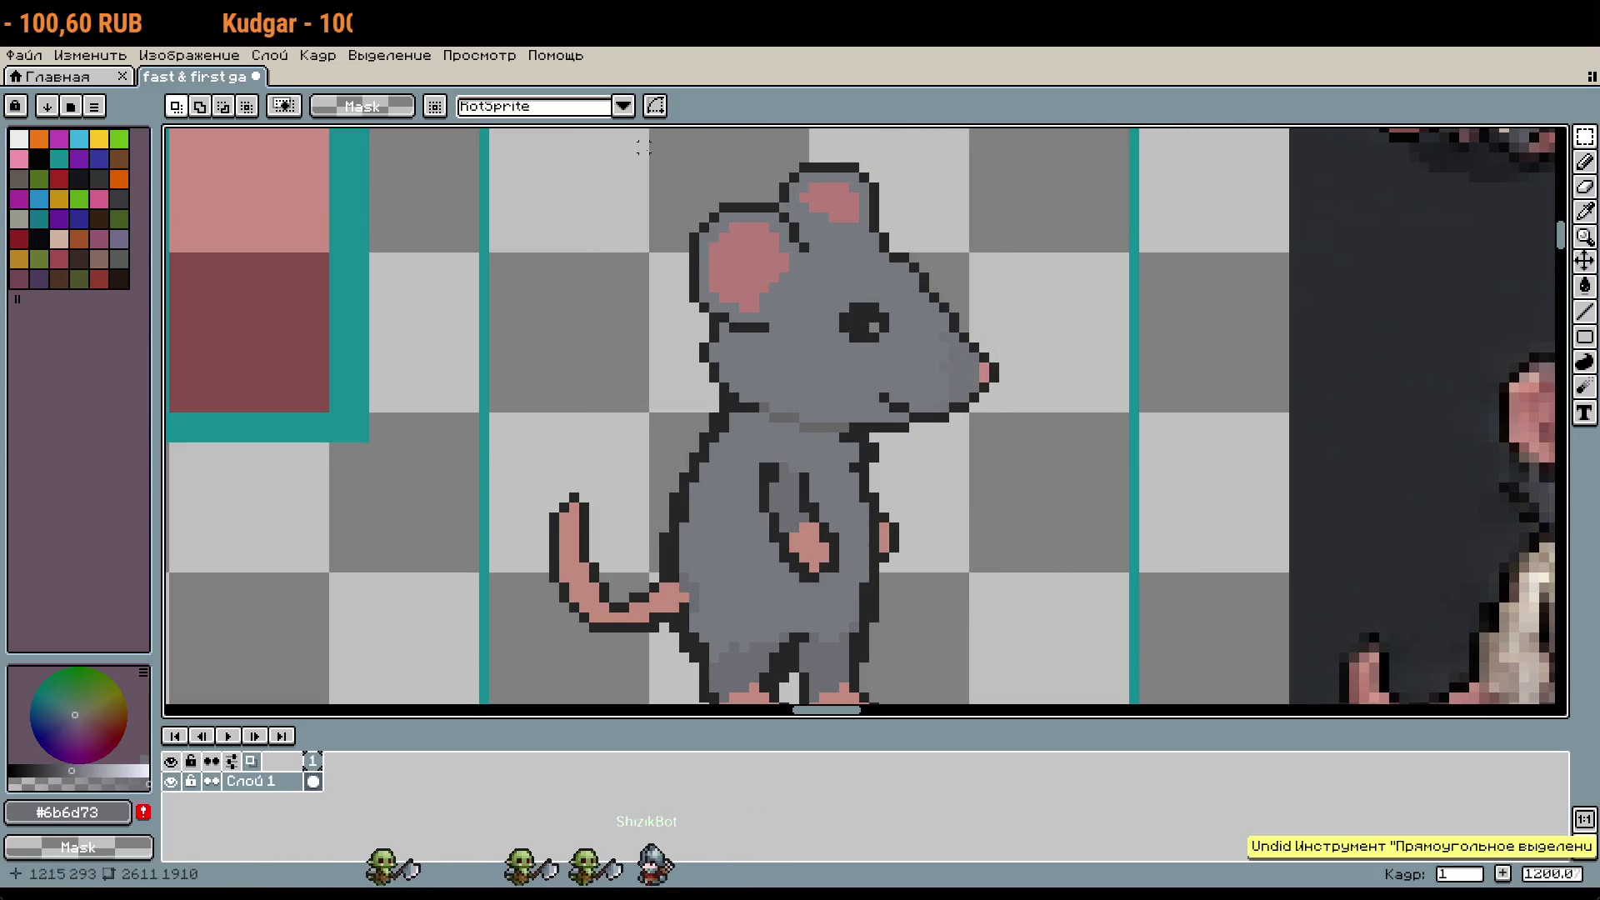
left_click_drag(673, 146, 1006, 570)
scroll(1017, 550, "up", 3)
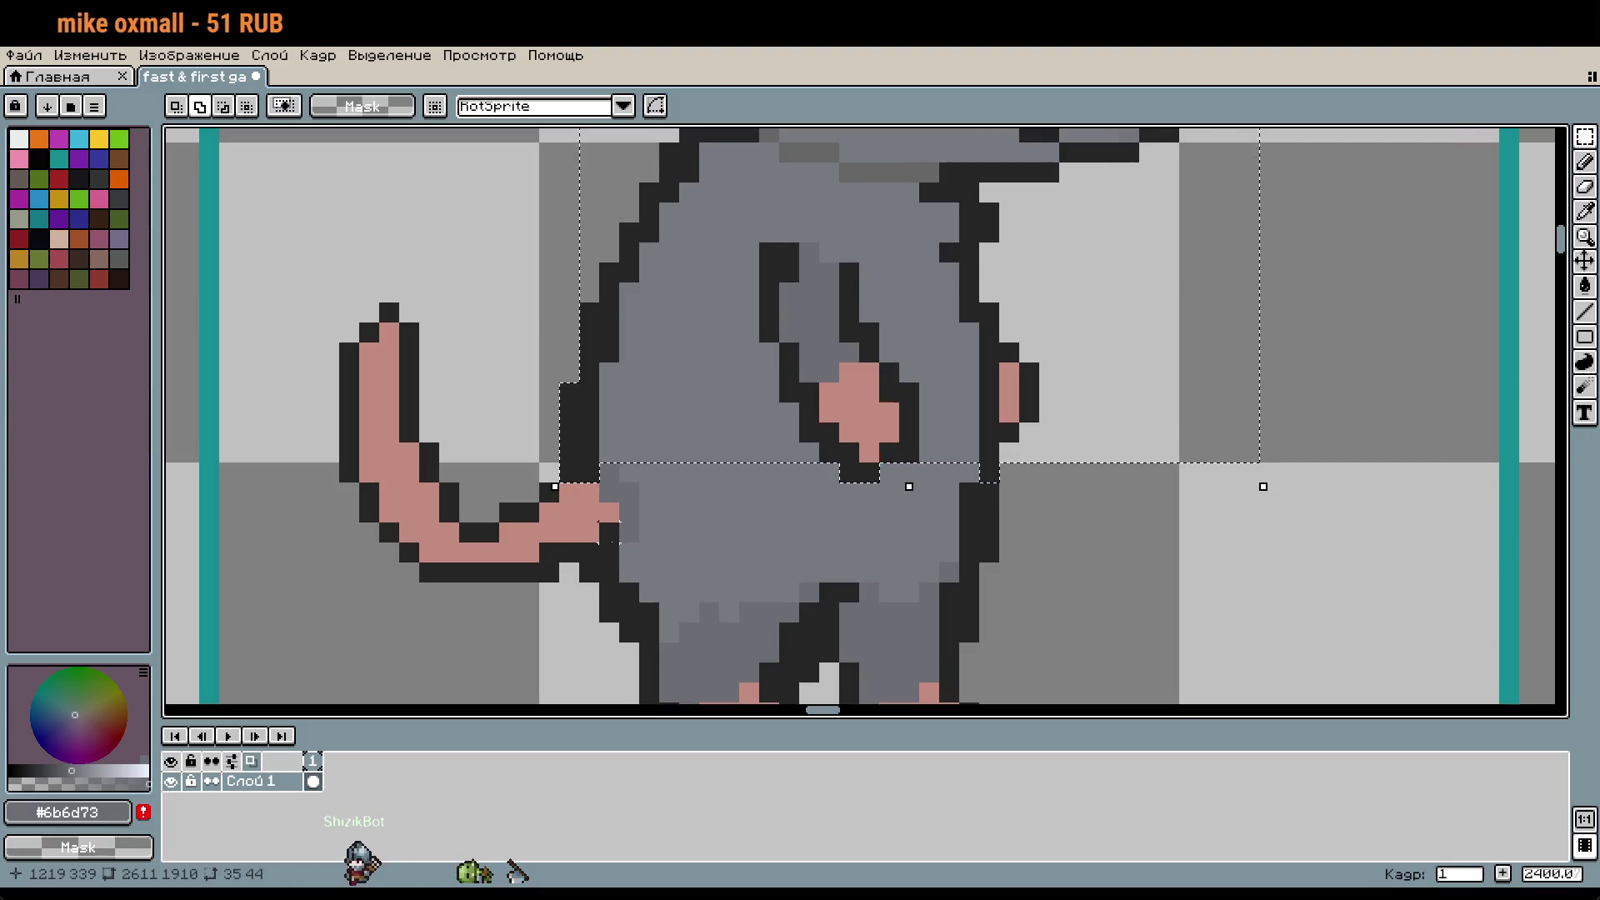
mouse_move(775, 416)
left_mouse_down()
mouse_move(775, 447)
mouse_move(867, 475)
left_mouse_up()
scroll(947, 479, "down", 3)
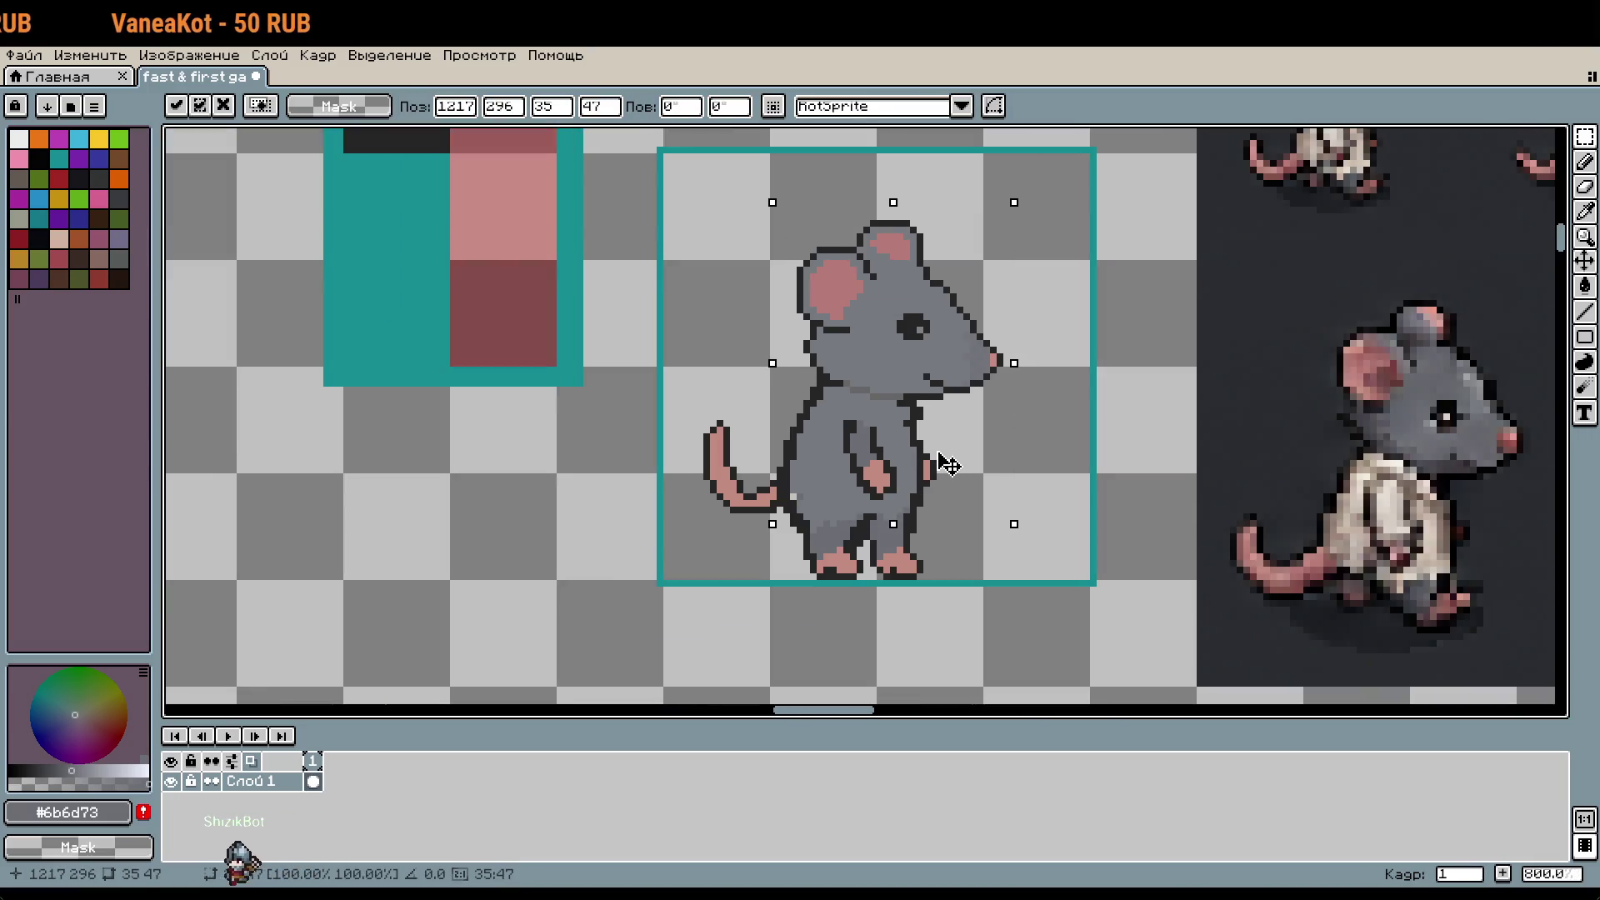
key("Down")
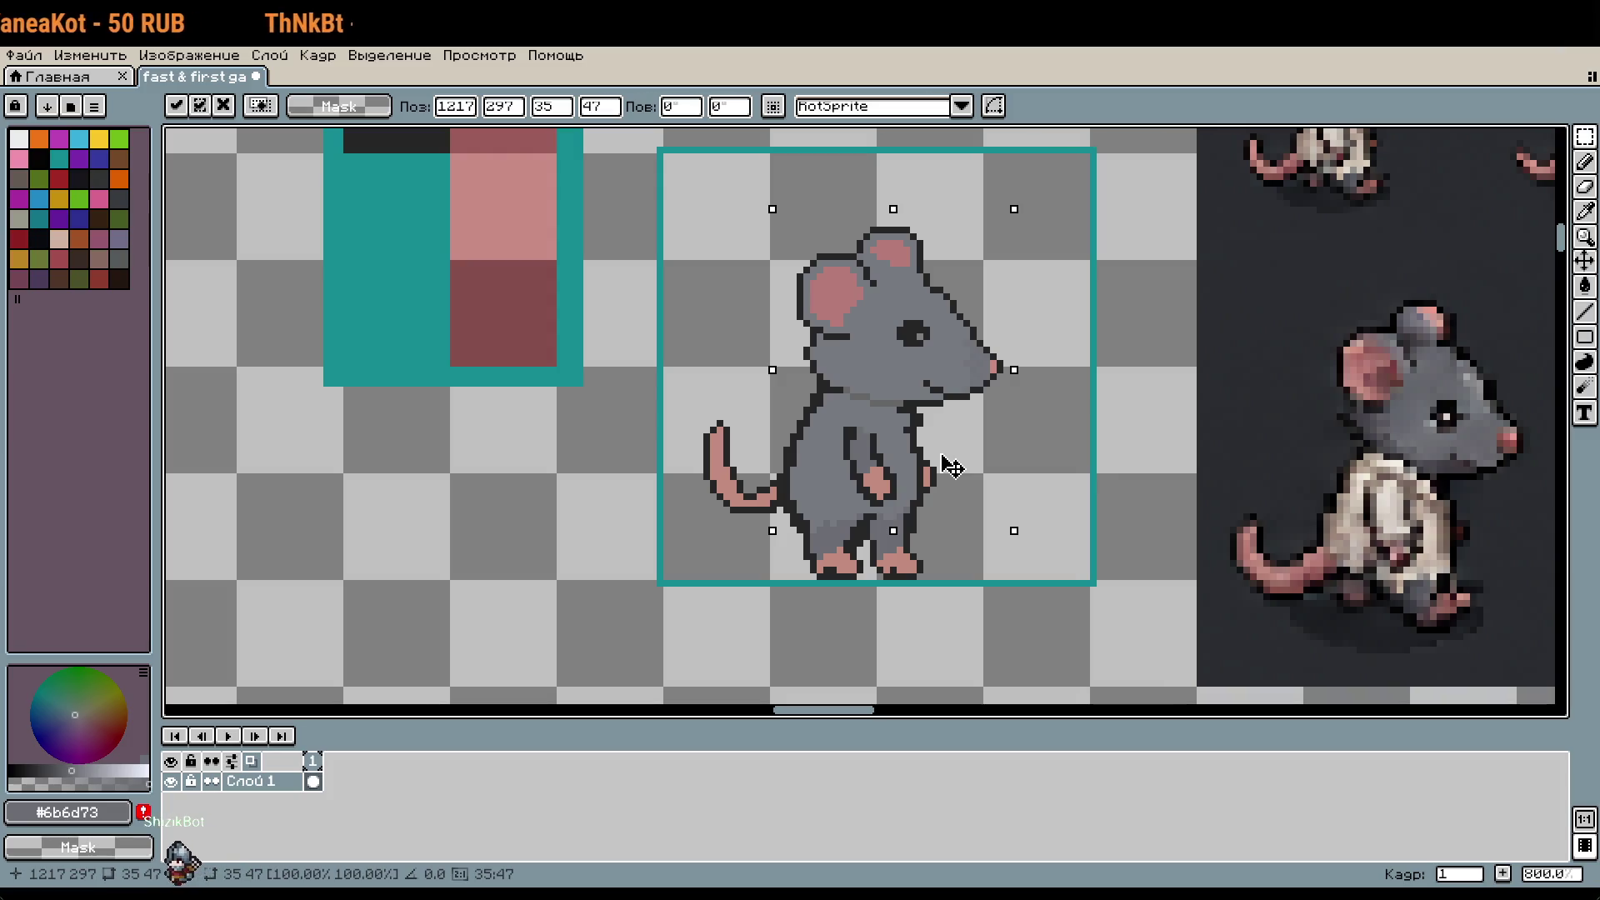
scroll(1034, 542, "up", 2)
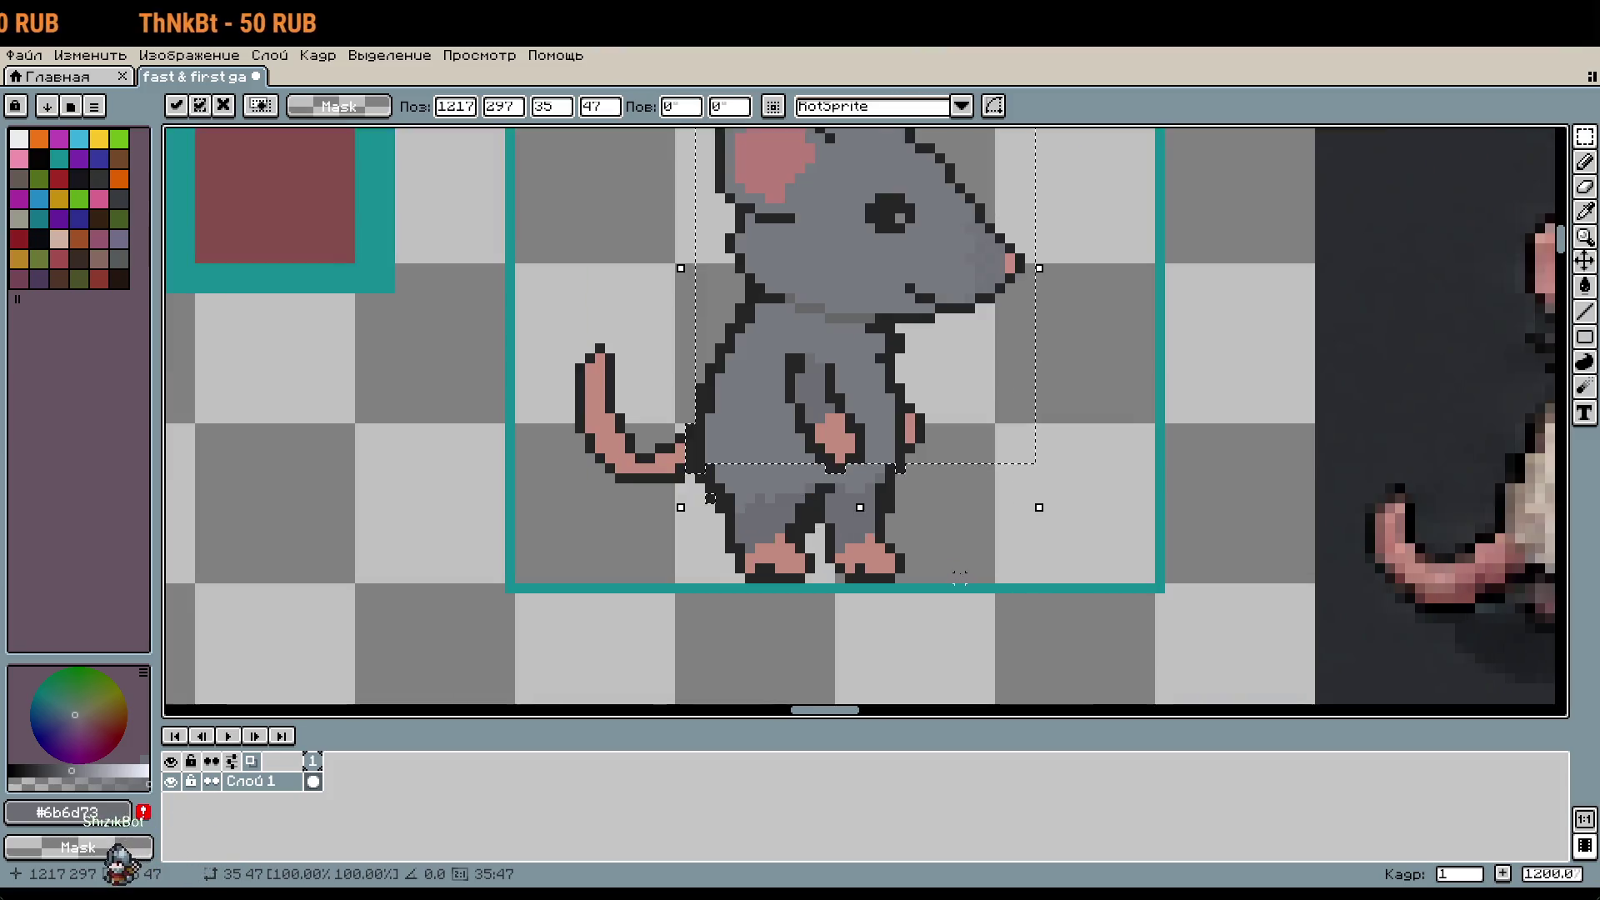
key("Return")
Step: Undo the head move and clear the restored selection
left_click_drag(1072, 564, 1171, 583)
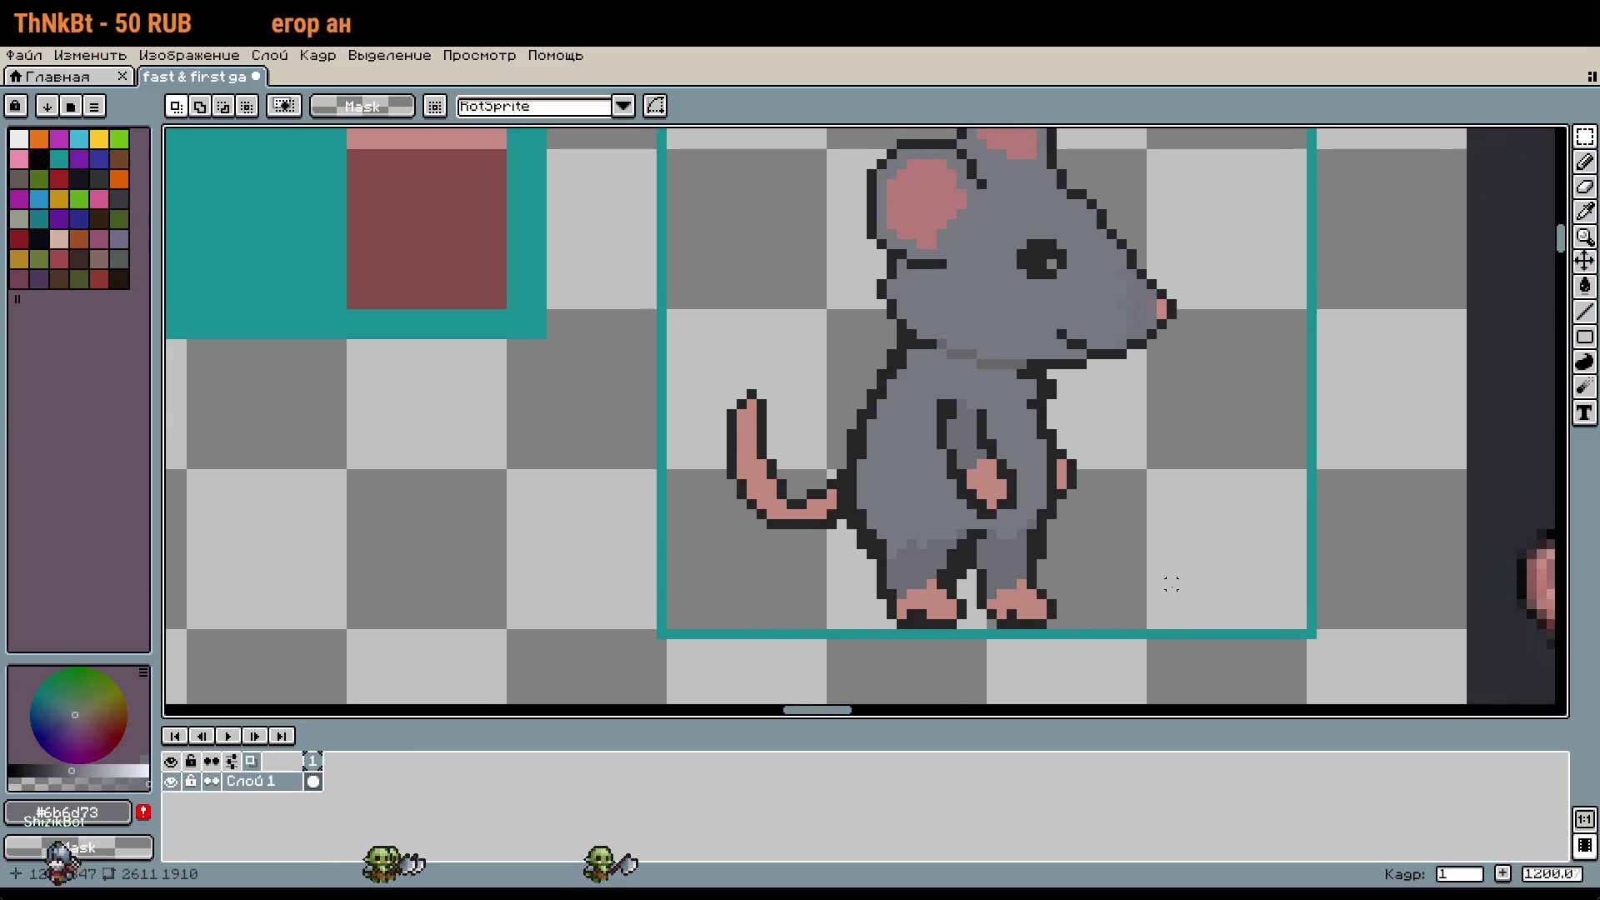
key("ctrl+z")
key("ctrl+z")
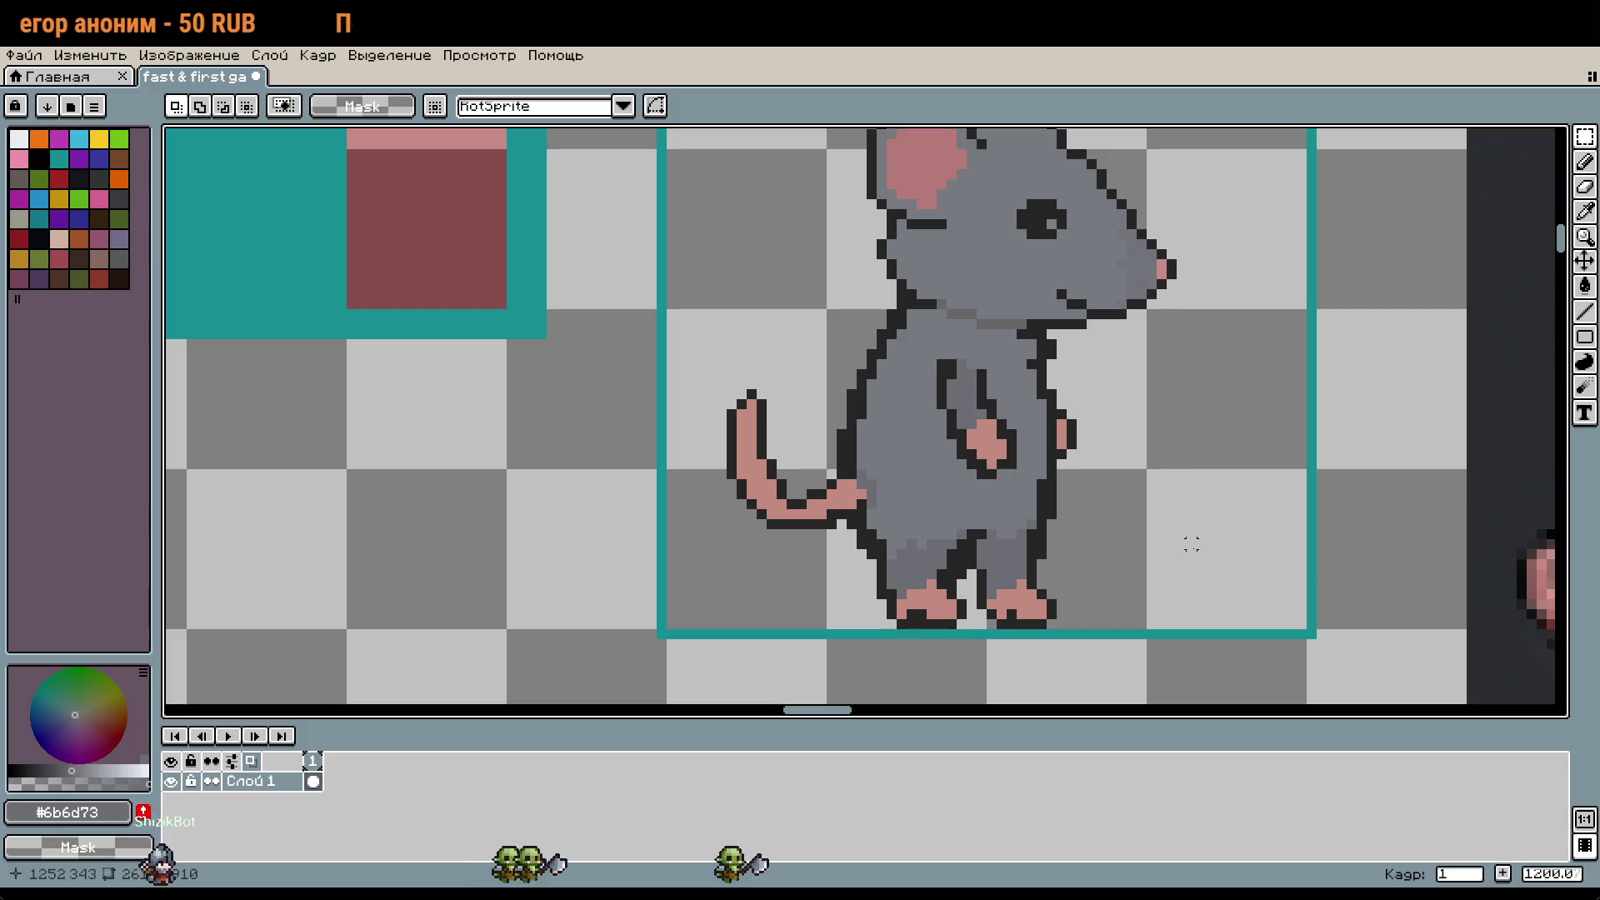
left_click_drag(1189, 542, 1190, 615)
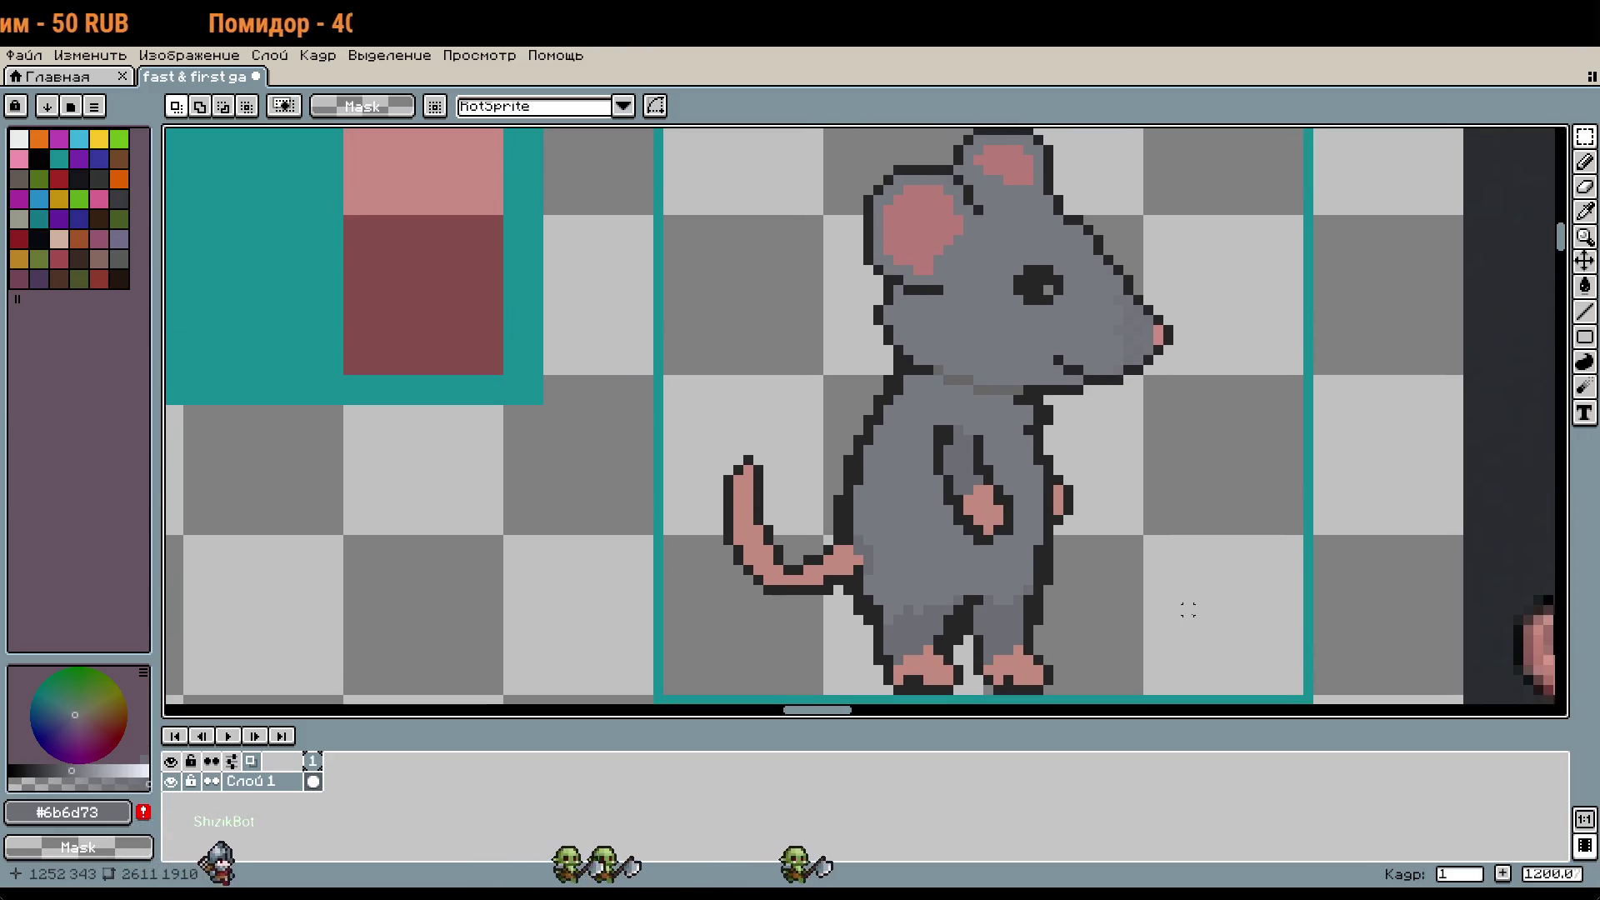
key("ctrl+z")
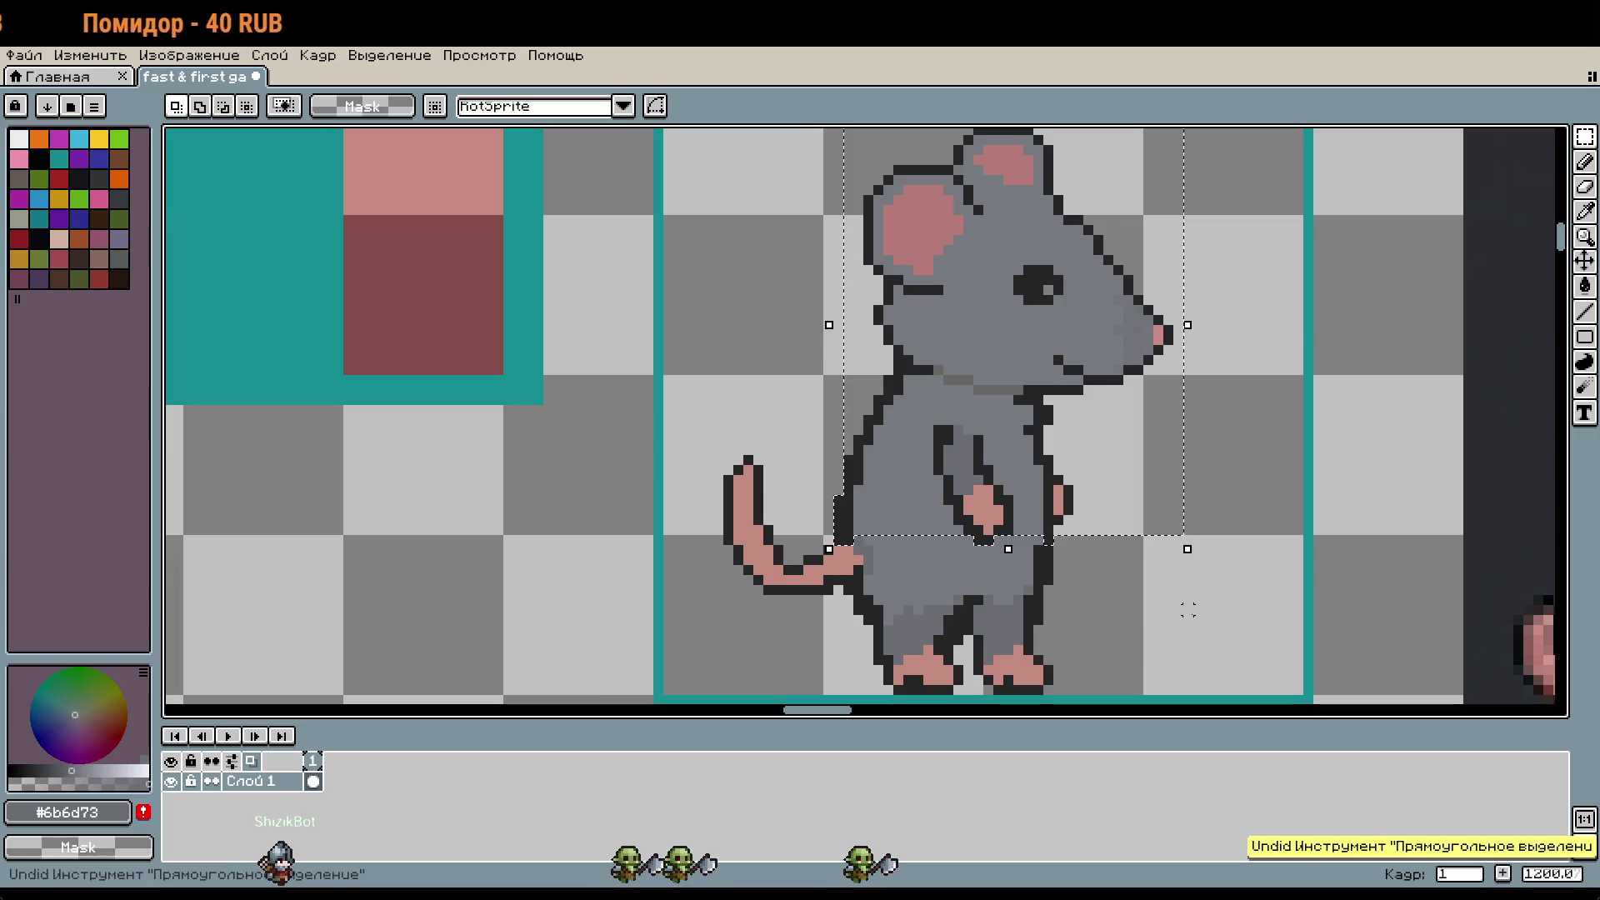
key("ctrl+y")
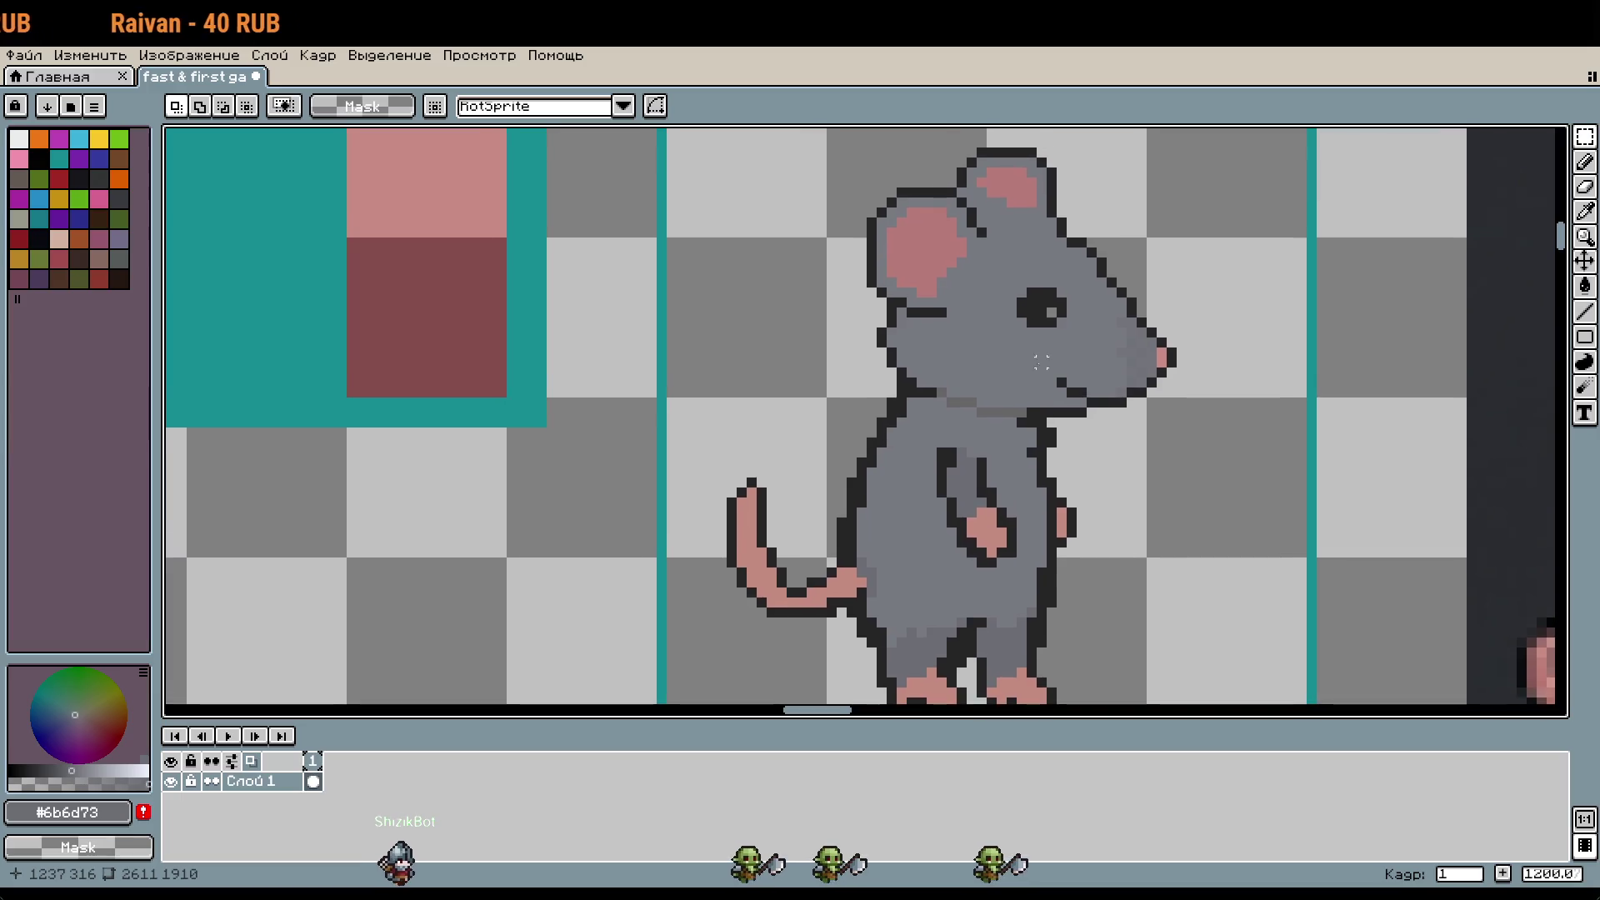
Step: Select the whole rat sprite and move it beside the other rat on the sheet
mouse_move(1193, 150)
left_mouse_down()
mouse_move(1071, 458)
mouse_move(931, 511)
mouse_move(843, 581)
left_mouse_up()
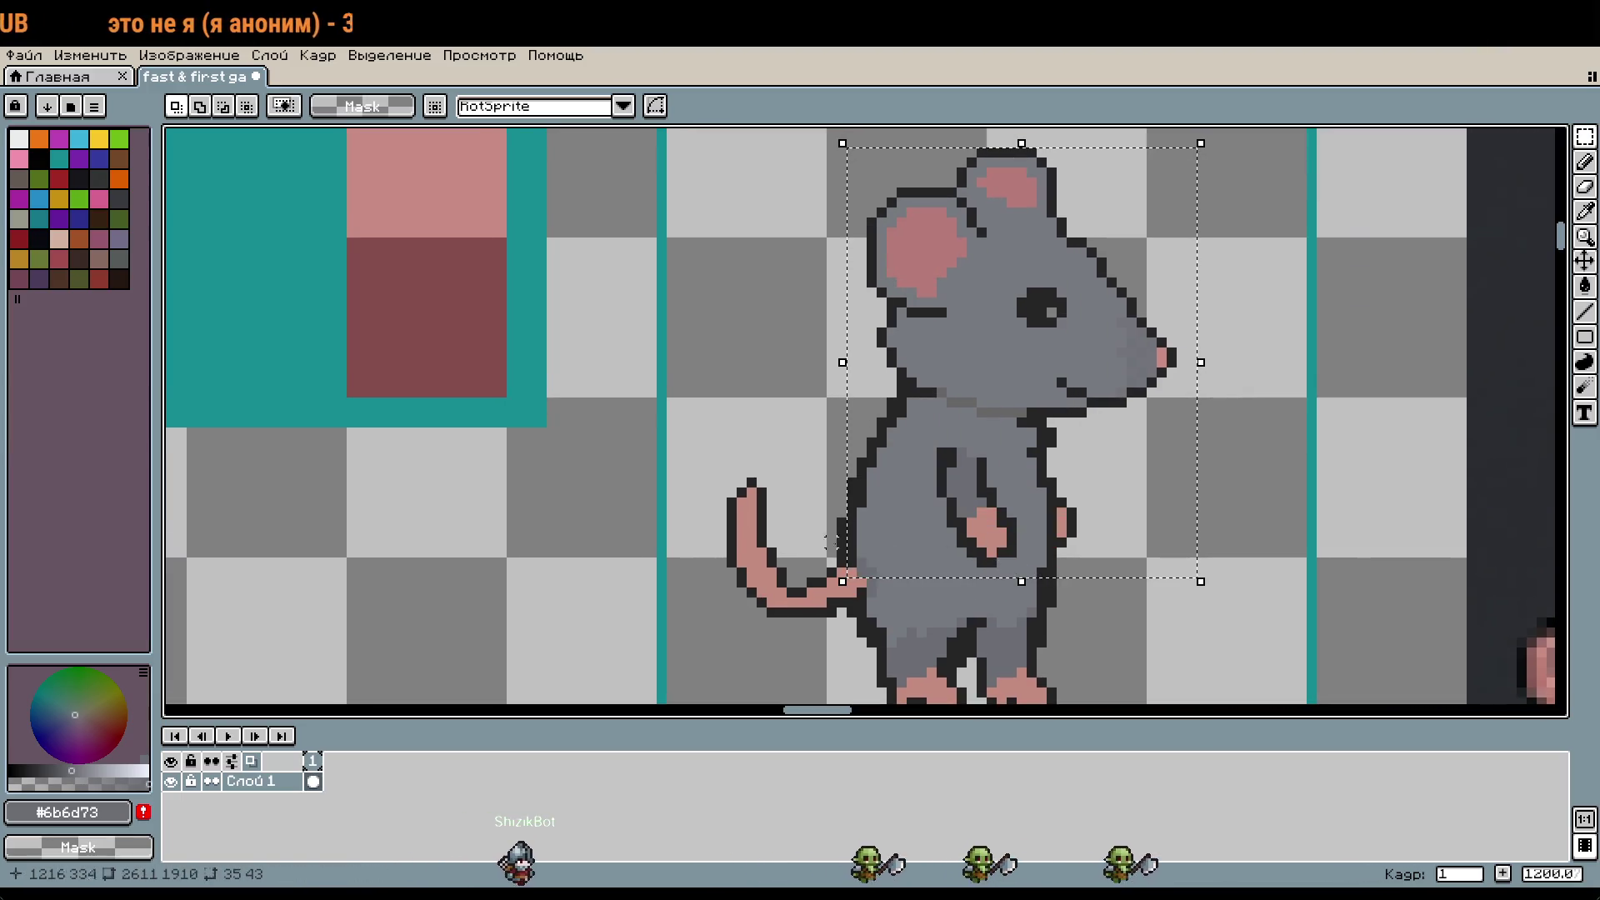
scroll(840, 530, "up", 2)
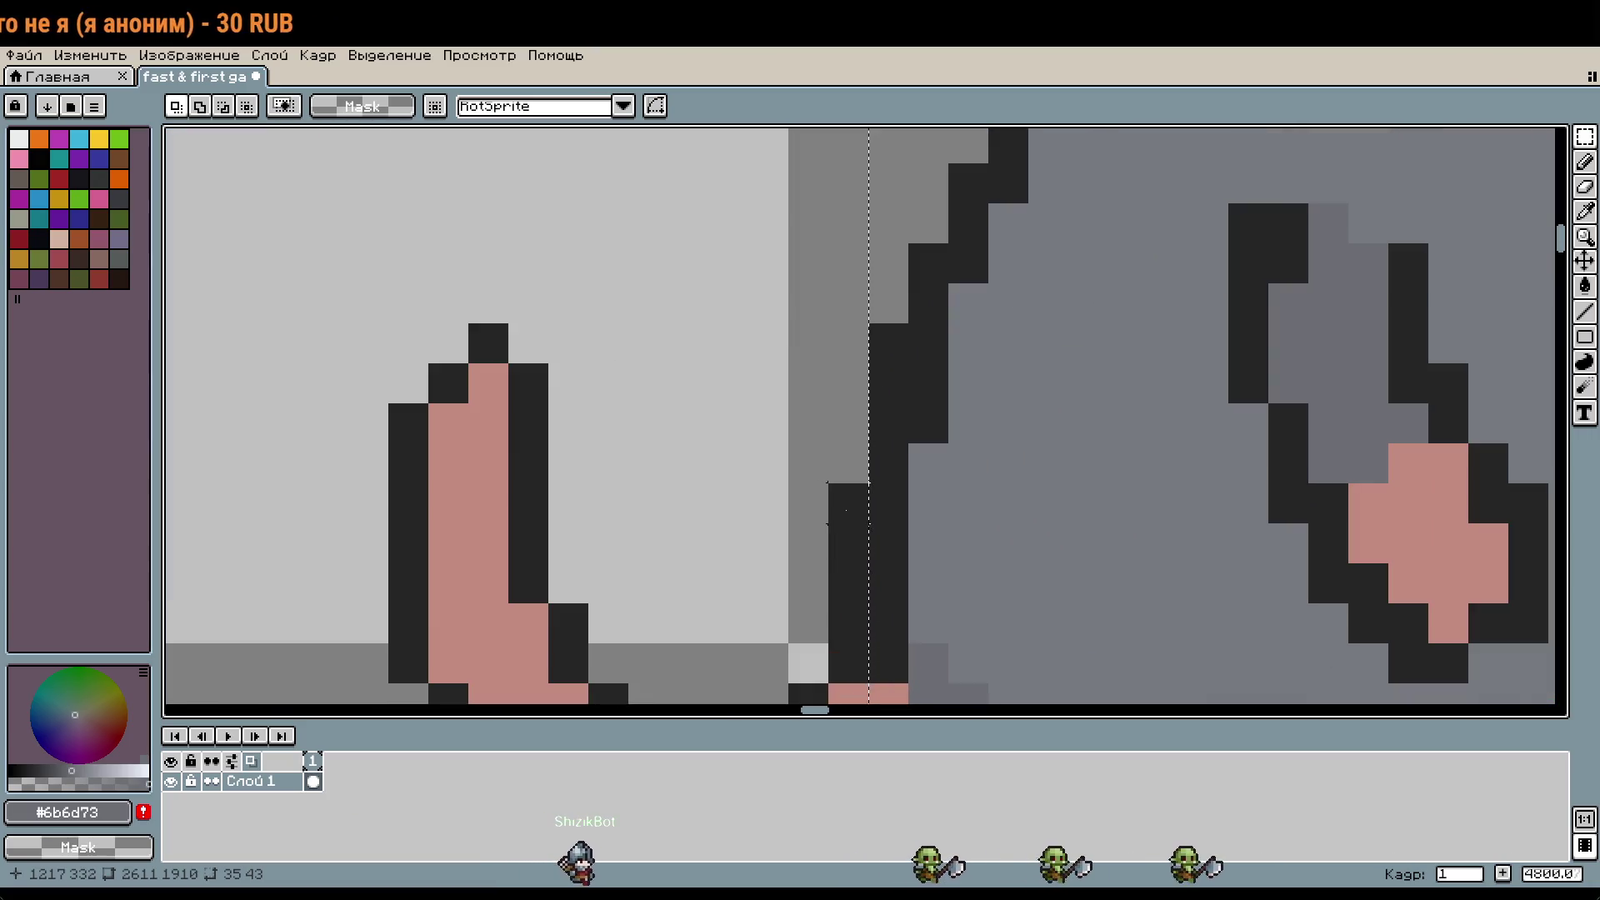
scroll(868, 650, "down", 2)
scroll(1266, 675, "down", 2)
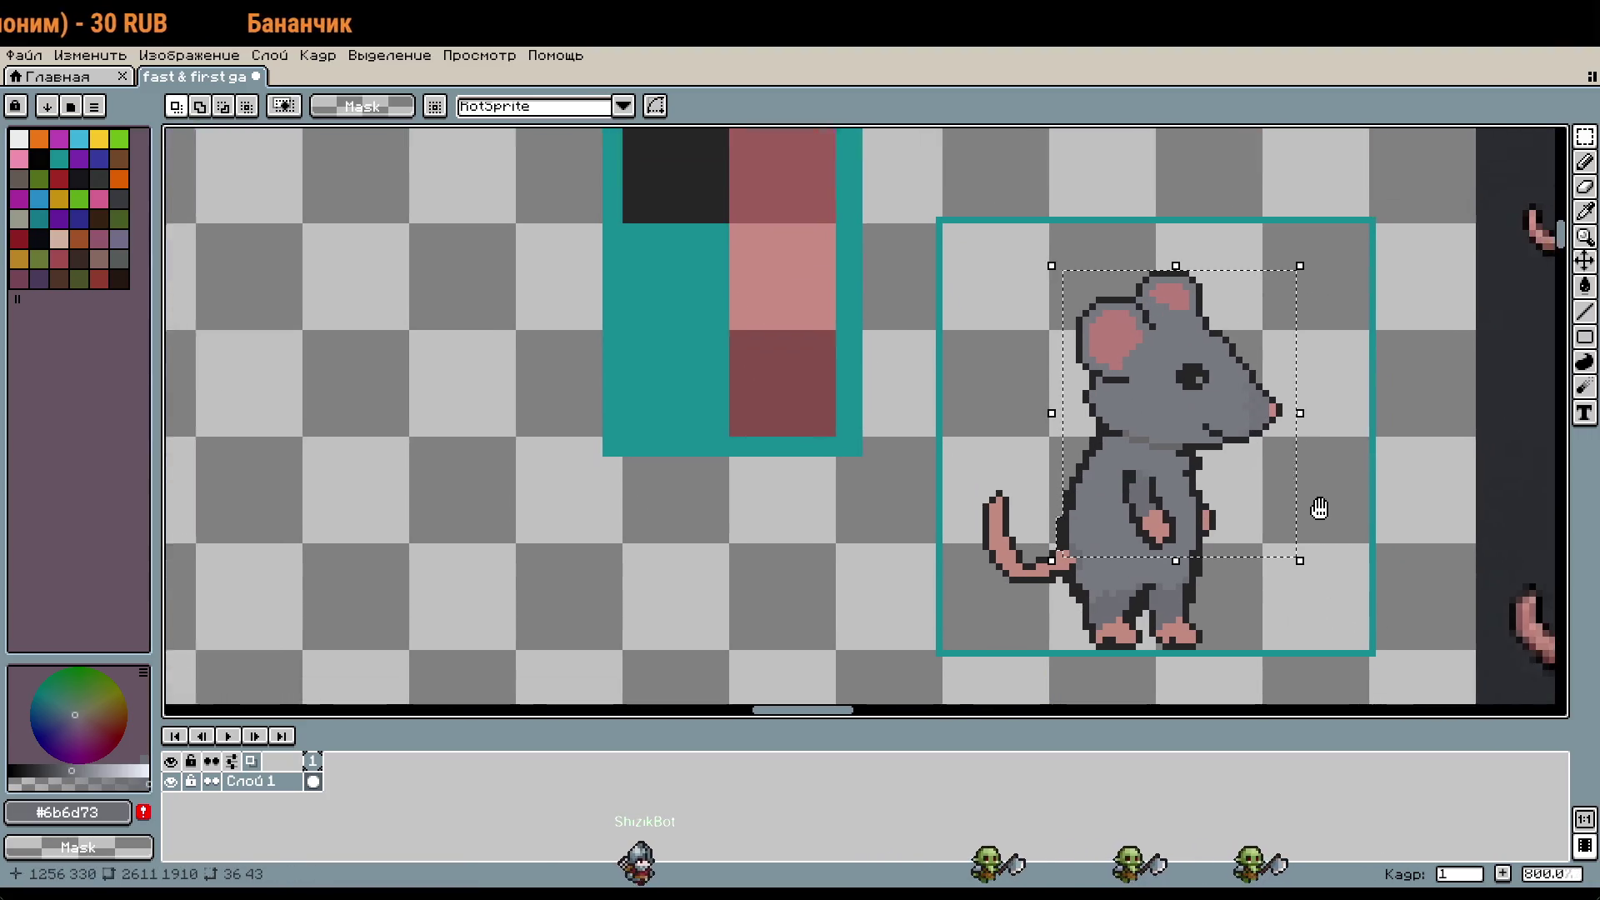
left_click(1291, 606)
mouse_move(944, 262)
left_mouse_down()
mouse_move(1233, 500)
mouse_move(1250, 561)
left_mouse_up()
scroll(1250, 561, "down", 4)
mouse_move(1161, 310)
left_mouse_down()
mouse_move(1023, 454)
mouse_move(900, 355)
mouse_move(919, 301)
left_mouse_up()
scroll(919, 375, "up", 4)
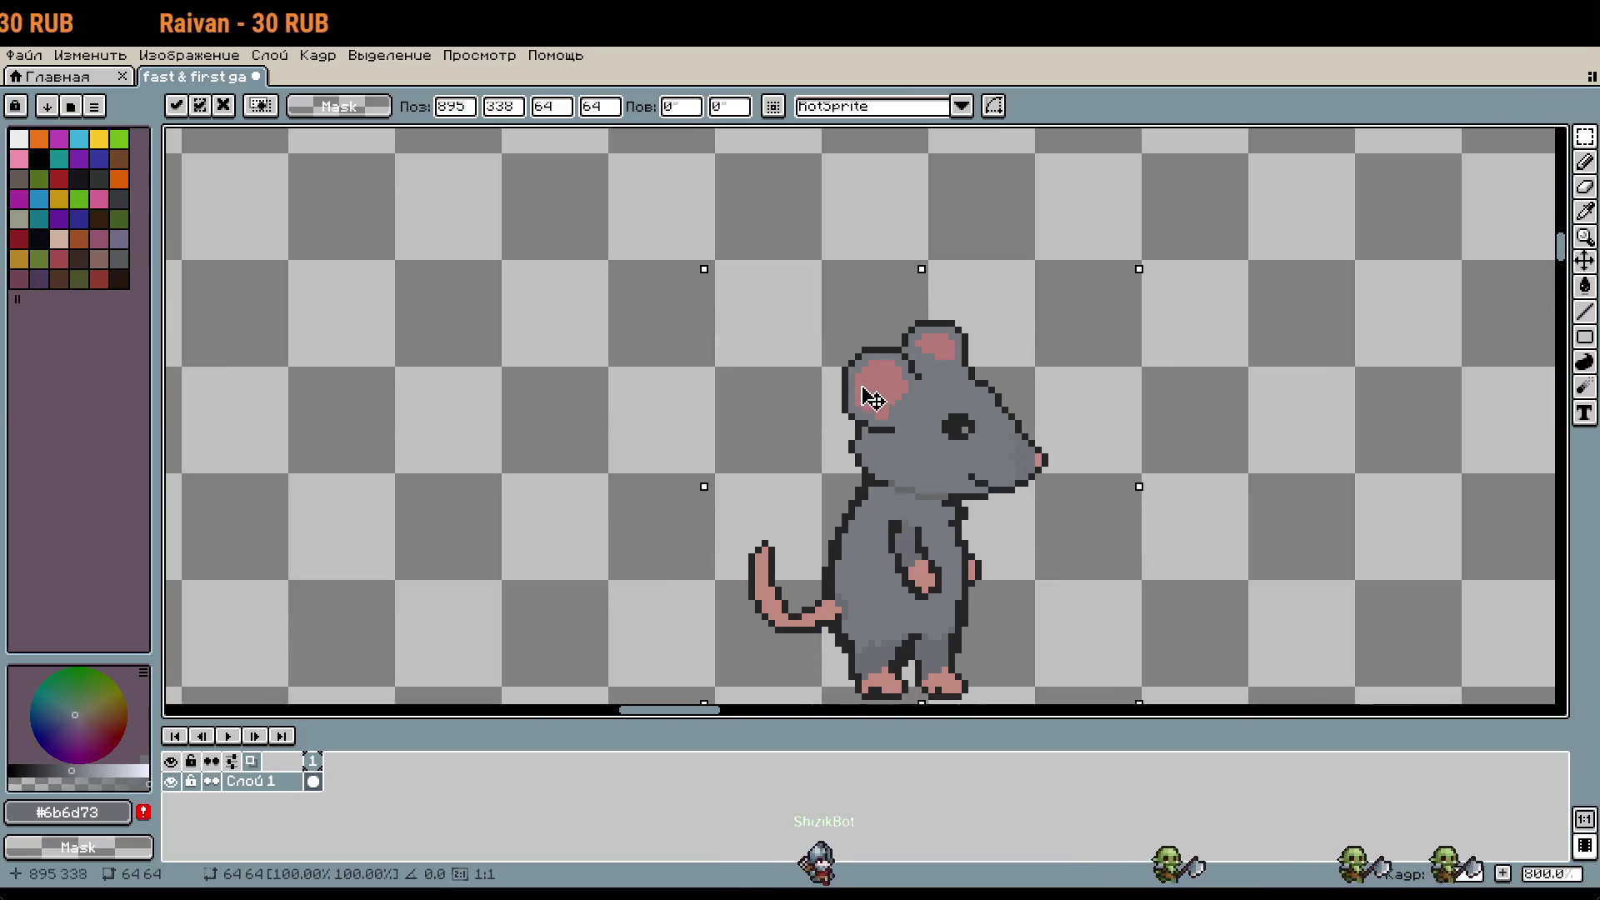
scroll(1170, 462, "down", 4)
key("Return")
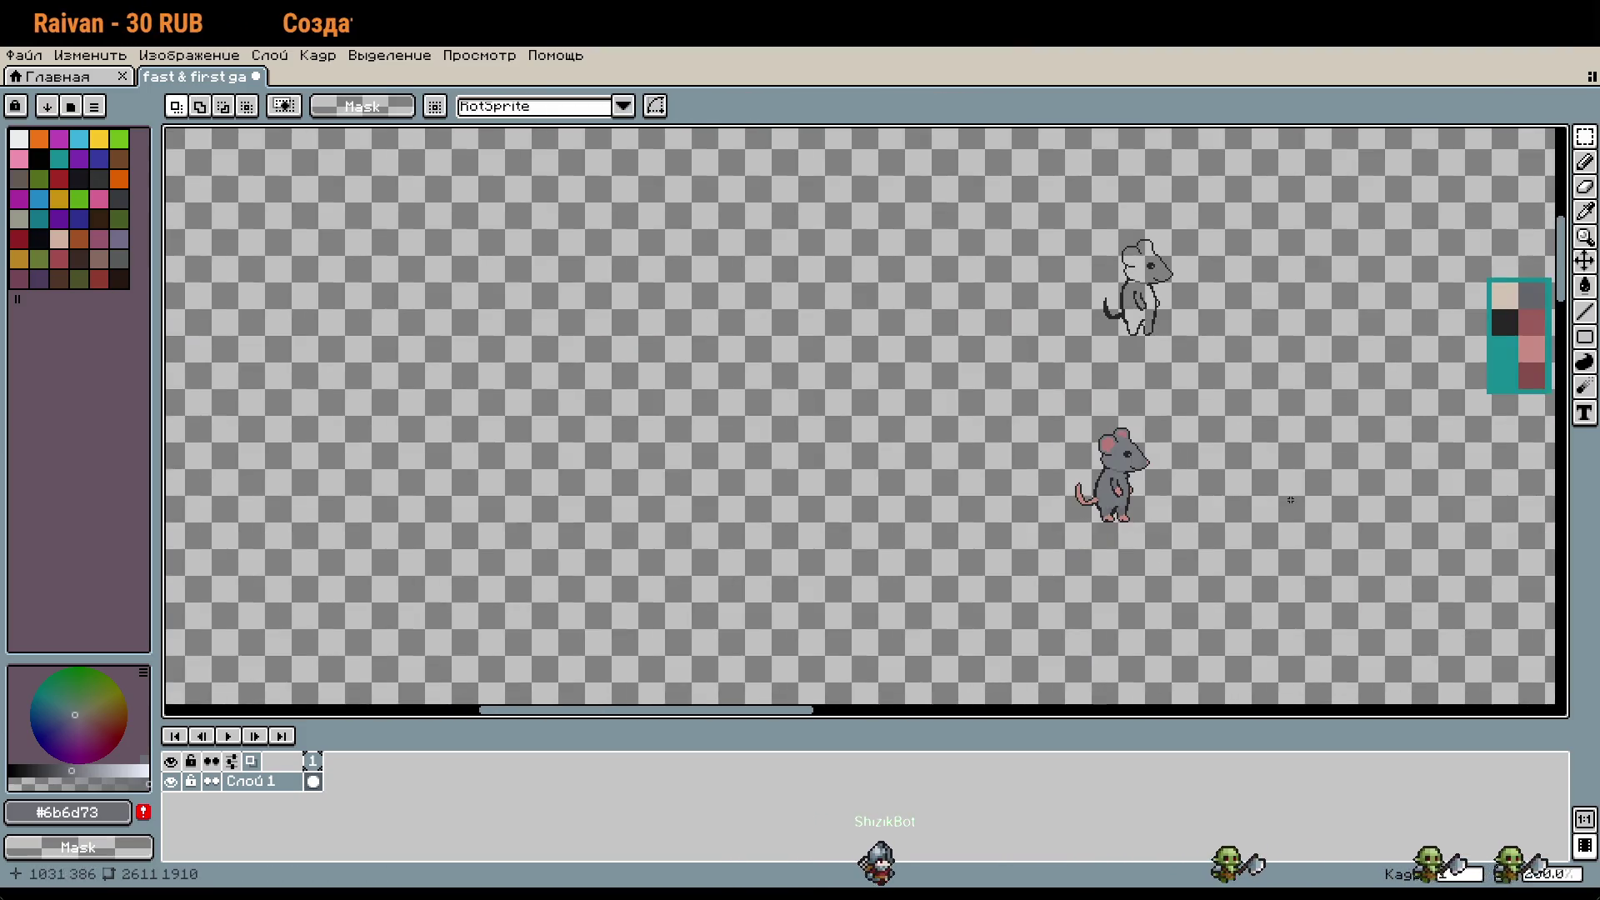
Step: Select the mouse's head and drag it lower onto the body, committing the move
scroll(1125, 446, "up", 4)
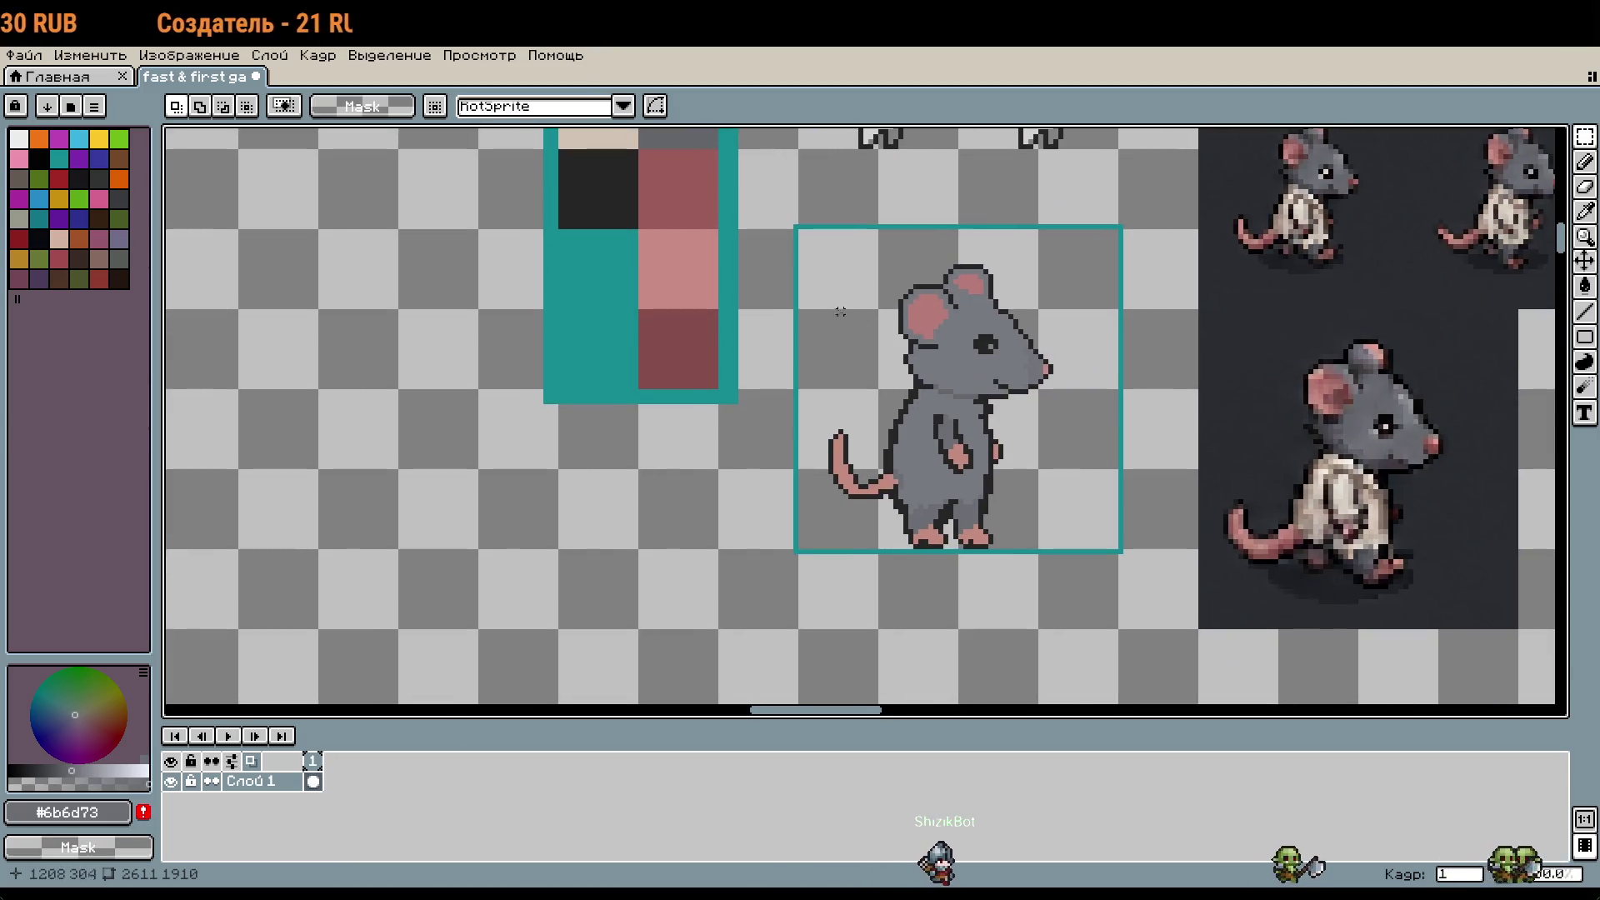
scroll(917, 289, "up", 2)
mouse_move(1221, 250)
left_mouse_down()
mouse_move(1100, 482)
mouse_move(922, 489)
mouse_move(843, 661)
left_mouse_up()
scroll(1041, 192, "up", 6)
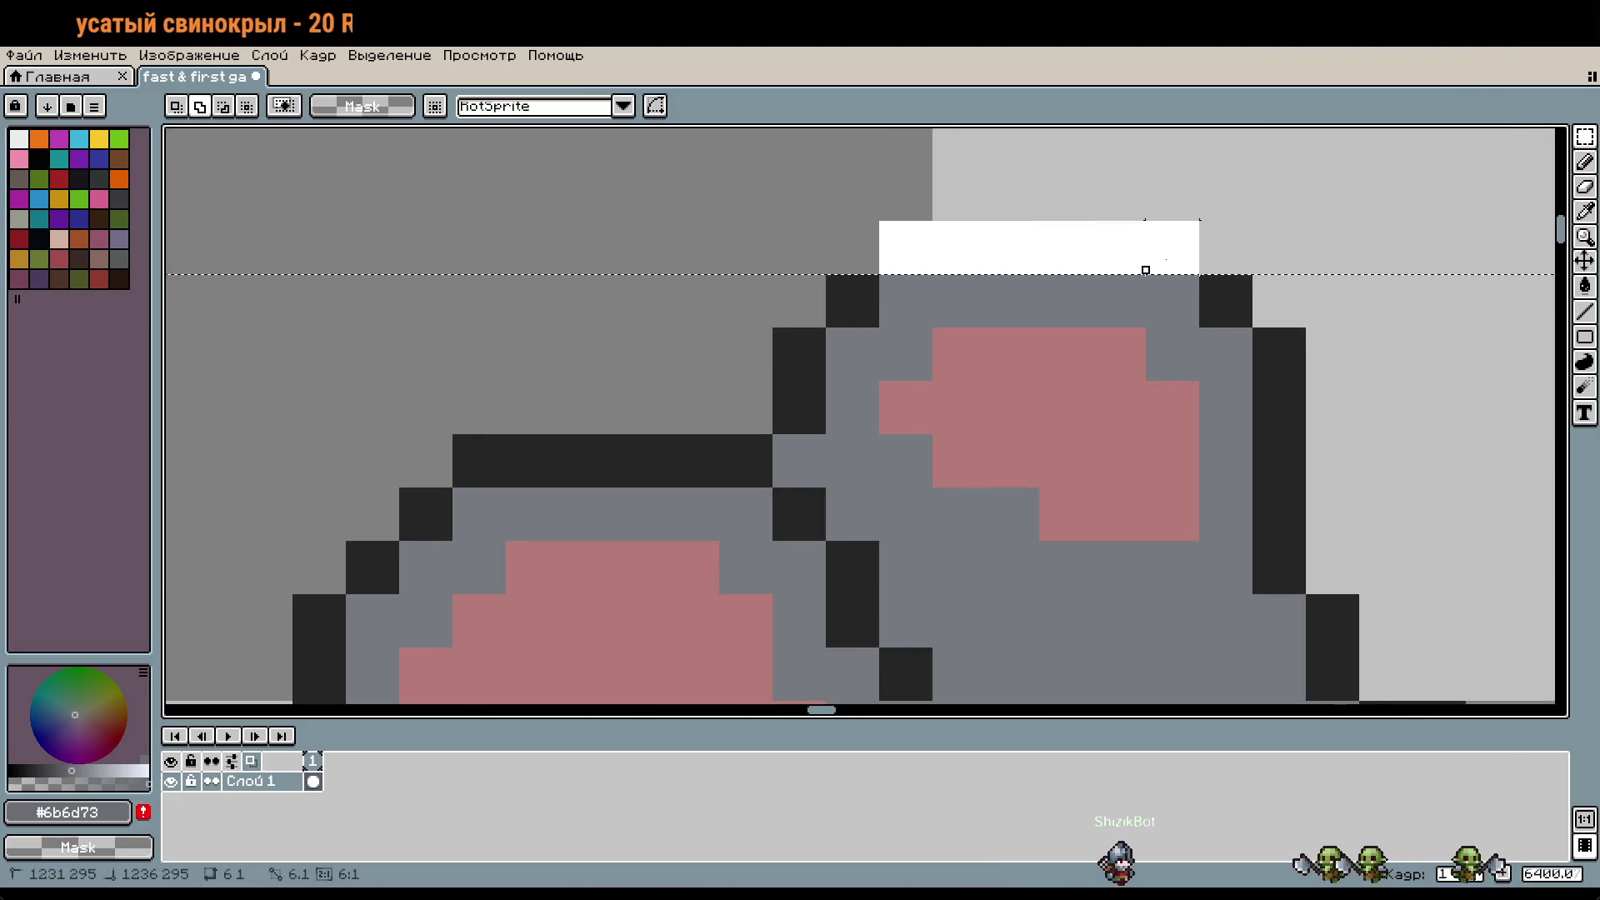
scroll(1143, 264, "down", 8)
scroll(1175, 431, "down", 2)
scroll(1208, 364, "up", 3)
left_click_drag(1150, 361, 1149, 412)
scroll(1250, 455, "down", 3)
key("Return")
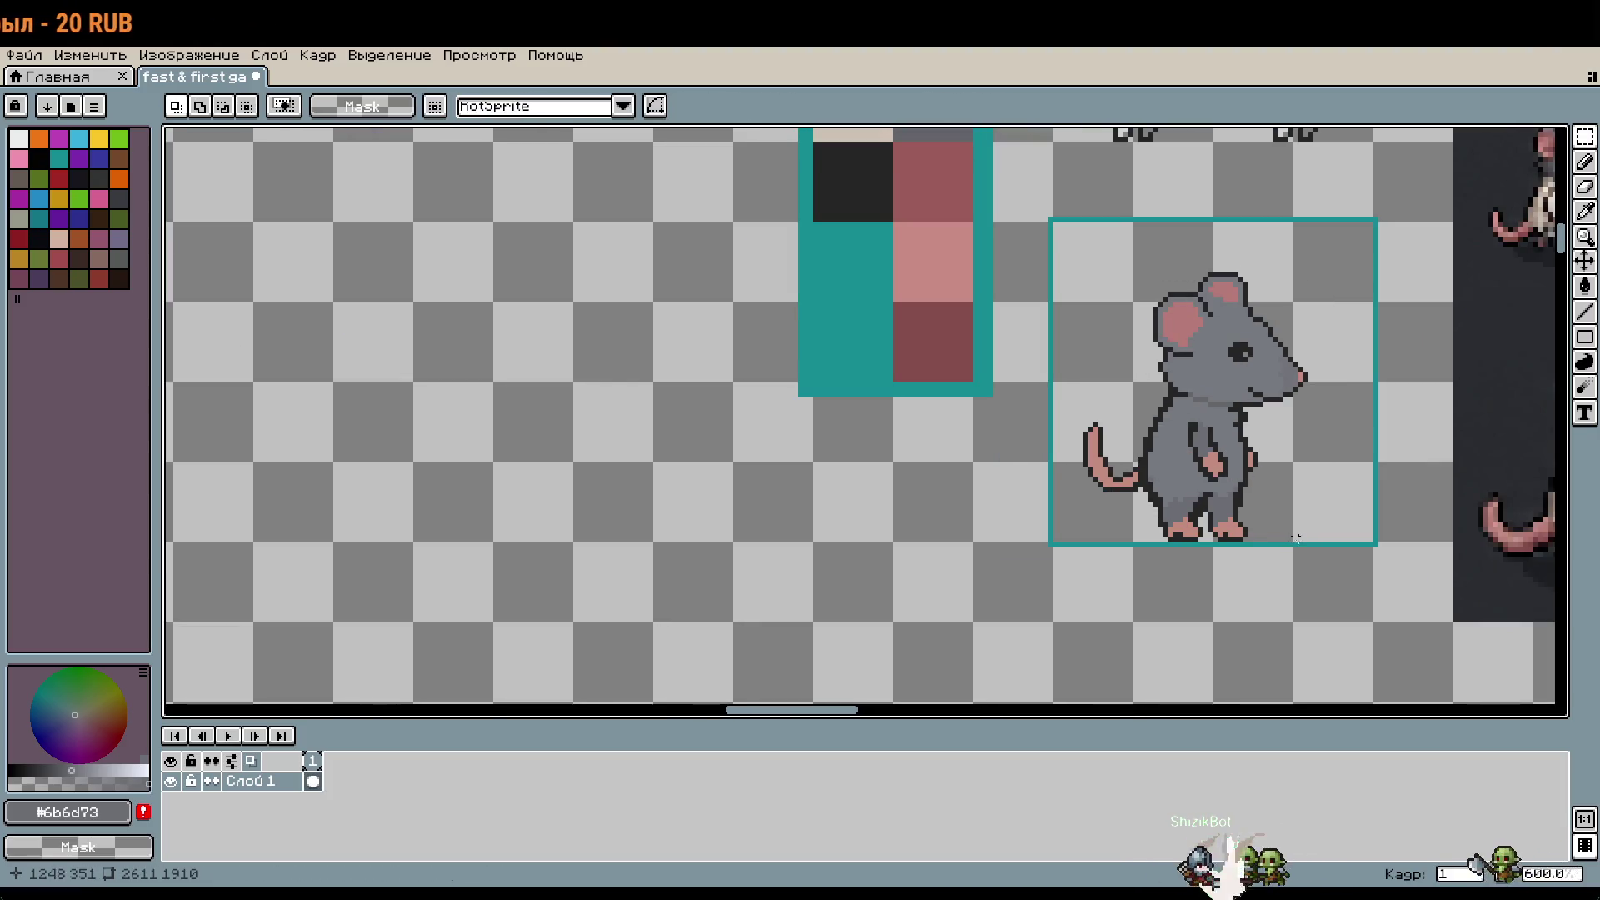
Step: Paint pink #c48b7f pixels where the tail meets the body
left_click_drag(1341, 513, 1298, 525)
scroll(1247, 528, "up", 1)
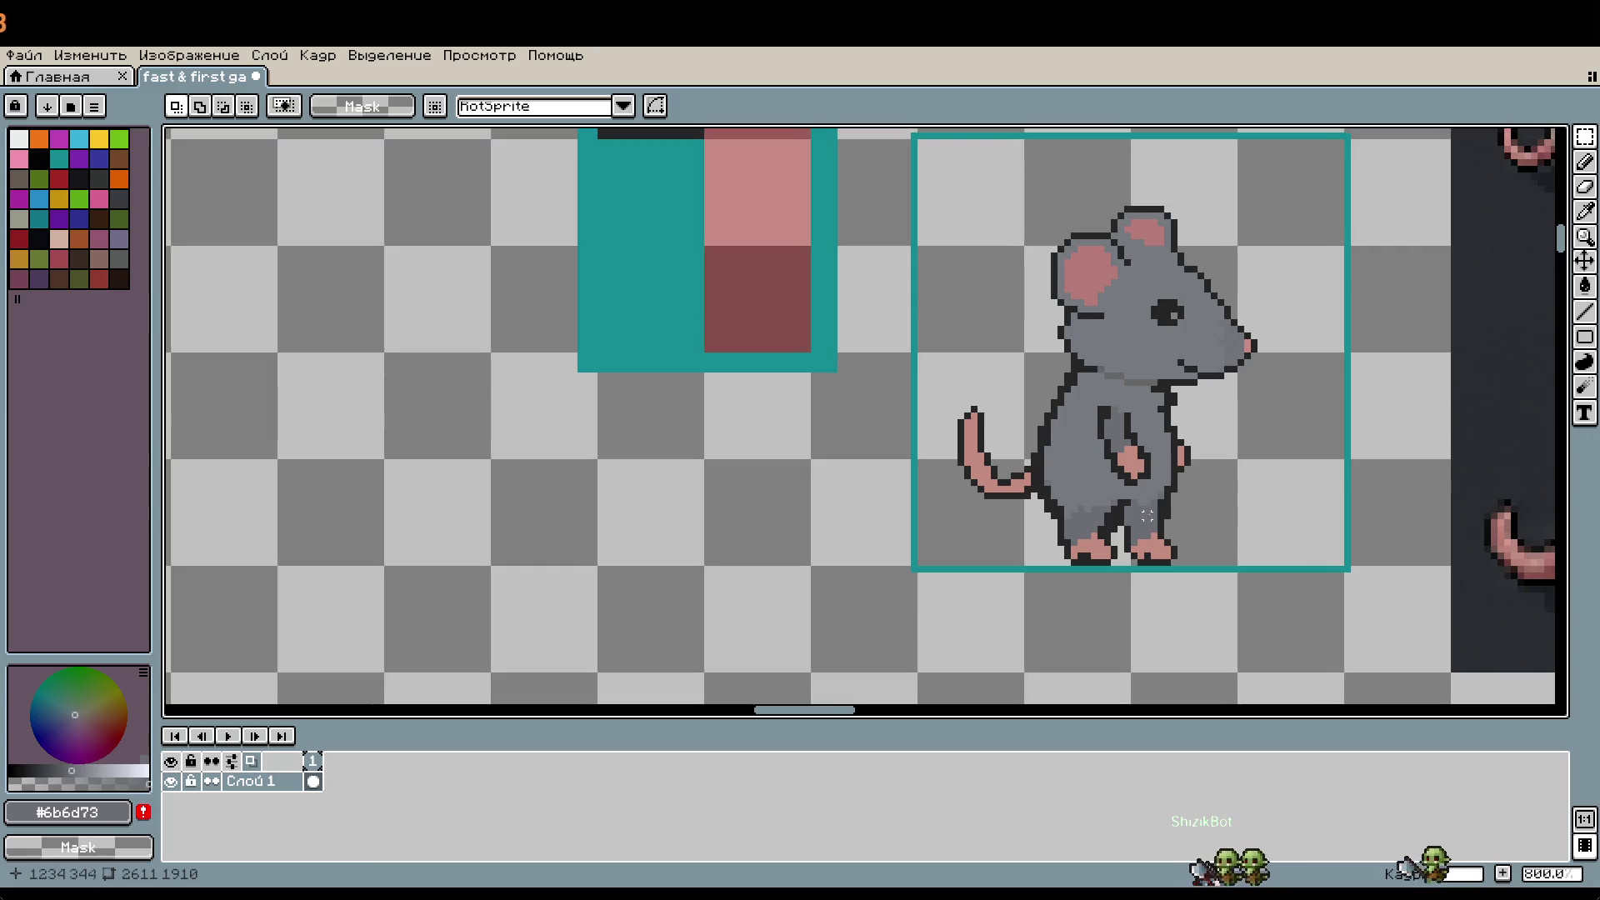
scroll(1147, 517, "up", 4)
key("i")
left_click(760, 443)
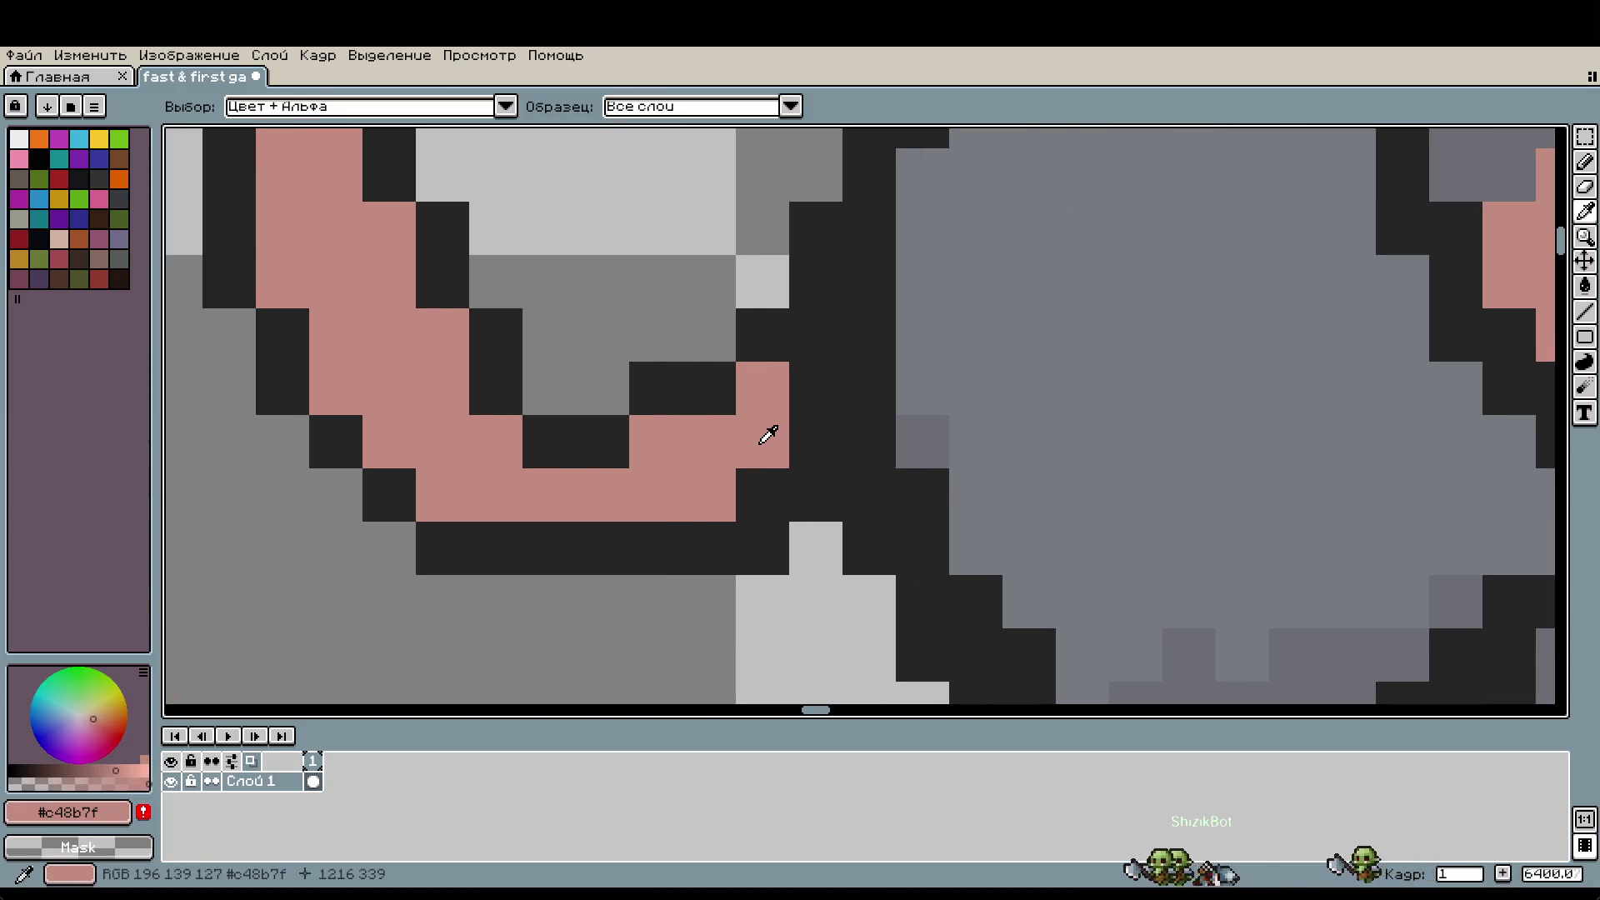
key("b")
left_click_drag(813, 442, 832, 389)
left_click(858, 350)
left_click(921, 495)
Step: Add a body-grey #6b6d73 pixel beside the tail base
key("i")
left_click(936, 433)
key("b")
left_click(904, 332)
scroll(1019, 448, "down", 3)
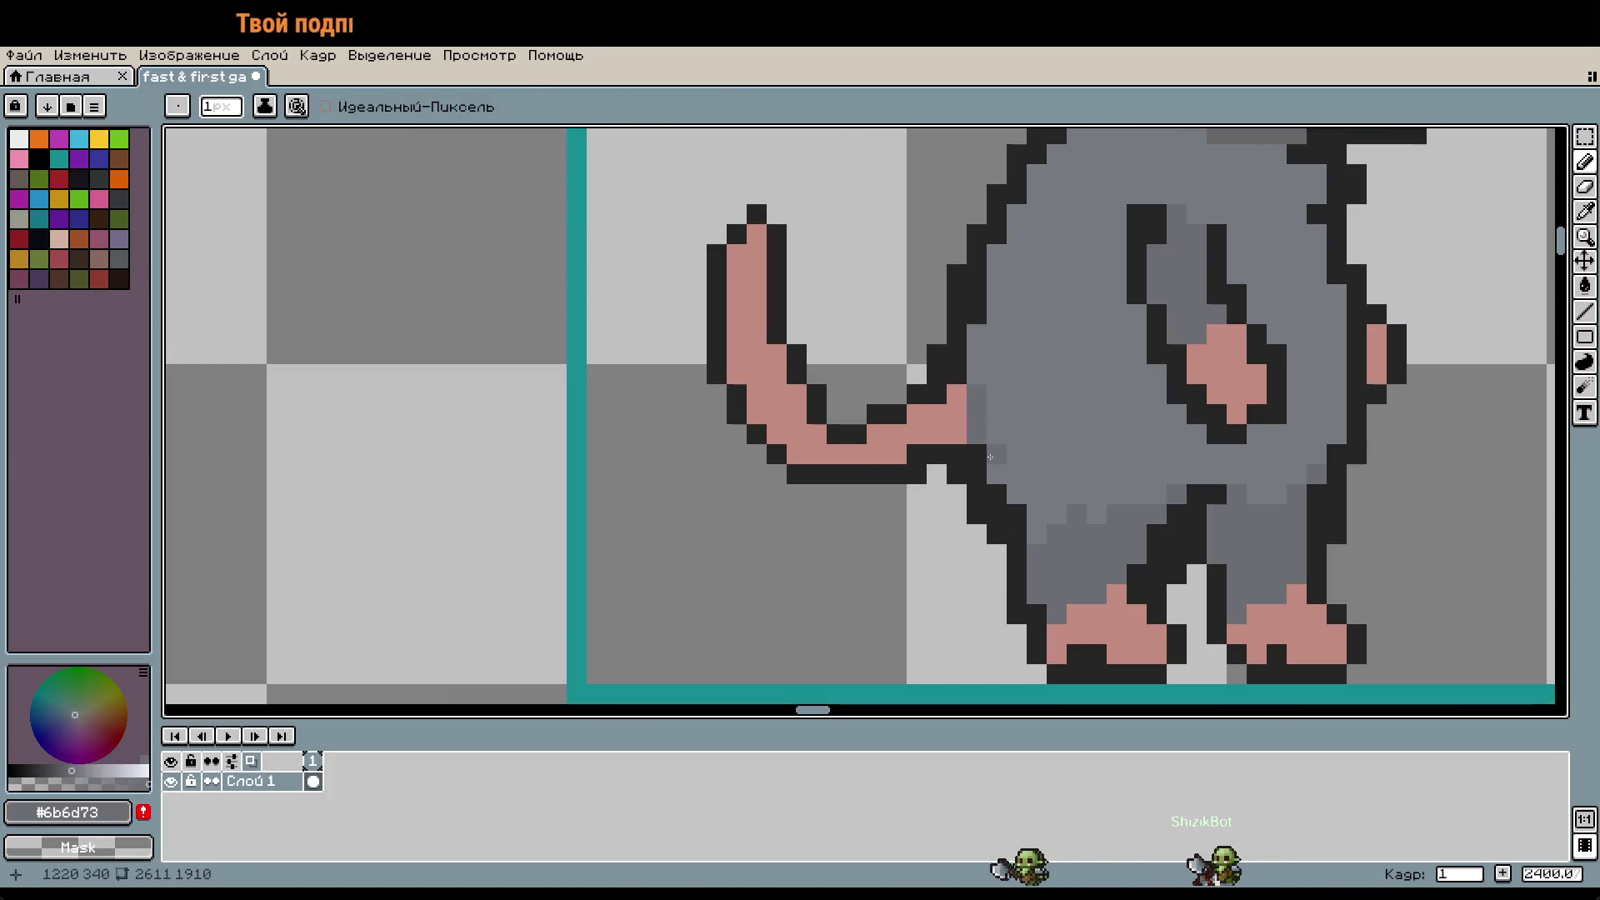
scroll(1005, 418, "down", 3)
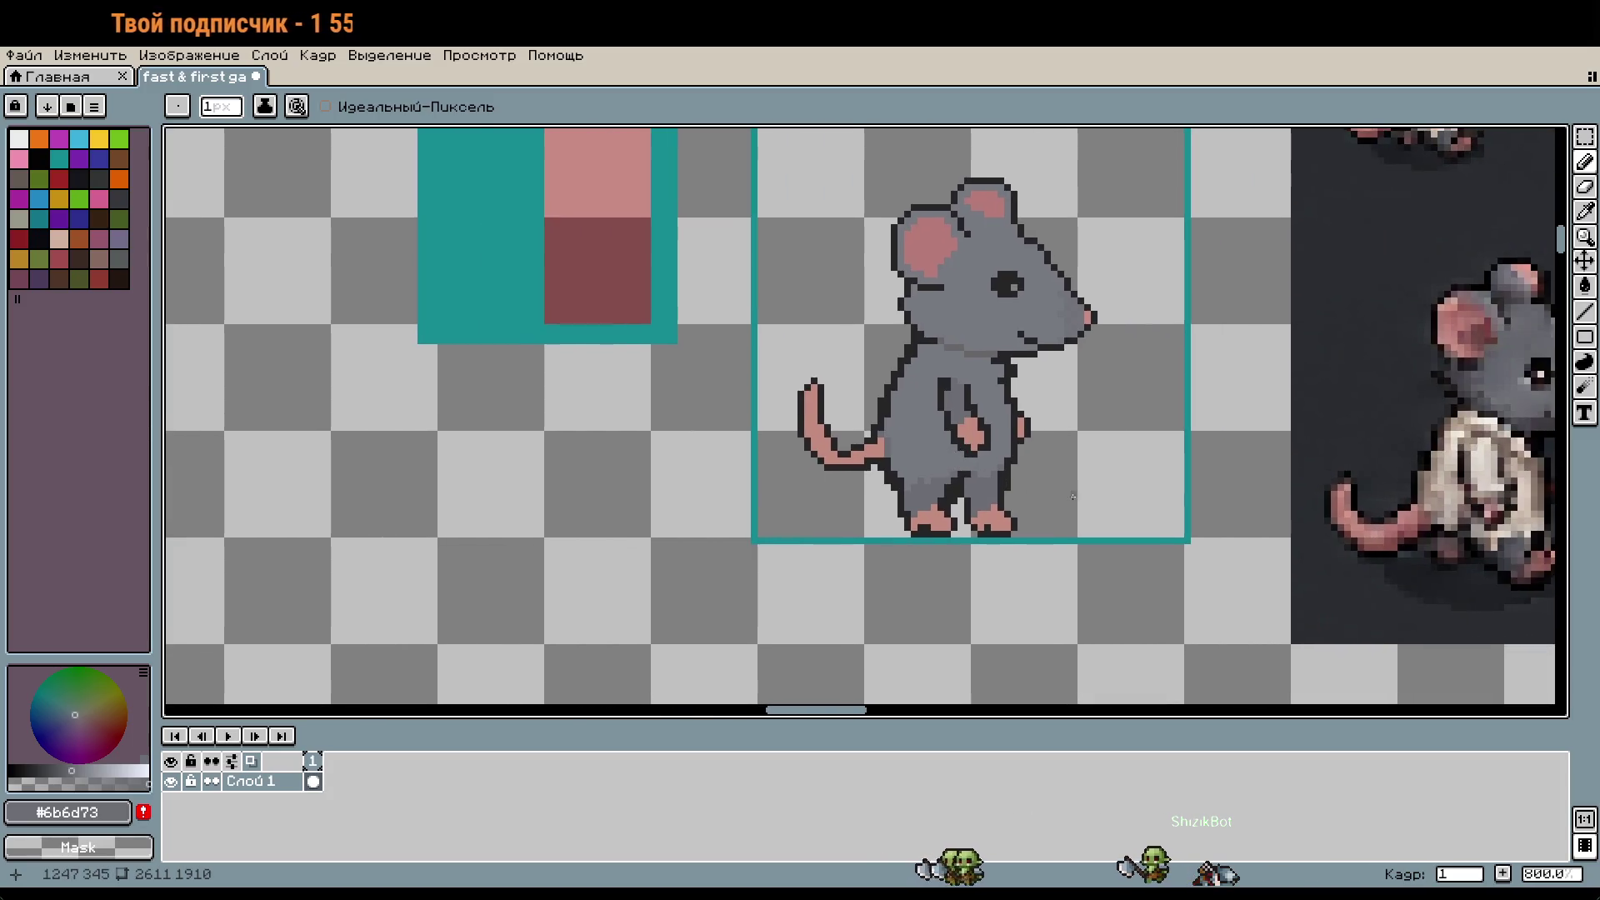
scroll(997, 487, "up", 6)
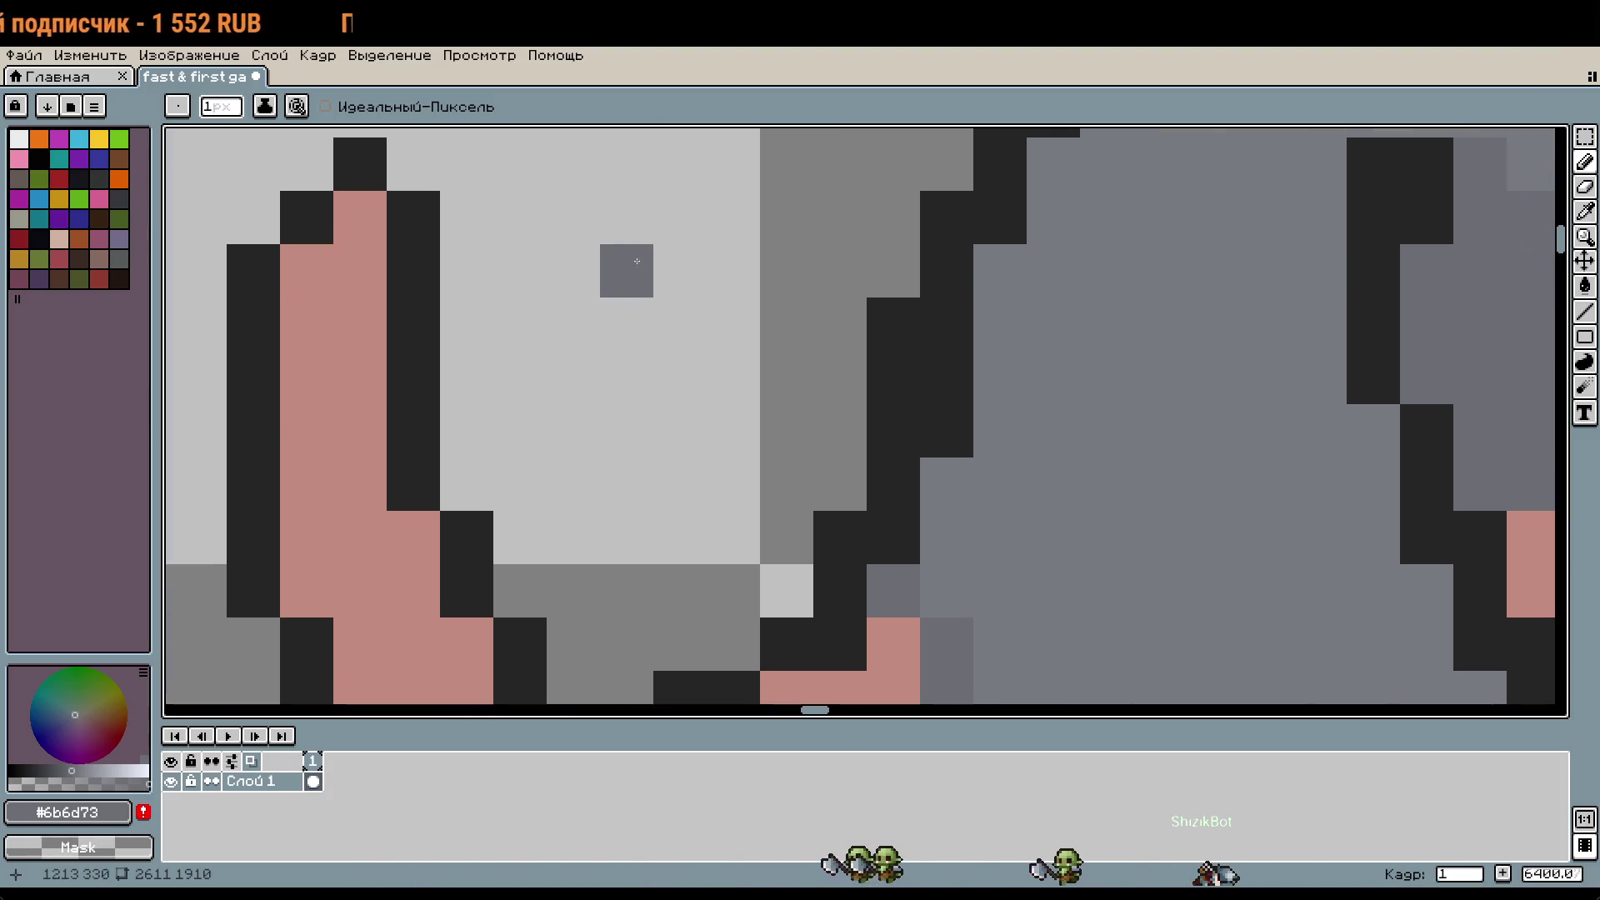
Step: Paint a dark #252525 outline pixel near the tail
key("i")
left_click(873, 537)
key("b")
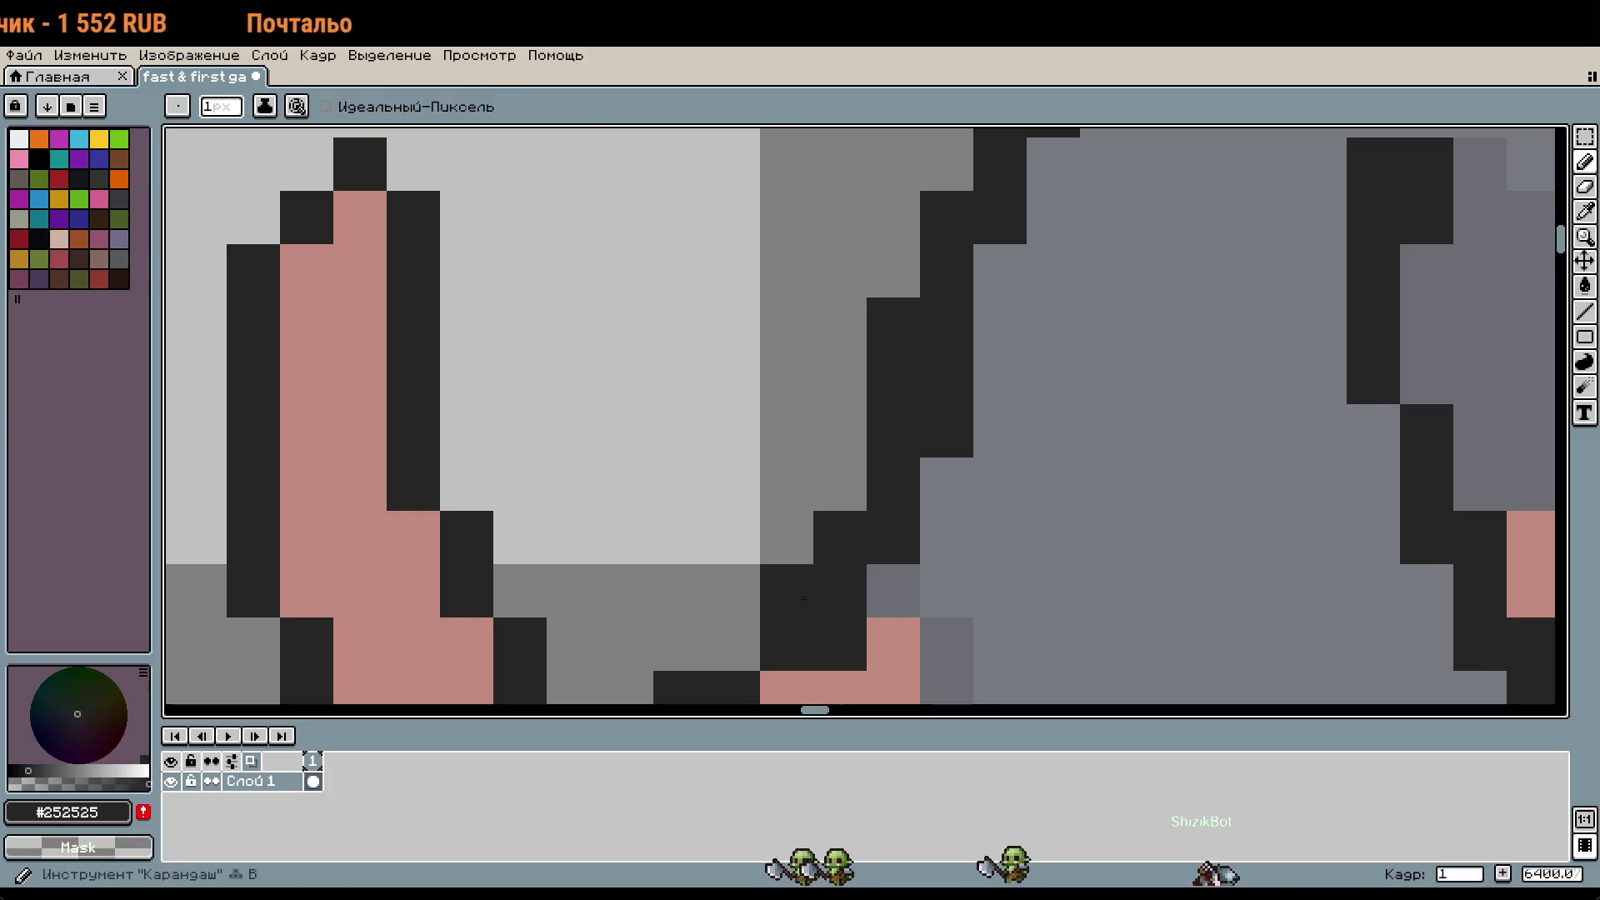
left_click(732, 645)
scroll(853, 546, "down", 4)
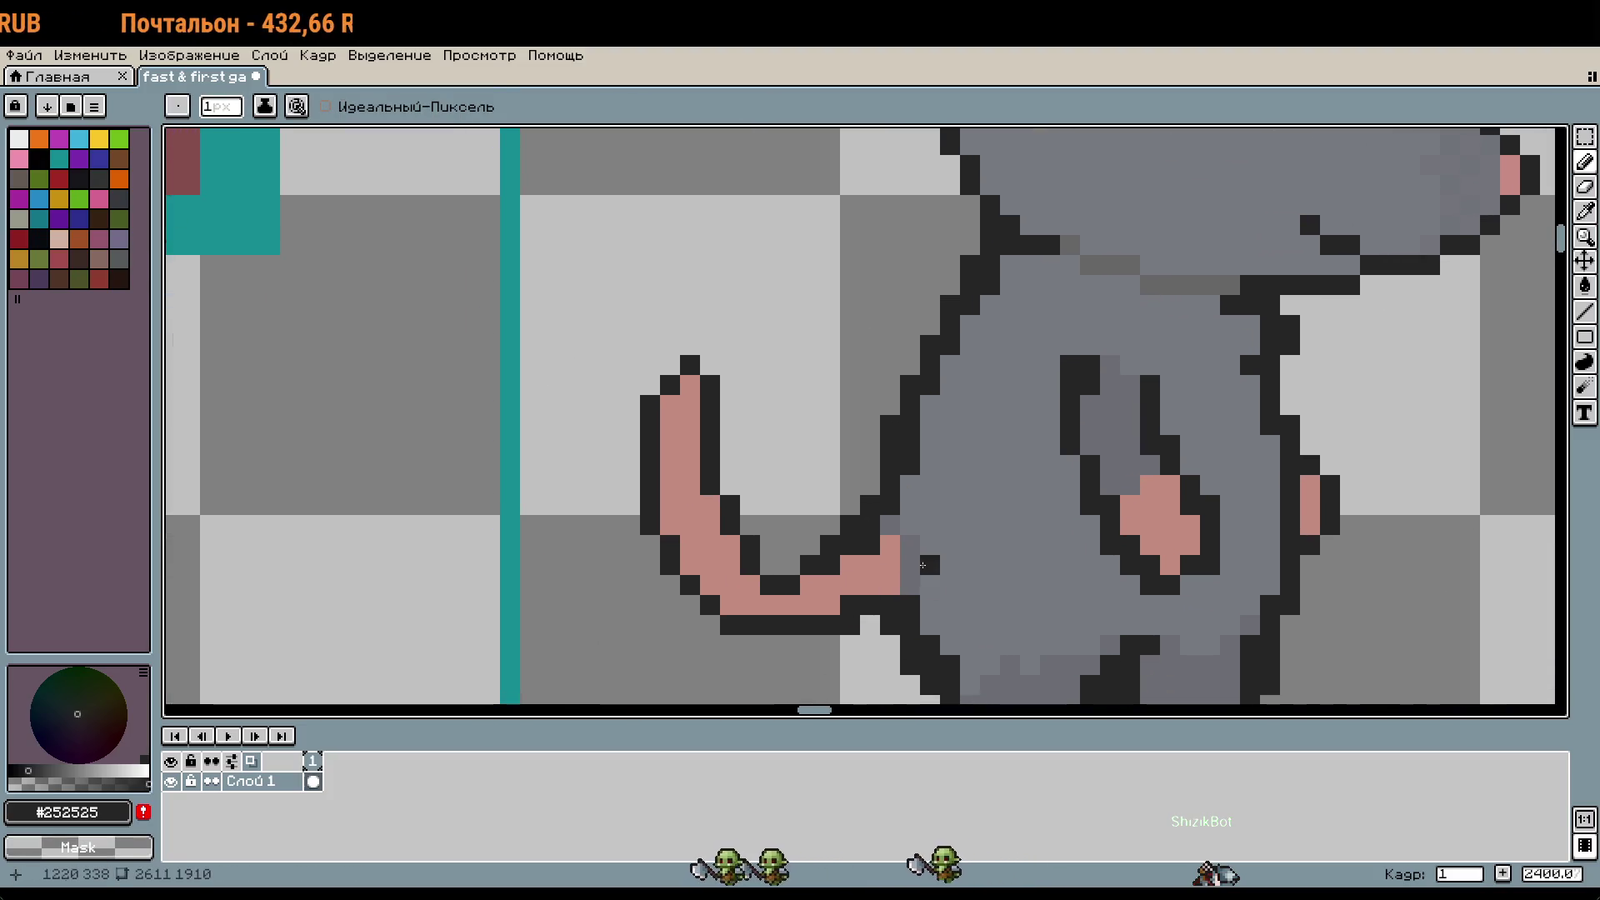
Step: Resample the pink #c48b7f and then the outline colour #252525
key("i")
left_click(888, 550)
key("b")
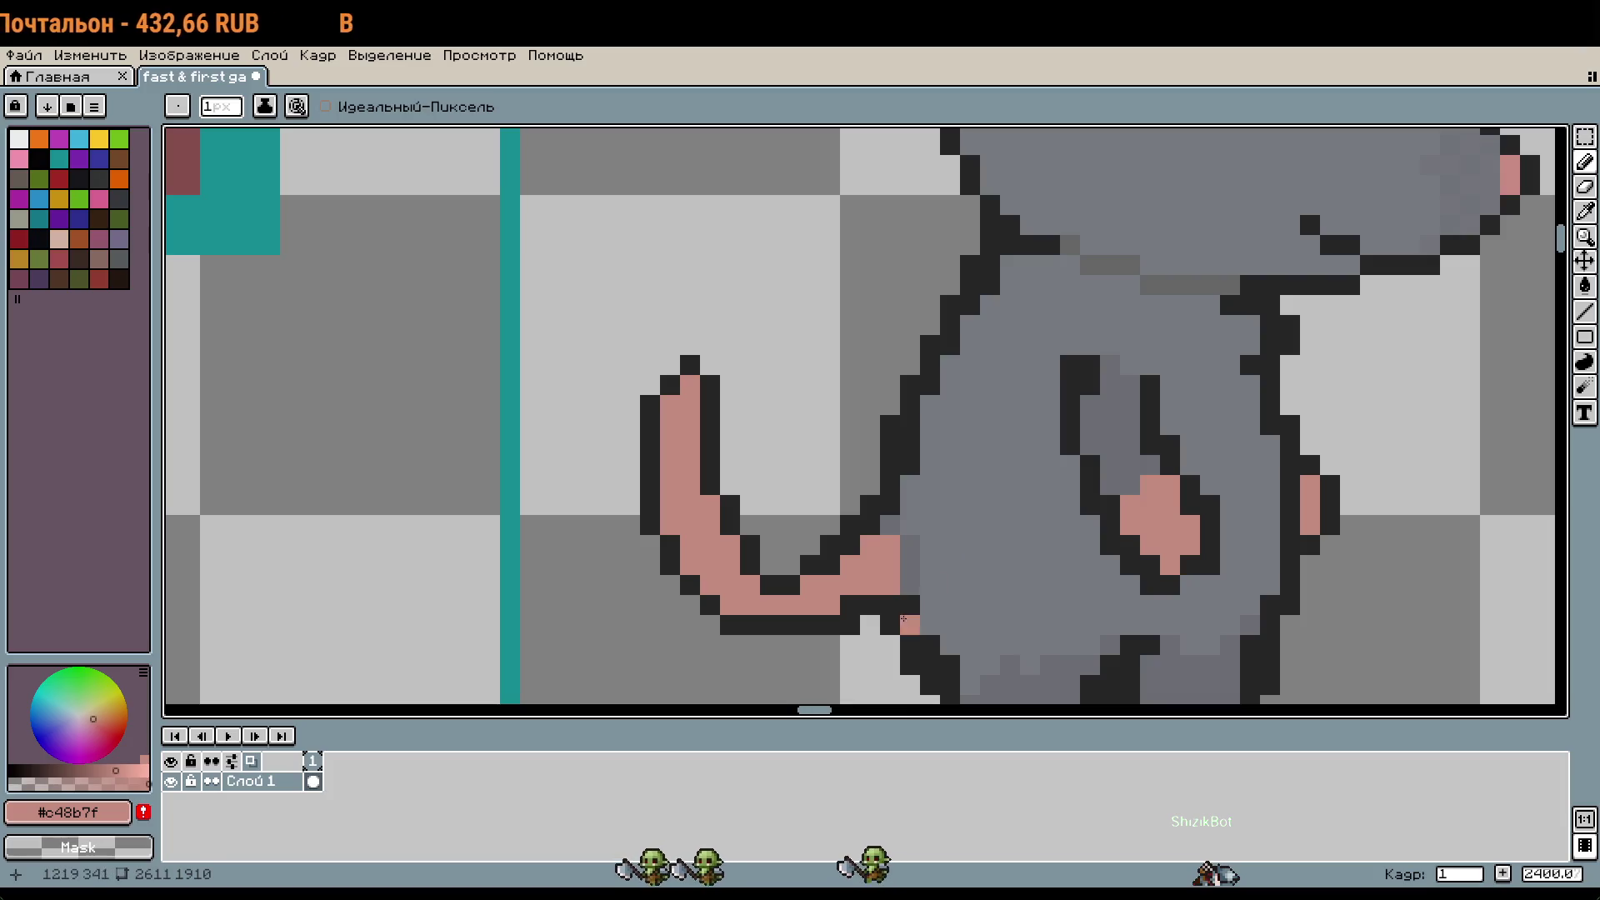
key("i")
left_click(892, 607)
key("b")
scroll(962, 573, "down", 3)
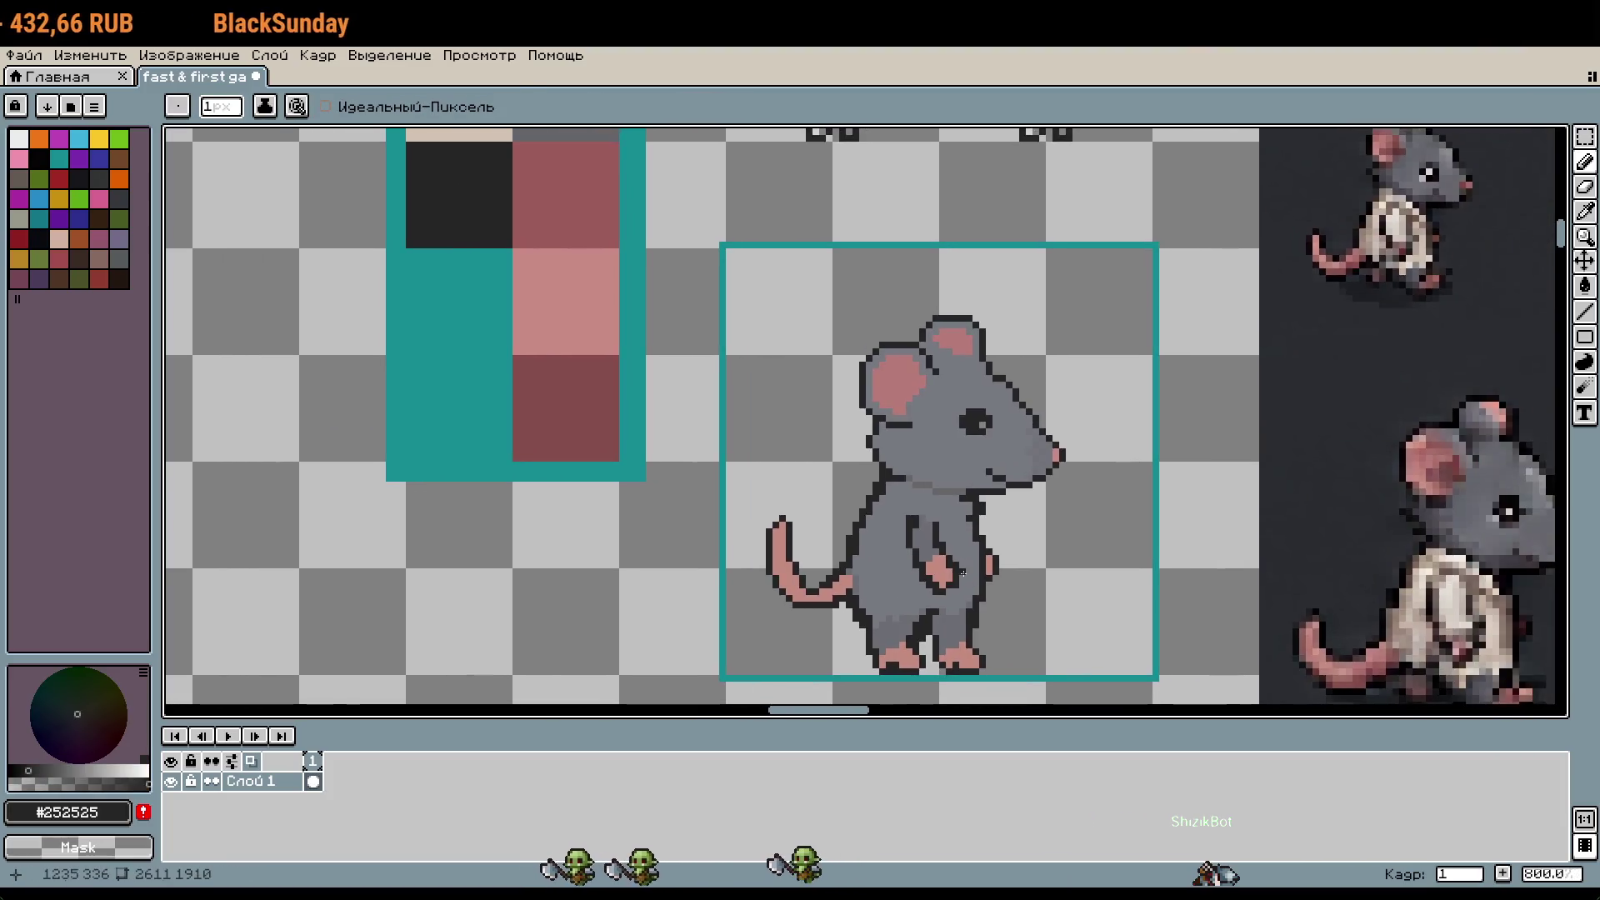
scroll(962, 573, "down", 1)
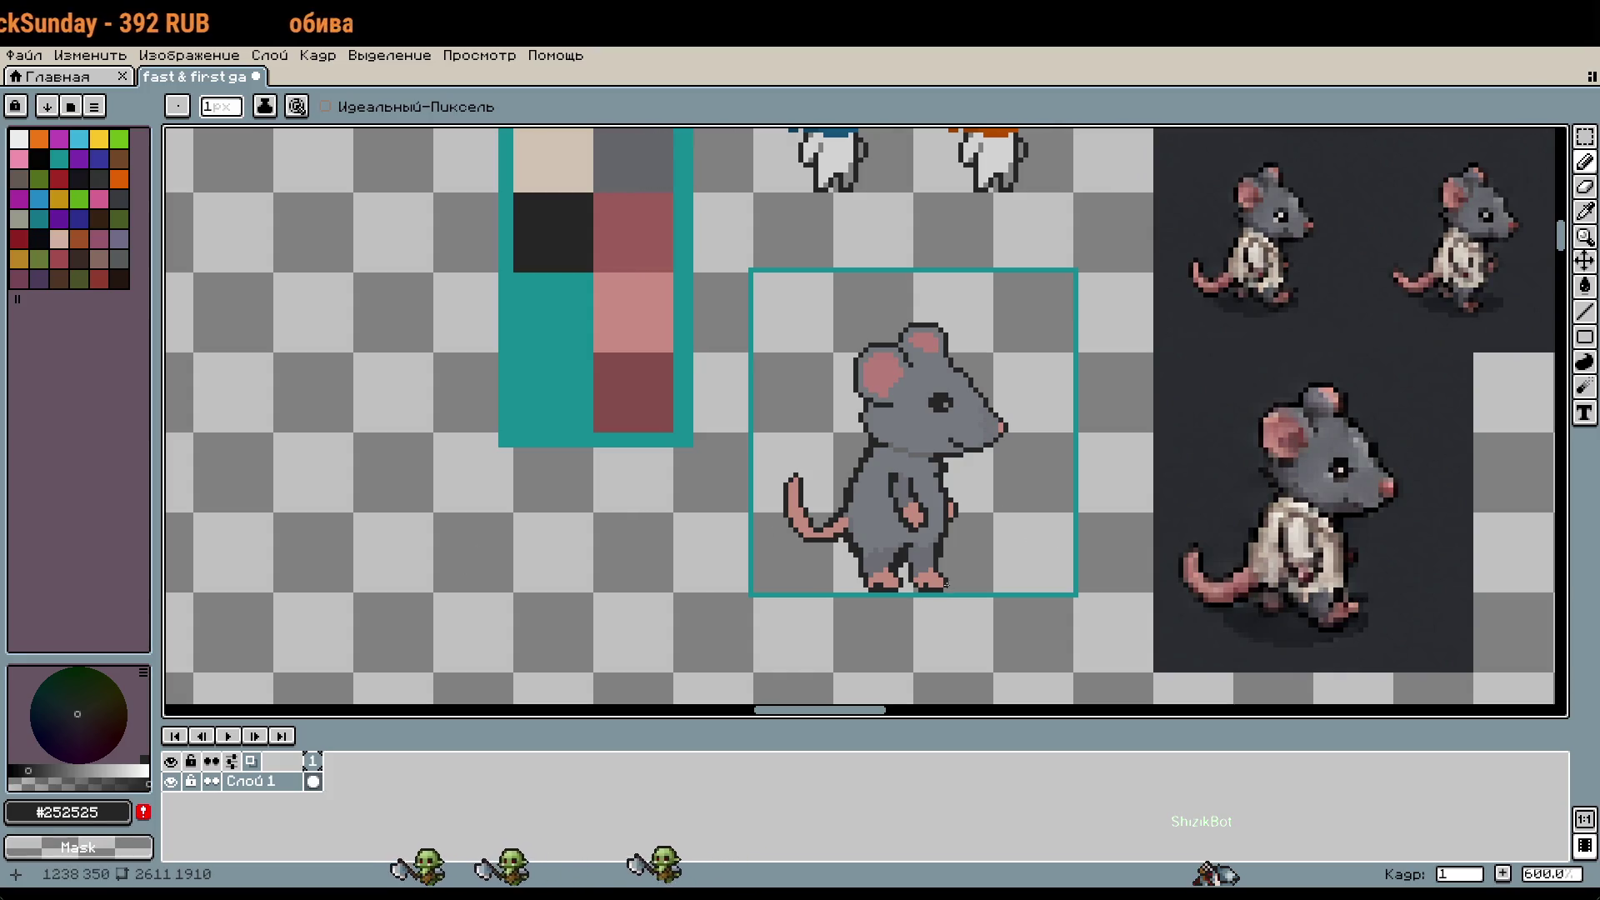
Step: Select the 64x64 mouse cell, paste a copy and place it beside the original
key("m")
left_click_drag(754, 275, 1072, 591)
scroll(732, 582, "down", 1)
mouse_move(564, 518)
left_mouse_down()
mouse_move(850, 428)
mouse_move(1150, 542)
left_mouse_up()
key("ctrl+v")
mouse_move(911, 358)
left_mouse_down()
mouse_move(1094, 511)
mouse_move(1027, 500)
mouse_move(1008, 465)
mouse_move(976, 471)
left_mouse_up()
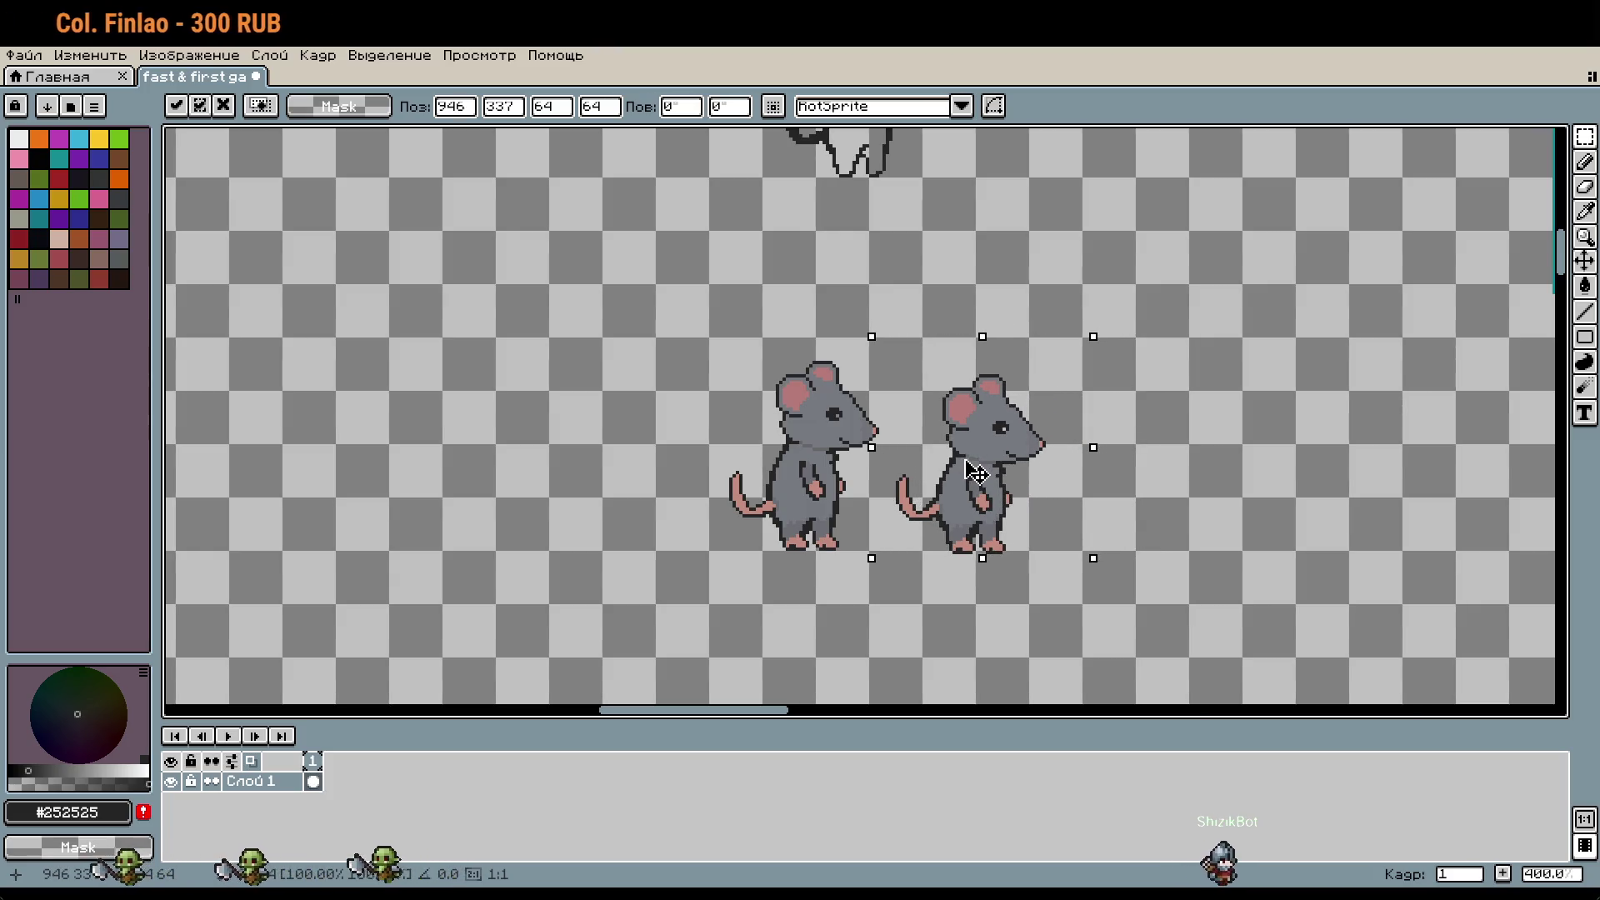
scroll(927, 434, "up", 2)
left_click_drag(917, 428, 910, 425)
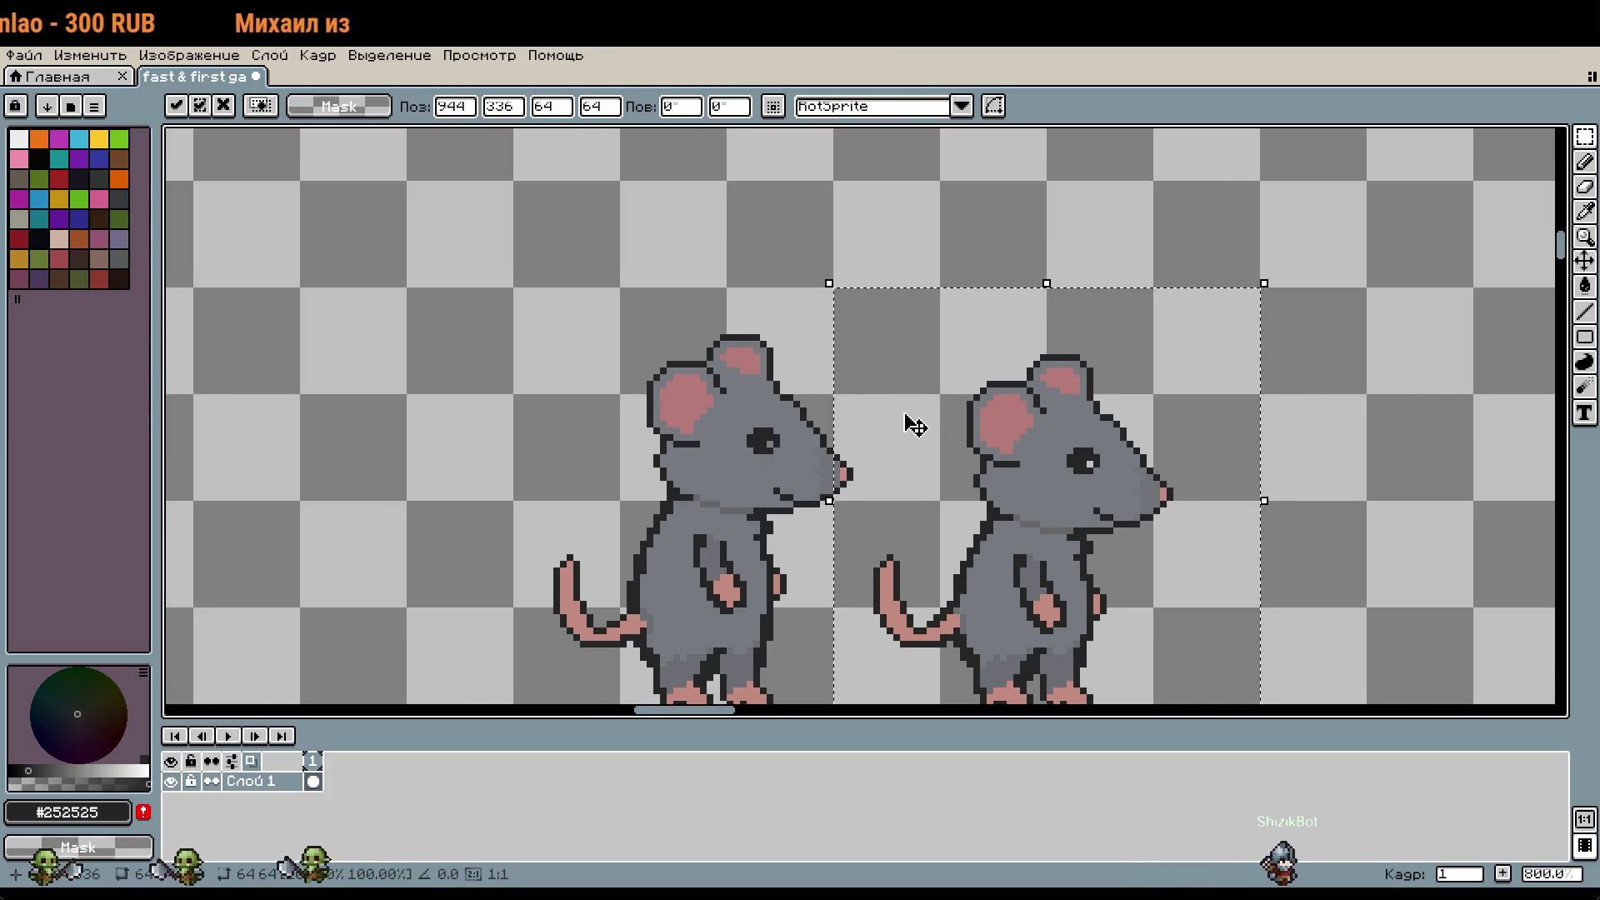
left_click(476, 471)
Step: Pan the view to frame both mice and the colour block
scroll(476, 471, "down", 2)
scroll(1134, 595, "up", 1)
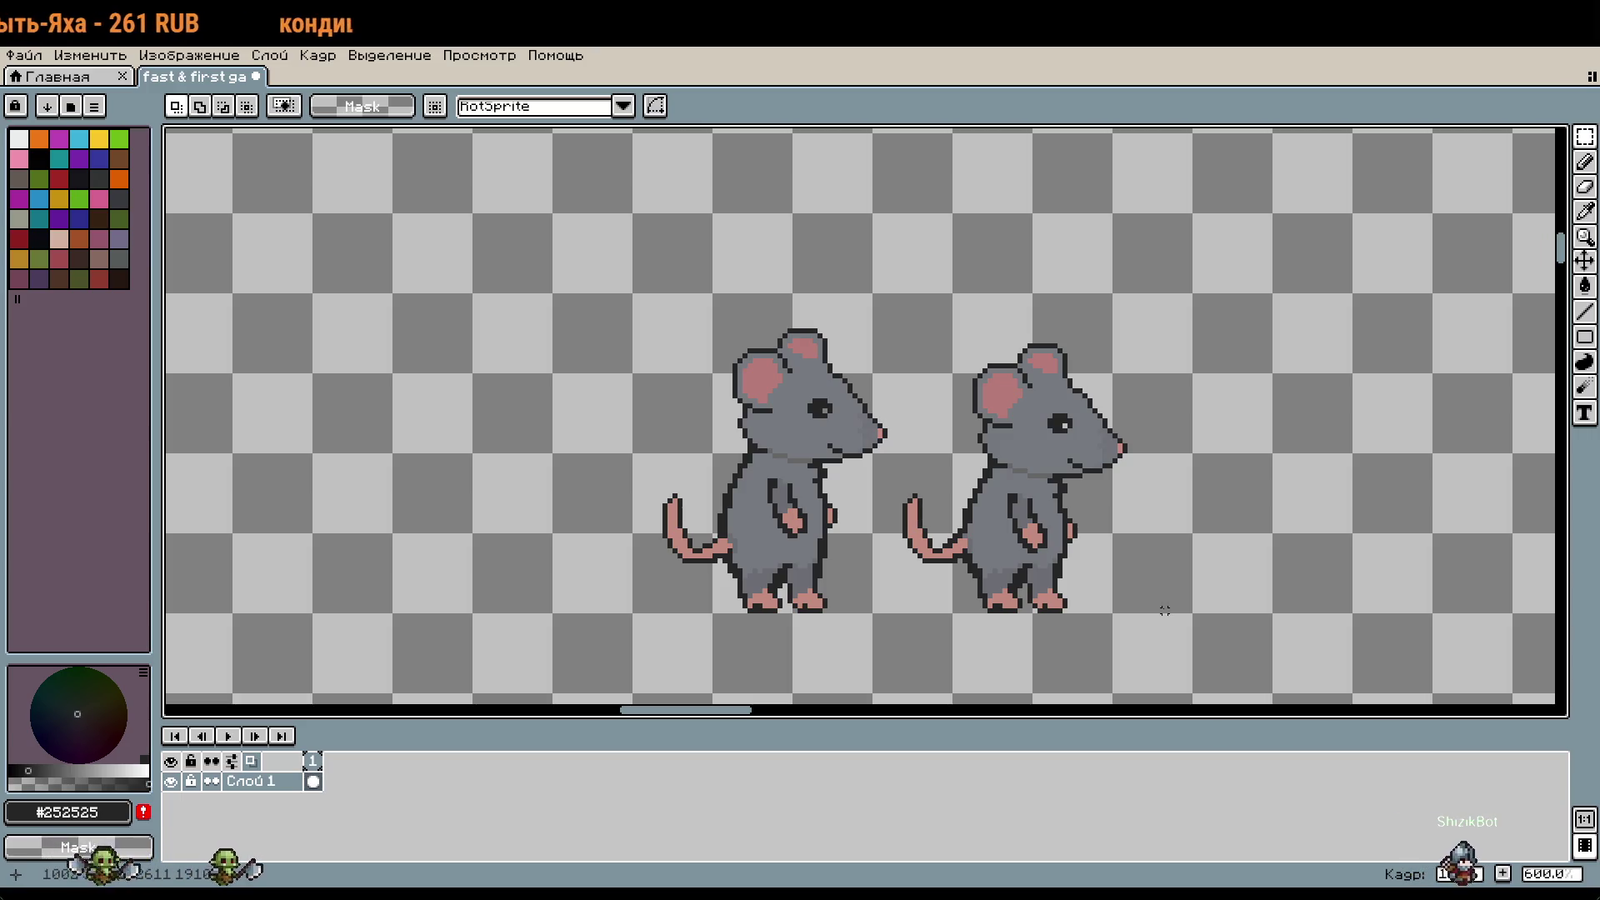
scroll(1145, 566, "up", 1)
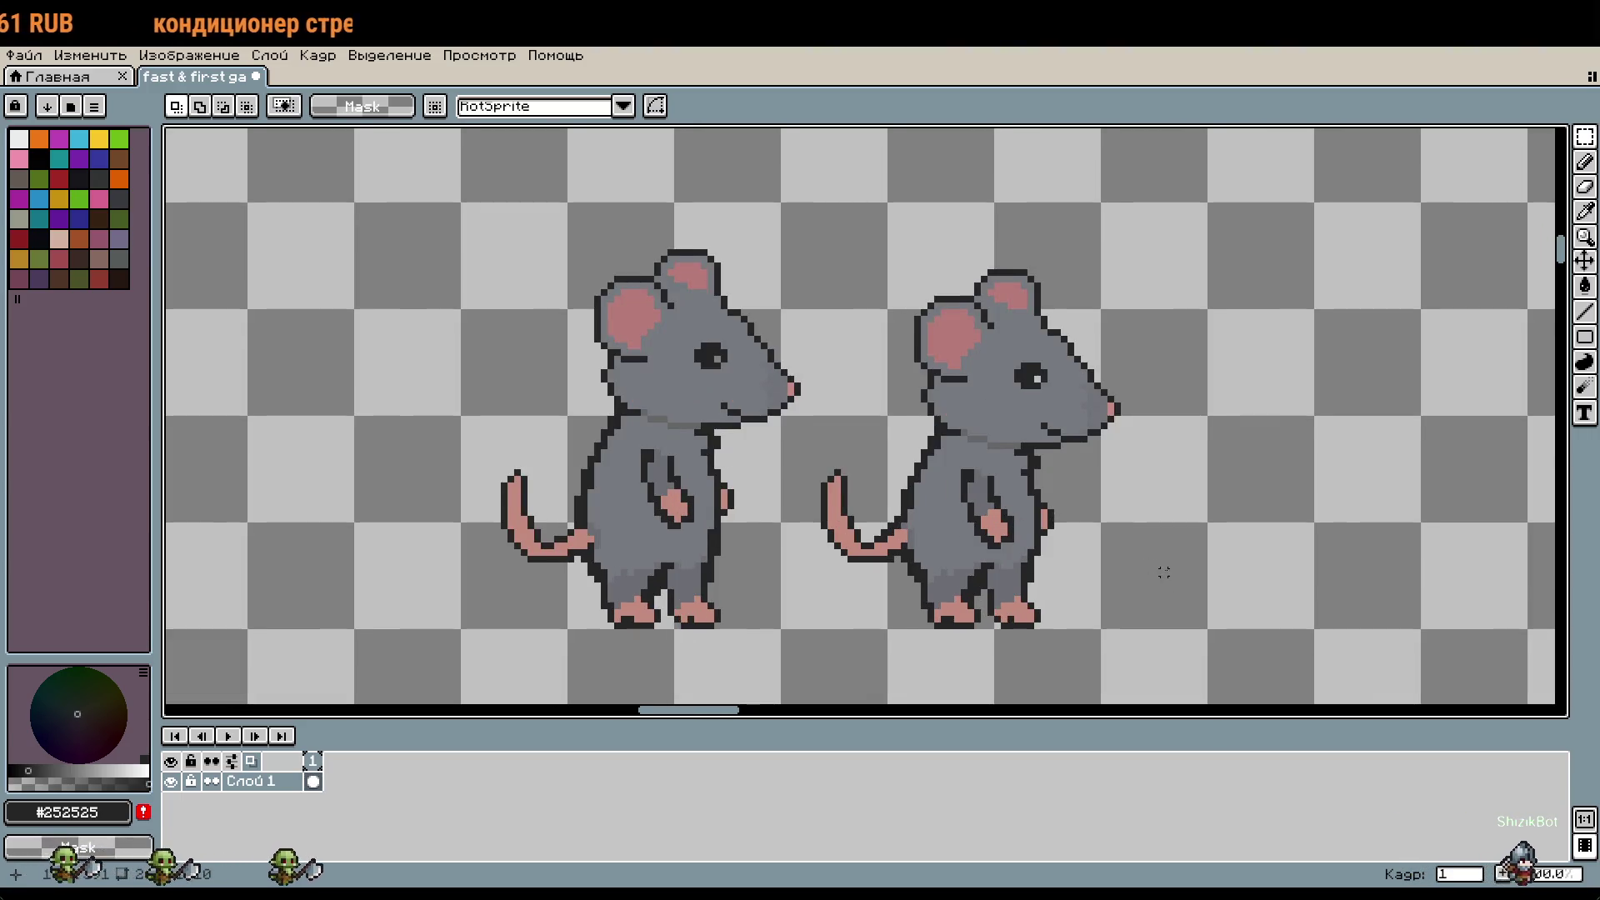
left_click_drag(1162, 572, 1267, 544)
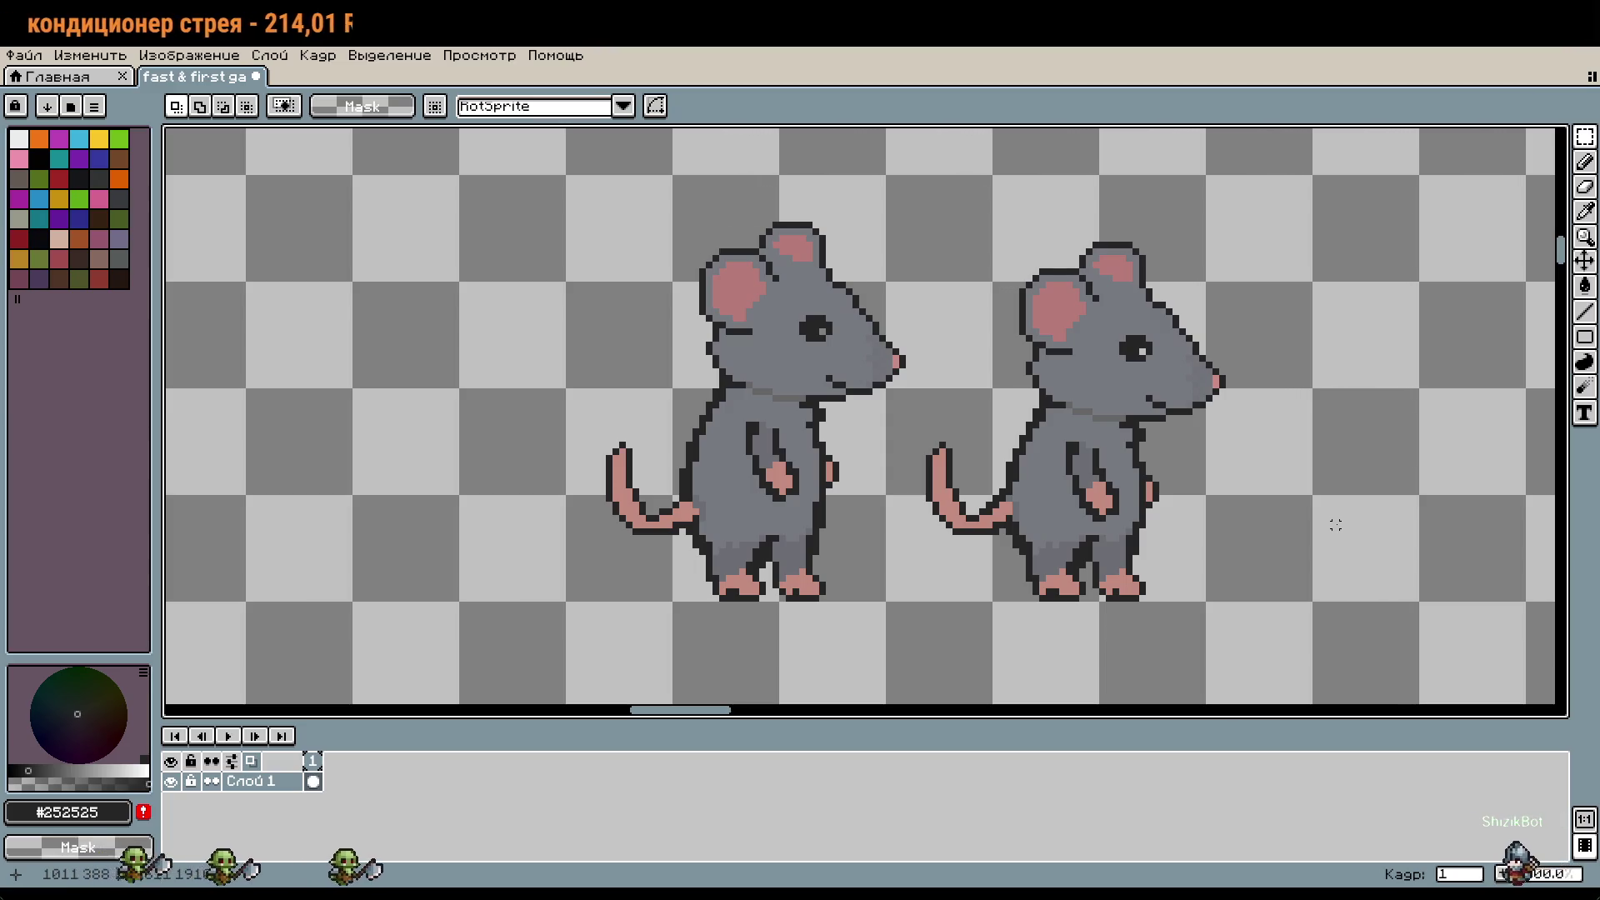
left_click_drag(1361, 505, 1367, 528)
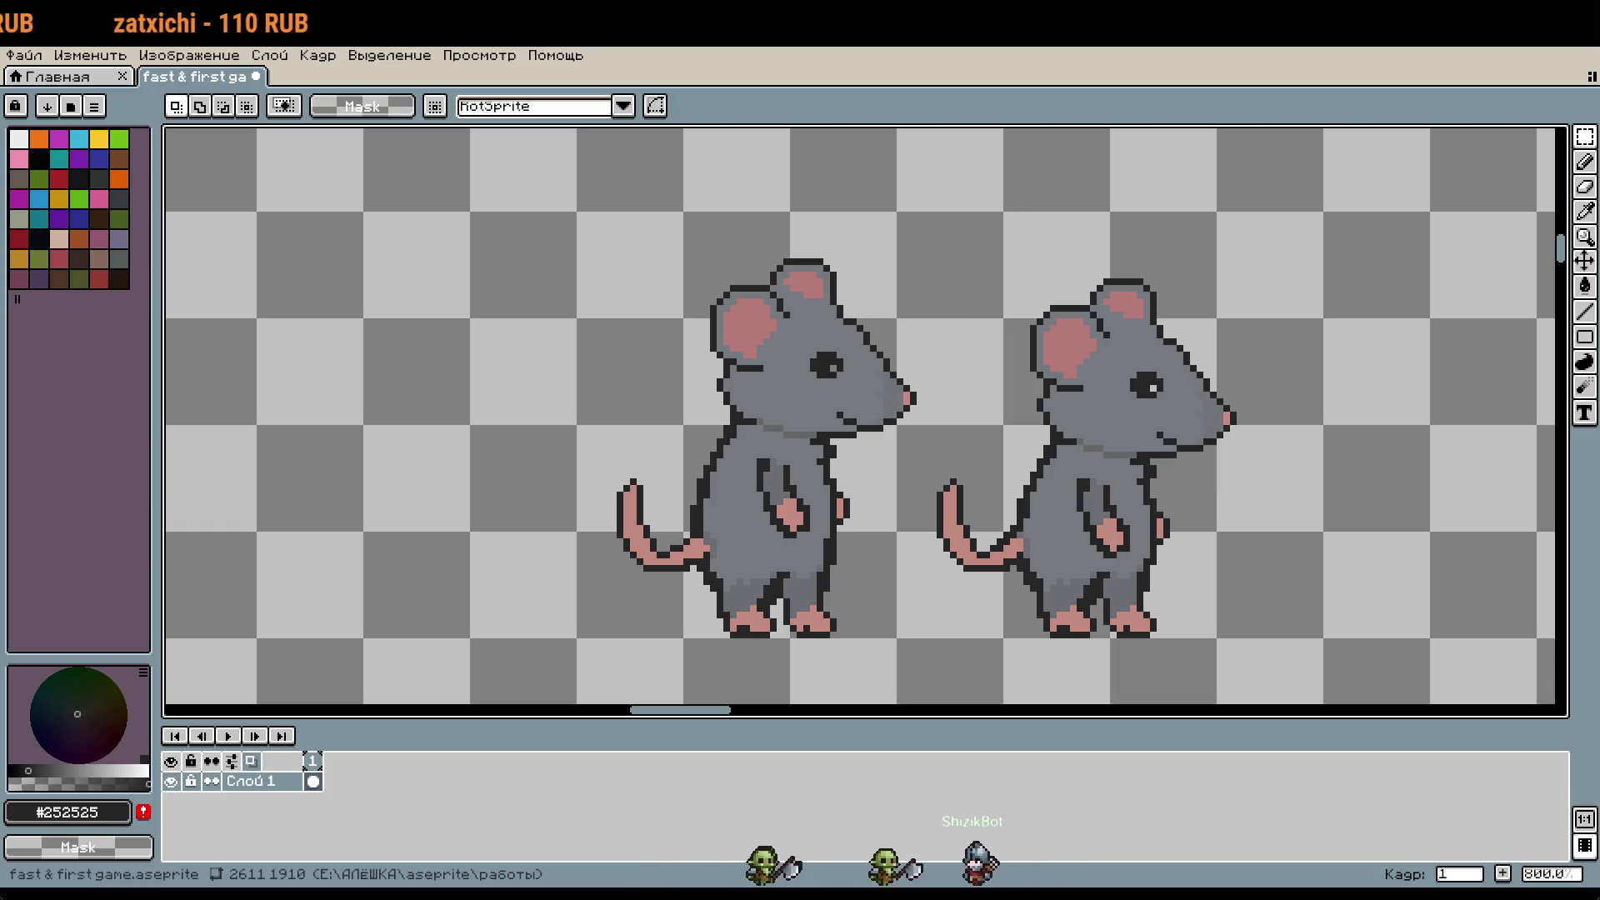
left_click_drag(1445, 579, 1389, 543)
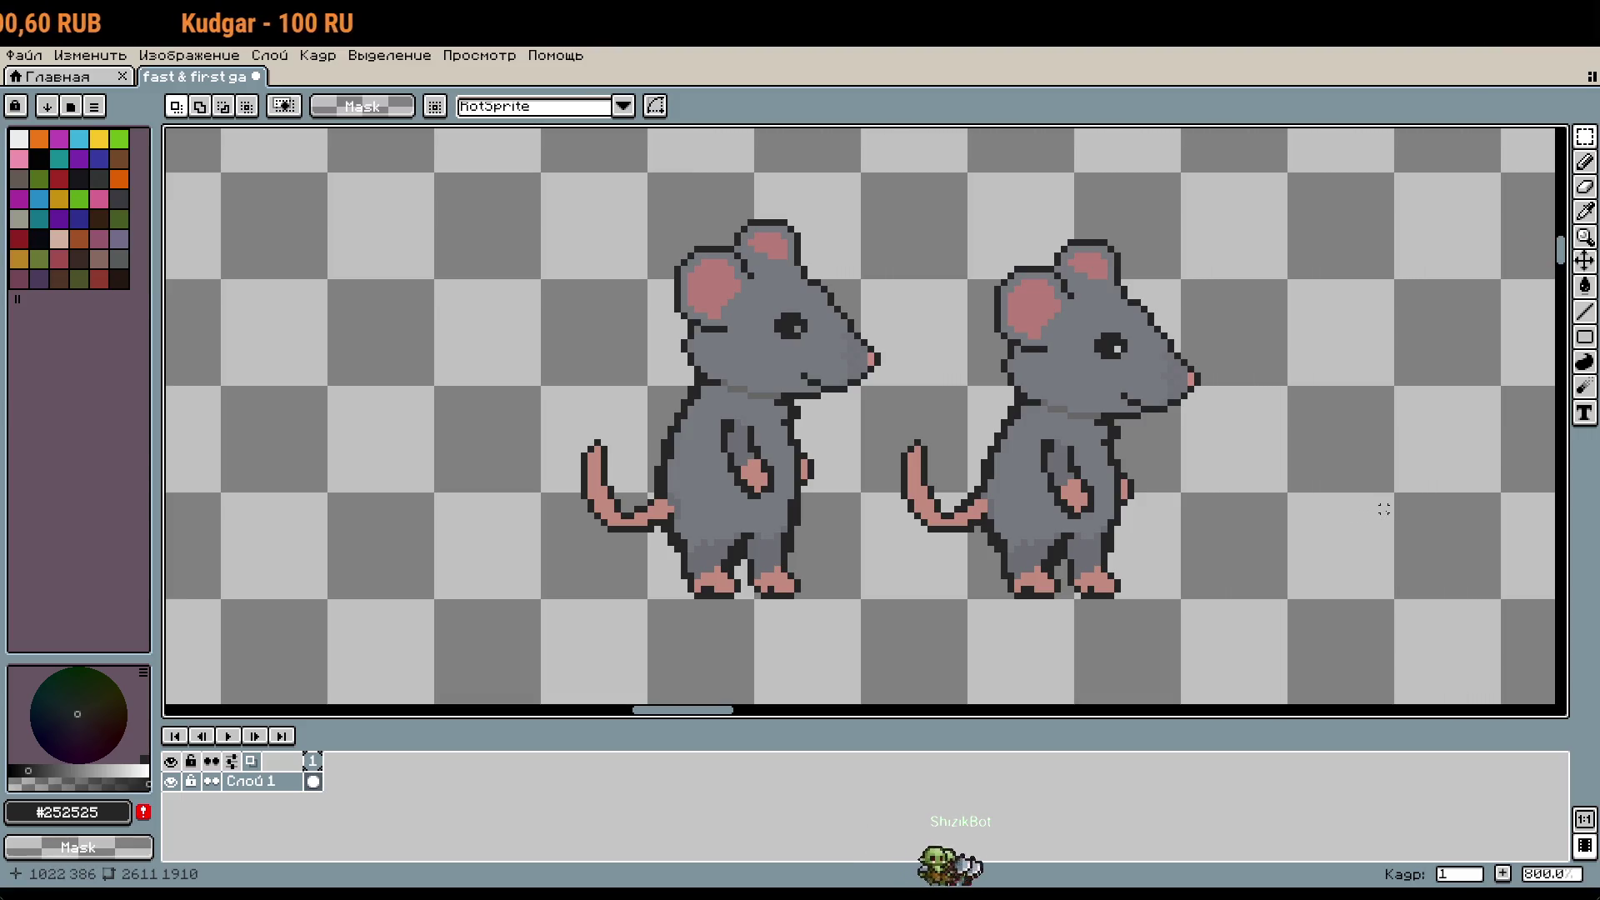
left_click_drag(1383, 508, 1287, 498)
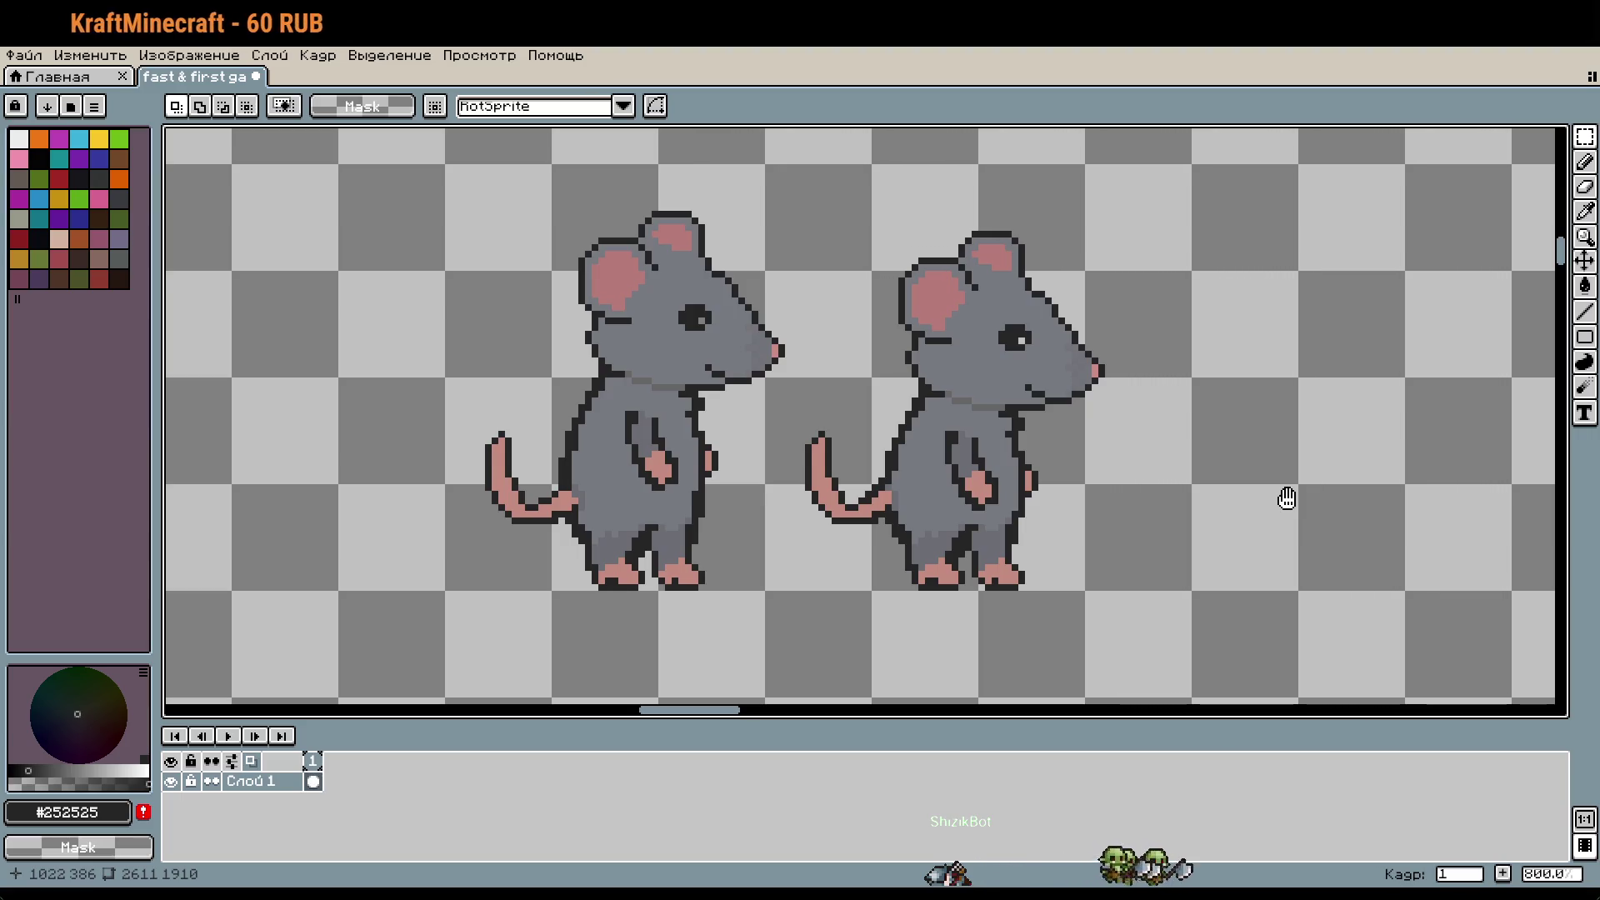
scroll(1286, 499, "down", 2)
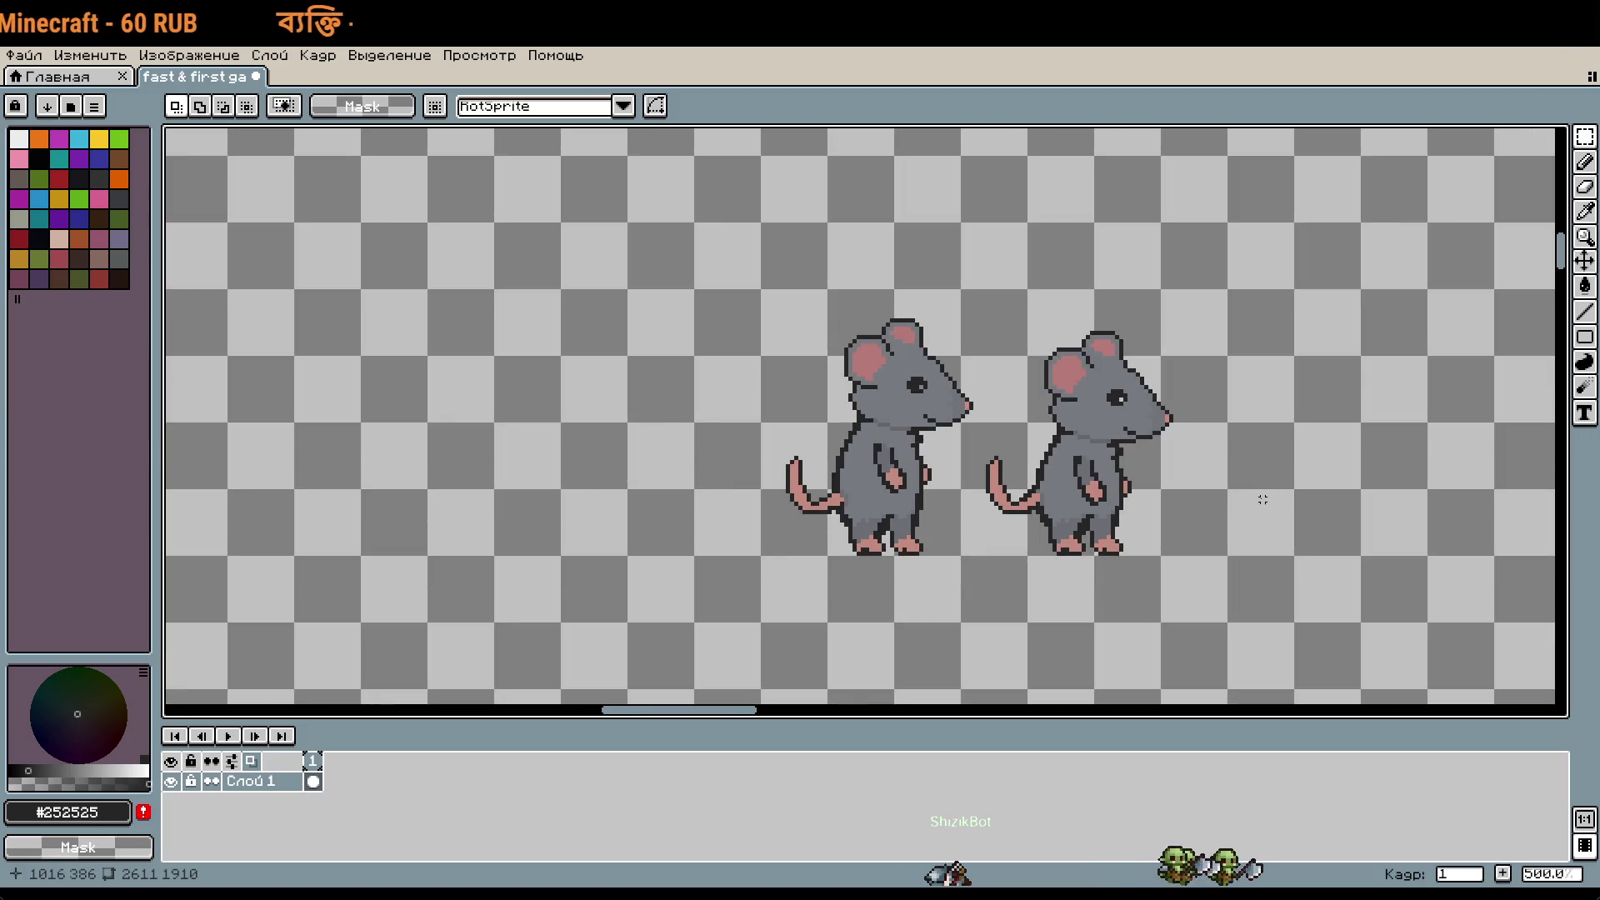
mouse_move(1340, 425)
left_mouse_down()
mouse_move(1250, 467)
mouse_move(1003, 485)
mouse_move(1067, 451)
left_mouse_up()
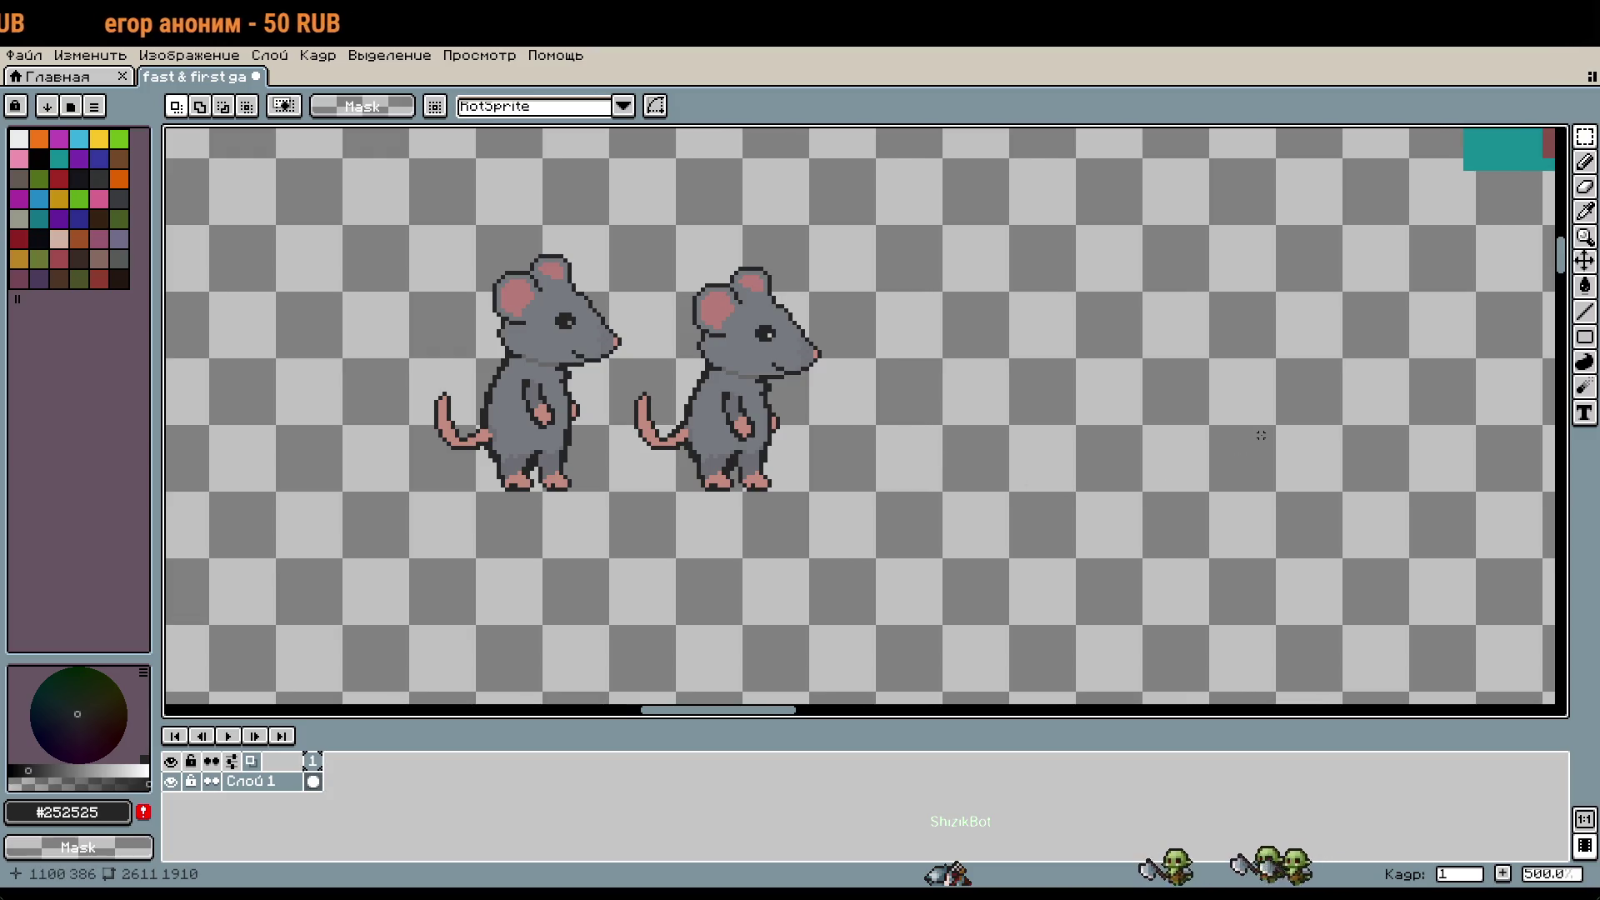
scroll(1261, 435, "up", 4)
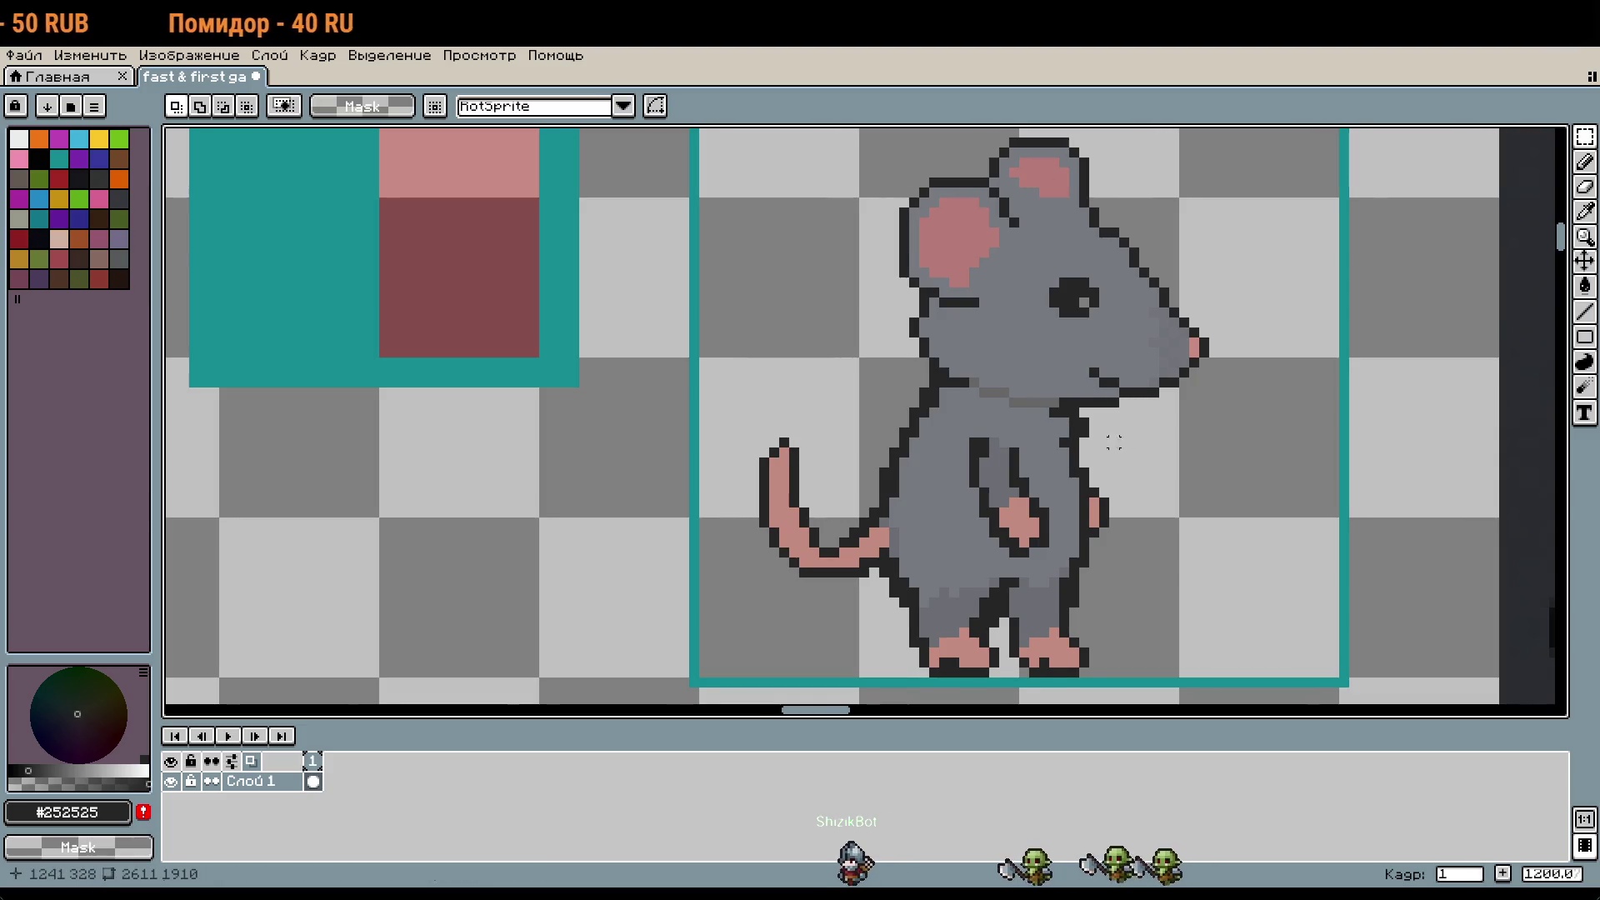
left_click_drag(1114, 443, 1093, 407)
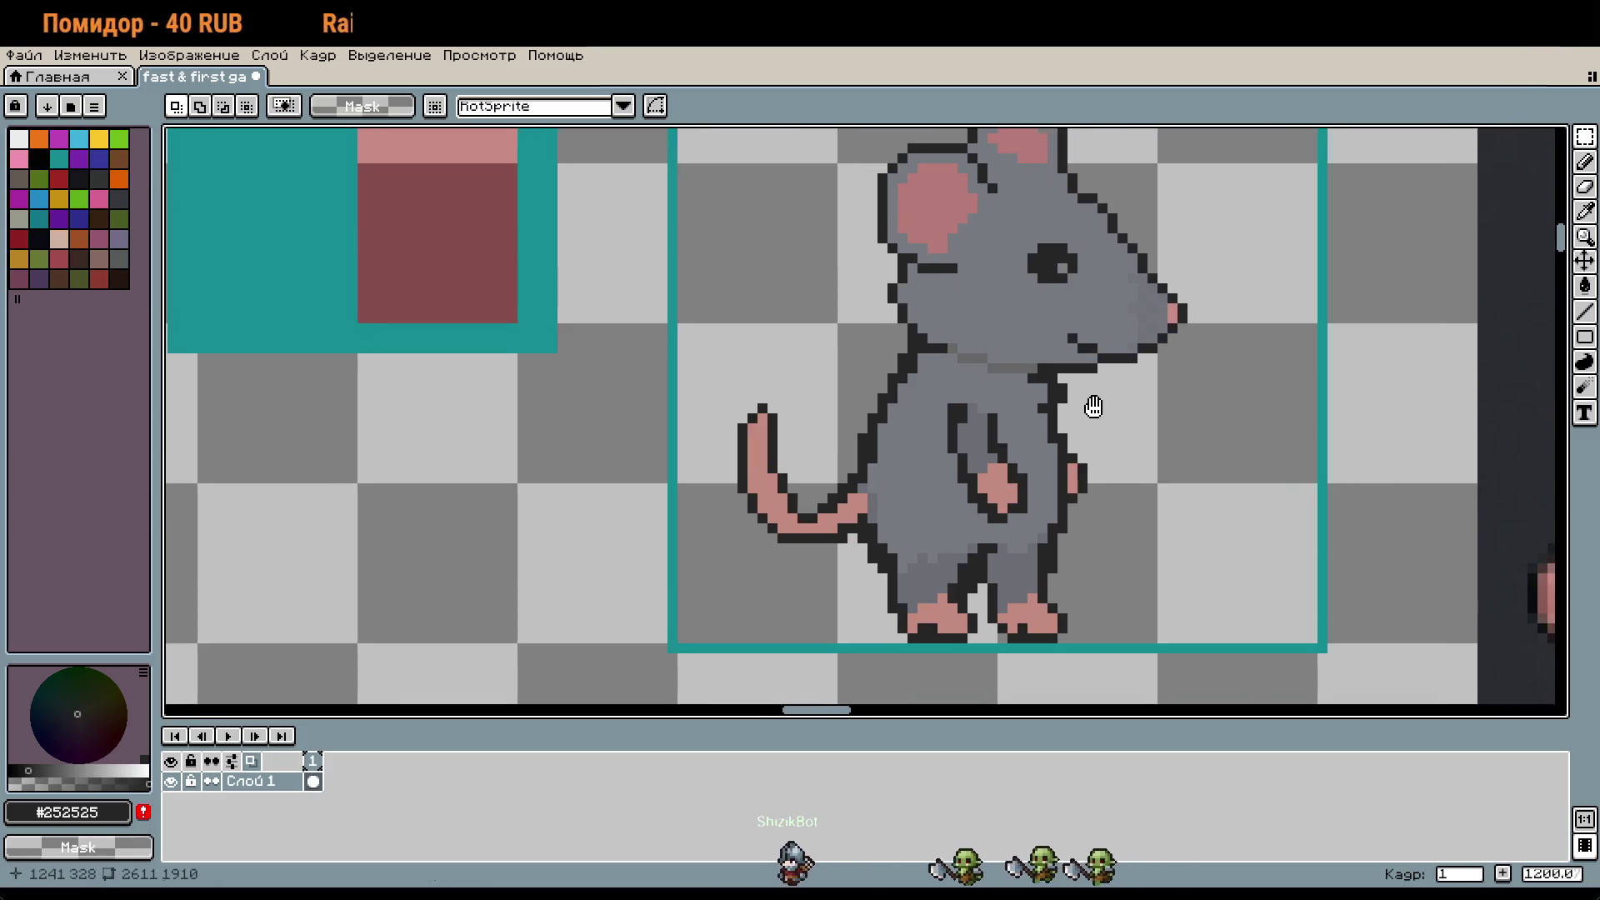
left_click_drag(1096, 405, 1112, 415)
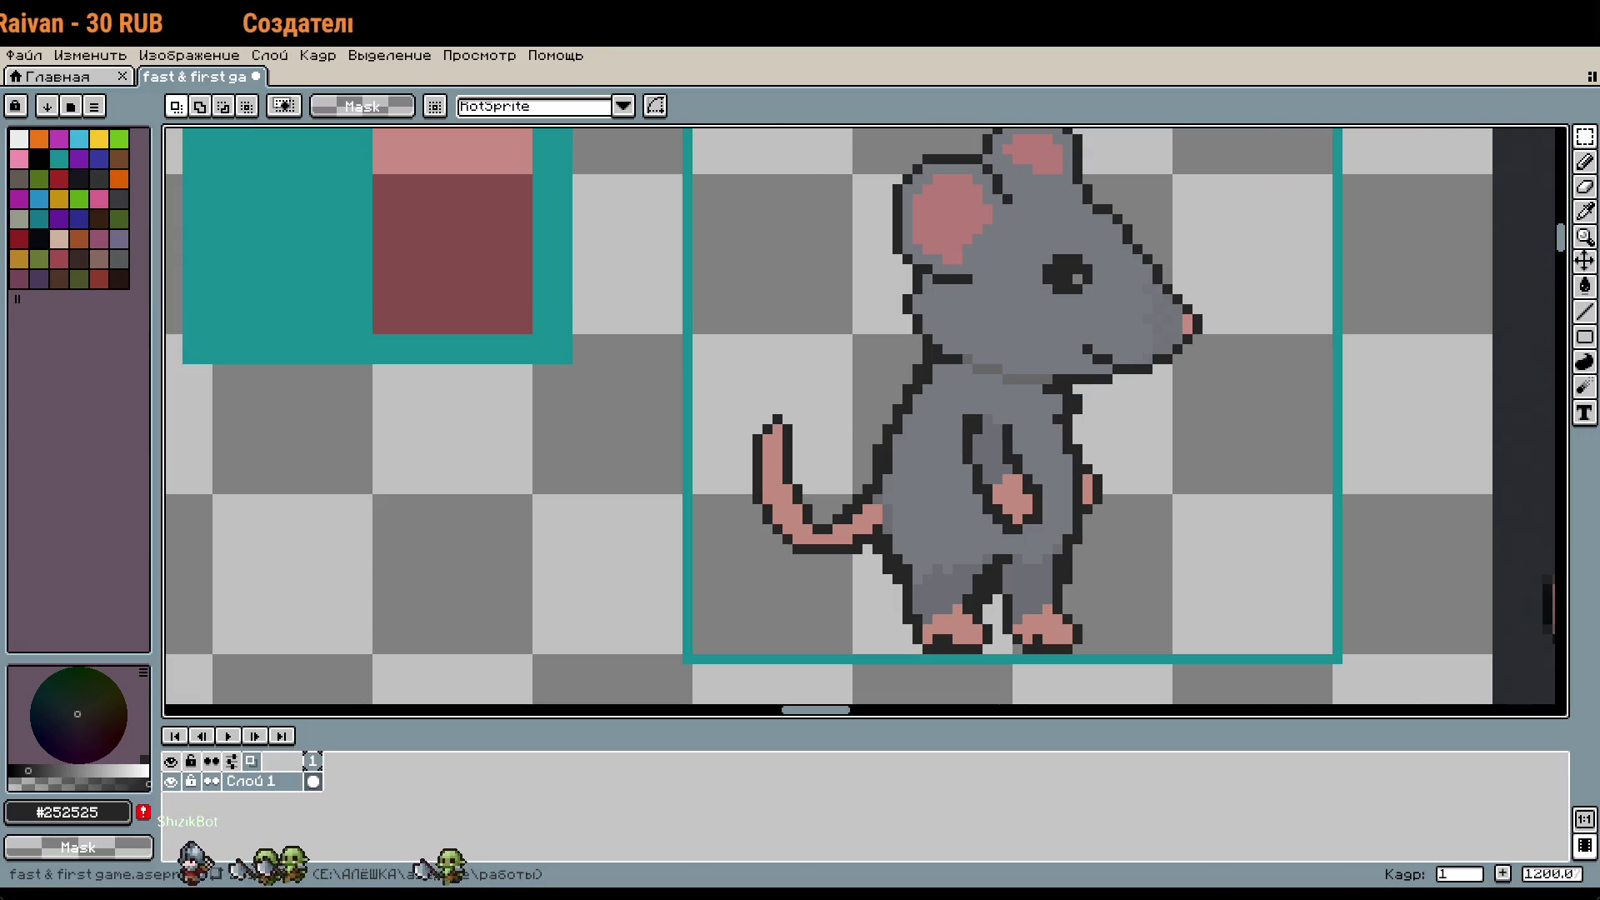
scroll(1177, 417, "up", 1)
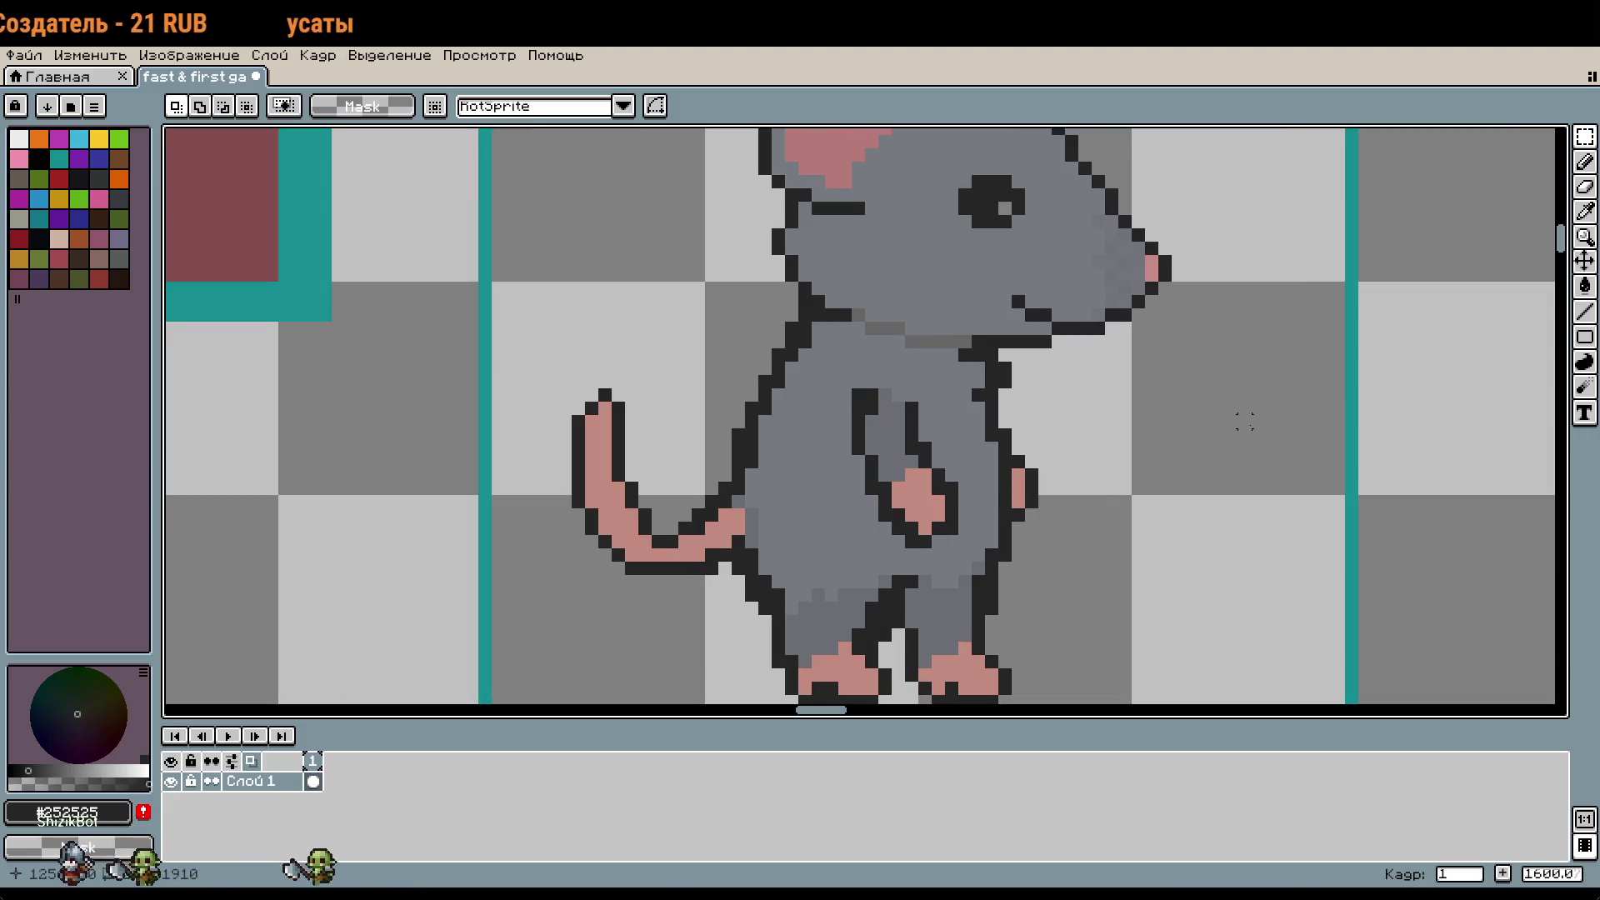
Step: Sample the body's mid grey #767980 and pan the view over to the mouse's tail
scroll(950, 450, "up", 6)
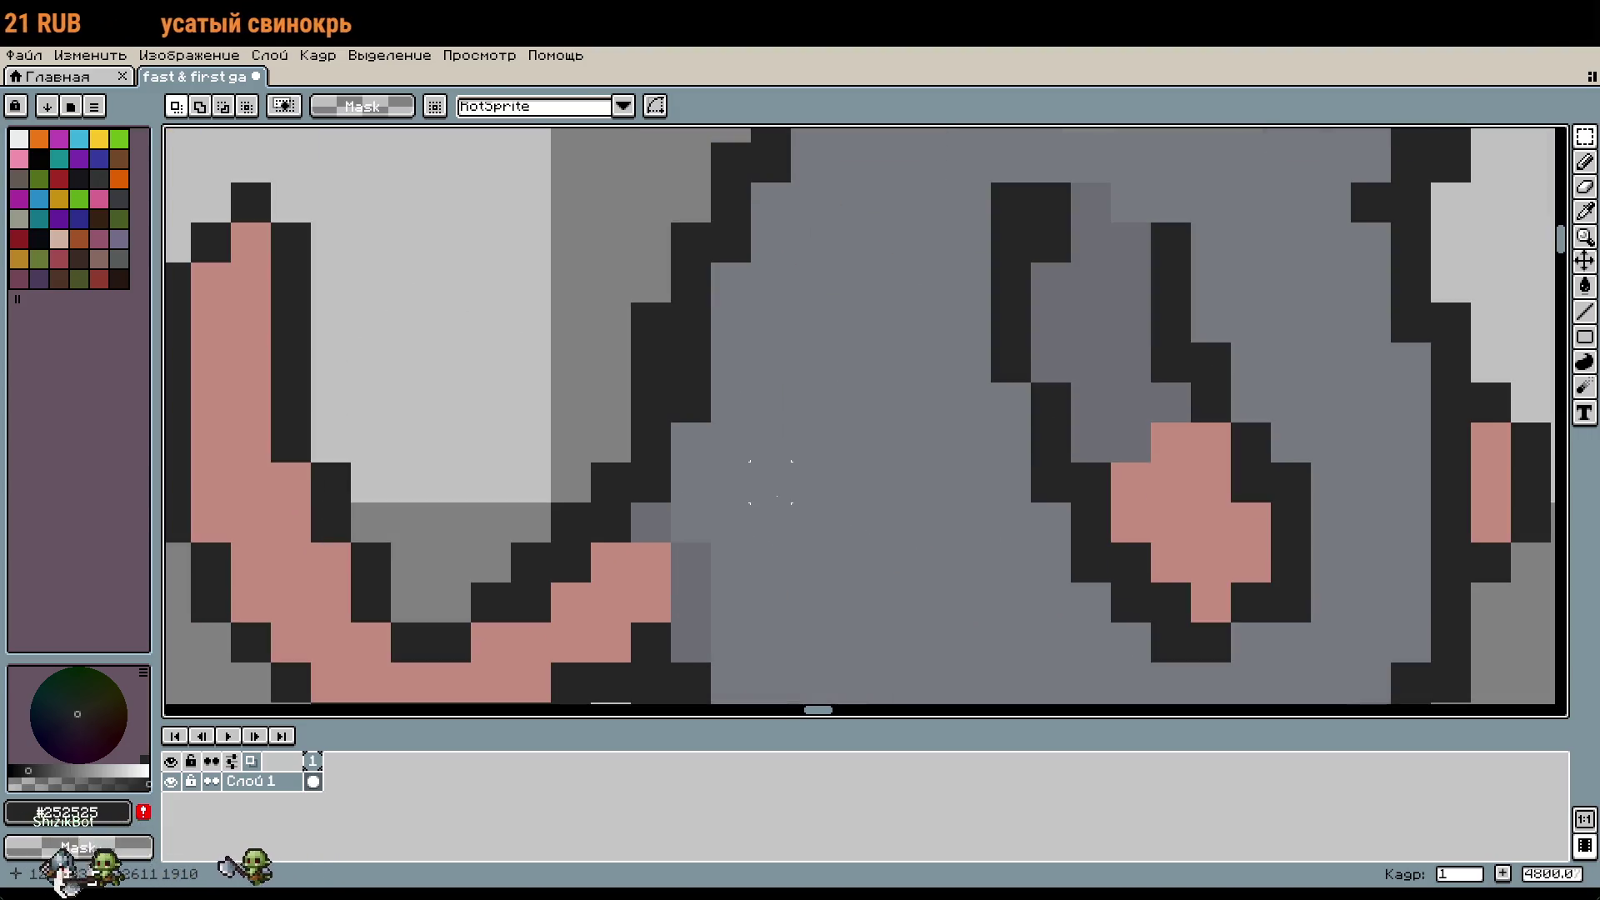
key("i")
left_click(792, 475)
scroll(814, 467, "down", 5)
key("b")
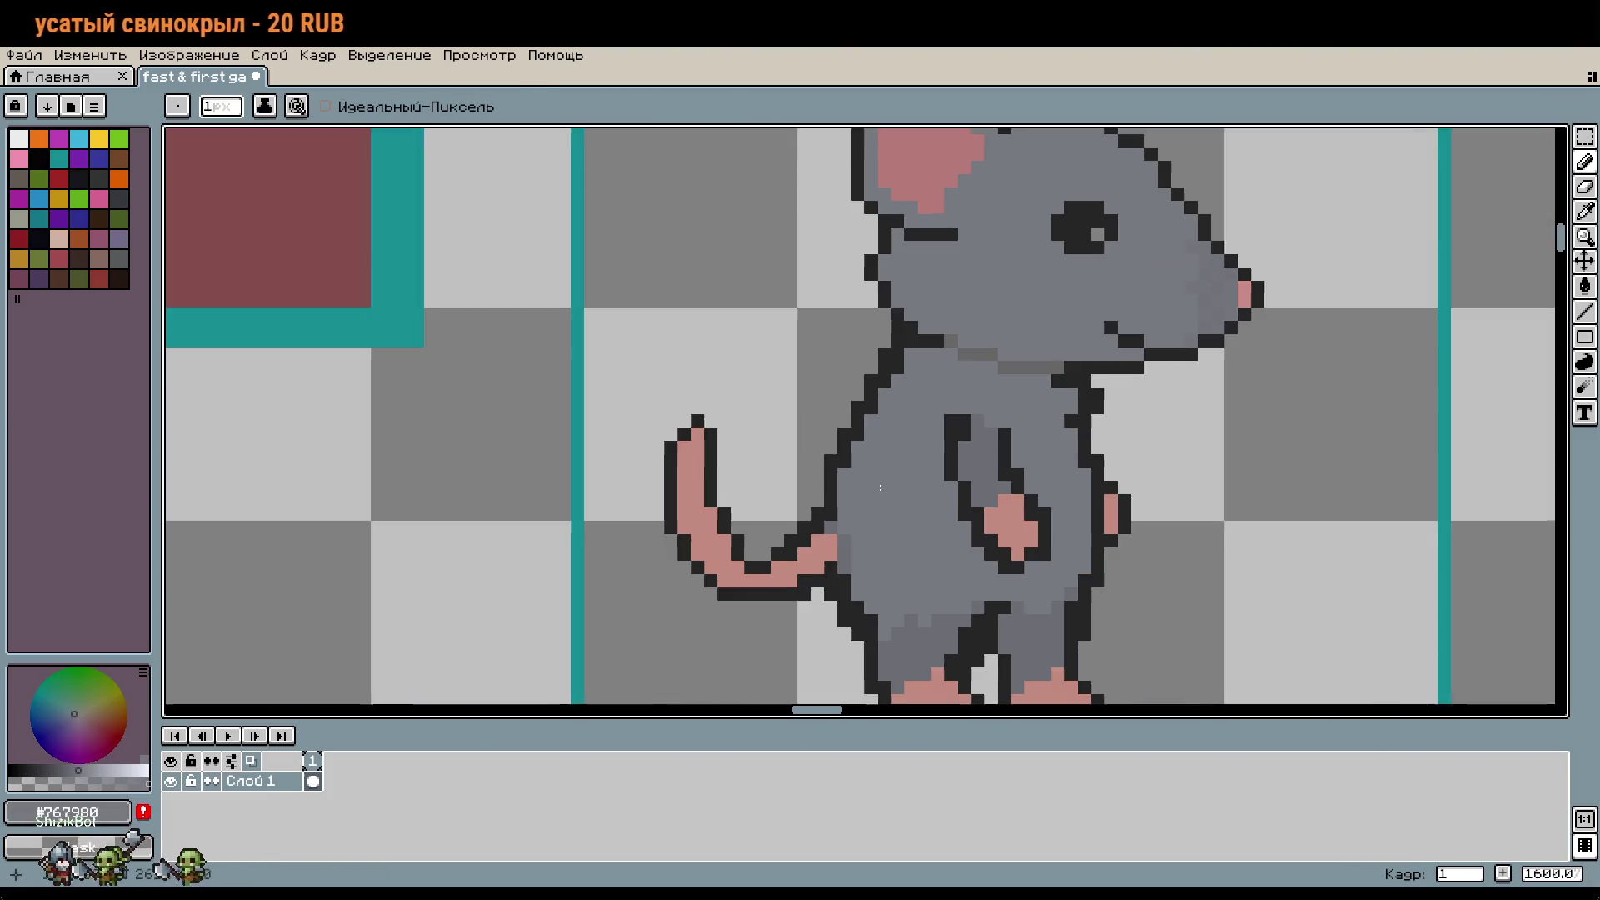
scroll(875, 540, "right", 2)
scroll(883, 550, "down", 1)
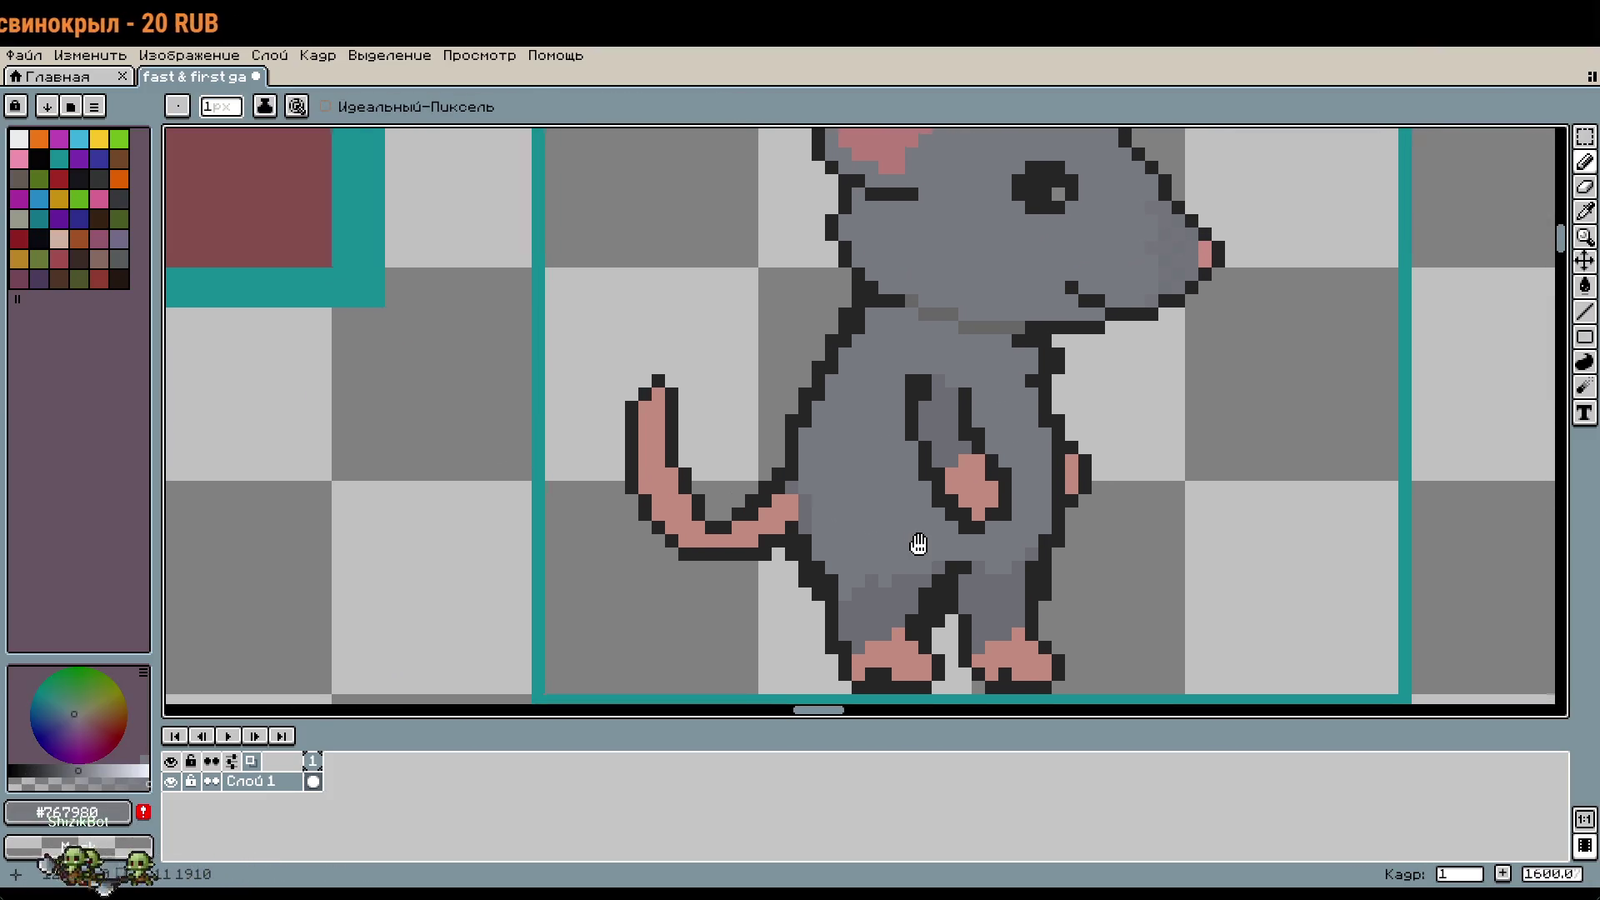
scroll(1031, 549, "down", 1)
left_click_drag(1108, 539, 1116, 506)
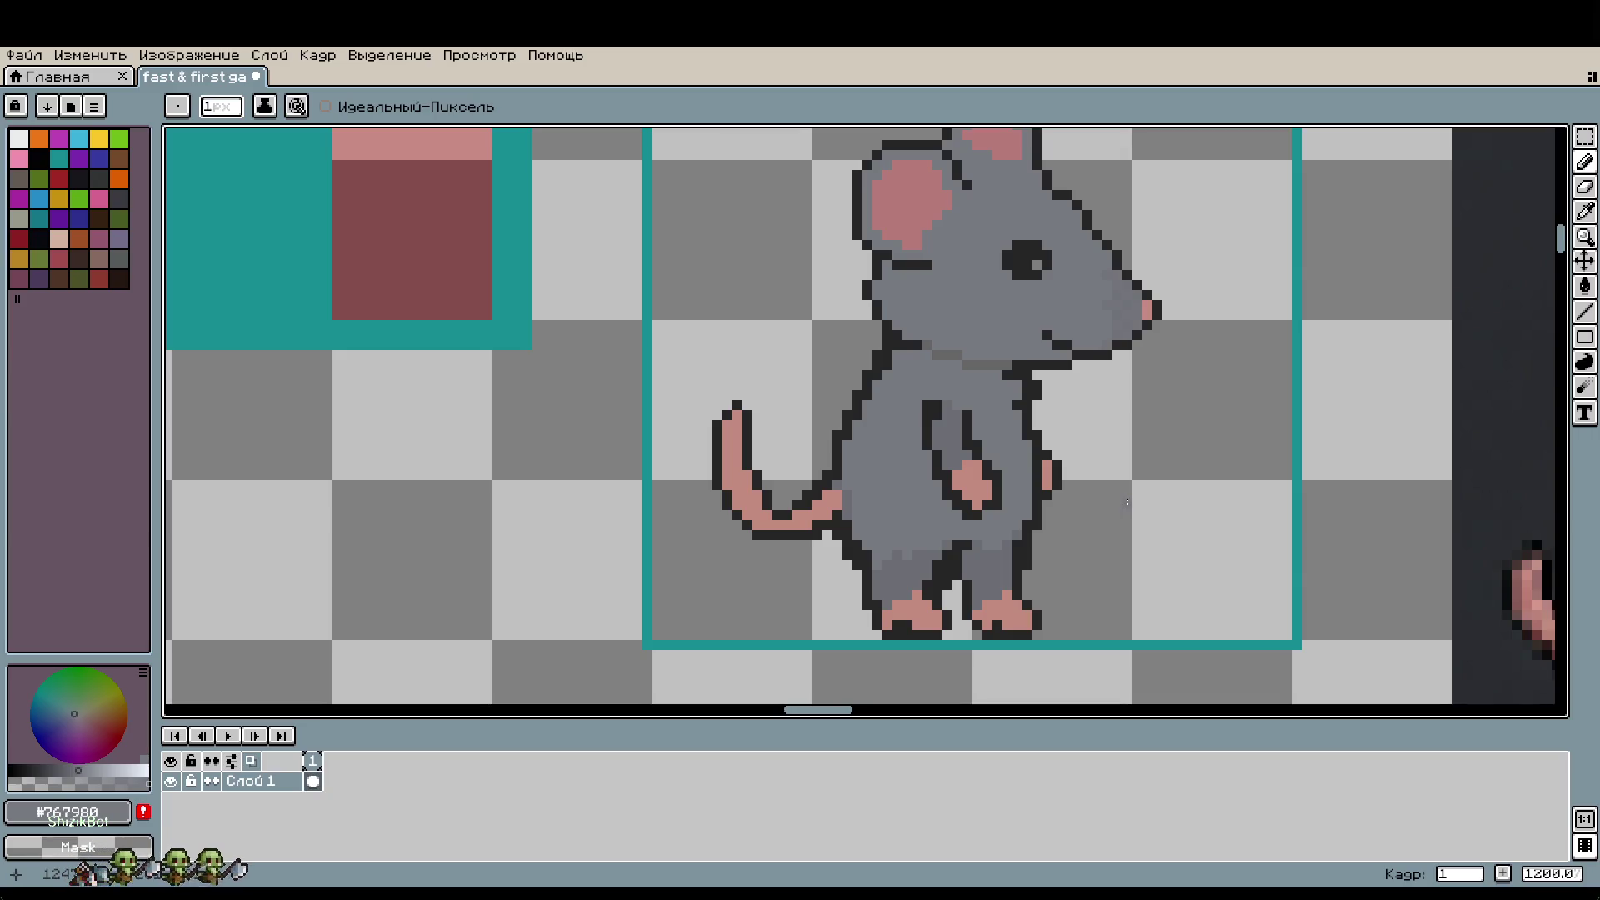
key("i")
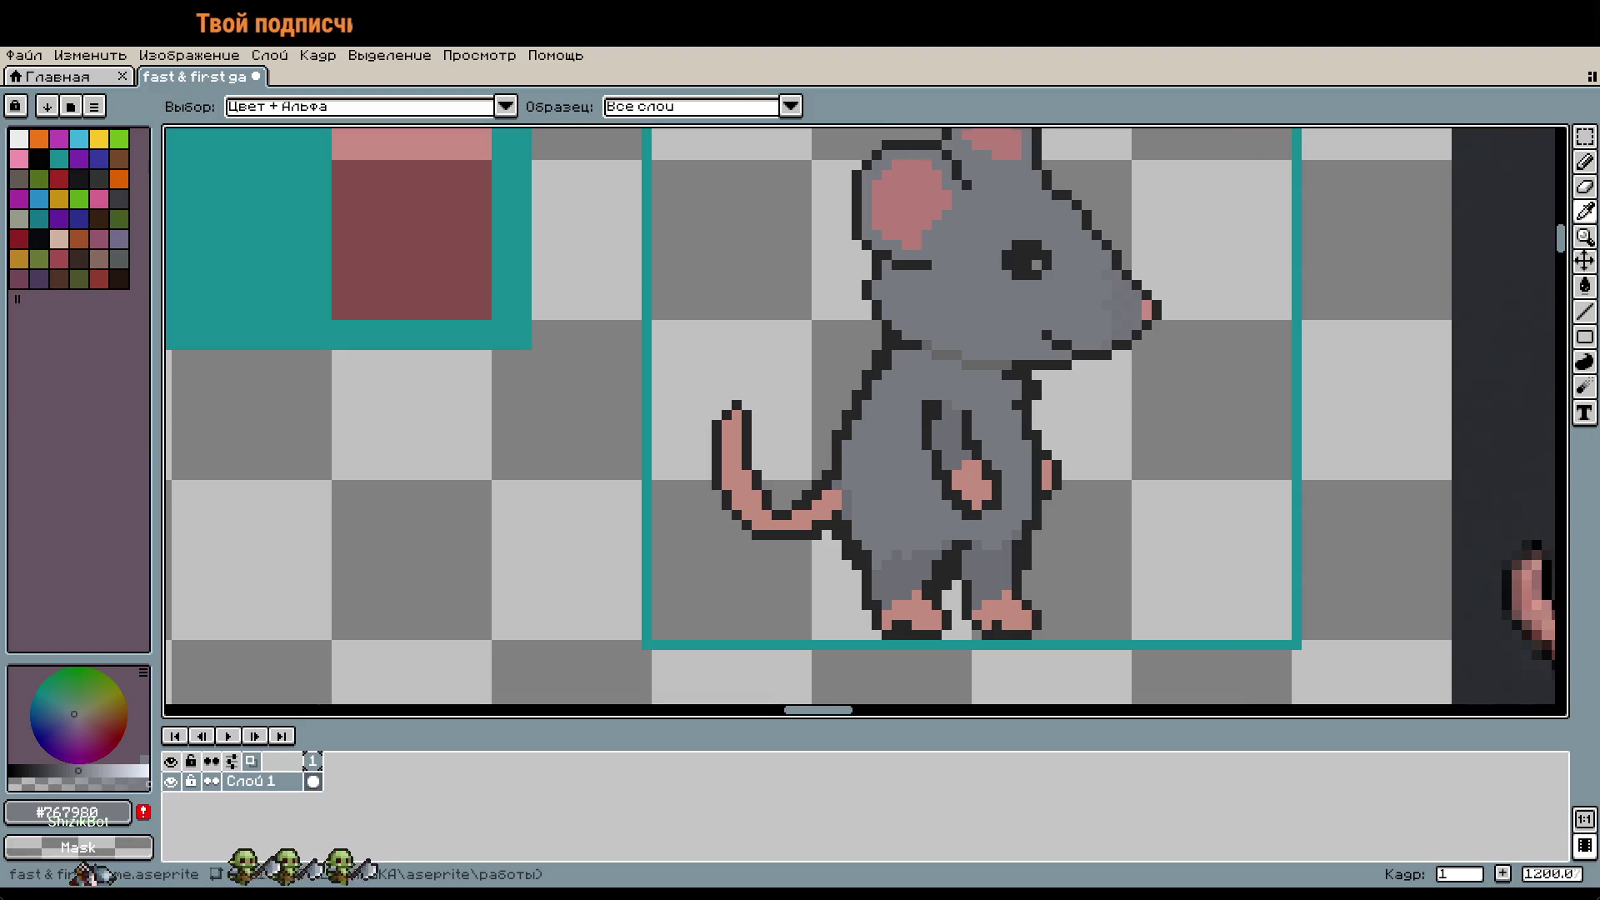
key("b")
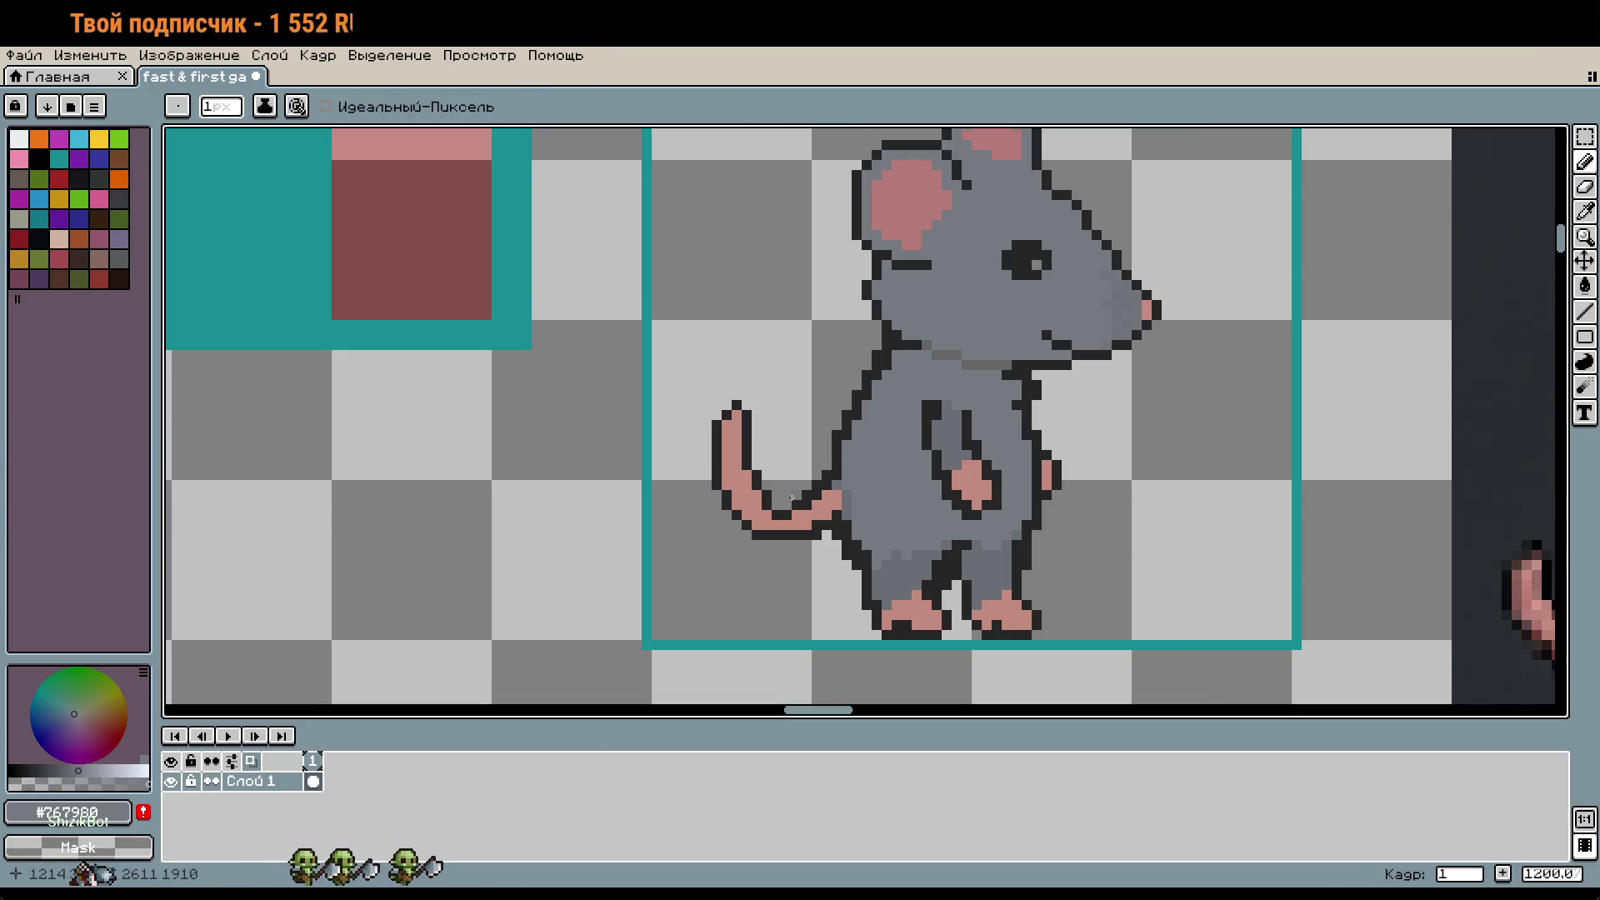
scroll(723, 475, "up", 3)
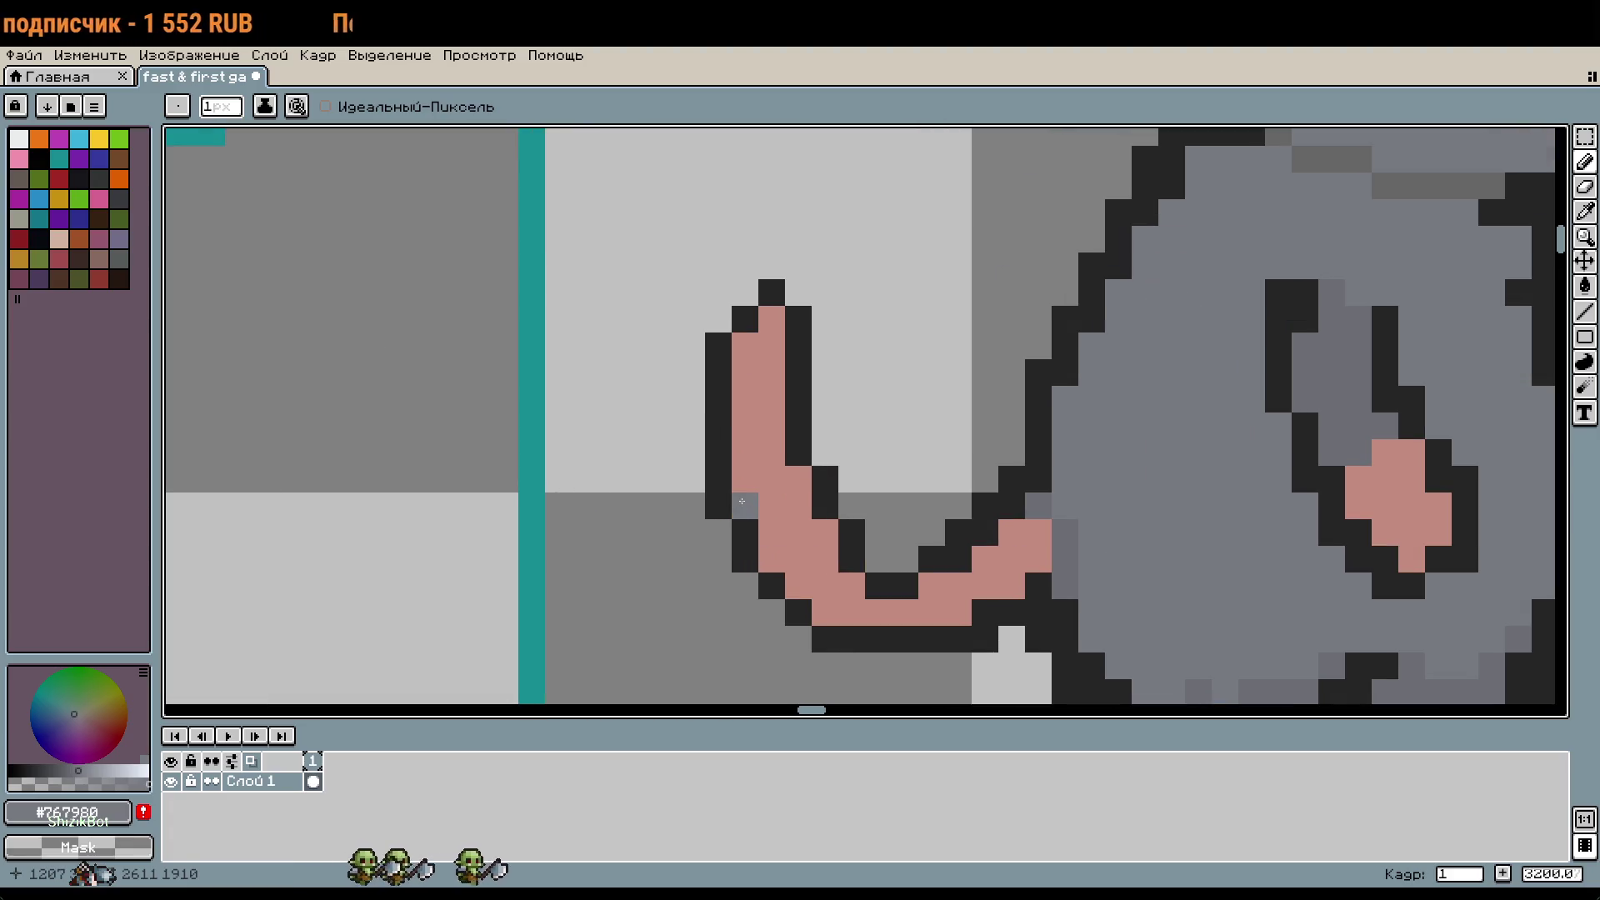
Step: Pencil dark #252525 outline pixels along the tail tip
key("i")
left_click(722, 488)
key("b")
left_click_drag(741, 504, 738, 453)
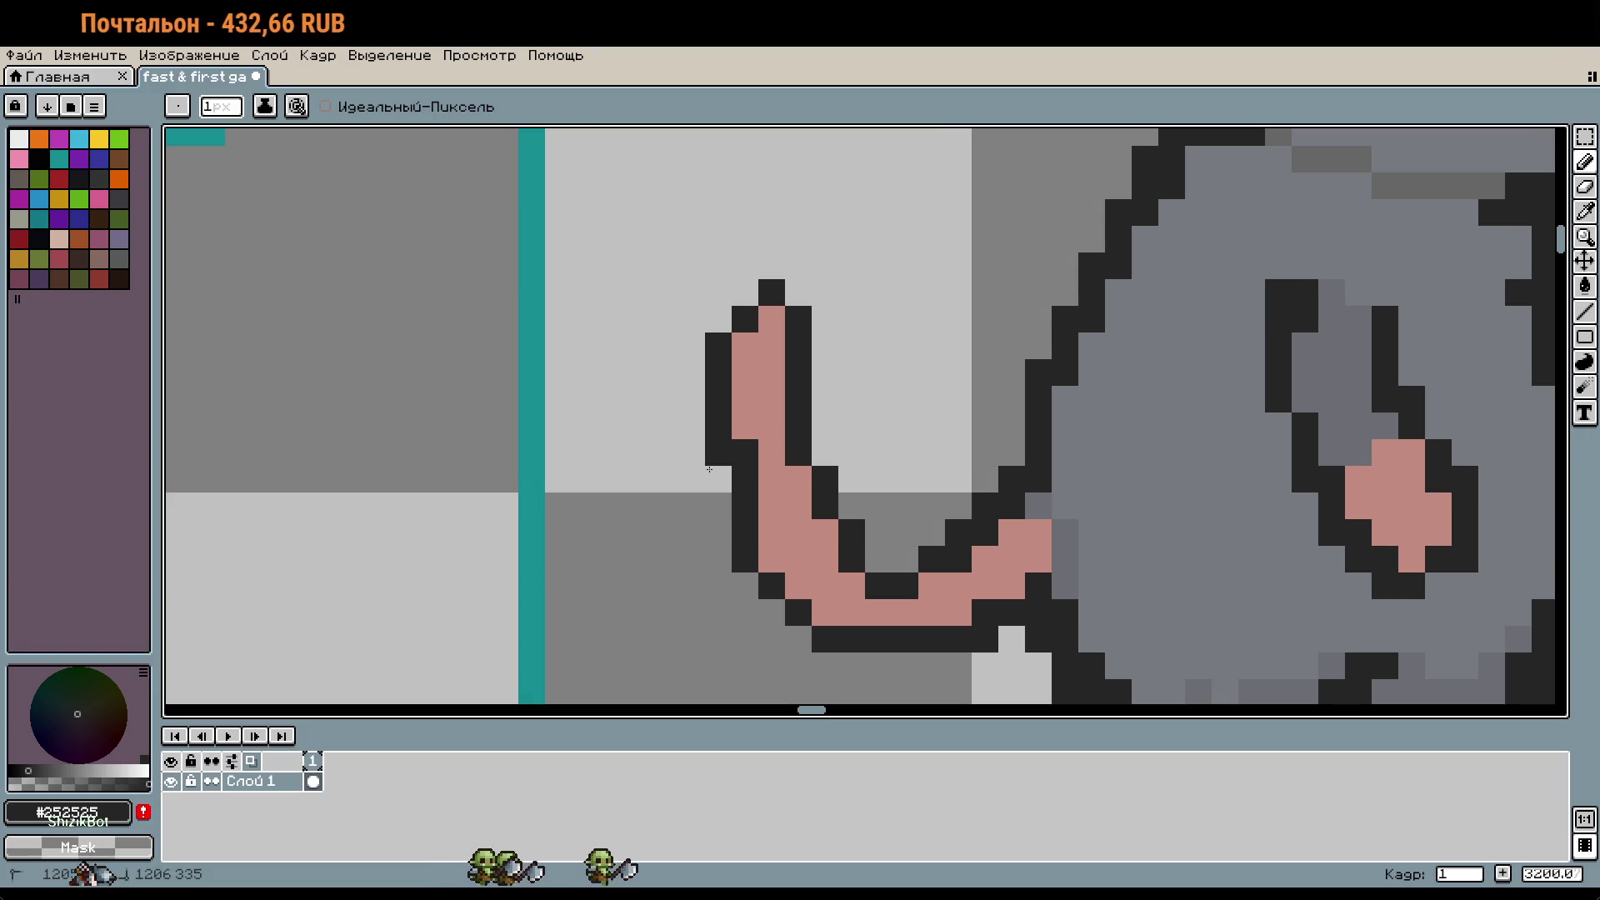
scroll(858, 505, "down", 3)
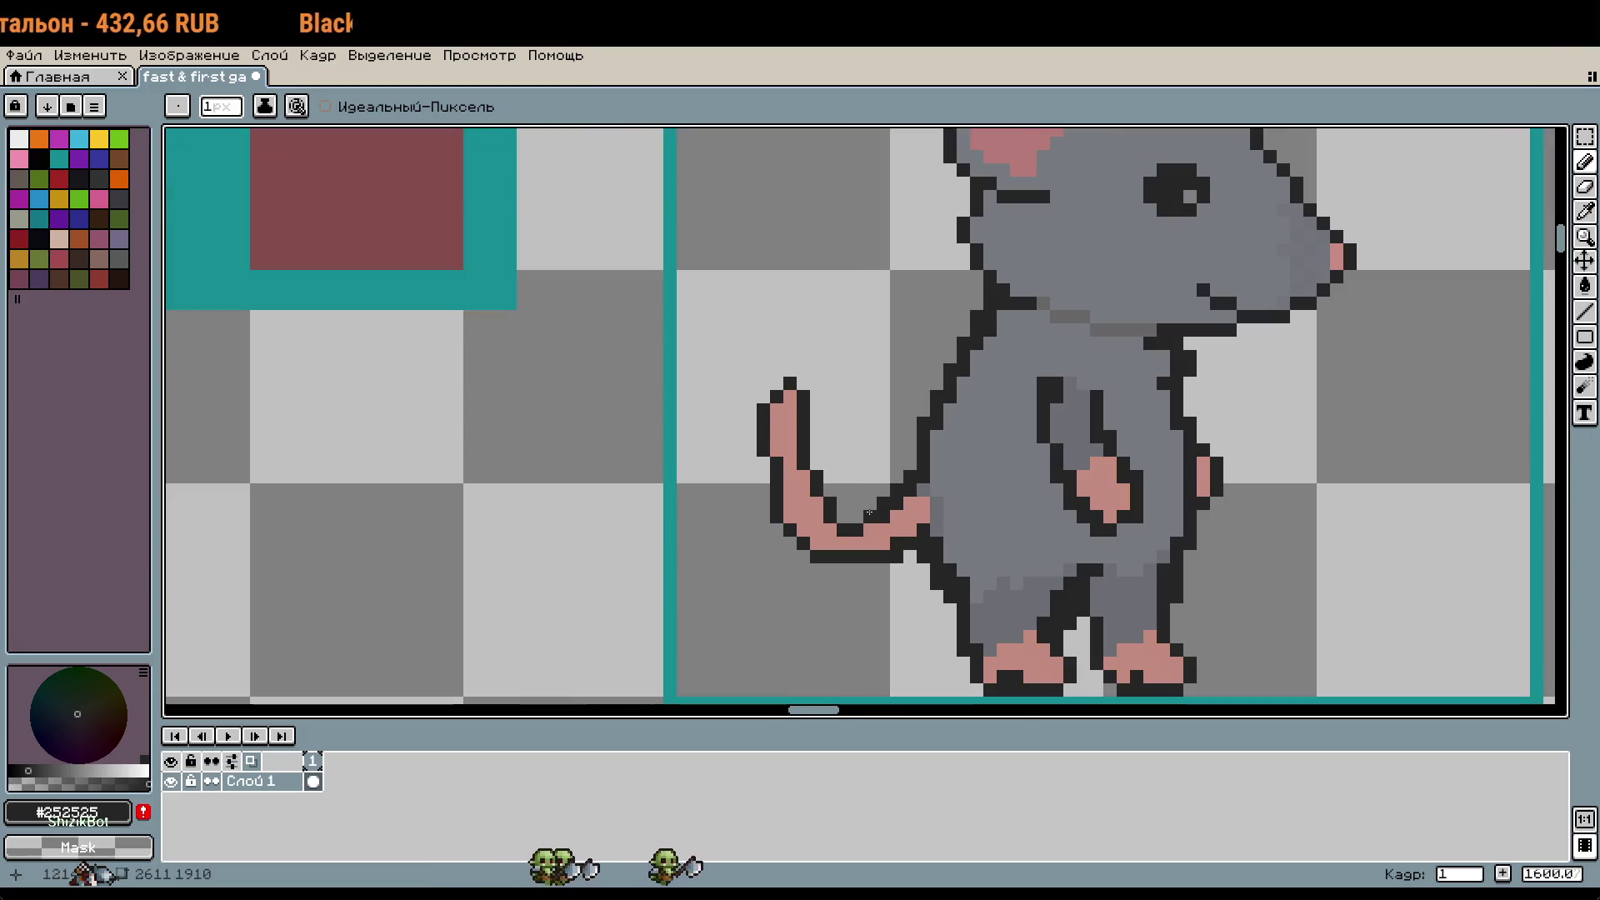
scroll(868, 512, "down", 3)
scroll(840, 520, "up", 3)
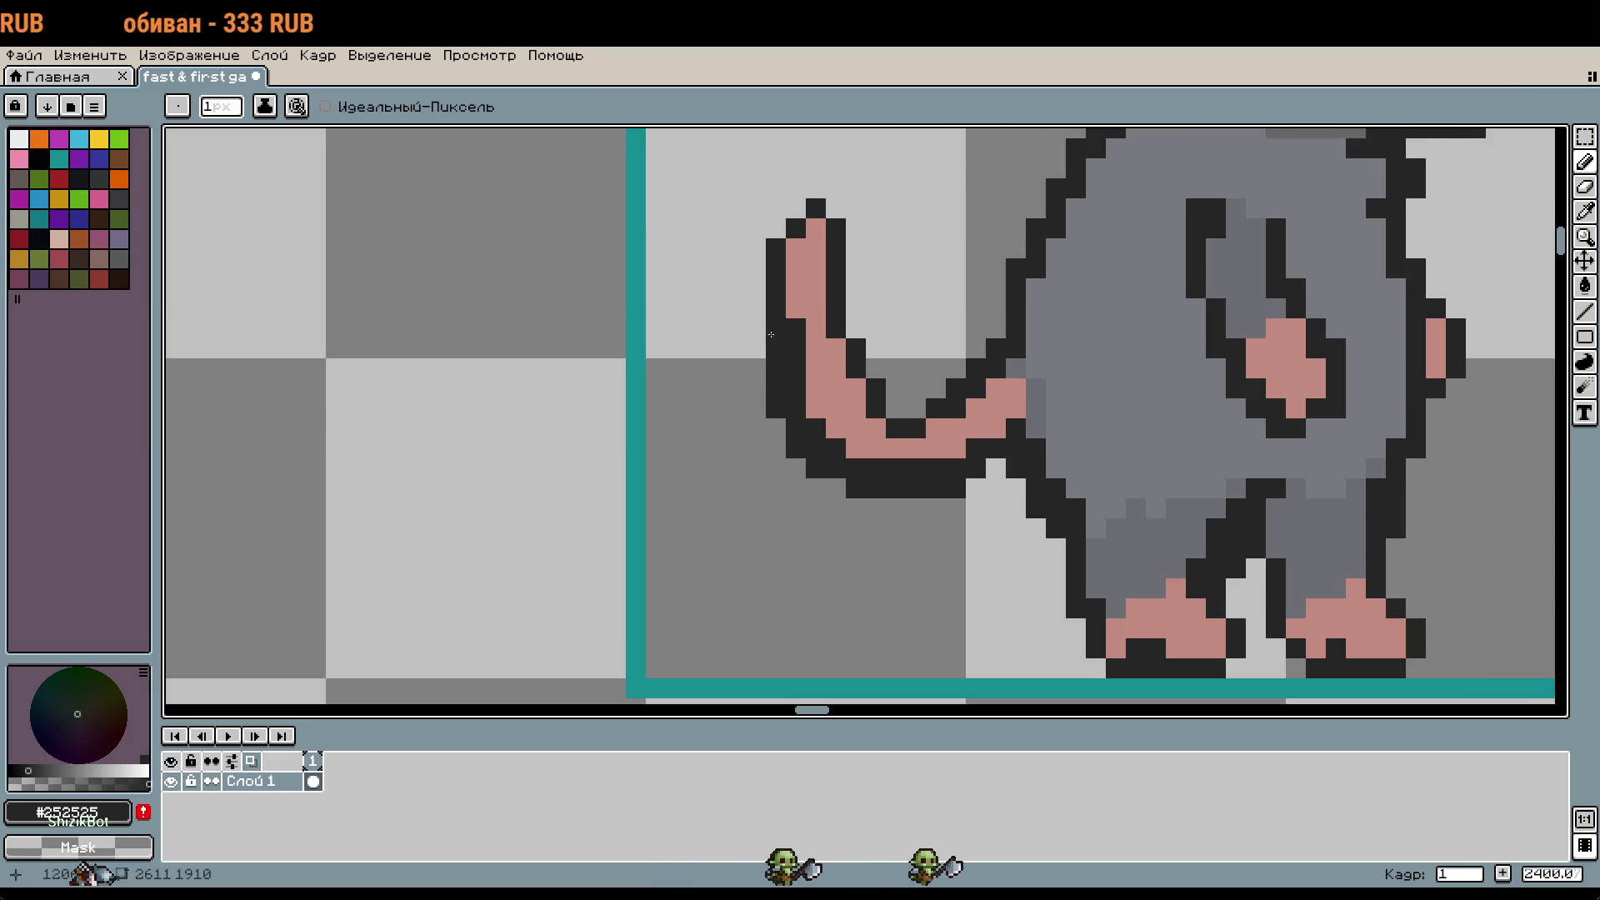
Step: Repaint the lower tail curve's dark outline pixels with pink #c48b7f
left_click(818, 349, "alt")
mouse_move(818, 349)
left_mouse_down()
mouse_move(818, 415)
mouse_move(945, 458)
left_mouse_up()
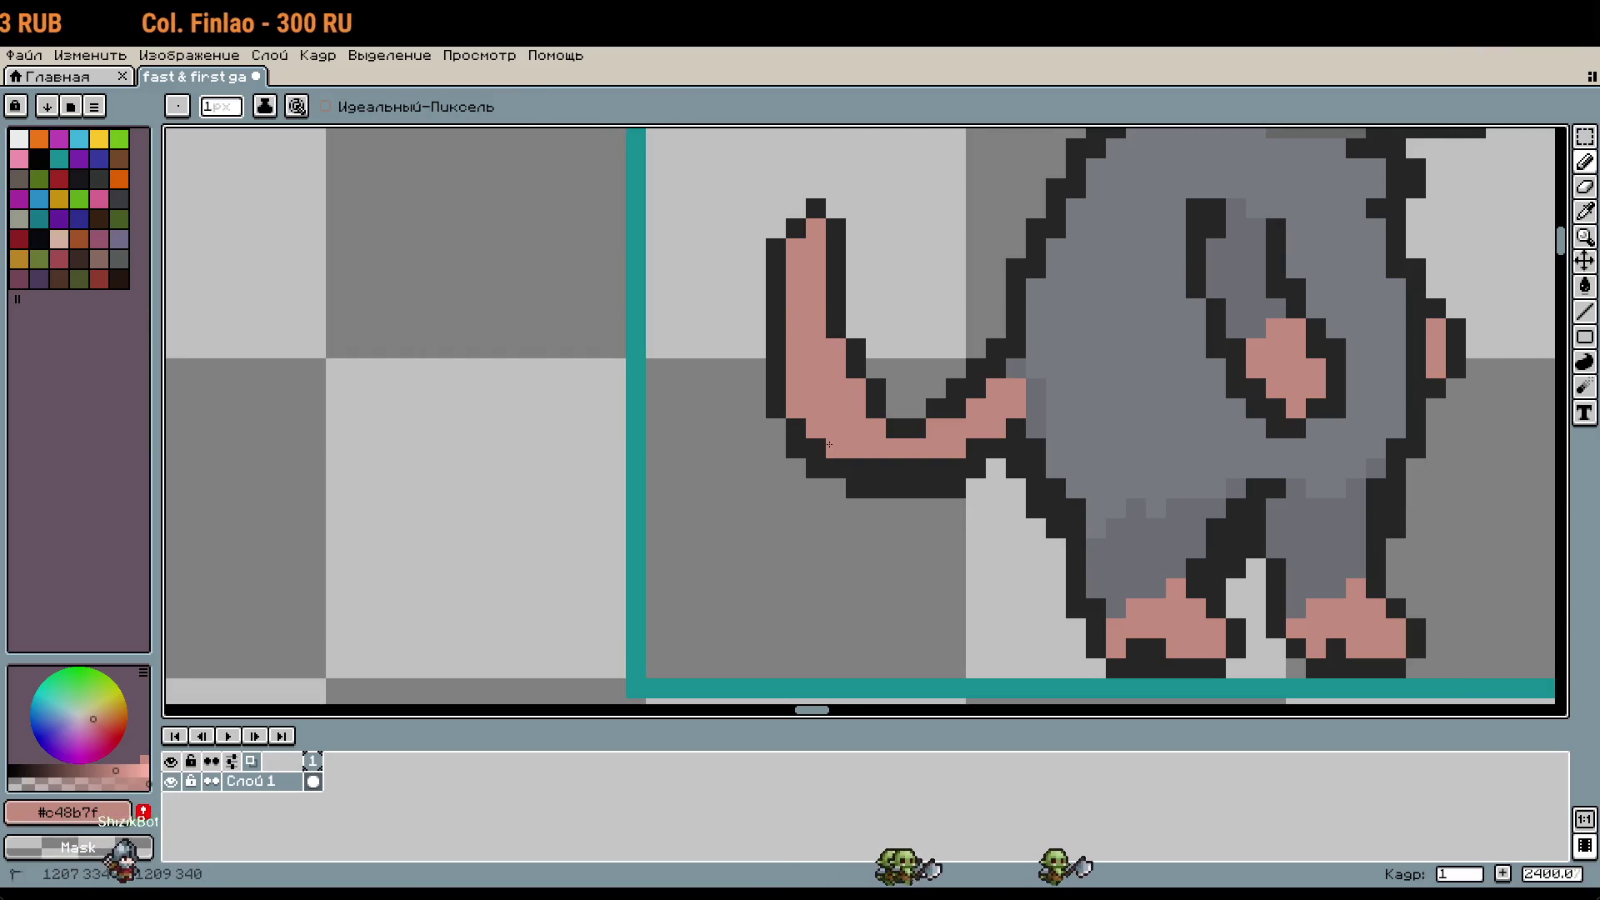
left_click(843, 459)
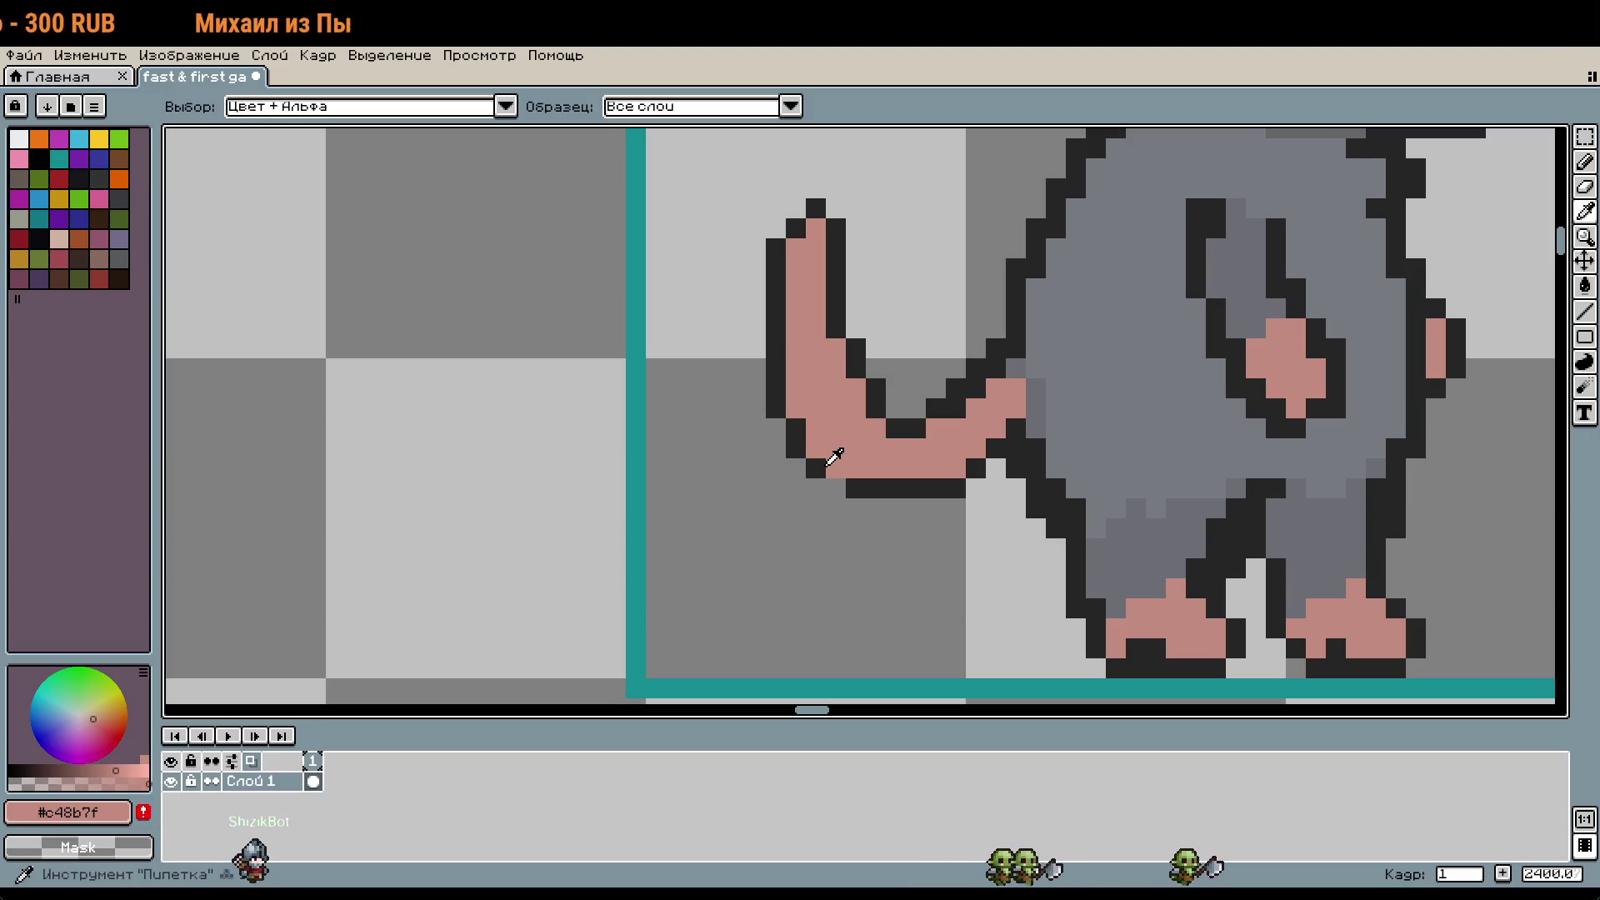
left_click(816, 468, "alt")
left_click_drag(946, 357, 909, 445)
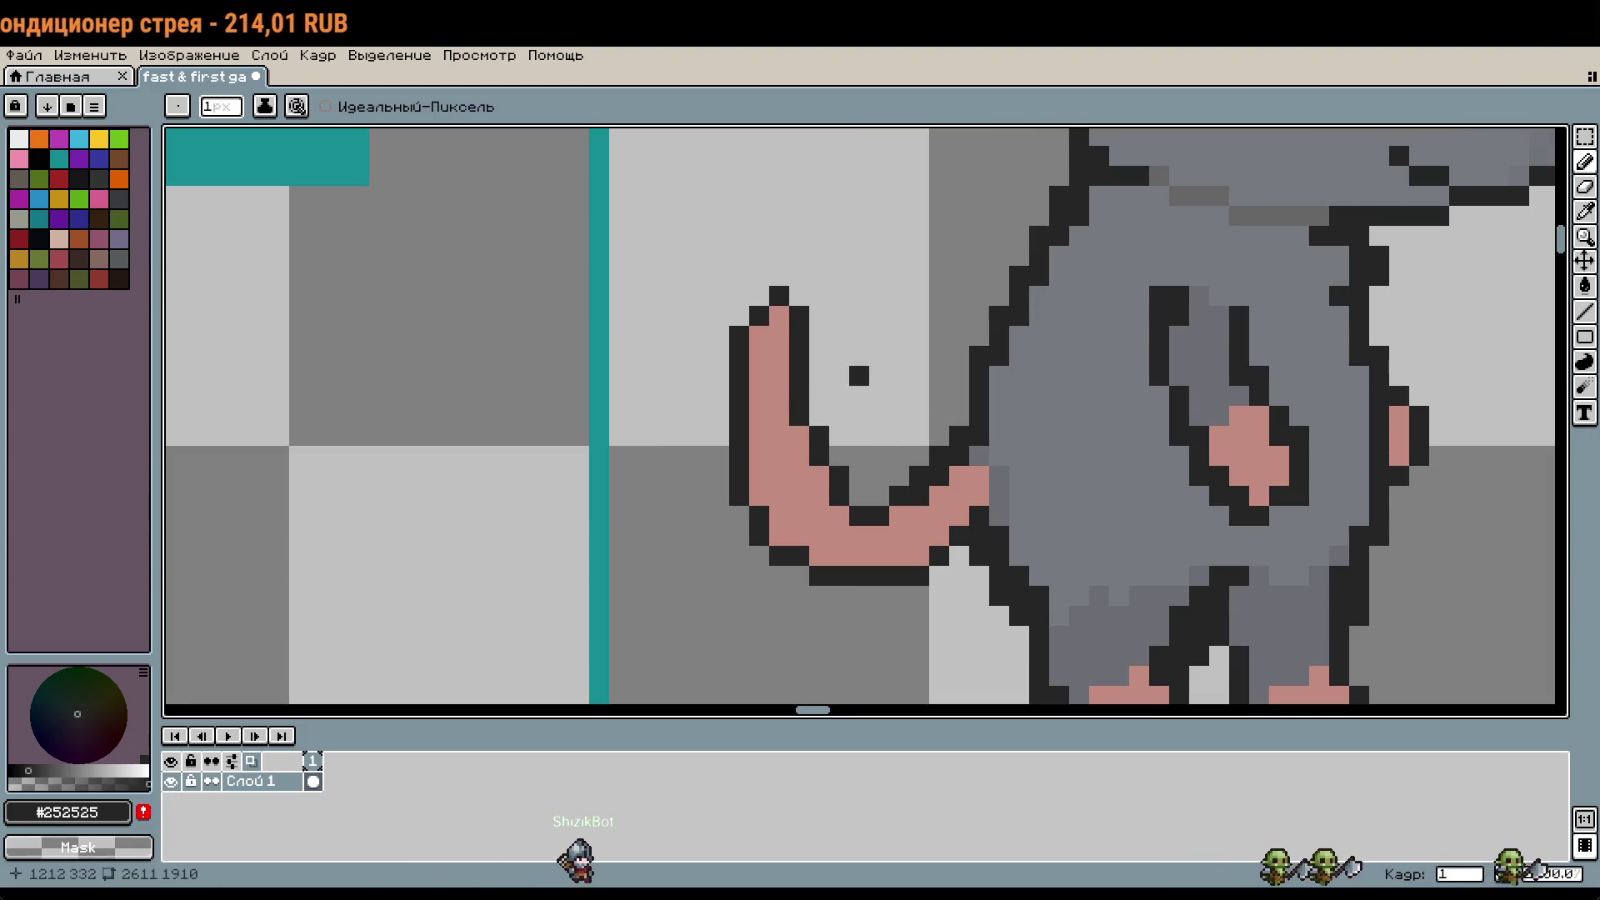
Step: Fill the tail hook with pink pixels, undoing one stray pixel
scroll(858, 375, "up", 1)
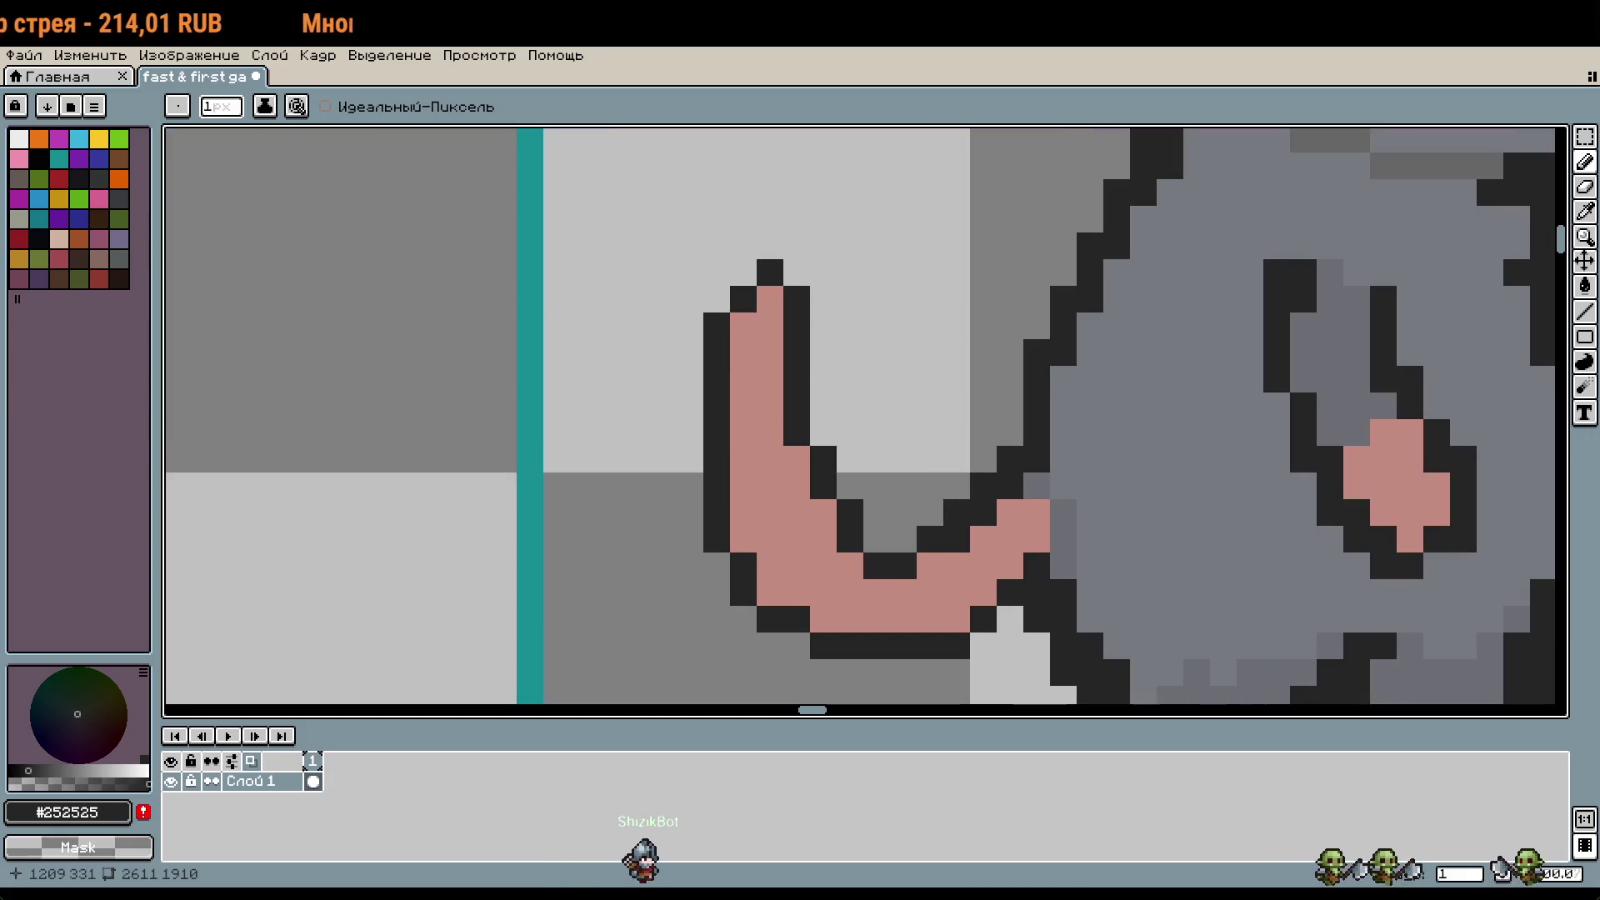
key("i")
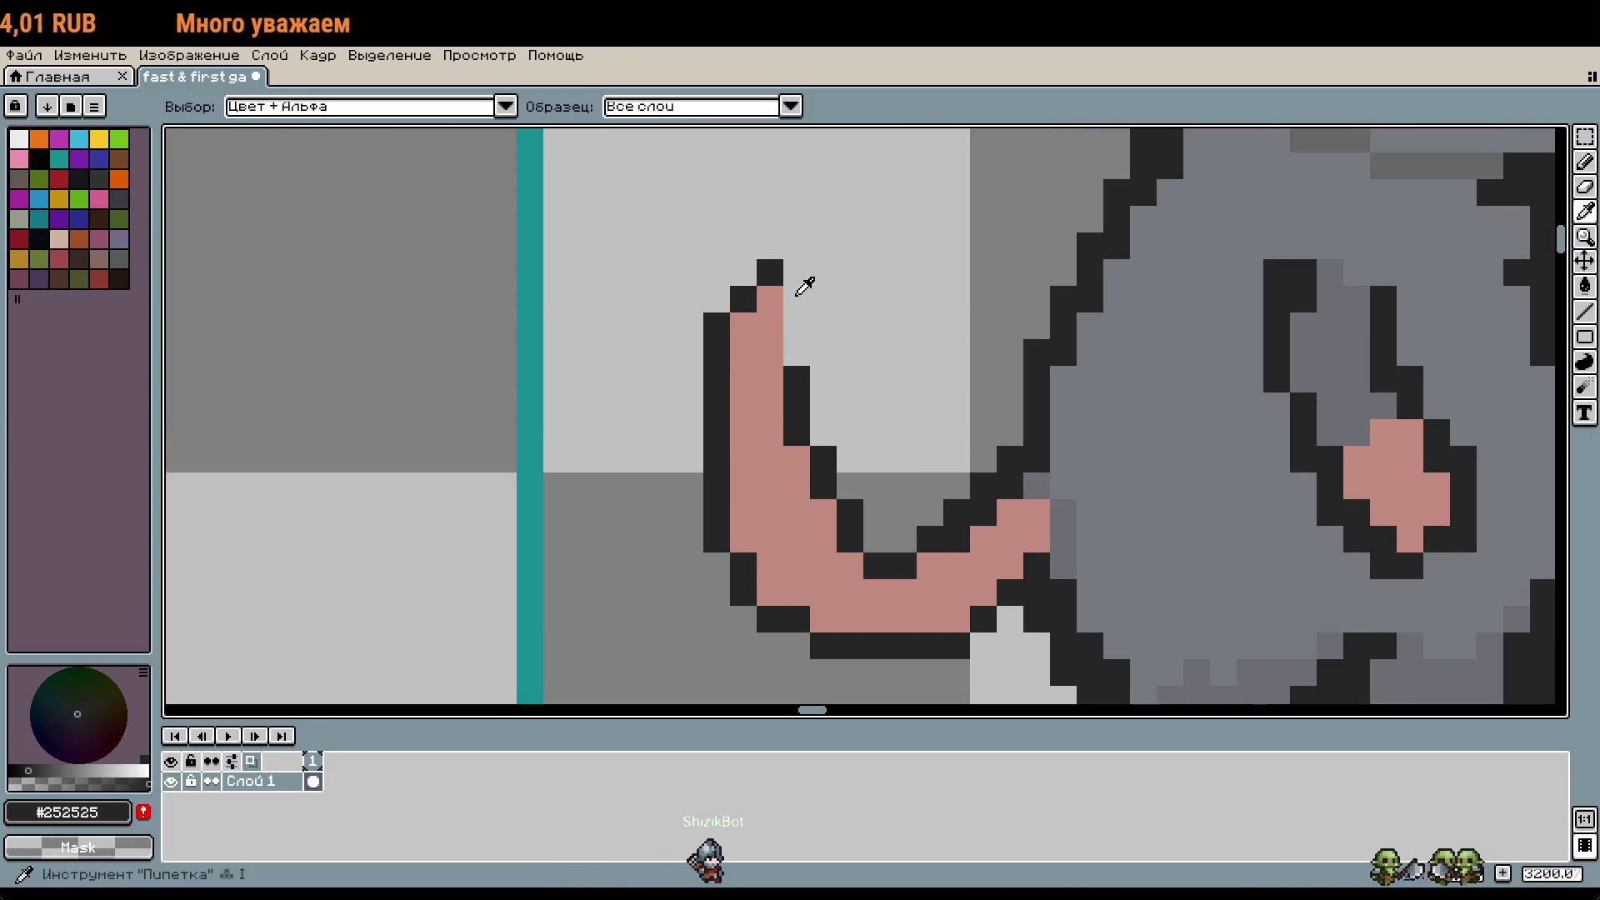
left_click(783, 308)
key("b")
left_click_drag(796, 272, 796, 329)
left_click(842, 329)
key("ctrl+z")
Step: Outline the hook's right edge and top in dark #252525, removing a stray dark pixel
key("i")
left_click(800, 359)
key("b")
left_click_drag(823, 329, 806, 250)
left_click(876, 433)
scroll(876, 432, "down", 1)
scroll(906, 407, "up", 2)
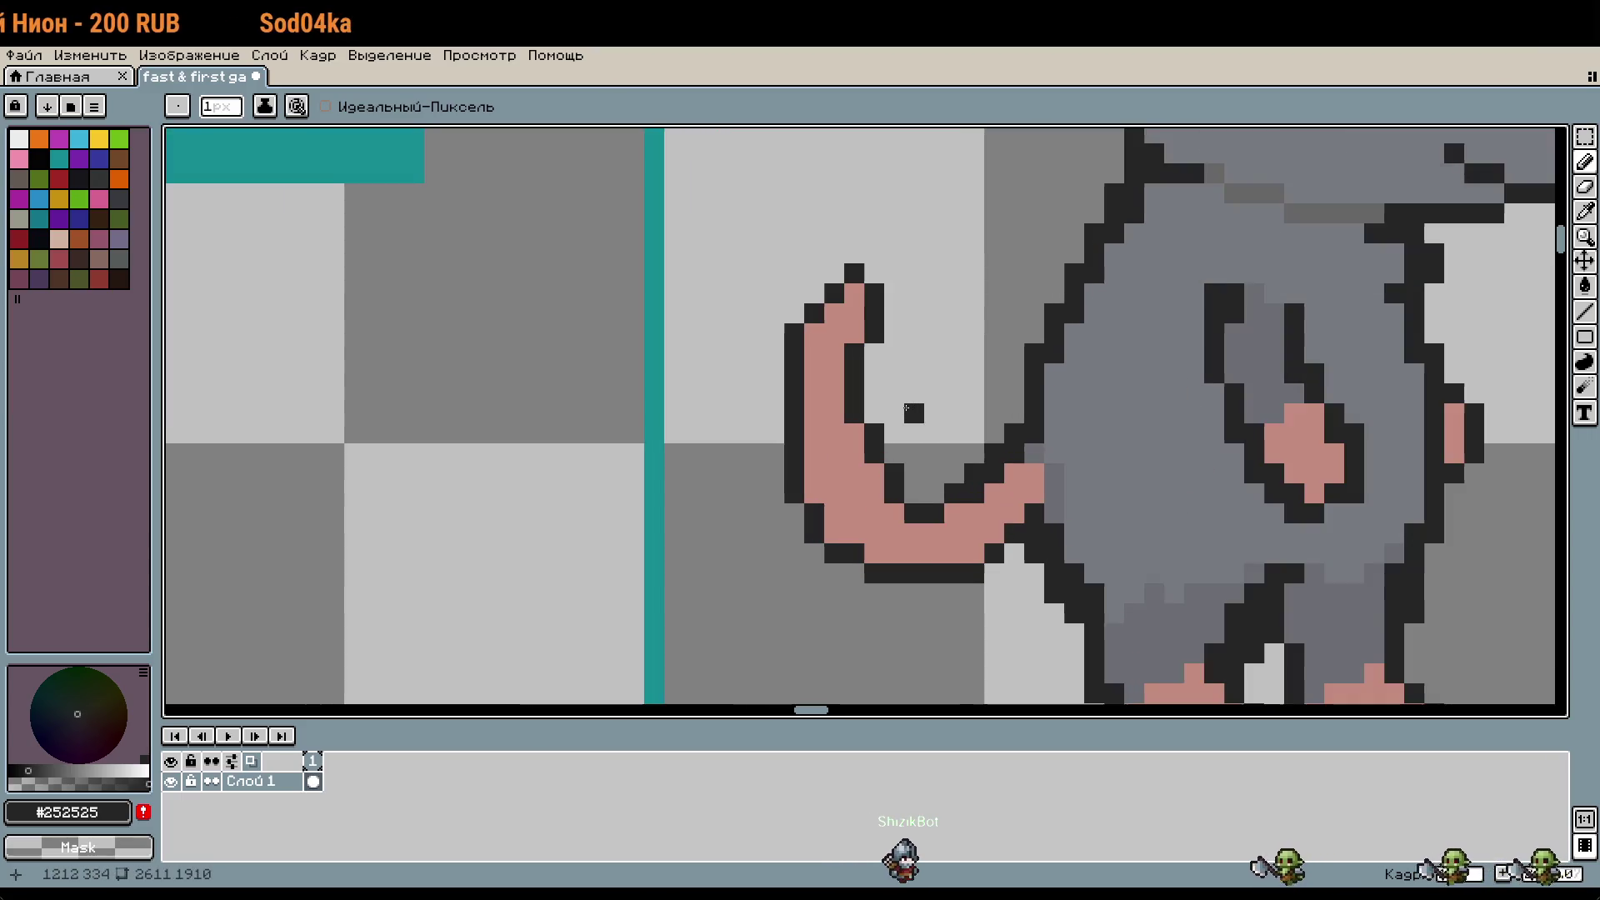
key("ctrl+z")
Step: Marquee-select the hook's top and move it down two pixels
key("m")
left_click_drag(714, 181, 934, 376)
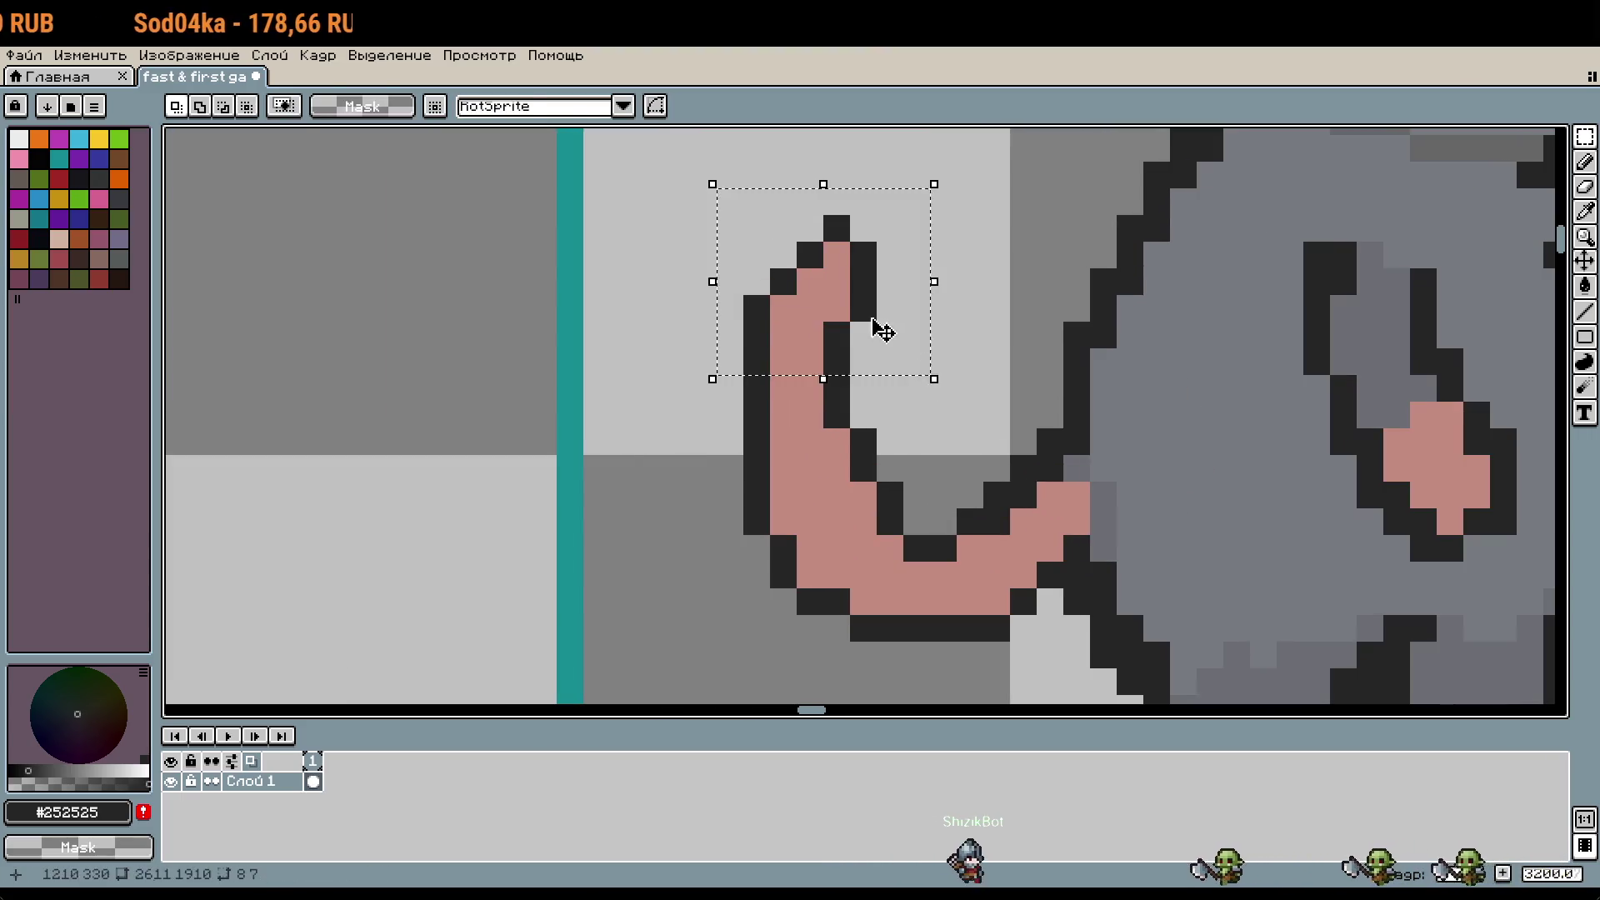
left_click_drag(872, 310, 873, 365)
key("Return")
key("i")
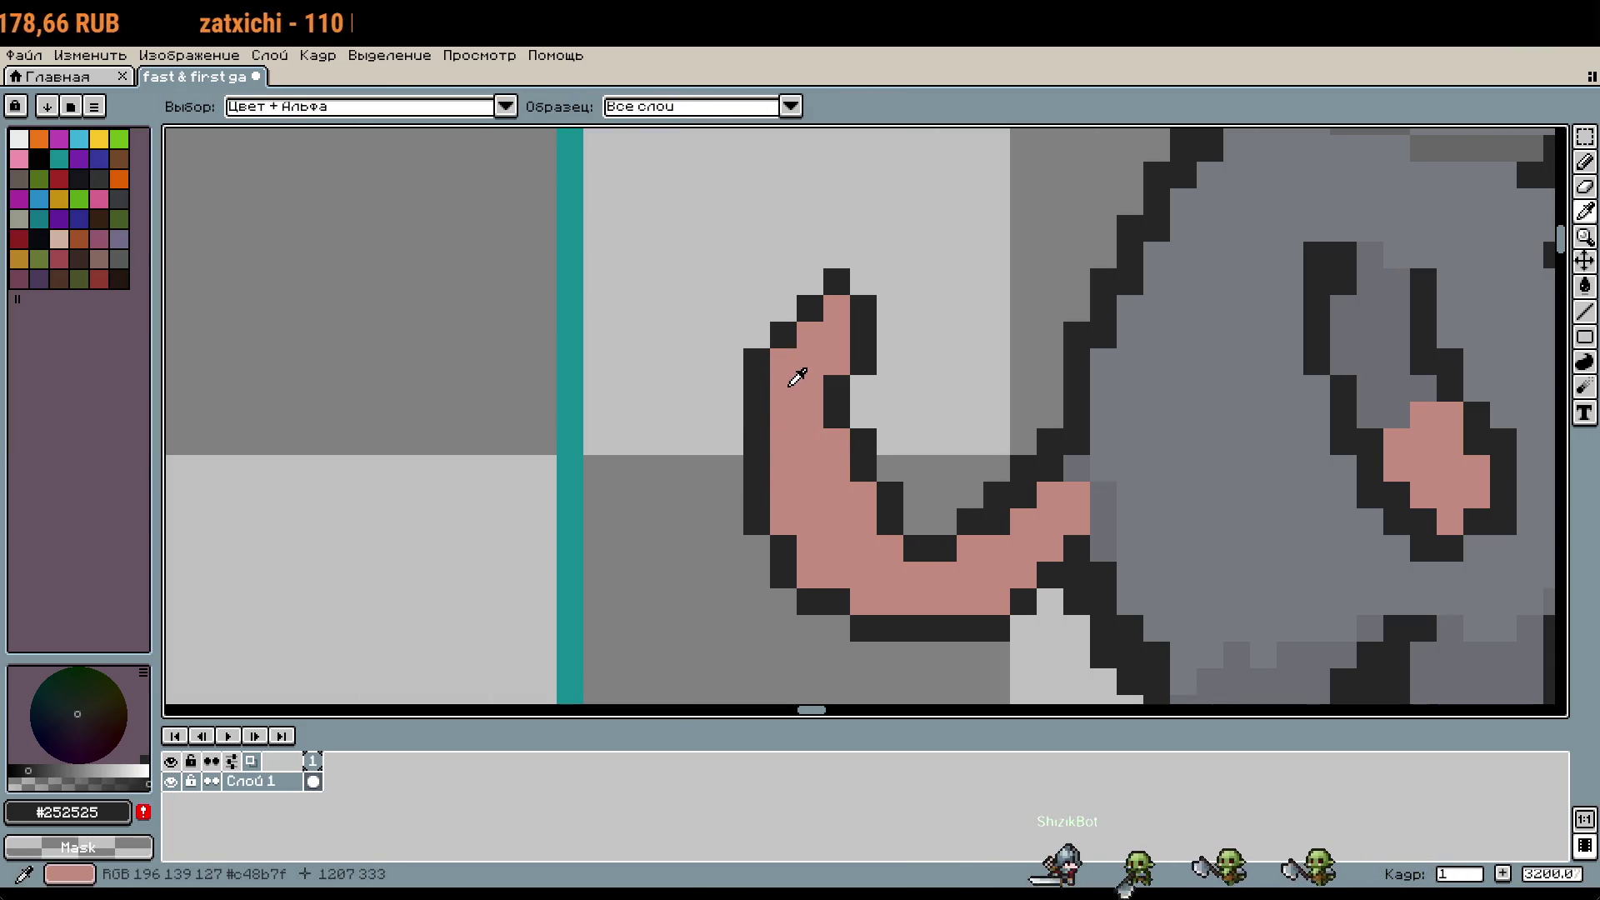
key("b")
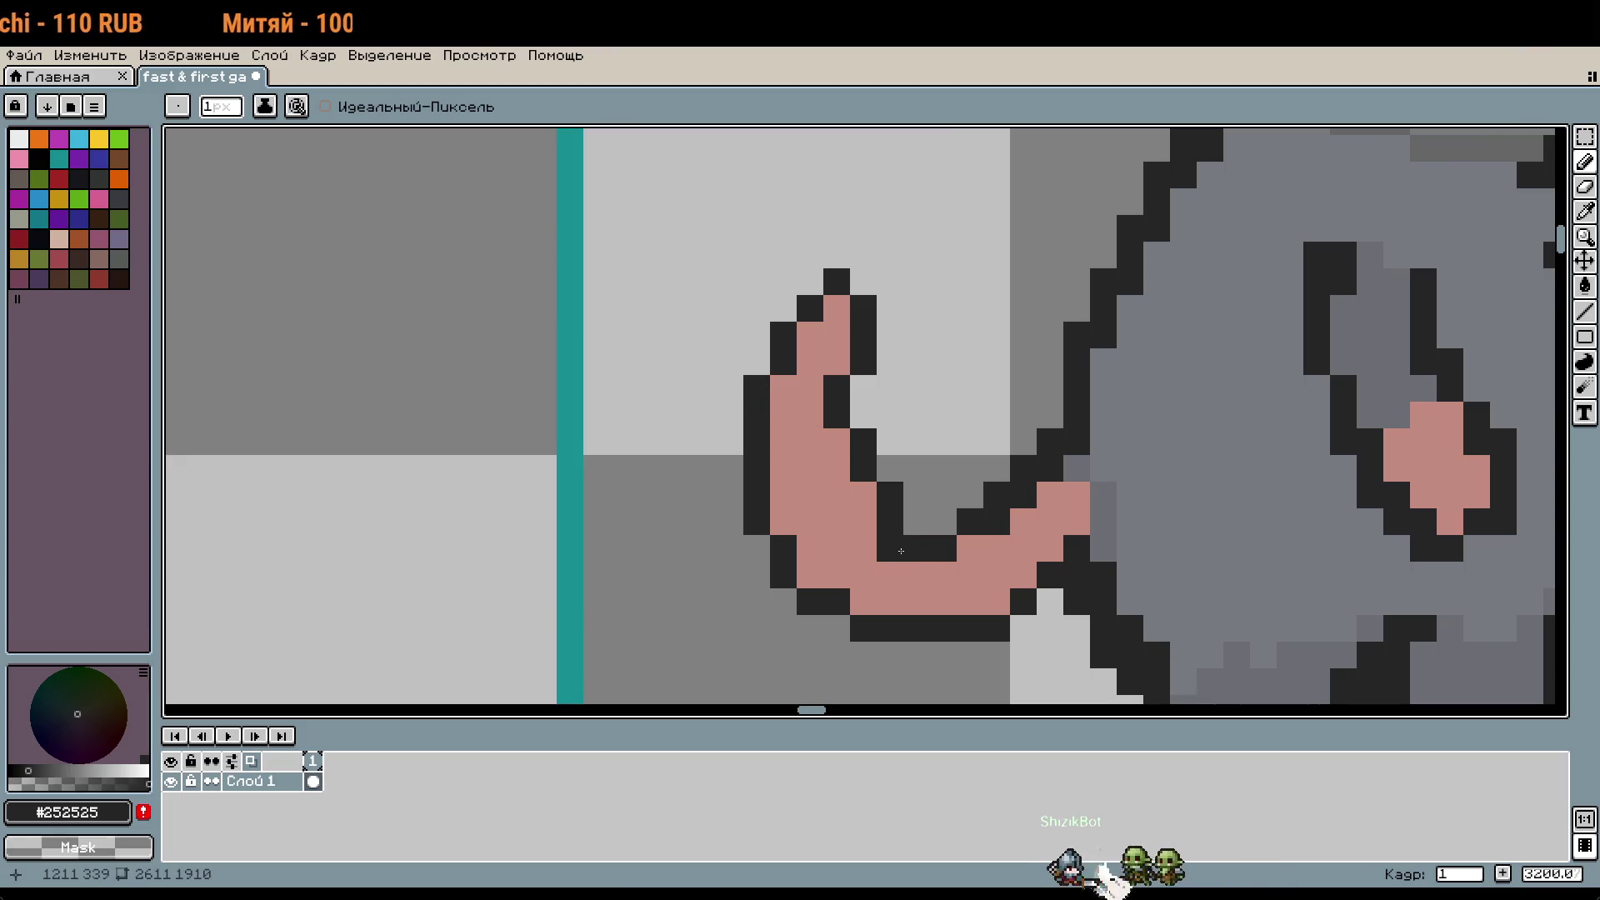
scroll(973, 531, "down", 1)
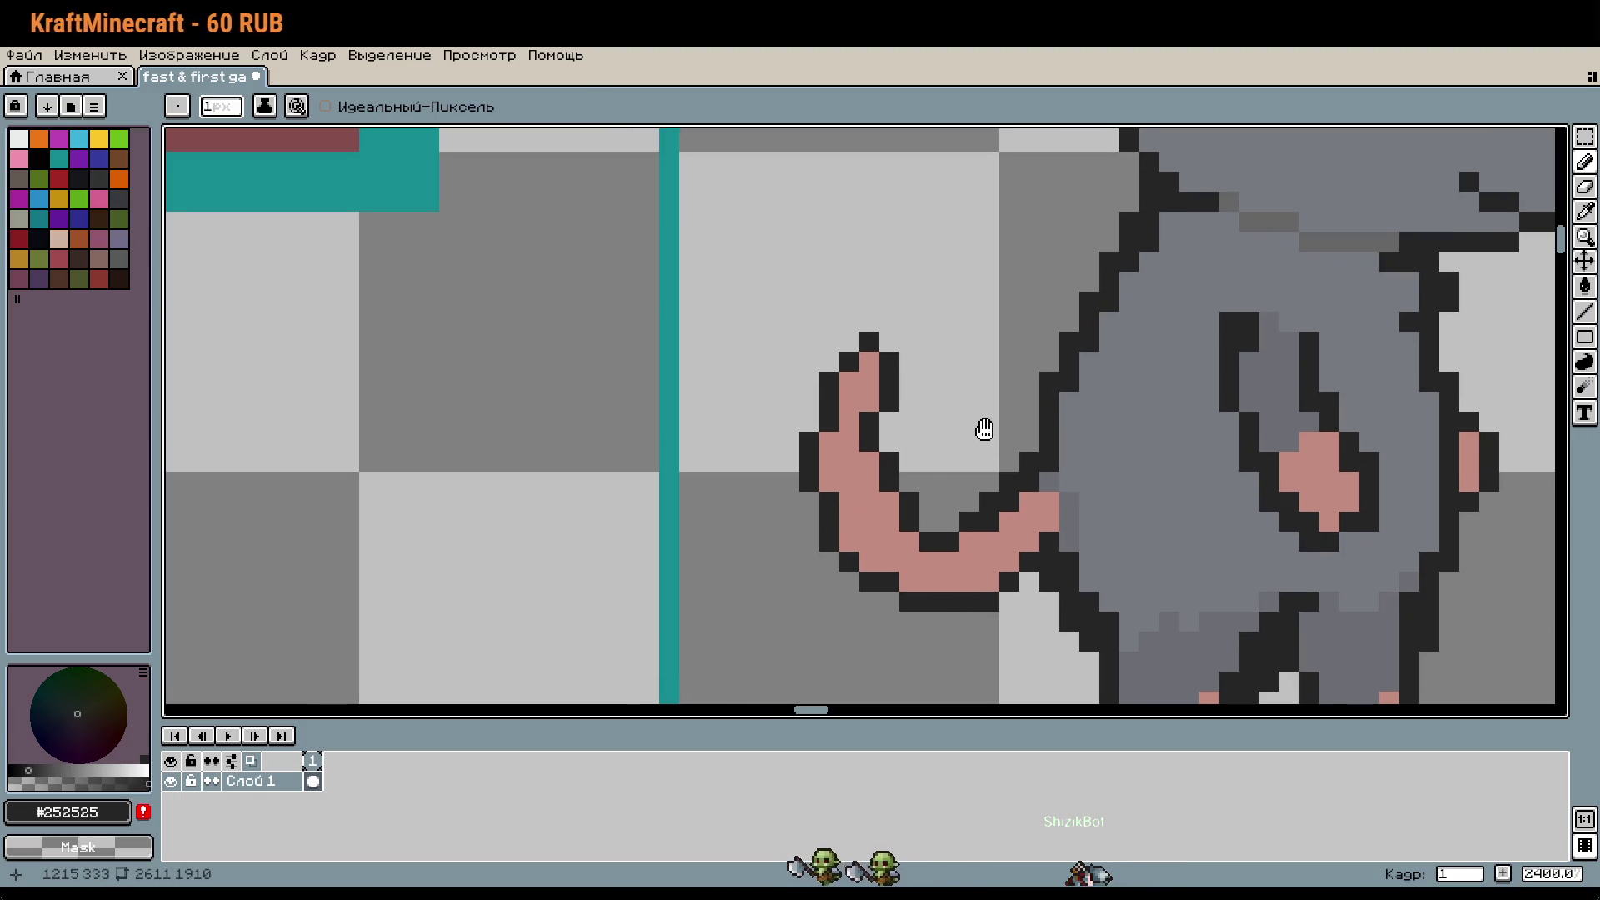
Step: Redraw the dark #252525 outline as a diagonal where the tail meets the body
scroll(986, 428, "down", 2)
scroll(985, 429, "right", 2)
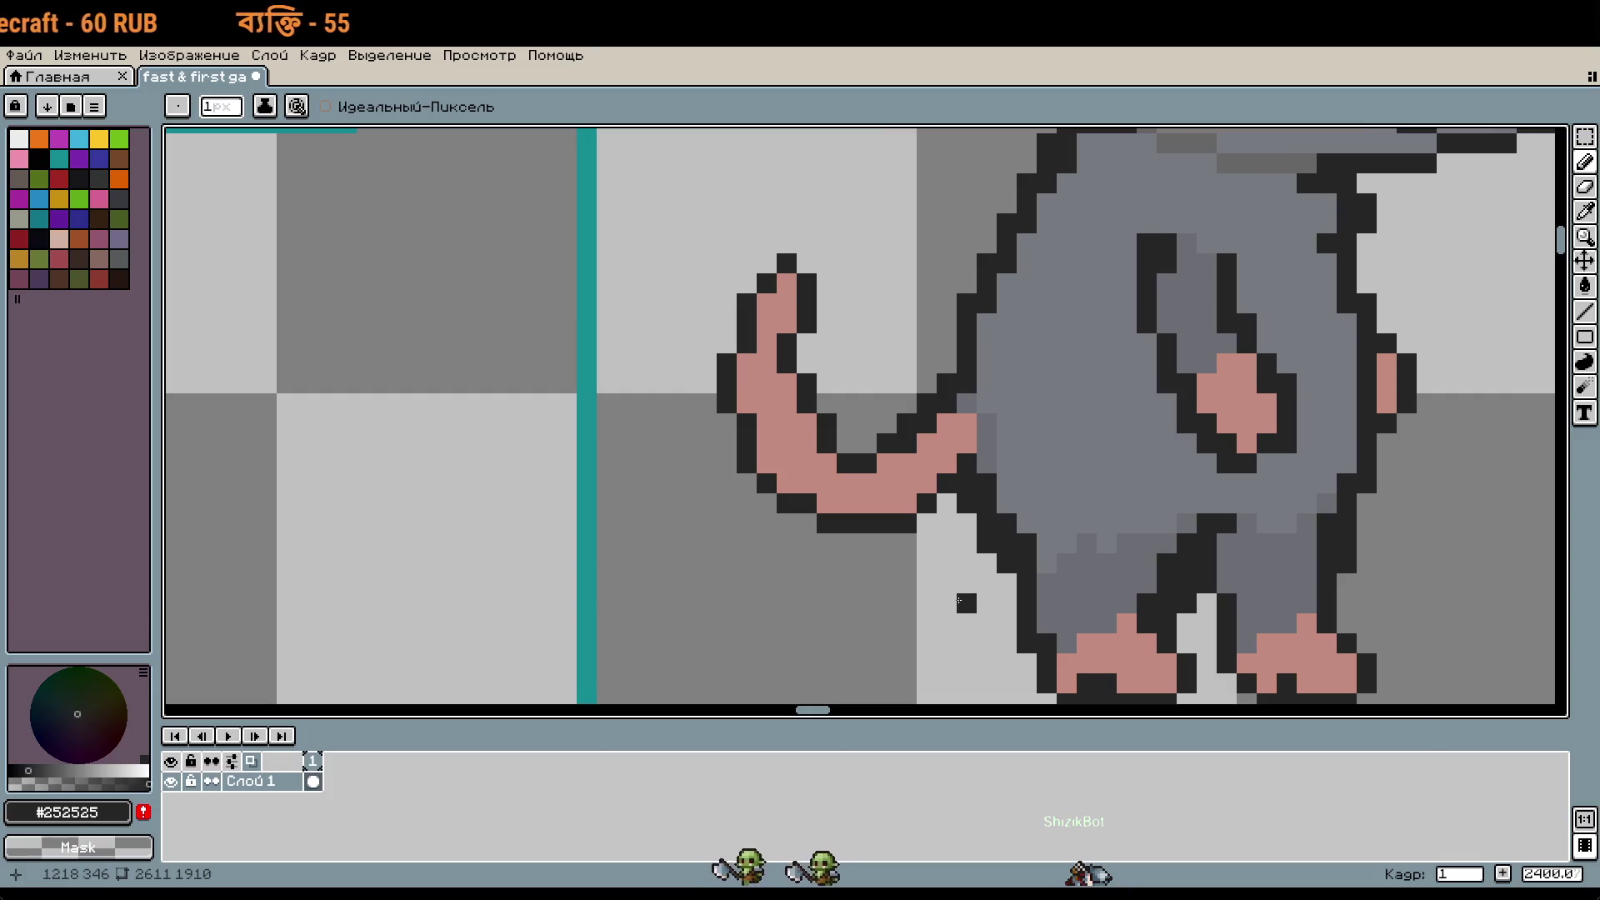
left_click_drag(971, 611, 946, 599)
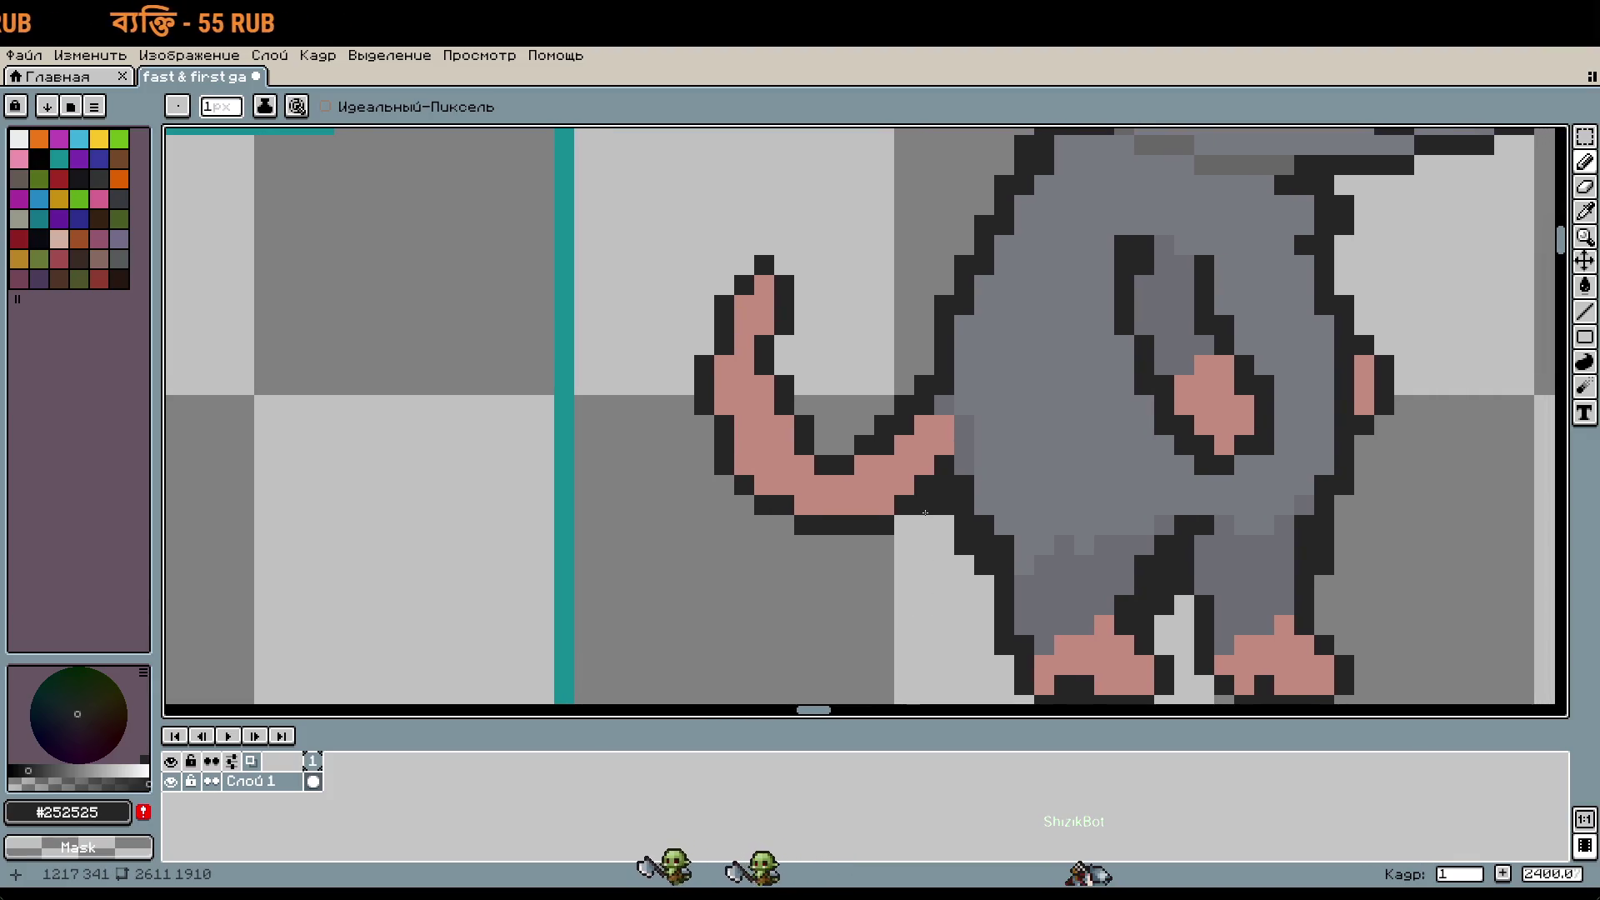
left_click(890, 446, "alt")
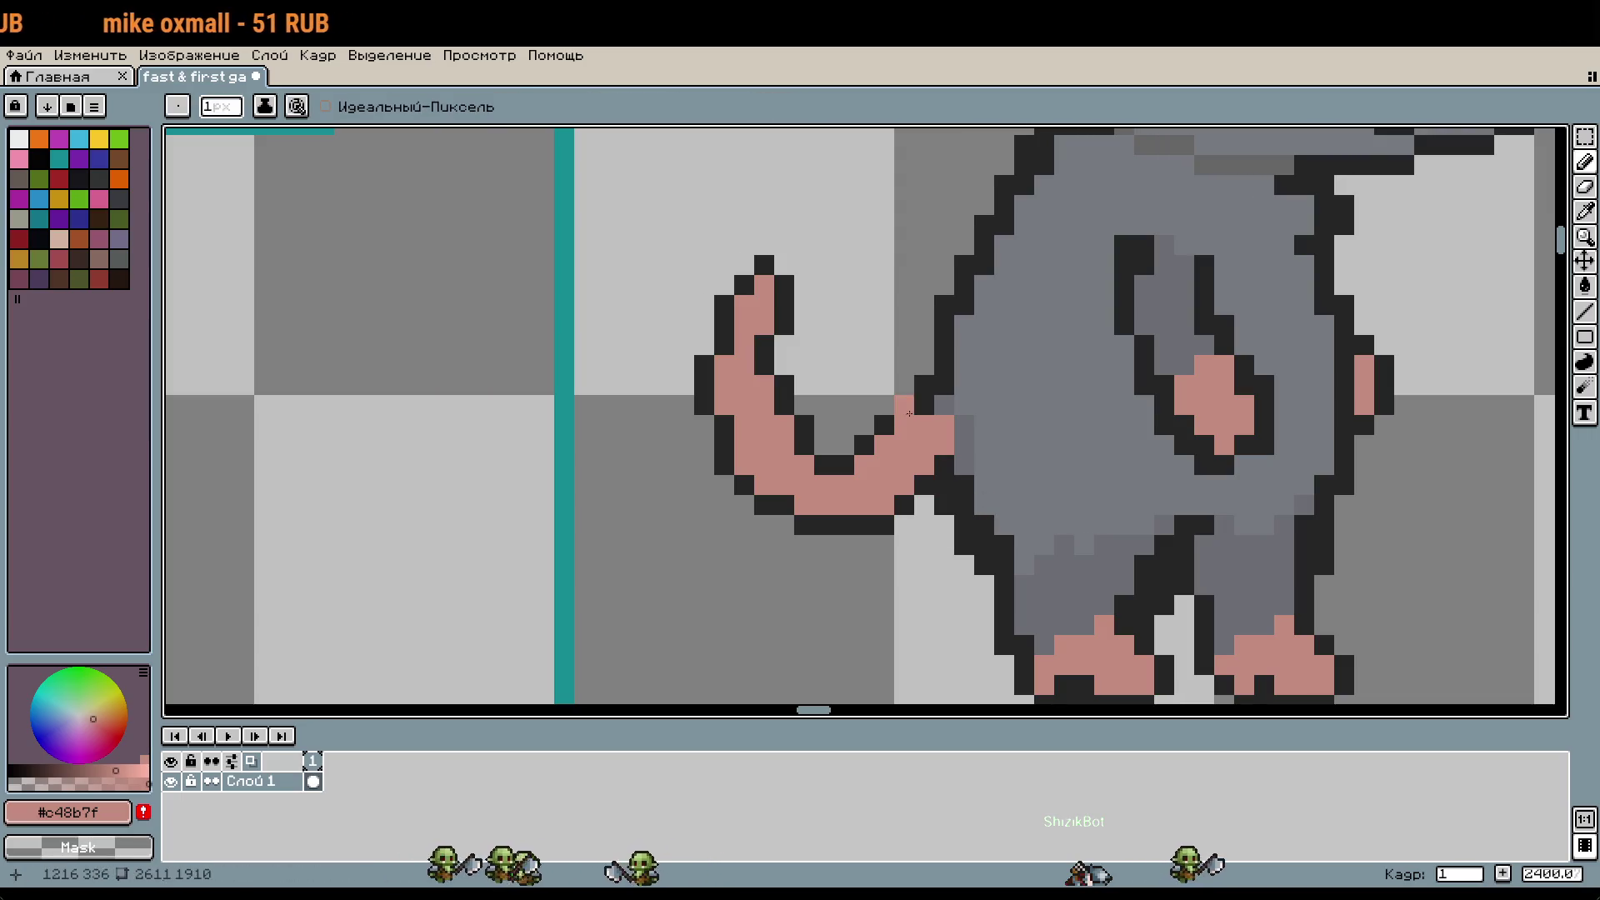
left_click(920, 398, "alt")
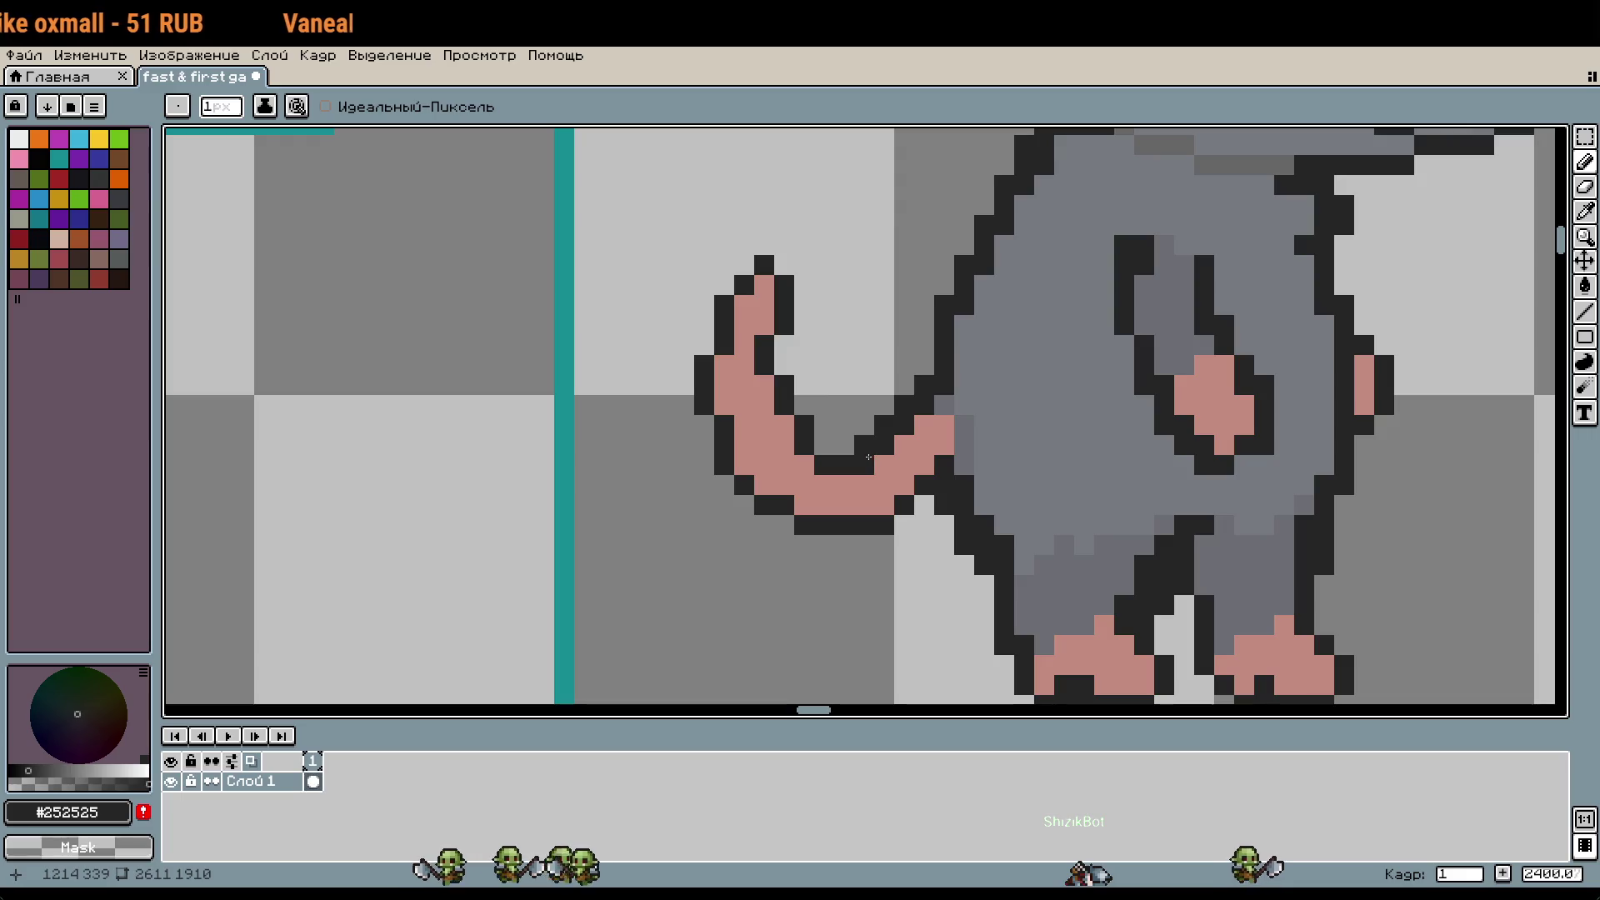
left_click_drag(924, 405, 888, 450)
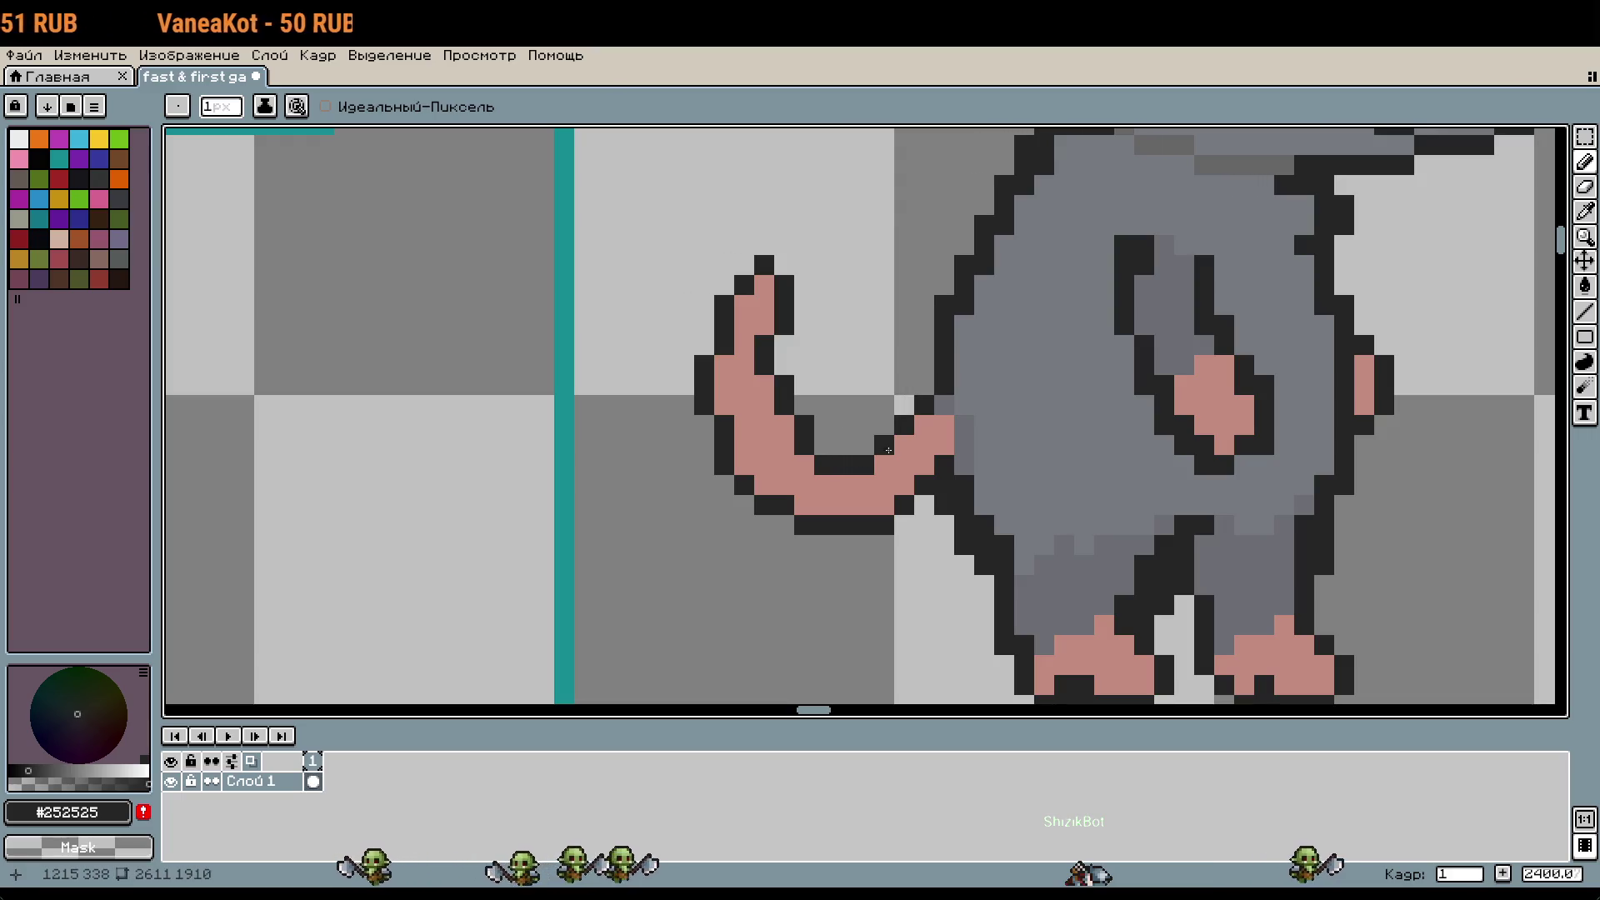
Step: Zoom out and pan to review the whole mouse, legs and frame bottom
scroll(983, 473, "down", 2)
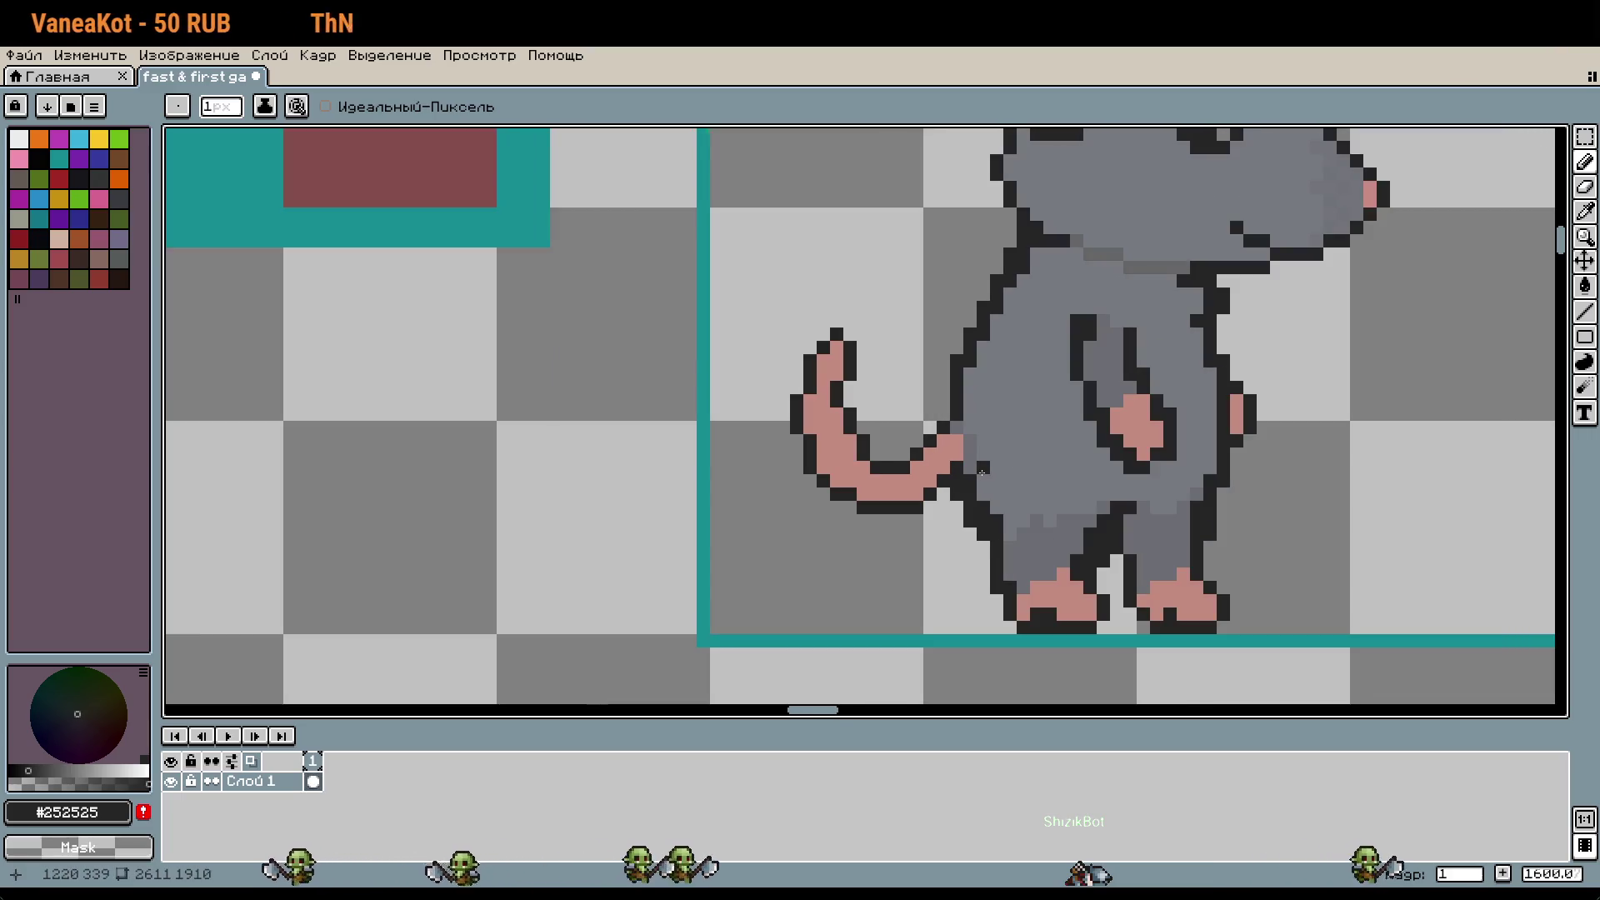
mouse_move(904, 558)
left_mouse_down()
mouse_move(721, 563)
mouse_move(669, 654)
left_mouse_up()
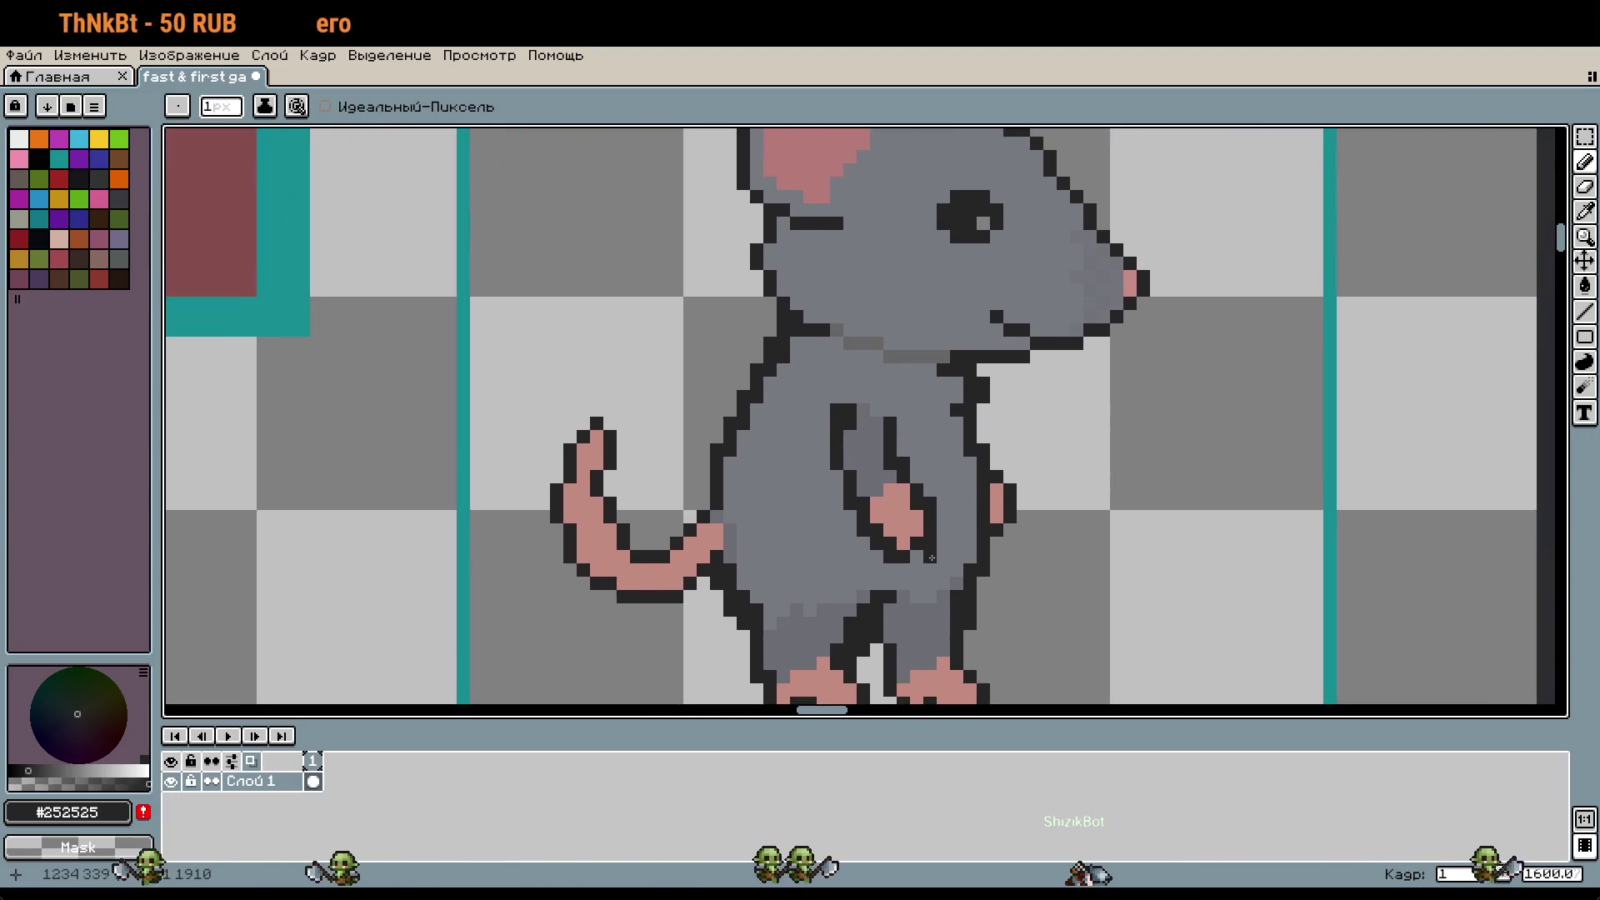
left_click_drag(1035, 555, 1060, 380)
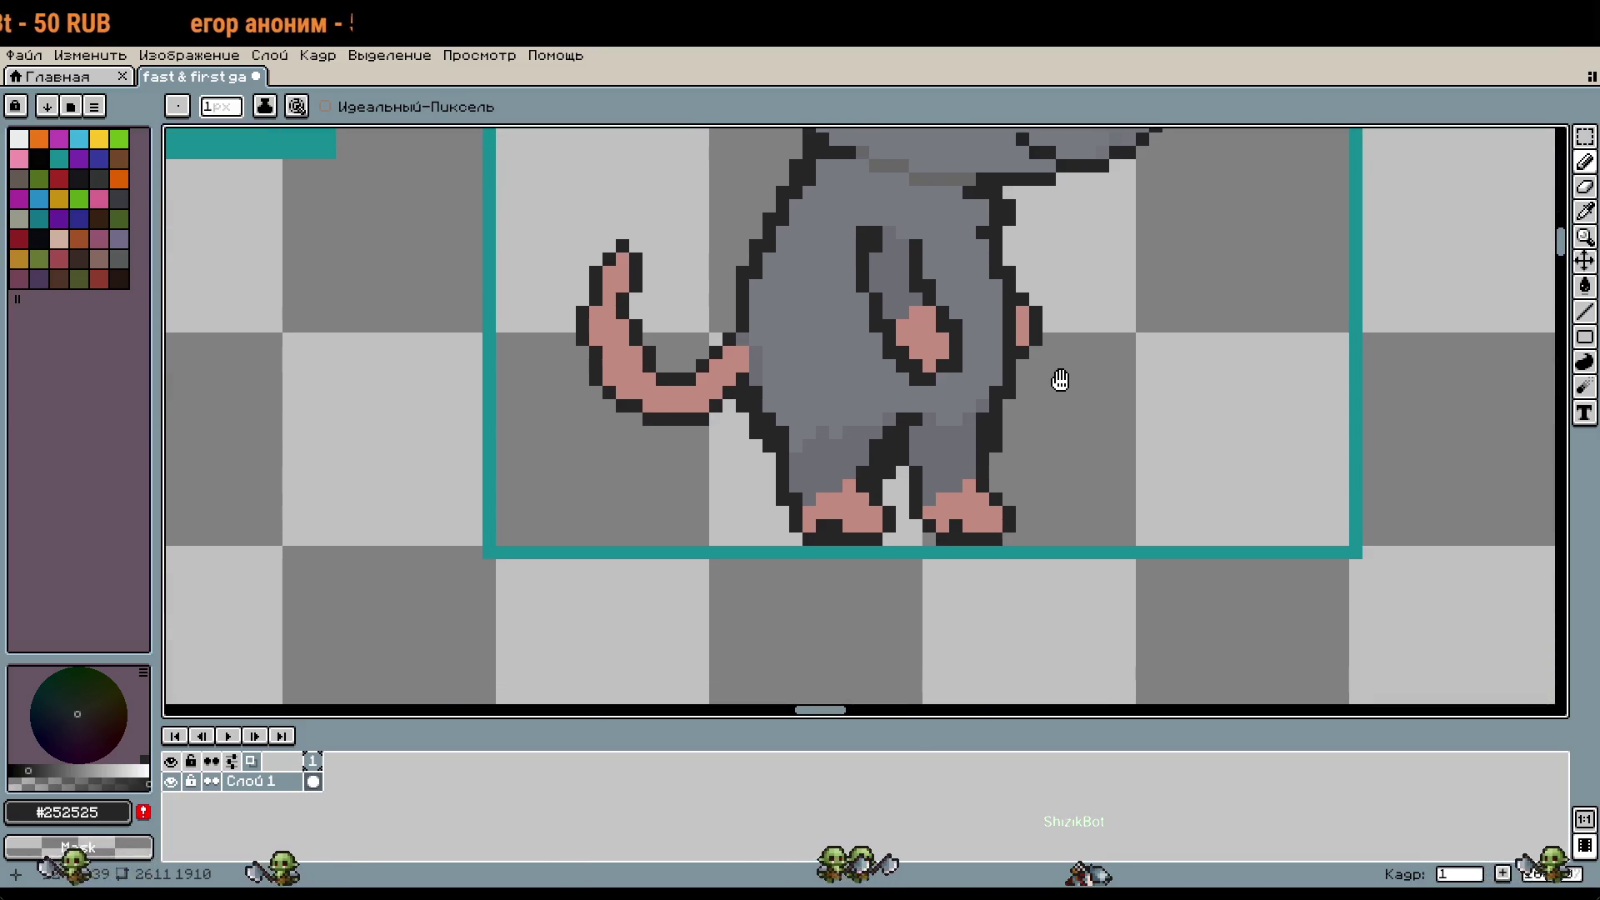
scroll(1060, 380, "down", 3)
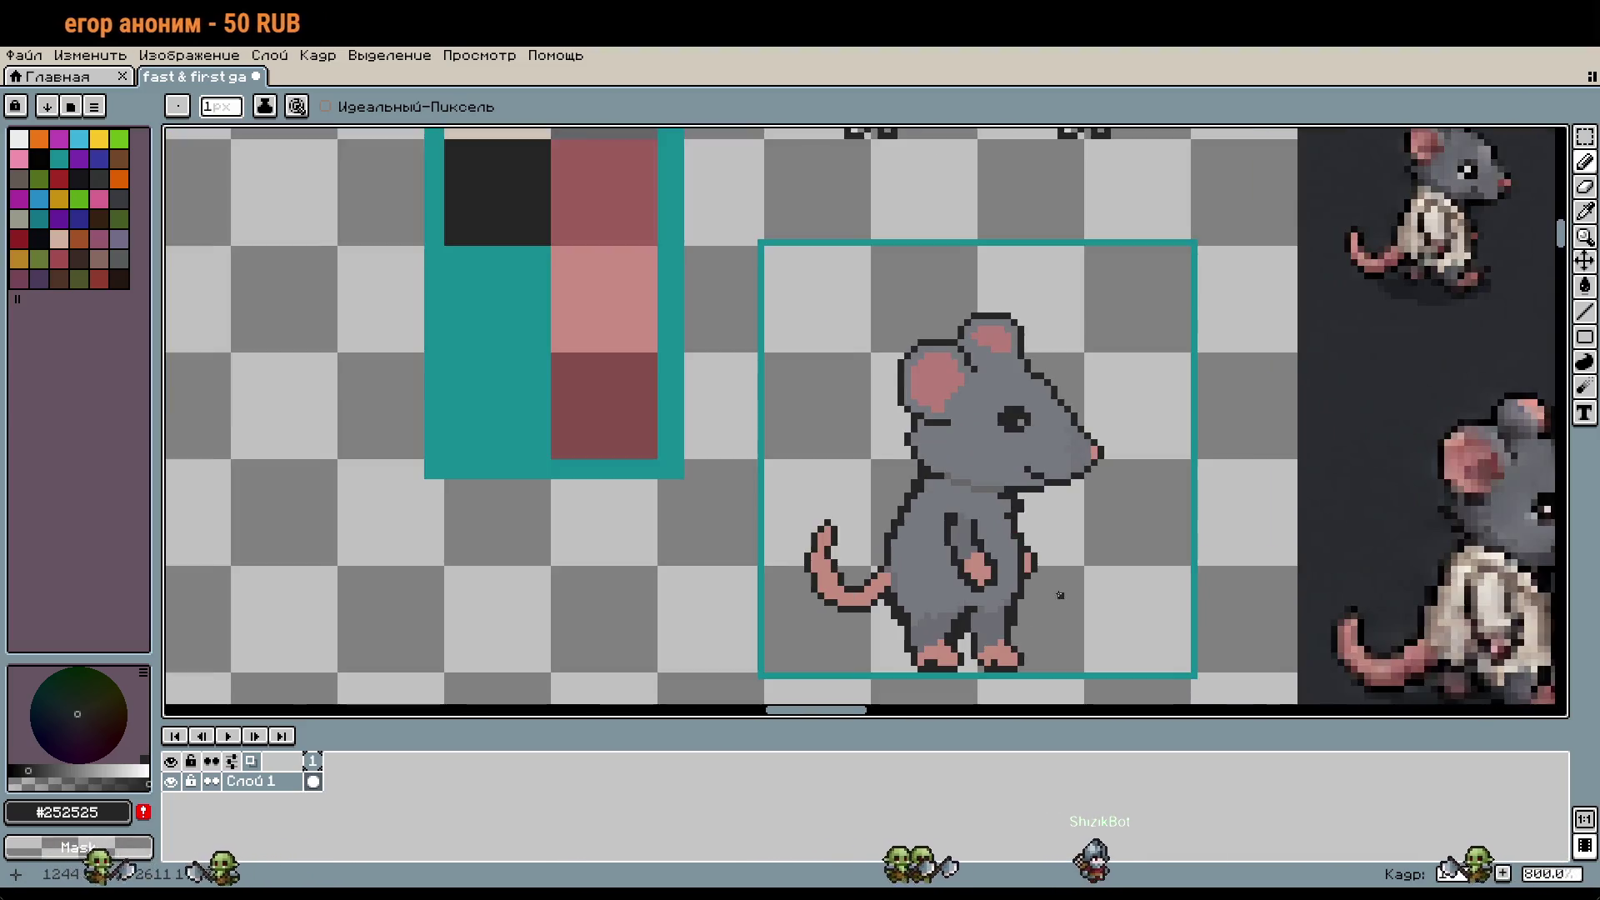
mouse_move(1060, 595)
left_mouse_down()
mouse_move(1061, 532)
mouse_move(1046, 528)
left_mouse_up()
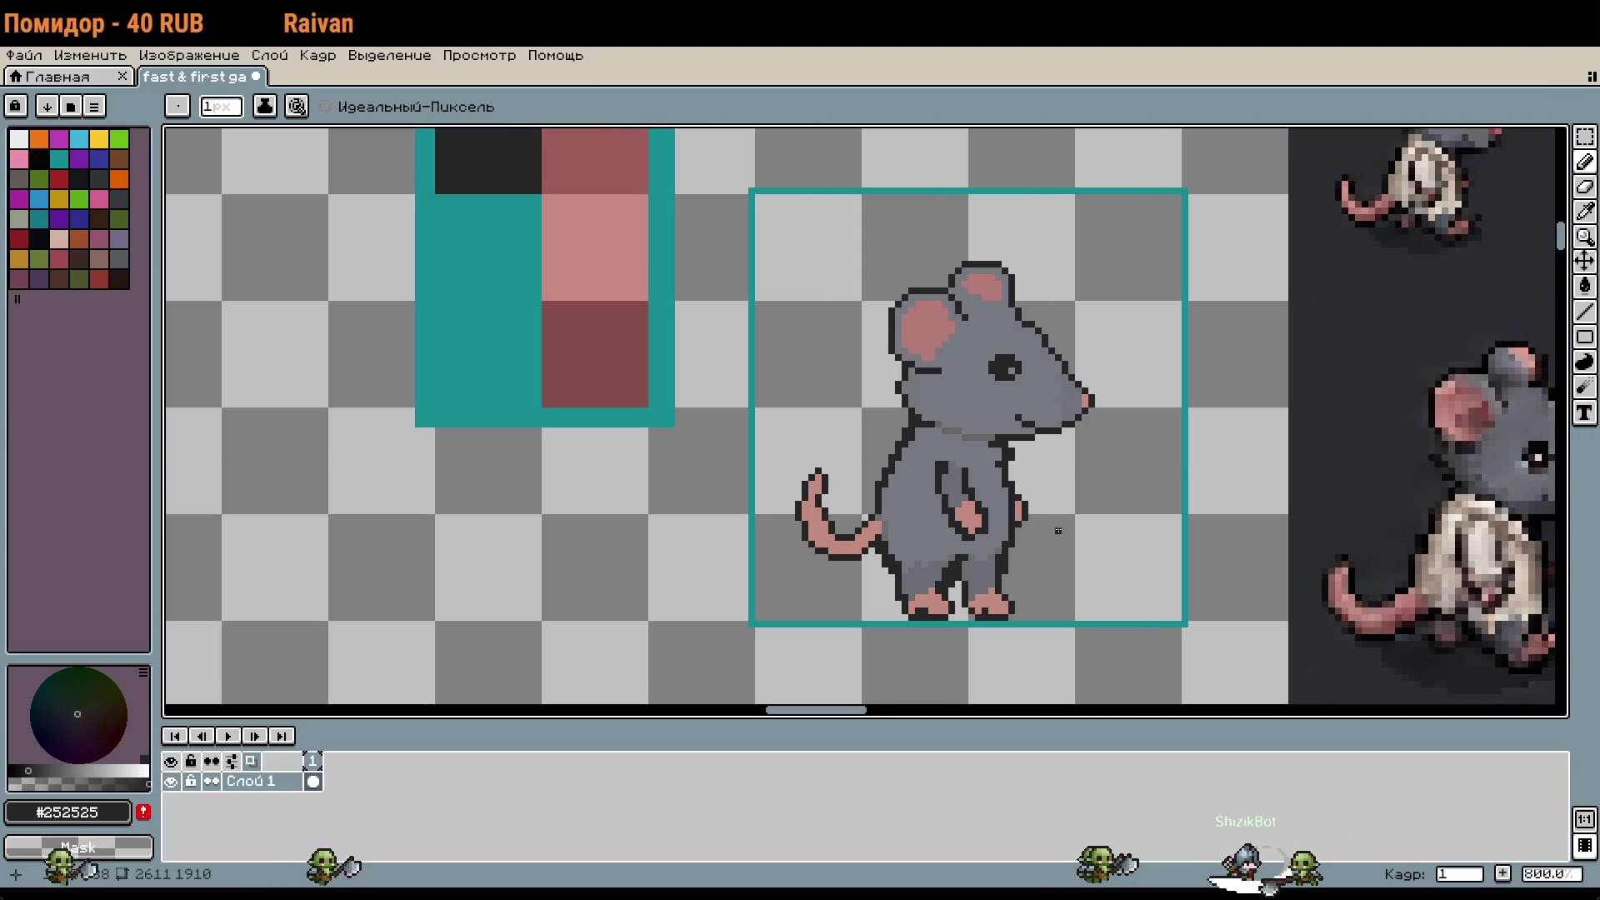
Step: Marquee-select the whole mouse, move it down about 3 pixels and commit
scroll(1058, 530, "up", 1)
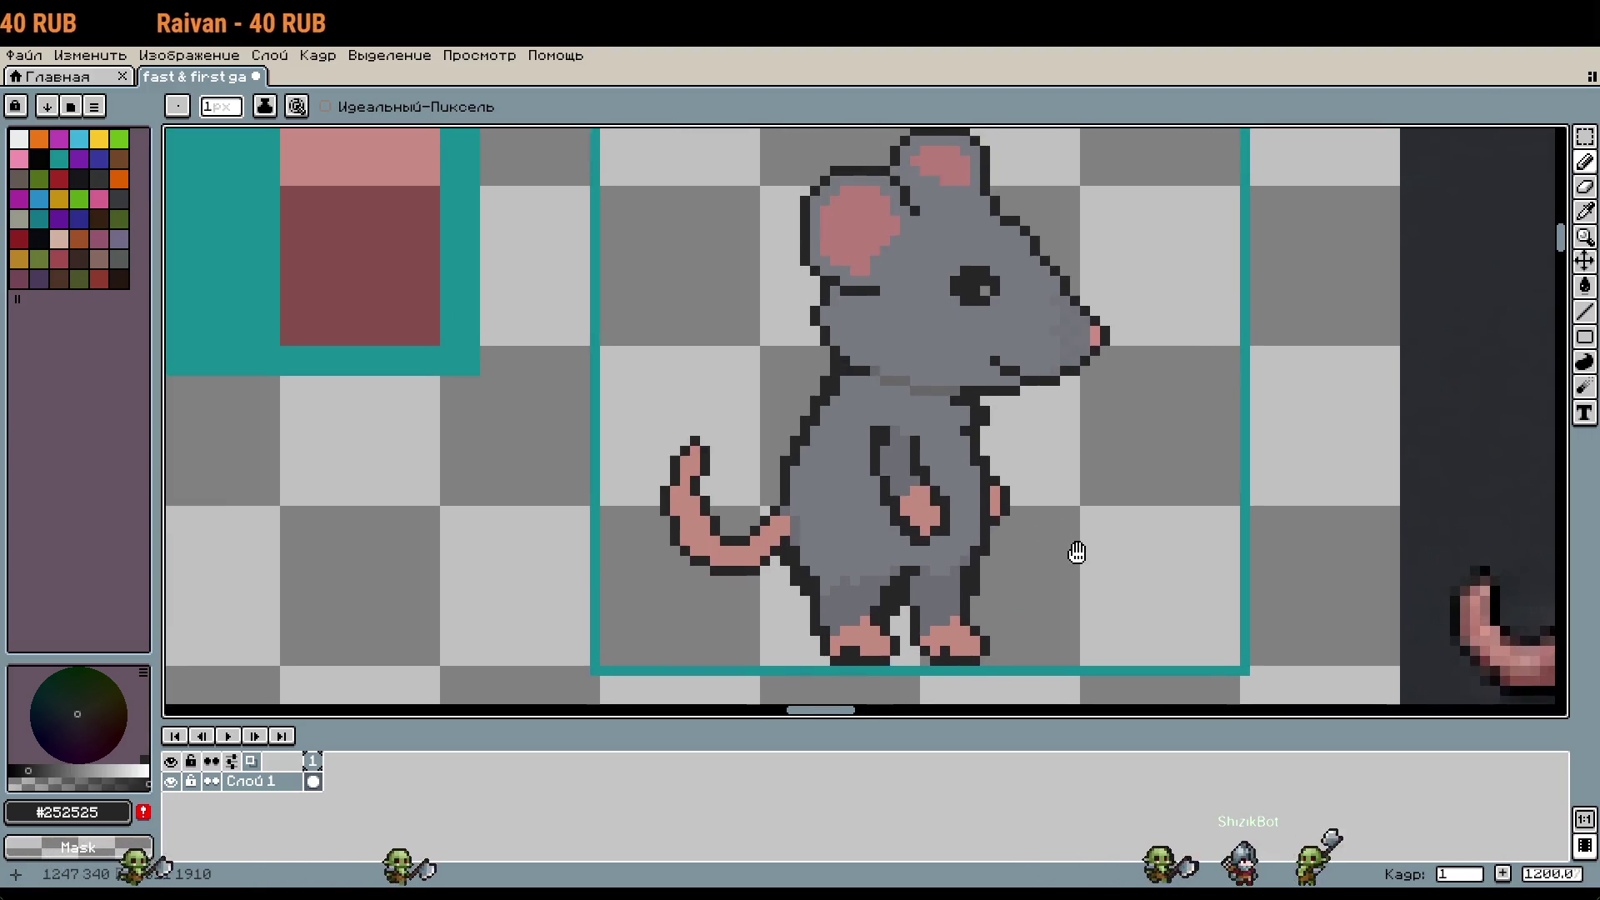
left_click_drag(1077, 553, 1088, 565)
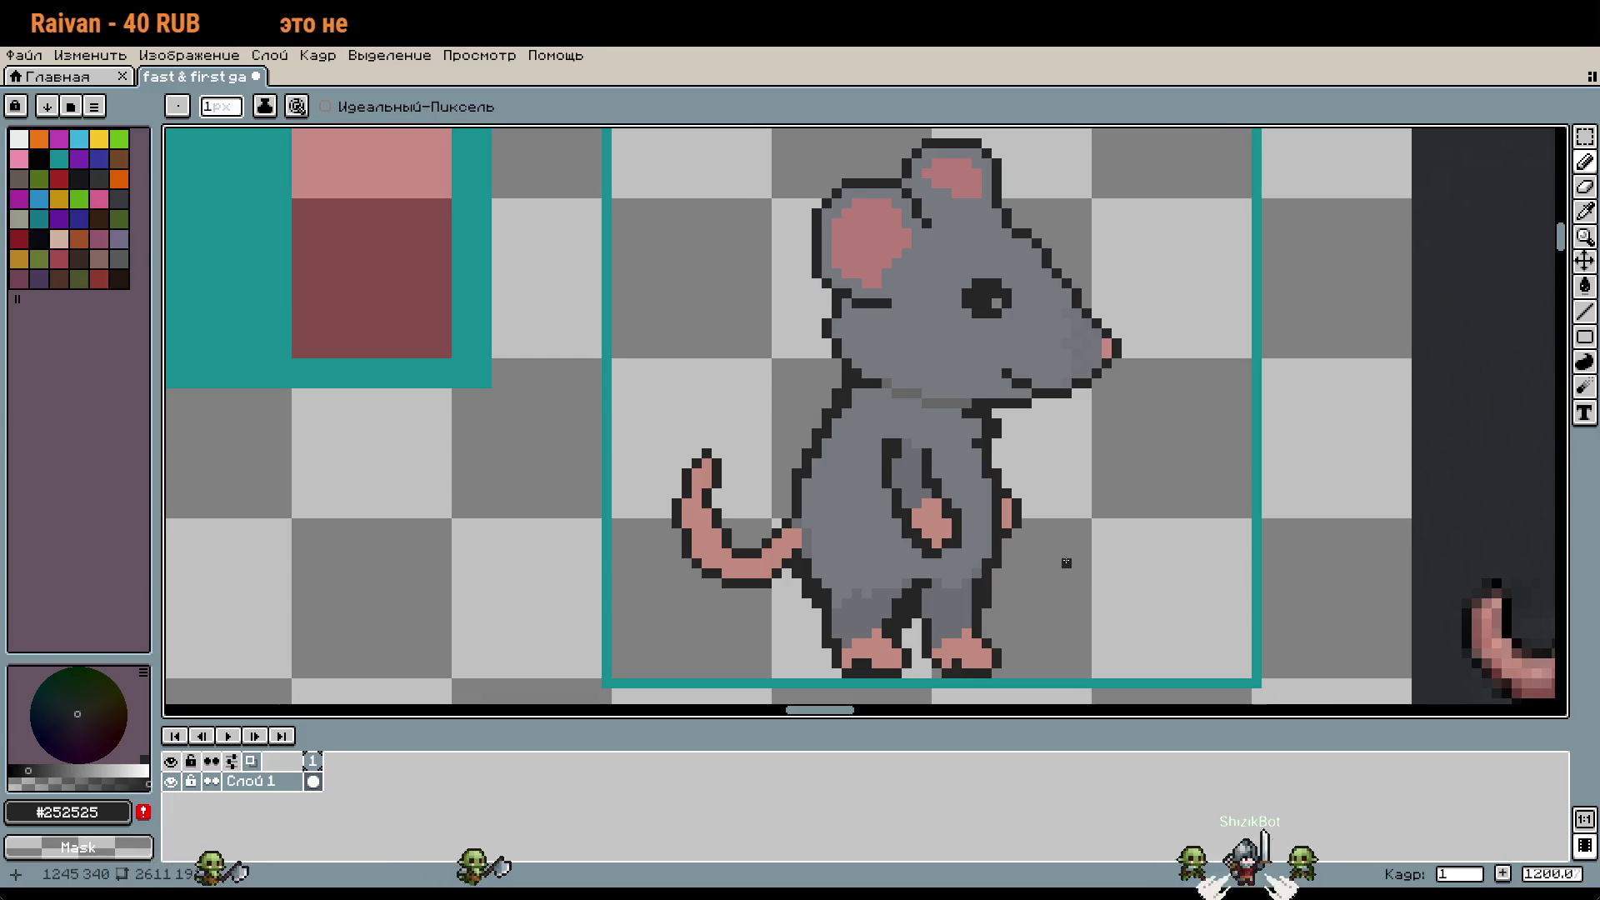
key("m")
mouse_move(667, 144)
left_mouse_down()
mouse_move(1178, 518)
mouse_move(1201, 590)
left_mouse_up()
left_click_drag(1179, 484, 1175, 515)
scroll(1208, 523, "down", 2)
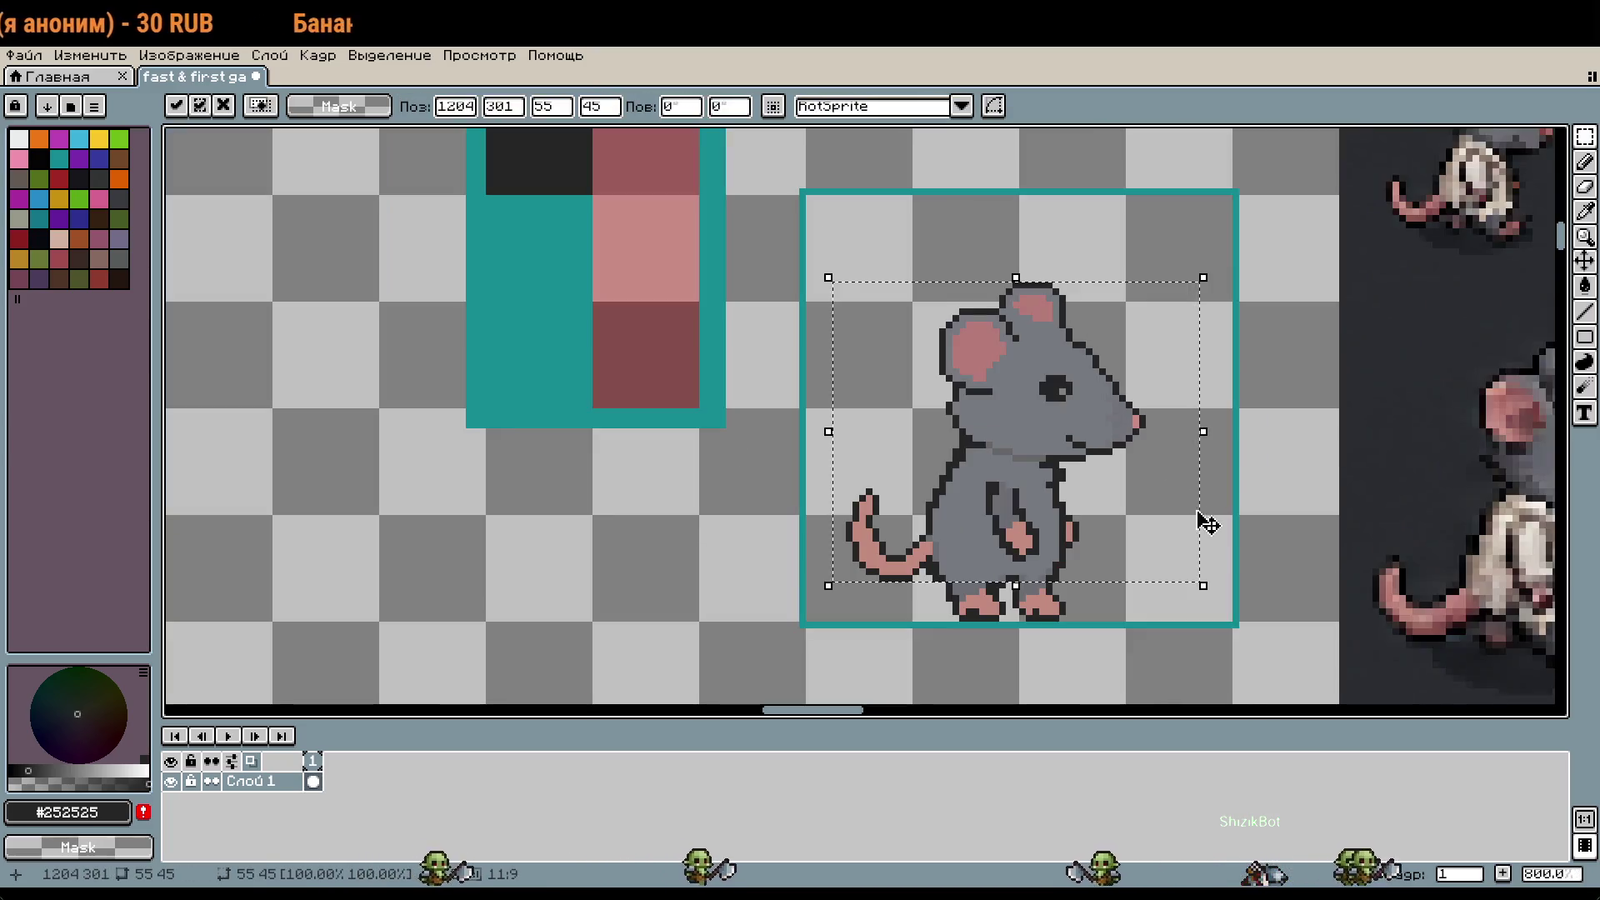
left_click(1218, 550)
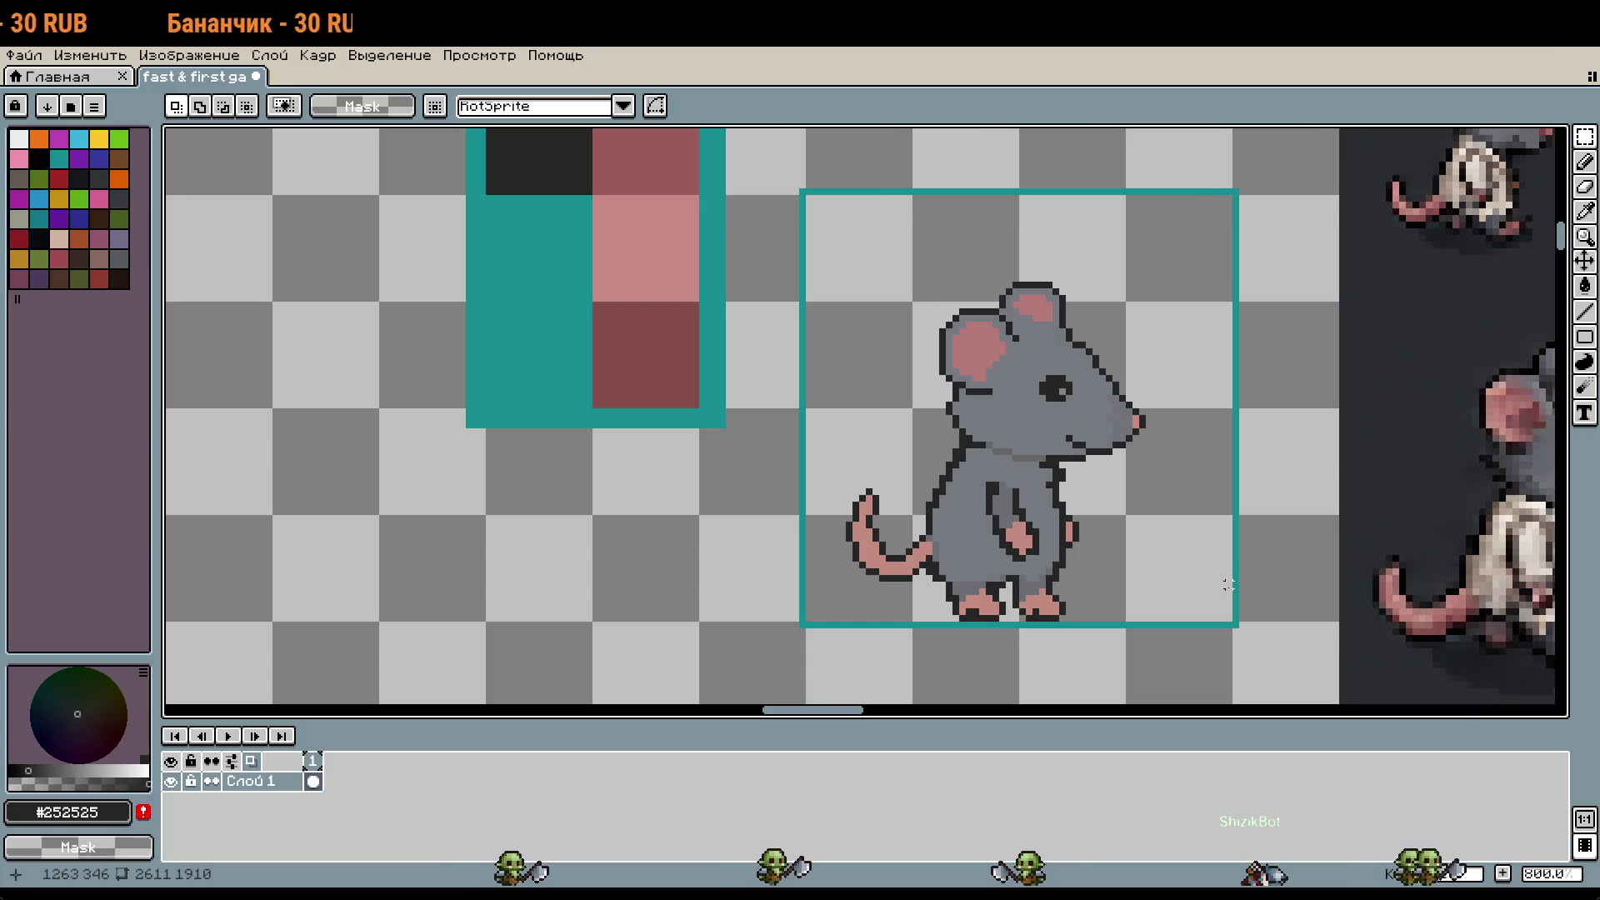
Step: Undo that move and the earlier body shift, then clear a trial selection
key("ctrl+z")
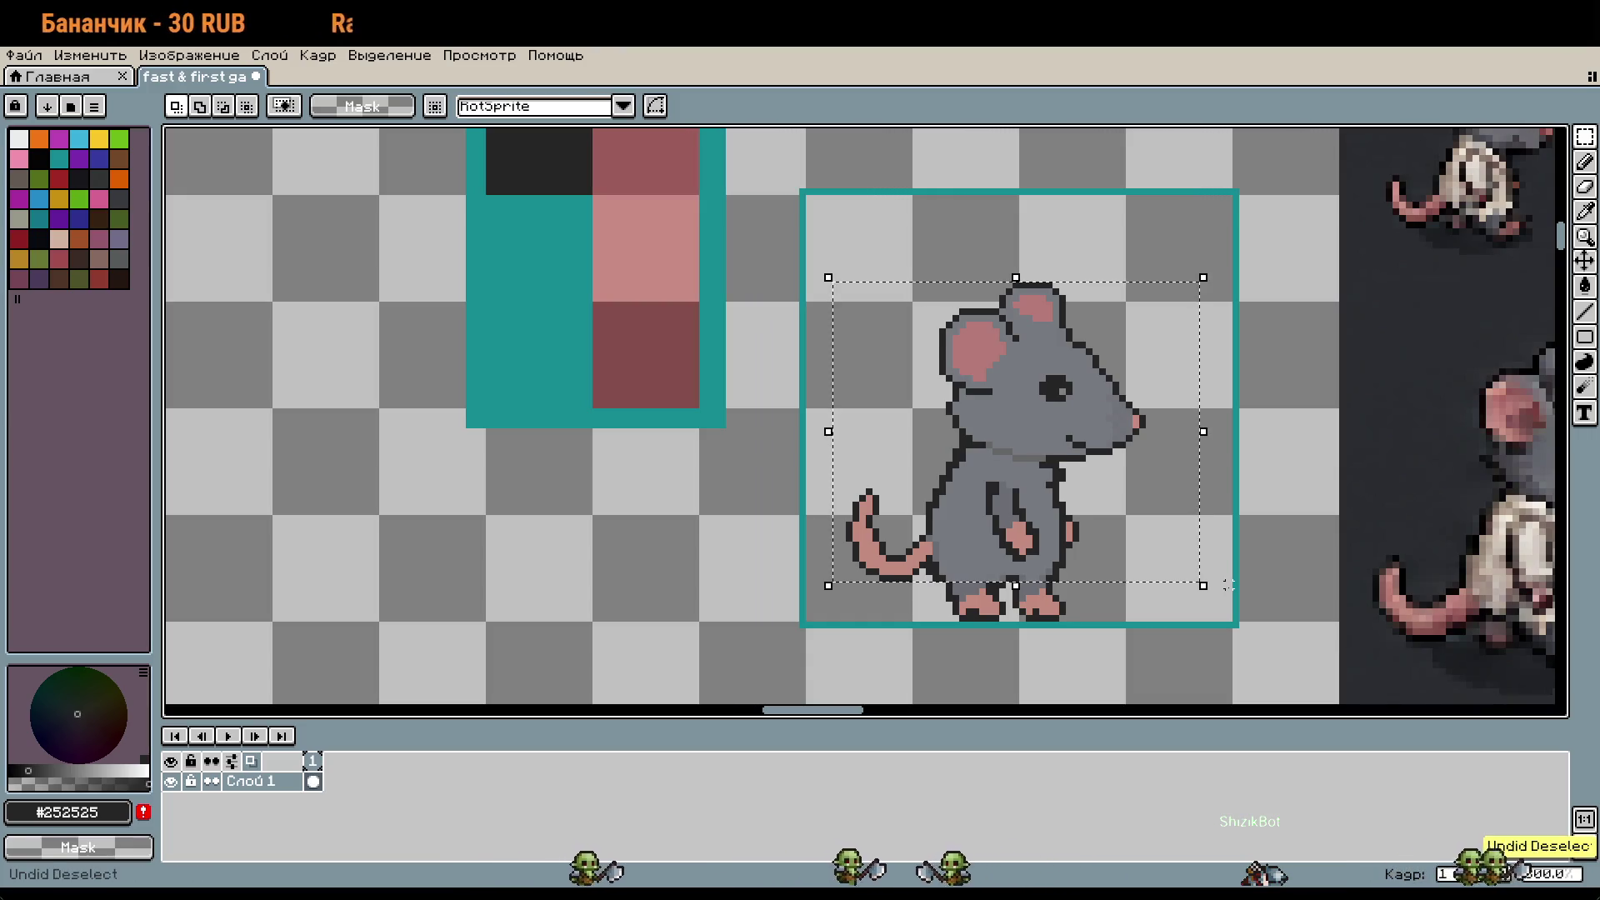
key("ctrl+z")
key("ctrl+z")
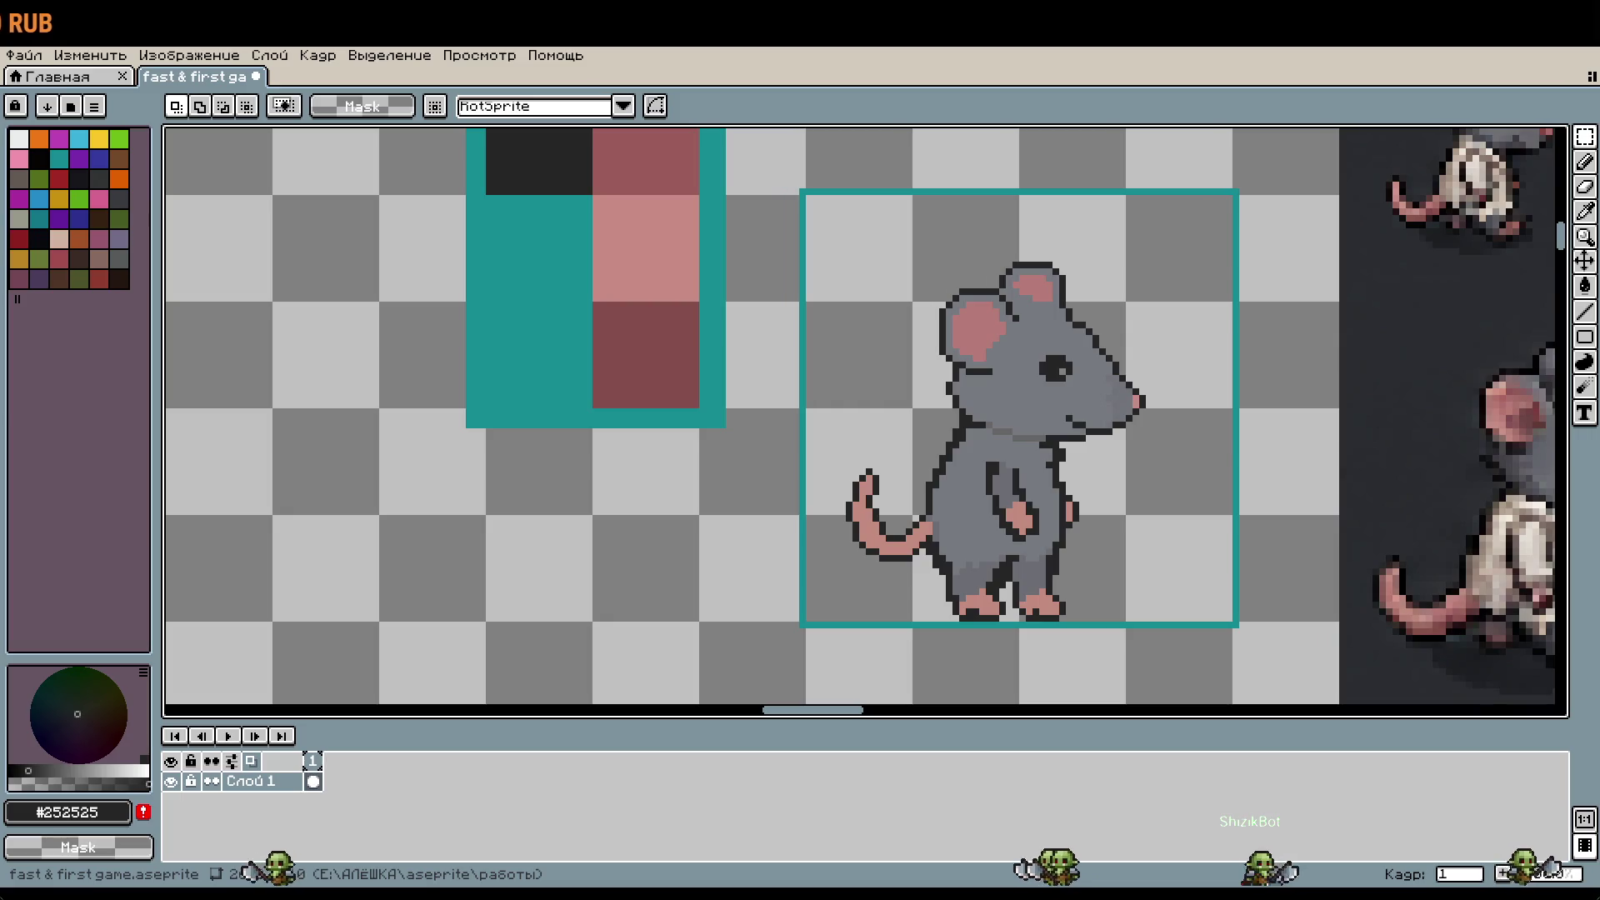
scroll(1178, 439, "down", 2)
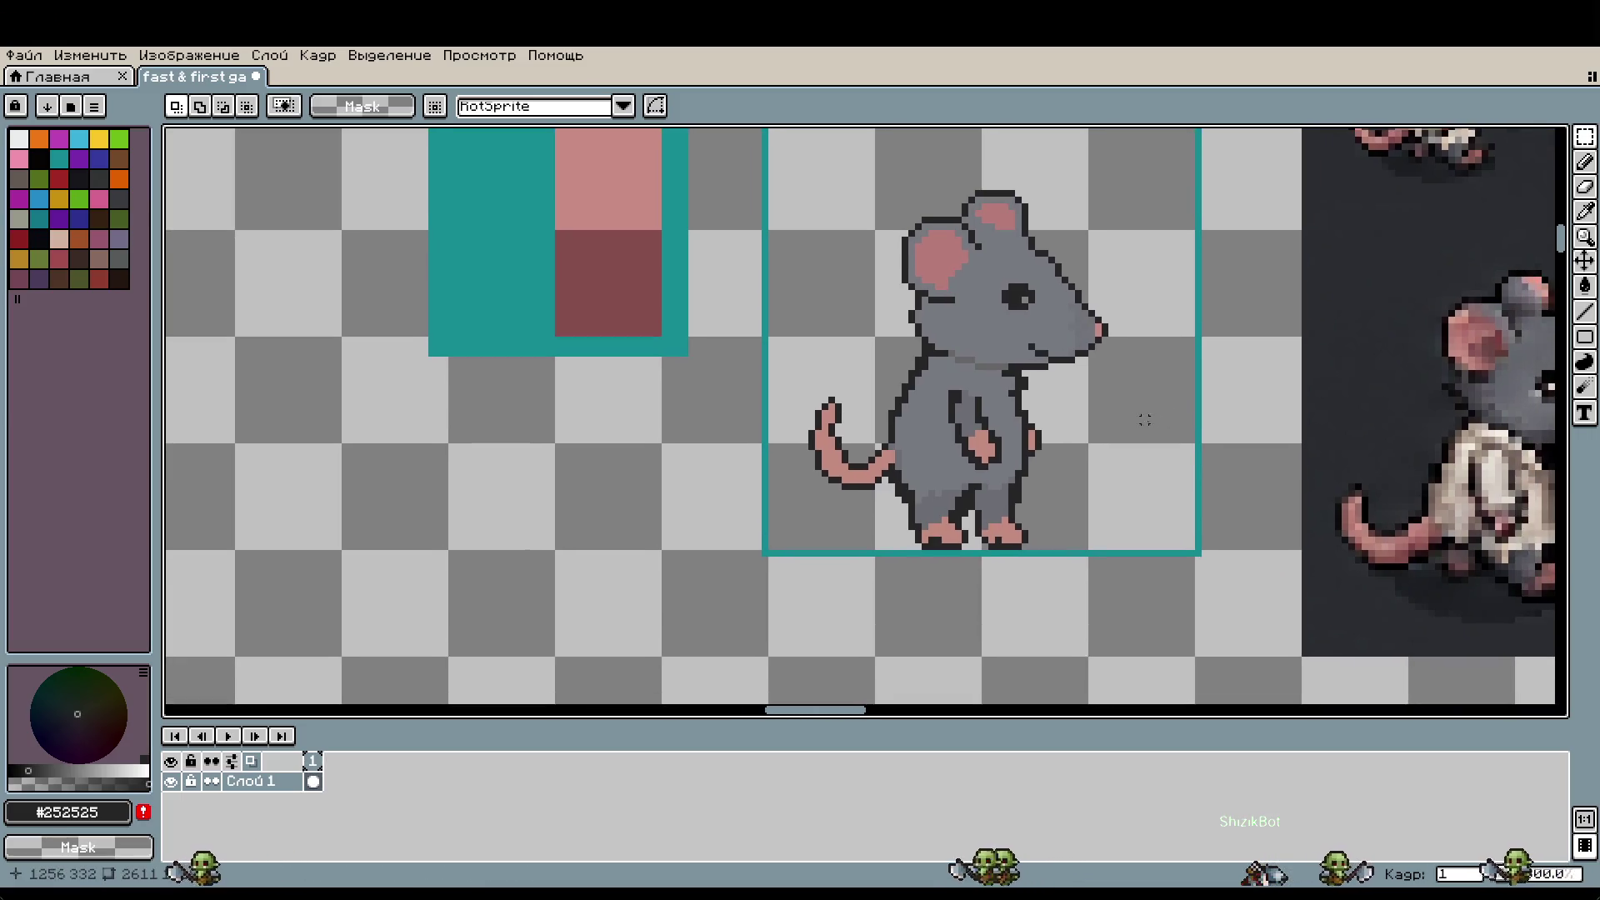
mouse_move(817, 167)
left_mouse_down()
mouse_move(1133, 447)
mouse_move(1130, 490)
mouse_move(847, 207)
mouse_move(905, 213)
mouse_move(1153, 483)
left_mouse_up()
left_click(1118, 529)
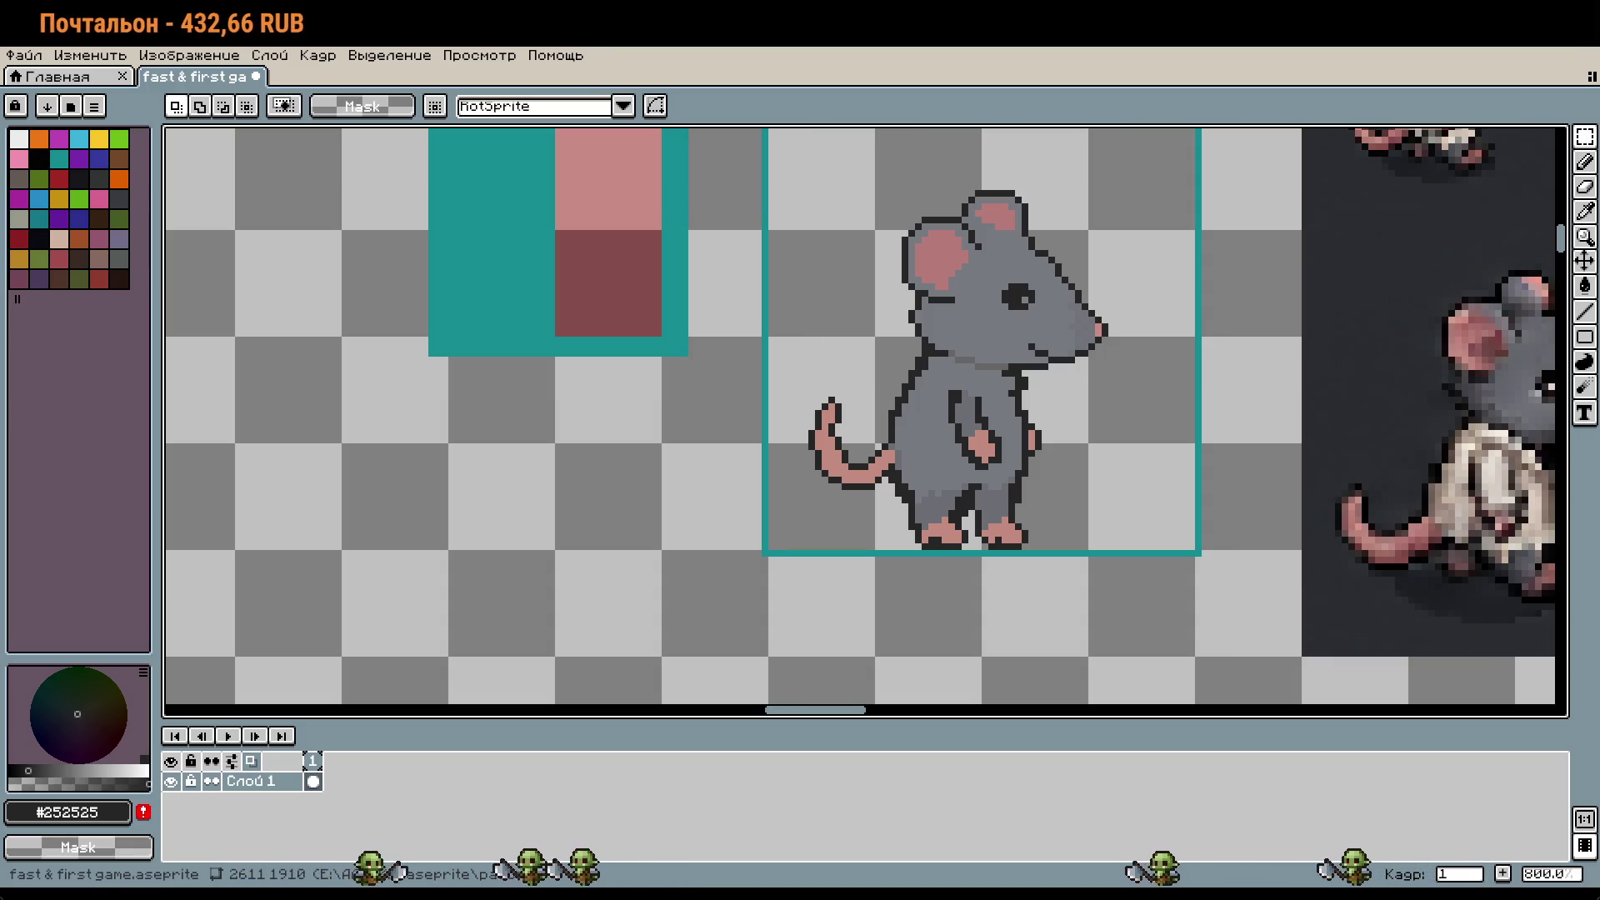
Step: Reselect the whole mouse and move it slightly down and to the right
left_click_drag(813, 173, 1130, 480)
left_click(824, 180)
mouse_move(795, 170)
left_mouse_down()
mouse_move(993, 357)
mouse_move(1171, 492)
left_mouse_up()
left_click_drag(1061, 418, 1064, 443)
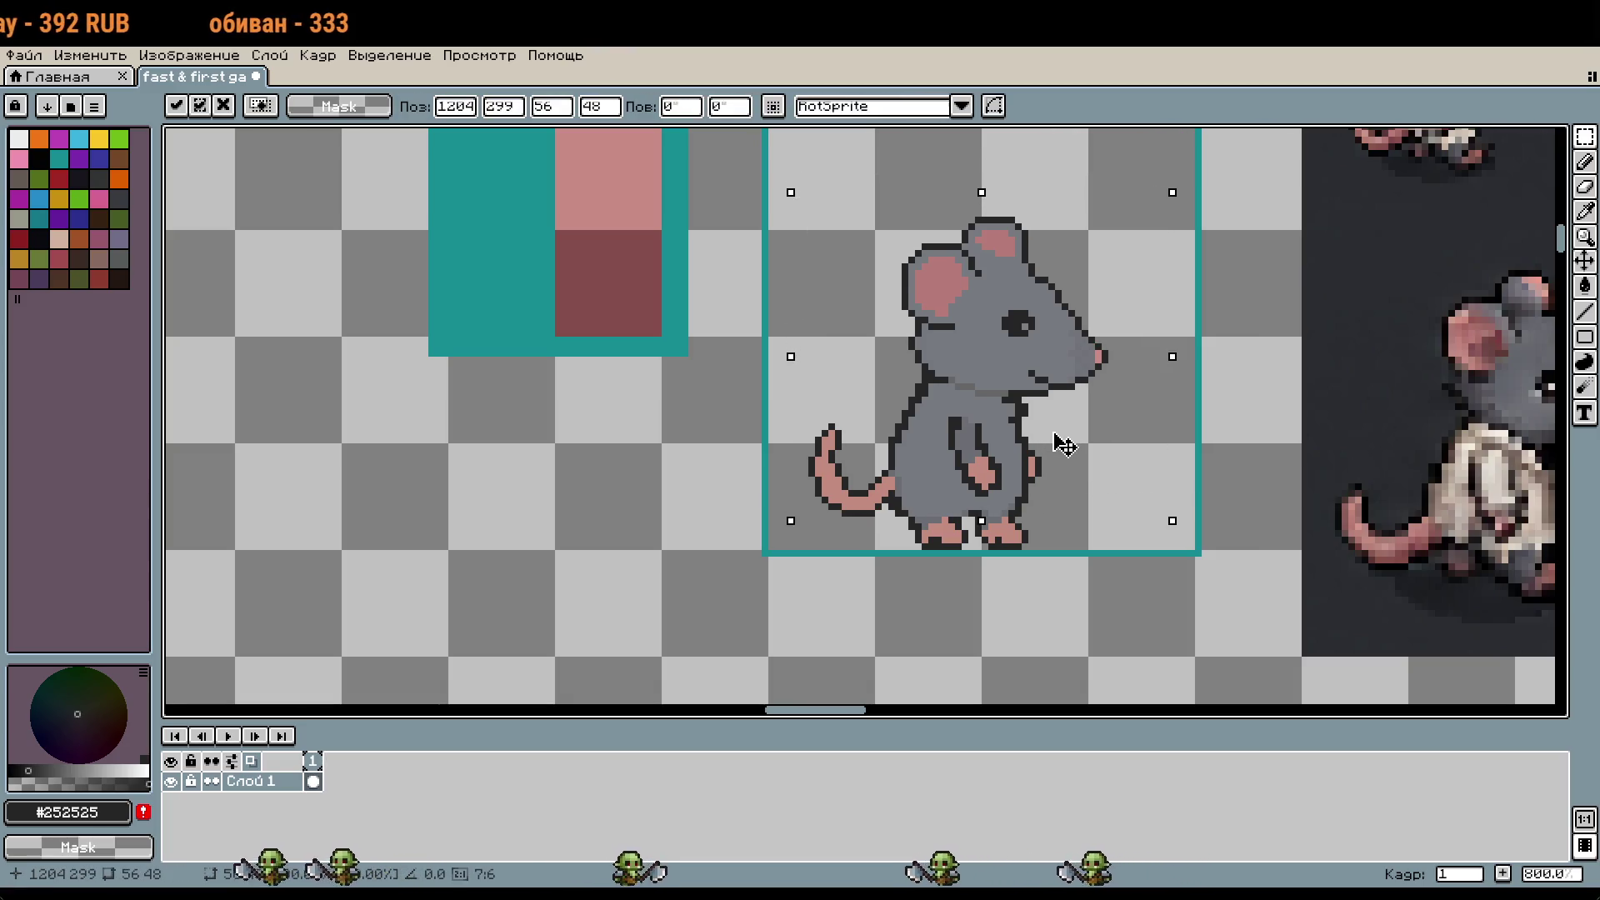
Step: Commit the mouse's move and select its square inside the teal frame
left_click(1032, 613)
scroll(864, 320, "down", 1)
scroll(884, 333, "up", 2)
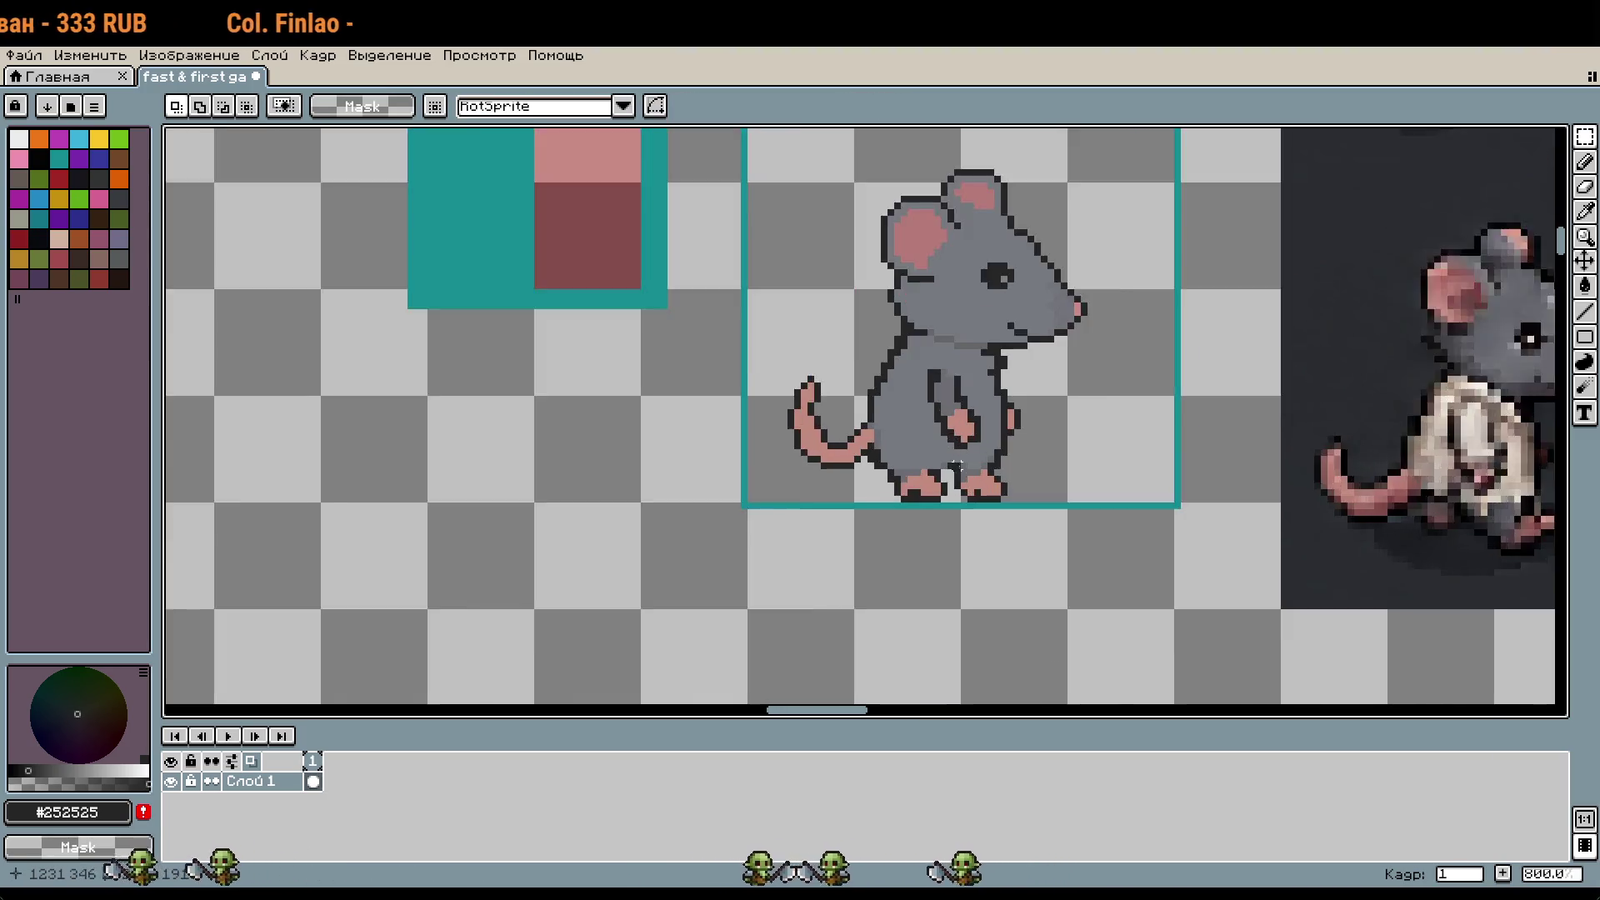
scroll(909, 347, "down", 1)
left_click_drag(835, 175, 1107, 442)
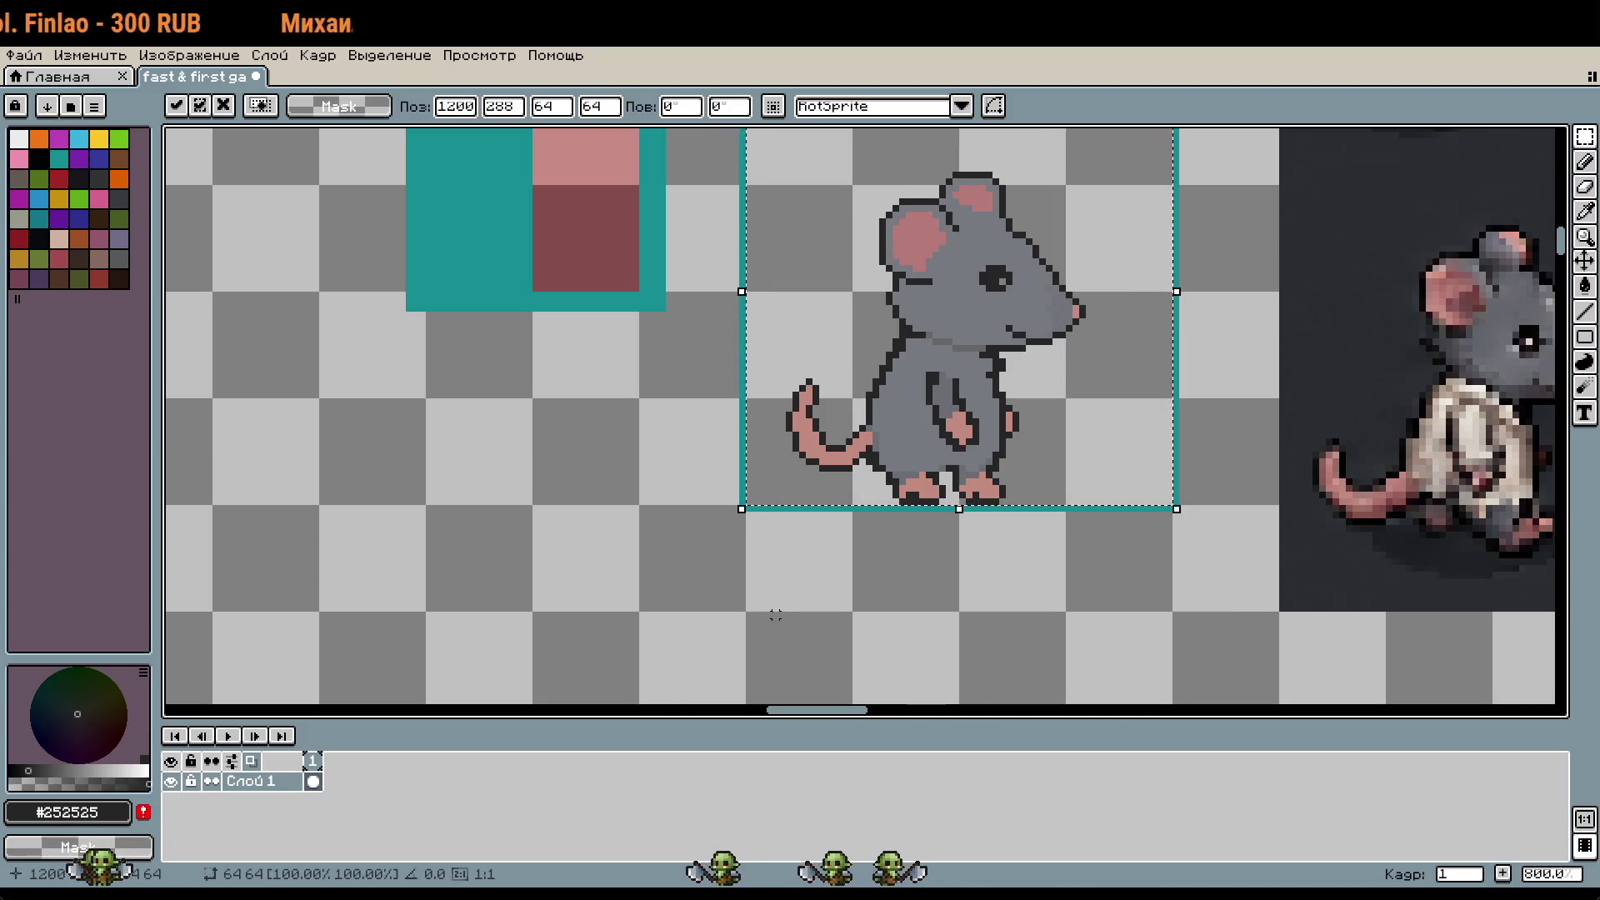
scroll(634, 621, "down", 2)
scroll(1164, 503, "up", 1)
Step: Try dragging the selected mouse beside the others, then cancel with Esc and undo
mouse_move(1417, 317)
left_mouse_down()
mouse_move(904, 451)
mouse_move(942, 500)
mouse_move(970, 611)
left_mouse_up()
scroll(916, 384, "up", 1)
left_click_drag(893, 393, 870, 400)
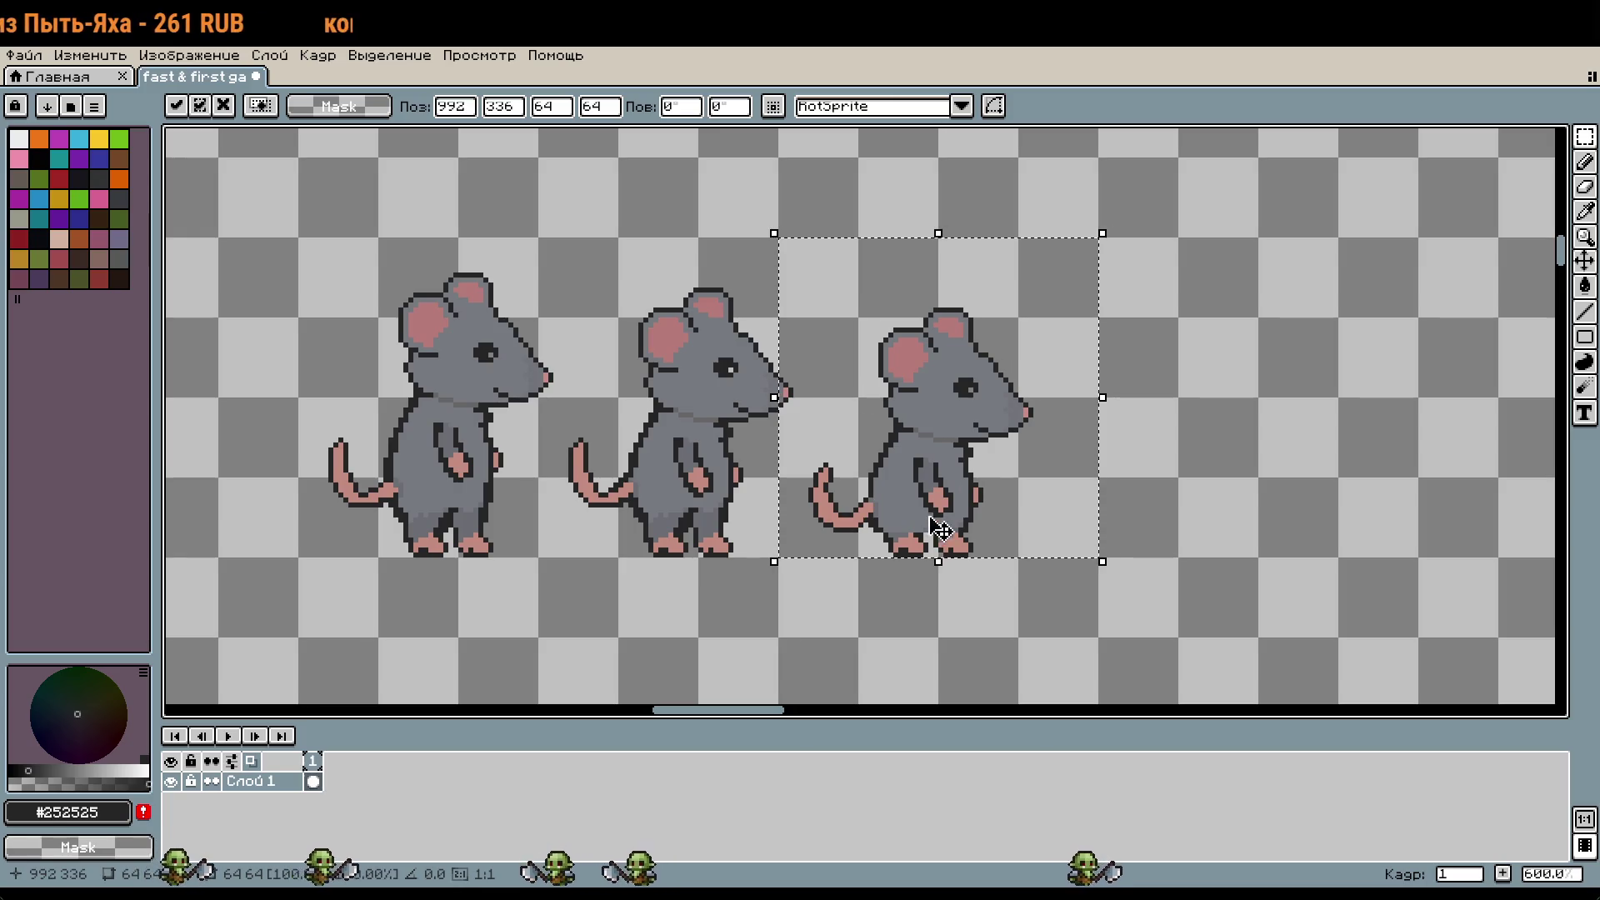
scroll(1082, 475, "down", 2)
key("Escape")
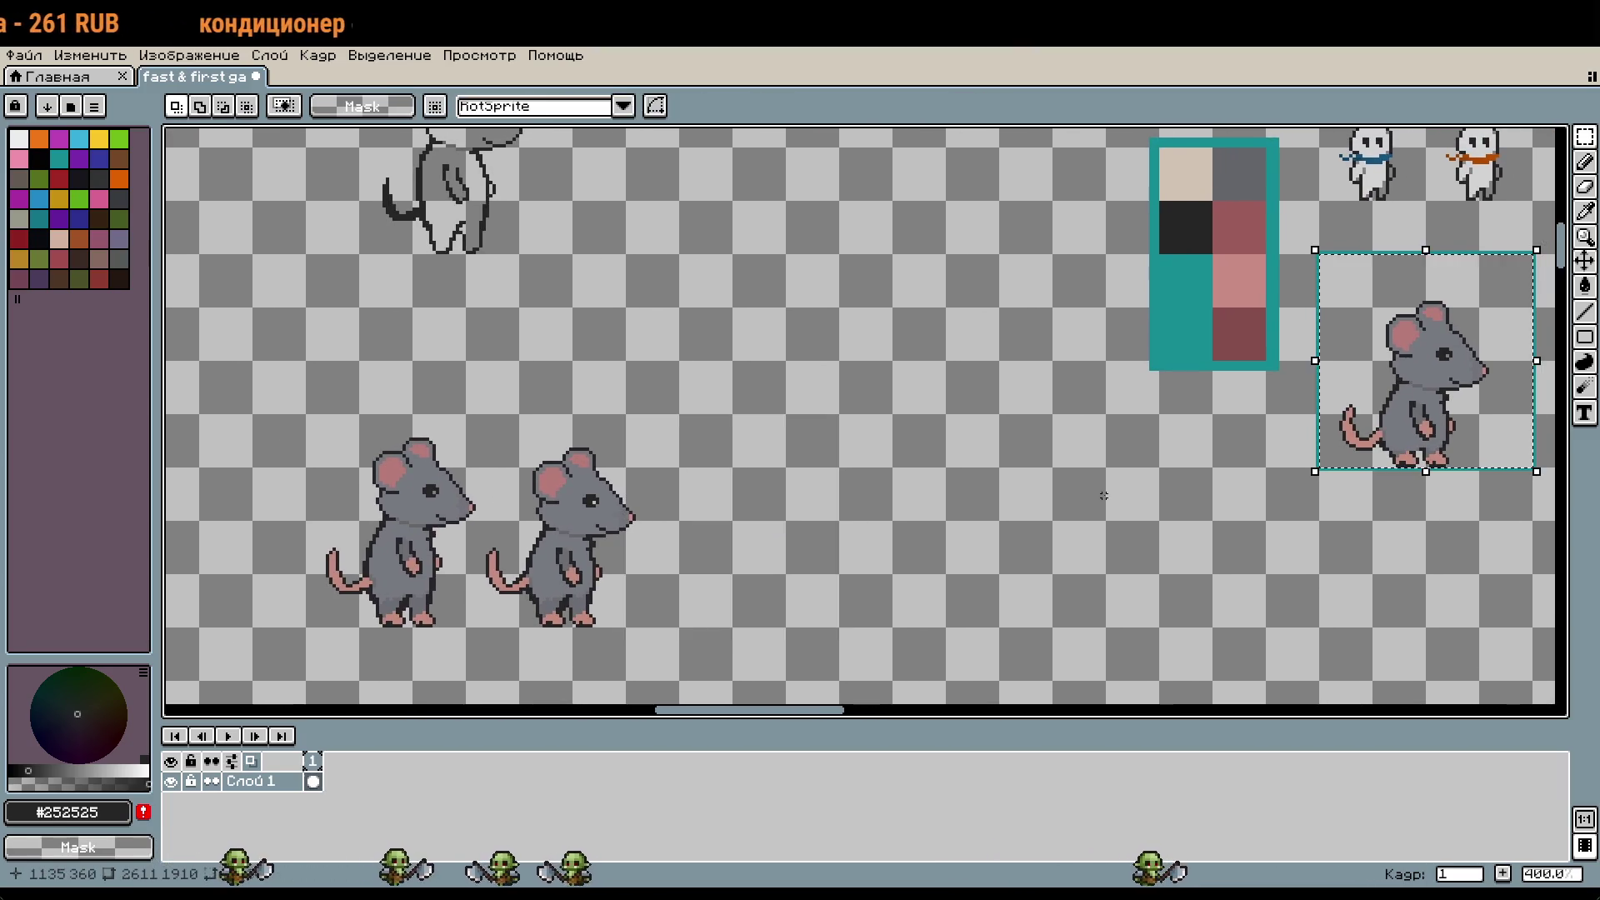
key("ctrl+z")
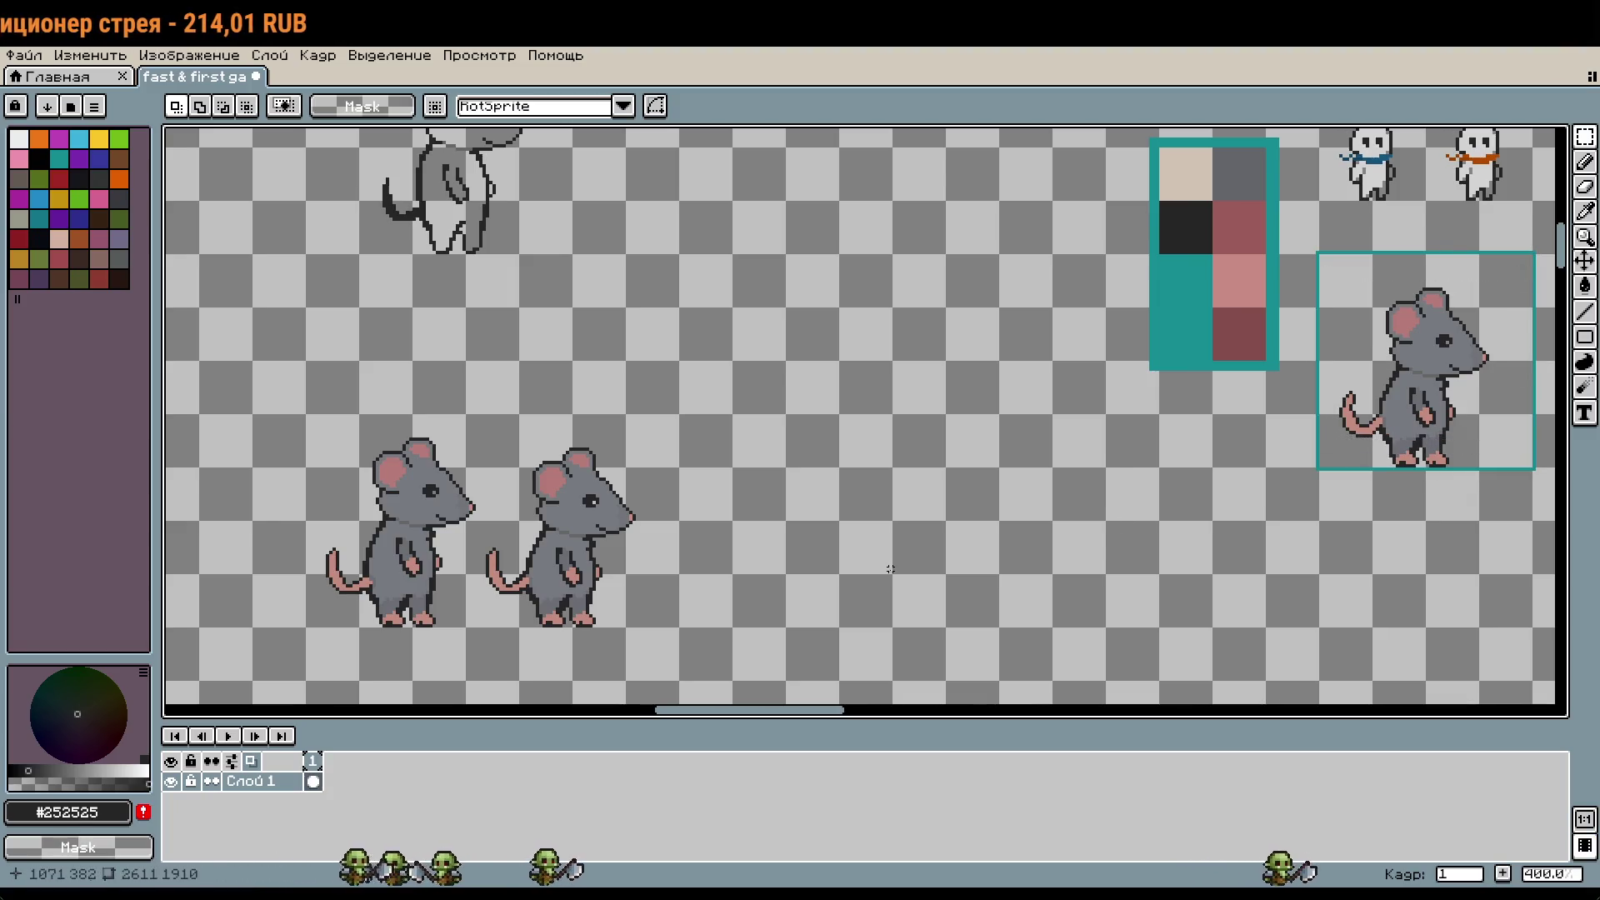
scroll(1087, 495, "left", 3)
Step: Paste a copy of the mouse beside the other two as a third mouse
key("ctrl+v")
left_click_drag(792, 272, 822, 445)
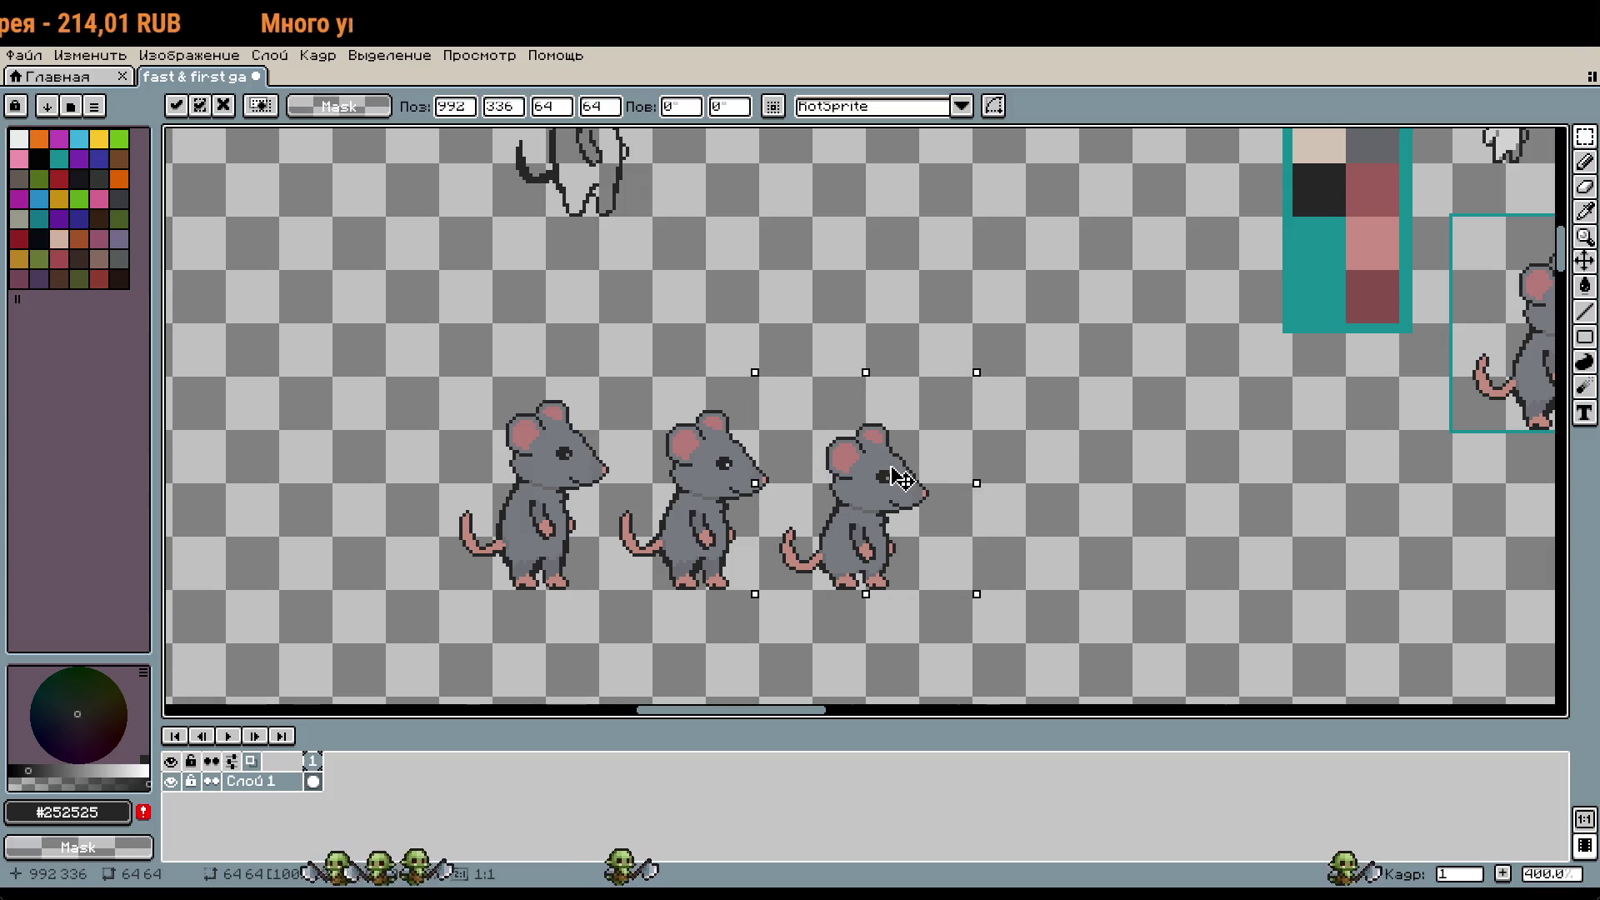
scroll(823, 445, "up", 1)
scroll(823, 447, "up", 6)
key("Return")
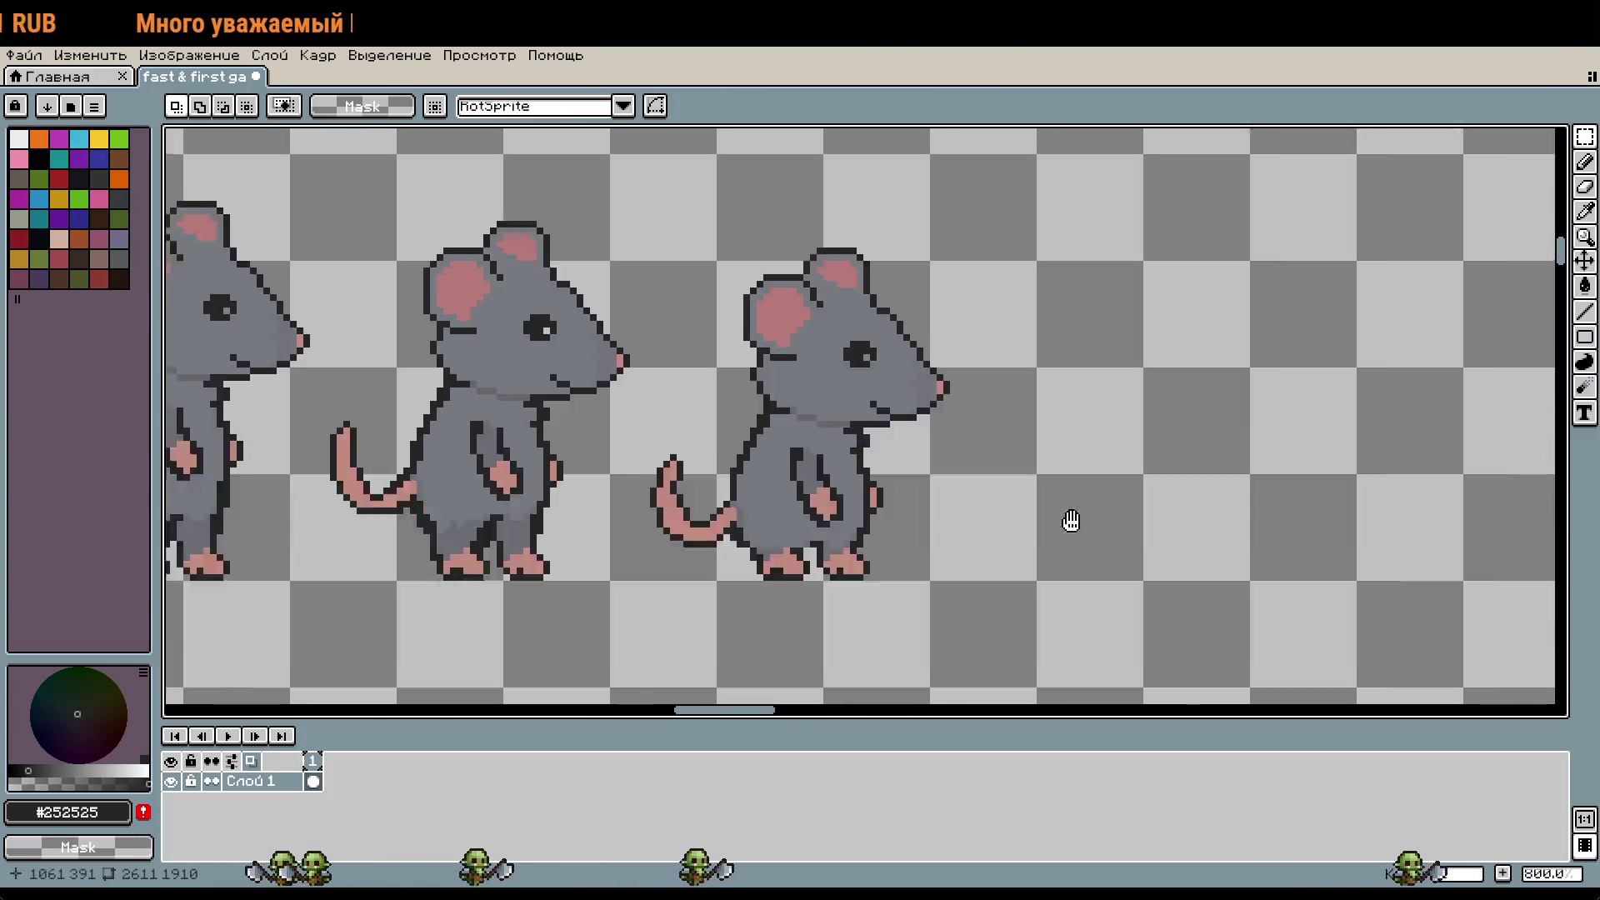
scroll(1023, 547, "left", 1)
scroll(992, 525, "down", 6)
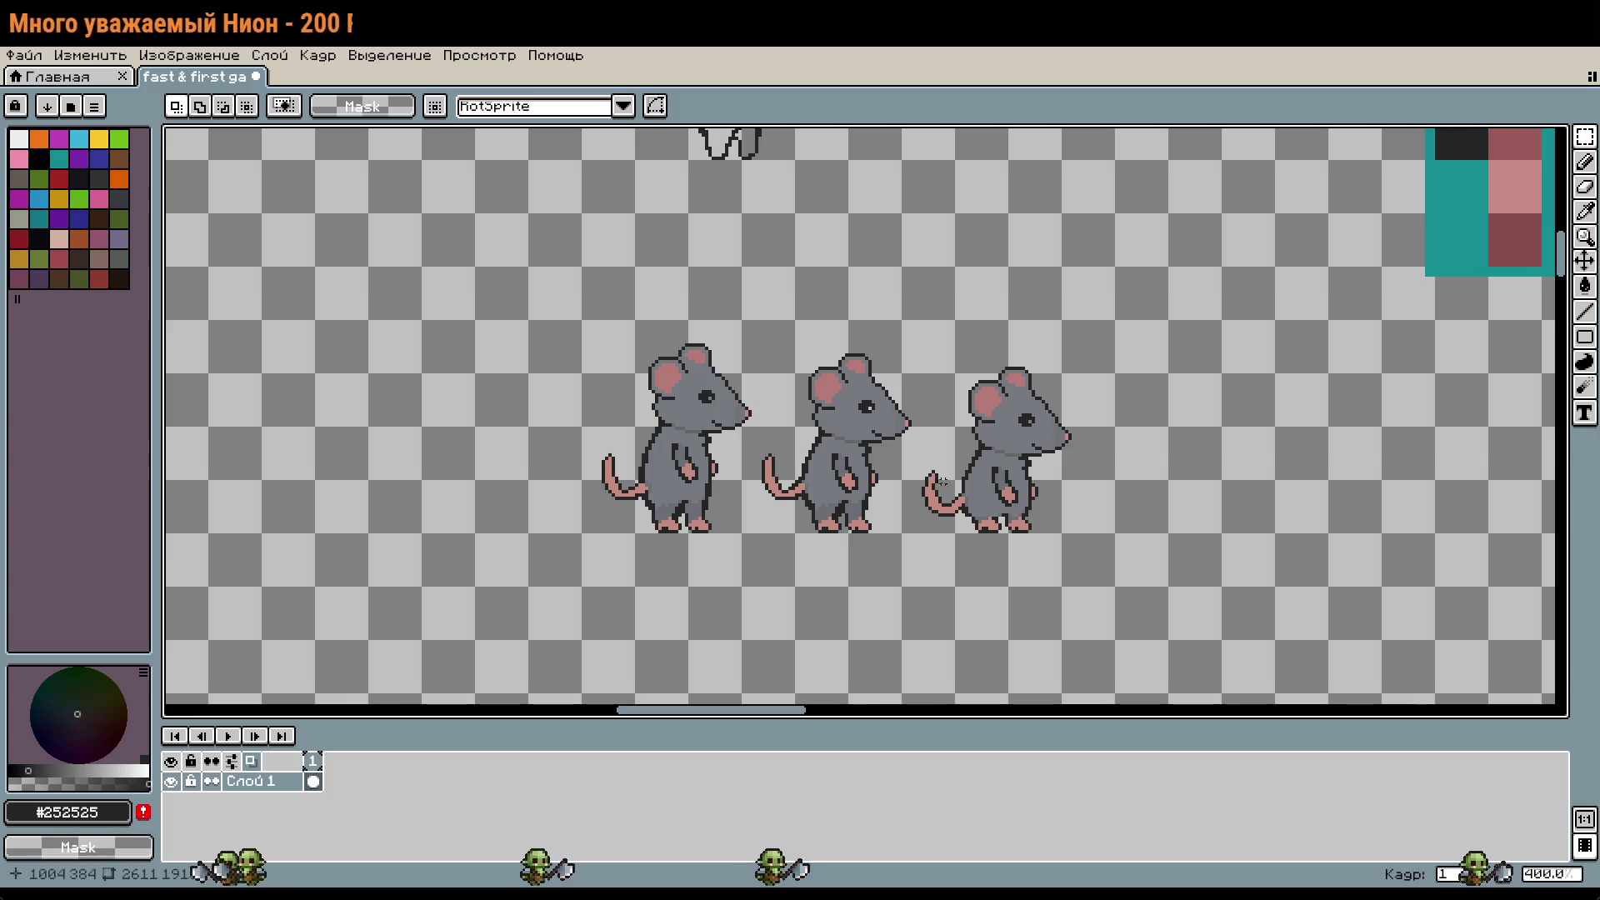
scroll(1000, 529, "up", 6)
Step: Add darker grey #6b6d73 shadow pixels on the legs above both feet
key("b")
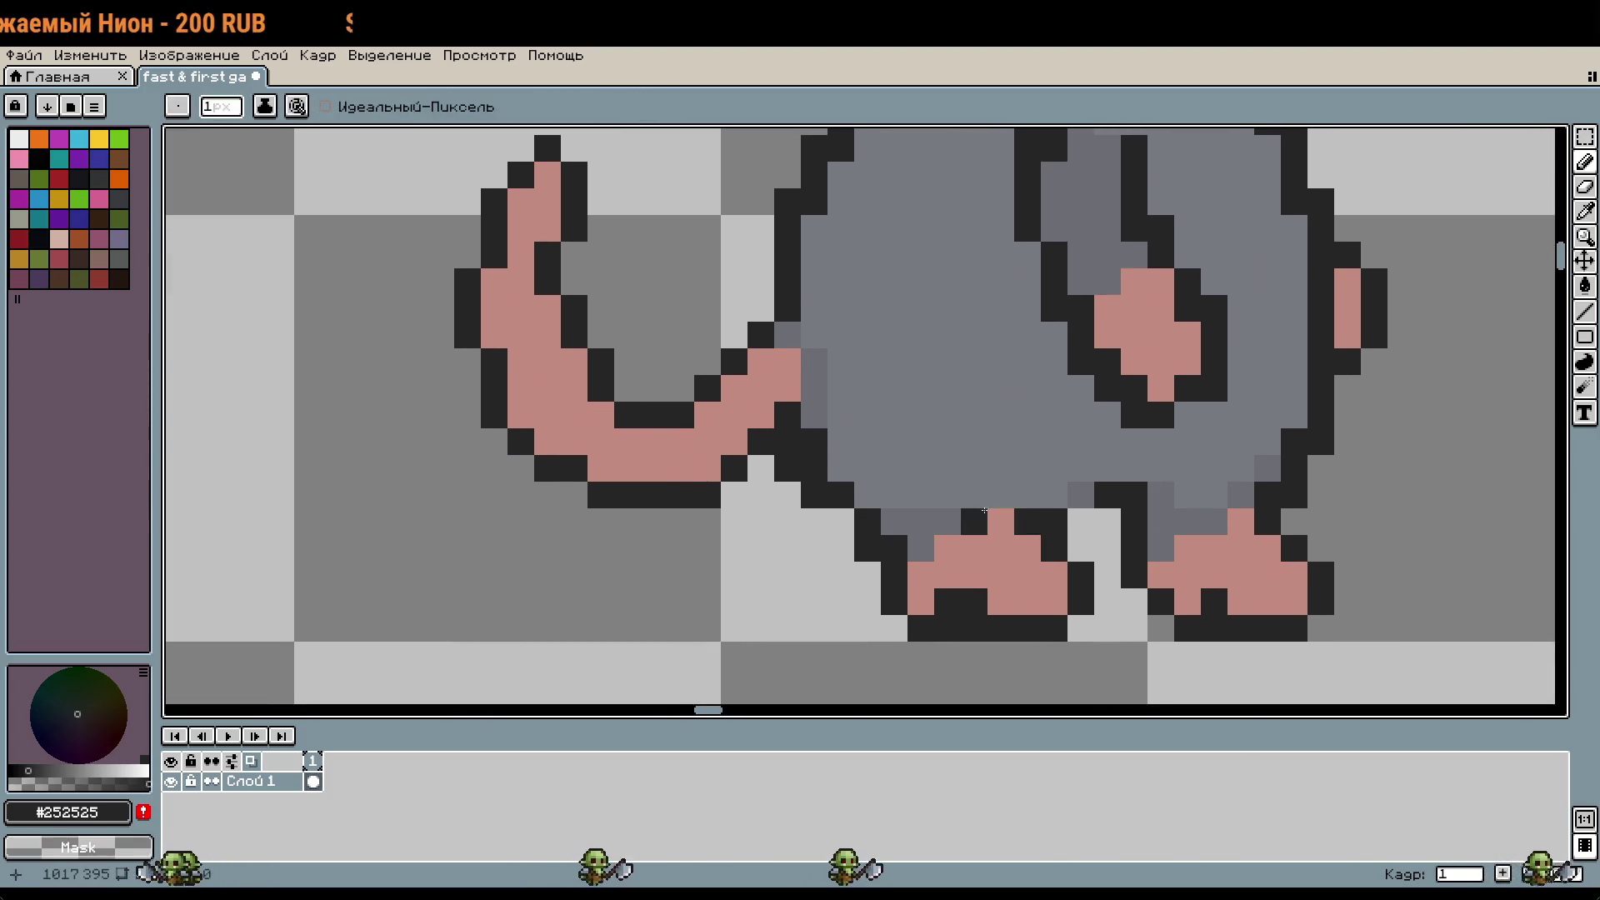
left_click(973, 518, "alt")
left_click(979, 503)
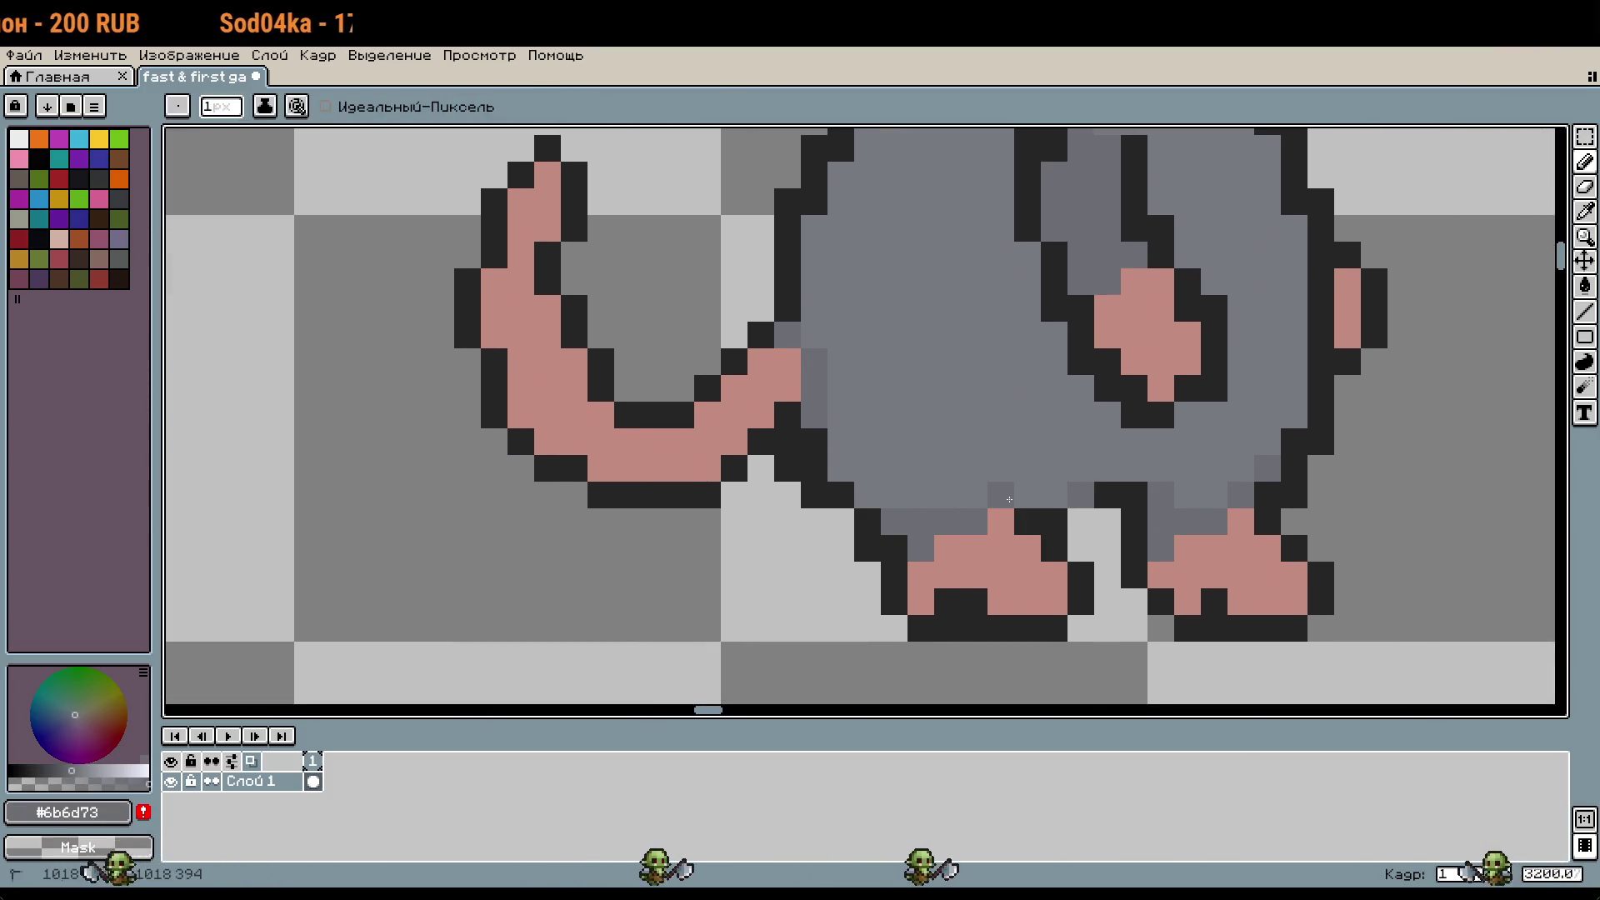
key("i")
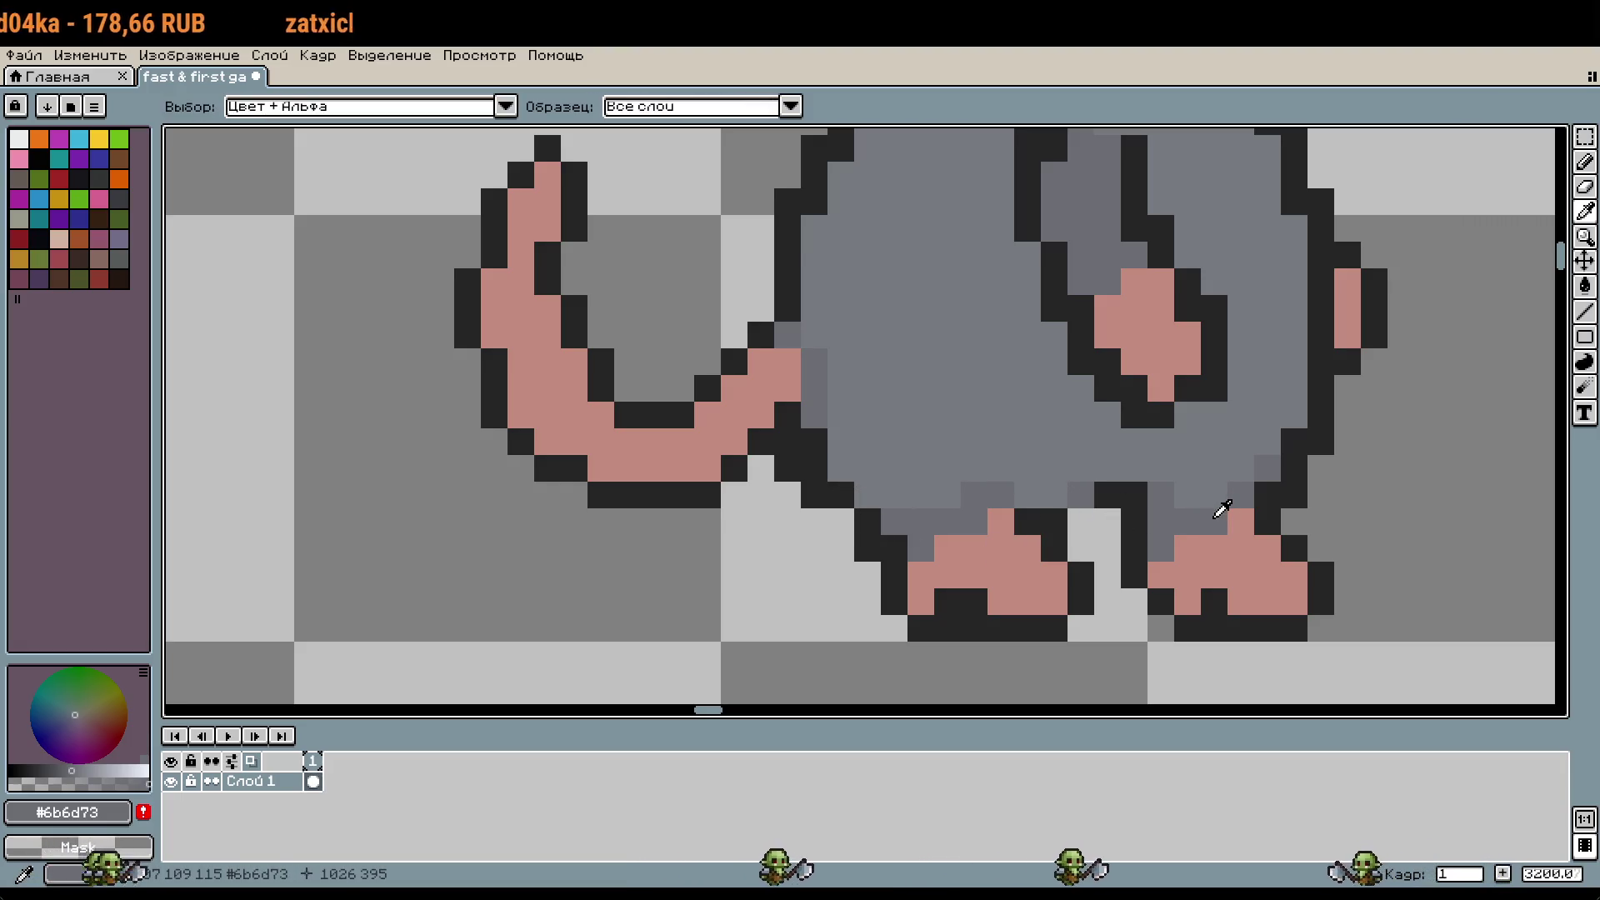
key("b")
left_click_drag(1240, 469, 1188, 495)
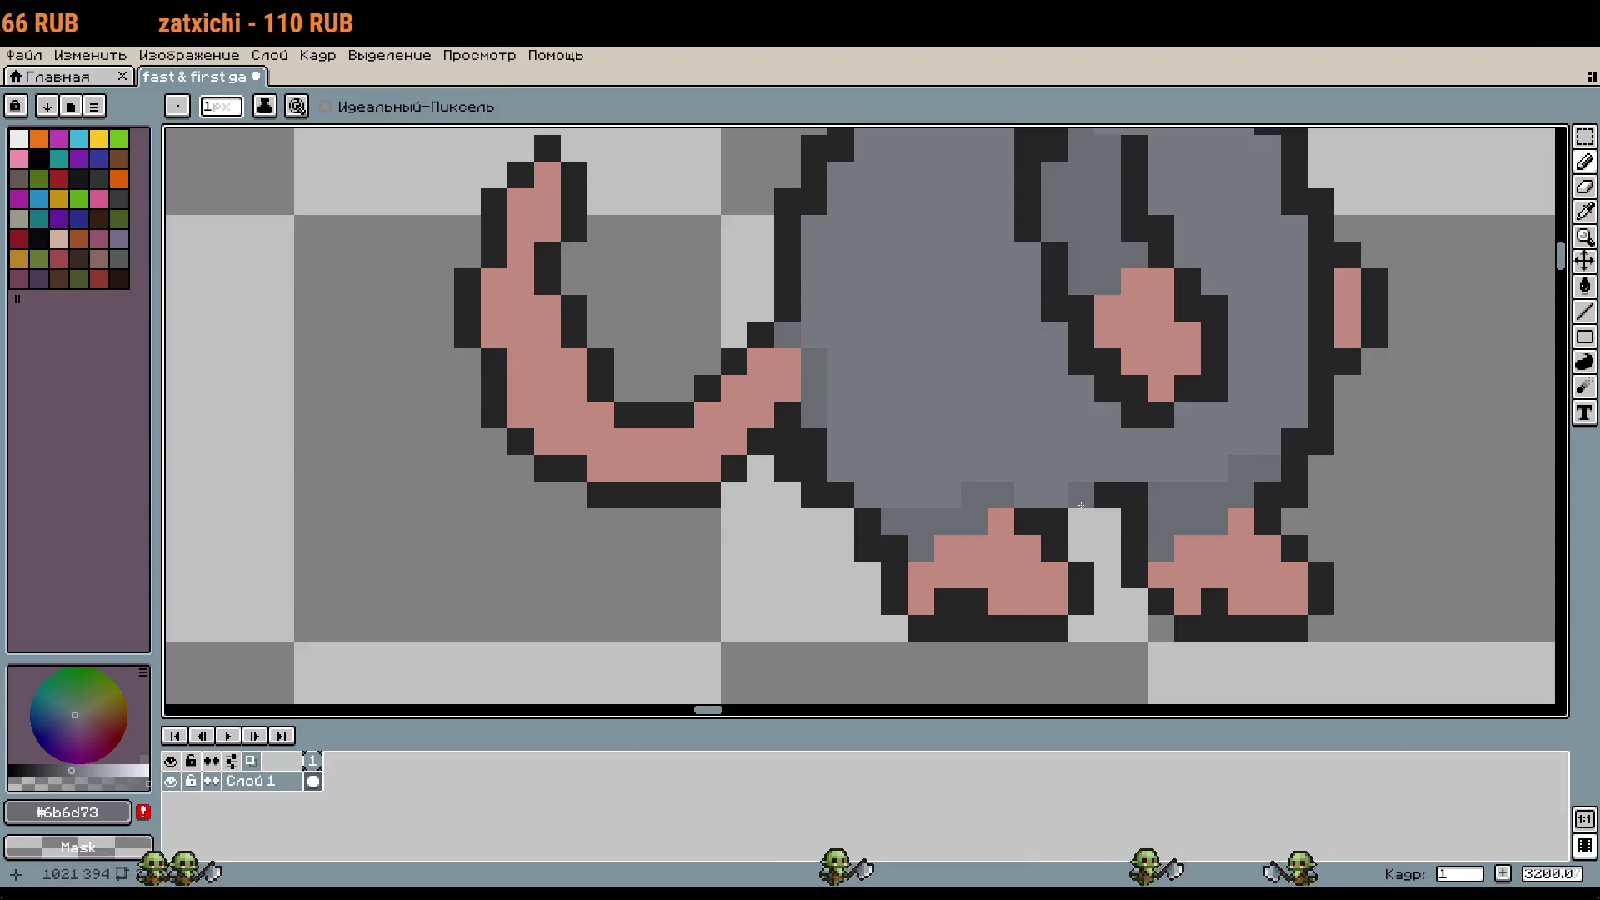
left_click(1061, 525, "alt")
scroll(1140, 531, "down", 3)
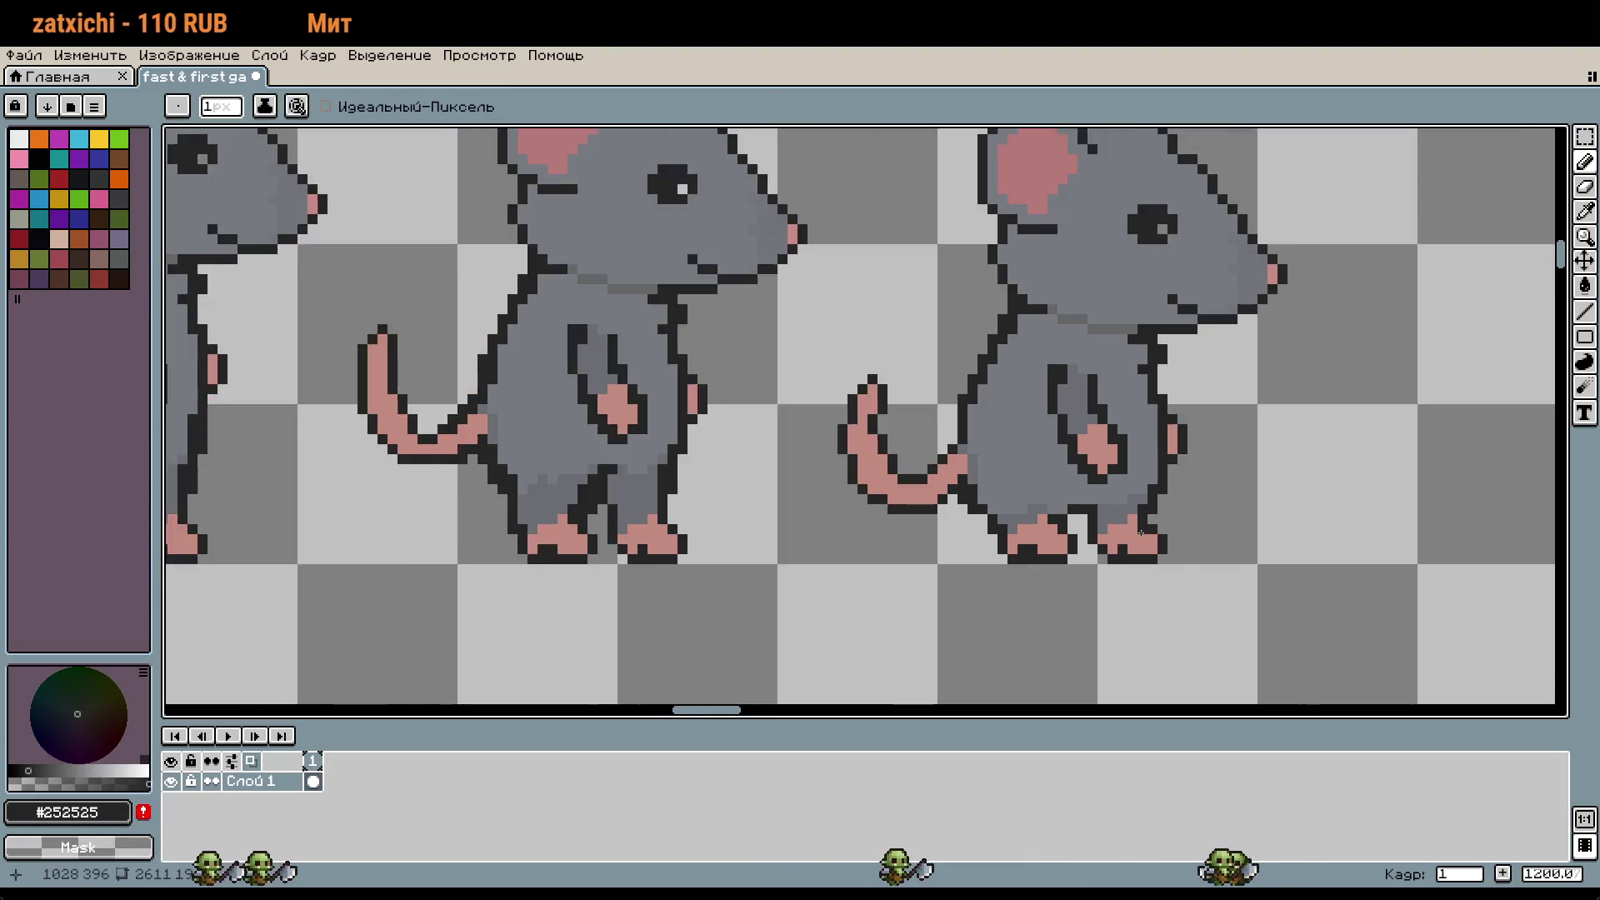
scroll(1141, 532, "down", 5)
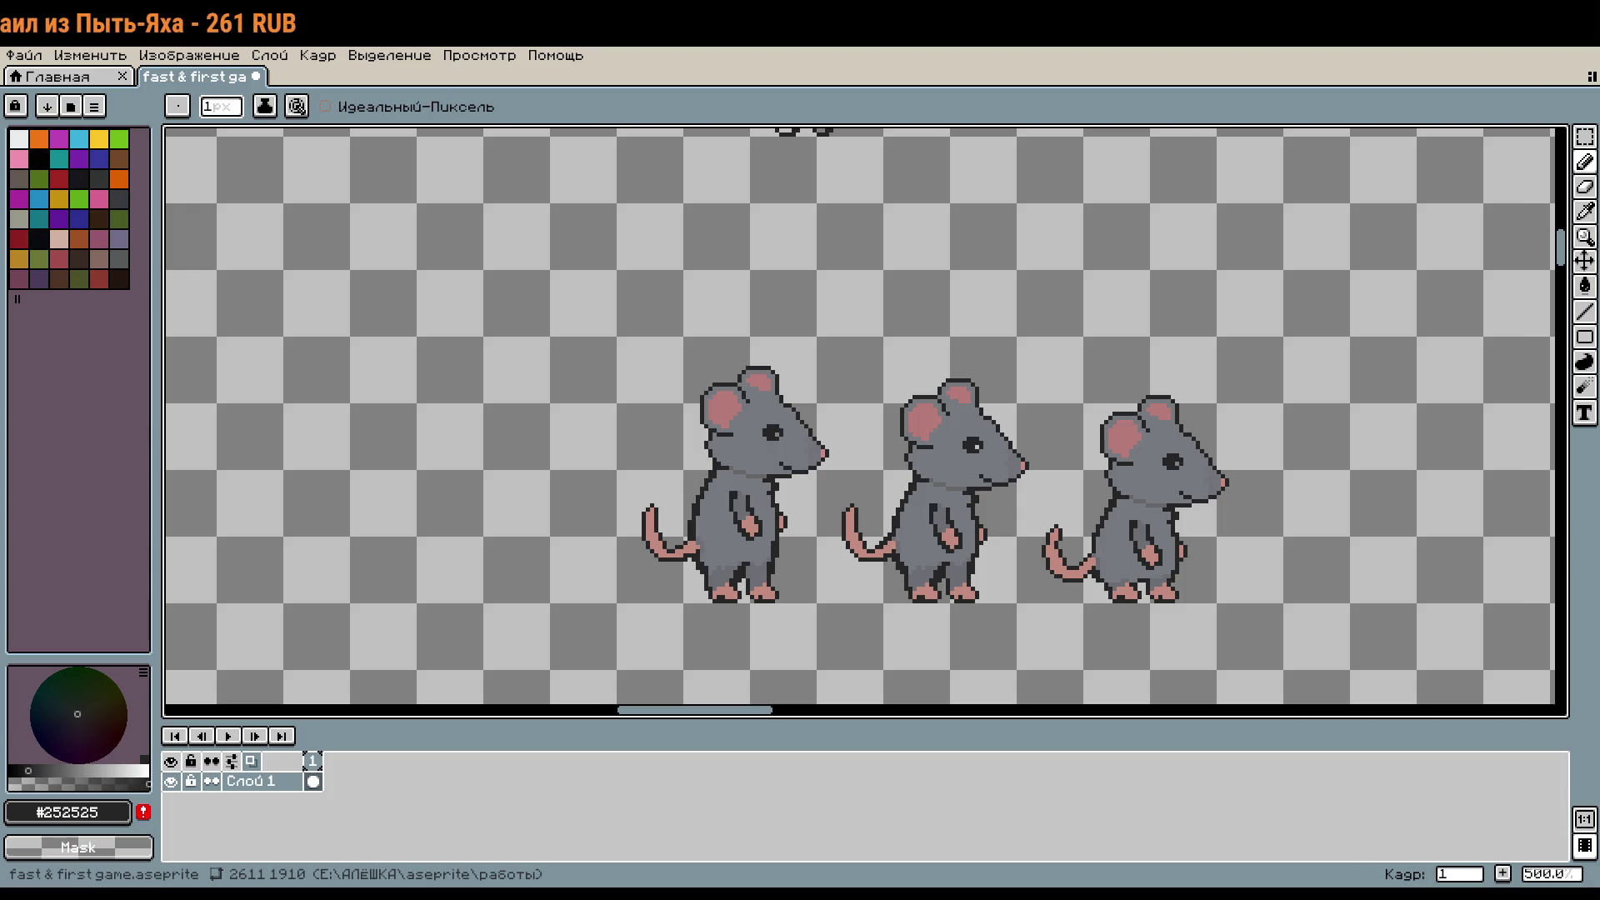
left_click_drag(1222, 563, 1097, 553)
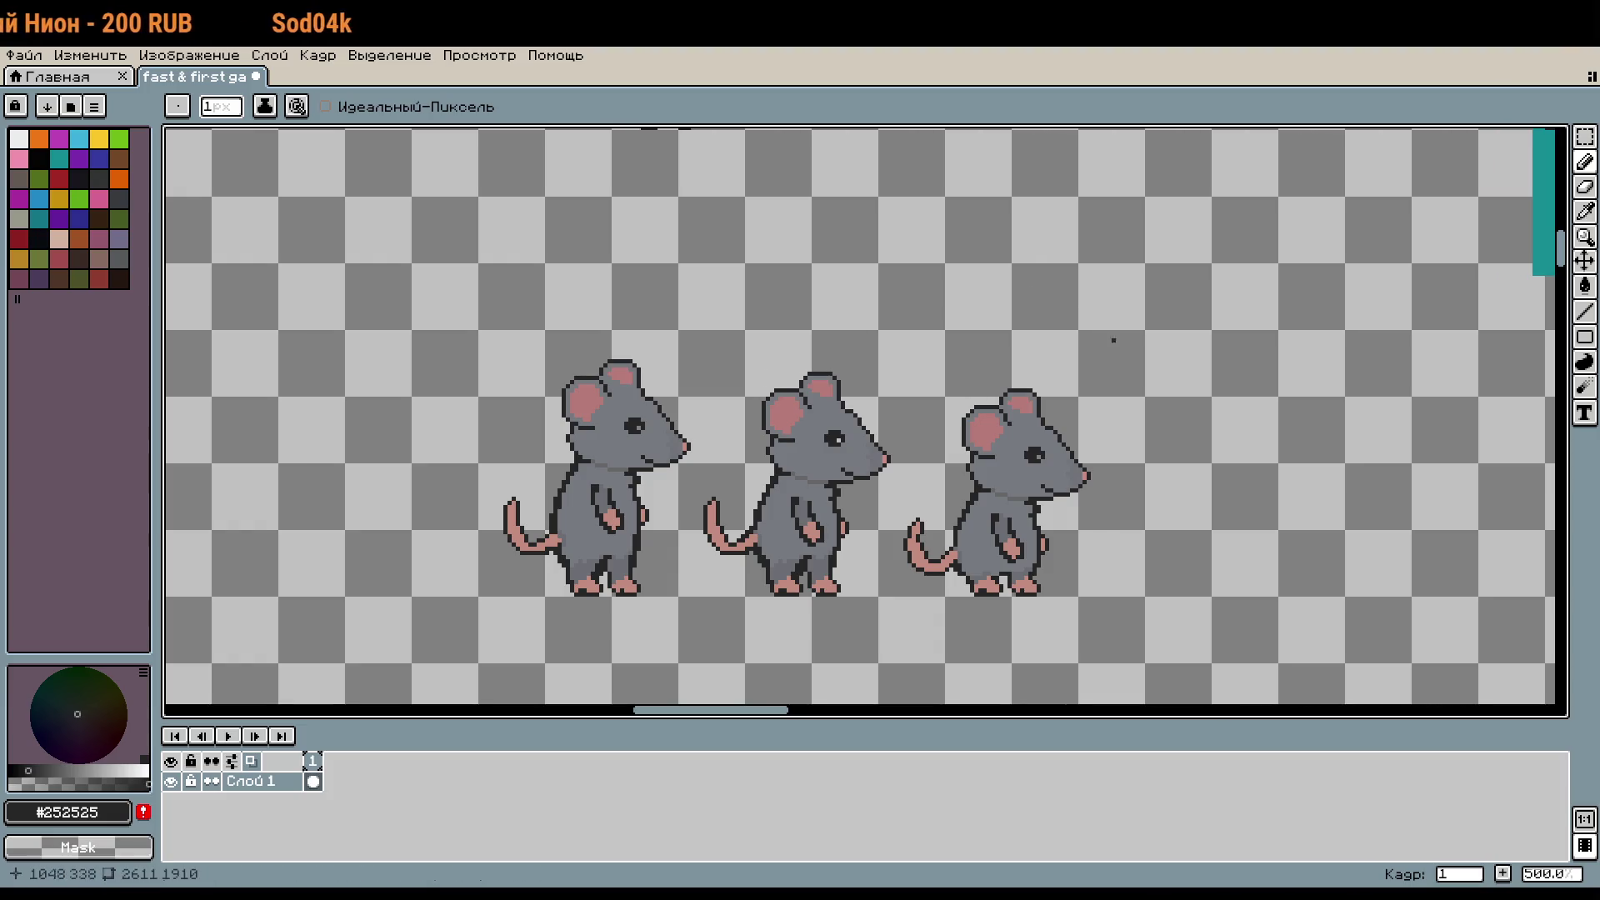
Step: Marquee-select the framed mouse, nudge it slightly within the frame and commit
scroll(1113, 340, "up", 4)
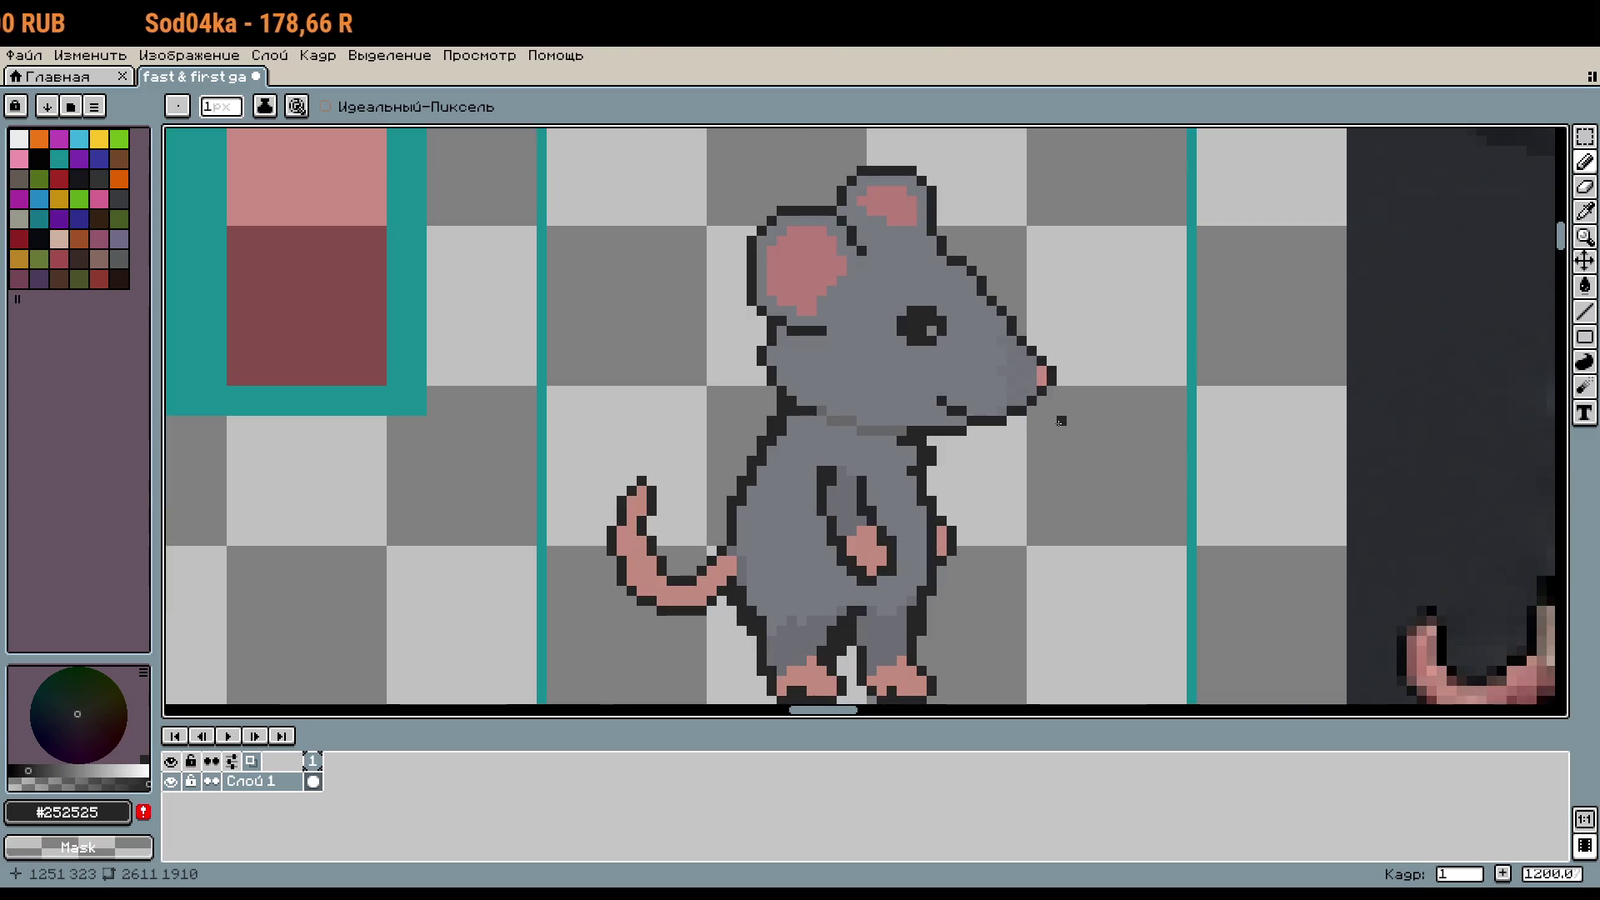
key("m")
left_click_drag(625, 163, 1114, 661)
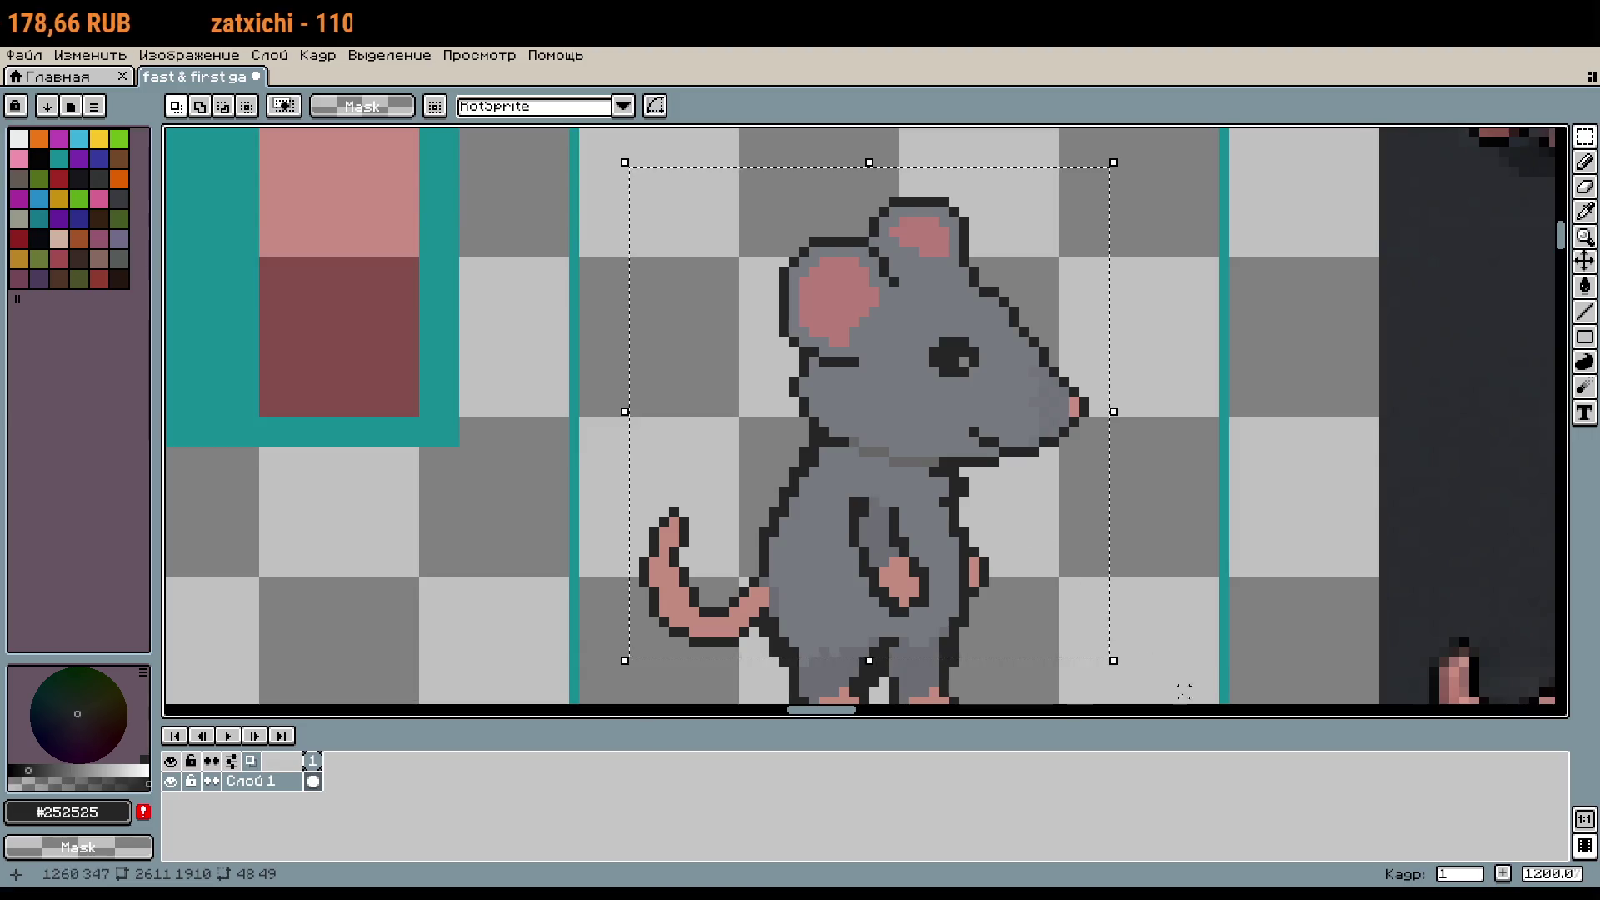
left_click(970, 517)
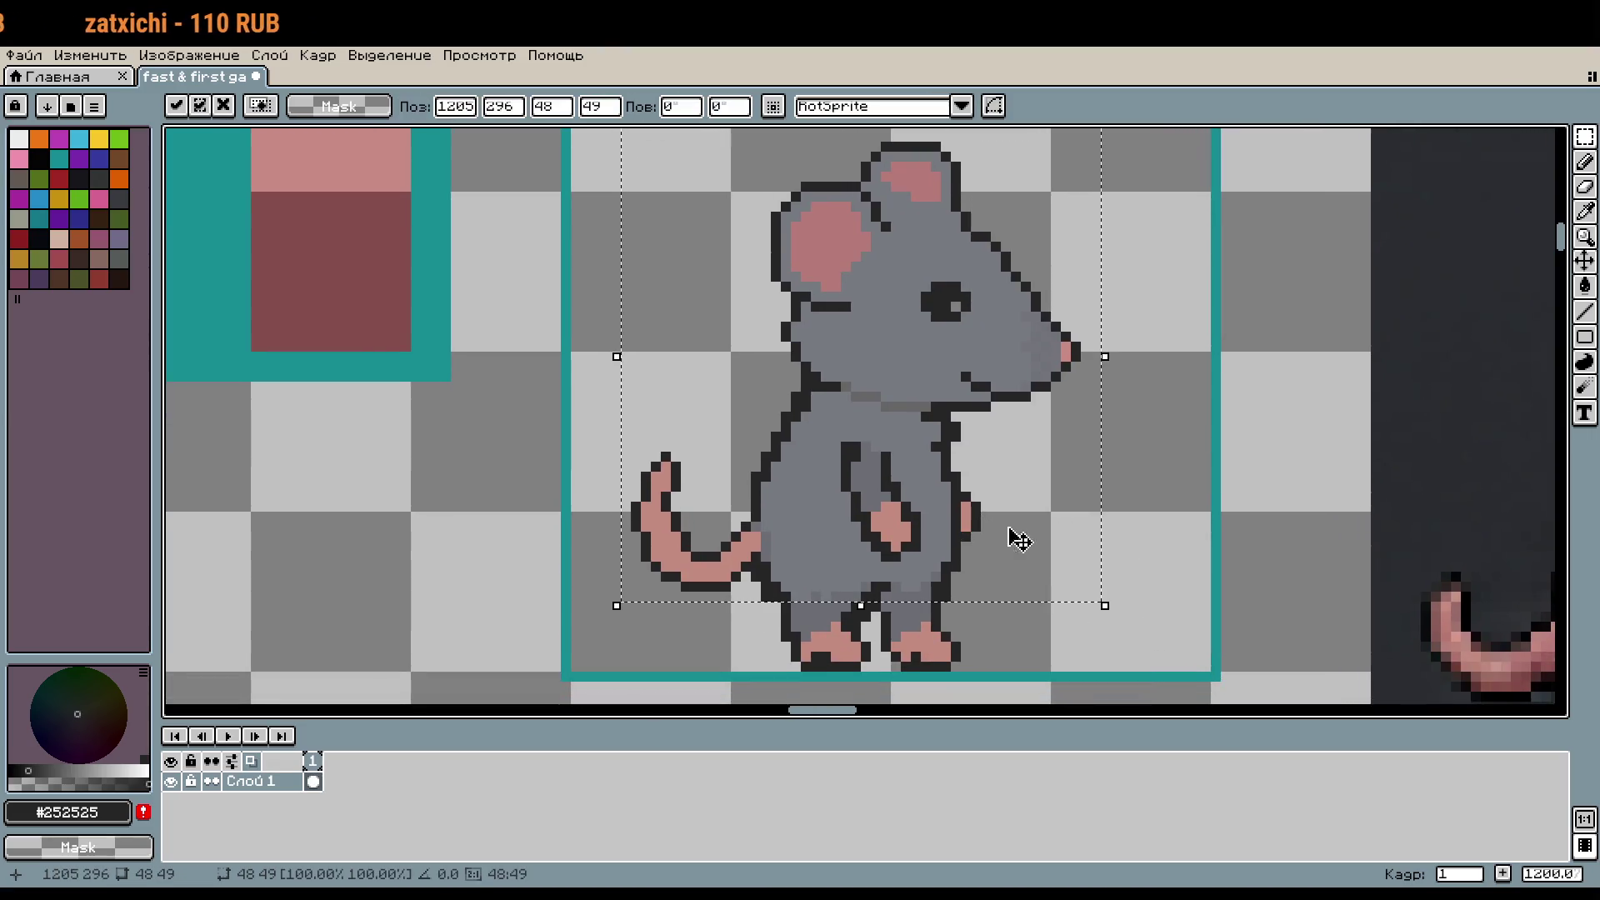
key("Return")
scroll(1134, 550, "down", 1)
scroll(1046, 595, "up", 2)
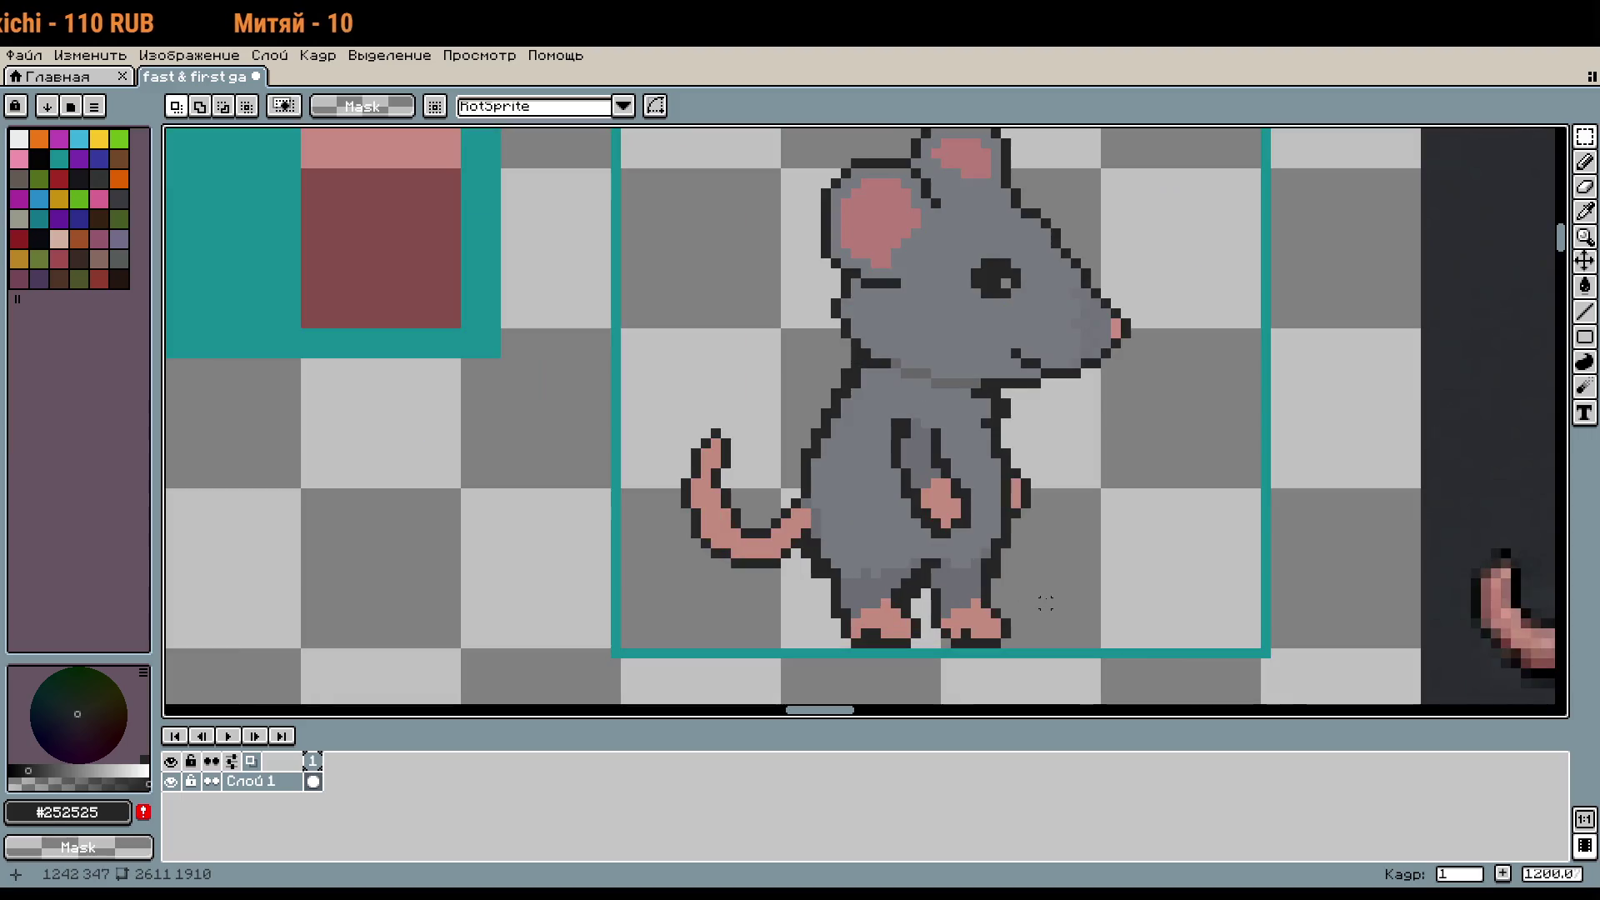
scroll(1058, 598, "up", 2)
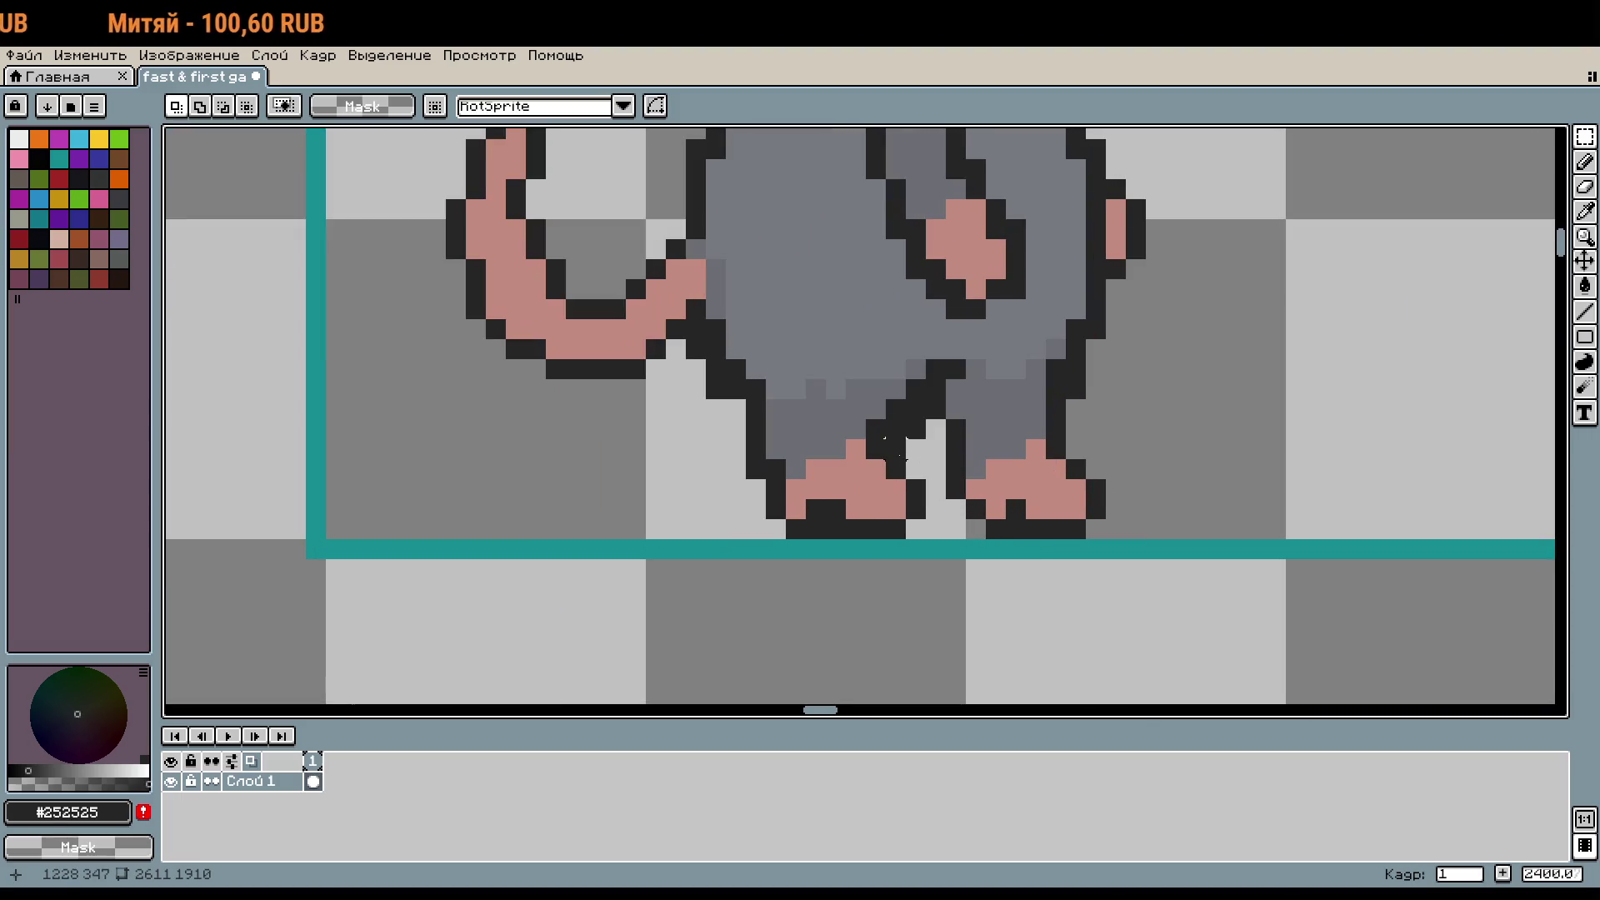
Step: Pick the legs' darker grey, then undo the last pencil stroke
key("b")
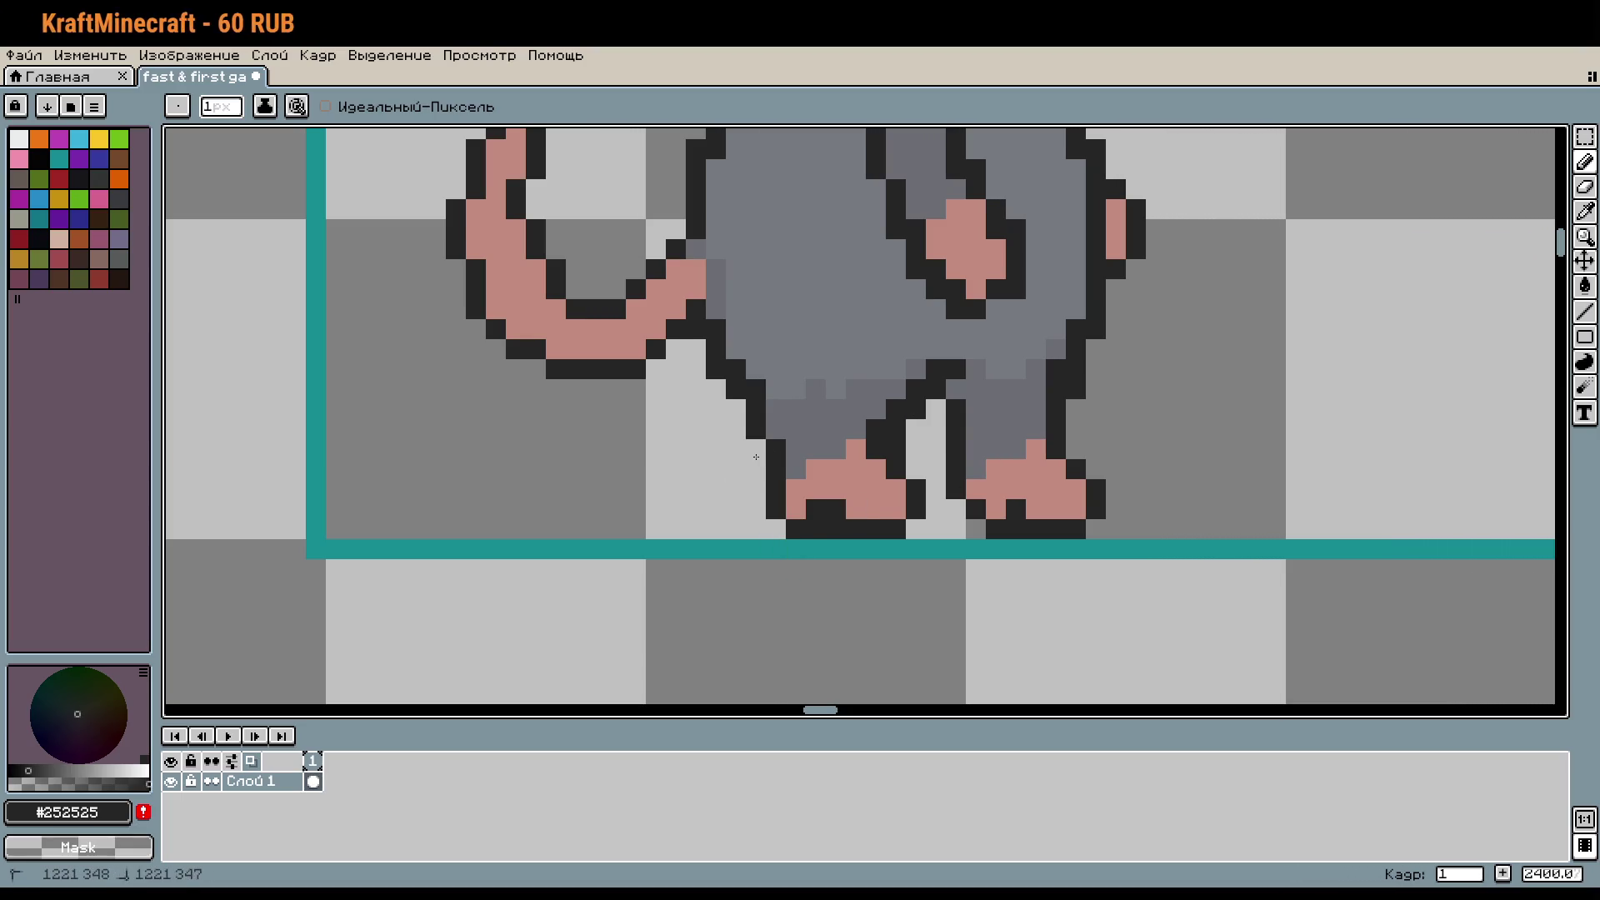
scroll(962, 490, "down", 2)
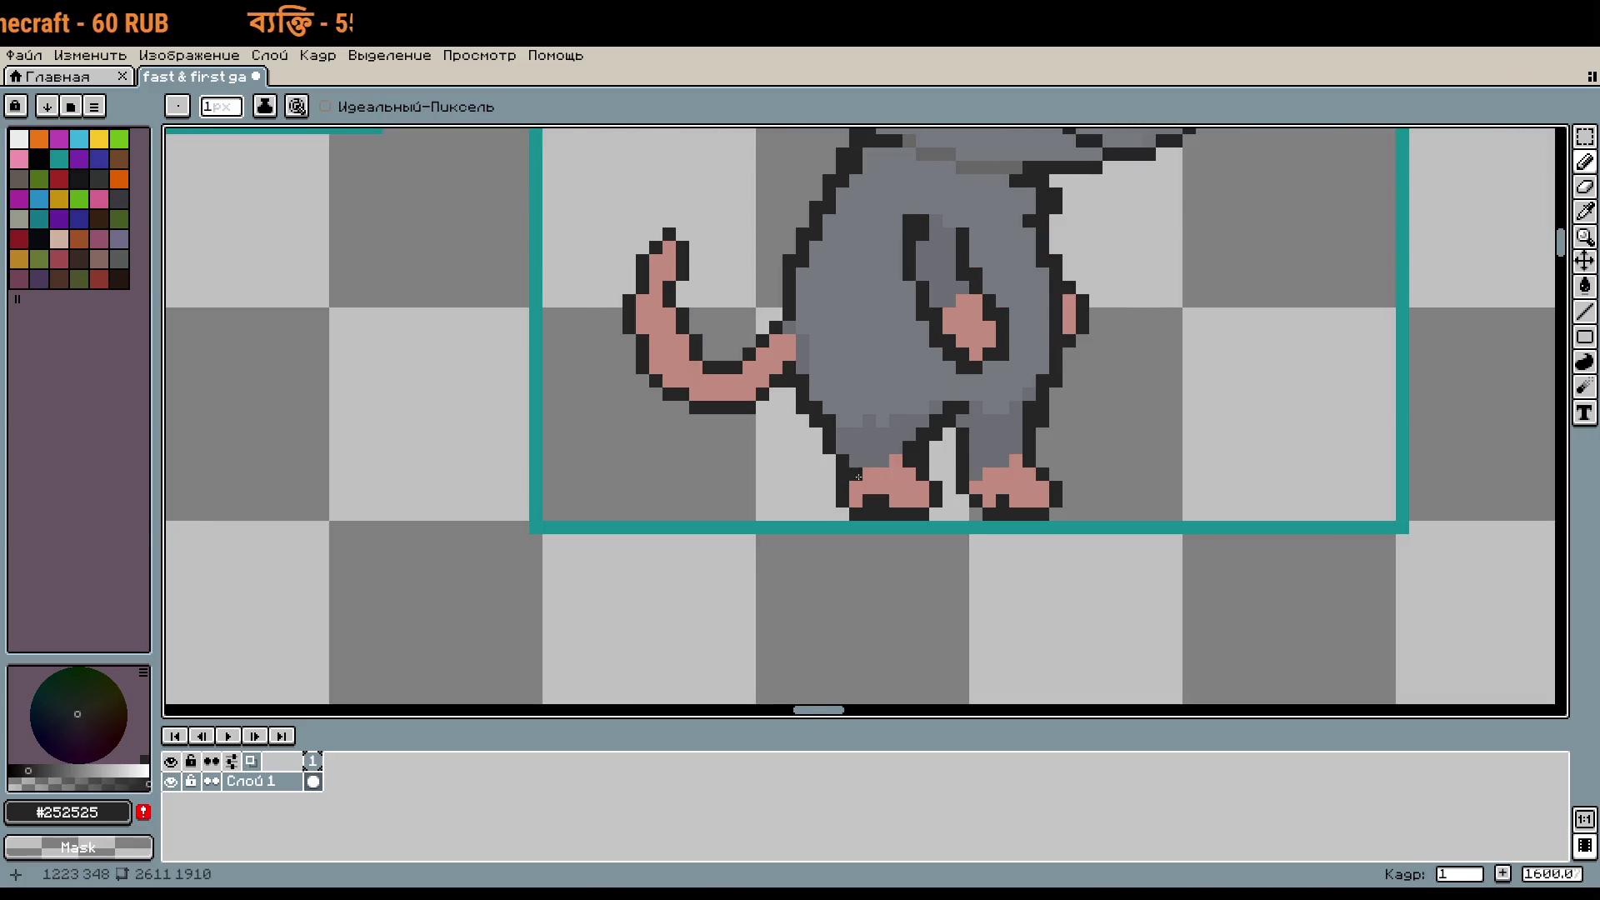
scroll(858, 477, "up", 1)
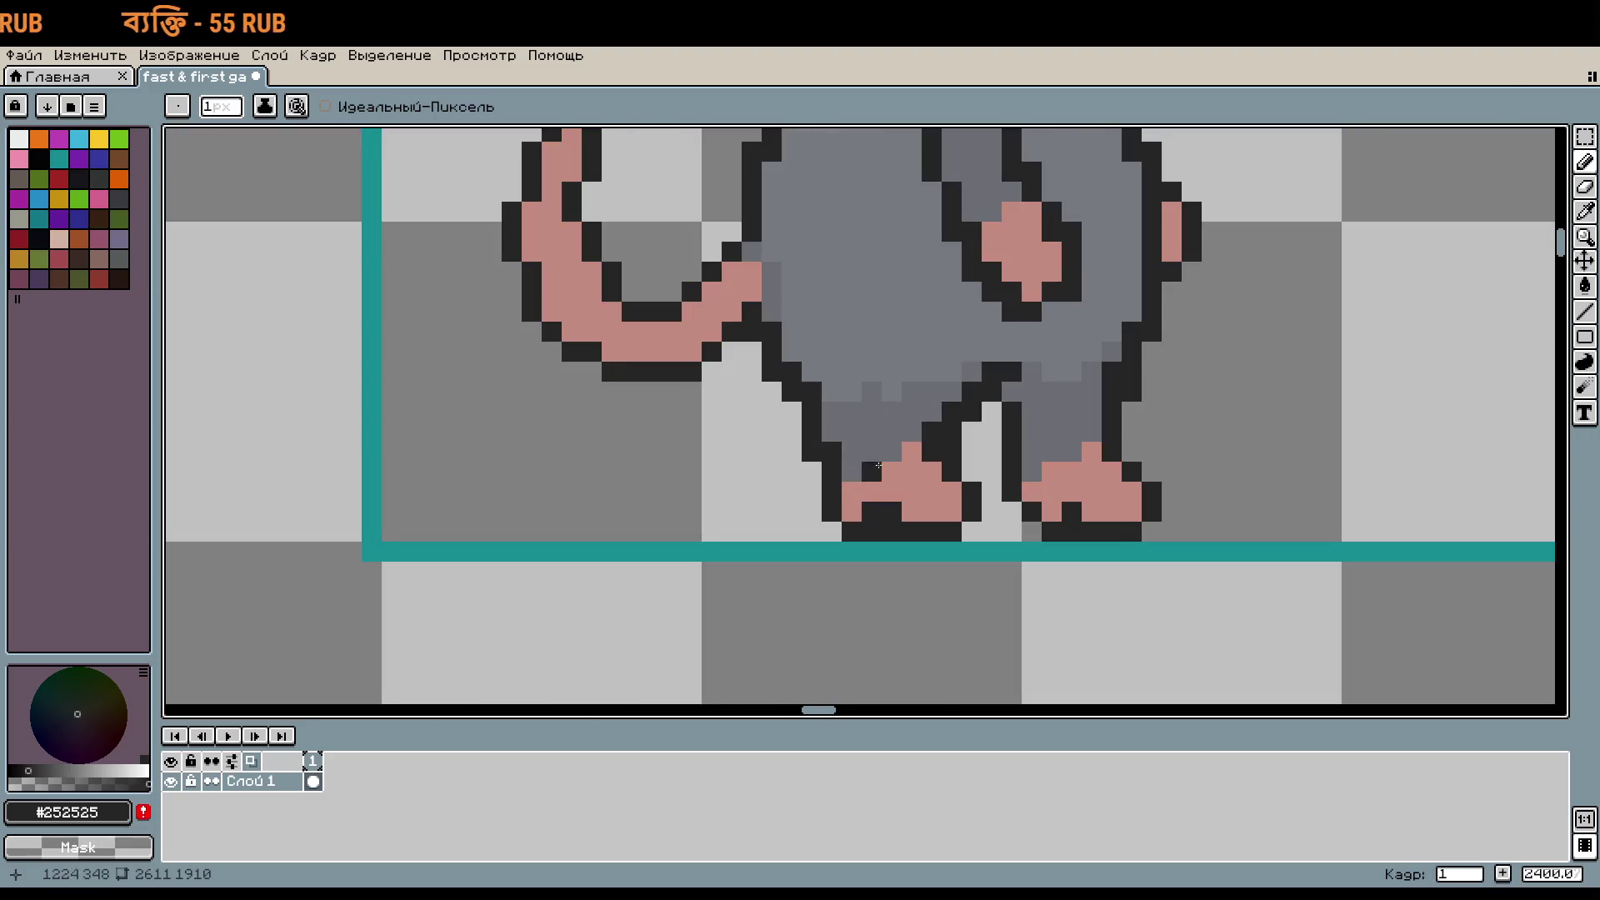
scroll(863, 467, "down", 3)
scroll(858, 448, "up", 5)
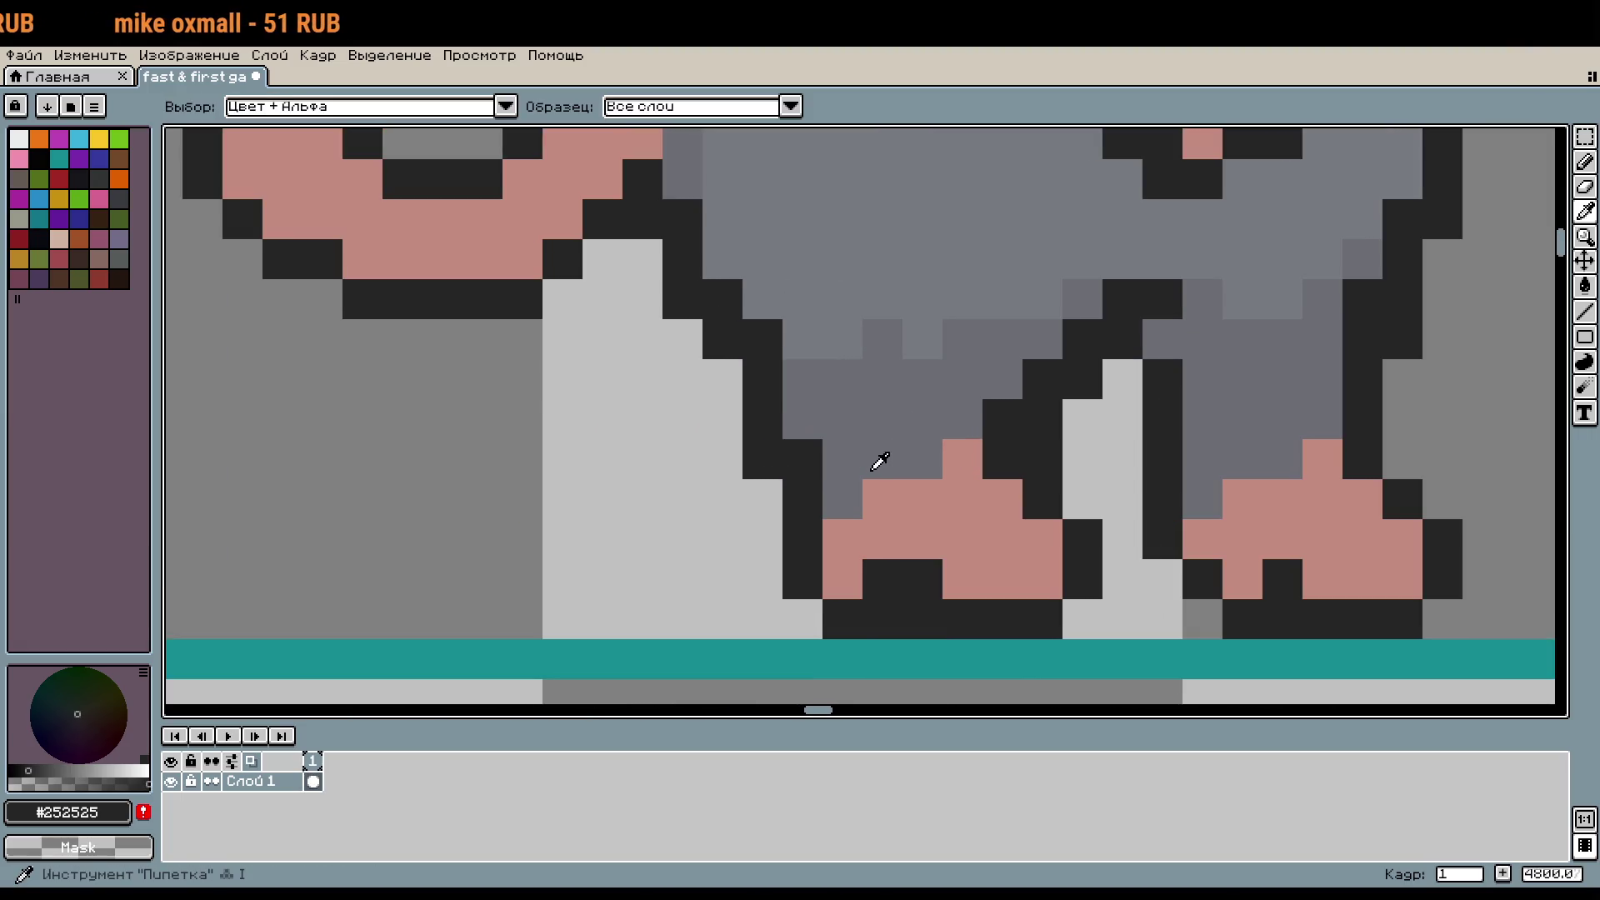
left_click(871, 450, "alt")
scroll(910, 444, "down", 3)
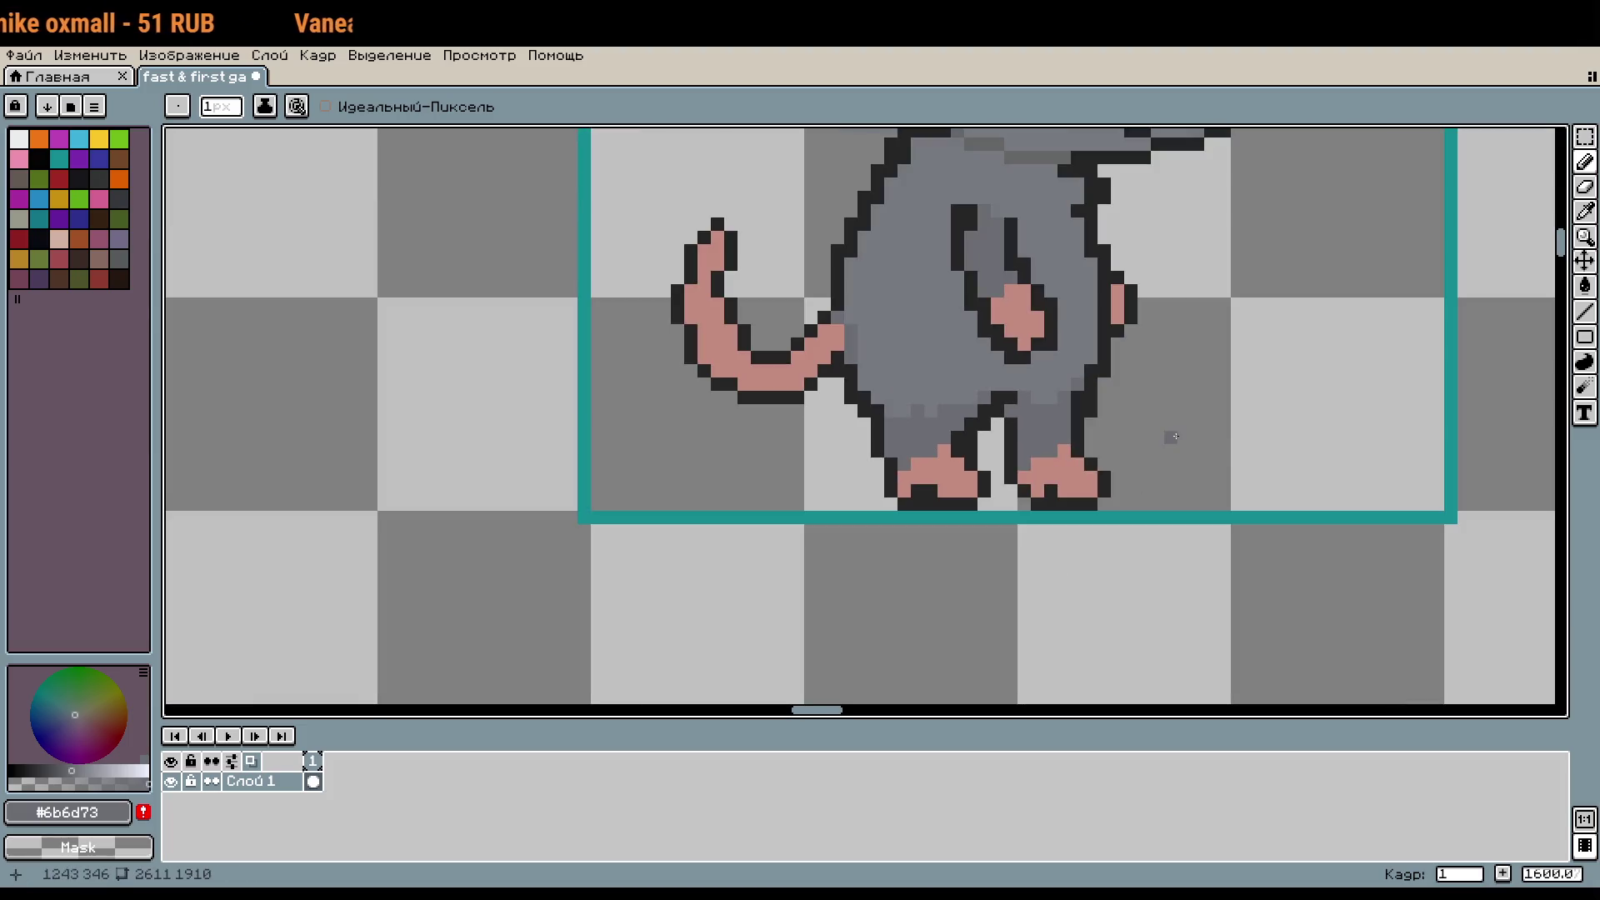
key("ctrl+z")
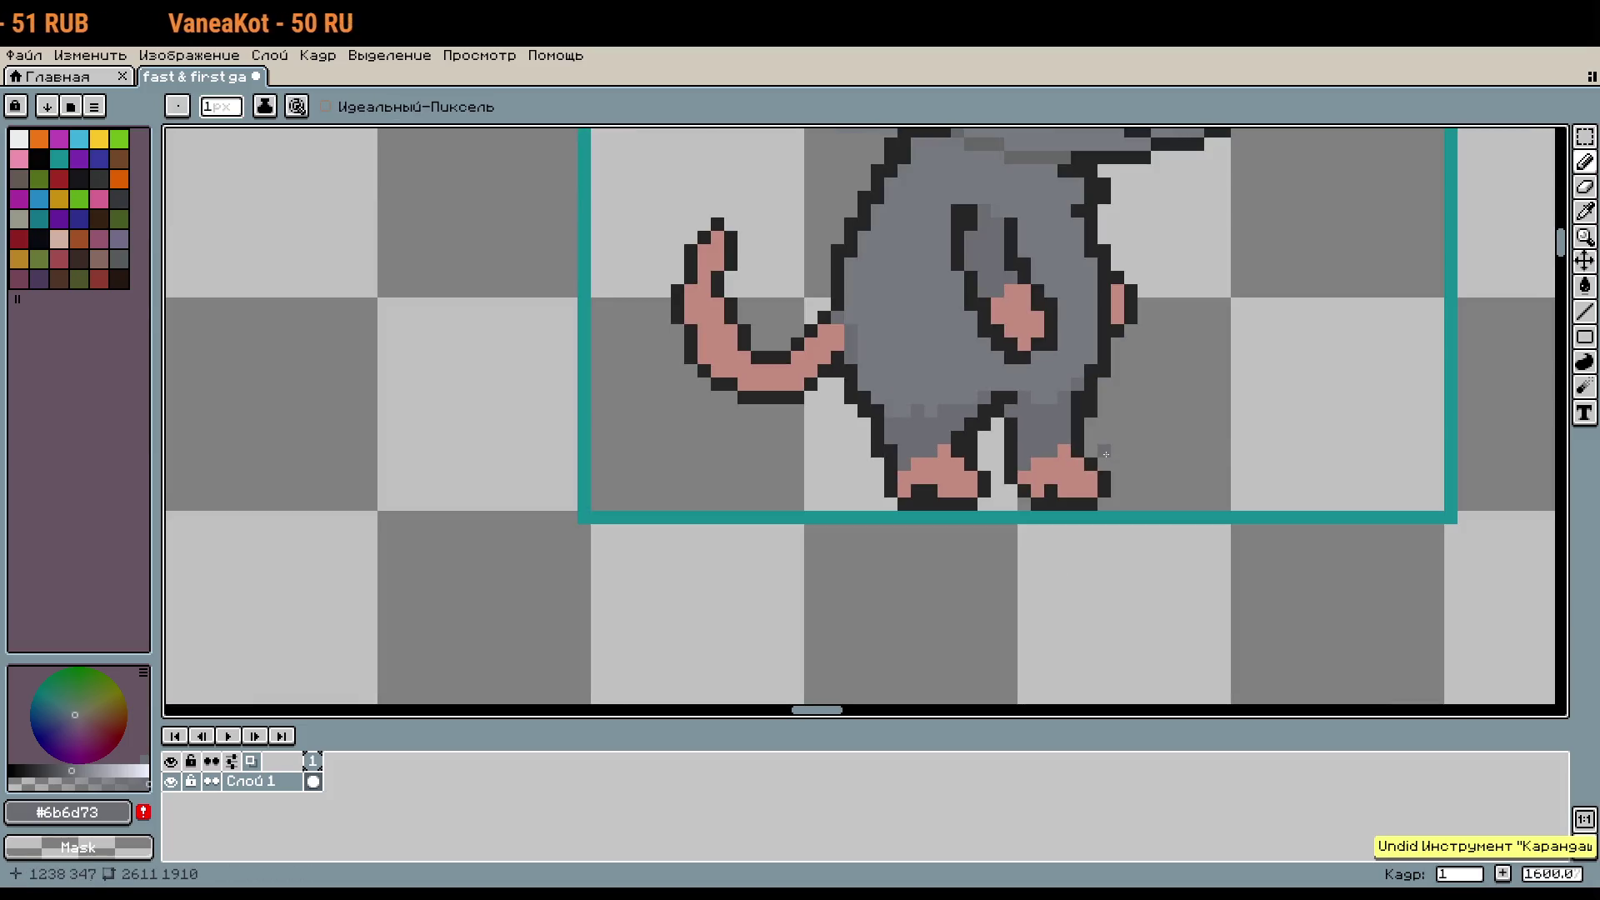
Step: Sample the pink of the left foot and return to the pencil
scroll(1028, 136, "up", 1)
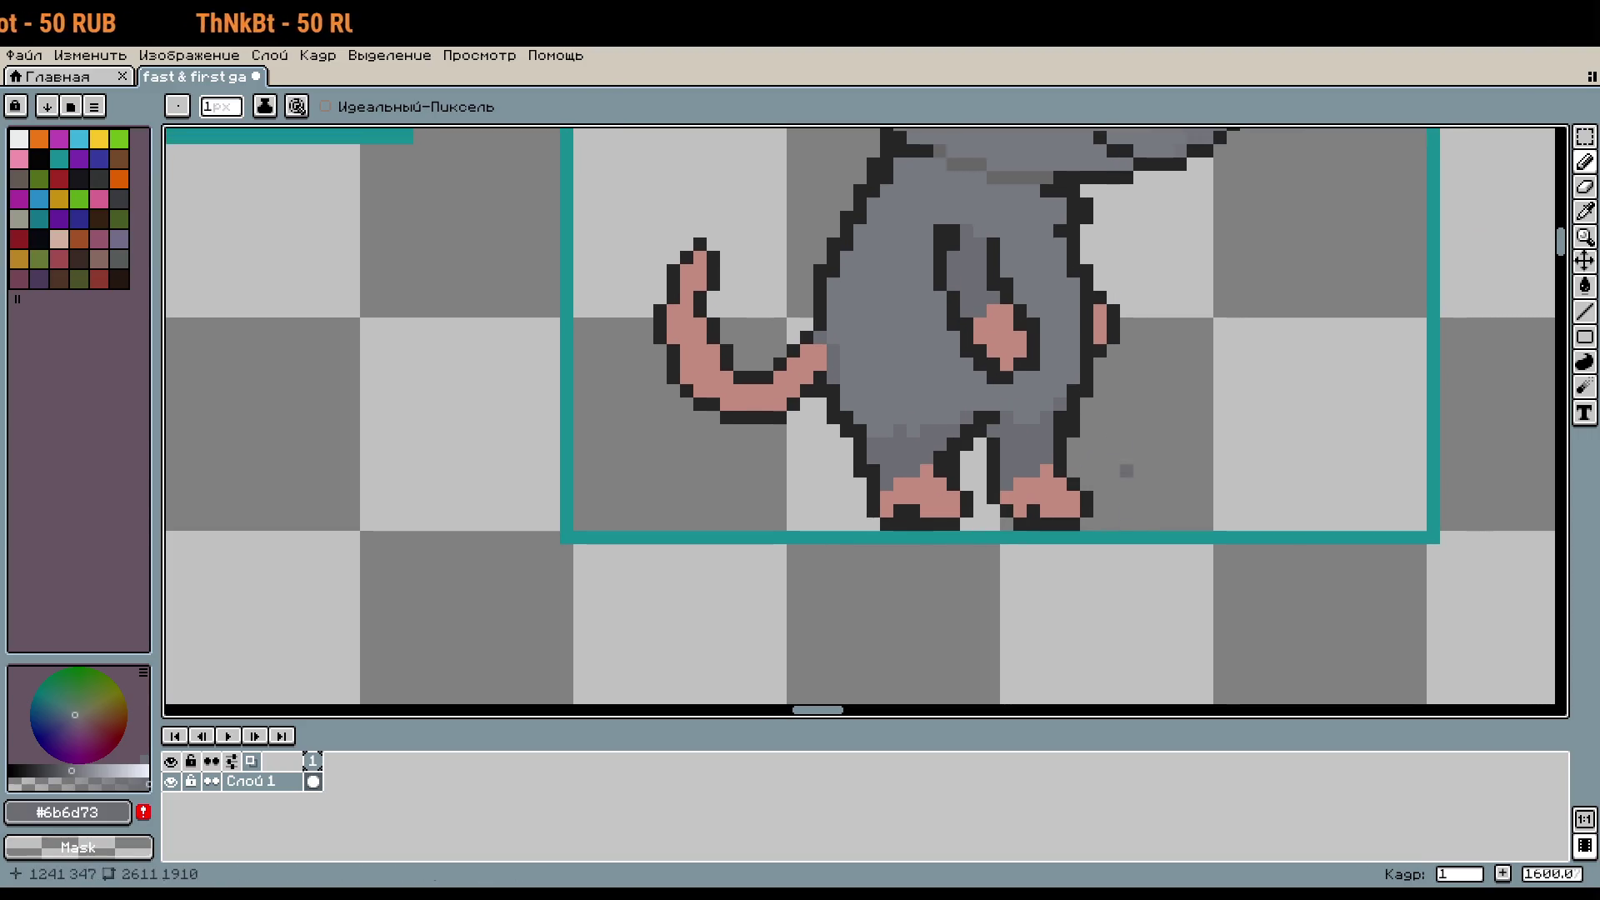
scroll(1125, 471, "up", 5)
scroll(917, 590, "down", 2)
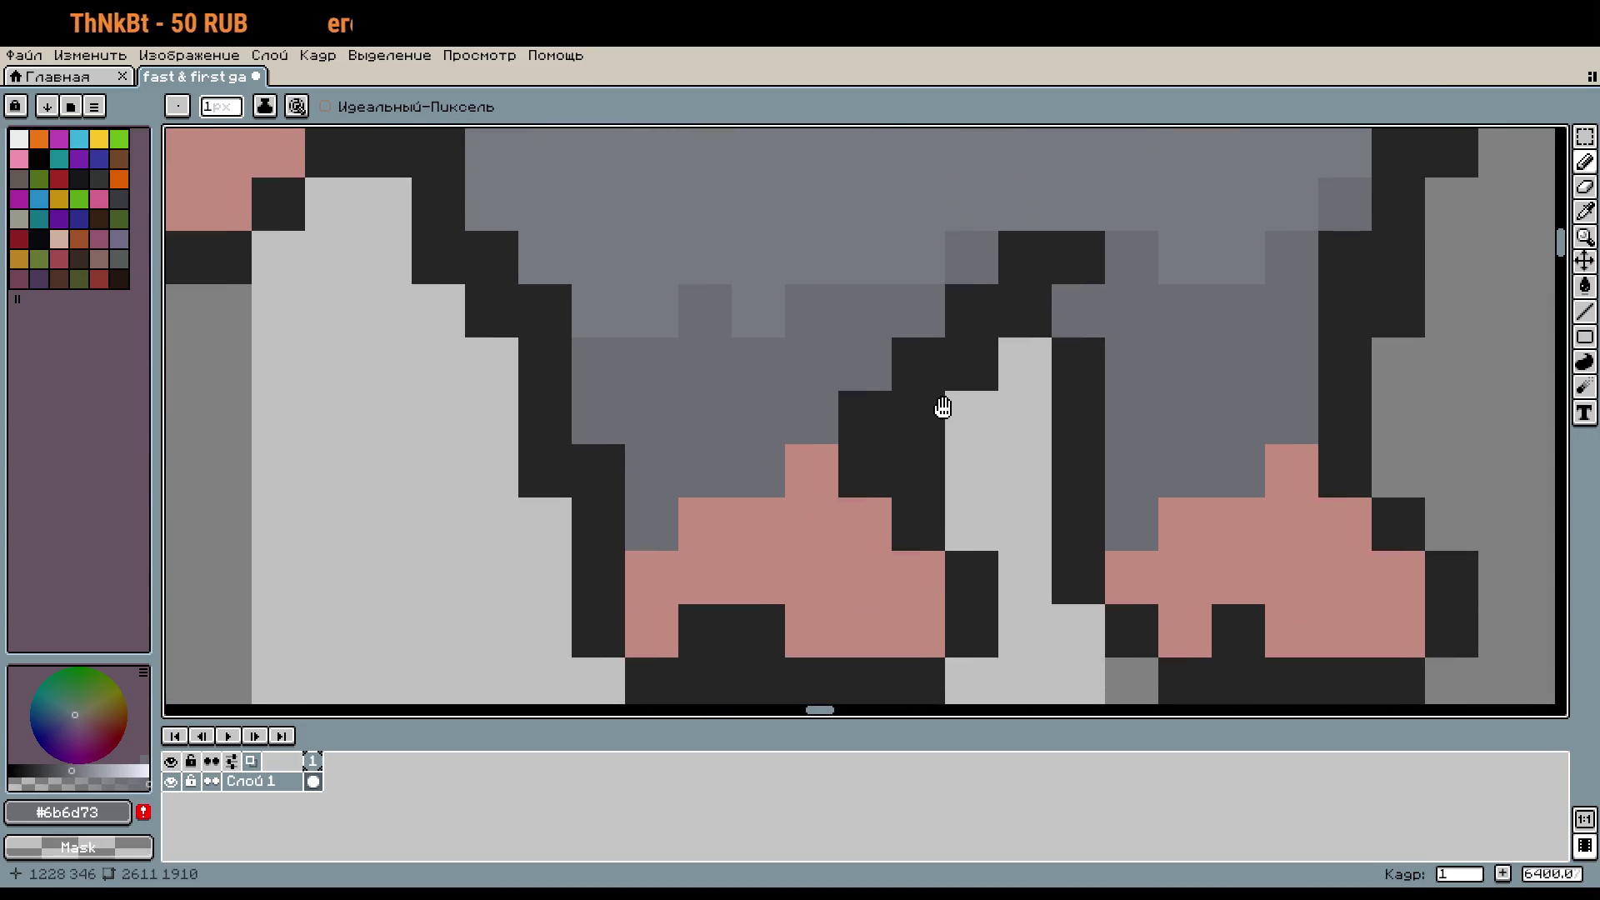
key("i")
left_click(866, 539)
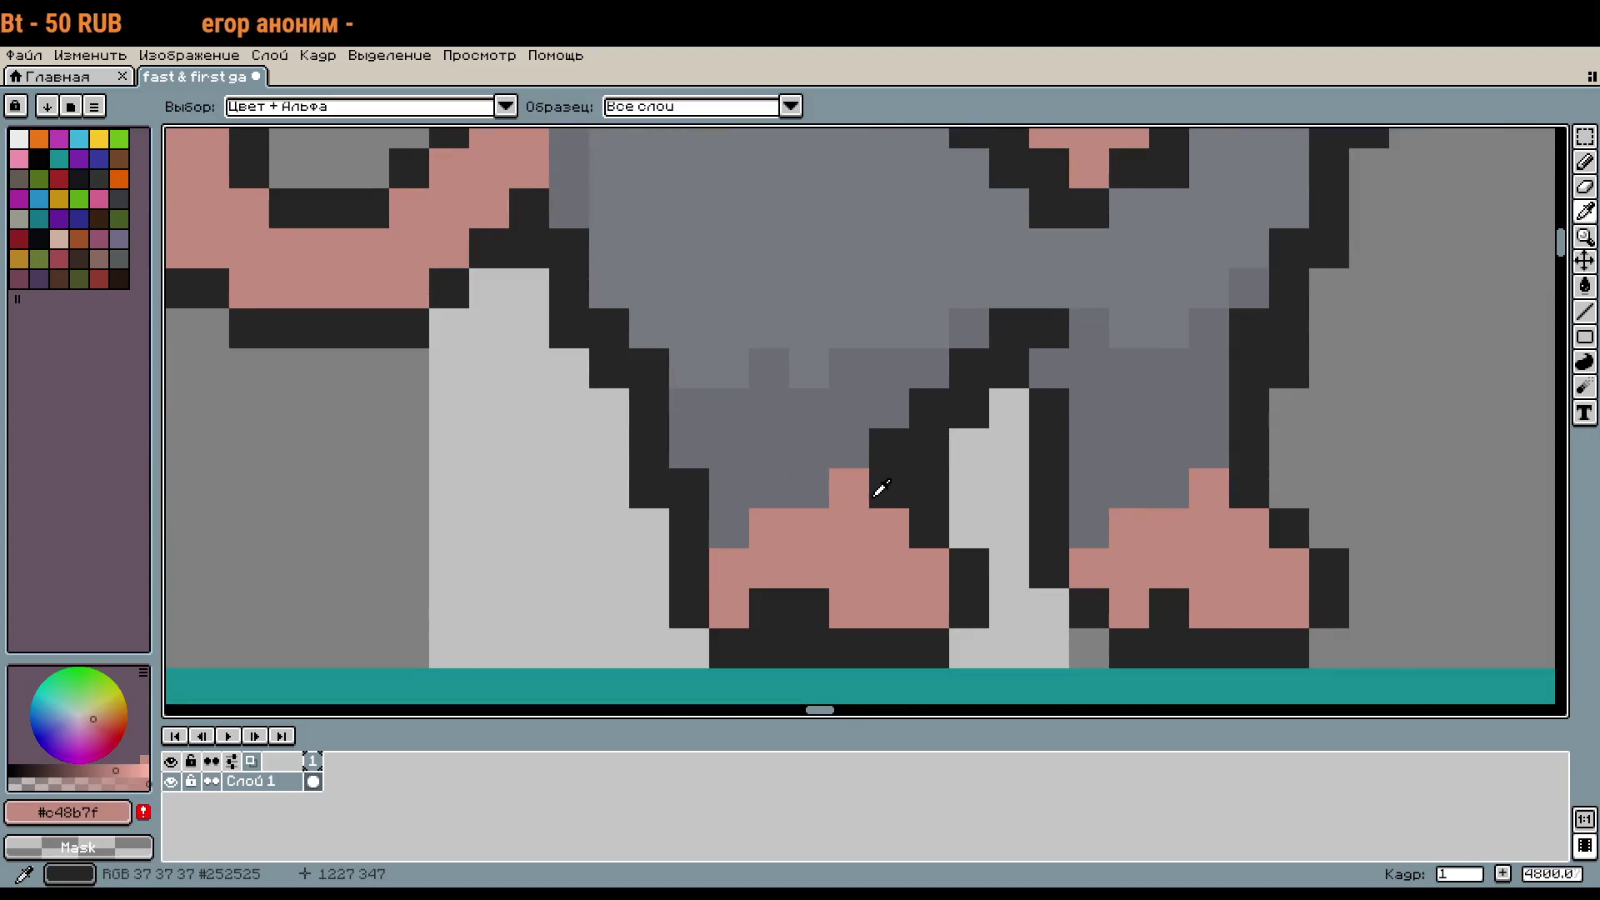
key("b")
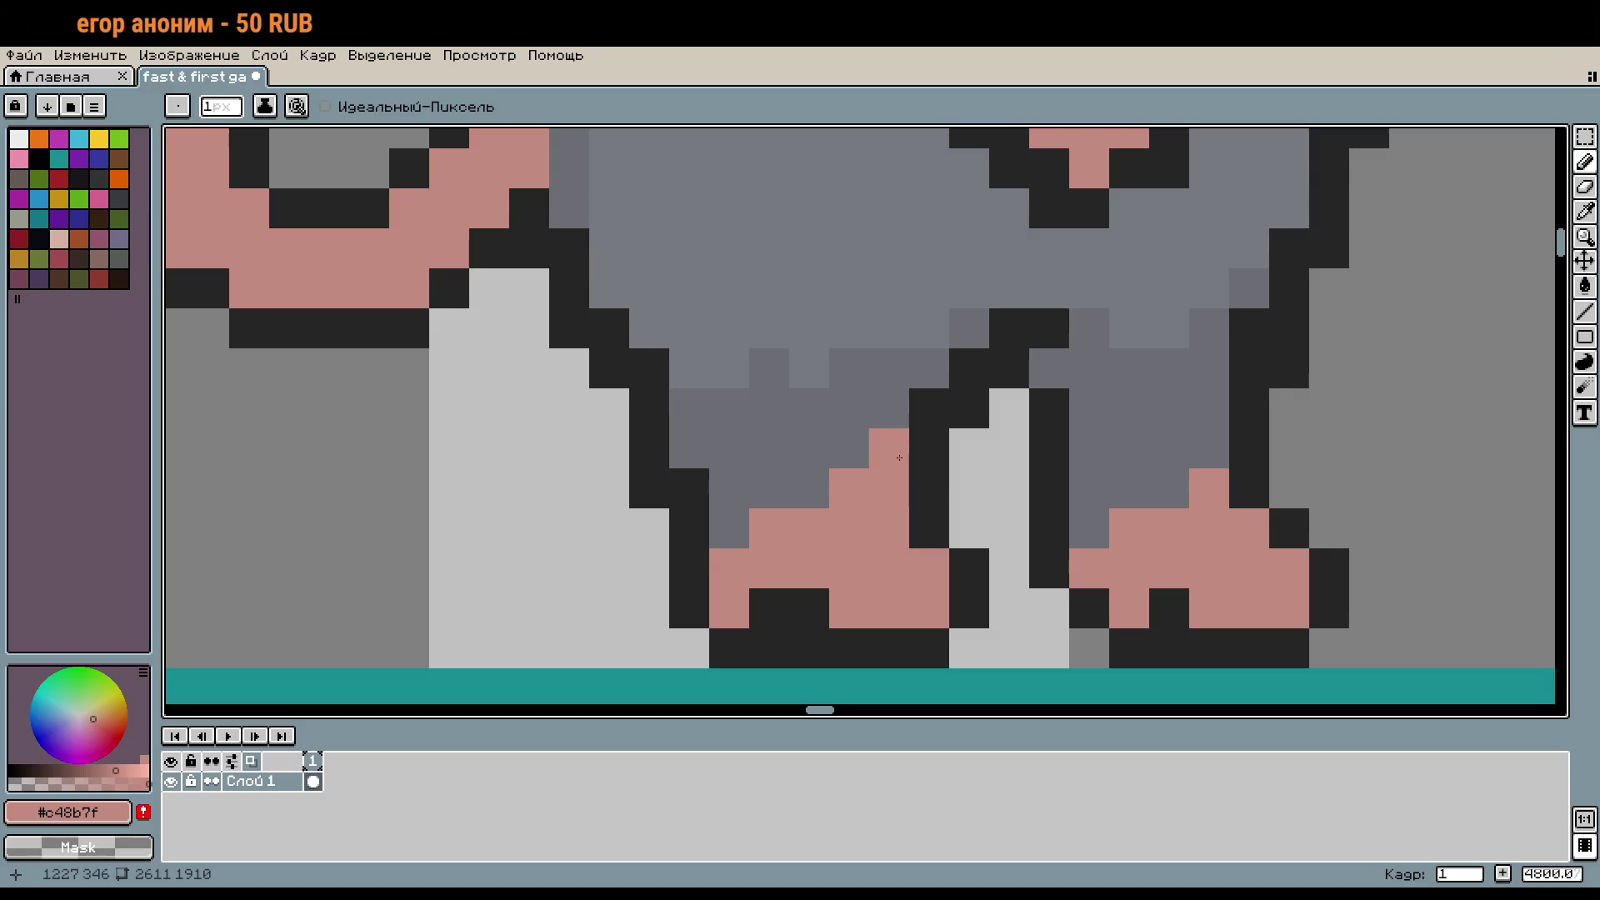
scroll(1082, 565, "down", 2)
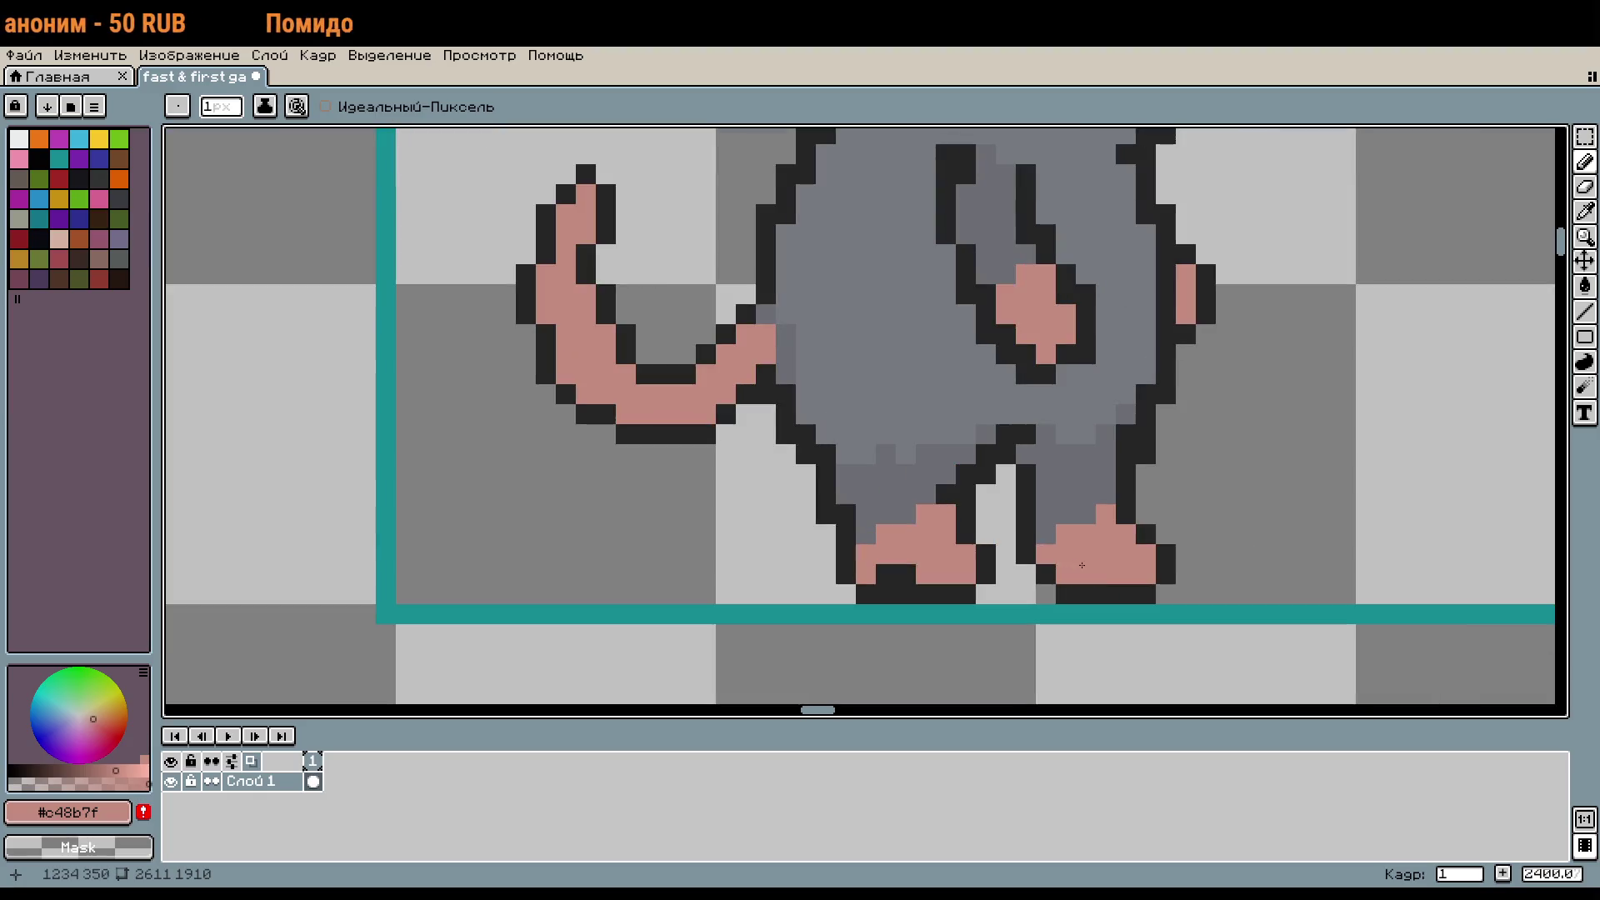
scroll(1065, 542, "down", 3)
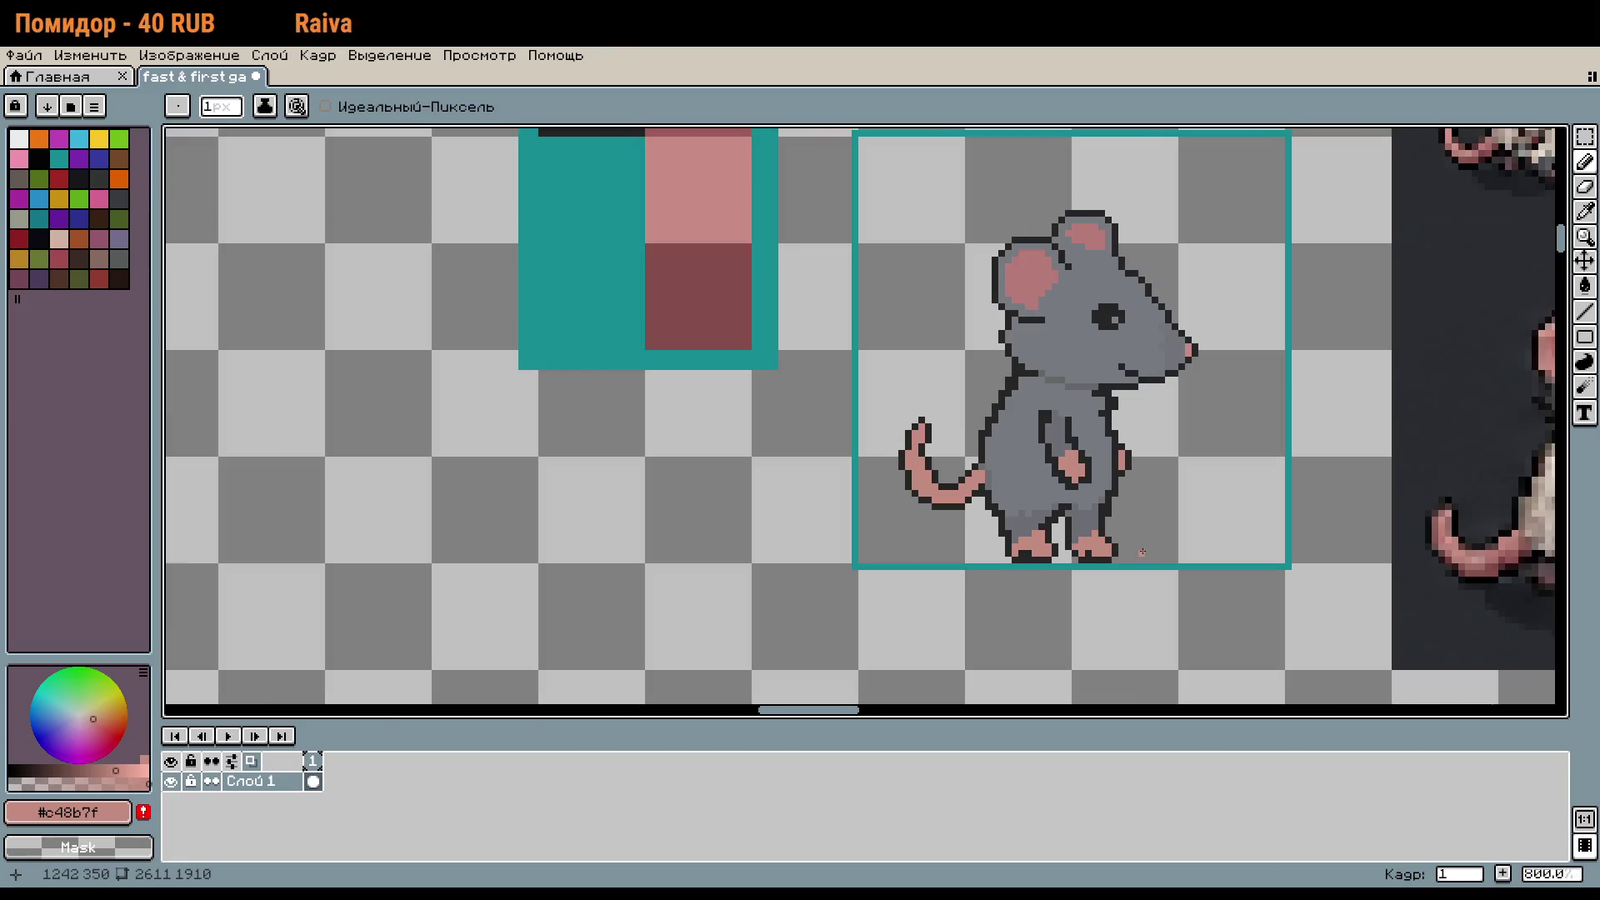
key("m")
left_click_drag(974, 207, 1158, 406)
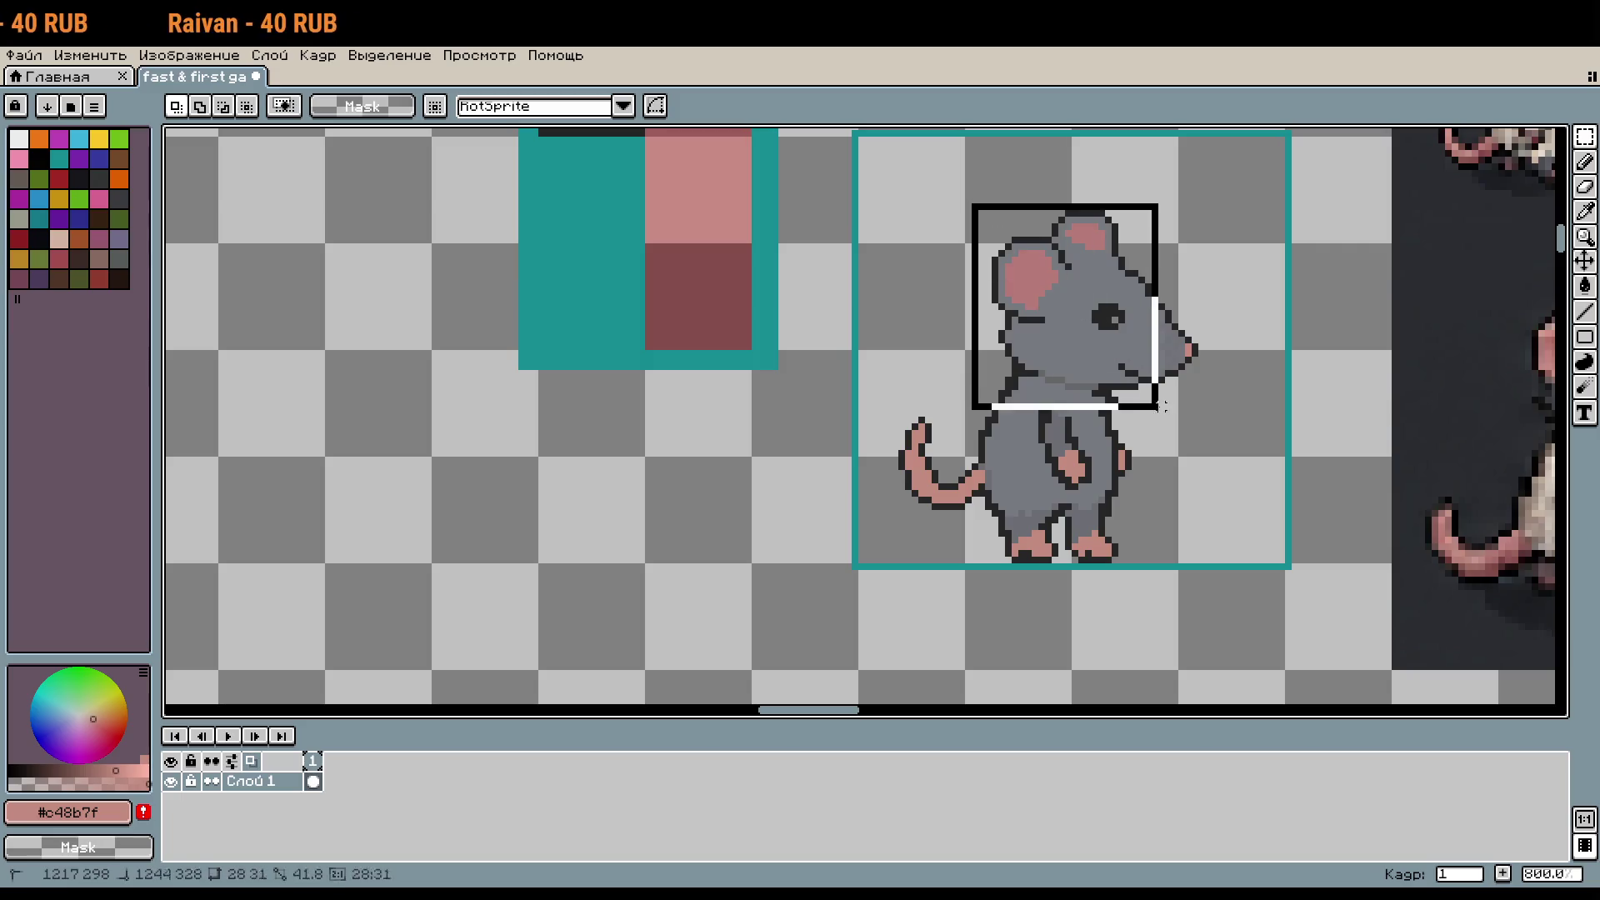
left_click_drag(986, 186, 1200, 452)
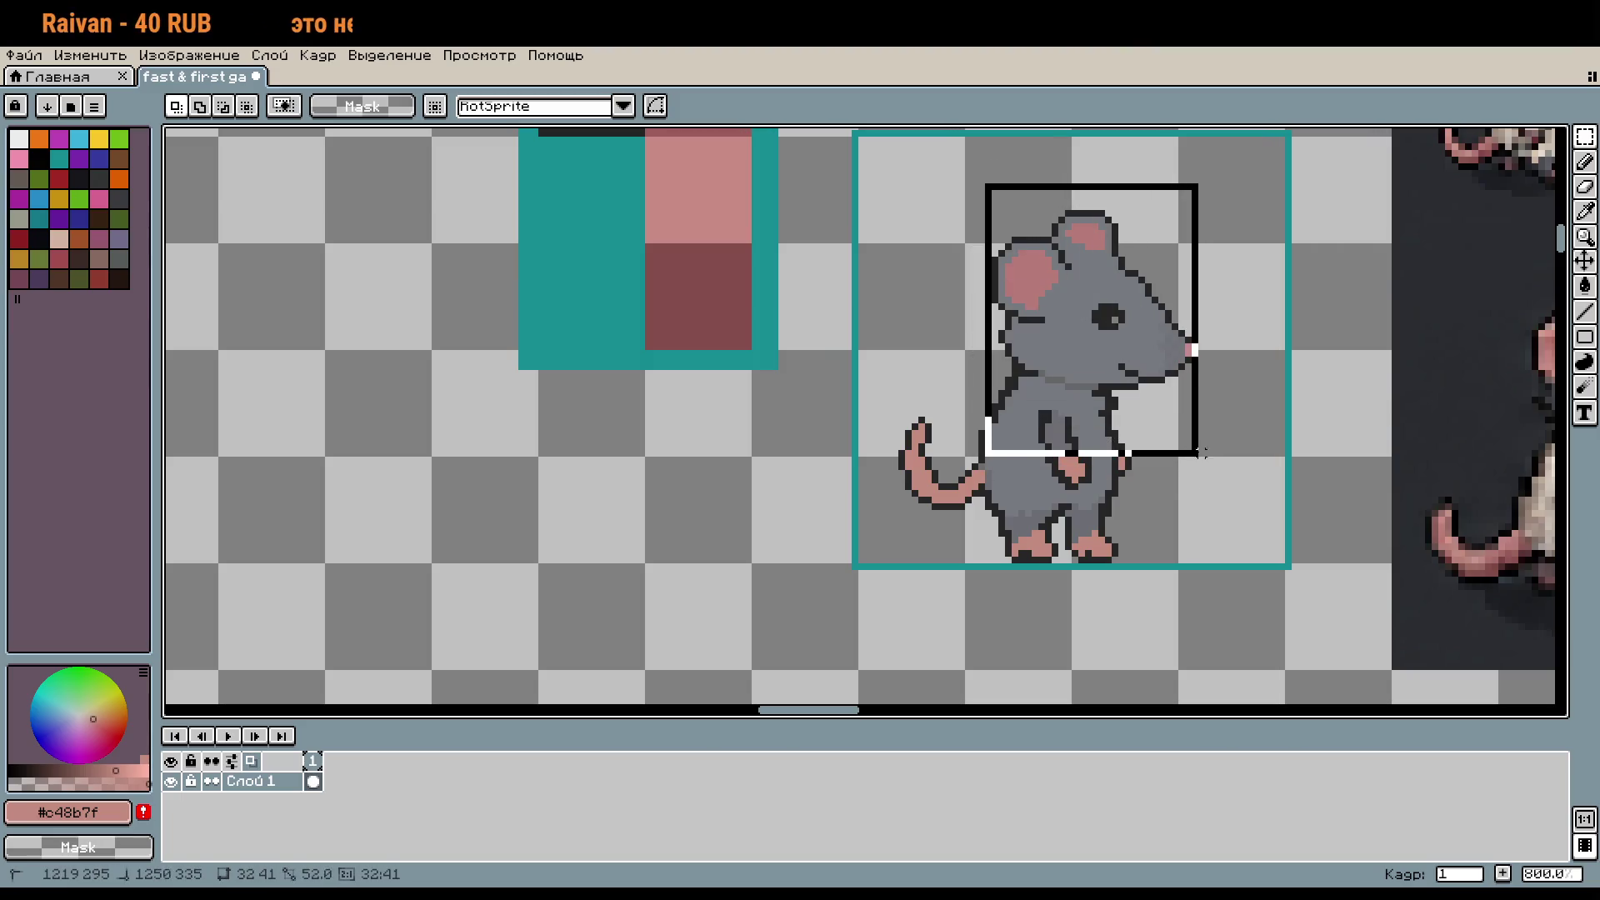
left_click_drag(979, 198, 1128, 350)
left_click(993, 191)
mouse_move(992, 192)
left_mouse_down()
mouse_move(1127, 371)
mouse_move(1194, 432)
left_mouse_up()
scroll(1086, 490, "up", 2)
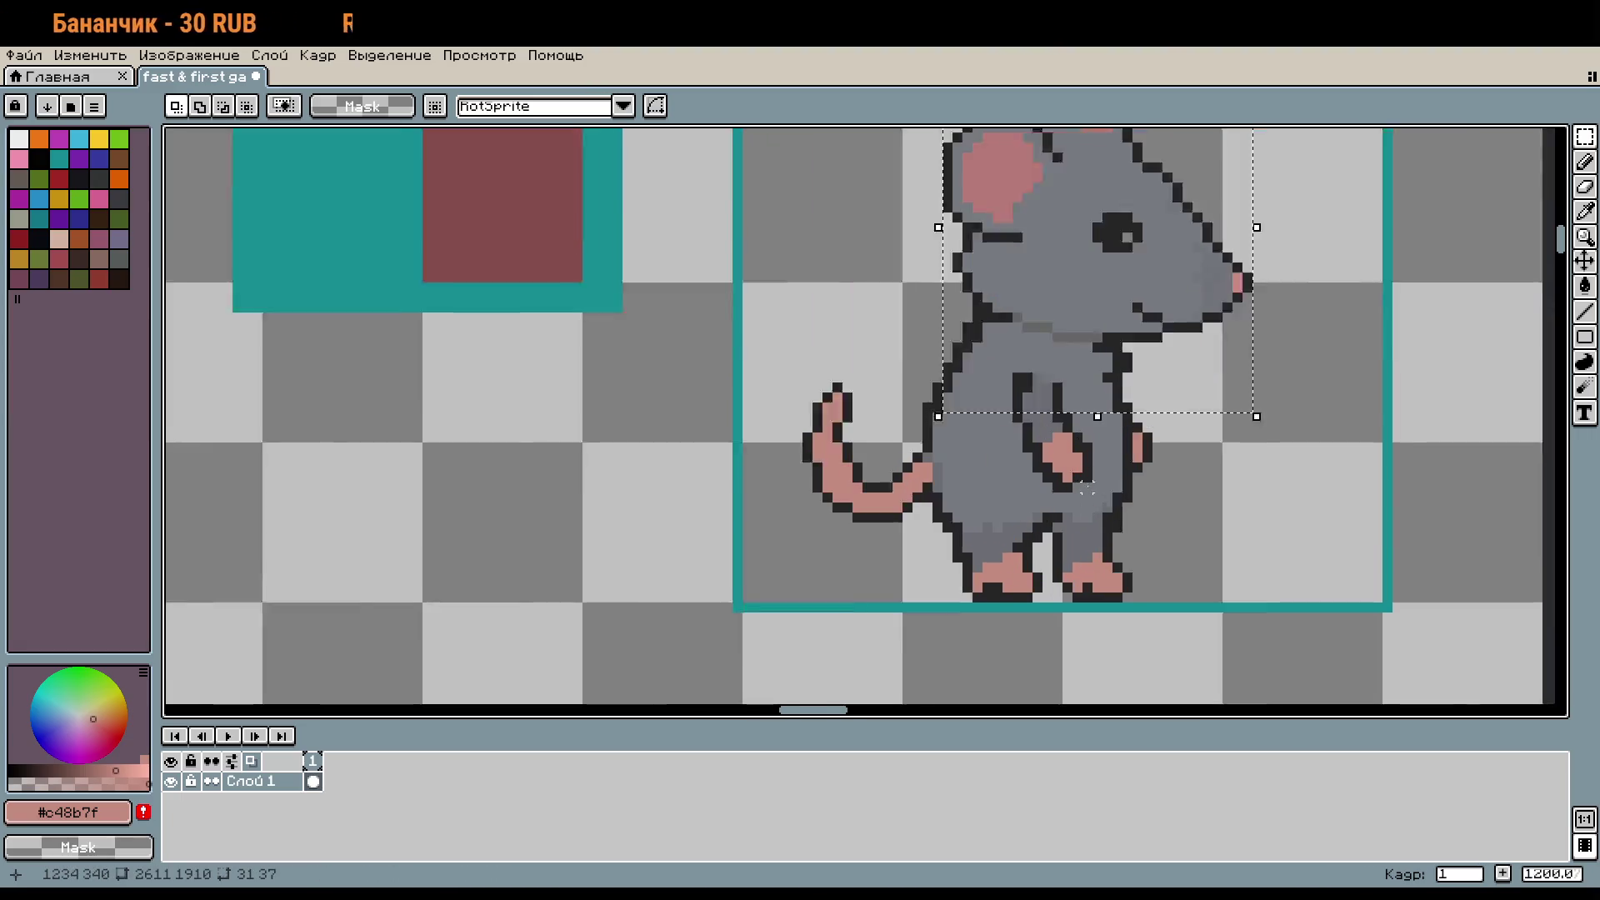
left_click_drag(1109, 495, 997, 387, "shift")
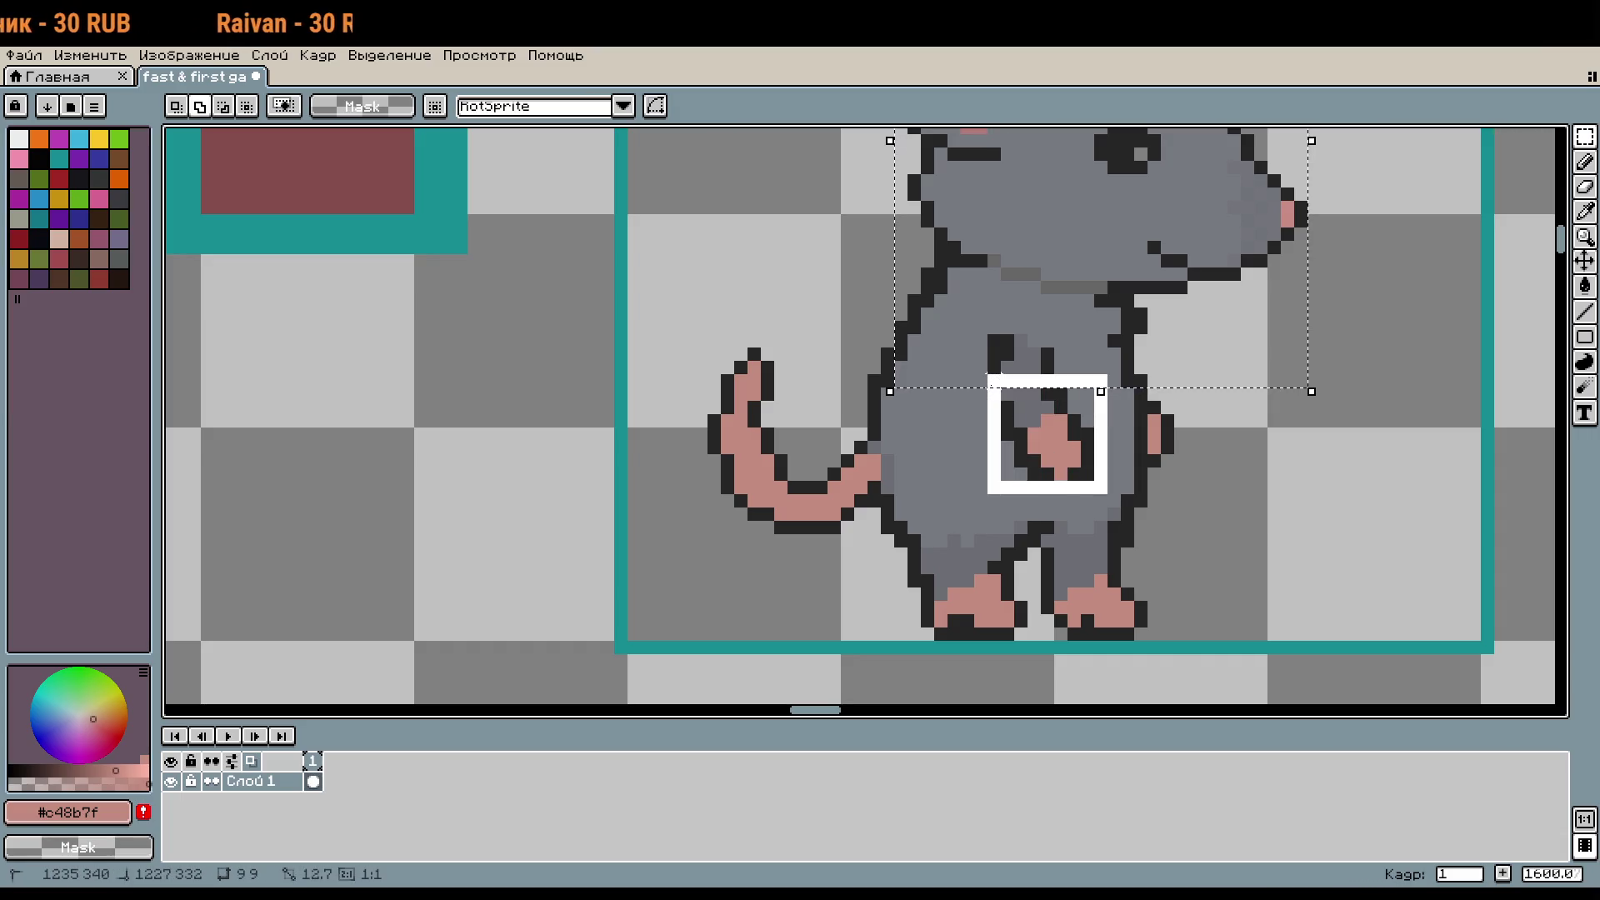
scroll(1098, 432, "down", 1)
scroll(1098, 431, "down", 1)
left_click(1143, 375)
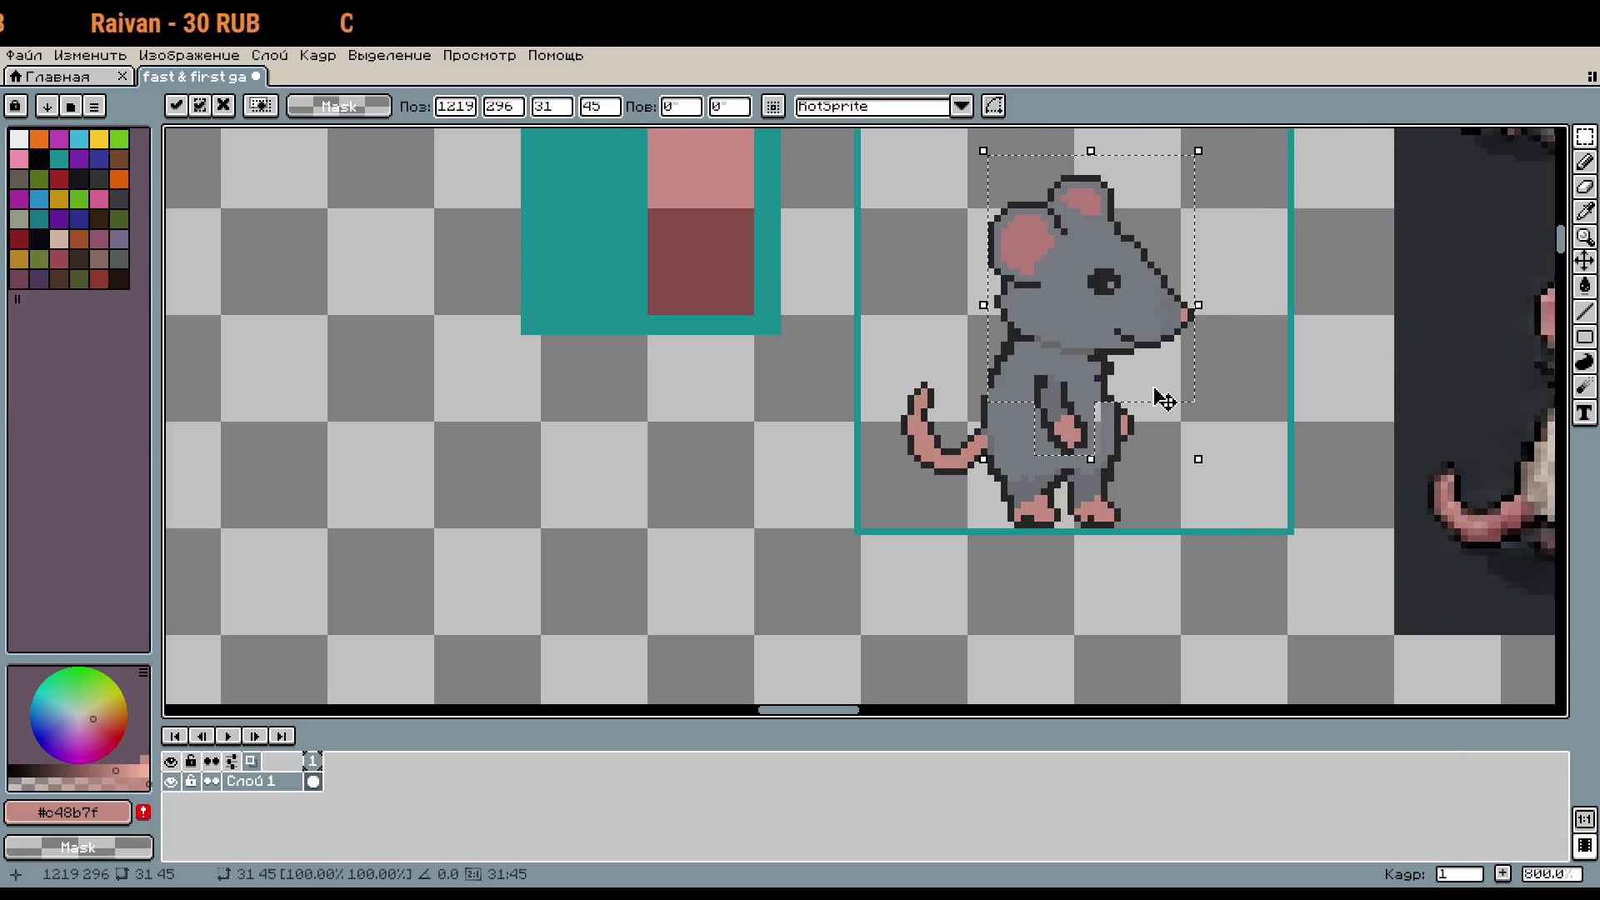
left_click(1204, 454)
Step: Sample the body grey and paint over the light pixel beside the arm
scroll(1116, 433, "up", 3)
key("i")
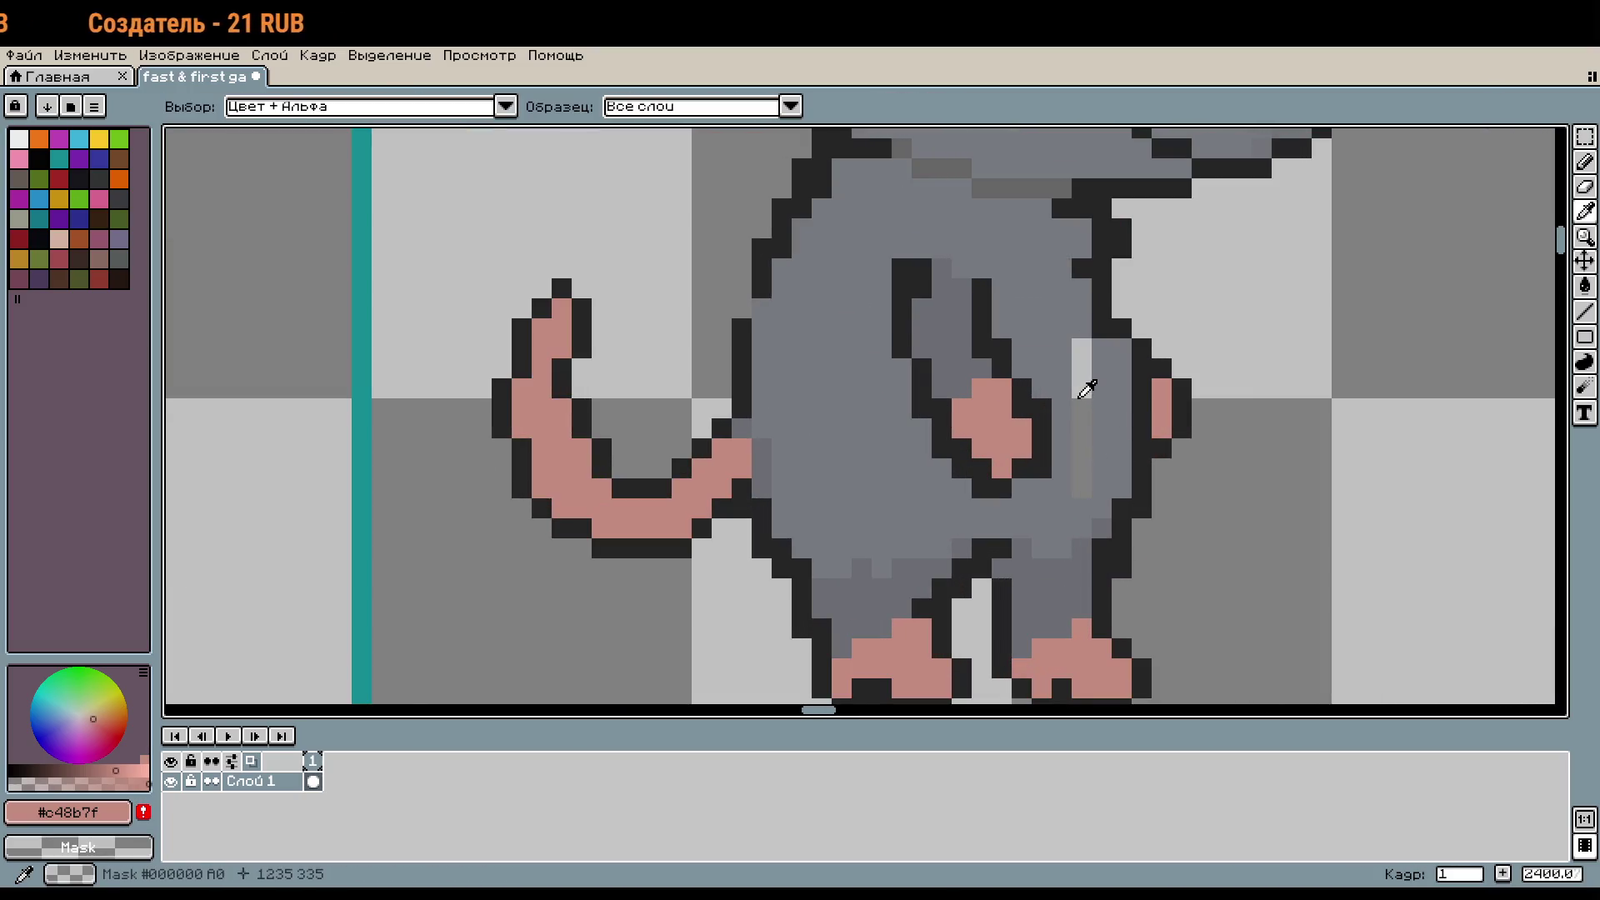
left_click(1067, 354)
key("b")
left_click(1082, 369)
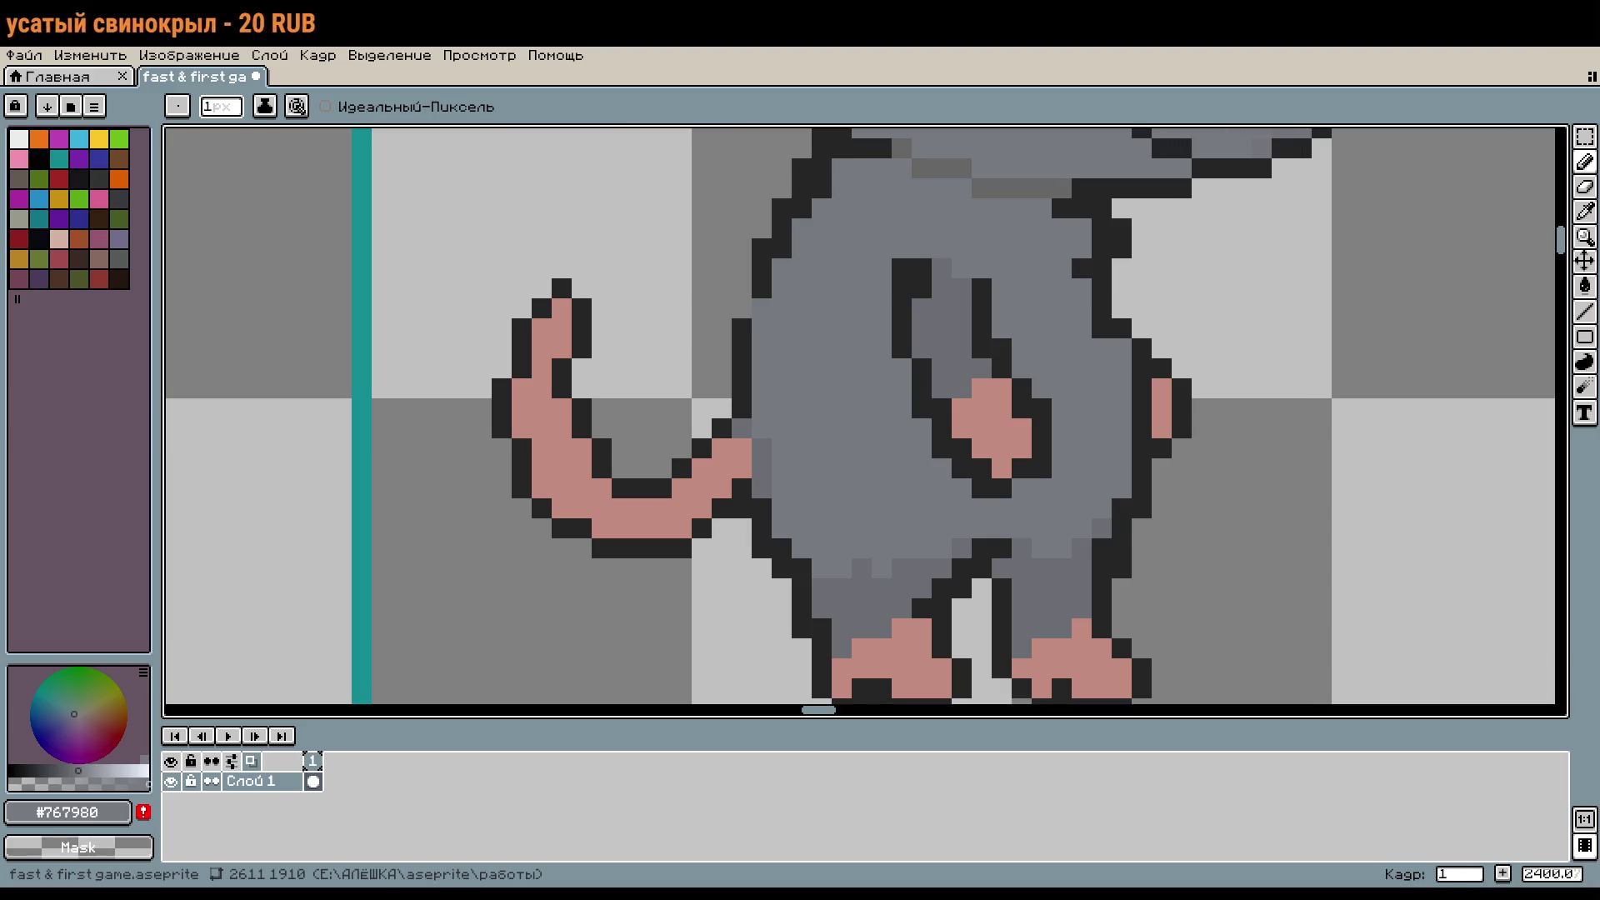
Step: Sample the dark outline colour and fill the gap in the back outline
scroll(850, 382, "up", 5)
key("i")
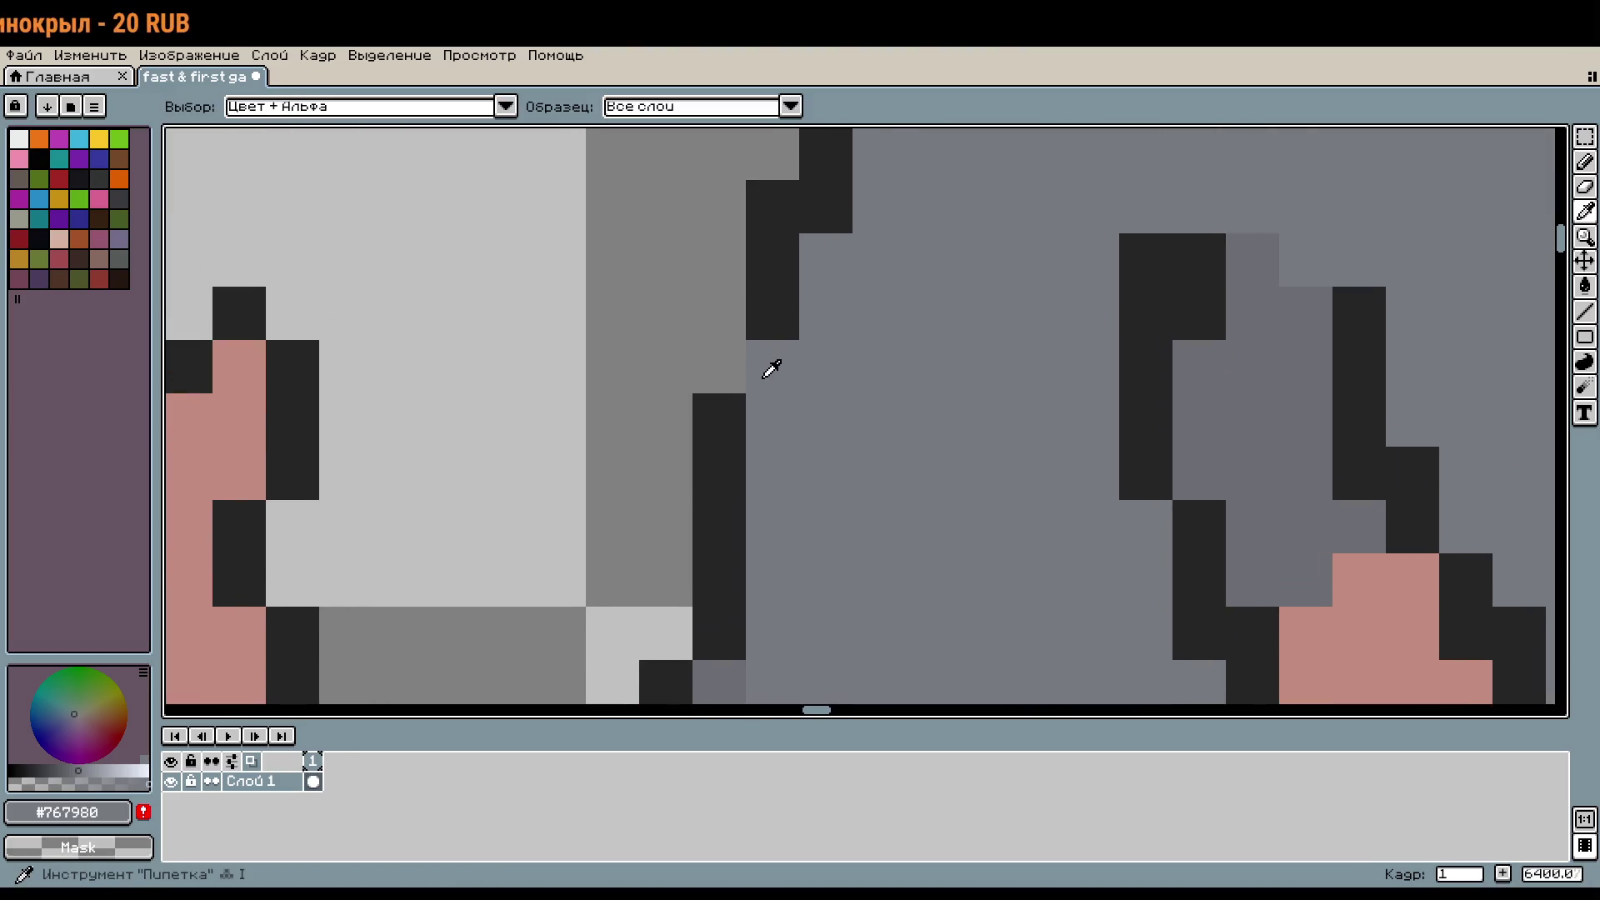
left_click(775, 271)
key("b")
left_click(771, 367)
Step: Pan and zoom the view to bring the other sprites on the sheet into view
scroll(771, 359, "down", 6)
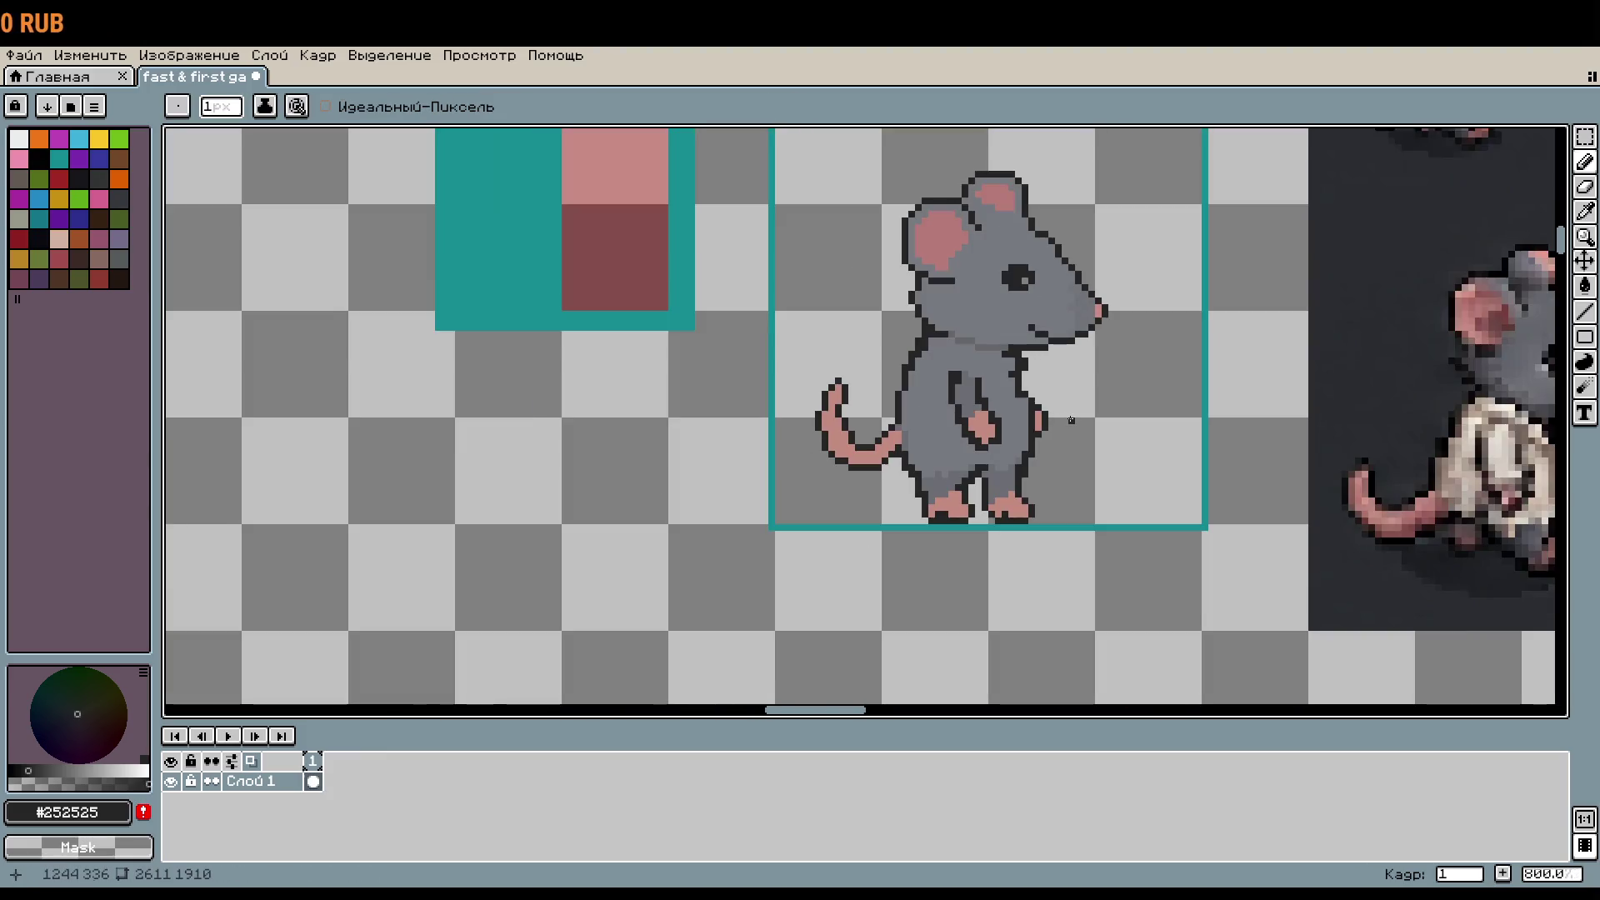
left_click_drag(1085, 460, 1087, 463)
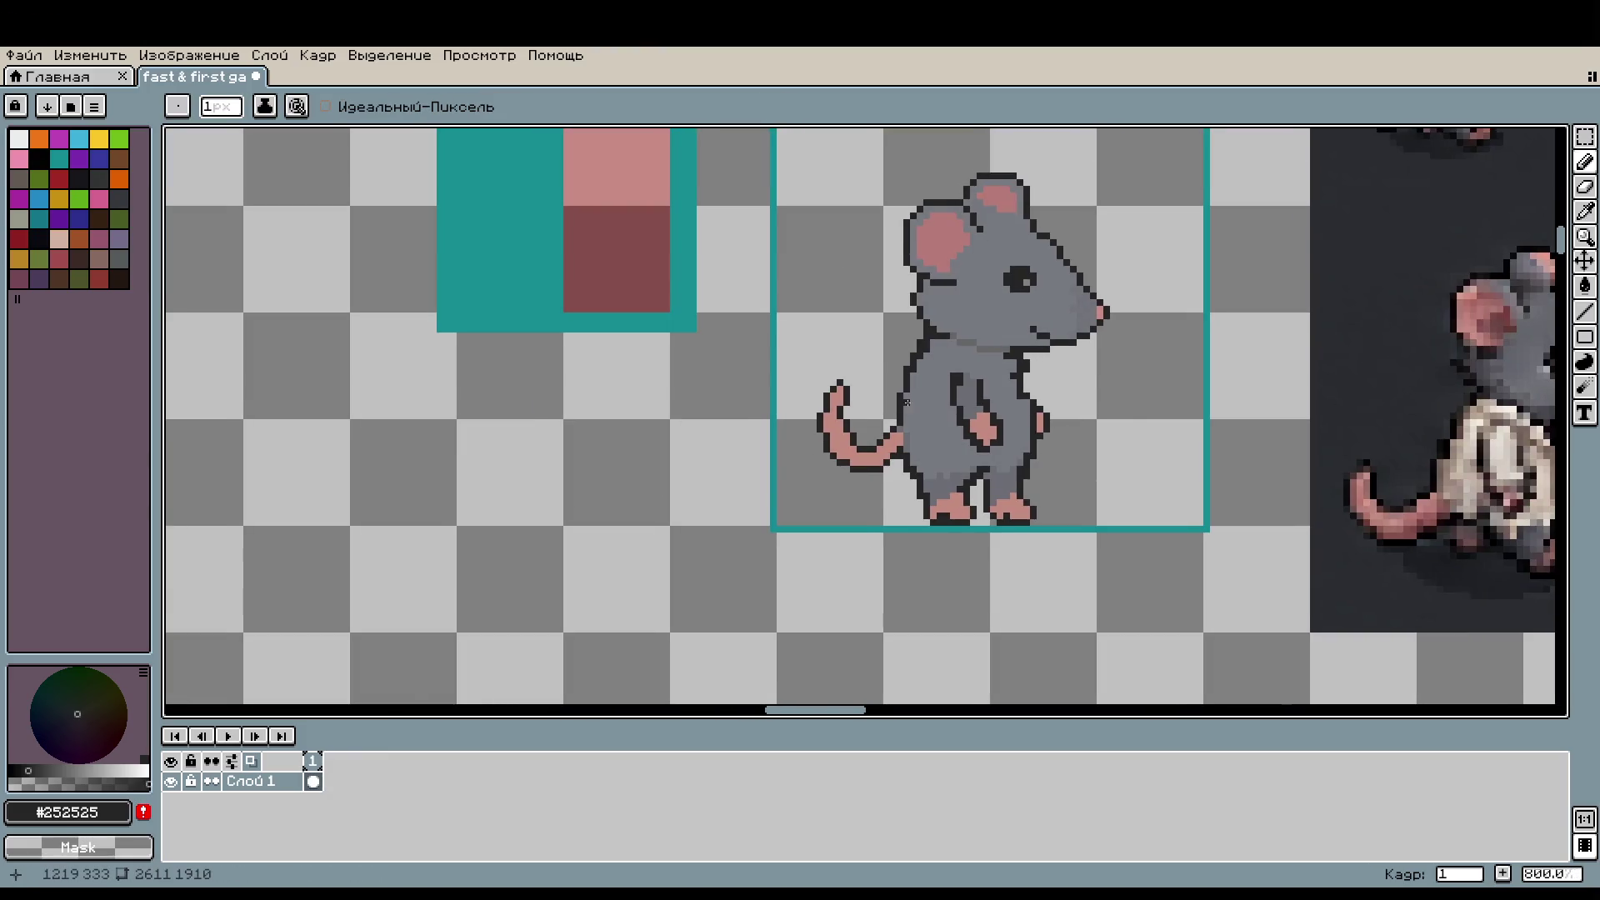
scroll(907, 403, "up", 2)
scroll(819, 576, "down", 5)
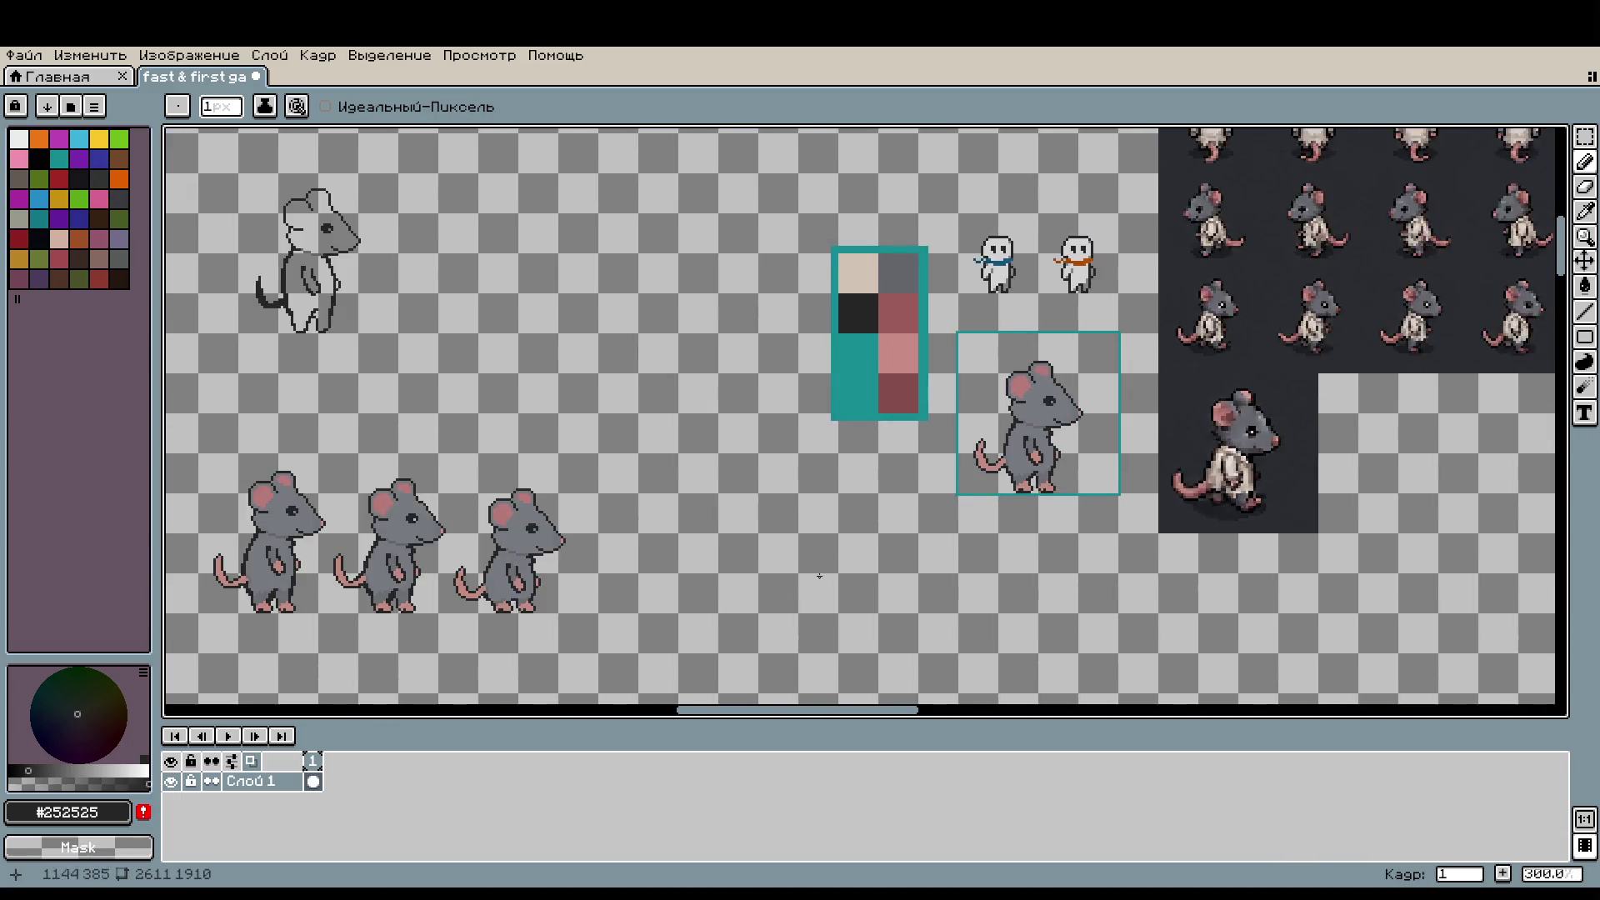
left_click_drag(819, 576, 1062, 487)
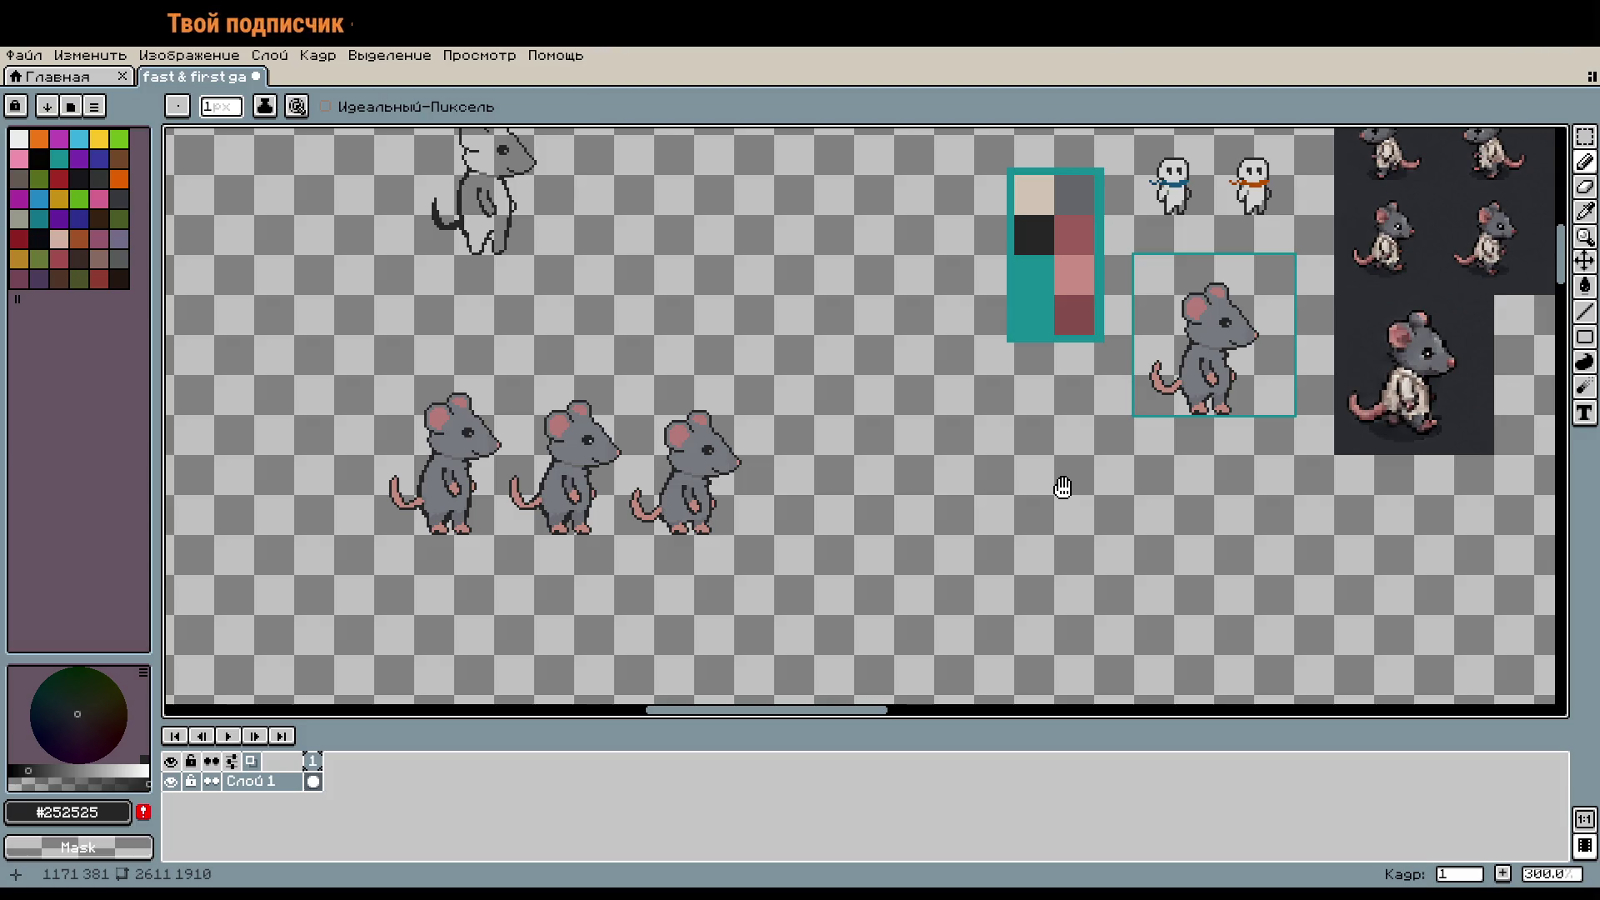
left_click_drag(1062, 488, 1059, 485)
scroll(1216, 271, "up", 5)
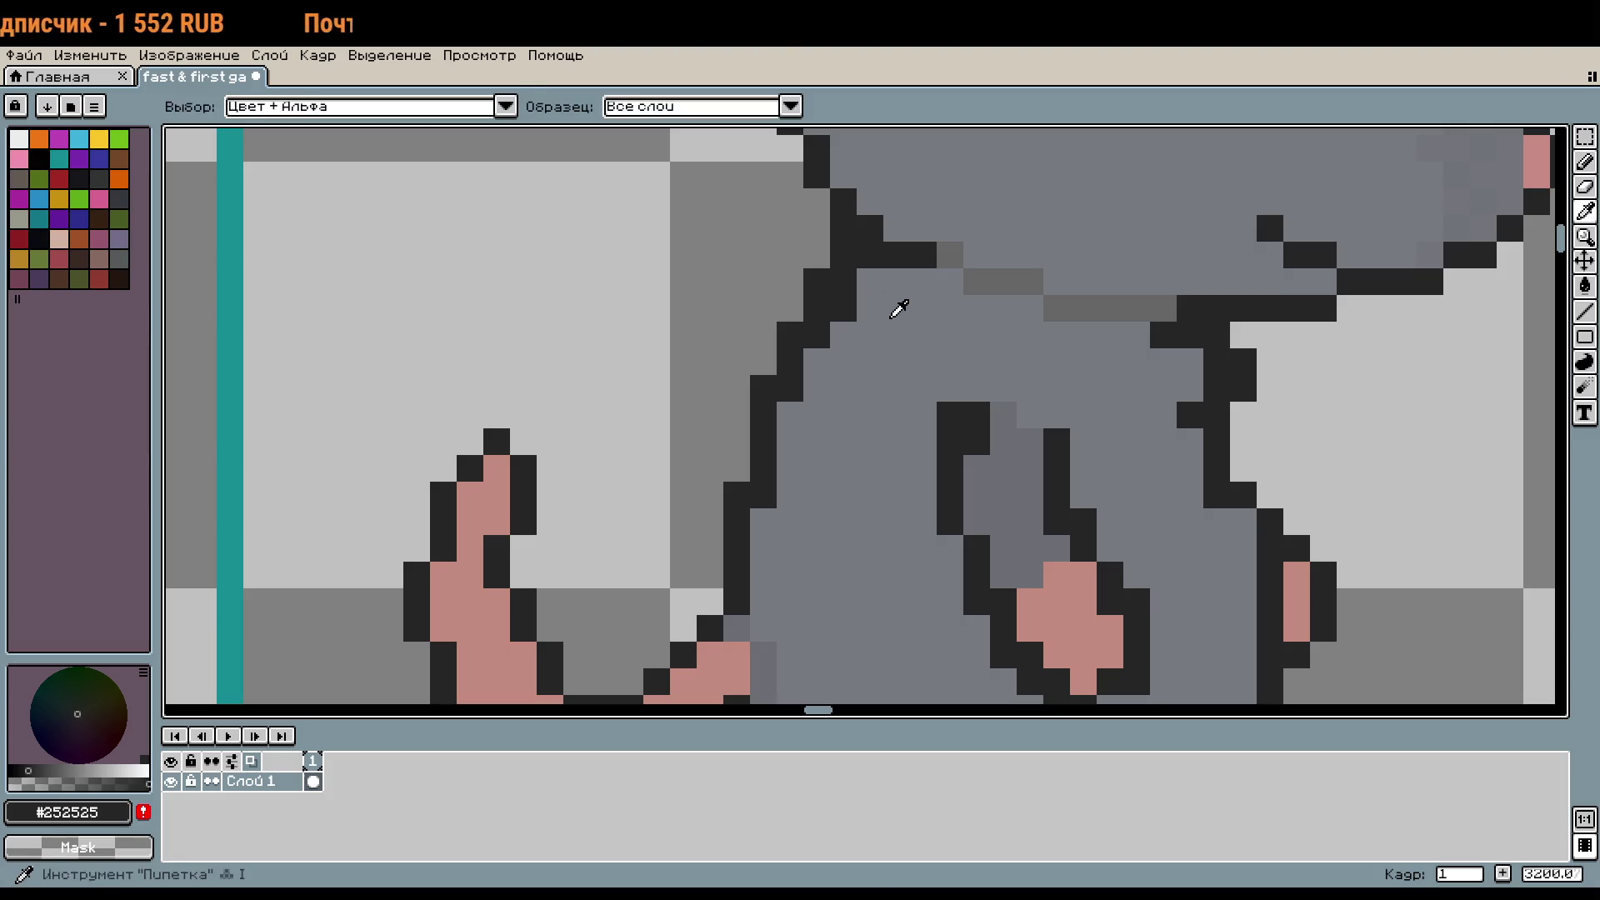
left_click(897, 303, "alt")
scroll(959, 367, "down", 2)
left_click_drag(1124, 420, 1121, 508)
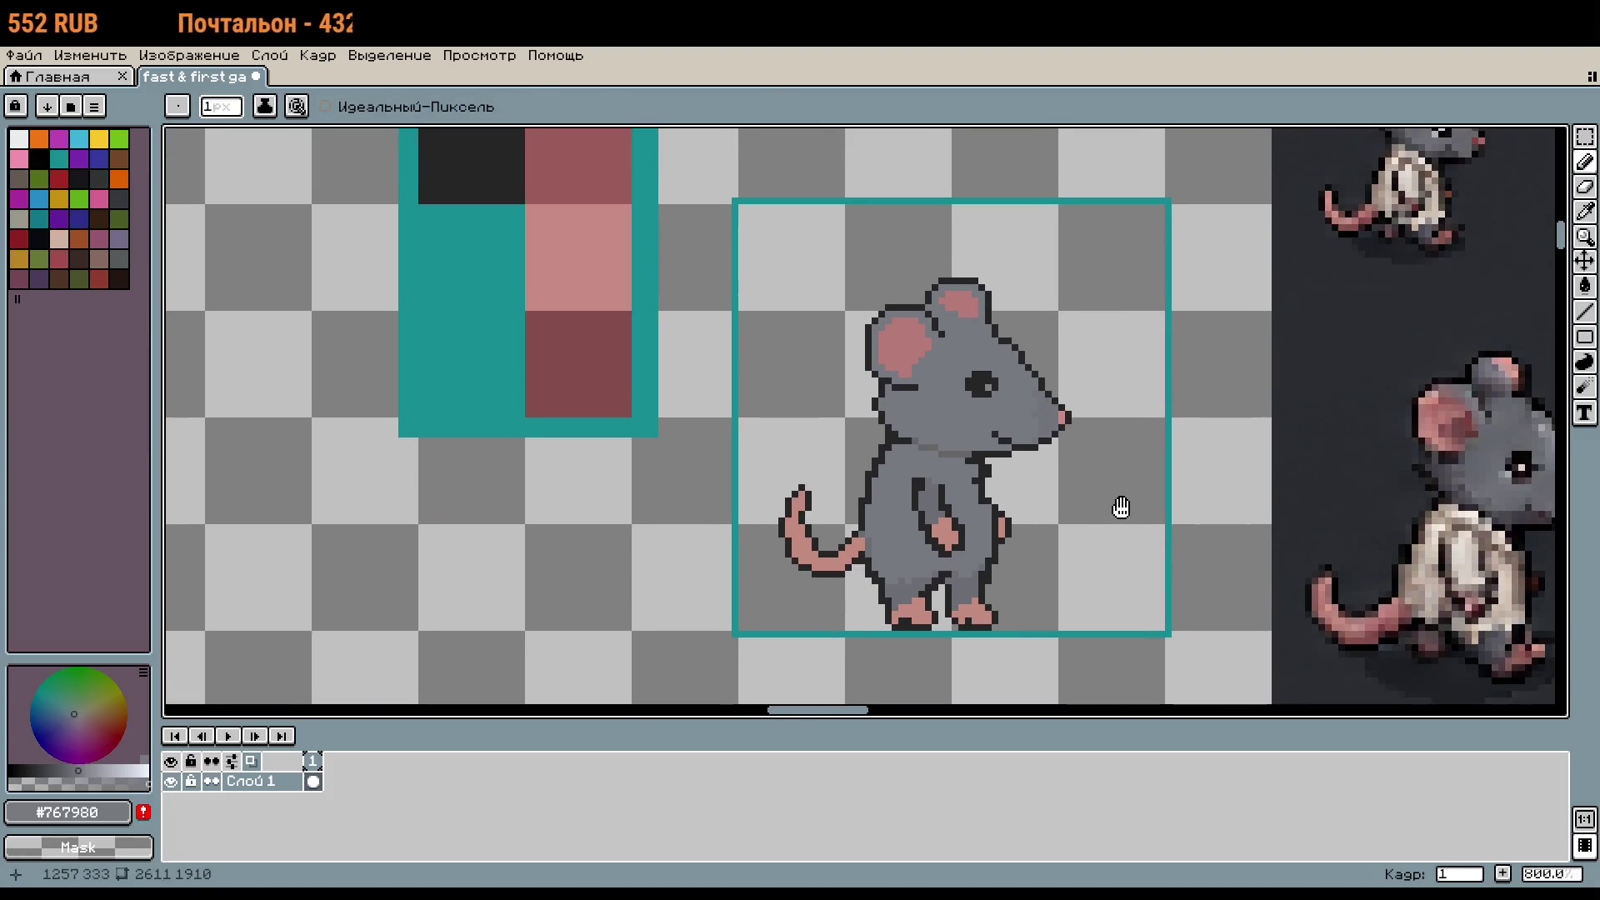
key("ctrl+z")
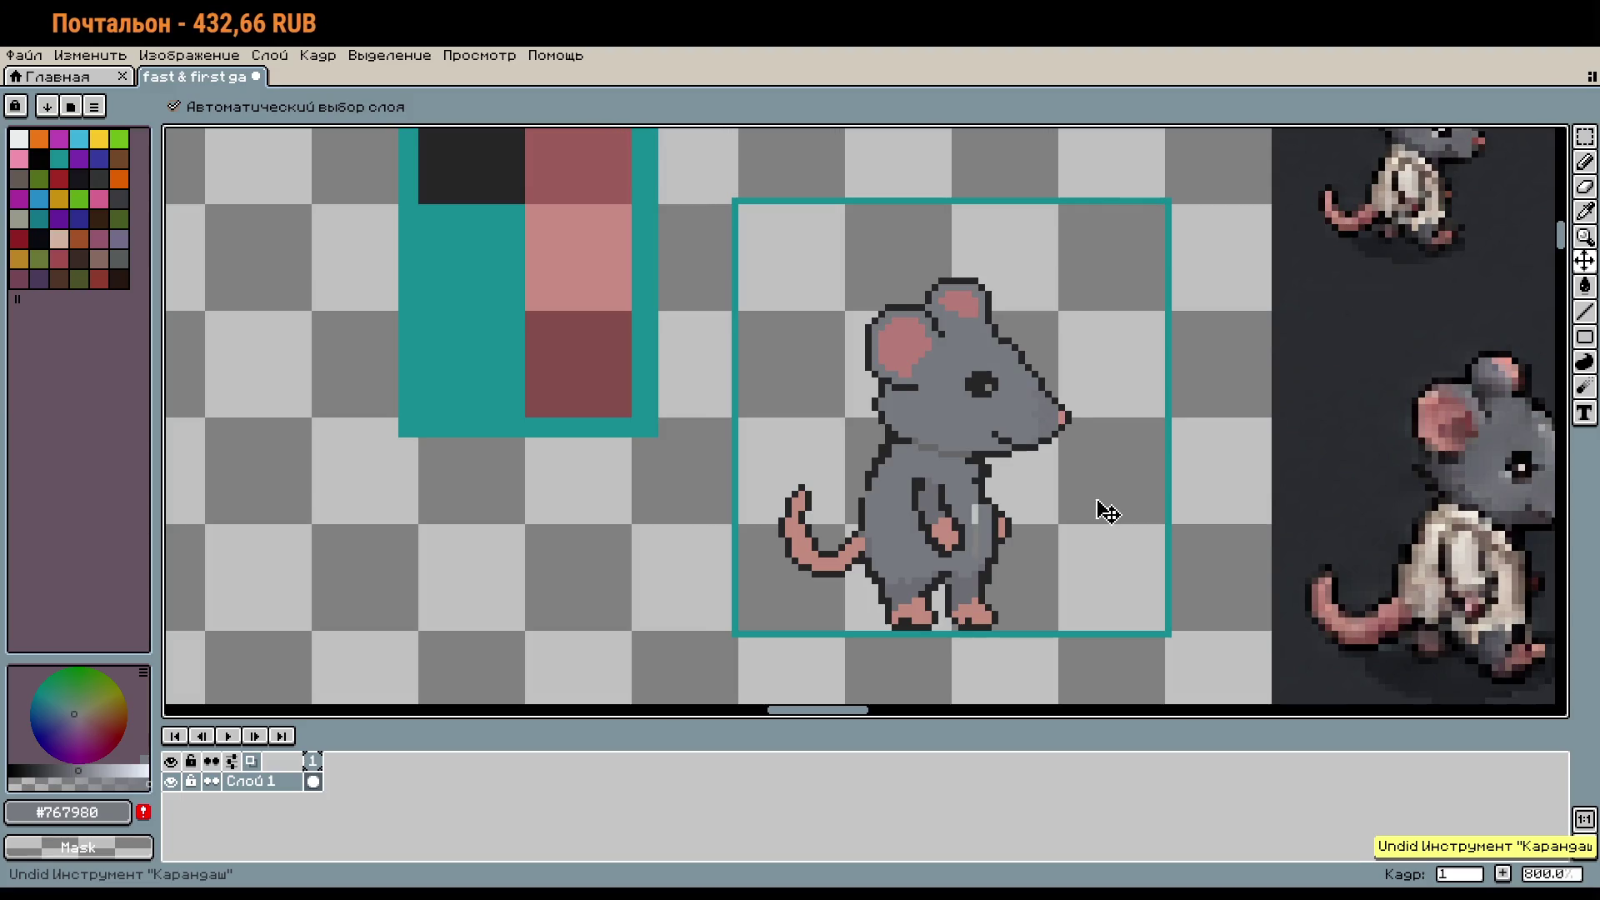
key("ctrl+z")
key("ctrl+z")
key("ctrl+z")
key("m")
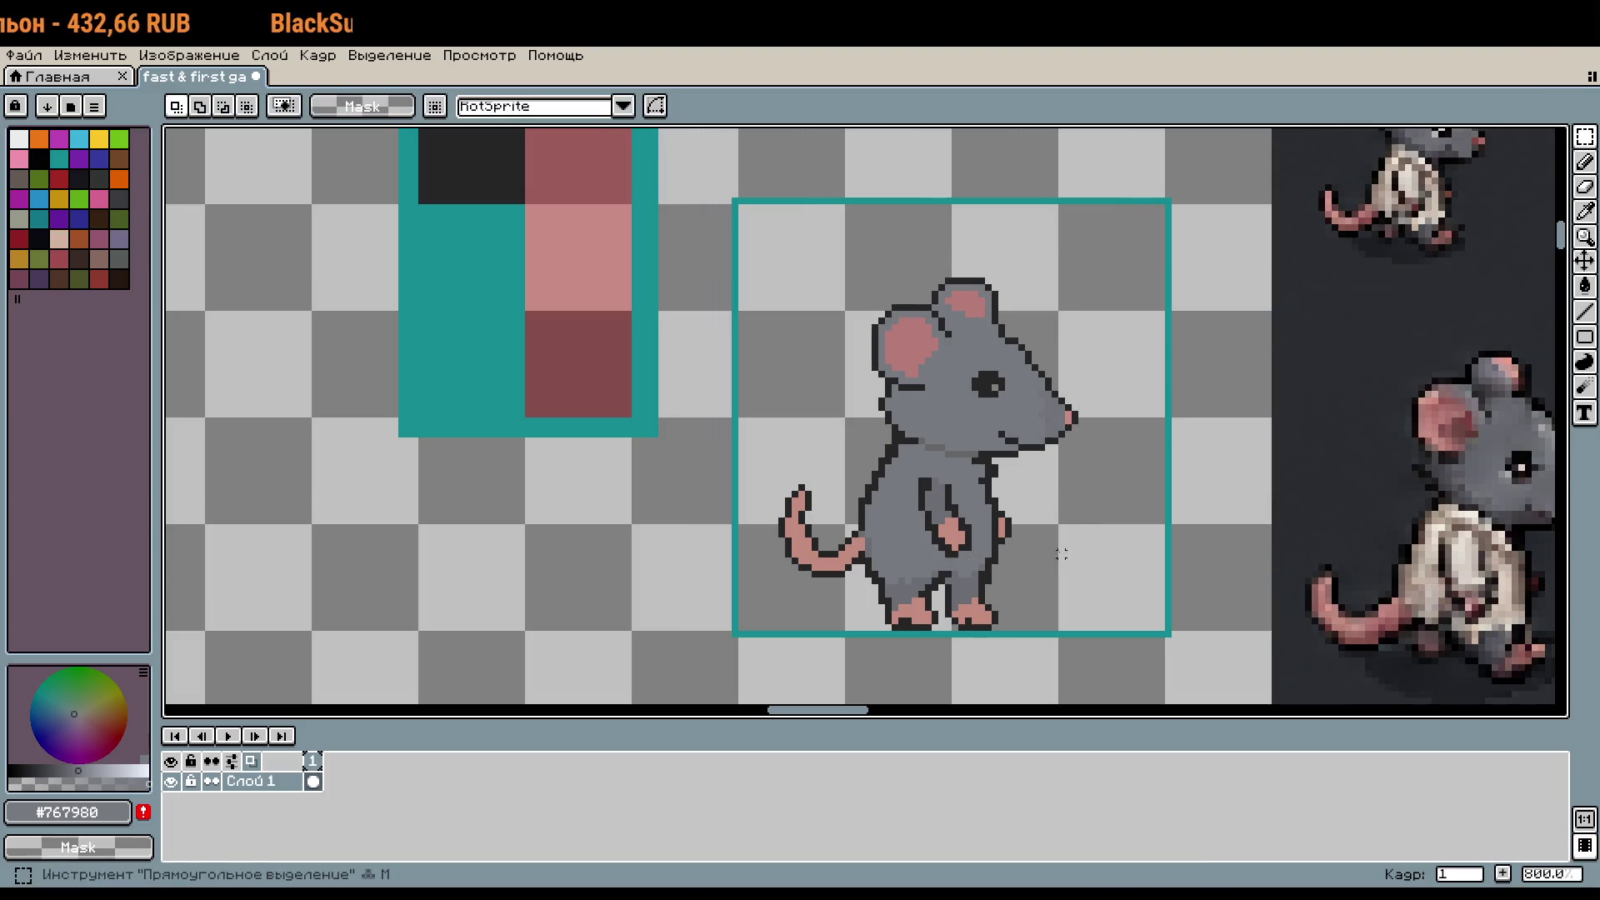
scroll(1061, 553, "up", 2)
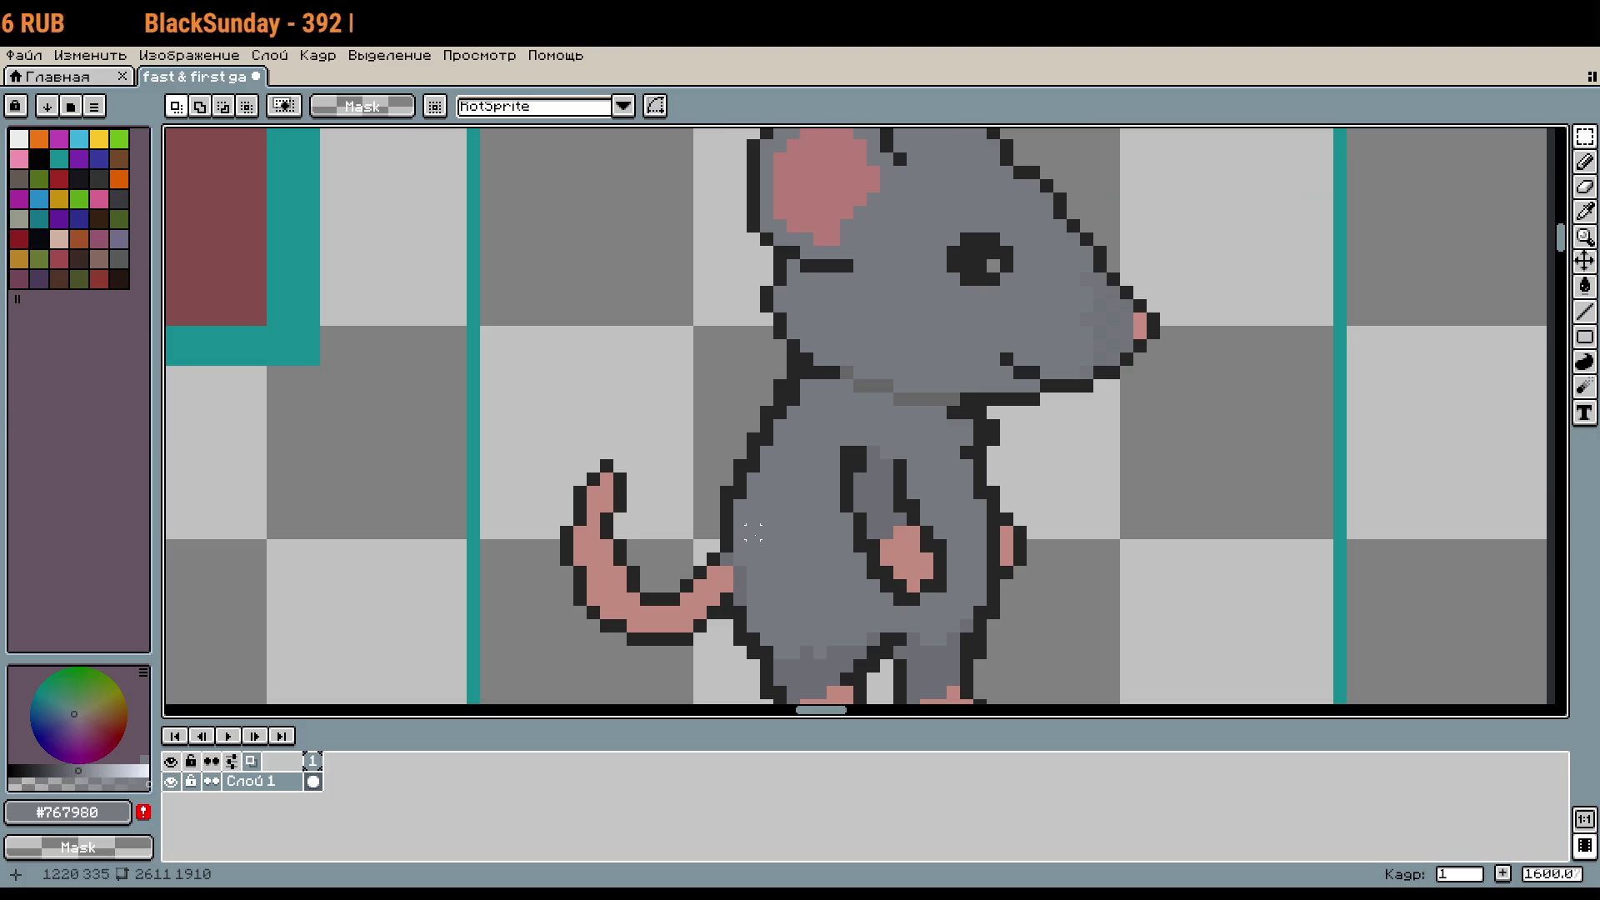
scroll(825, 432, "up", 2)
scroll(767, 467, "up", 2)
key("b")
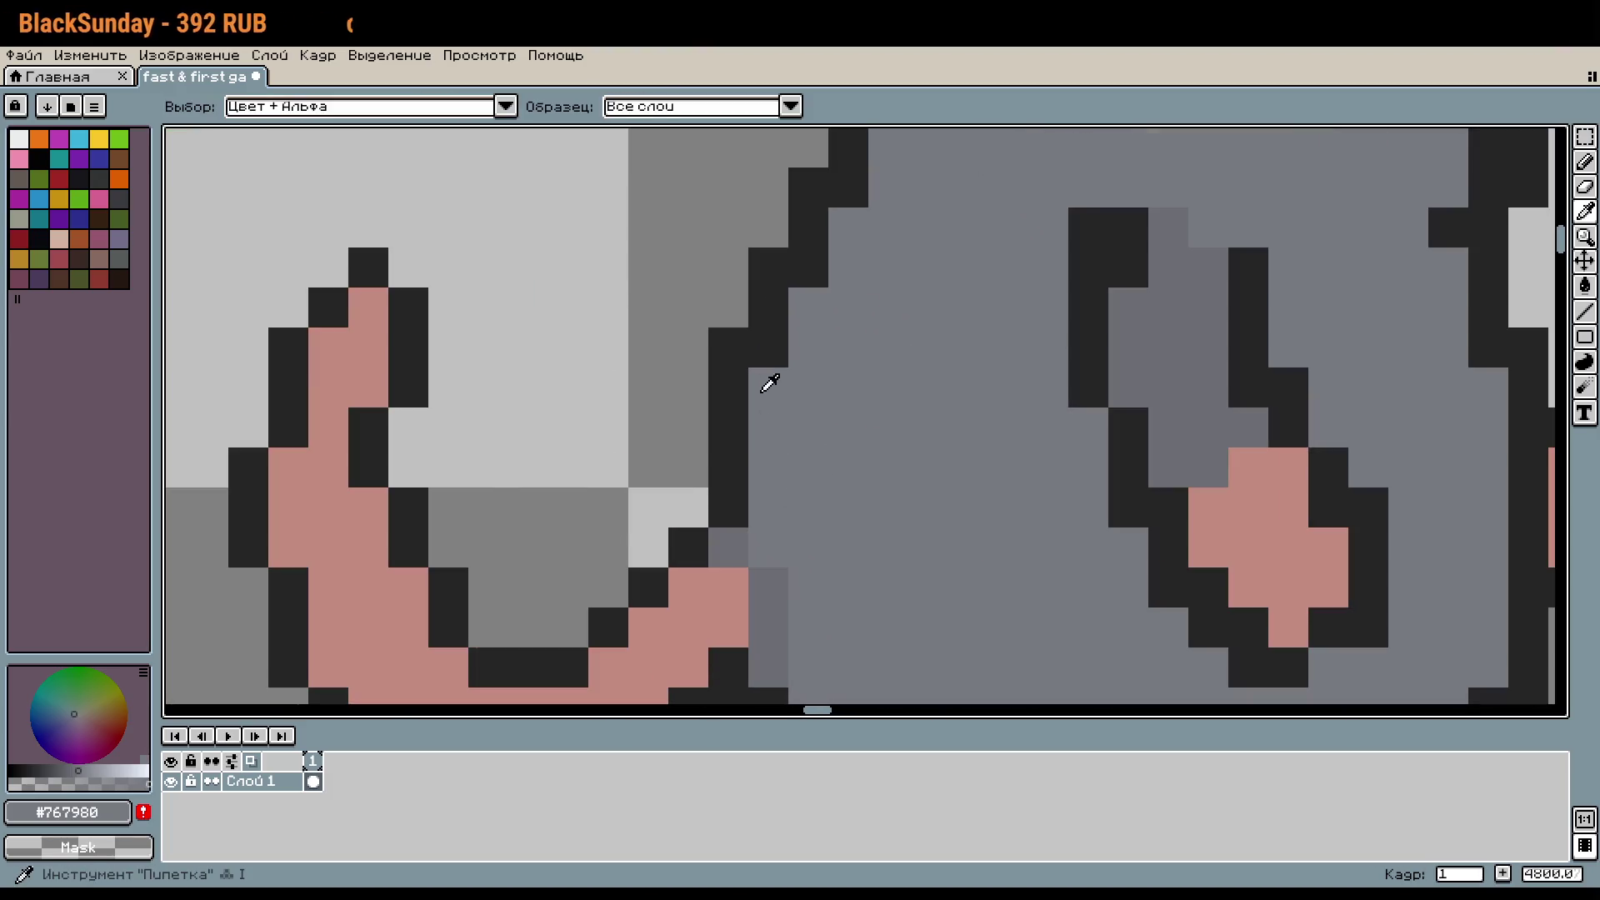
left_click(778, 328, "alt")
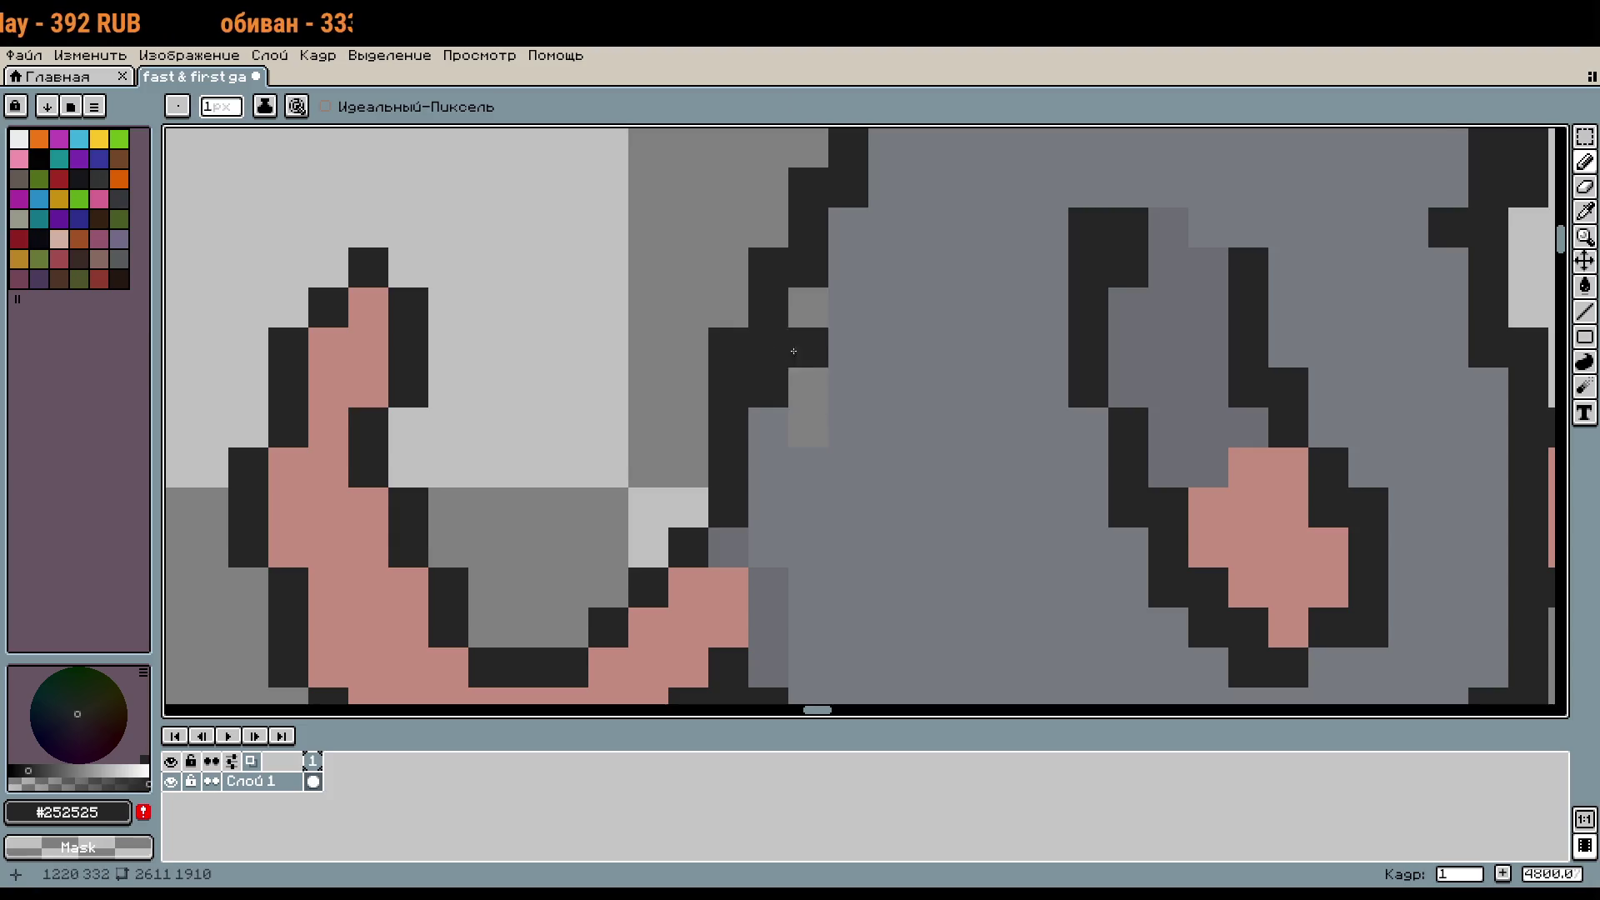
right_click(729, 348)
left_click(808, 308)
right_click(769, 268)
left_click(848, 228)
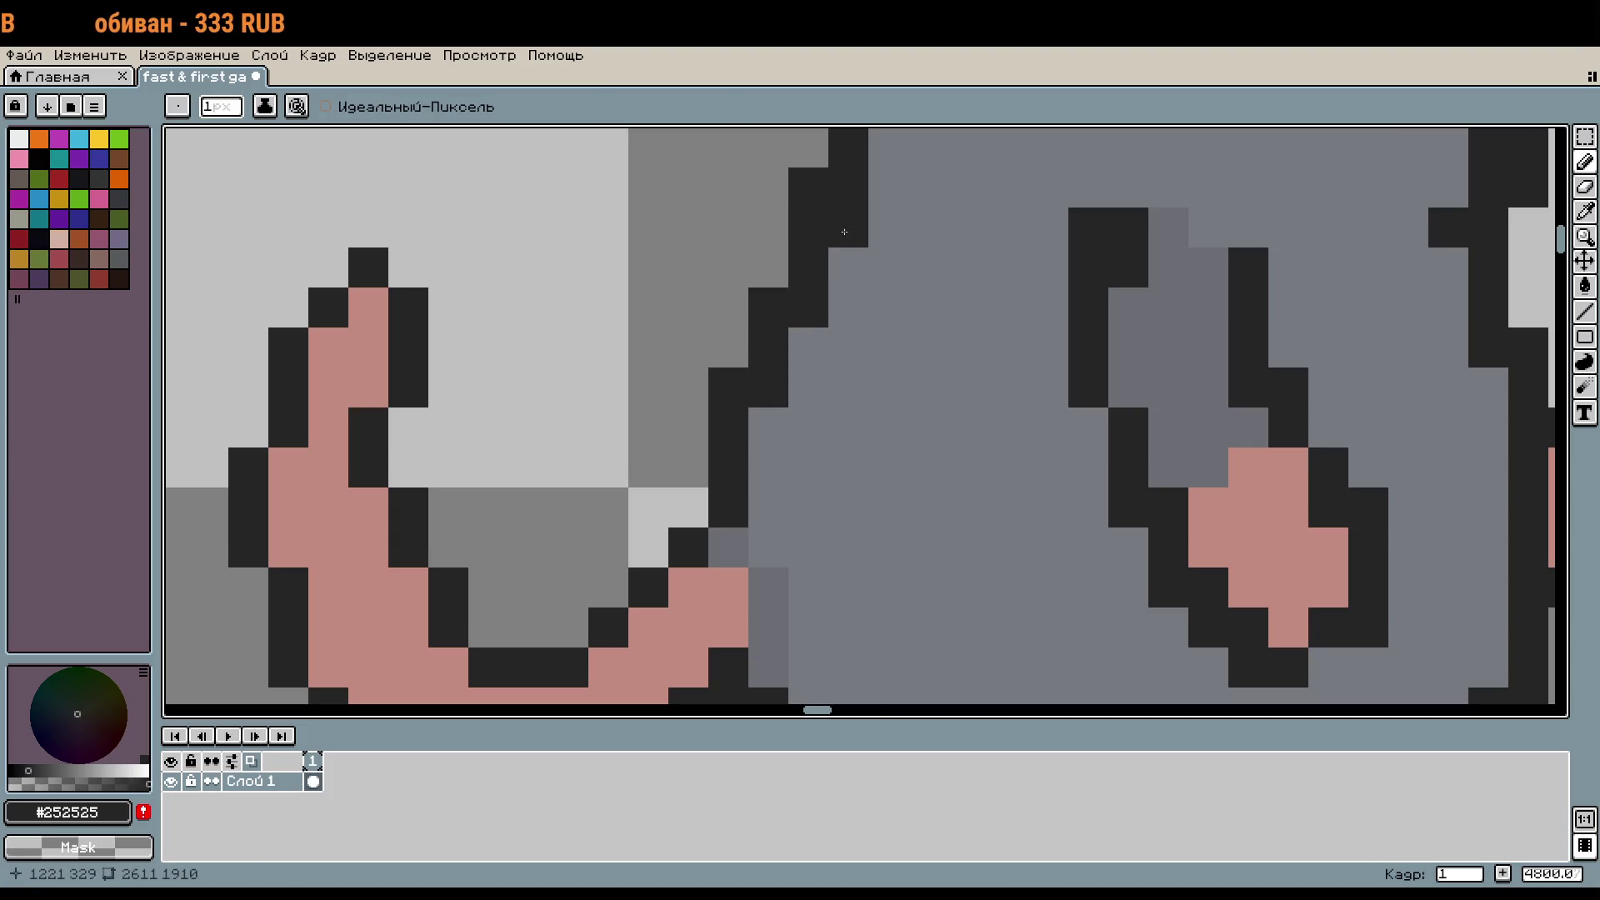
scroll(818, 197, "up", 3)
right_click(817, 309)
left_click(857, 349)
left_click(963, 311)
scroll(964, 313, "down", 1)
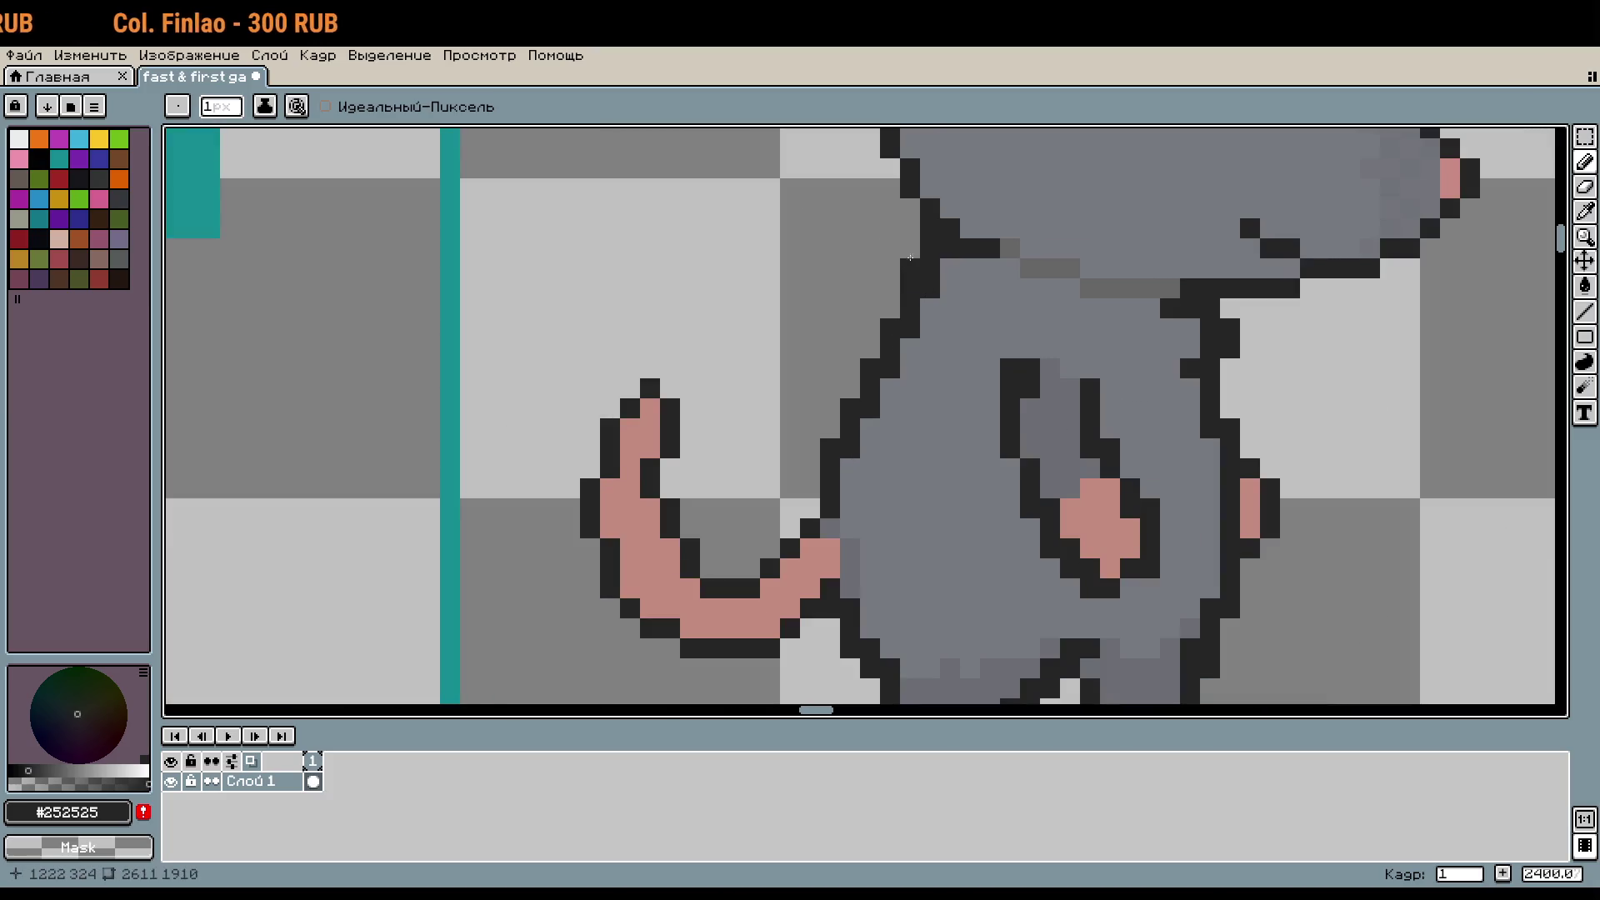
scroll(1010, 330, "down", 1)
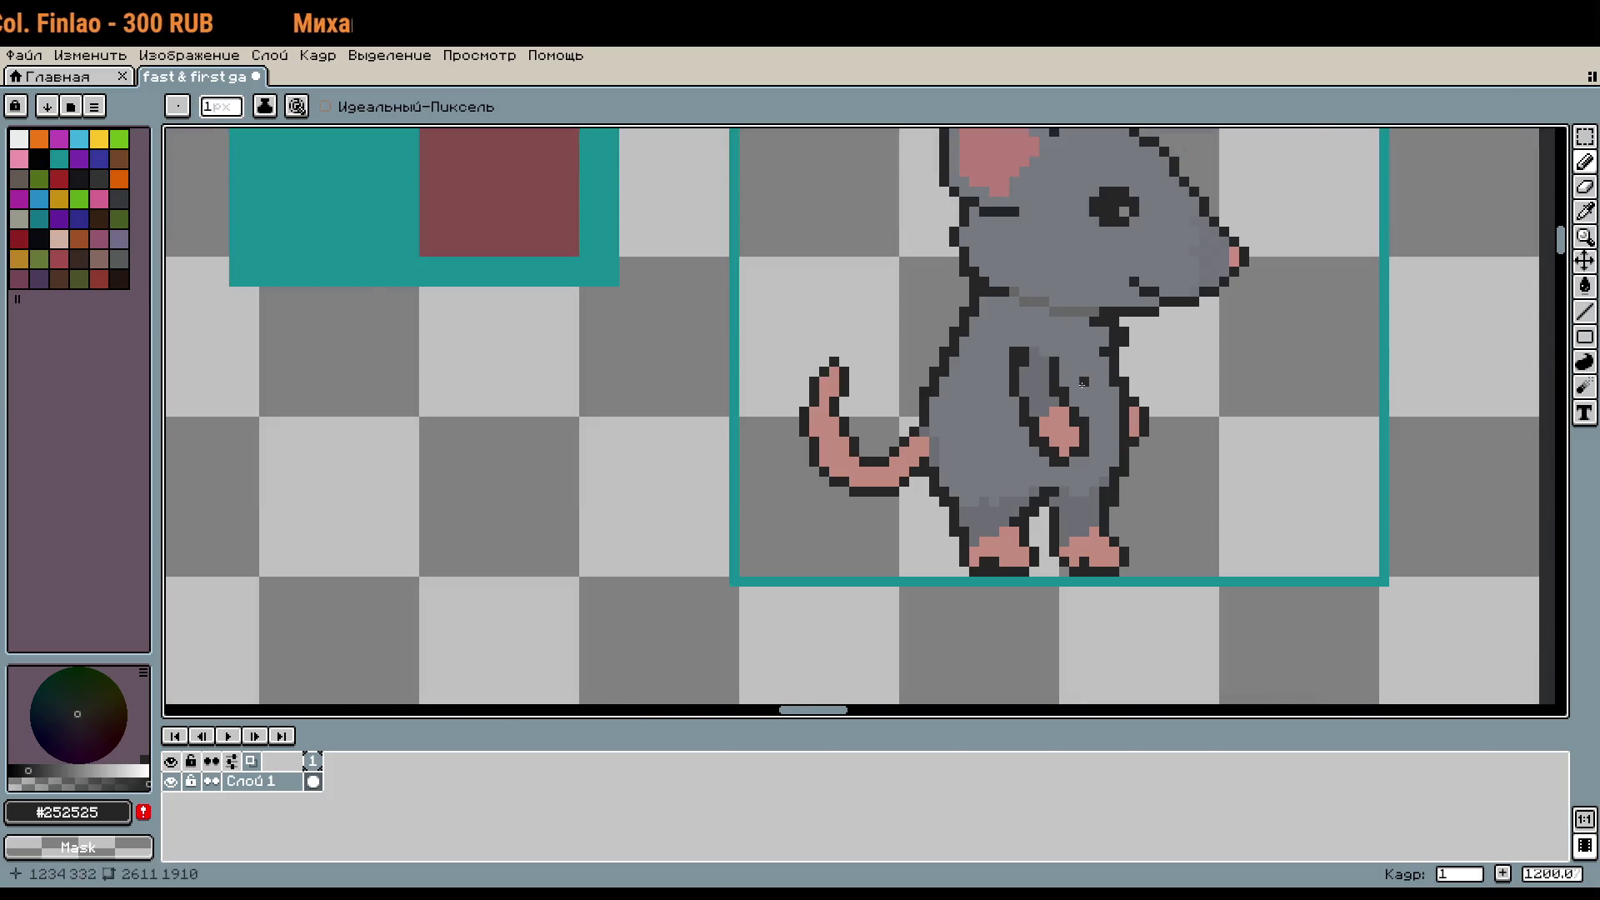
key("ctrl+z")
mouse_move(1213, 411)
left_mouse_down()
mouse_move(1044, 479)
mouse_move(1032, 427)
left_mouse_up()
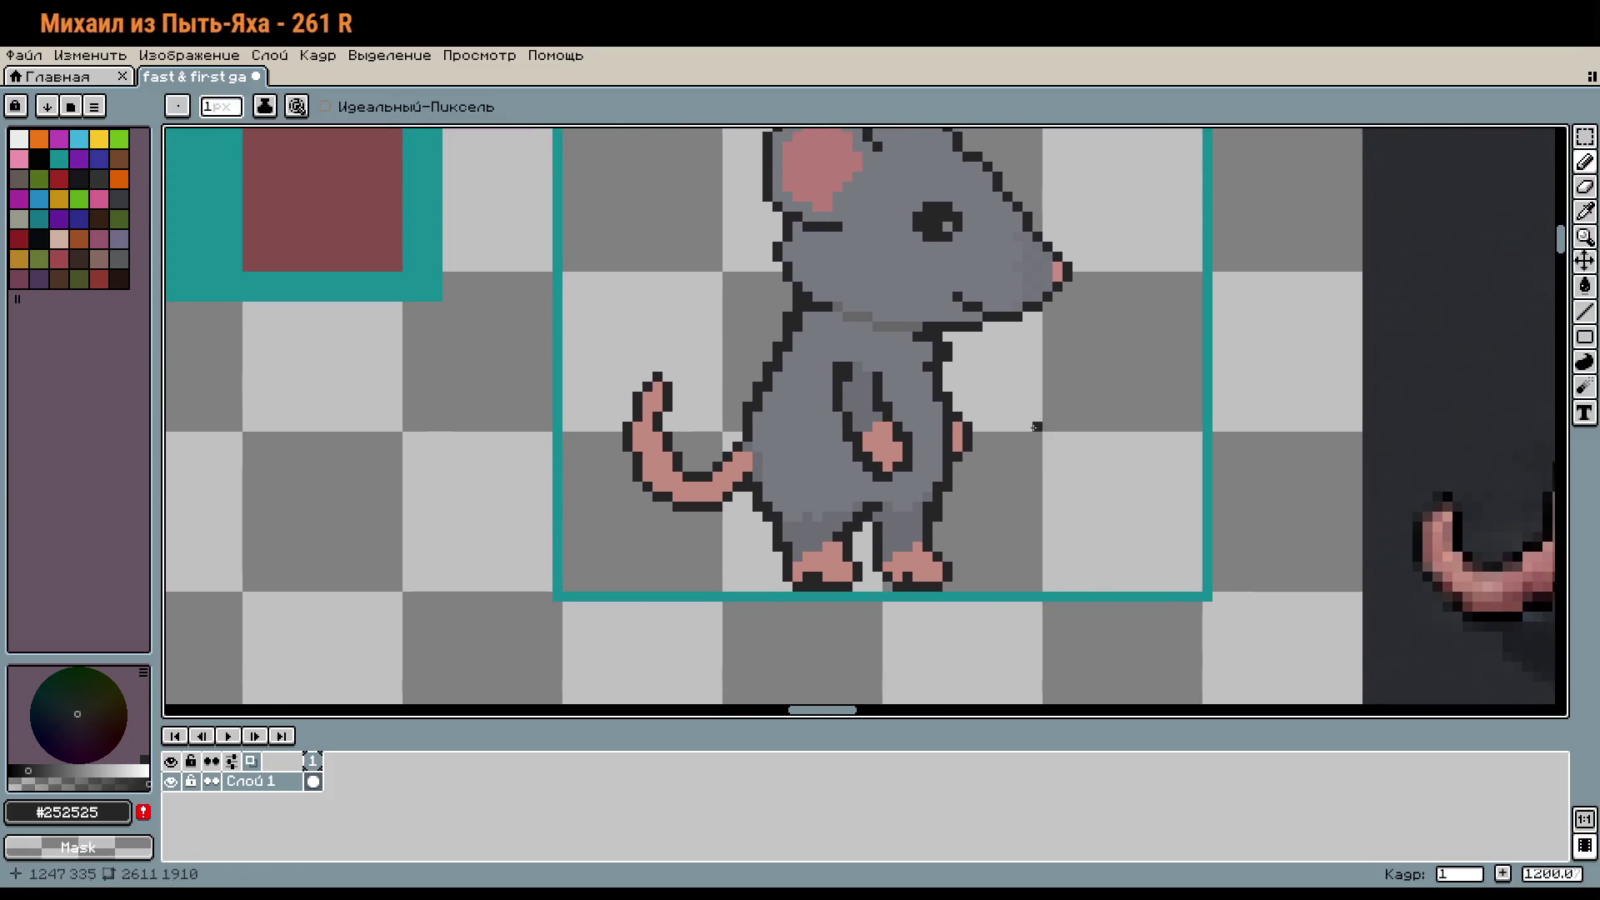
scroll(1036, 426, "down", 1)
scroll(948, 473, "up", 2)
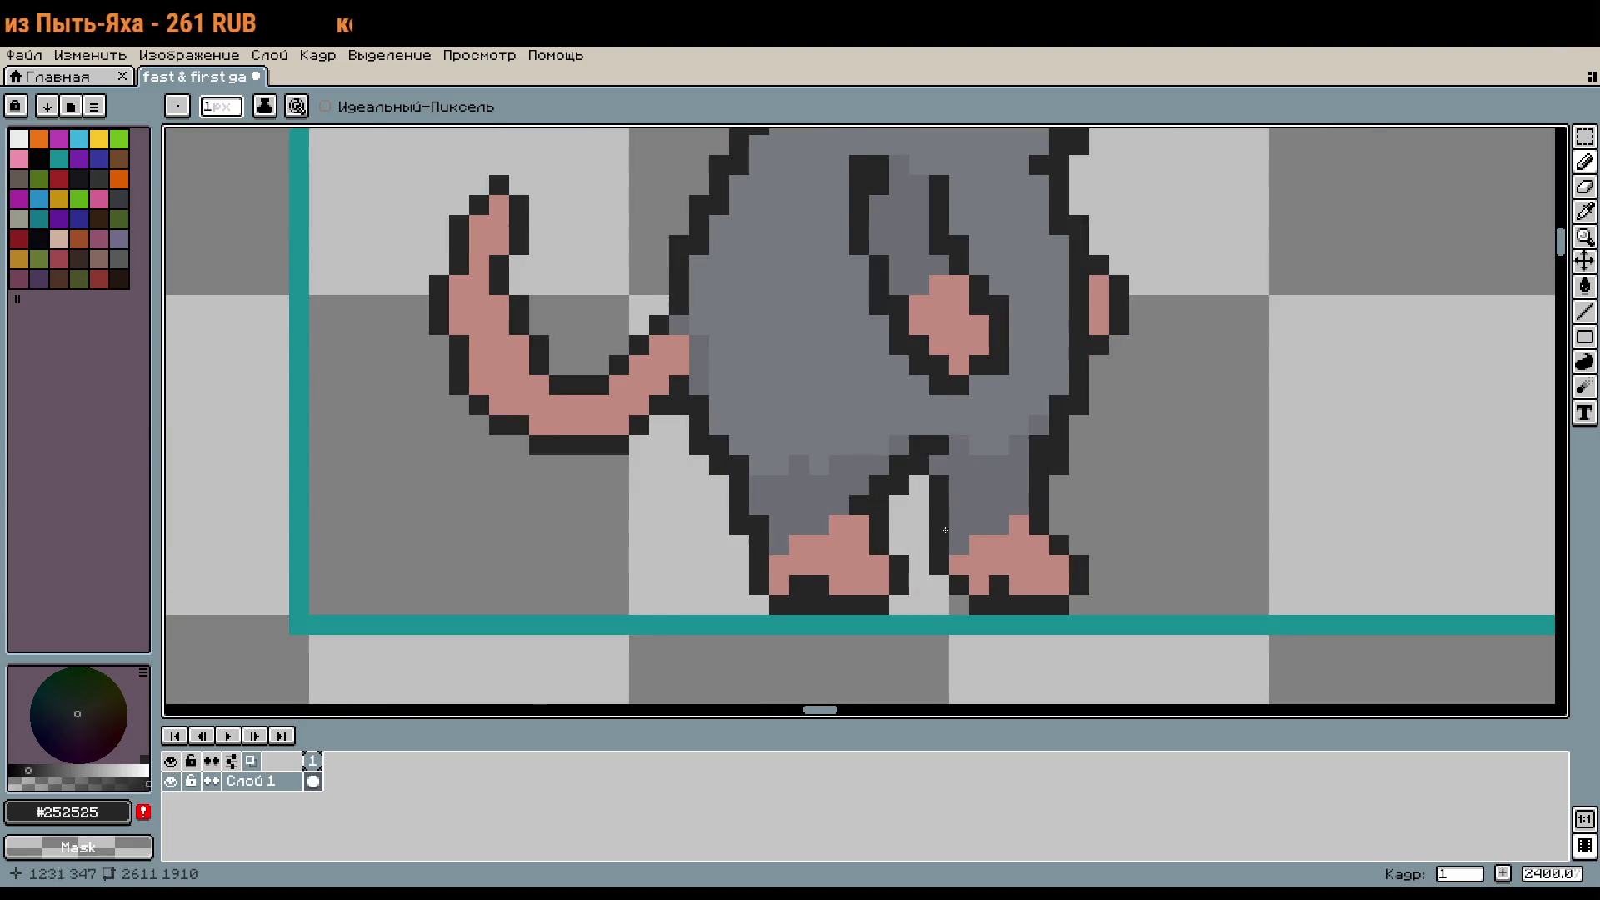
mouse_move(1156, 462)
left_mouse_down()
mouse_move(1039, 653)
mouse_move(1129, 497)
left_mouse_up()
scroll(1205, 504, "down", 1)
mouse_move(1194, 388)
left_mouse_down()
mouse_move(1205, 504)
mouse_move(1105, 495)
left_mouse_up()
scroll(1205, 504, "down", 1)
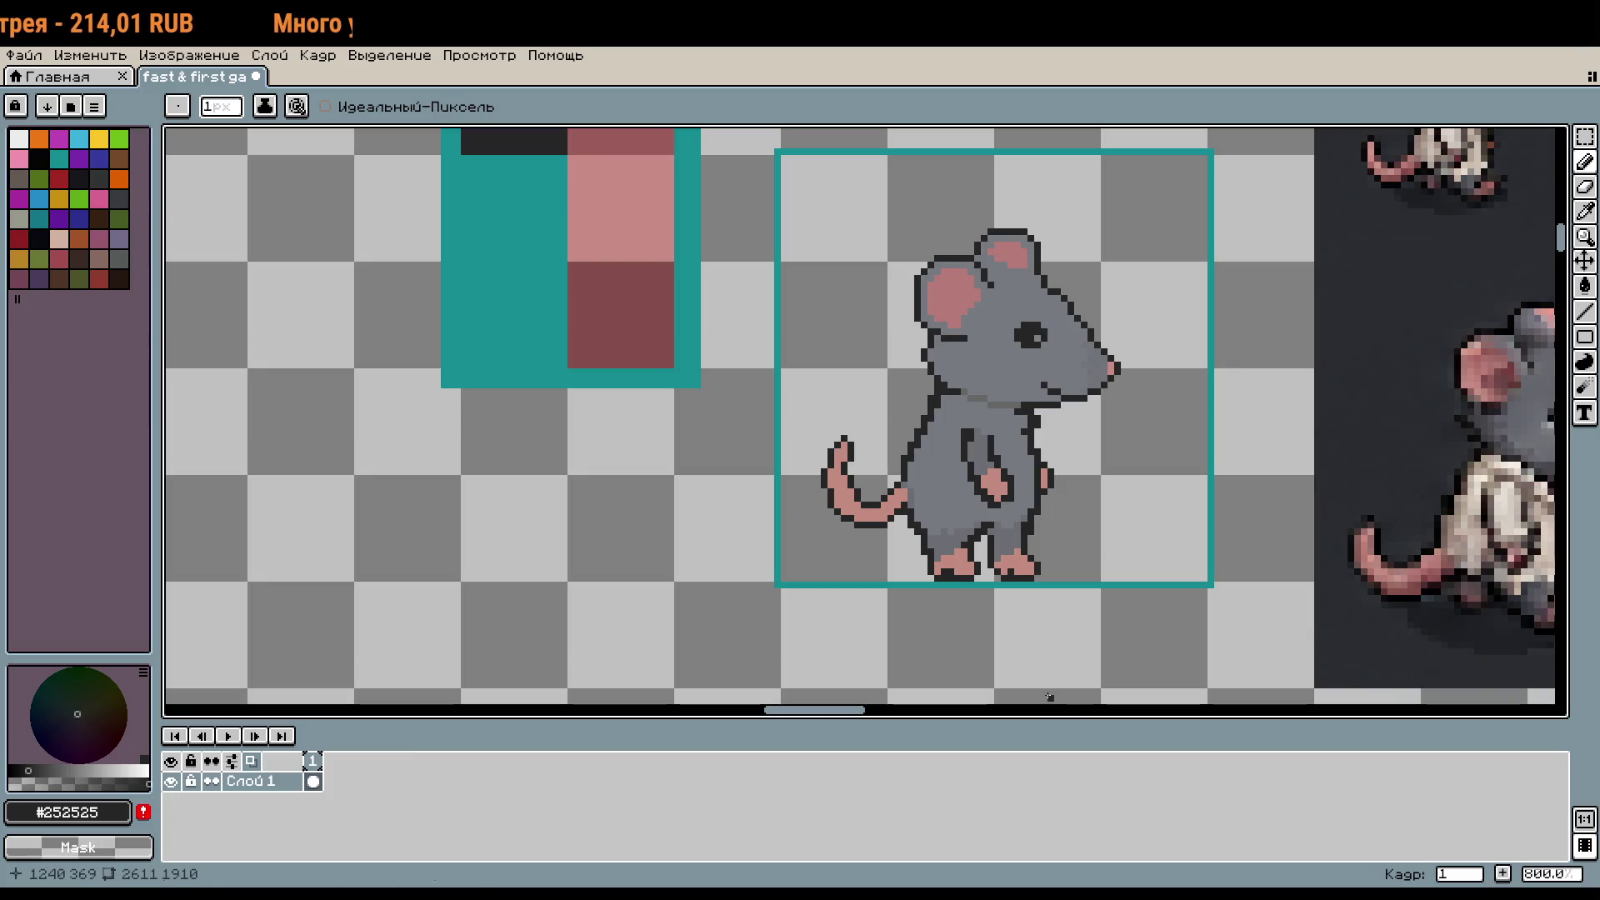
scroll(1044, 677, "up", 5)
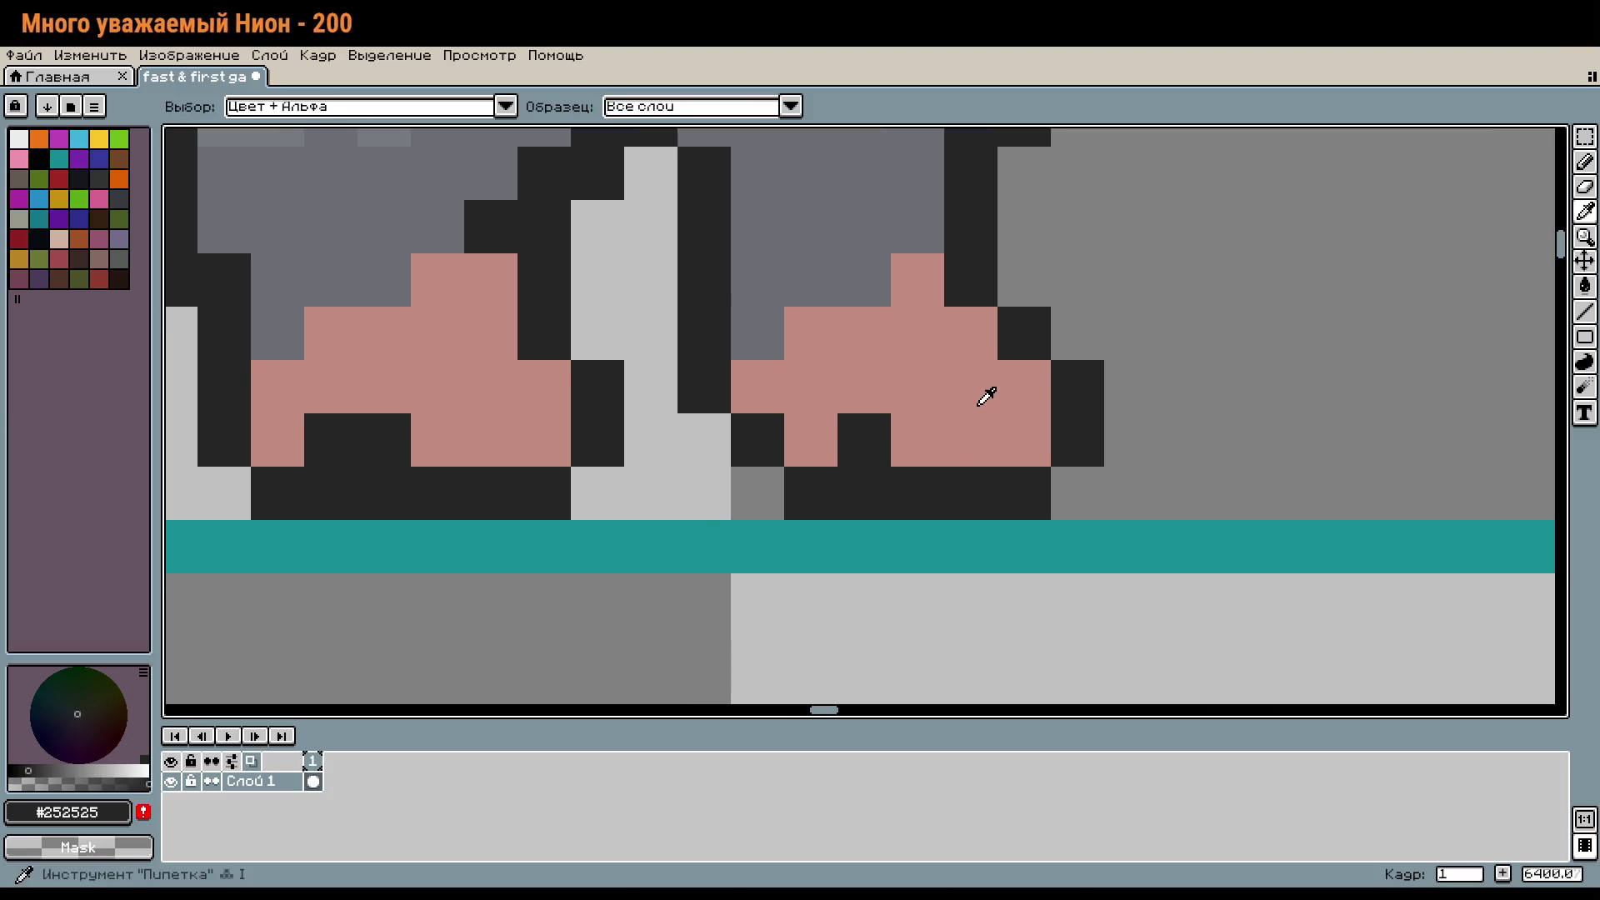
Step: Sample the foot pink, choose a darker shade, and shade both feet's lower pixels
left_click(983, 392, "alt")
left_click(109, 770)
left_click_drag(921, 438, 1025, 388)
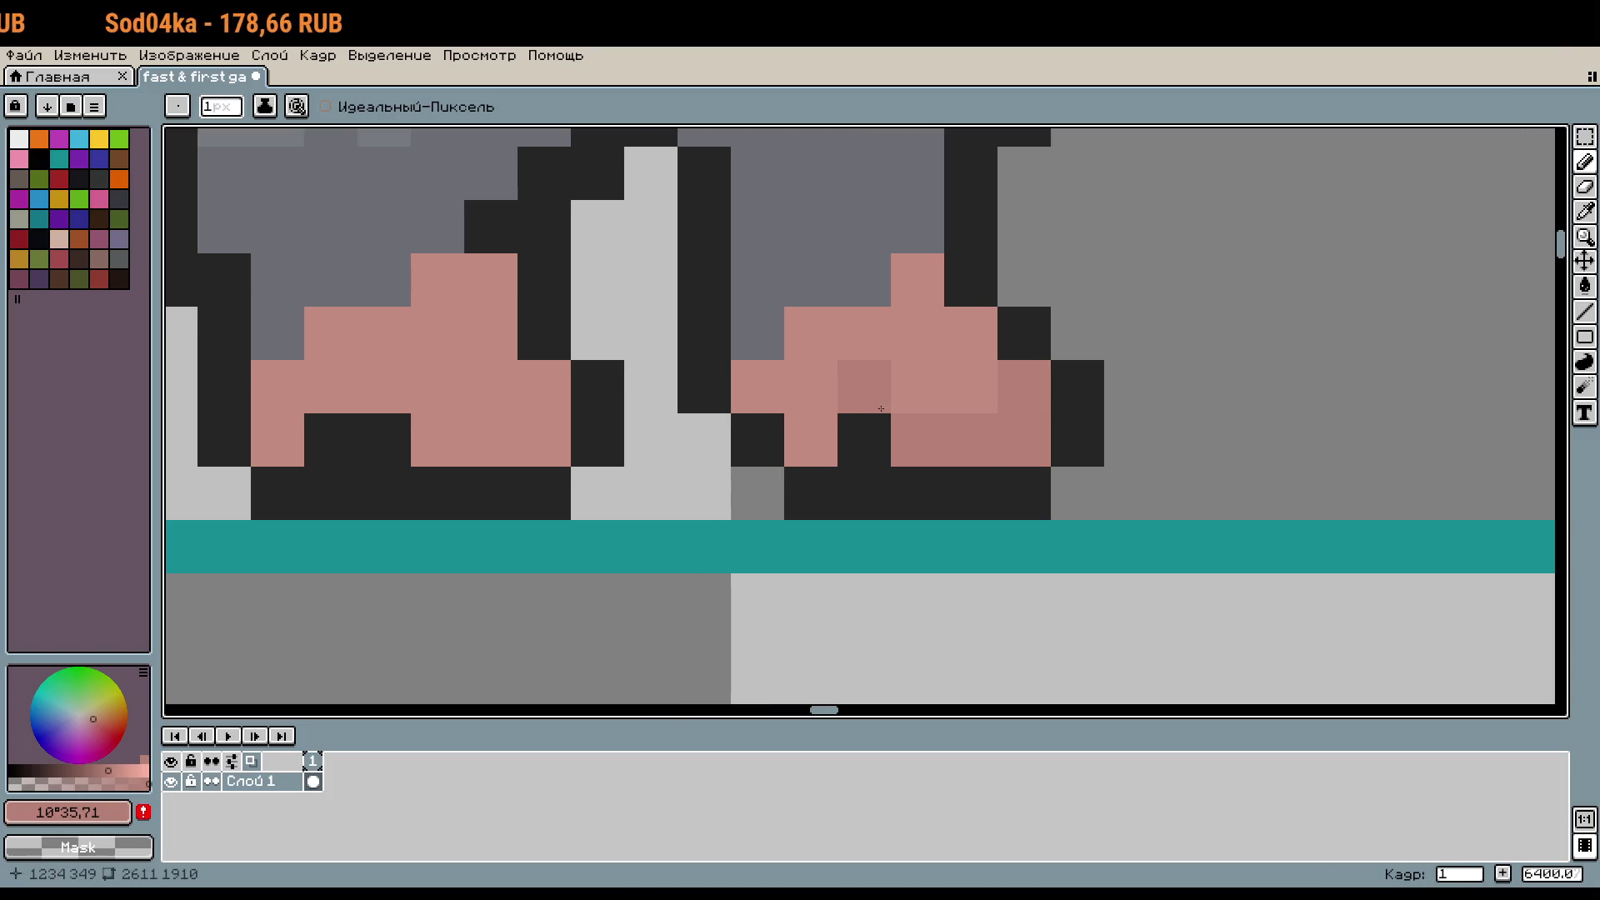
left_click_drag(433, 440, 529, 418)
left_click(531, 405)
scroll(531, 405, "down", 3)
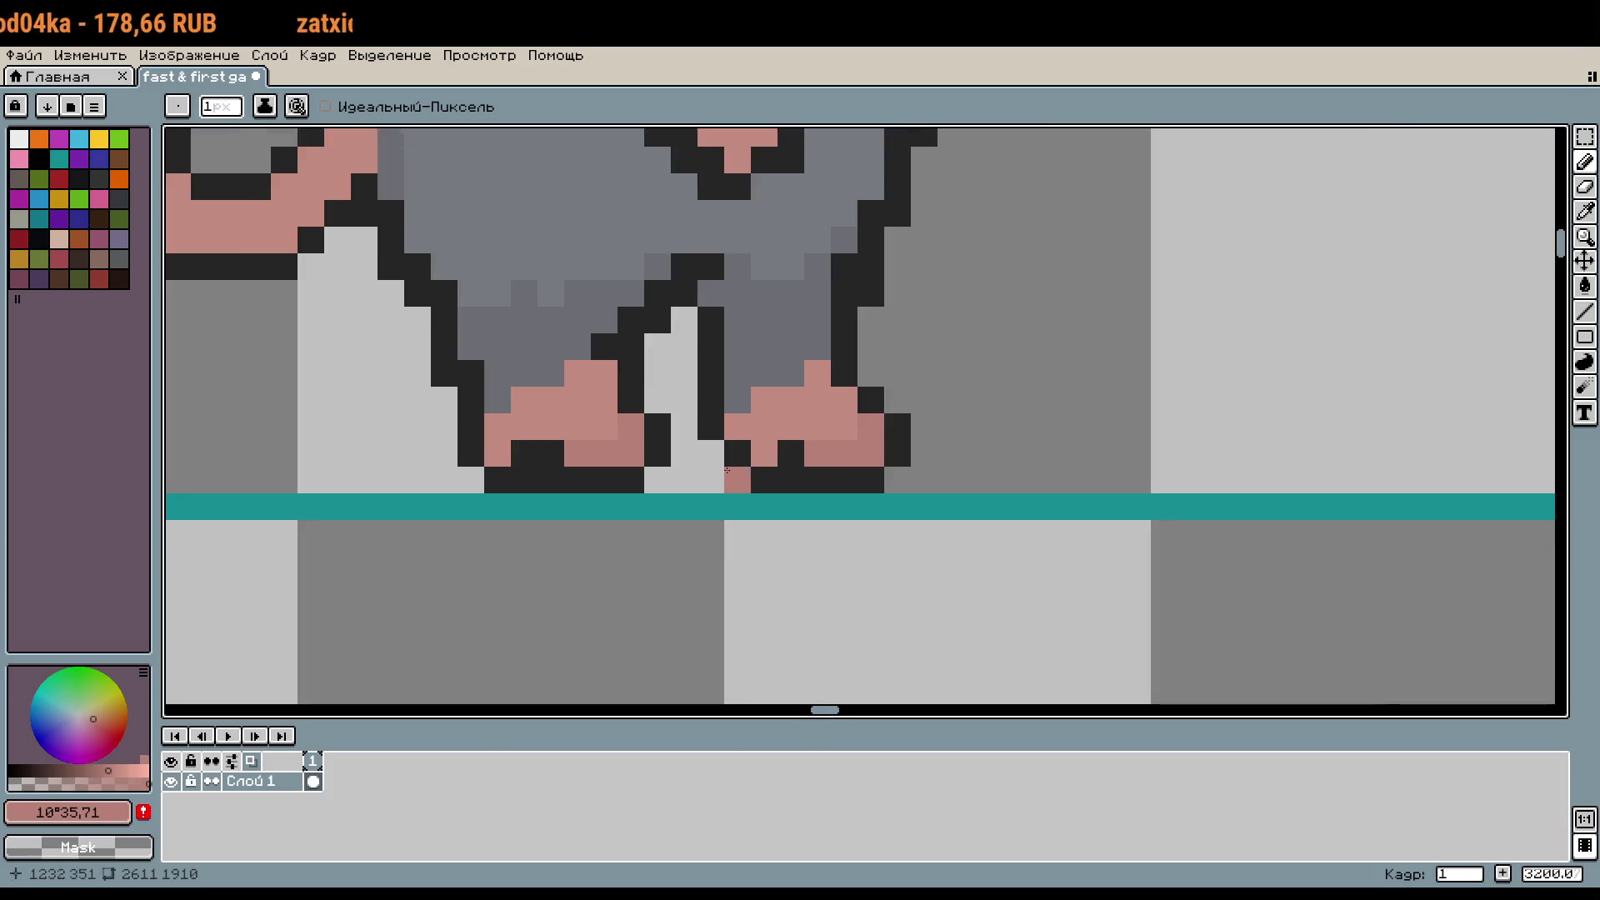
scroll(1011, 436, "up", 4)
left_click(831, 325)
mouse_move(832, 325)
left_mouse_down()
mouse_move(813, 358)
mouse_move(865, 306)
left_mouse_up()
scroll(1245, 325, "down", 5)
scroll(1267, 364, "down", 2)
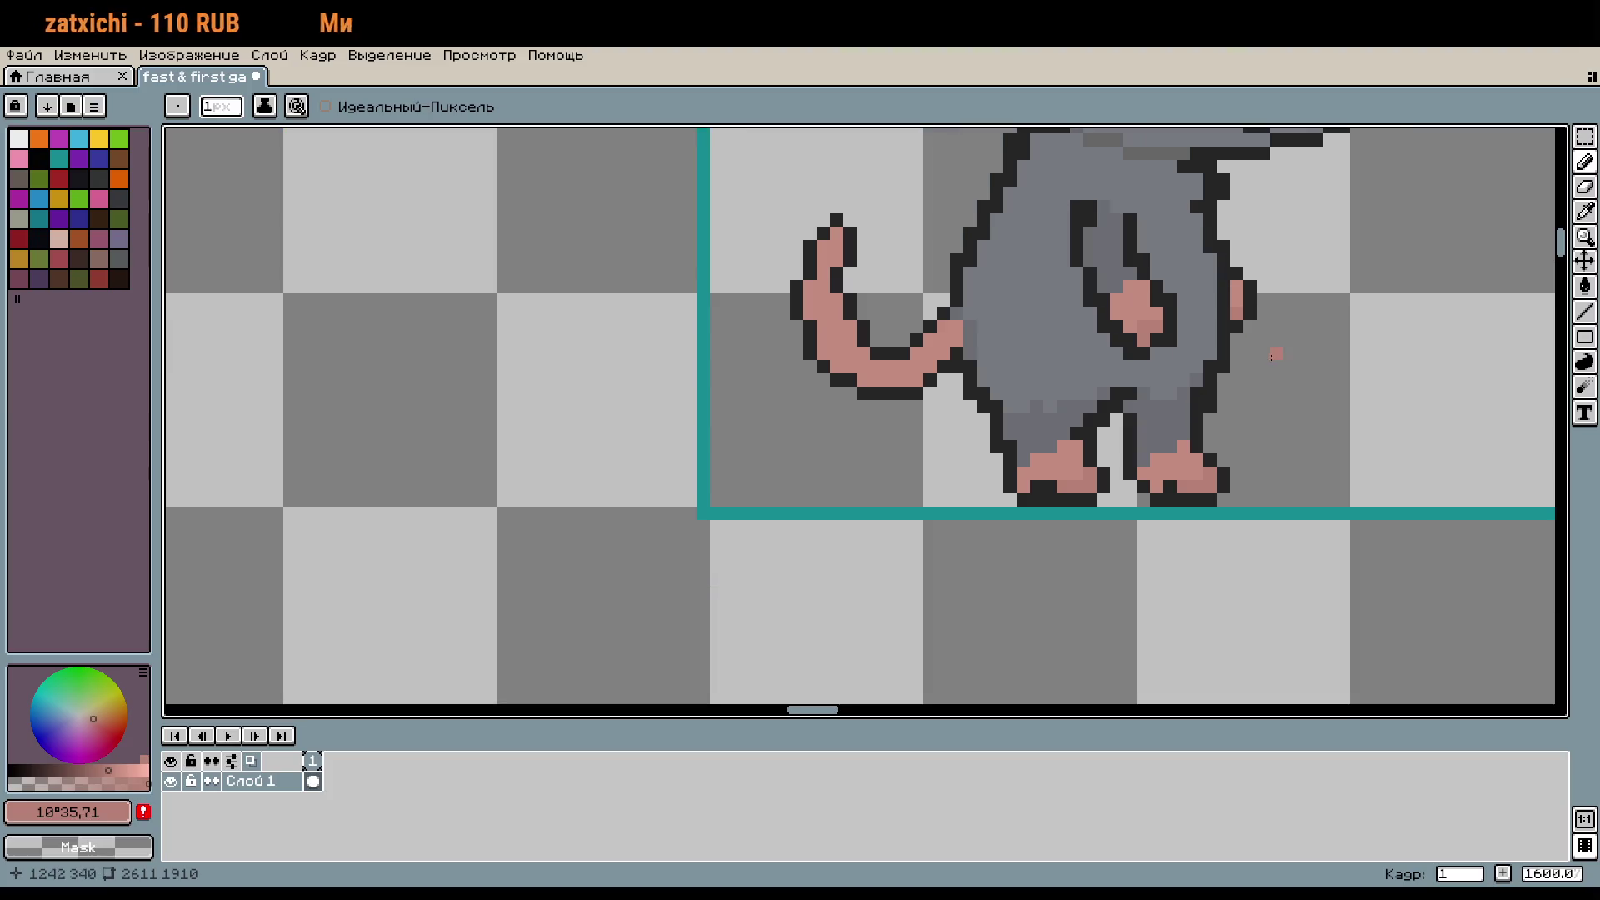
Step: Move the view to the mouse's nose and sample its pink colour
mouse_move(1303, 403)
left_mouse_down()
mouse_move(1256, 489)
mouse_move(1197, 535)
left_mouse_up()
scroll(1255, 483, "down", 1)
scroll(1208, 347, "up", 6)
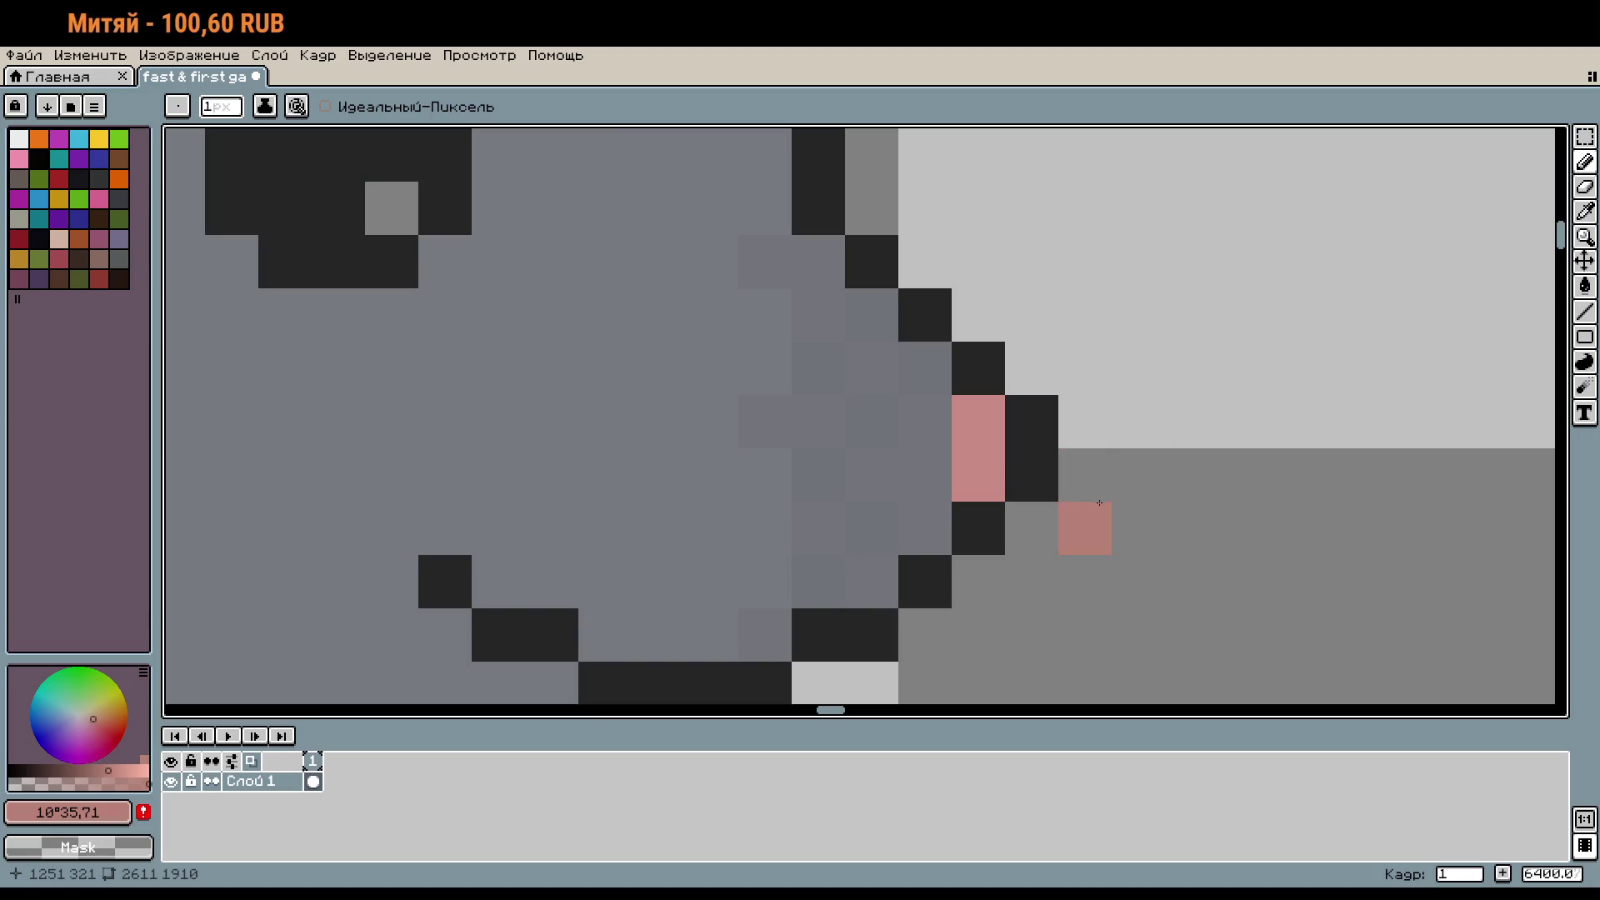
left_click(982, 436, "alt")
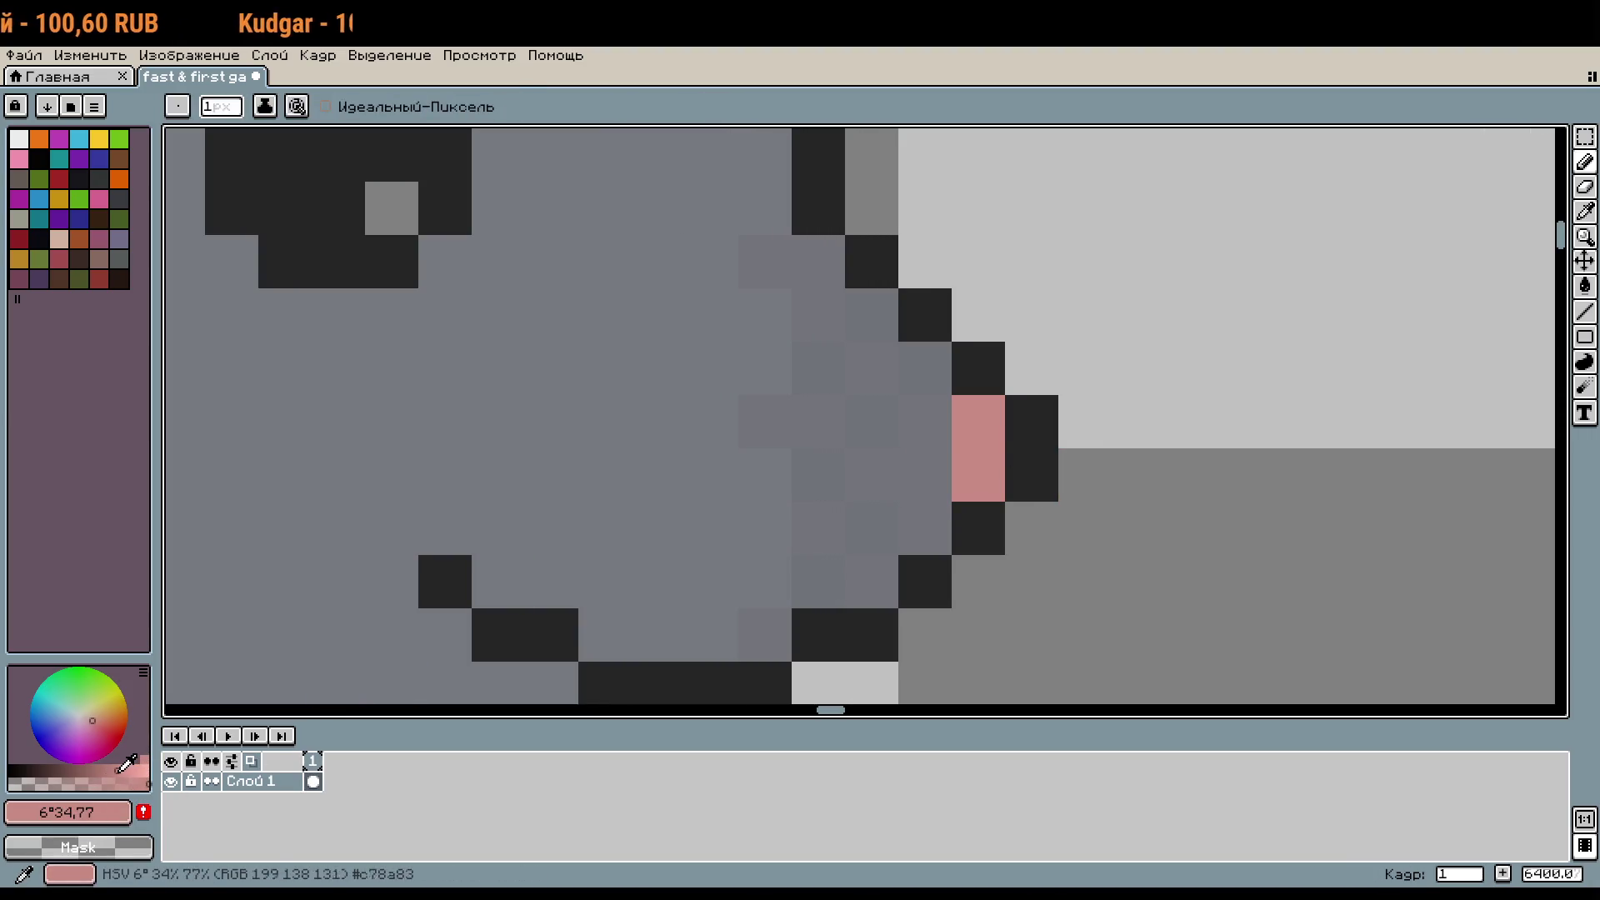
scroll(1254, 537, "down", 5)
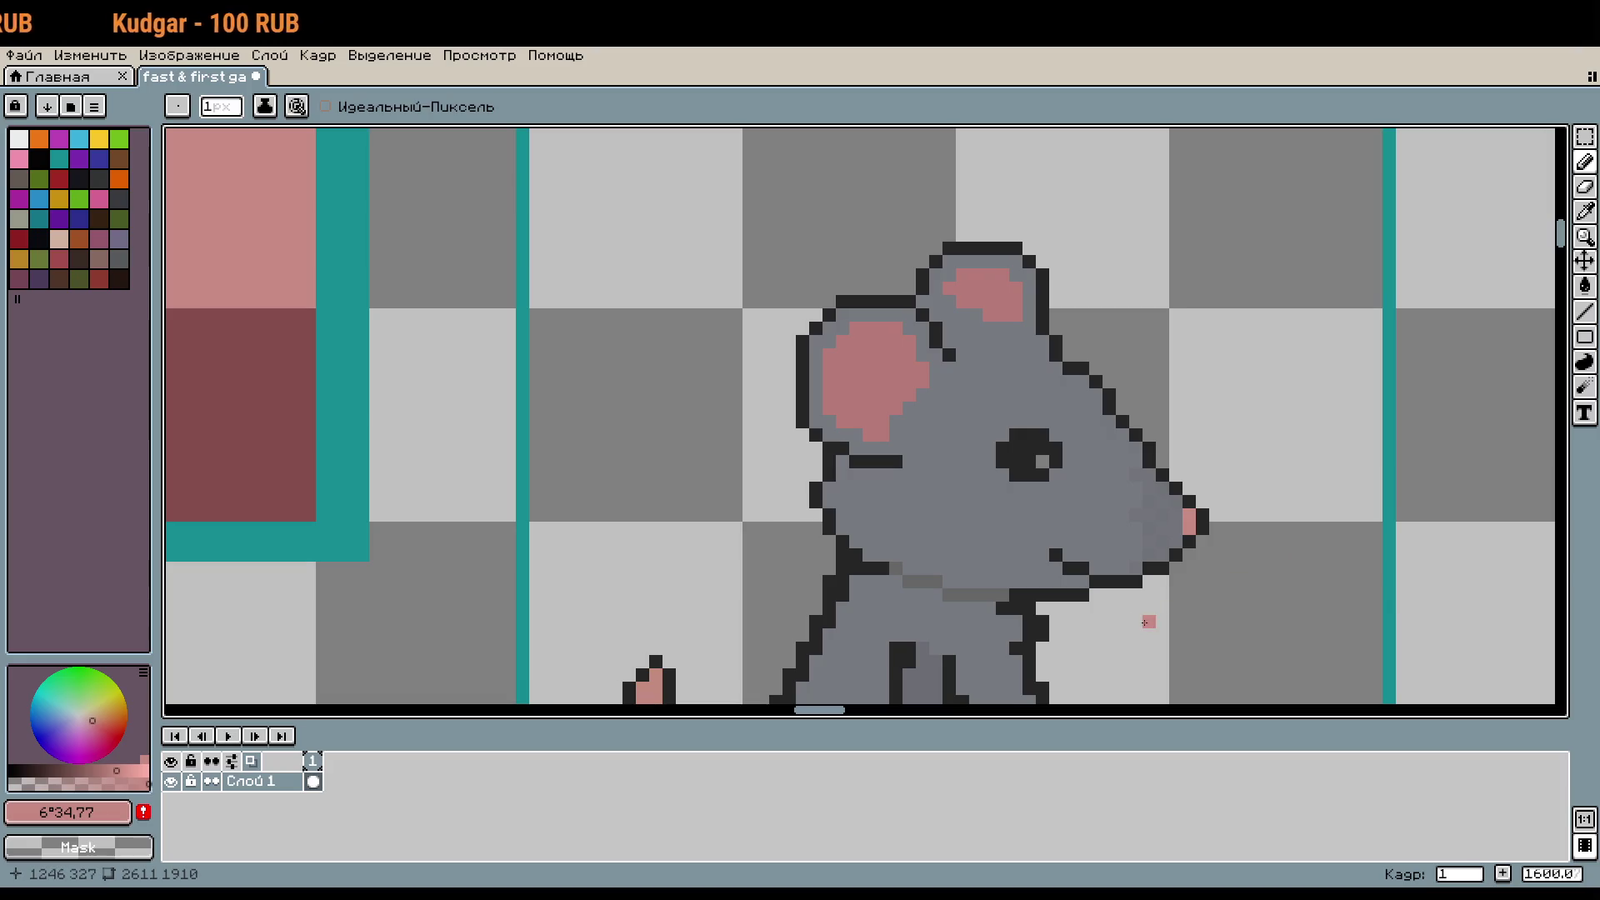
Step: Sample the ear pink, choose a lighter shade, and paint a highlight inside the near ear
scroll(822, 383, "up", 5)
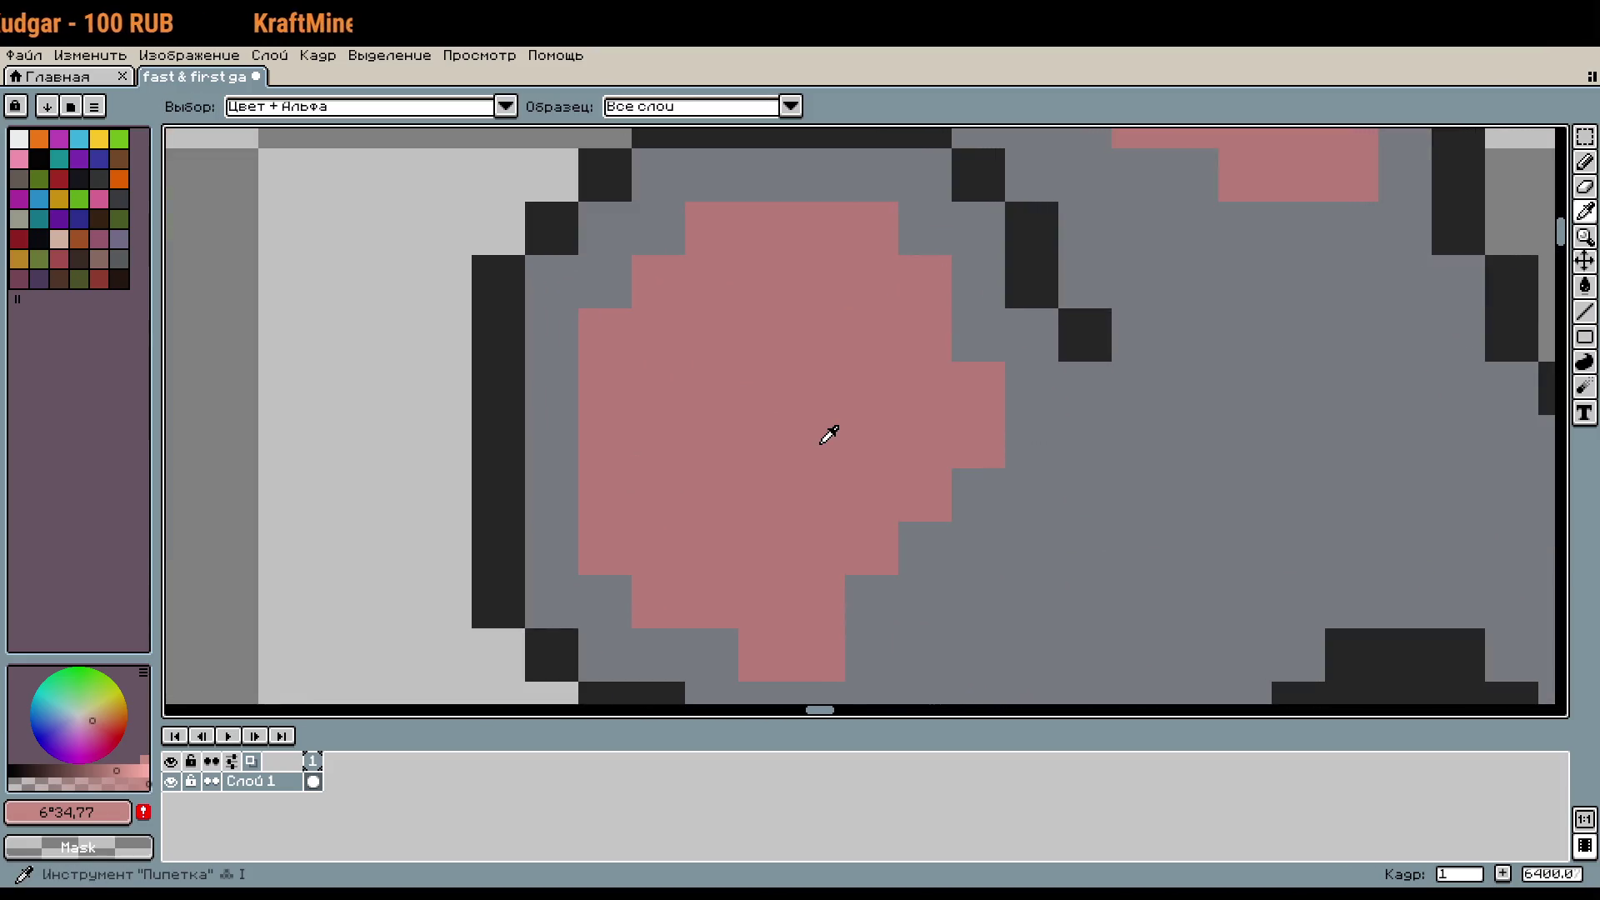
left_click(820, 439, "alt")
left_click(125, 770)
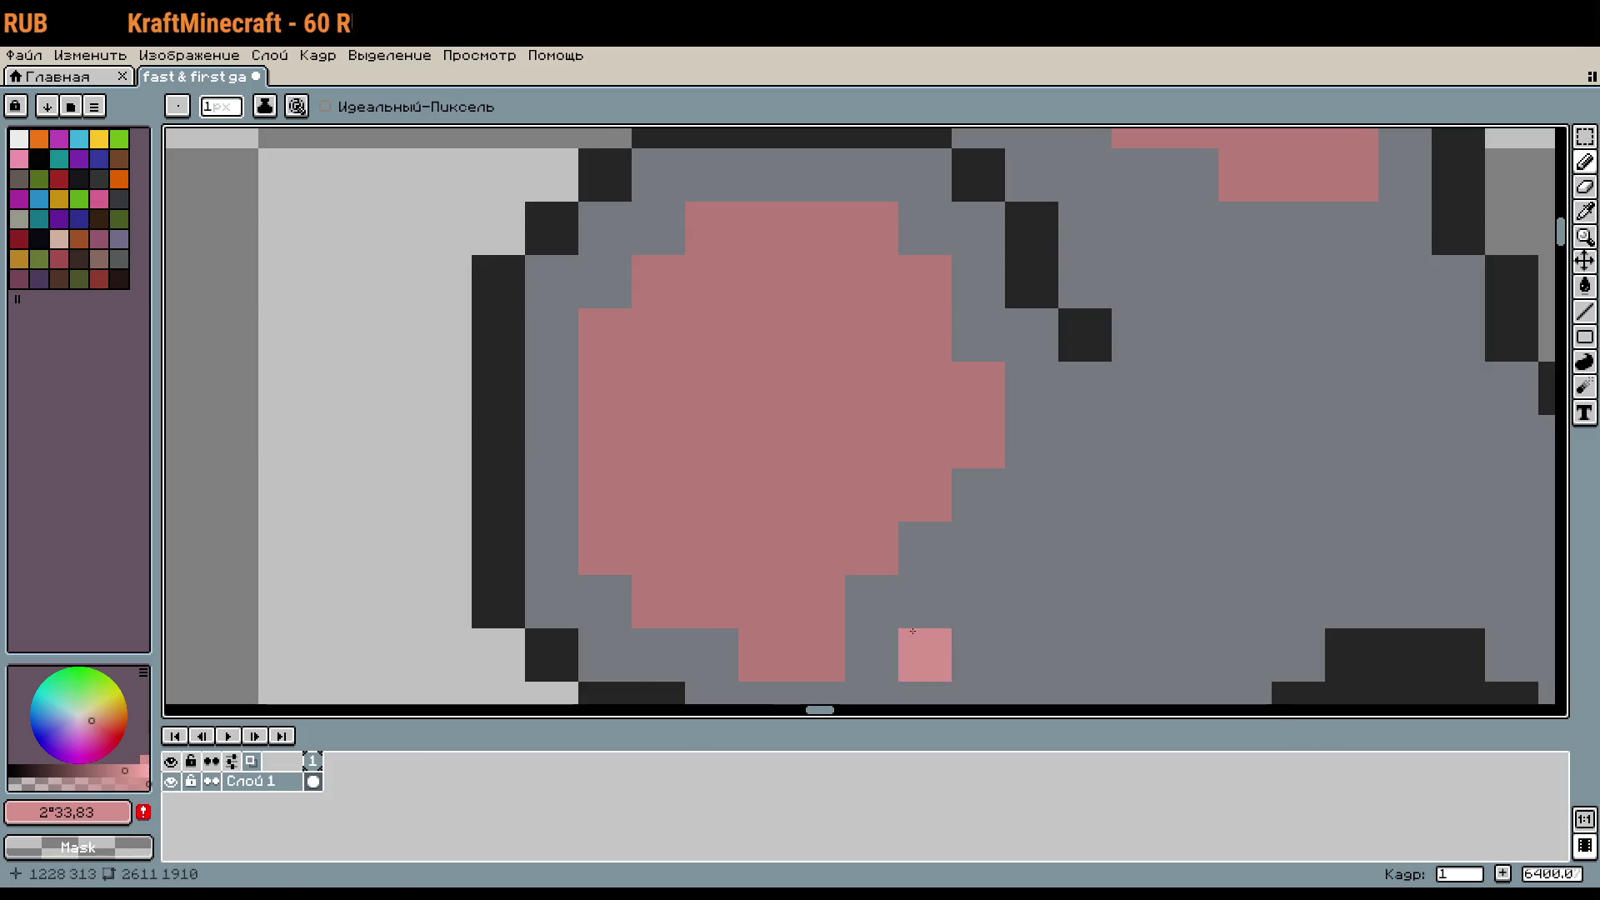
mouse_move(819, 595)
left_mouse_down()
mouse_move(872, 548)
mouse_move(870, 495)
mouse_move(921, 441)
mouse_move(816, 459)
mouse_move(760, 492)
mouse_move(834, 392)
mouse_move(786, 386)
left_mouse_up()
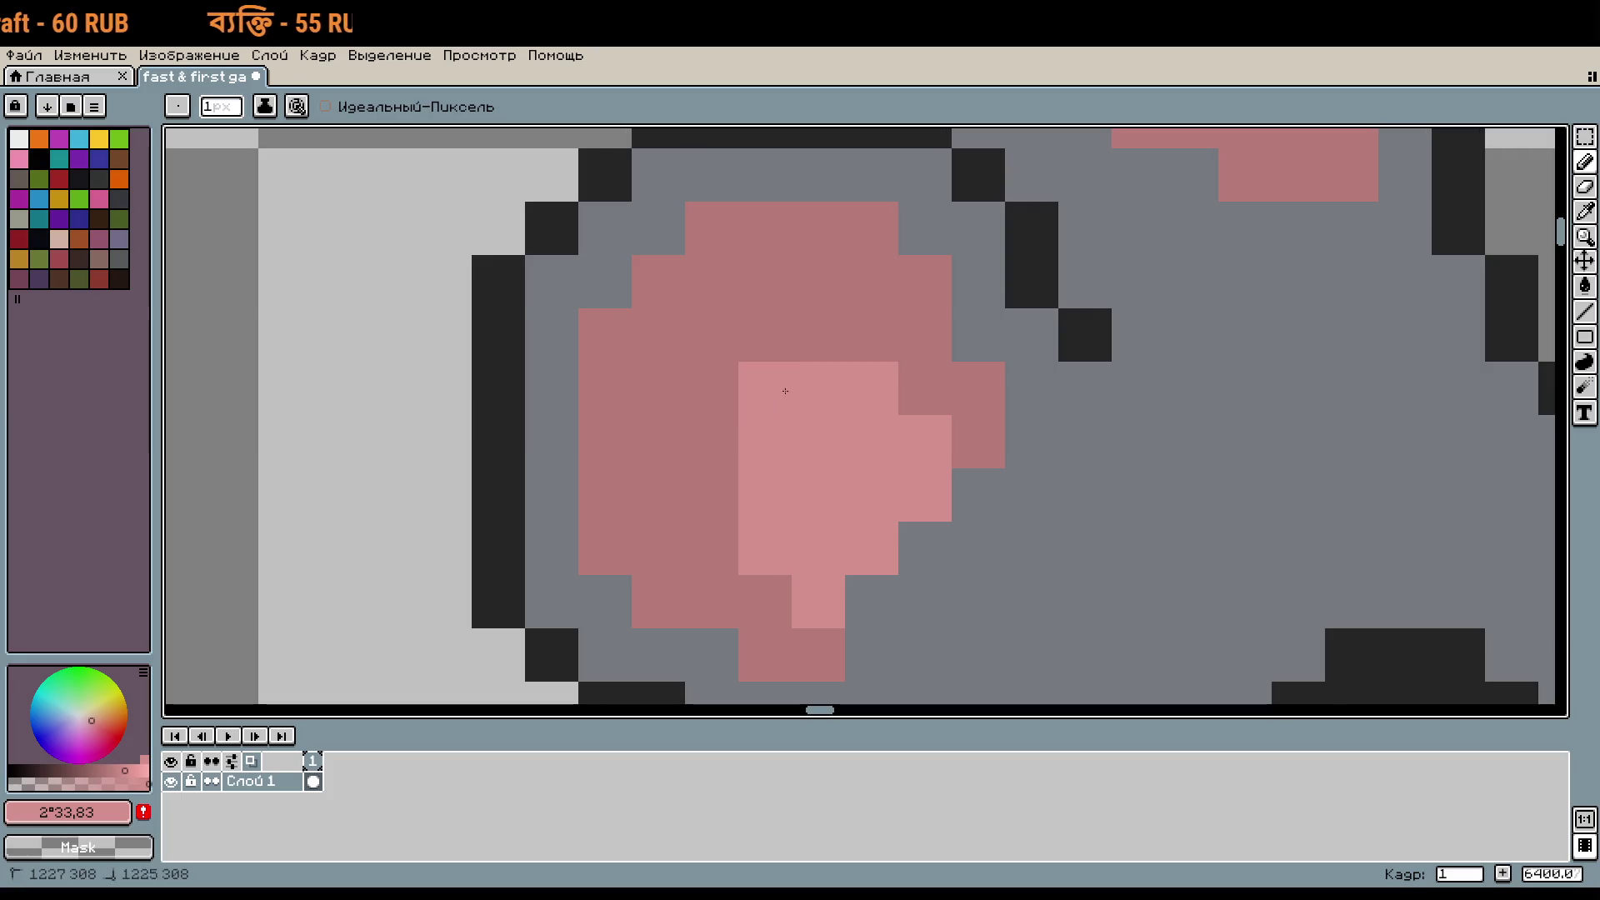
left_click(710, 495)
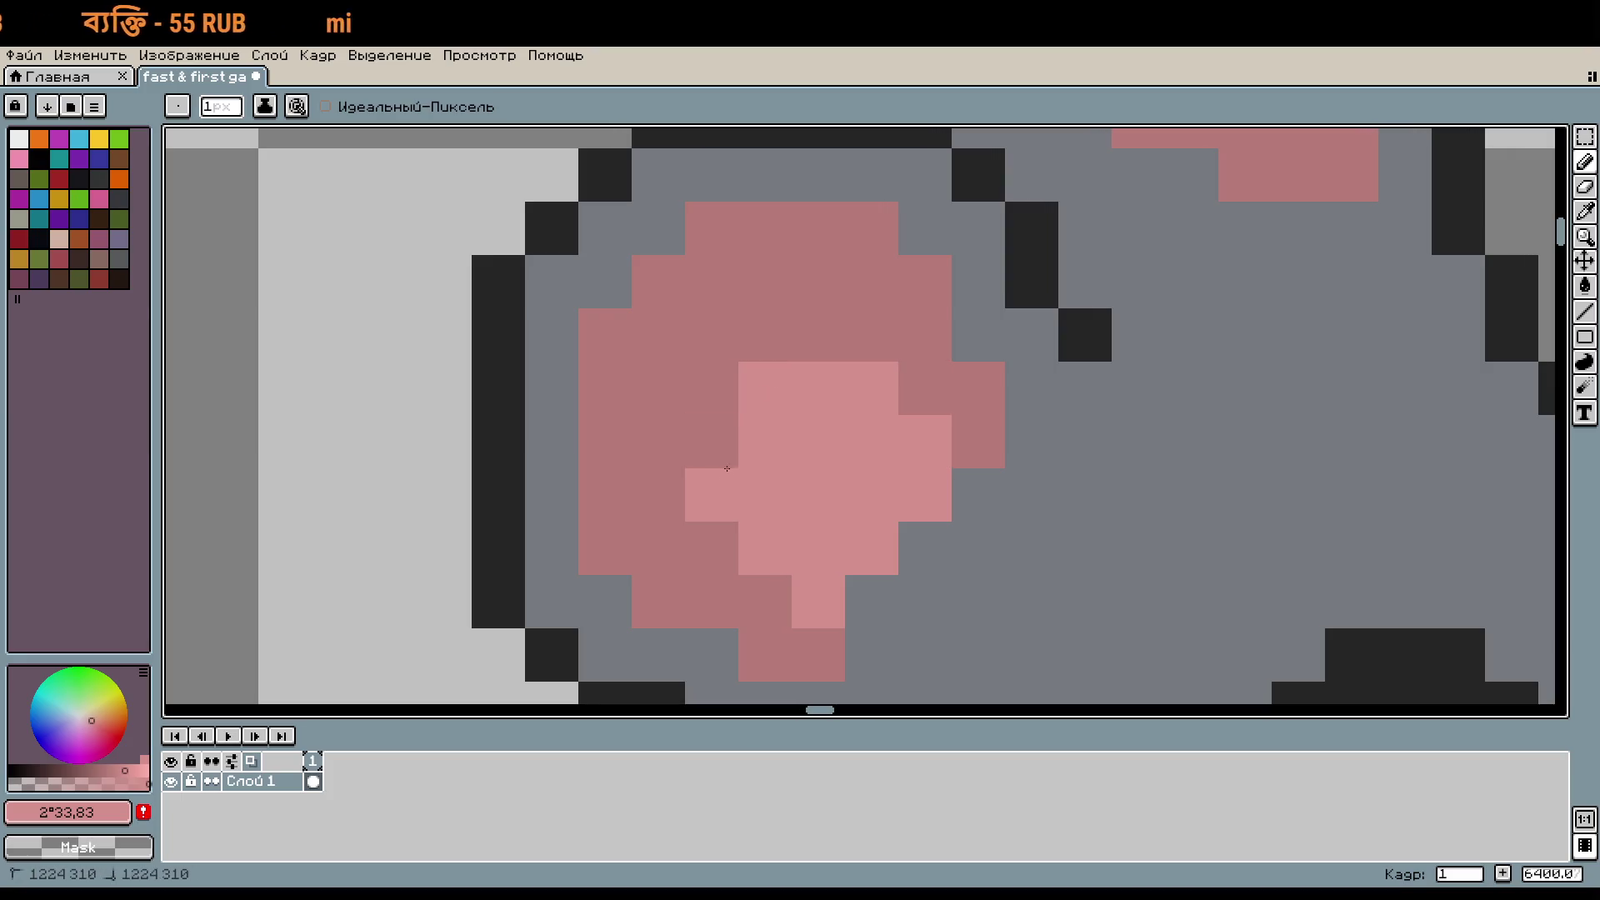
left_click(711, 441)
scroll(888, 452, "down", 2)
left_click_drag(875, 365, 834, 365)
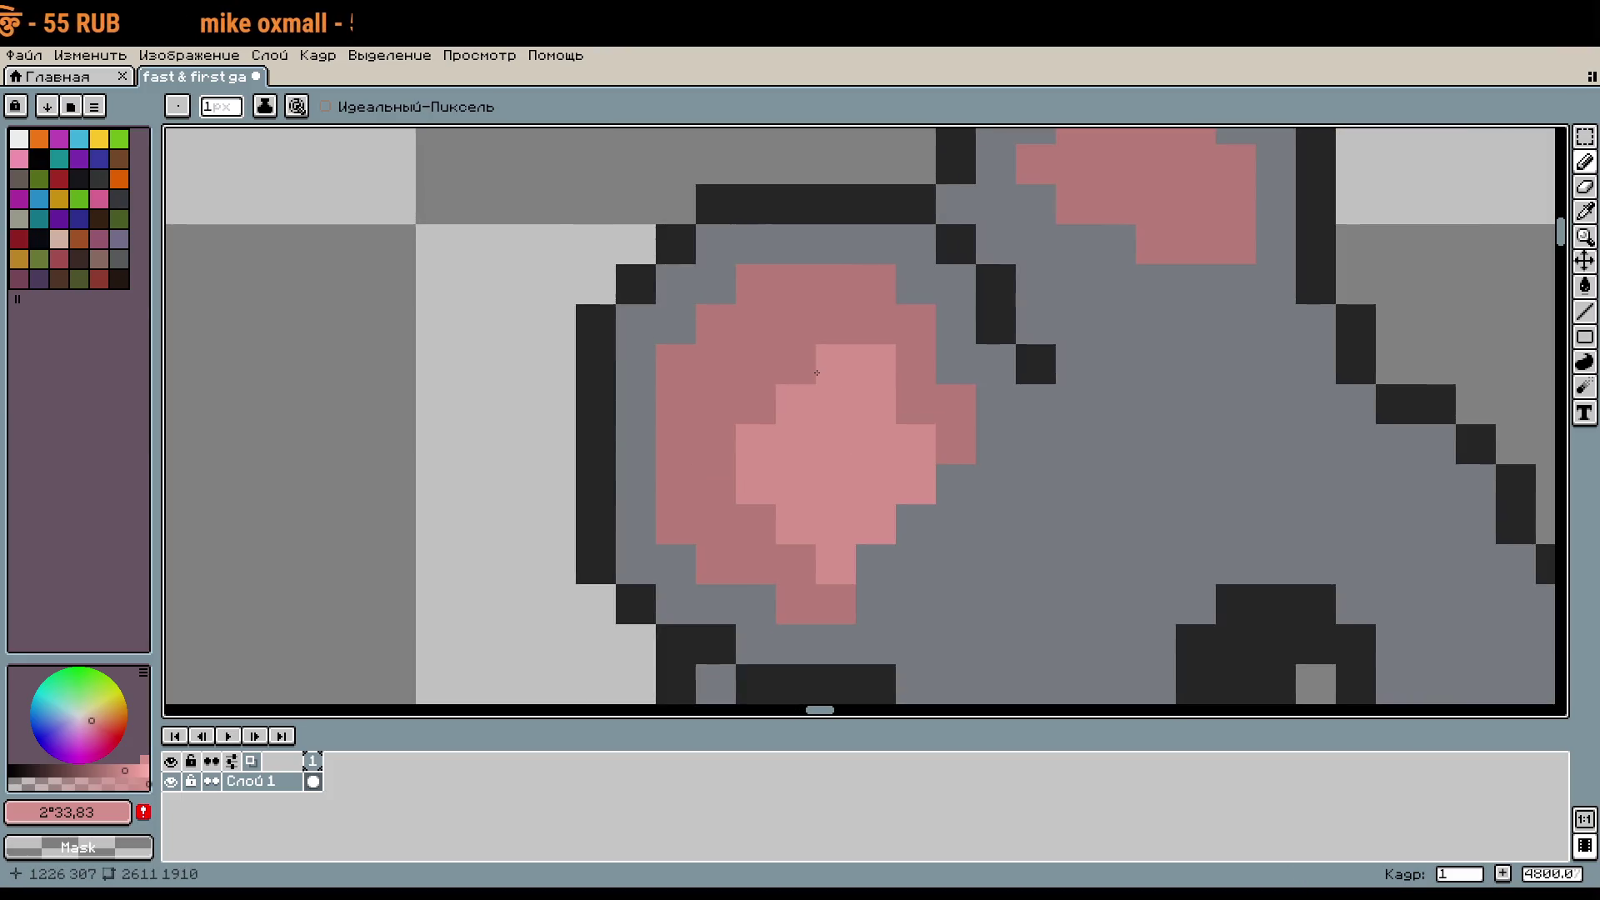
scroll(924, 493, "down", 1)
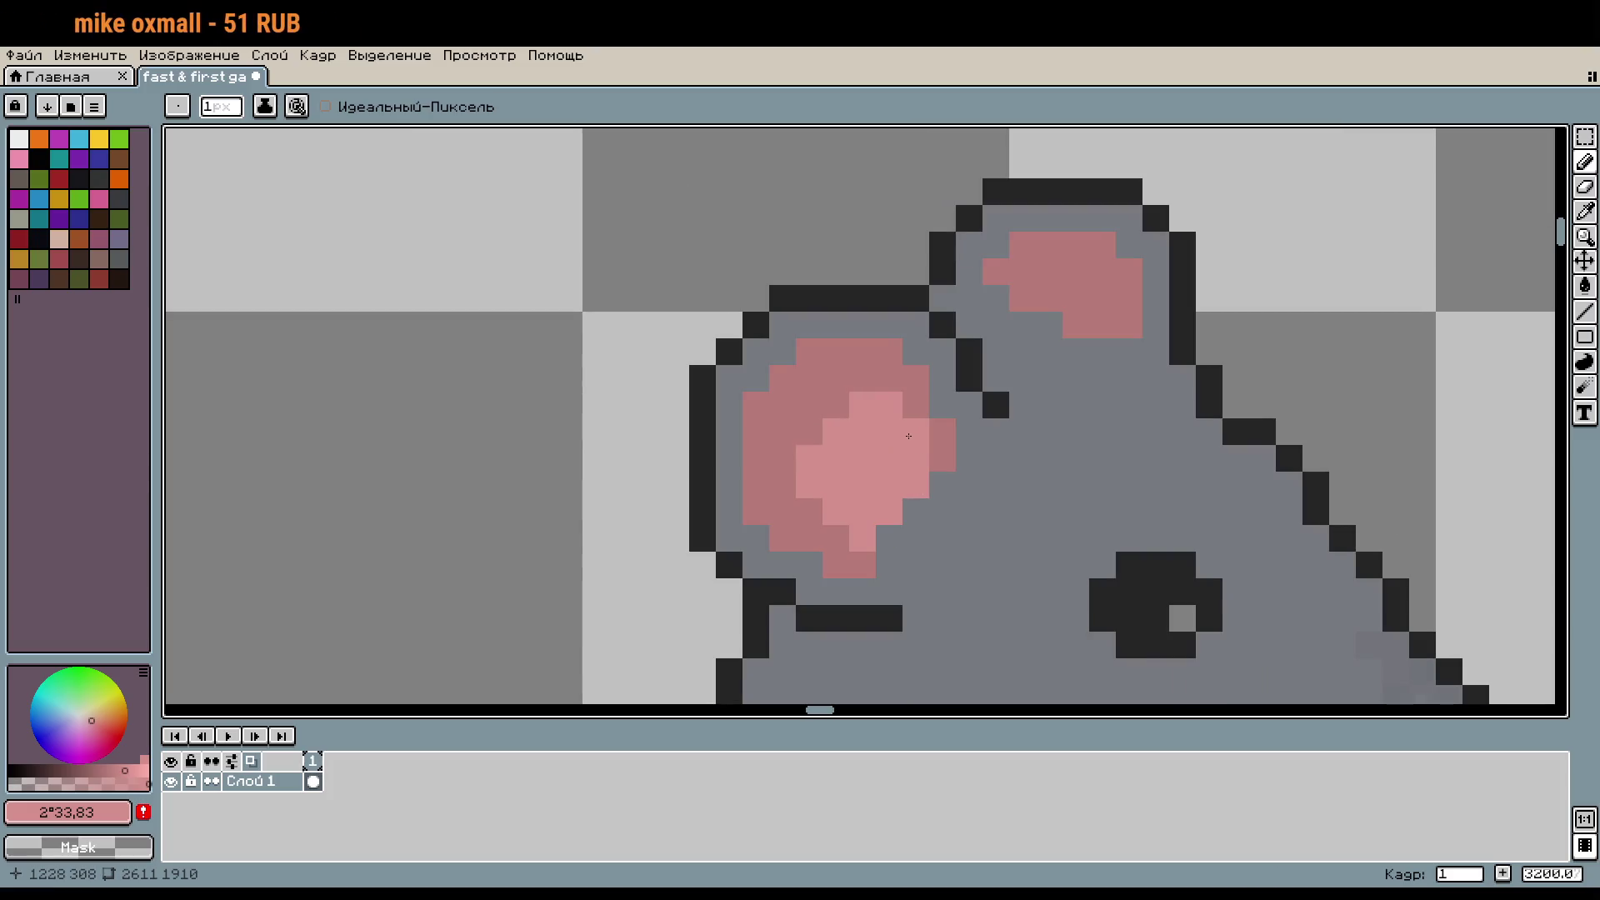
Step: Rework the near ear highlight as a light-pink diagonal line with a few extra pixels
key("ctrl+z")
key("ctrl+z")
key("ctrl+z")
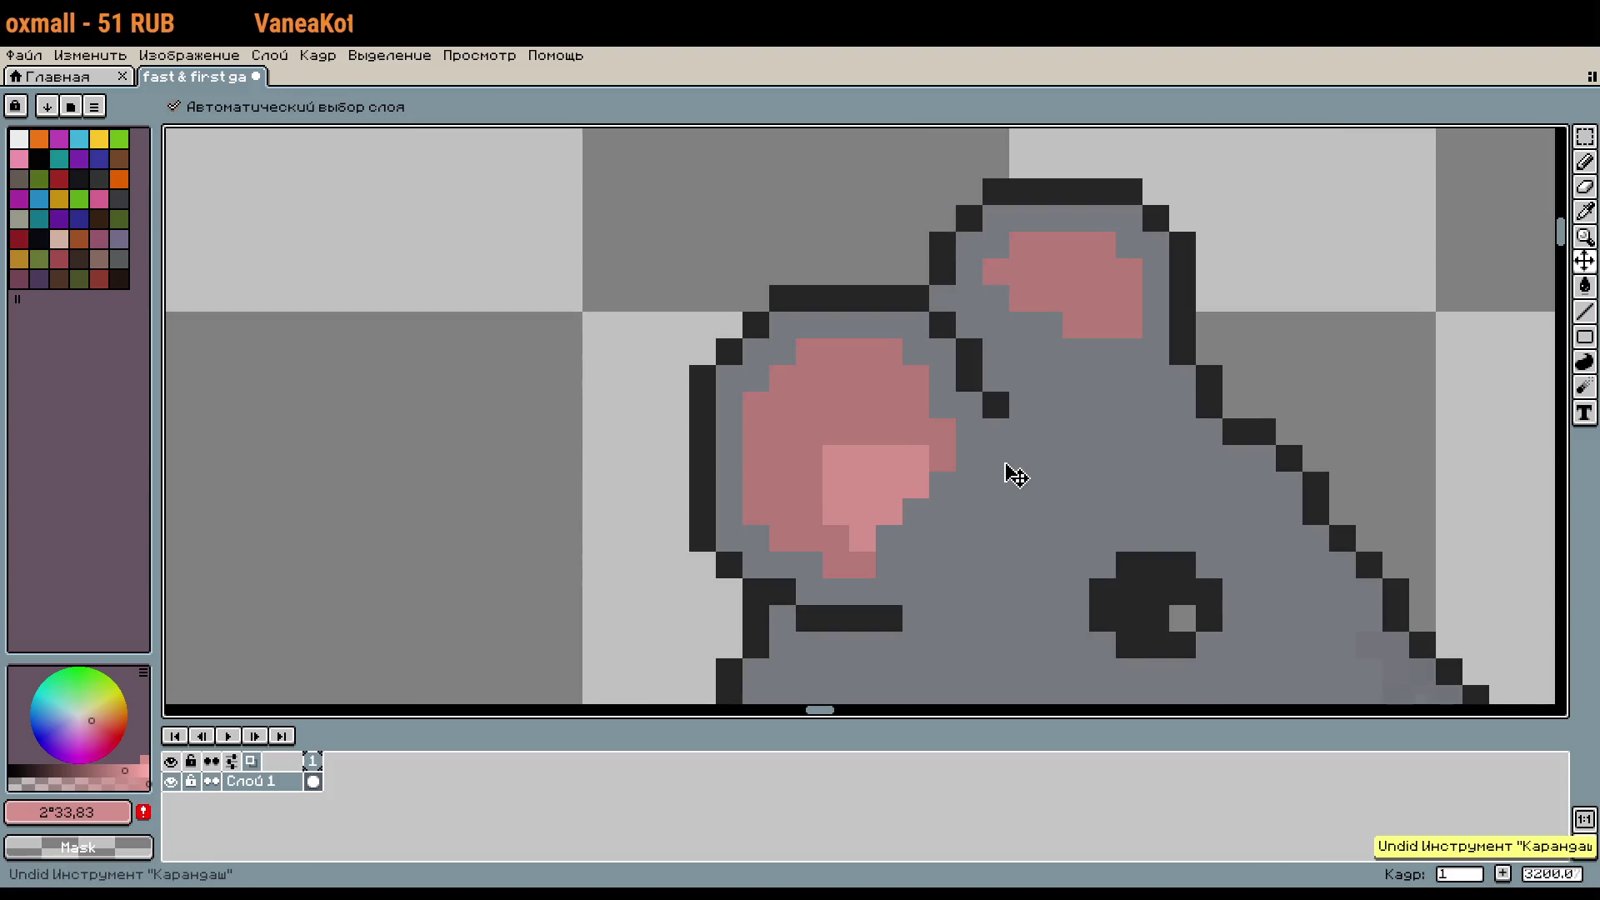
left_click(877, 471)
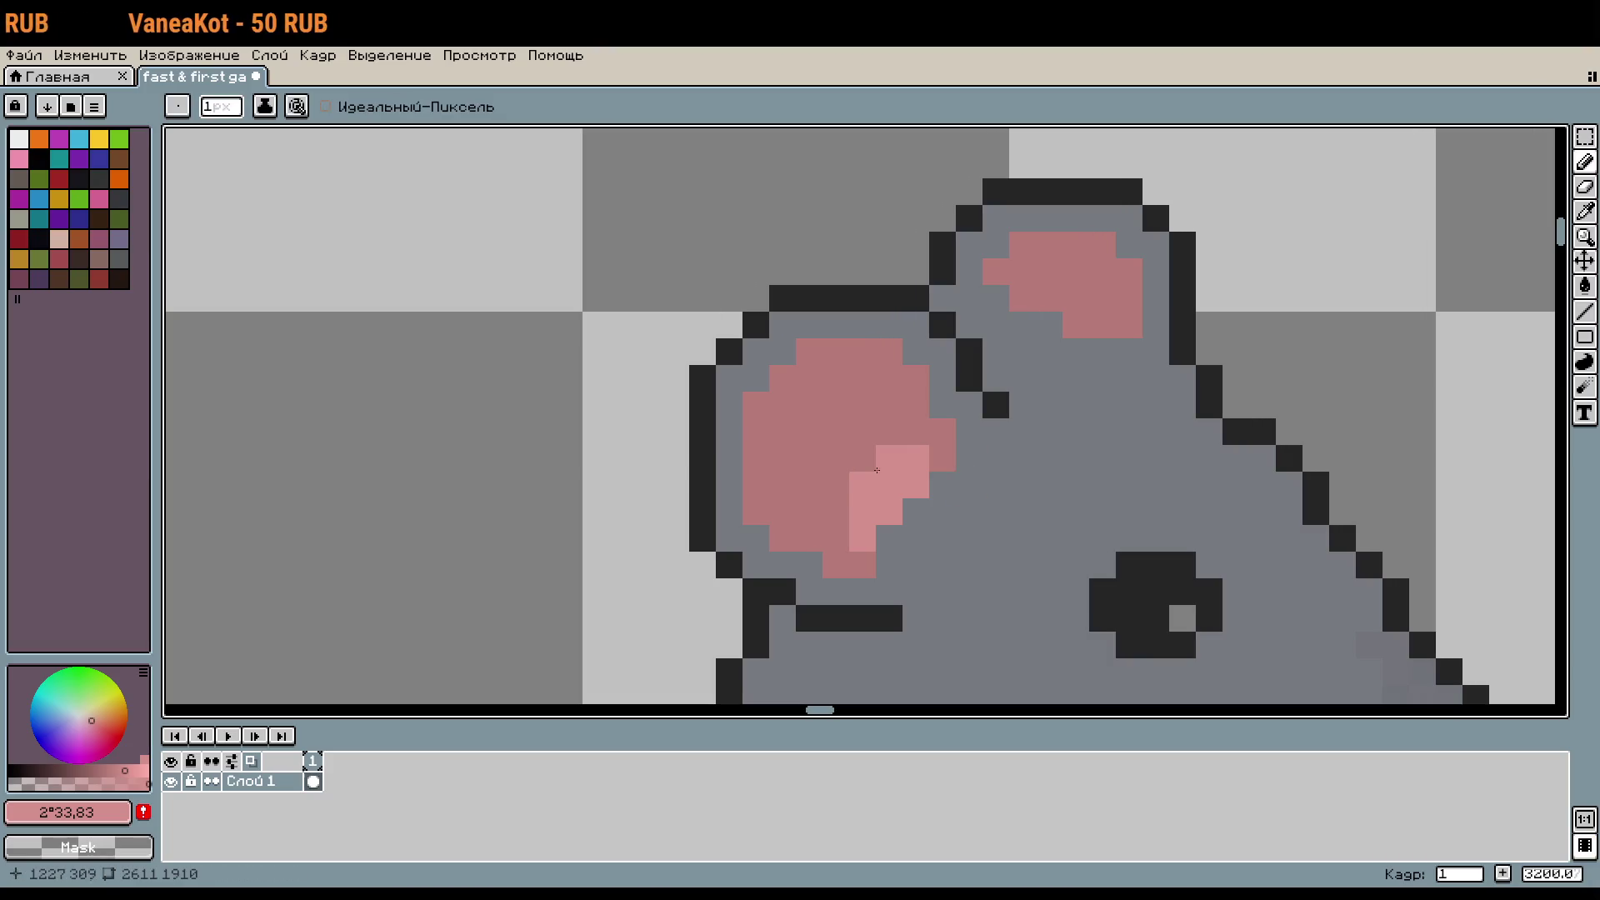
key("ctrl+z")
left_click_drag(916, 484, 872, 526)
left_click(930, 537)
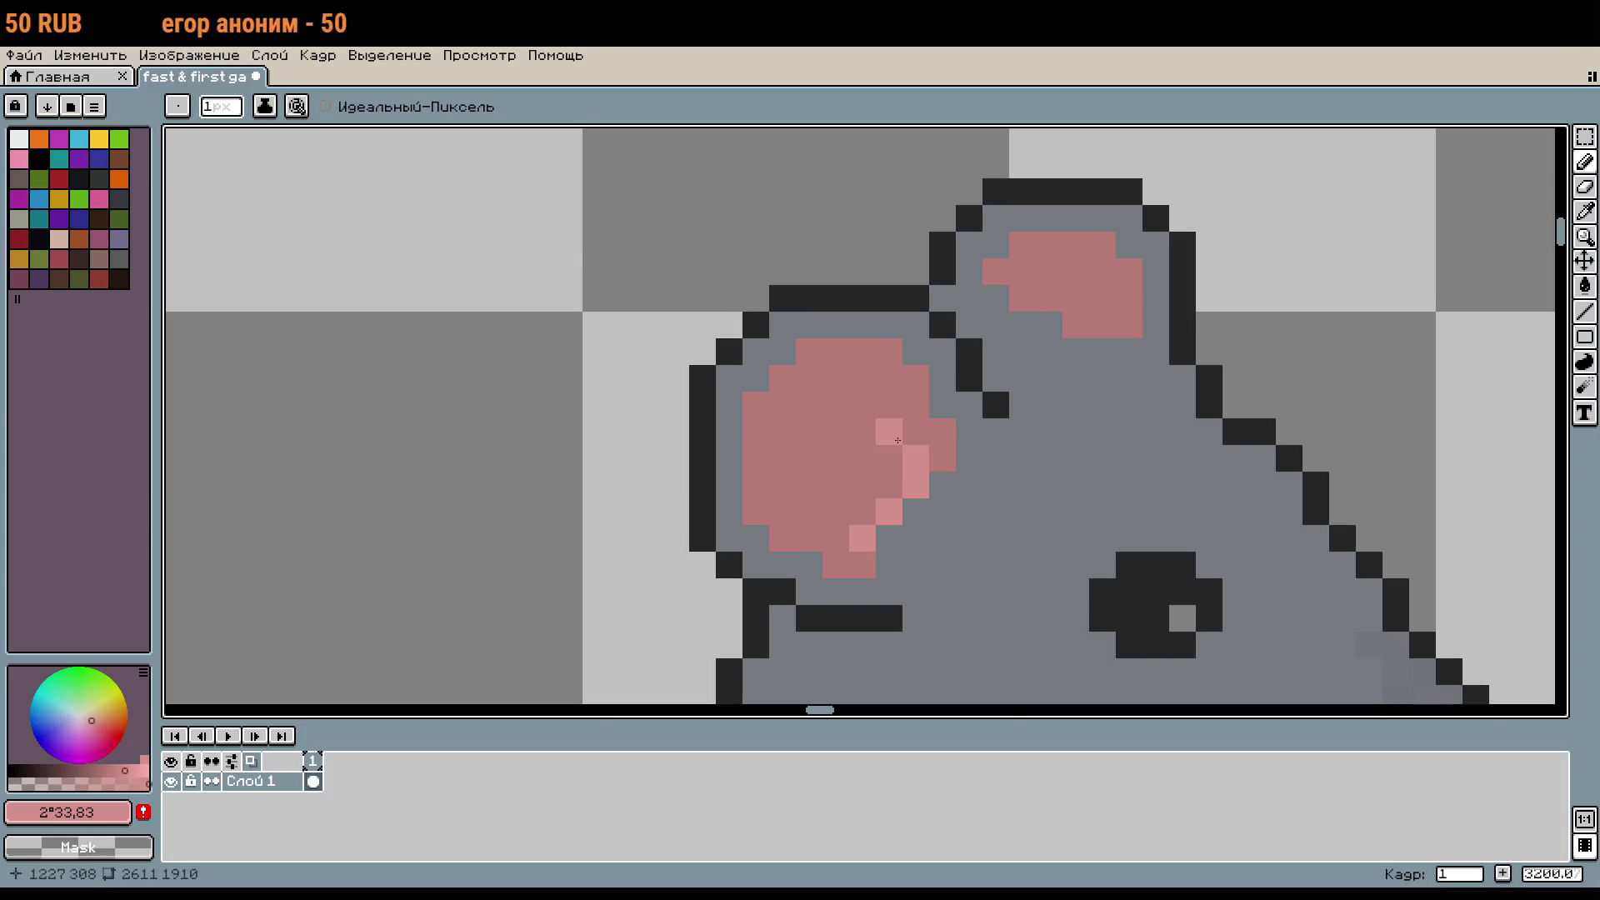
left_click(894, 410)
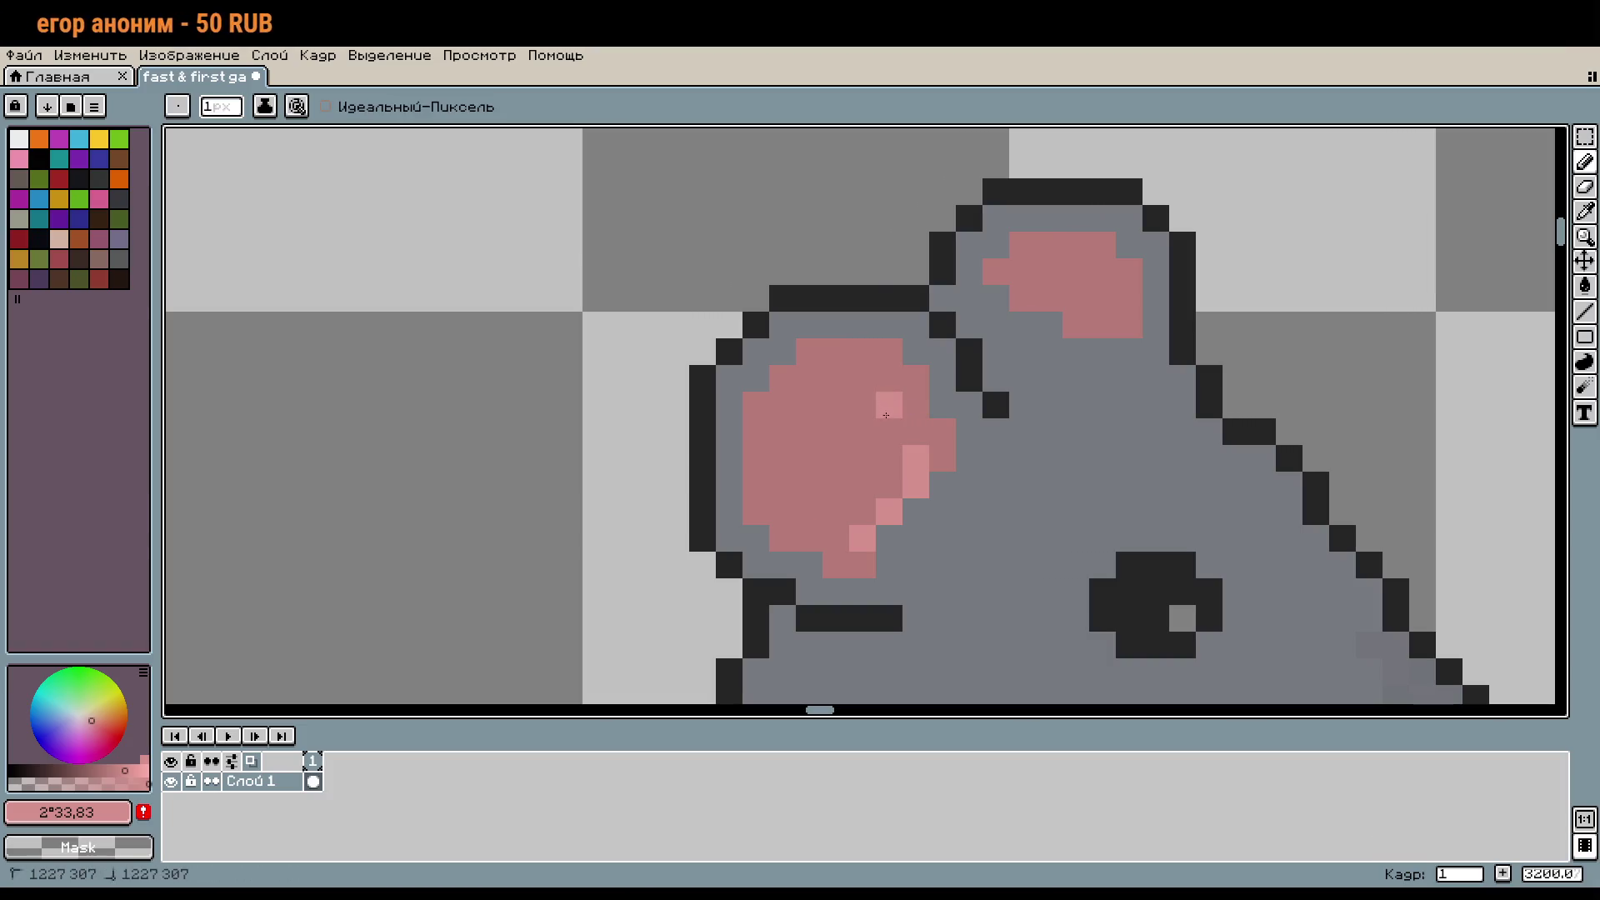
mouse_move(863, 378)
left_mouse_down()
mouse_move(784, 432)
mouse_move(783, 484)
mouse_move(805, 512)
mouse_move(850, 400)
mouse_move(889, 487)
left_mouse_up()
key("ctrl+z")
left_click(837, 384)
left_click(828, 522)
Step: Paint light-pink highlight rows into the far ear's interior
left_click(998, 488)
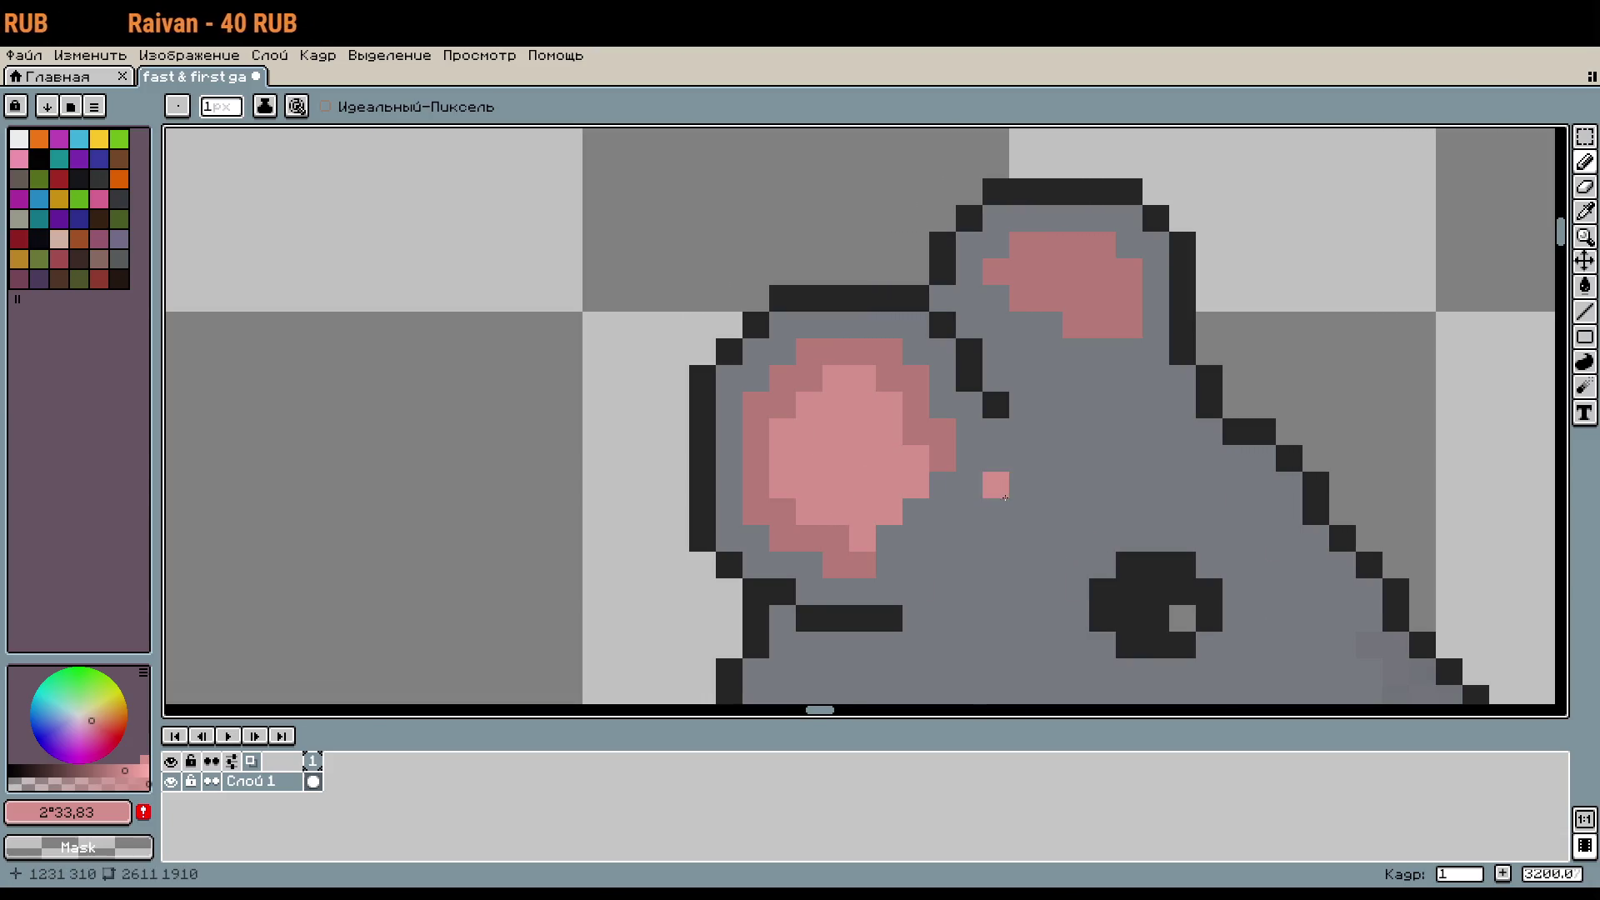
scroll(1004, 498, "down", 3)
scroll(1028, 367, "up", 4)
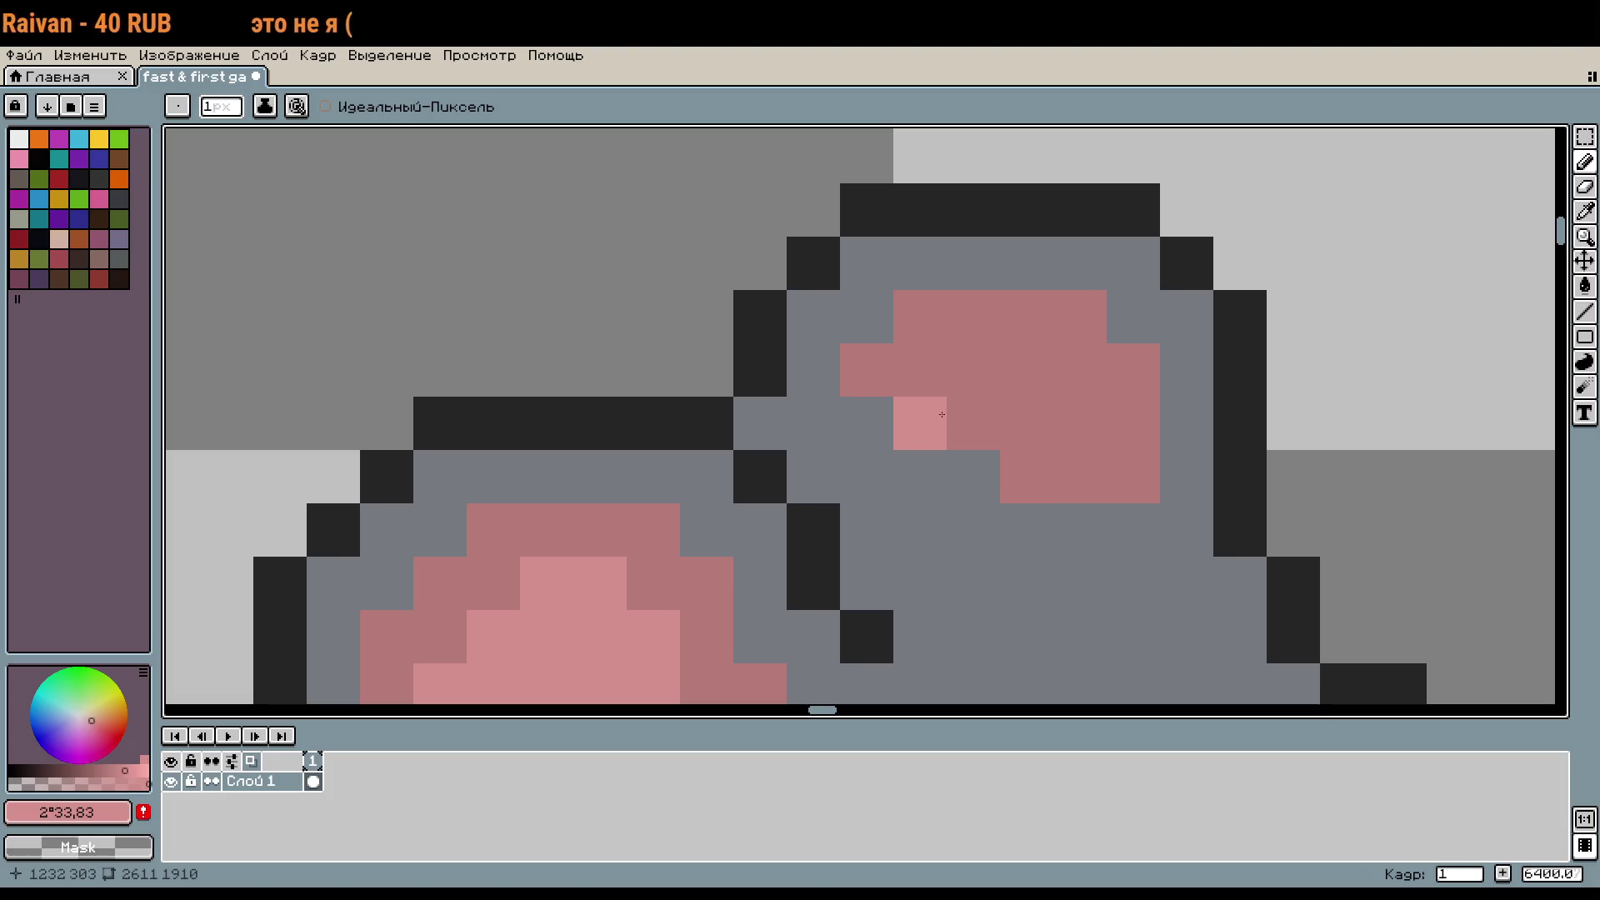
left_click_drag(971, 375, 1027, 372)
mouse_move(1078, 423)
left_mouse_down()
mouse_move(1049, 461)
mouse_move(971, 424)
left_mouse_up()
scroll(1075, 442, "down", 2)
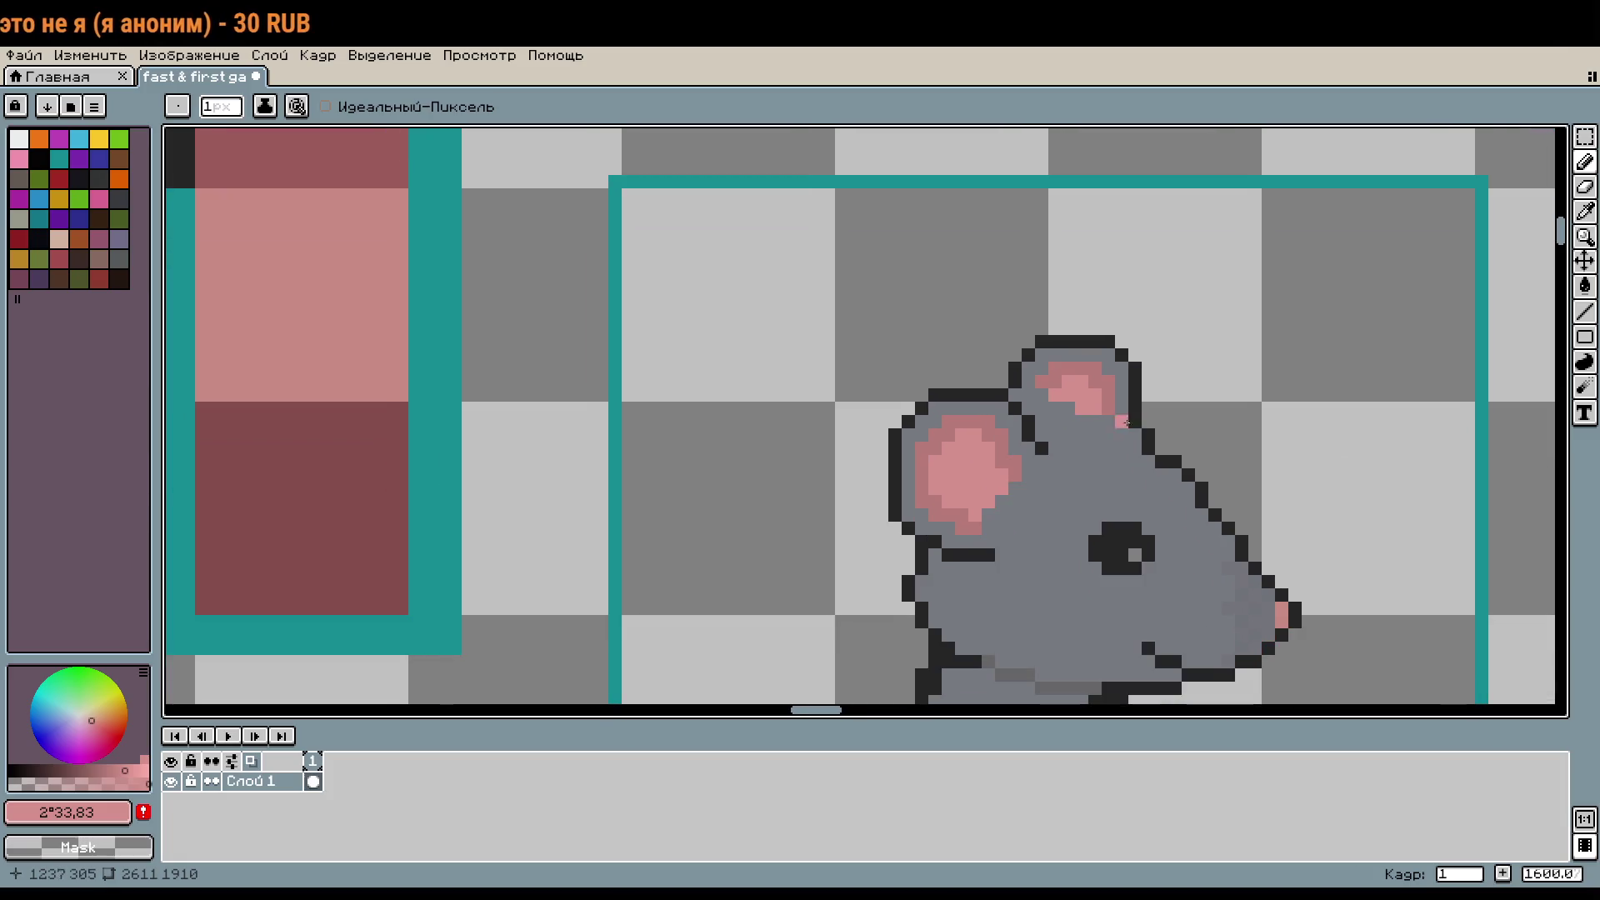
scroll(1096, 500, "down", 2)
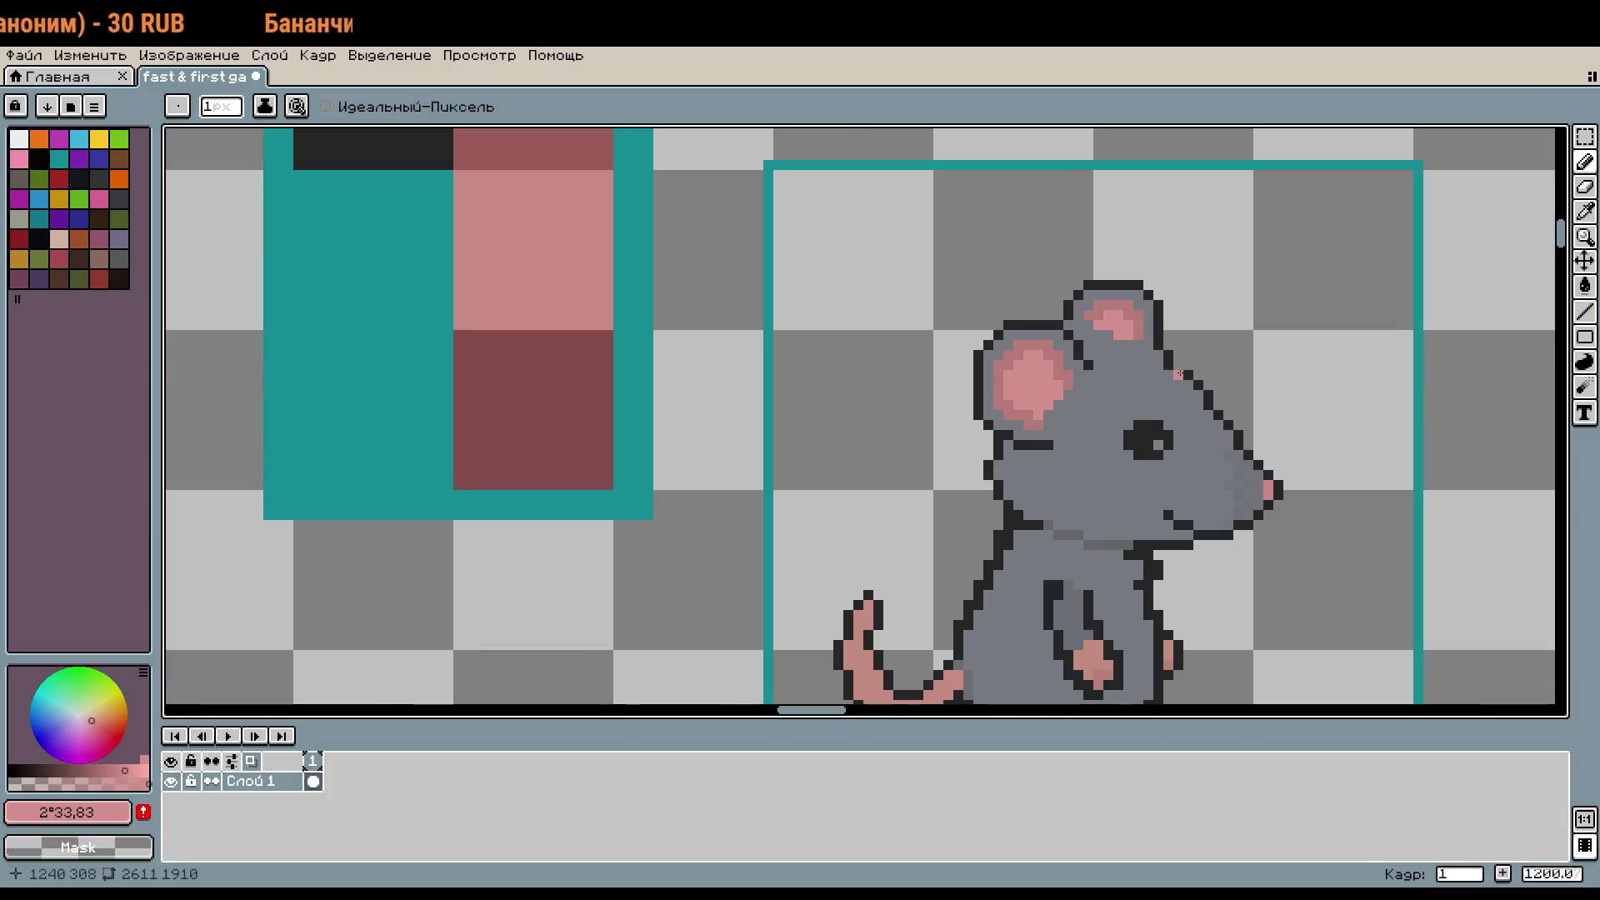
scroll(1180, 374, "down", 1)
mouse_move(1109, 375)
left_mouse_down()
mouse_move(967, 360)
mouse_move(992, 388)
left_mouse_up()
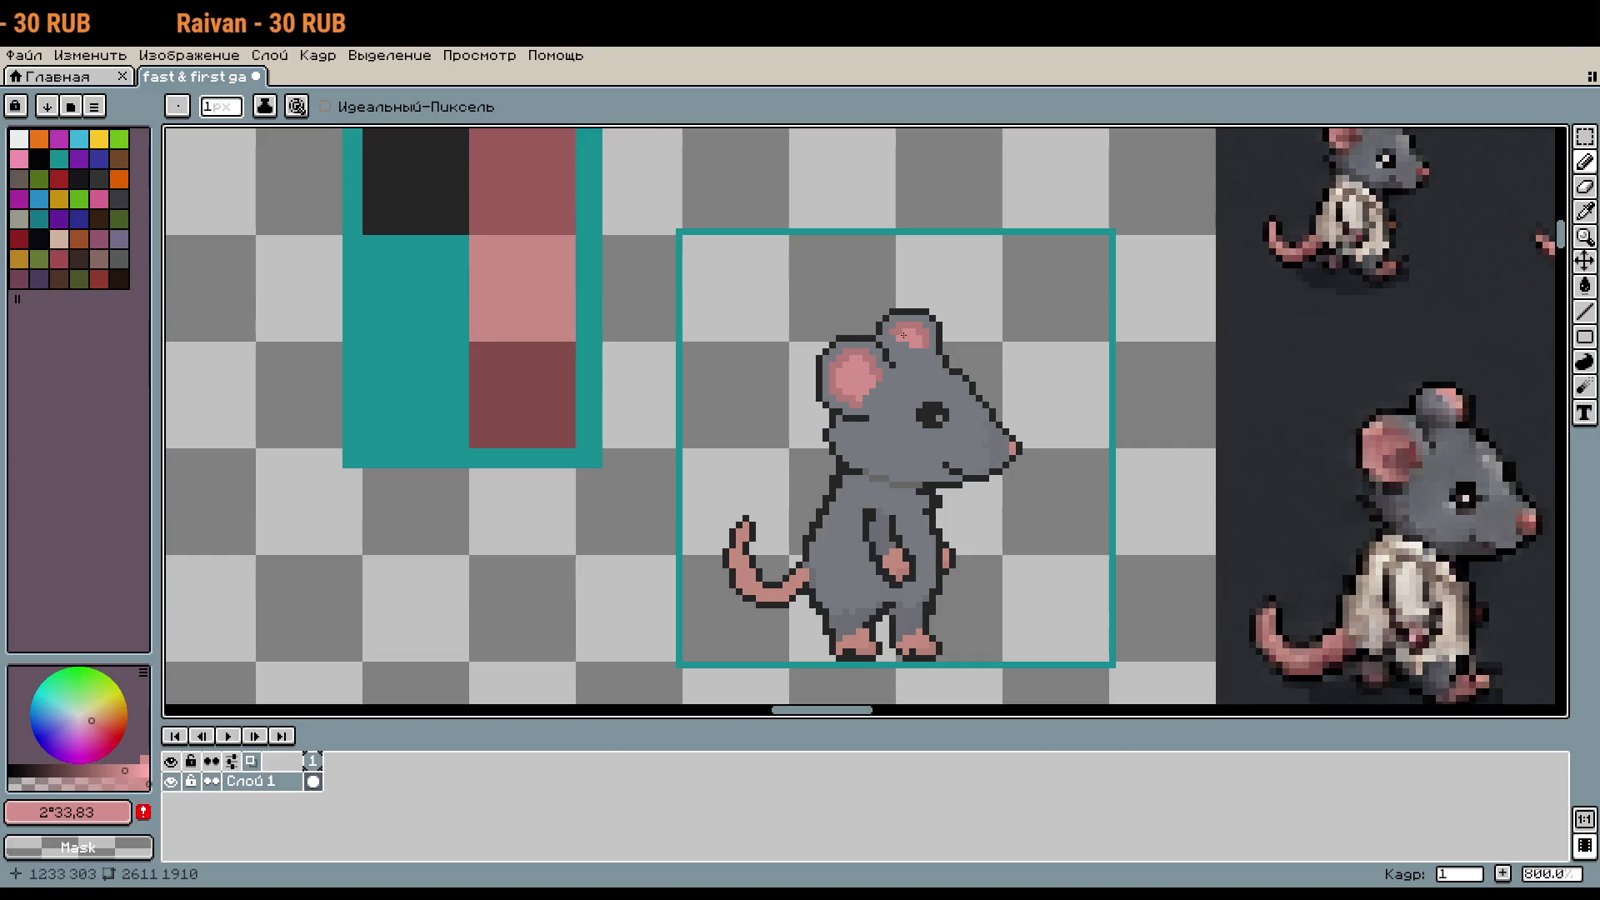
scroll(917, 336, "down", 1)
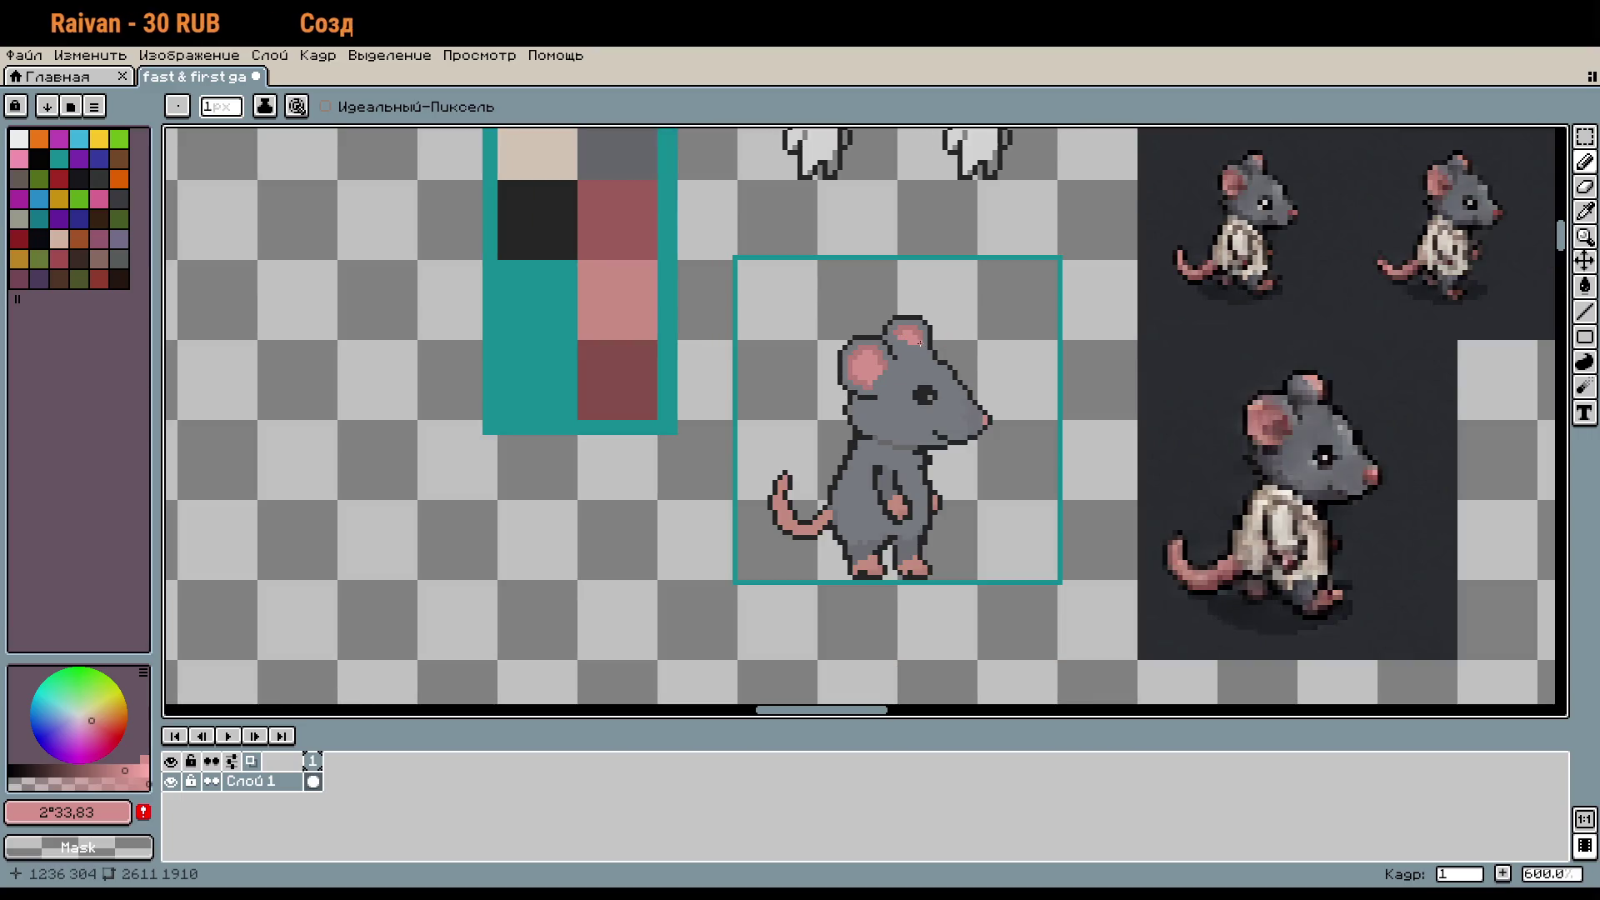
scroll(919, 342, "down", 1)
mouse_move(919, 343)
left_mouse_down()
mouse_move(959, 492)
mouse_move(966, 355)
left_mouse_up()
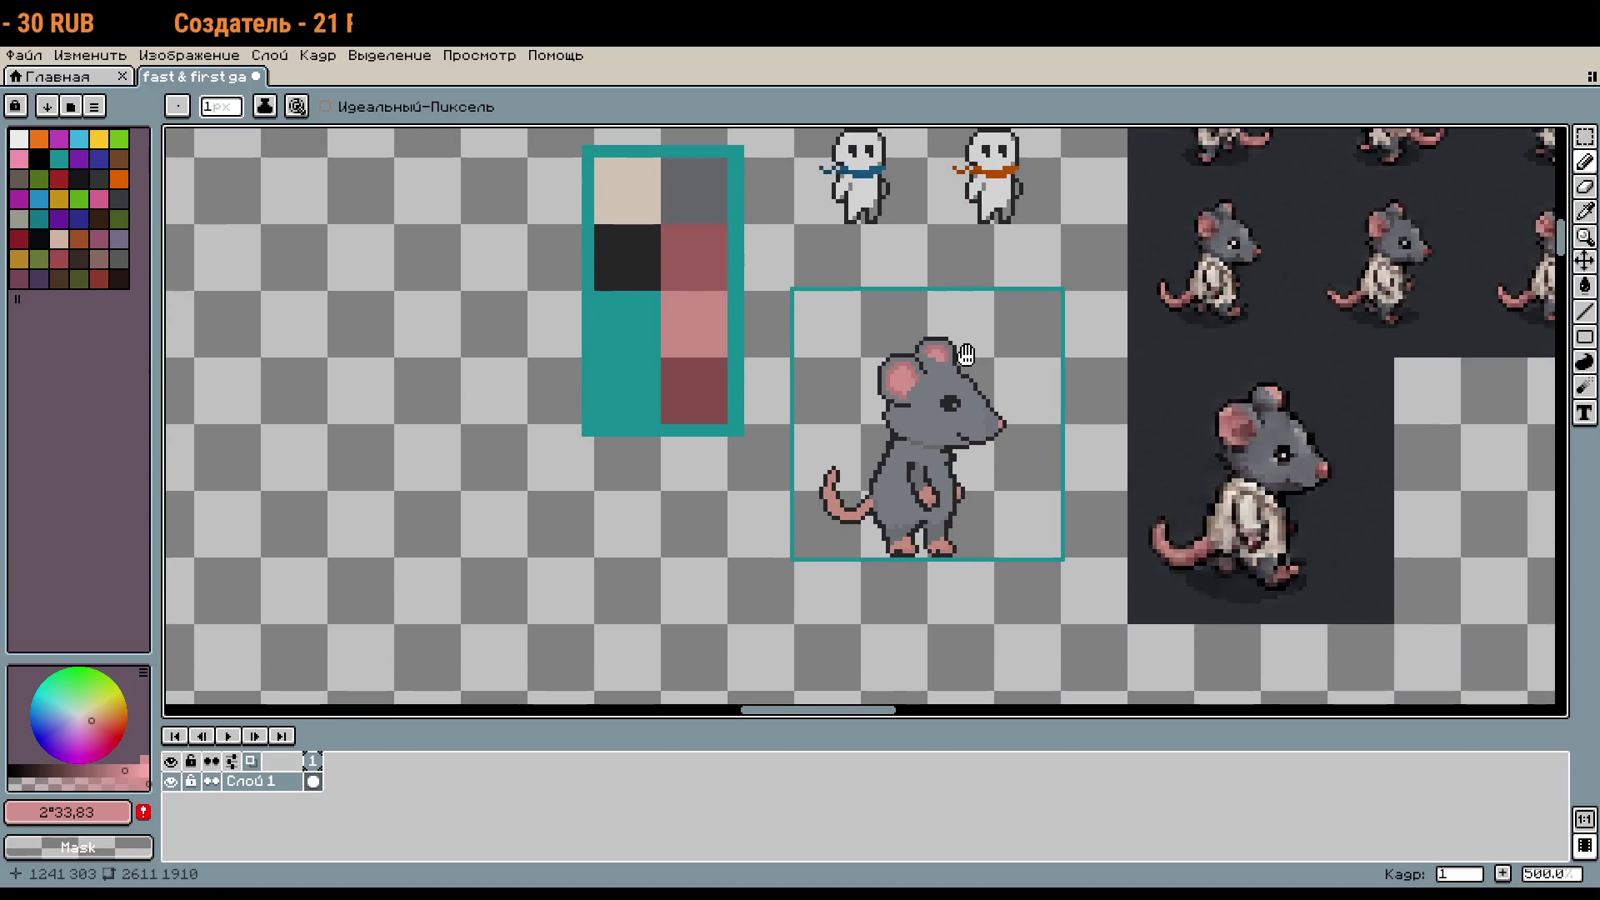
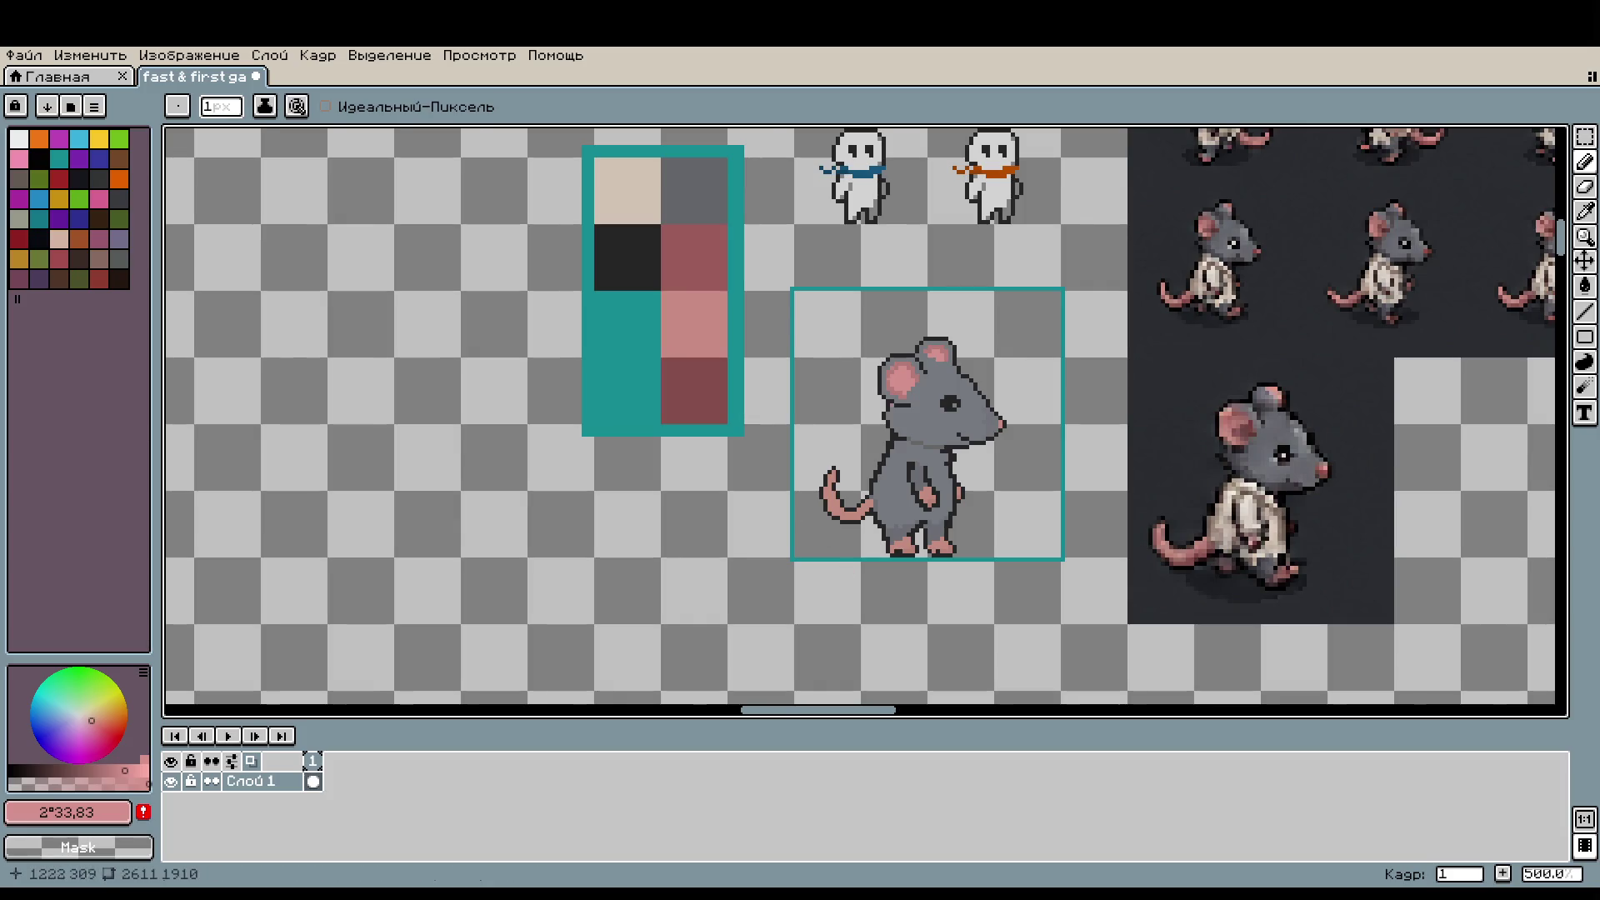
Step: Sample the rat's body gray and remove the two stray pink pixels from its head
scroll(944, 370, "up", 6)
key("i")
left_click(892, 543)
key("b")
key("ctrl+z")
key("ctrl+z")
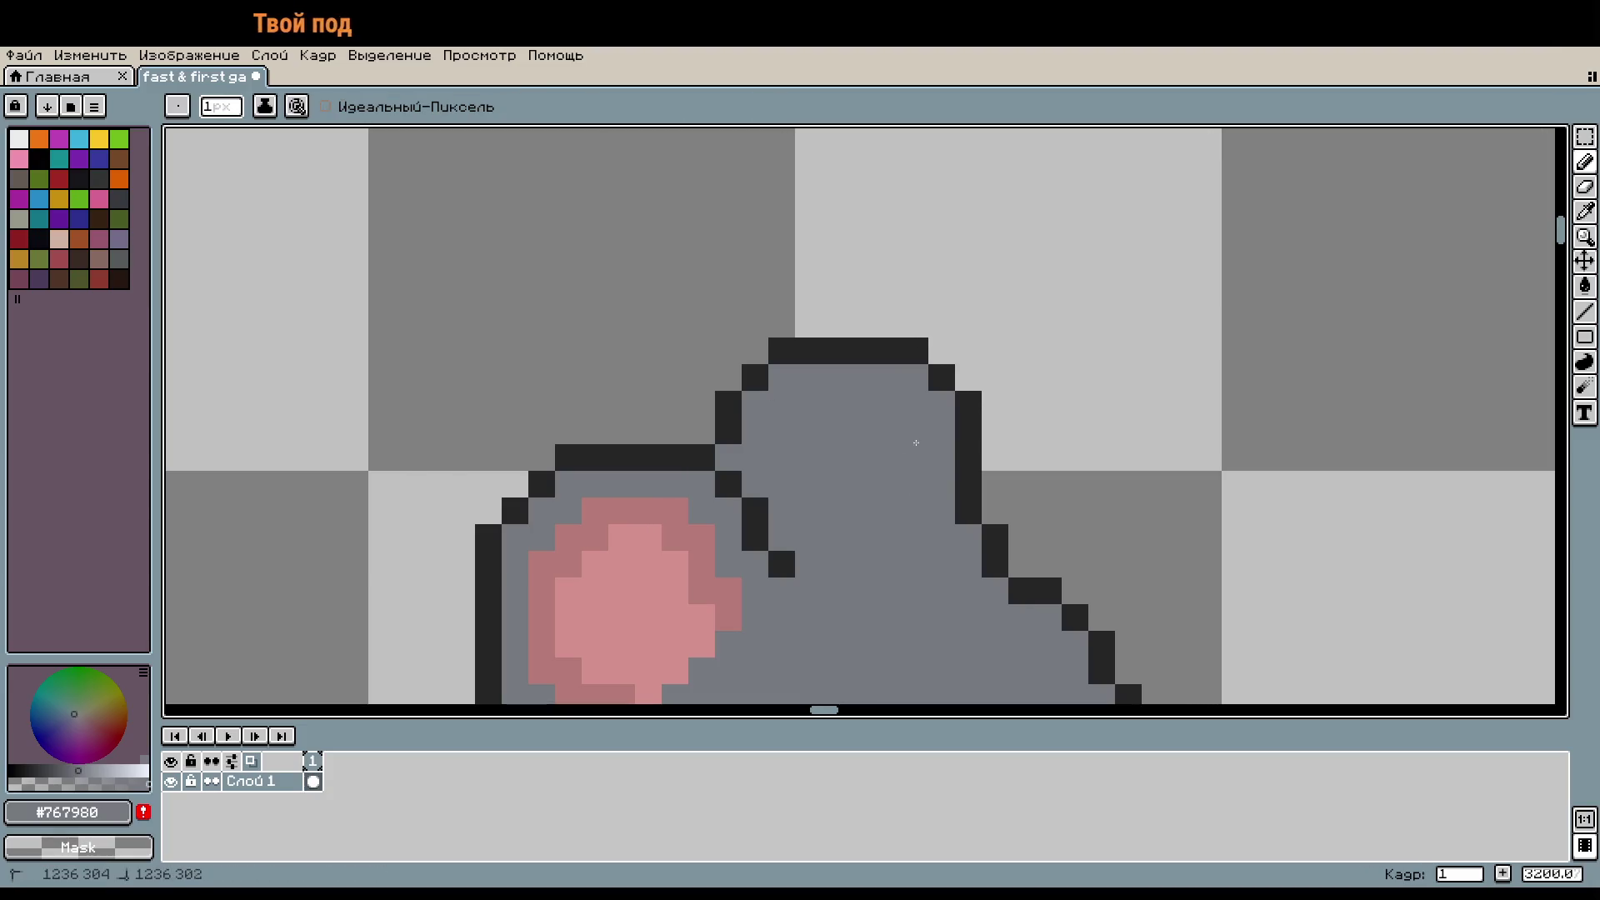
scroll(925, 433, "down", 4)
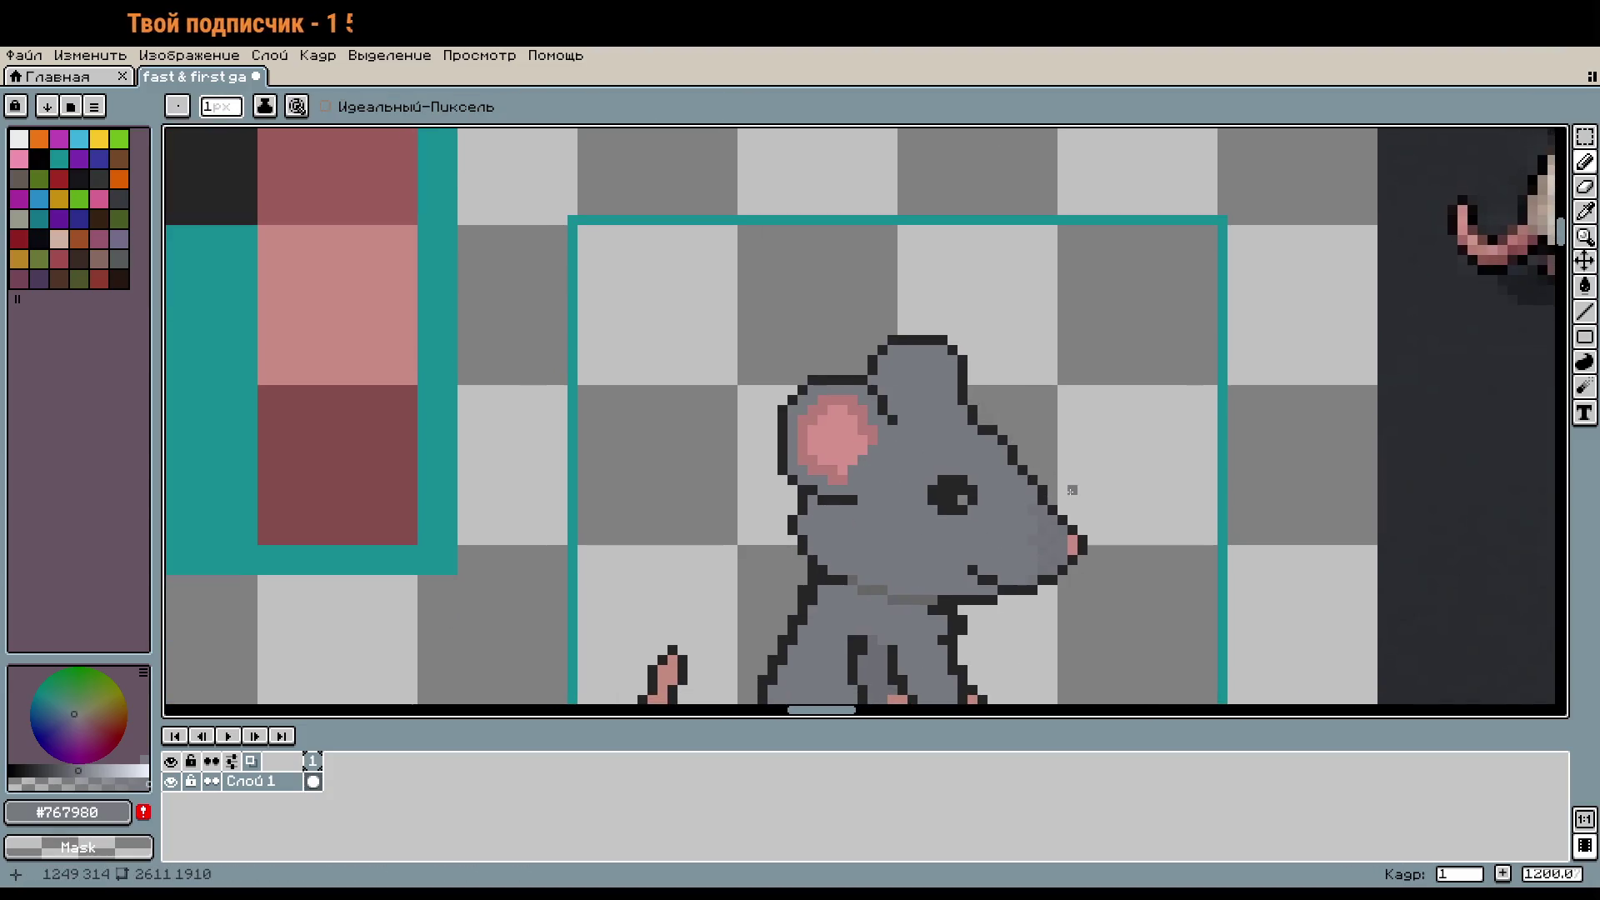
scroll(1061, 480, "up", 3)
Step: Marquee the top of the rat's head and nudge those pixels slightly upward to reshape the crown
key("m")
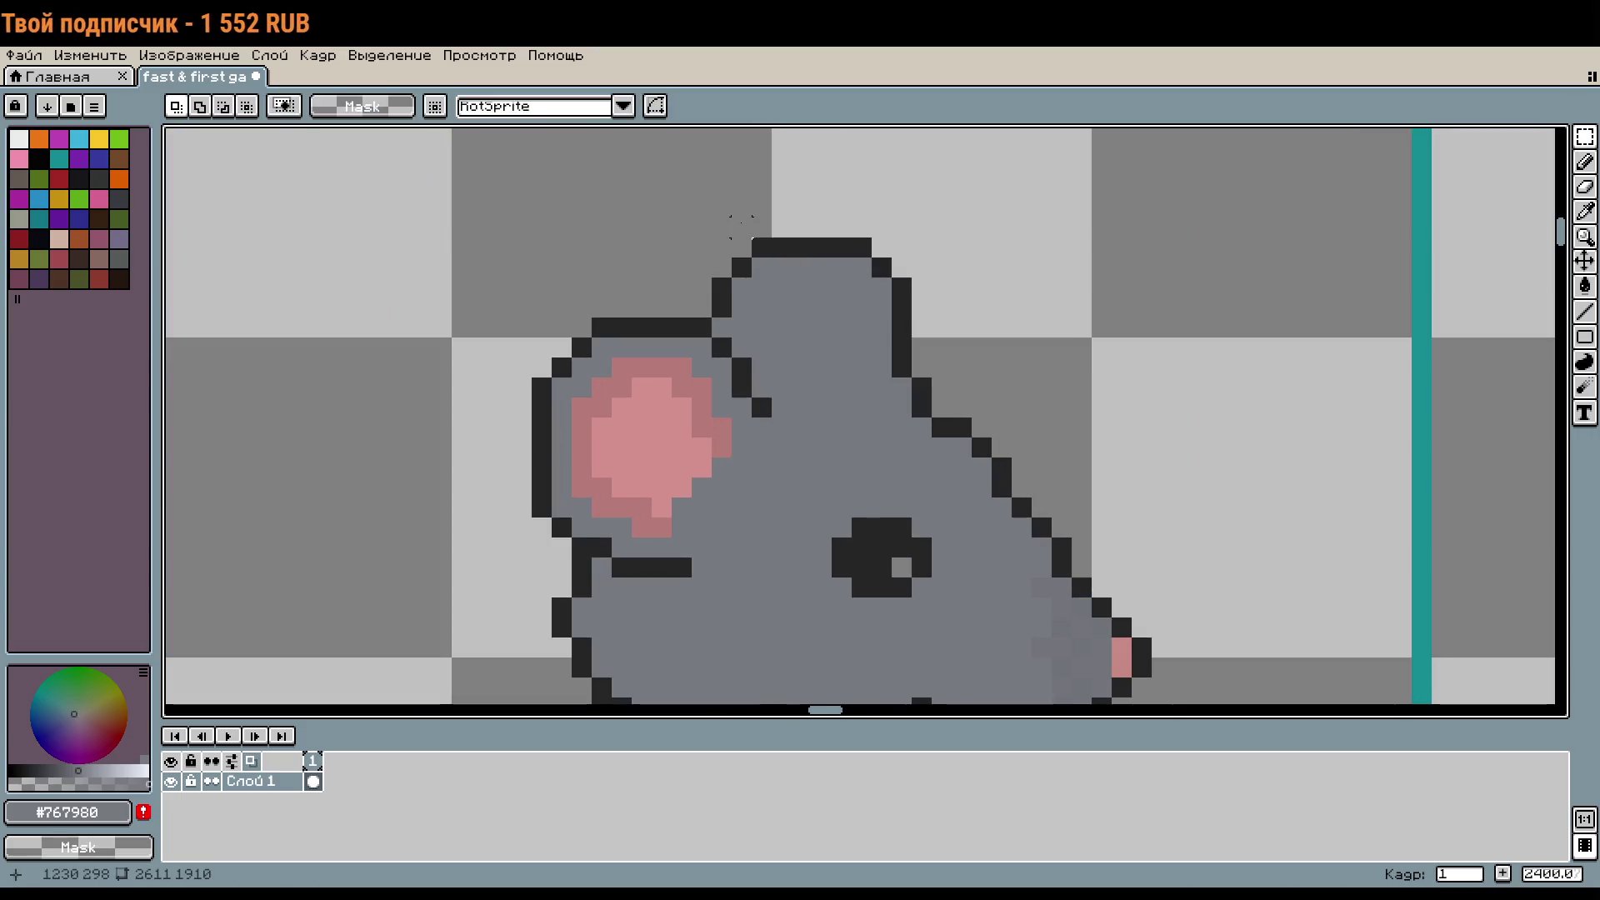
left_click_drag(714, 200, 951, 296)
key("ctrl+t")
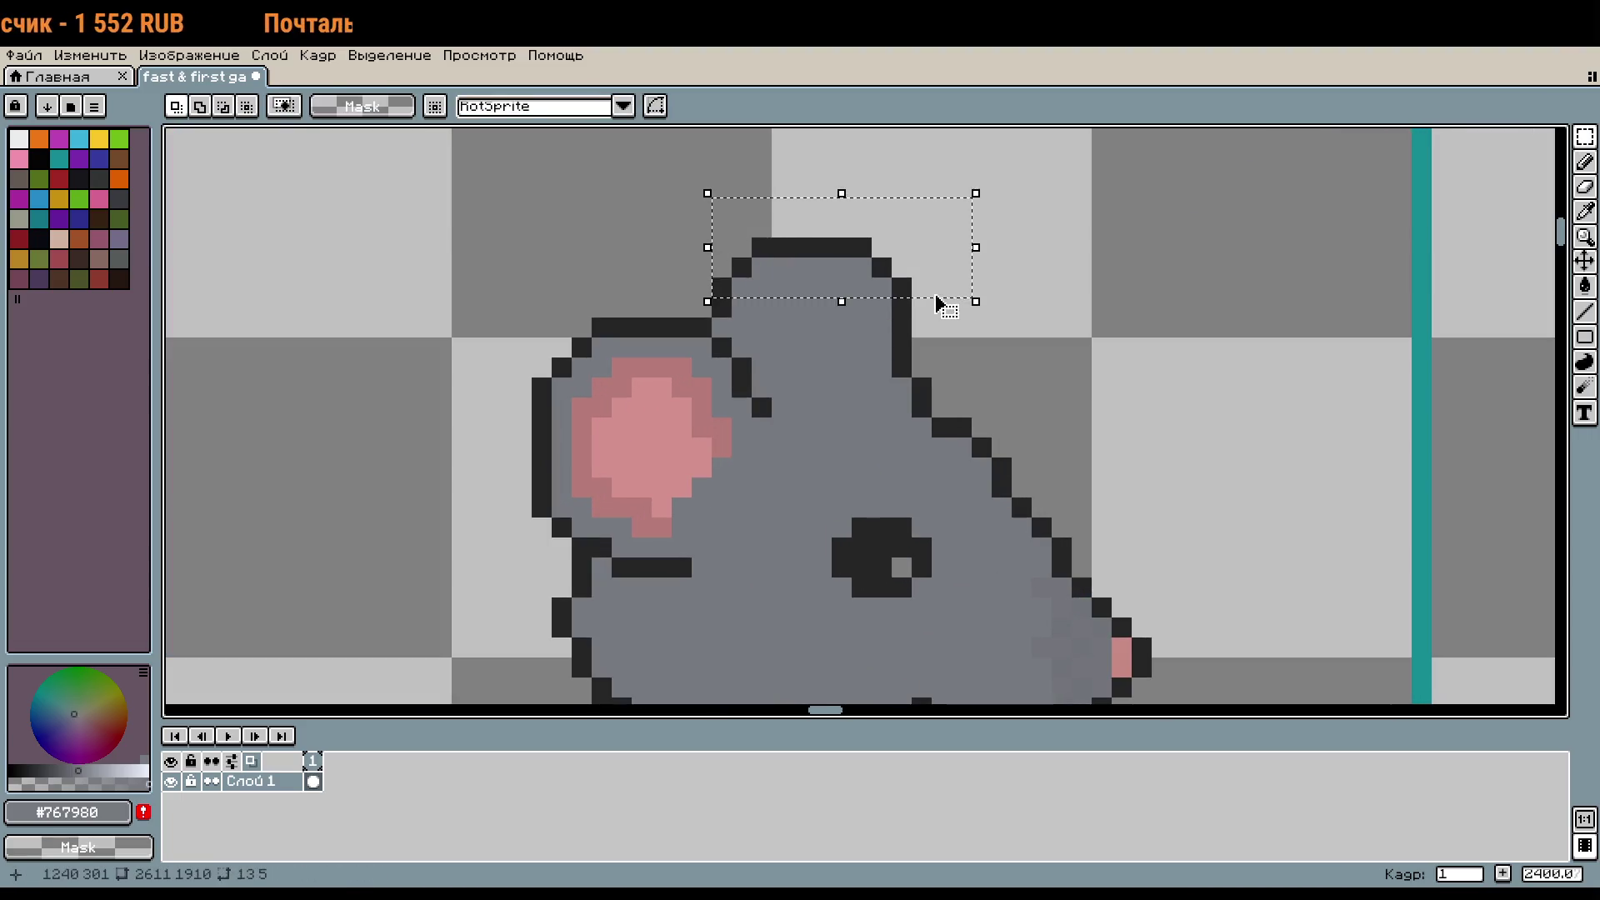
left_click_drag(925, 281, 926, 275)
key("Return")
scroll(1117, 411, "down", 3)
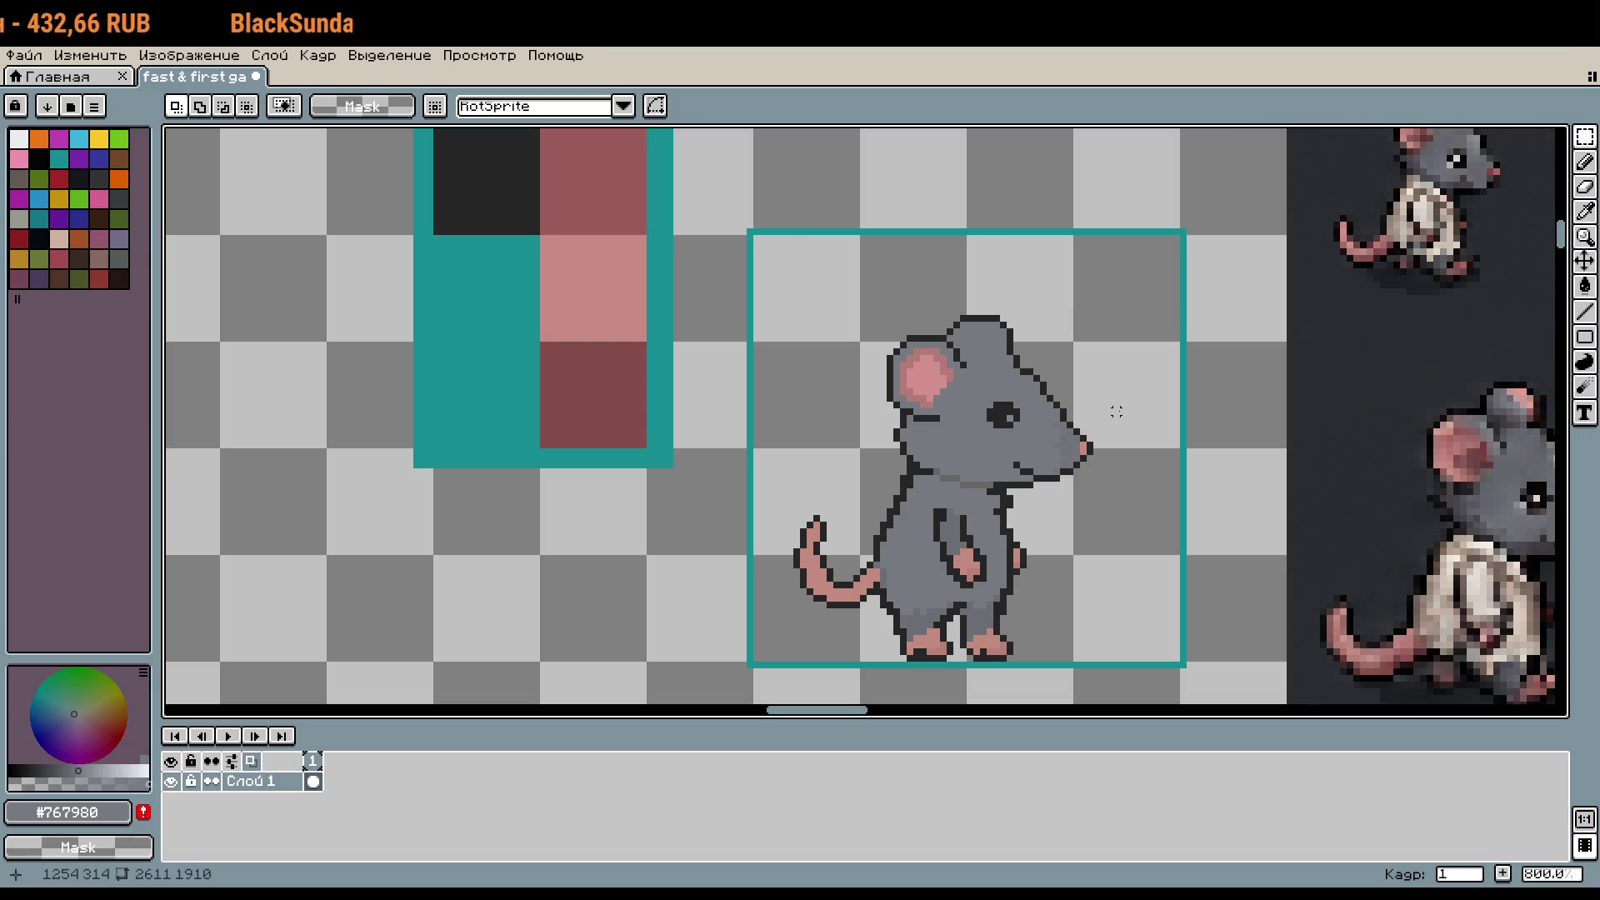
scroll(1117, 411, "down", 2)
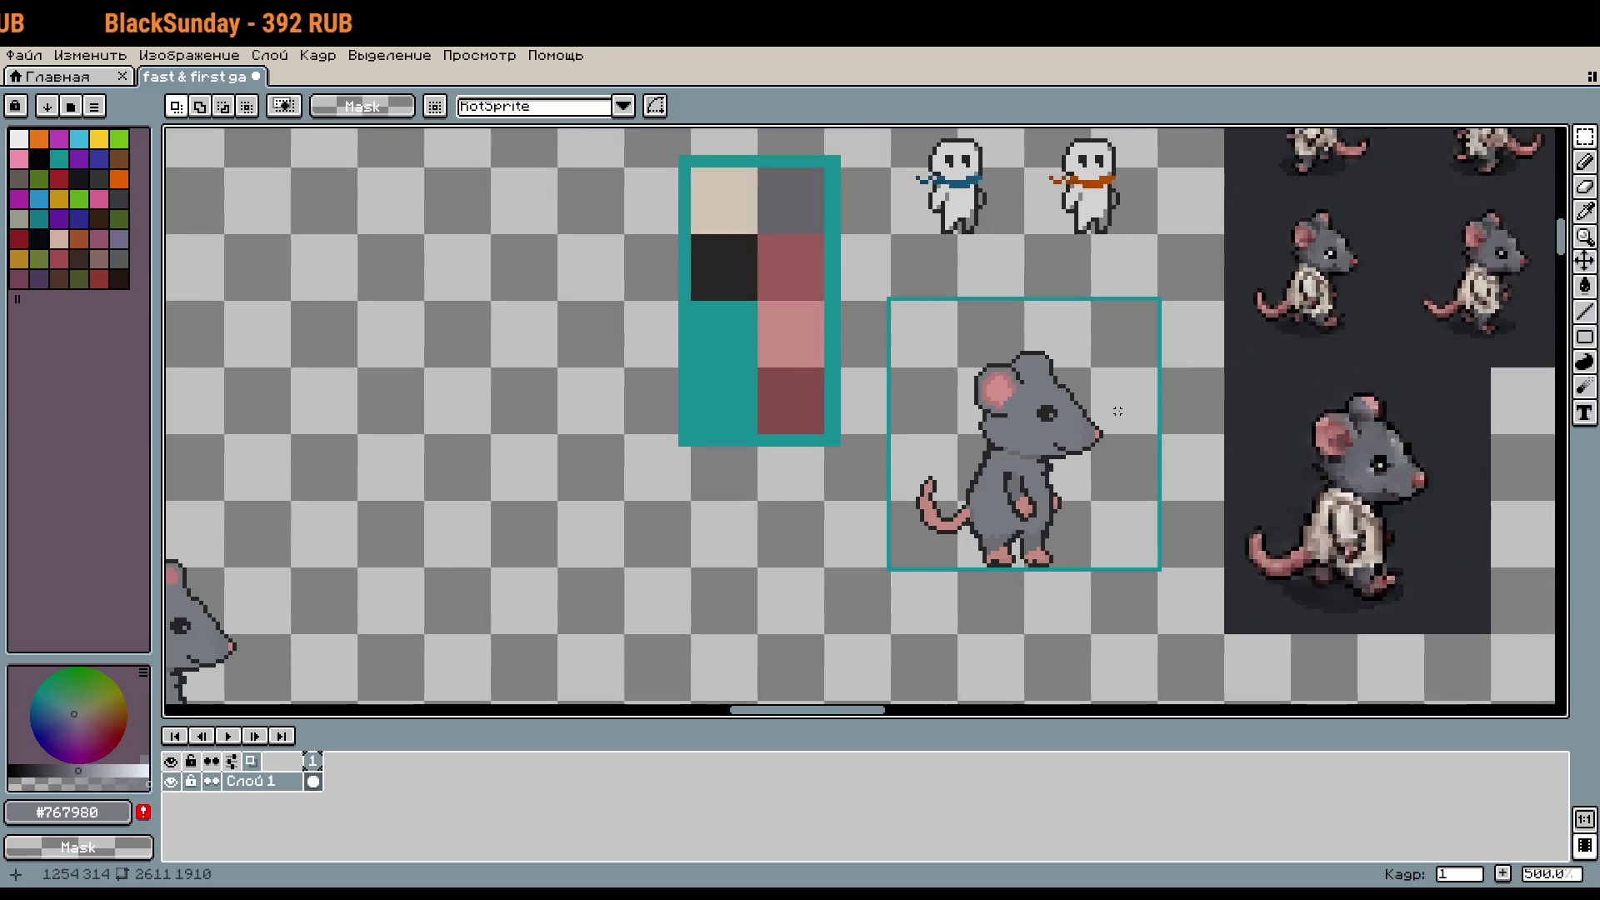
key("i")
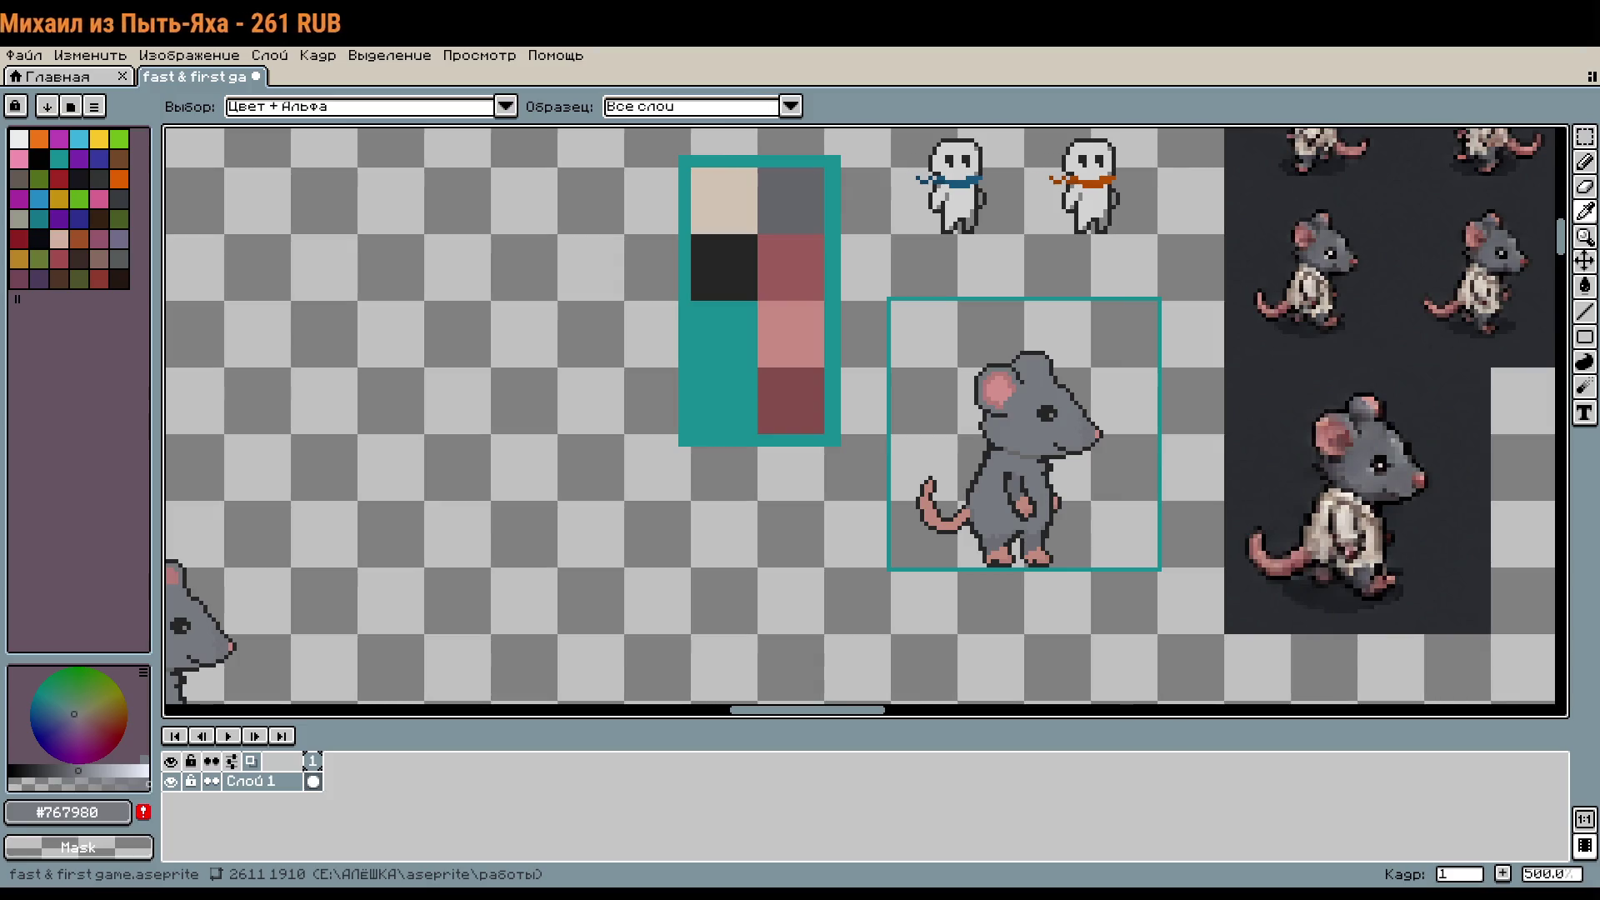
key("m")
left_click_drag(1188, 498, 1107, 543)
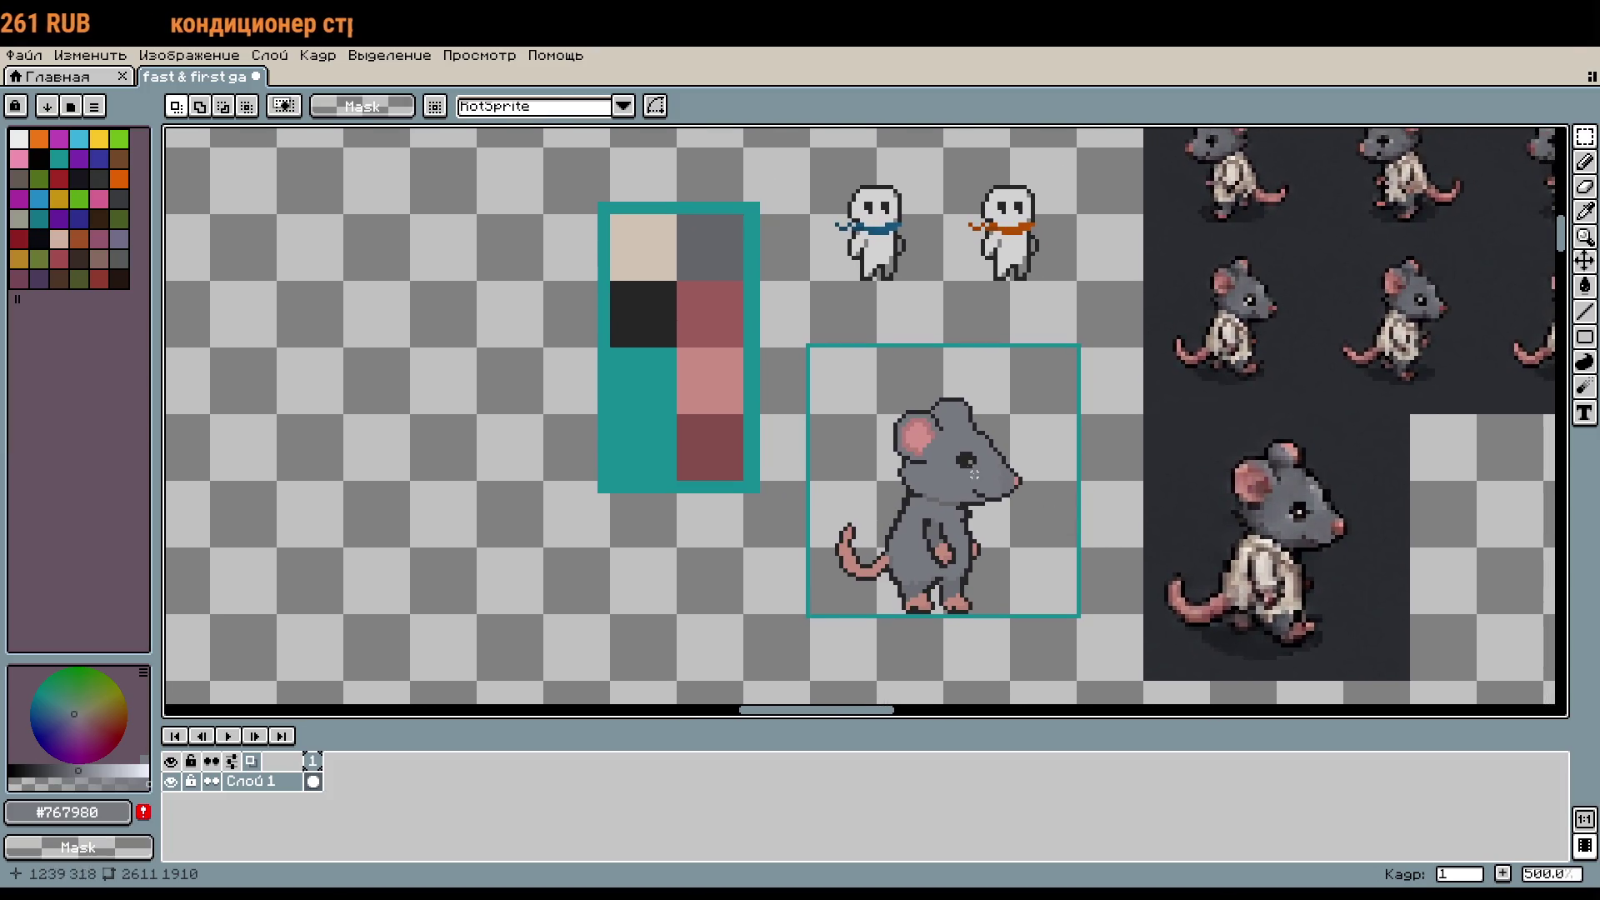
scroll(975, 473, "up", 8)
mouse_move(899, 187)
left_mouse_down()
mouse_move(1072, 333)
mouse_move(1066, 360)
mouse_move(1021, 331)
left_mouse_up()
left_click(1158, 366)
scroll(1160, 367, "down", 1)
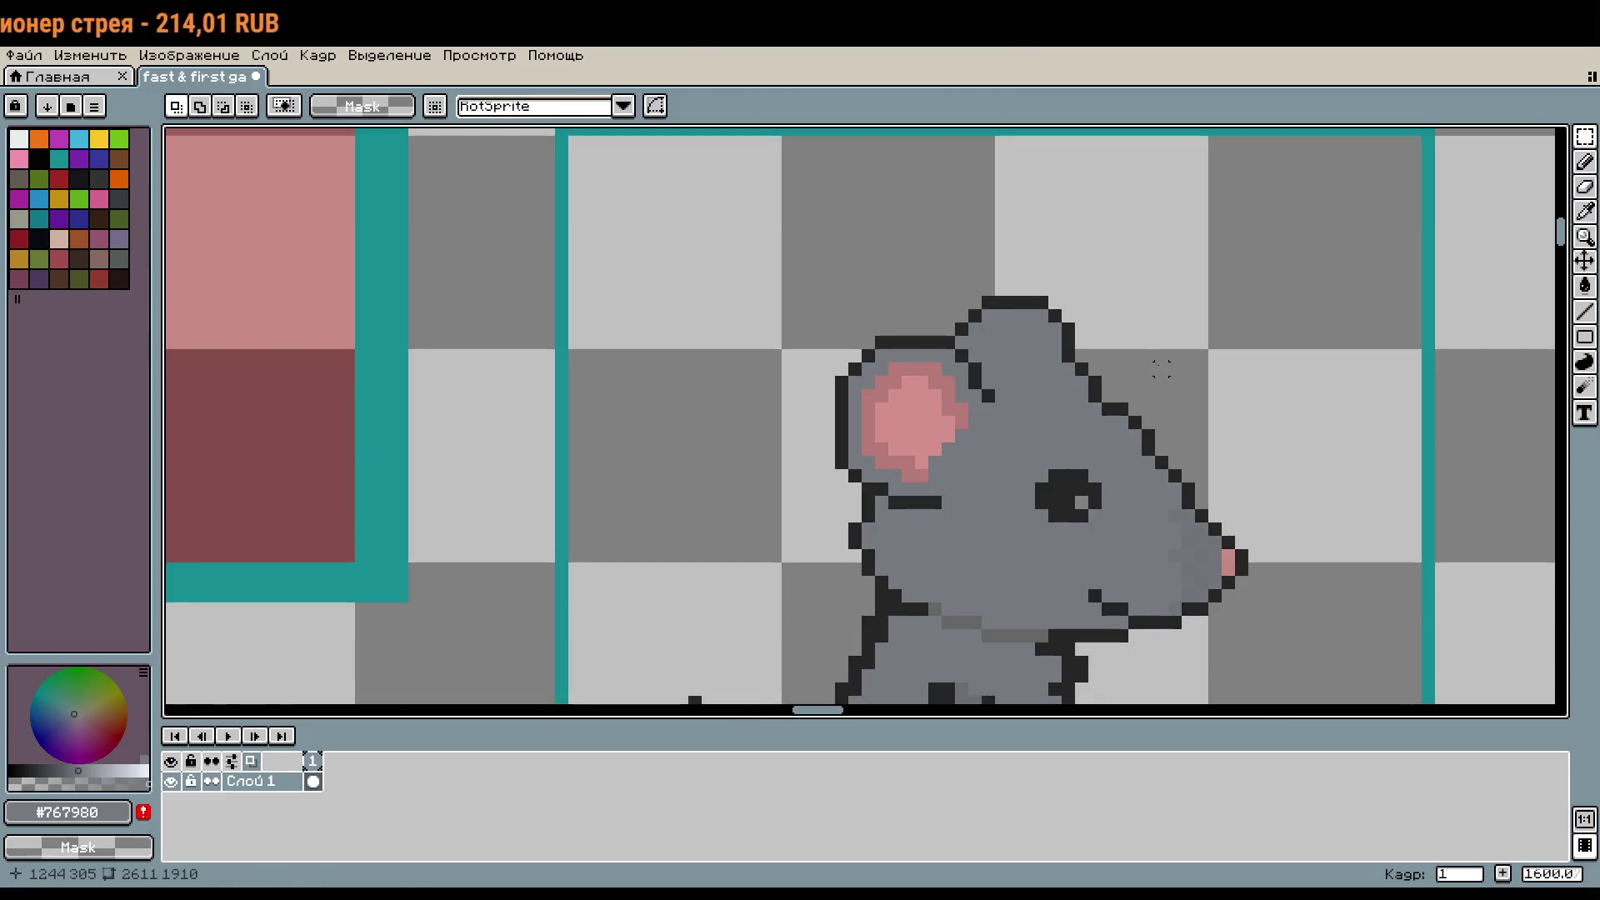
key("ctrl+z")
key("ctrl+z")
key("ctrl+z")
left_click_drag(1200, 396, 1168, 256)
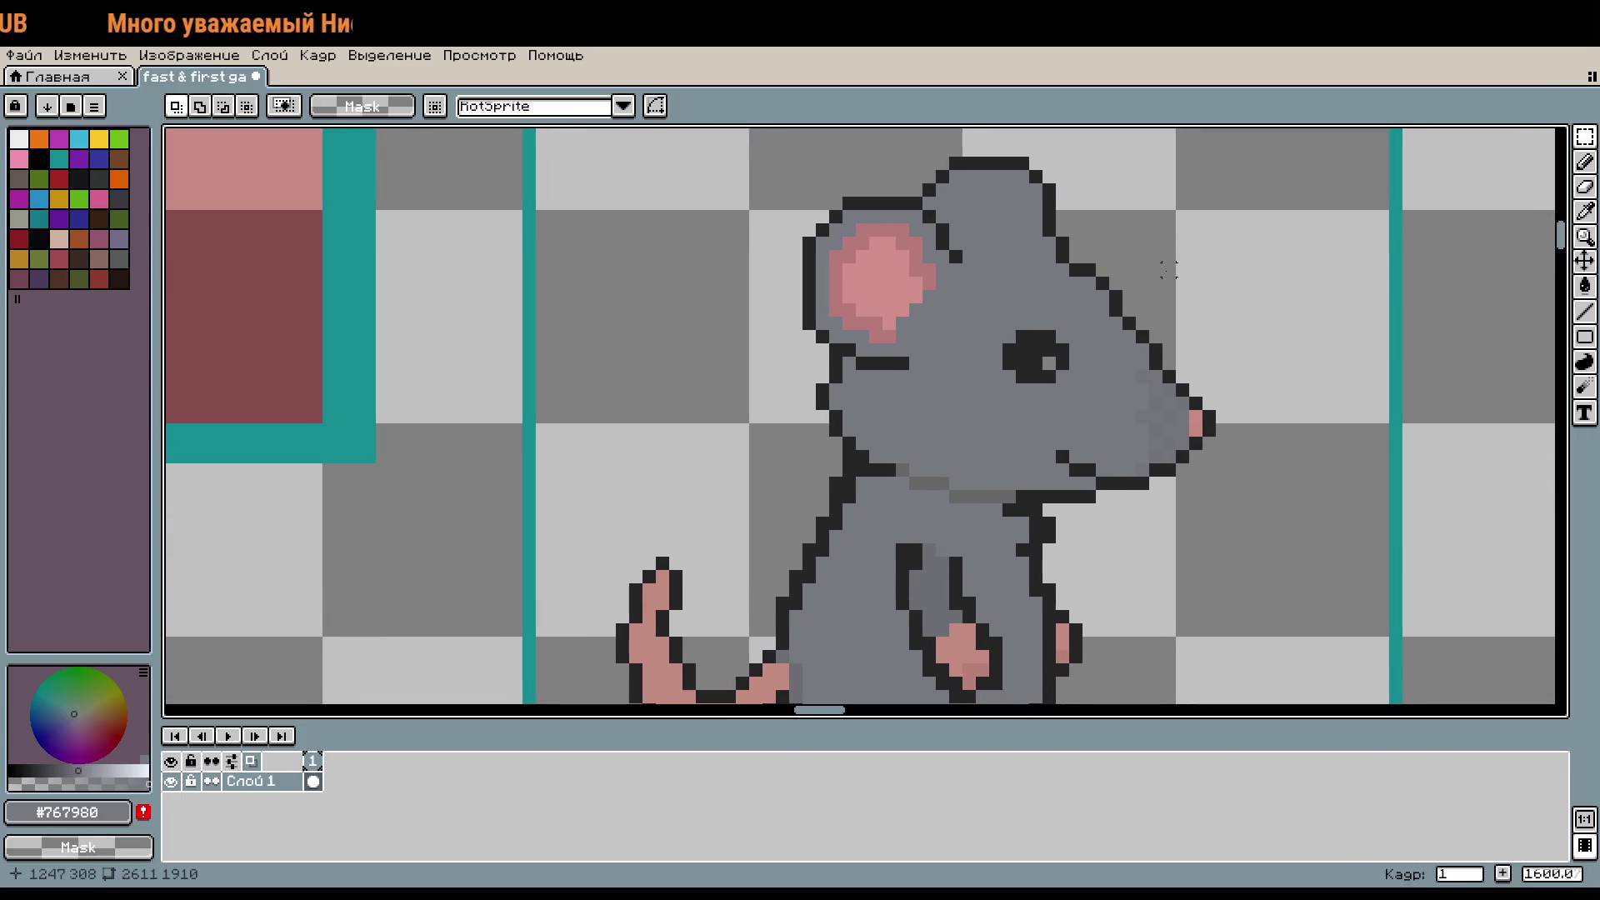
scroll(1168, 284, "down", 1)
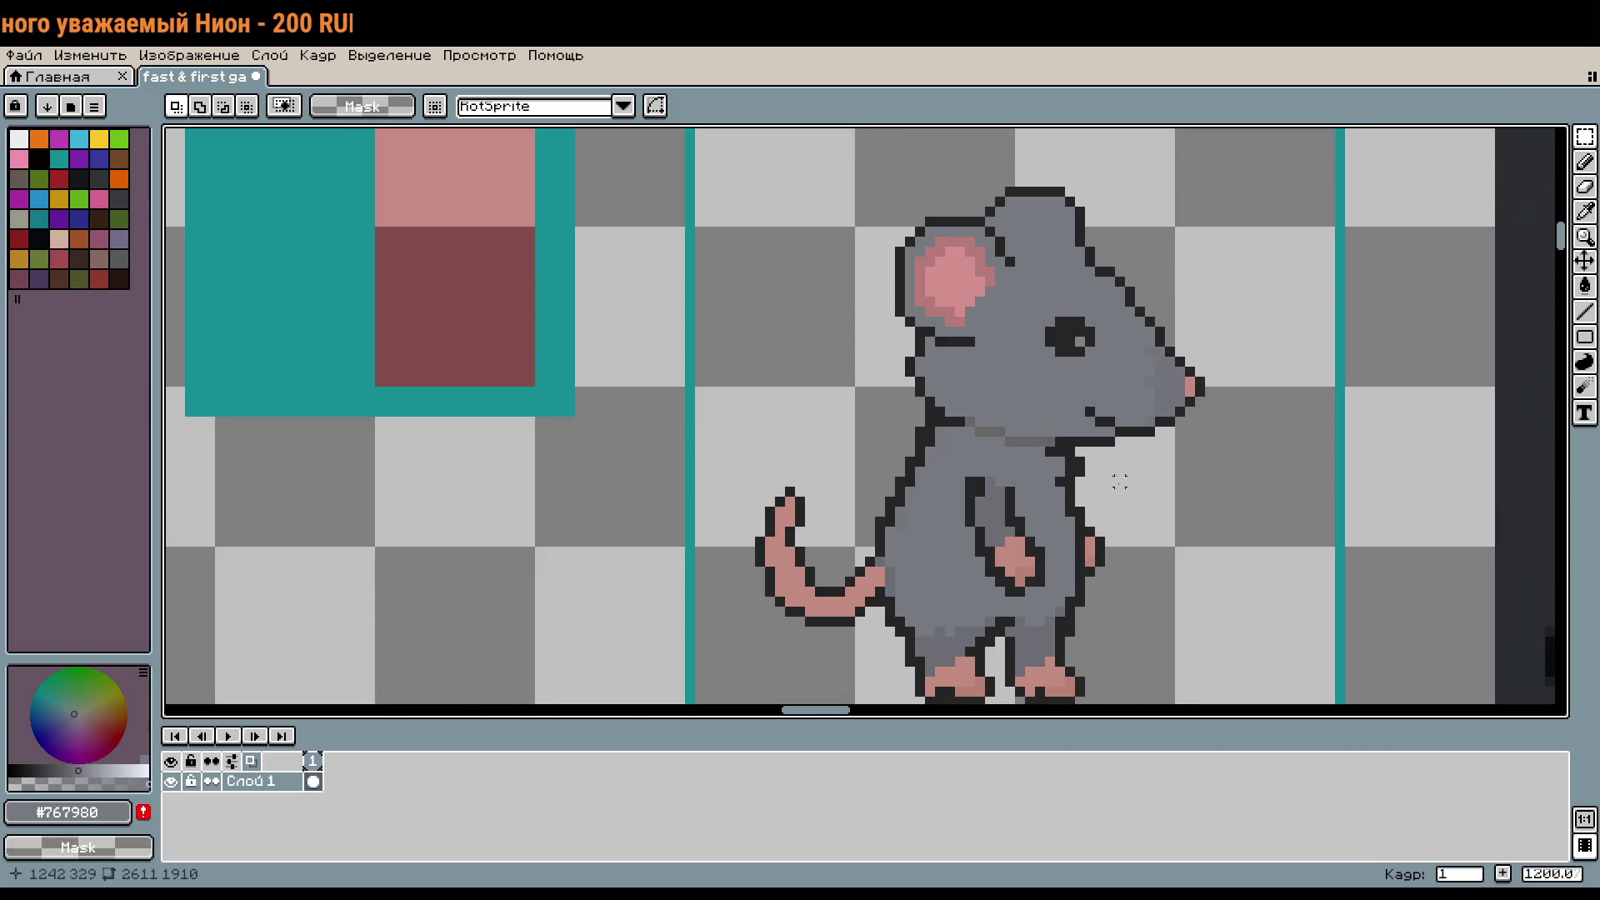
scroll(1120, 482, "up", 3)
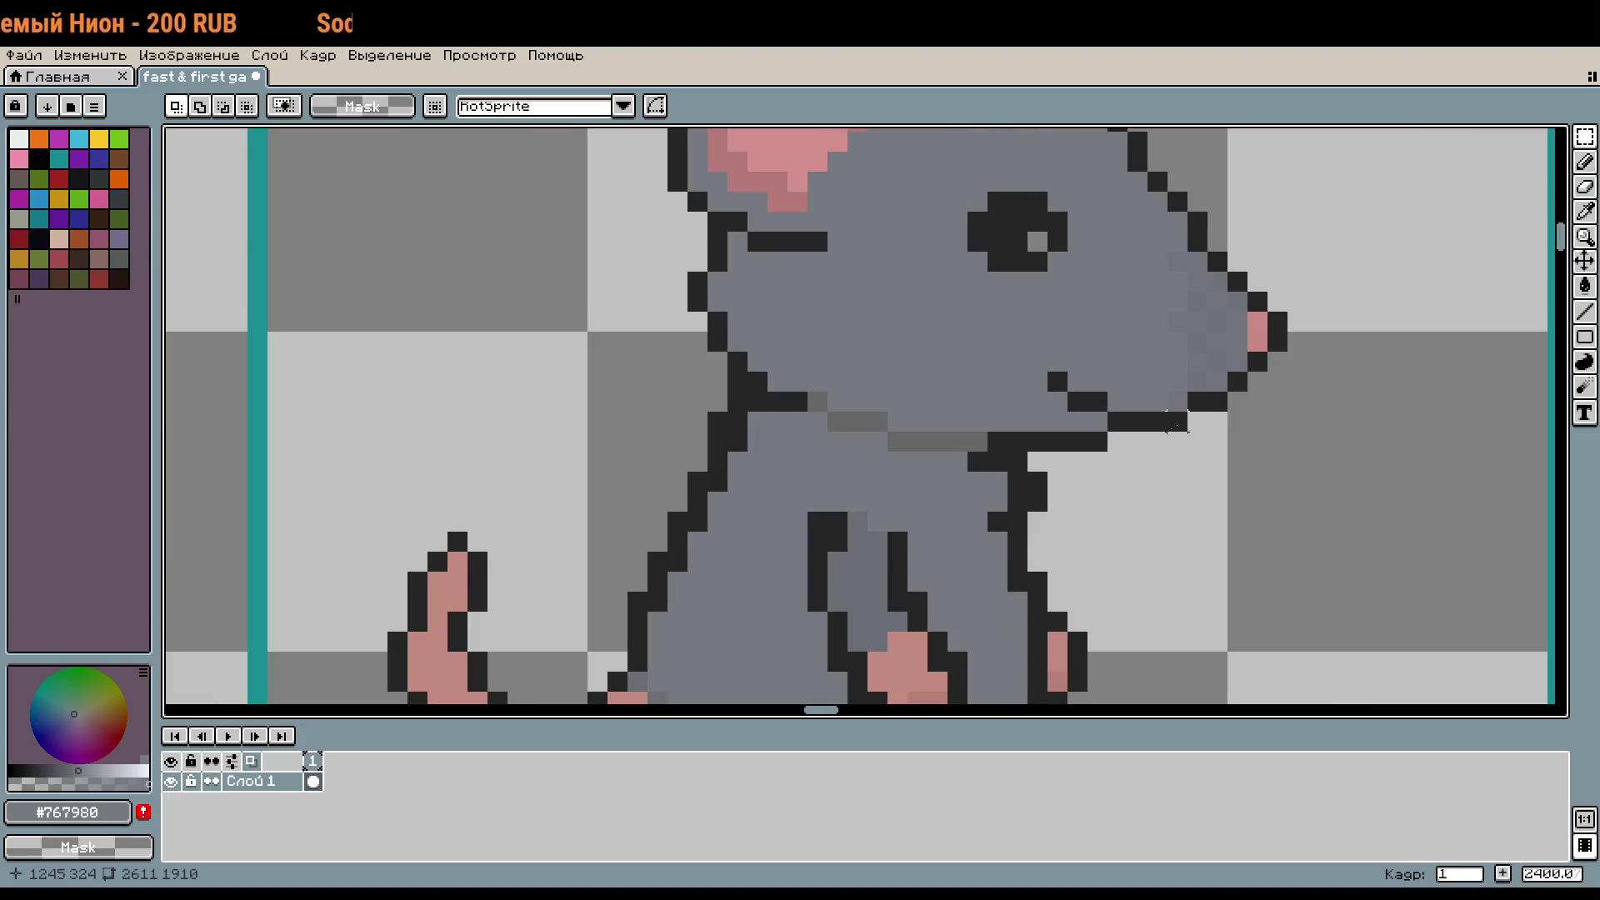
scroll(1120, 482, "up", 3)
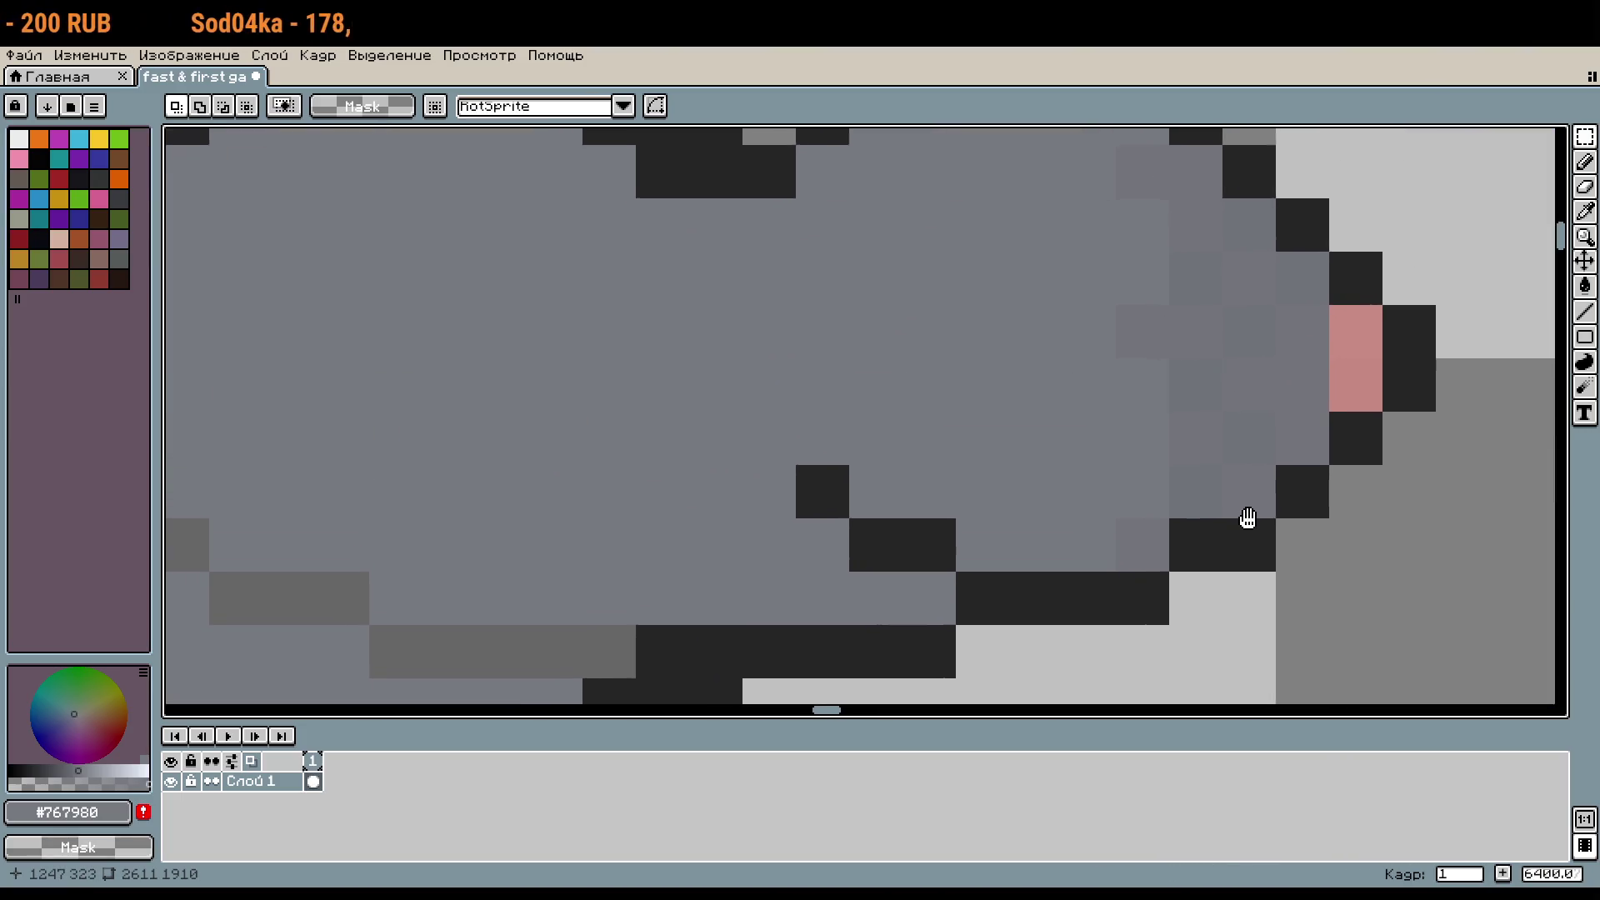
scroll(1275, 509, "down", 3)
scroll(1305, 495, "down", 4)
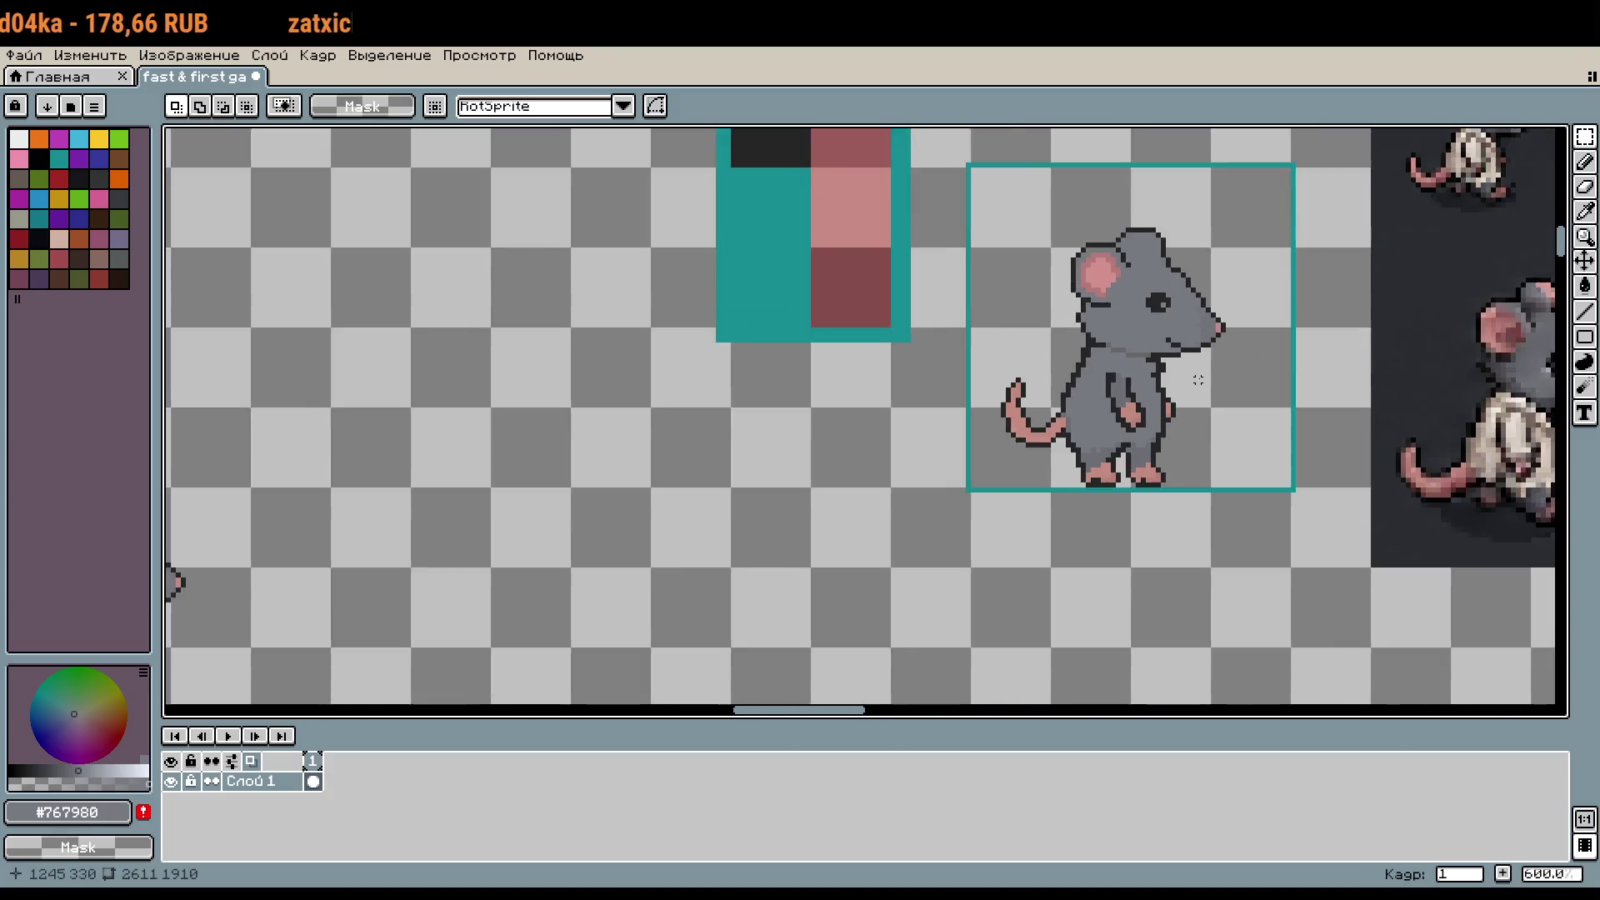
mouse_move(1198, 379)
left_mouse_down()
mouse_move(1168, 510)
mouse_move(1064, 481)
left_mouse_up()
scroll(1064, 481, "down", 2)
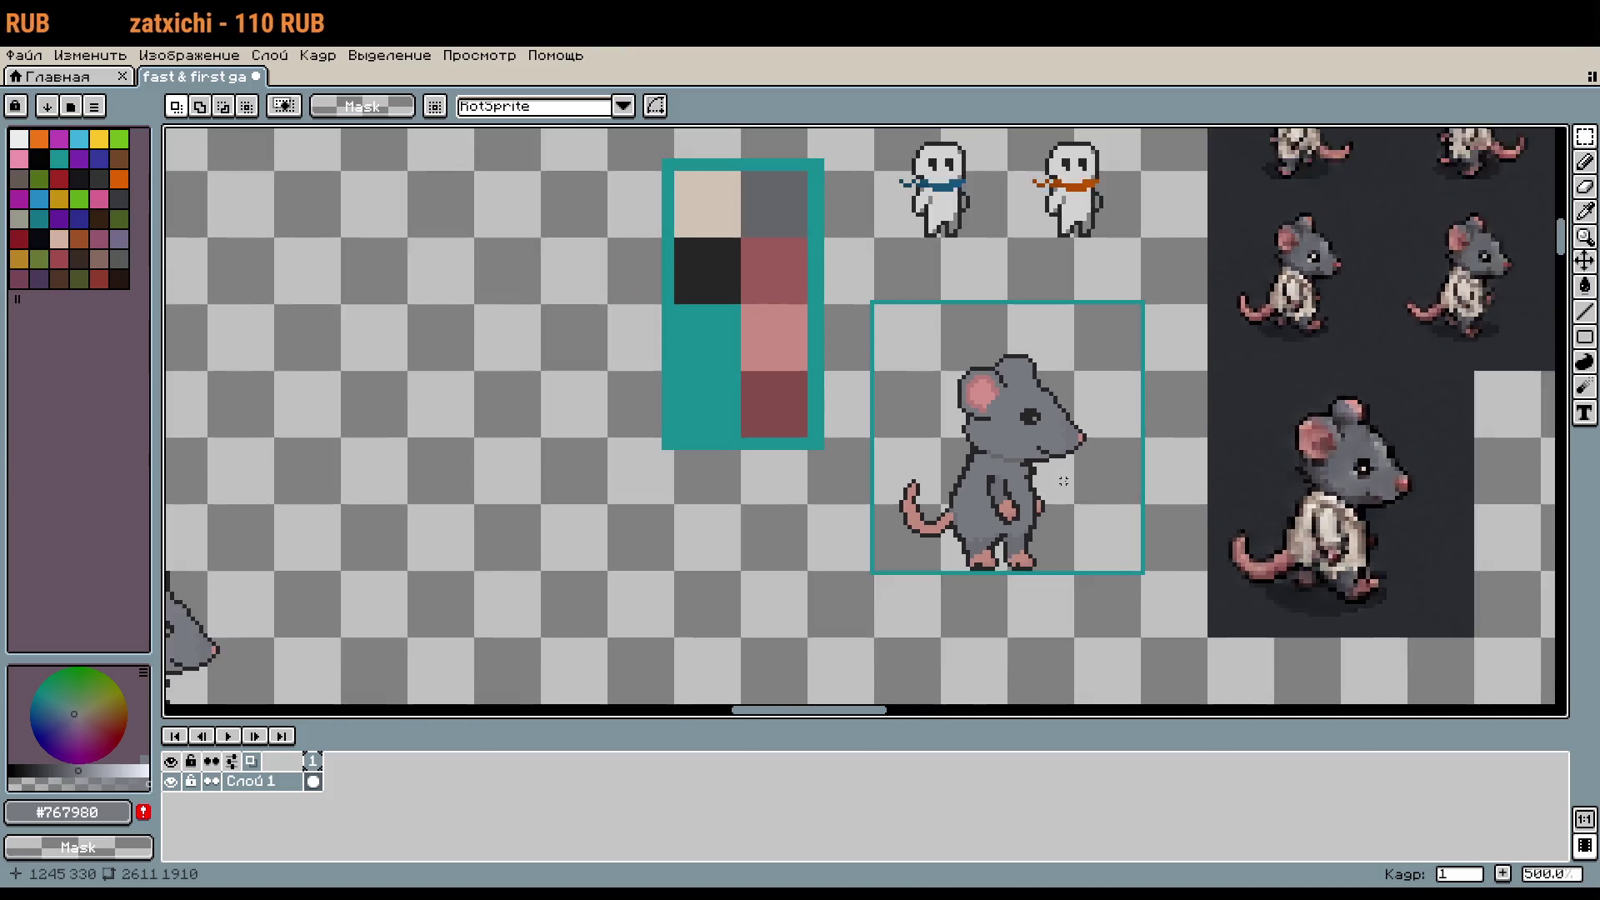
left_click_drag(1064, 614, 1372, 481)
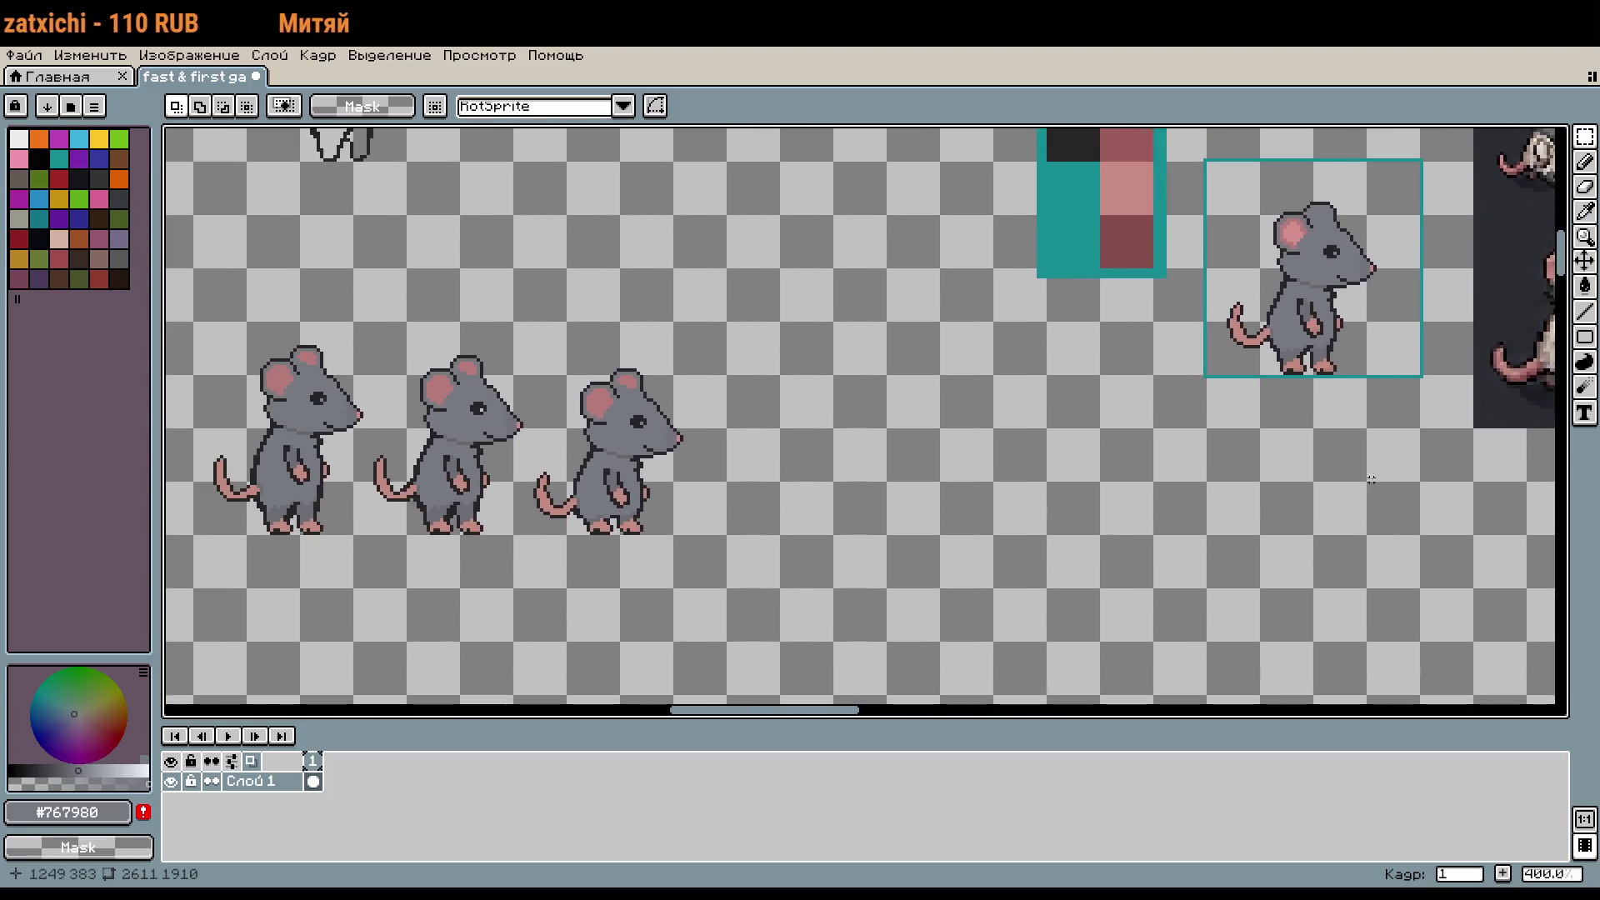
scroll(1164, 487, "down", 1)
mouse_move(1164, 488)
left_mouse_down()
mouse_move(843, 496)
mouse_move(972, 607)
mouse_move(1048, 608)
mouse_move(829, 550)
left_mouse_up()
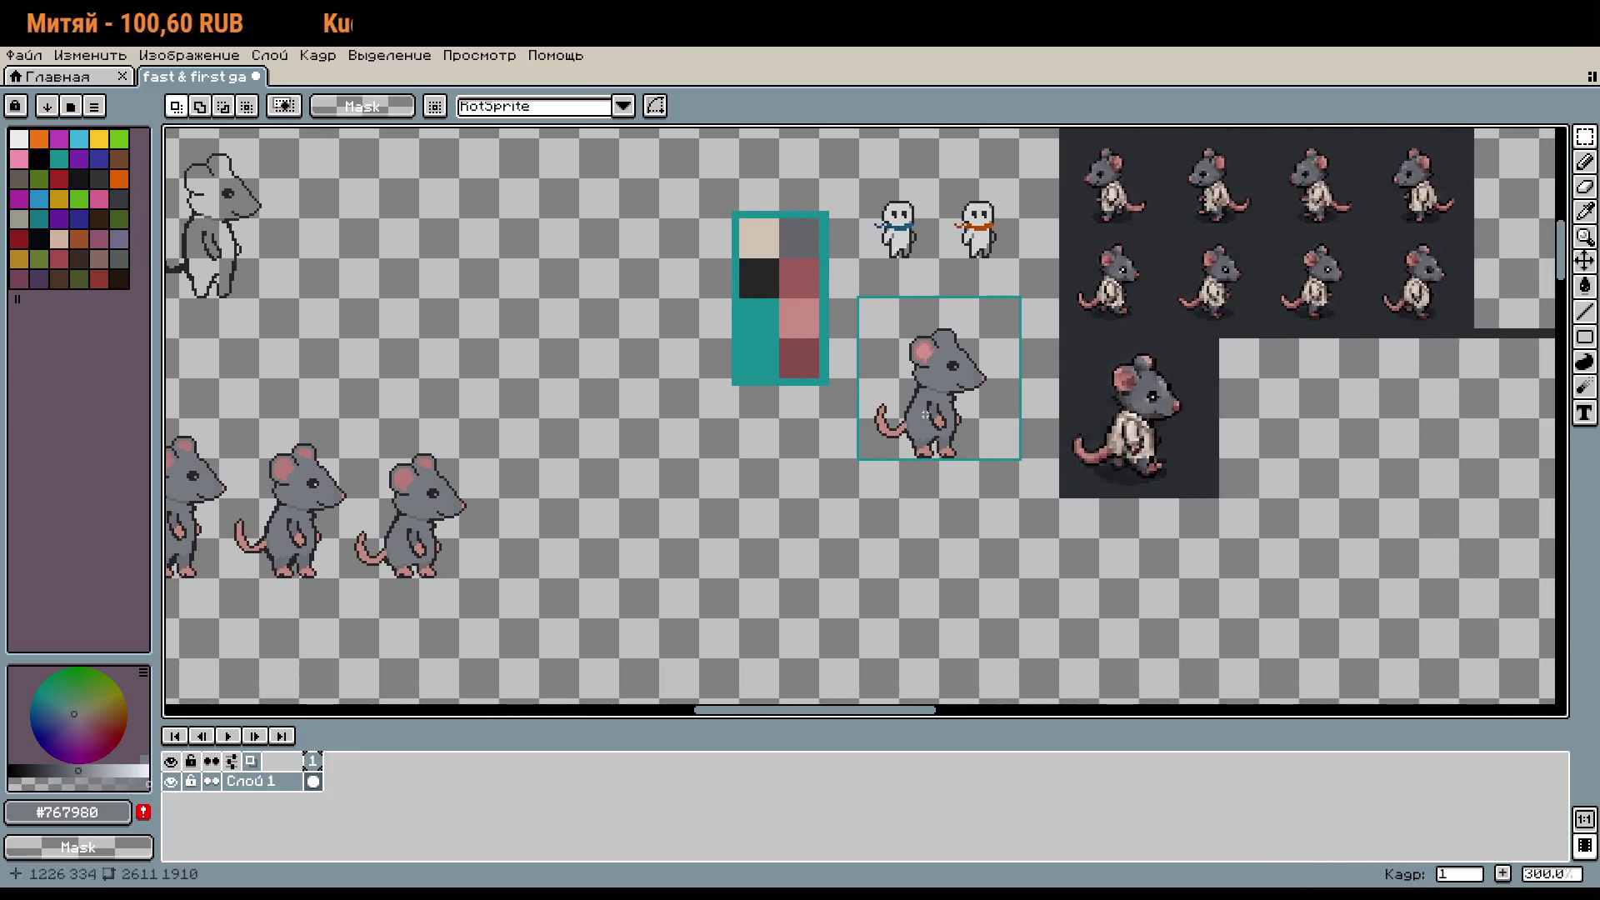
scroll(867, 421, "up", 3)
scroll(867, 421, "up", 4)
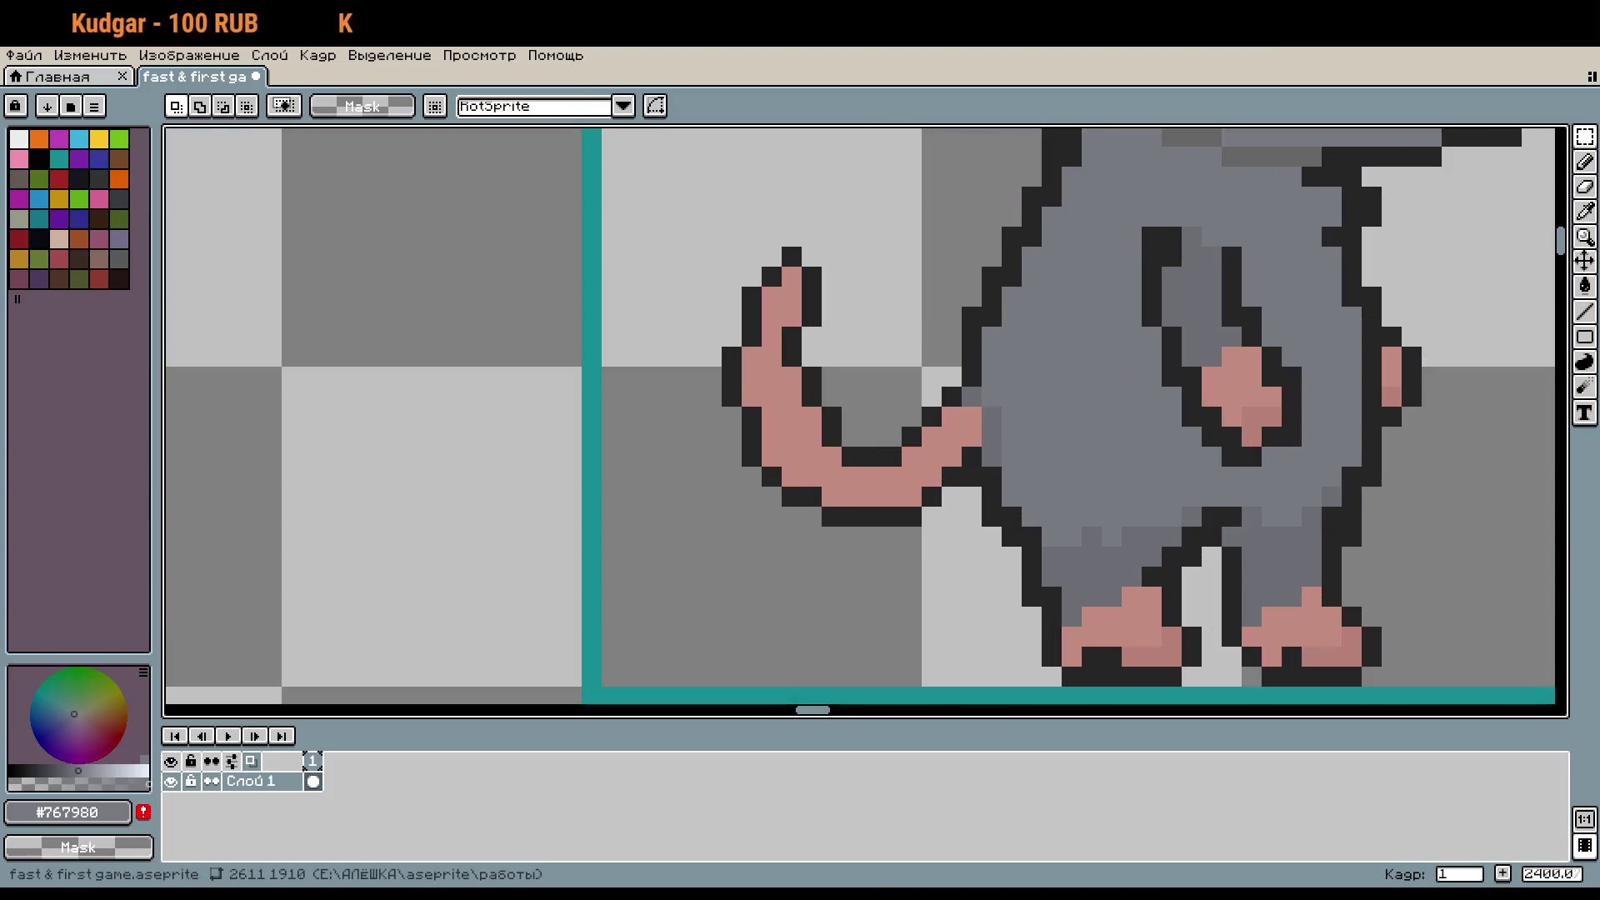
scroll(1054, 440, "down", 3)
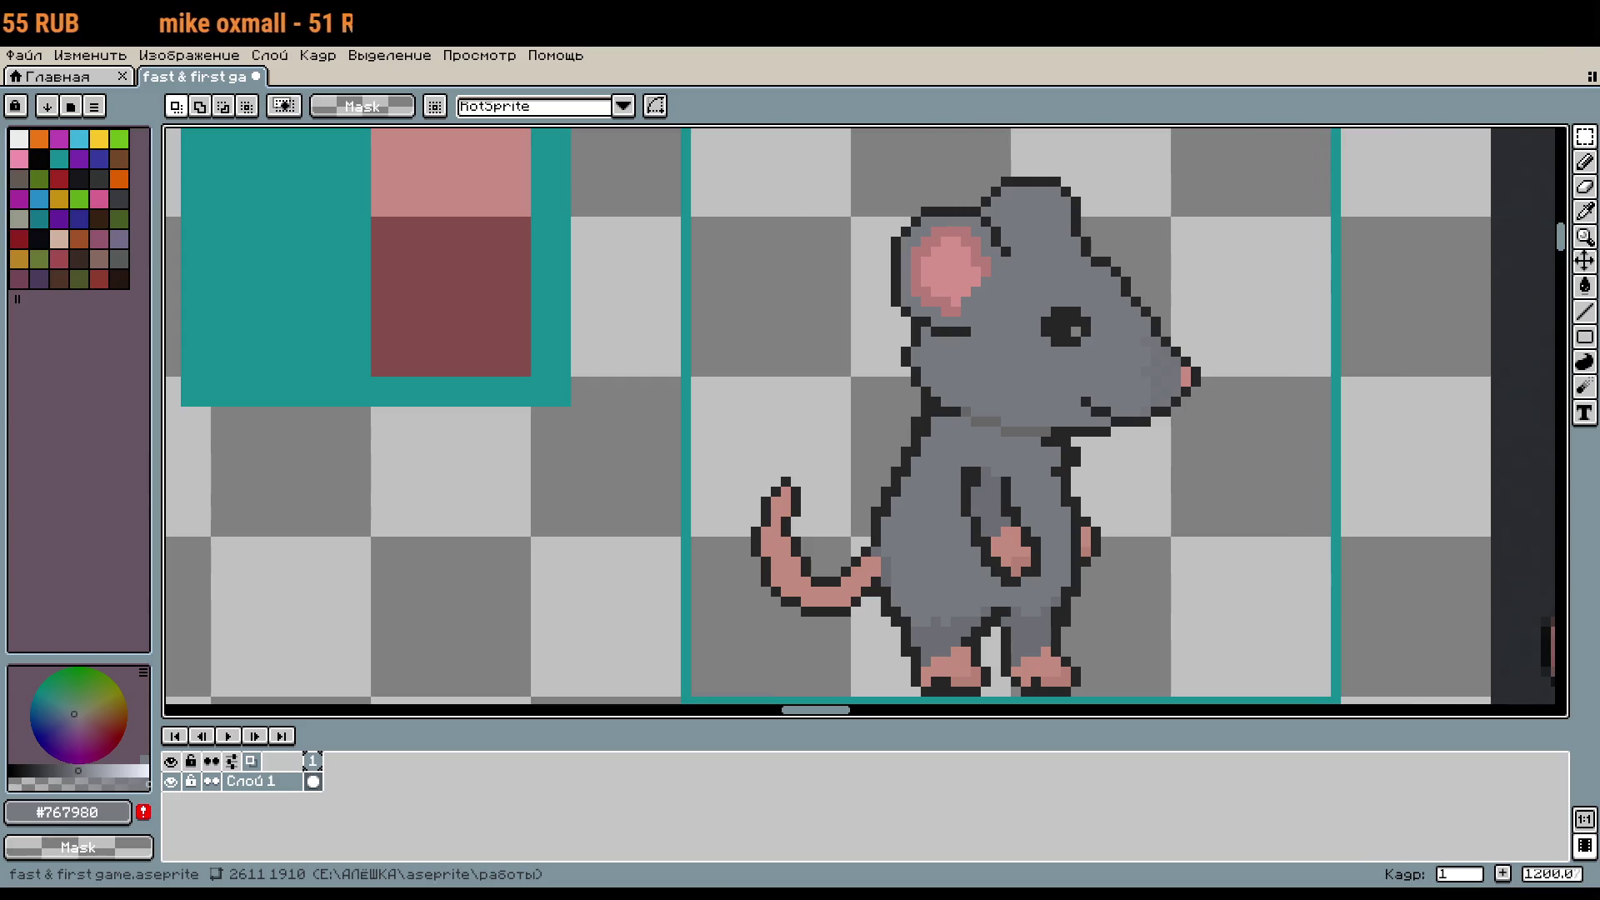
scroll(1374, 468, "down", 2)
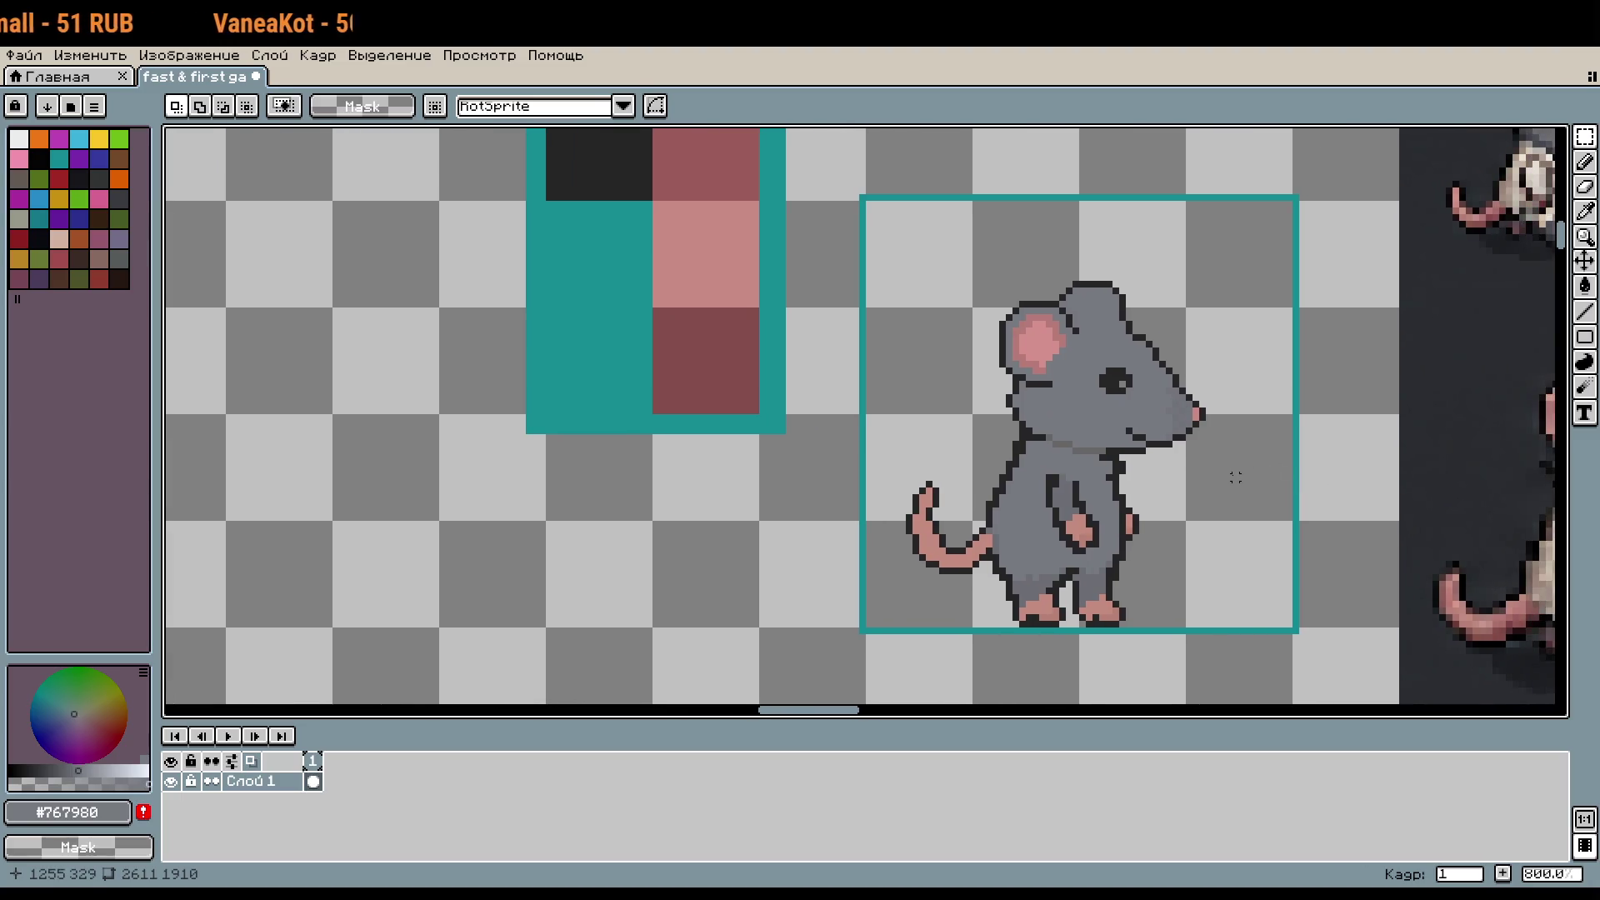
scroll(1162, 476, "up", 2)
key("m")
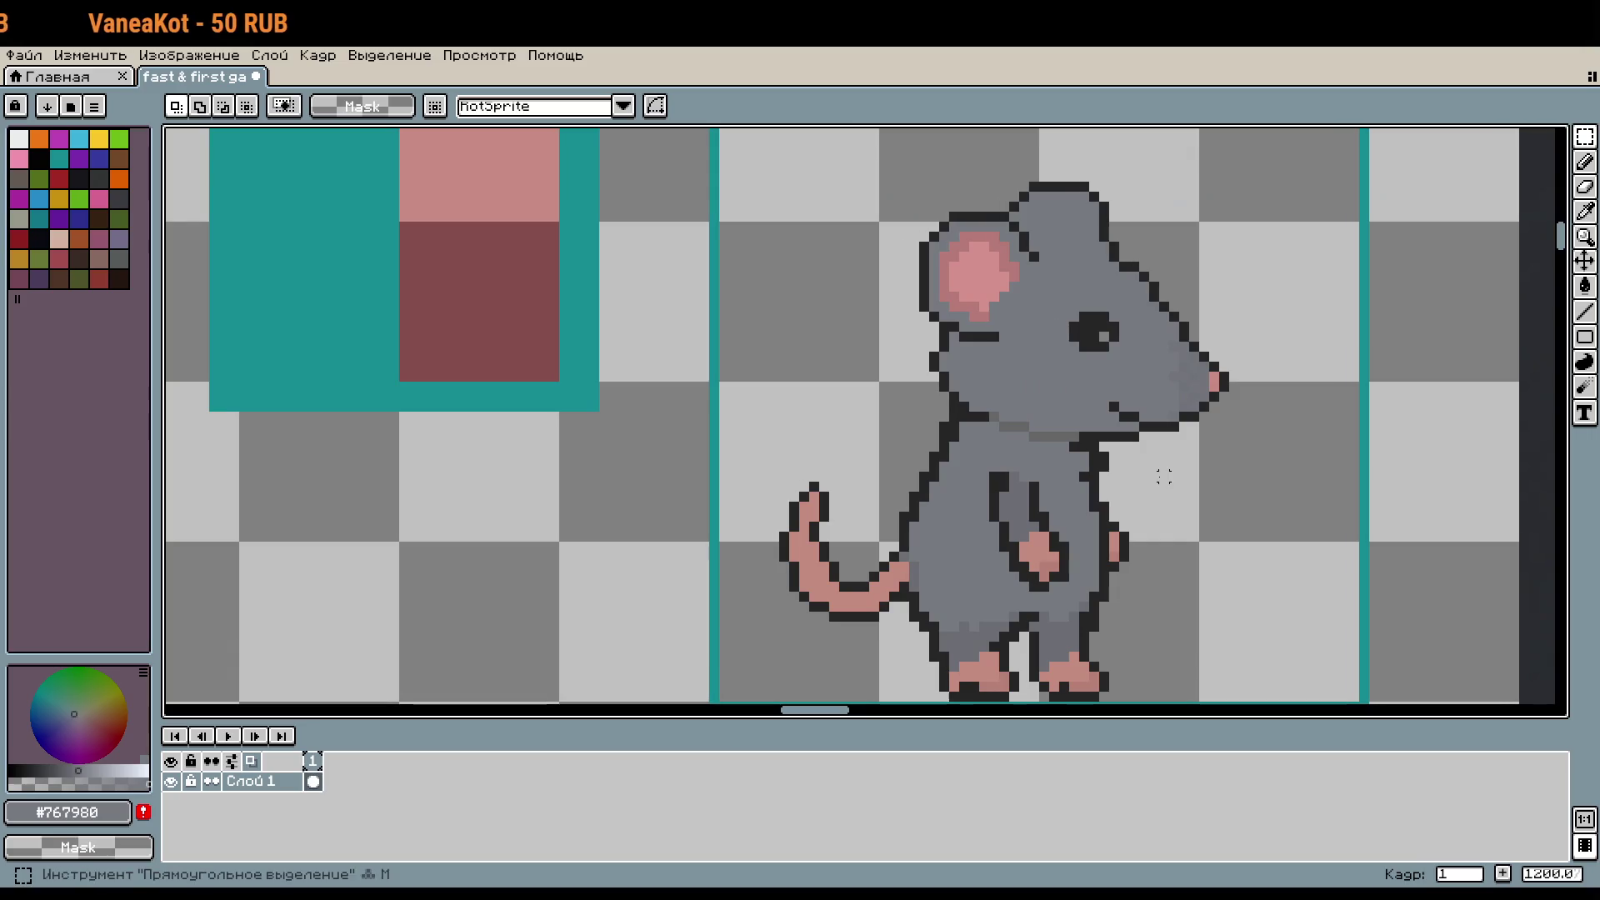
scroll(1143, 360, "up", 3)
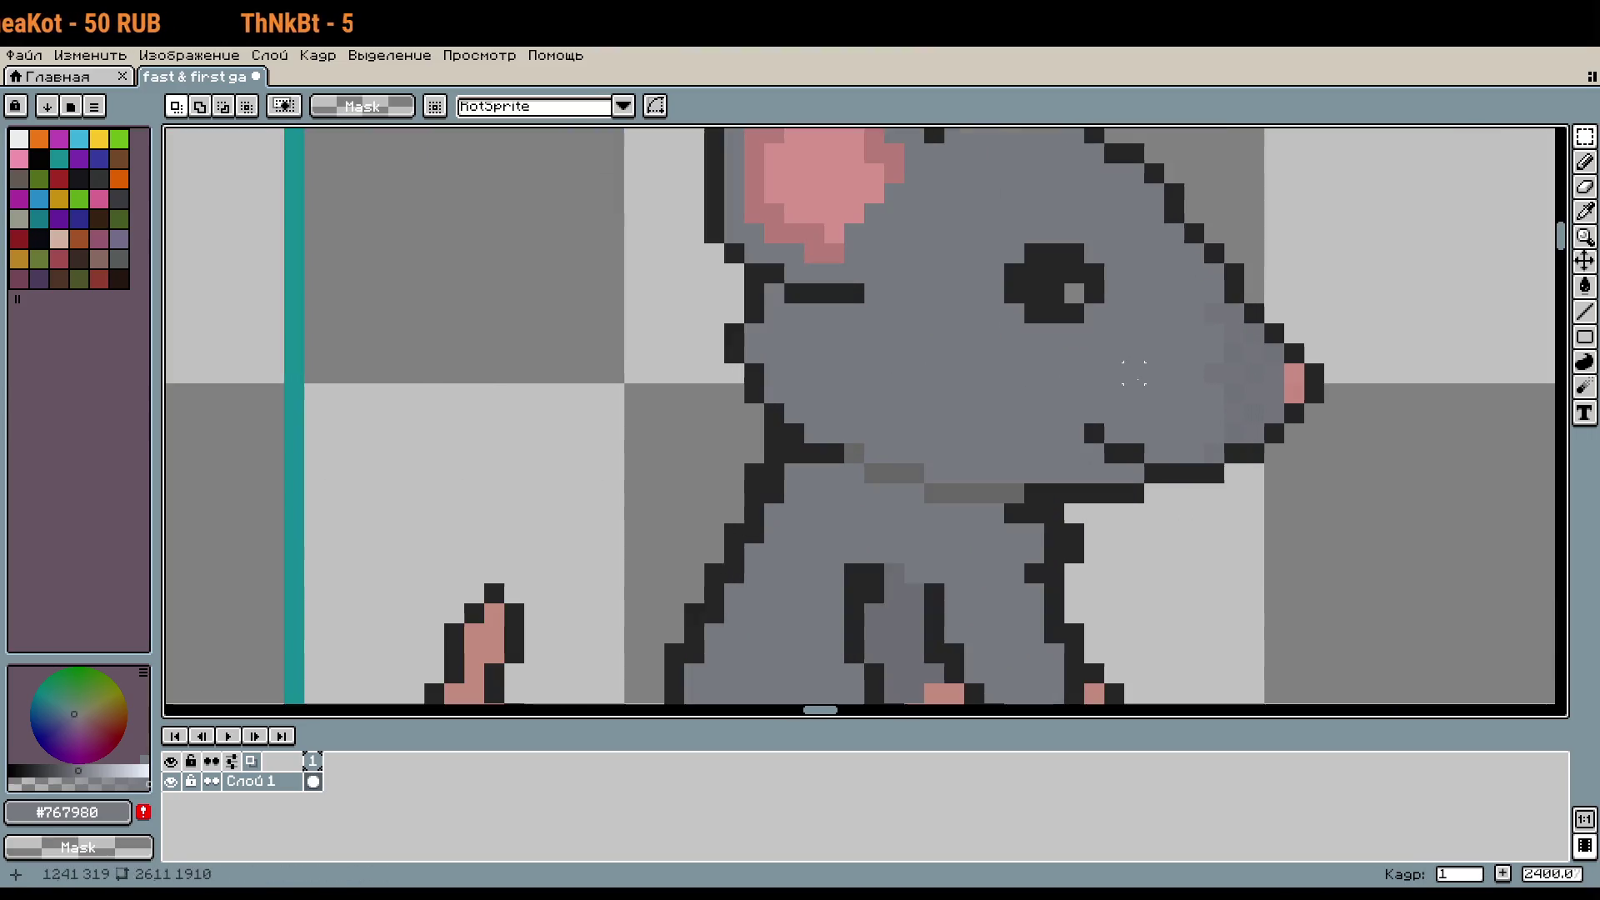
scroll(1152, 439, "up", 2)
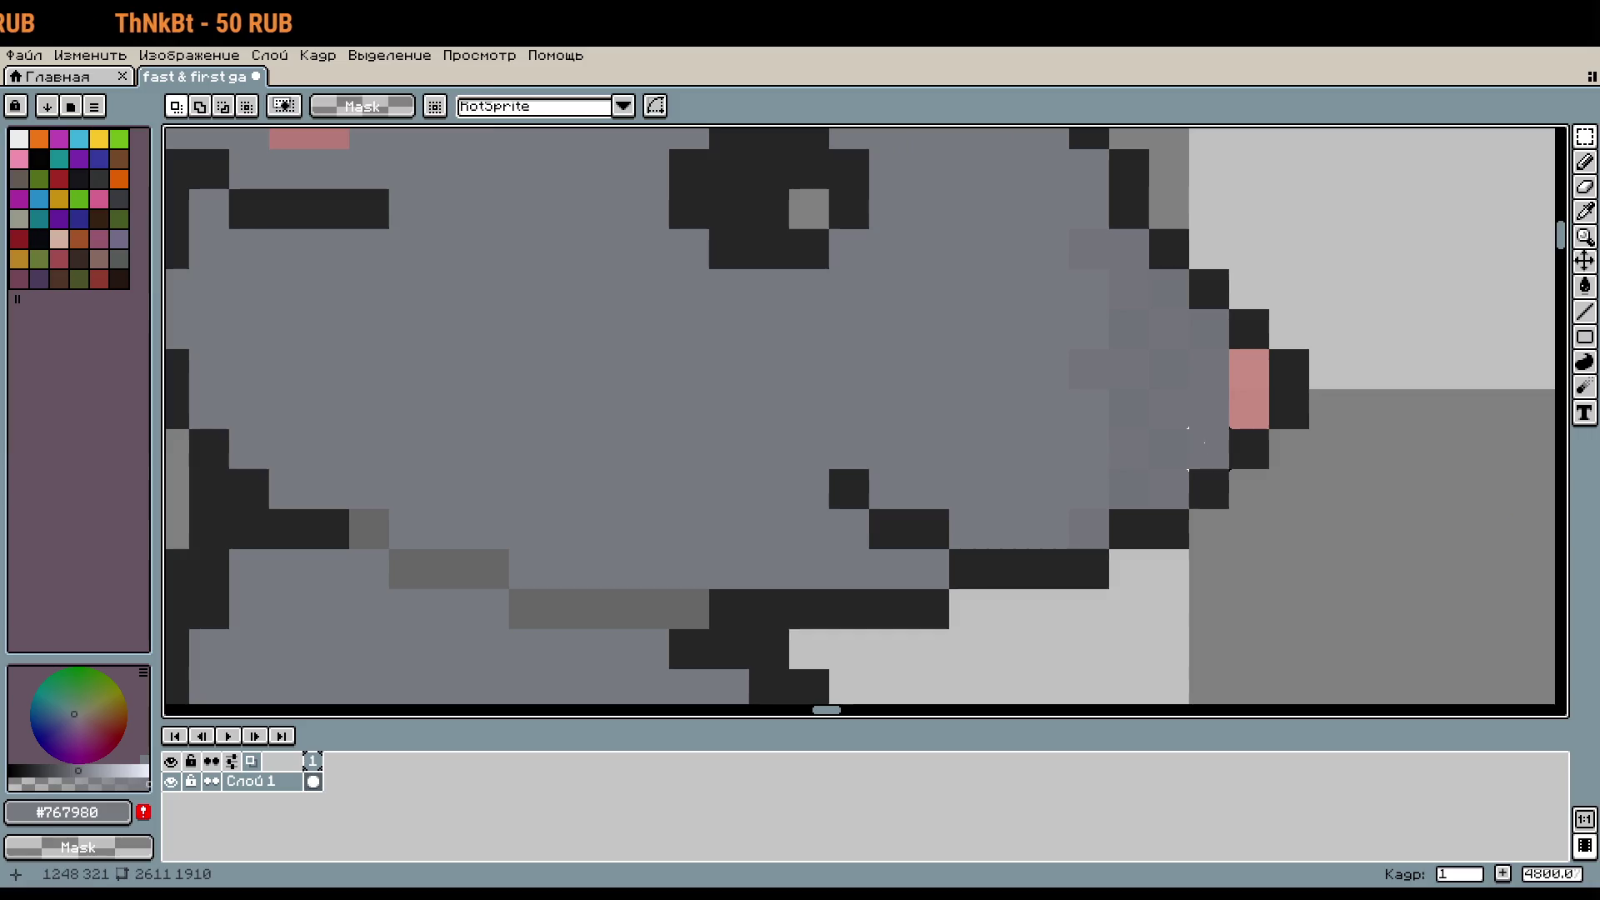
Step: Shade under the chin with a slightly darker gray sampled from the snout
key("i")
left_click(1185, 449)
key("b")
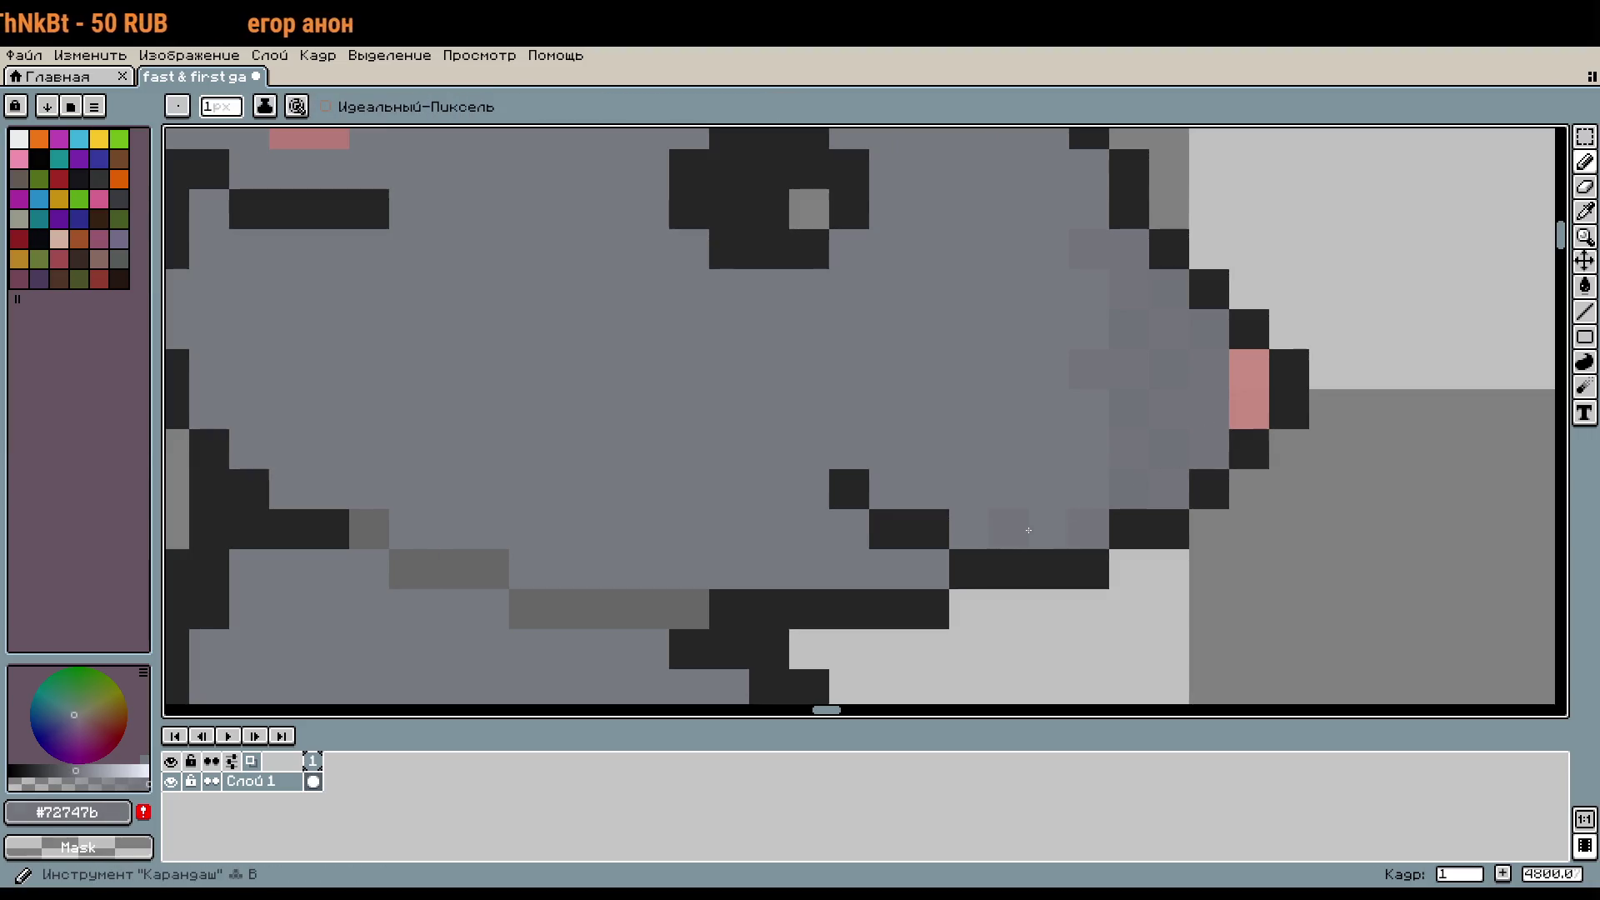
left_click_drag(850, 529, 853, 554)
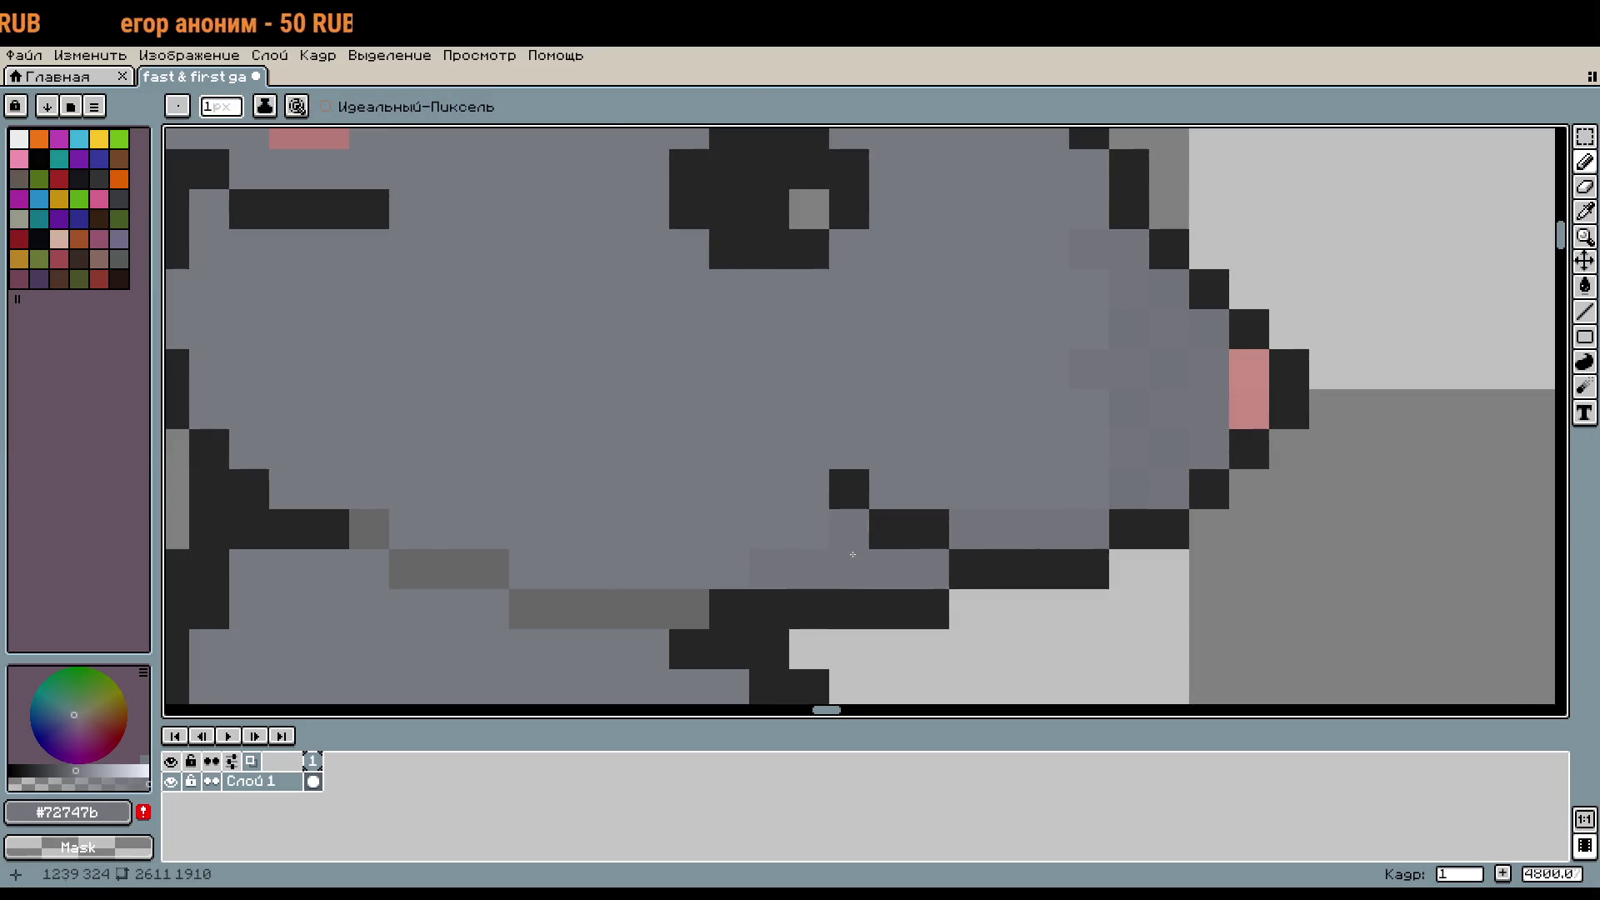
Step: Repaint the chin's lower row in varied grays sampled from the head
key("i")
left_click(1129, 480)
key("b")
left_click(1011, 502)
left_click_drag(929, 569, 771, 543)
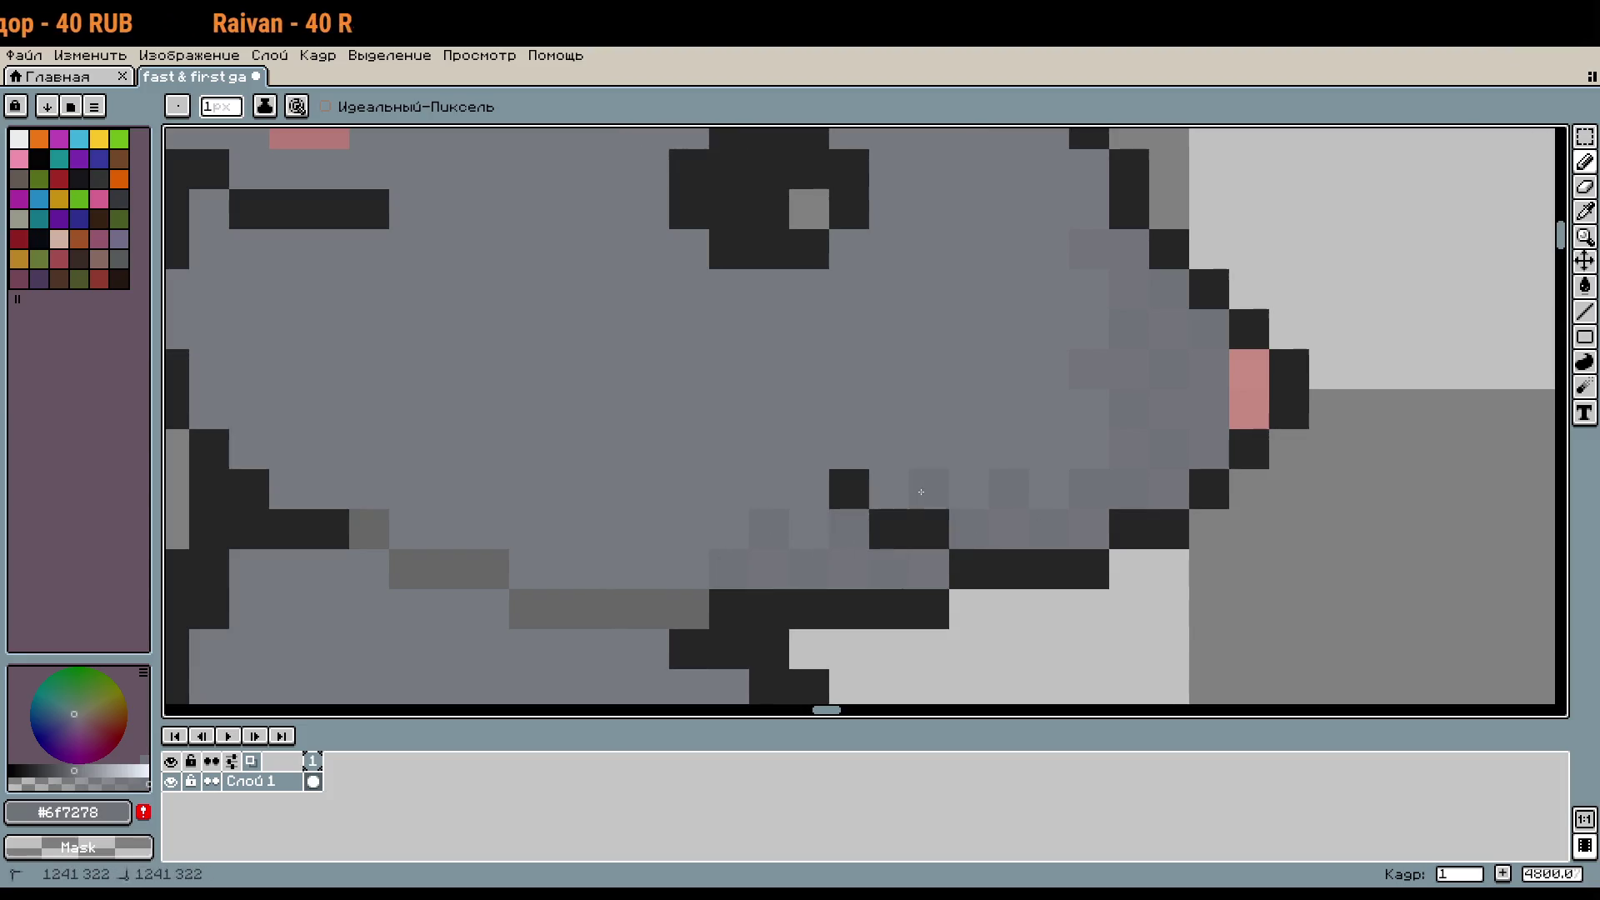
Step: Darken three single pixels along the jaw line with the chin's darker gray
key("i")
left_click(1011, 533)
key("b")
left_click(1089, 449)
left_click(889, 489)
left_click(729, 529)
Step: Repaint the dark chin pixels in the lighter gray
scroll(735, 542, "down", 2)
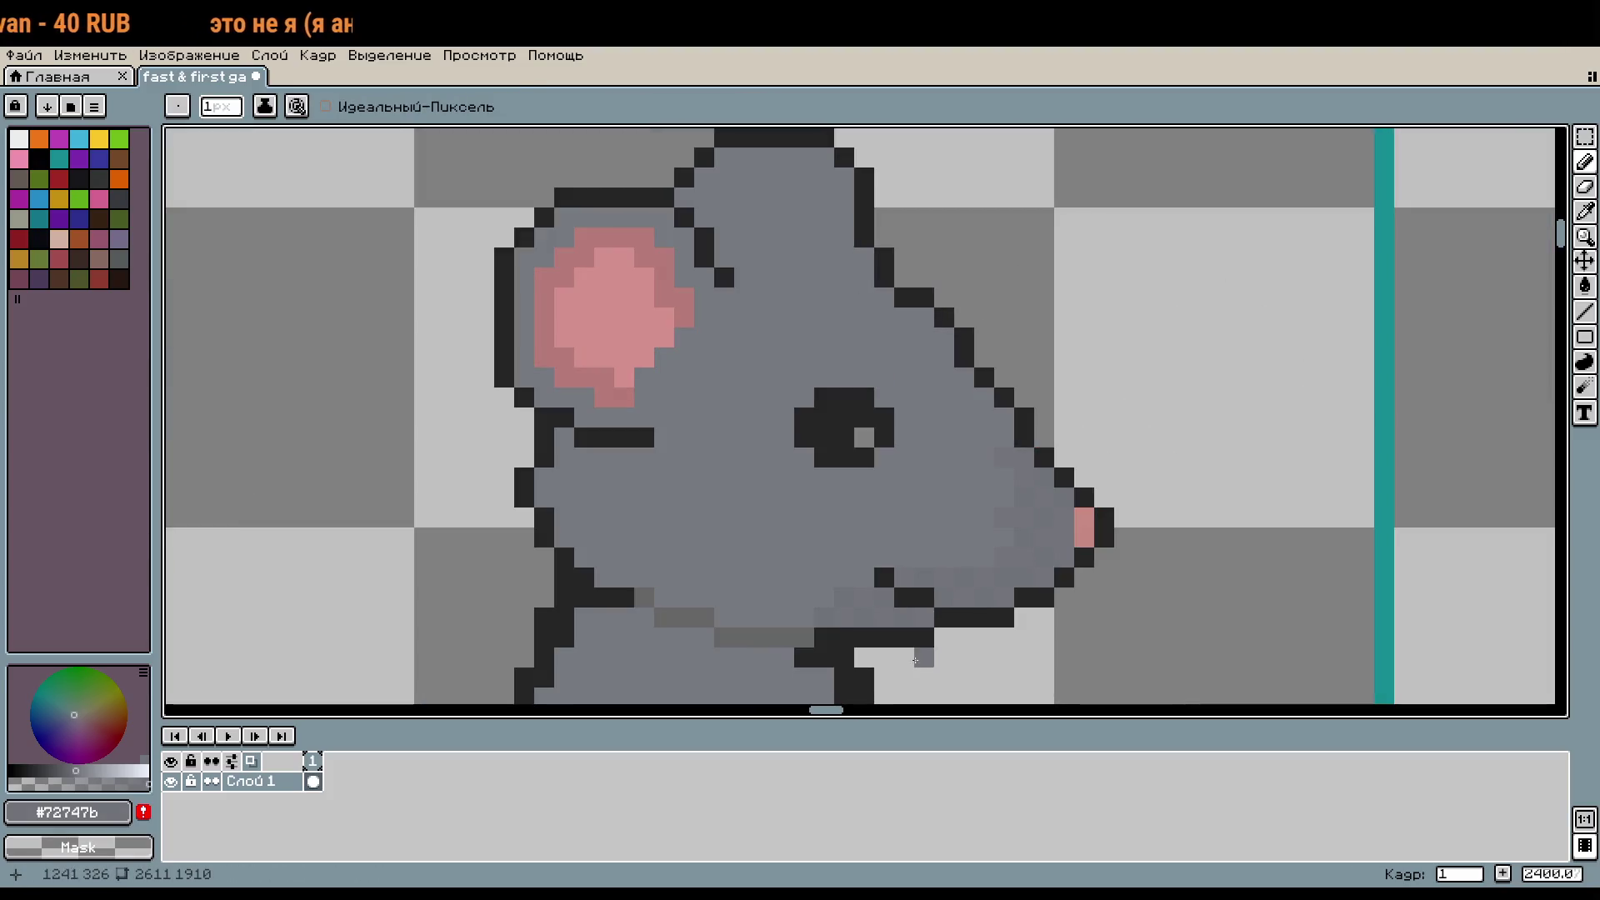
scroll(1158, 520, "down", 2)
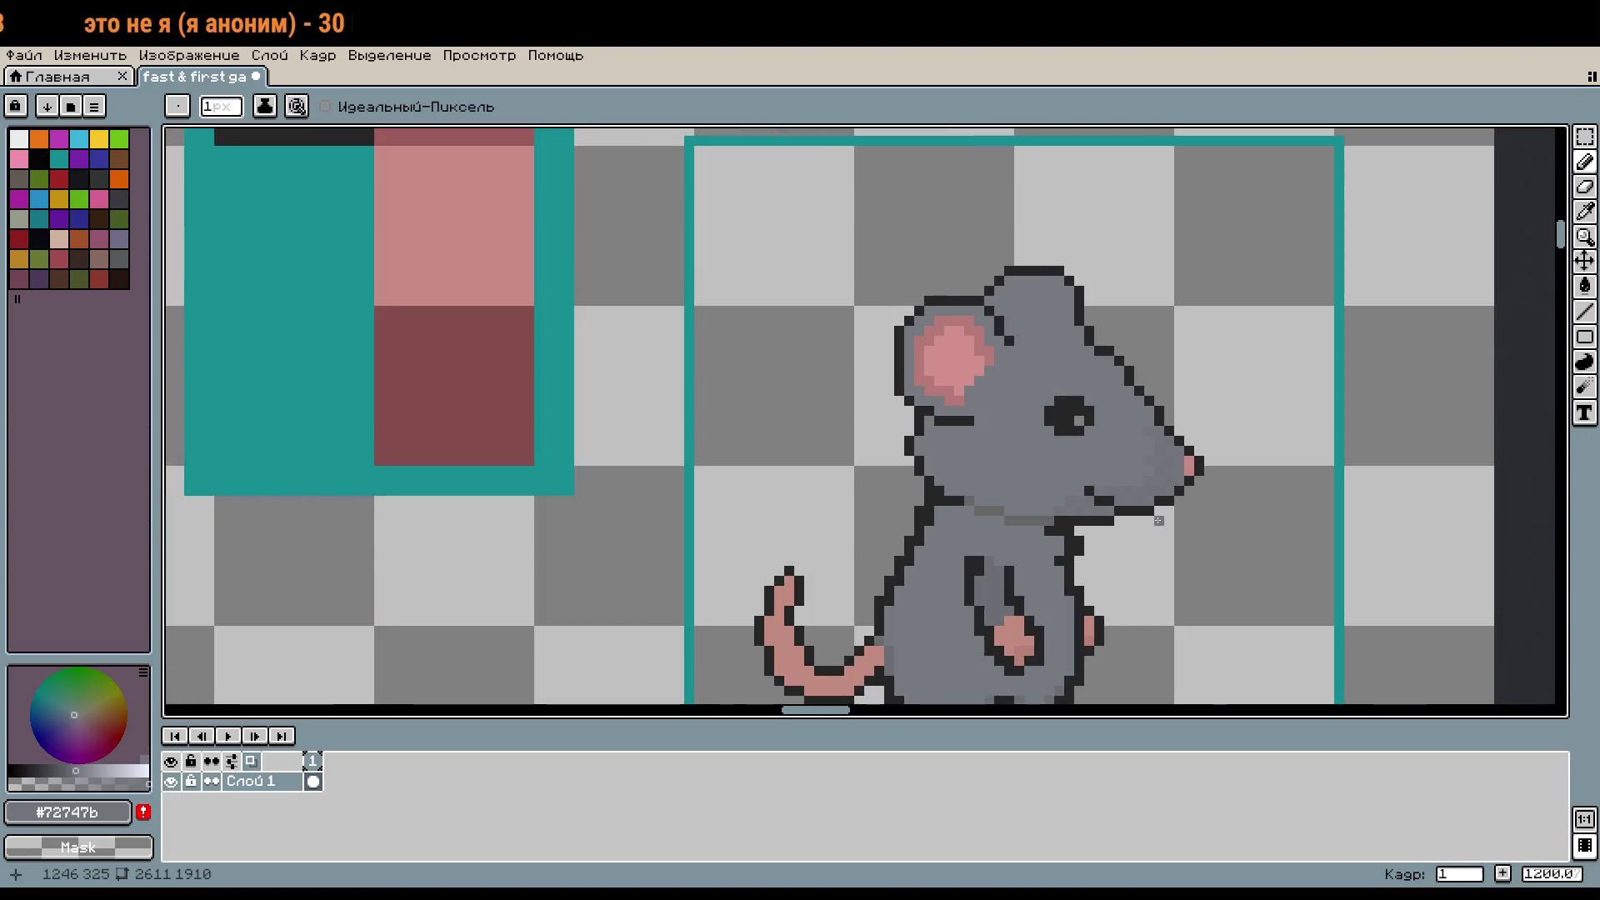
scroll(926, 484, "up", 4)
scroll(926, 484, "up", 3)
left_click(926, 485)
left_click_drag(926, 484, 743, 465)
left_click(1150, 535)
key("b")
mouse_move(1150, 535)
left_mouse_down()
mouse_move(947, 543)
mouse_move(785, 500)
mouse_move(717, 445)
left_mouse_up()
Step: Add darker grey pixels along the chin shading line
scroll(1043, 551, "down", 3)
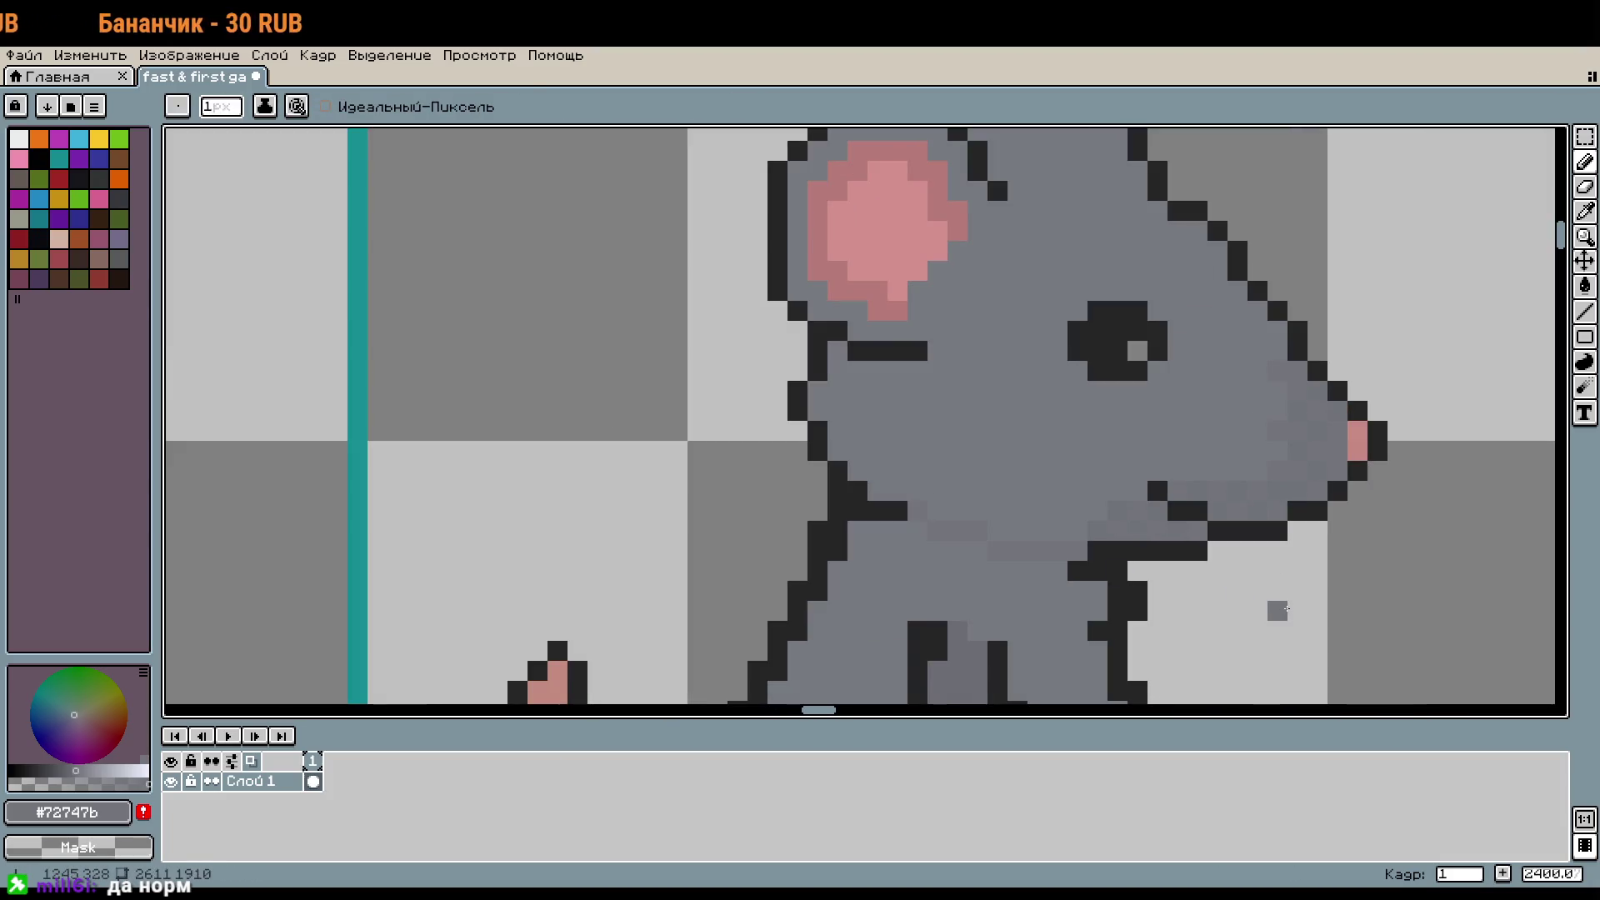
scroll(1285, 609, "down", 2)
scroll(1208, 617, "up", 4)
scroll(1334, 567, "up", 1)
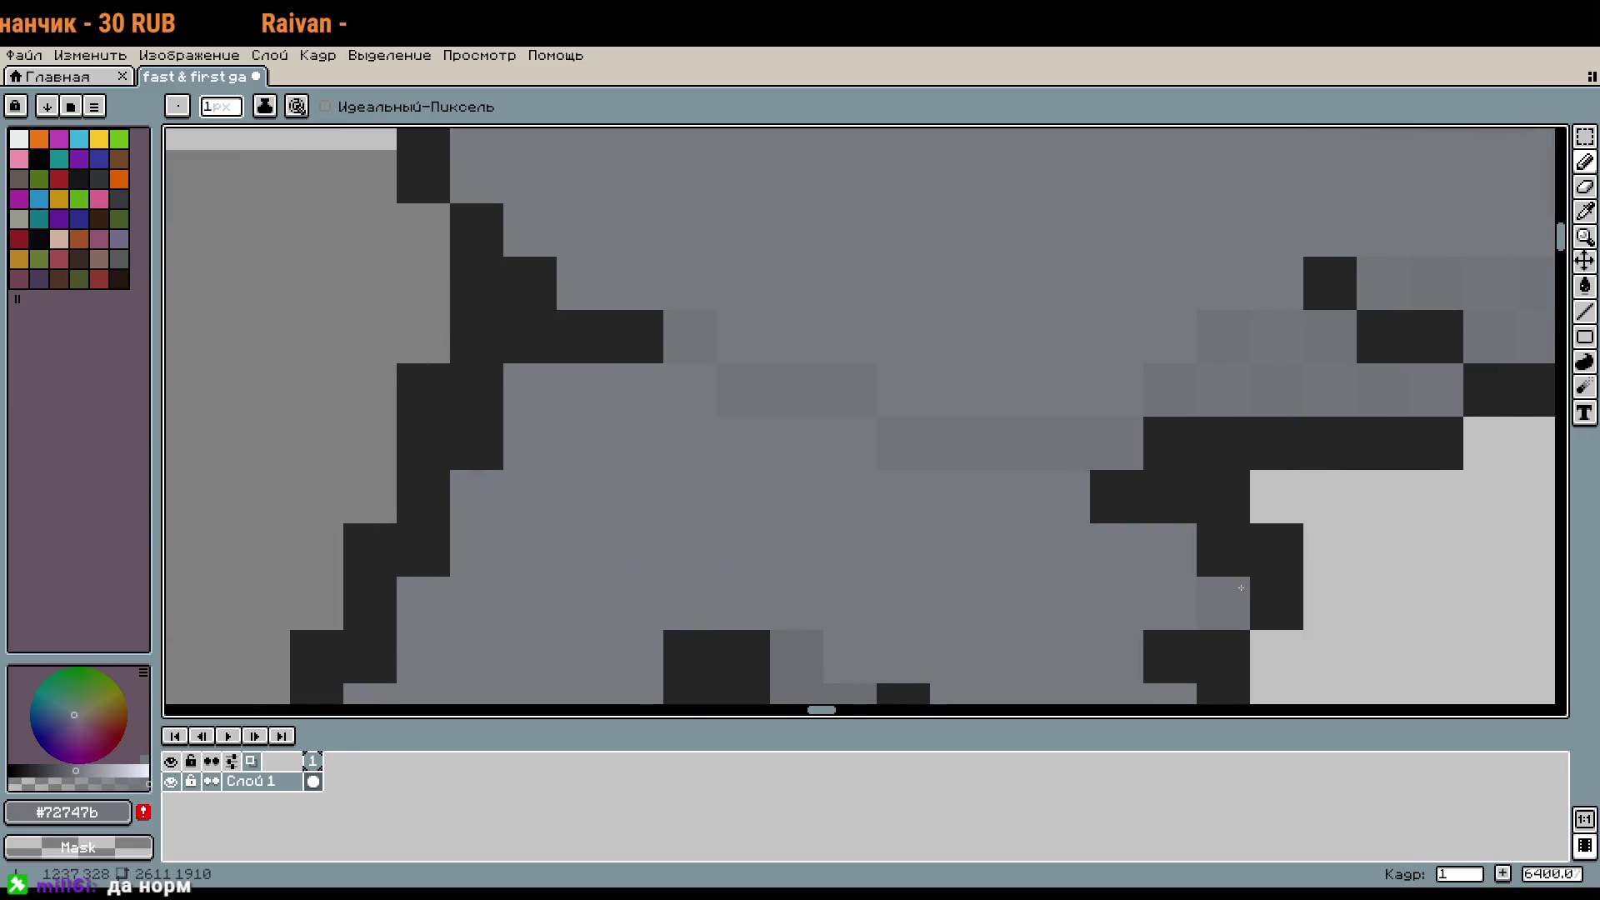
right_click(1241, 588)
left_click(1182, 375, "alt")
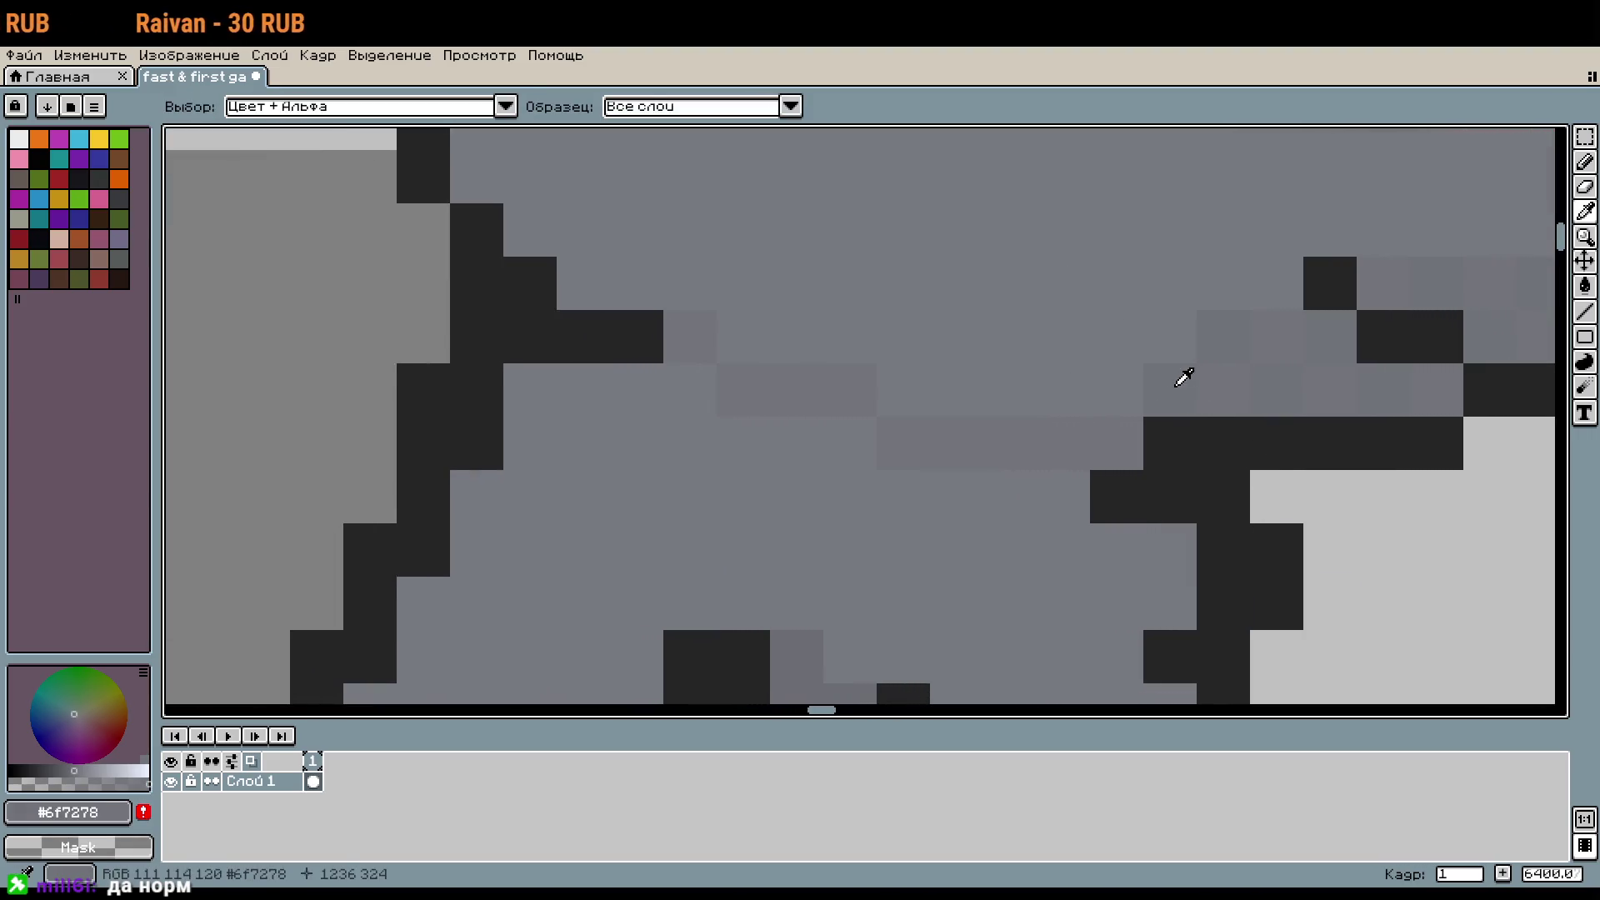
left_click(1064, 390)
left_click(1013, 434)
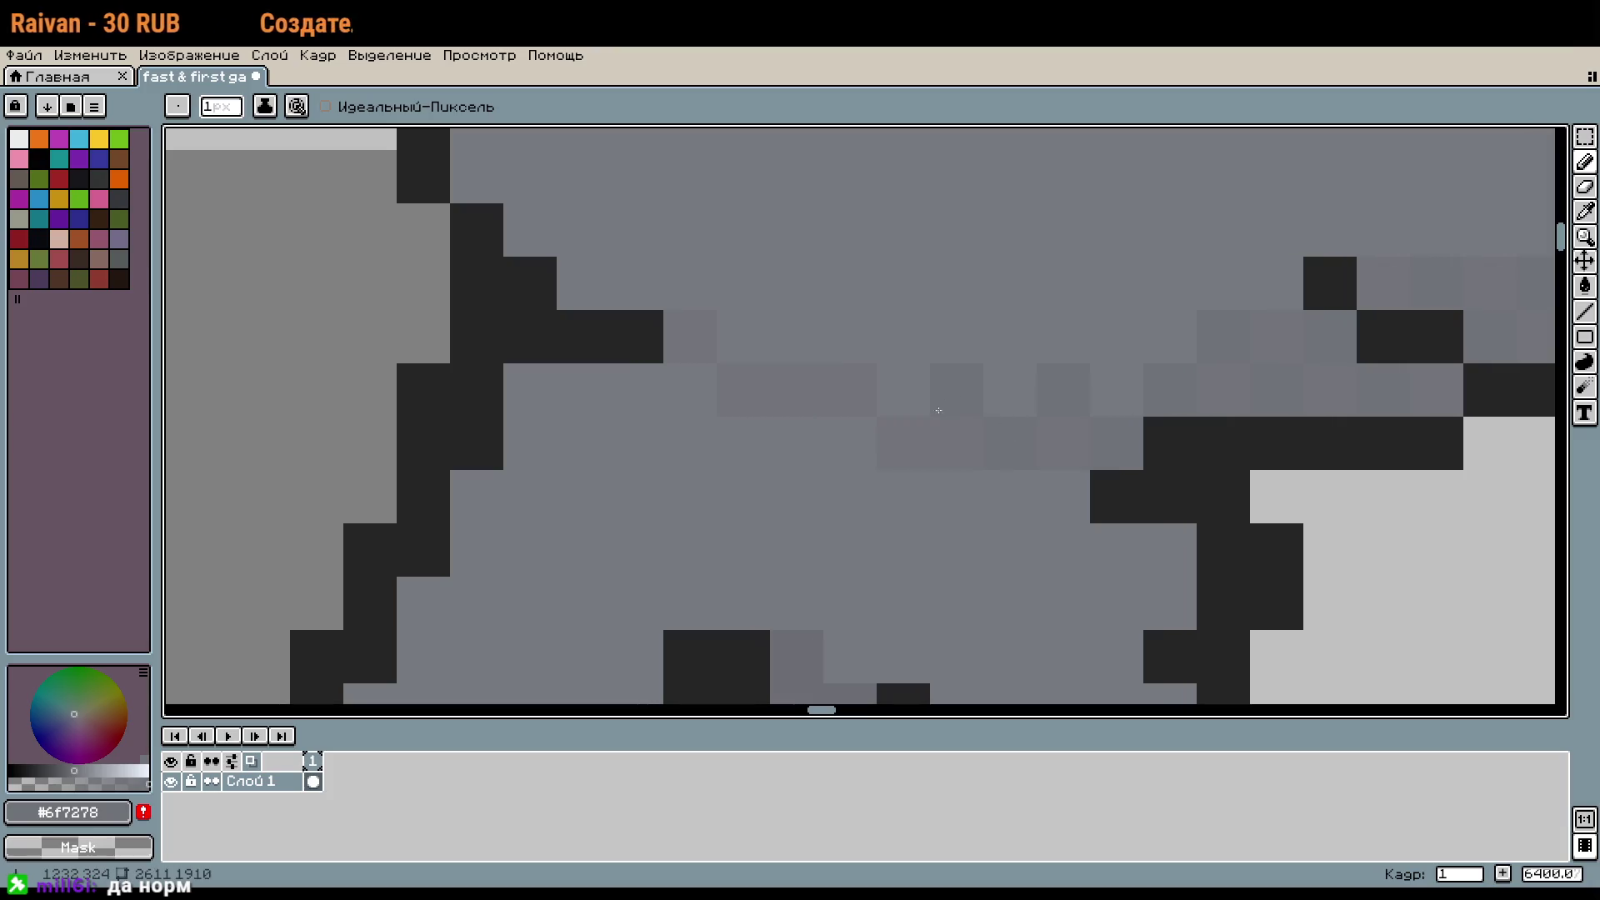
left_click(796, 337)
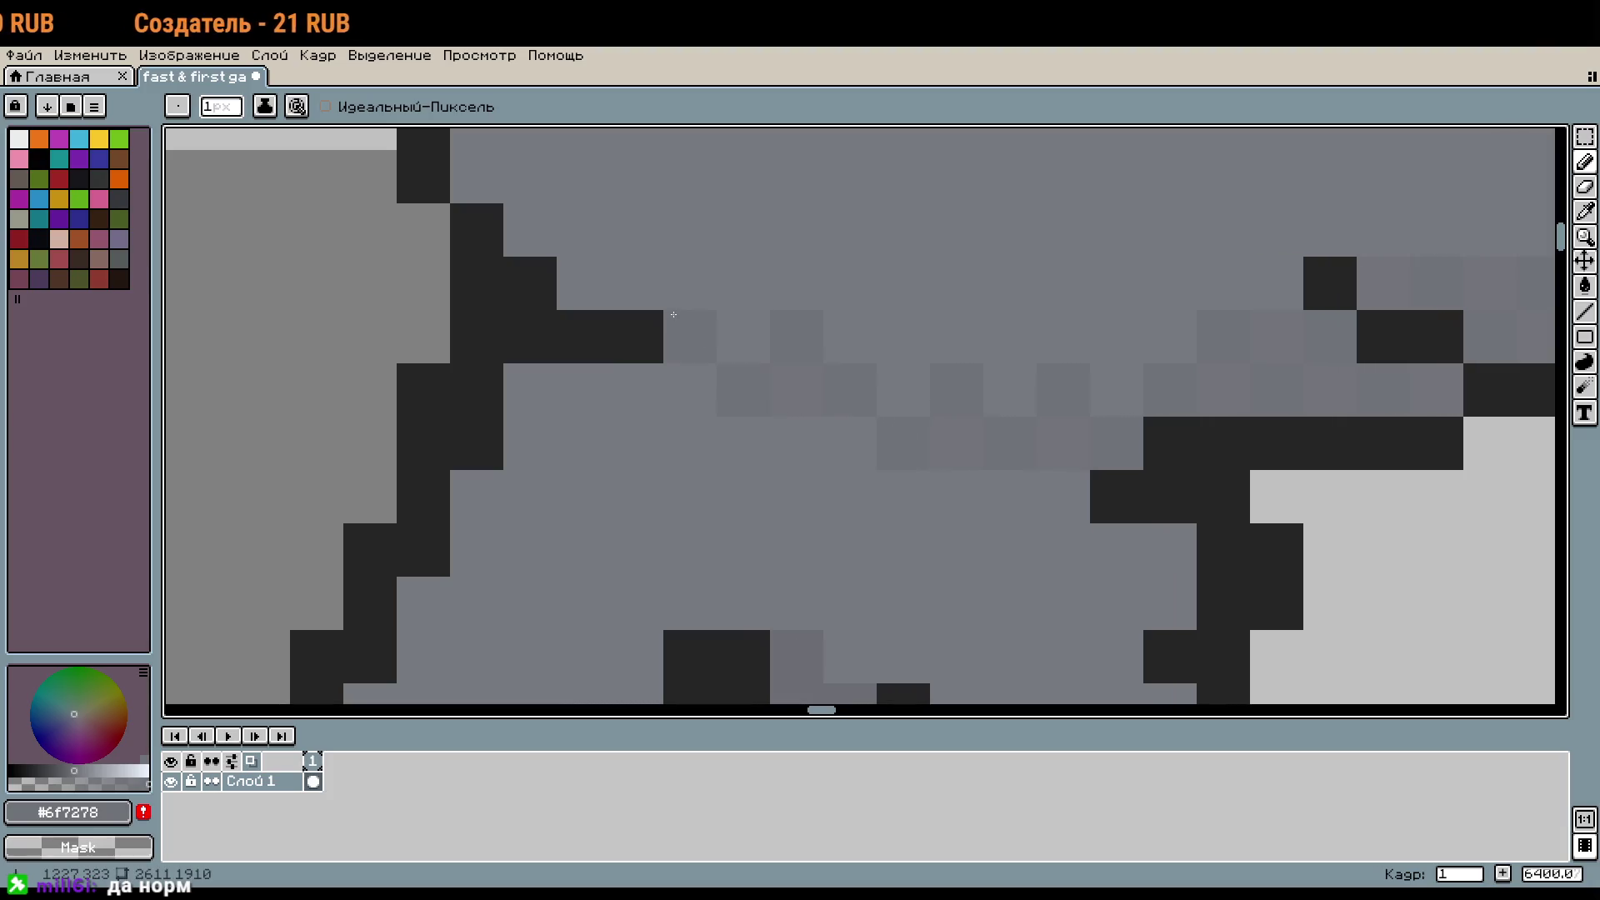
Step: Soften the shading row with mid body grey, replacing a dark outline pixel too
left_click(842, 397, "alt")
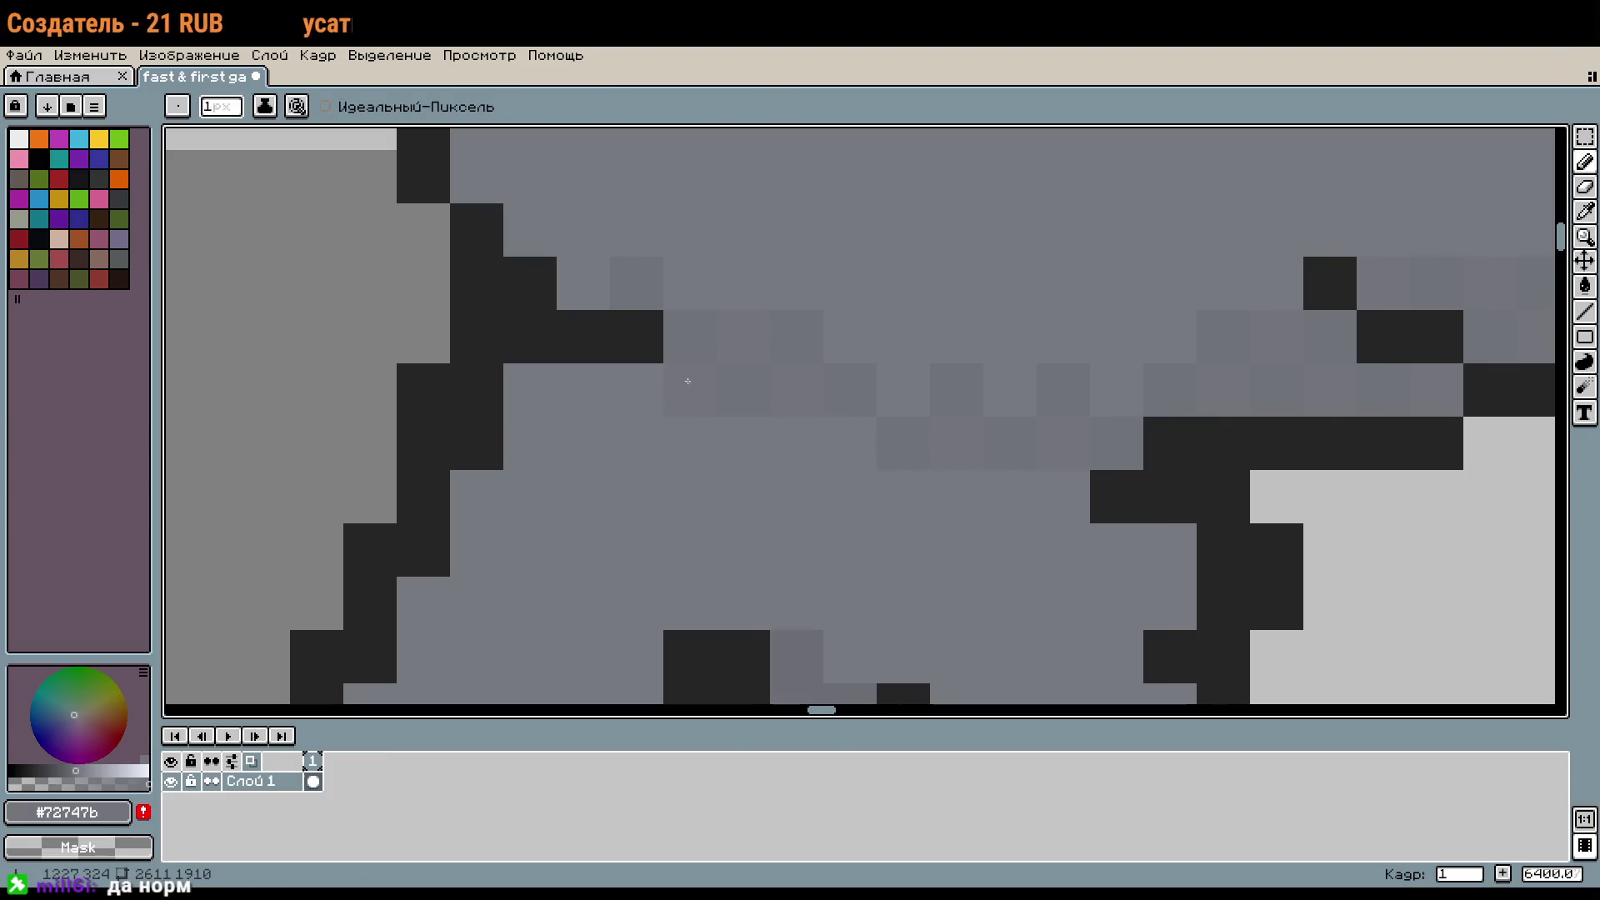
left_click(864, 347)
left_click(903, 337)
left_click(950, 486)
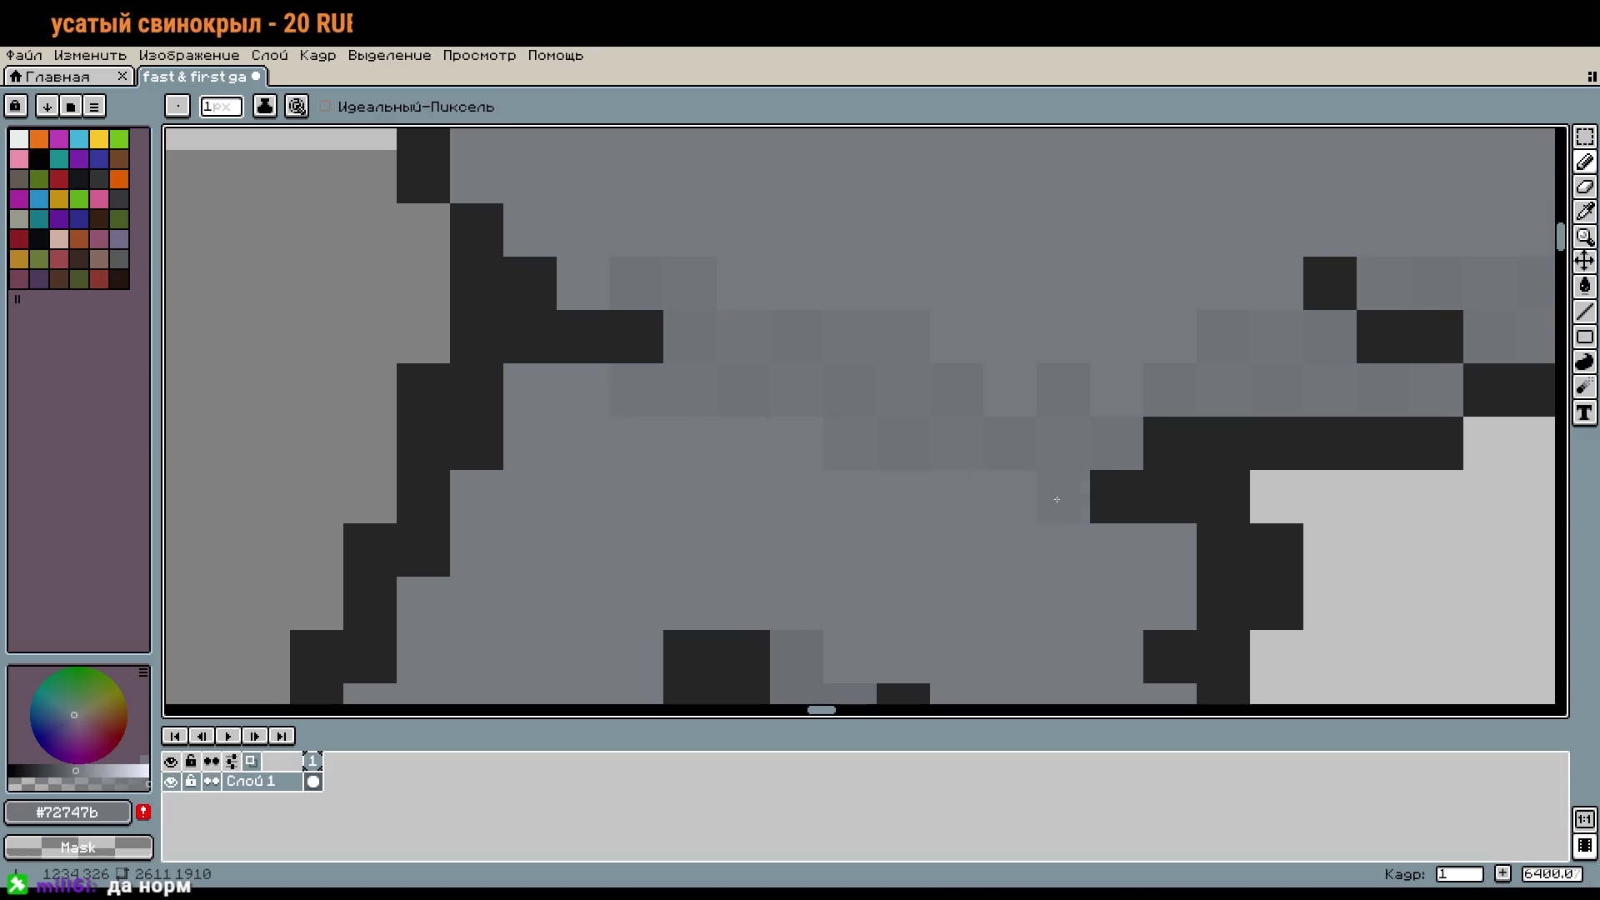
left_click(1170, 499)
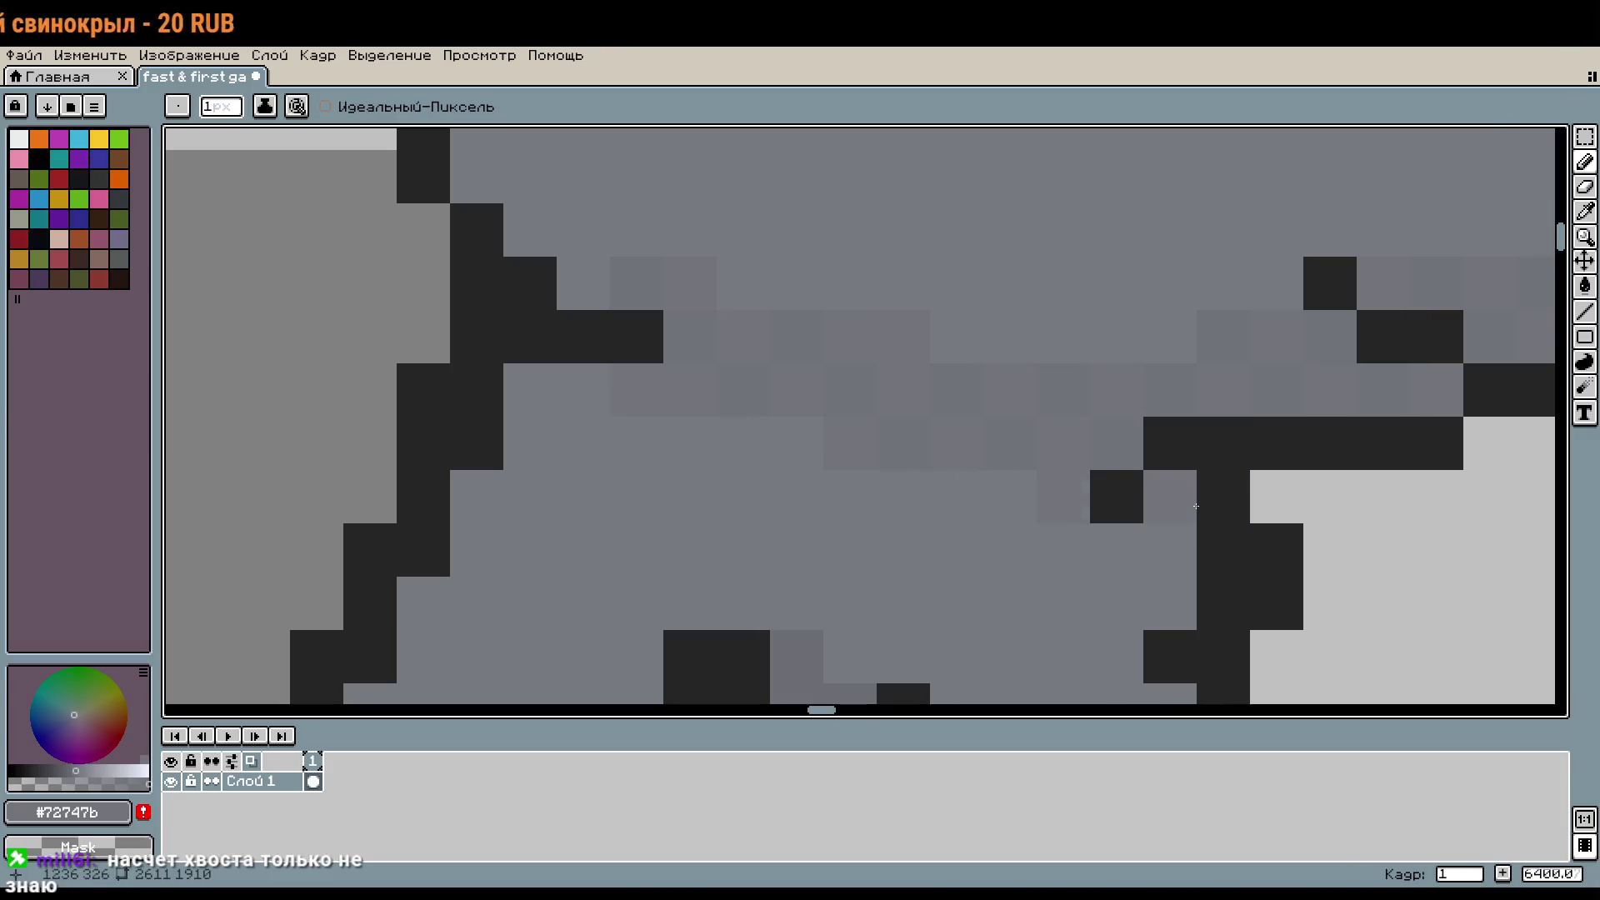
scroll(1196, 506, "down", 2)
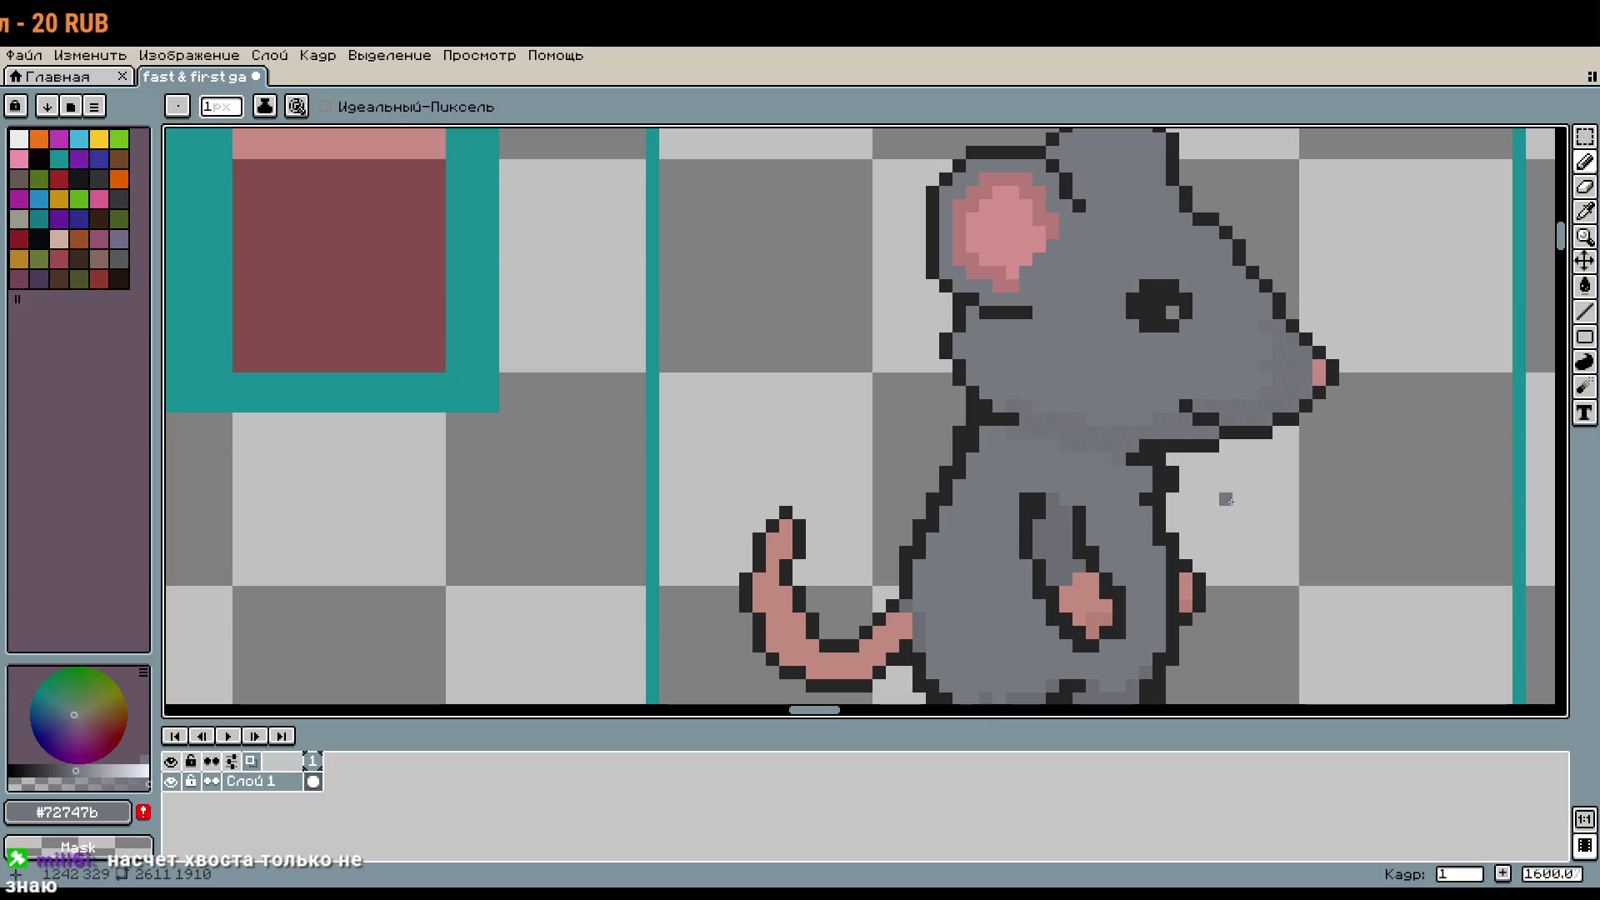
Step: Undo the last two pencil strokes on the body shading and zoom out to view the sprite
key("ctrl+z")
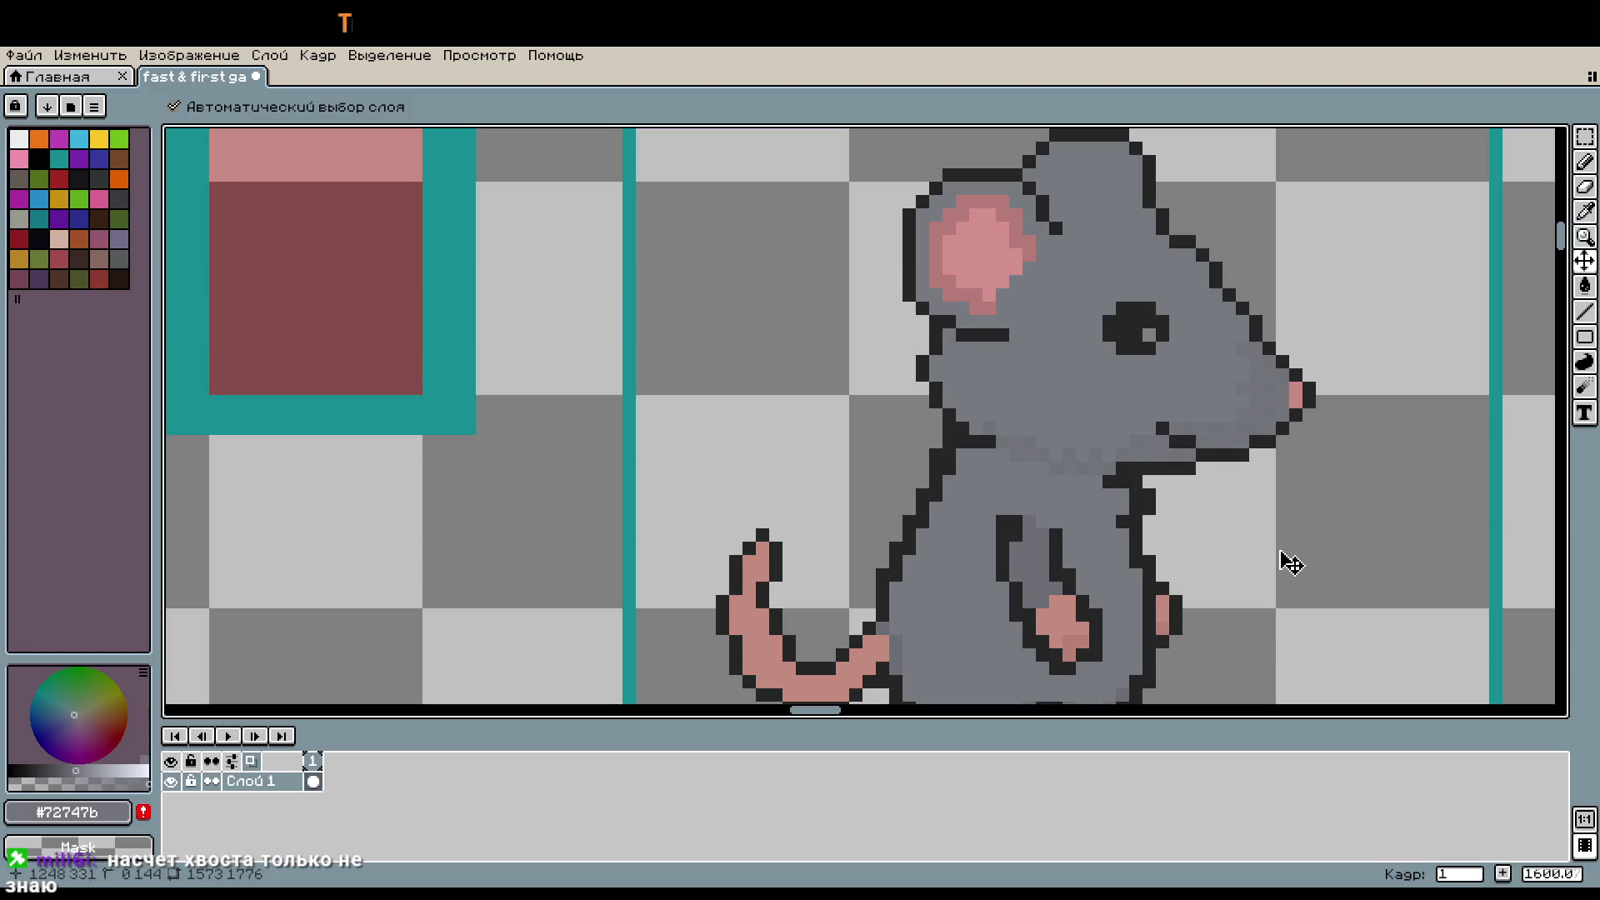
key("ctrl+z")
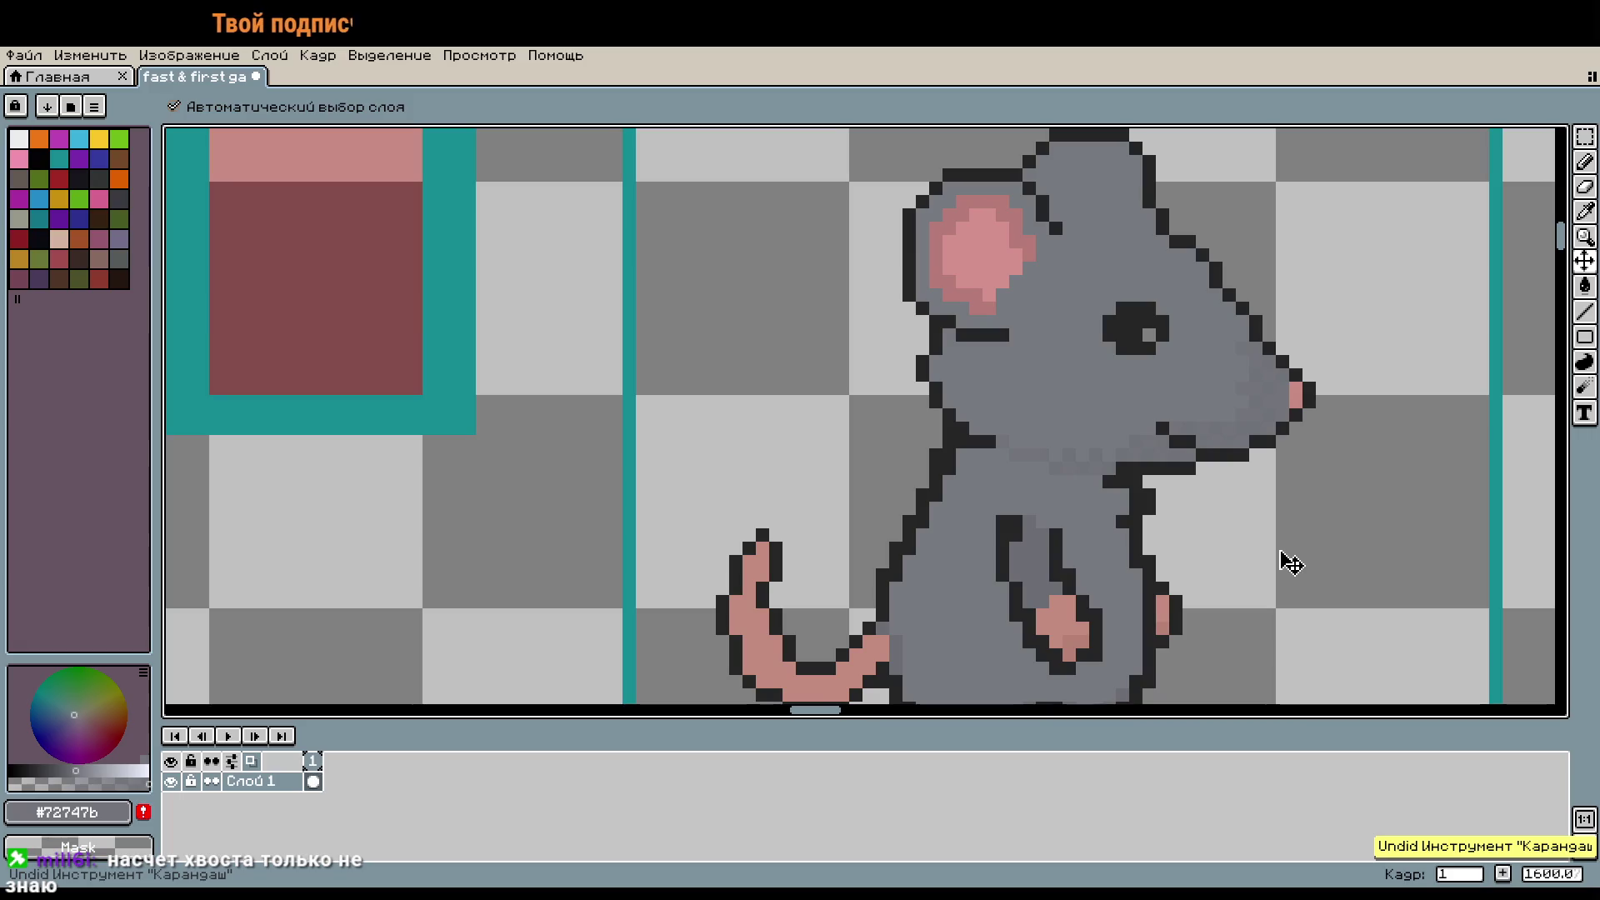
scroll(1267, 550, "down", 1)
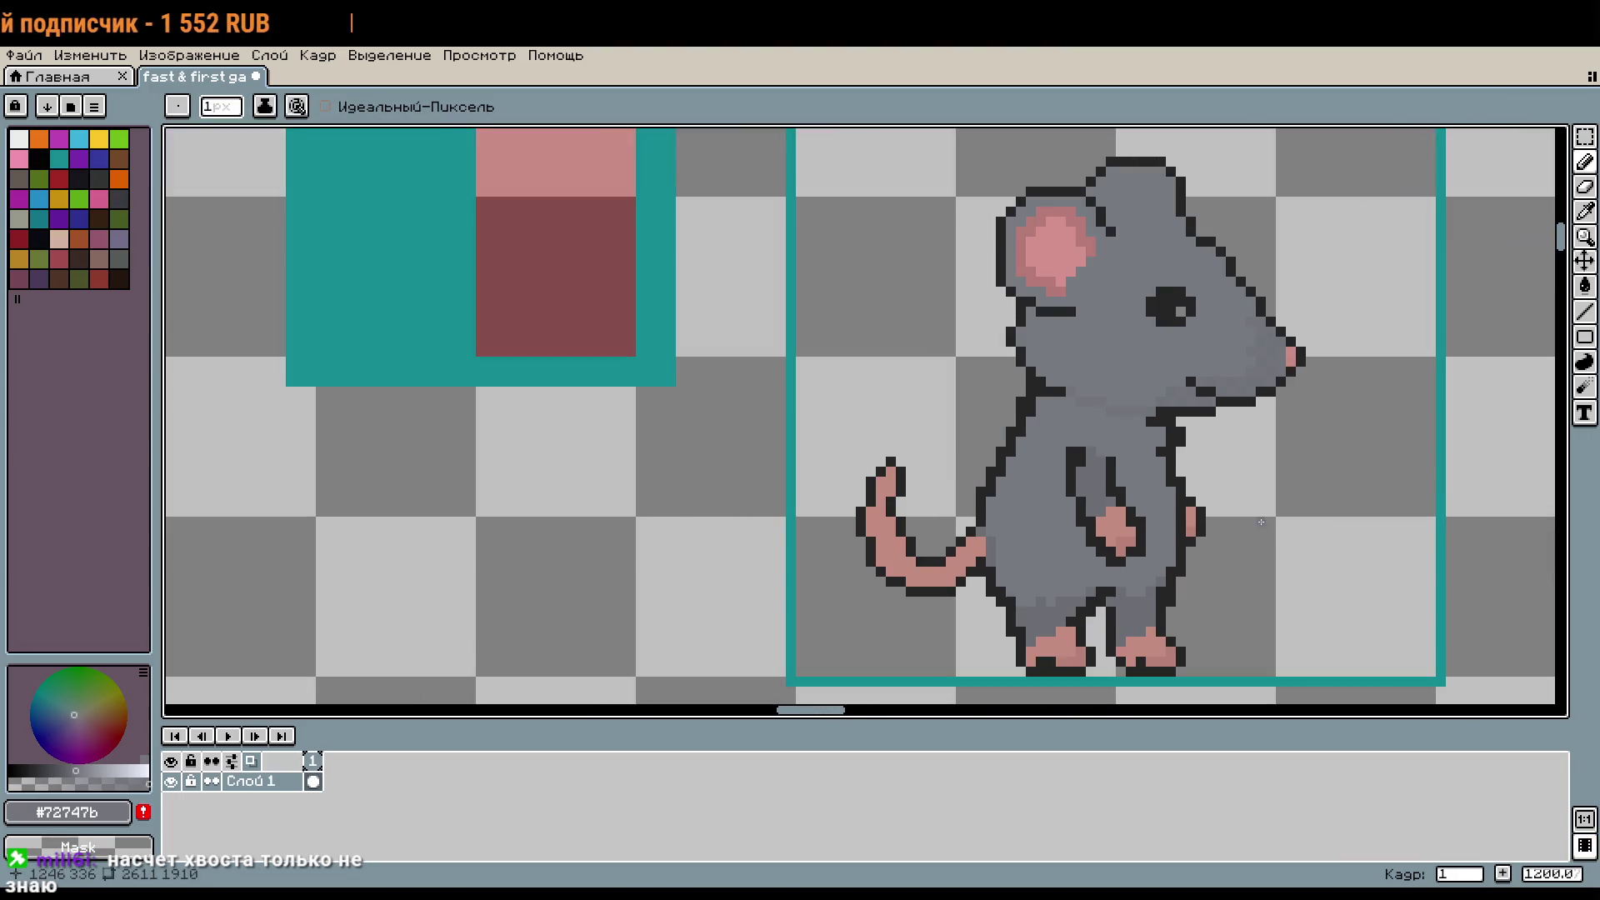
scroll(1261, 522, "down", 4)
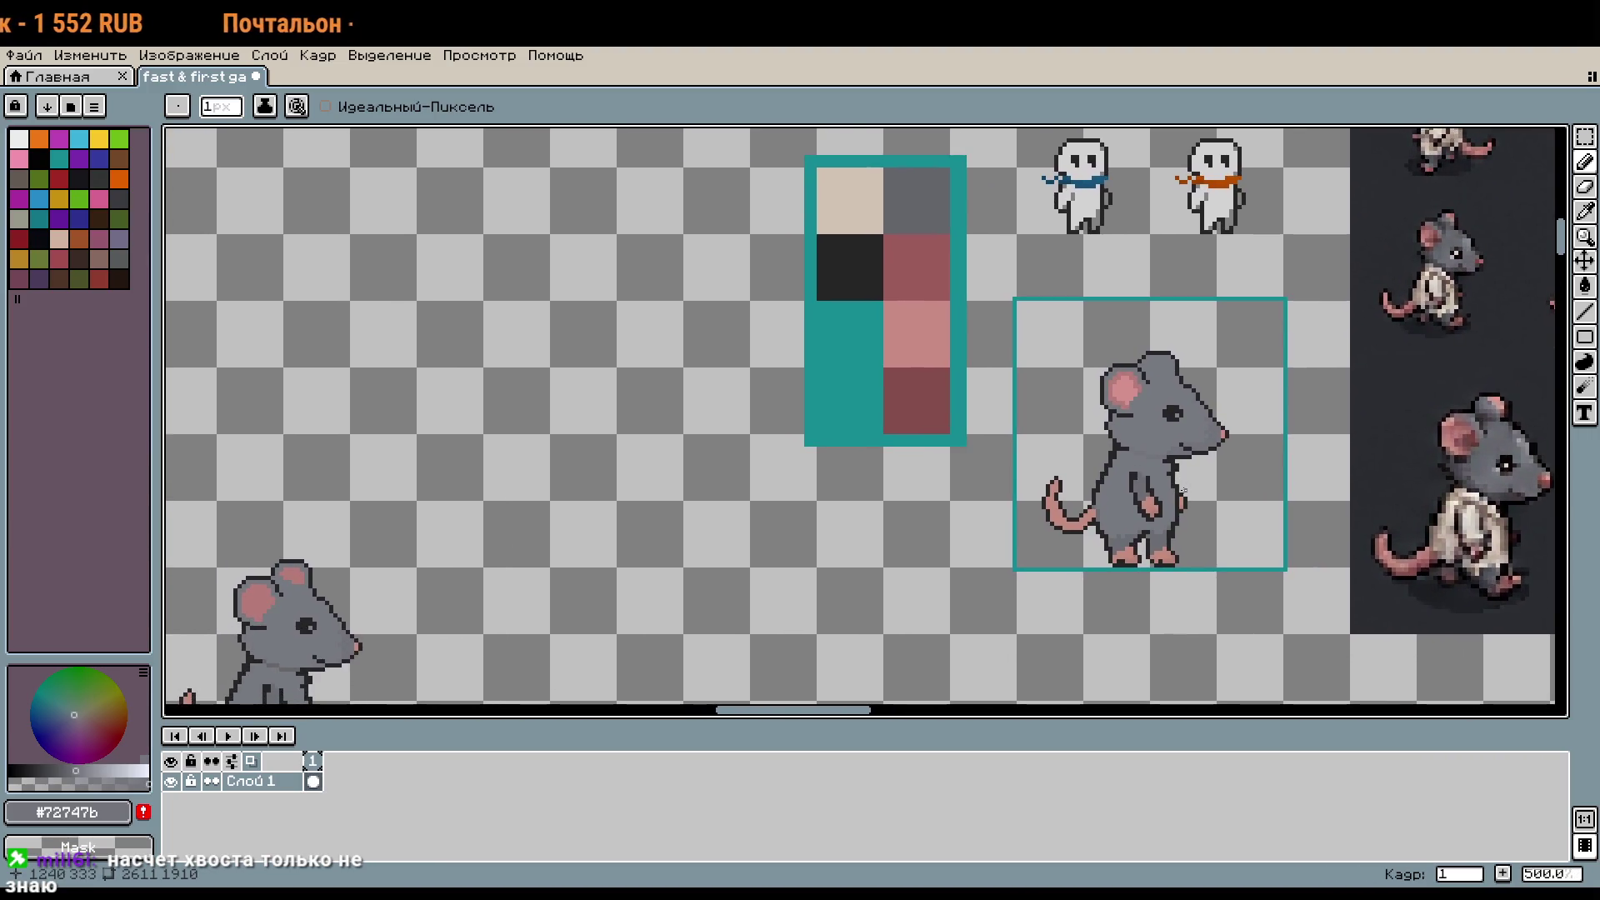
scroll(1183, 491, "up", 5)
Step: Select the rat's tail and shift it to the left
key("m")
mouse_move(863, 335)
left_mouse_down()
mouse_move(1012, 605)
mouse_move(957, 560)
left_mouse_up()
key("ctrl+d")
scroll(1015, 556, "up", 5)
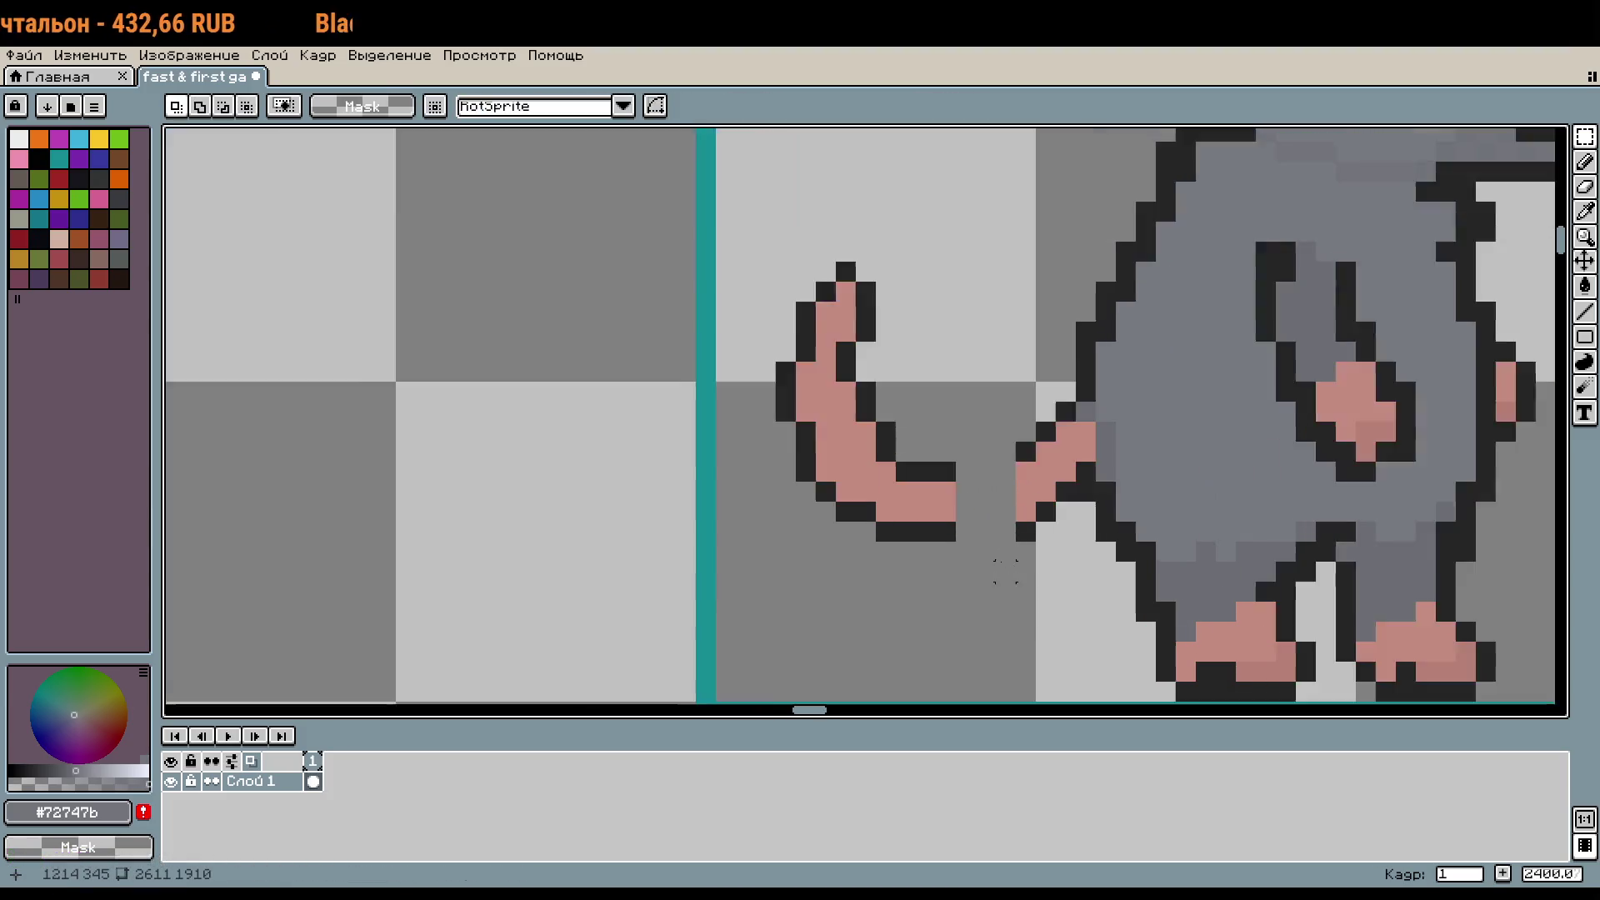
Step: Draw a dark outline beneath the tail, reconnecting it to the body
key("i")
left_click(1046, 500)
key("b")
left_click(1029, 512)
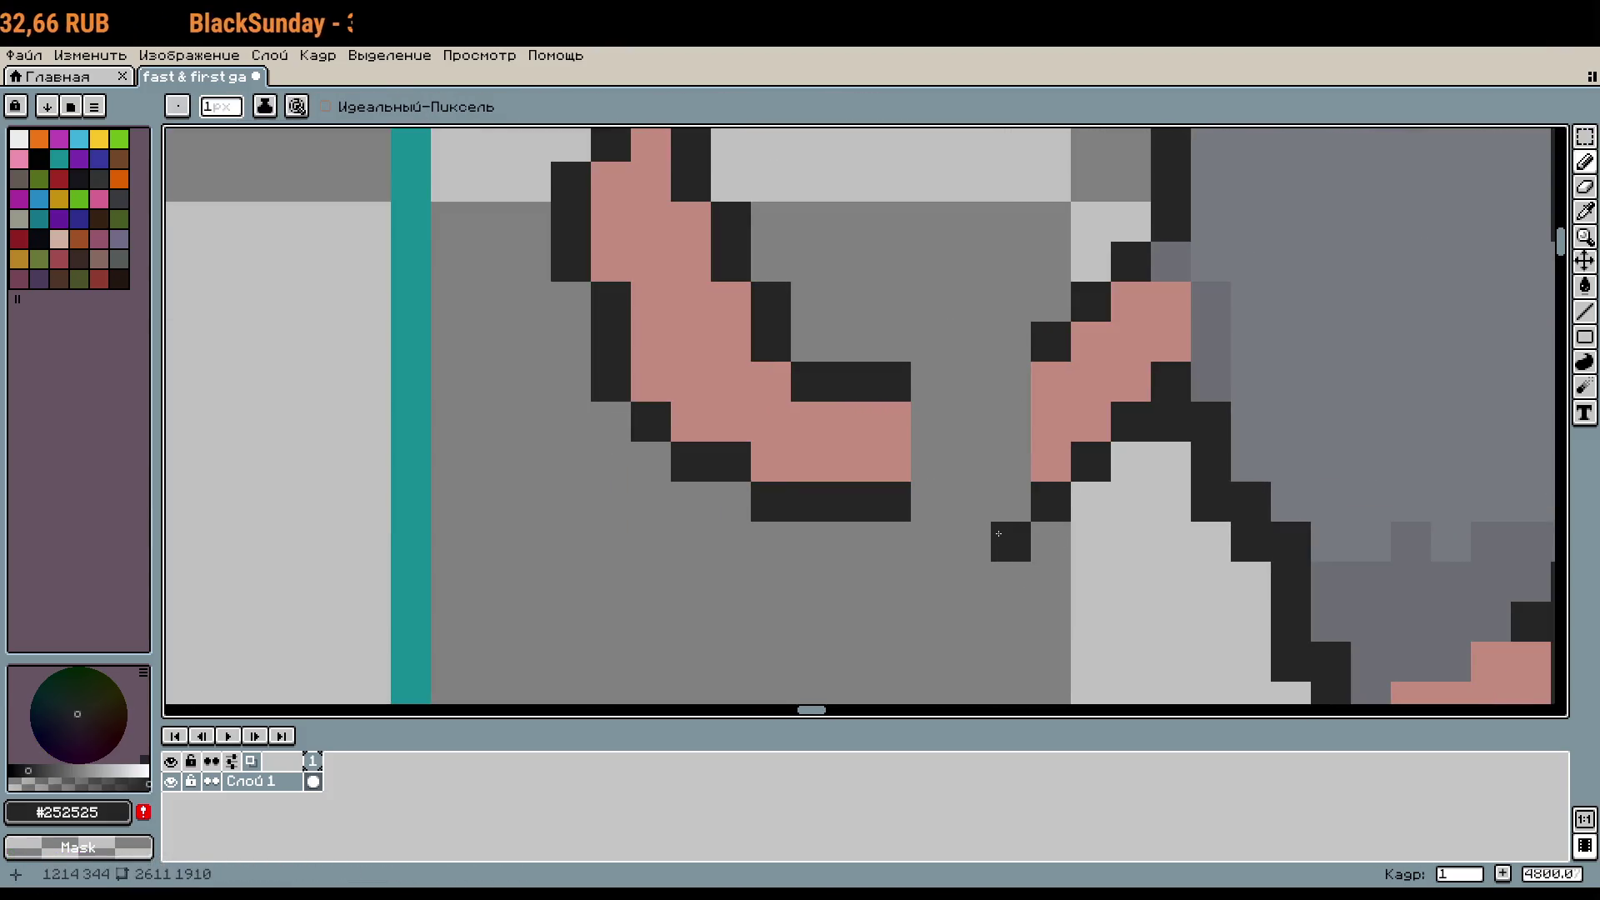
left_click_drag(1011, 542, 850, 542)
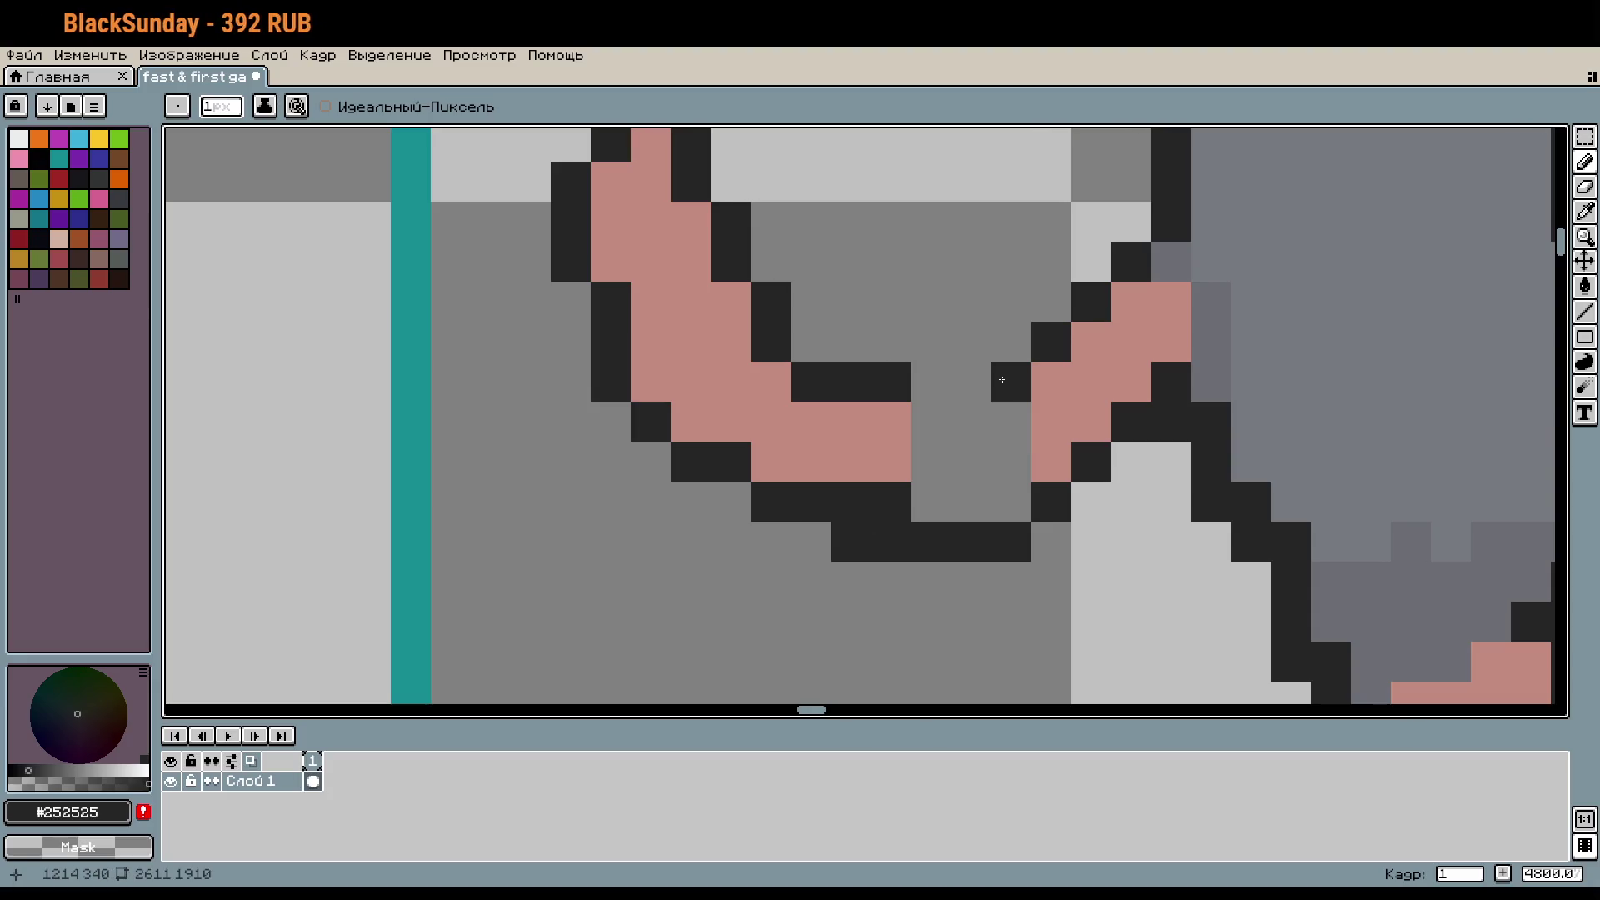
left_click_drag(1002, 380, 925, 380)
Step: Fill the tail's underside with the tail's pink
left_click(1072, 411, "alt")
mouse_move(1010, 500)
left_mouse_down()
mouse_move(956, 461)
mouse_move(1009, 421)
mouse_move(900, 500)
left_mouse_up()
scroll(1115, 512, "down", 5)
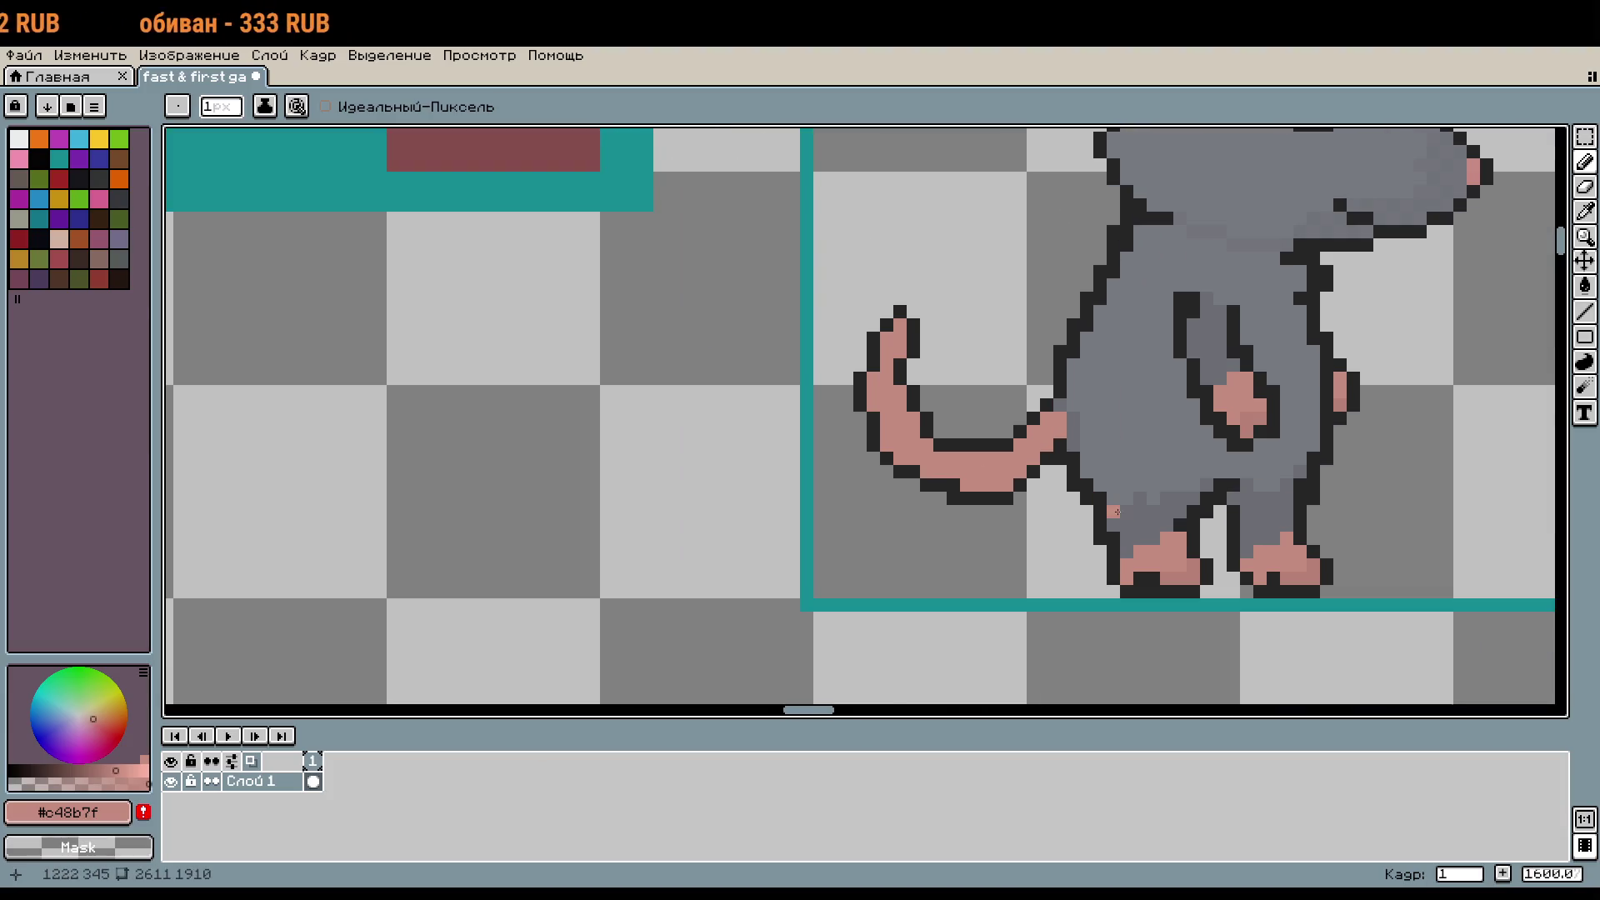
scroll(1115, 512, "down", 2)
scroll(1100, 525, "up", 2)
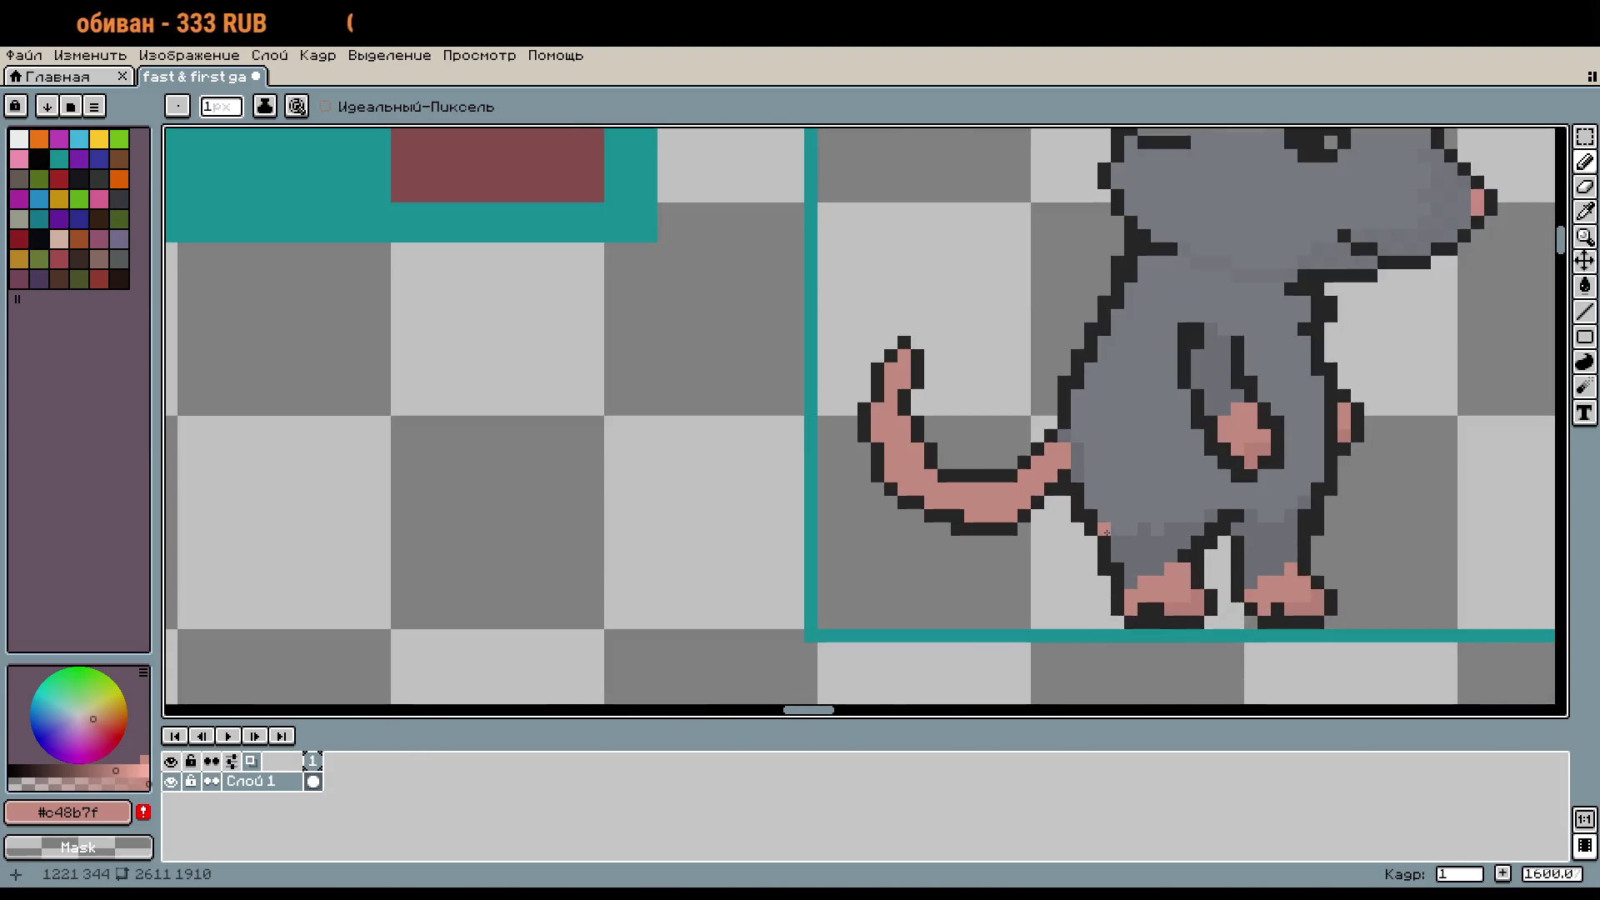
left_click(1047, 503)
Step: Undo the outlined tail edits and recentre the view on the whole rat
mouse_move(958, 450)
left_mouse_down()
mouse_move(925, 350)
mouse_move(908, 466)
mouse_move(943, 498)
left_mouse_up()
key("ctrl+z")
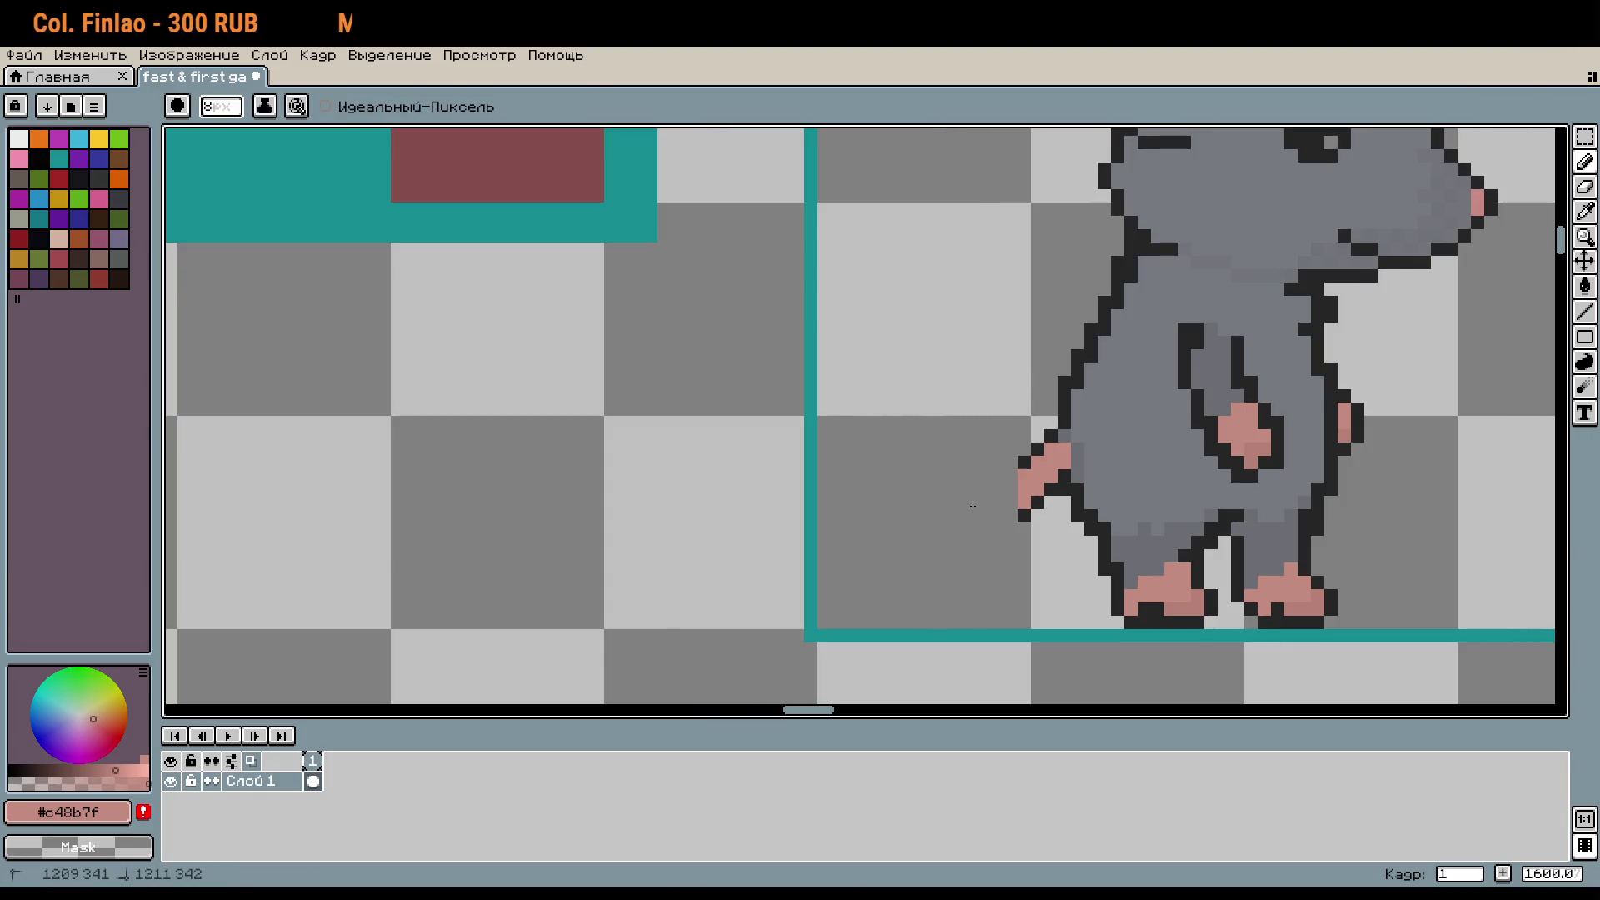
key("minus")
key("minus")
key("minus")
key("ctrl+z")
key("ctrl+z")
key("ctrl+z")
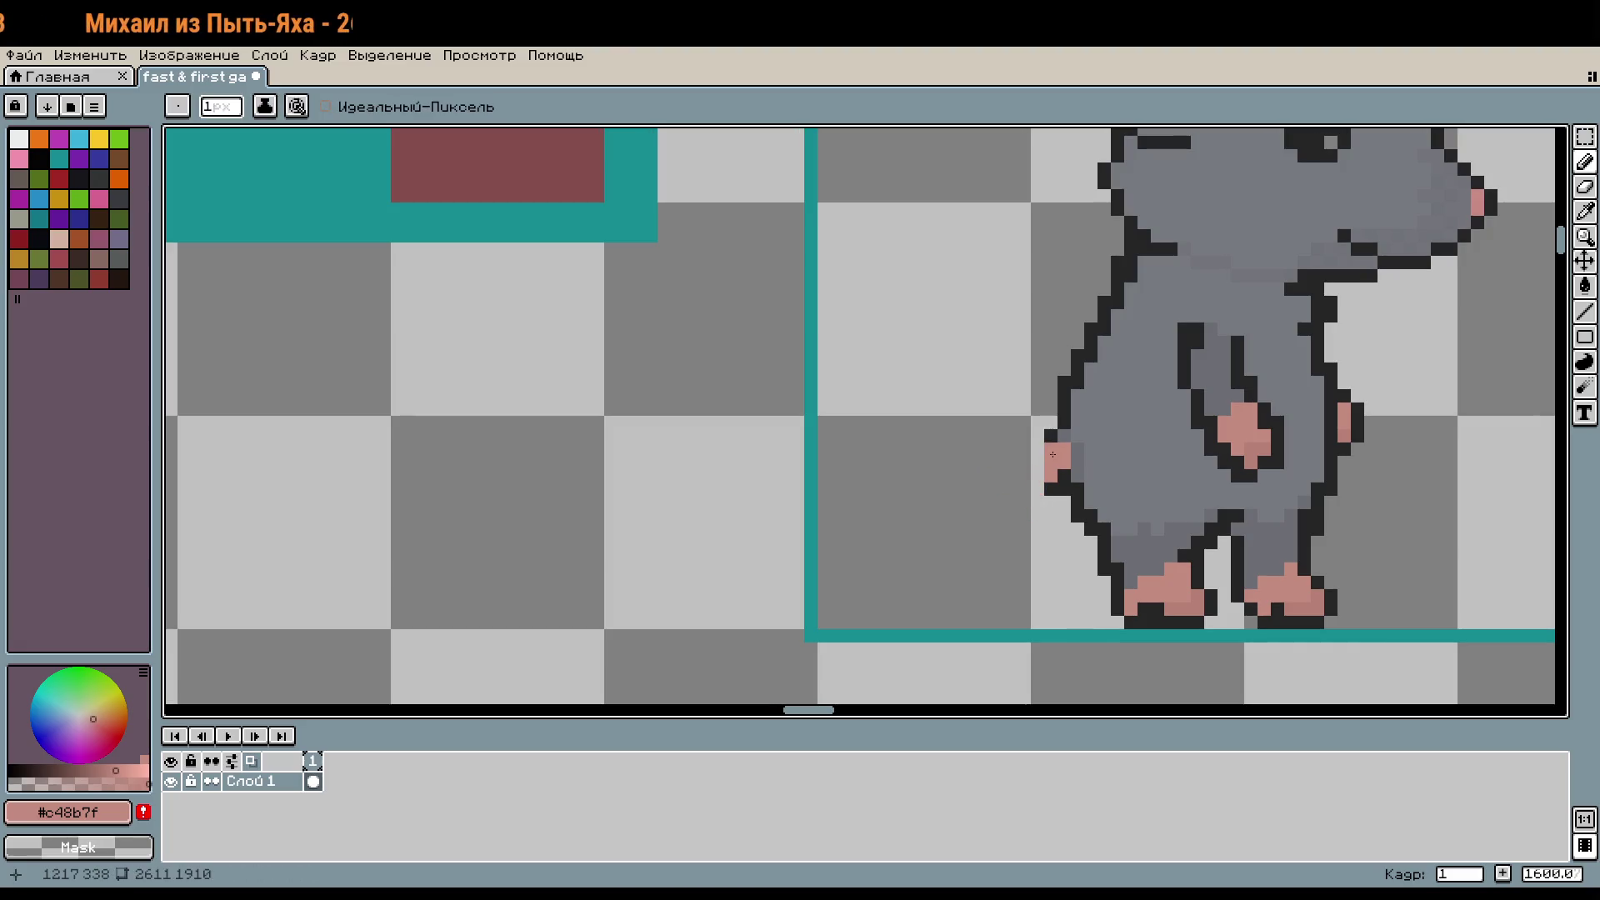
scroll(1199, 546, "down", 1)
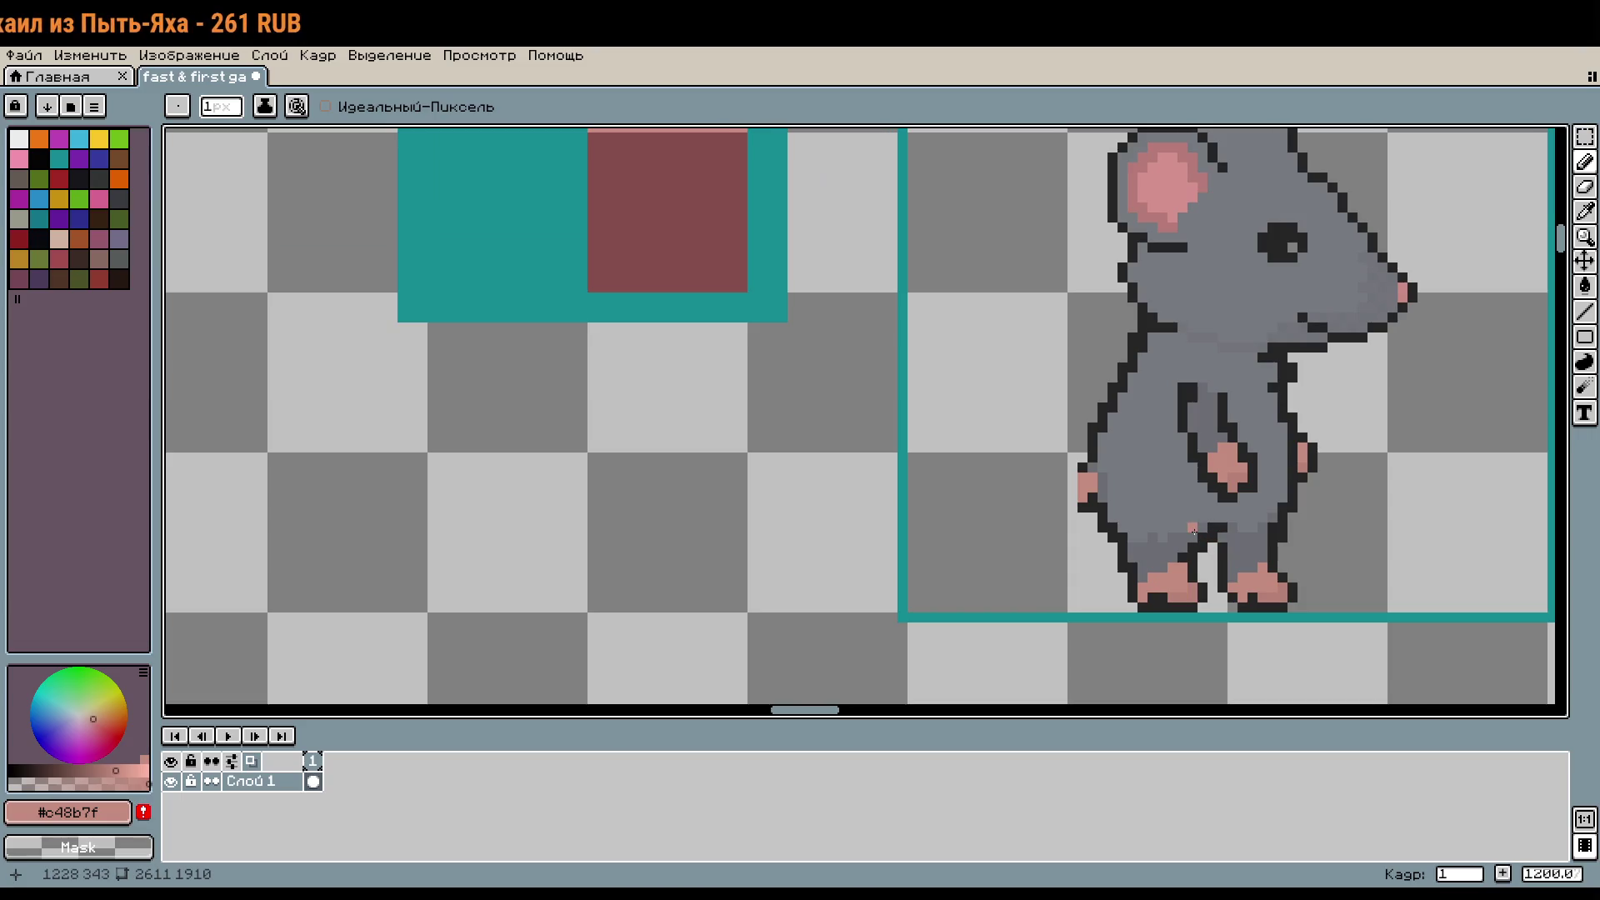
scroll(1194, 531, "down", 1)
left_click_drag(1117, 494, 815, 461)
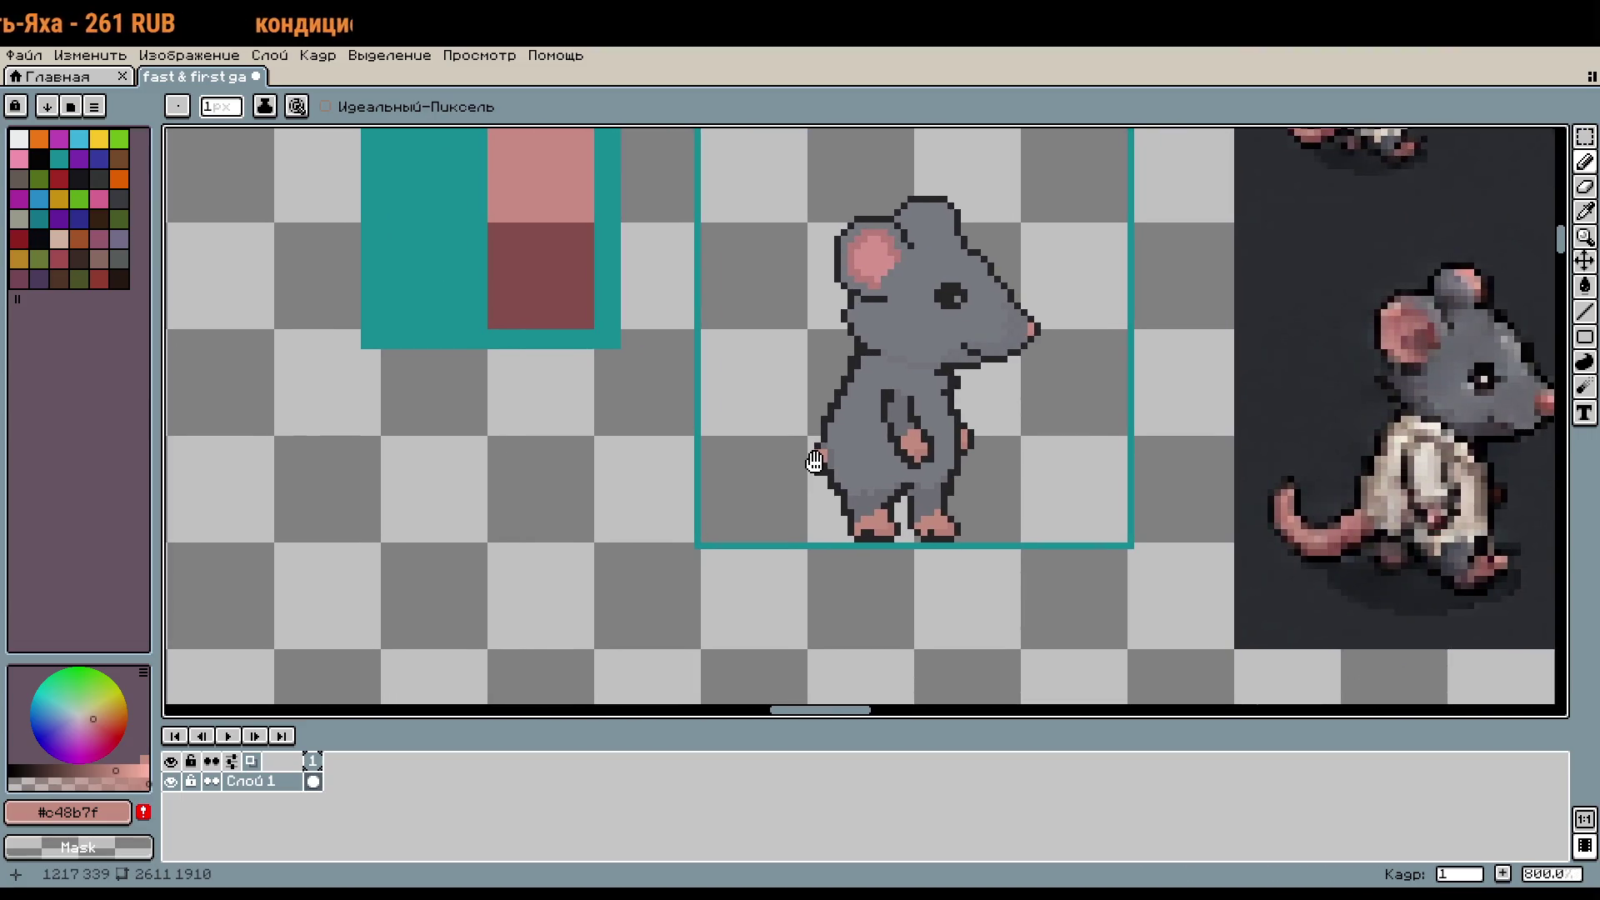
scroll(890, 512, "up", 1)
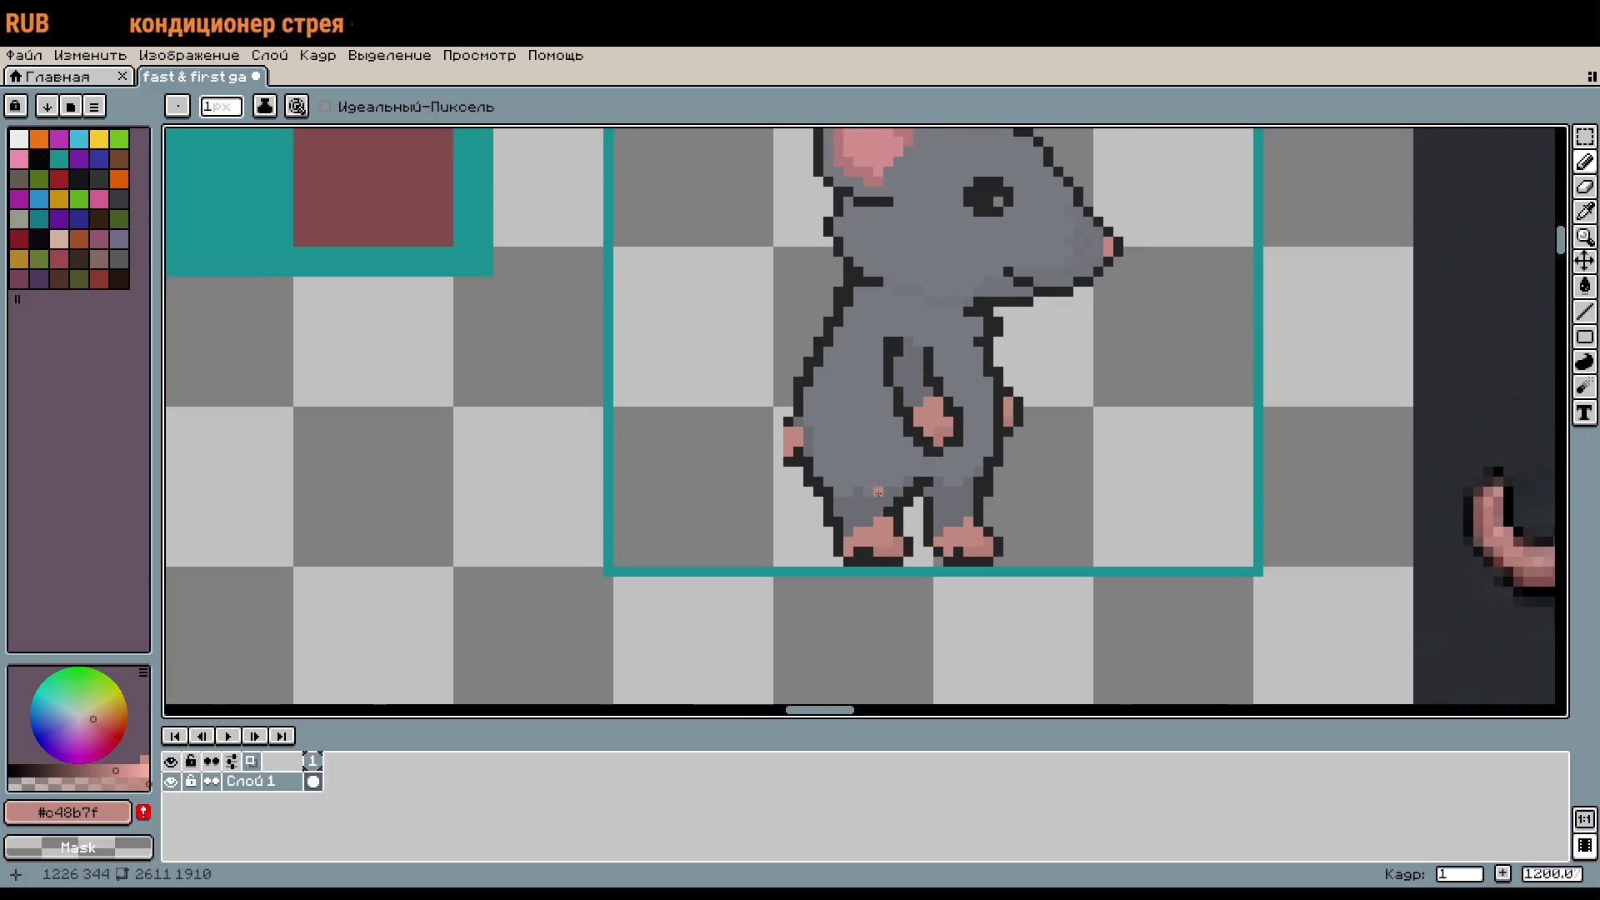
left_click_drag(890, 512, 1057, 549)
Step: Draw a new thin pink tail curving up from the hip, redrawing its curve, and select it
key("w")
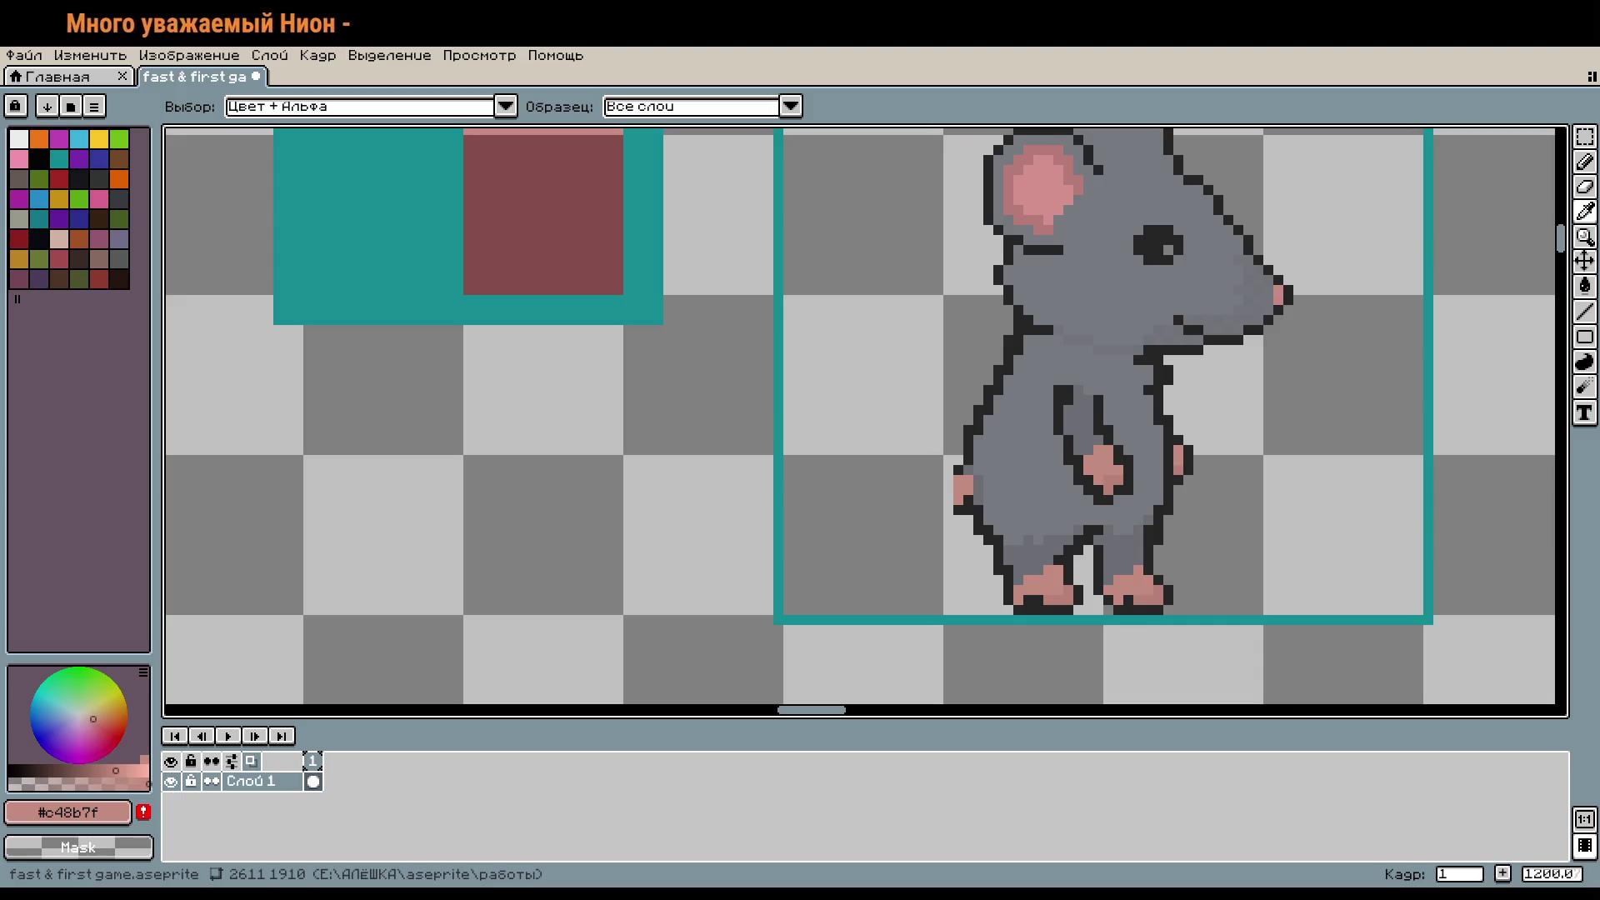
key("b")
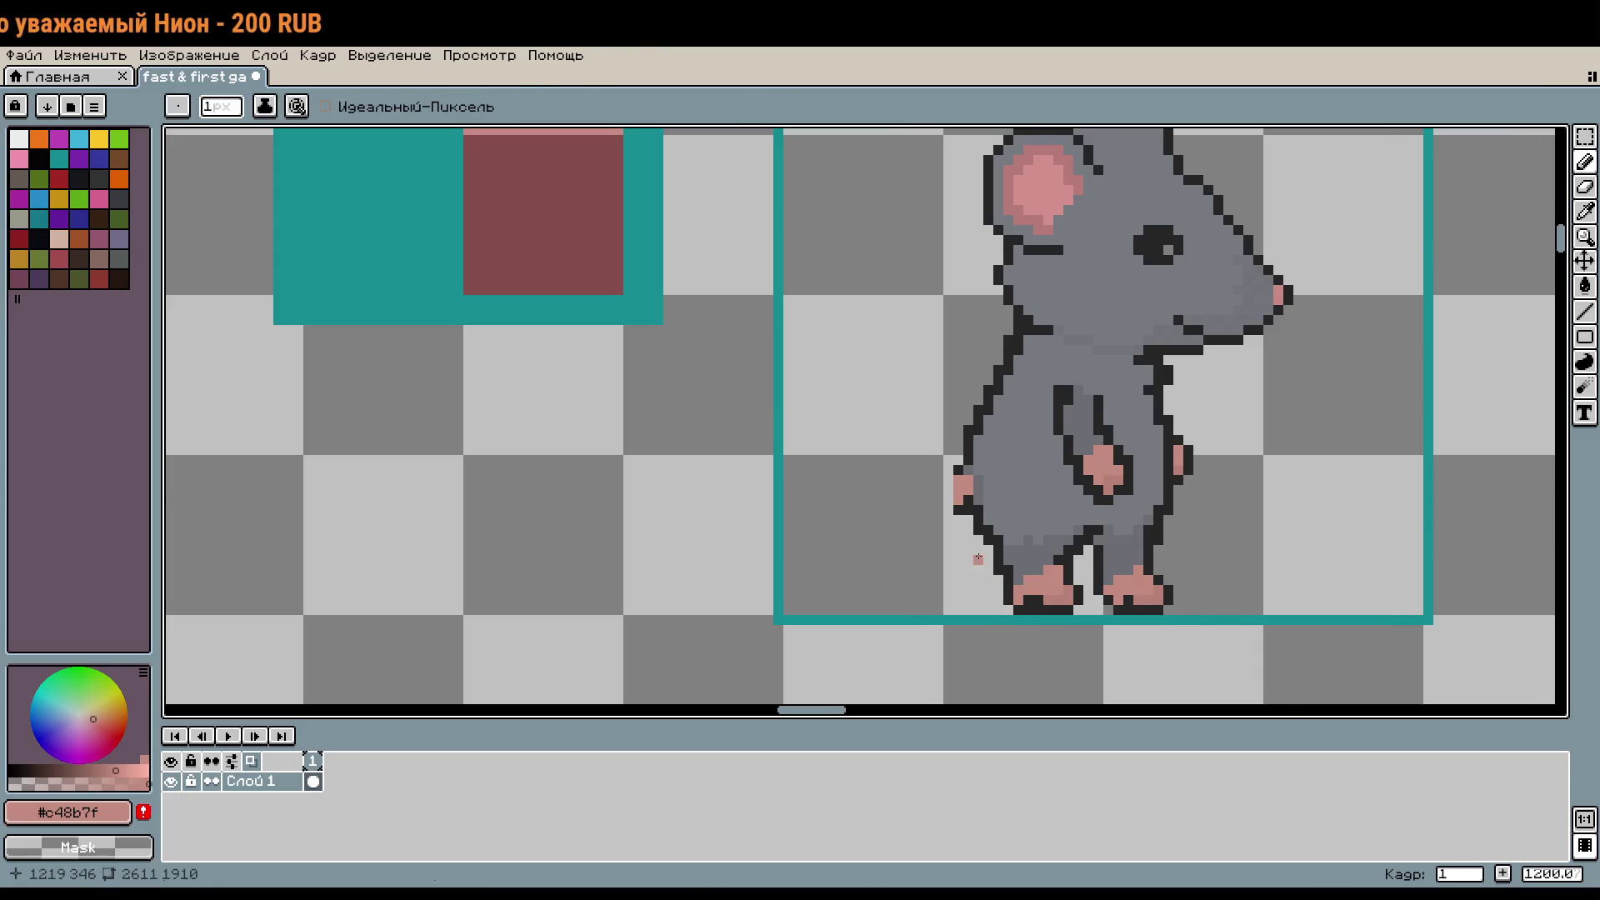
scroll(950, 485, "up", 2)
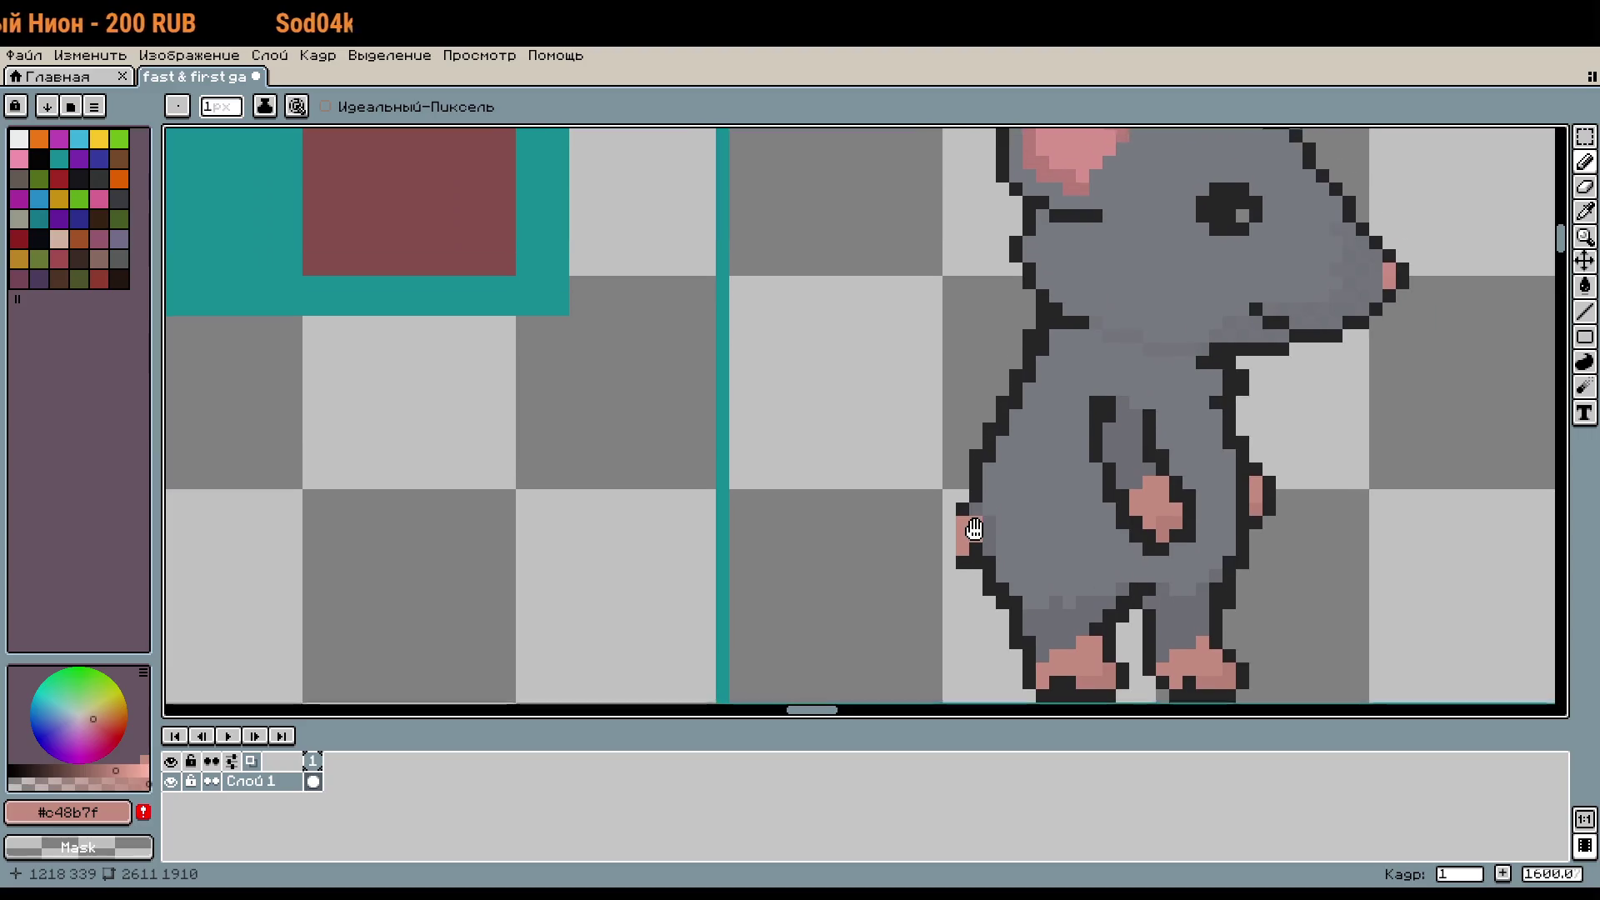
scroll(967, 525, "down", 2)
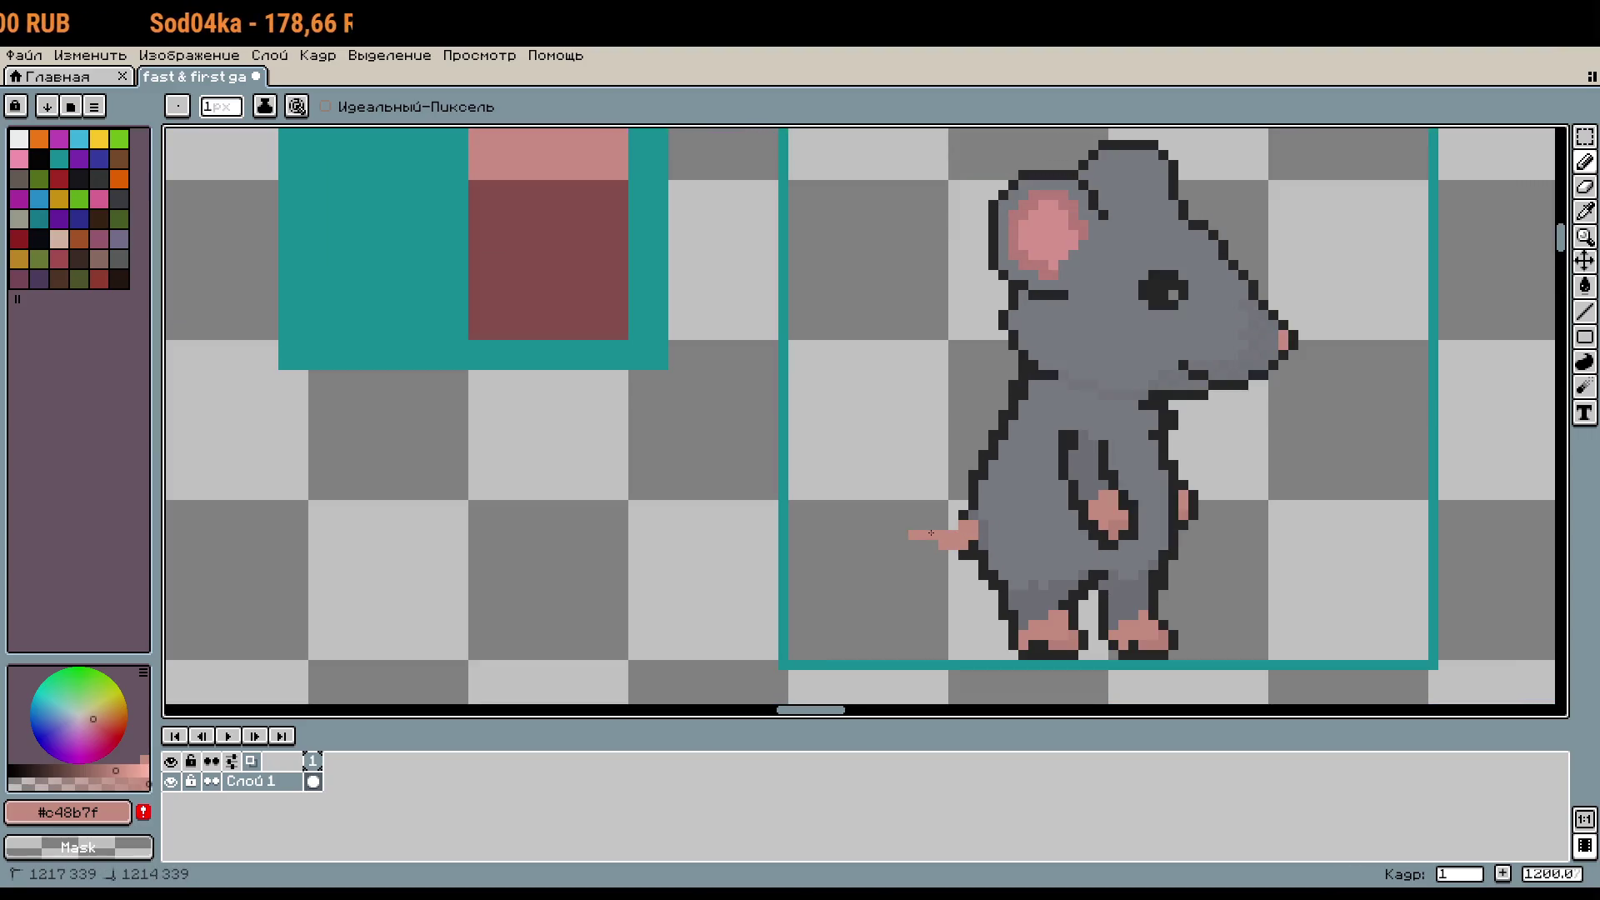
mouse_move(954, 542)
left_mouse_down()
mouse_move(919, 533)
mouse_move(902, 372)
mouse_move(935, 328)
mouse_move(871, 396)
left_mouse_up()
key("ctrl+z")
key("ctrl+z")
left_click_drag(954, 325, 894, 392)
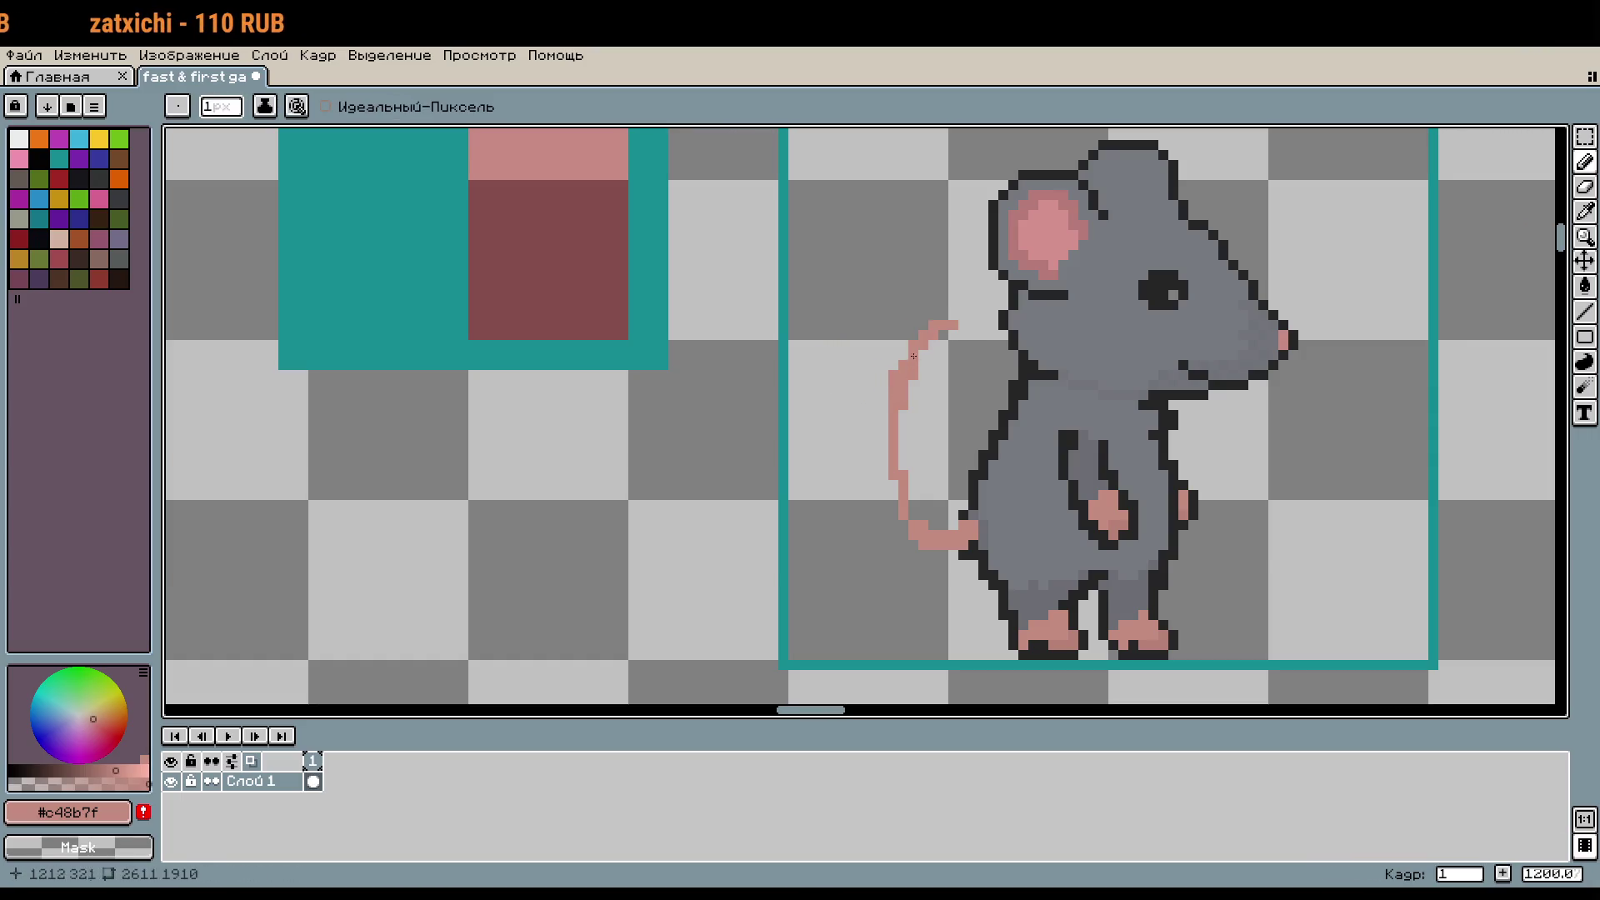
key("ctrl+z")
left_click_drag(890, 492, 882, 394)
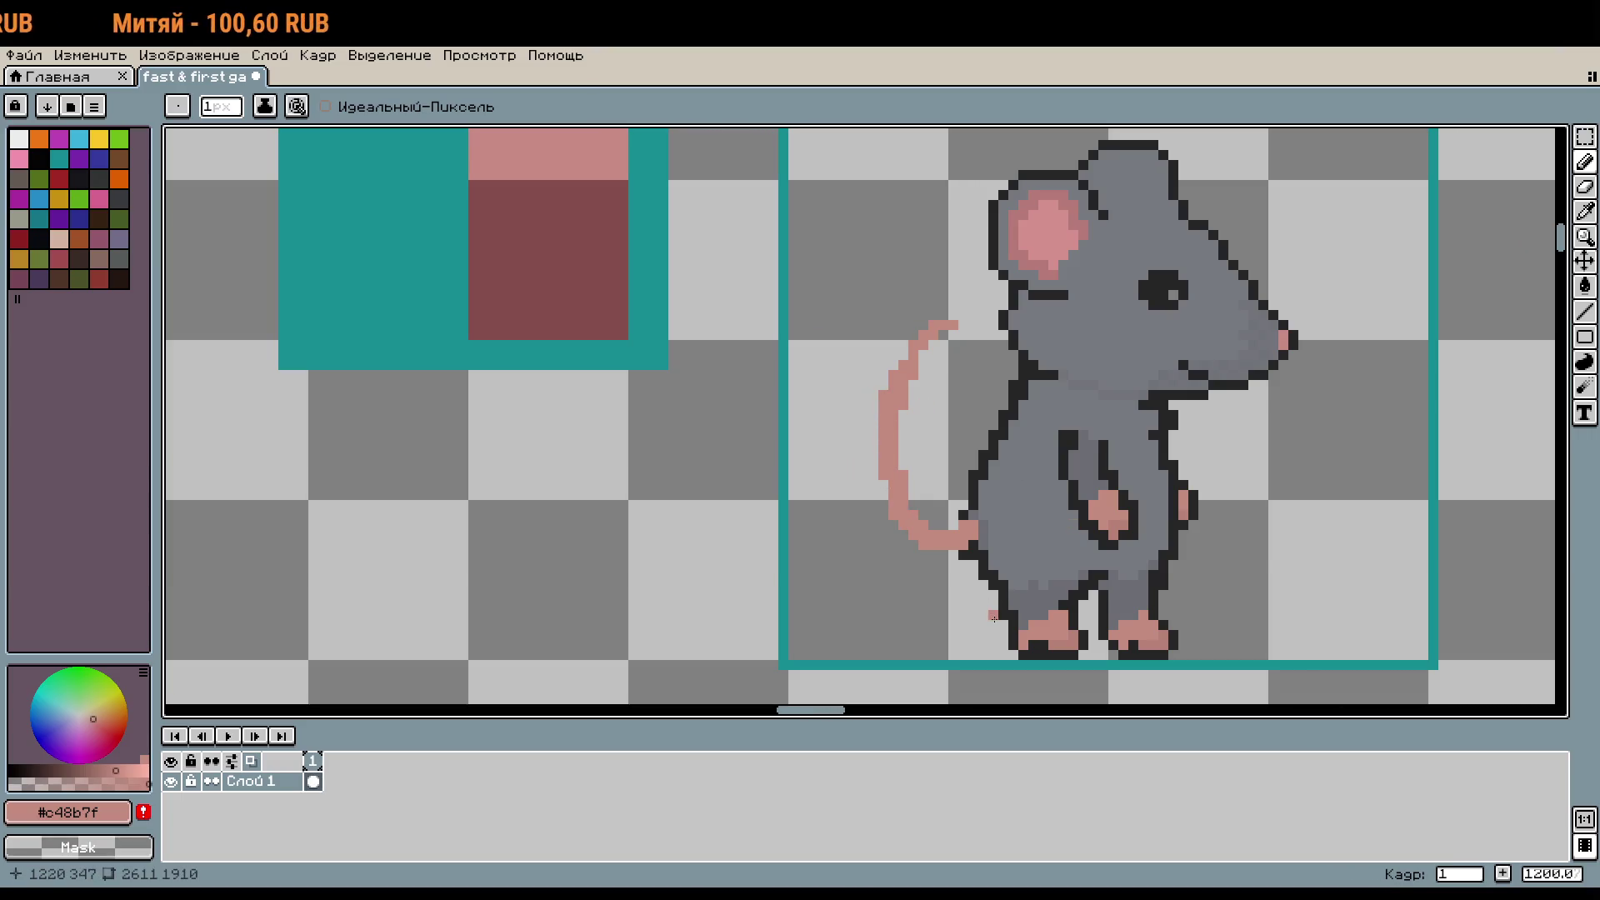
key("m")
mouse_move(850, 302)
left_mouse_down()
mouse_move(928, 450)
mouse_move(956, 568)
left_mouse_up()
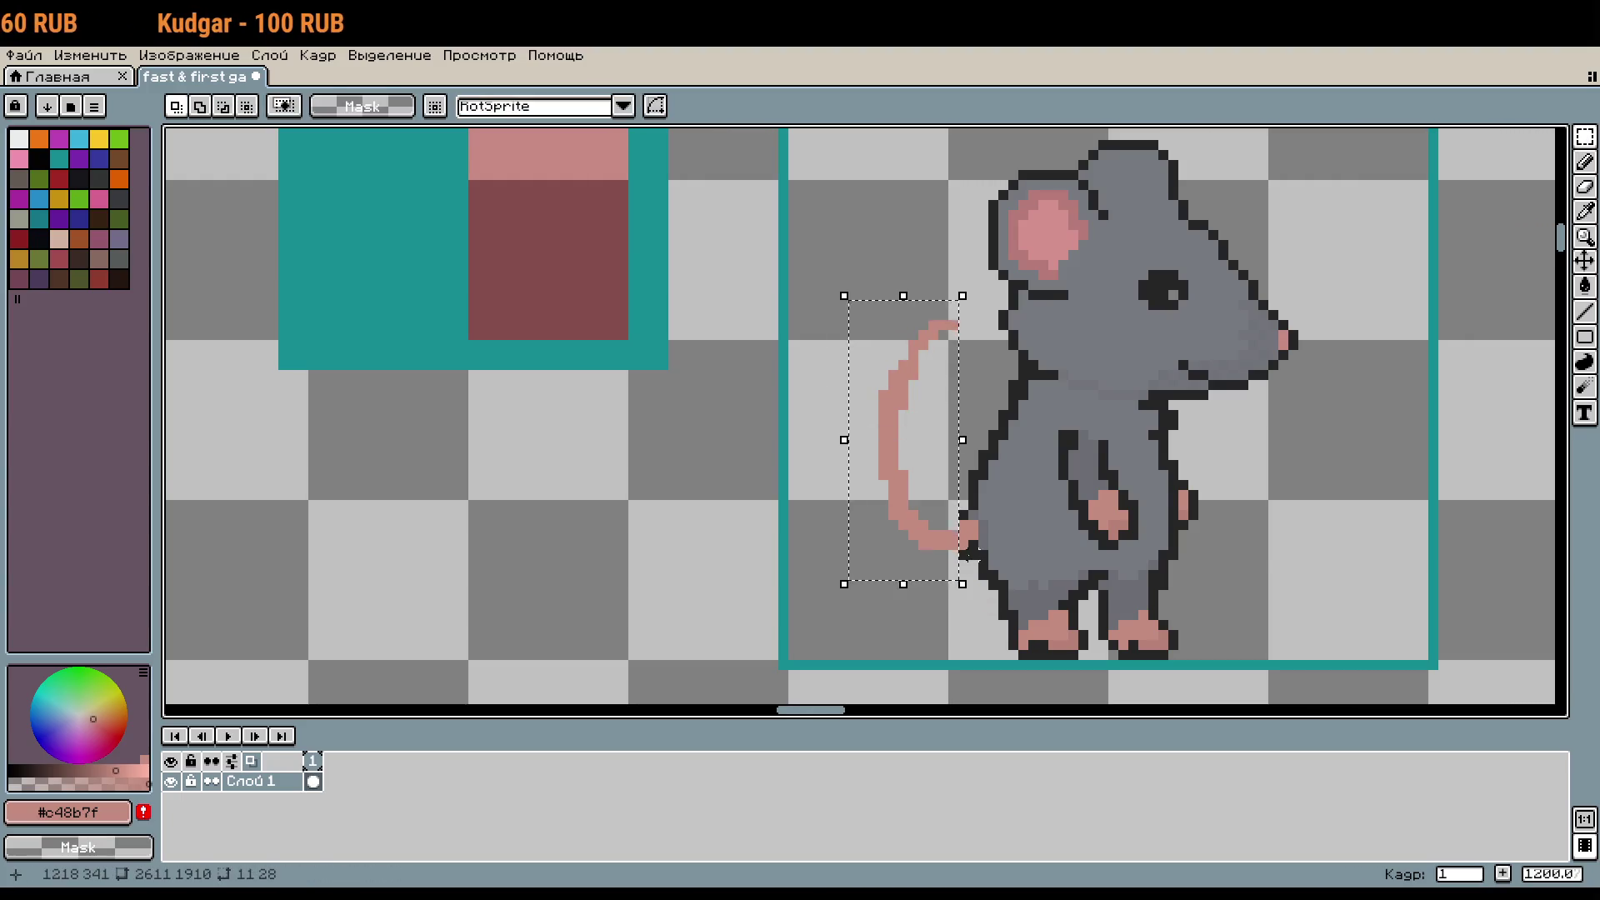
Step: Move the selected tail closer to the body and commit it in place
scroll(956, 569, "up", 2)
scroll(957, 450, "down", 3)
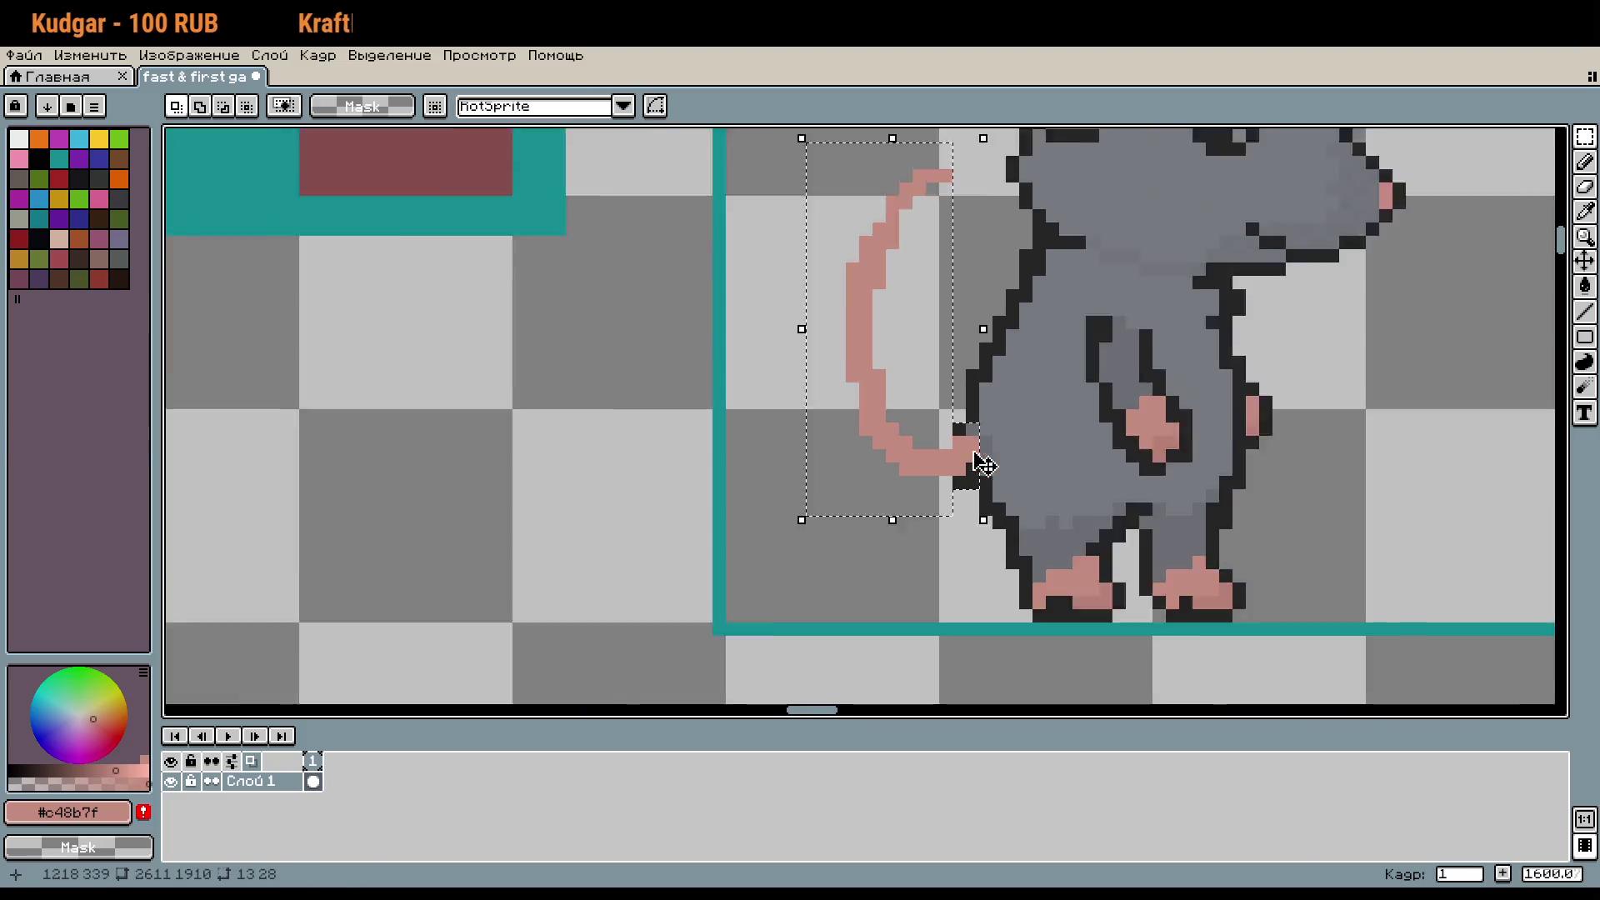
left_click_drag(940, 458, 959, 497)
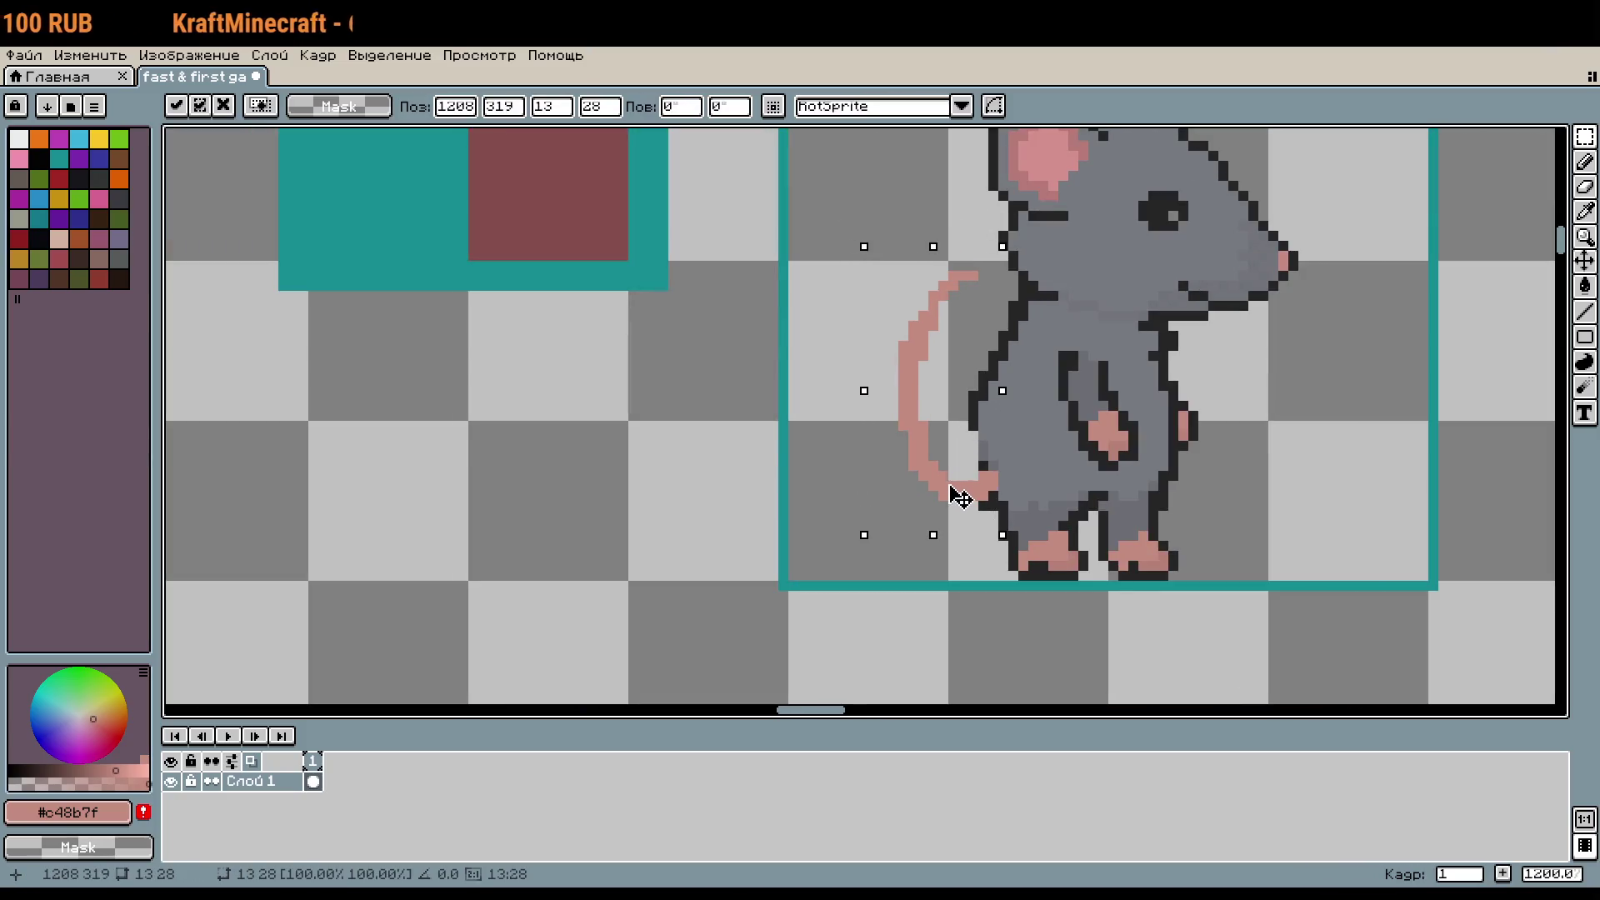
left_click(973, 546)
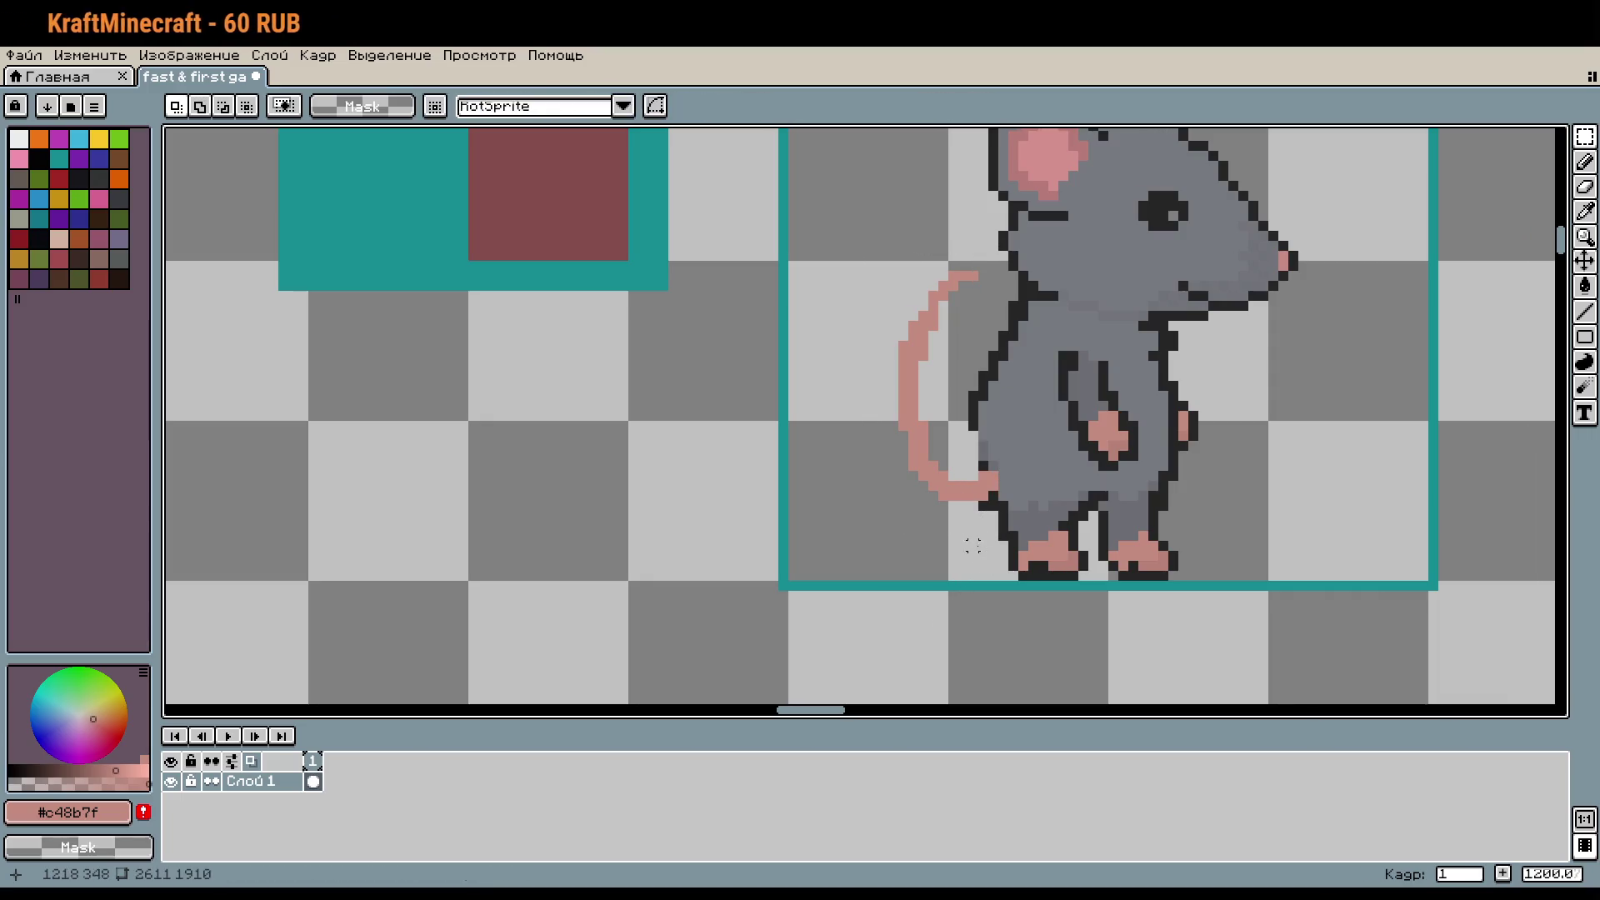
Step: Add a dark outline pixel at the tail's base using the sampled outline colour
scroll(993, 448, "up", 5)
key("i")
left_click(950, 382)
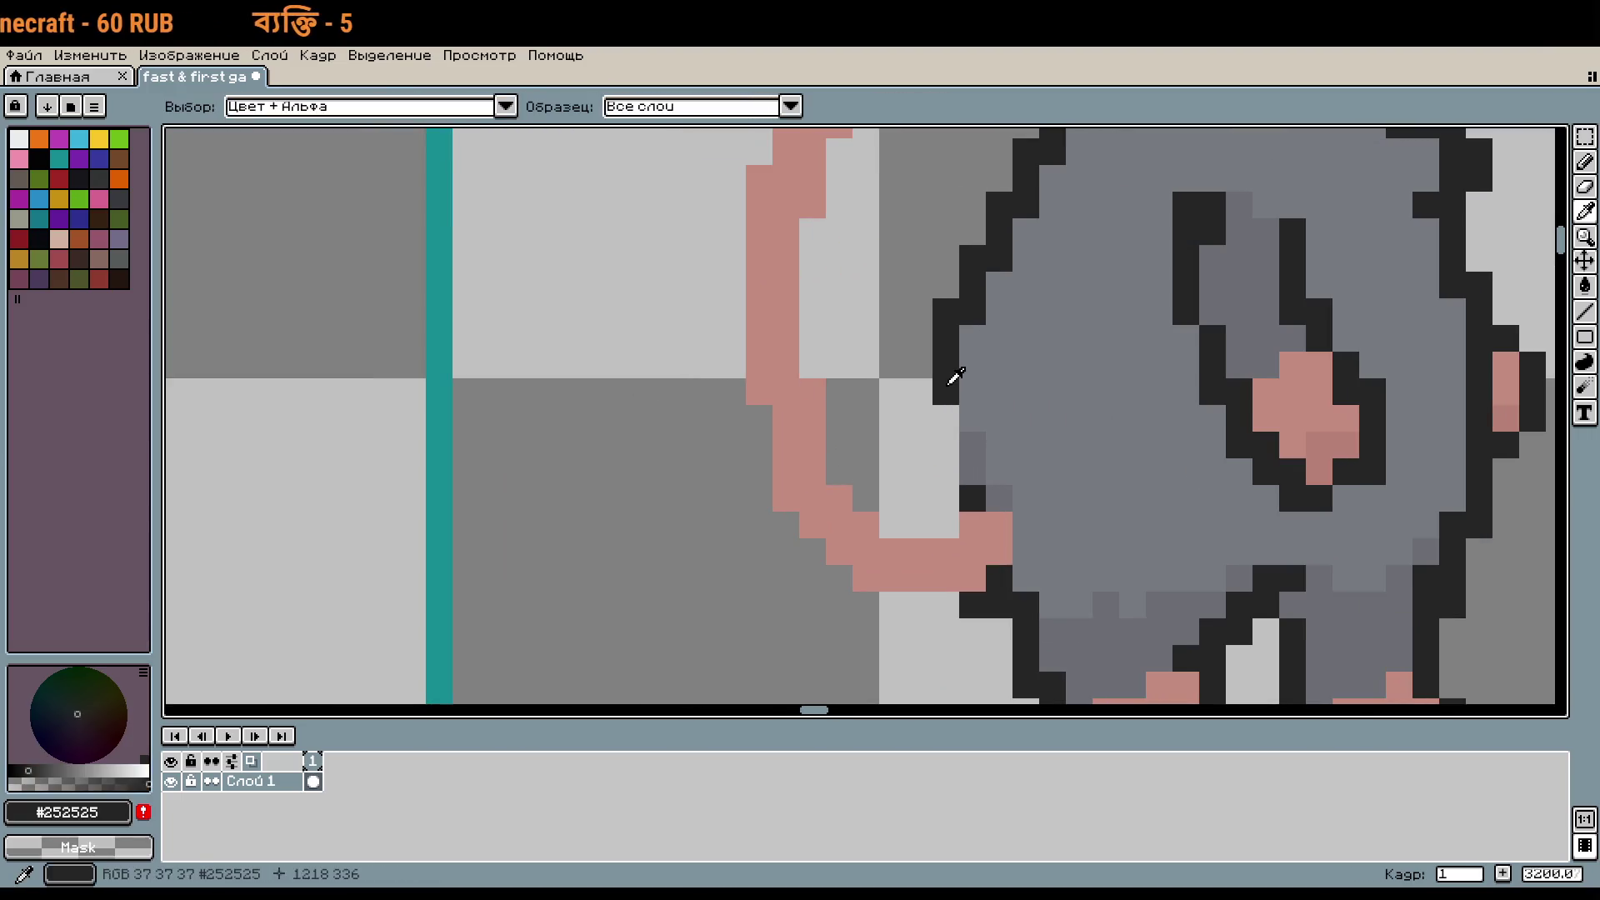
key("b")
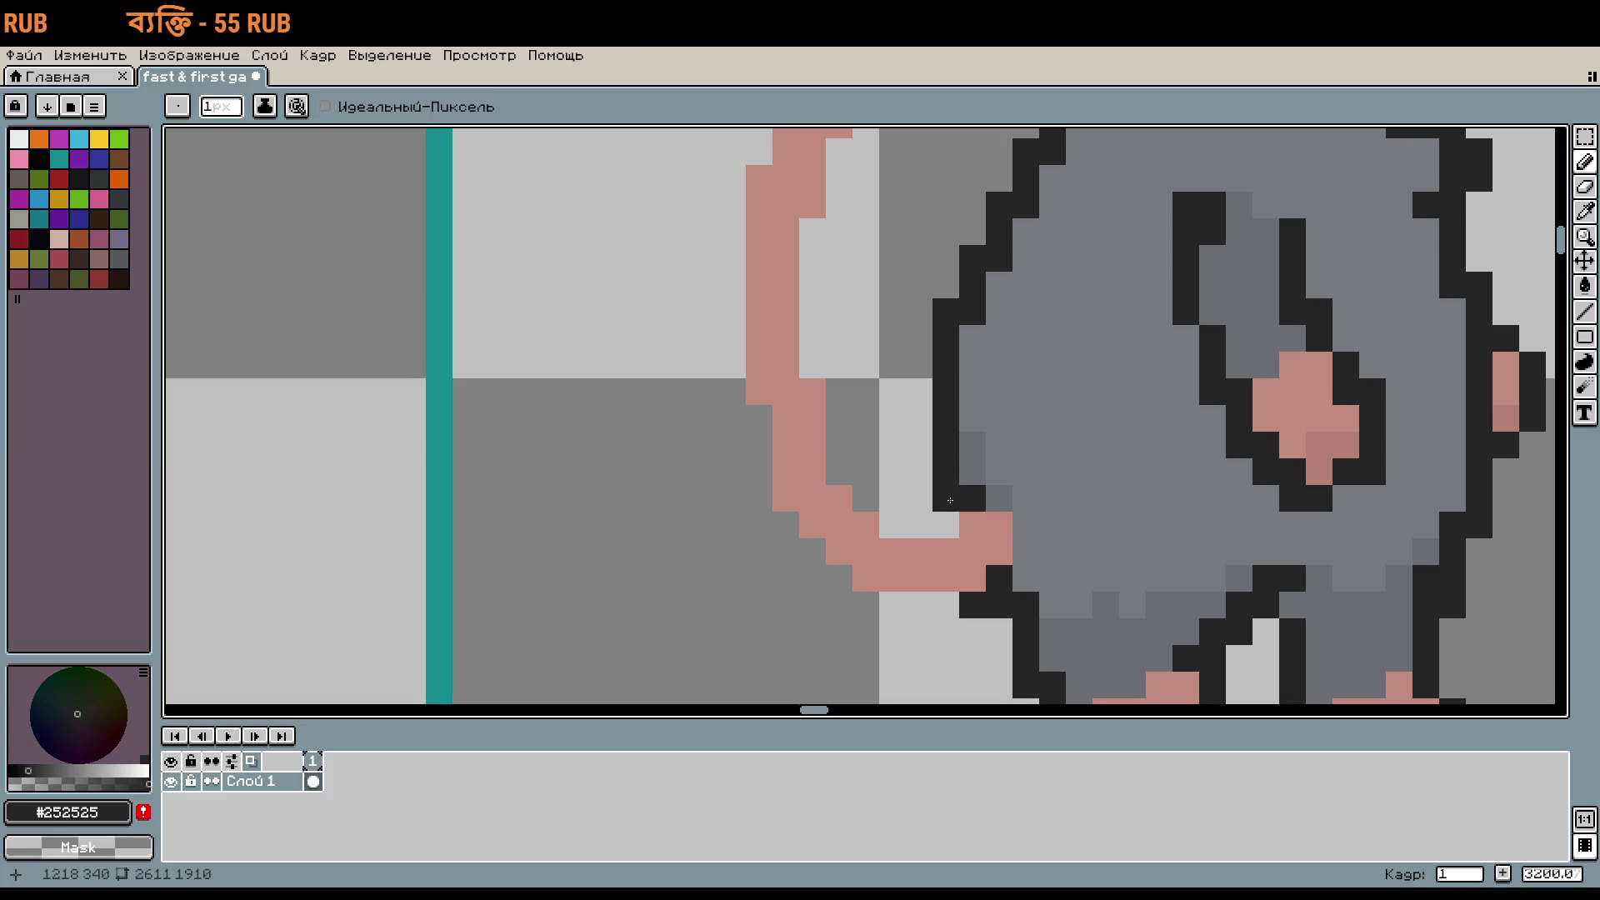
left_click(907, 521)
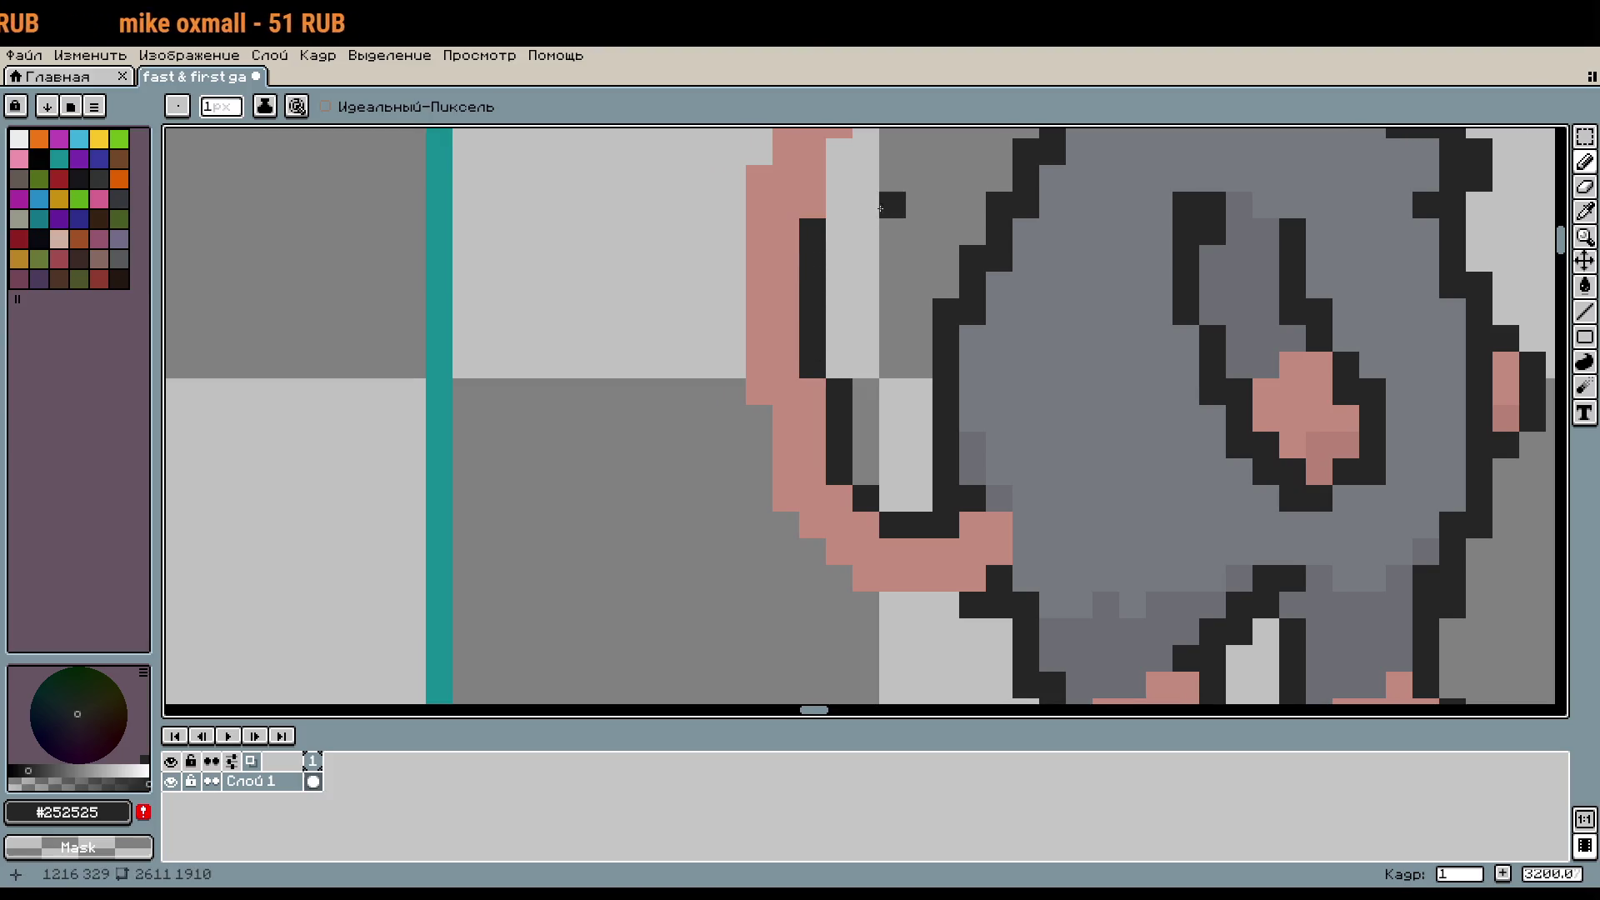
left_click_drag(880, 209, 902, 466)
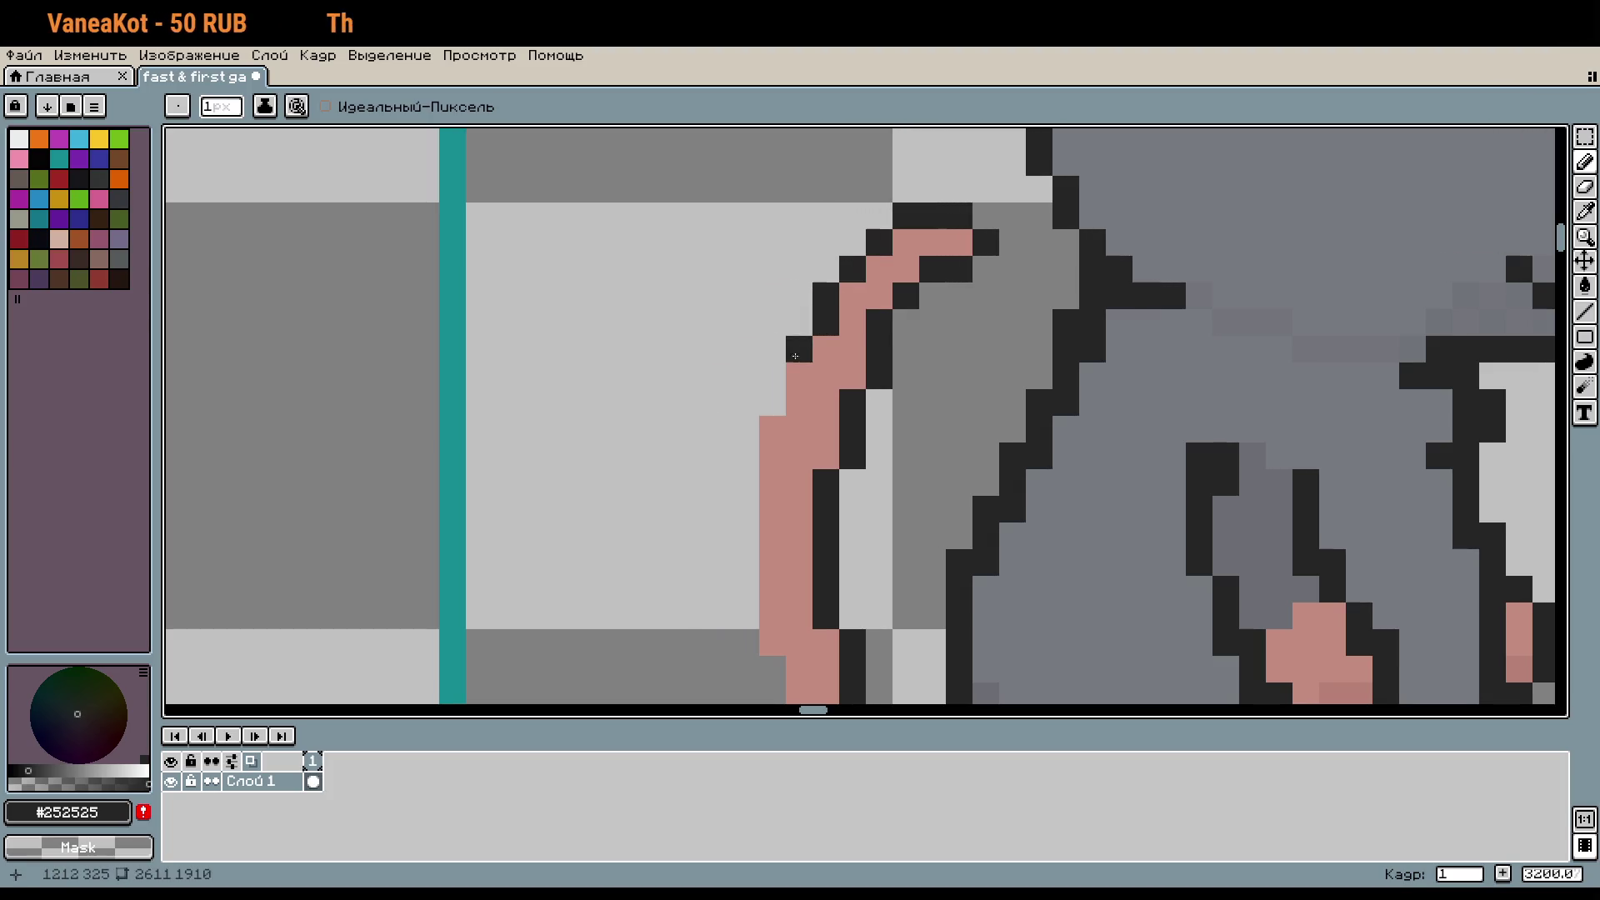
left_click_drag(910, 599, 920, 185)
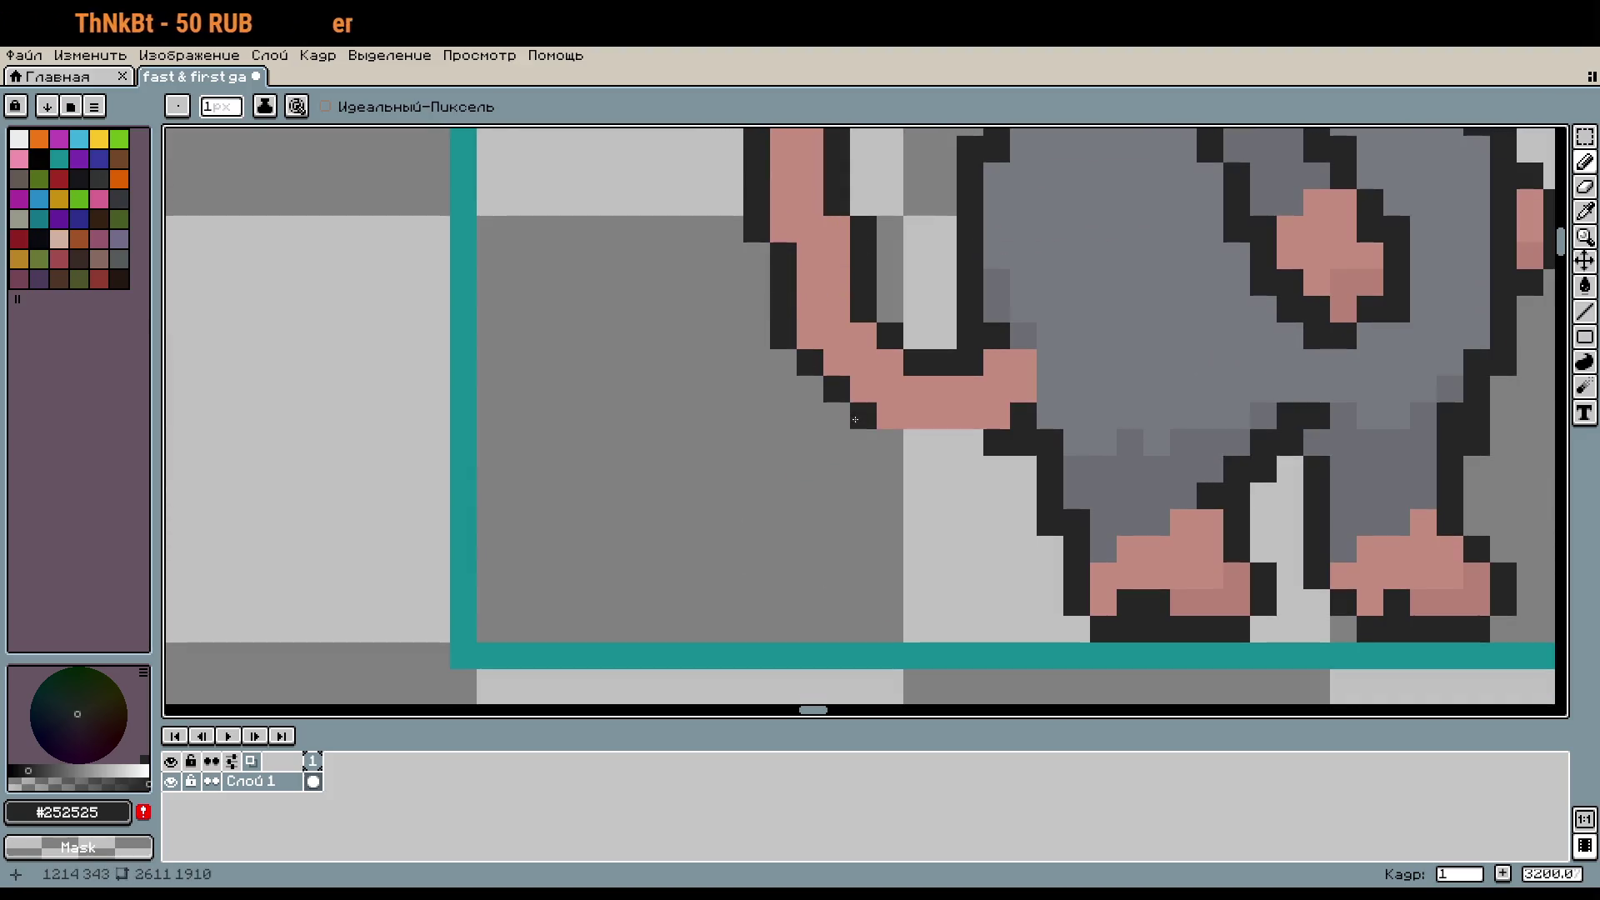
scroll(1003, 416, "down", 4)
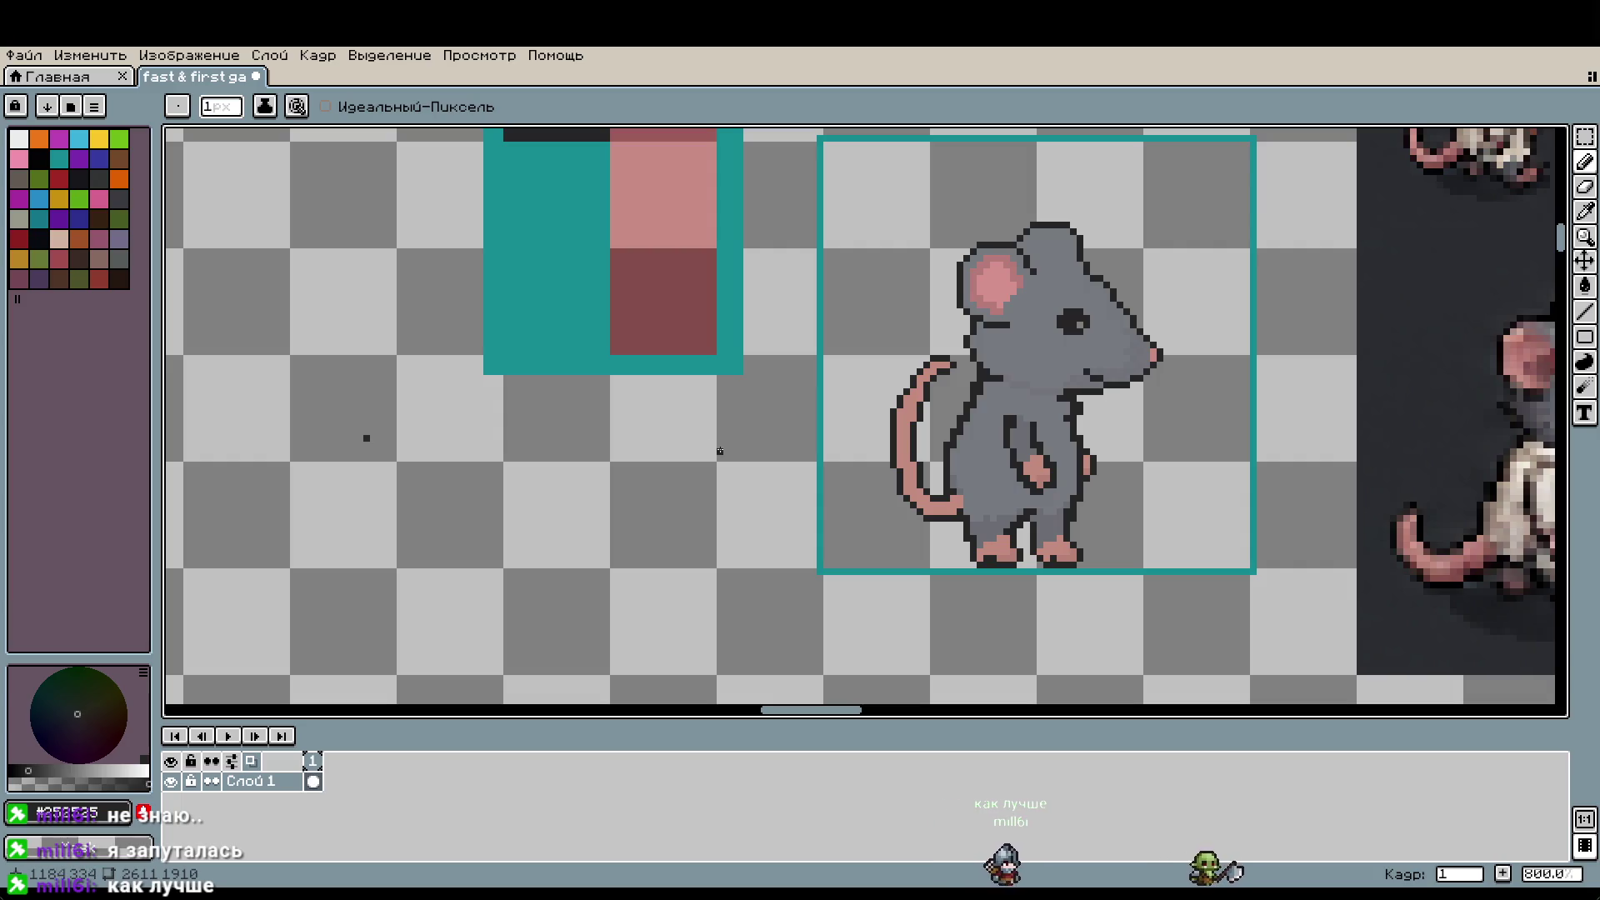
Step: Retouch the tail edge with one dark outline pixel and one pink pixel
scroll(977, 474, "right", 2)
scroll(866, 433, "up", 3)
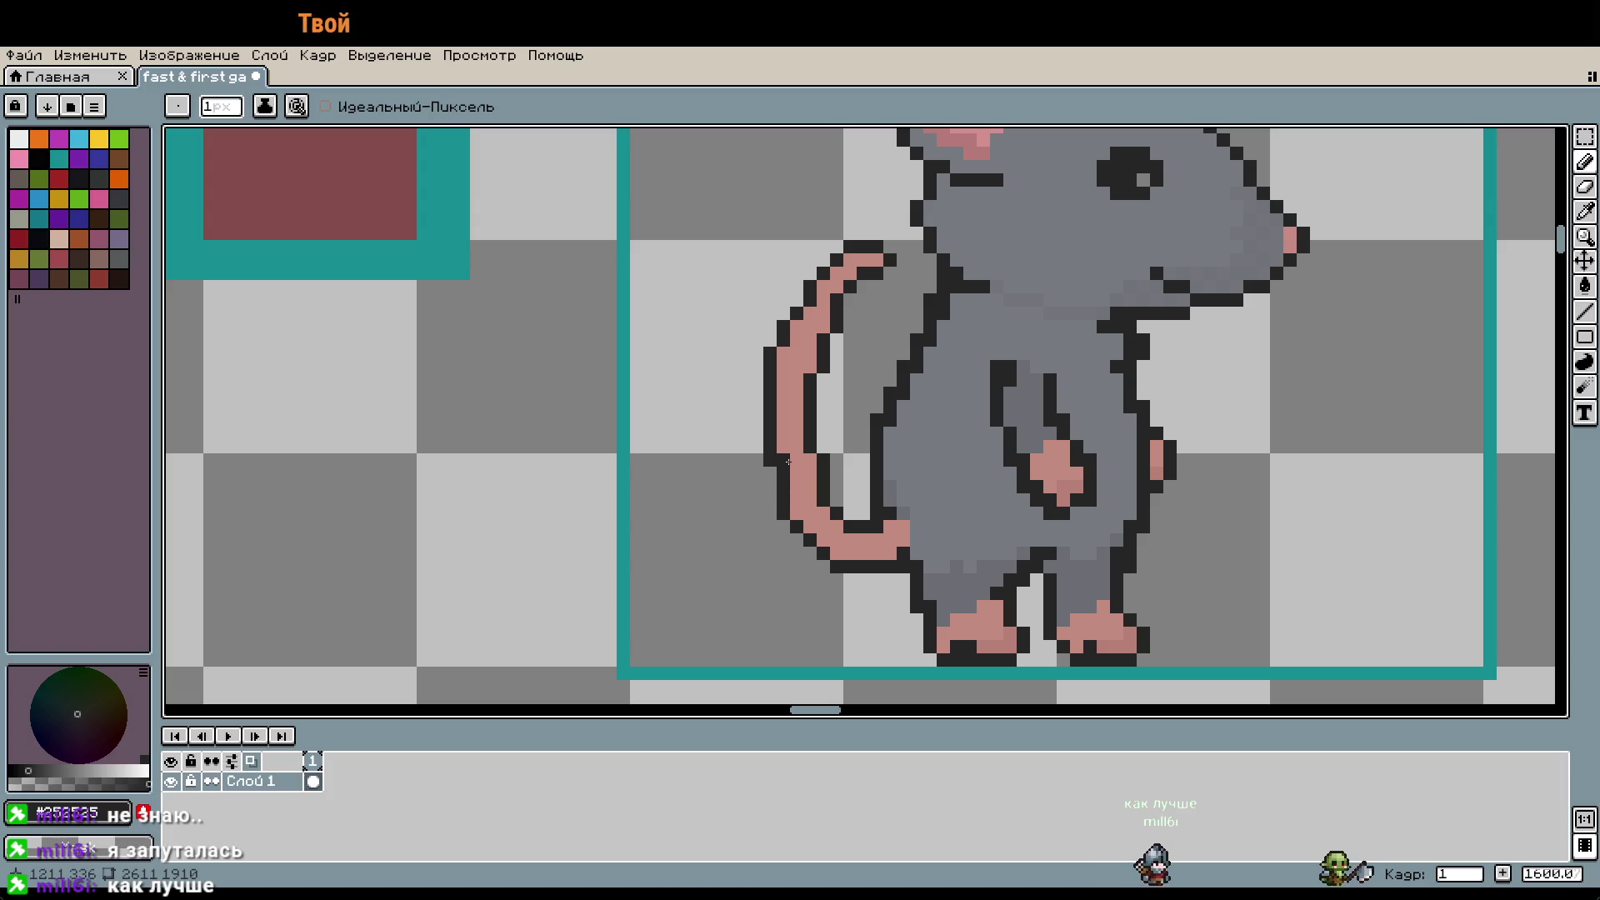
scroll(780, 478, "up", 5)
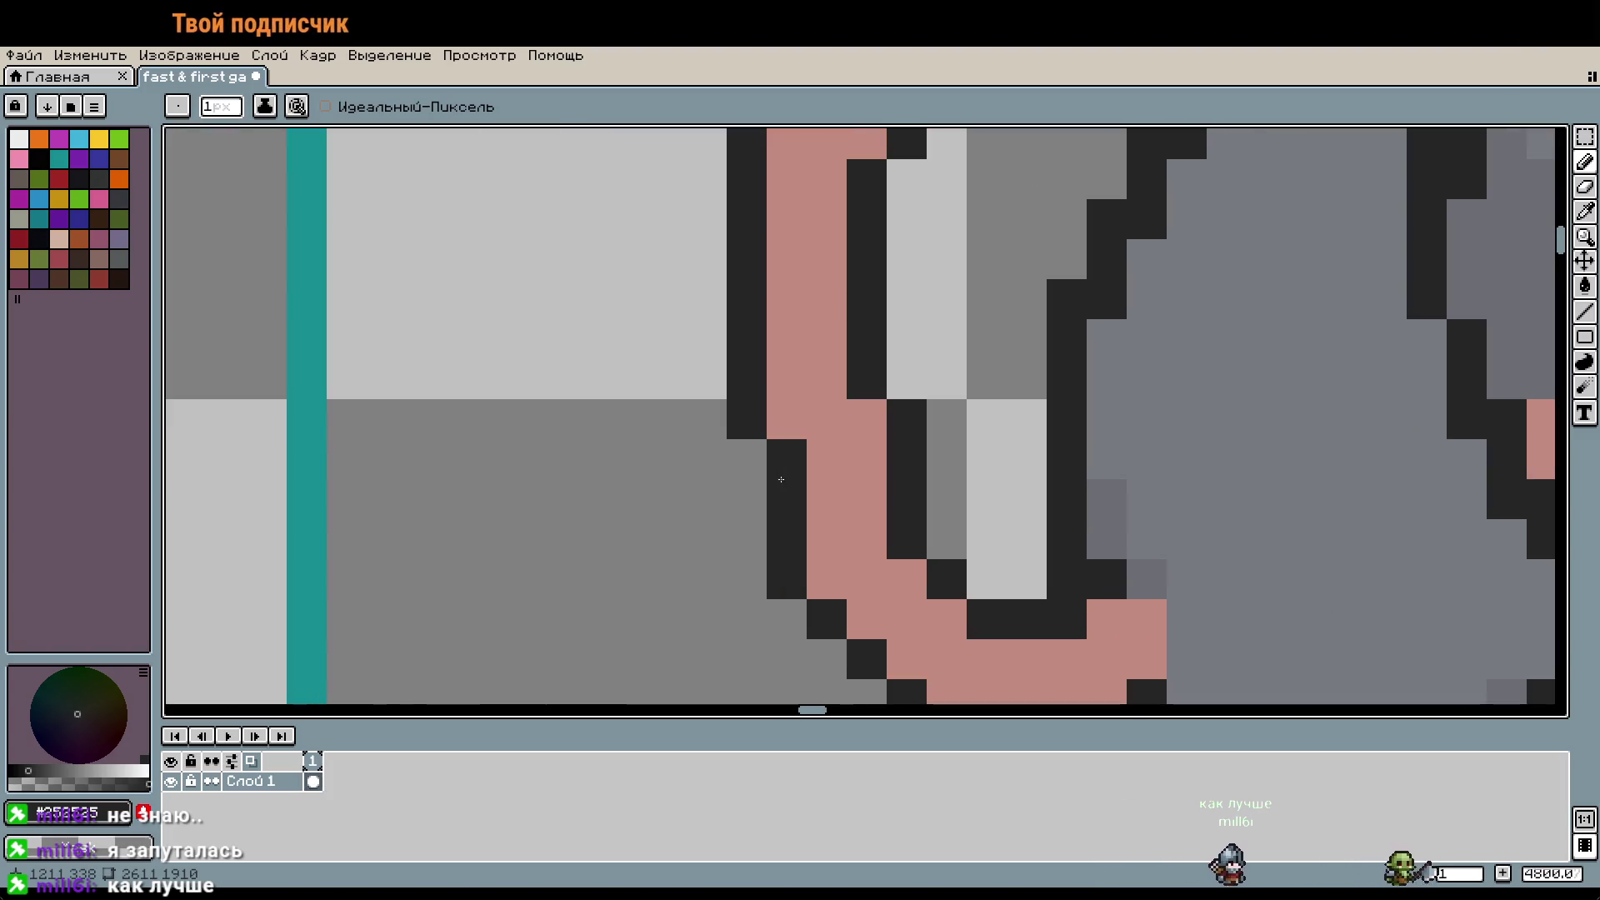
key("i")
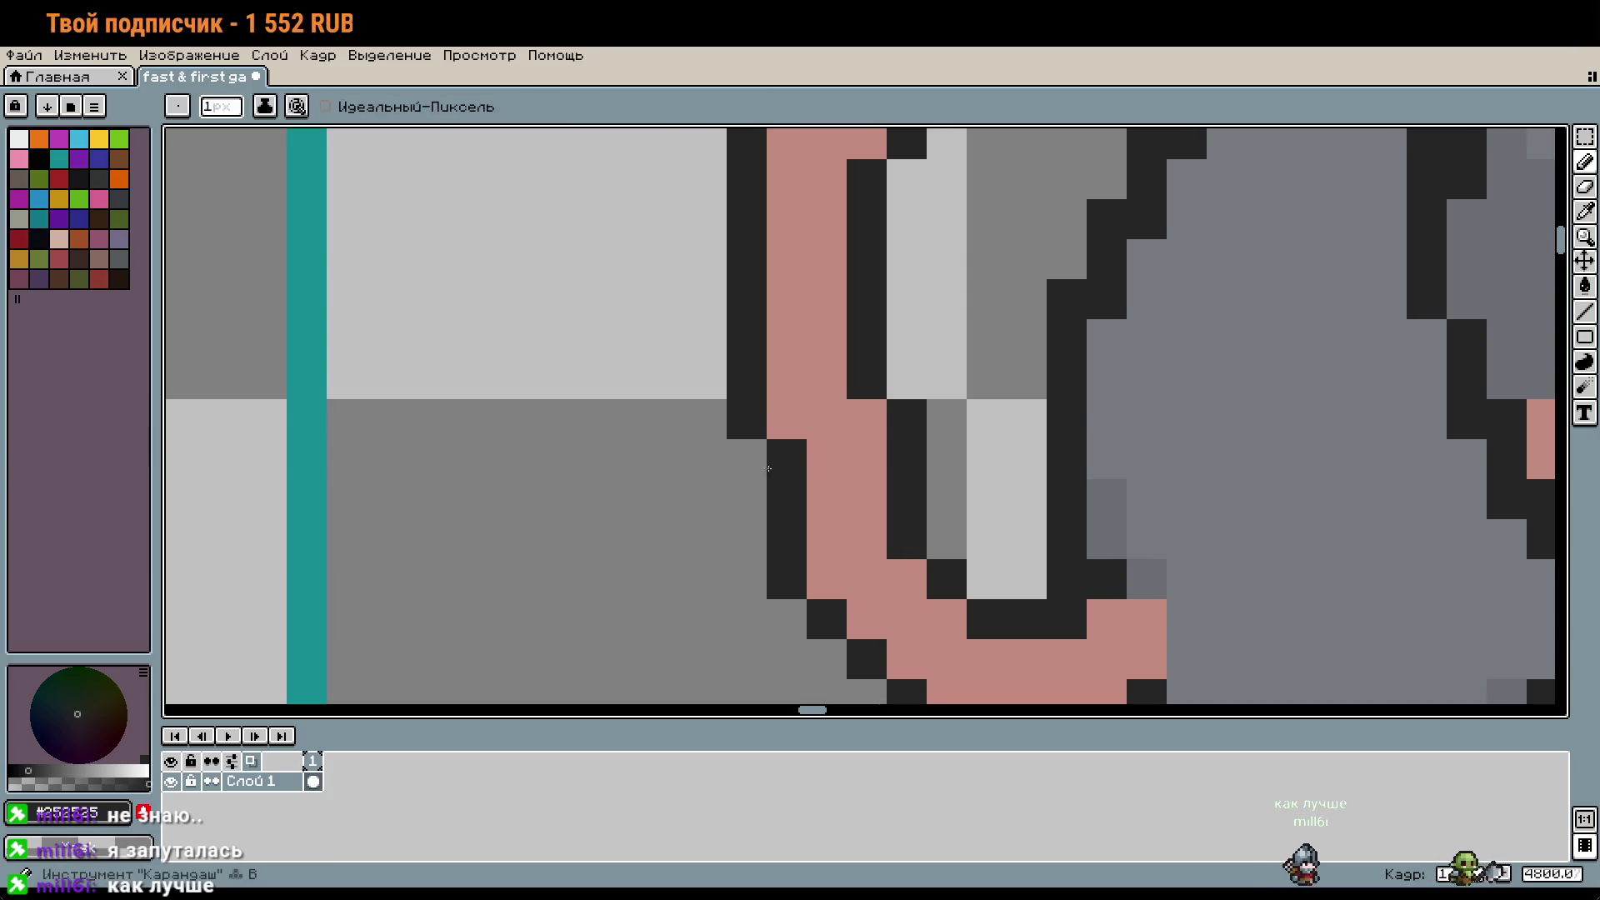
left_click(763, 457)
left_click(817, 382, "alt")
left_click(801, 450)
Step: Compare the first rat's nose height with the second's, then zoom out to see all rats and references
scroll(1016, 478, "down", 10)
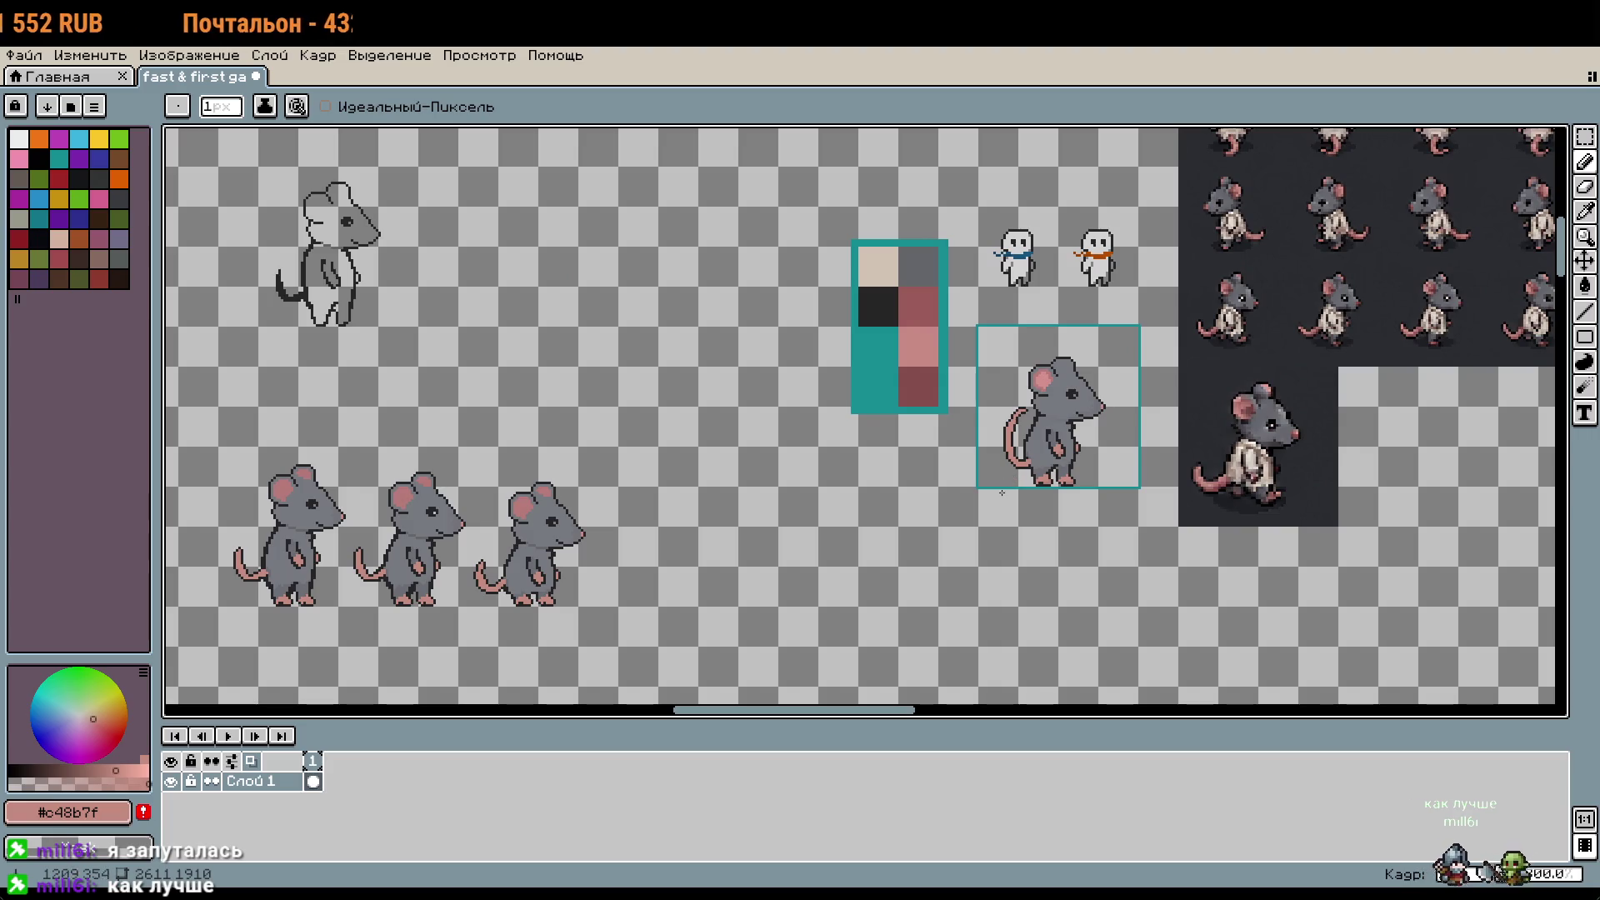
scroll(484, 542, "up", 7)
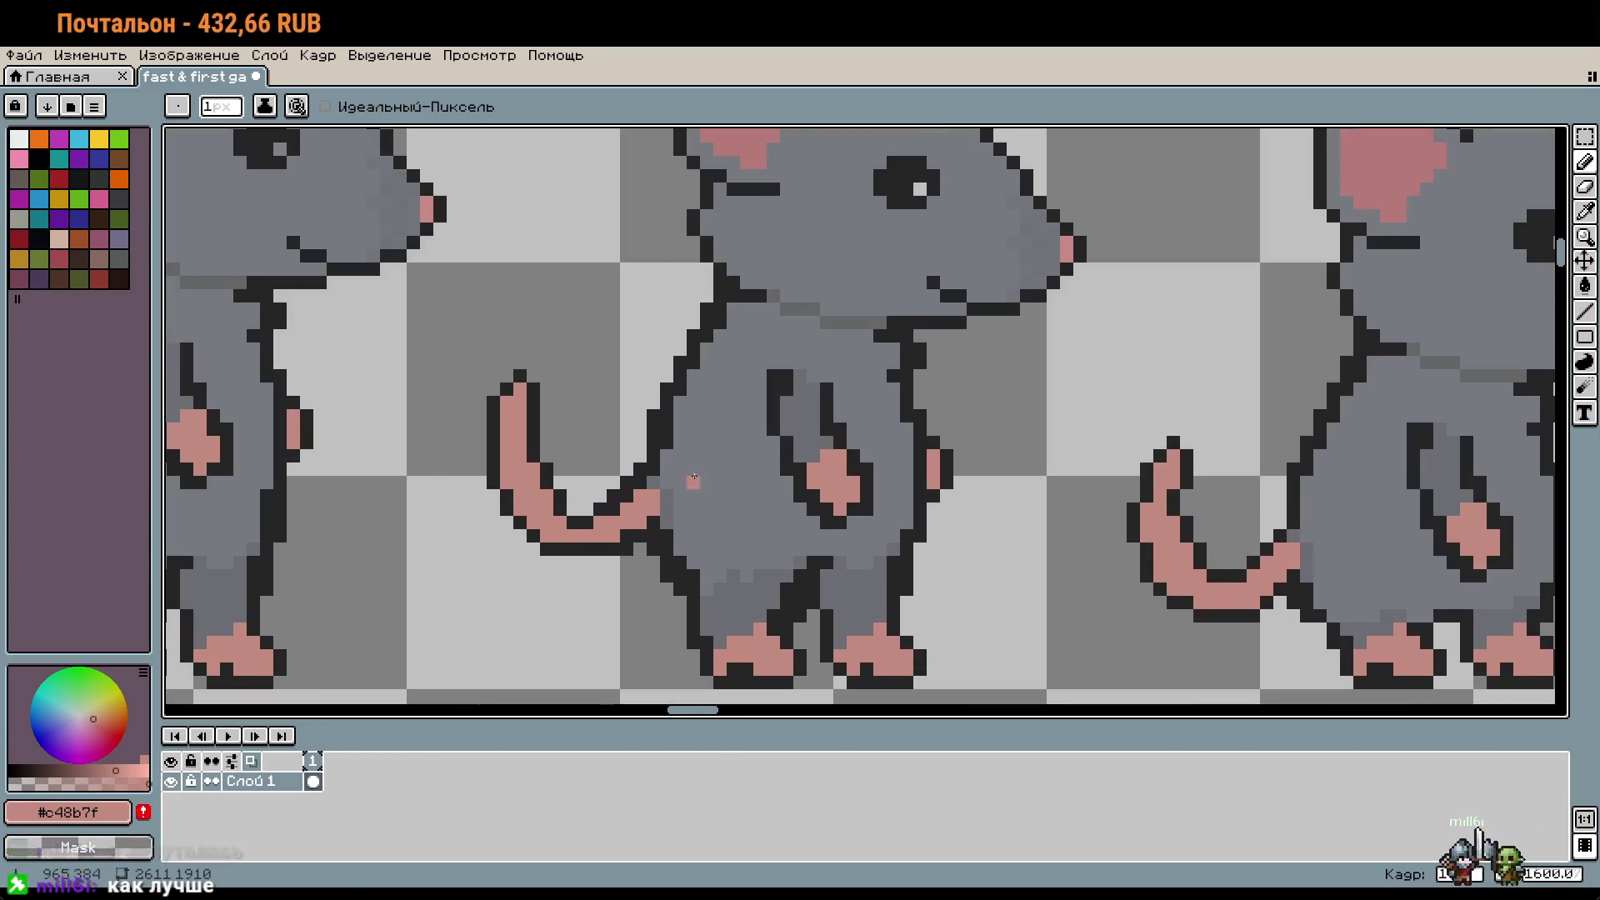
scroll(1149, 472, "down", 5)
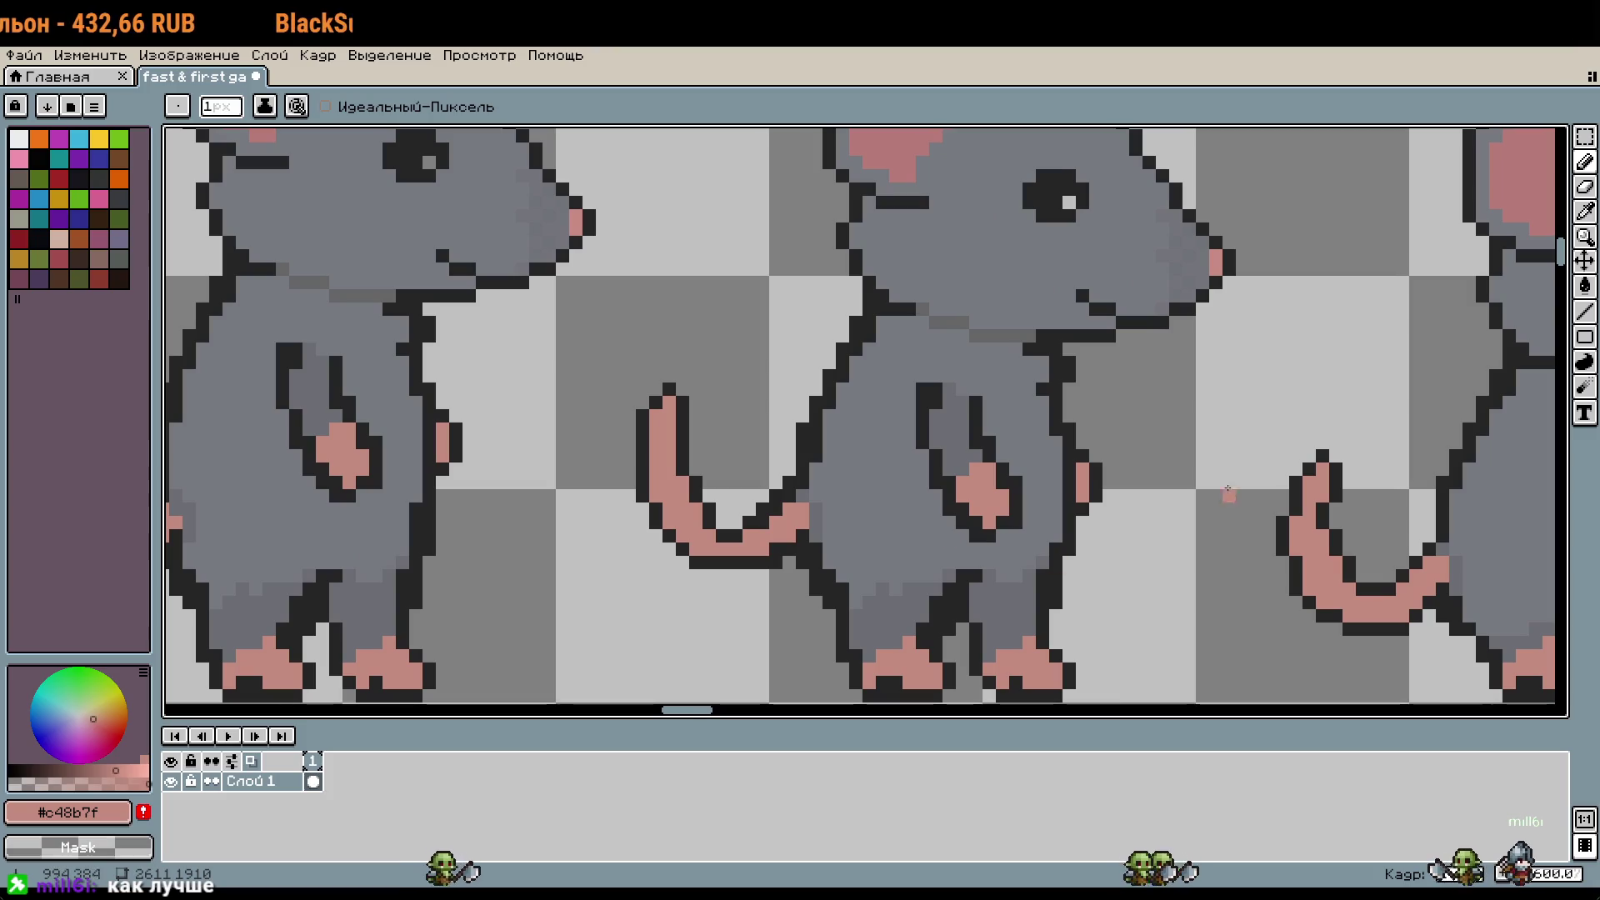
scroll(1229, 472, "right", 2)
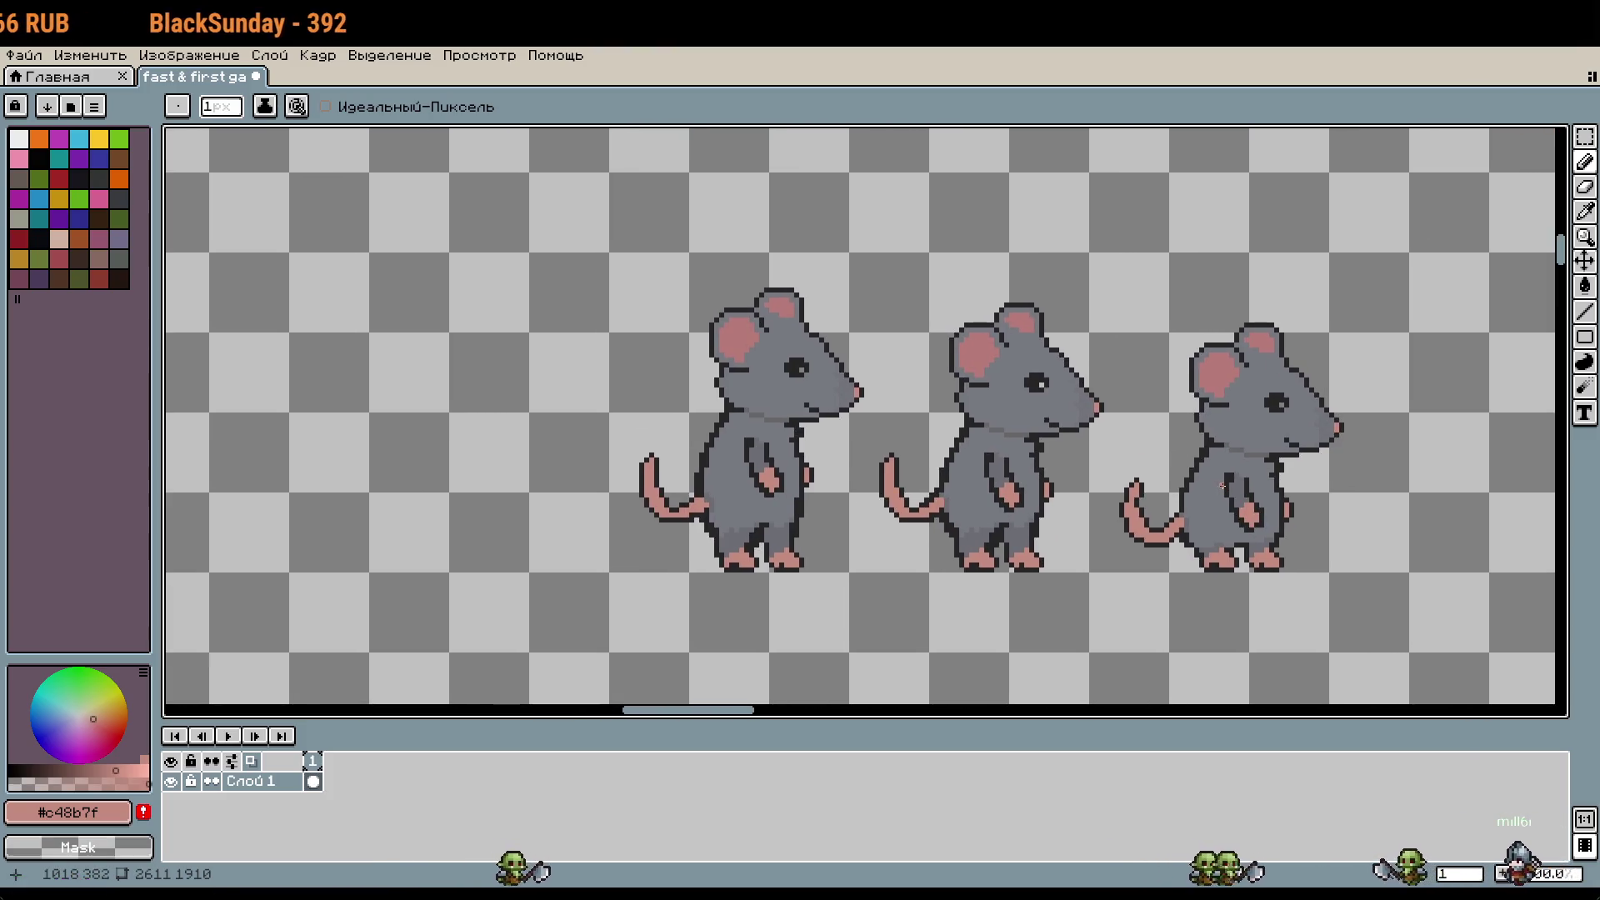
scroll(979, 412, "up", 4)
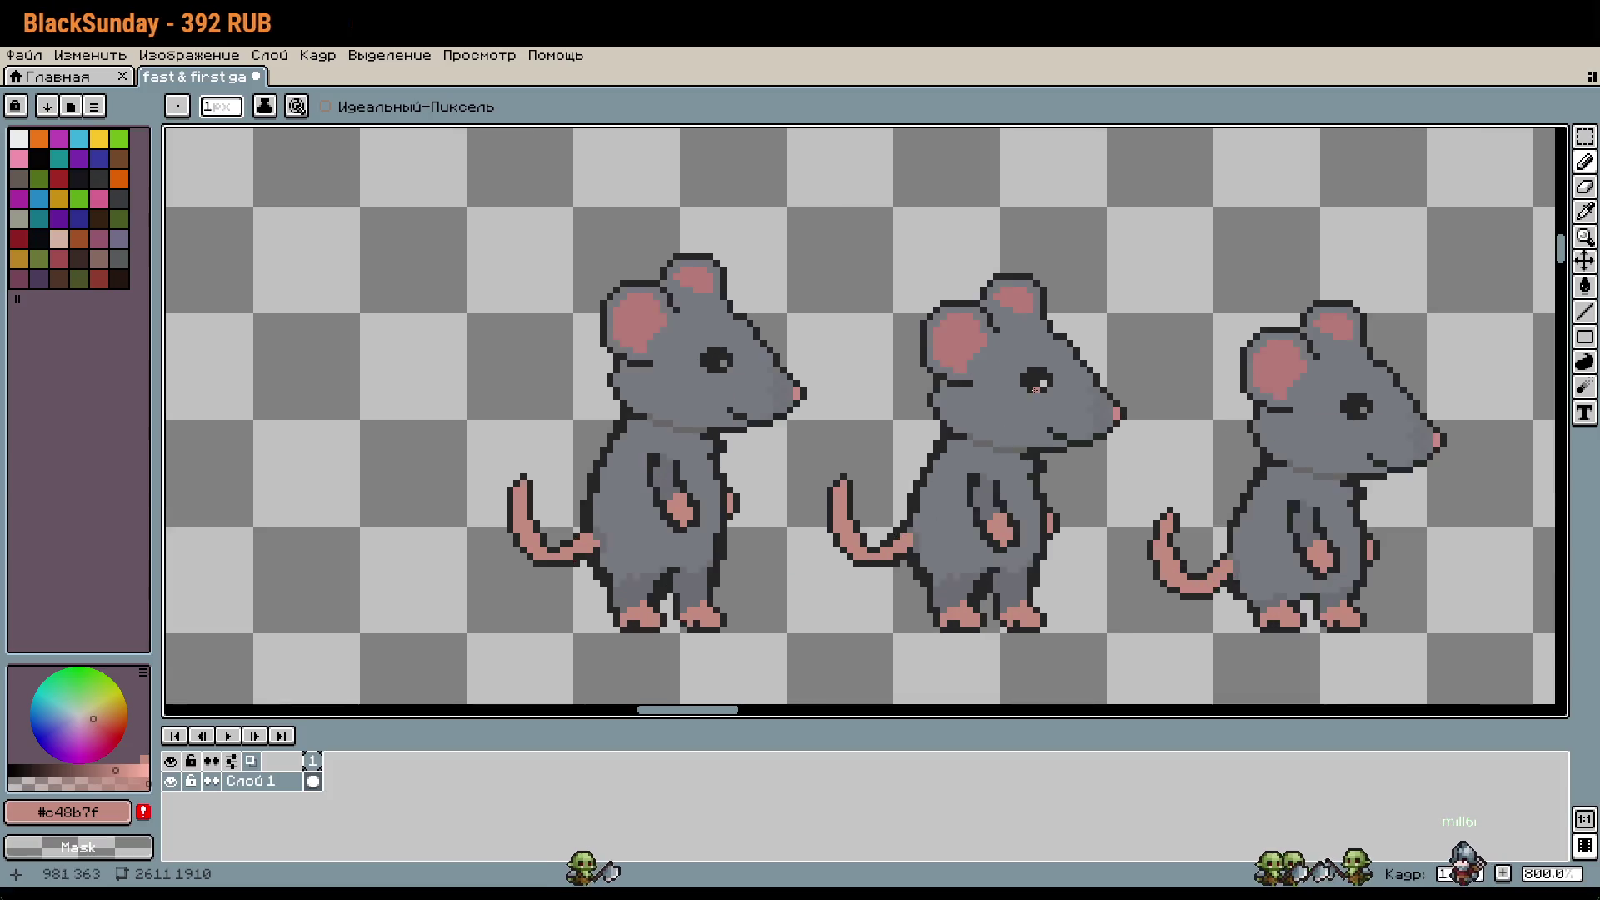
left_click(981, 402, "alt")
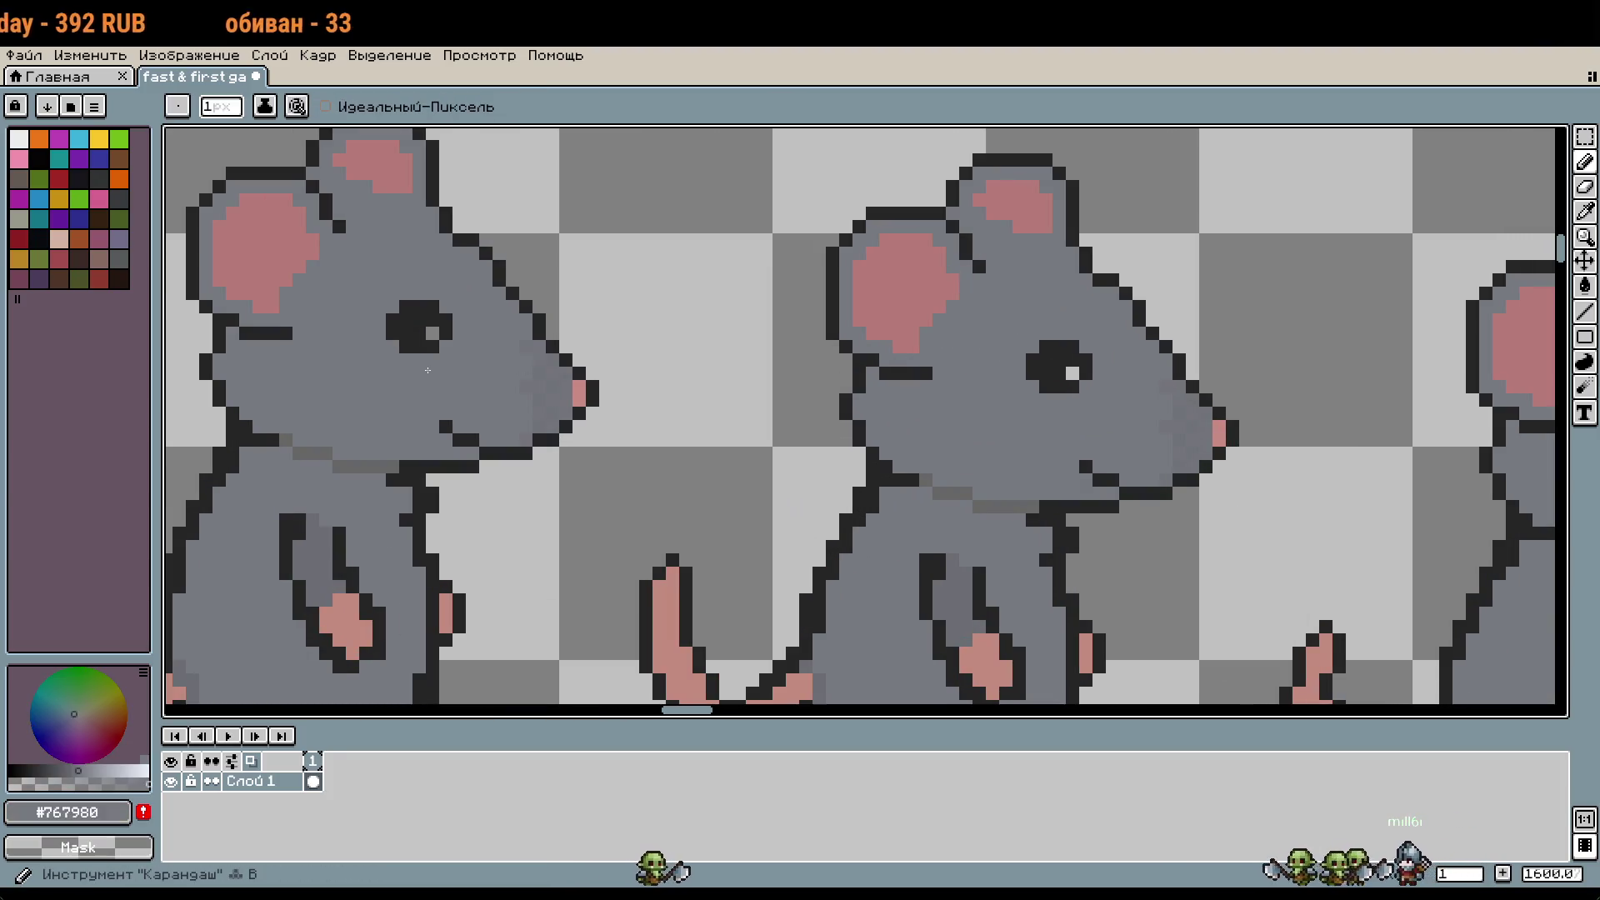
left_click_drag(595, 399, 849, 396)
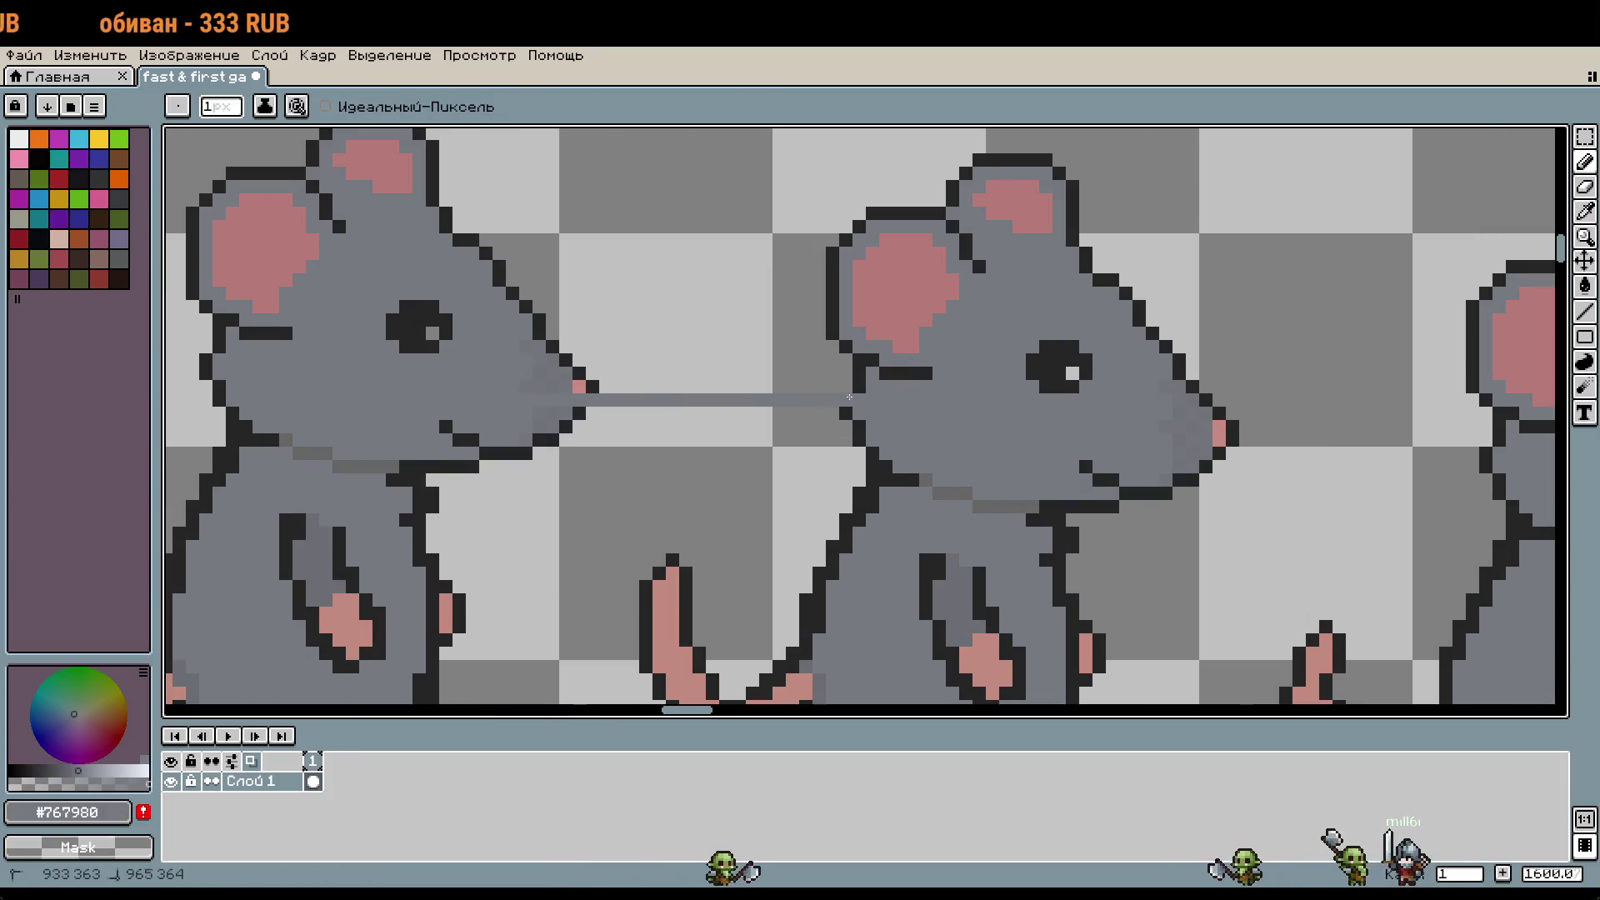
scroll(910, 401, "down", 2)
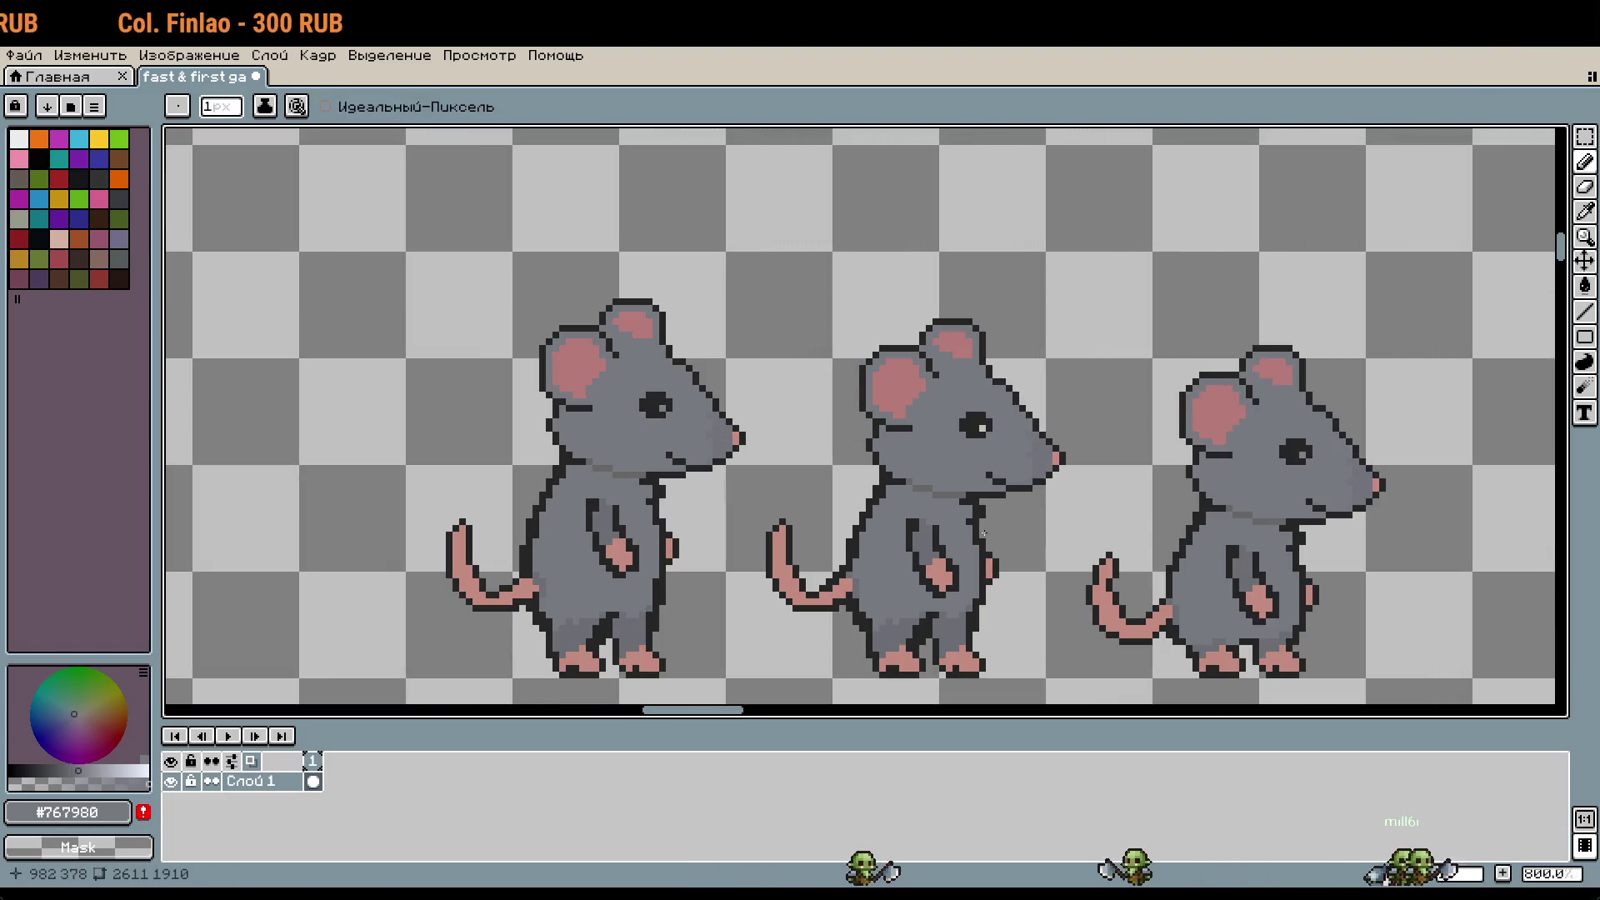
mouse_move(984, 534)
left_mouse_down()
mouse_move(734, 550)
mouse_move(625, 451)
mouse_move(283, 504)
left_mouse_up()
scroll(625, 451, "down", 1)
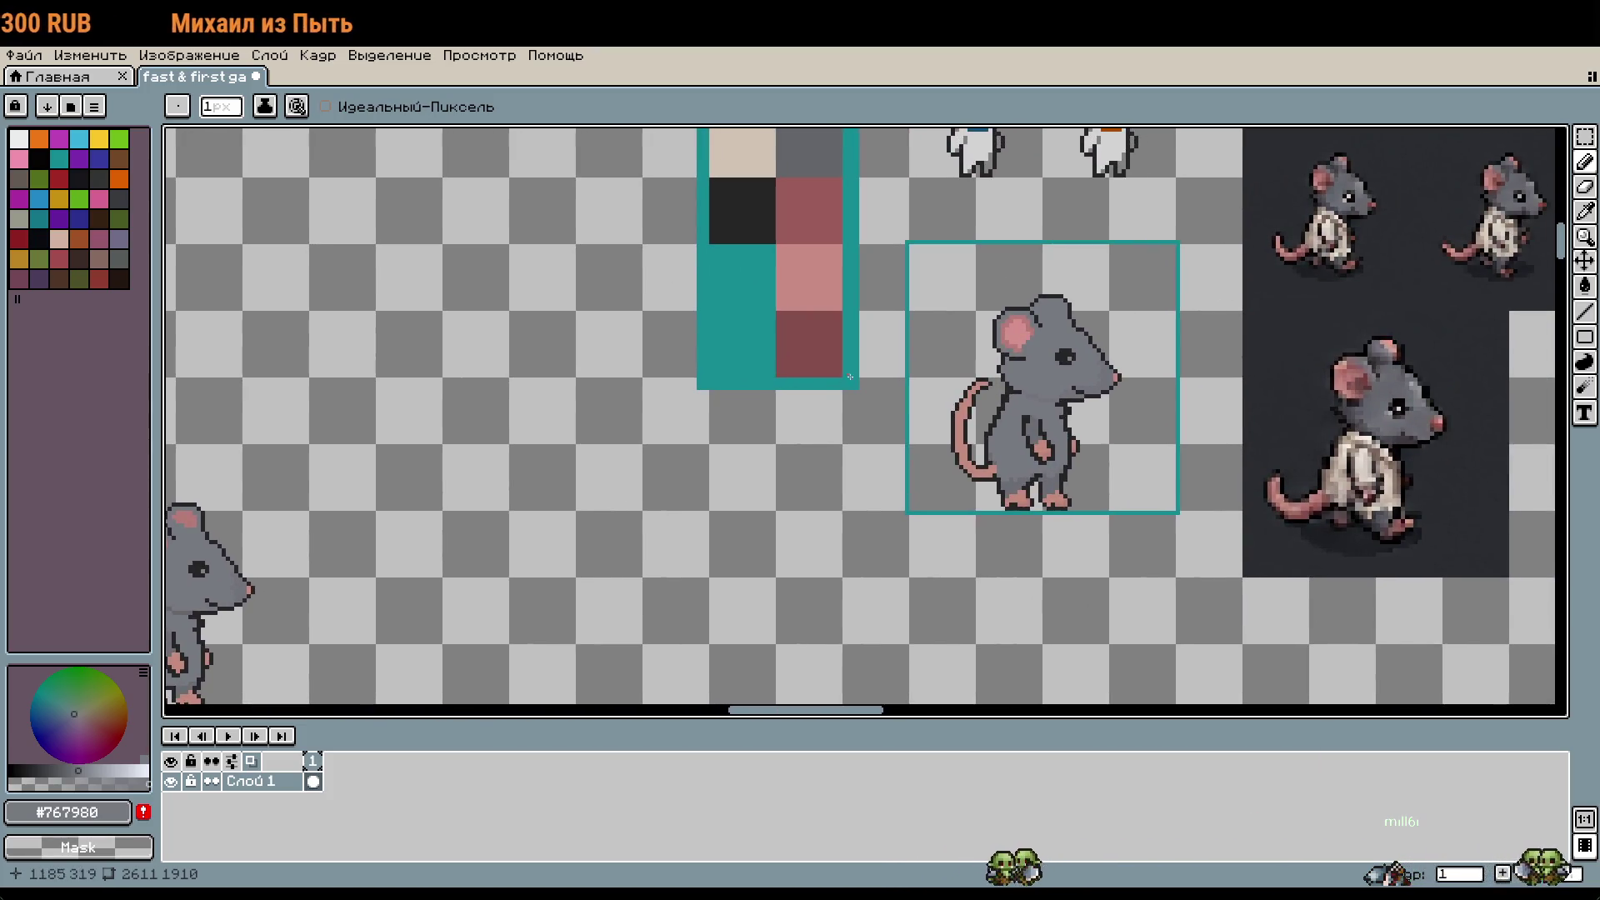
Step: Frame the main rat and marquee the area around its upper tail
scroll(1032, 382, "up", 1)
scroll(1032, 382, "up", 1)
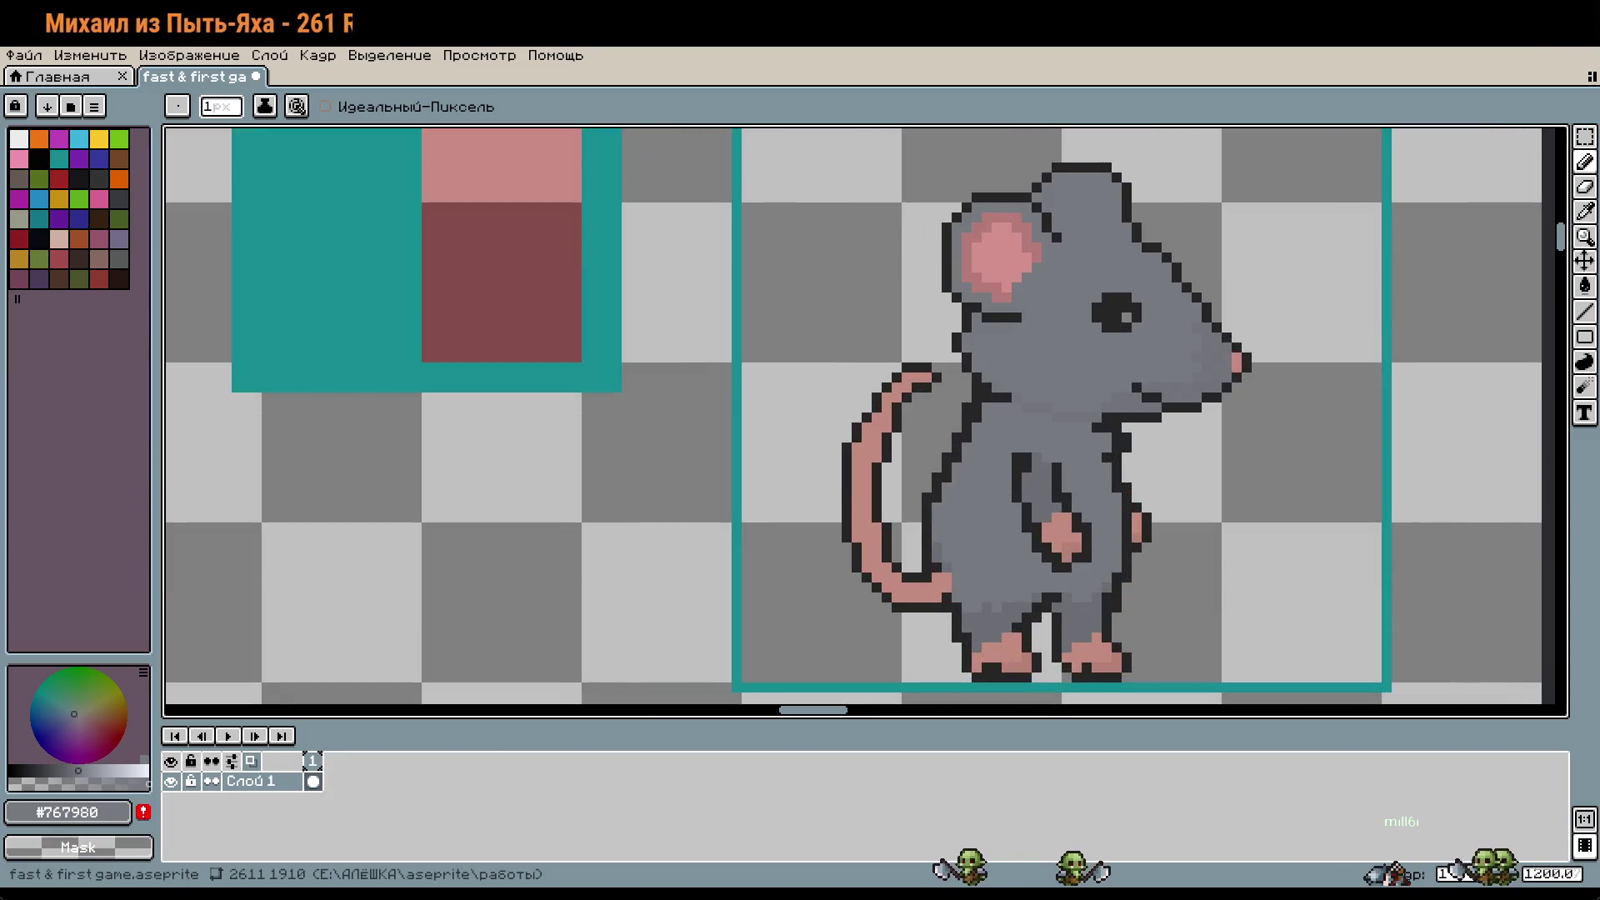
scroll(975, 520, "down", 3)
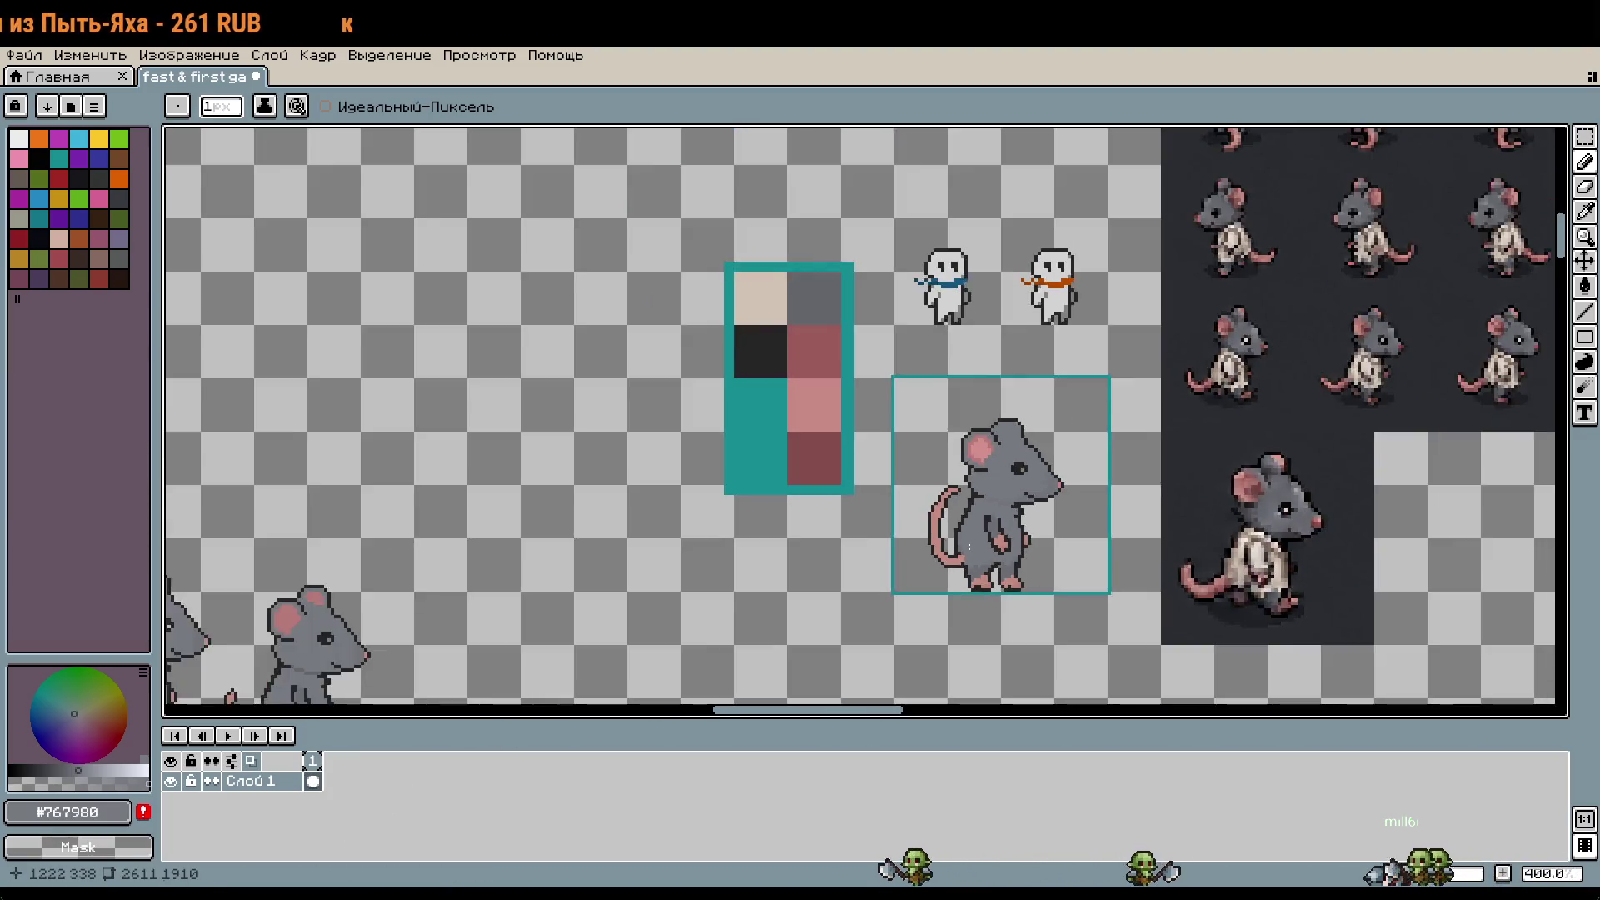
mouse_move(886, 584)
left_mouse_down()
mouse_move(1217, 422)
mouse_move(871, 507)
left_mouse_up()
scroll(871, 507, "up", 3)
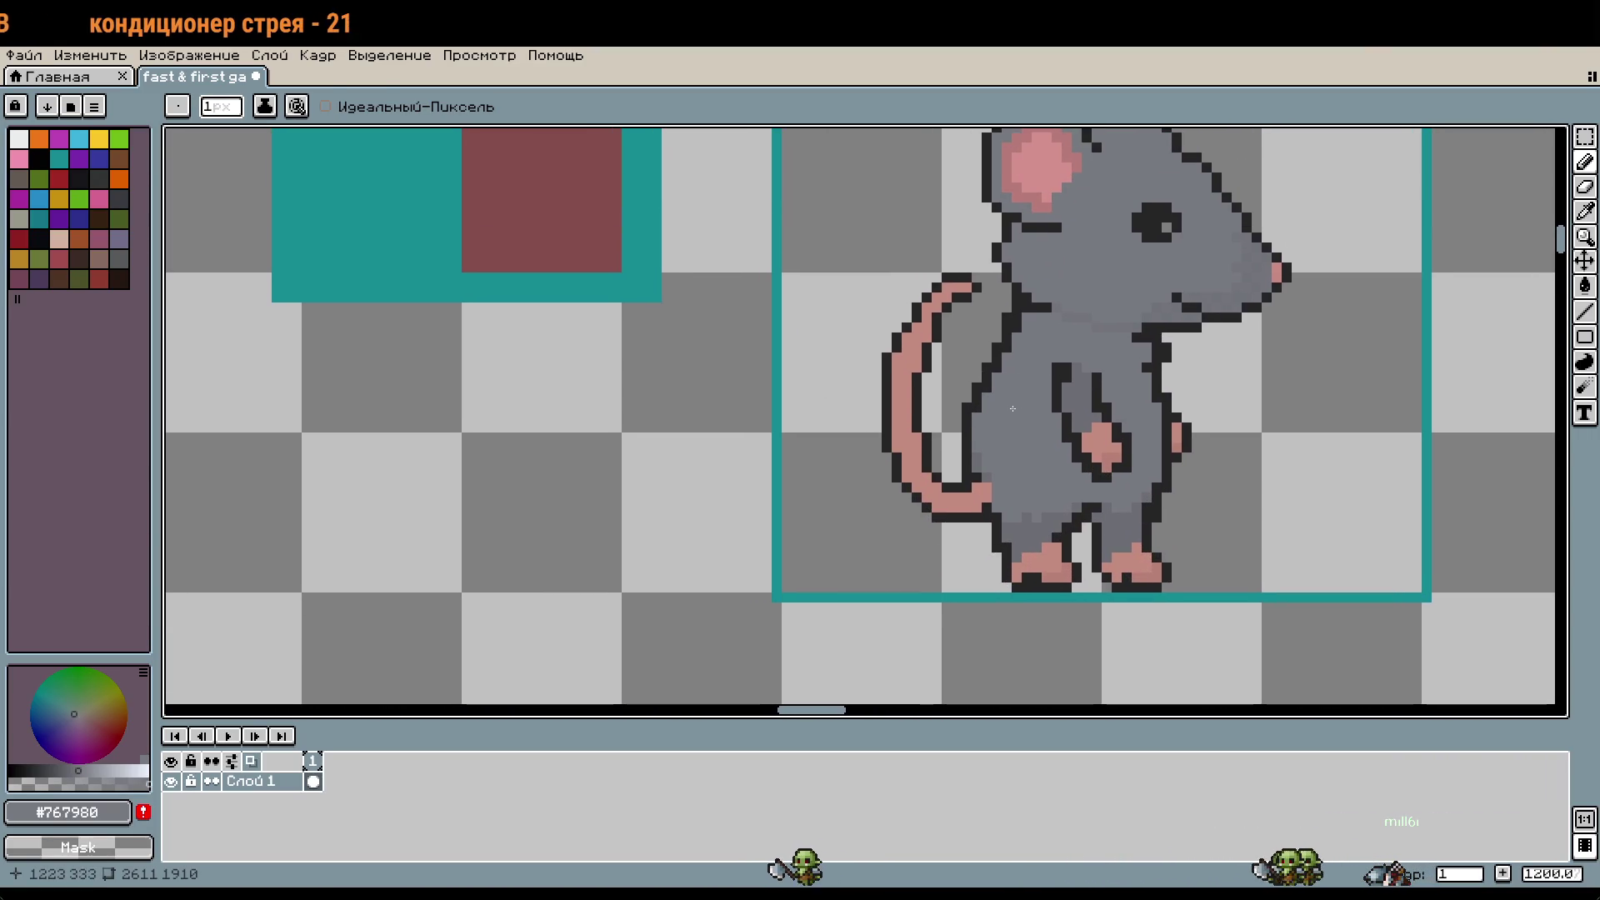
key("m")
left_click_drag(979, 275, 831, 394)
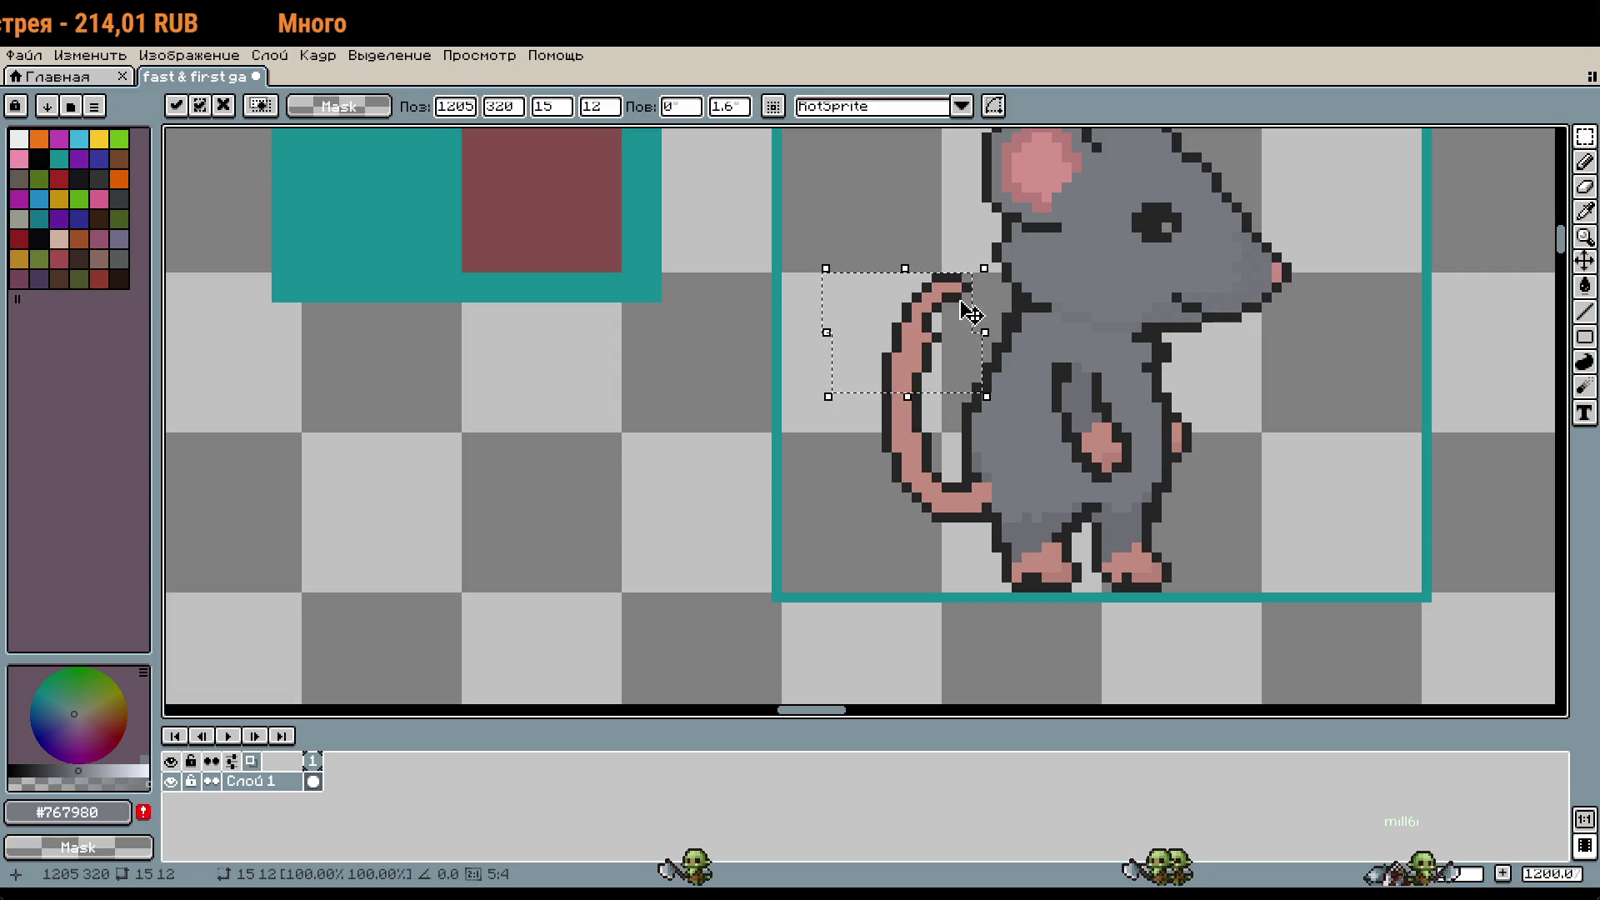
left_click_drag(837, 249, 986, 346)
Step: Extend the selection over the lower tail and shift it a few pixels left
left_click_drag(862, 523, 941, 342)
left_click_drag(915, 466, 867, 465)
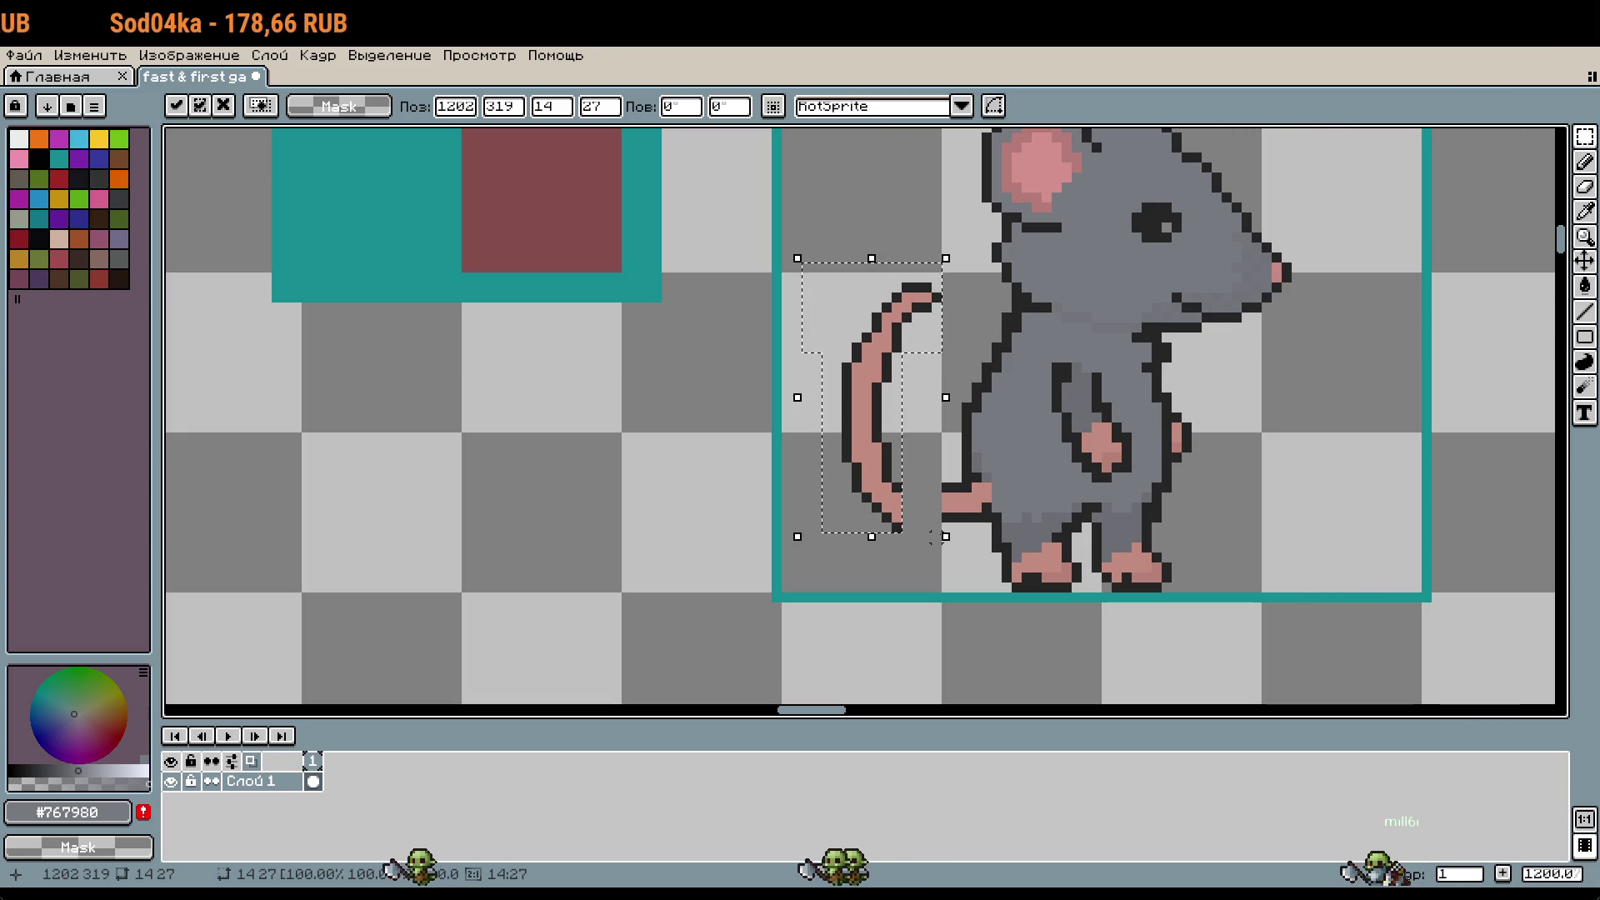
left_click(935, 577)
scroll(935, 576, "up", 4)
key("i")
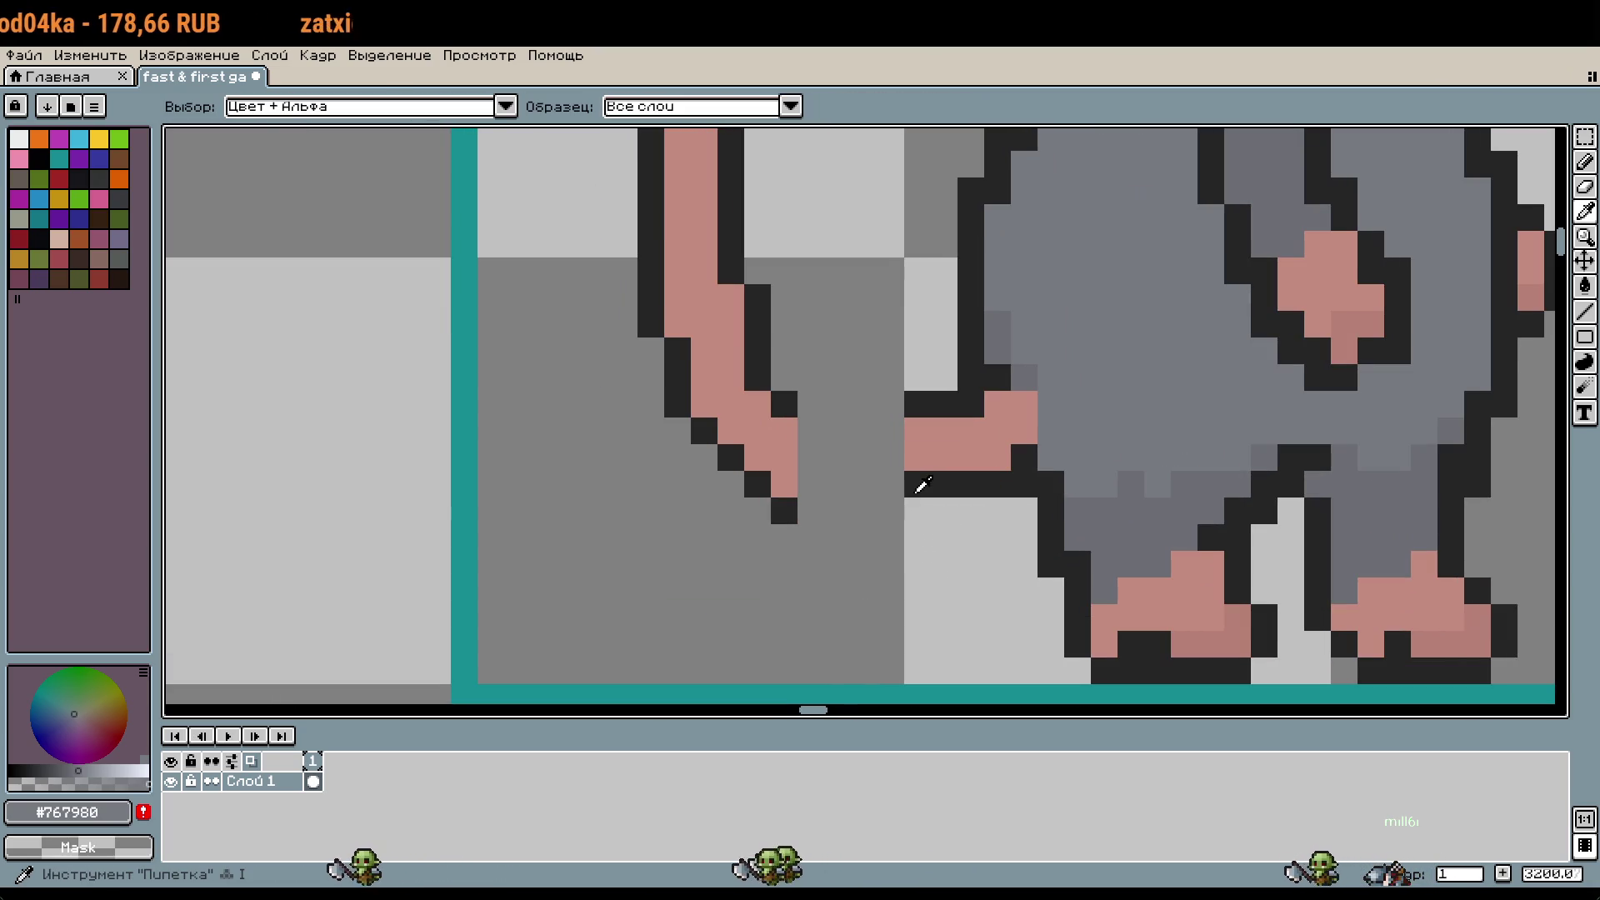
left_click(907, 493)
key("b")
left_click_drag(809, 510, 945, 510)
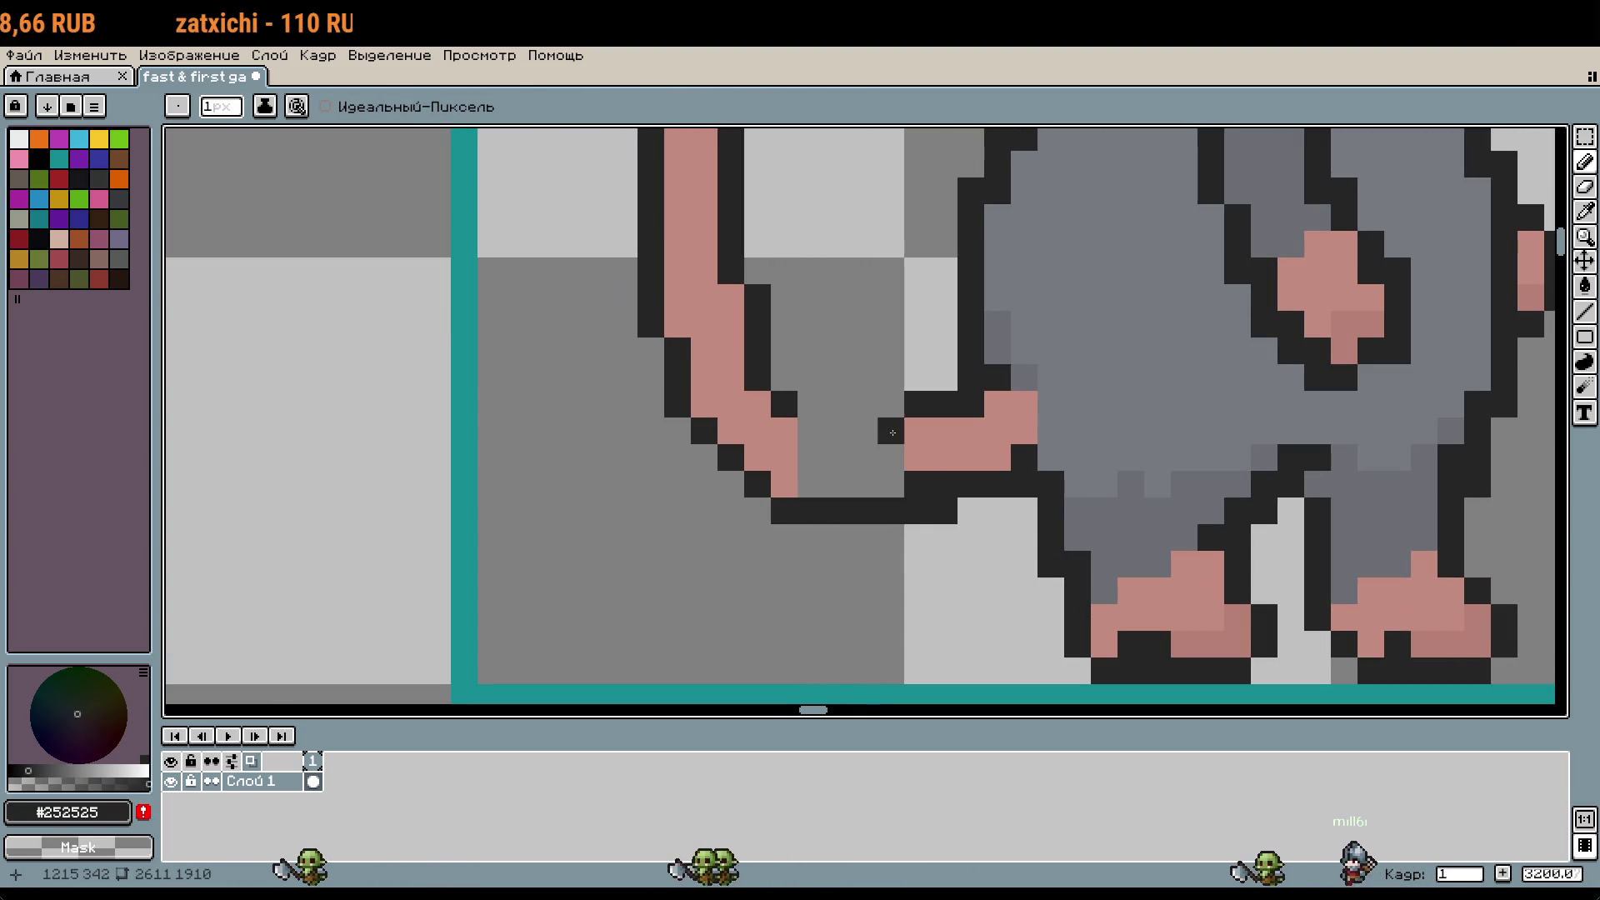
left_click_drag(889, 434, 837, 432)
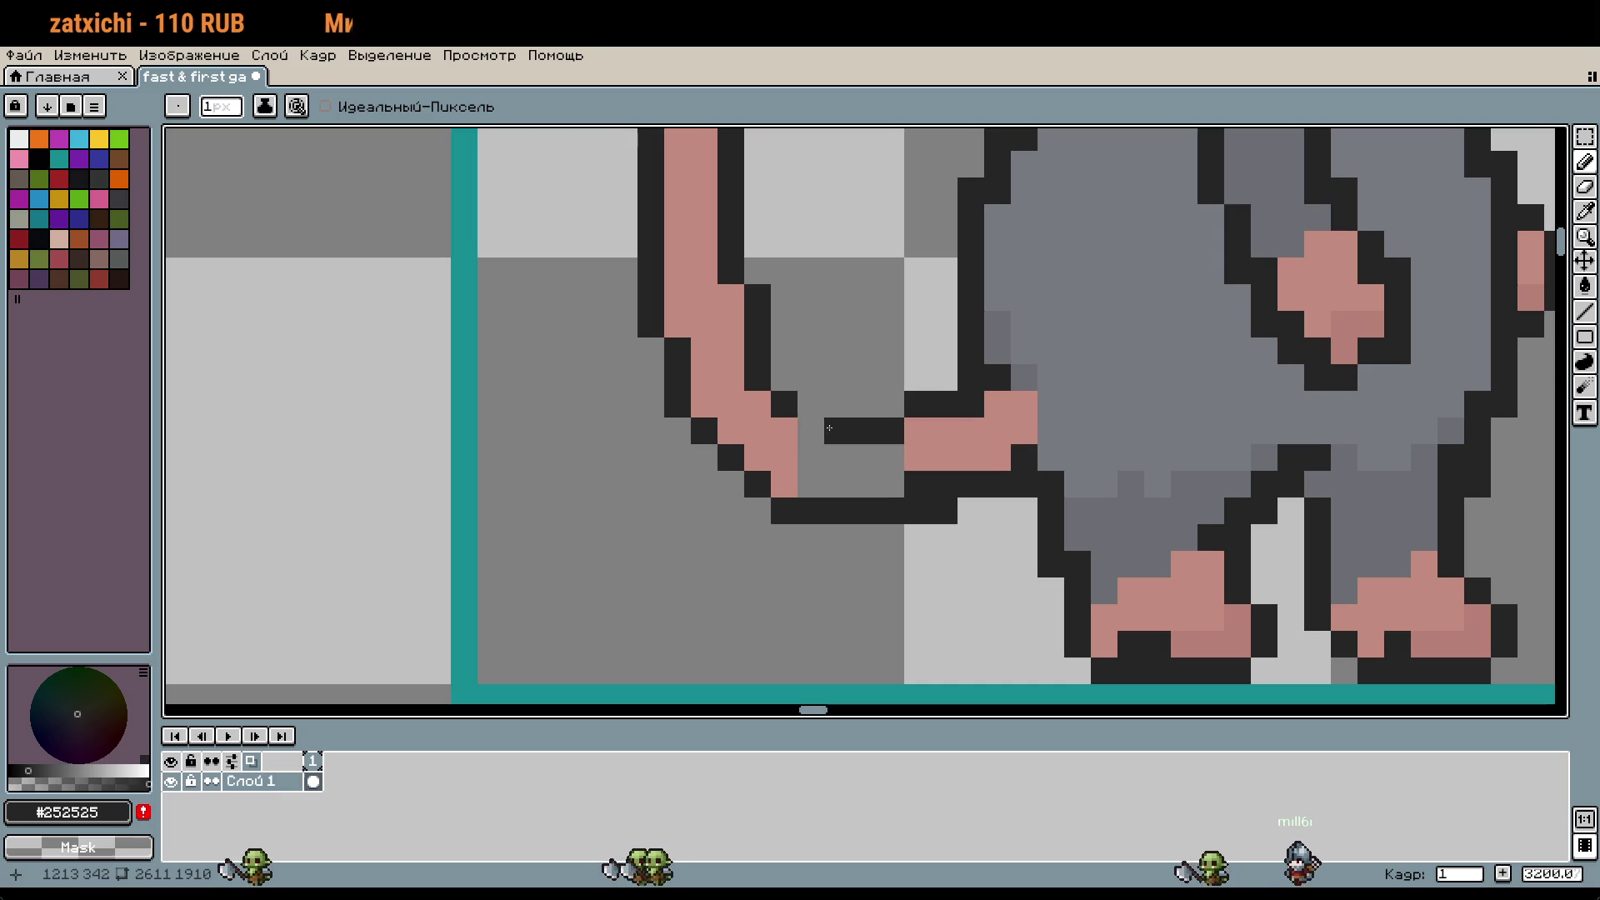
left_click(785, 443, "alt")
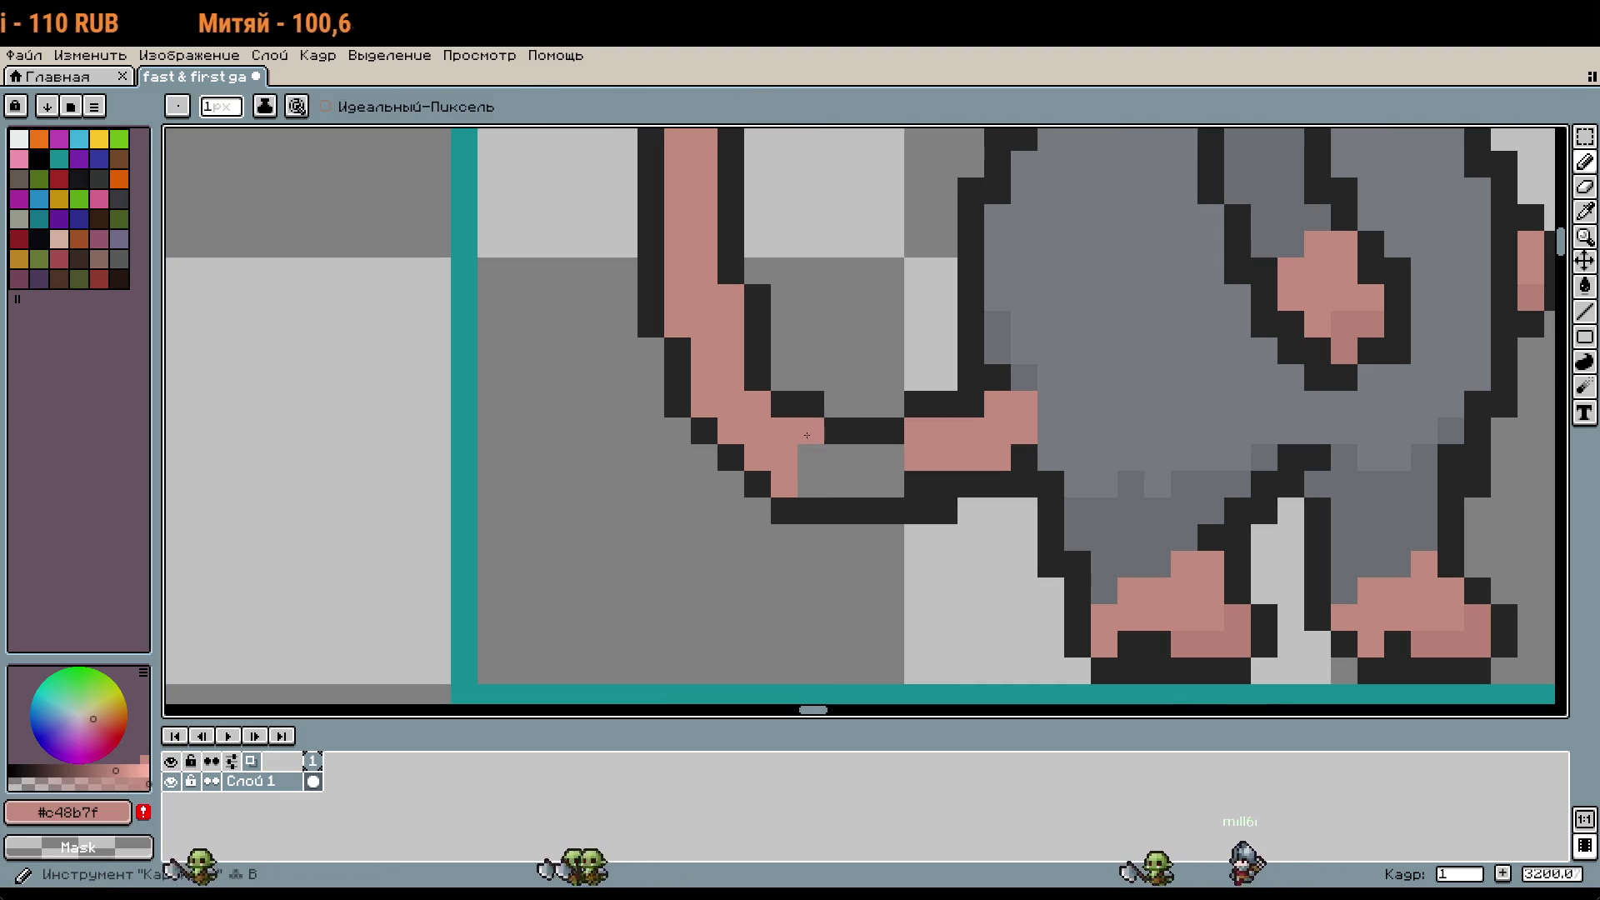
left_click_drag(809, 466, 887, 461)
scroll(887, 461, "down", 2)
scroll(887, 460, "up", 3)
left_click(886, 428)
scroll(886, 427, "down", 3)
scroll(818, 406, "up", 3)
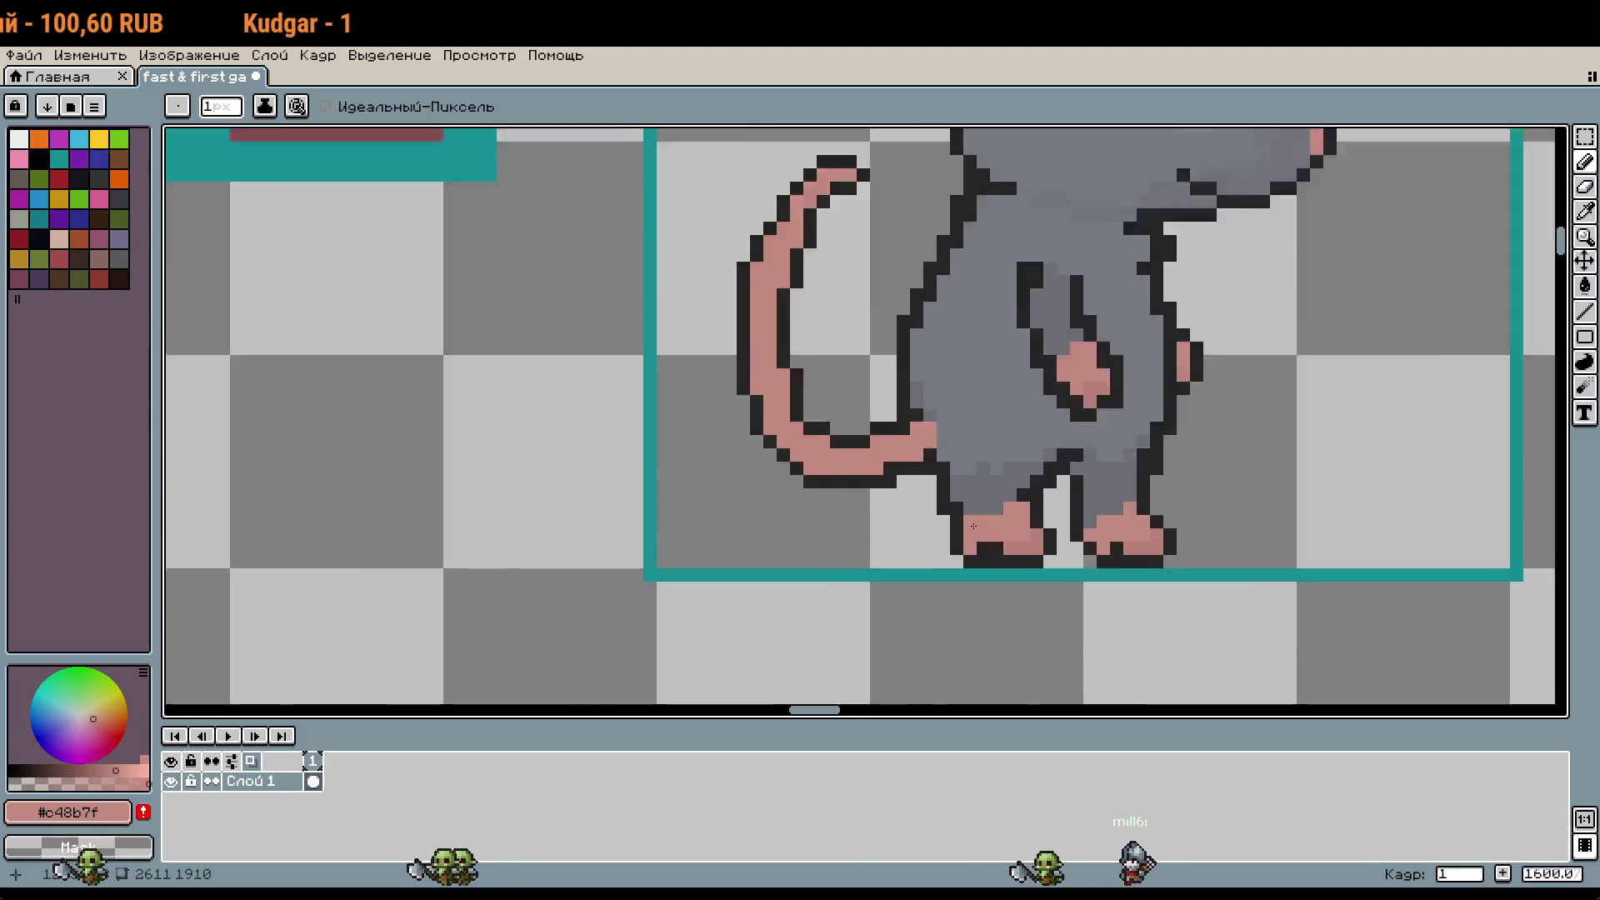
key("i")
scroll(867, 333, "down", 4)
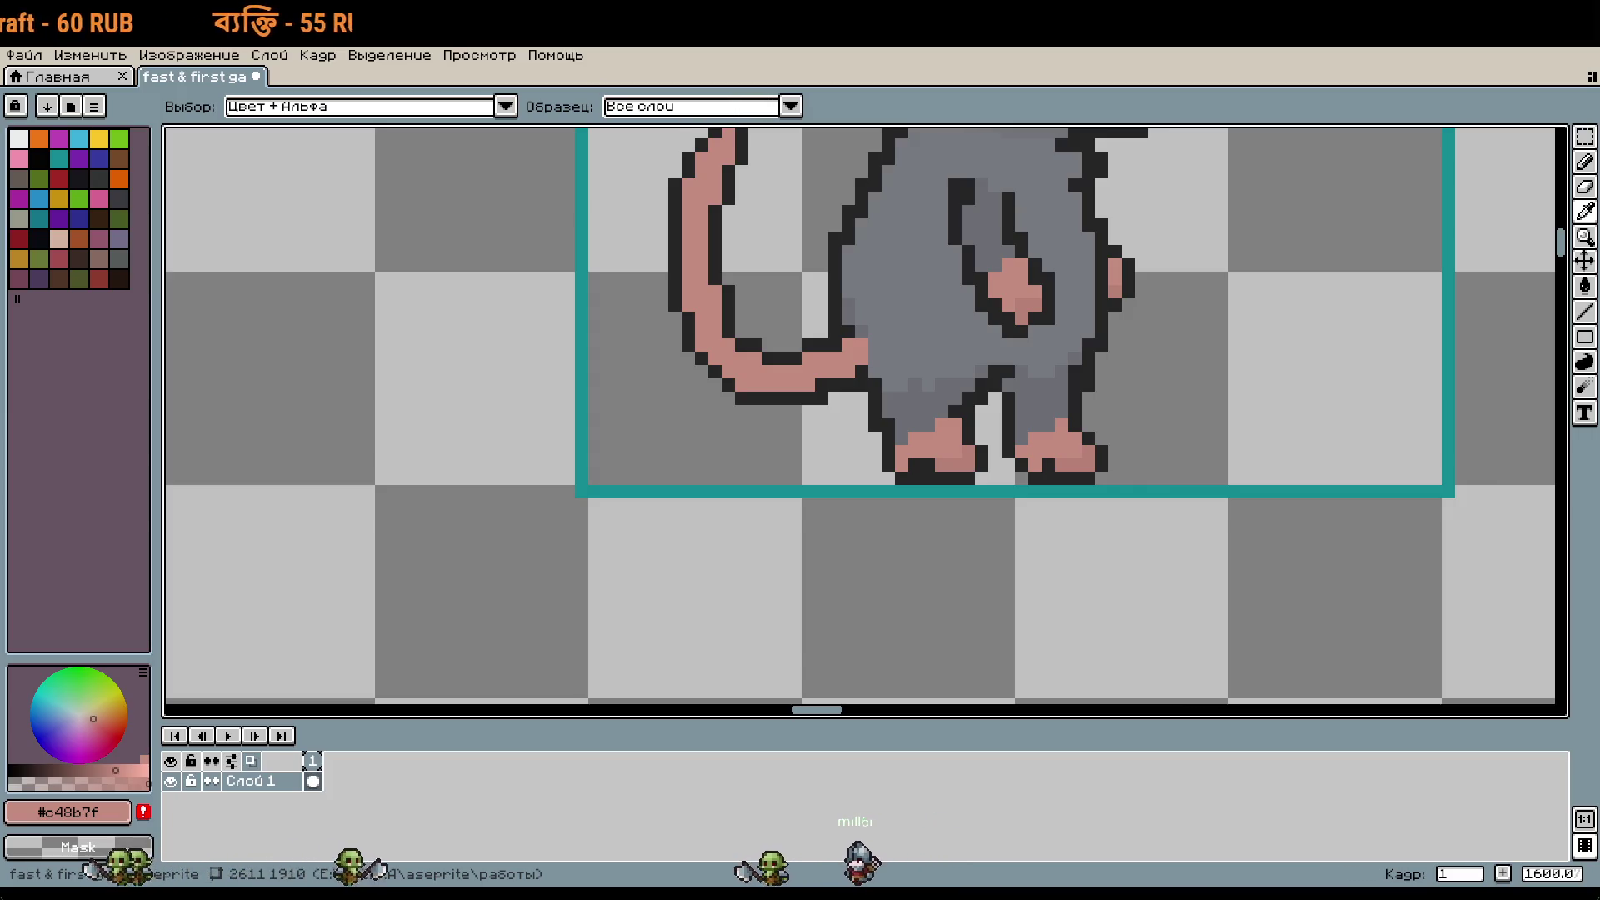
scroll(989, 572, "up", 3)
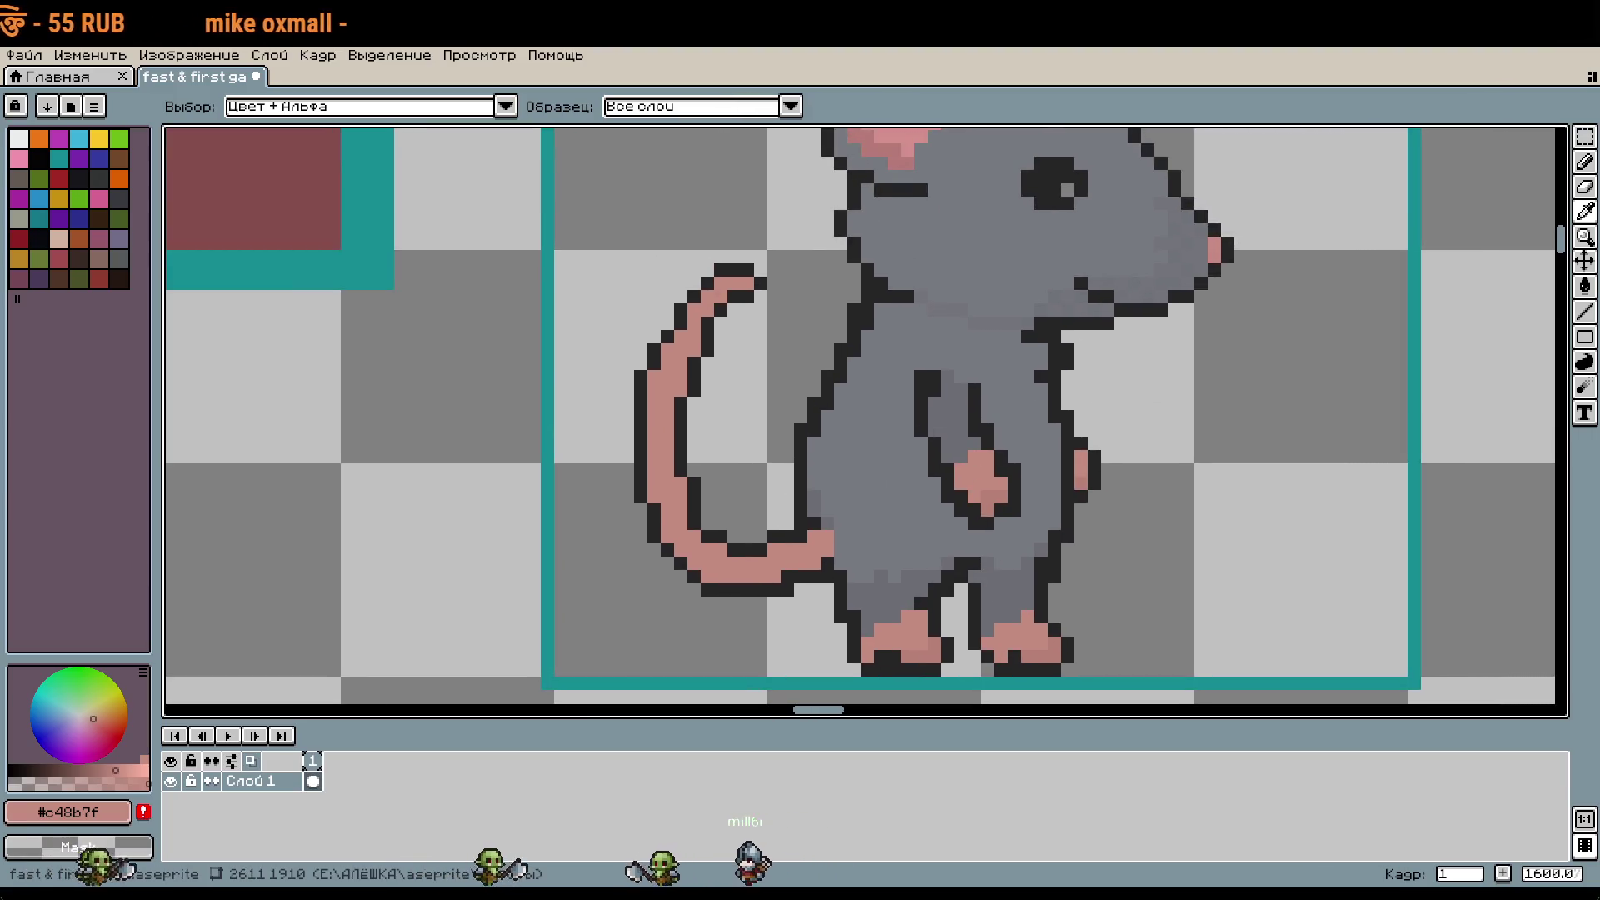
mouse_move(1149, 303)
left_mouse_down()
mouse_move(503, 207)
mouse_move(900, 382)
mouse_move(1000, 403)
mouse_move(1082, 484)
mouse_move(690, 536)
mouse_move(1015, 566)
left_mouse_up()
scroll(950, 392, "down", 1)
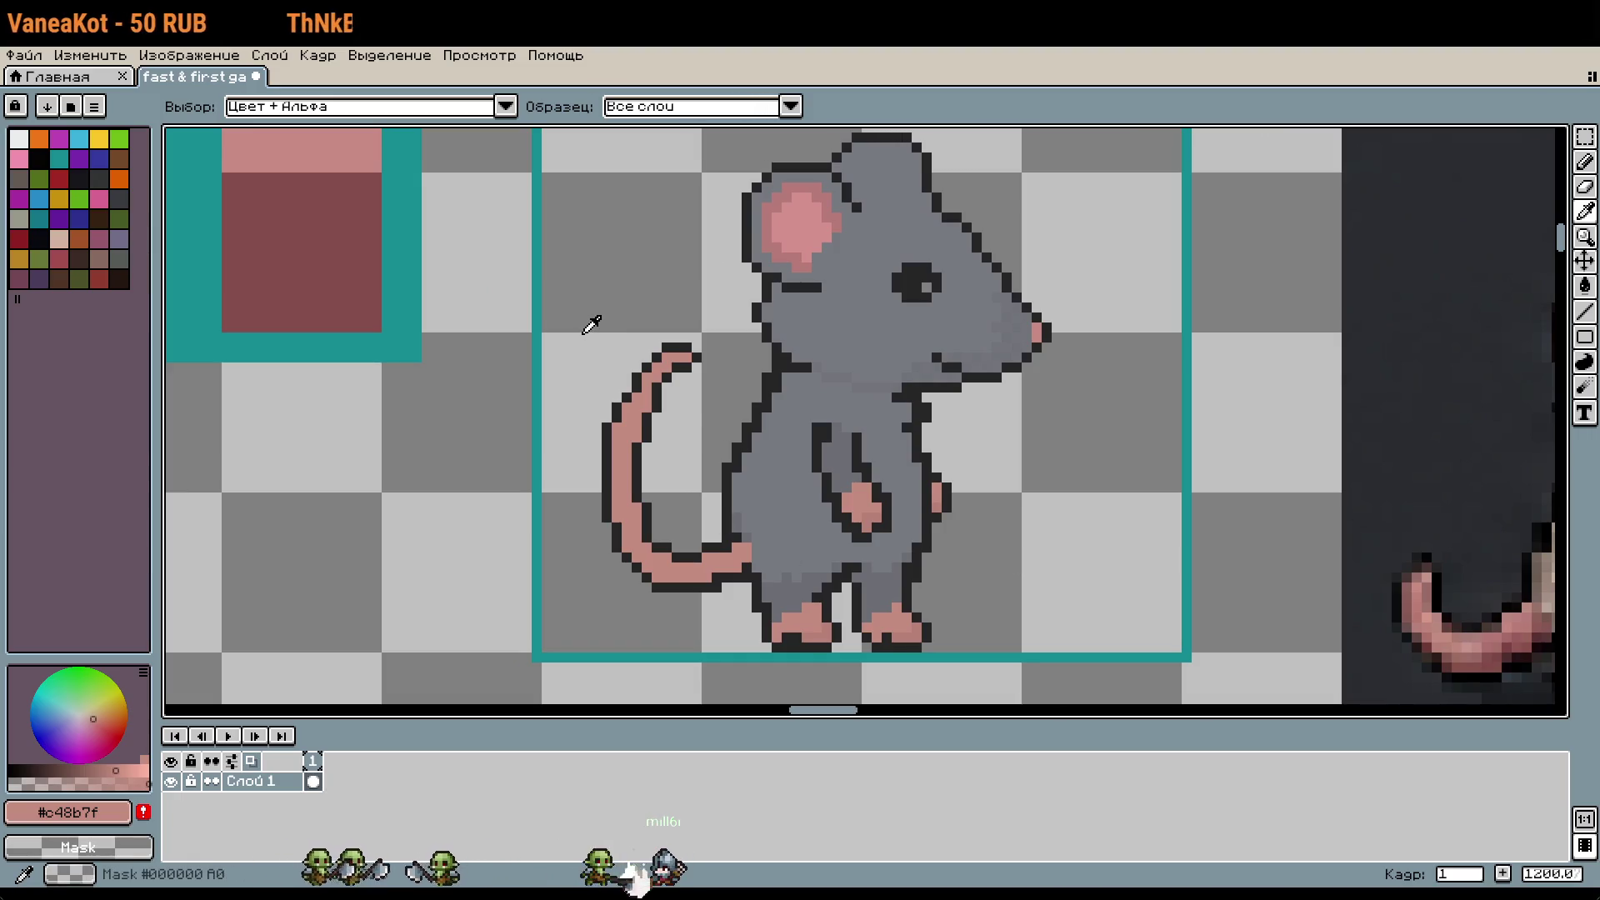
Step: Erase the long curled tail and the leftover piece by the foot using rectangle selections
key("m")
mouse_move(570, 321)
left_mouse_down()
mouse_move(680, 610)
mouse_move(714, 635)
left_mouse_up()
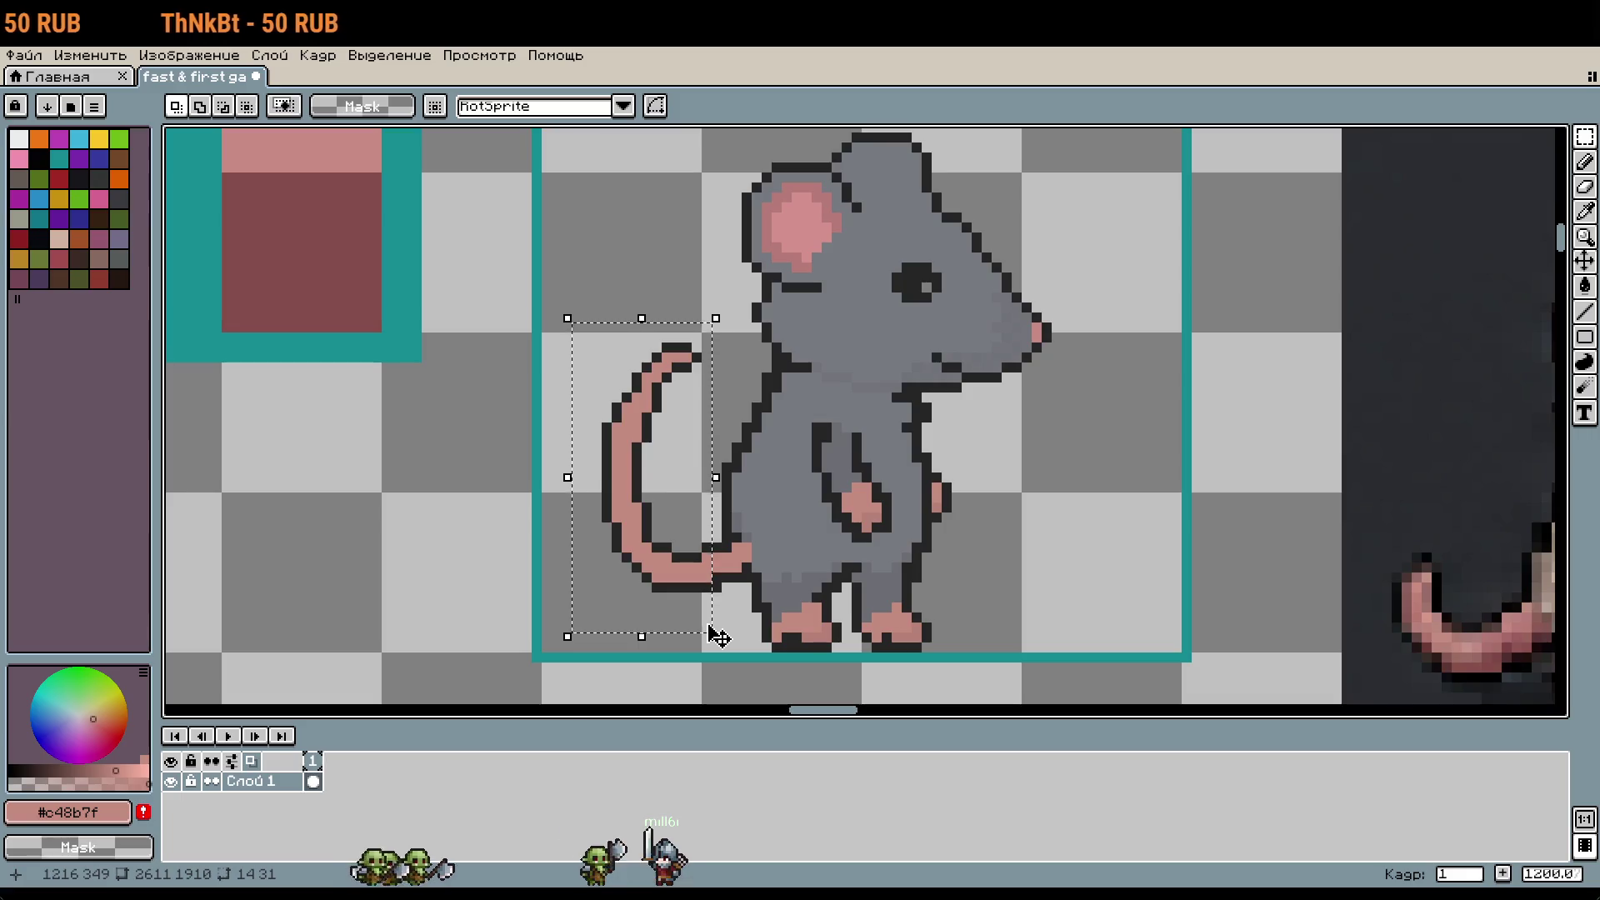
key("Delete")
scroll(707, 617, "up", 1)
left_click_drag(767, 523, 706, 448)
key("Delete")
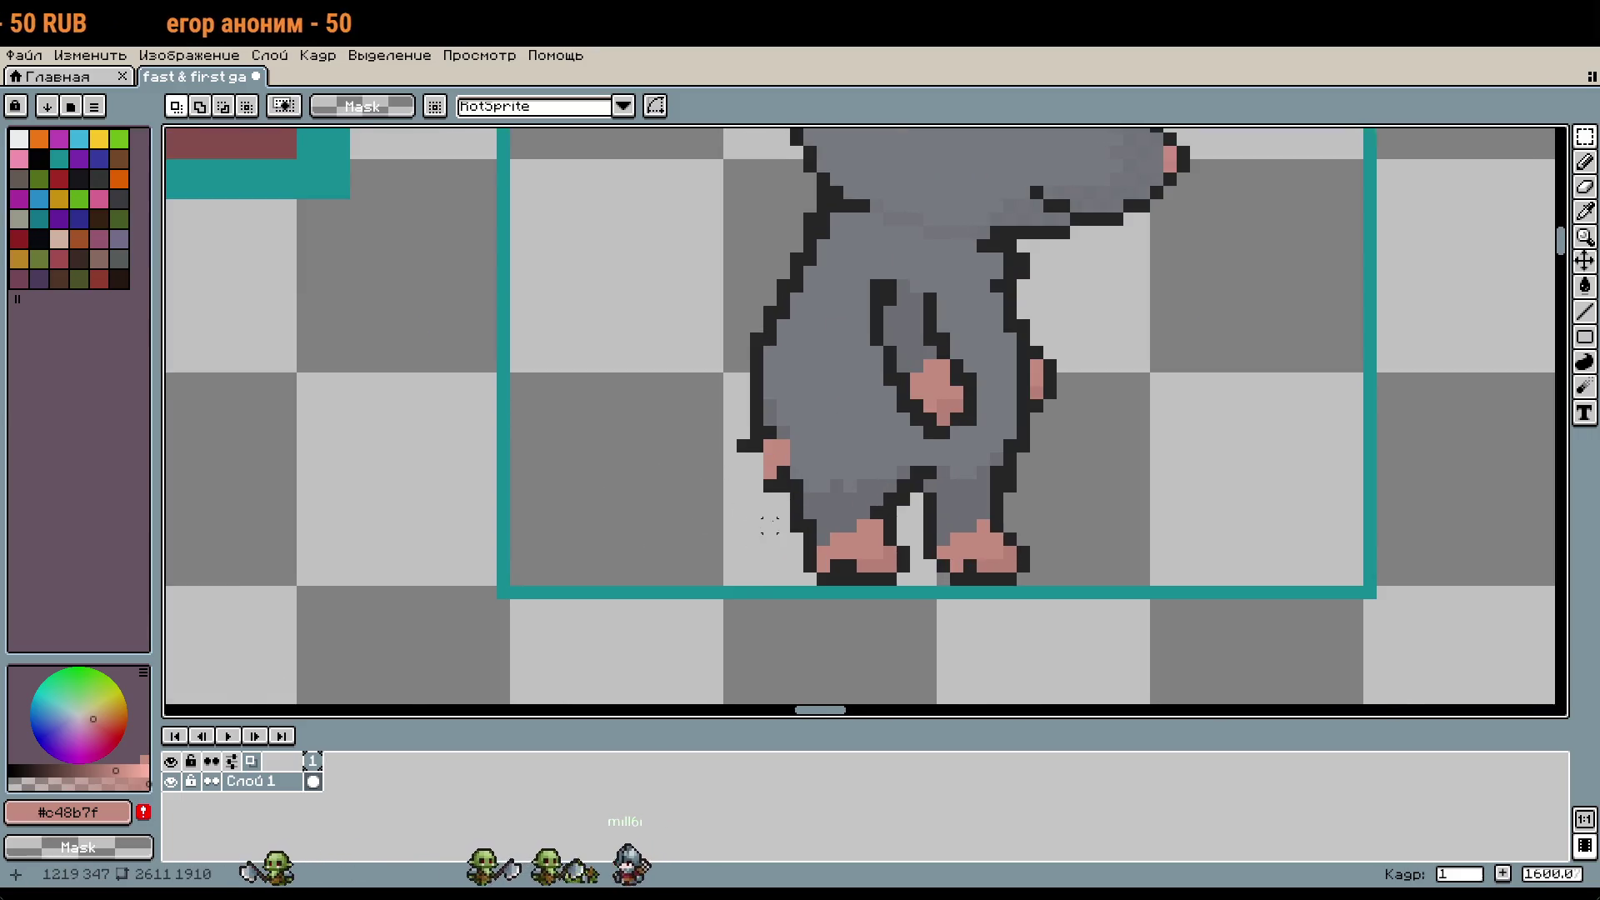
scroll(828, 498, "up", 1)
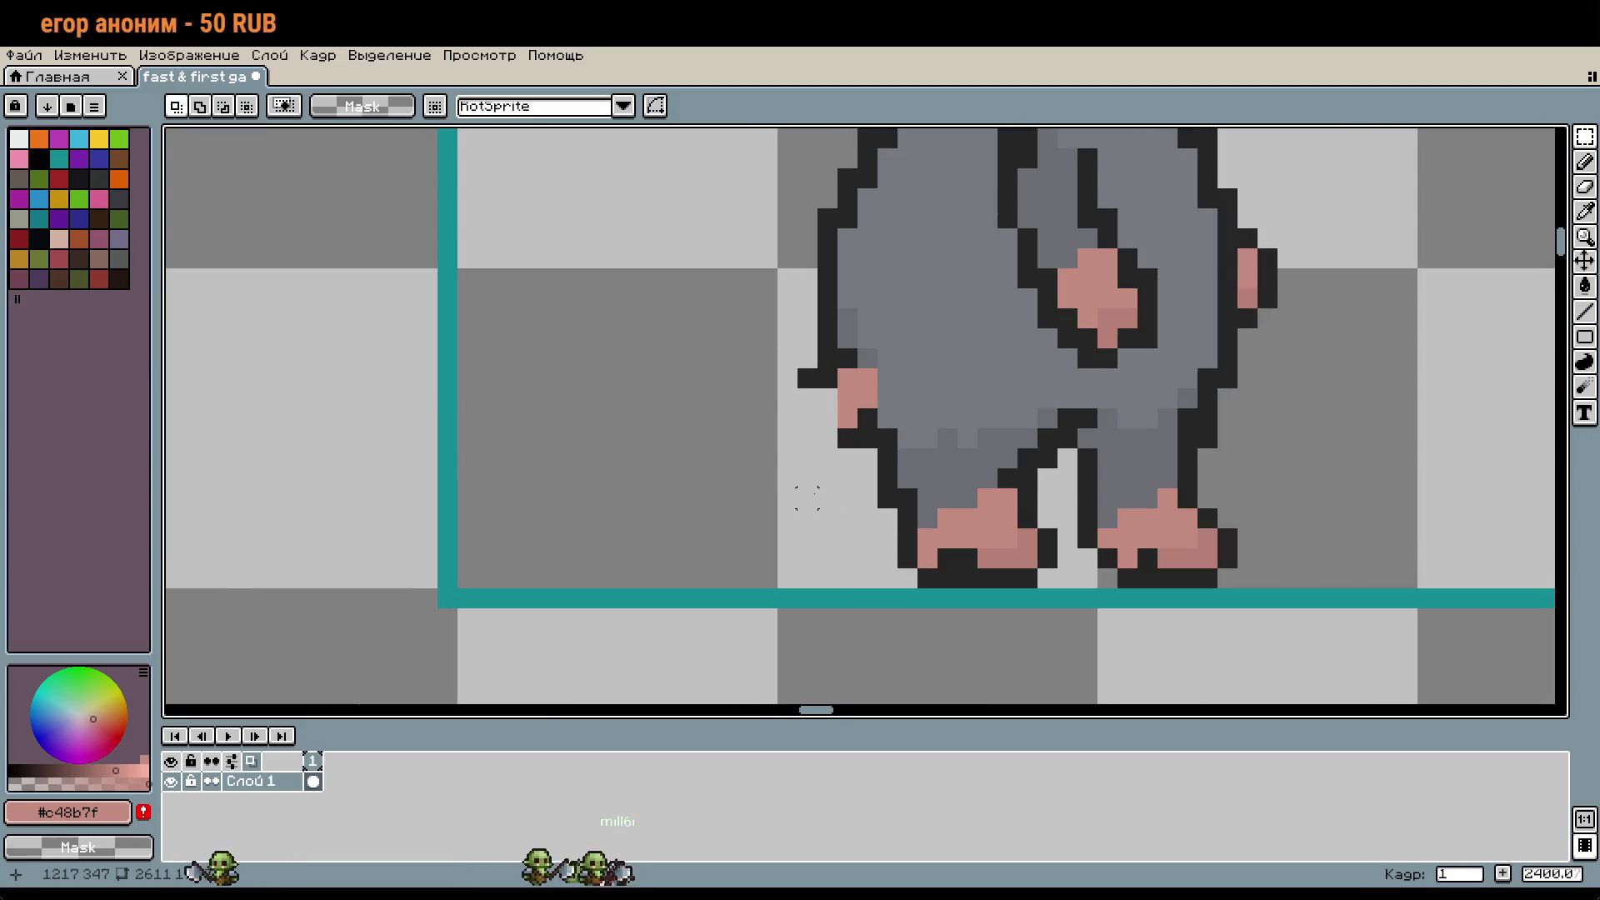
Step: Pencil a short pink tail running left from the rat's hip
key("b")
left_click(807, 497)
key("ctrl+z")
left_click(831, 435)
left_click_drag(839, 419, 768, 438)
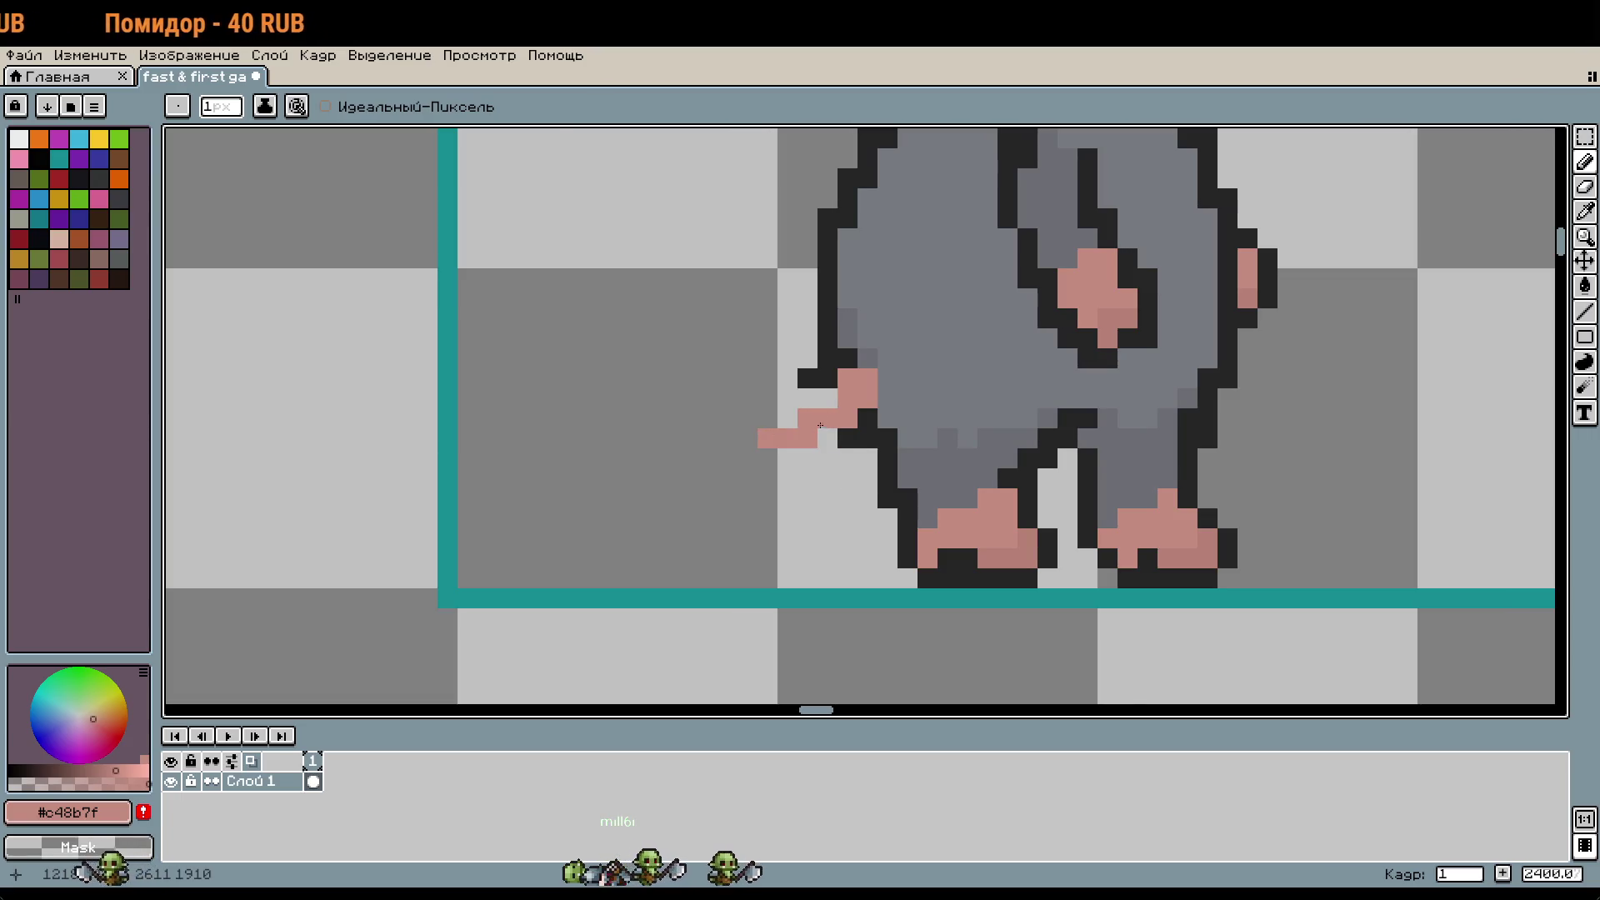
scroll(820, 426, "down", 3)
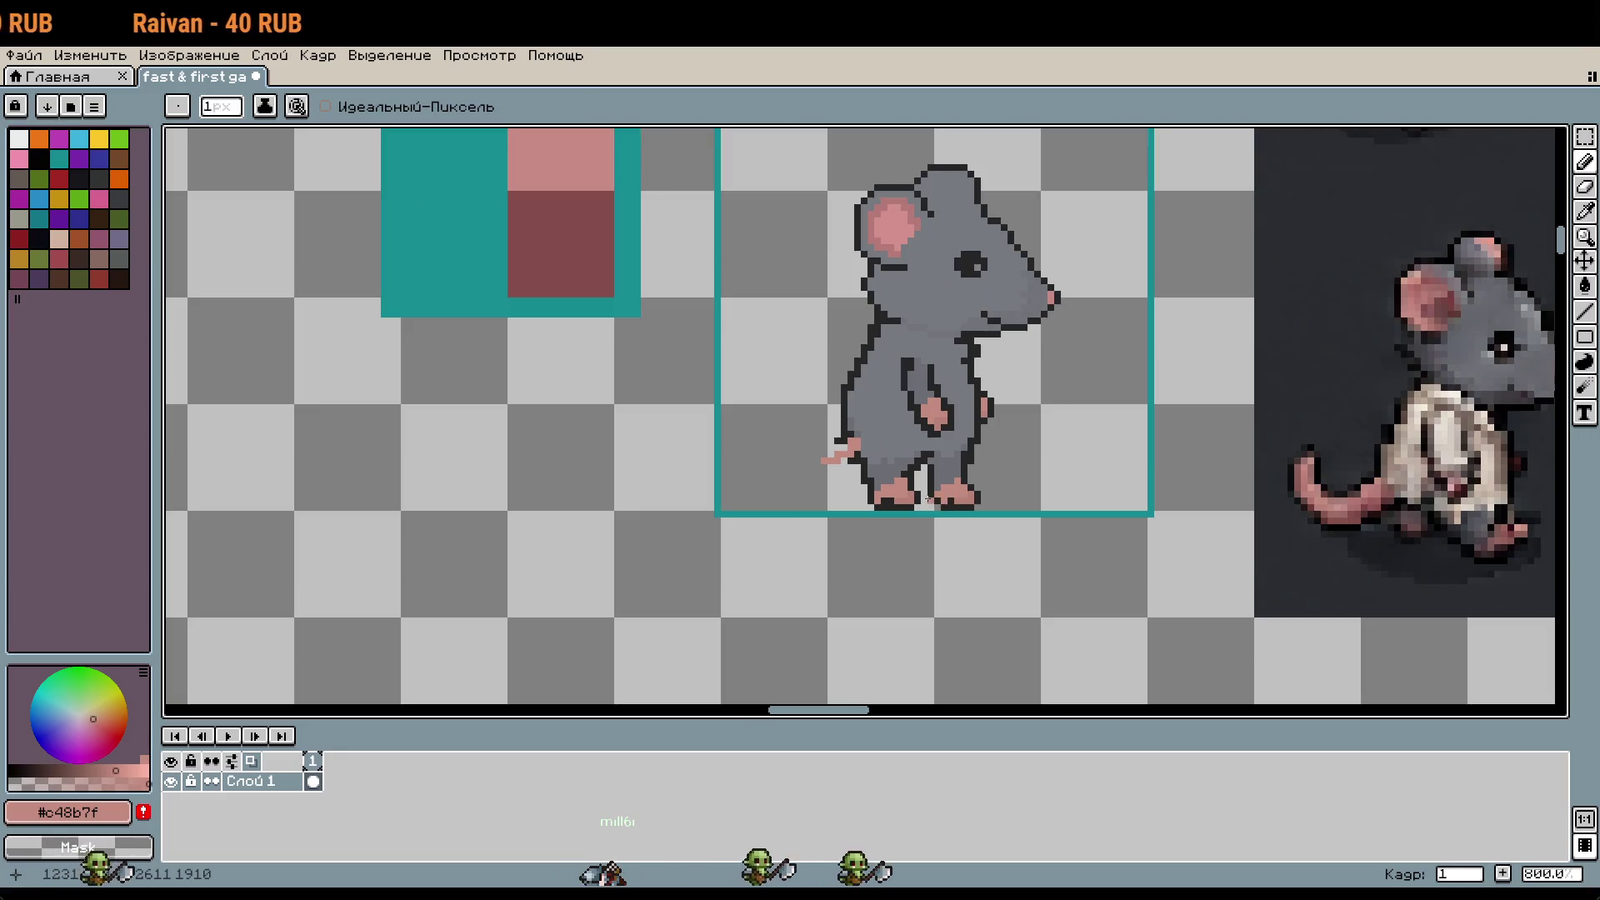
scroll(917, 488, "up", 4)
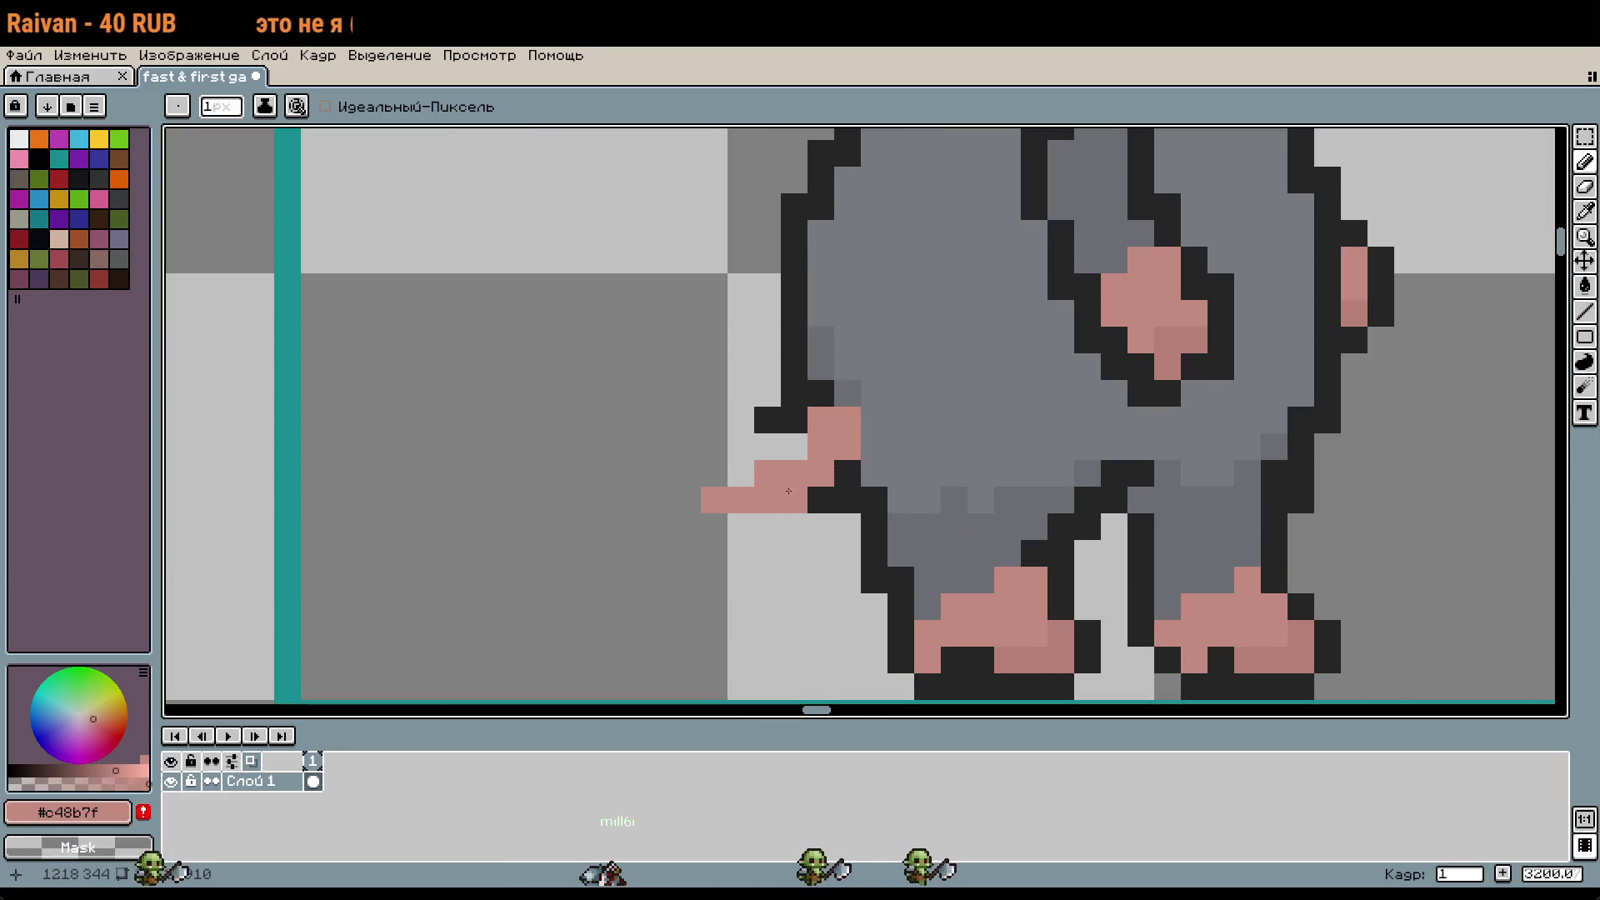
mouse_move(785, 451)
left_mouse_down()
mouse_move(715, 473)
mouse_move(837, 457)
mouse_move(865, 376)
left_mouse_up()
Step: Nudge the new tail one pixel right and down with the marquee
key("m")
left_click_drag(800, 511, 813, 521)
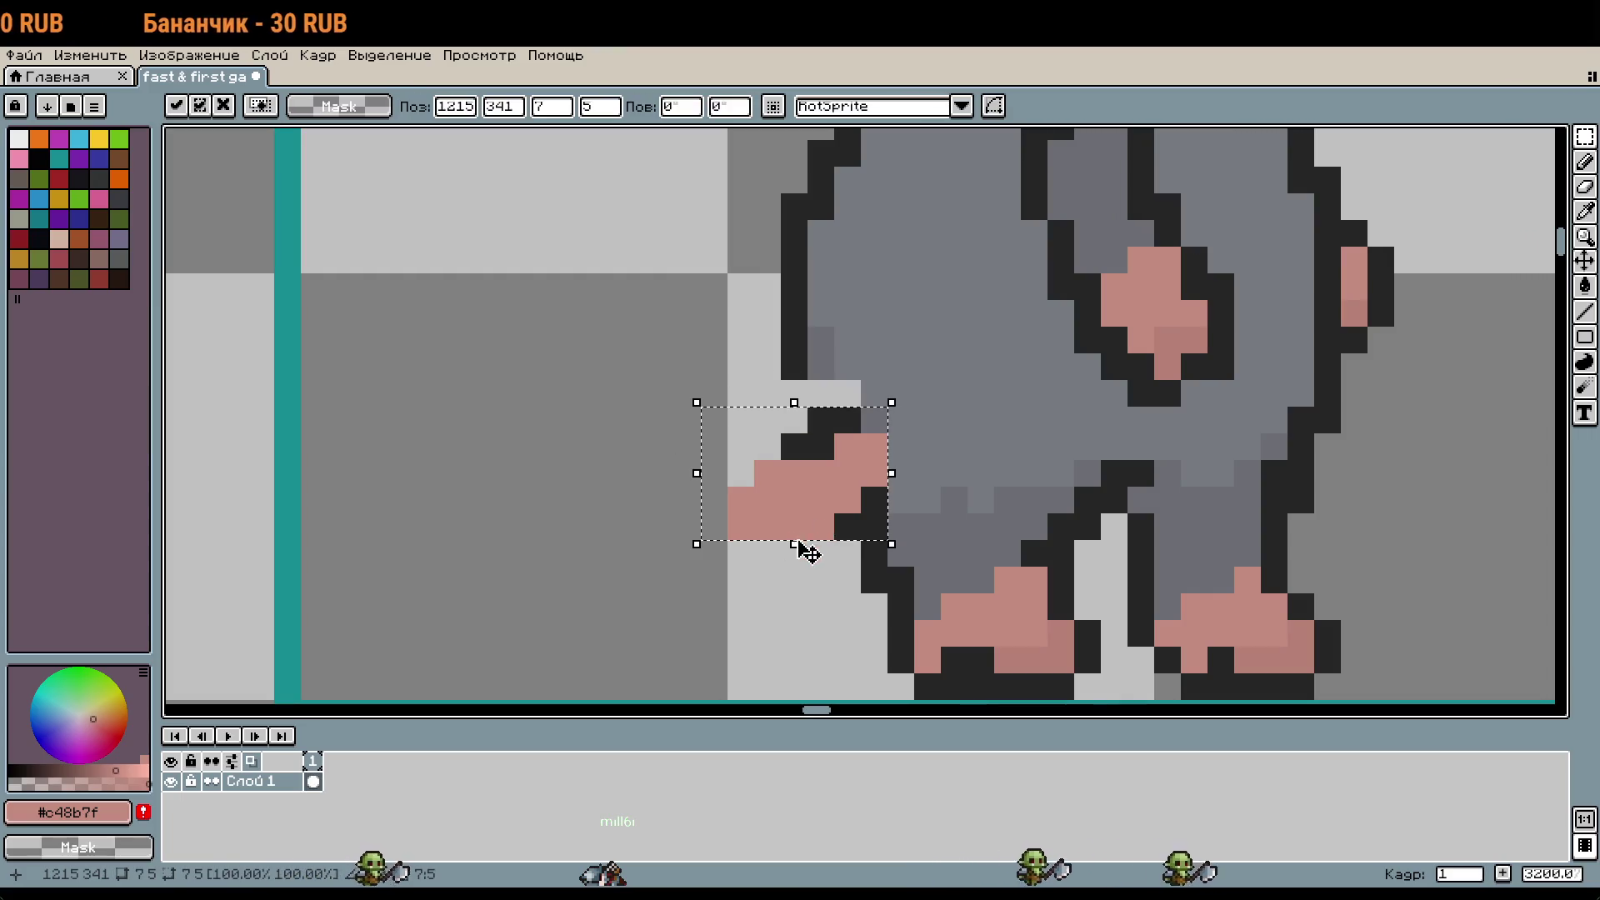
key("Return")
scroll(950, 584, "down", 1)
scroll(948, 583, "down", 2)
scroll(867, 525, "up", 3)
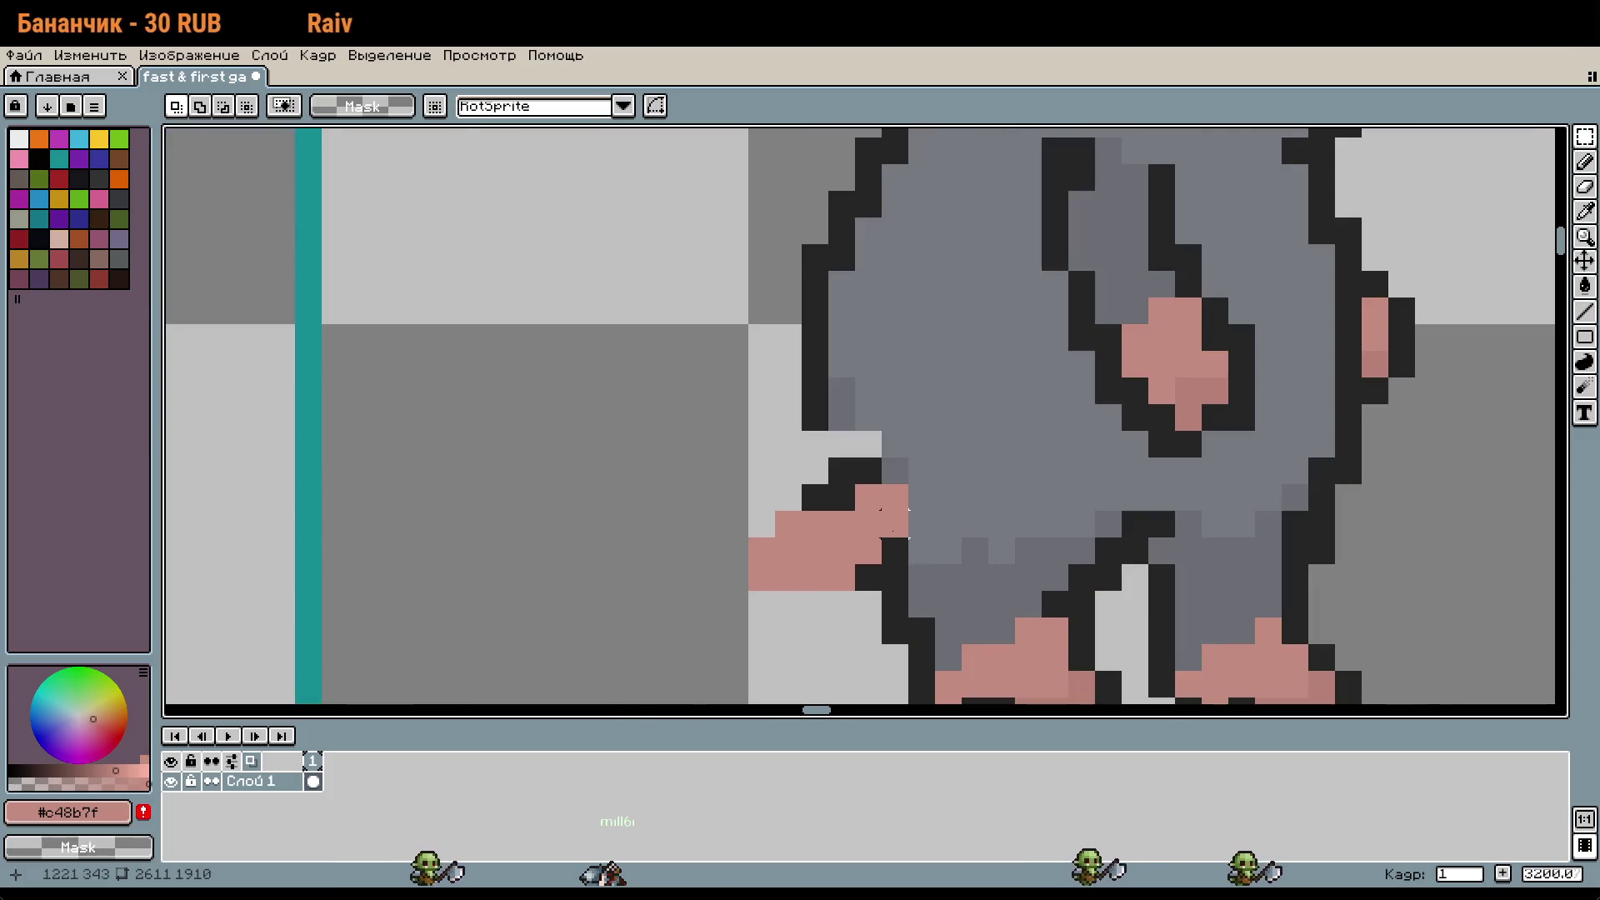
Step: Add a dark outline pixel above the tail and paint the light gap pixel grey
key("i")
left_click(822, 416)
key("b")
left_click(841, 452)
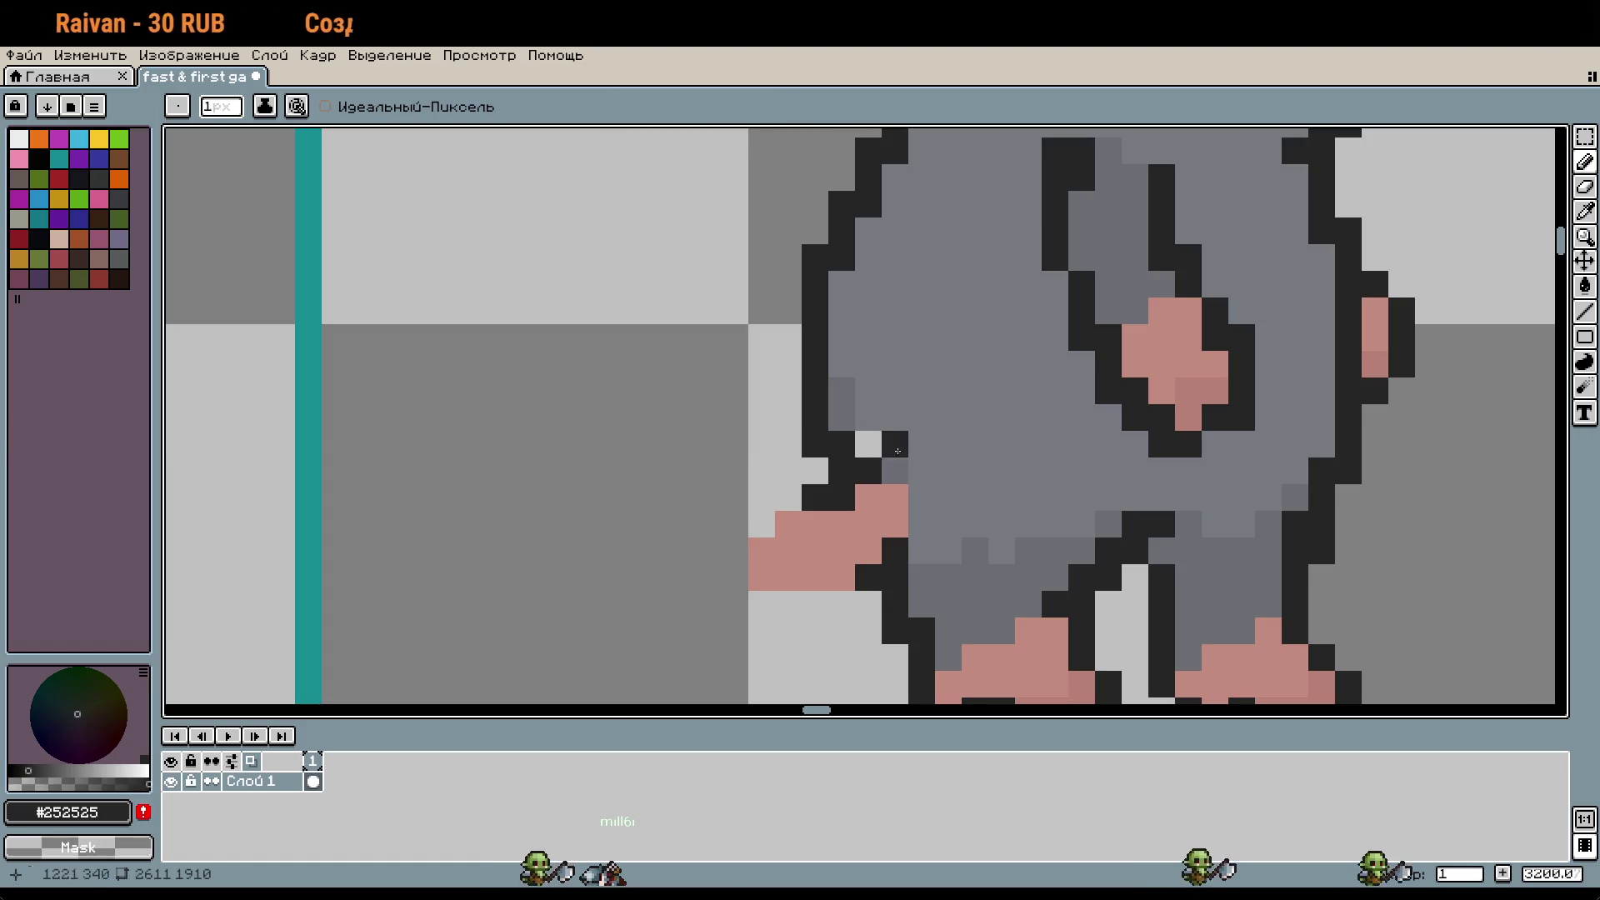
key("i")
left_click(871, 416)
key("b")
left_click(875, 432)
Step: Fill the gap in the dark outline near the tail
key("i")
left_click(930, 573)
key("b")
scroll(1122, 571, "down", 2)
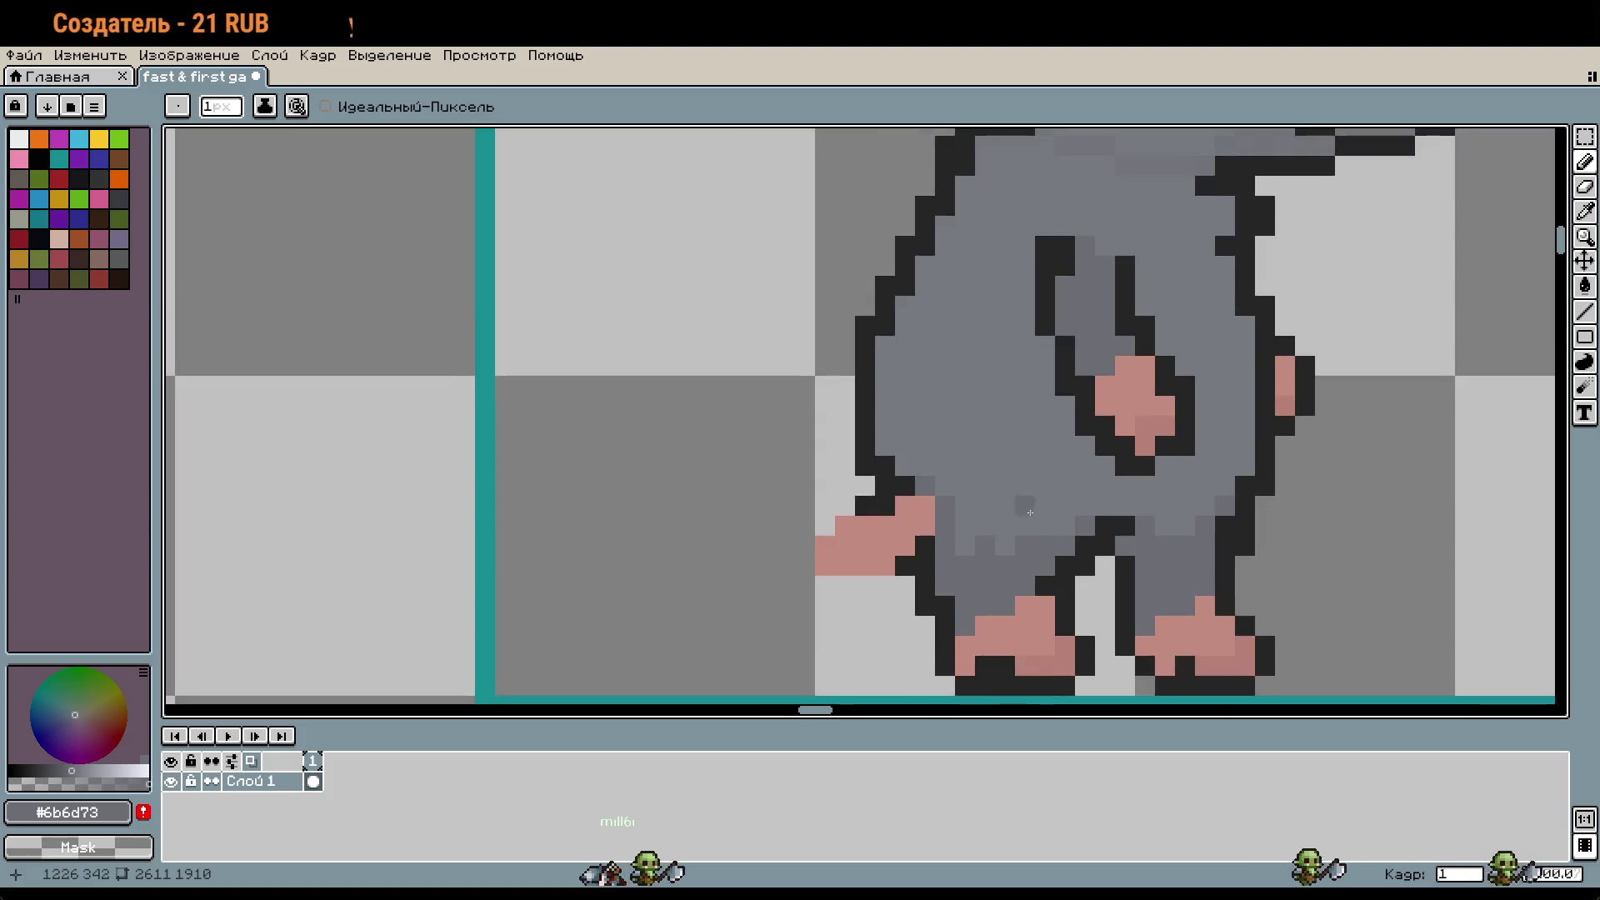
left_click_drag(1121, 571, 1206, 529)
key("i")
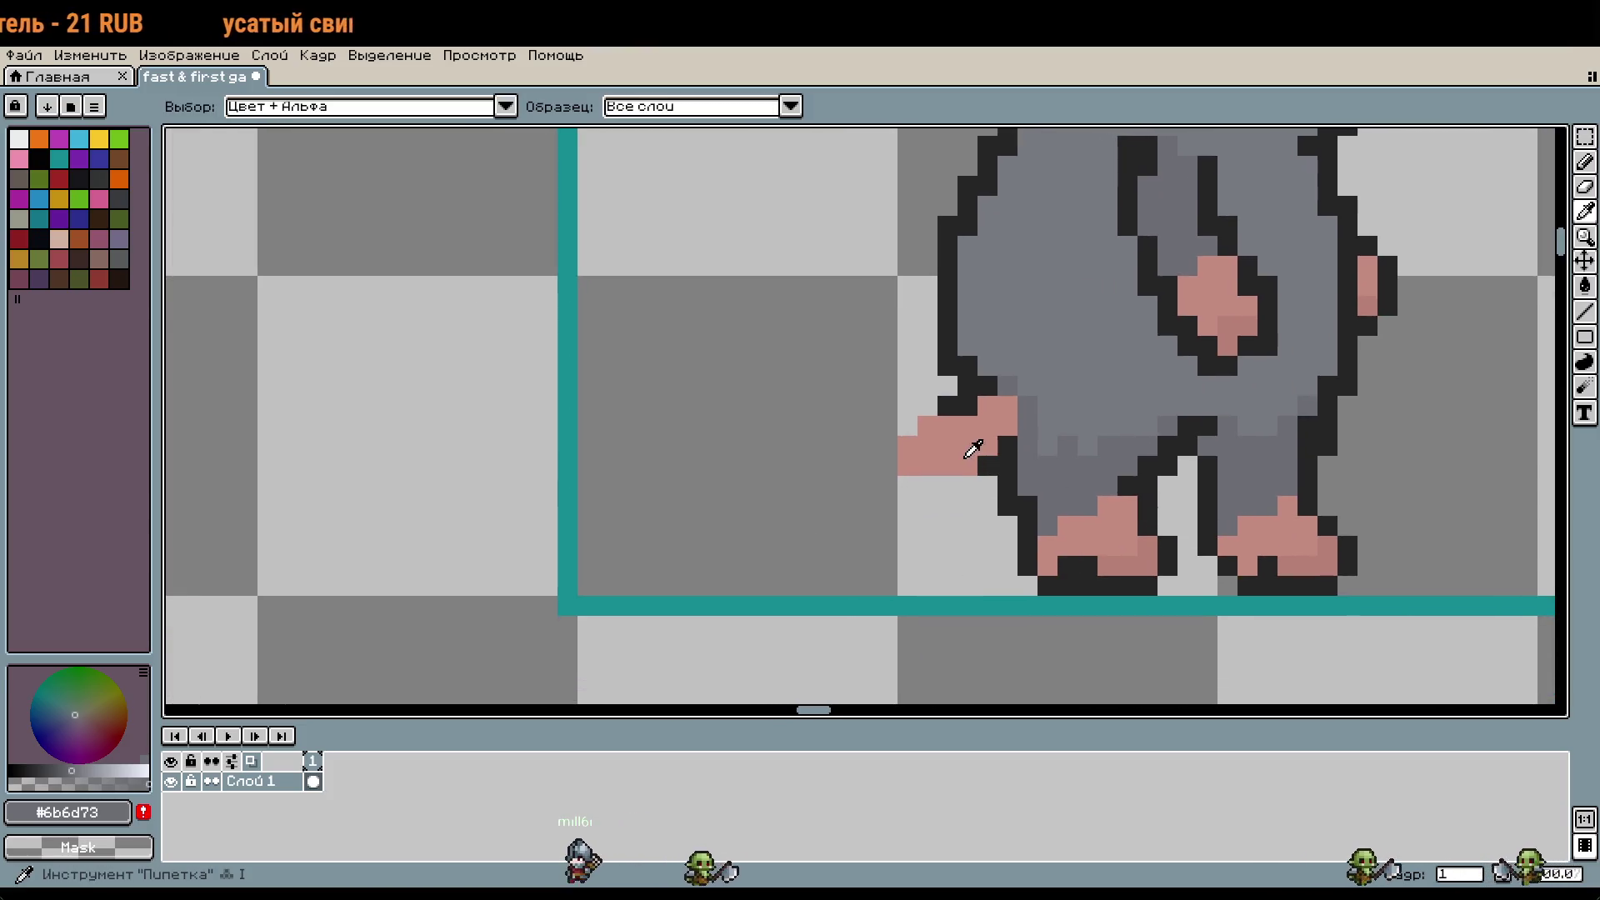
left_click(925, 454)
key("b")
left_click(907, 527)
key("ctrl+z")
key("i")
left_click(954, 406)
key("b")
left_click_drag(927, 426, 948, 426)
Step: Thicken the tail with a row of pink pixels under its base
key("i")
left_click(967, 429)
key("b")
left_click(945, 494)
left_click_drag(943, 492, 883, 488)
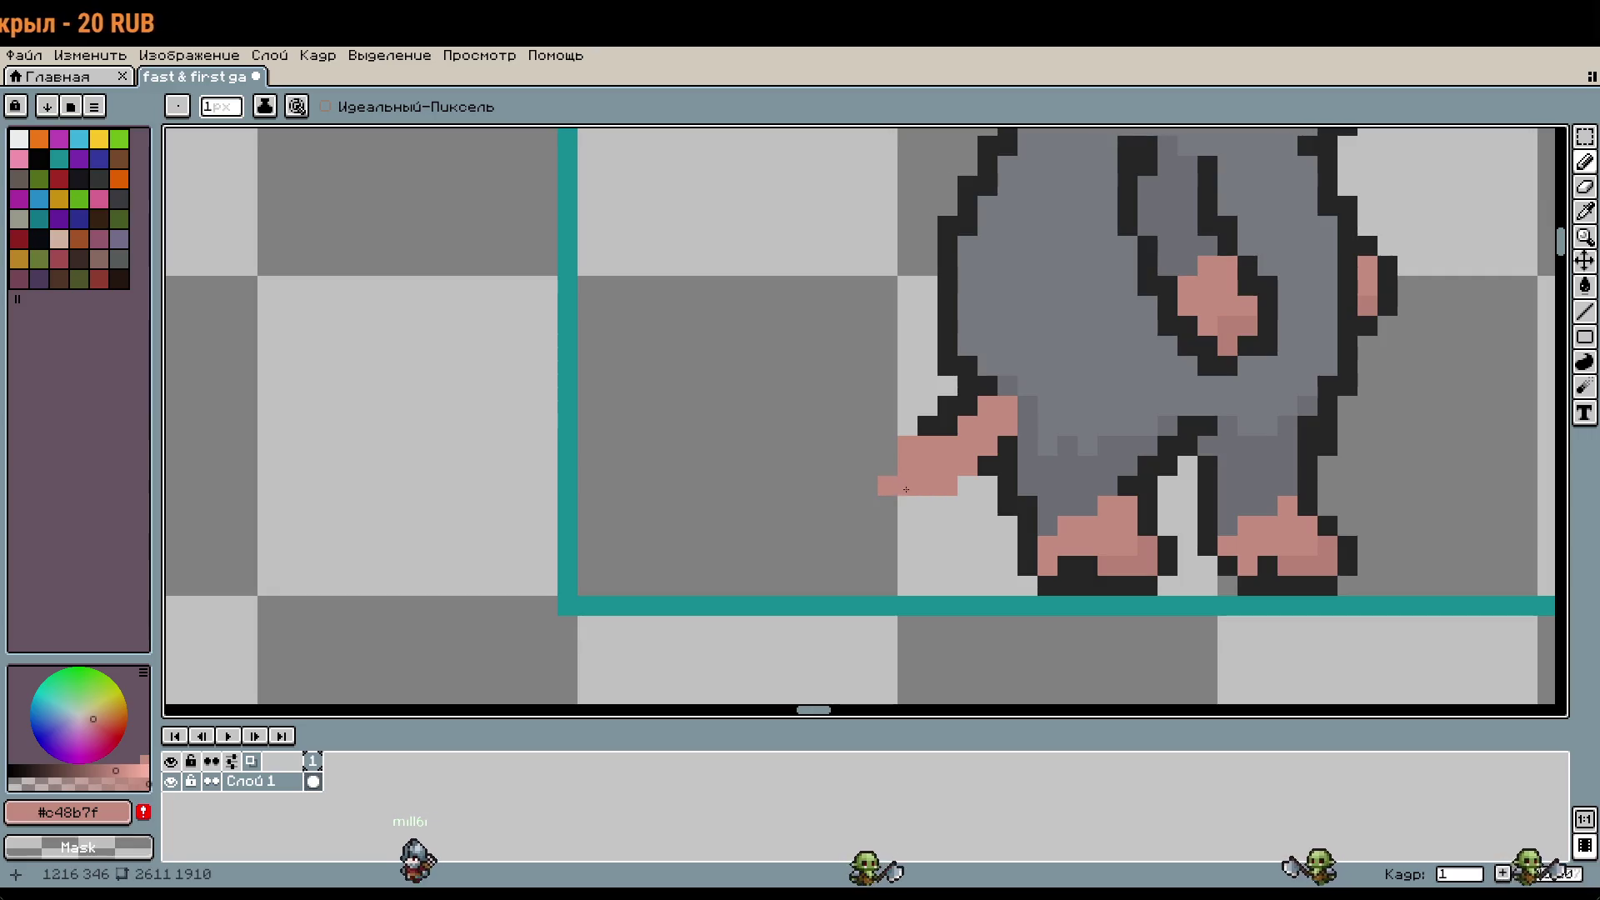
left_click_drag(909, 599, 865, 632)
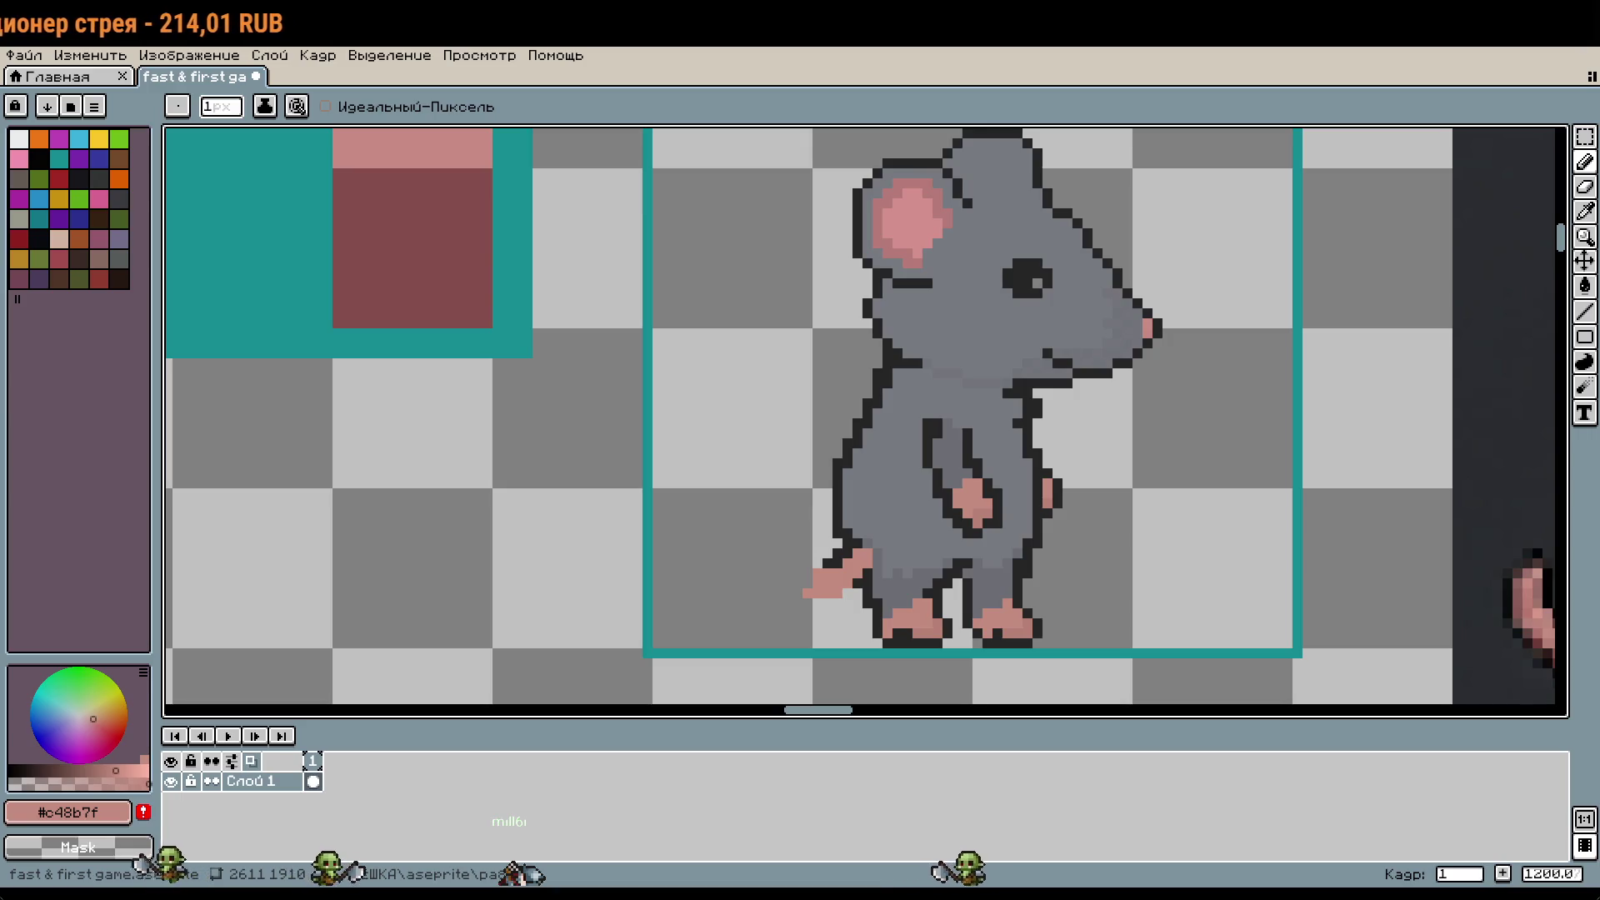
Step: Lengthen the tail leftward, curl its tip down beside the feet, and erase stray pixels
scroll(858, 538, "down", 2)
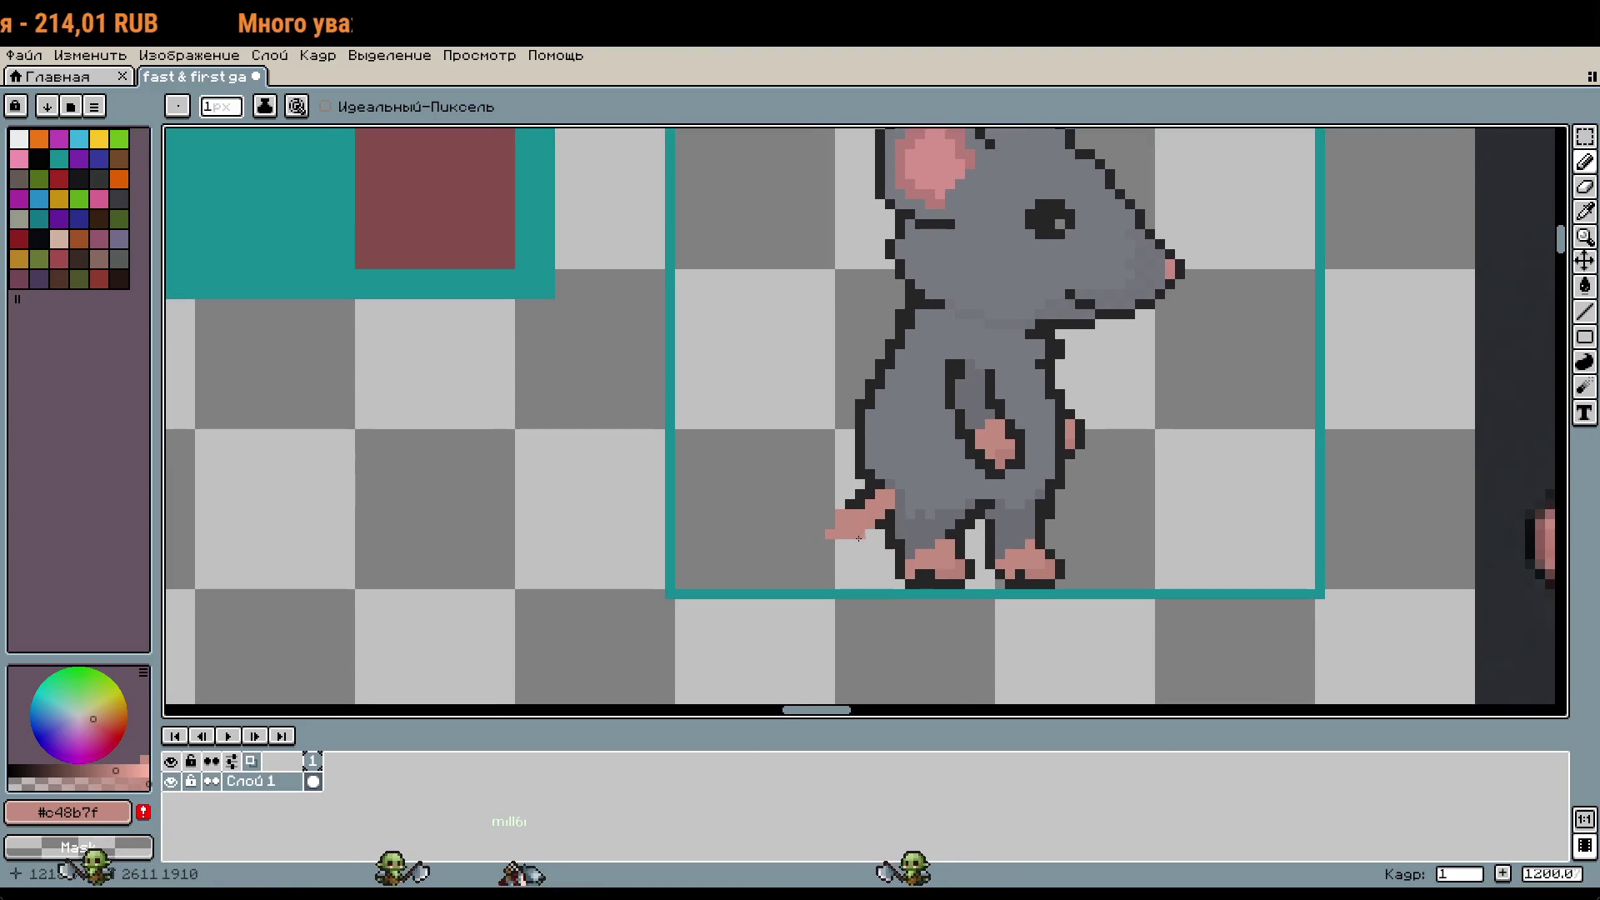
scroll(843, 529, "up", 3)
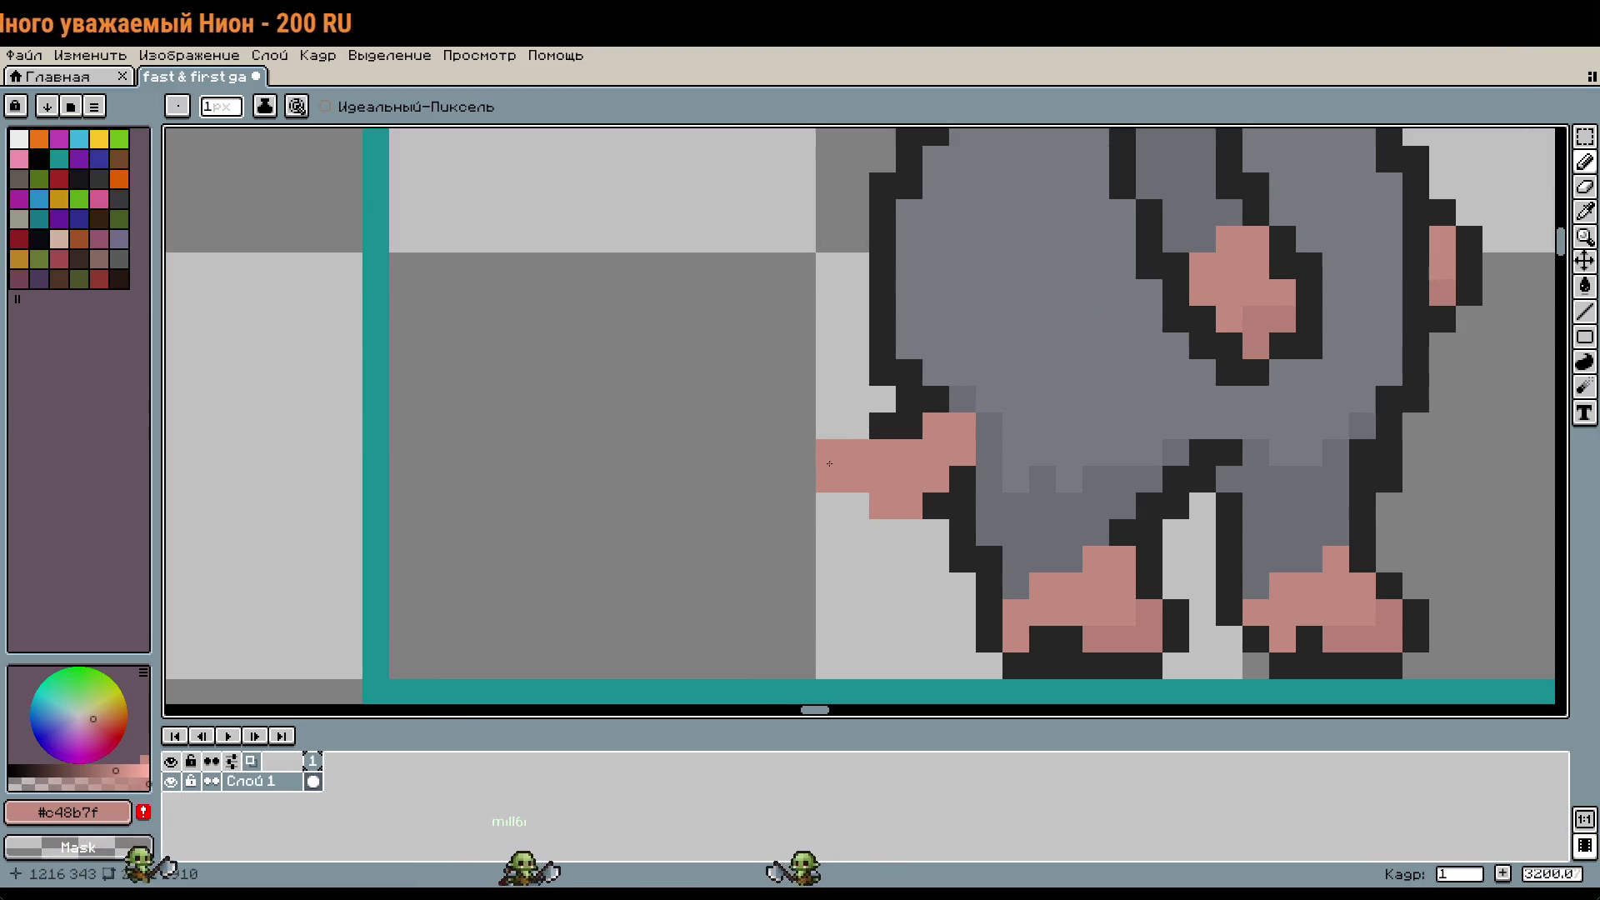
scroll(829, 463, "down", 2)
mouse_move(850, 360)
left_mouse_down()
mouse_move(771, 359)
mouse_move(838, 354)
left_mouse_up()
left_click_drag(710, 388, 700, 481)
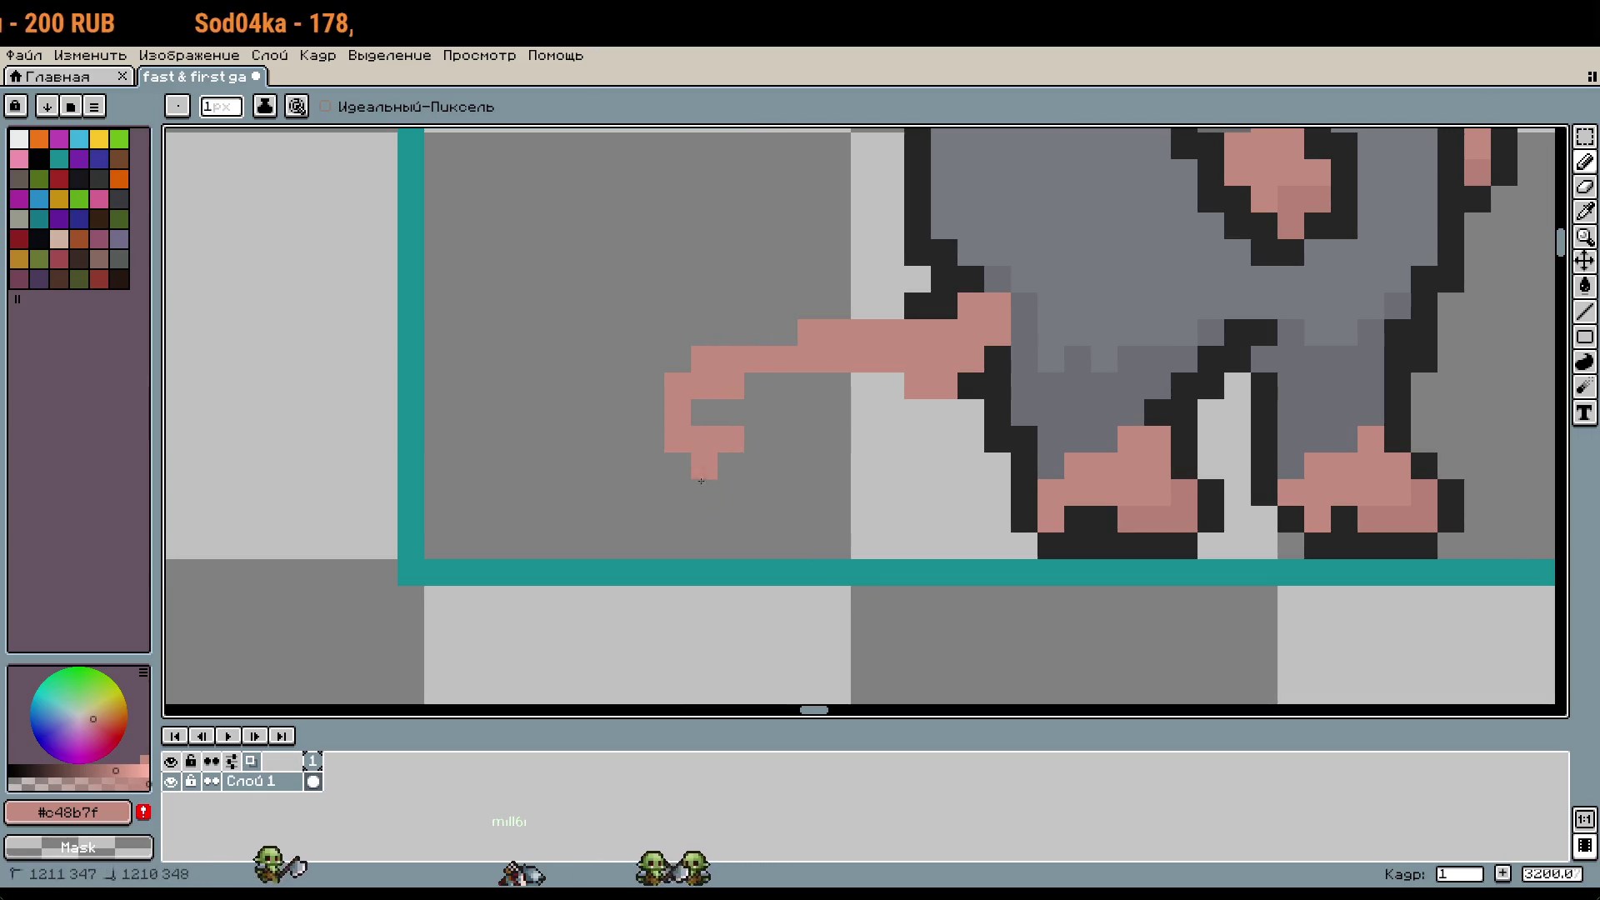
mouse_move(795, 510)
left_mouse_down()
mouse_move(907, 538)
mouse_move(834, 520)
mouse_move(870, 551)
left_mouse_up()
mouse_move(859, 496)
left_mouse_down()
mouse_move(780, 493)
mouse_move(710, 426)
left_mouse_up()
right_click(915, 548)
right_click(774, 478)
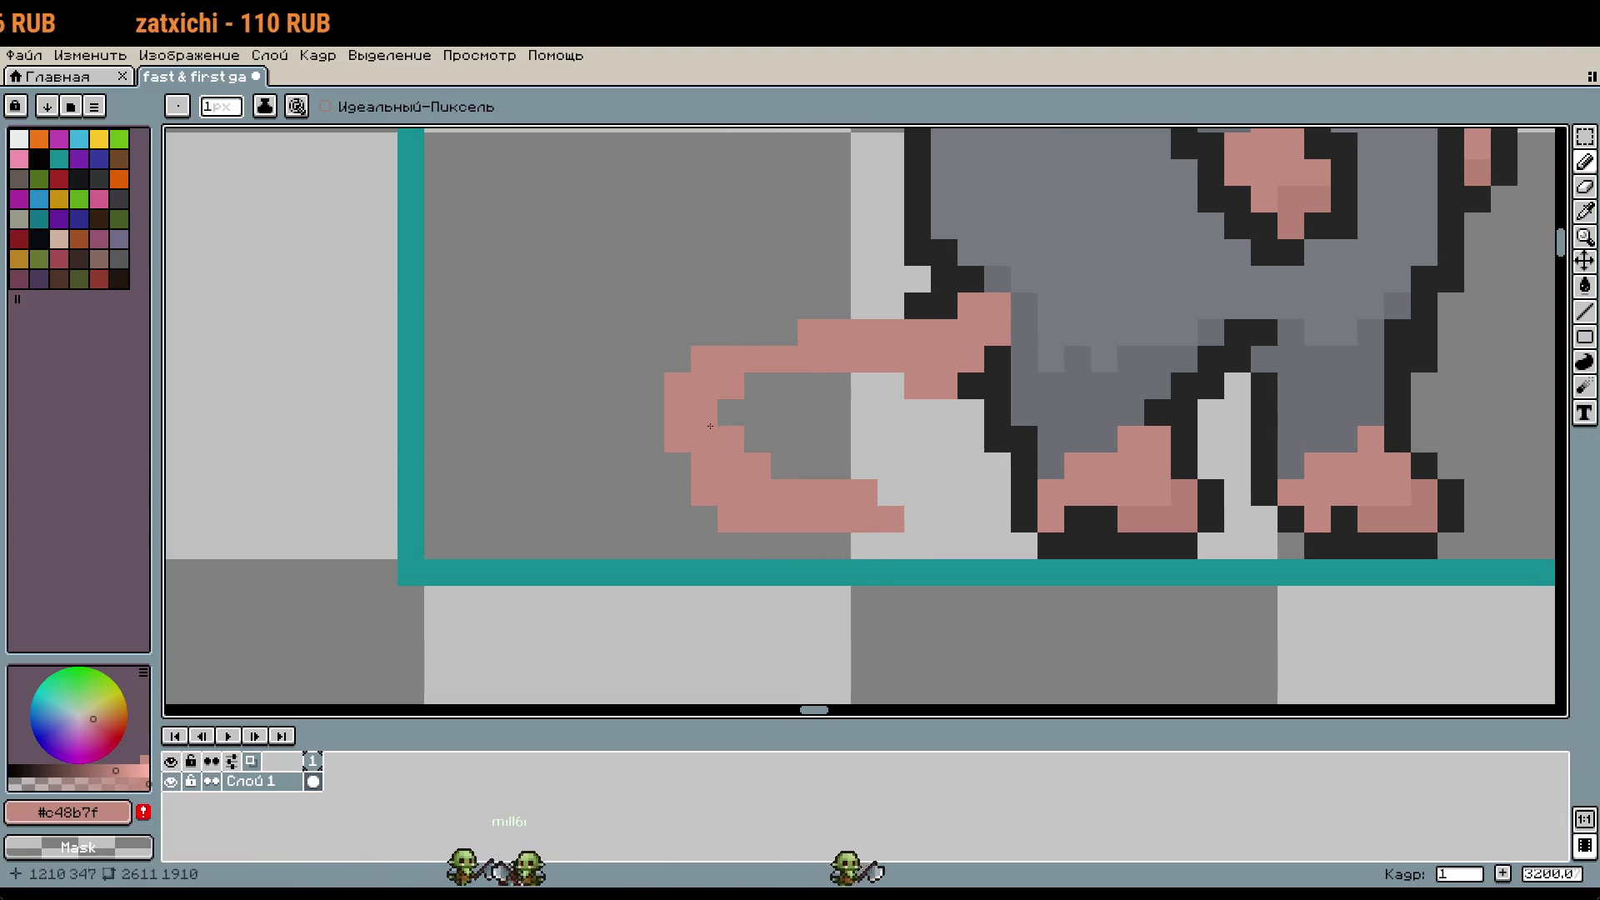
Step: Select the lower part of the curled tail with the rectangular marquee
scroll(853, 419, "down", 3)
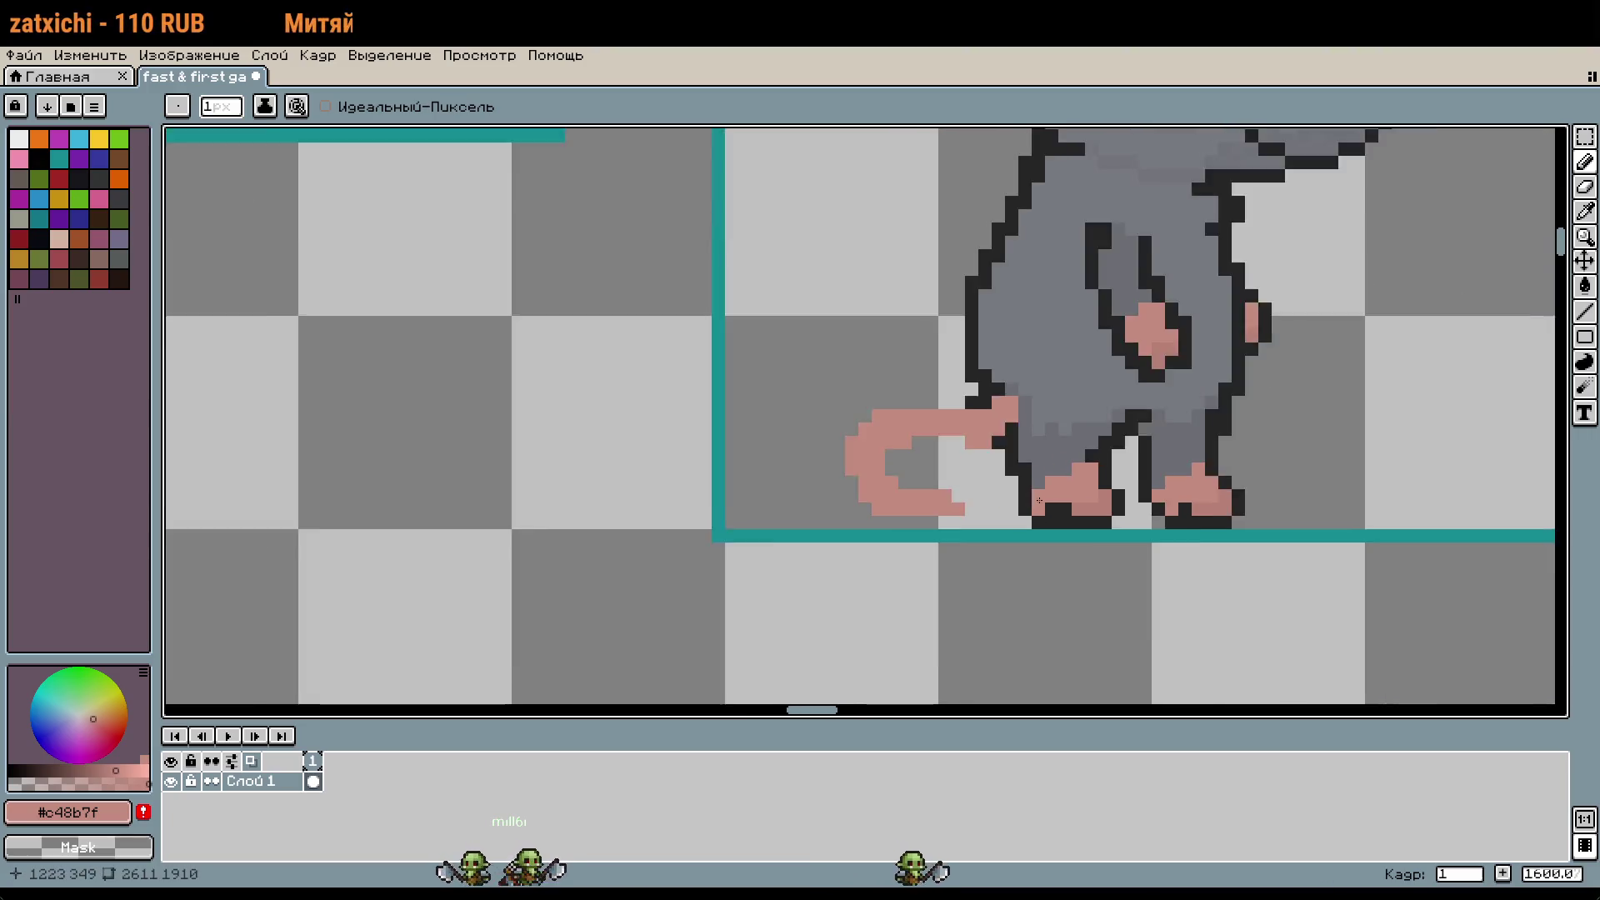
key("m")
left_click_drag(815, 528, 908, 631)
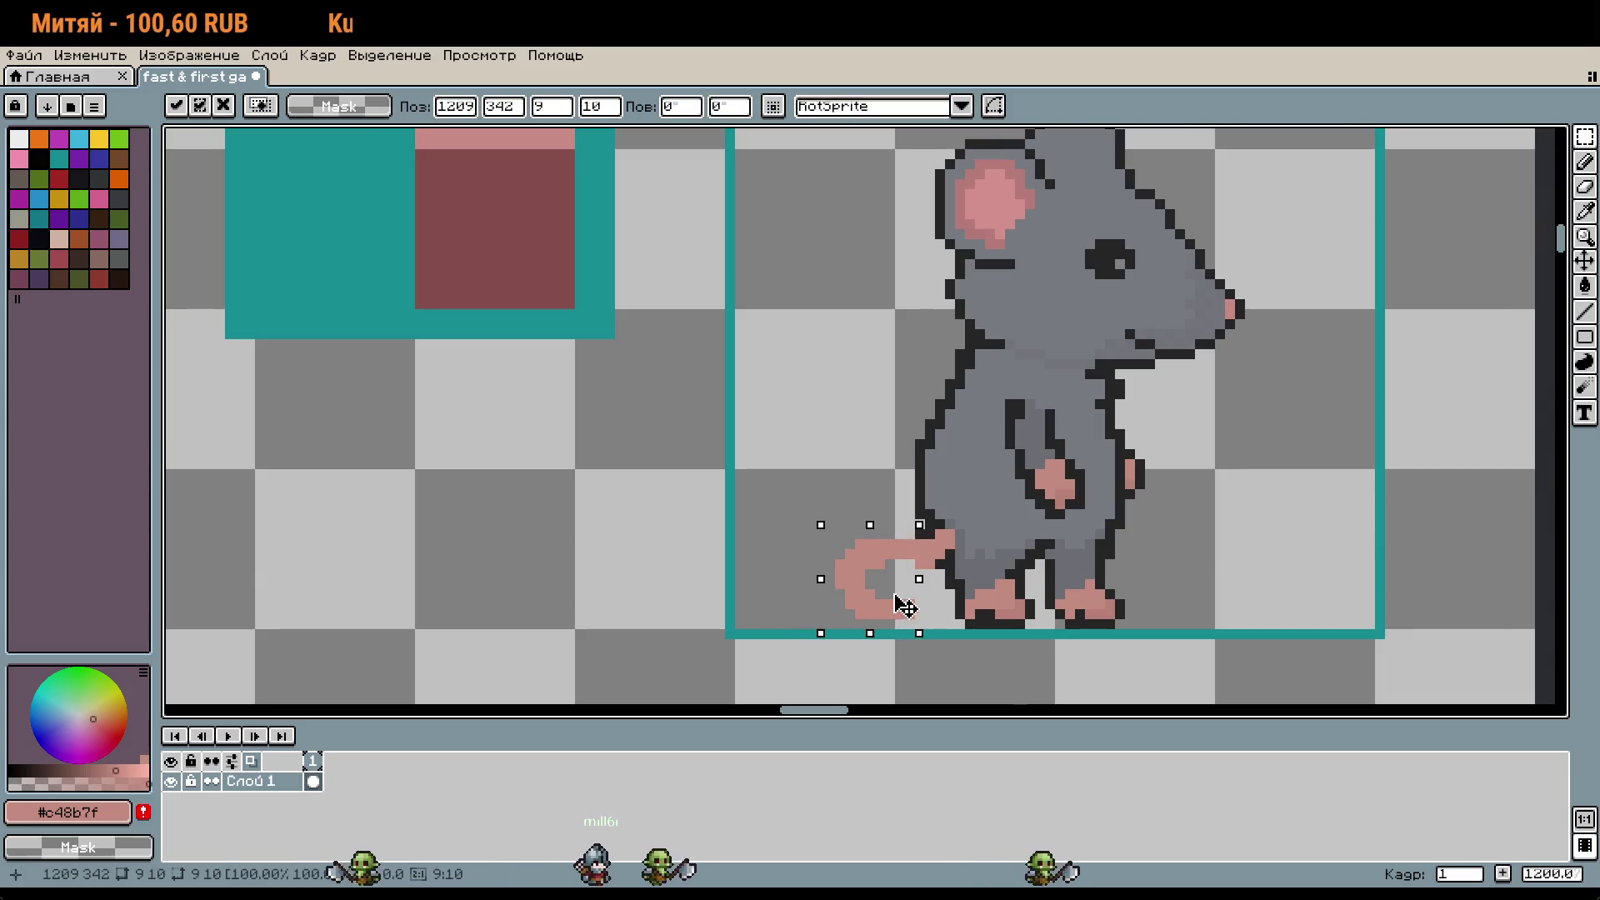
left_click(818, 578)
scroll(1026, 613, "down", 2)
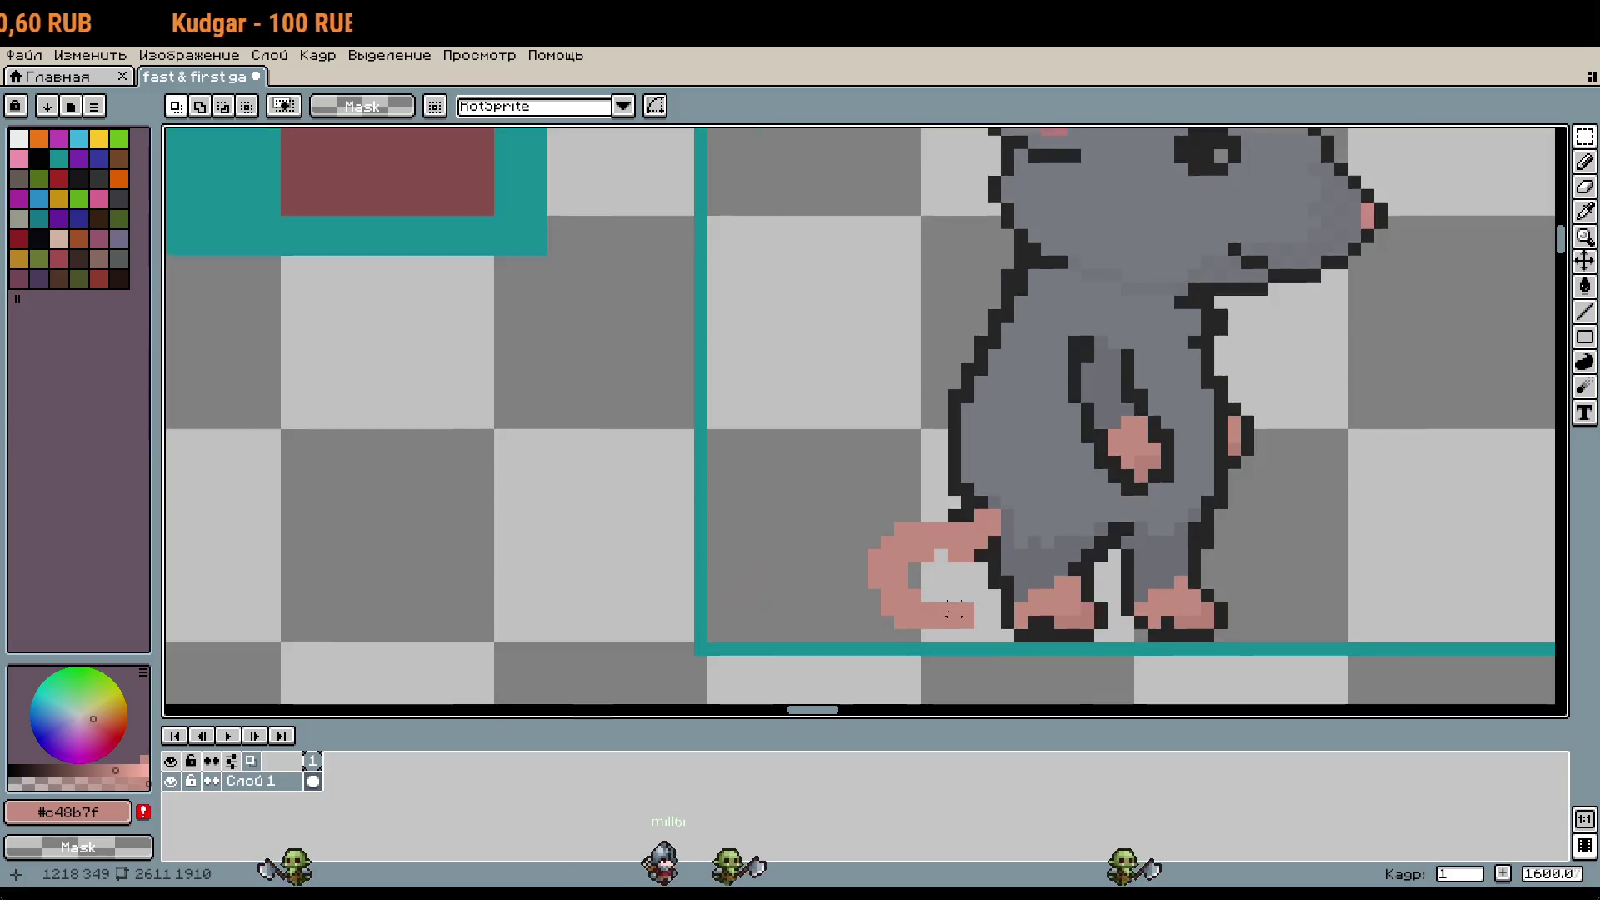
scroll(950, 607, "up", 2)
mouse_move(972, 626)
left_mouse_down()
mouse_move(828, 553)
mouse_move(914, 572)
mouse_move(944, 533)
left_mouse_up()
Step: Delete the selected curled tail pixels, keeping only the pink hip stub
key("Delete")
key("Delete")
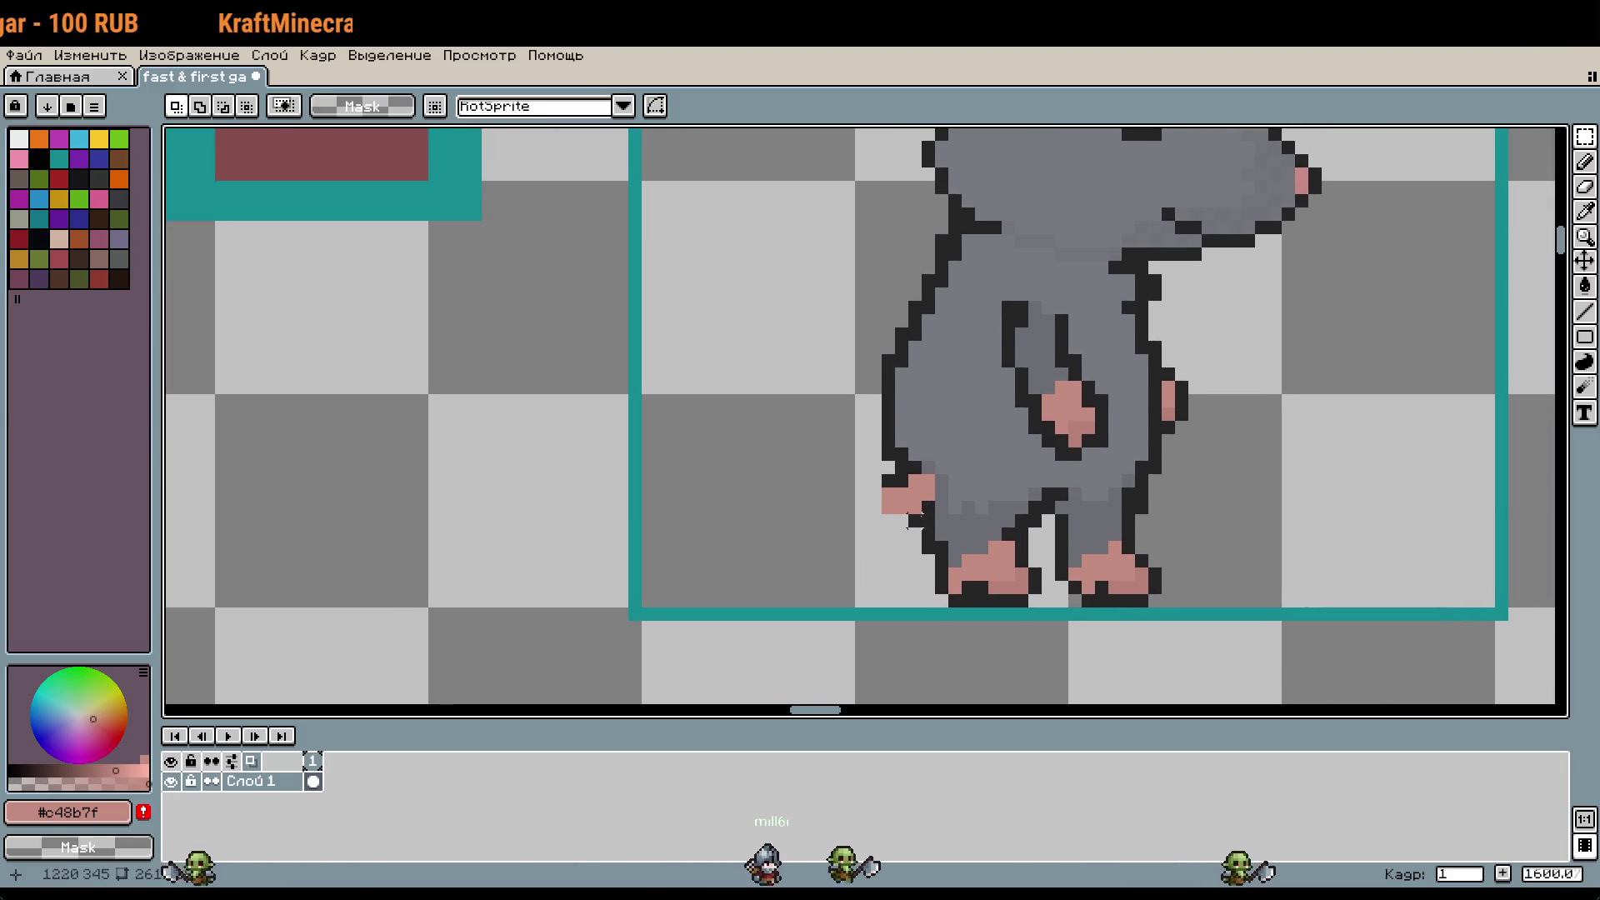
key("i")
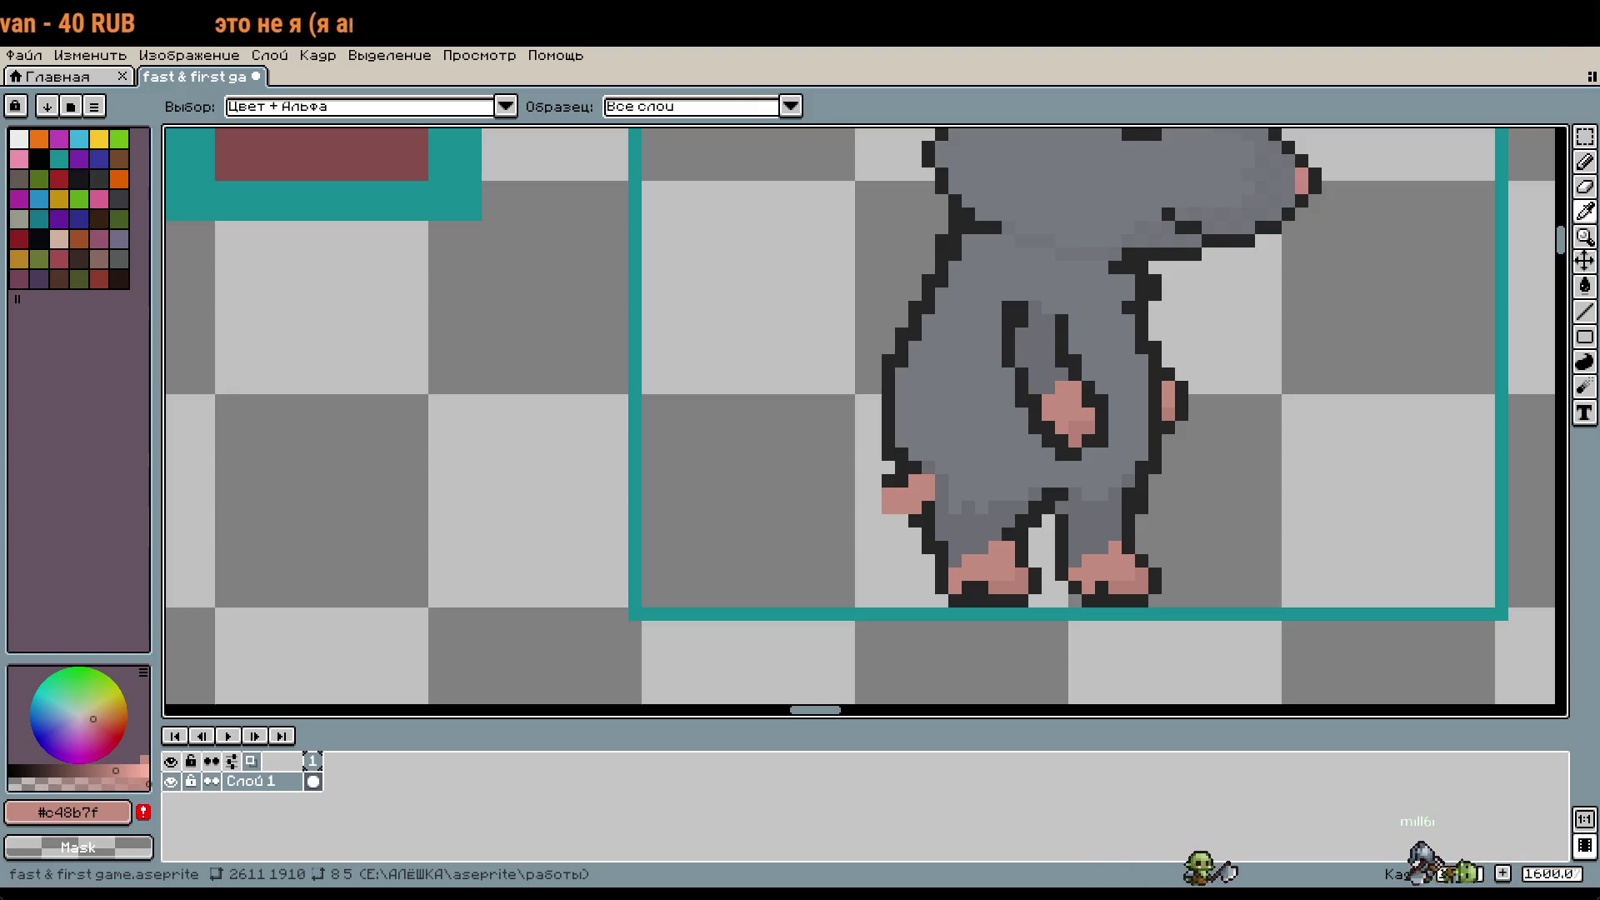
Step: Draw a new straight pink tail leftward from the hip and extend its end a pixel
key("m")
scroll(874, 504, "up", 4)
key("i")
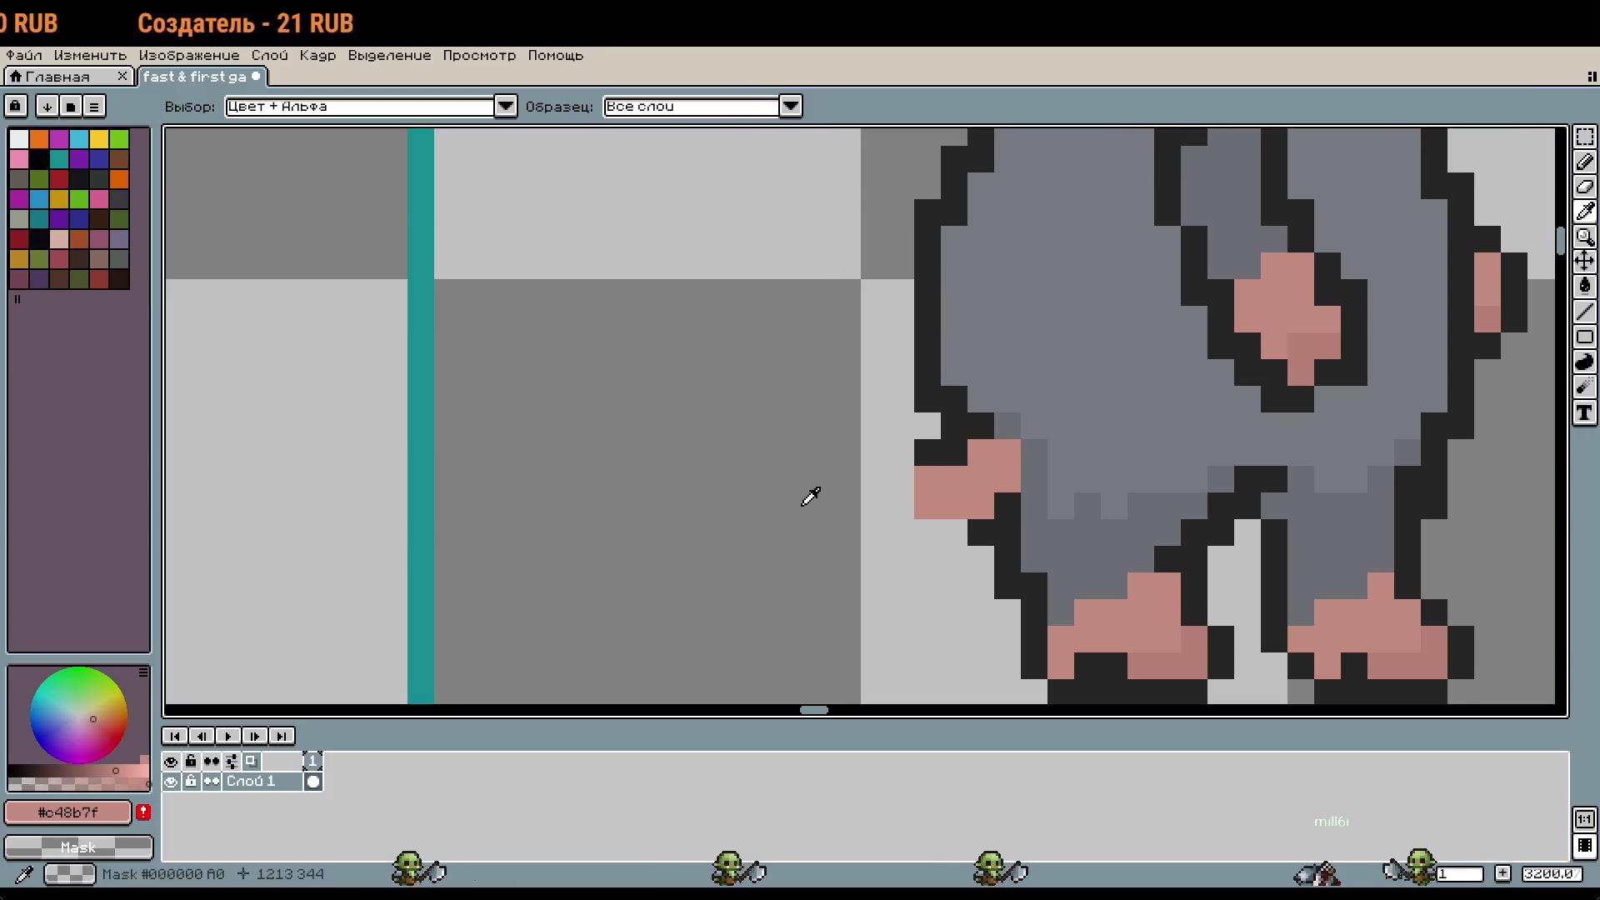
key("b")
mouse_move(933, 508)
left_mouse_down()
mouse_move(870, 531)
mouse_move(1007, 382)
mouse_move(866, 417)
mouse_move(842, 449)
mouse_move(758, 421)
left_mouse_up()
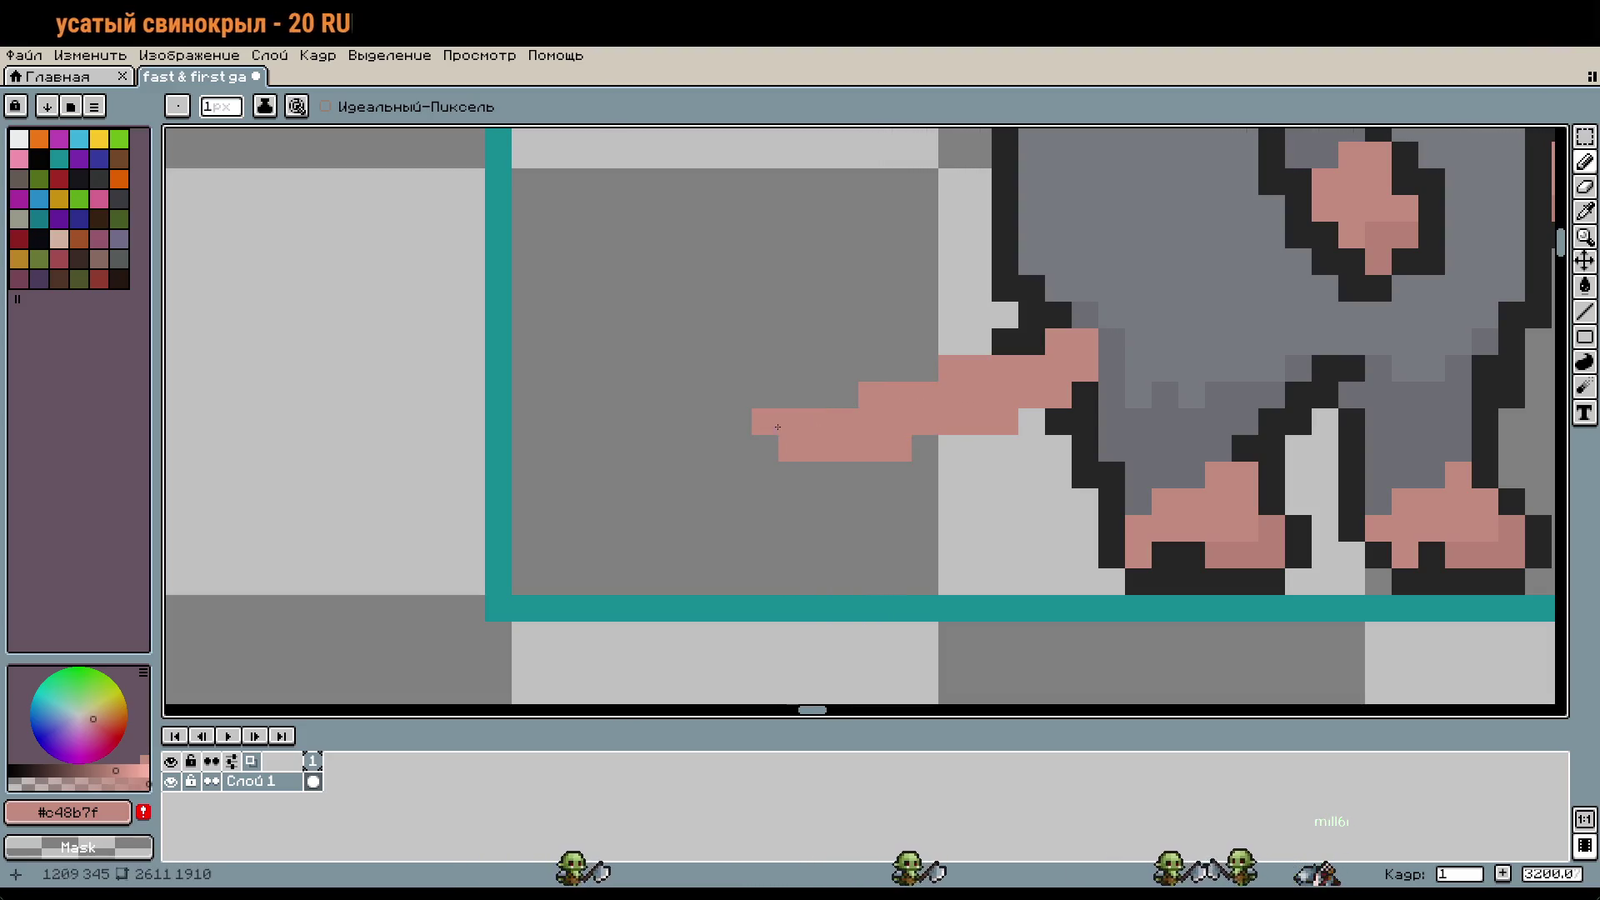
scroll(955, 478, "down", 5)
scroll(955, 478, "up", 2)
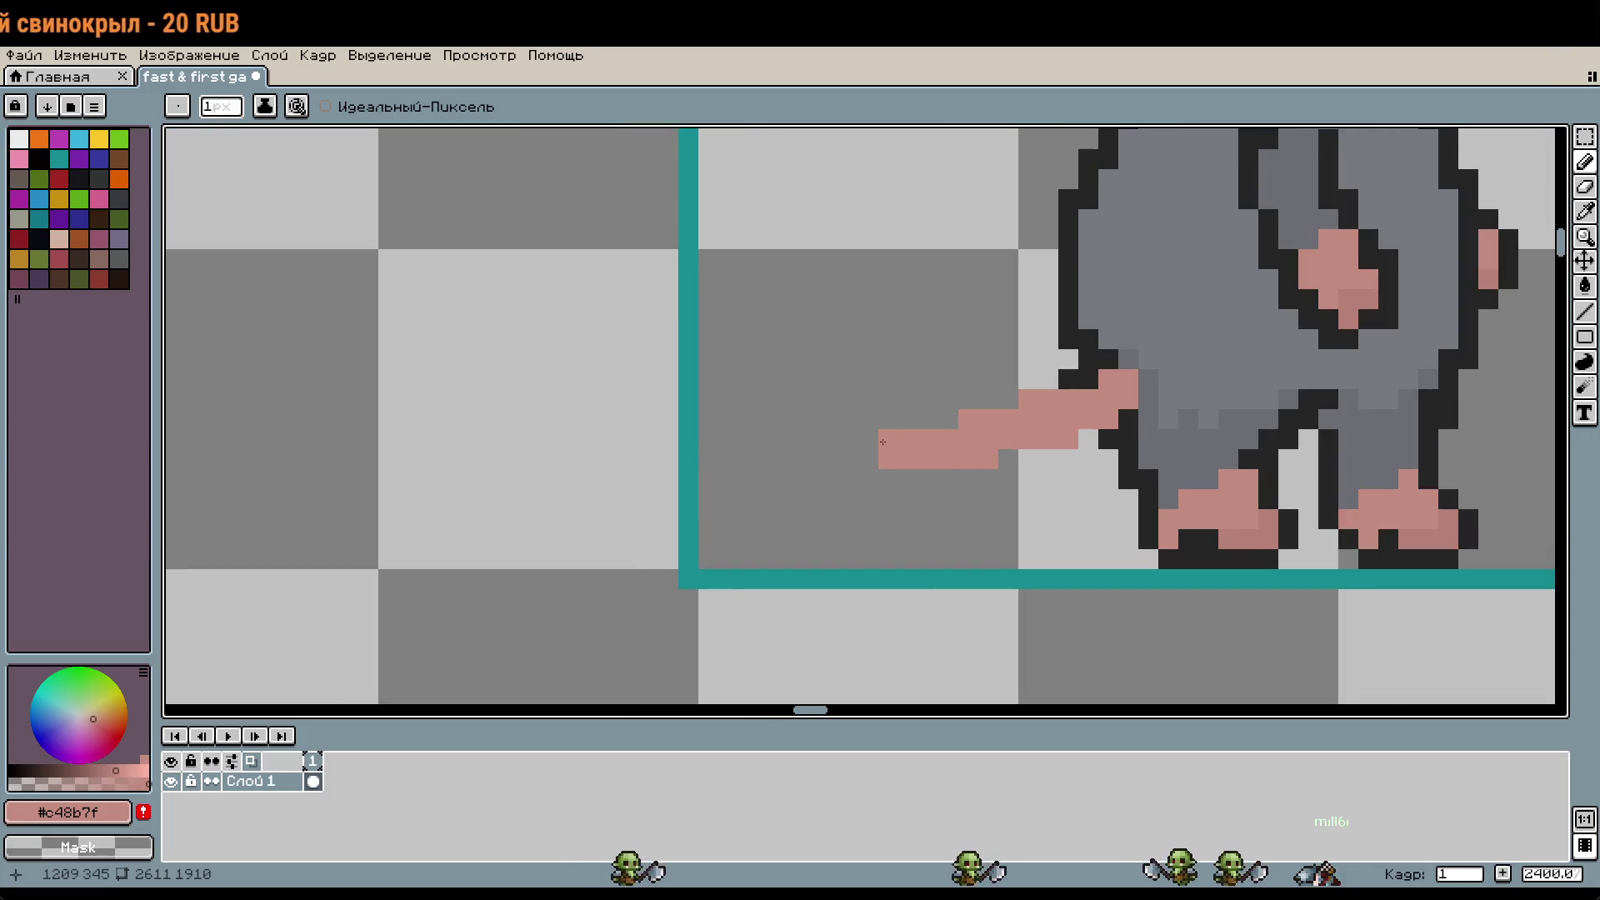
key("ctrl+z")
left_click(850, 464)
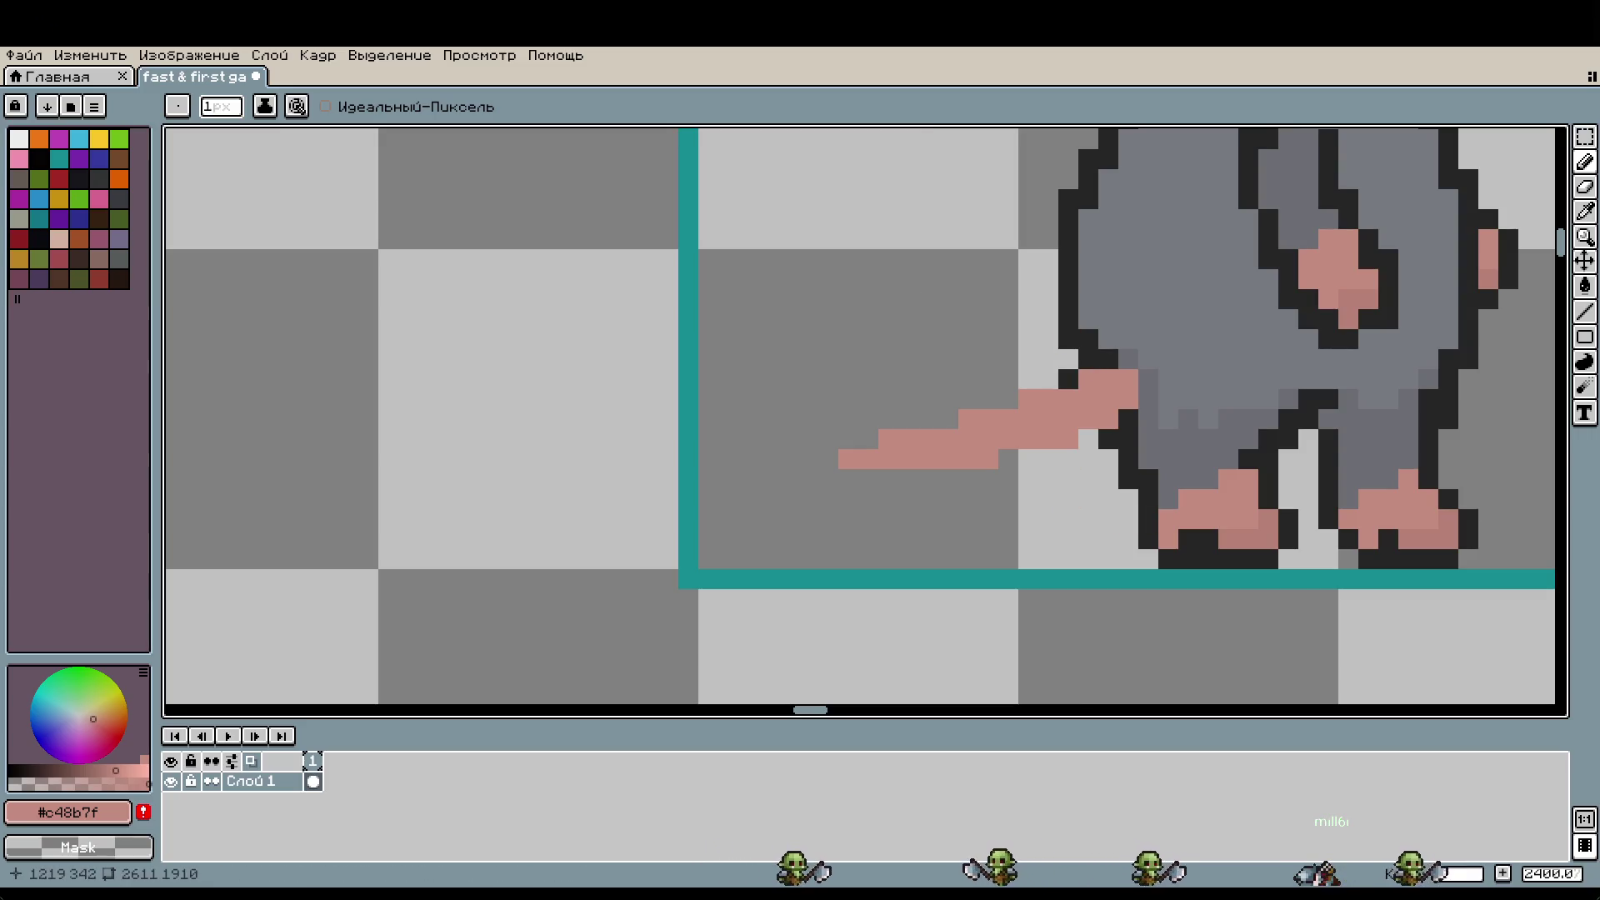
Step: Outline the top and tip of the tail in the dark outline colour
left_click(1083, 358, "alt")
left_click_drag(1088, 379, 1045, 384)
mouse_move(900, 423)
left_mouse_down()
mouse_move(829, 459)
mouse_move(850, 479)
mouse_move(951, 470)
mouse_move(858, 487)
left_mouse_up()
key("ctrl+z")
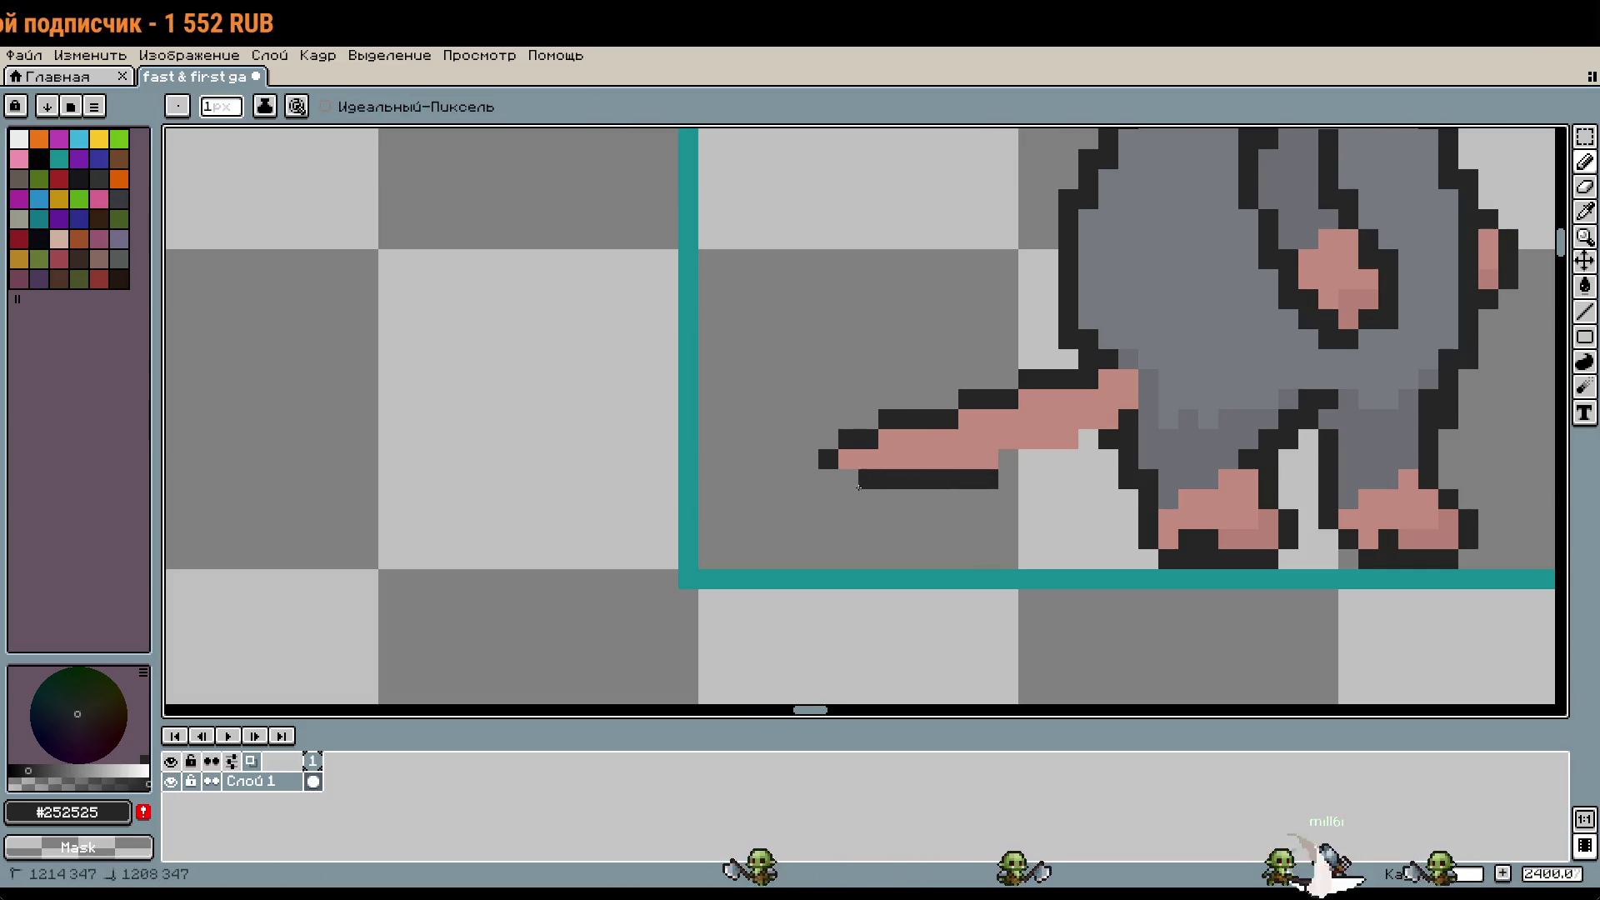
Step: Paint more pink onto the tail, then undo the long tail back to the stub
scroll(1183, 508, "down", 4)
left_click_drag(1206, 498, 1080, 498)
scroll(990, 521, "up", 5)
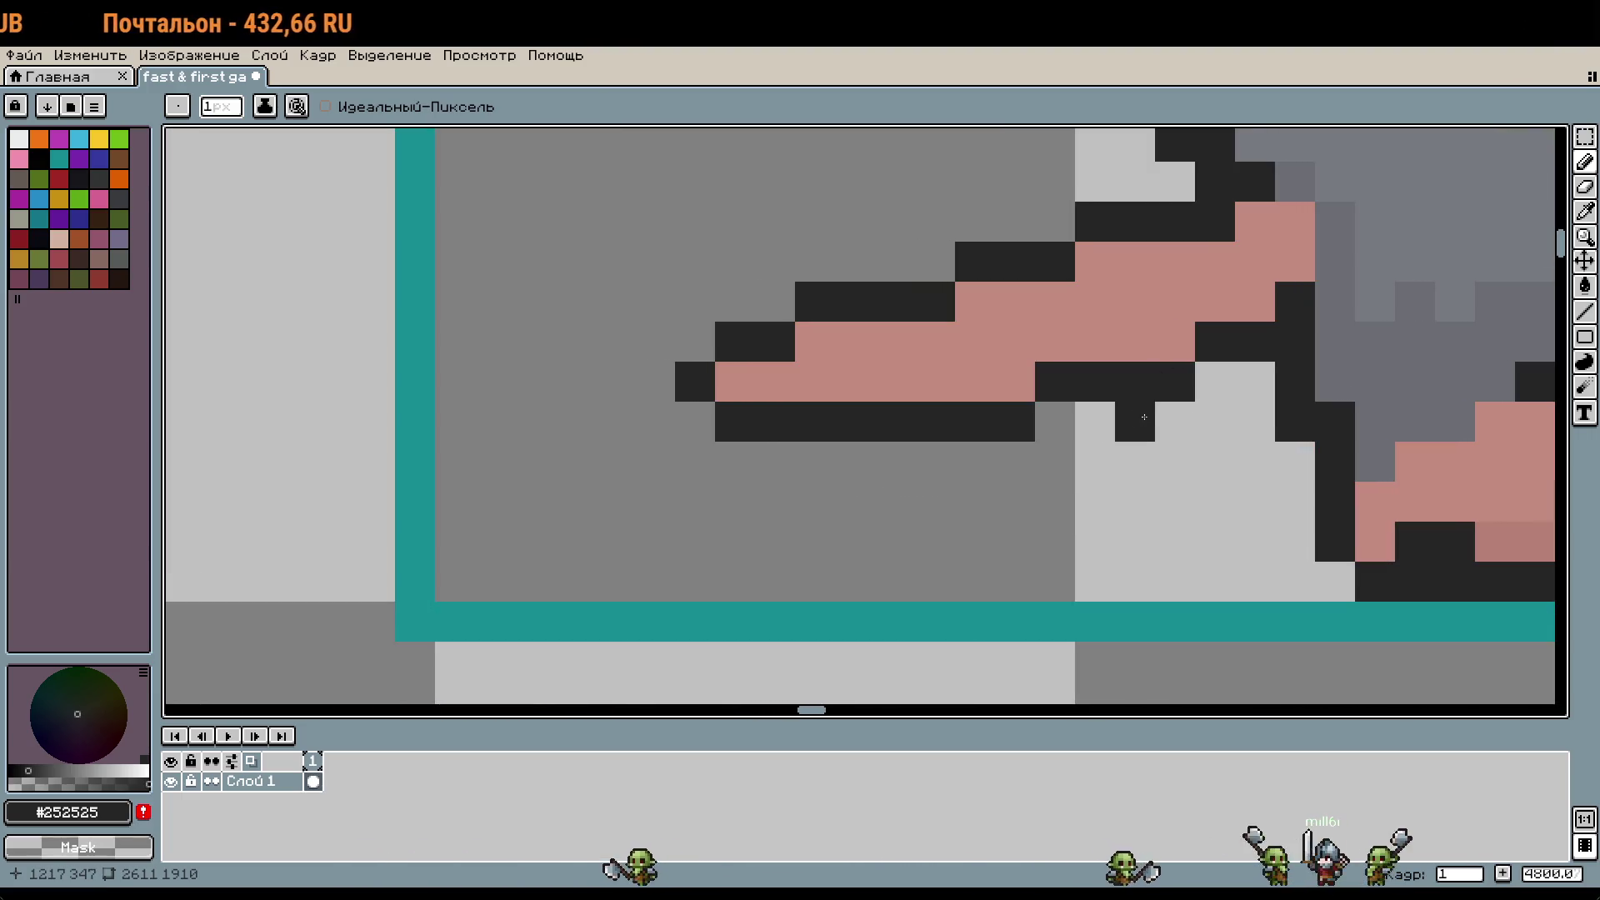
left_click_drag(1144, 417, 1134, 488)
left_click(896, 434, "alt")
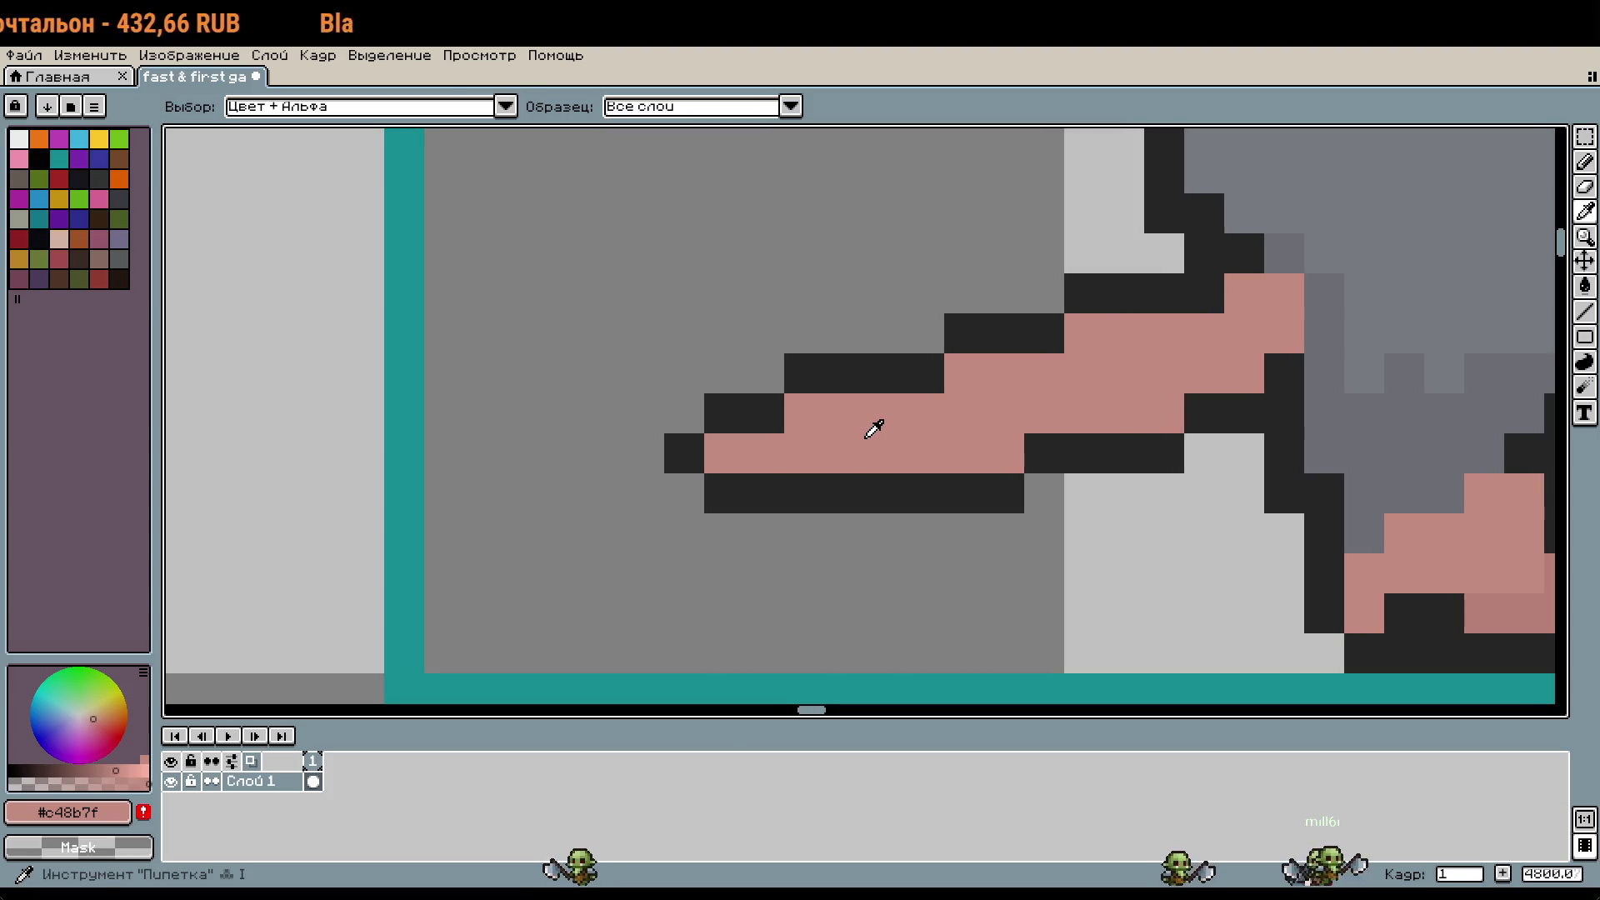
mouse_move(765, 413)
left_mouse_down()
mouse_move(724, 413)
mouse_move(685, 373)
mouse_move(684, 293)
left_mouse_up()
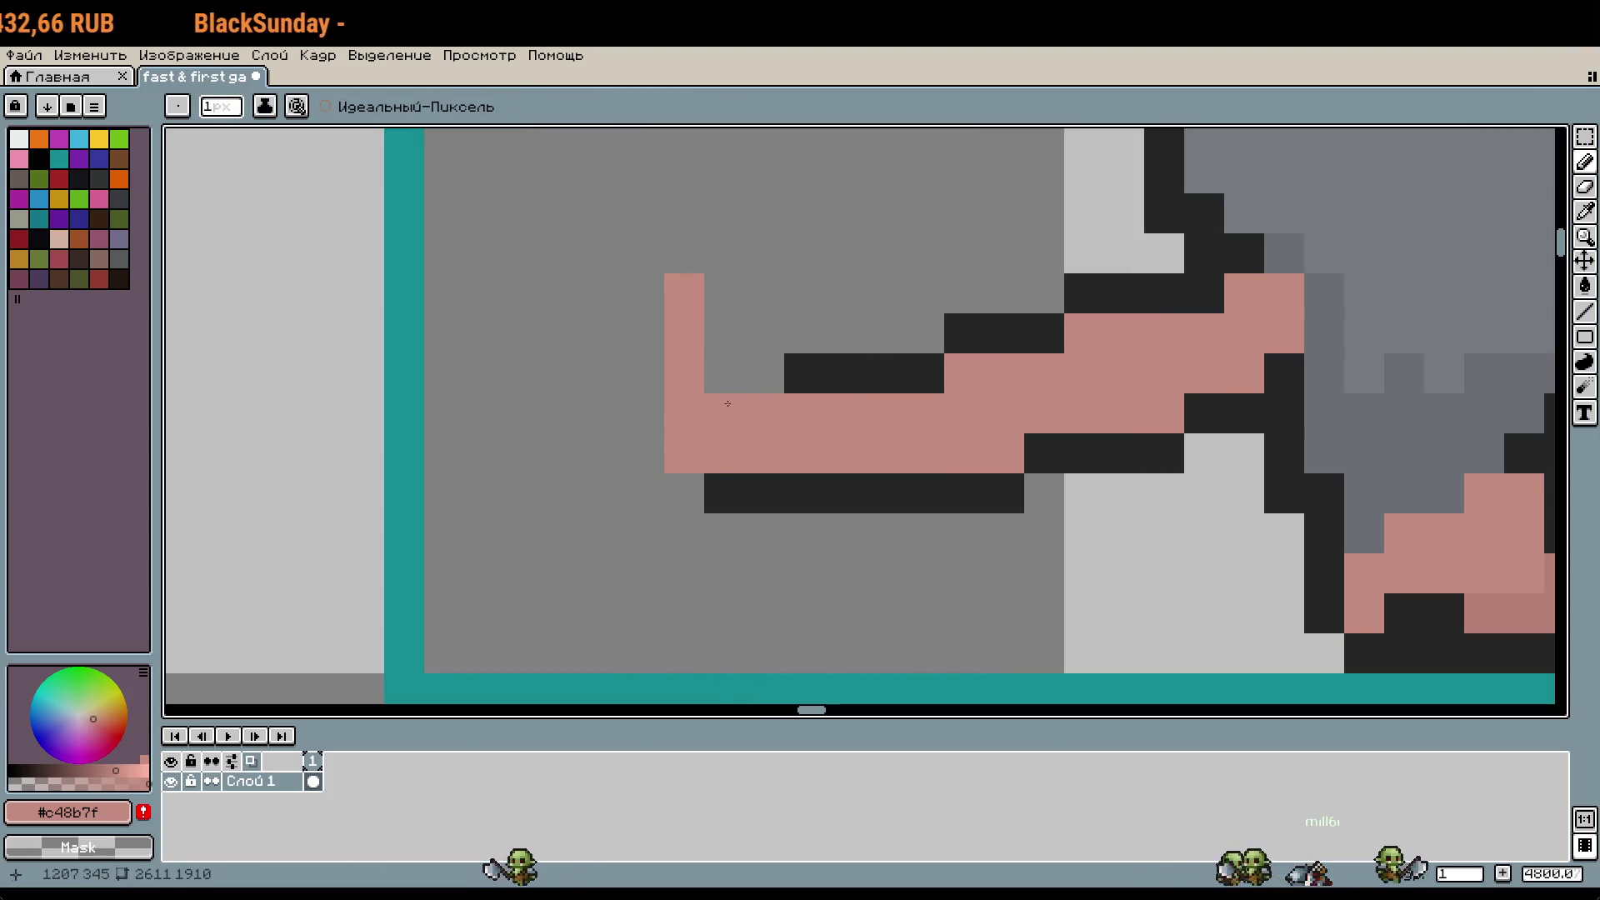
key("ctrl+z")
key("ctrl+z")
key("ctrl+z")
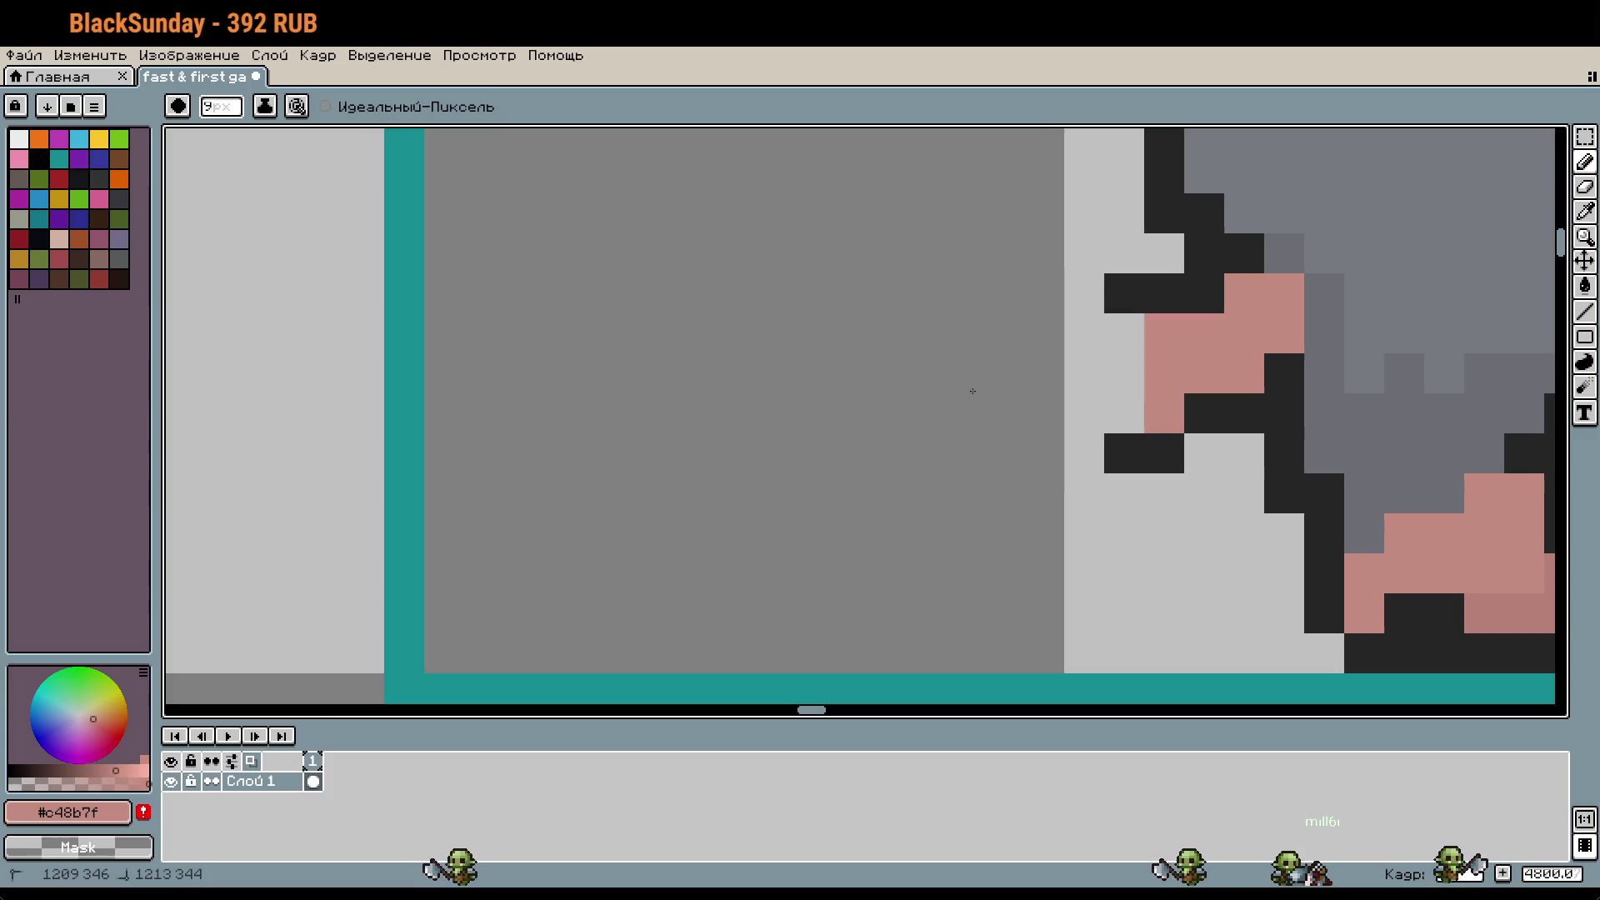
Step: With a 1-pixel brush, draw a thin pink tail running left from the hip beside the feet
key("plus")
scroll(982, 455, "down", 5)
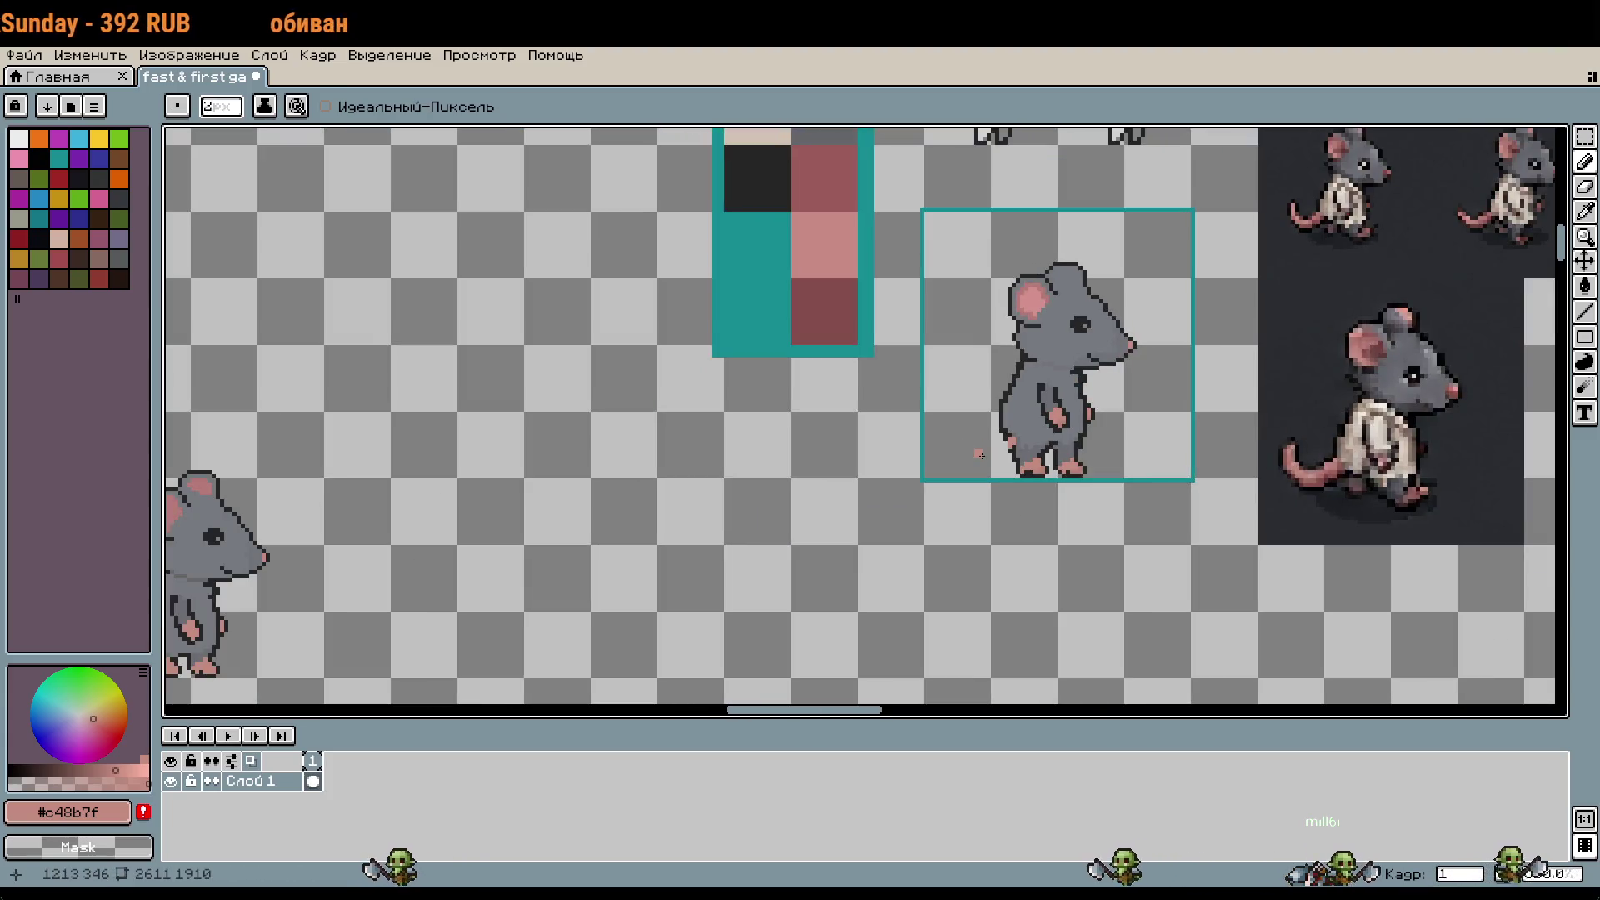
mouse_move(979, 455)
left_mouse_down()
mouse_move(936, 486)
mouse_move(876, 492)
left_mouse_up()
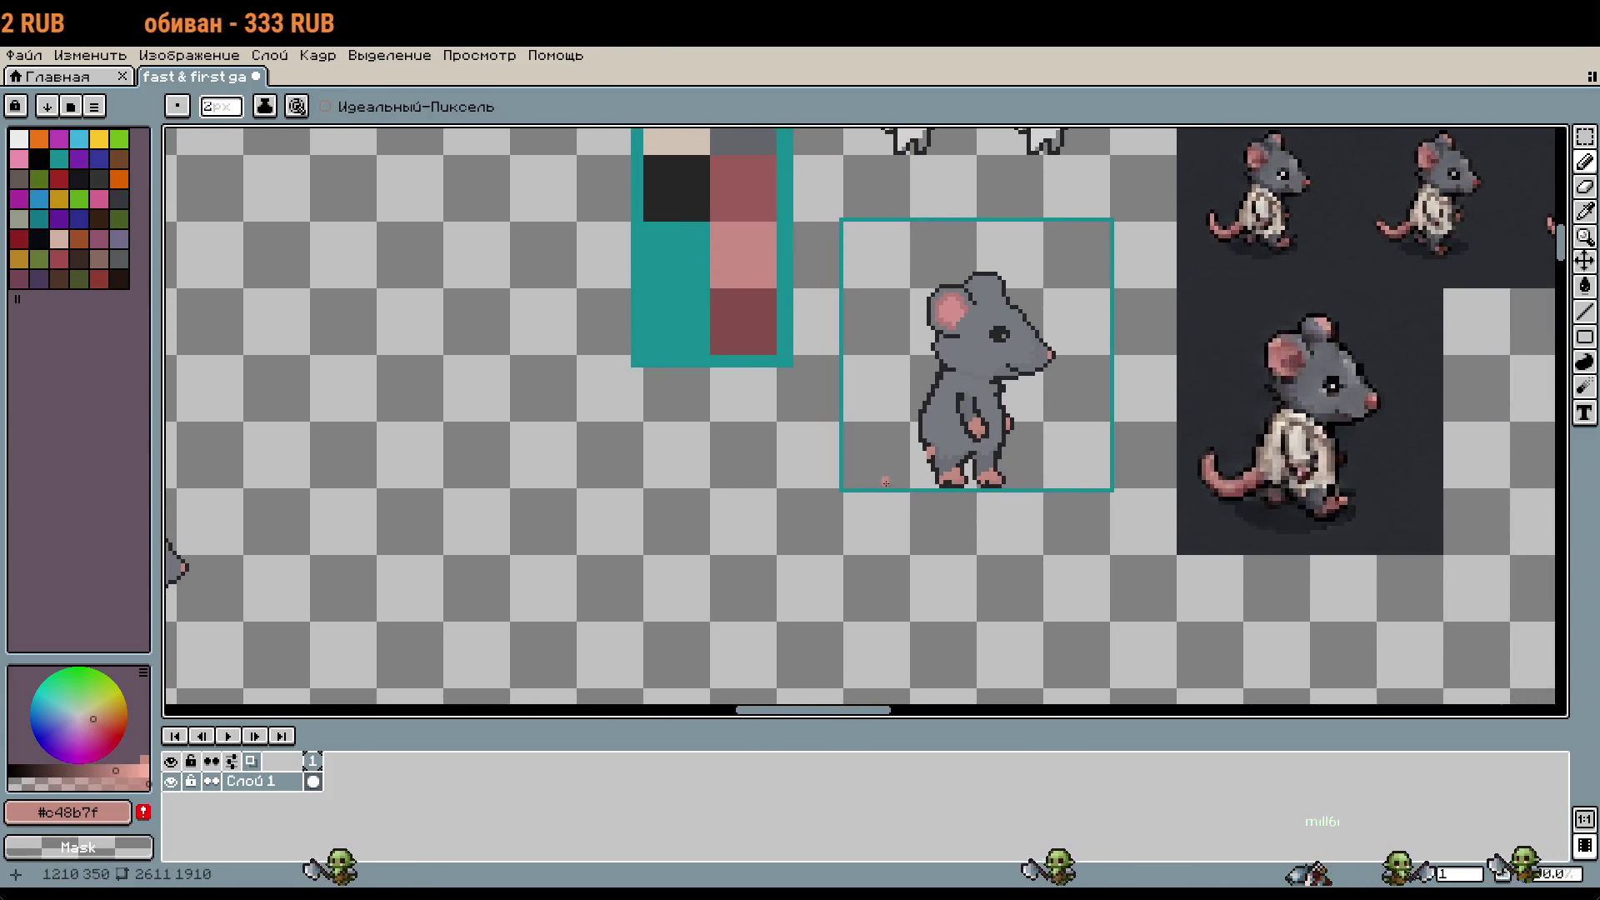
scroll(885, 481, "up", 5)
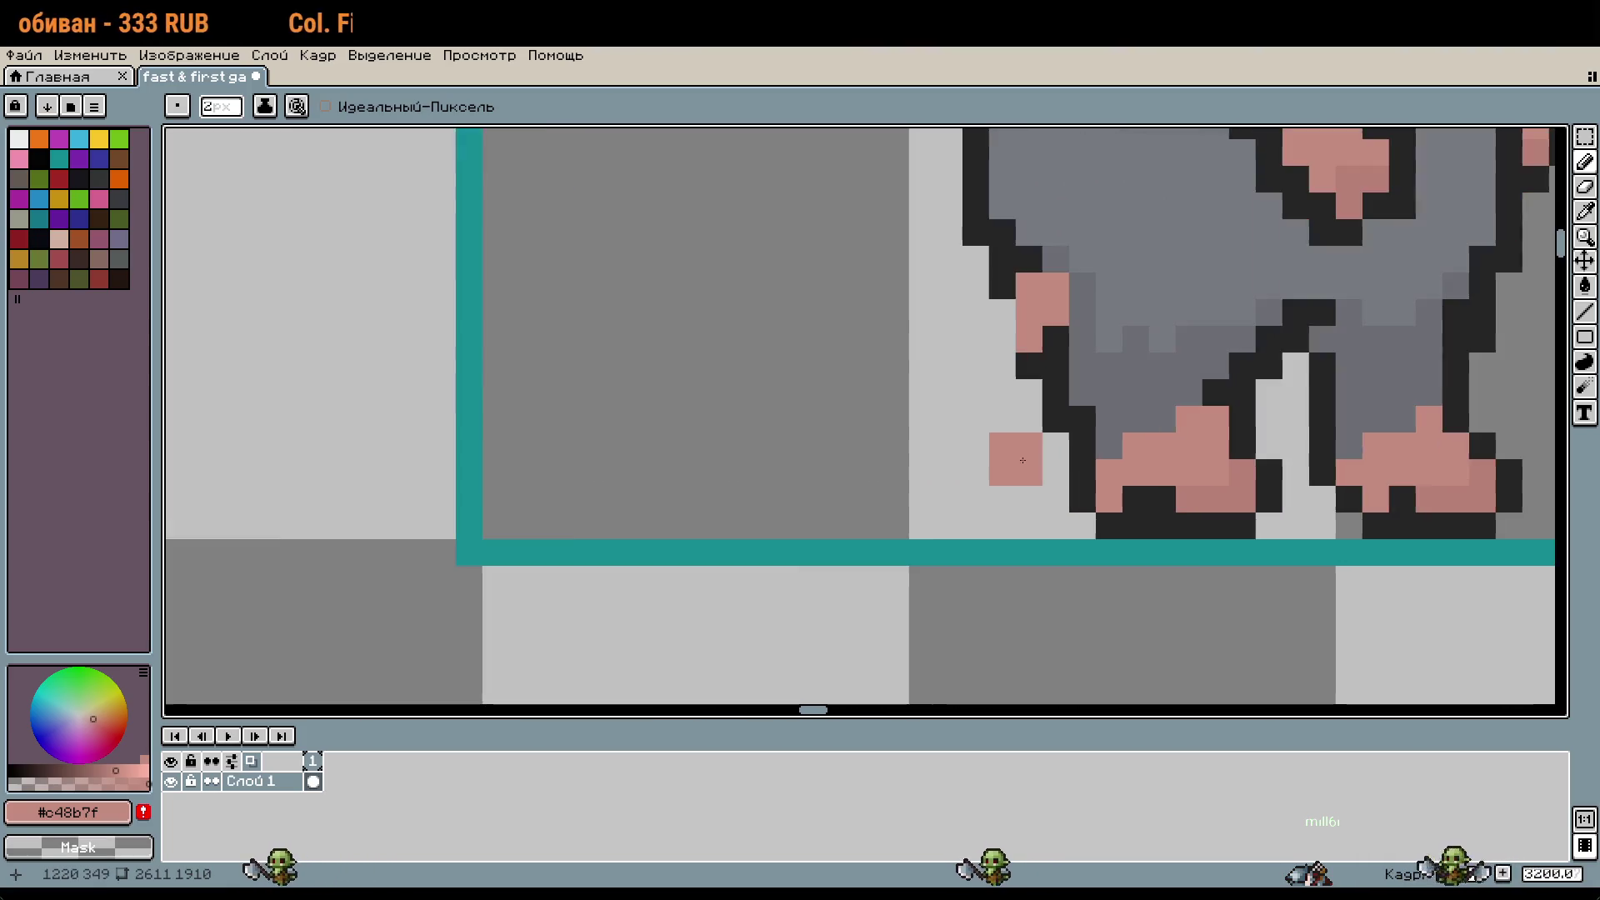
key("minus")
mouse_move(971, 386)
left_mouse_down()
mouse_move(989, 466)
mouse_move(912, 443)
mouse_move(884, 471)
mouse_move(829, 330)
left_mouse_up()
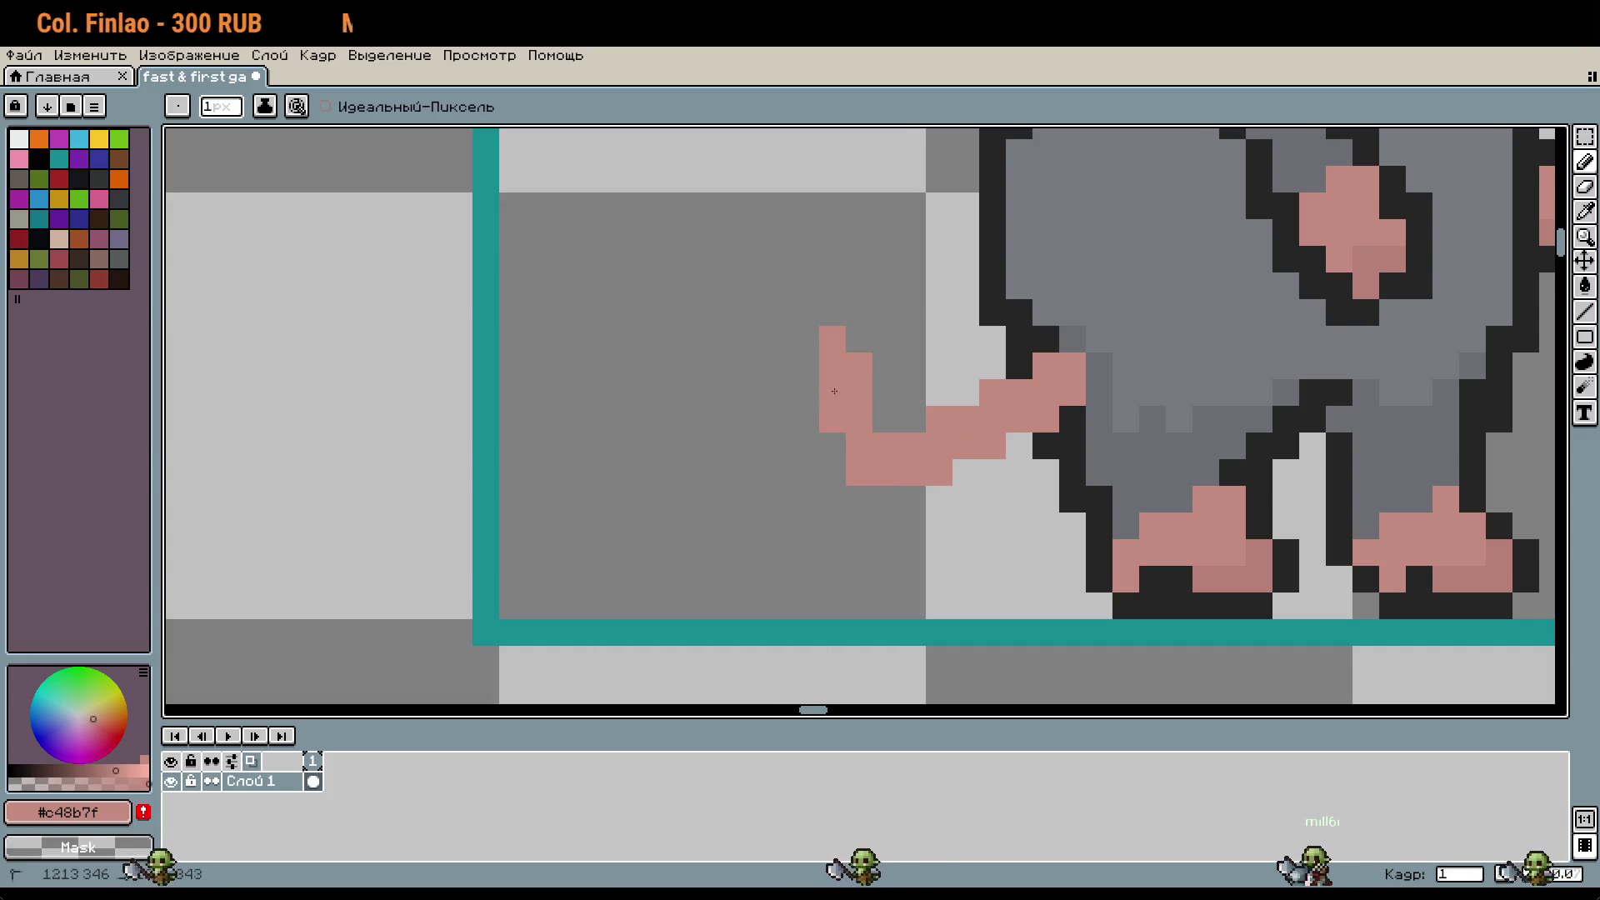
Step: Extend the pink tail upward and outline its underside and left edge in dark
mouse_move(804, 471)
left_mouse_down()
mouse_move(812, 315)
mouse_move(776, 395)
left_mouse_up()
mouse_move(858, 425)
left_mouse_down()
mouse_move(858, 358)
mouse_move(953, 435)
left_mouse_up()
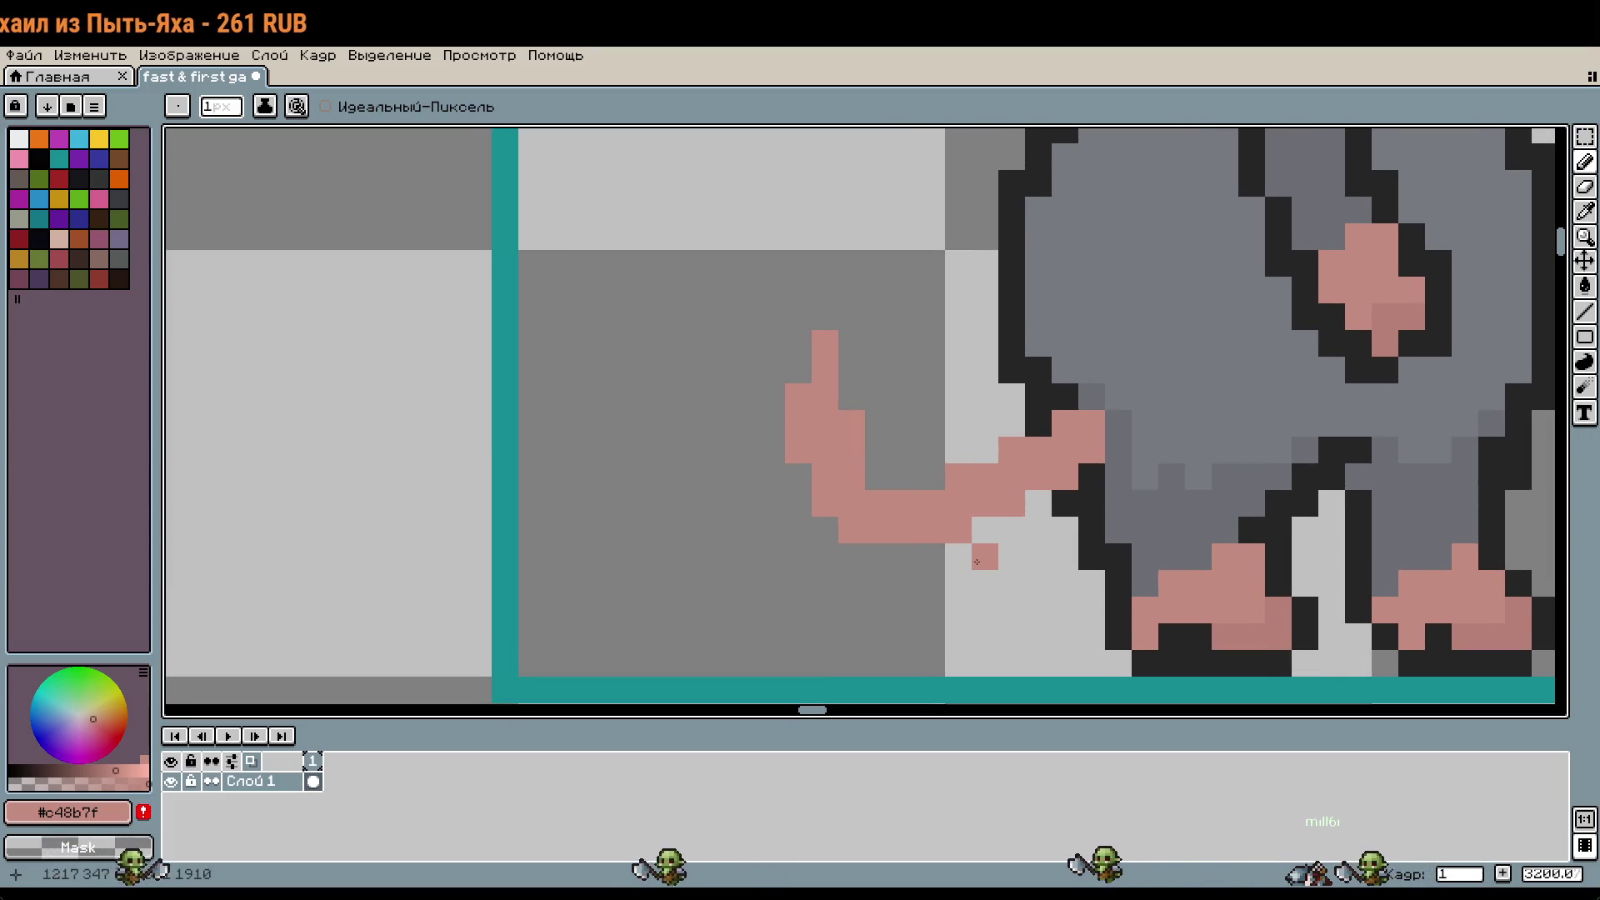
key("i")
left_click(1043, 414)
key("b")
mouse_move(1038, 503)
left_mouse_down()
mouse_move(952, 557)
mouse_move(850, 557)
left_mouse_up()
left_click_drag(771, 434, 771, 362)
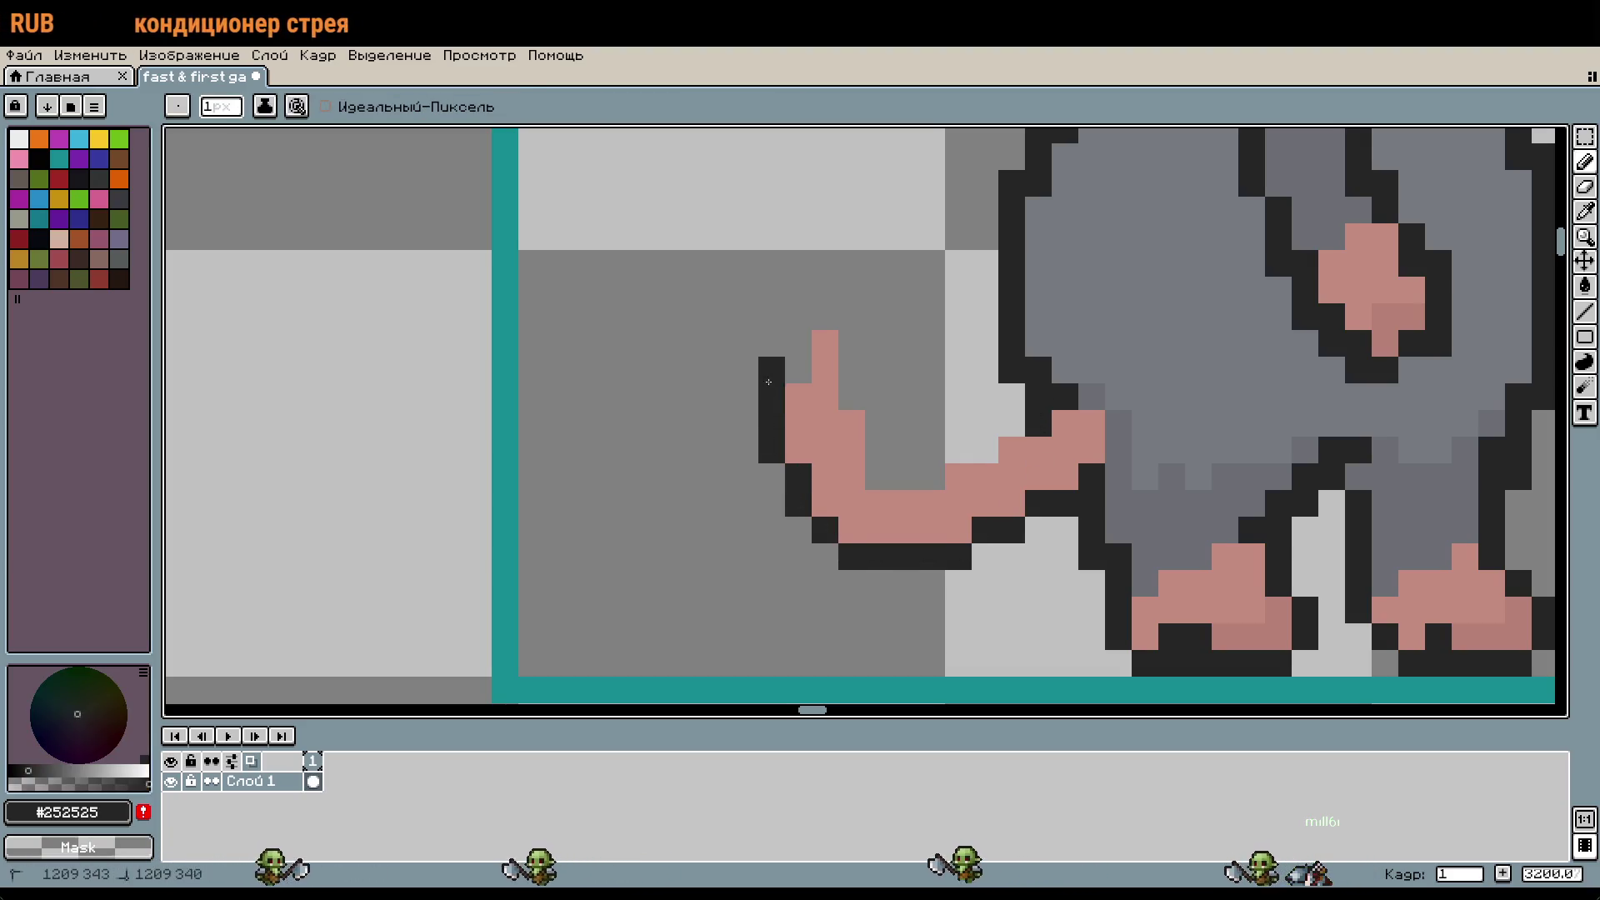
scroll(1086, 575, "down", 2)
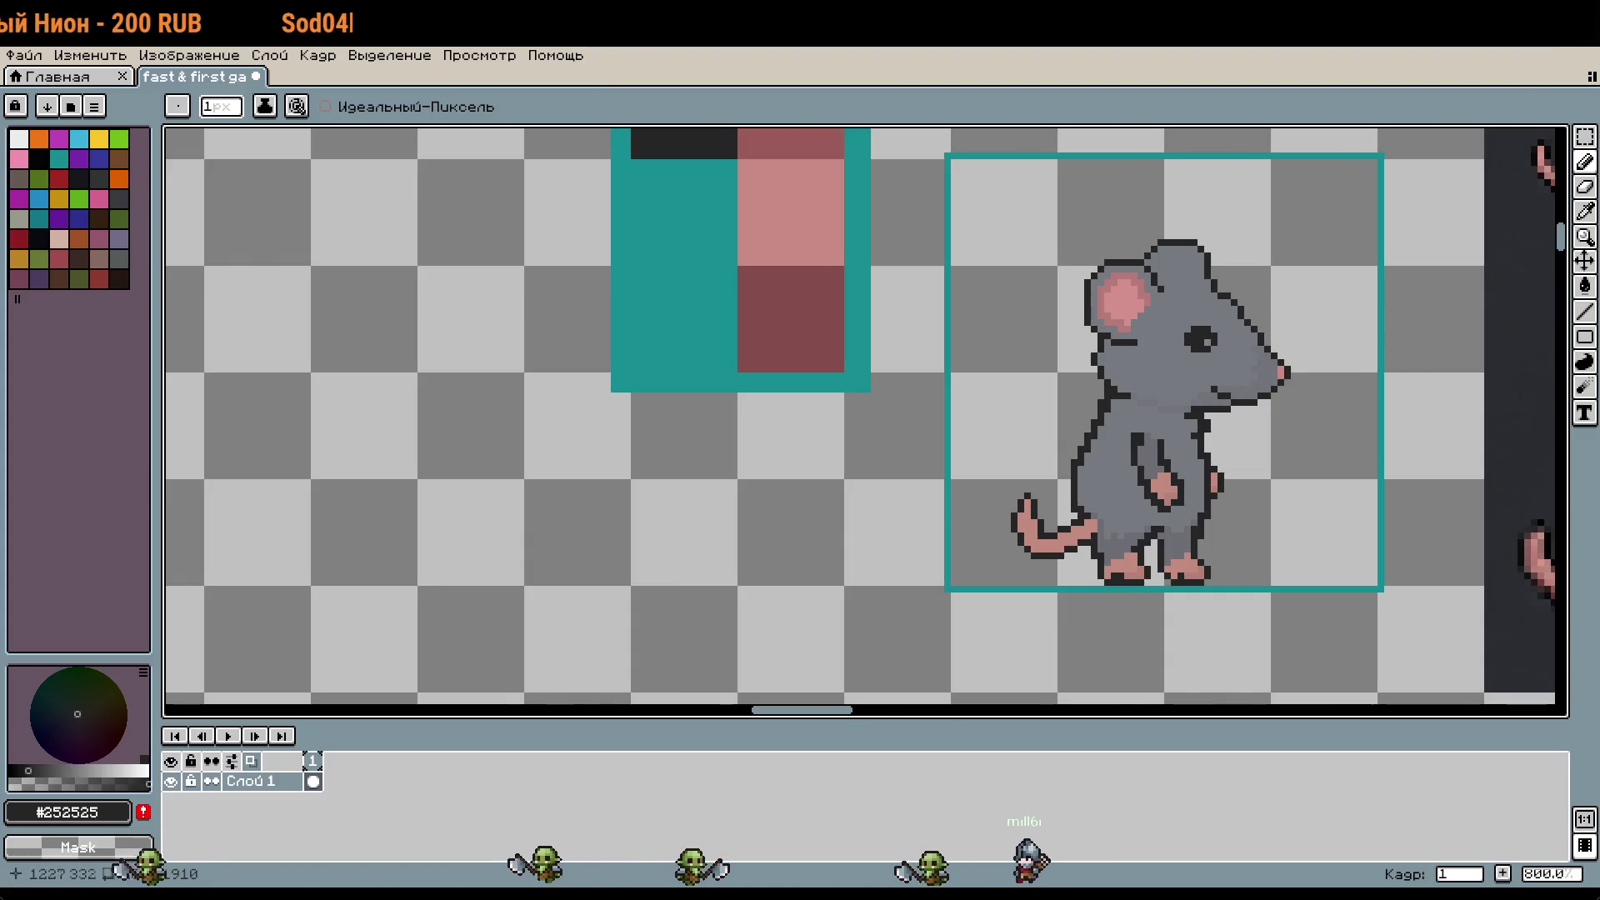
scroll(1037, 552, "up", 2)
left_click_drag(1102, 551, 996, 518)
scroll(1079, 519, "down", 5)
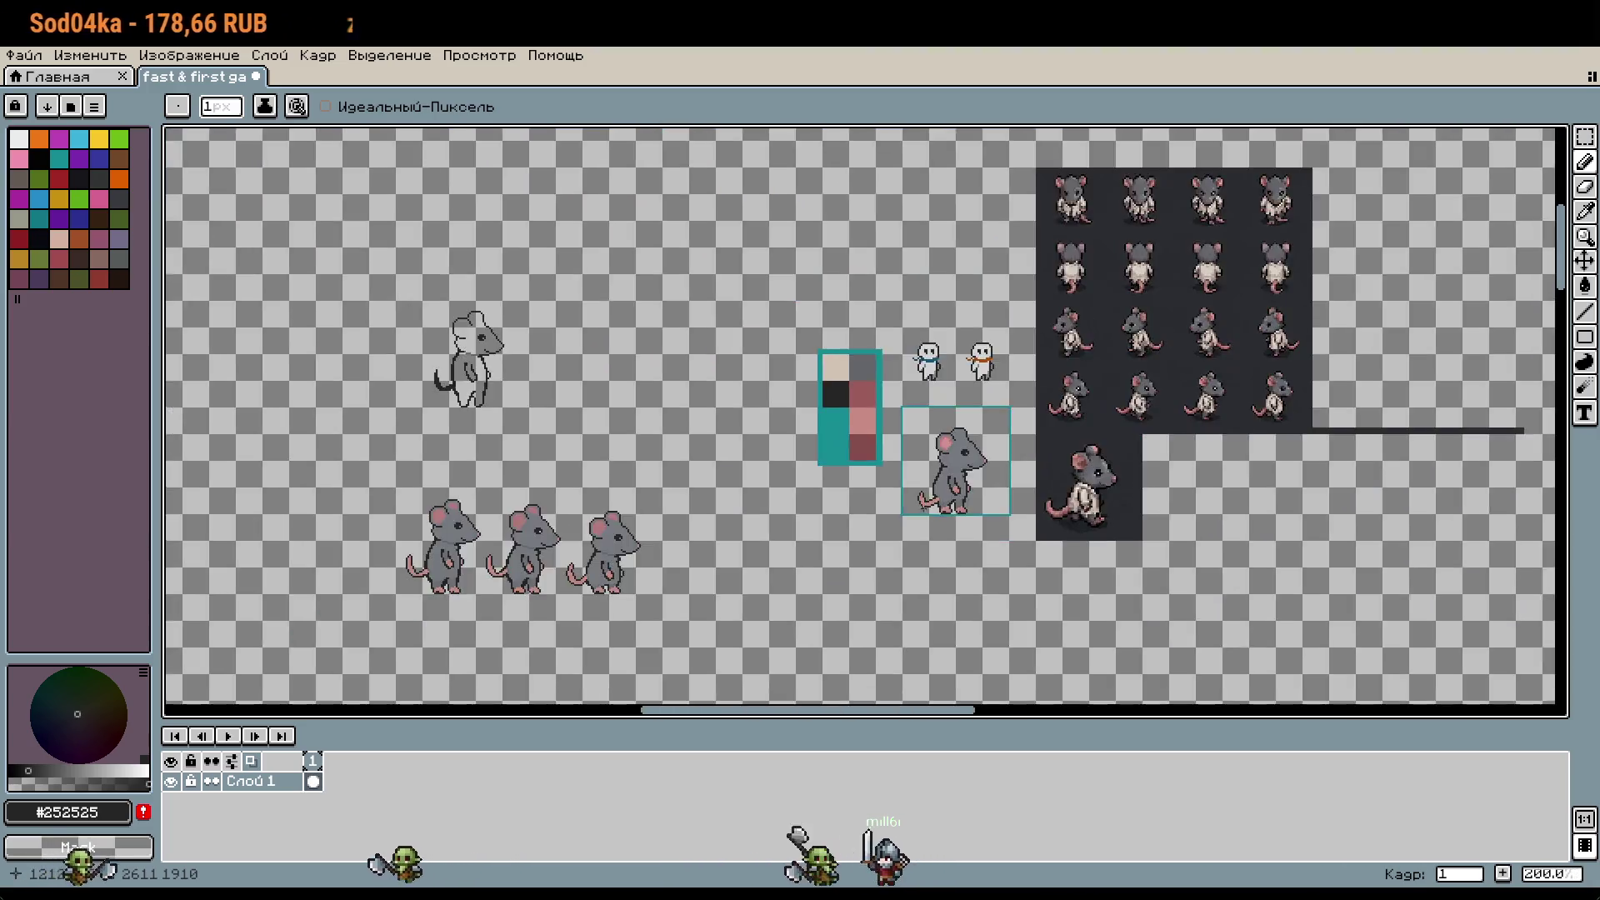
scroll(1090, 477, "up", 4)
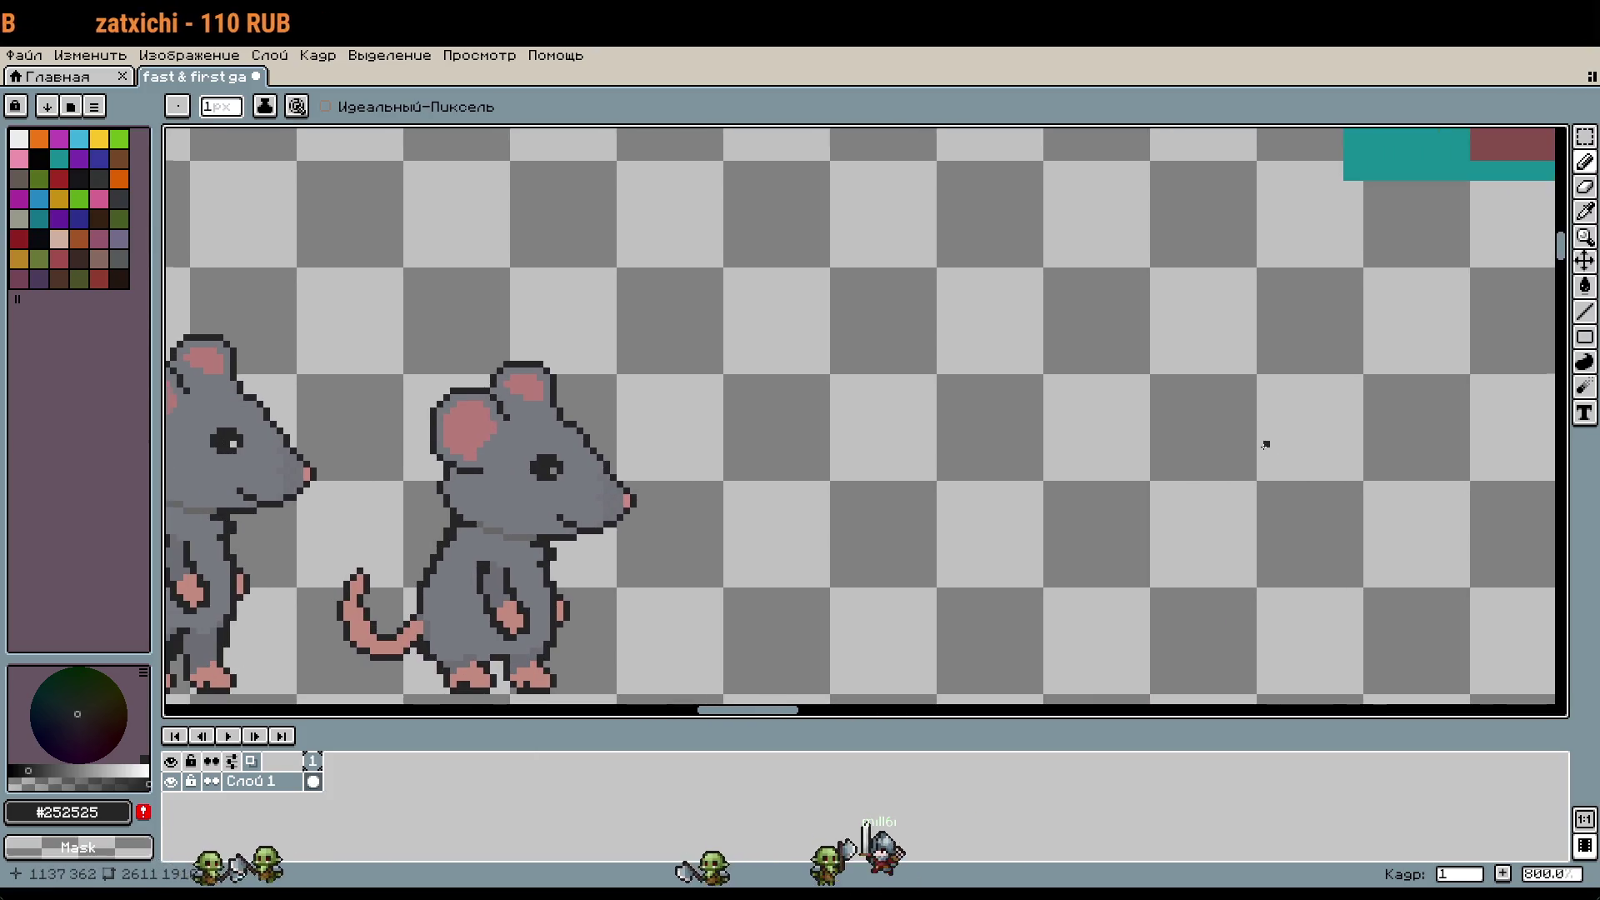
scroll(1266, 447, "down", 1)
scroll(1049, 476, "up", 4)
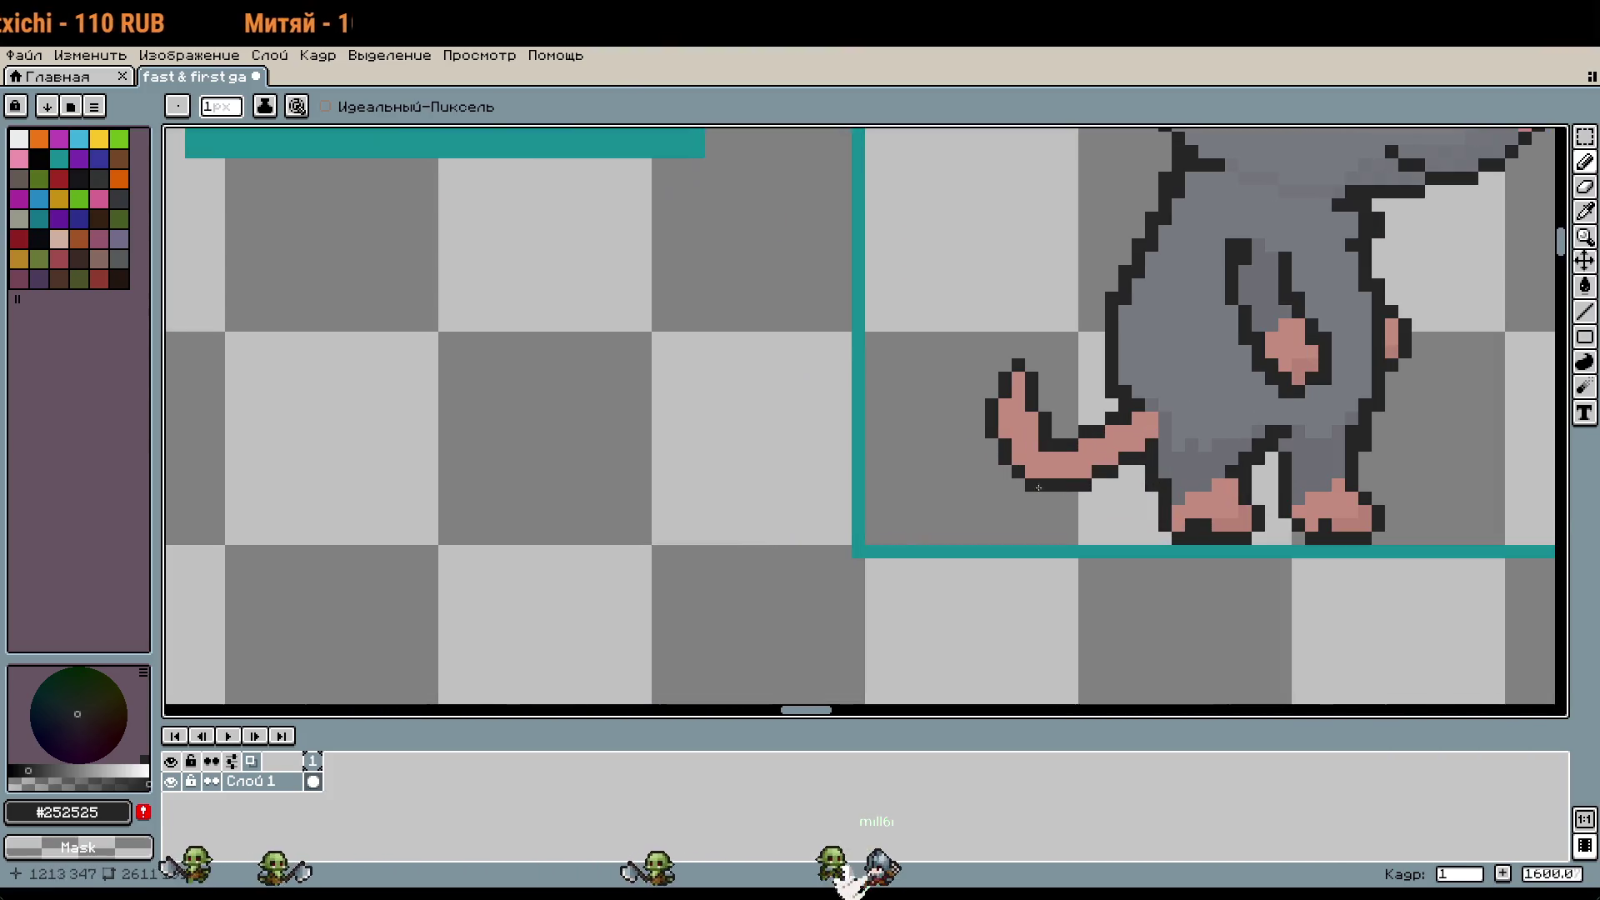
key("m")
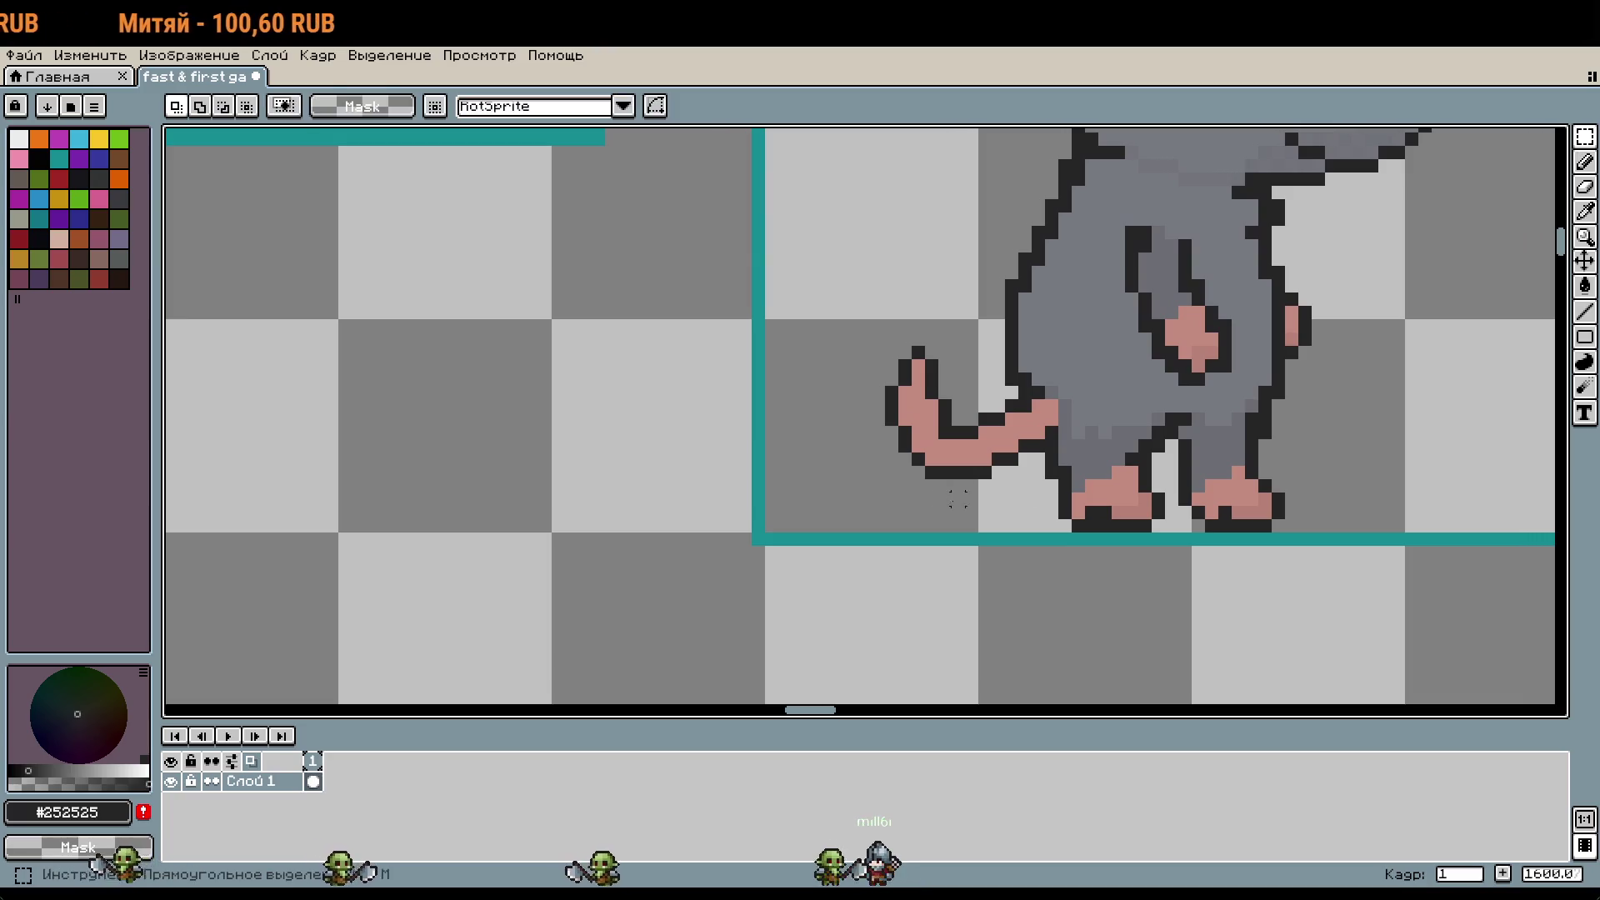
Step: Move the selected tail sections one pixel left and two up so the tail curves smoothly
left_click_drag(891, 485, 958, 365)
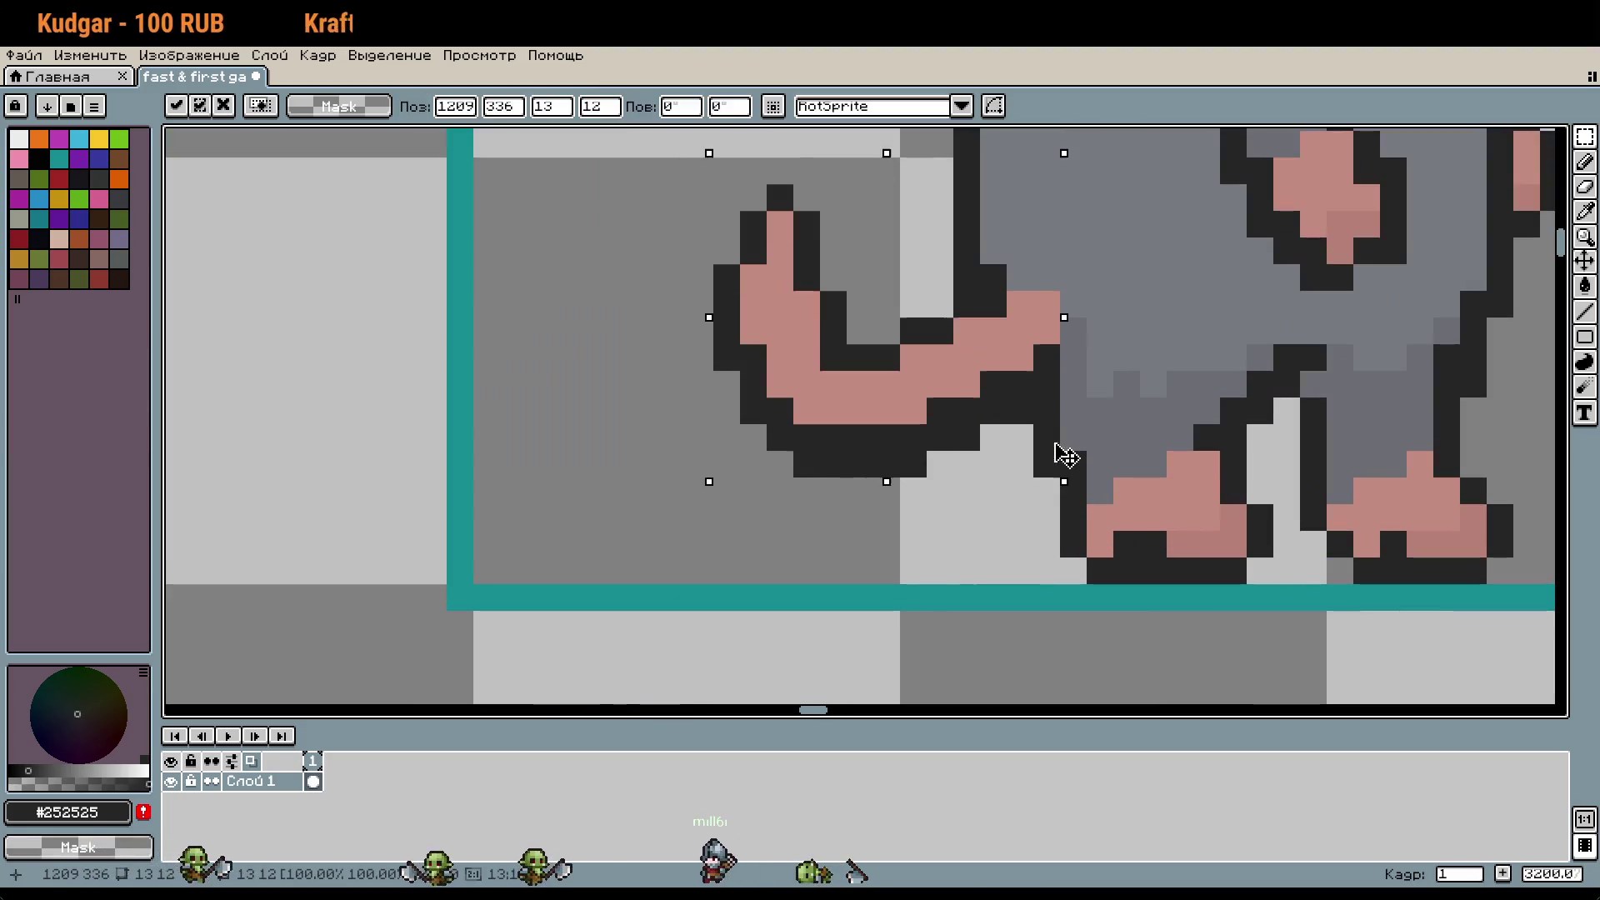
left_click(1050, 410)
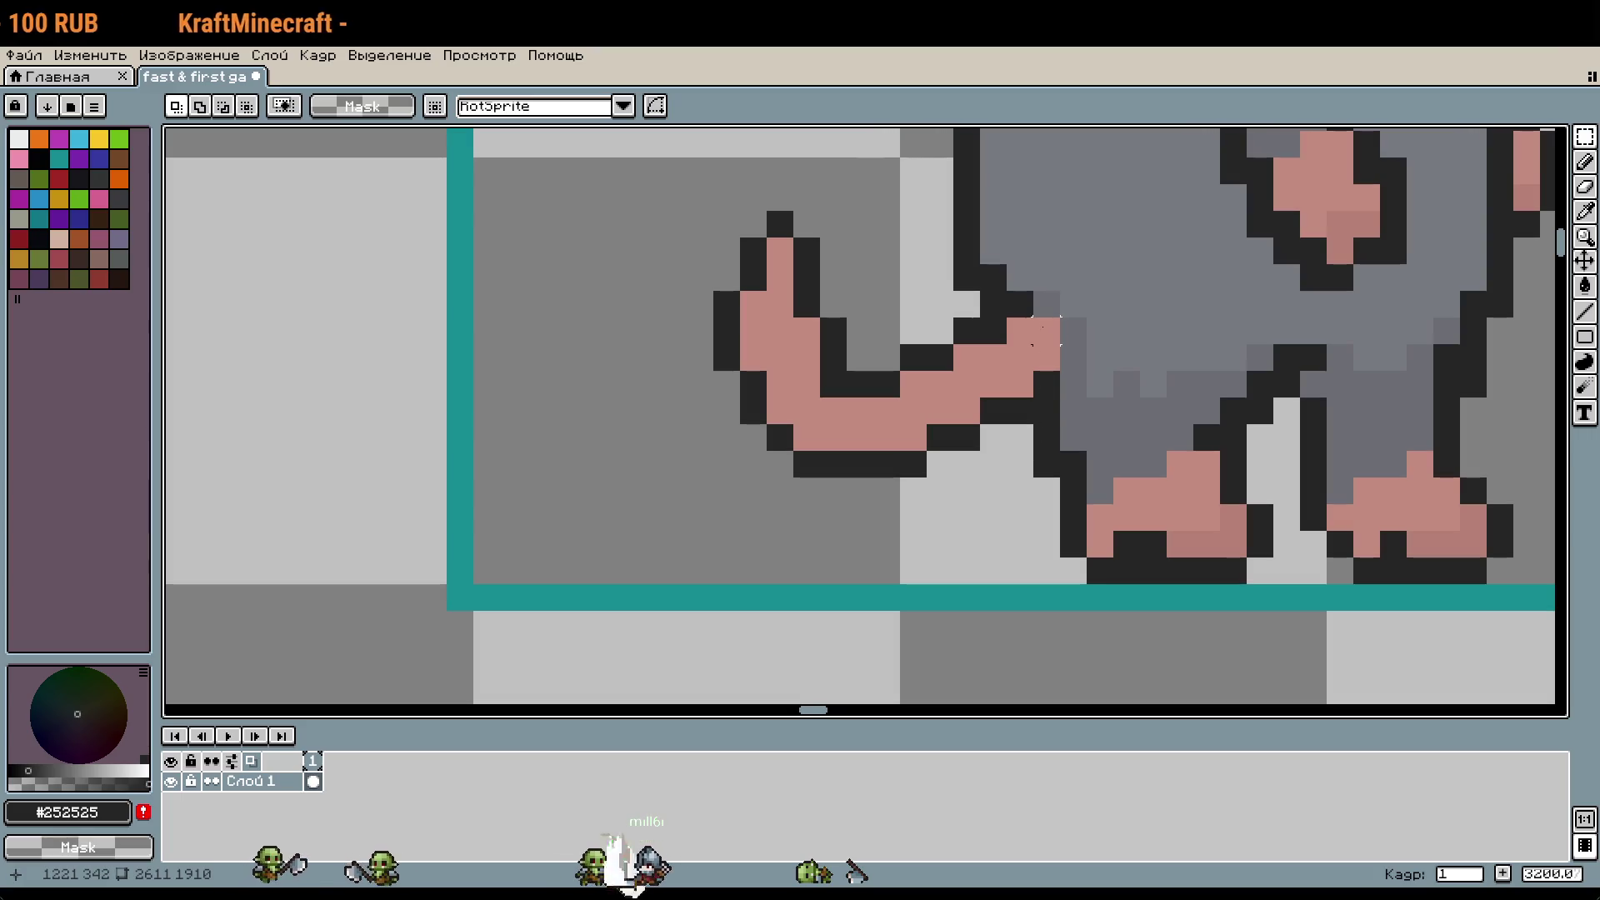
mouse_move(1047, 304)
left_mouse_down()
mouse_move(937, 413)
mouse_move(850, 433)
mouse_move(848, 412)
left_mouse_up()
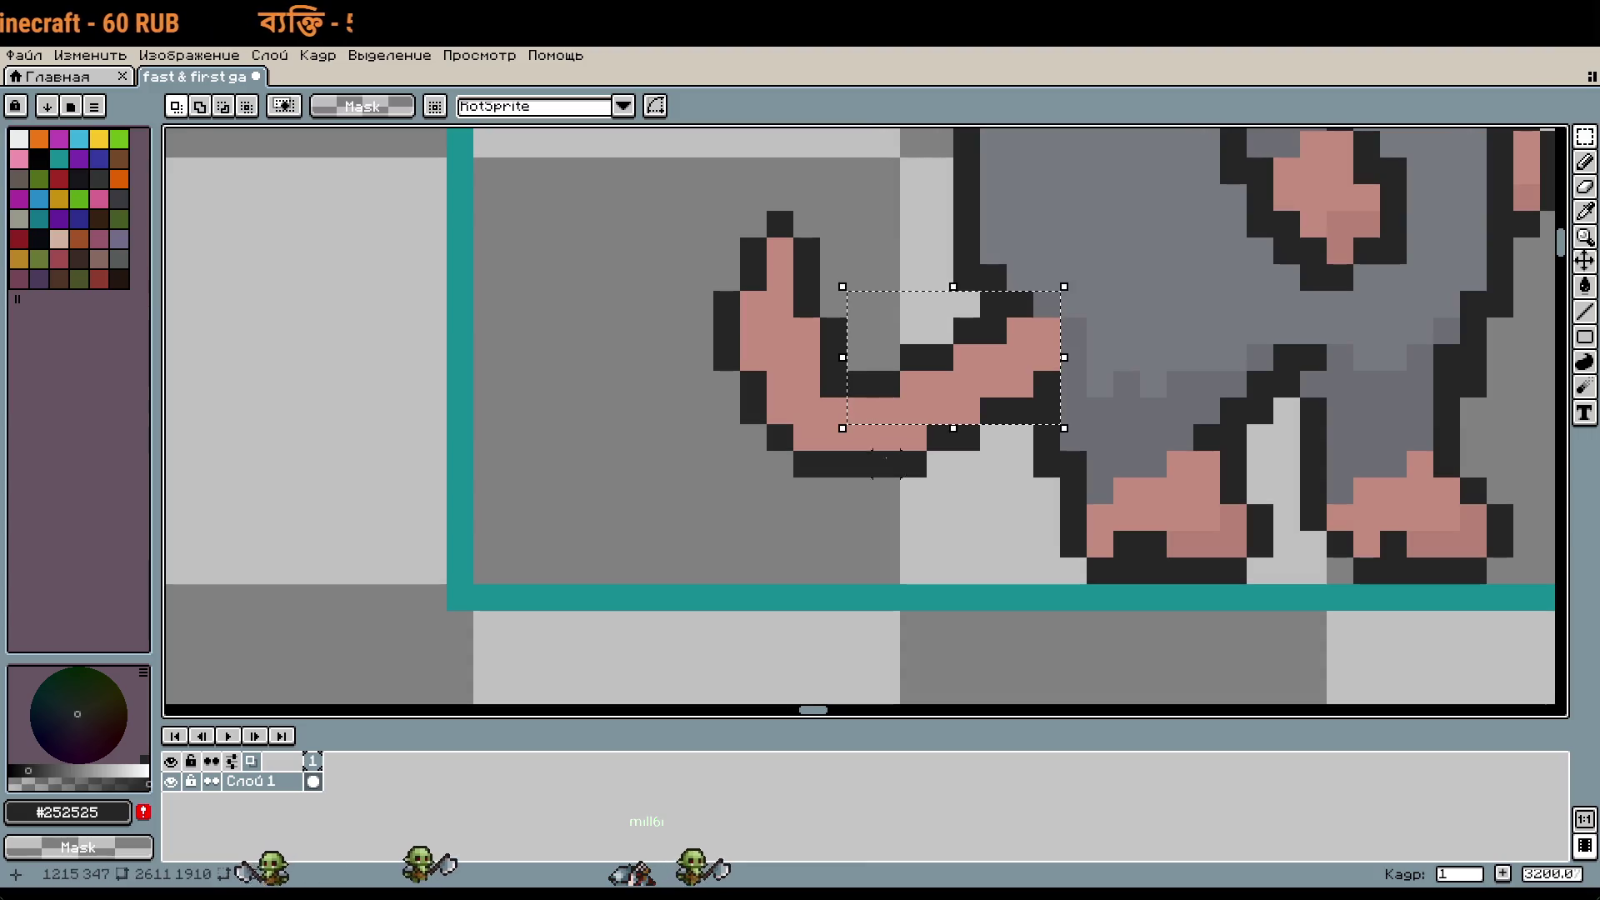
mouse_move(966, 465)
left_mouse_down()
mouse_move(787, 426)
mouse_move(746, 370)
mouse_move(746, 321)
mouse_move(687, 210)
left_mouse_up()
mouse_move(936, 410)
left_mouse_down()
mouse_move(919, 413)
mouse_move(911, 378)
left_mouse_up()
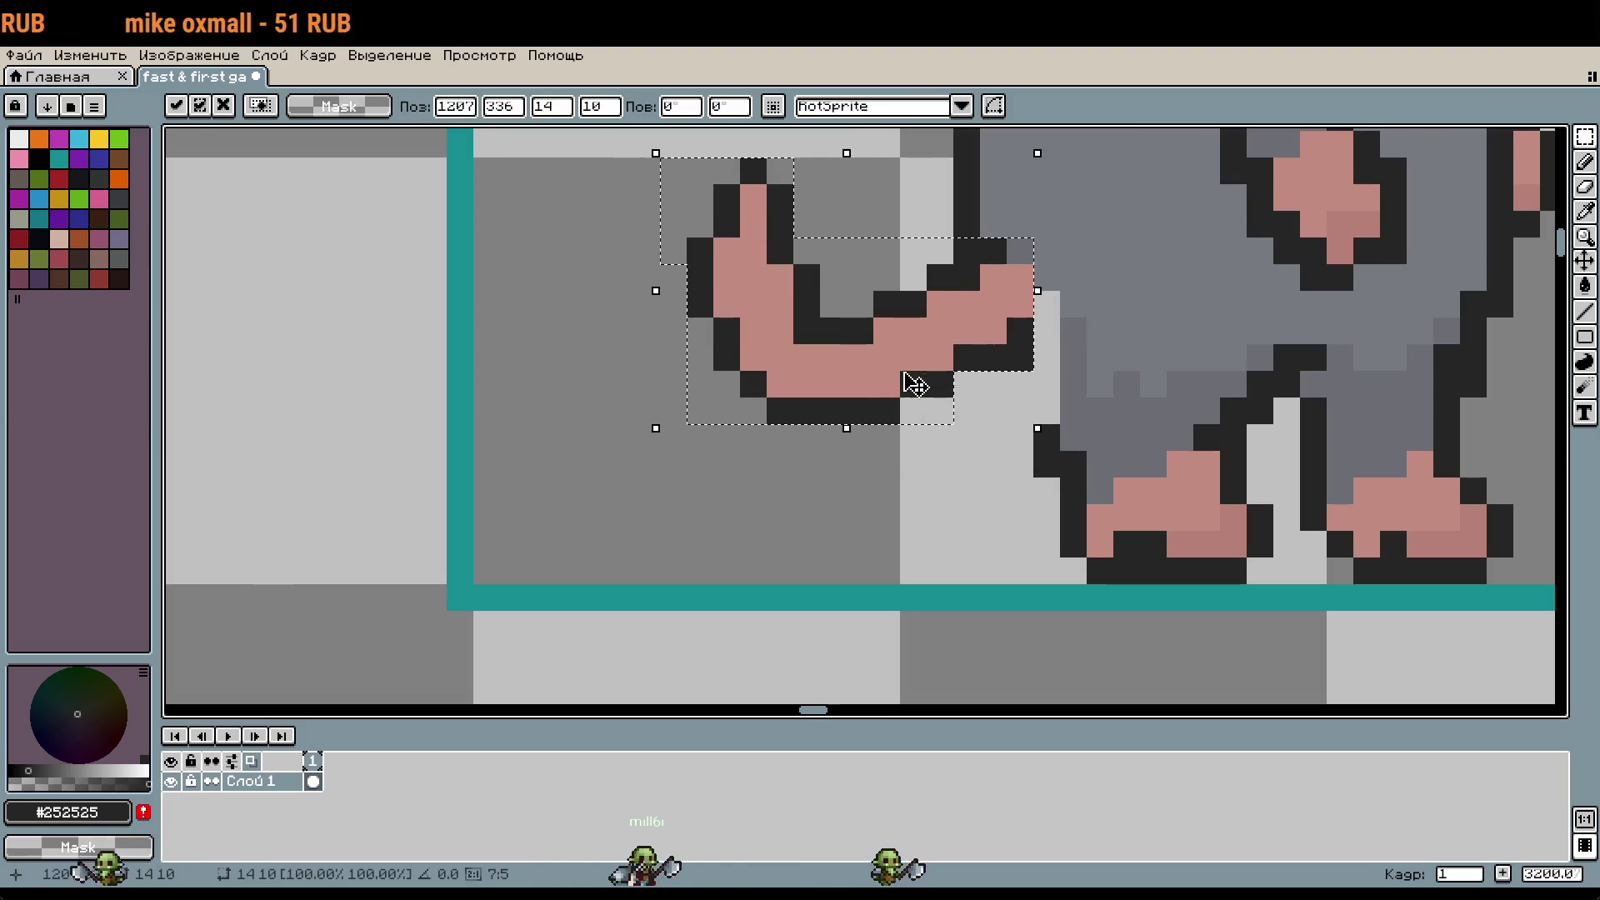
scroll(911, 379, "down", 1)
left_click_drag(941, 457, 1048, 615)
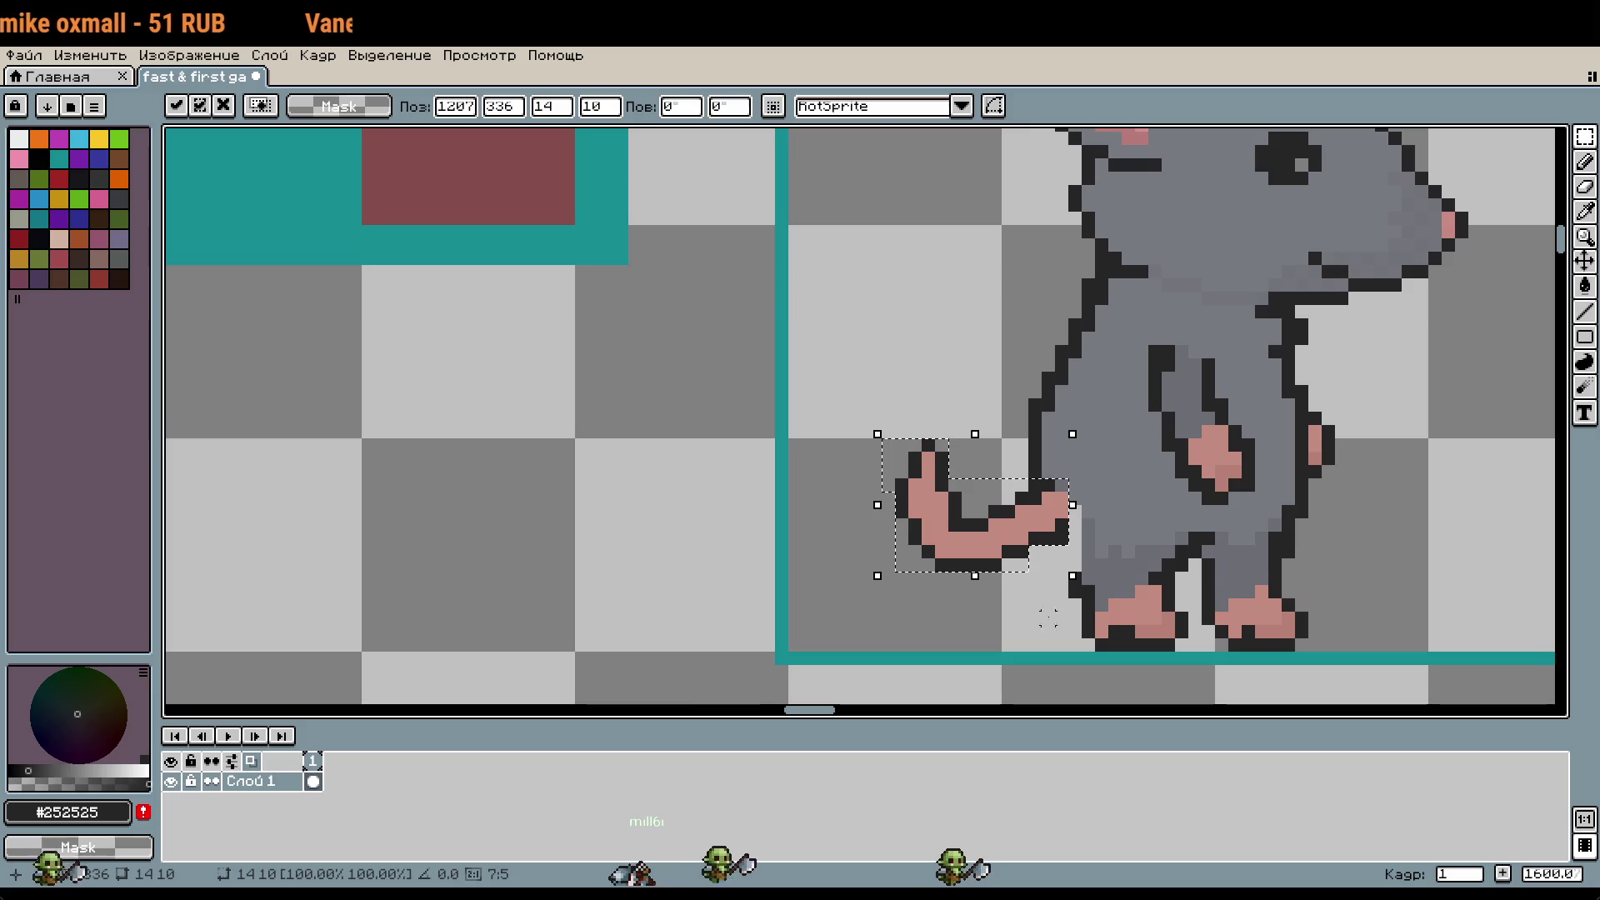
key("ctrl+d")
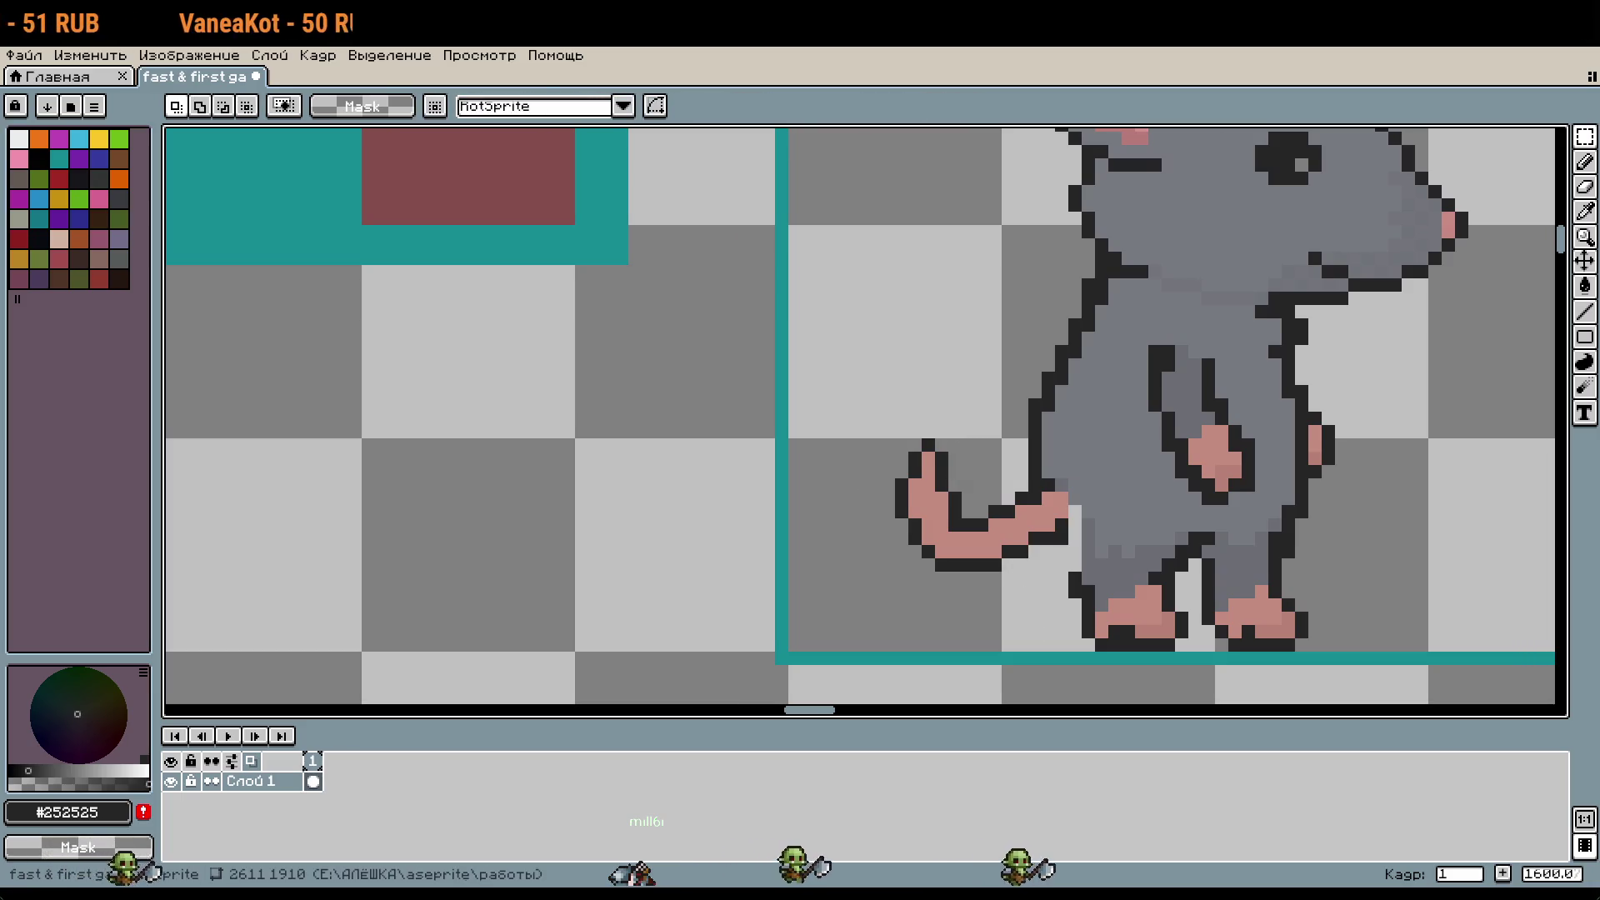
scroll(1033, 467, "up", 4)
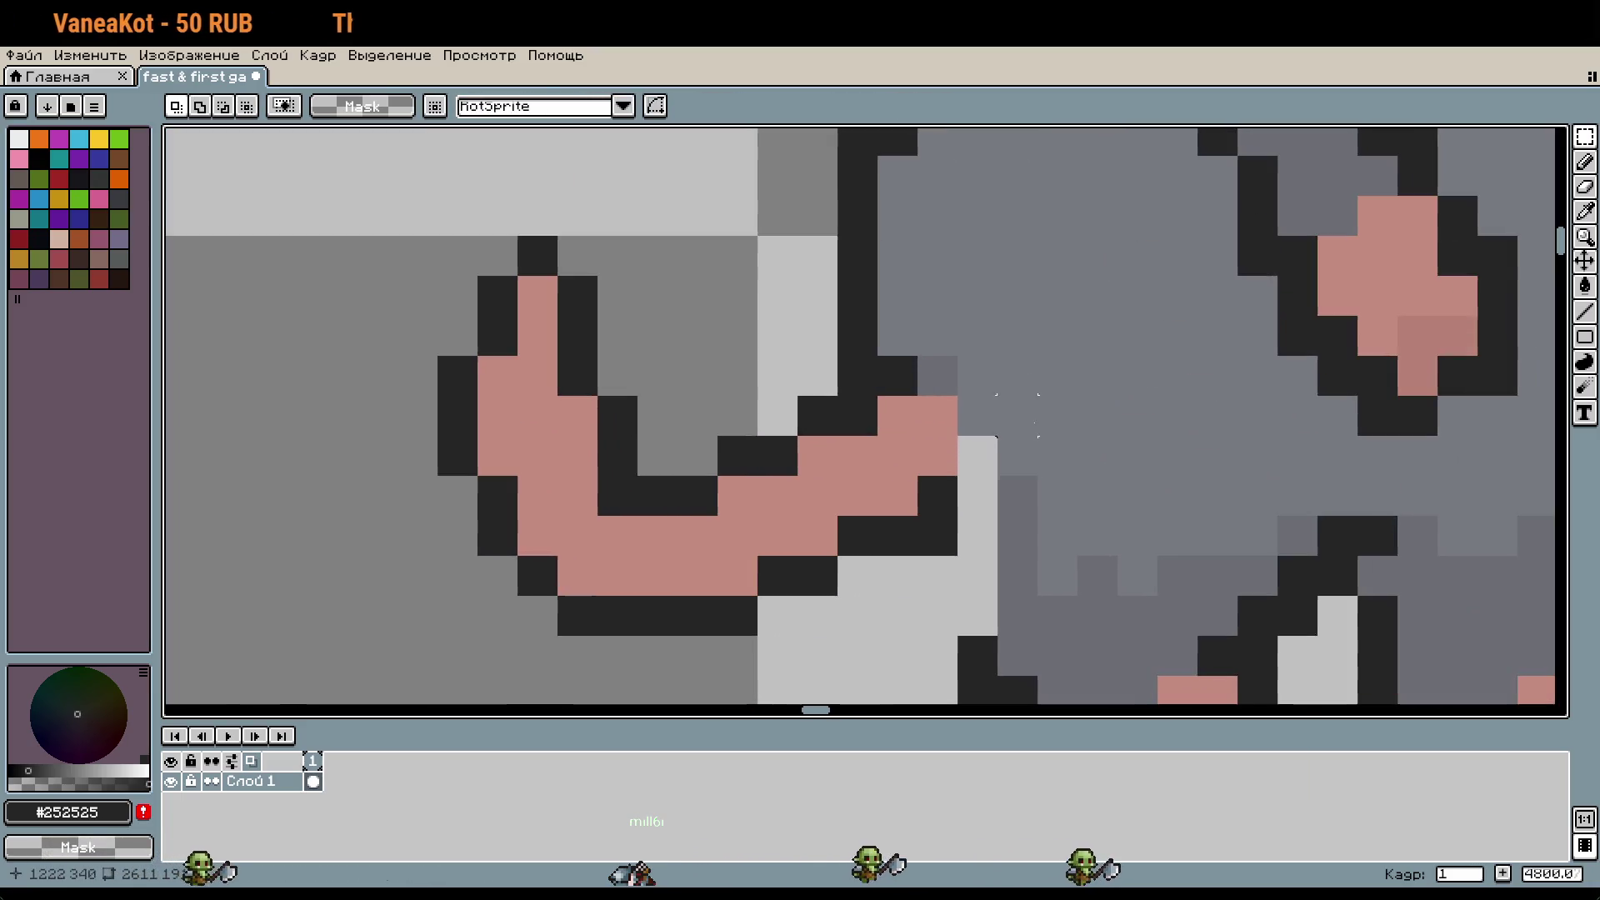
Step: Darken a vertical run of outline pixels and paint a stray dark pixel body grey
key("i")
key("b")
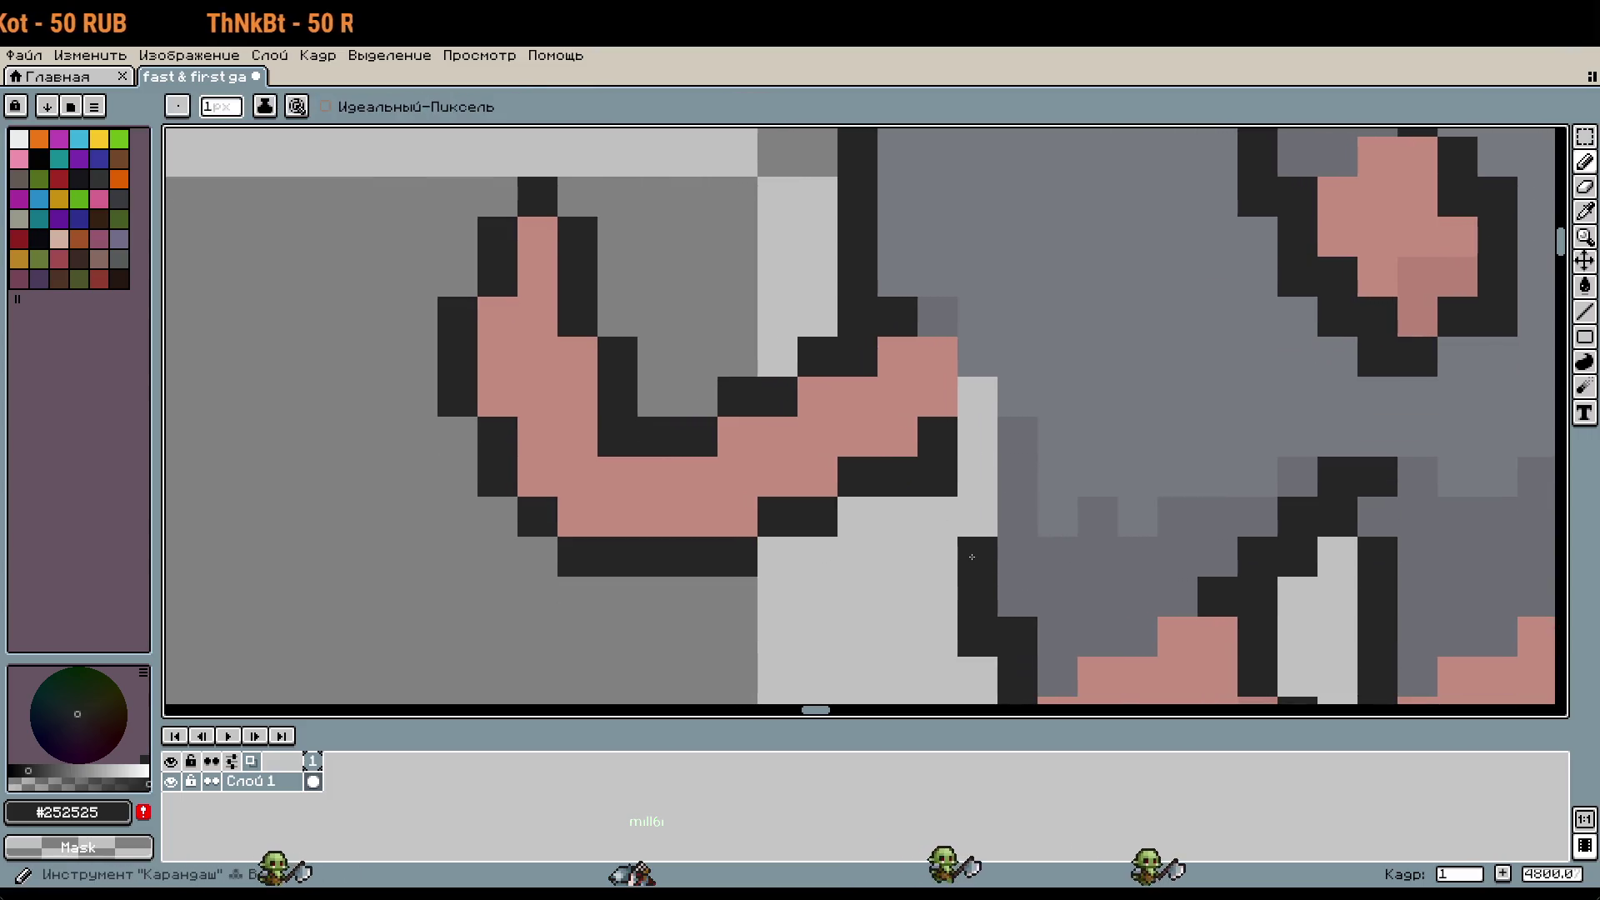
left_click_drag(974, 553, 974, 468)
key("i")
left_click(1046, 357)
key("b")
left_click(990, 450)
Step: Select the tail tip and move it down one pixel
scroll(1031, 438, "down", 2)
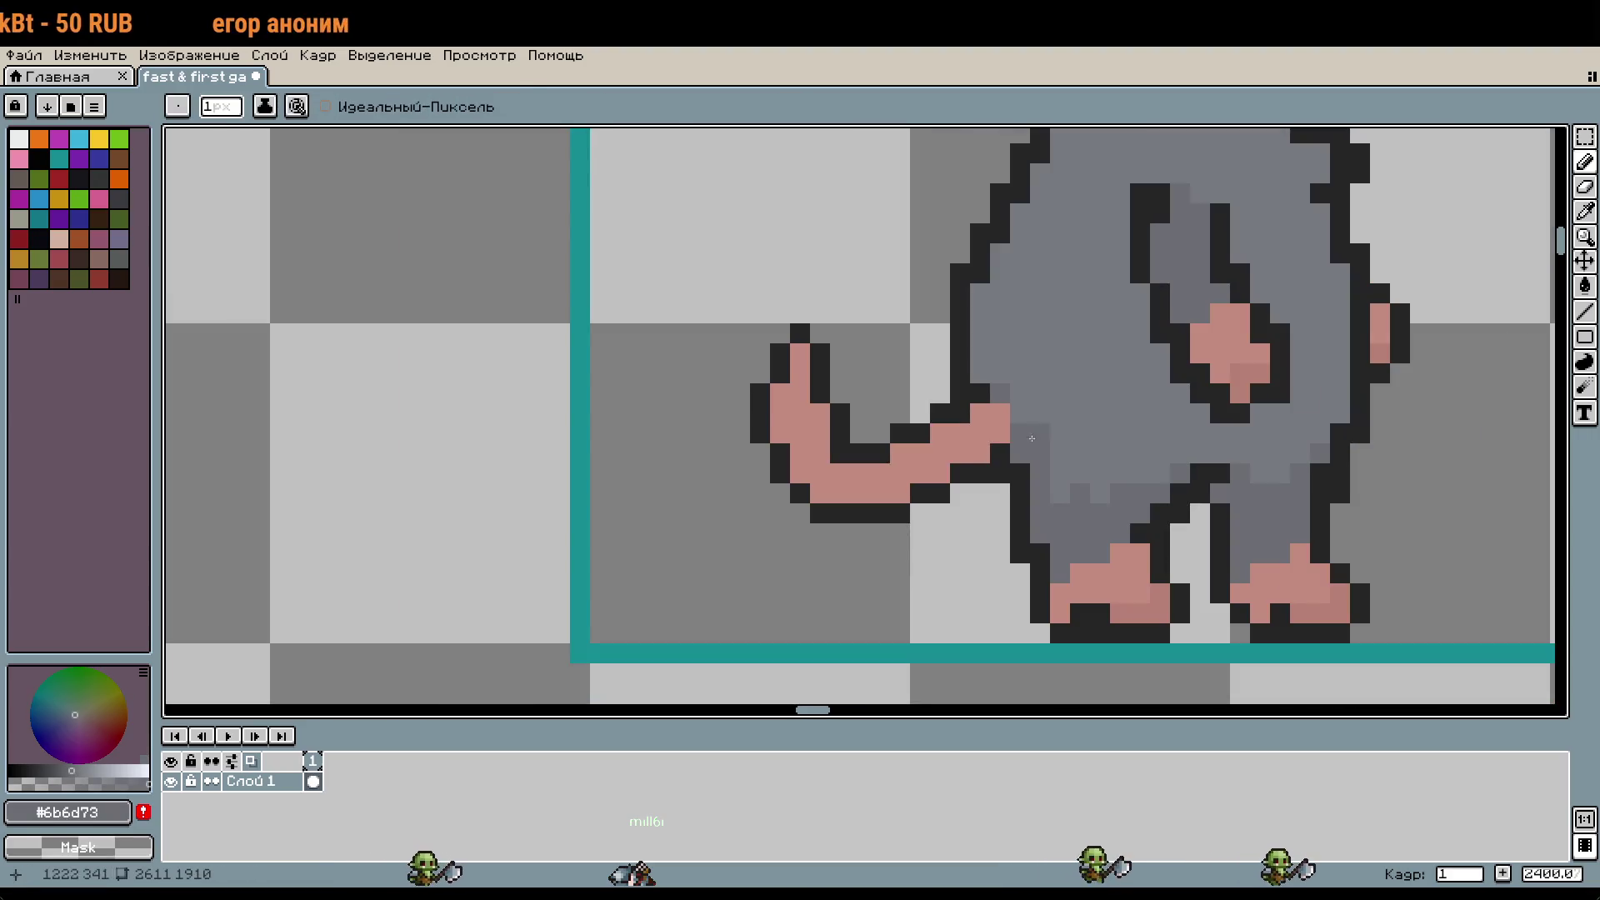
left_click_drag(960, 526, 1014, 539)
key("m")
mouse_move(763, 317)
left_mouse_down()
mouse_move(899, 551)
mouse_move(864, 528)
mouse_move(909, 534)
mouse_move(905, 493)
mouse_move(922, 528)
left_mouse_up()
left_click(950, 575)
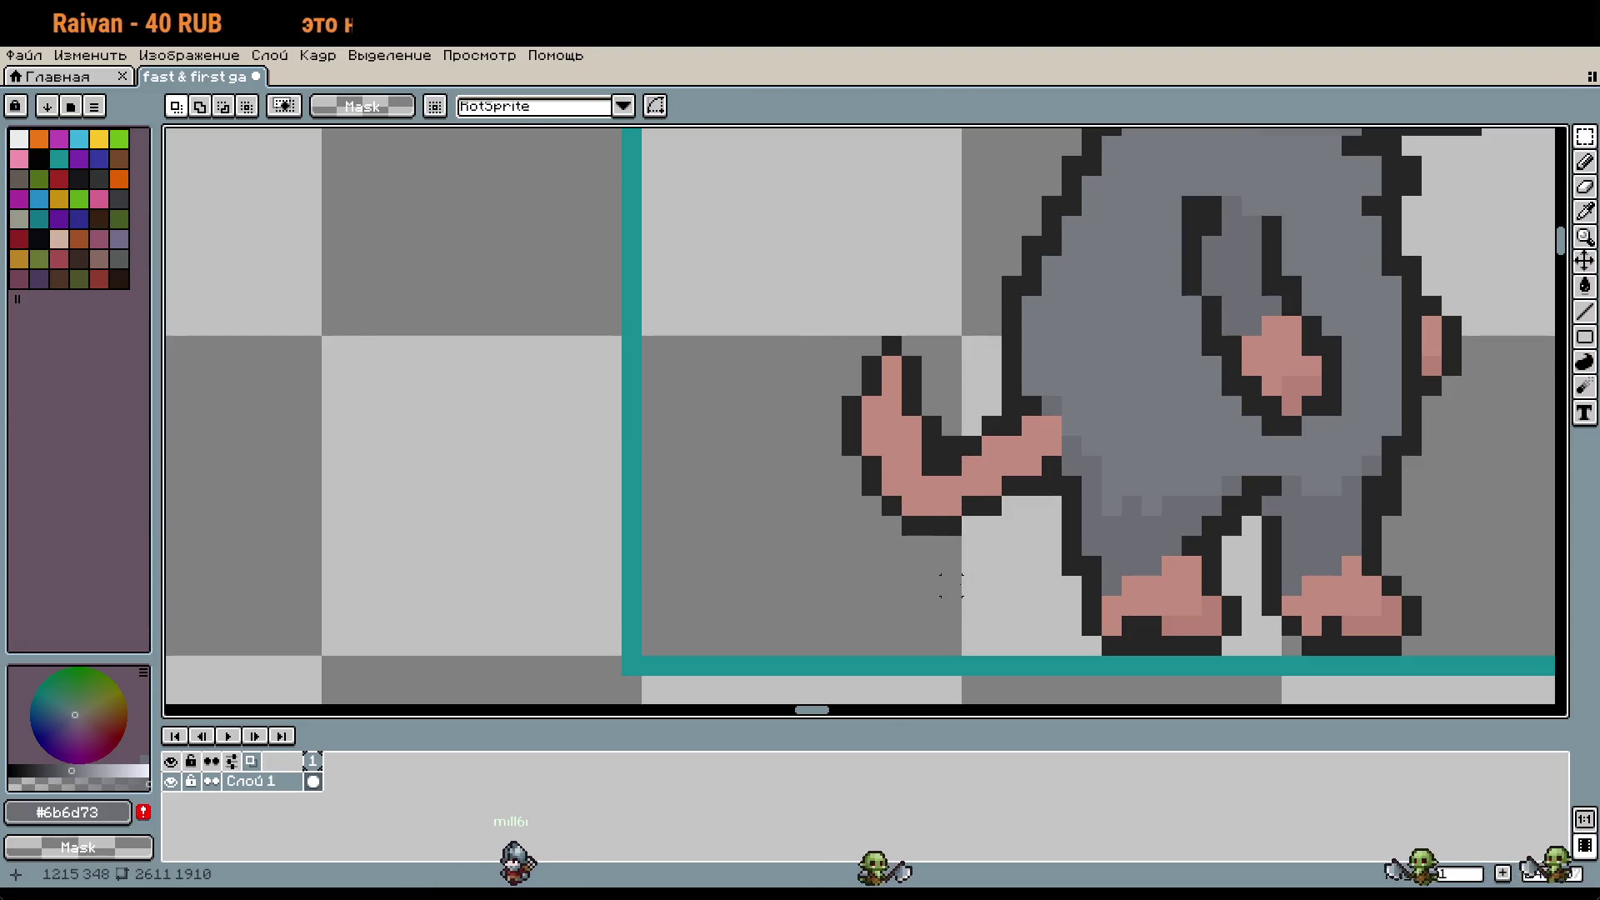
Step: Repaint dark tail pixels with the tail's pink and extend the tail tip upward in pink
key("i")
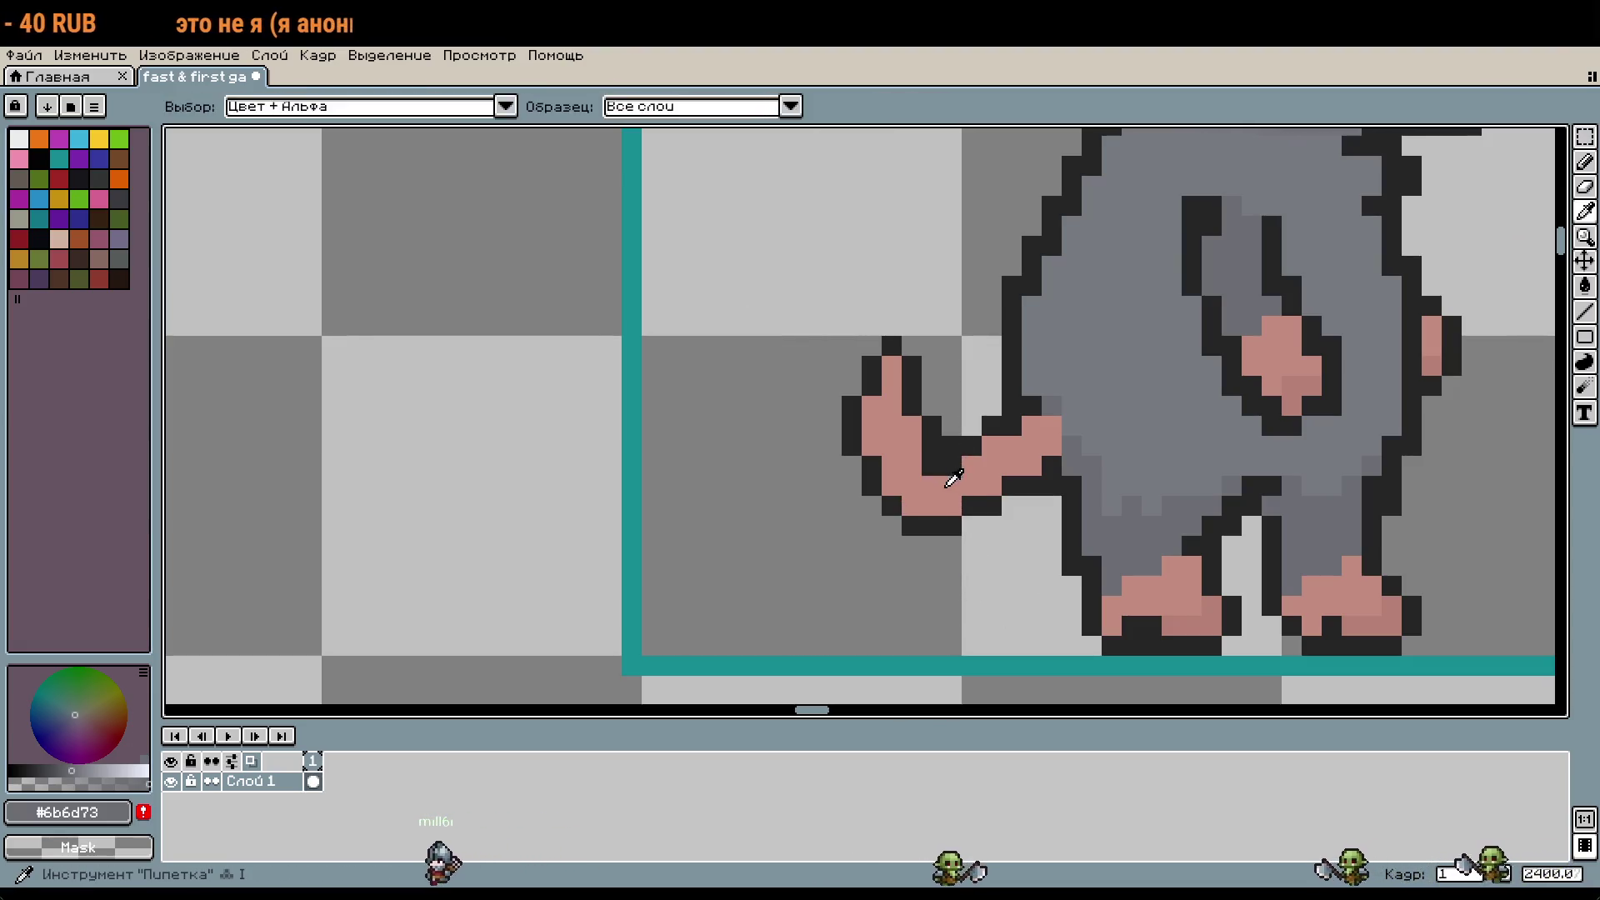
left_click(953, 476)
key("b")
left_click_drag(952, 465, 901, 372)
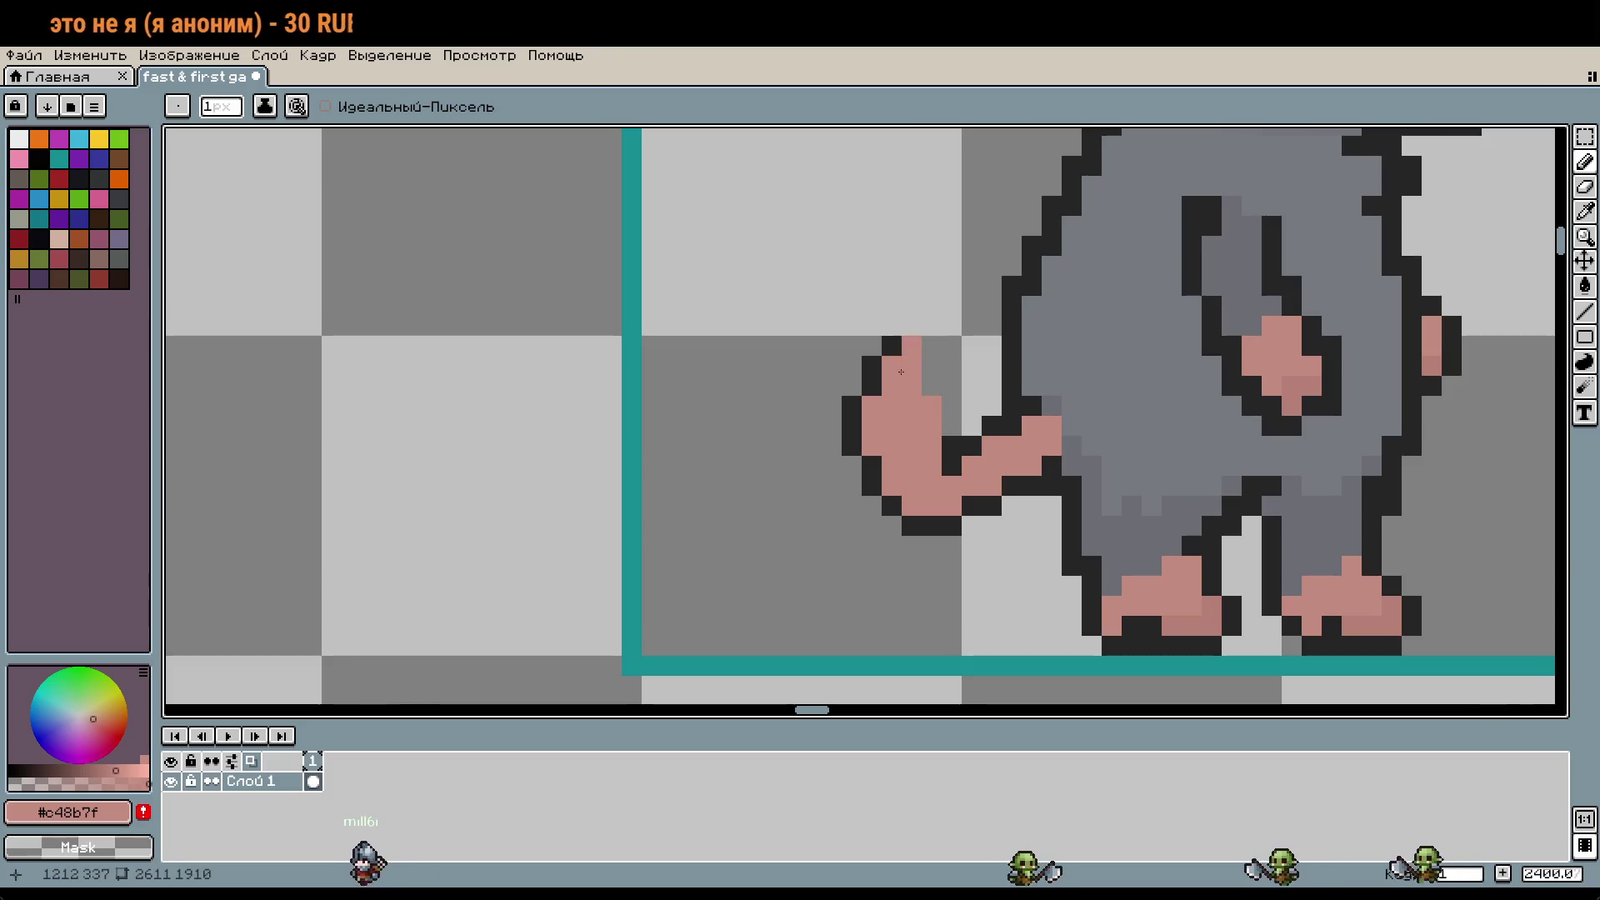
left_click(917, 324)
left_click_drag(916, 324, 932, 391)
left_click(926, 374)
Step: Outline the raised tail tip in dark, tidy its lower-left outline, then sample the pink #c48b7f
key("i")
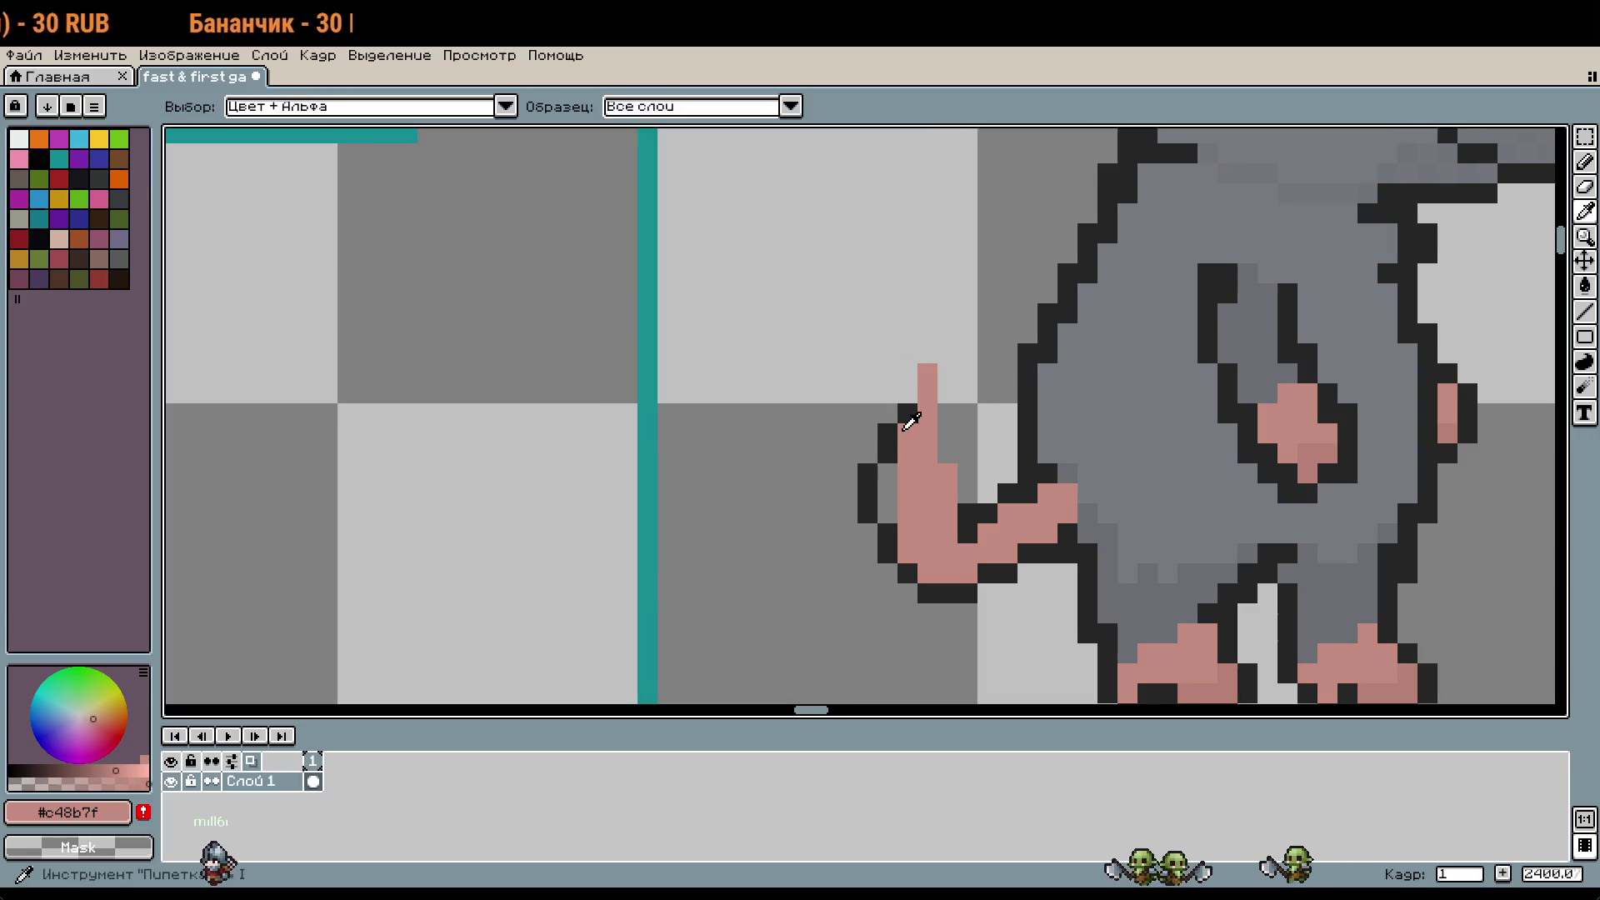
left_click(911, 422, "alt")
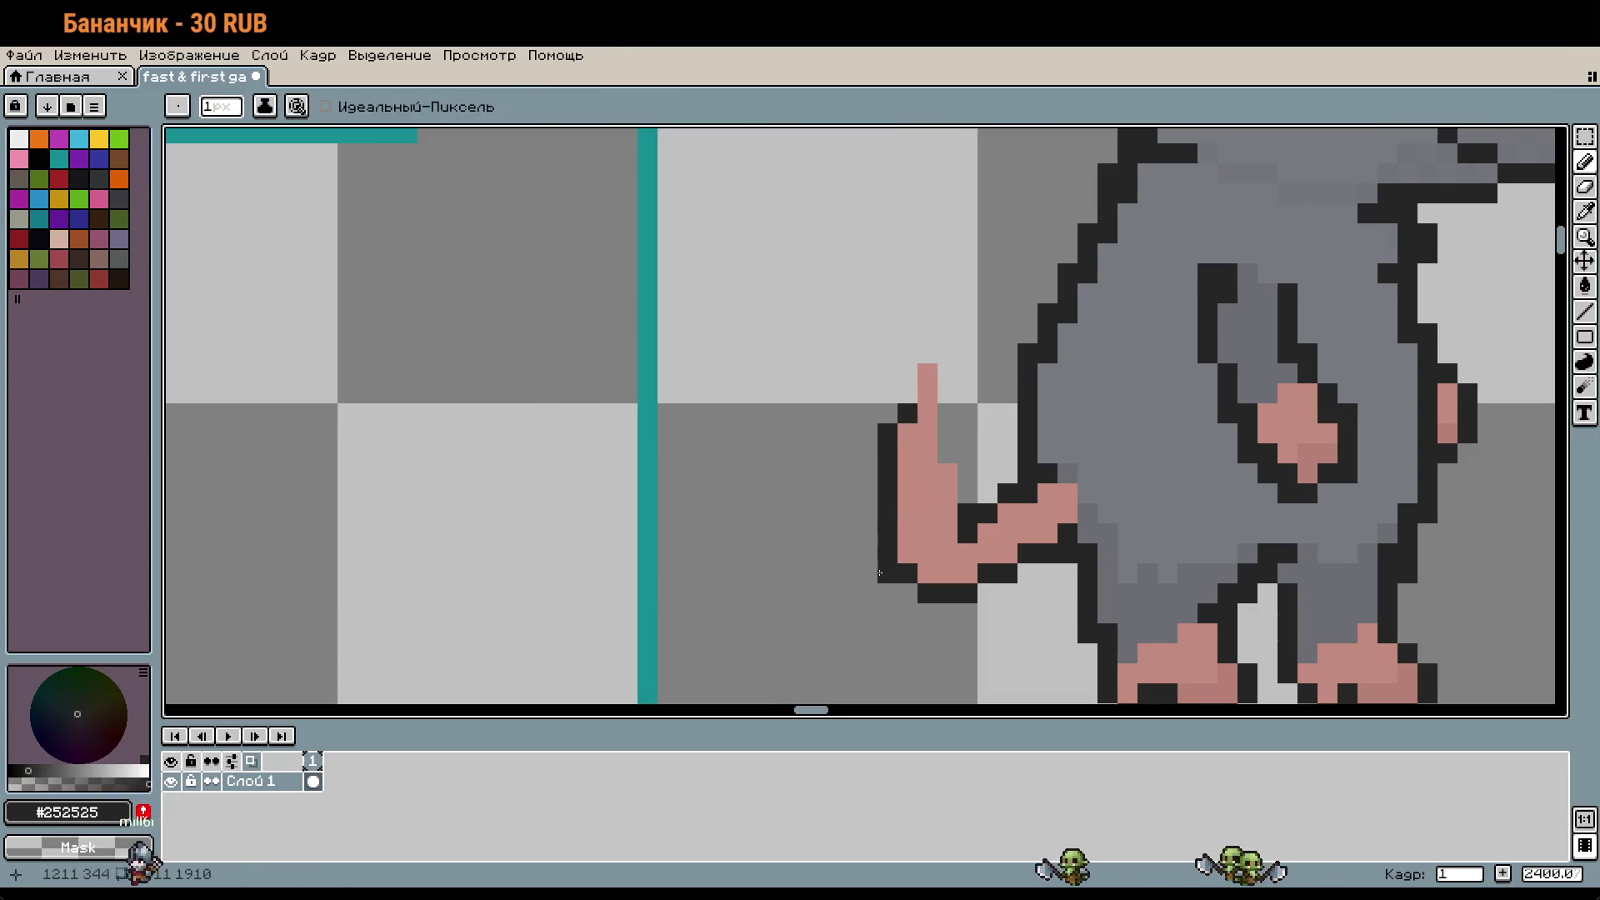
left_click_drag(967, 496, 947, 373)
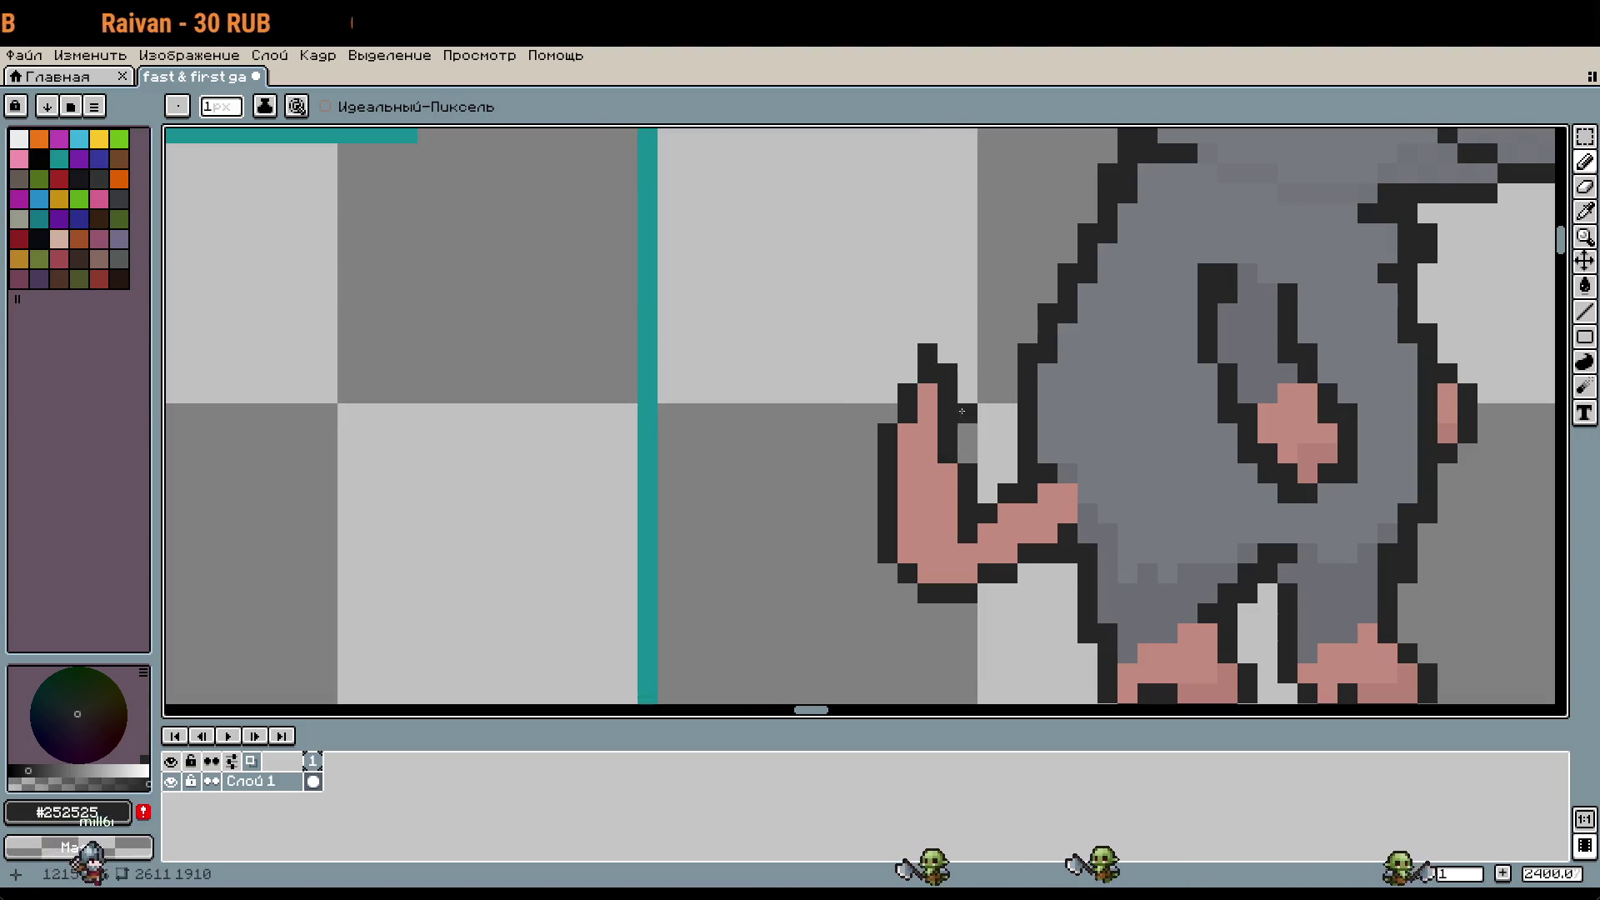
scroll(967, 416, "down", 2)
scroll(993, 551, "up", 2)
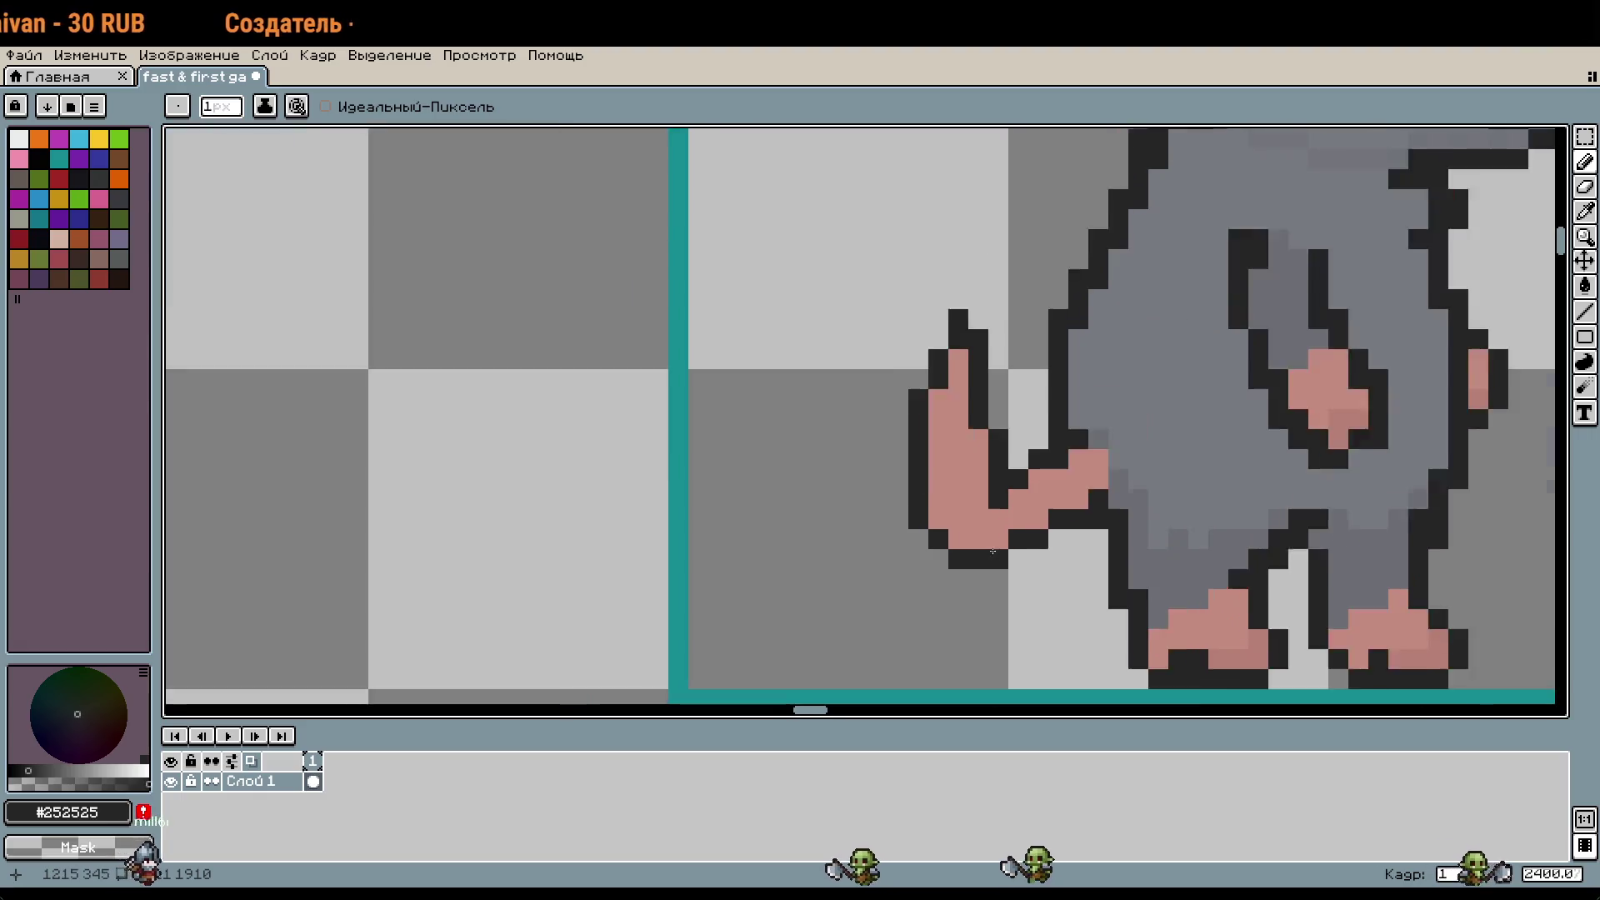
scroll(992, 551, "up", 1)
mouse_move(921, 455)
left_mouse_down()
mouse_move(897, 534)
mouse_move(947, 560)
left_mouse_up()
left_click(1000, 481)
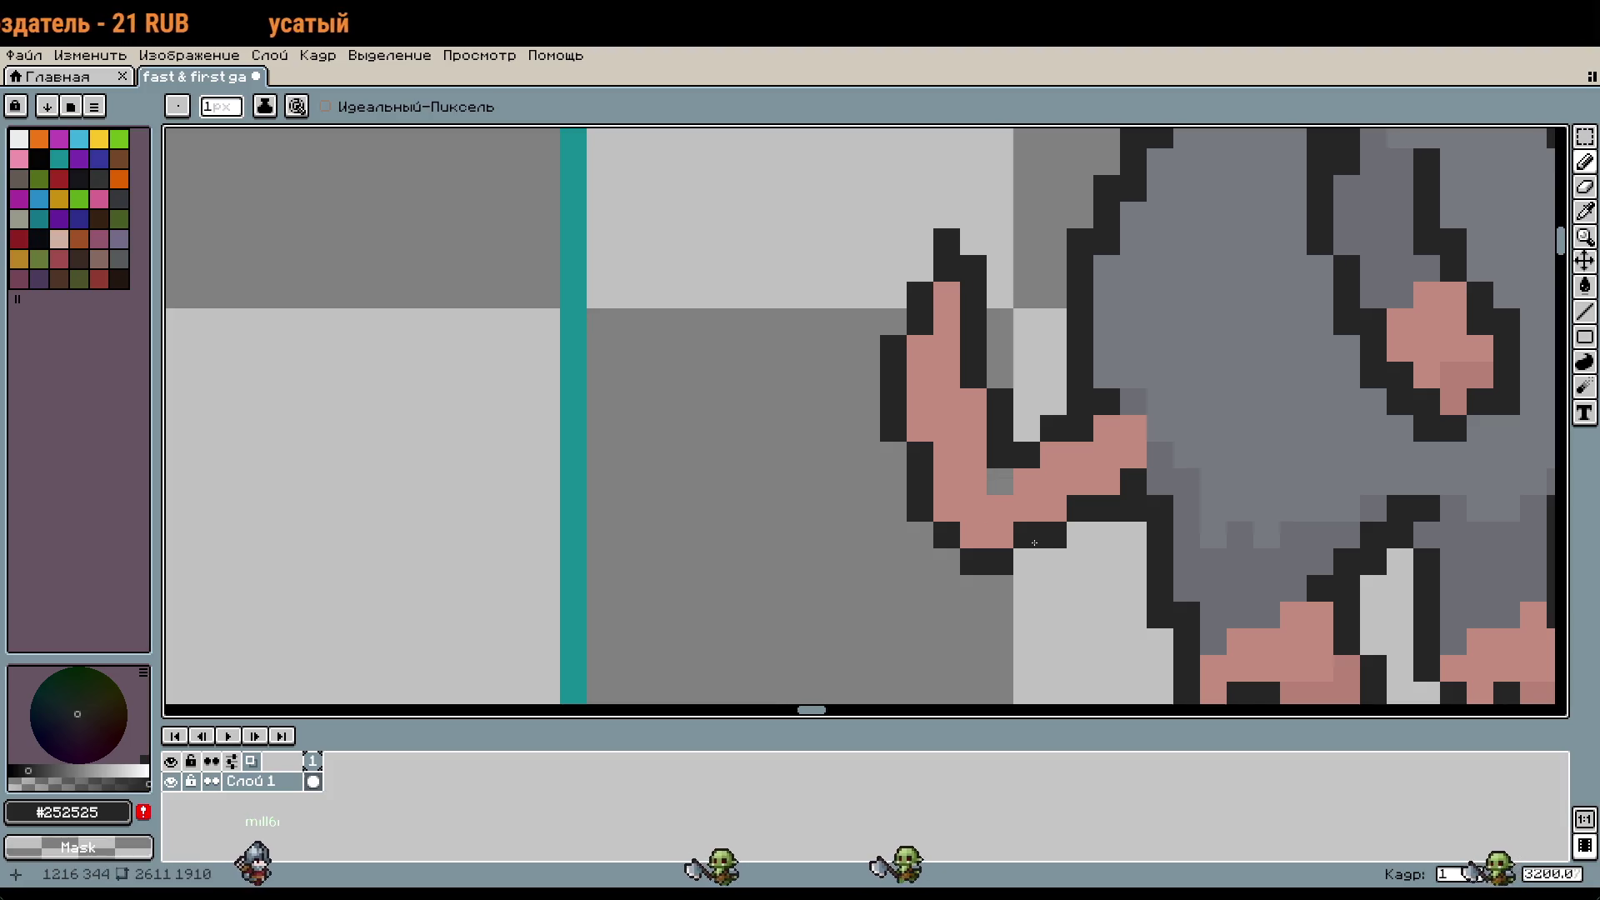
left_click(1041, 506, "alt")
scroll(1071, 543, "down", 1)
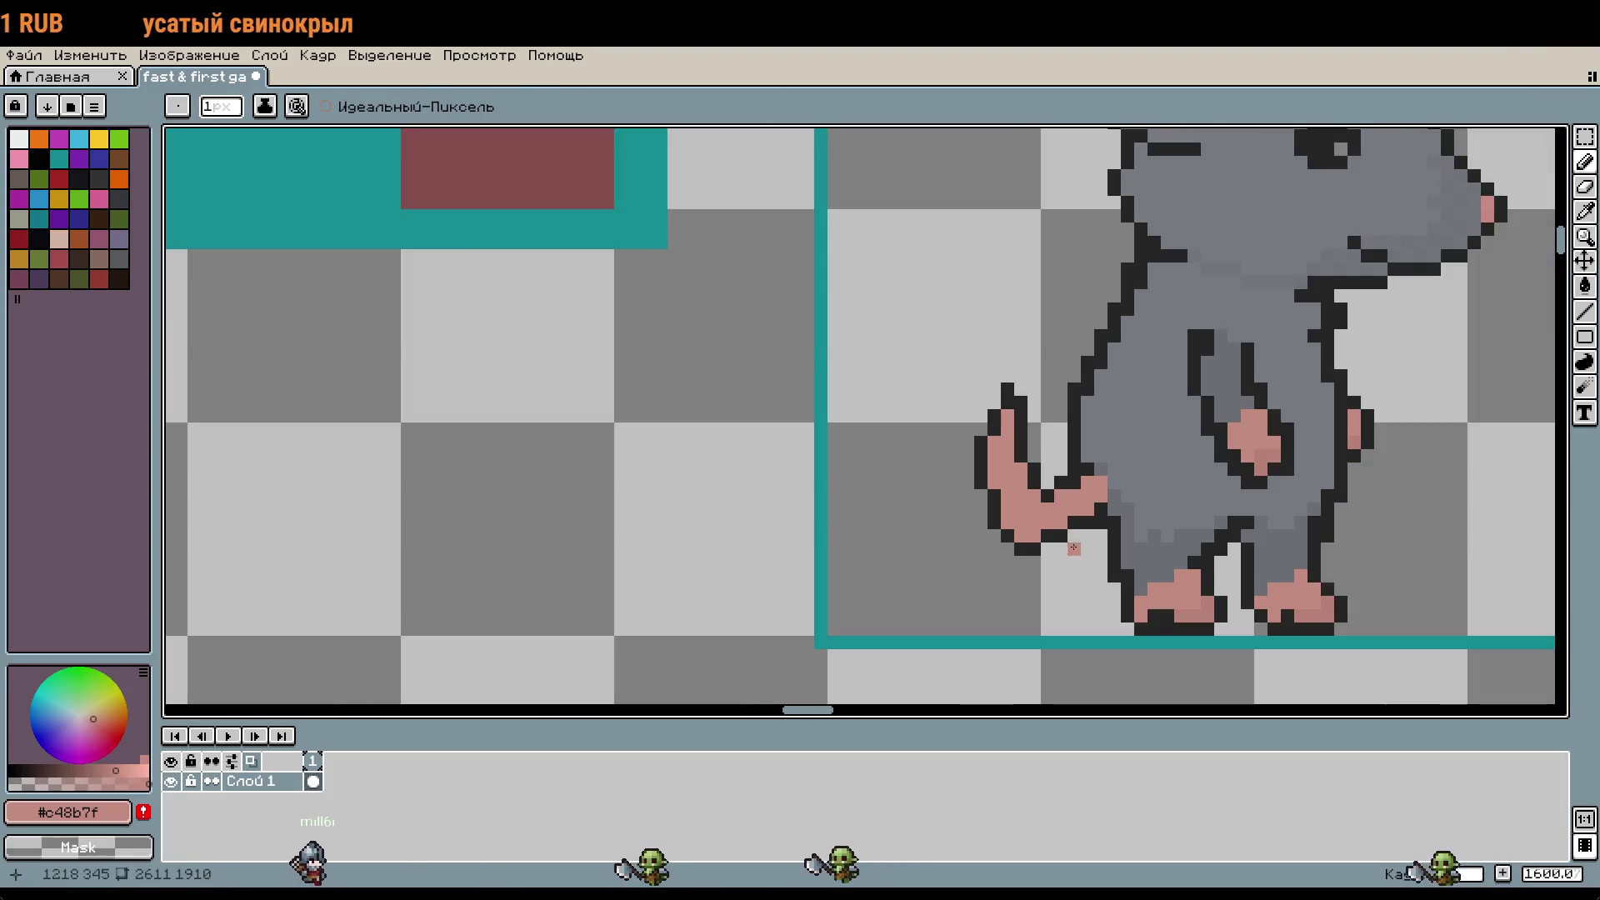
scroll(1042, 558, "down", 1)
scroll(1032, 566, "down", 1)
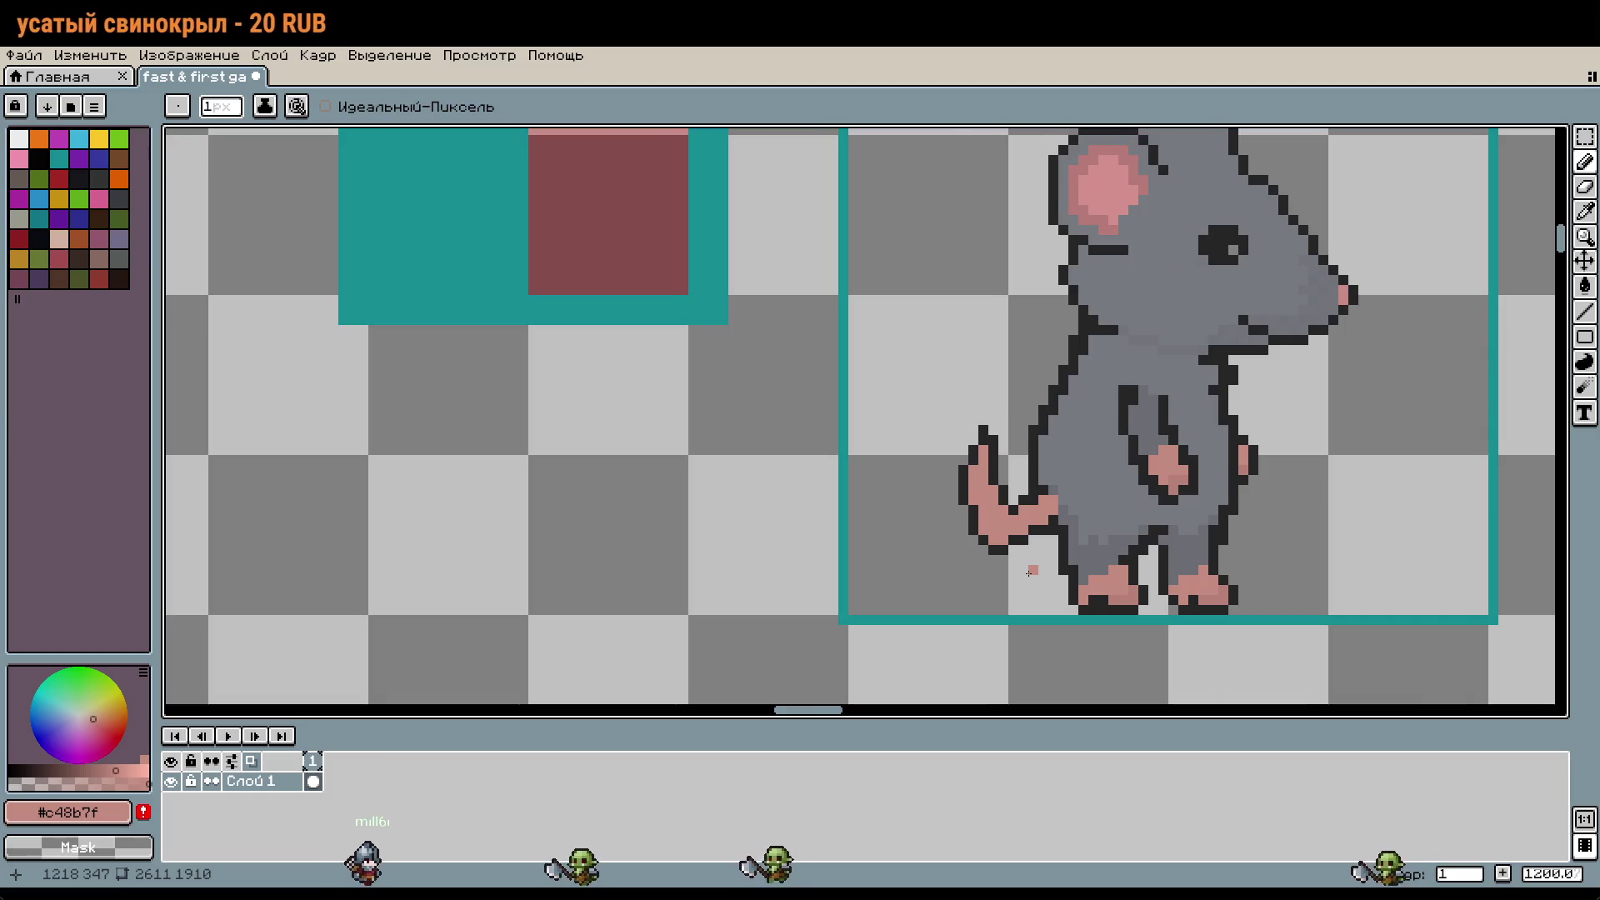
scroll(1030, 573, "up", 2)
Step: Select the tail tip area, move it closer to the body, and commit
key("i")
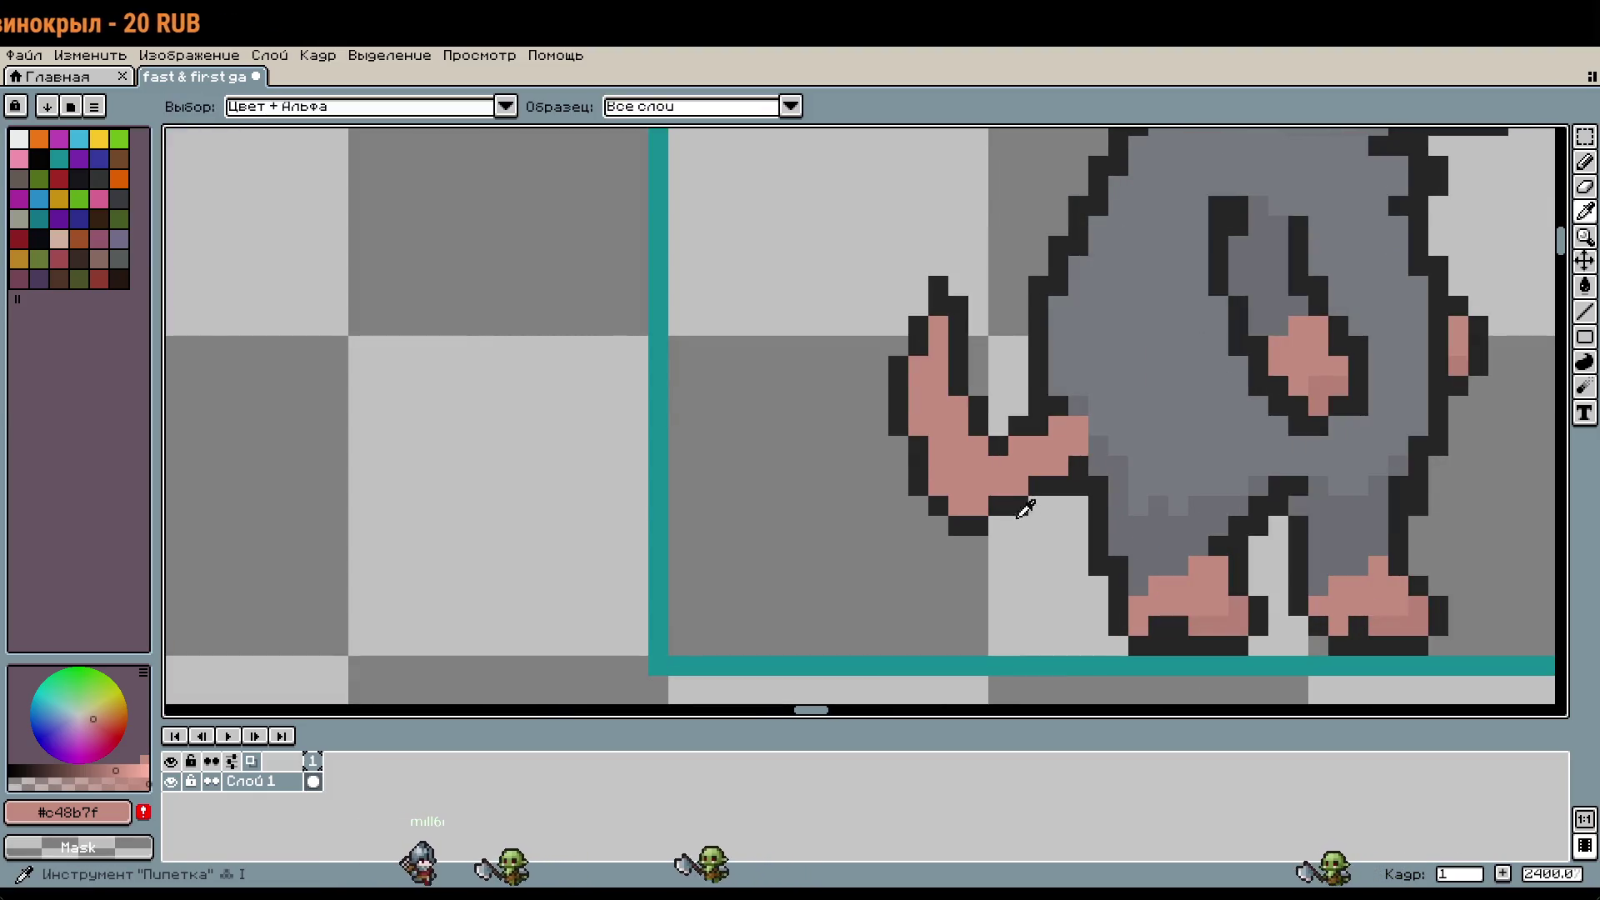
key("m")
mouse_move(829, 257)
left_mouse_down()
mouse_move(930, 435)
mouse_move(1008, 530)
mouse_move(972, 508)
mouse_move(966, 479)
left_mouse_up()
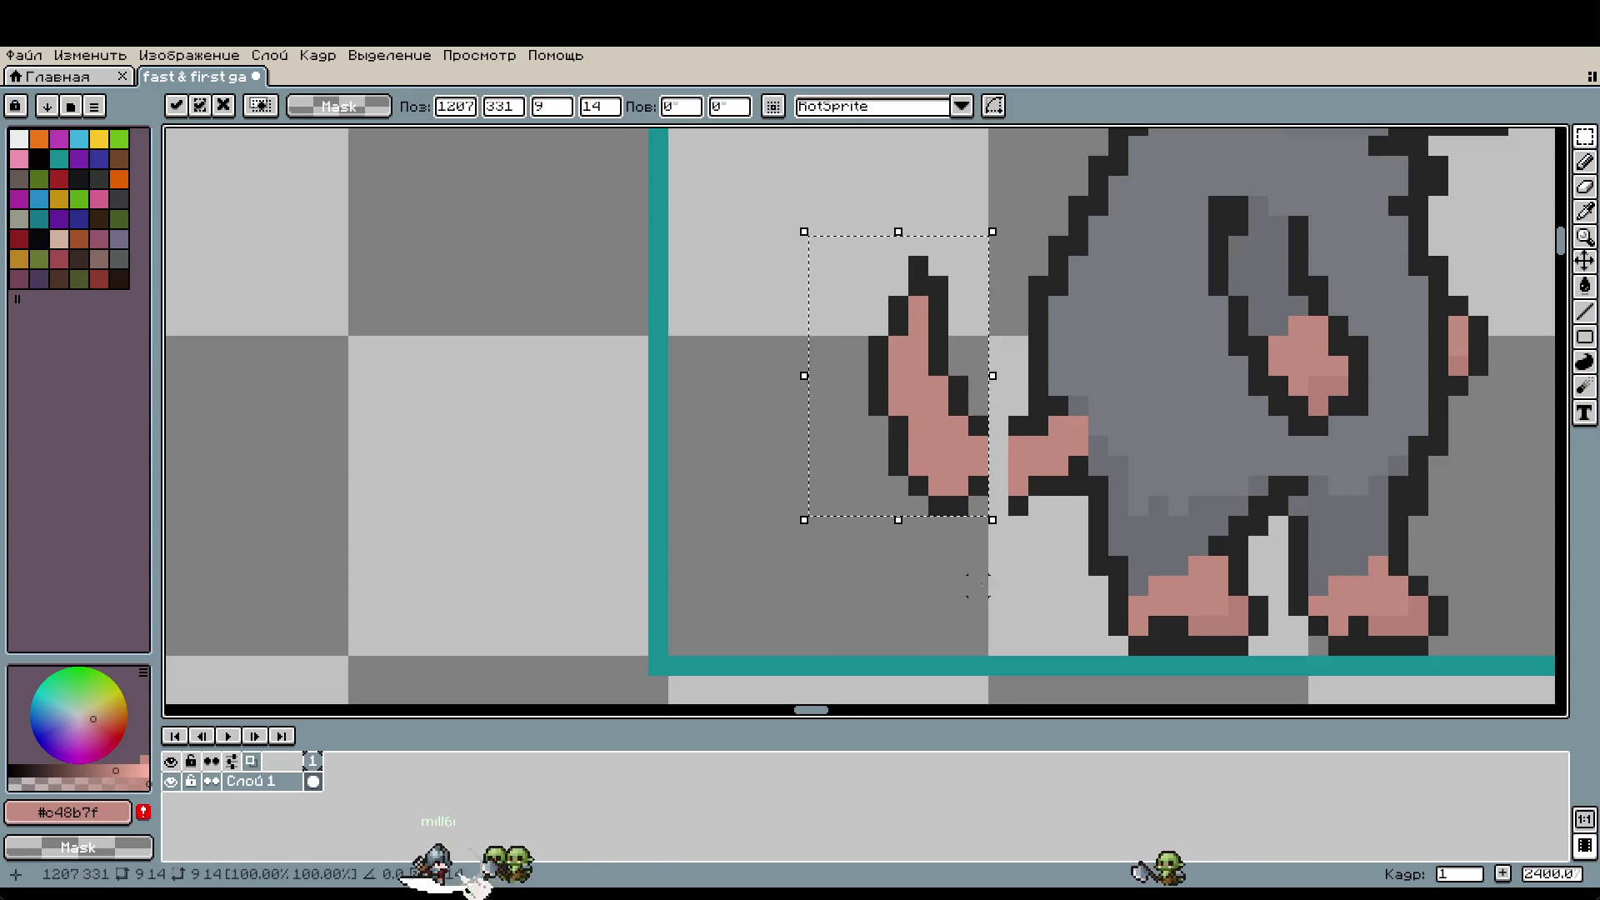
scroll(972, 523, "up", 1)
key("Return")
Step: Fill the tail-to-body gap with pink and add dark outline pixels above and beneath
key("b")
left_click_drag(1010, 421, 1014, 445)
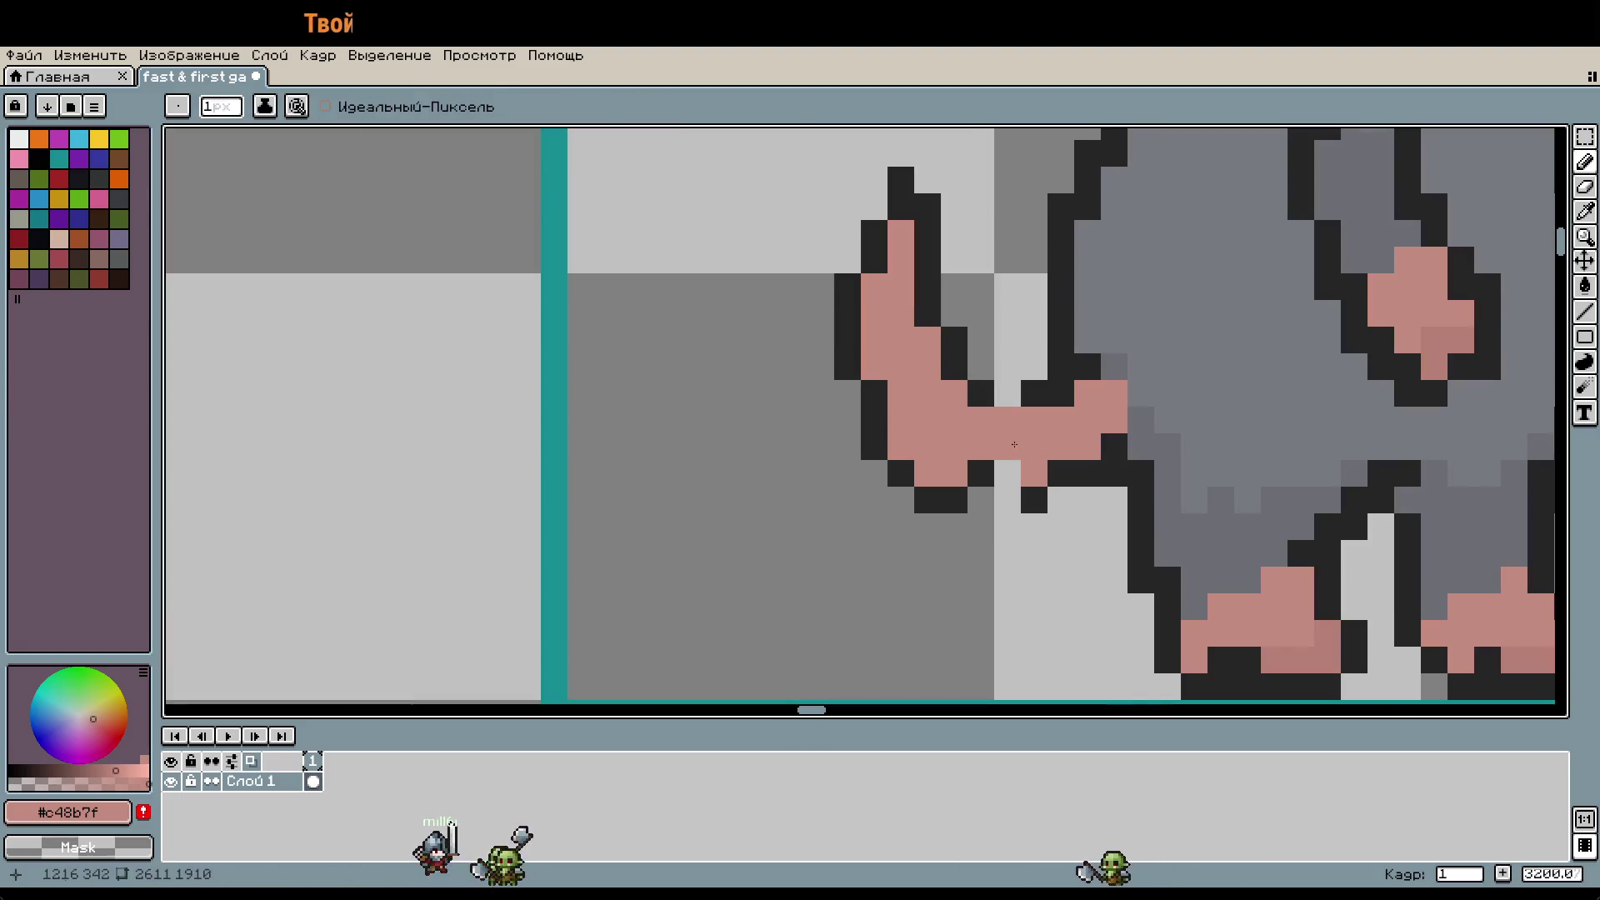
left_click(1008, 472)
left_click(1033, 394, "alt")
left_click(1008, 394)
left_click(1009, 497)
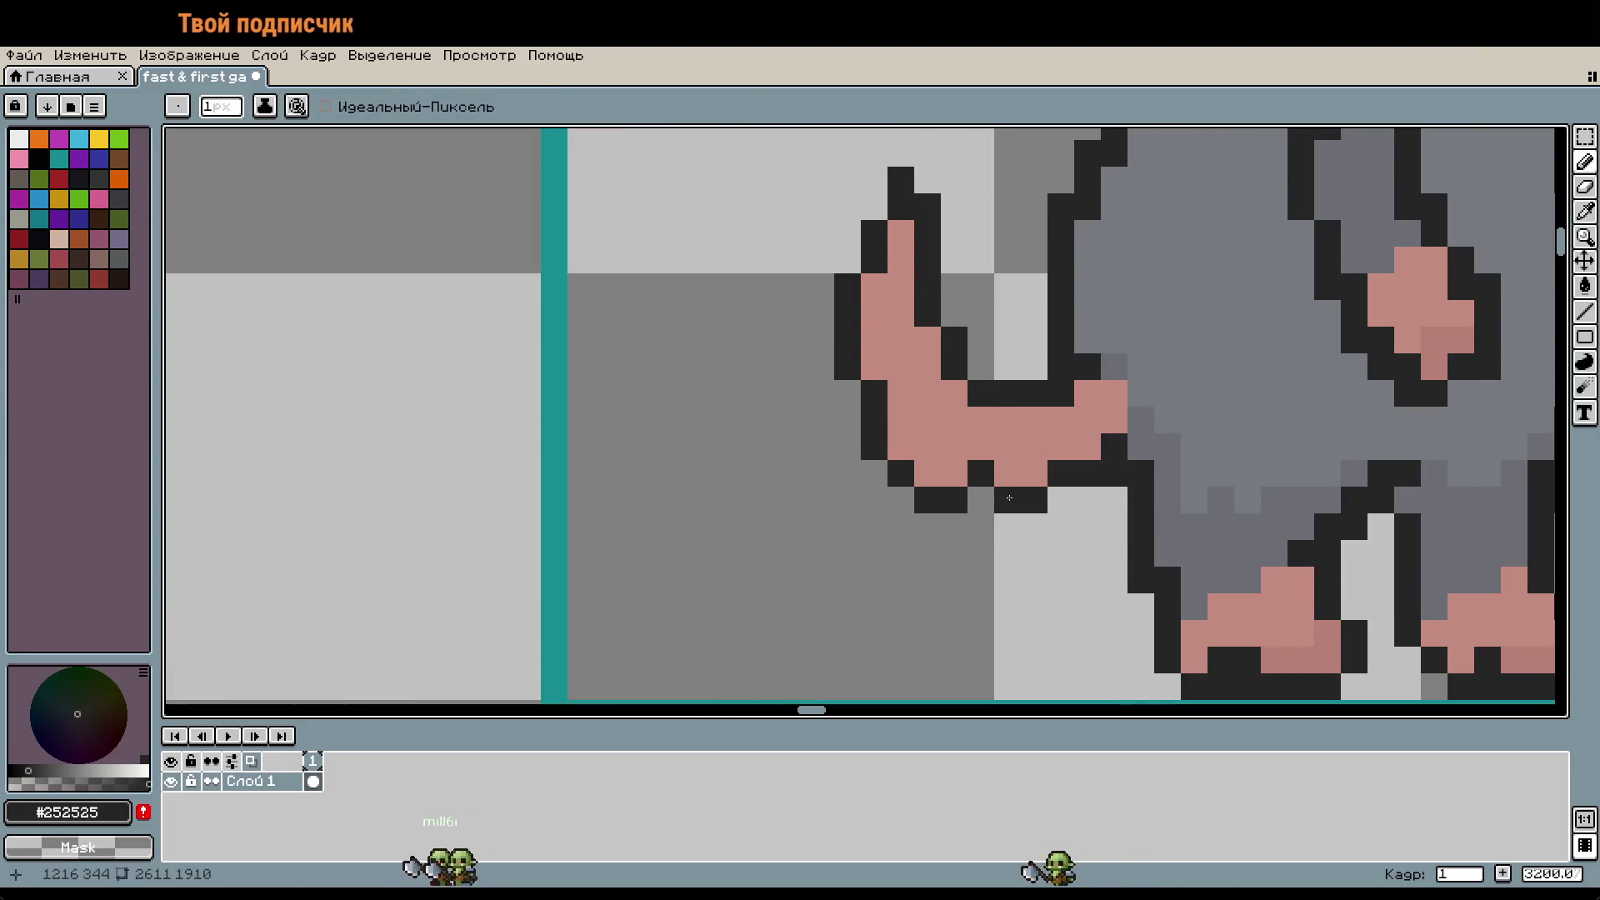
scroll(1009, 498, "down", 3)
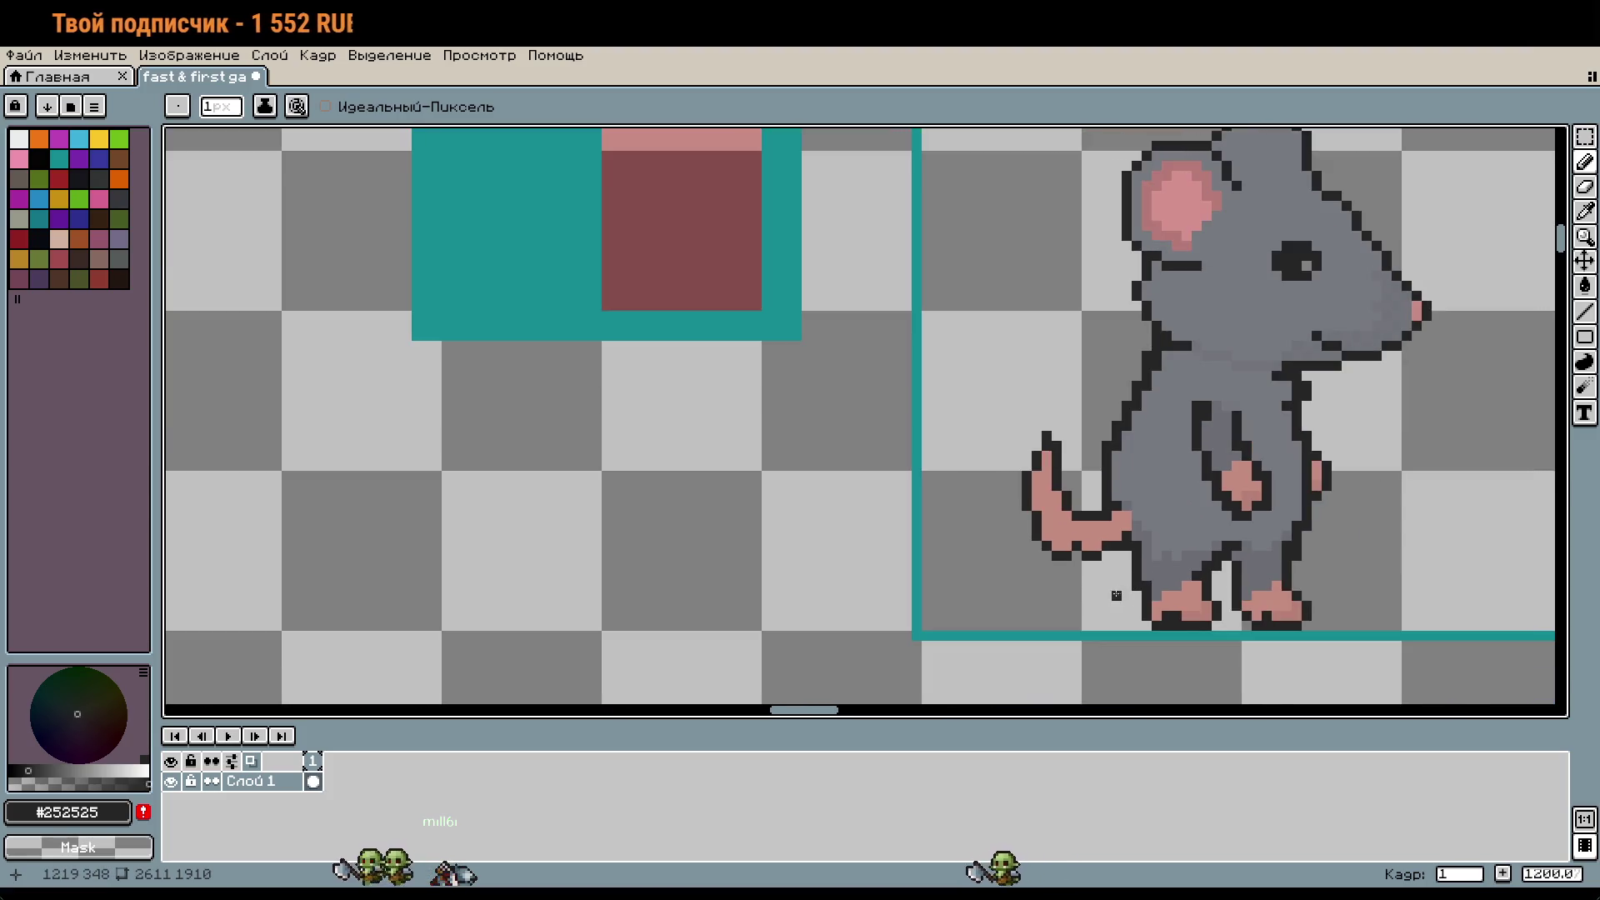
scroll(1117, 595, "up", 2)
Step: Raise the selected tail tip by one pixel, then sample the pink and outline colours
key("m")
mouse_move(916, 224)
left_mouse_down()
mouse_move(1011, 525)
mouse_move(1044, 553)
left_mouse_up()
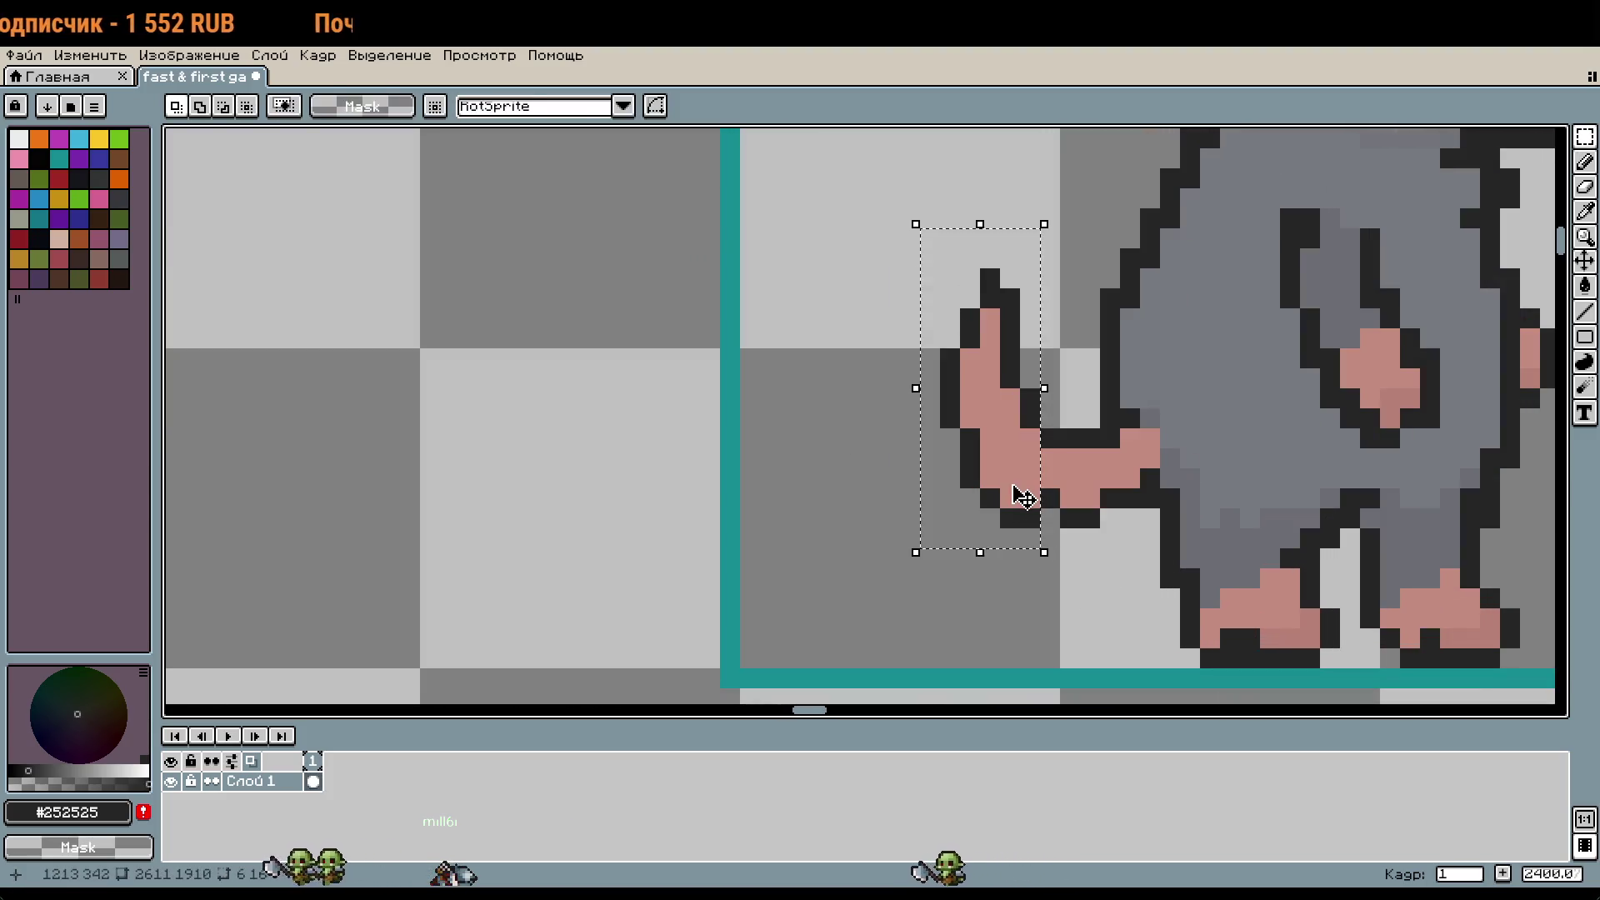
left_click_drag(1024, 498, 1023, 477)
key("ctrl+d")
left_click(1060, 452, "alt")
left_click(1070, 444, "alt")
scroll(1154, 503, "down", 2)
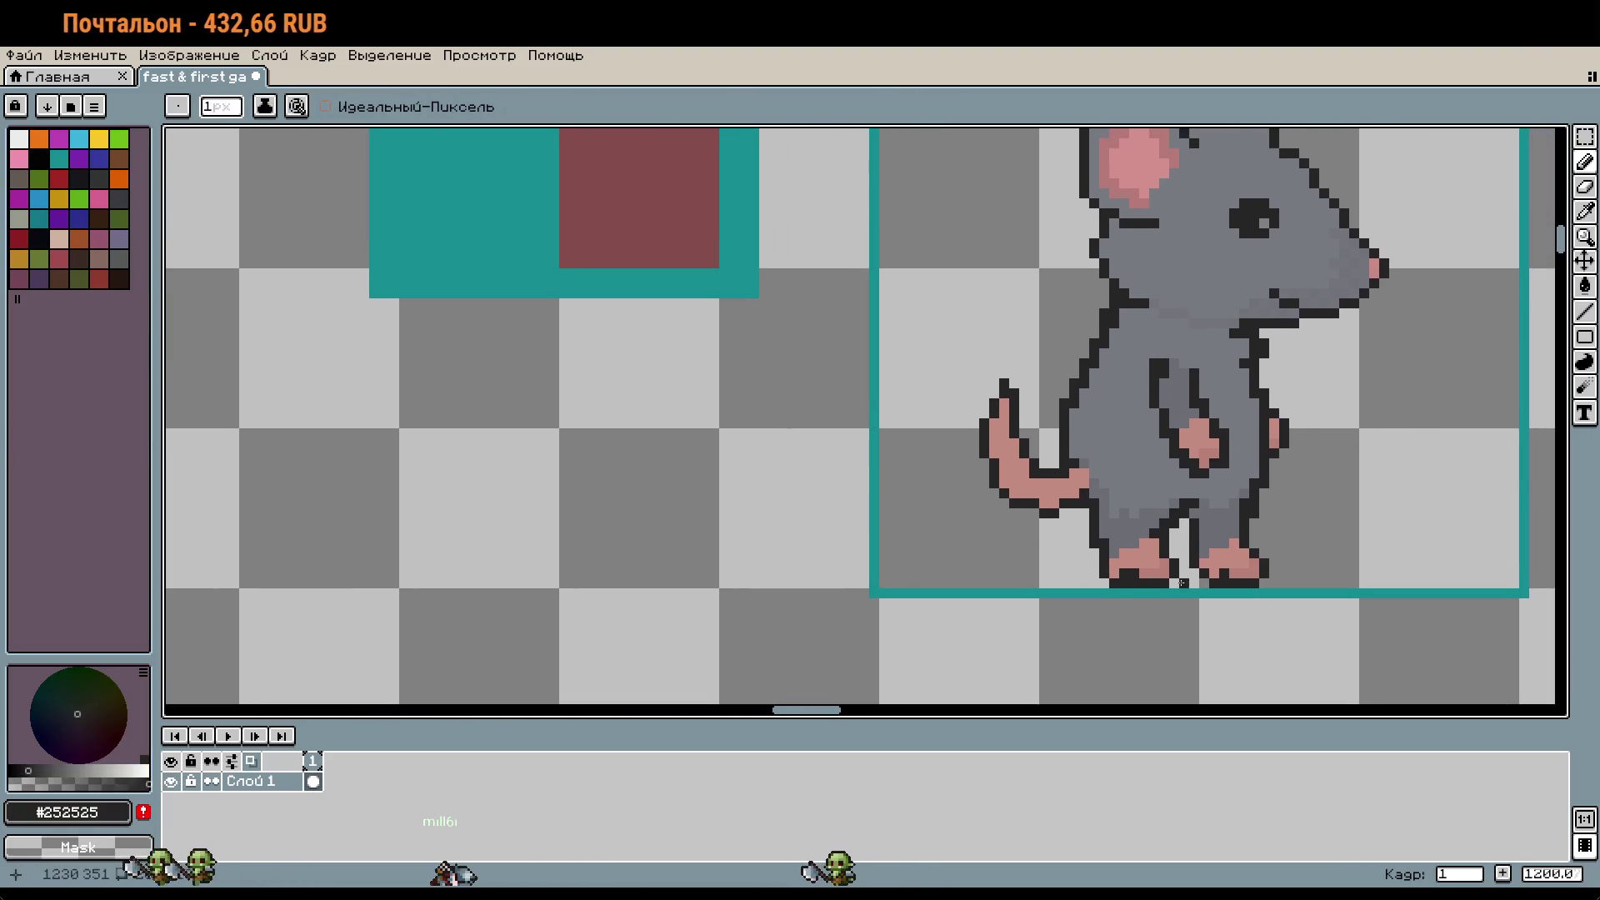
scroll(1182, 582, "down", 2)
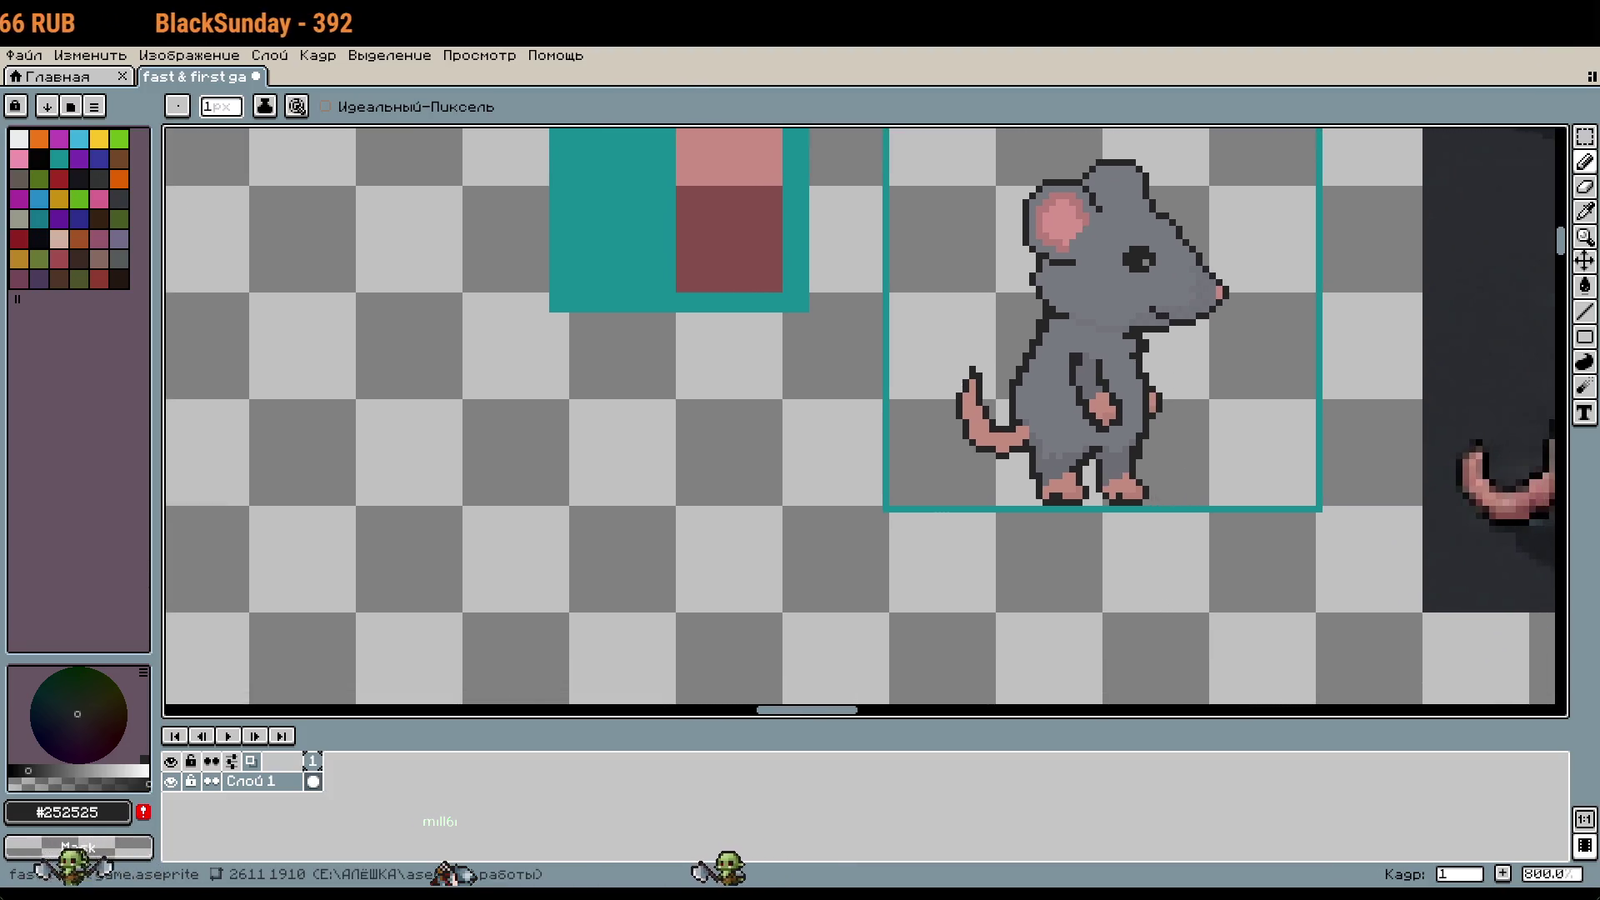
Step: Select the rat's arm and nudge it one pixel right
left_click_drag(1167, 529, 1120, 573)
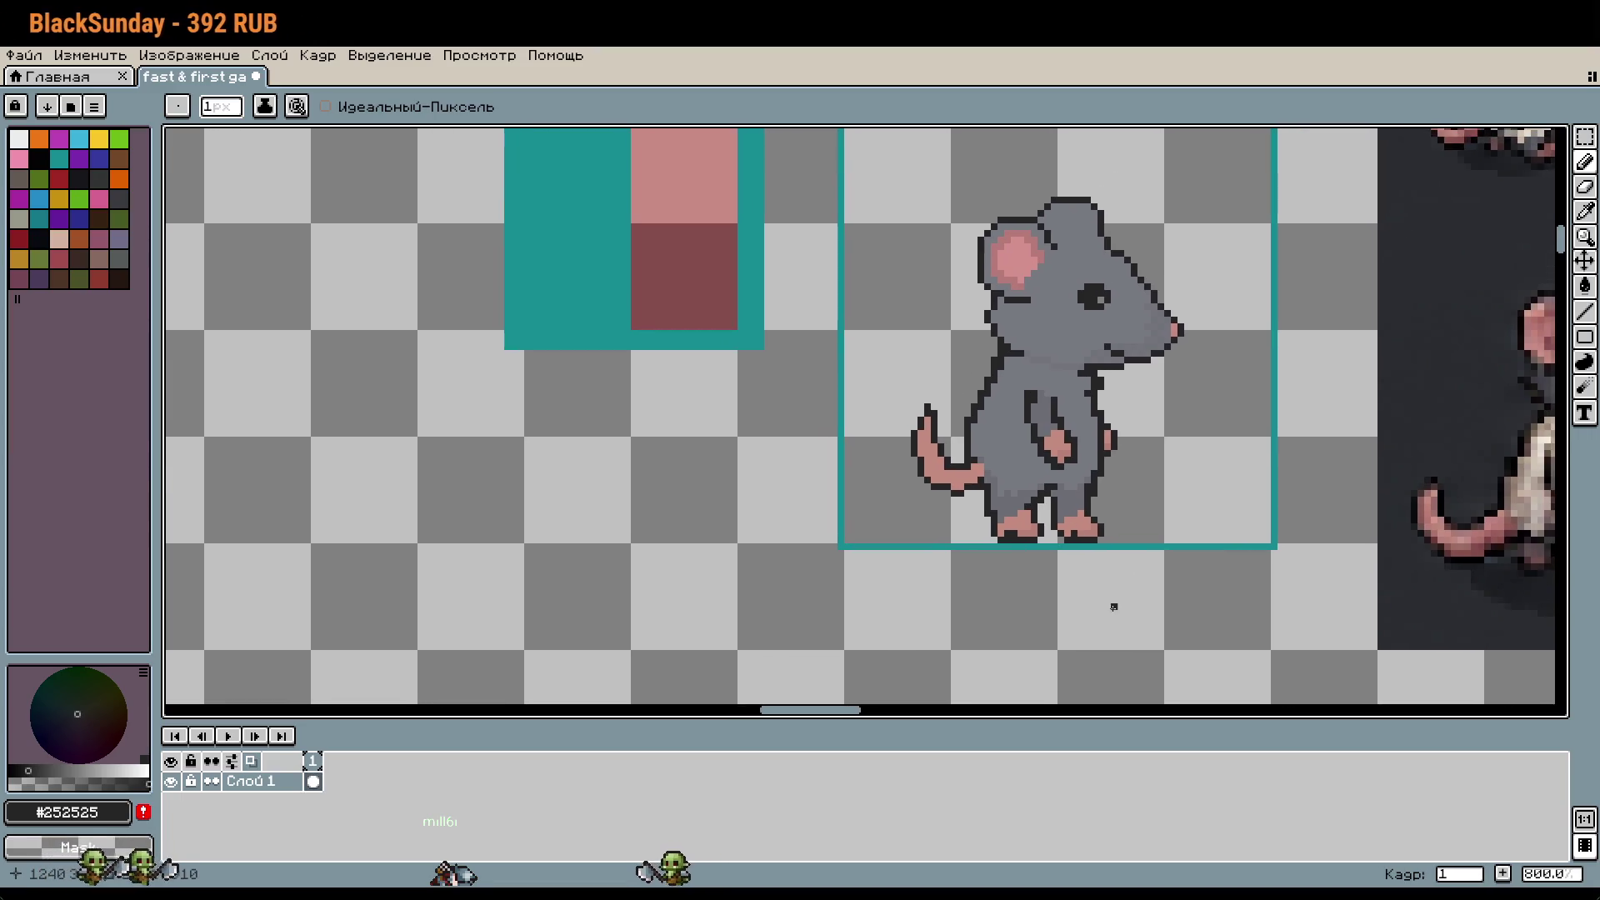
scroll(1108, 593, "up", 3)
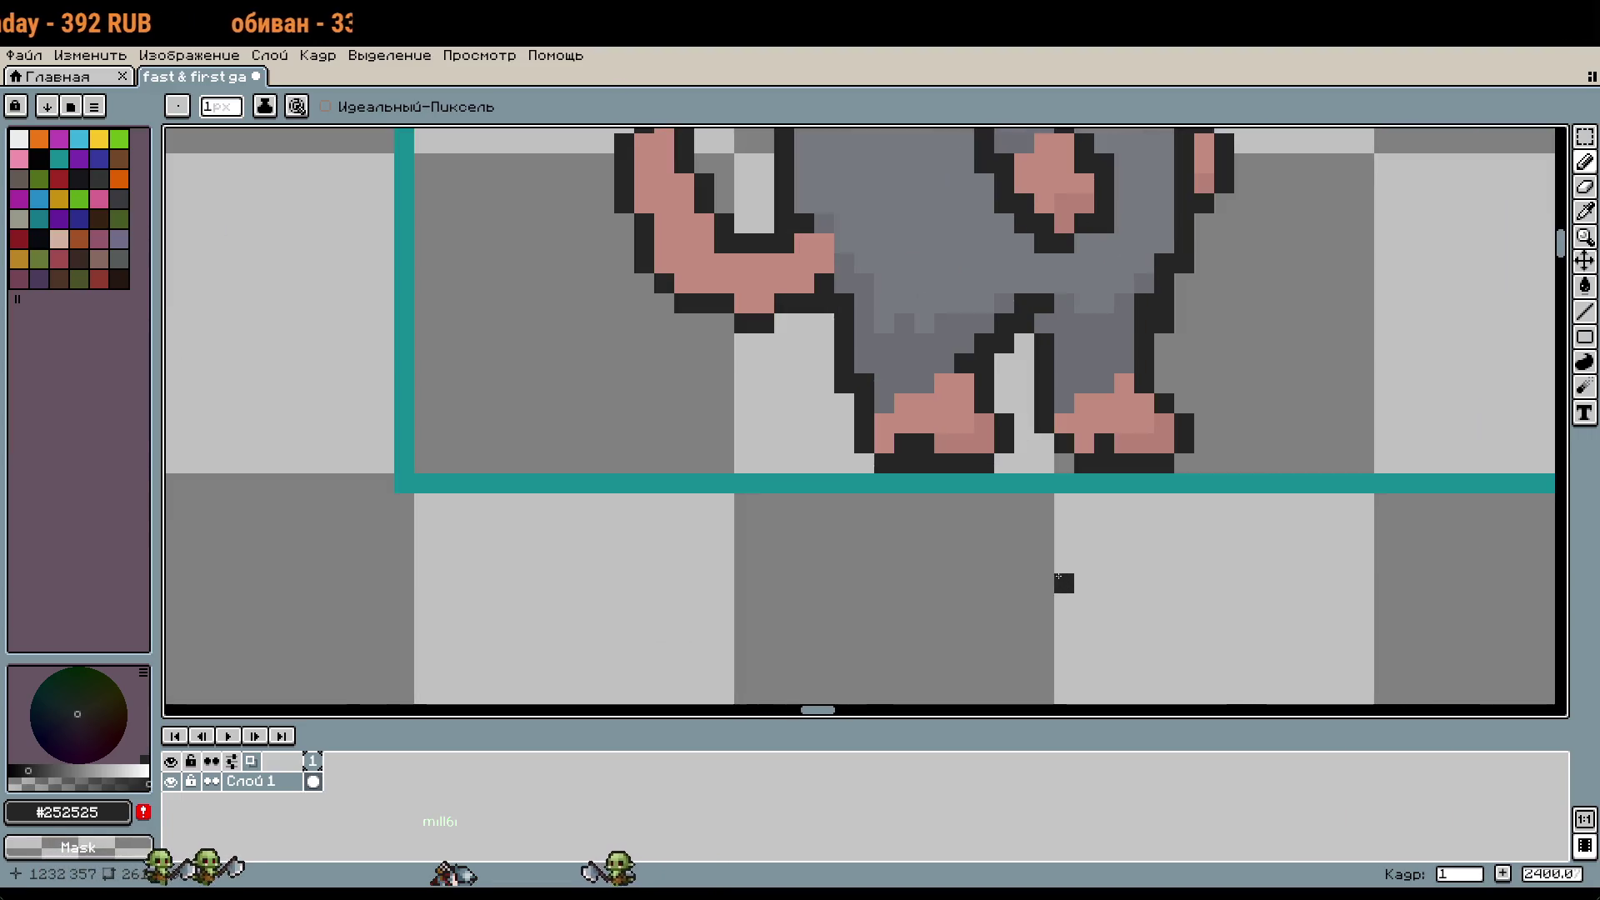
key("m")
mouse_move(713, 137)
left_mouse_down()
mouse_move(859, 475)
mouse_move(881, 491)
left_mouse_up()
left_click_drag(830, 430, 850, 430)
key("Return")
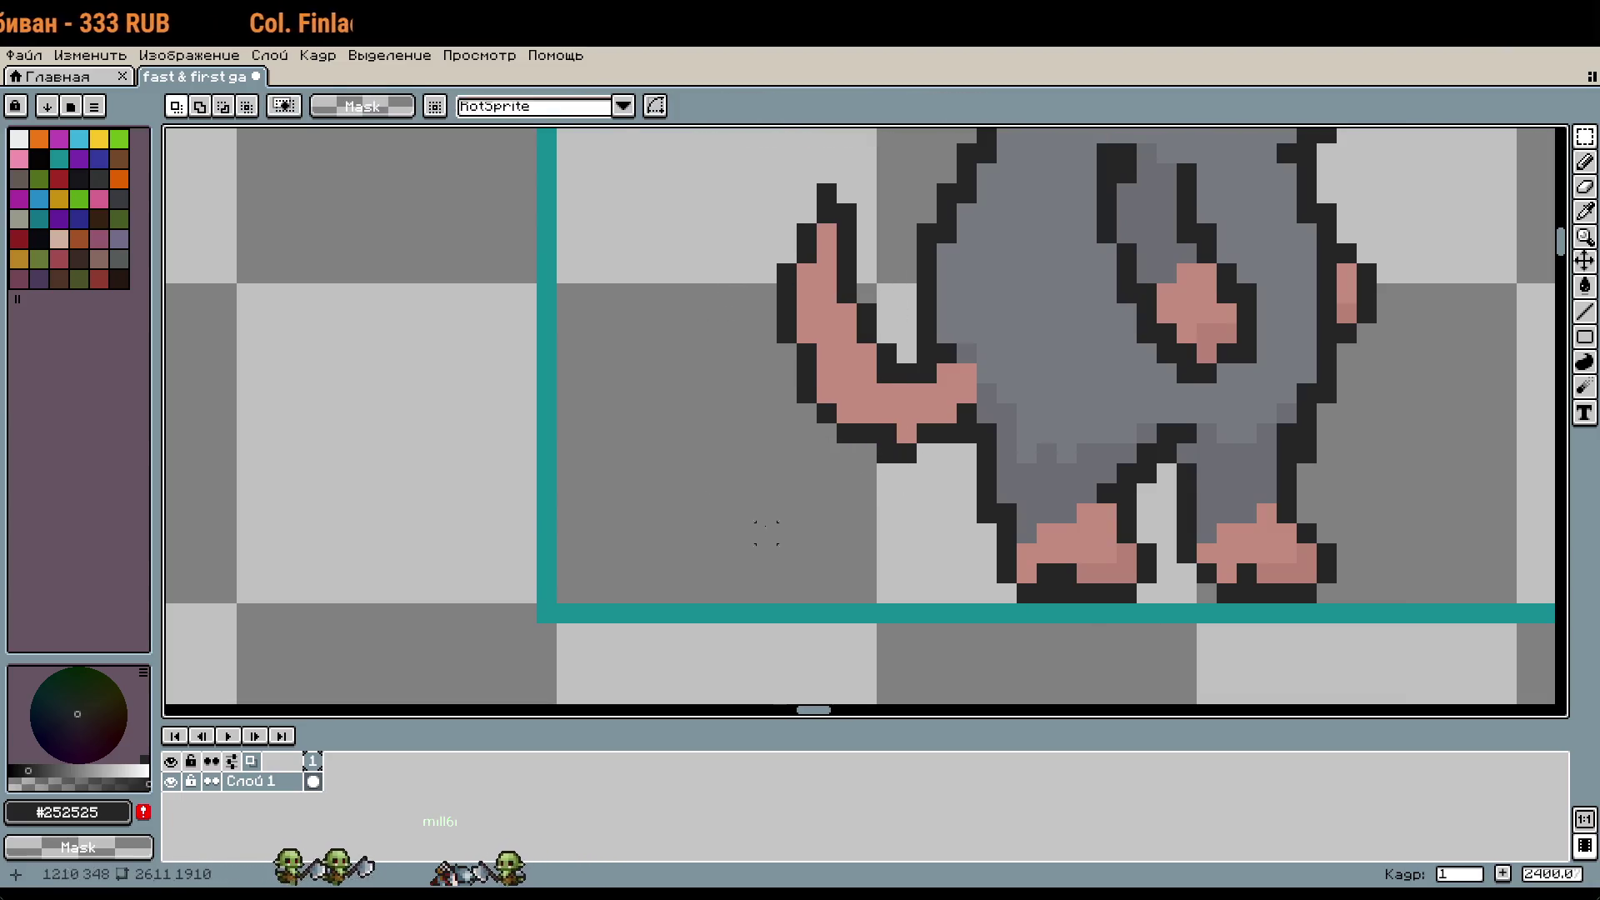
scroll(966, 566, "down", 3)
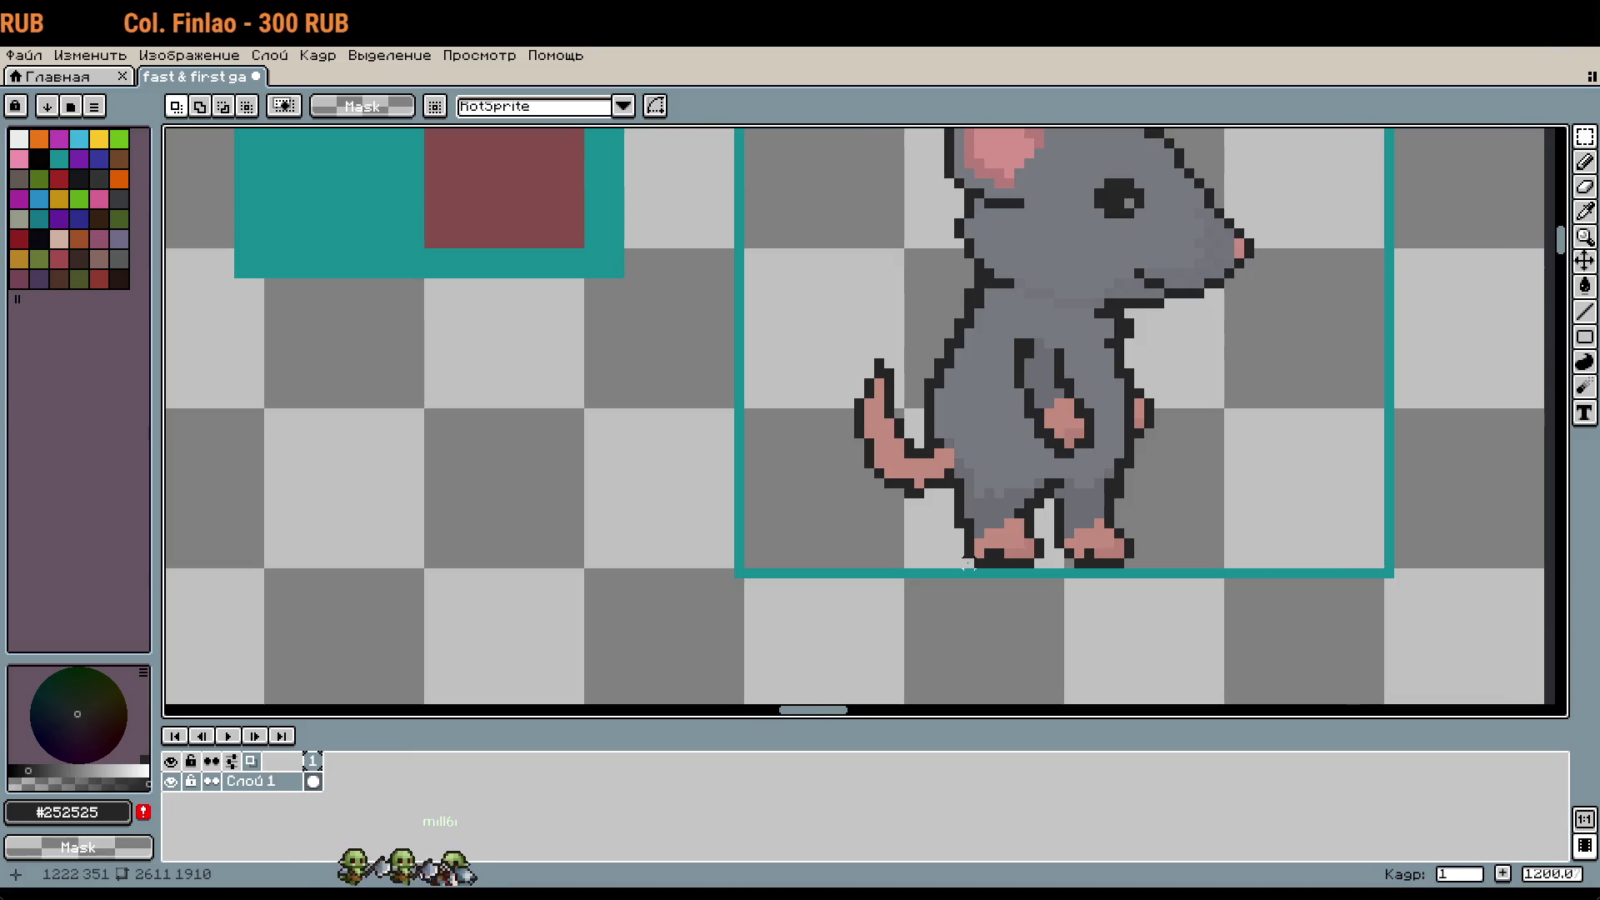
scroll(959, 564, "down", 2)
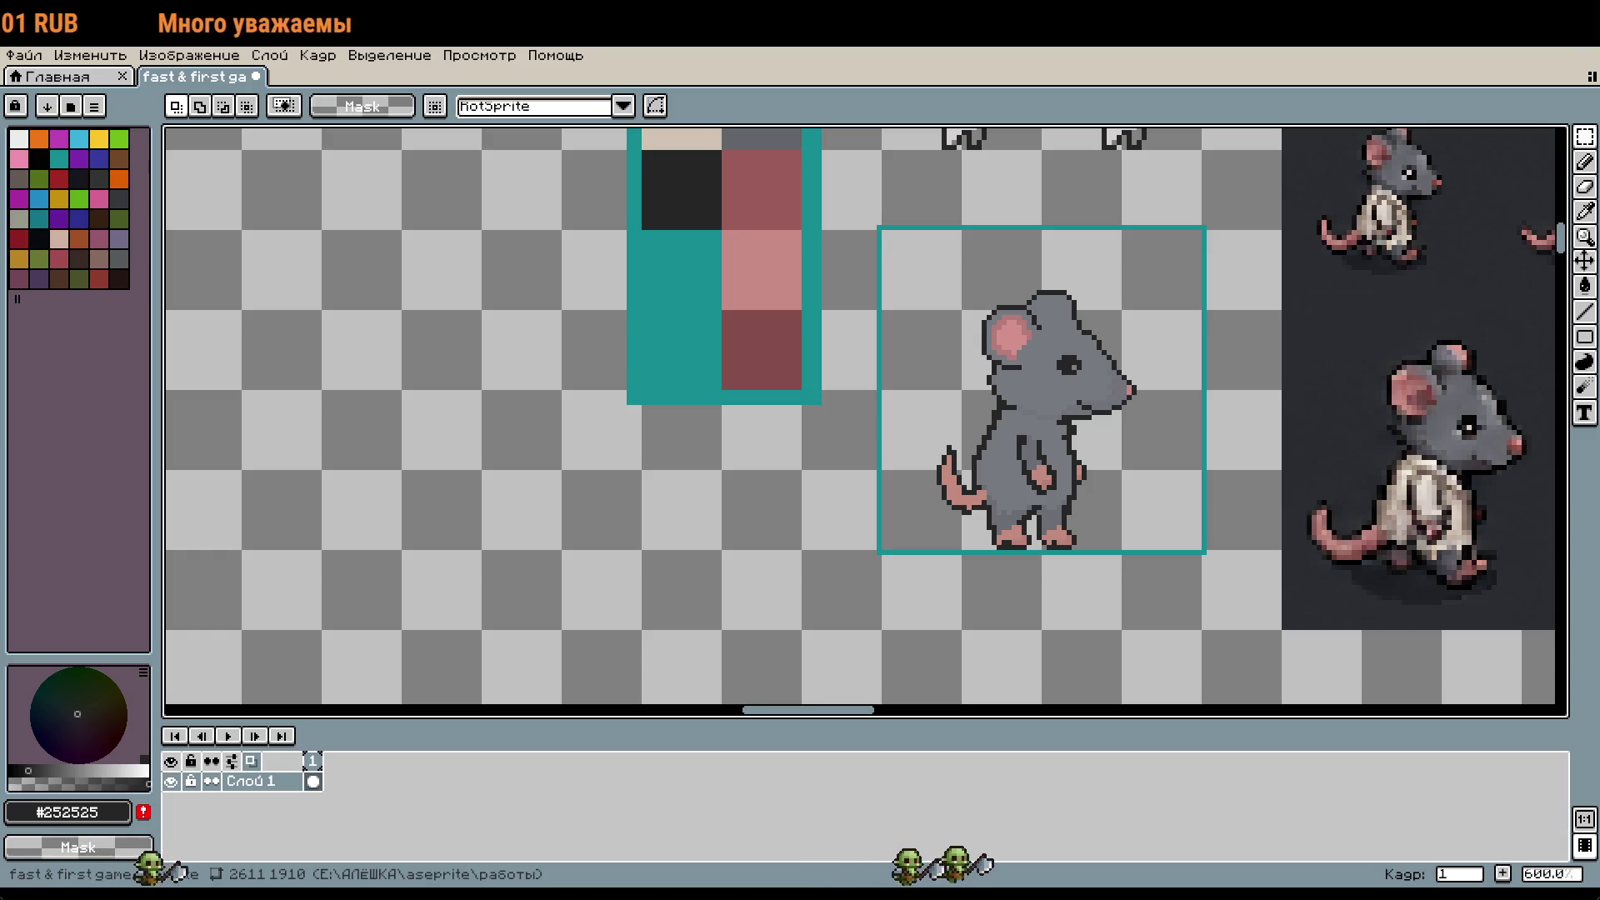
scroll(861, 521, "down", 1)
scroll(1037, 559, "up", 4)
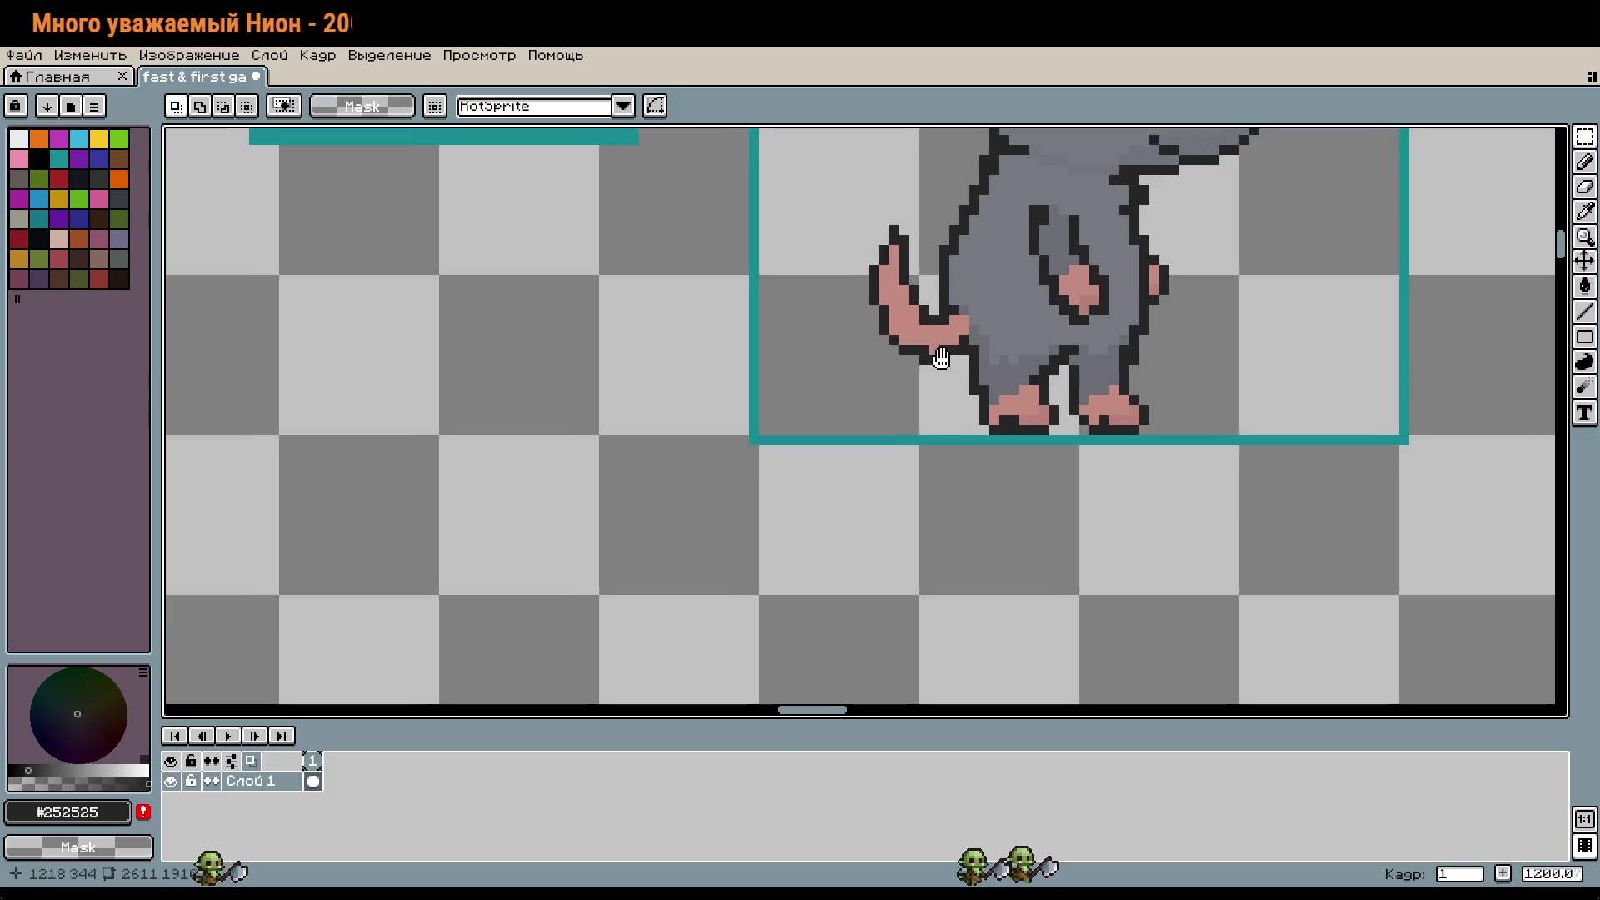
Step: Try shifting the tail one pixel right, then undo to keep its original position
key("m")
key("ctrl+z")
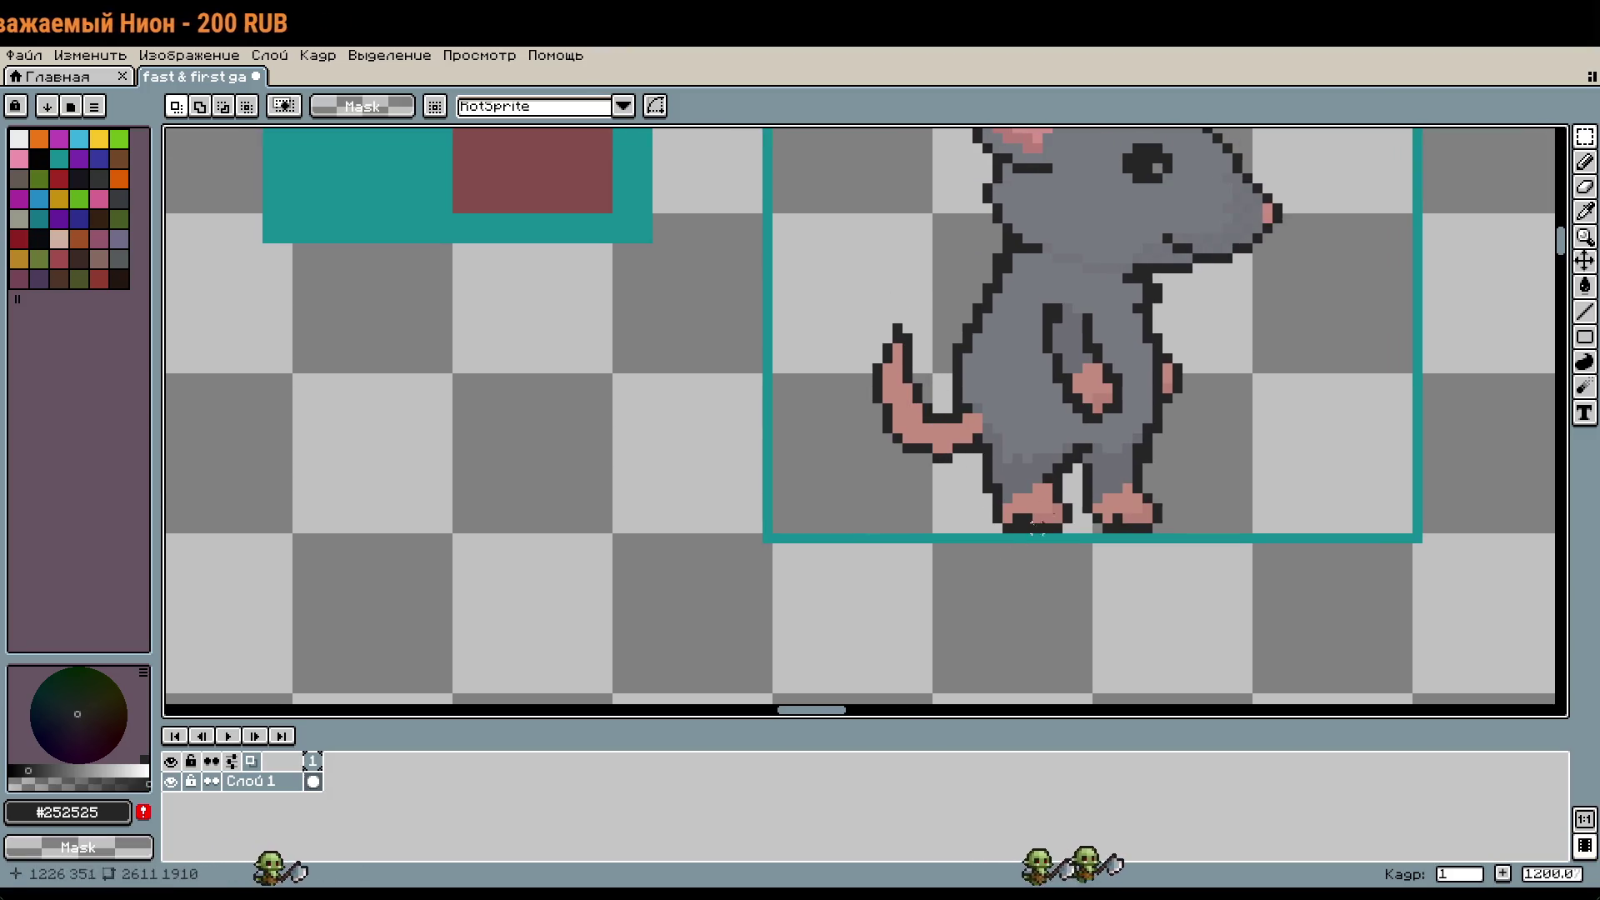
scroll(1036, 527, "up", 2)
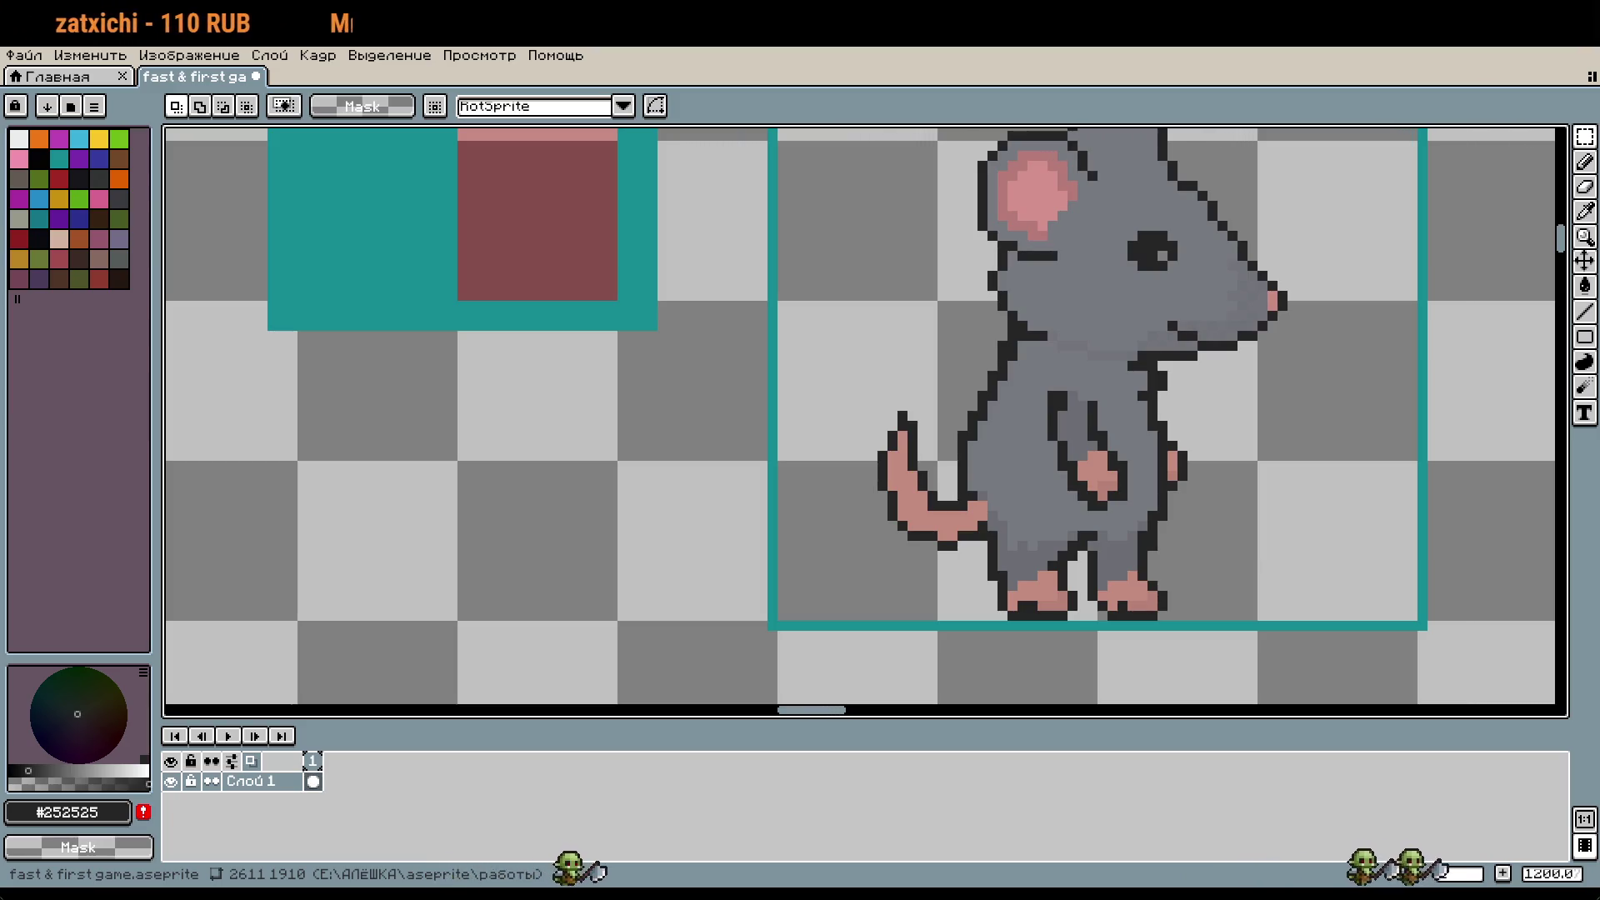
scroll(845, 366, "down", 1)
left_click_drag(827, 352, 916, 551)
key("Right")
left_click(786, 512)
key("ctrl+z")
key("ctrl+z")
key("ctrl+z")
scroll(972, 450, "up", 1)
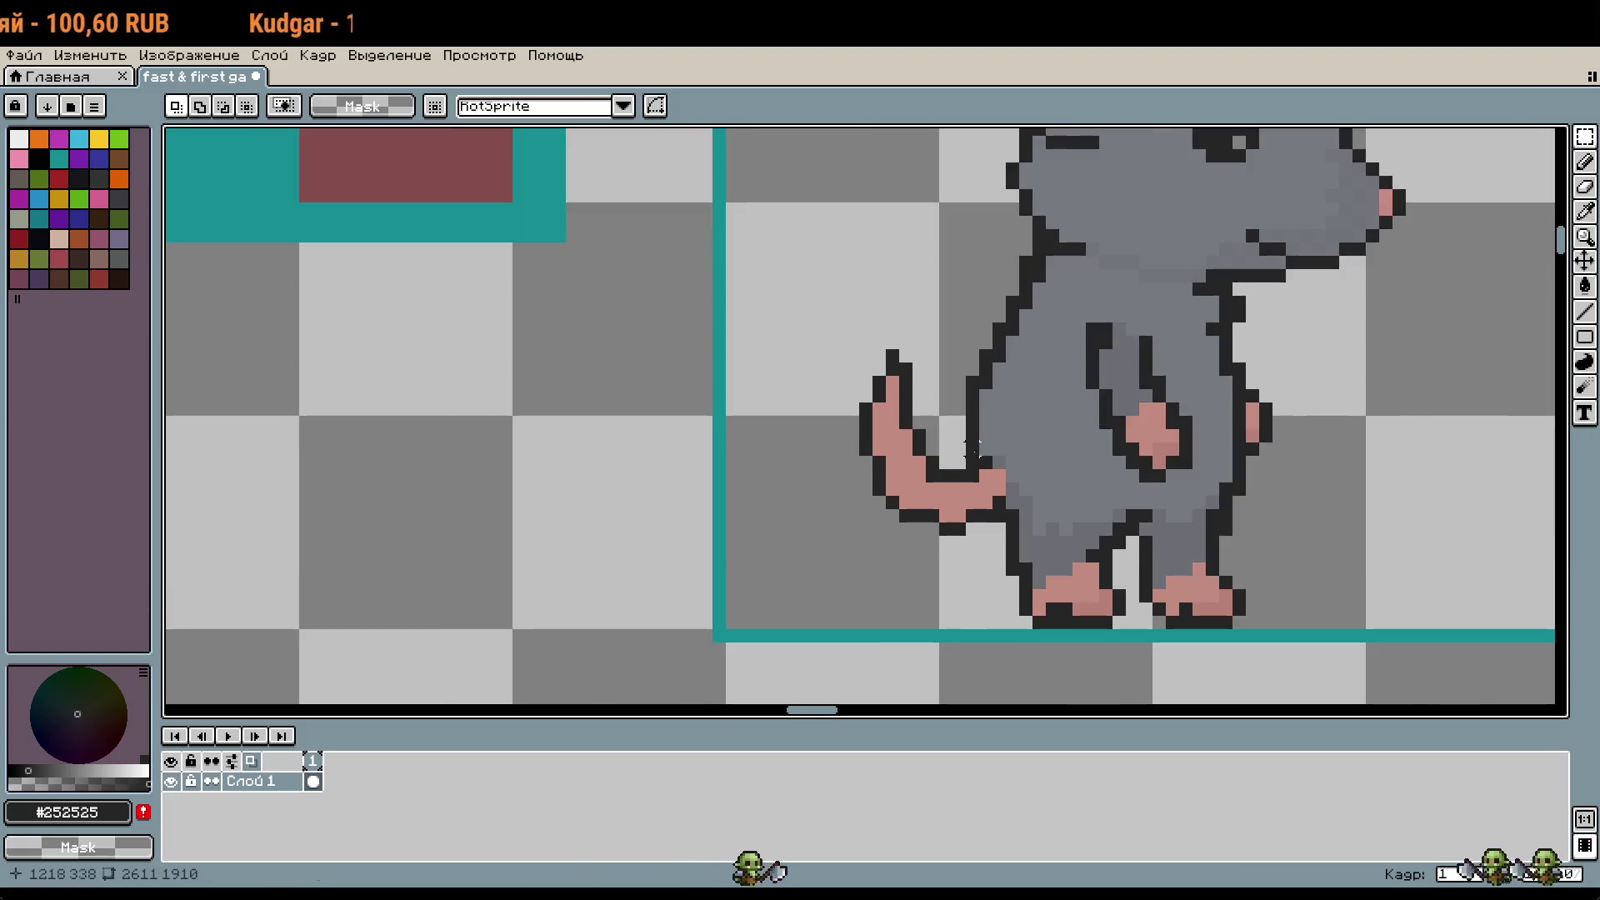
scroll(1012, 477, "down", 2)
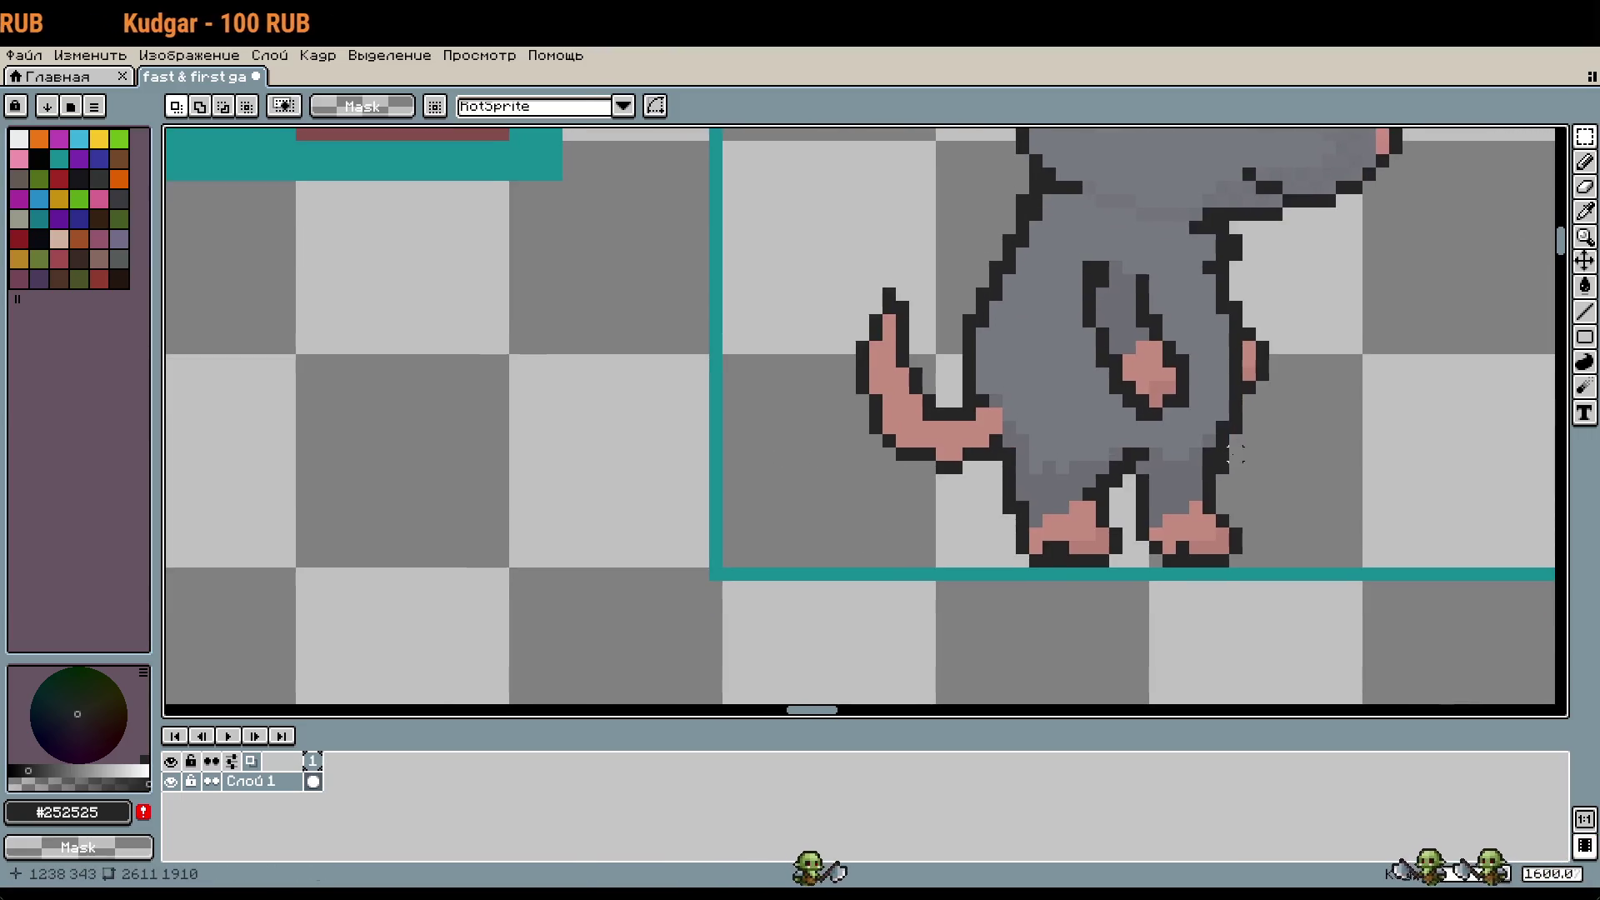
scroll(1013, 476, "down", 1)
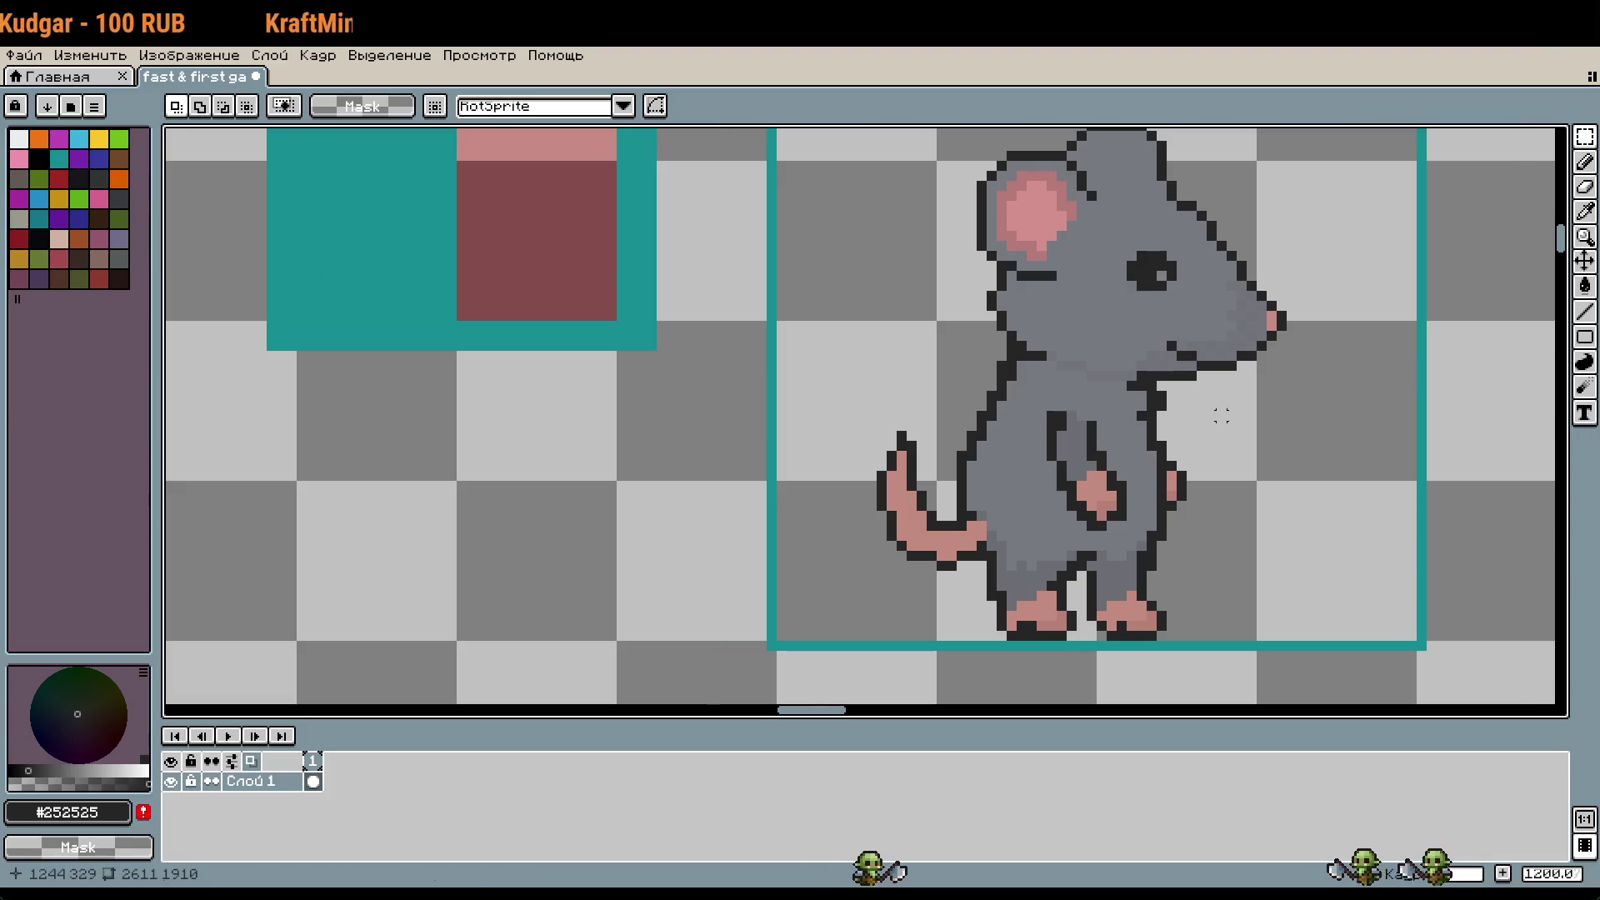
scroll(1213, 466, "down", 1)
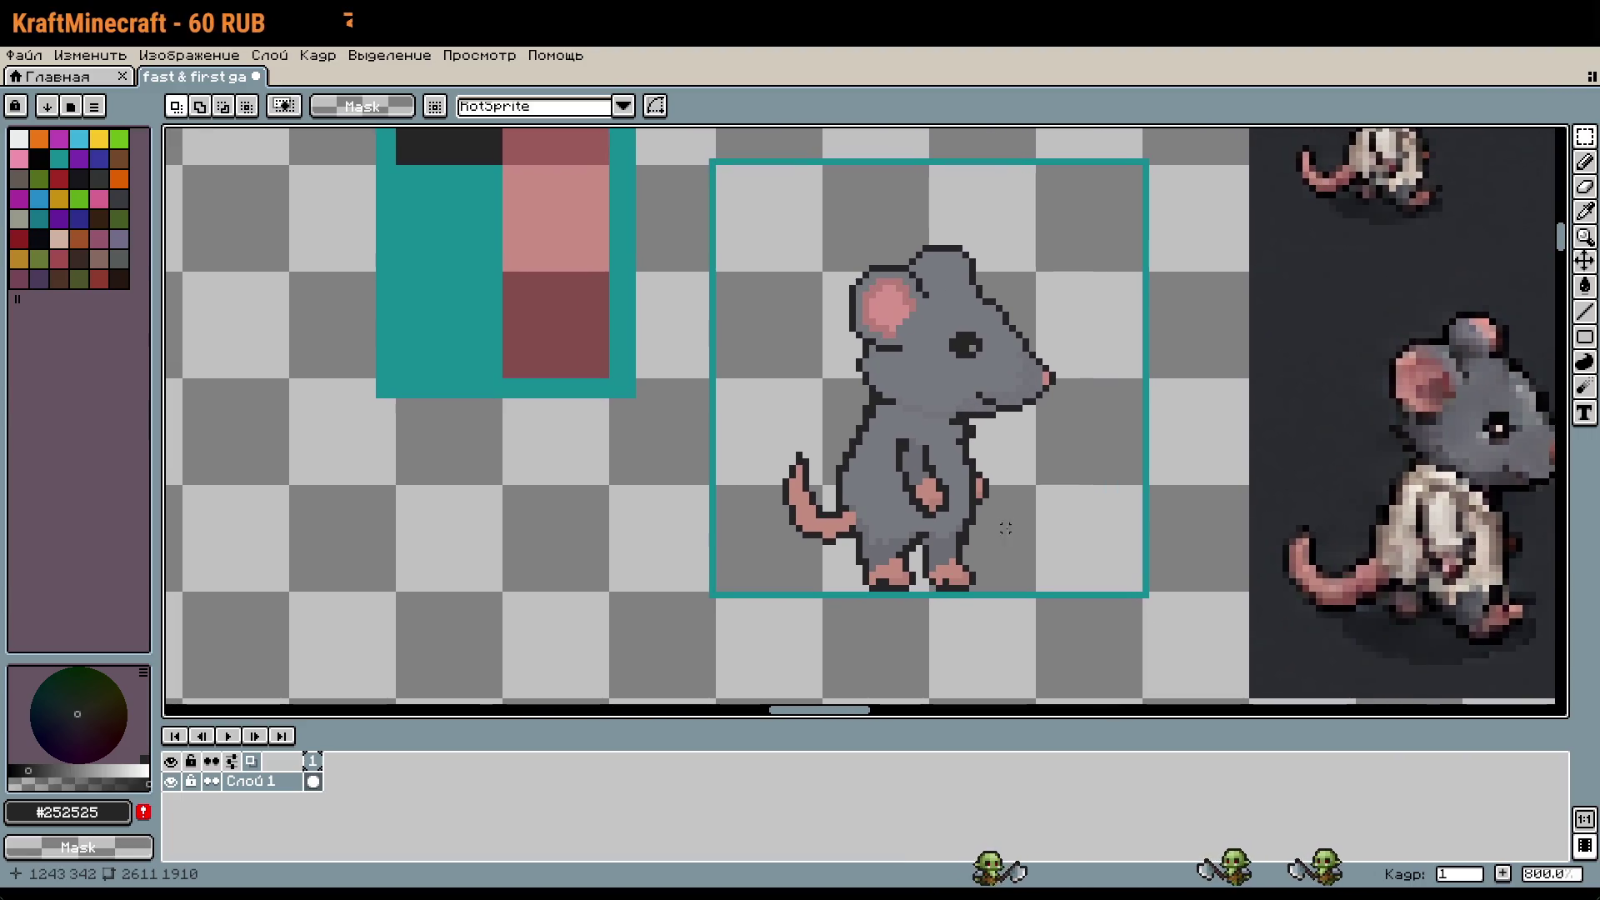
scroll(971, 450, "up", 5)
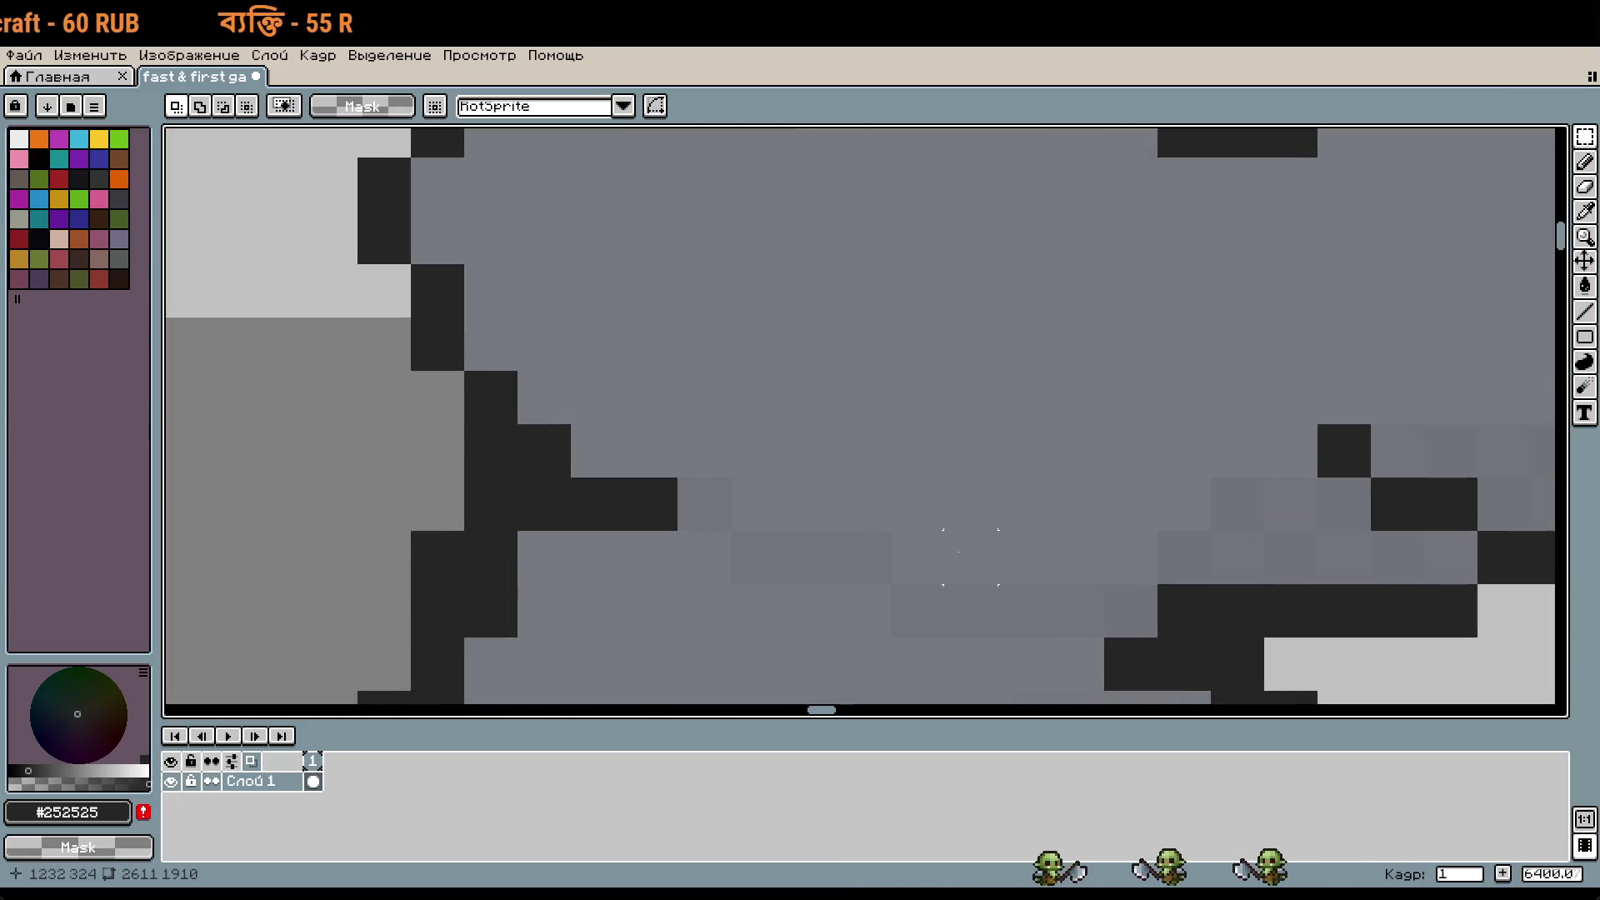
Step: Sample the body grey #767980 from the rat and return to the 1px pencil
key("i")
left_click(935, 529)
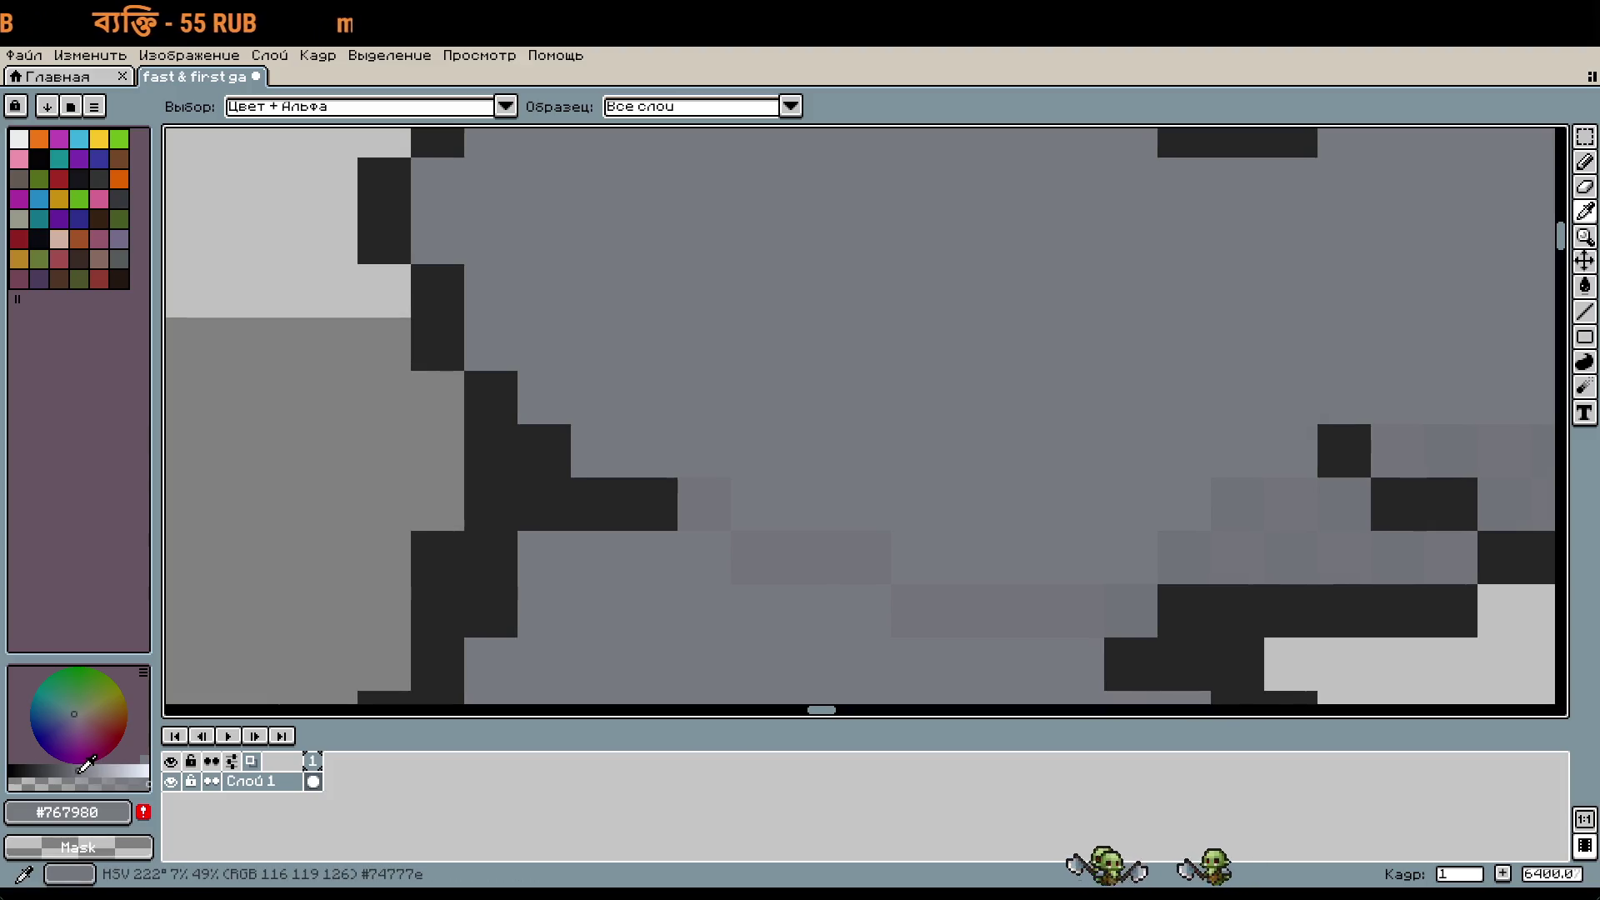
key("b")
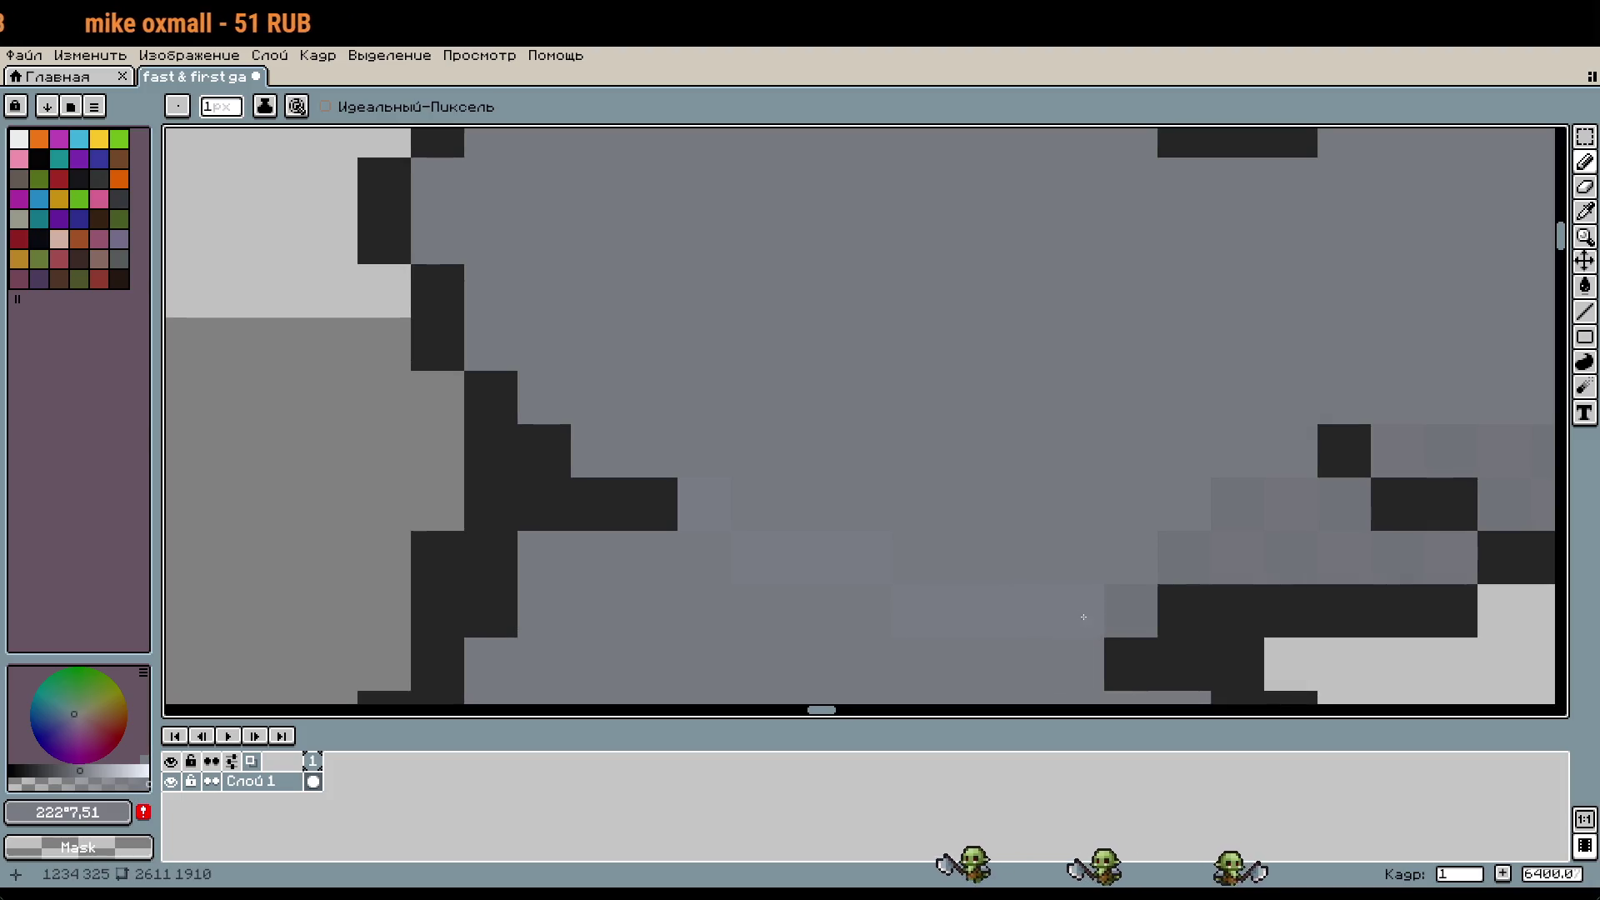
scroll(1078, 472, "down", 3)
scroll(1077, 472, "down", 2)
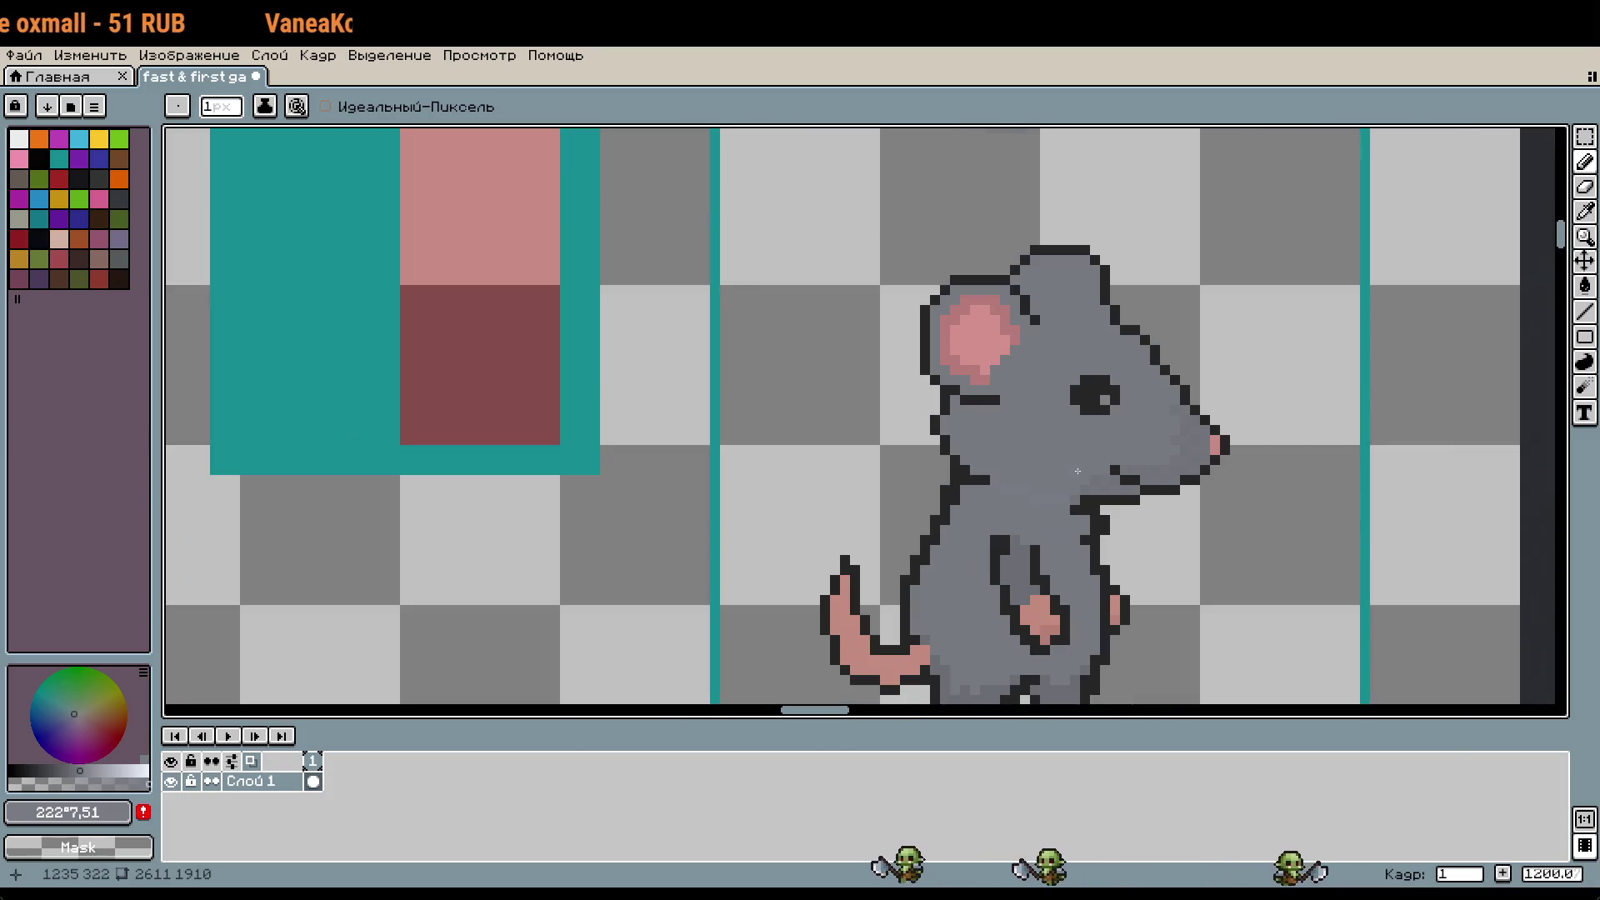
scroll(1078, 471, "down", 1)
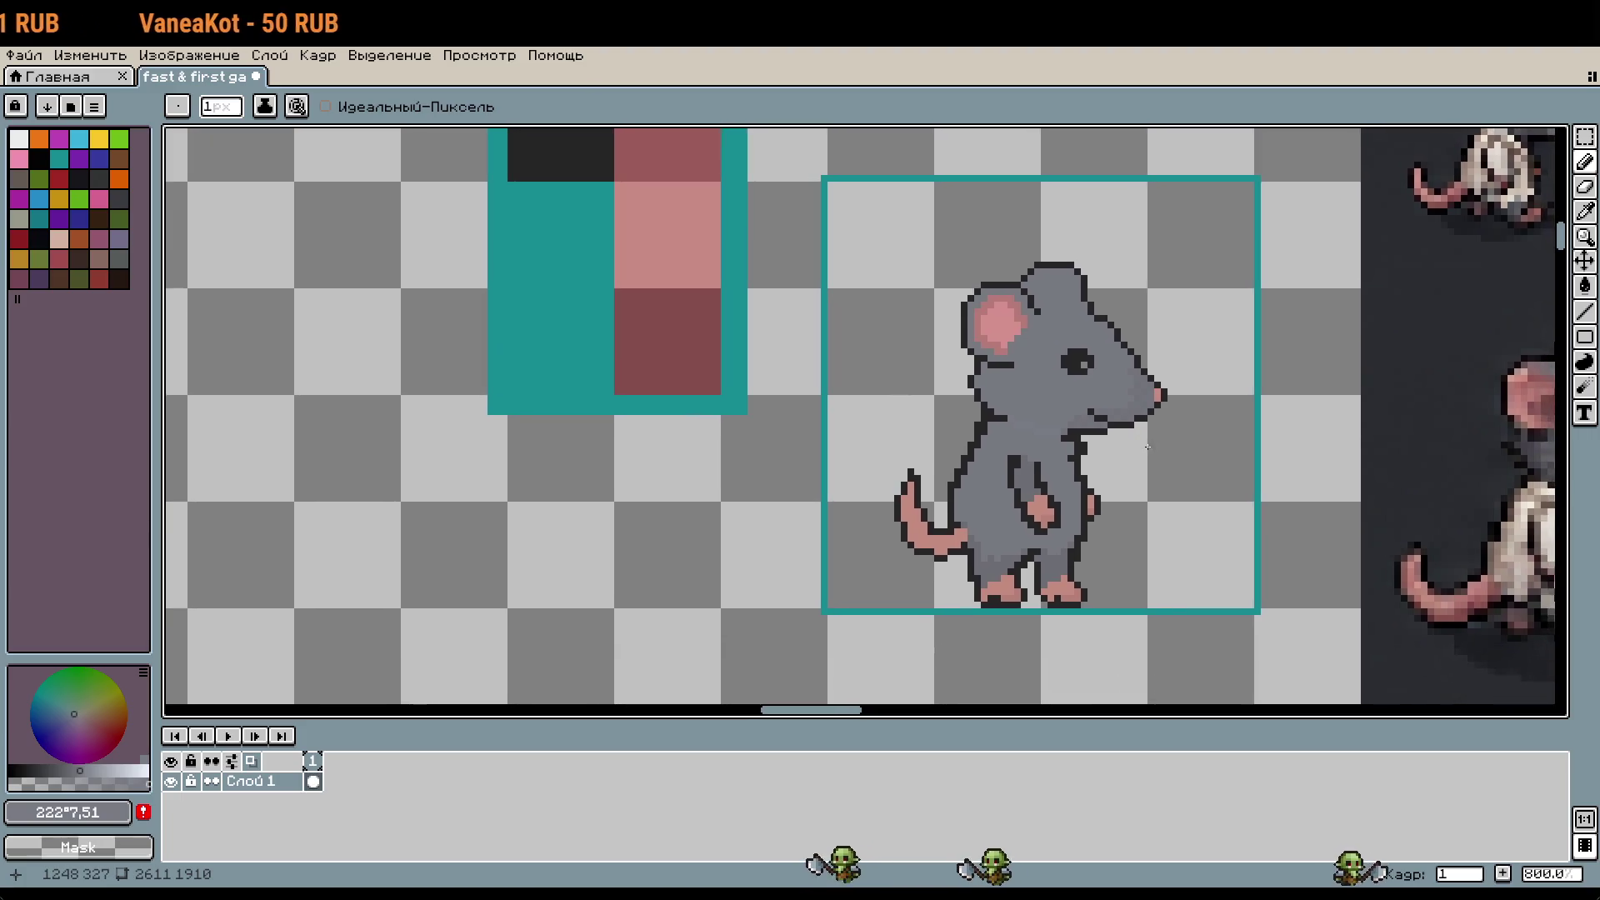
scroll(1146, 503, "up", 1)
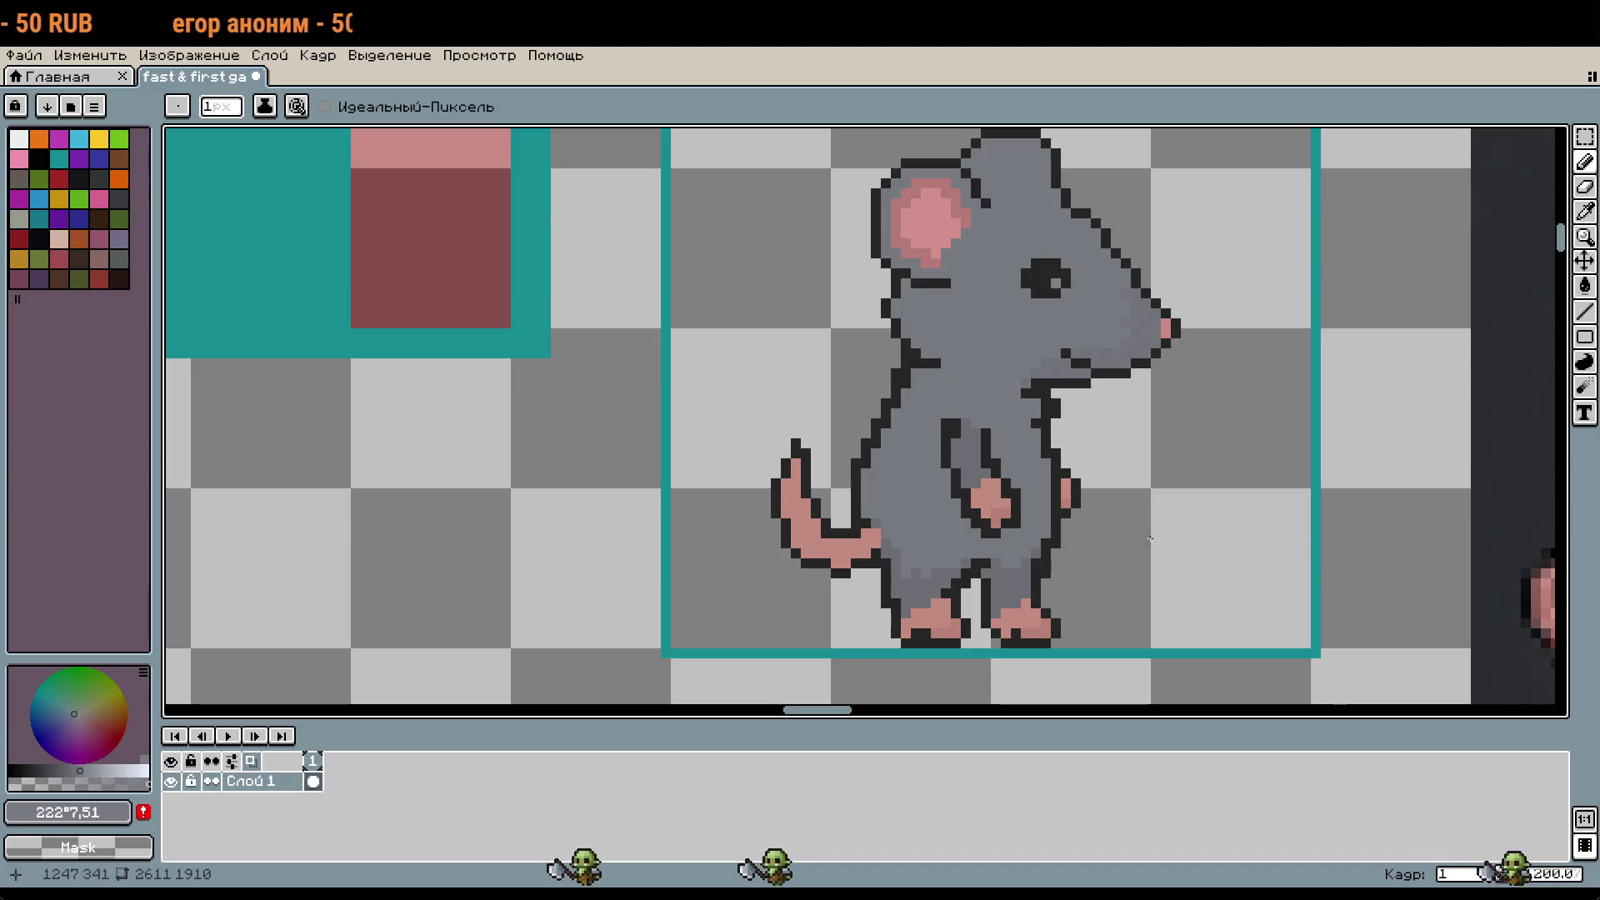
mouse_move(1161, 536)
left_mouse_down()
mouse_move(1113, 534)
mouse_move(1126, 535)
left_mouse_up()
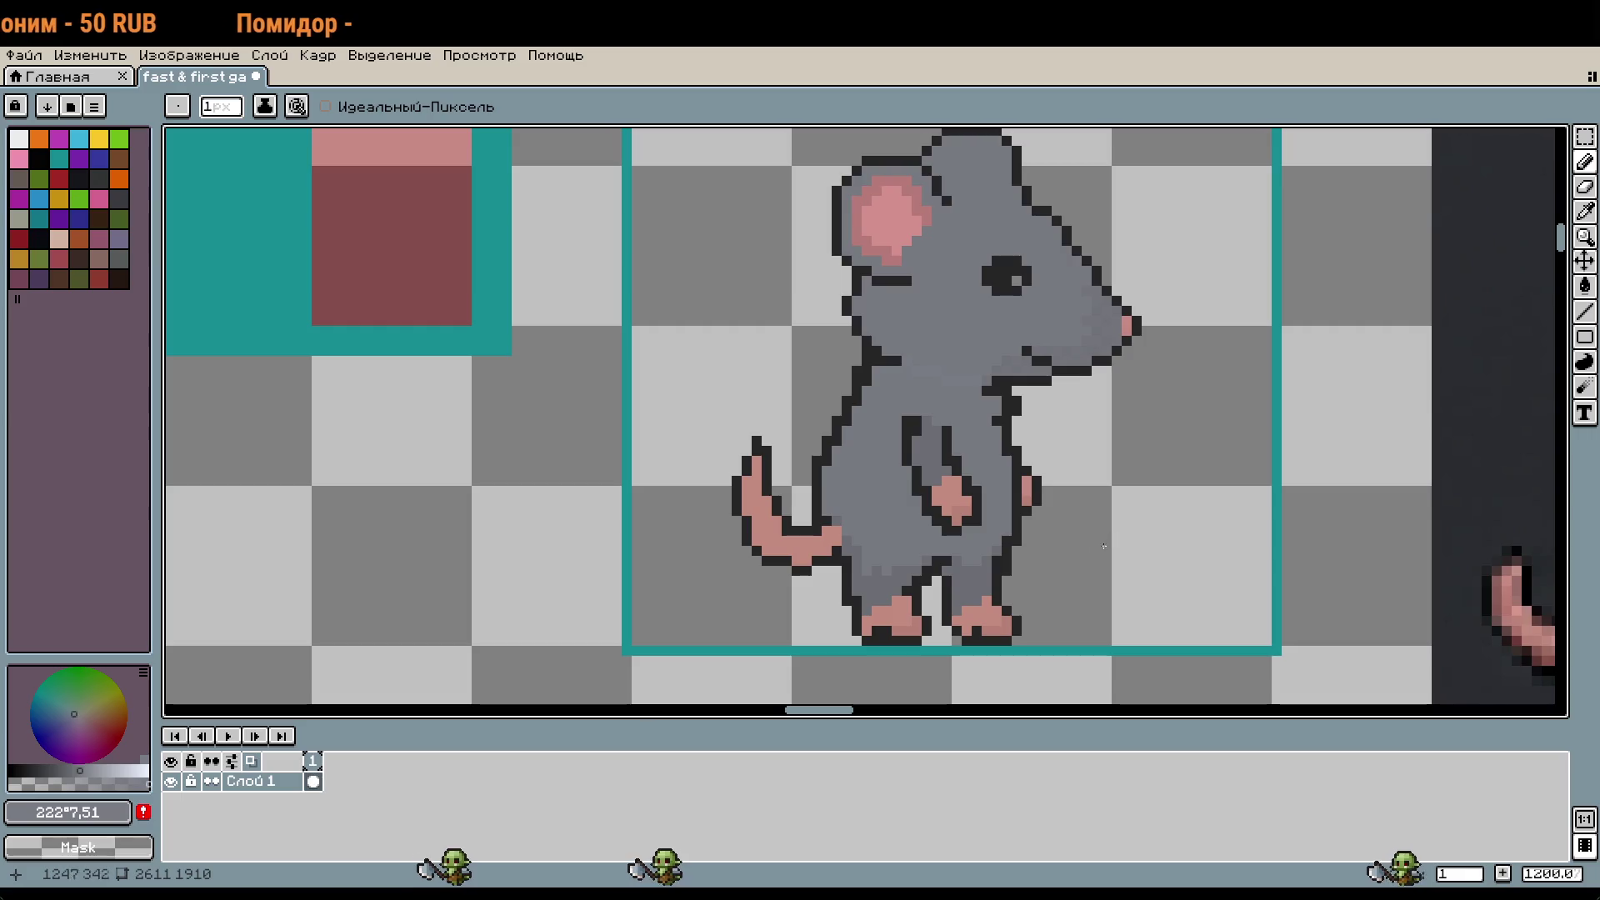
Step: Sample the tail's pink and add one pink pixel at the tail base, undoing a misplaced one
scroll(833, 575, "up", 4)
key("i")
left_click(761, 471)
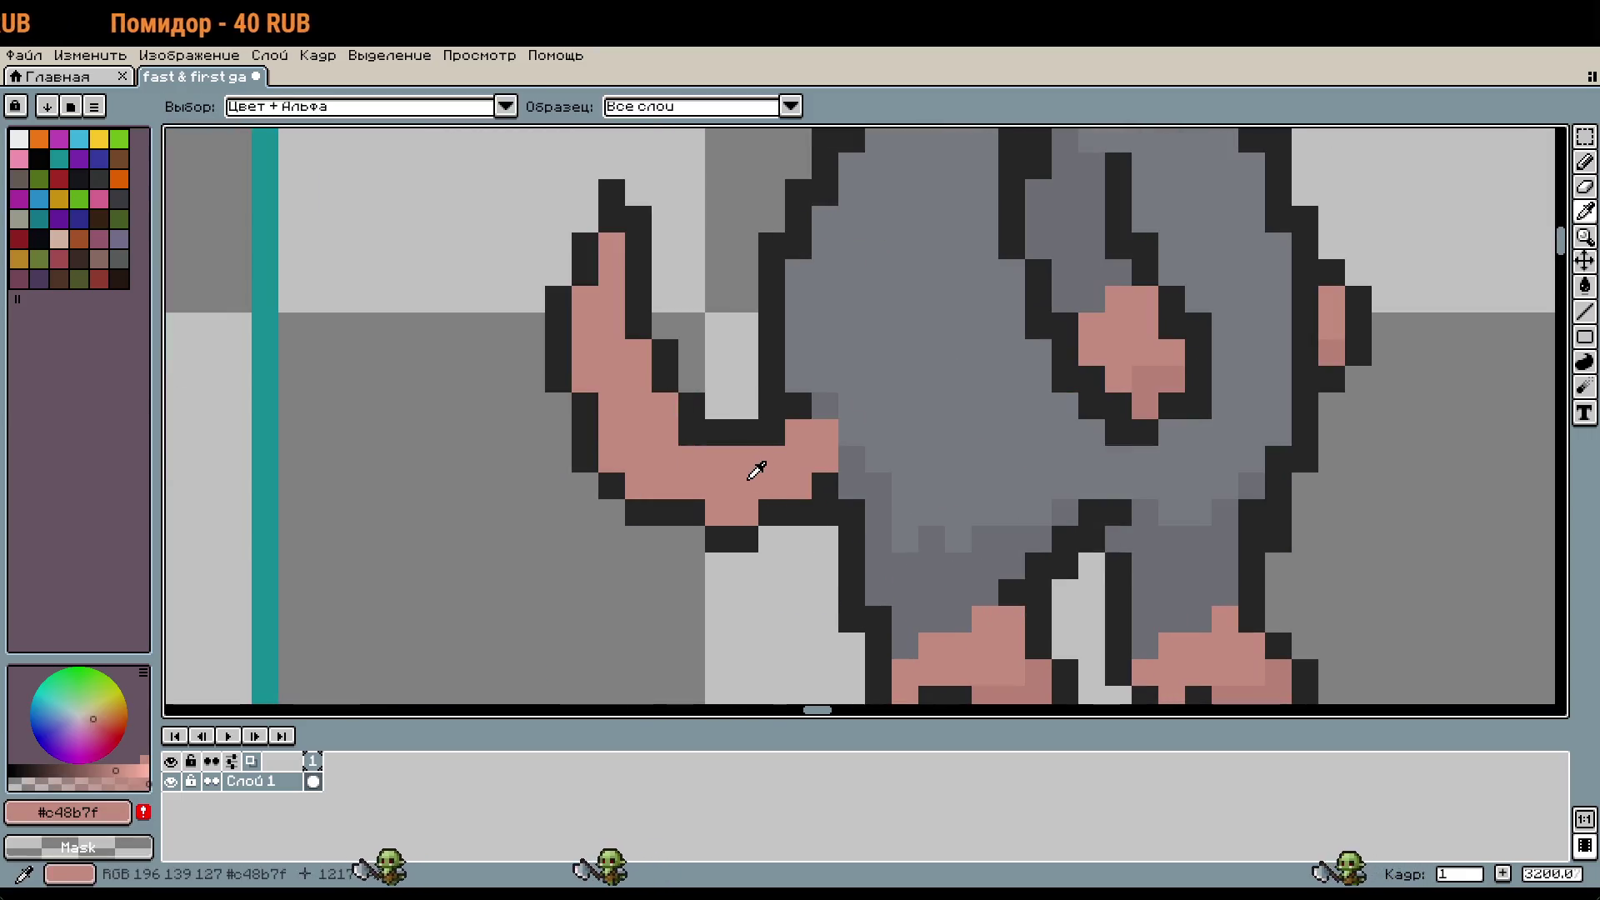
key("b")
left_click(628, 239)
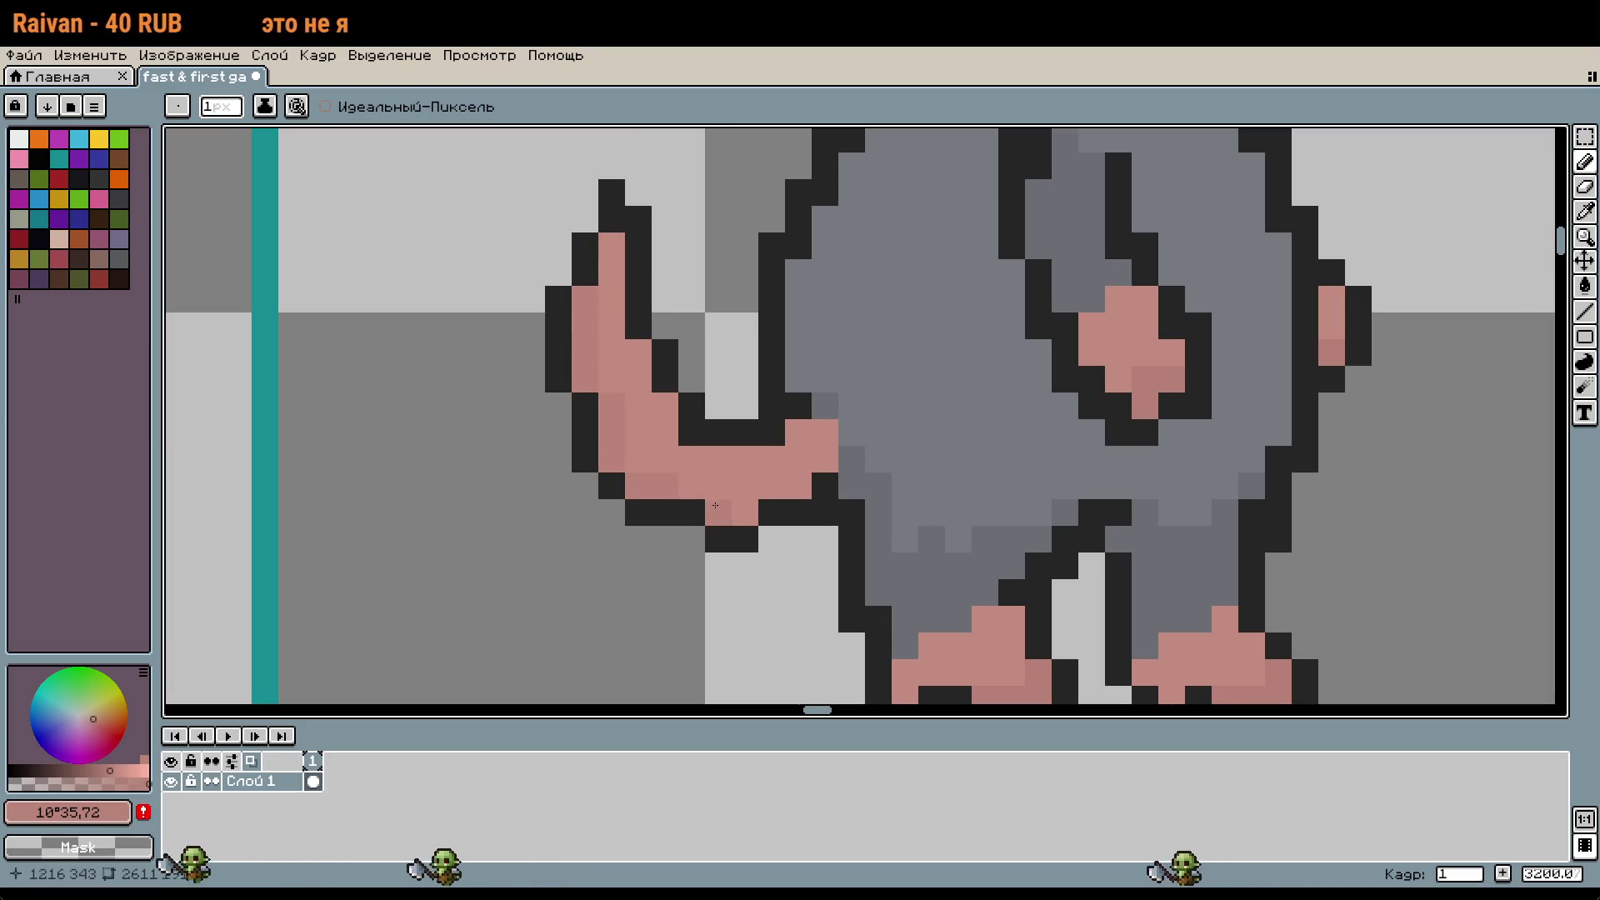
key("ctrl+z")
left_click(833, 523)
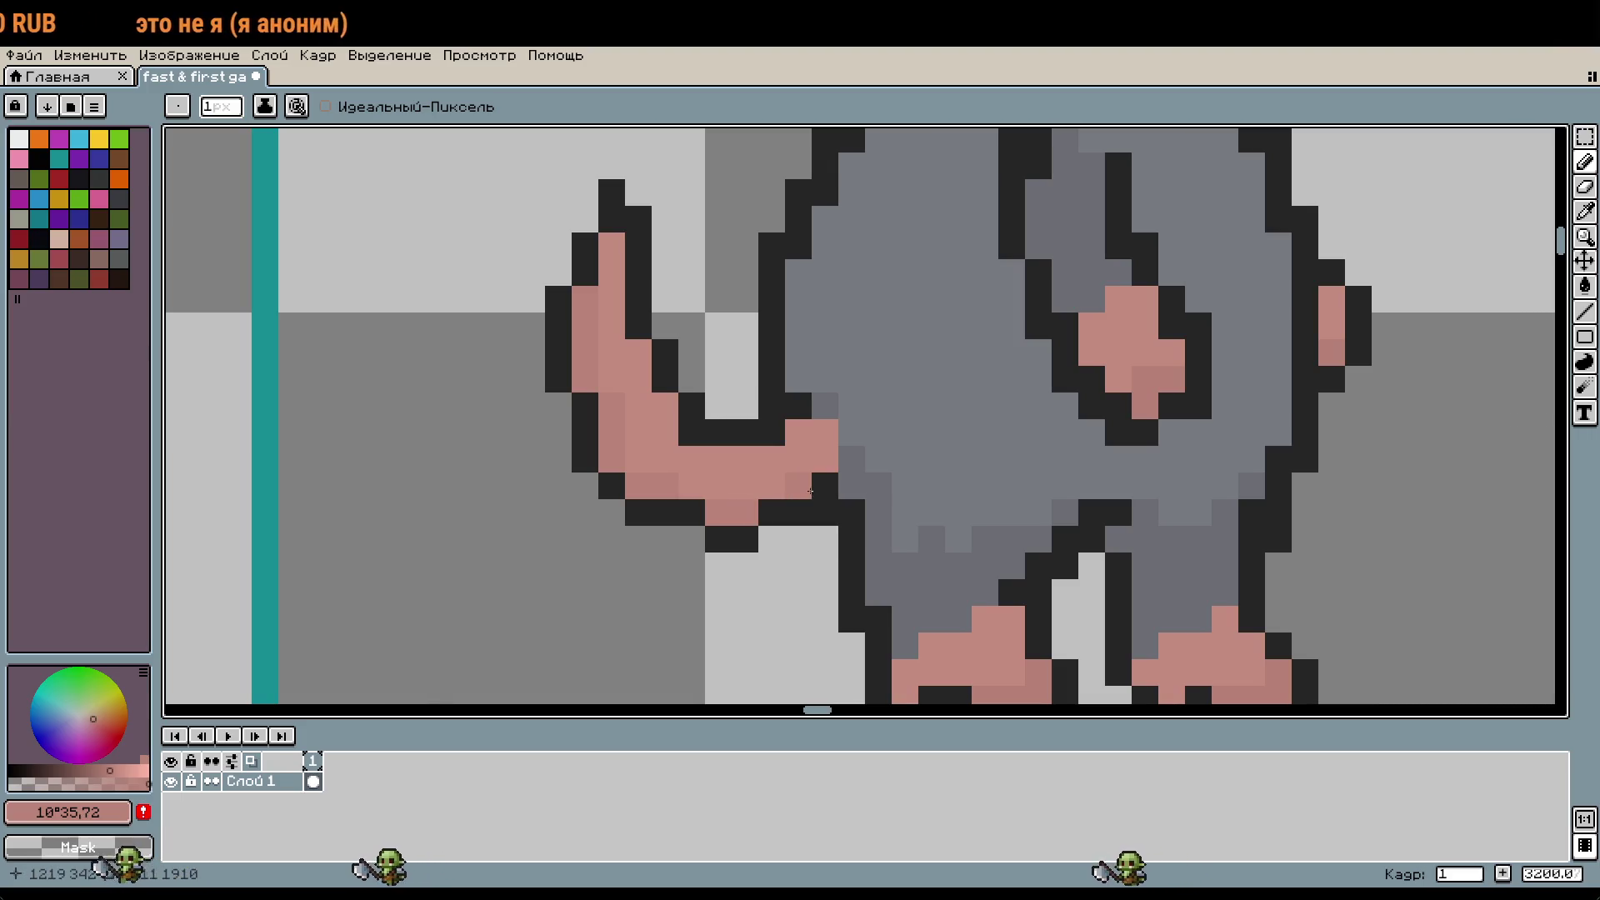
scroll(997, 564, "down", 1)
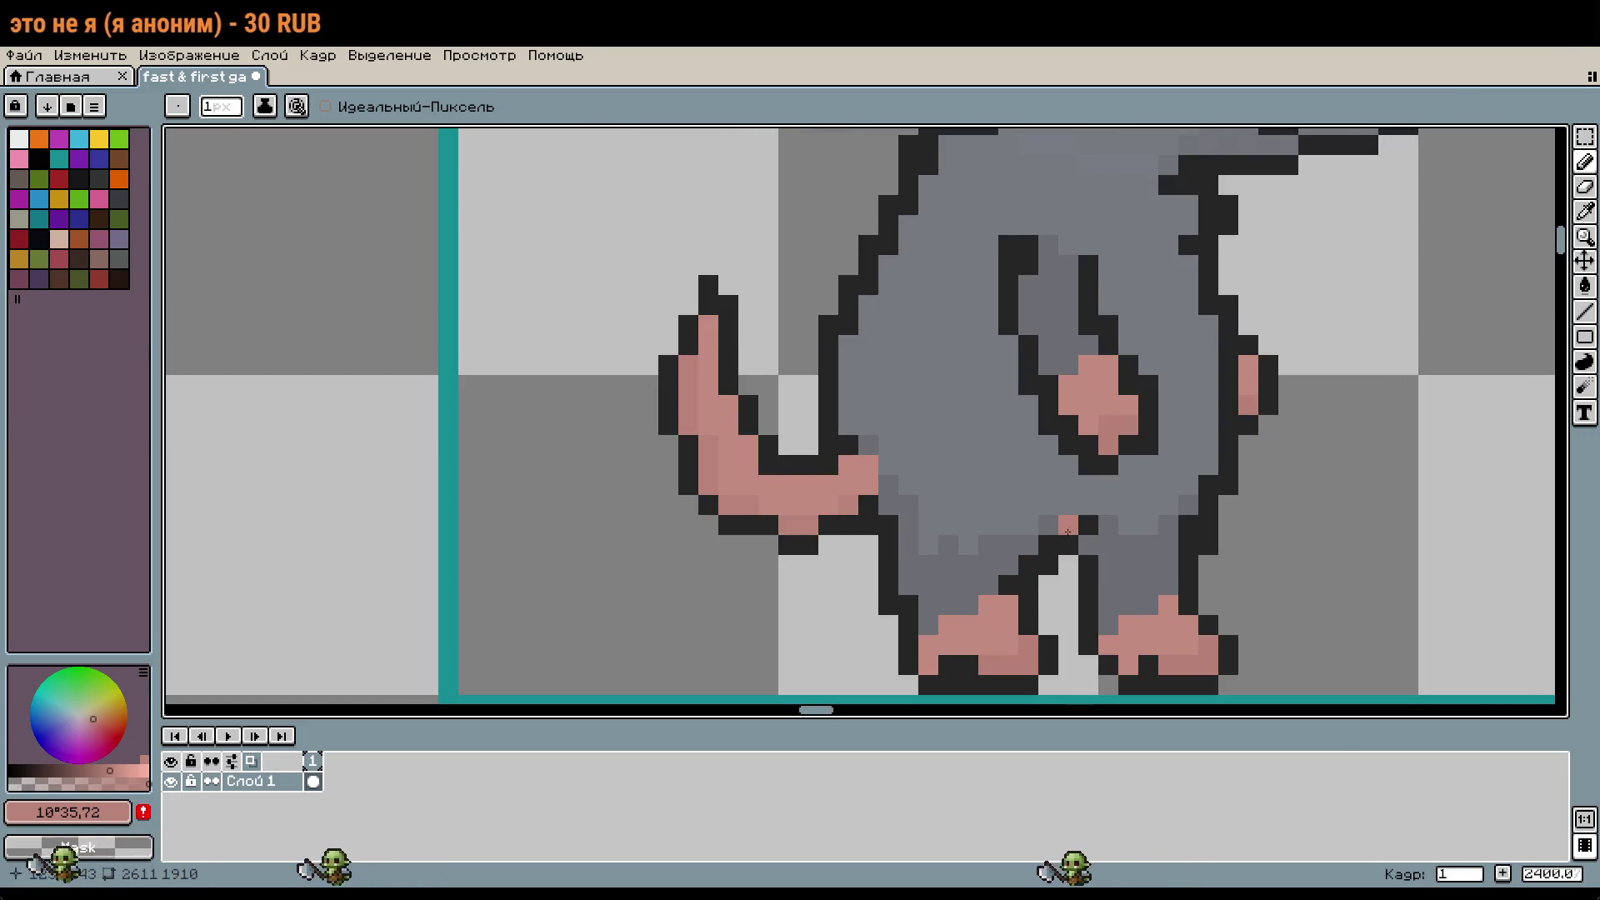
mouse_move(1170, 541)
left_mouse_down()
mouse_move(1061, 571)
mouse_move(1032, 558)
left_mouse_up()
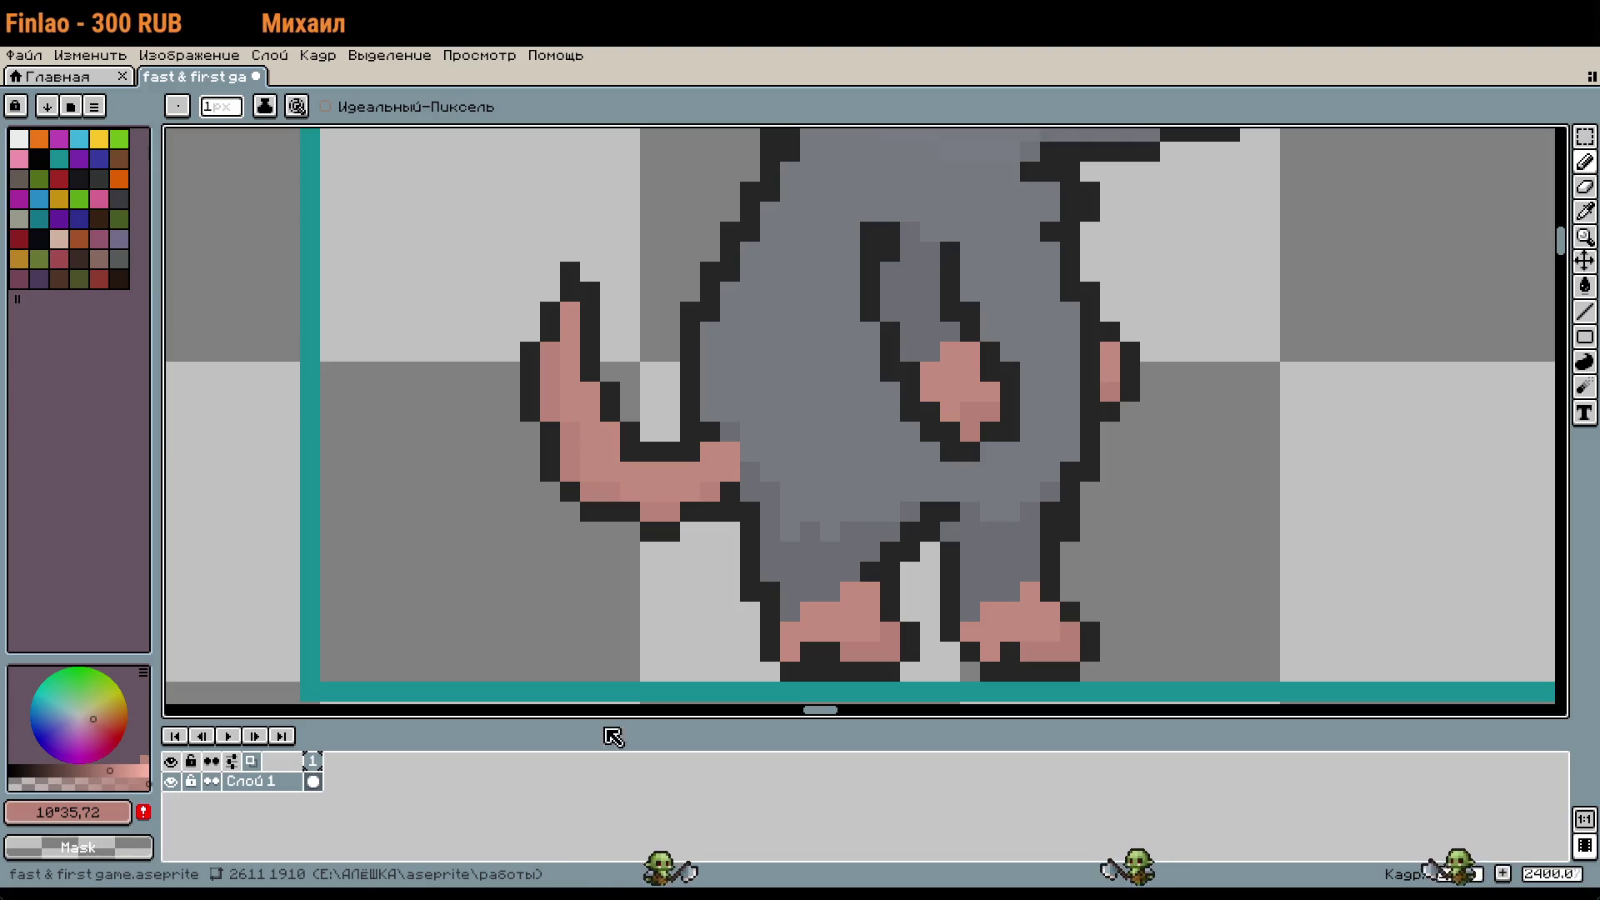
left_click_drag(1224, 403, 1213, 516)
scroll(1213, 516, "down", 3)
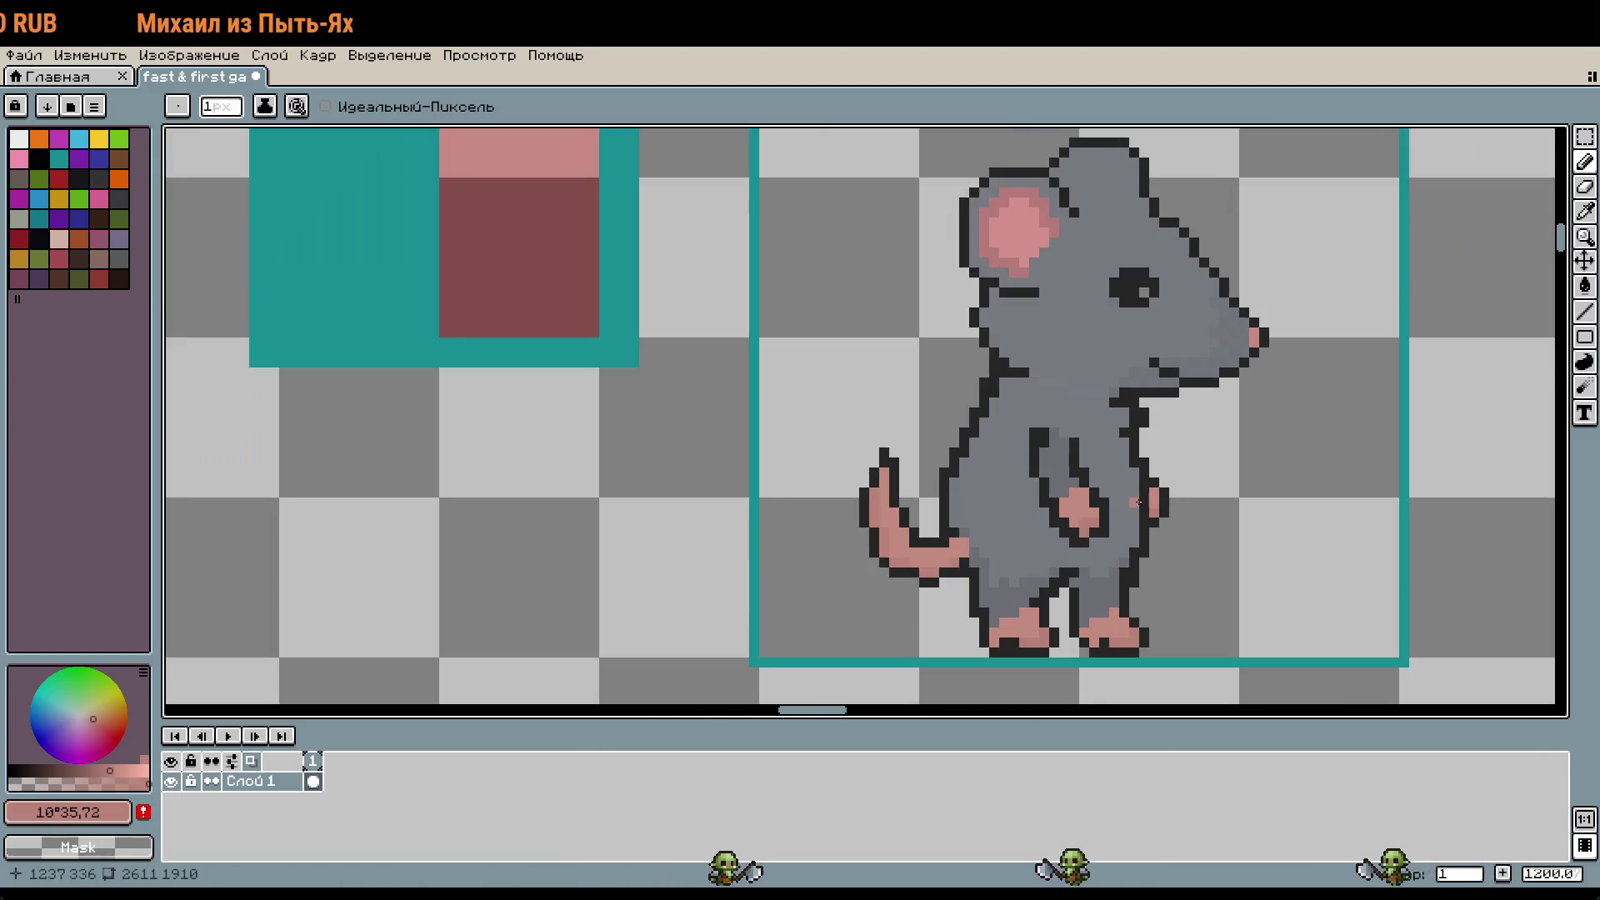
scroll(1133, 499, "up", 1)
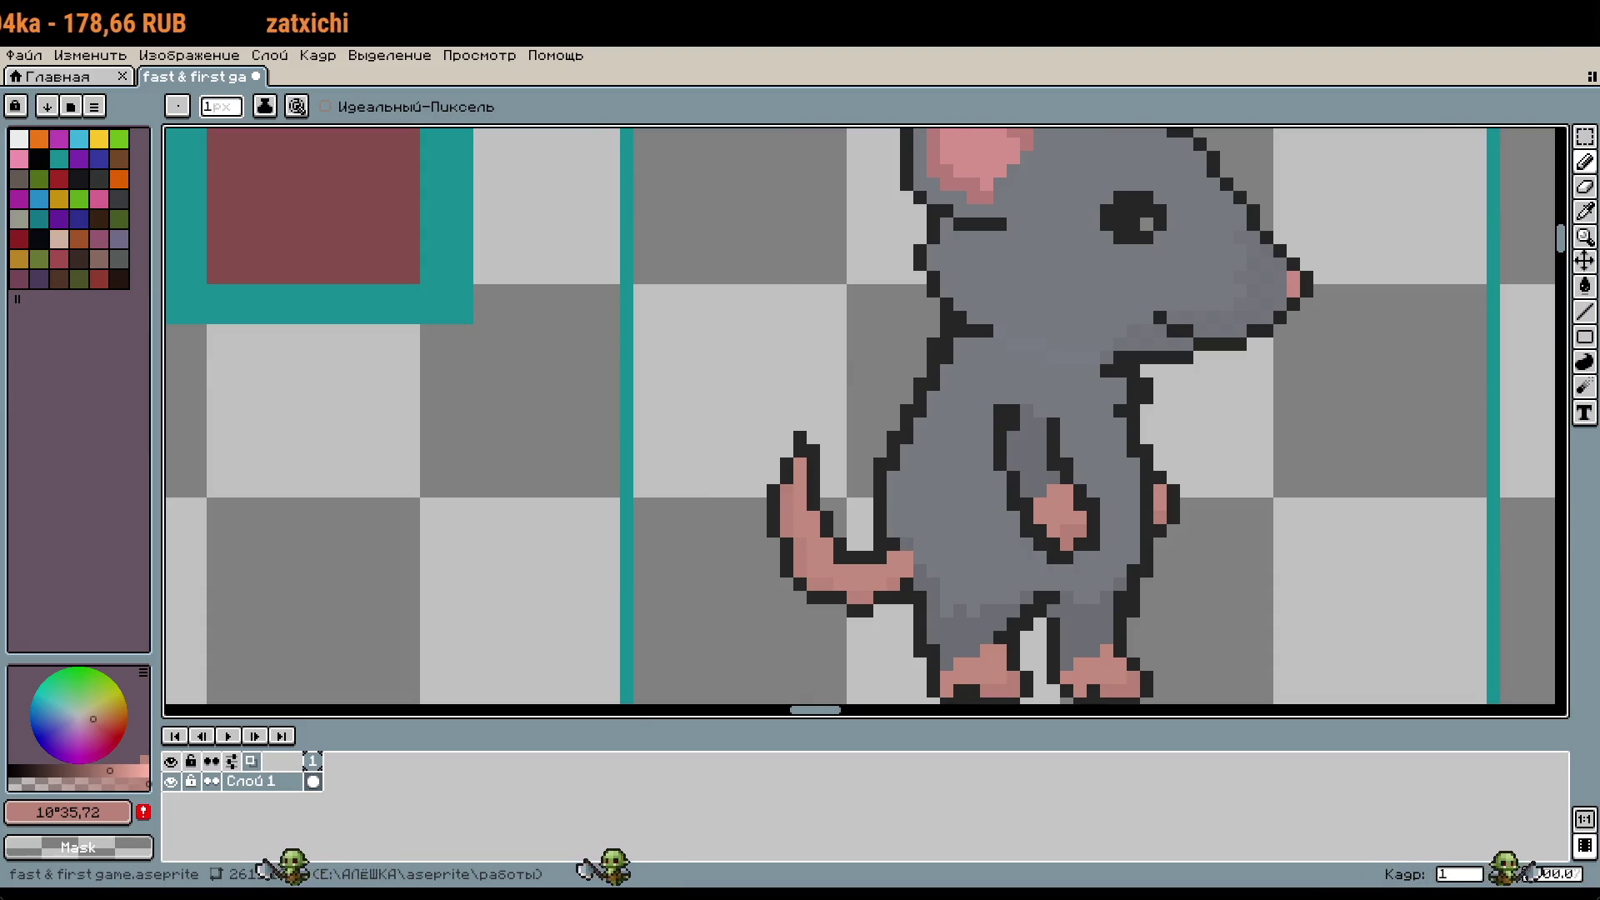
scroll(1186, 450, "right", 2)
scroll(969, 456, "up", 2)
key("alt")
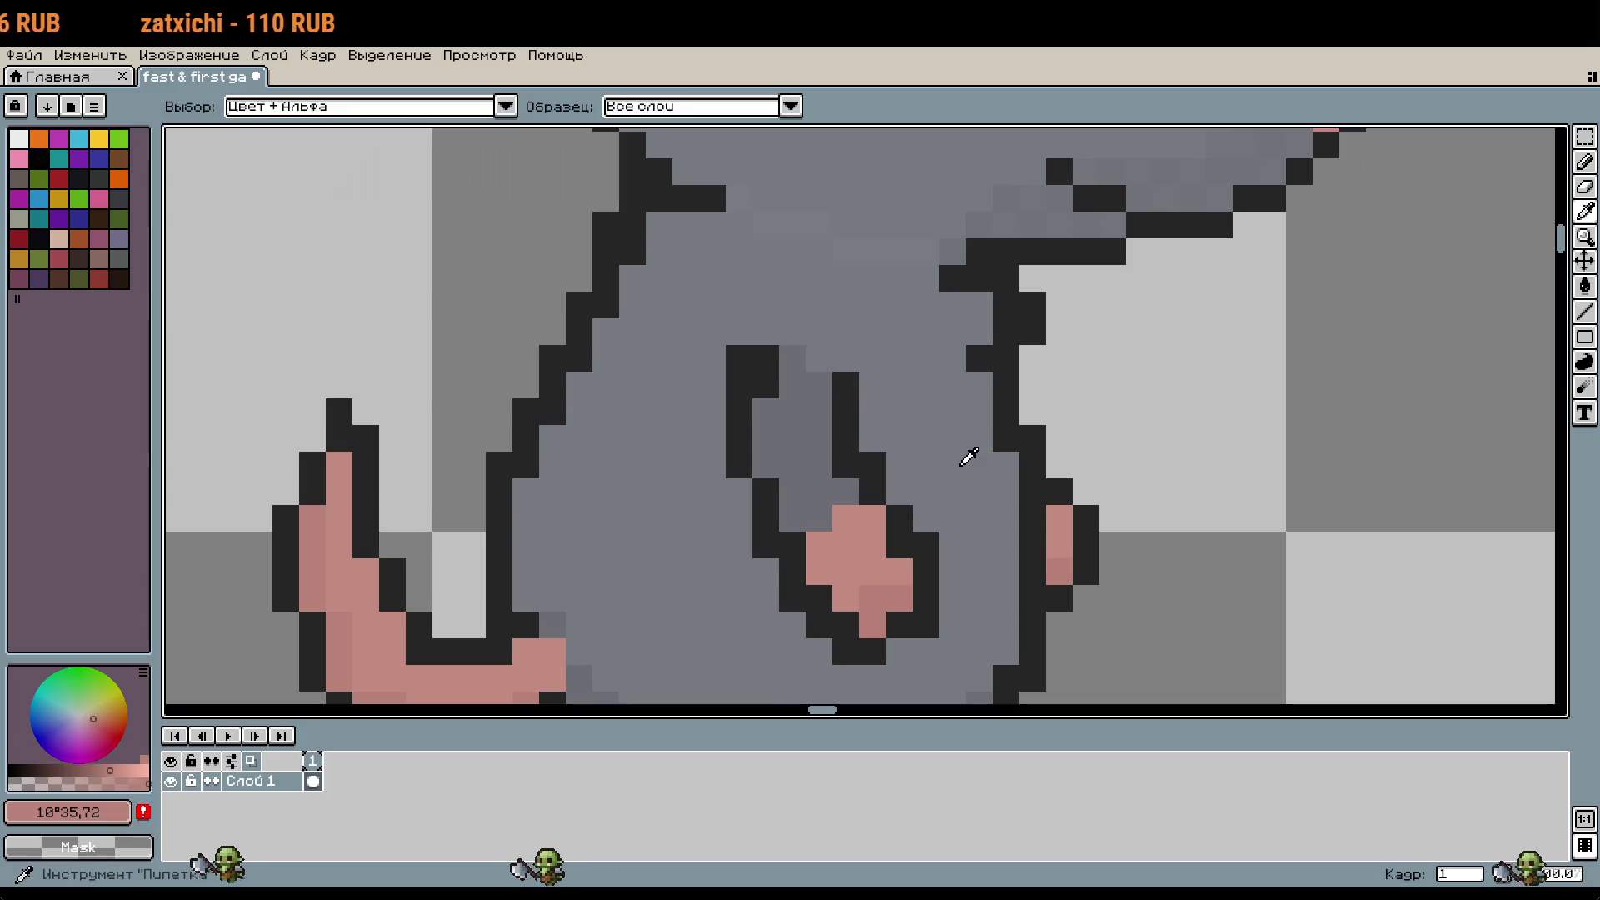
Step: Select a 32x32 square around the rat's body and arm
left_click(970, 455)
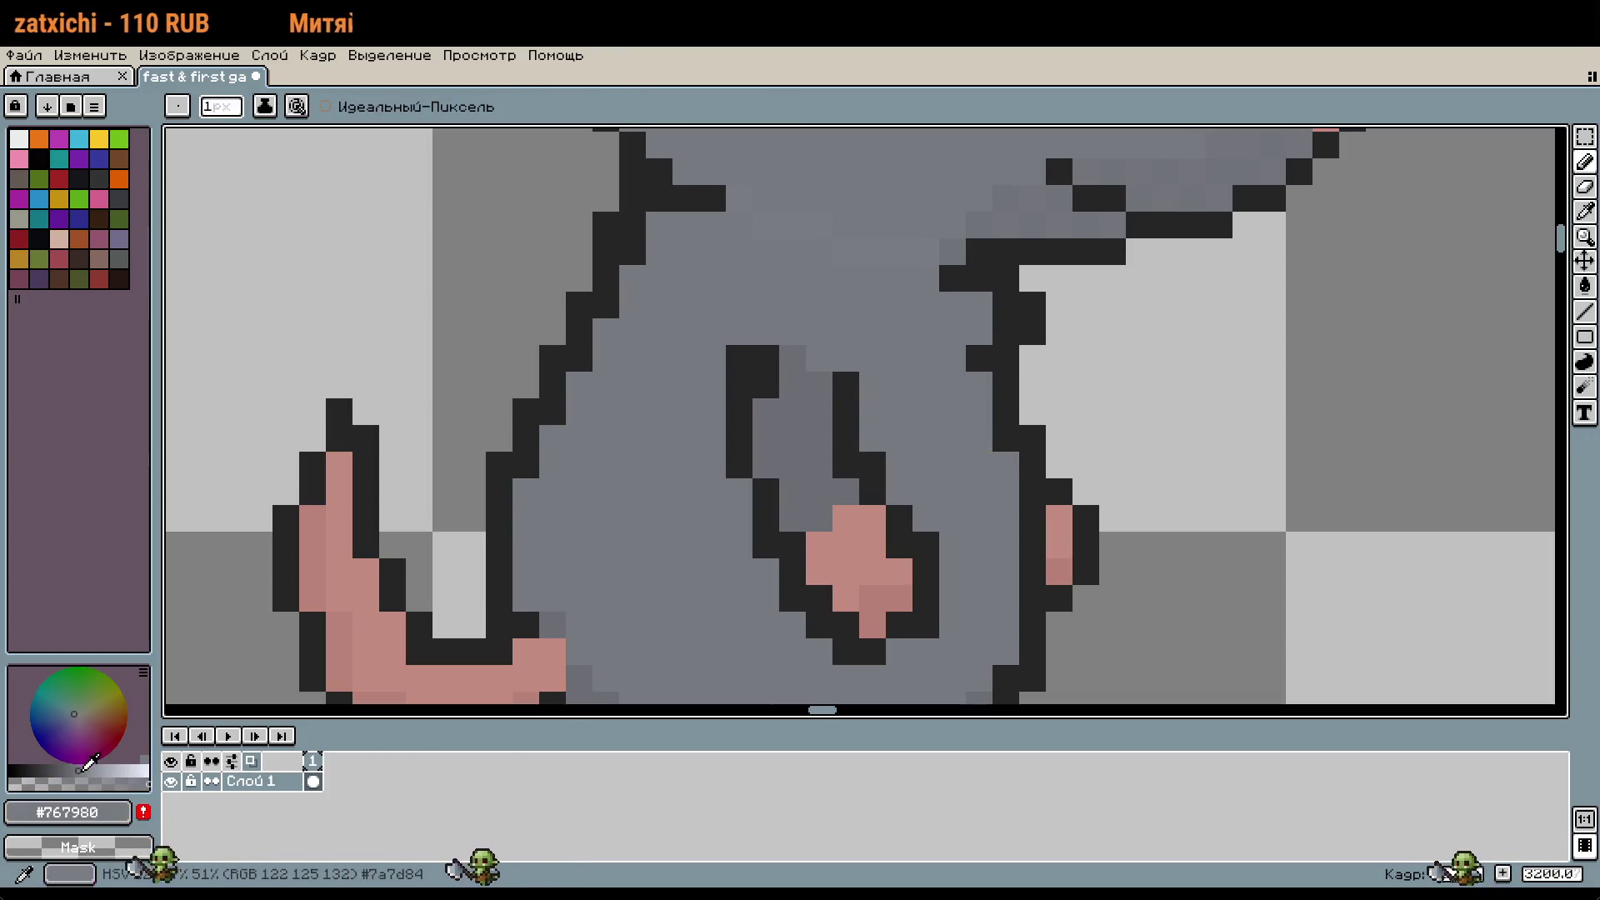
scroll(999, 477, "down", 1)
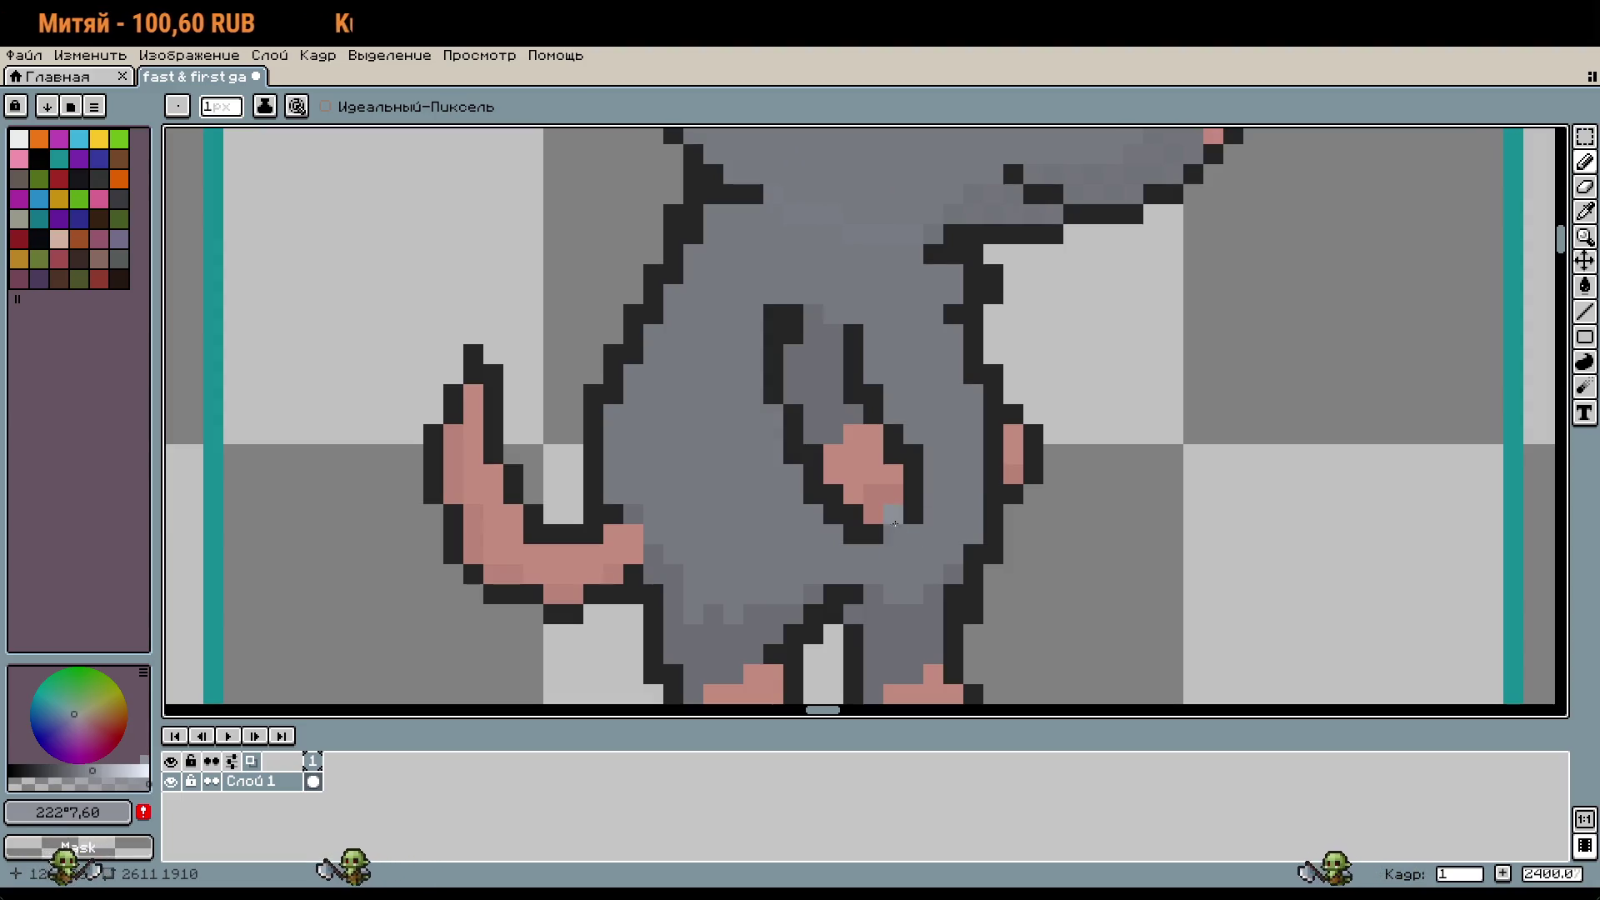
key("m")
left_click_drag(542, 136, 857, 428)
left_click(783, 332)
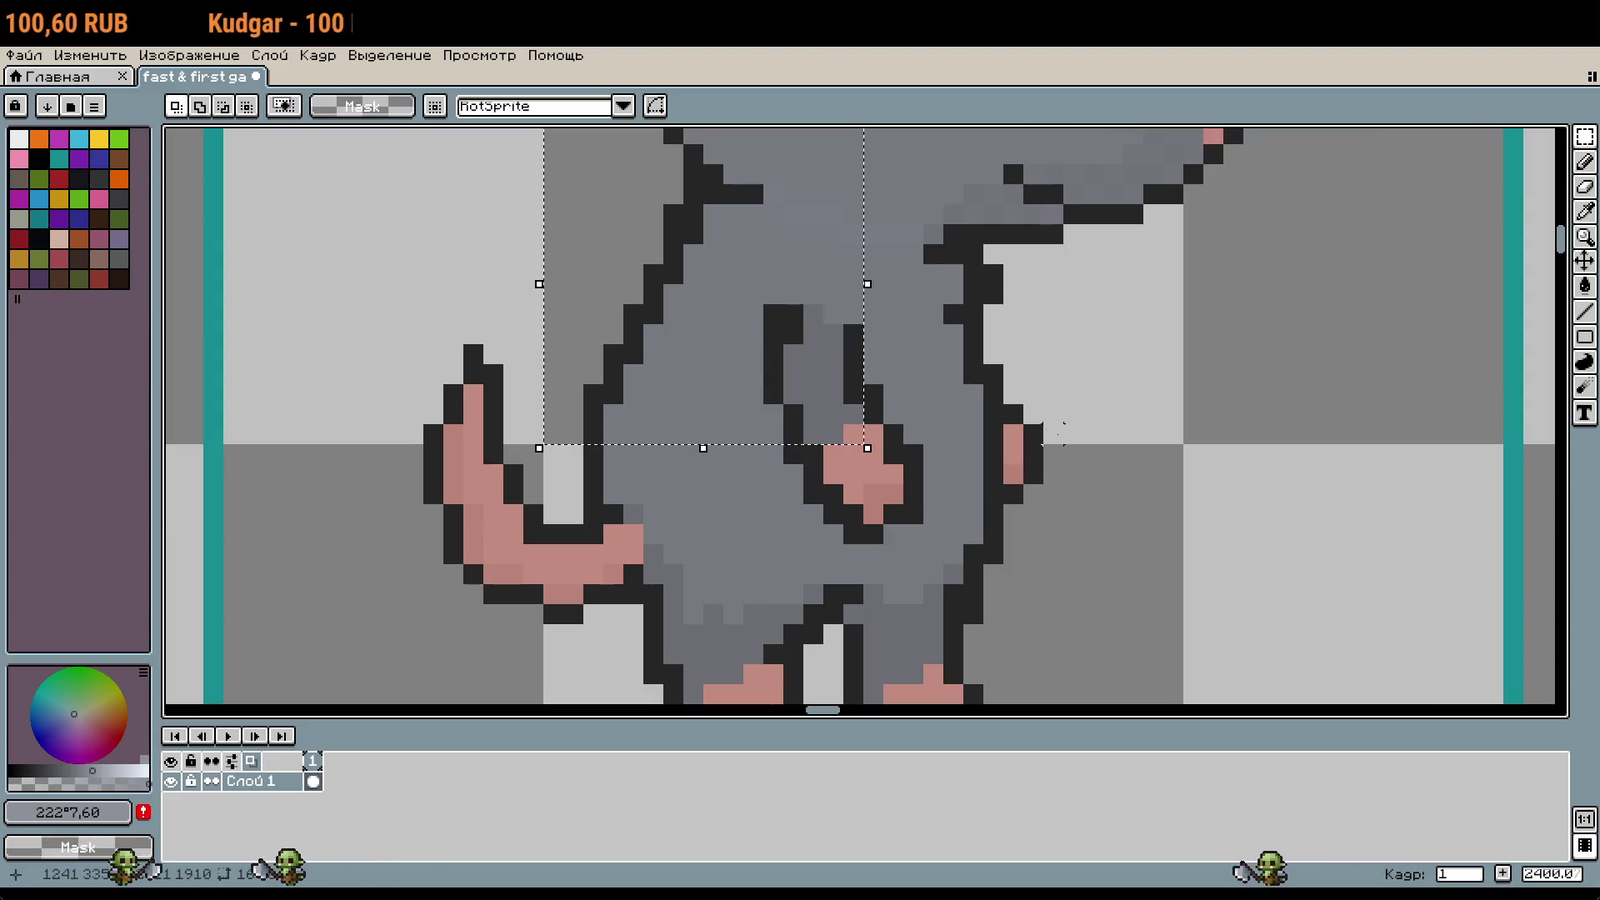
scroll(783, 327, "down", 1)
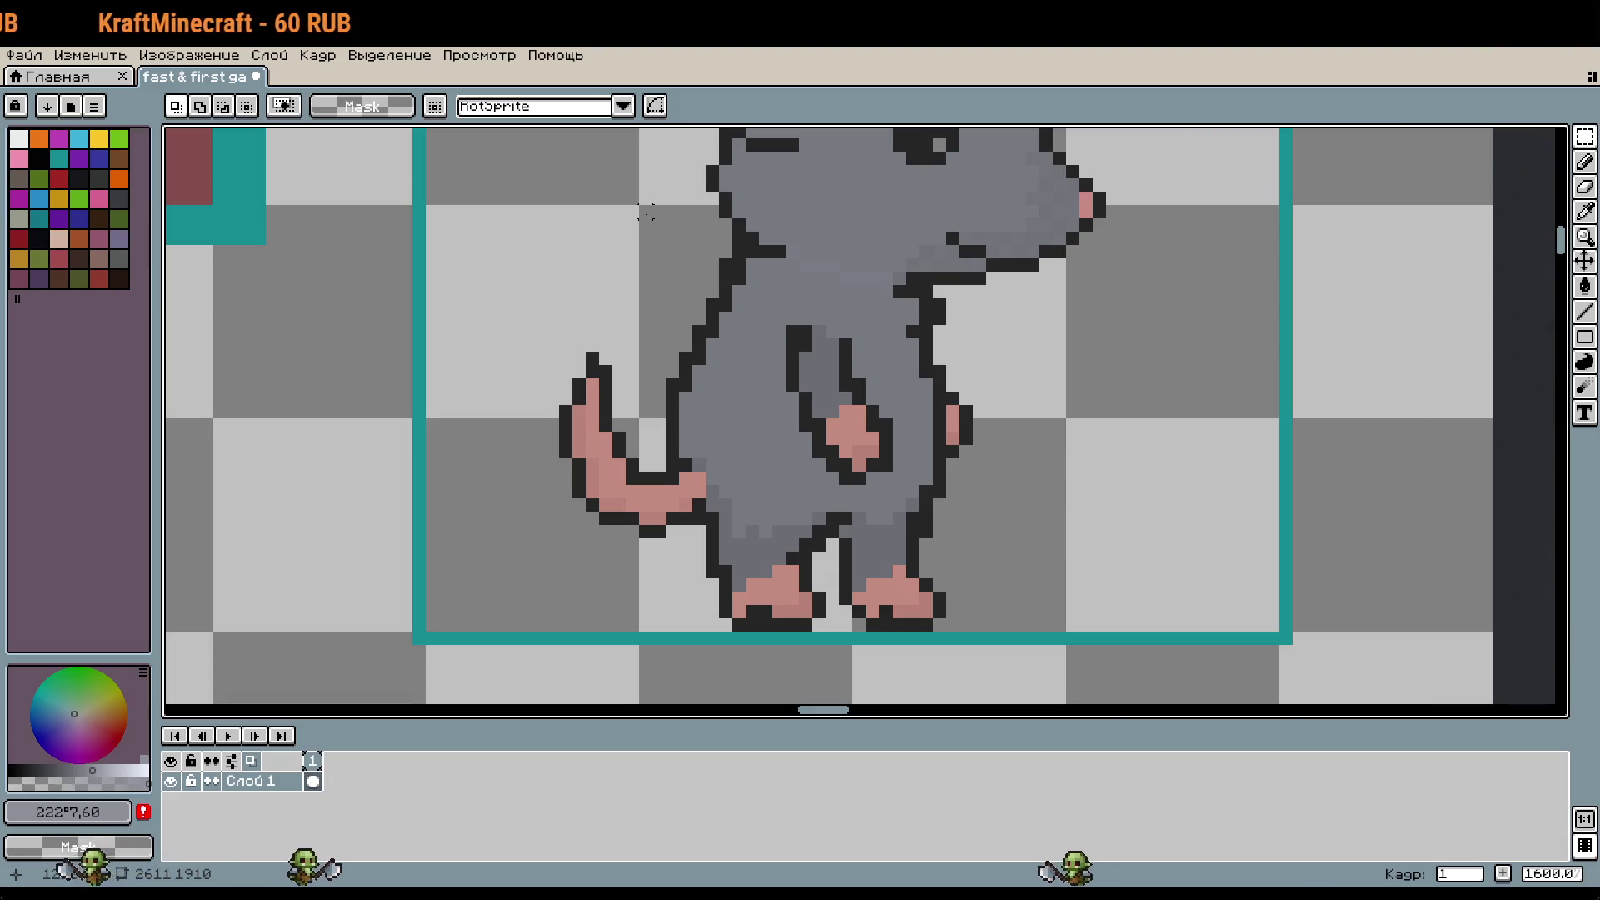
left_click_drag(647, 213, 846, 411)
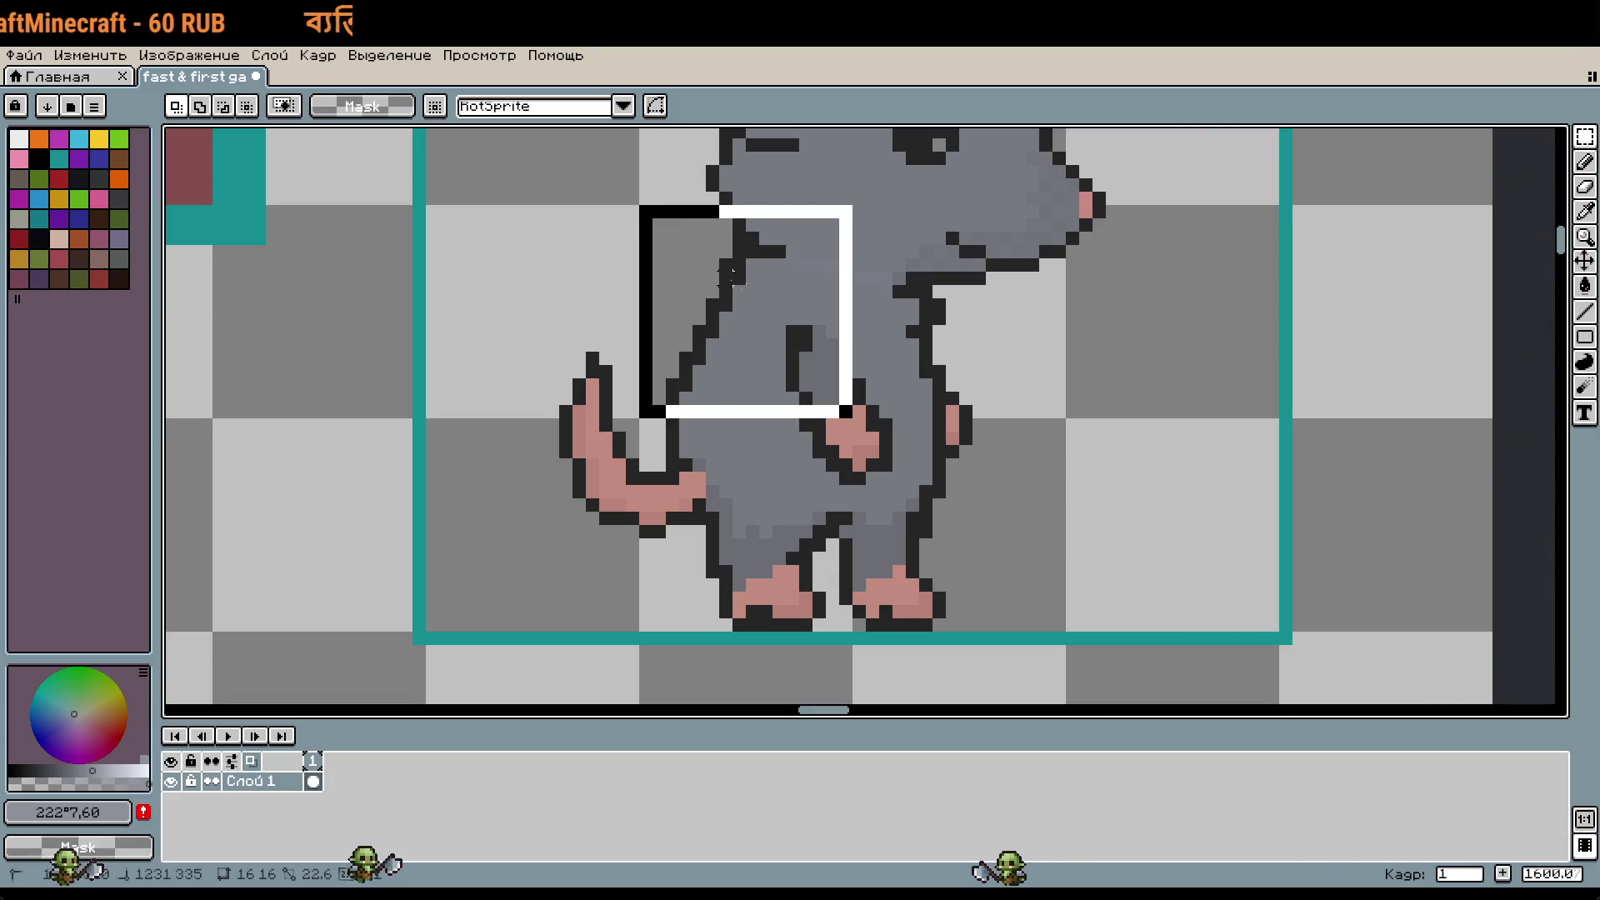
left_click_drag(726, 275, 936, 472)
Step: Drag a copy of the selected body below the original sprite and drop it
scroll(987, 385, "down", 2)
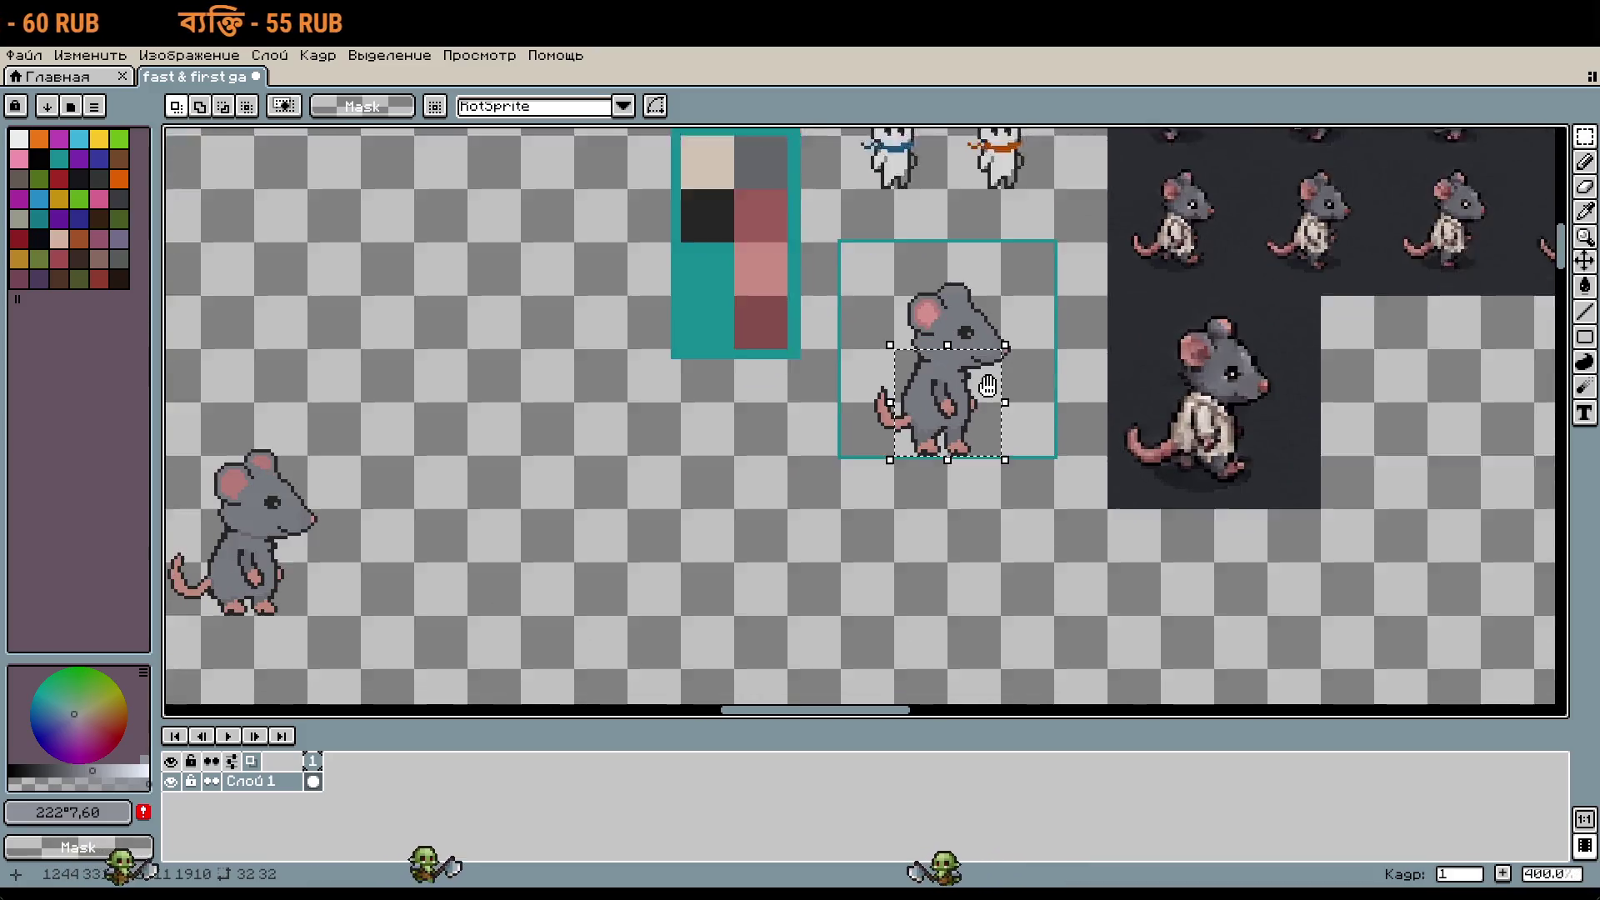
scroll(988, 386, "down", 1)
left_click_drag(966, 333, 967, 546)
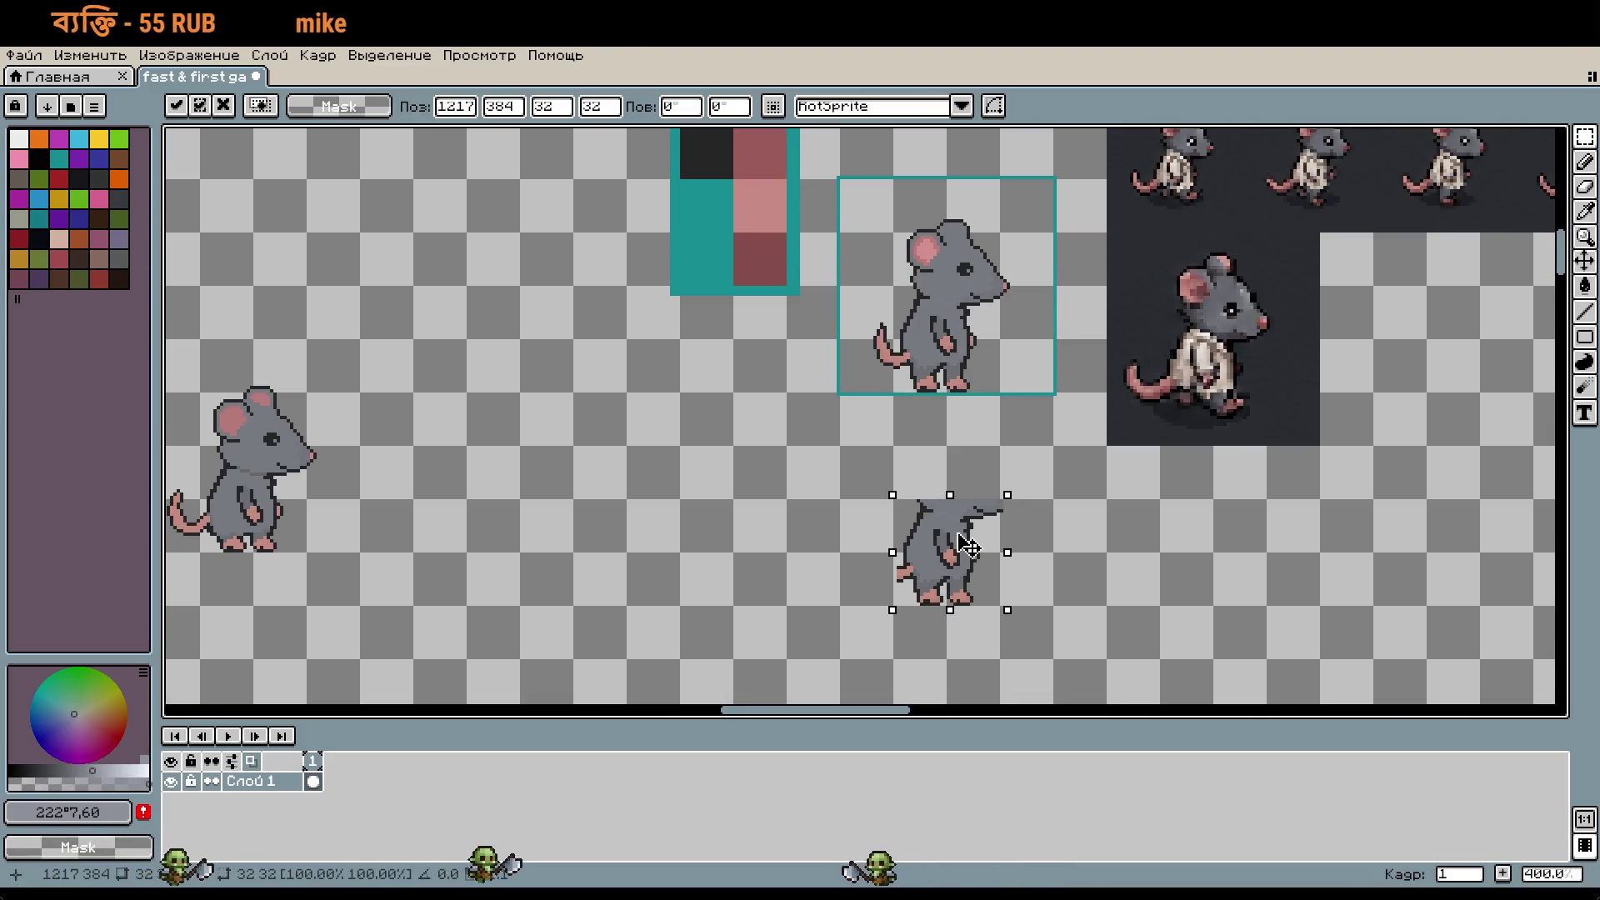
scroll(1029, 566, "up", 2)
left_click(1036, 567)
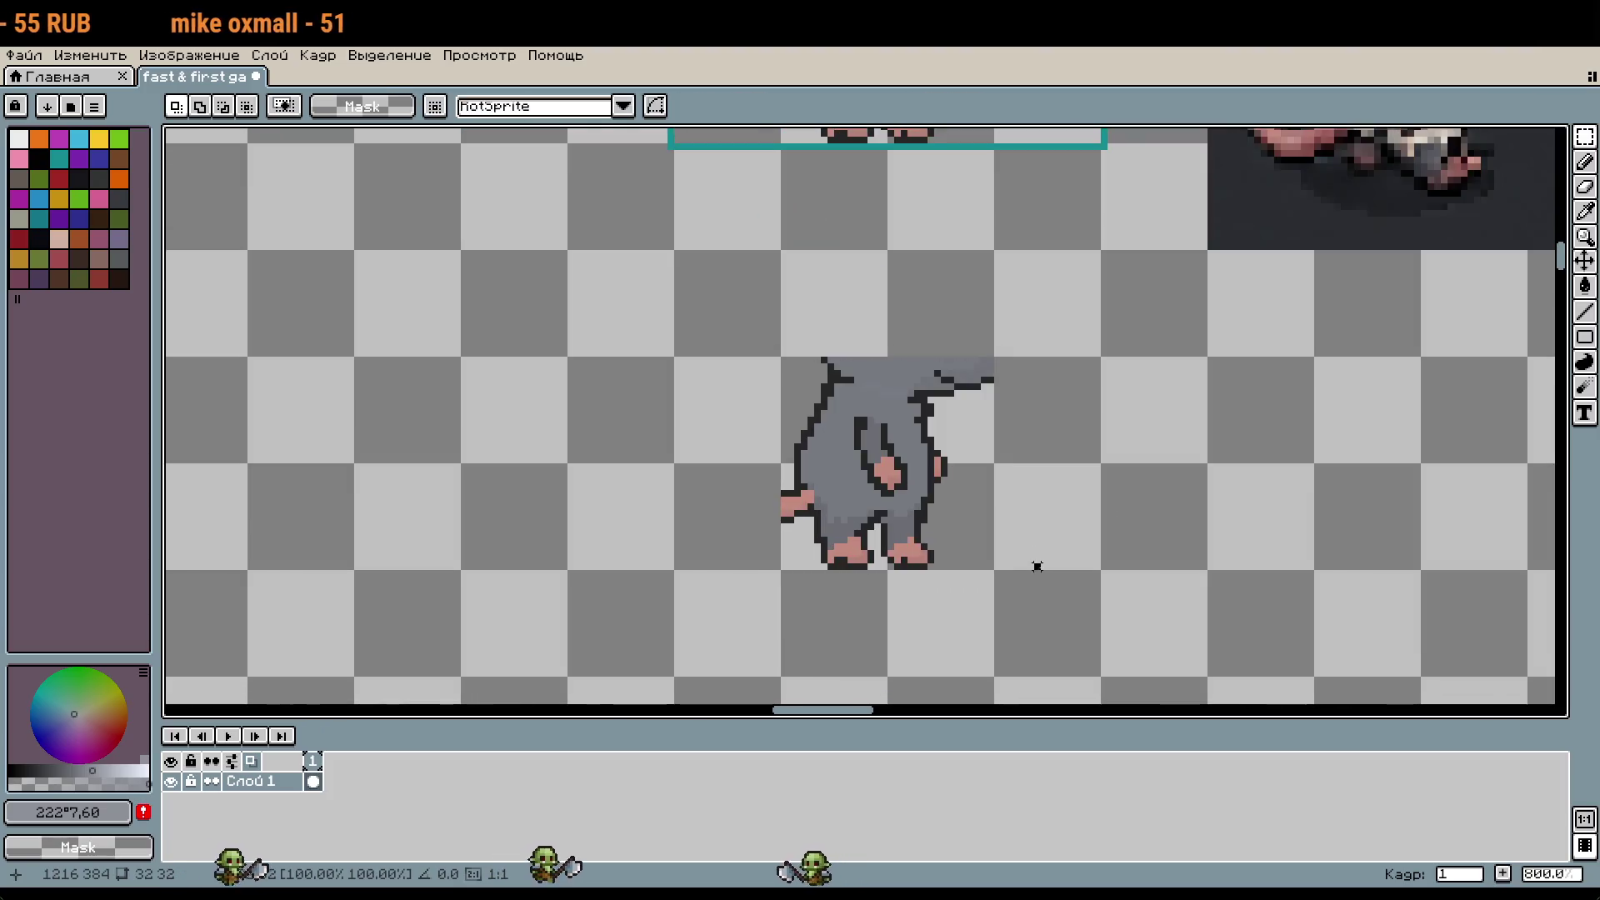
scroll(993, 558, "up", 3)
Step: Delete the copy's lower body, head, ear, left half and stray pixels, leaving only the arm
left_click_drag(1034, 533, 597, 387)
key("Delete")
scroll(1153, 457, "up", 3)
key("u")
mouse_move(1087, 207)
left_mouse_down()
mouse_move(958, 528)
mouse_move(893, 560)
left_mouse_up()
key("Delete")
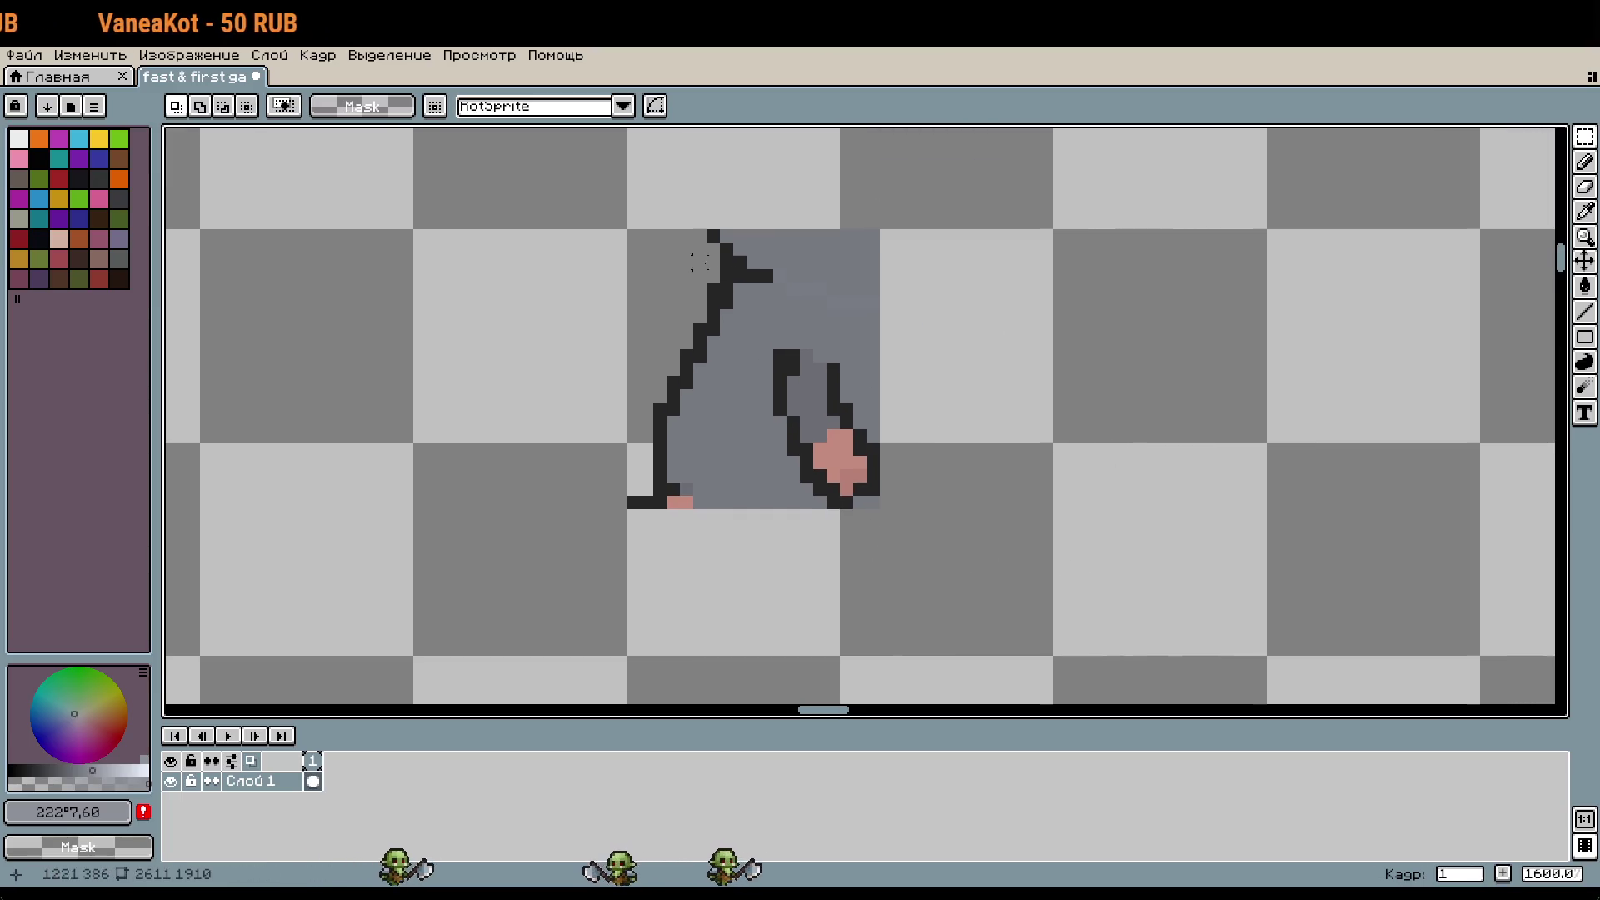
left_click_drag(617, 220, 913, 342)
key("Delete")
mouse_move(640, 320)
left_mouse_down()
mouse_move(725, 484)
mouse_move(778, 538)
left_mouse_up()
key("Delete")
left_click_drag(609, 465, 669, 539)
key("Delete")
Step: Clean stray grey pixels off the copied arm piece with the pencil
key("b")
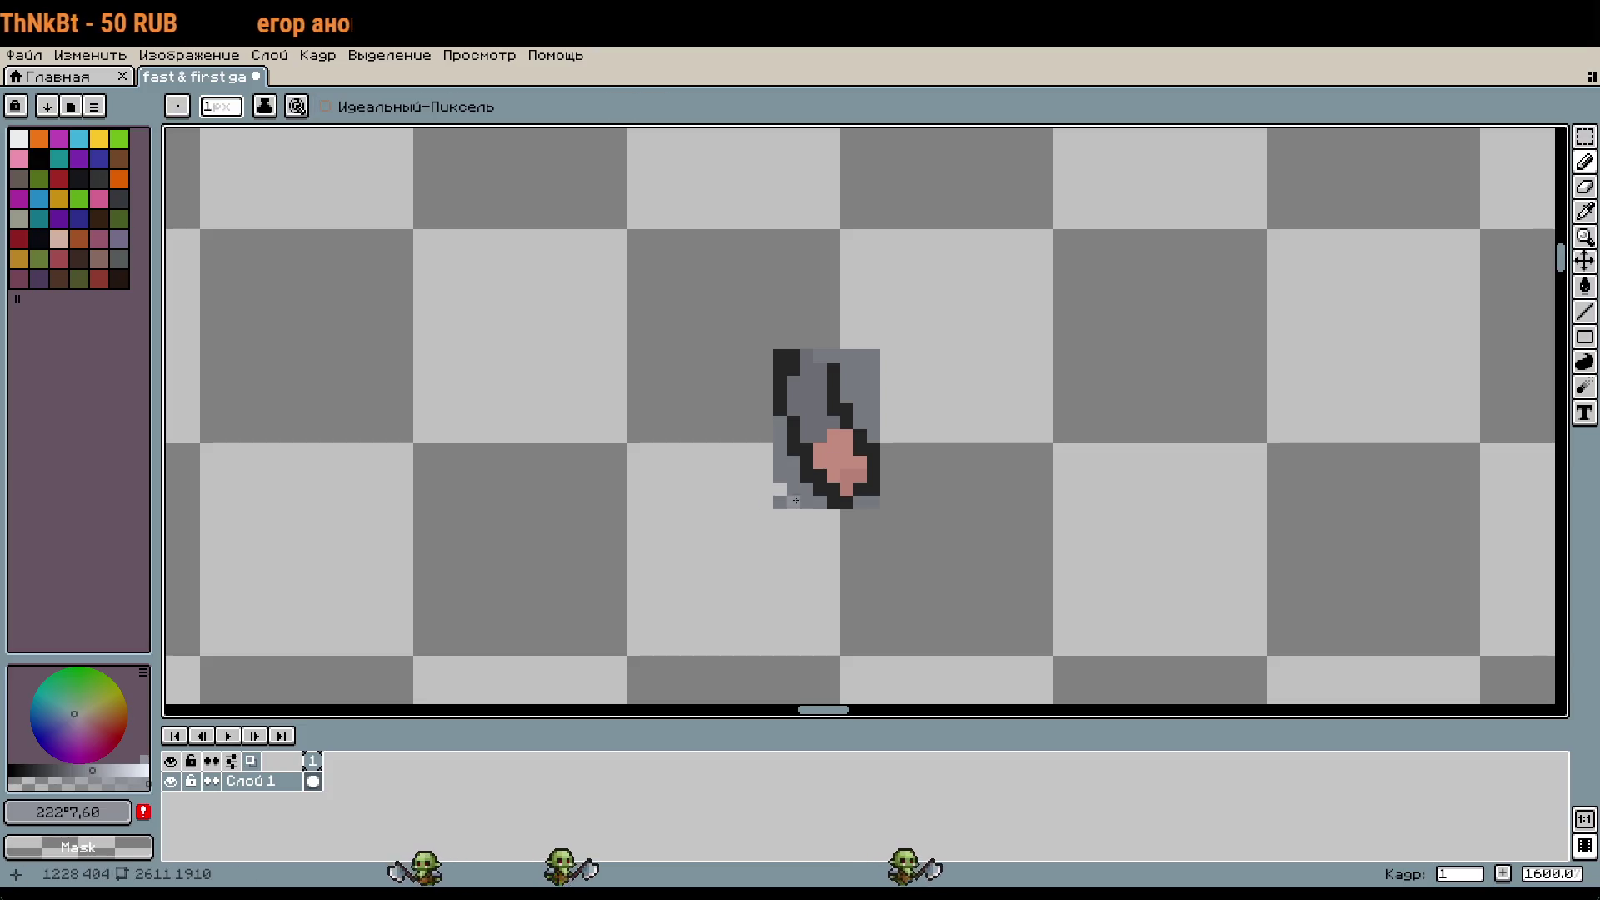
mouse_move(801, 499)
left_mouse_down()
mouse_move(778, 500)
mouse_move(778, 451)
mouse_move(779, 504)
left_mouse_up()
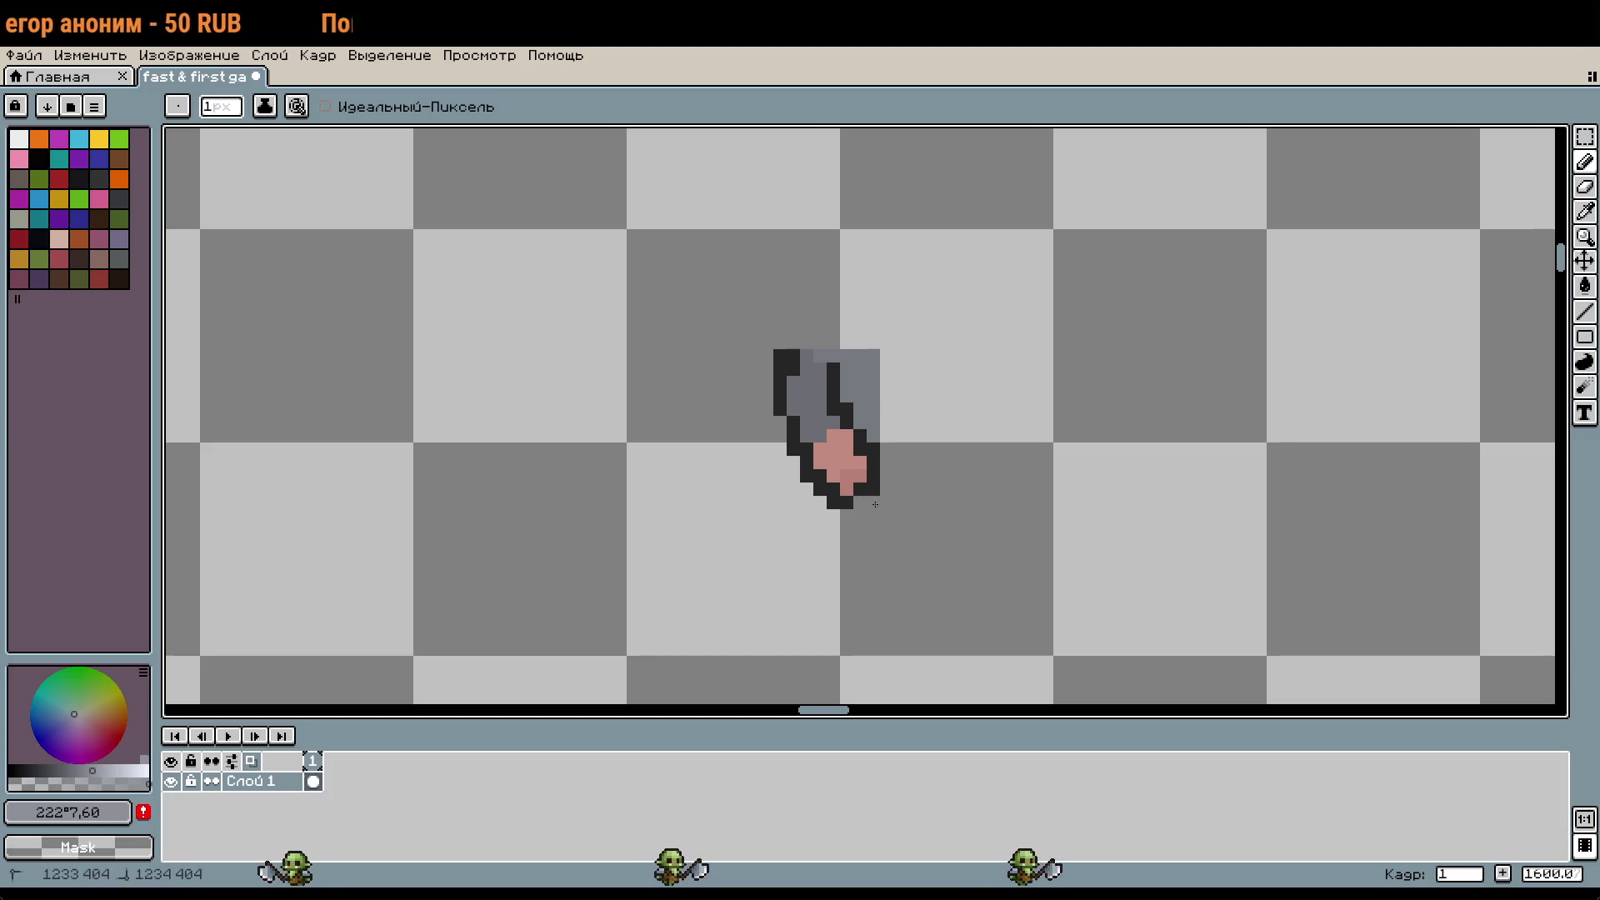
mouse_move(880, 440)
left_mouse_down()
mouse_move(858, 366)
mouse_move(856, 381)
left_mouse_up()
scroll(917, 350, "down", 3)
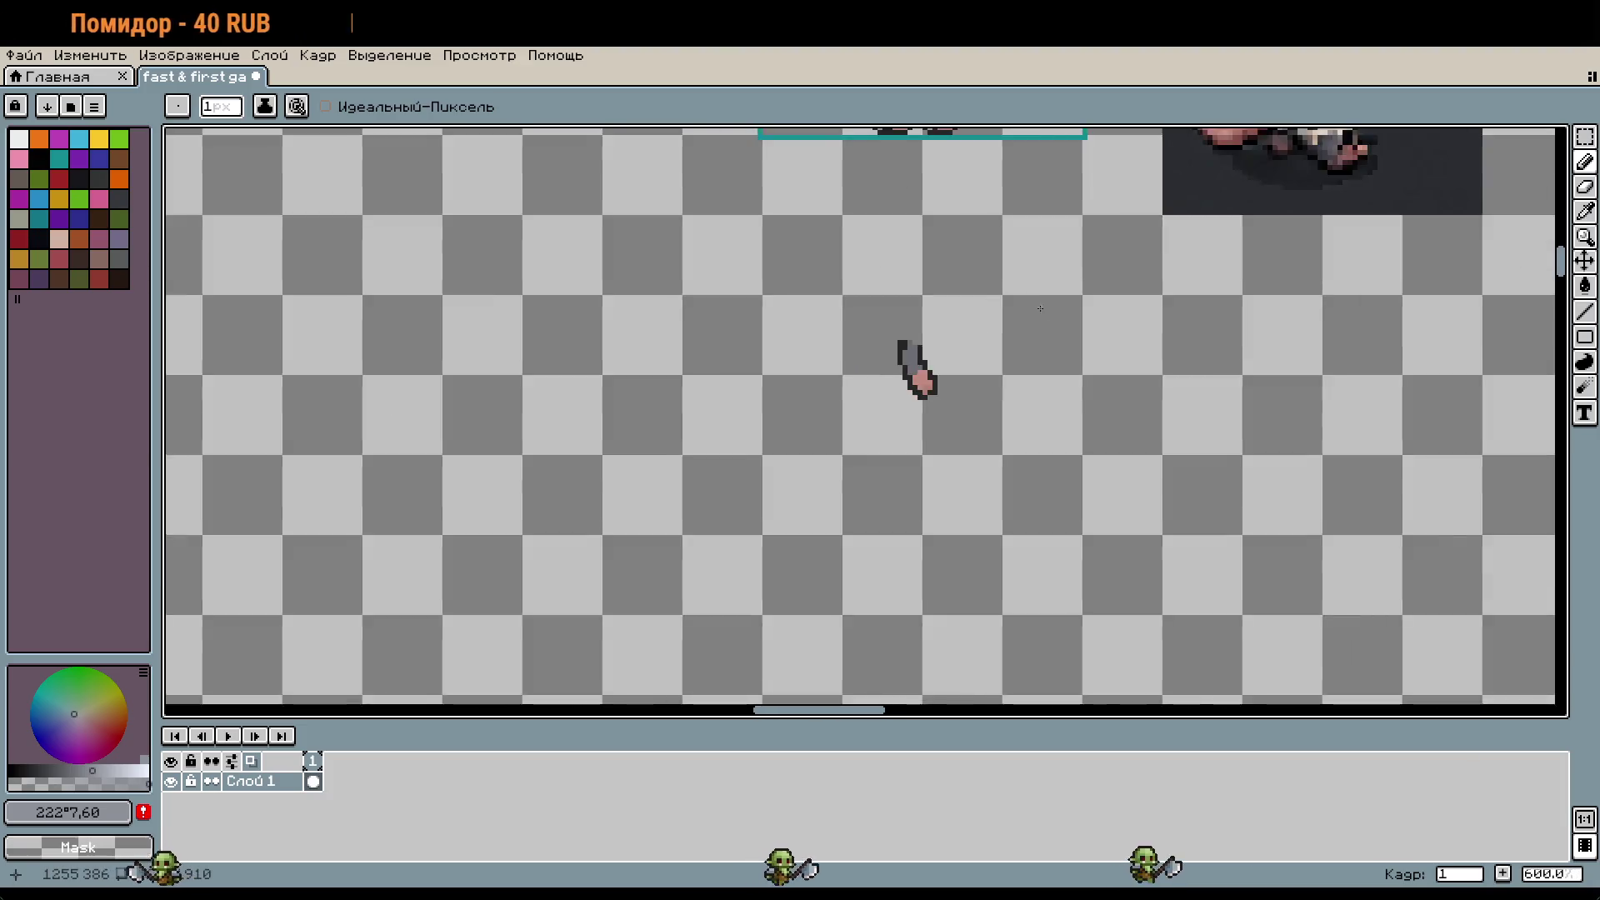
scroll(1014, 469, "up", 2)
scroll(915, 460, "up", 3)
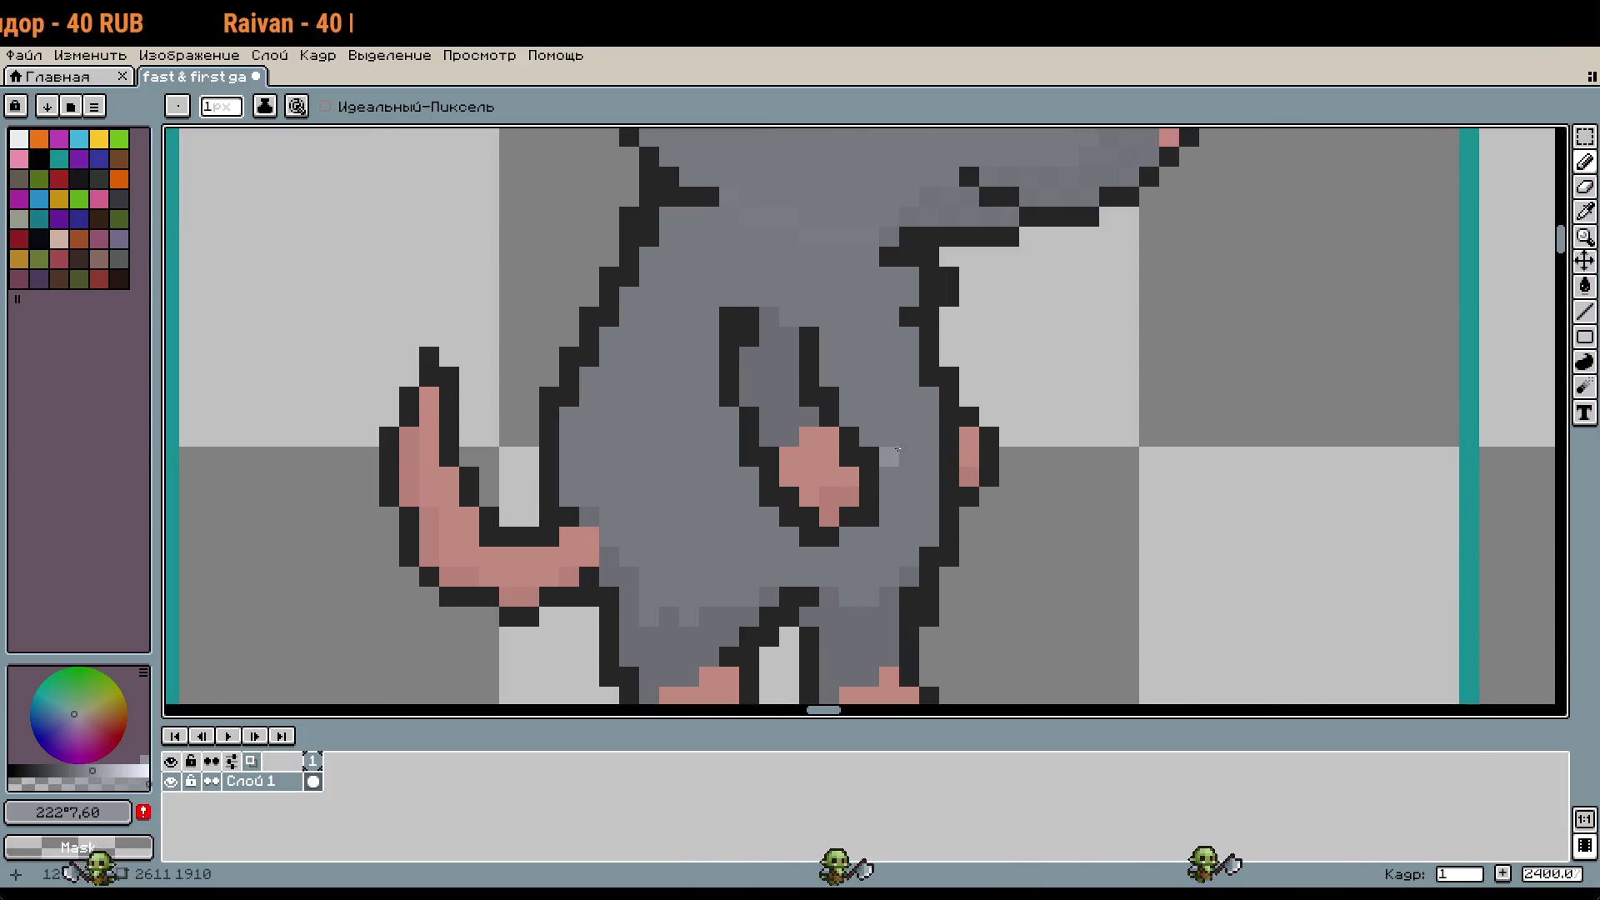
Step: Paint over the pink paw and arm in the body grey with a 5px brush
left_click(906, 419, "alt")
key("plus")
key("plus")
key("plus")
mouse_move(857, 480)
left_mouse_down()
mouse_move(837, 496)
mouse_move(757, 359)
left_mouse_up()
key("minus")
key("minus")
key("minus")
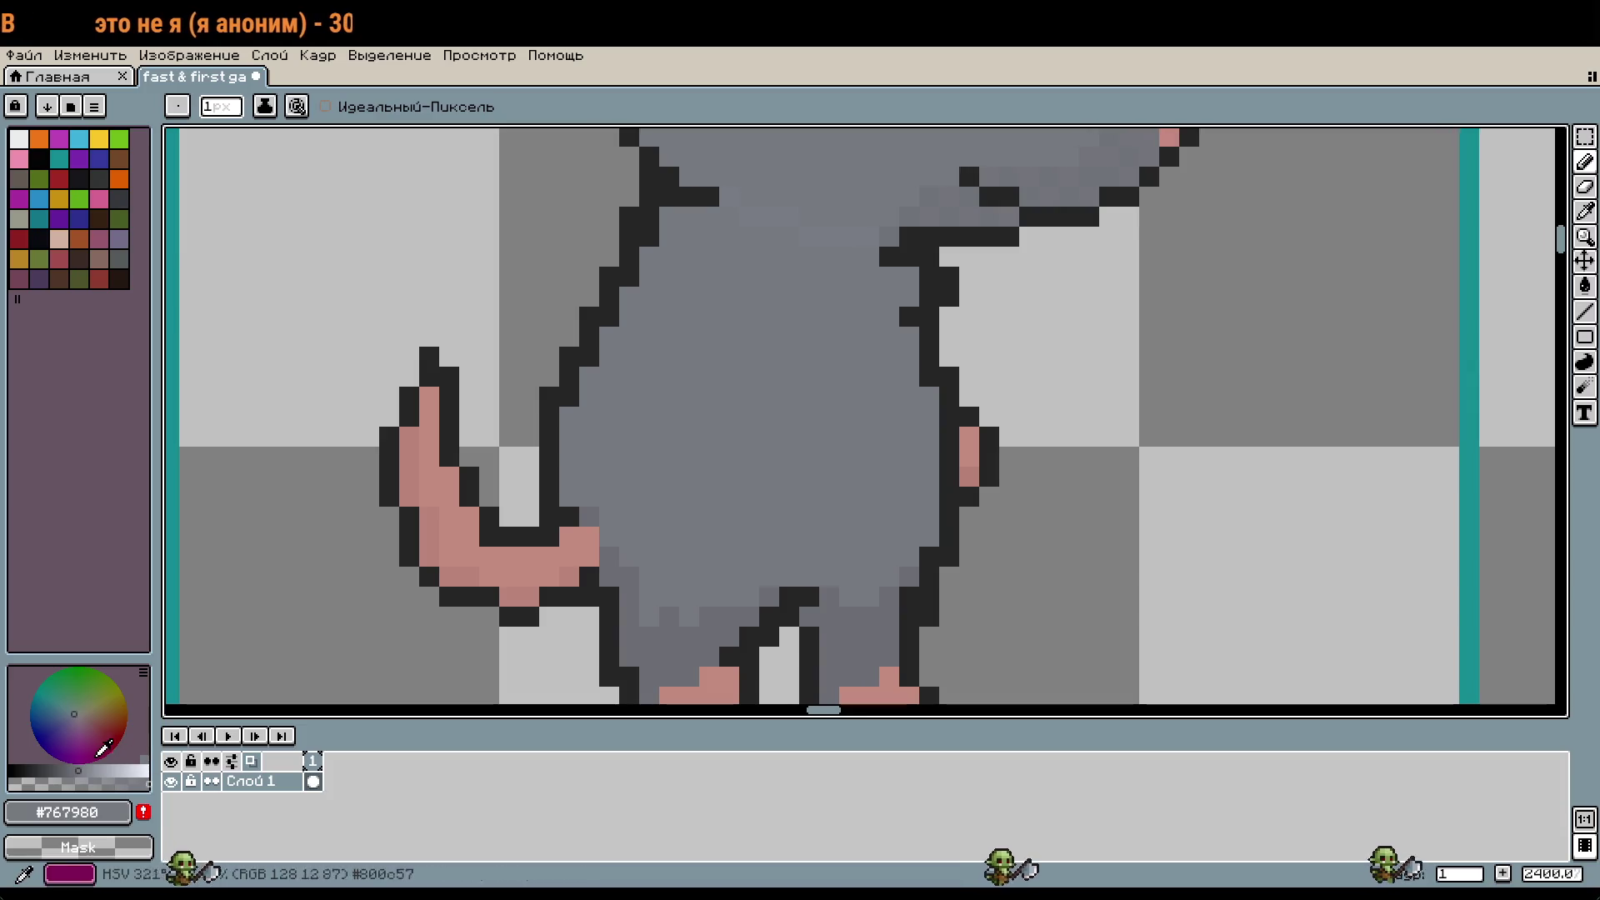
Step: Paint a lighter grey belly patch, widening it downward, left and upward
left_click(84, 770)
left_click_drag(856, 506, 860, 533)
scroll(856, 508, "down", 1)
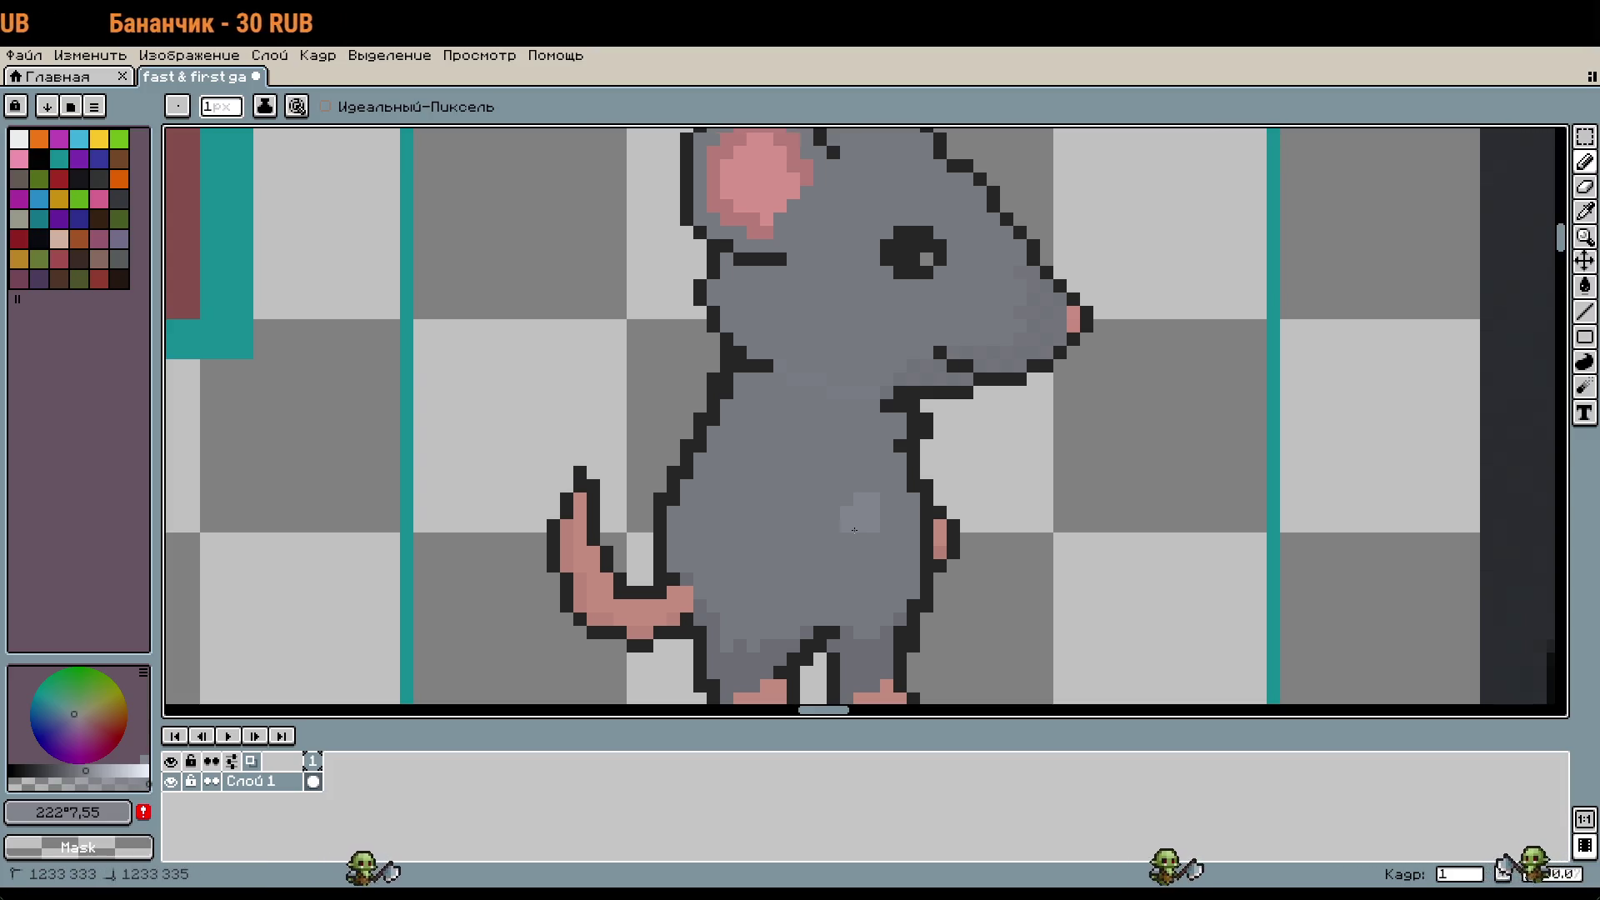
mouse_move(860, 558)
left_mouse_down()
mouse_move(858, 493)
mouse_move(883, 478)
mouse_move(885, 539)
left_mouse_up()
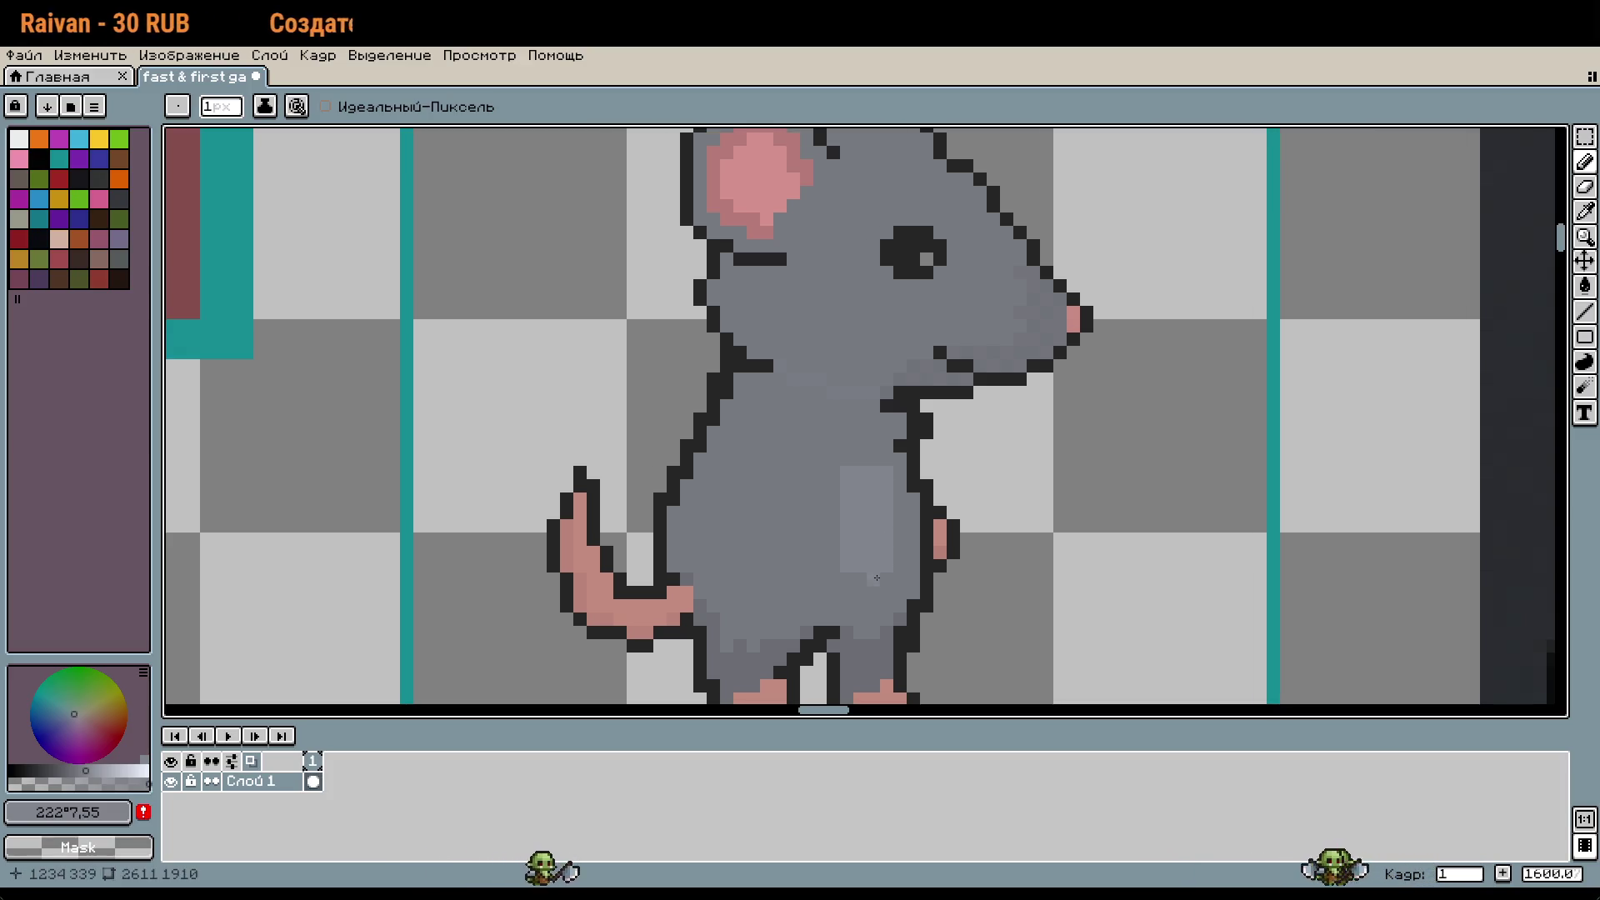
left_click_drag(841, 483, 848, 586)
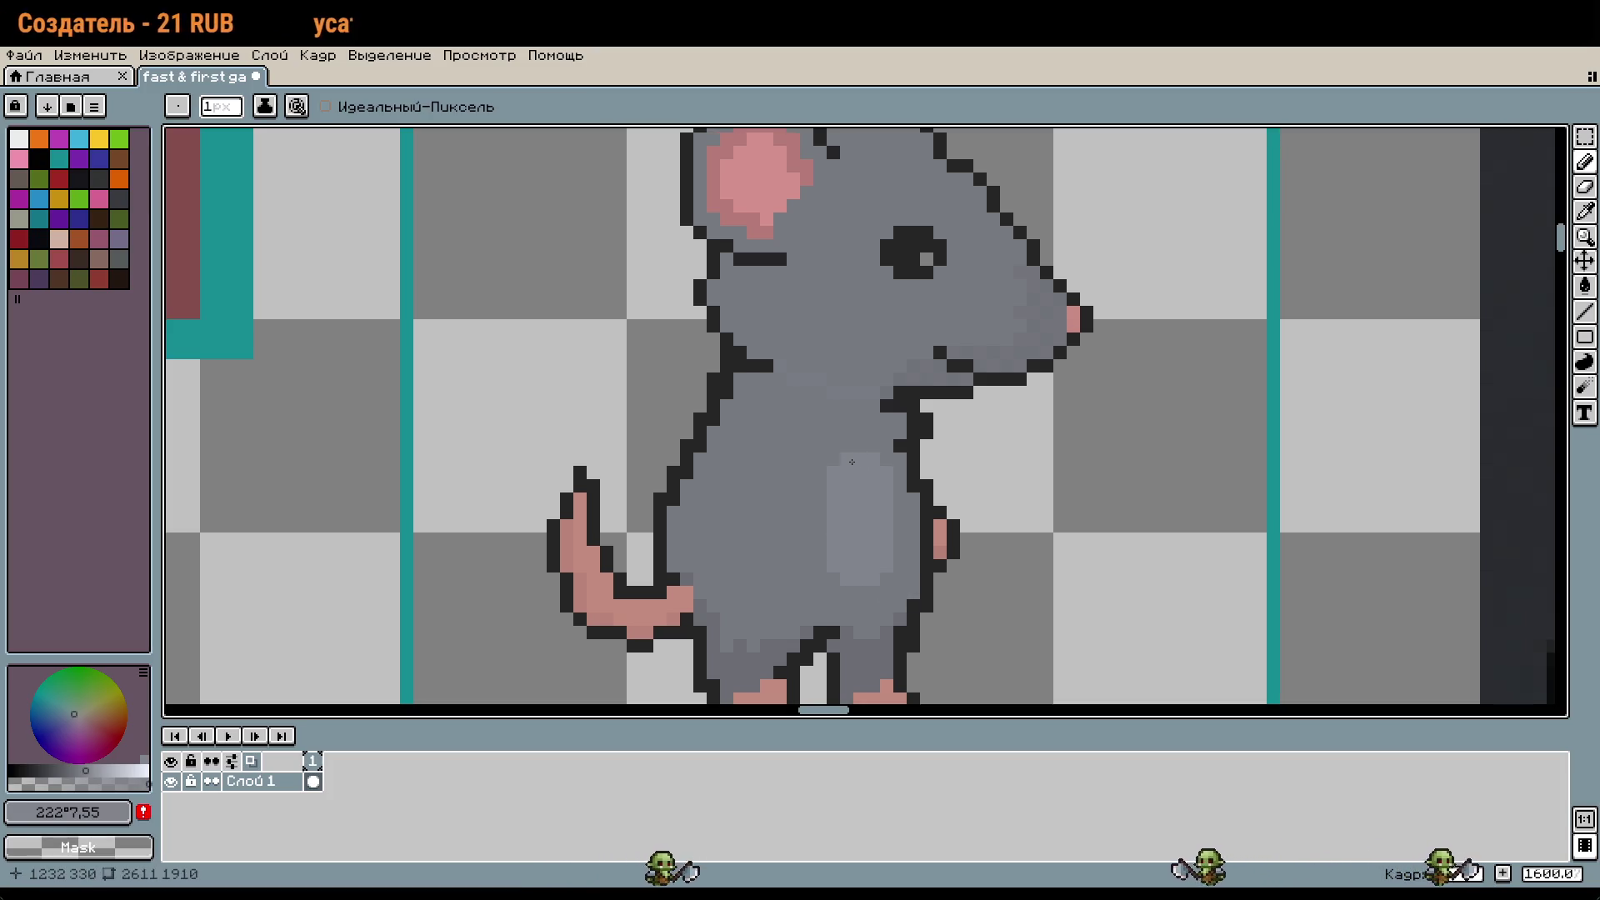
scroll(851, 462, "down", 3)
scroll(867, 540, "up", 3)
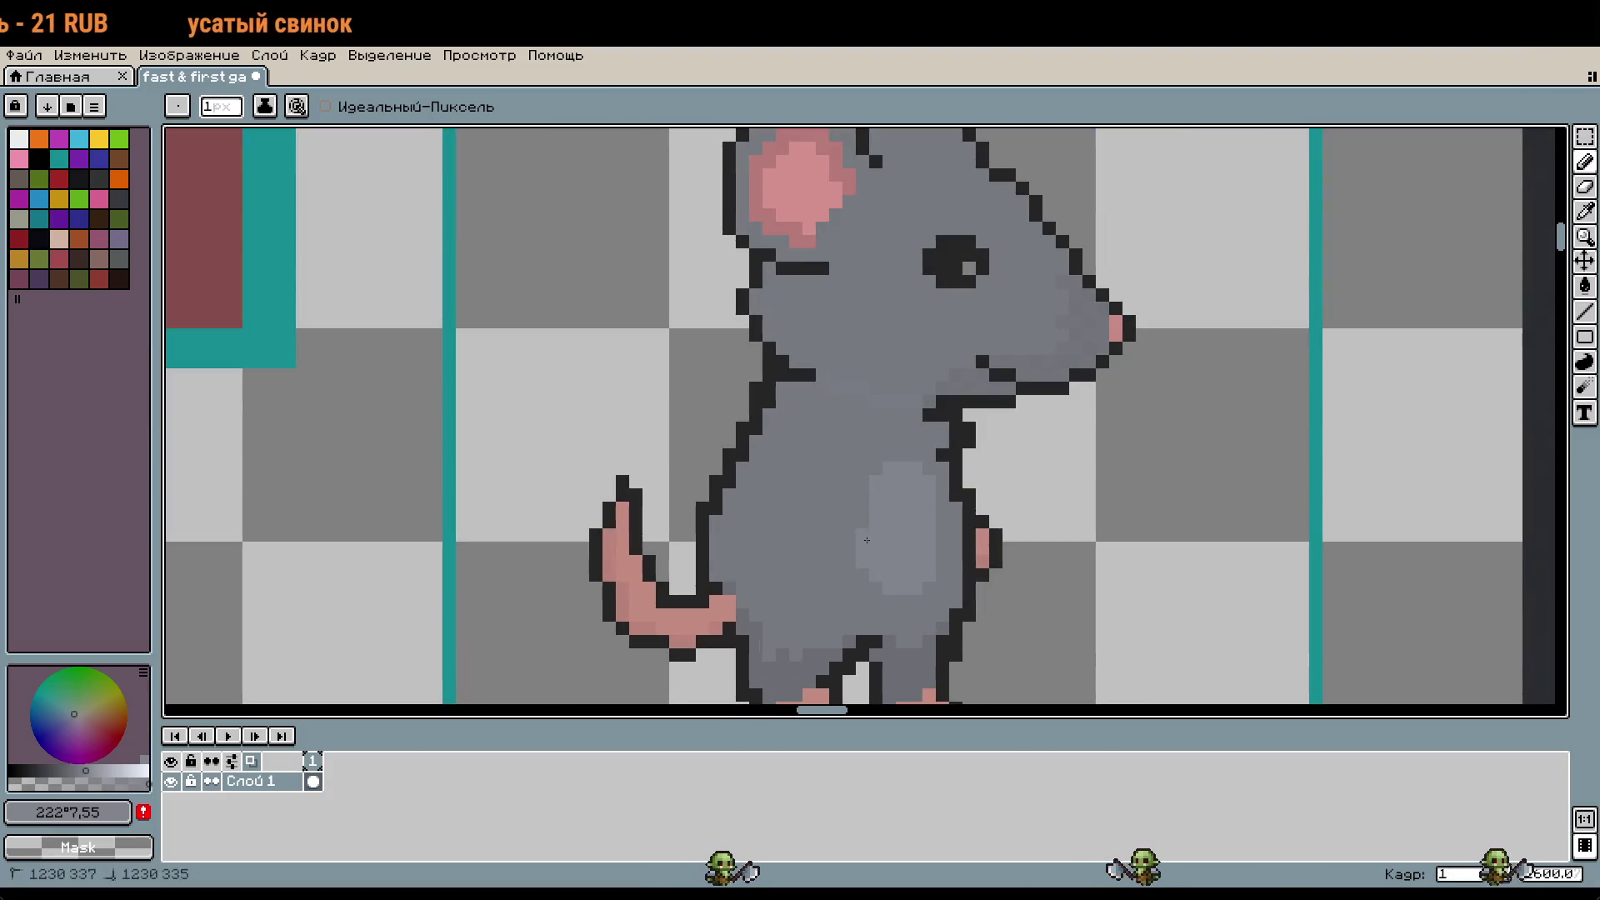
left_click_drag(850, 523, 849, 487)
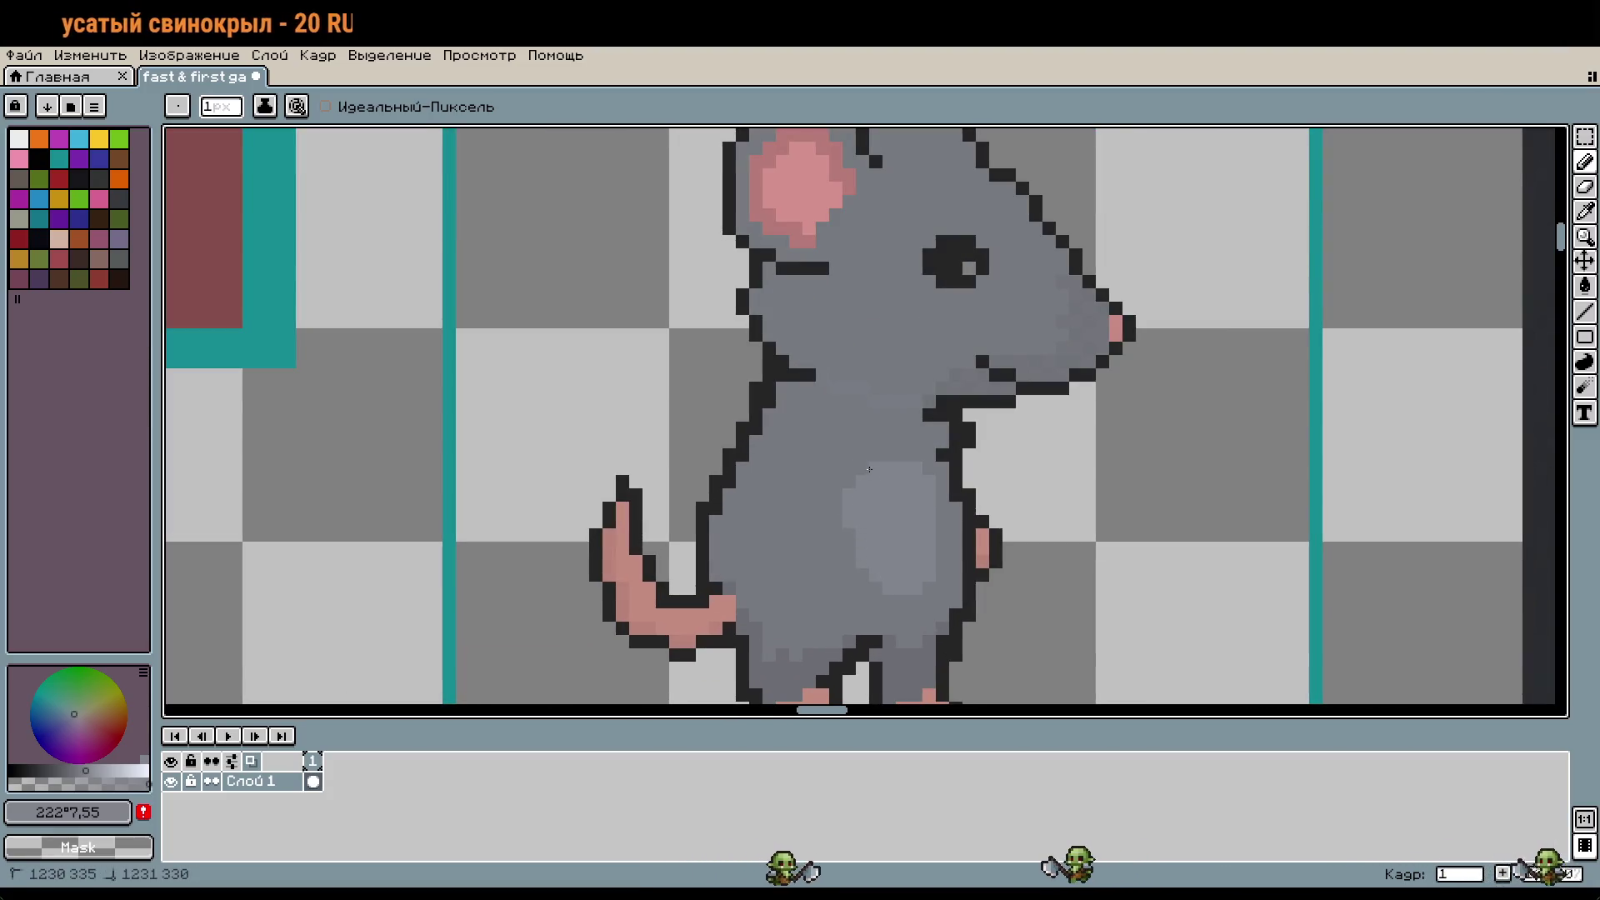
scroll(990, 573, "down", 2)
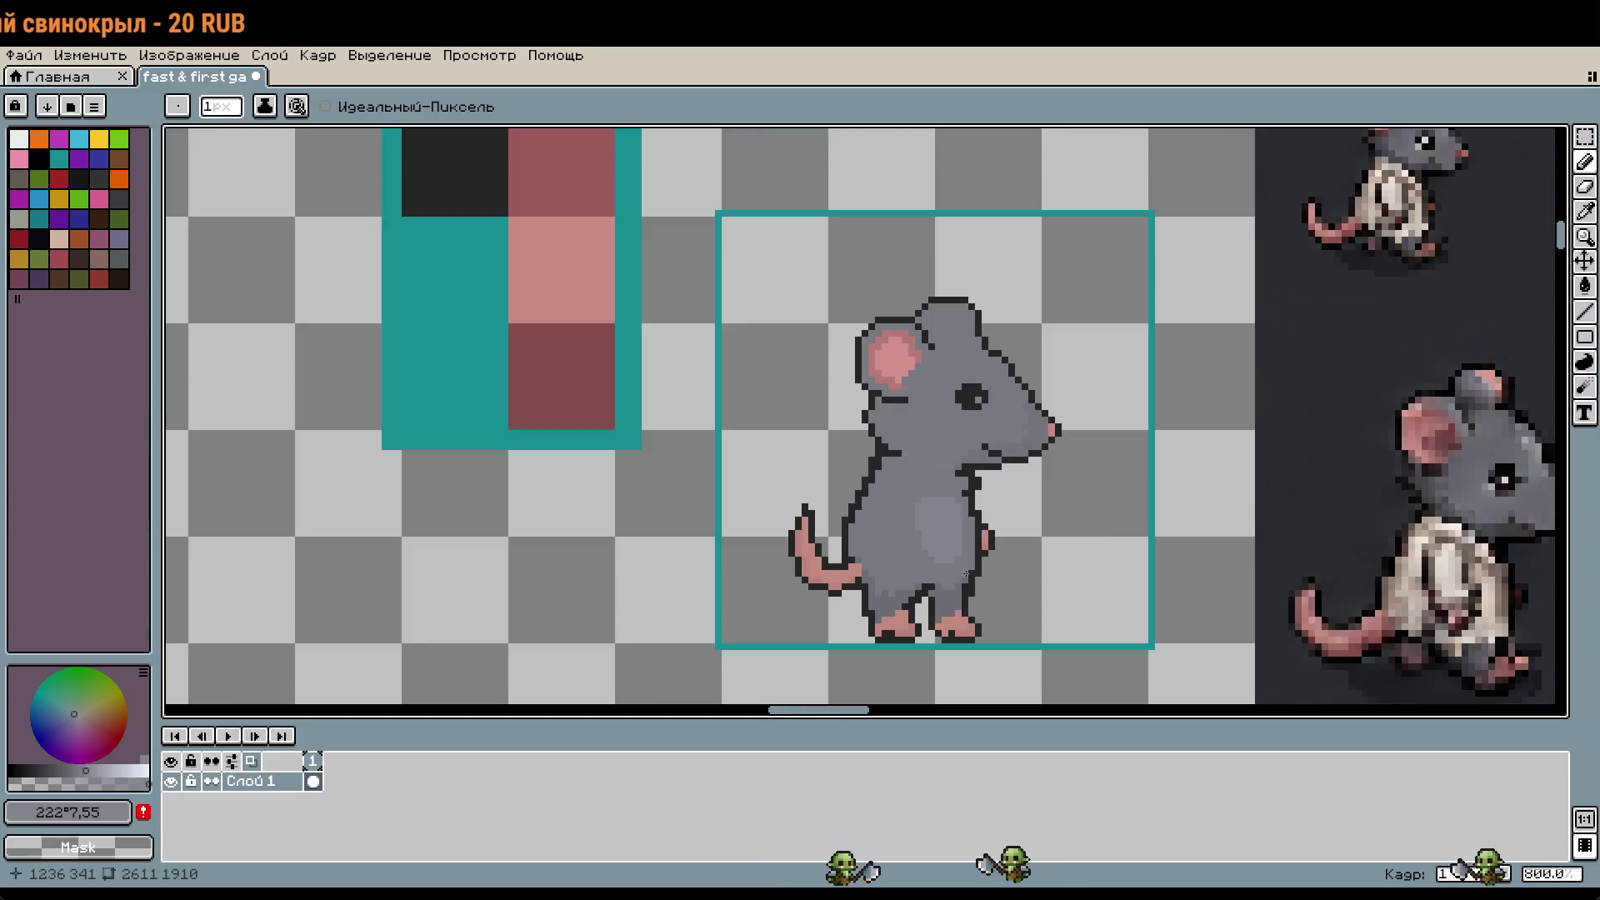
scroll(966, 573, "up", 2)
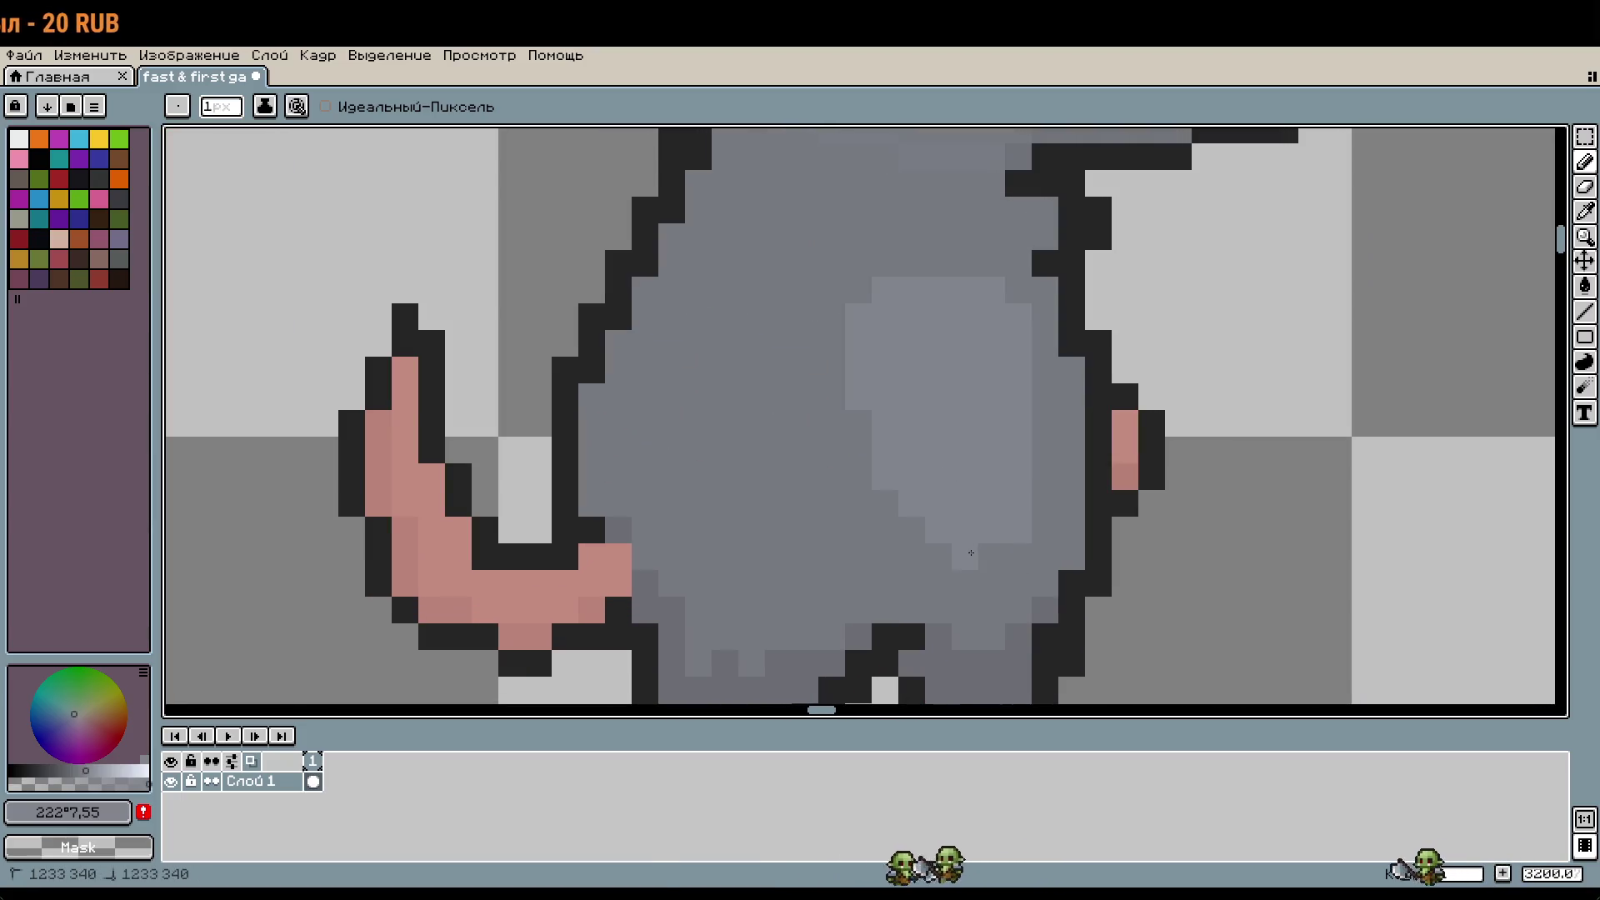
left_click_drag(966, 556, 859, 509)
mouse_move(857, 433)
left_mouse_down()
mouse_move(833, 392)
mouse_move(850, 291)
left_mouse_up()
Step: Inspect the belly and tail, then paint a two-pixel light-grey vertical mark mid-belly
scroll(1011, 527, "down", 3)
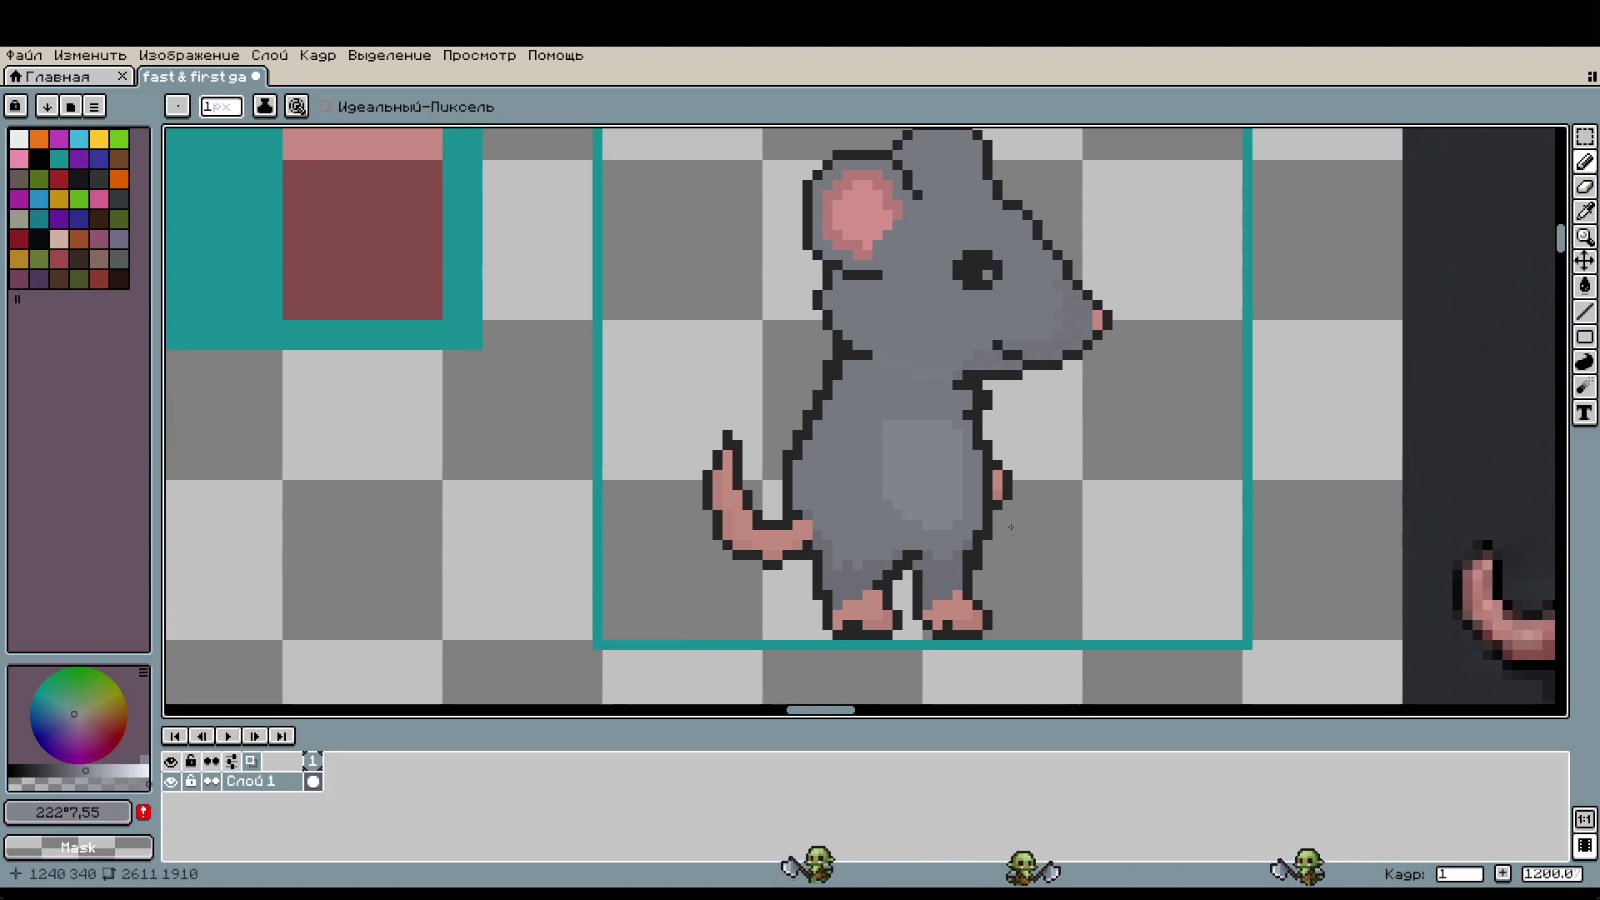
scroll(943, 477, "up", 1)
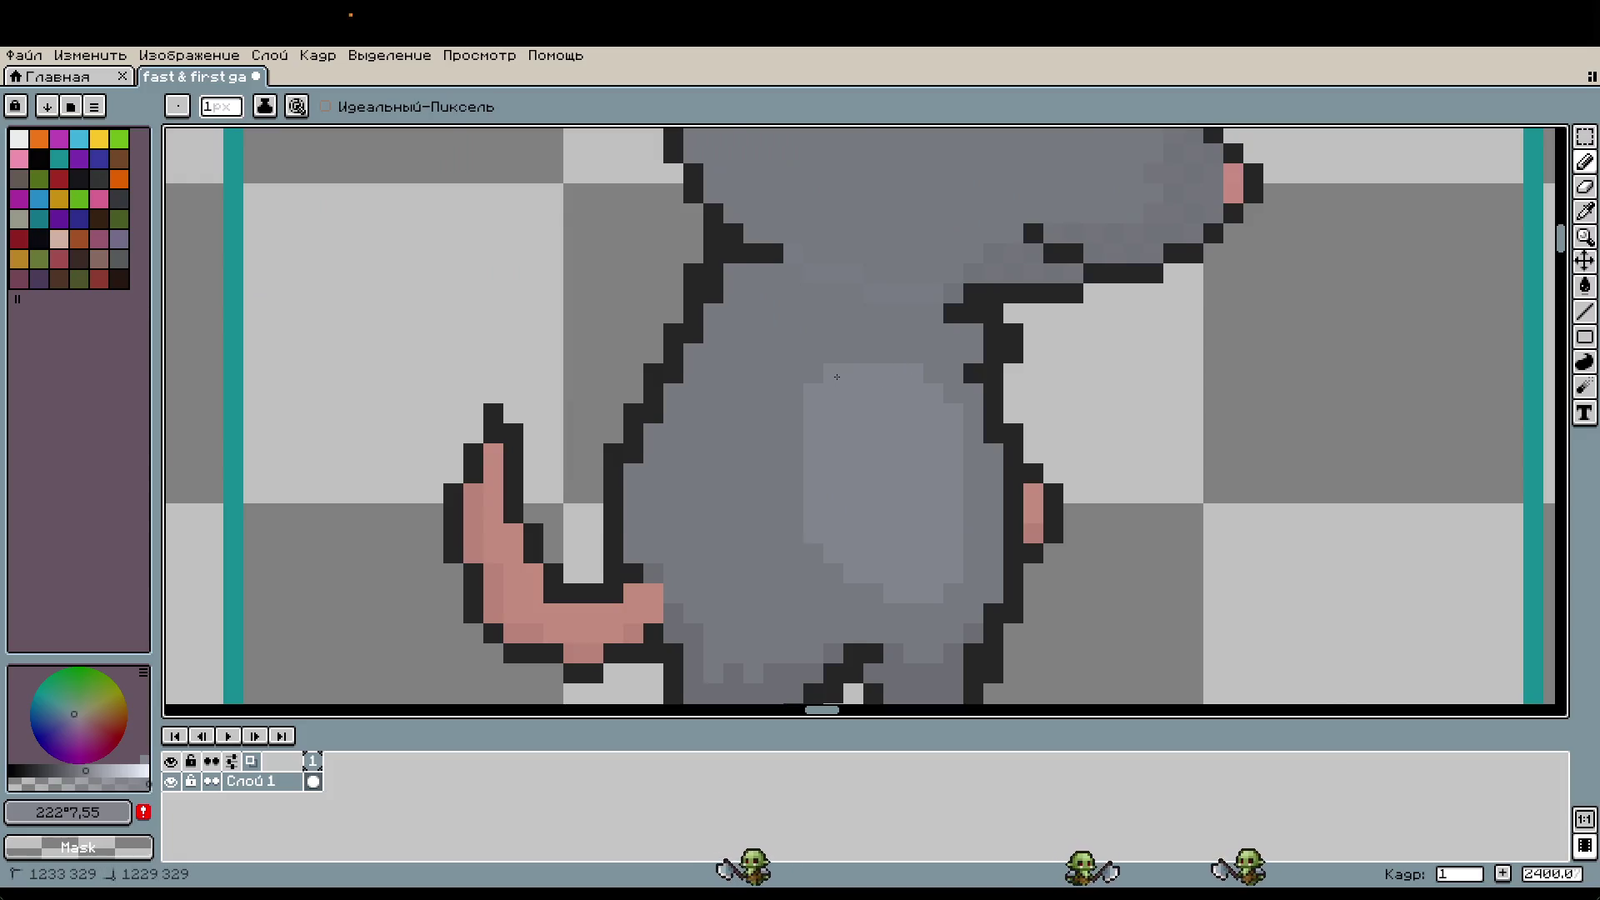
scroll(837, 376, "down", 2)
key("w")
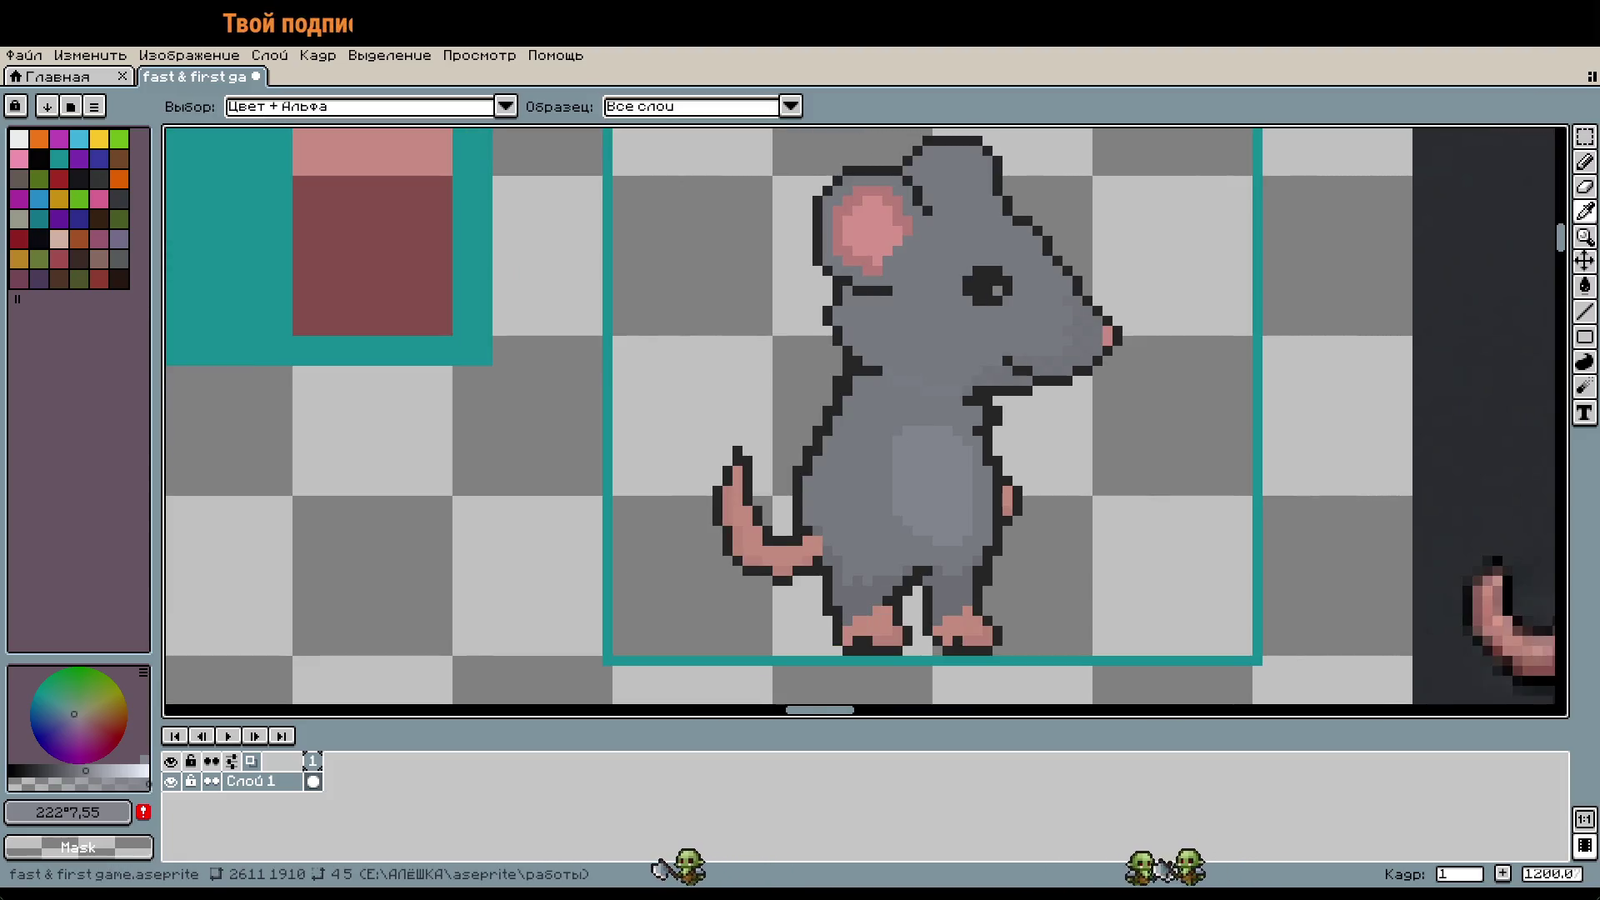
key("b")
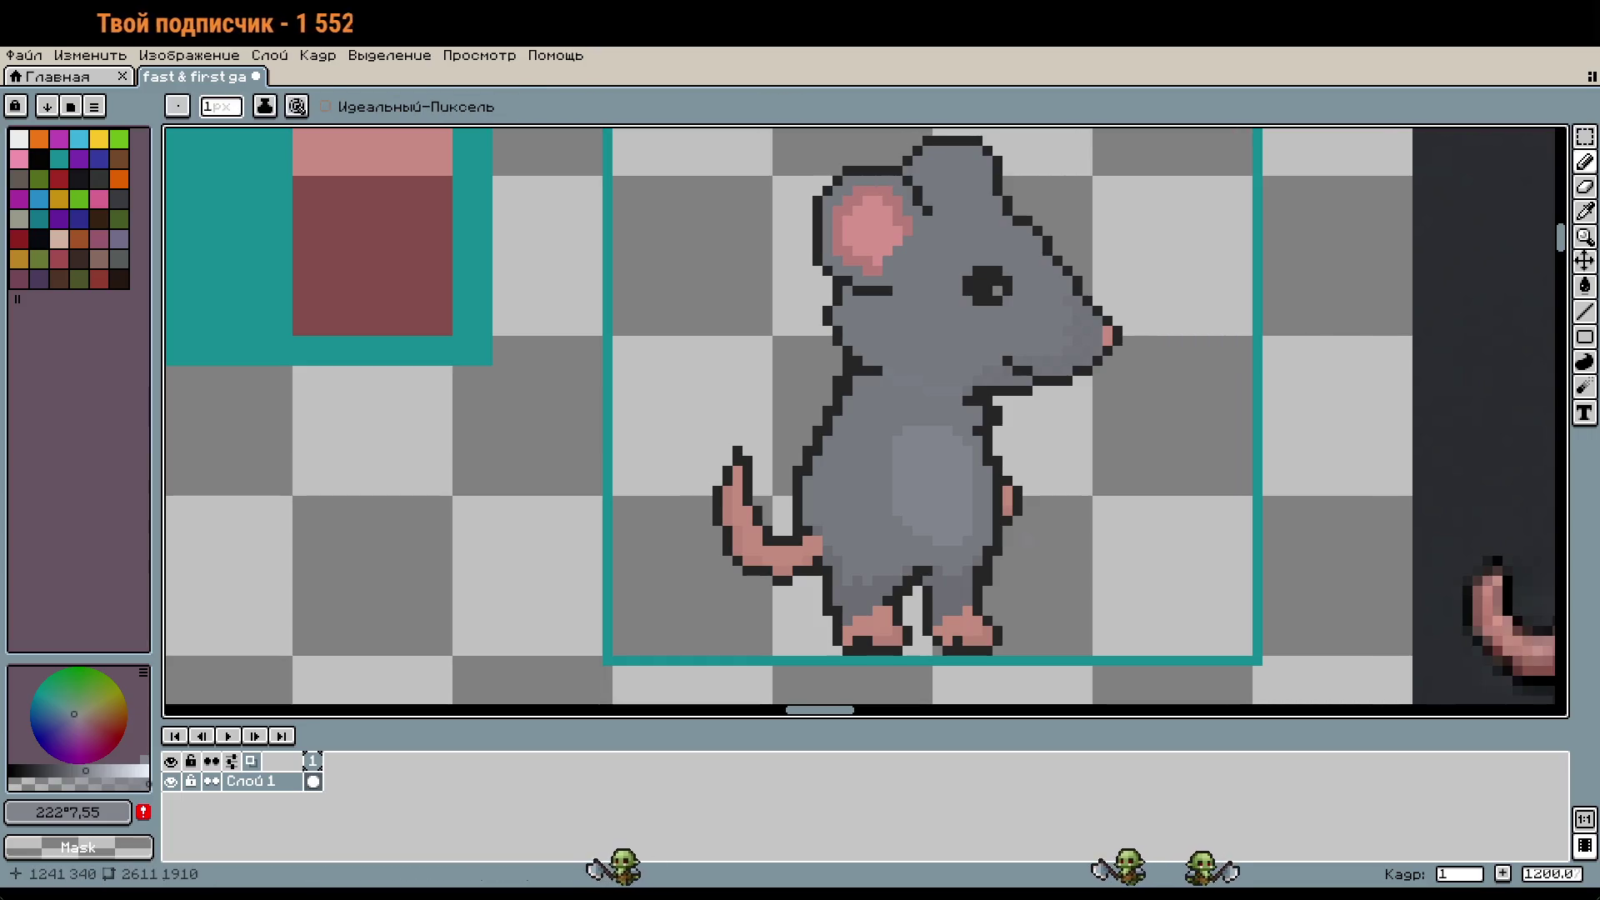
scroll(1010, 578, "up", 1)
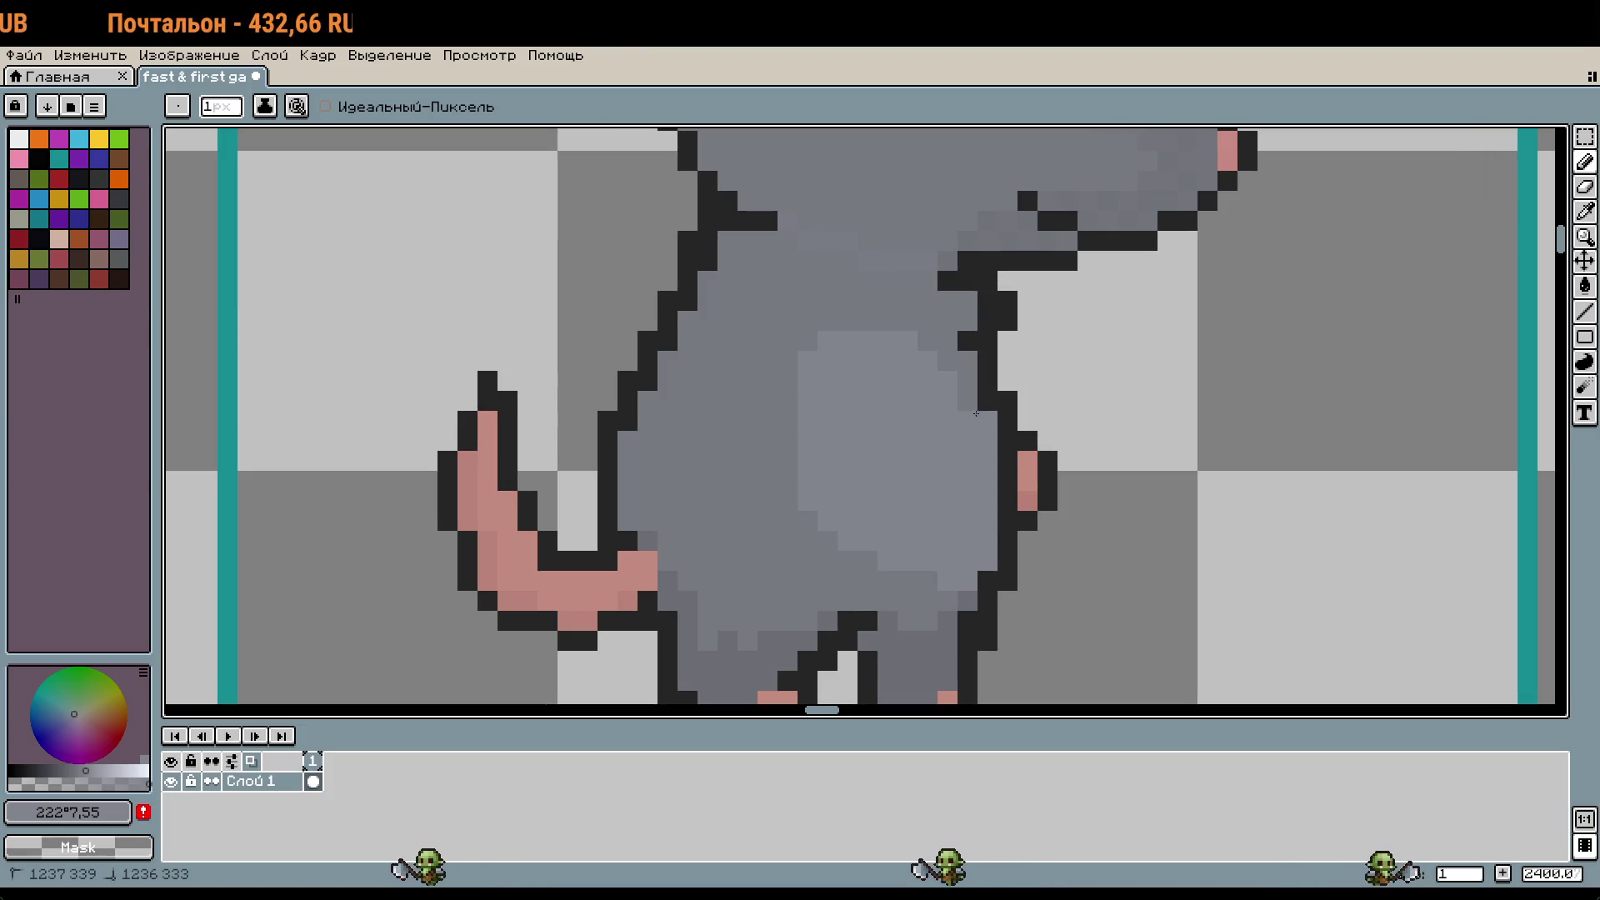
scroll(950, 346, "down", 3)
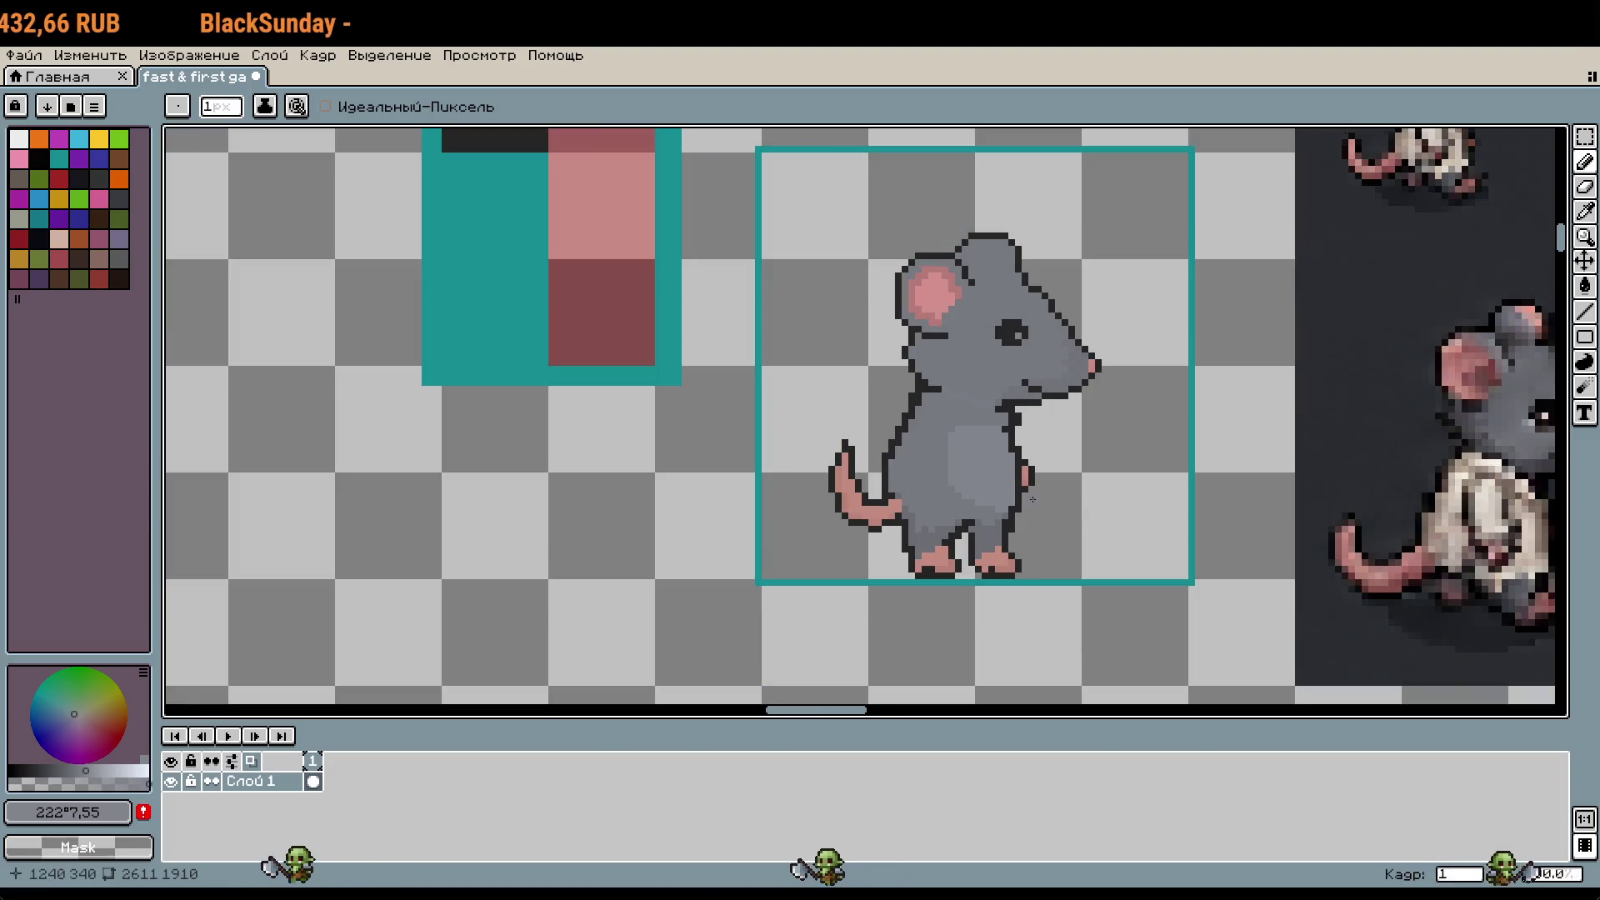
scroll(1032, 499, "up", 3)
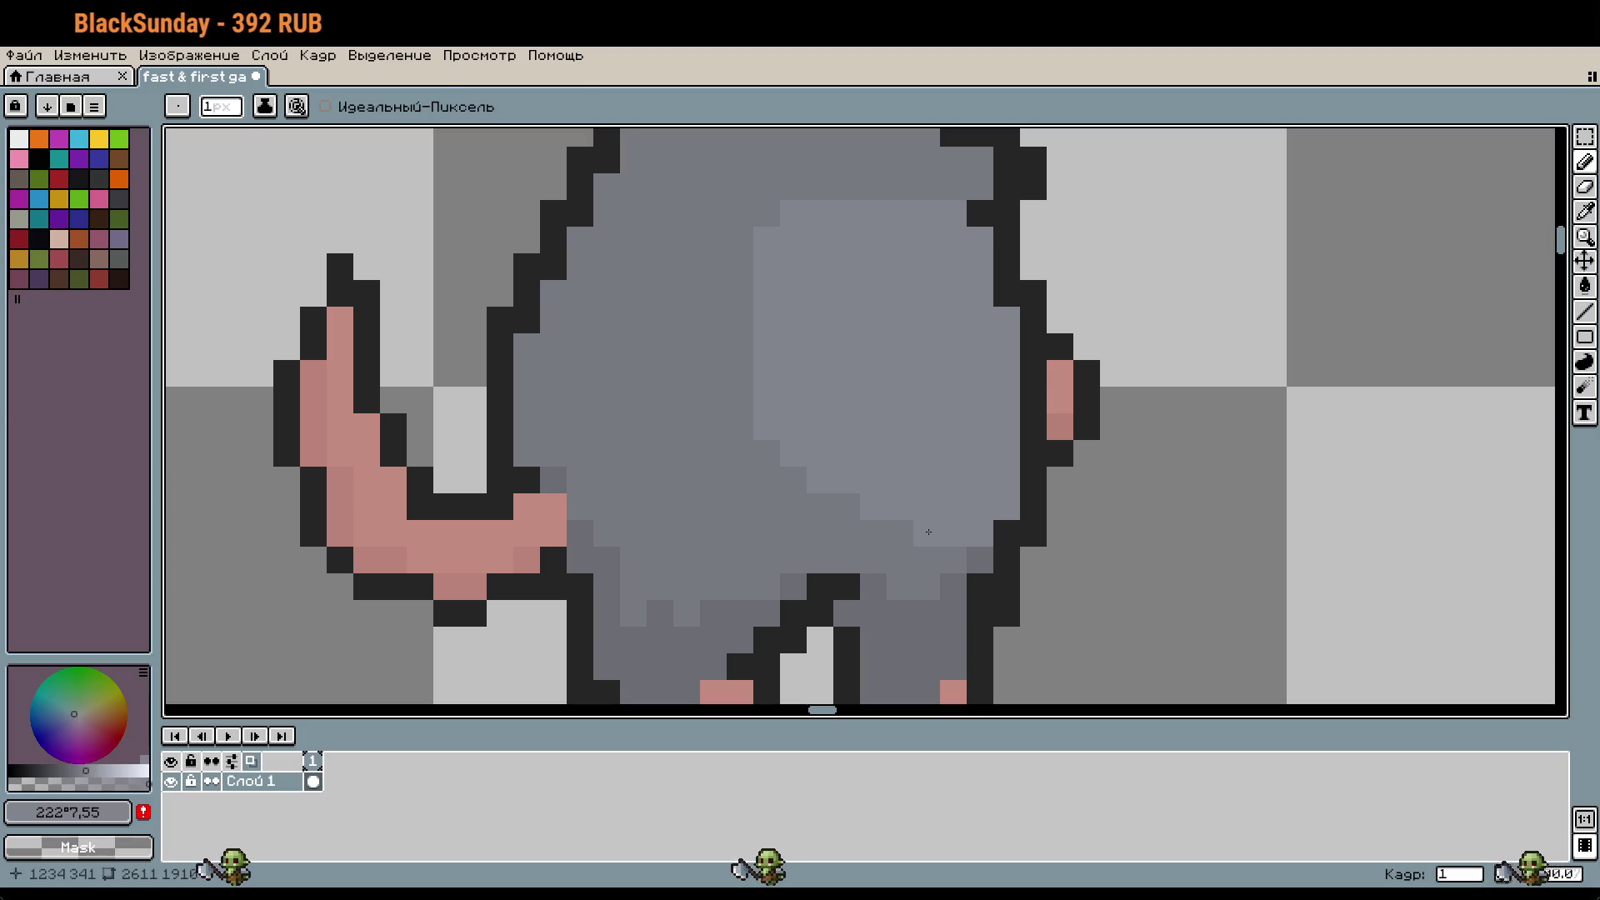
scroll(959, 492, "down", 2)
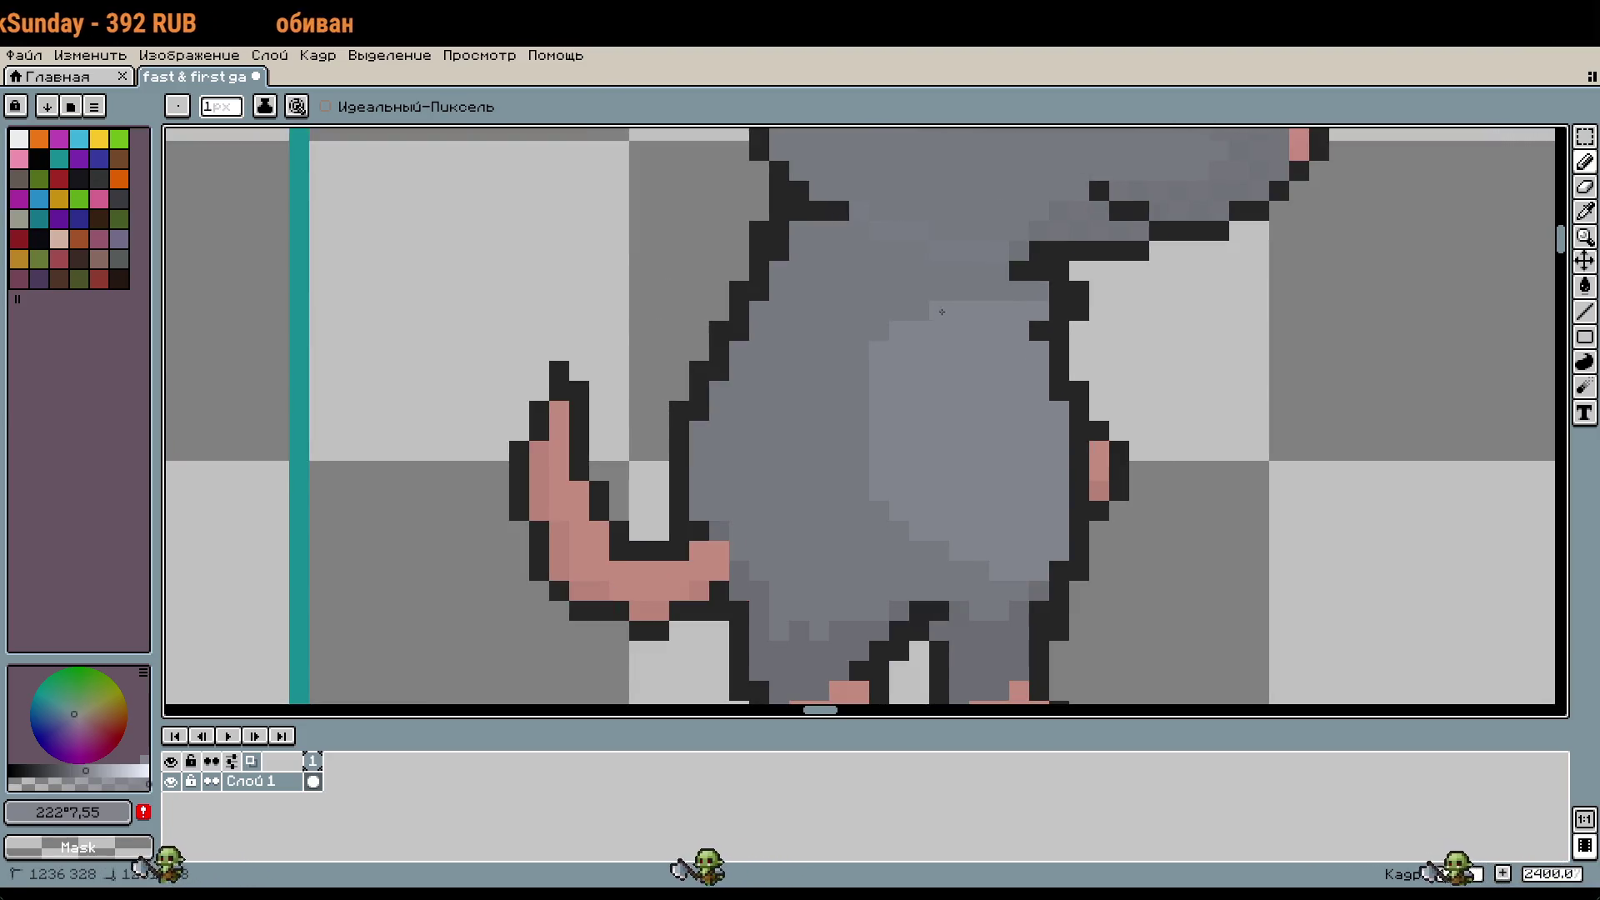
scroll(942, 312, "down", 3)
scroll(1006, 333, "up", 4)
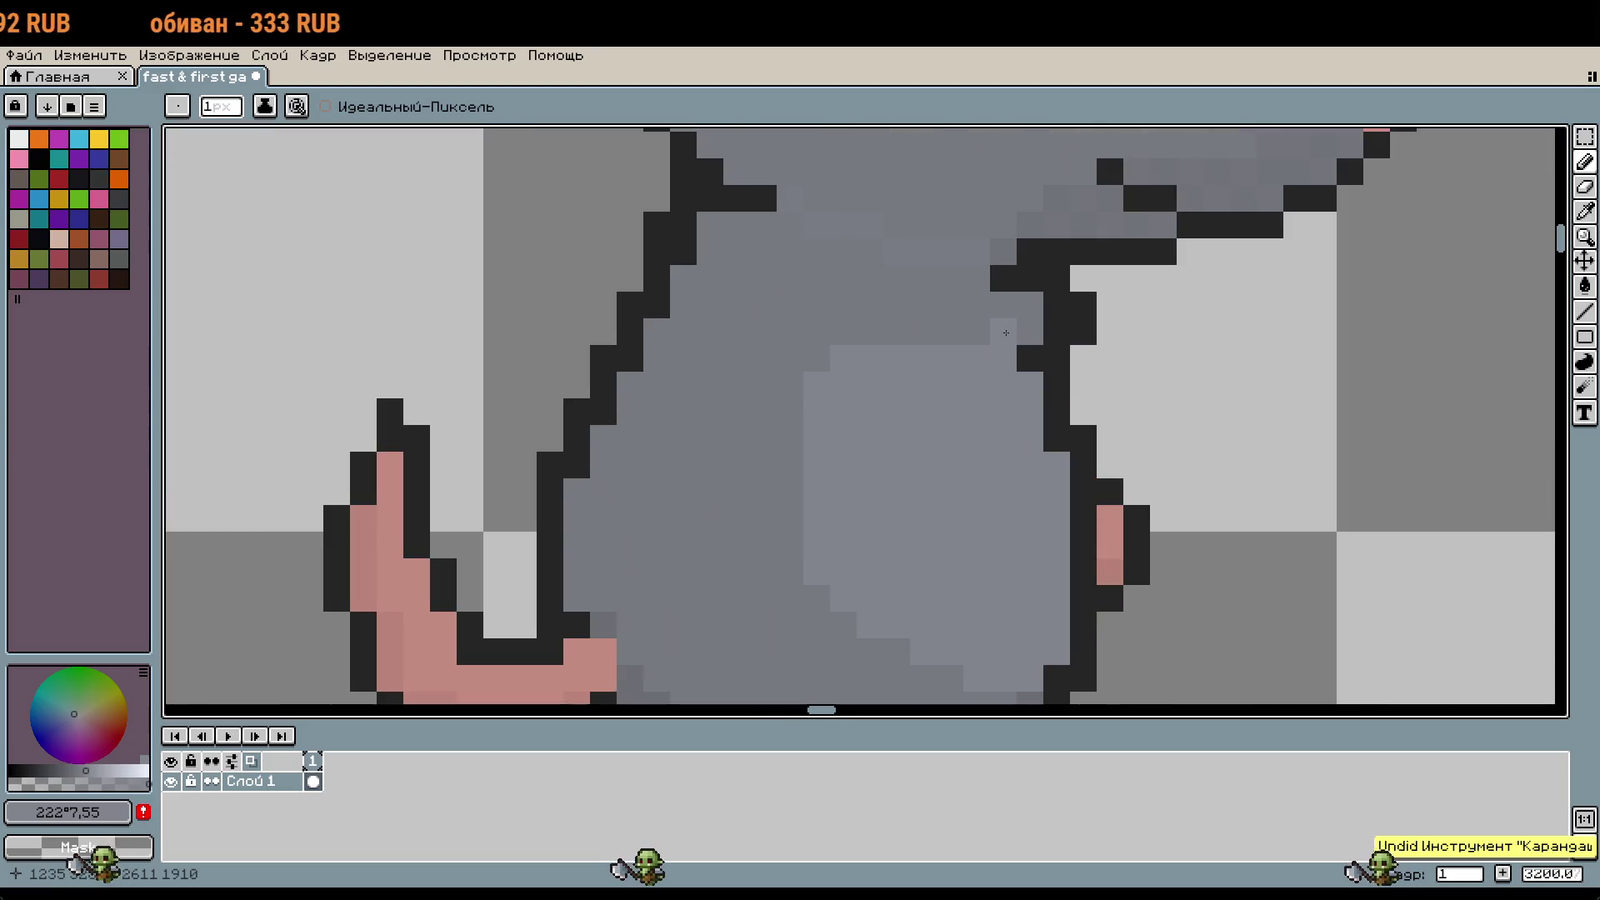
scroll(977, 440, "down", 3)
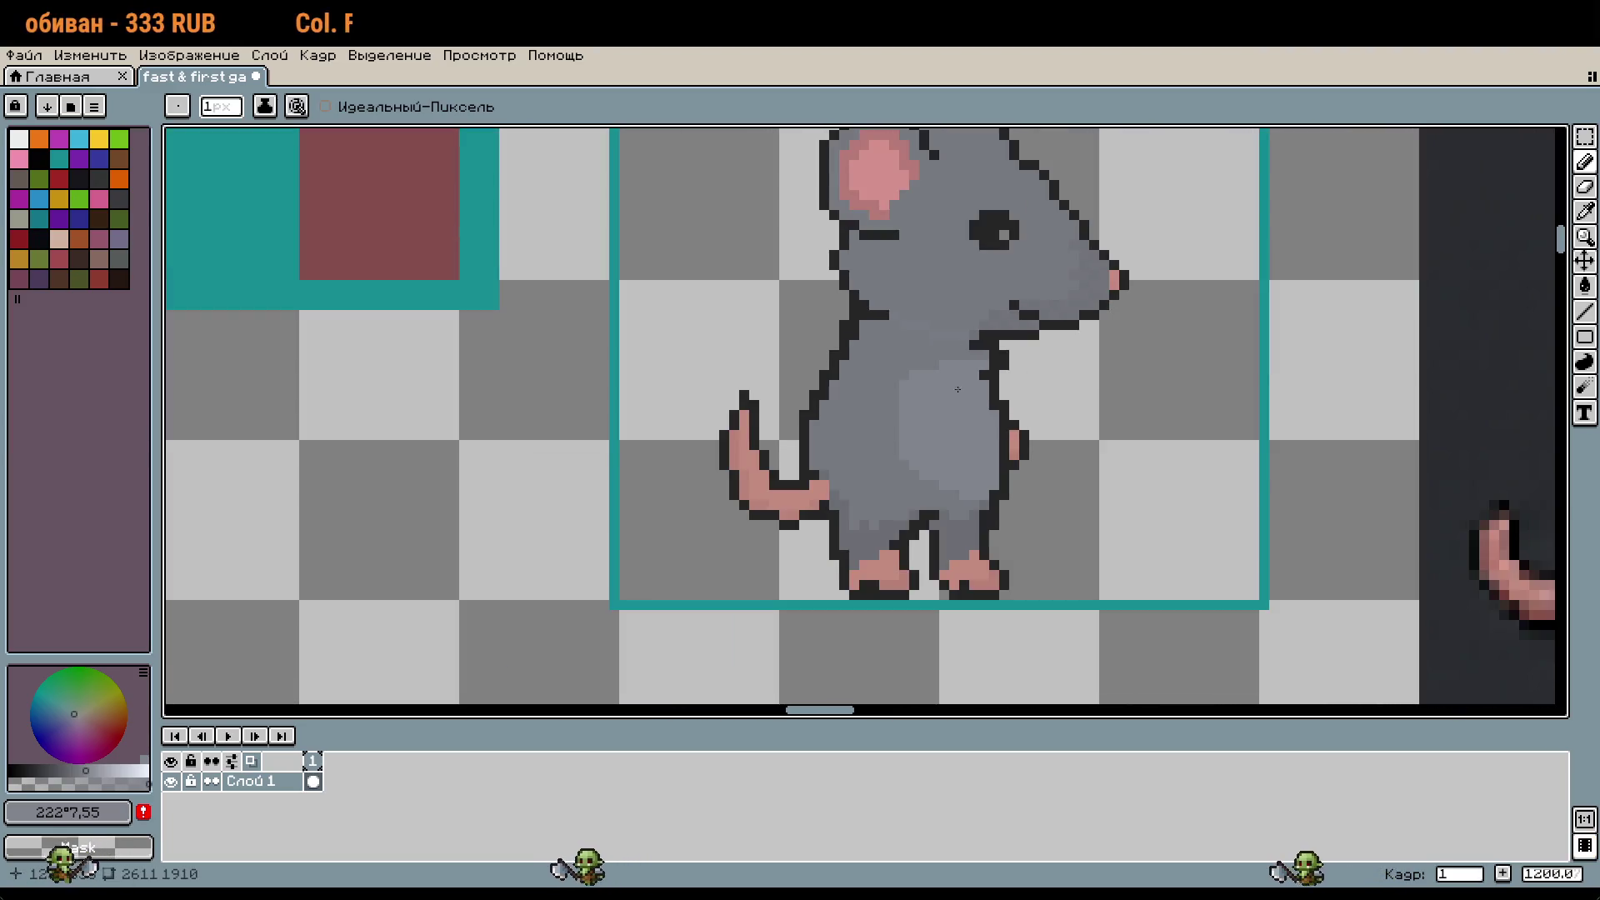
scroll(1047, 467, "down", 2)
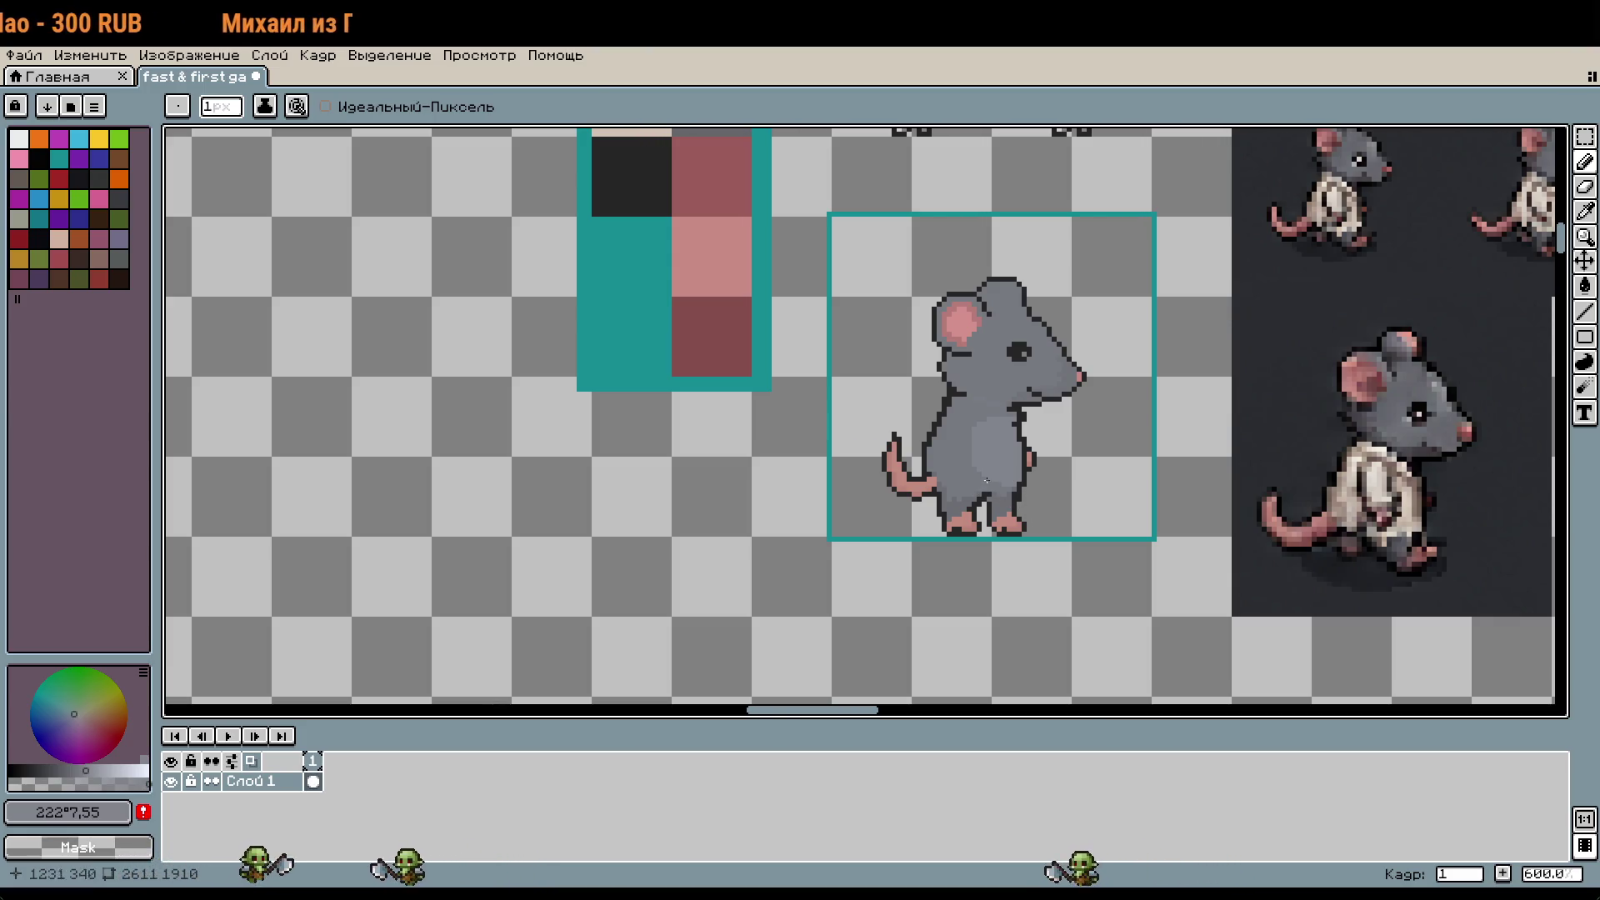
scroll(985, 481, "up", 4)
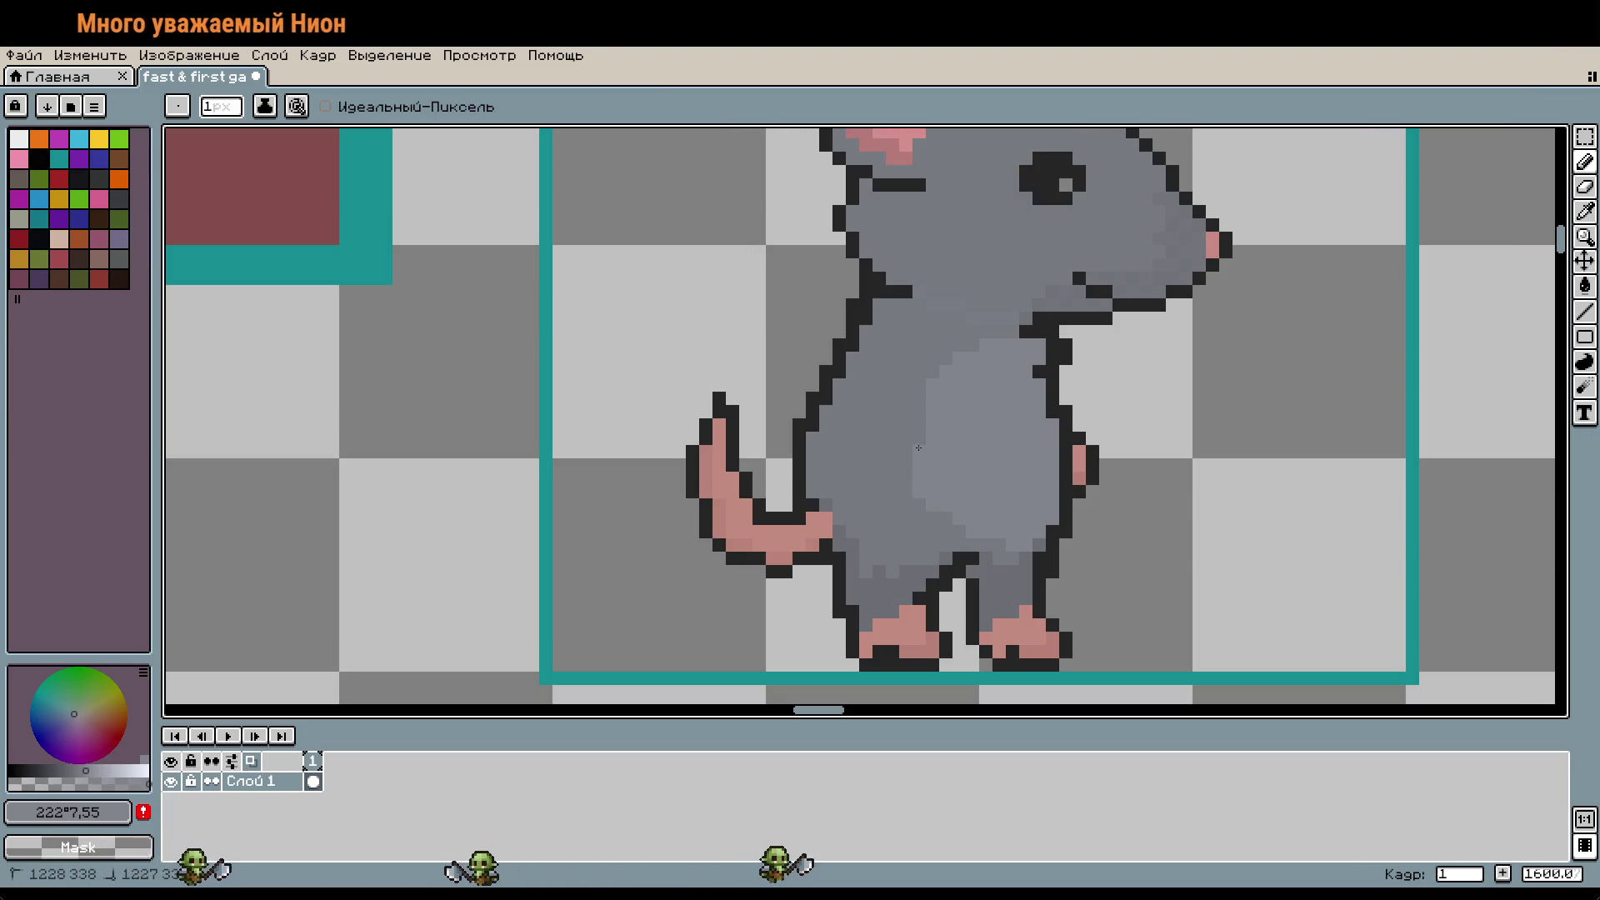
left_click_drag(919, 491, 919, 504)
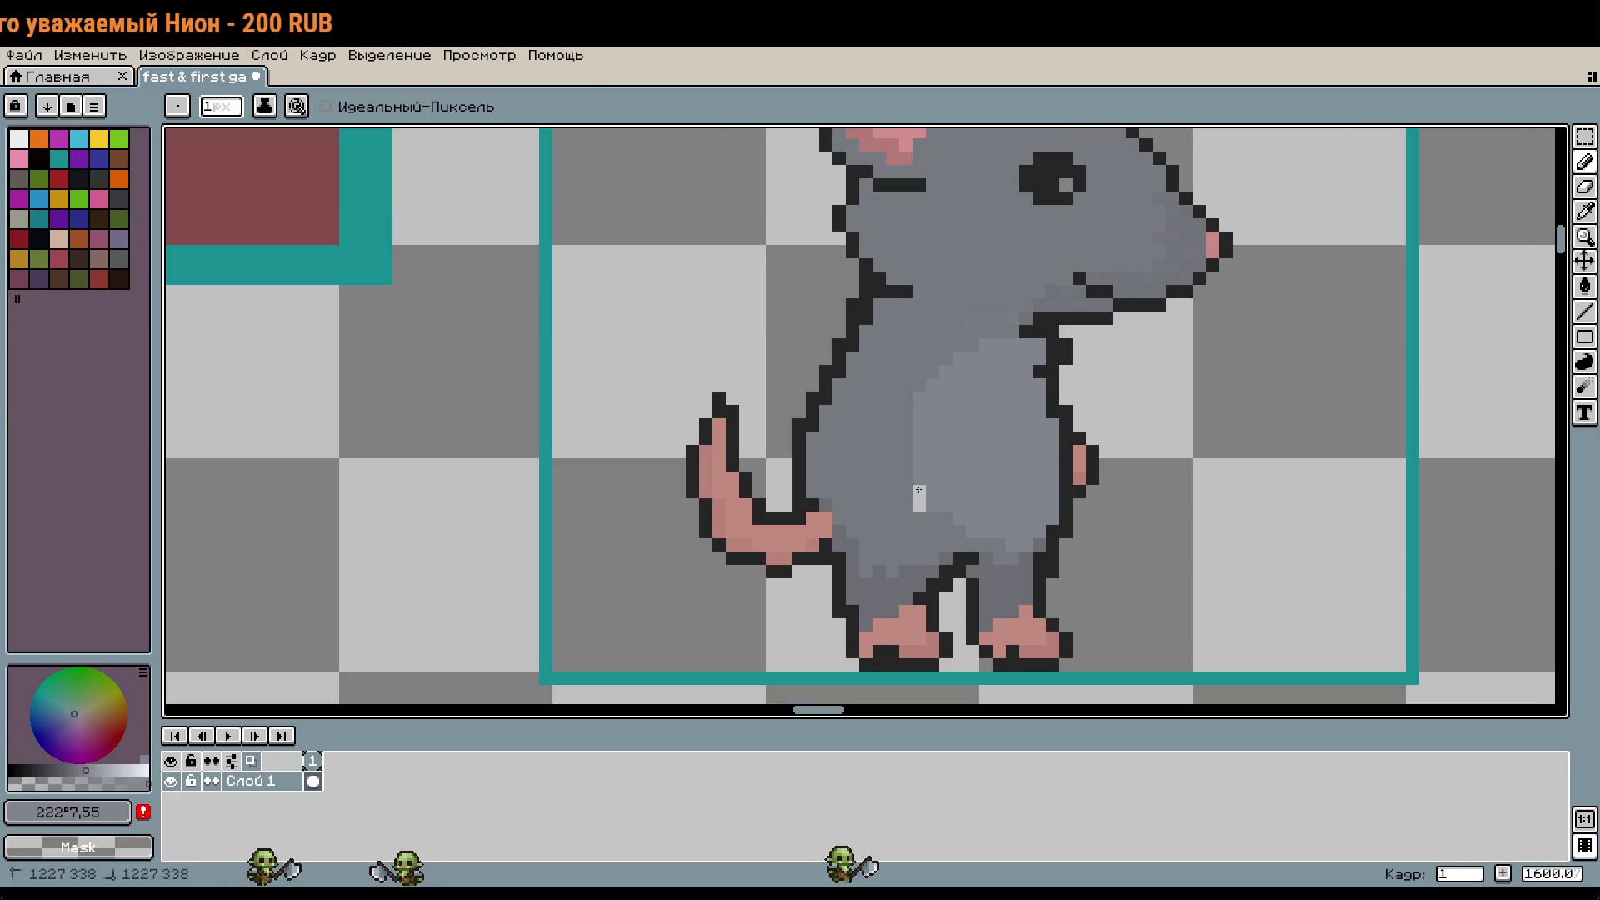
Step: Sample the body grey #767980 from the belly and paint over the light belly mark
key("i")
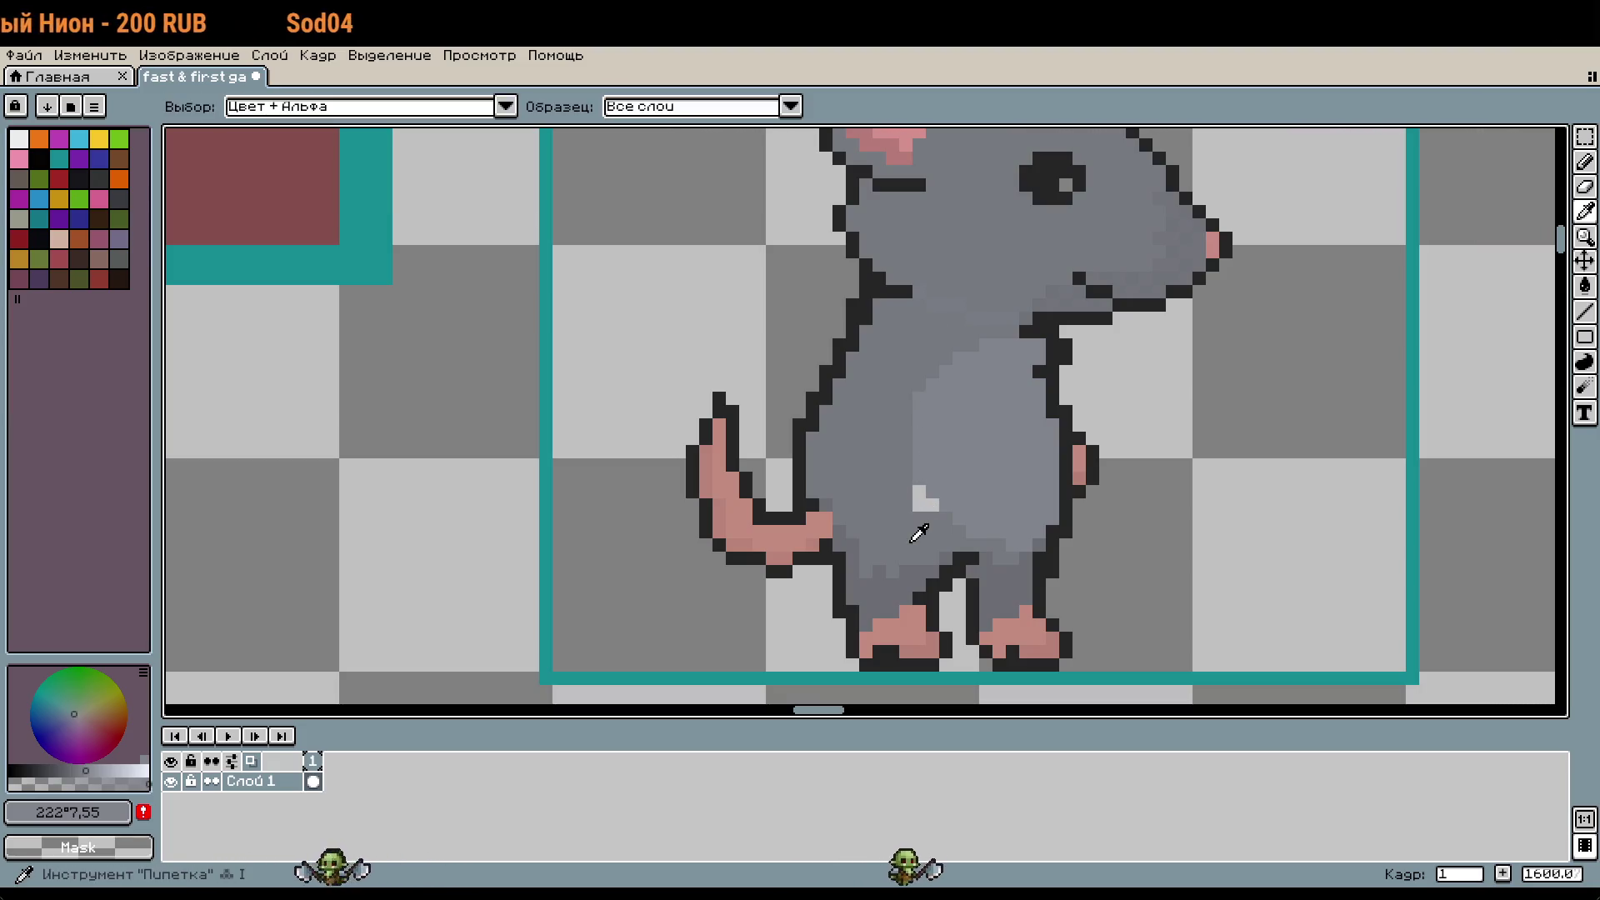
left_click(911, 536)
key("b")
left_click_drag(919, 492, 926, 505)
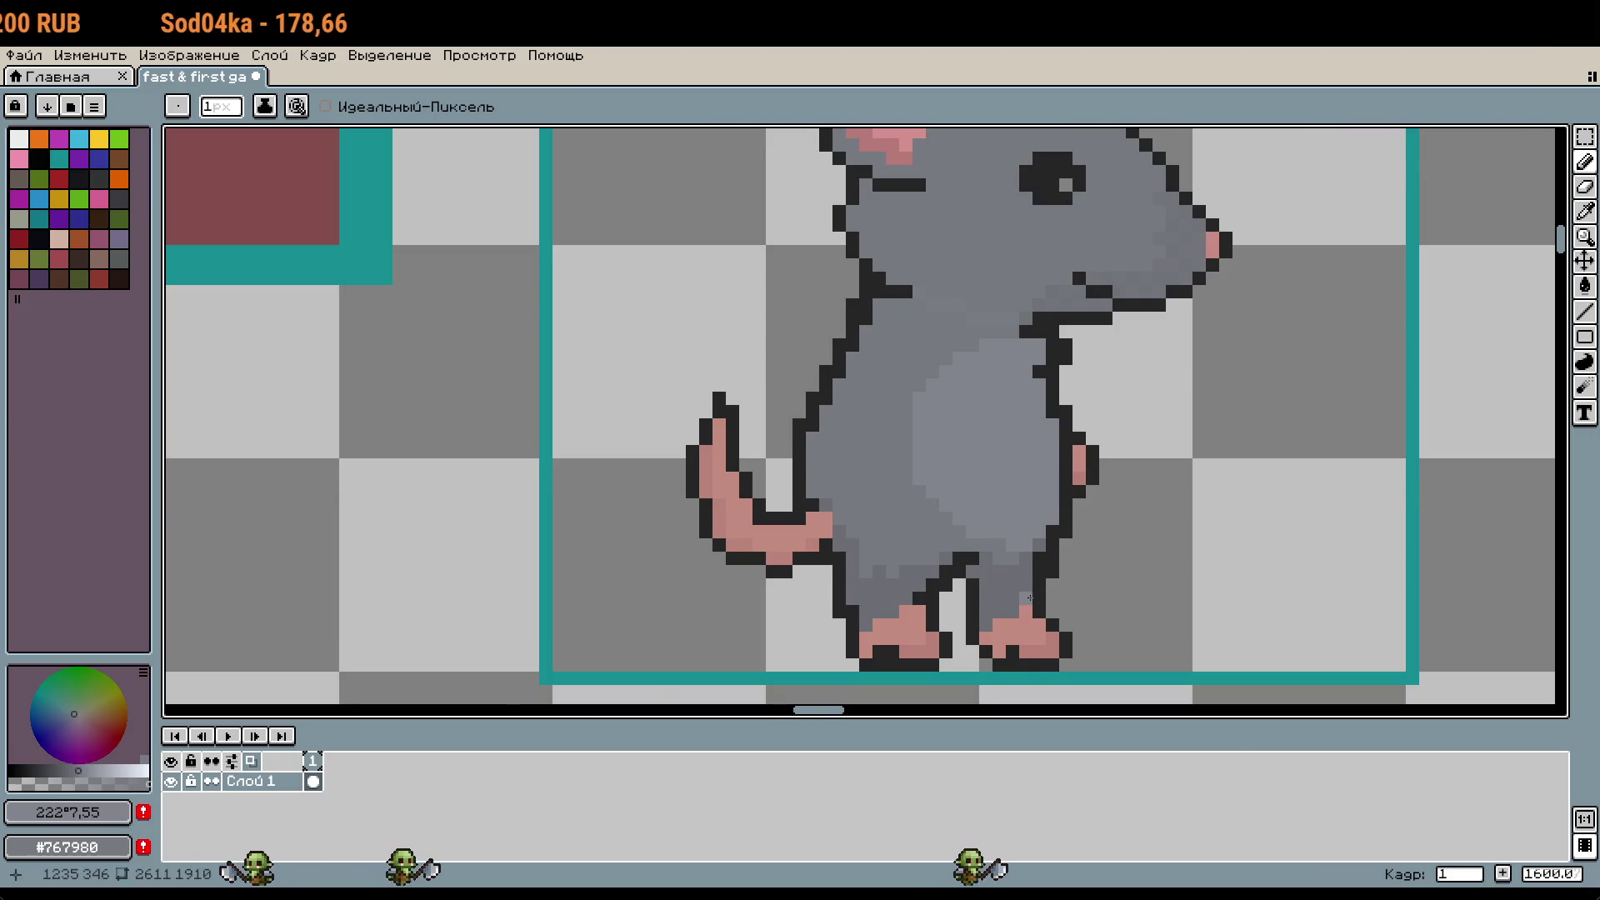
scroll(1044, 578, "down", 1)
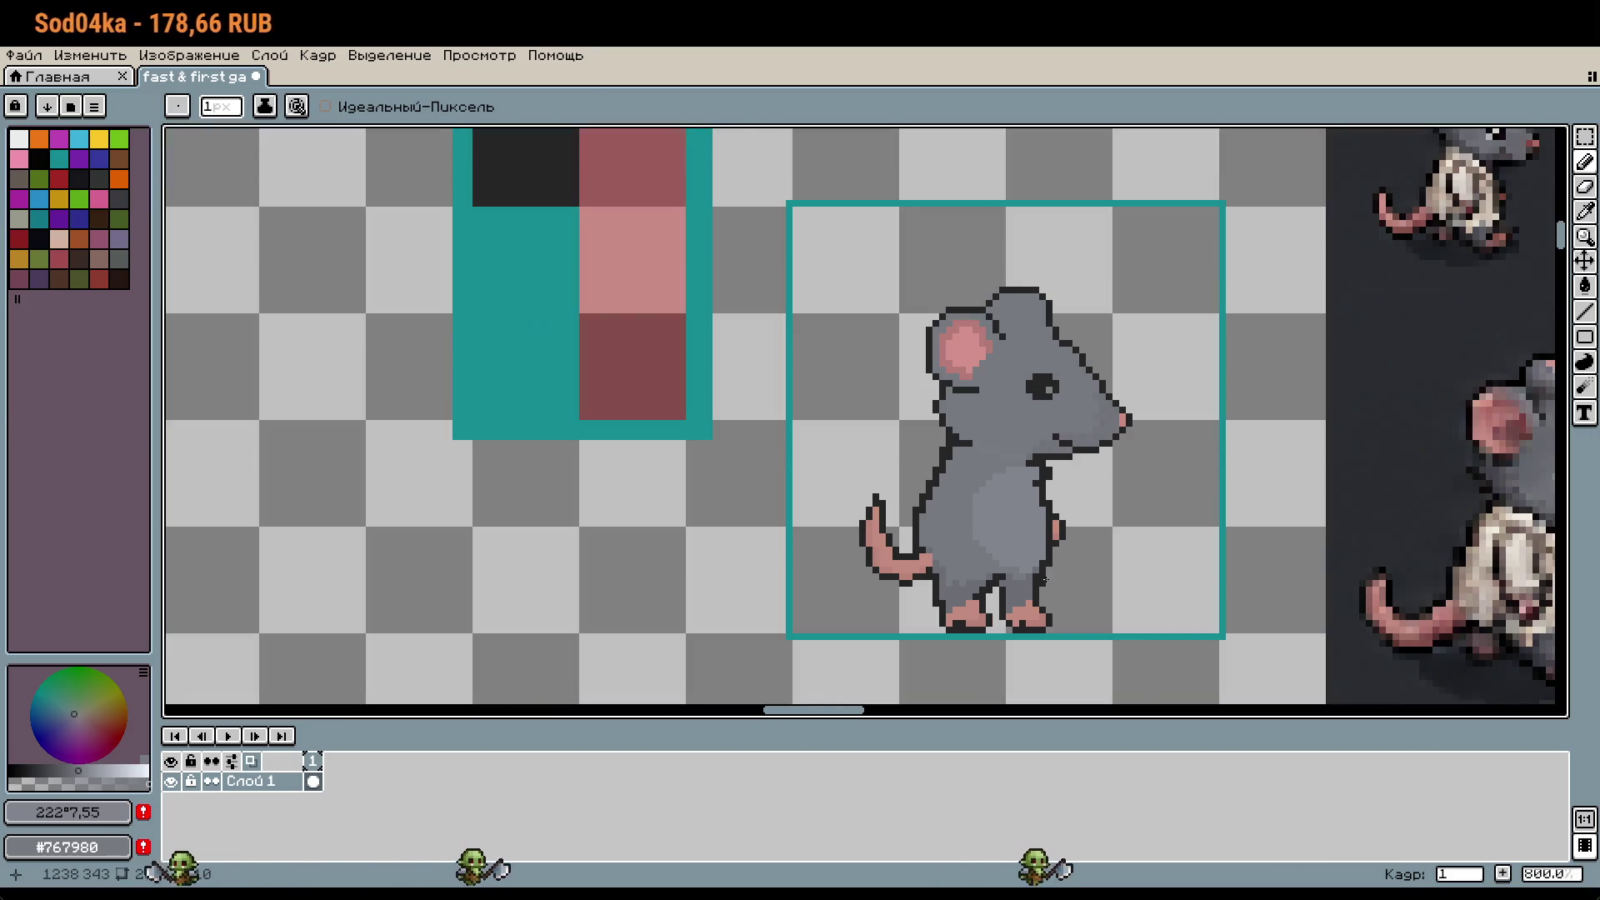
scroll(1044, 579, "up", 2)
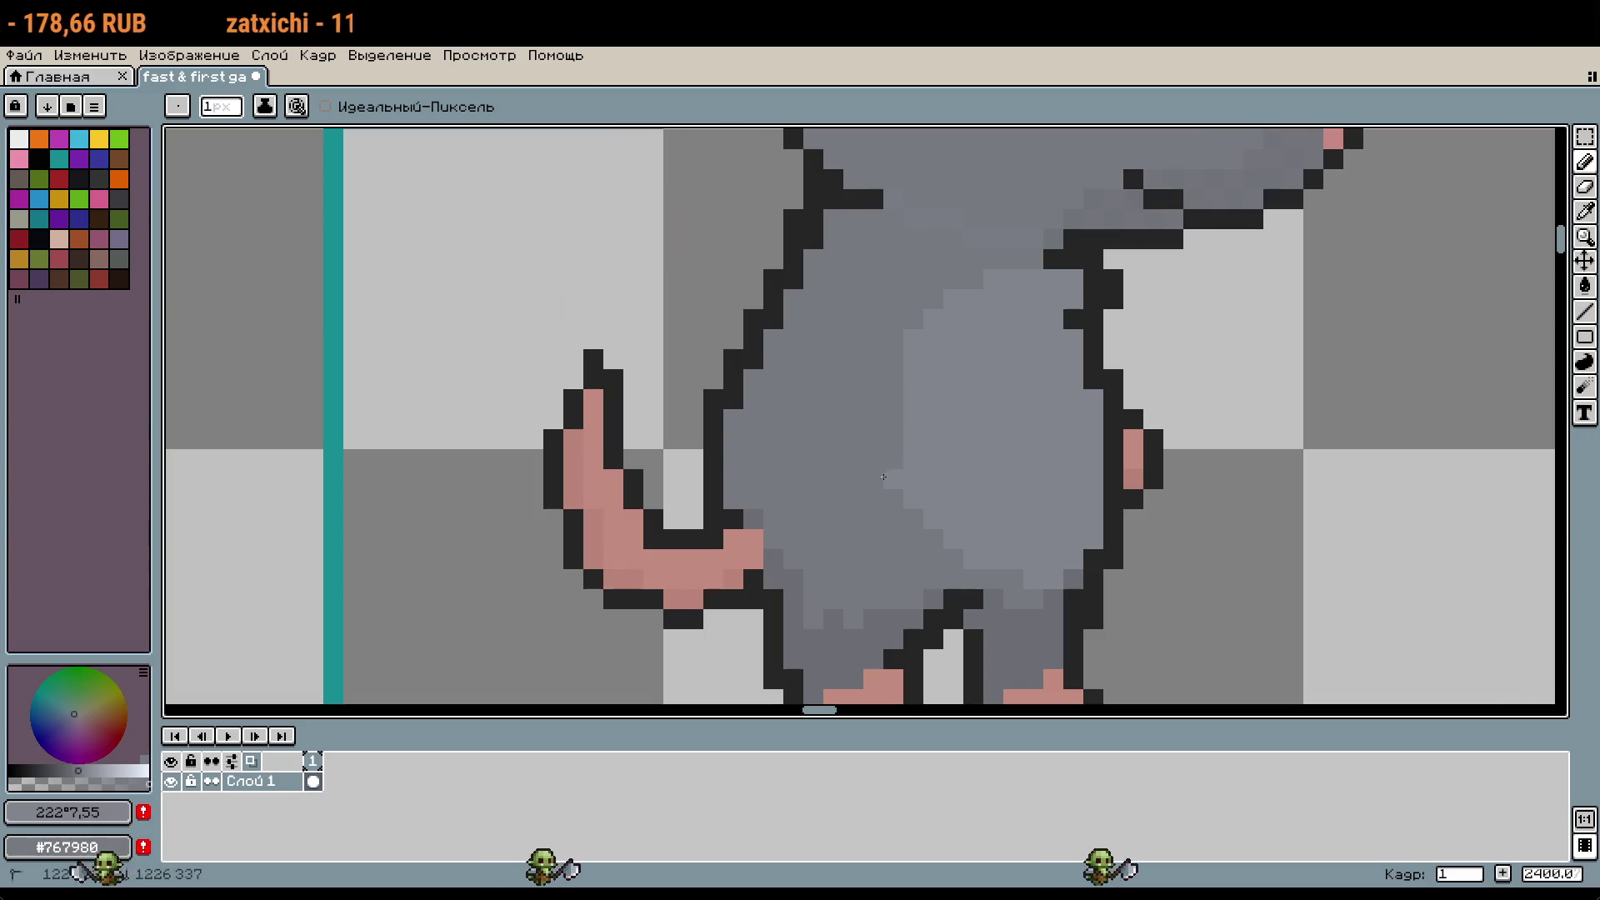
scroll(920, 502, "down", 1)
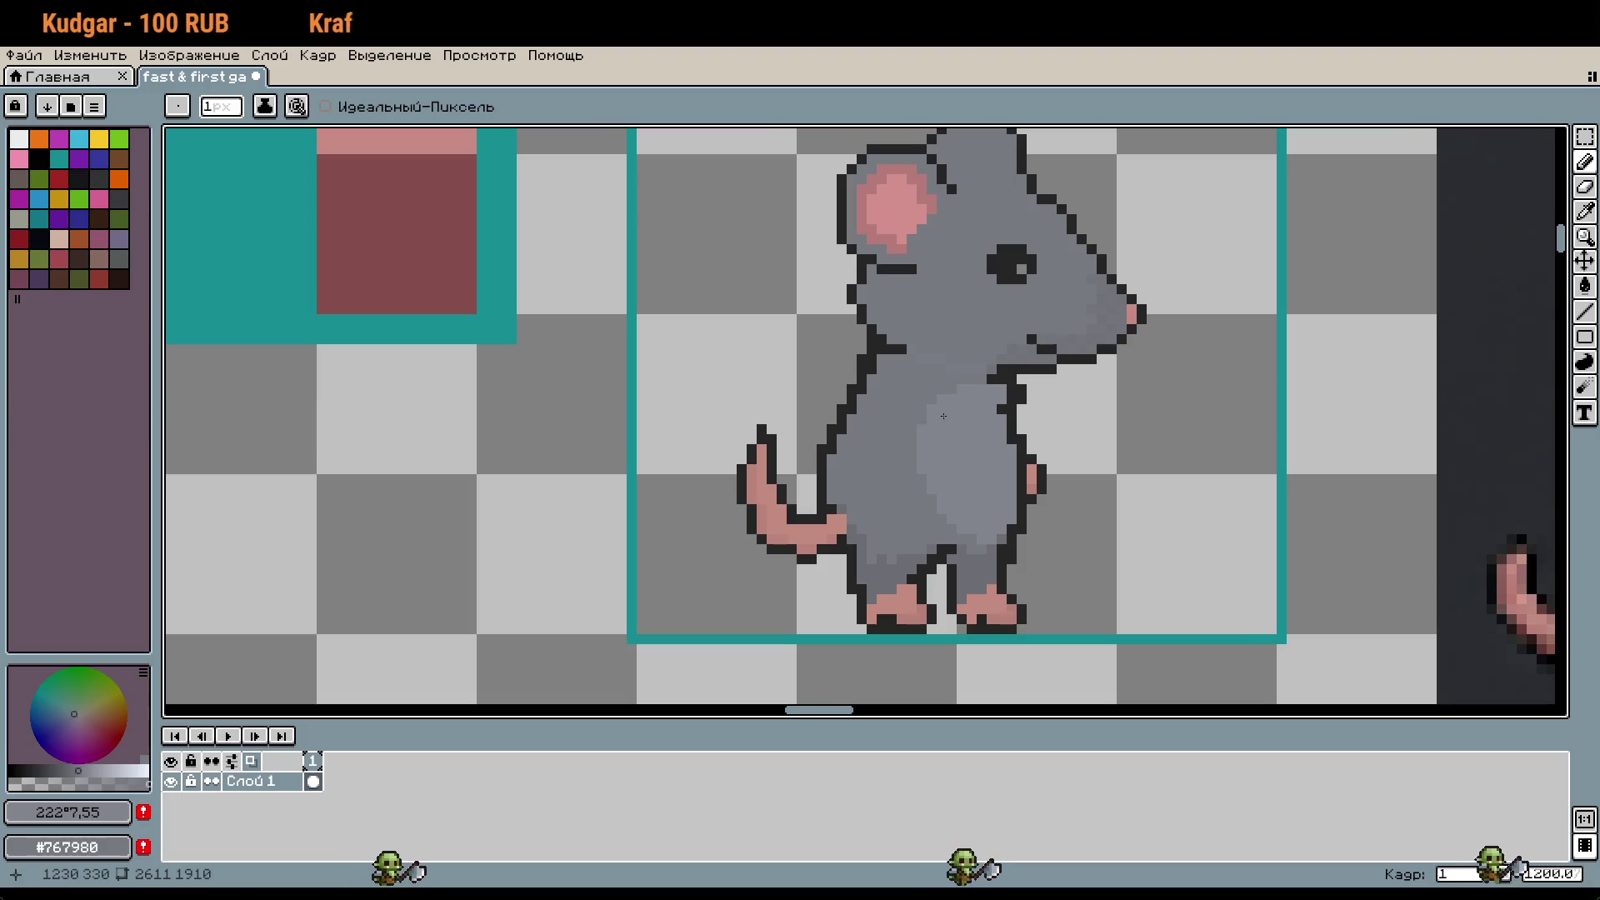
scroll(935, 410, "down", 3)
scroll(1066, 515, "up", 1)
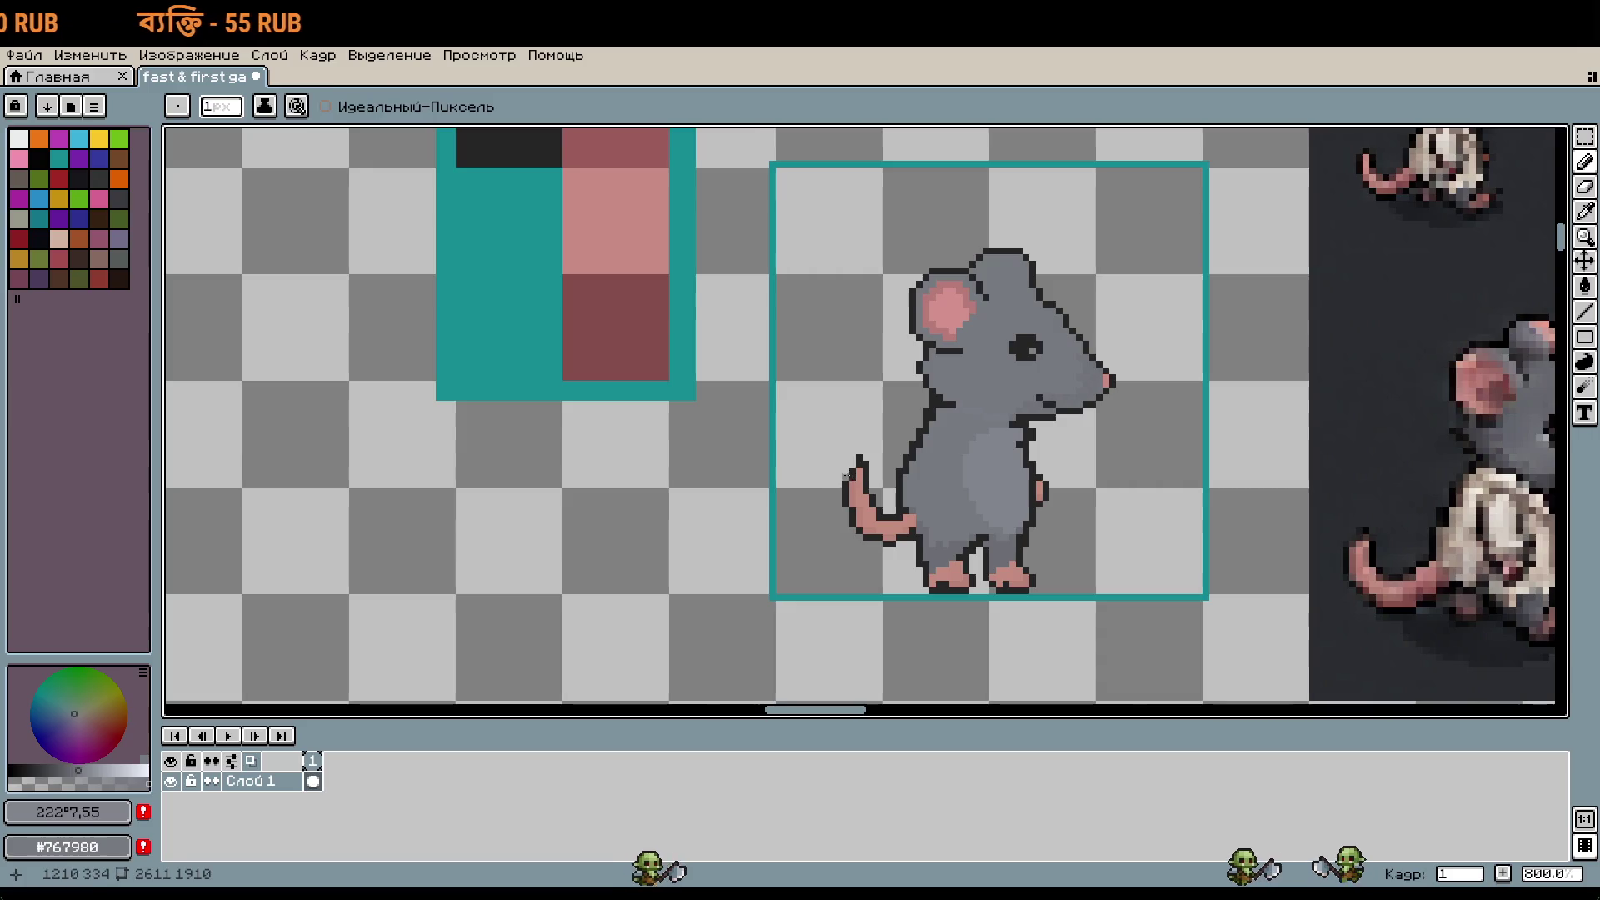
Step: Undo a stray tail move, then reselect the curled tail and shift it one pixel right
key("m")
mouse_move(830, 429)
left_mouse_down()
mouse_move(911, 564)
mouse_move(927, 564)
left_mouse_up()
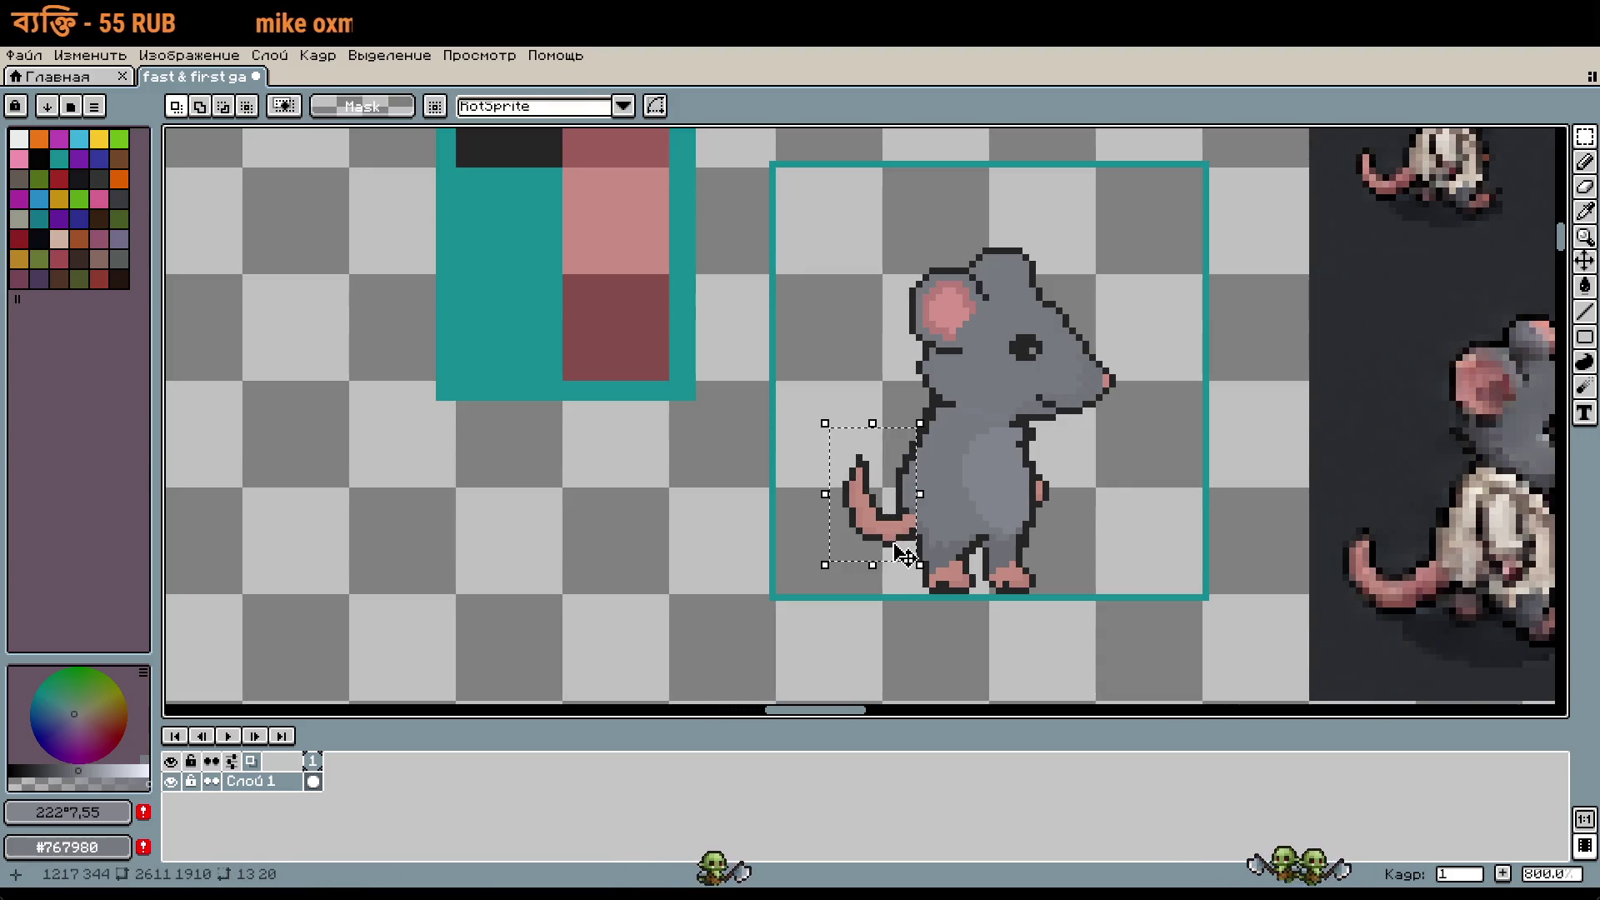
left_click(827, 537)
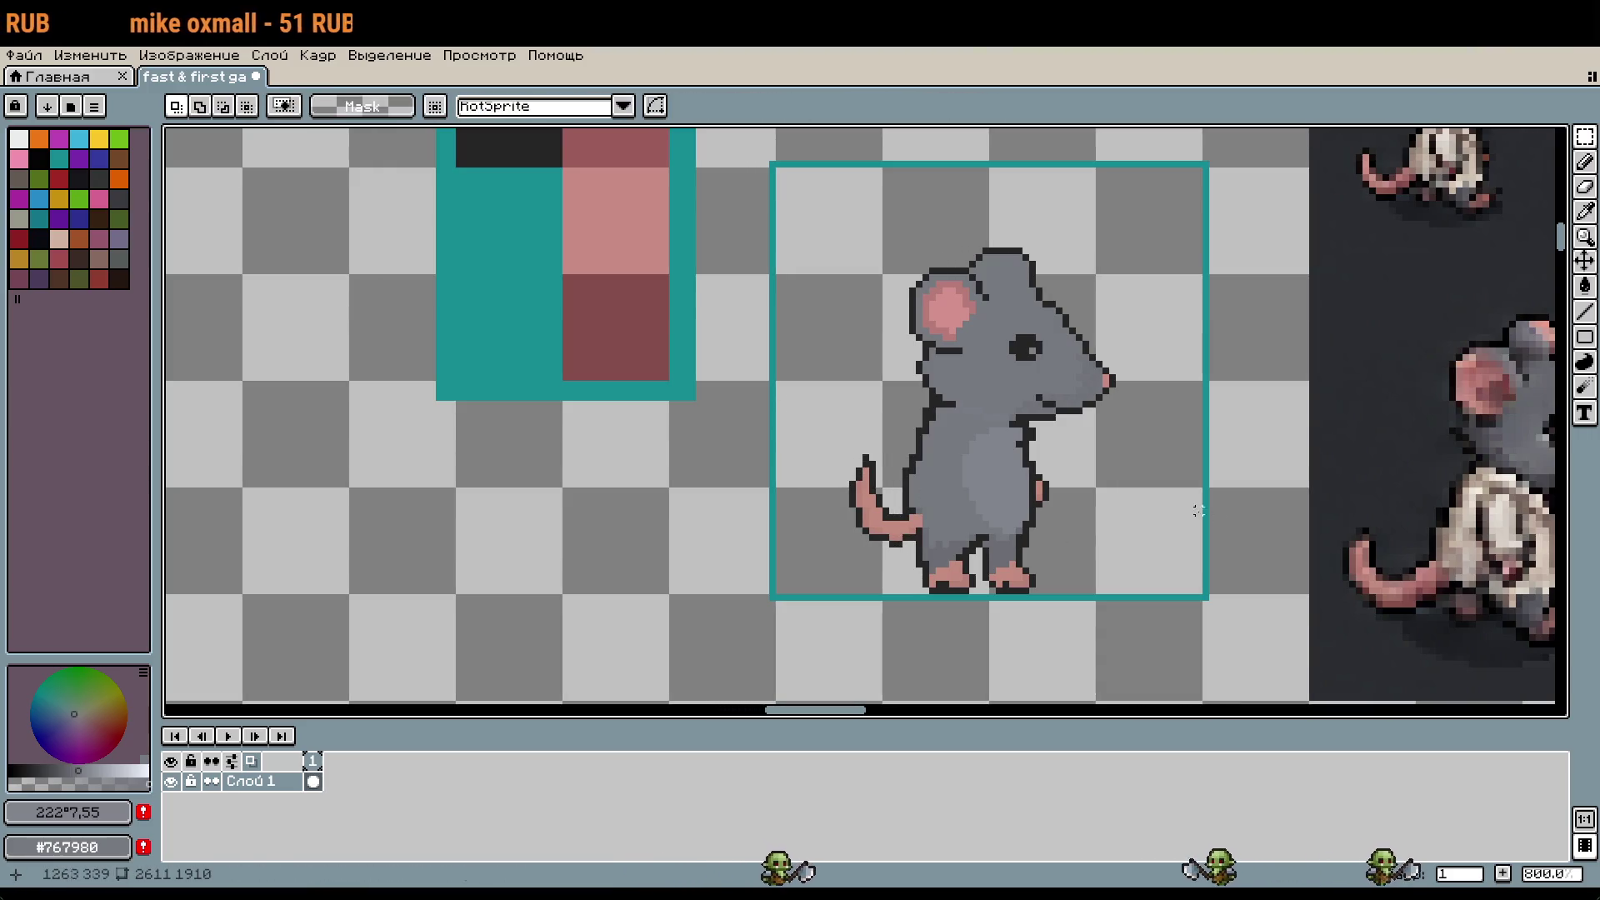
key("ctrl+z")
key("ctrl+z")
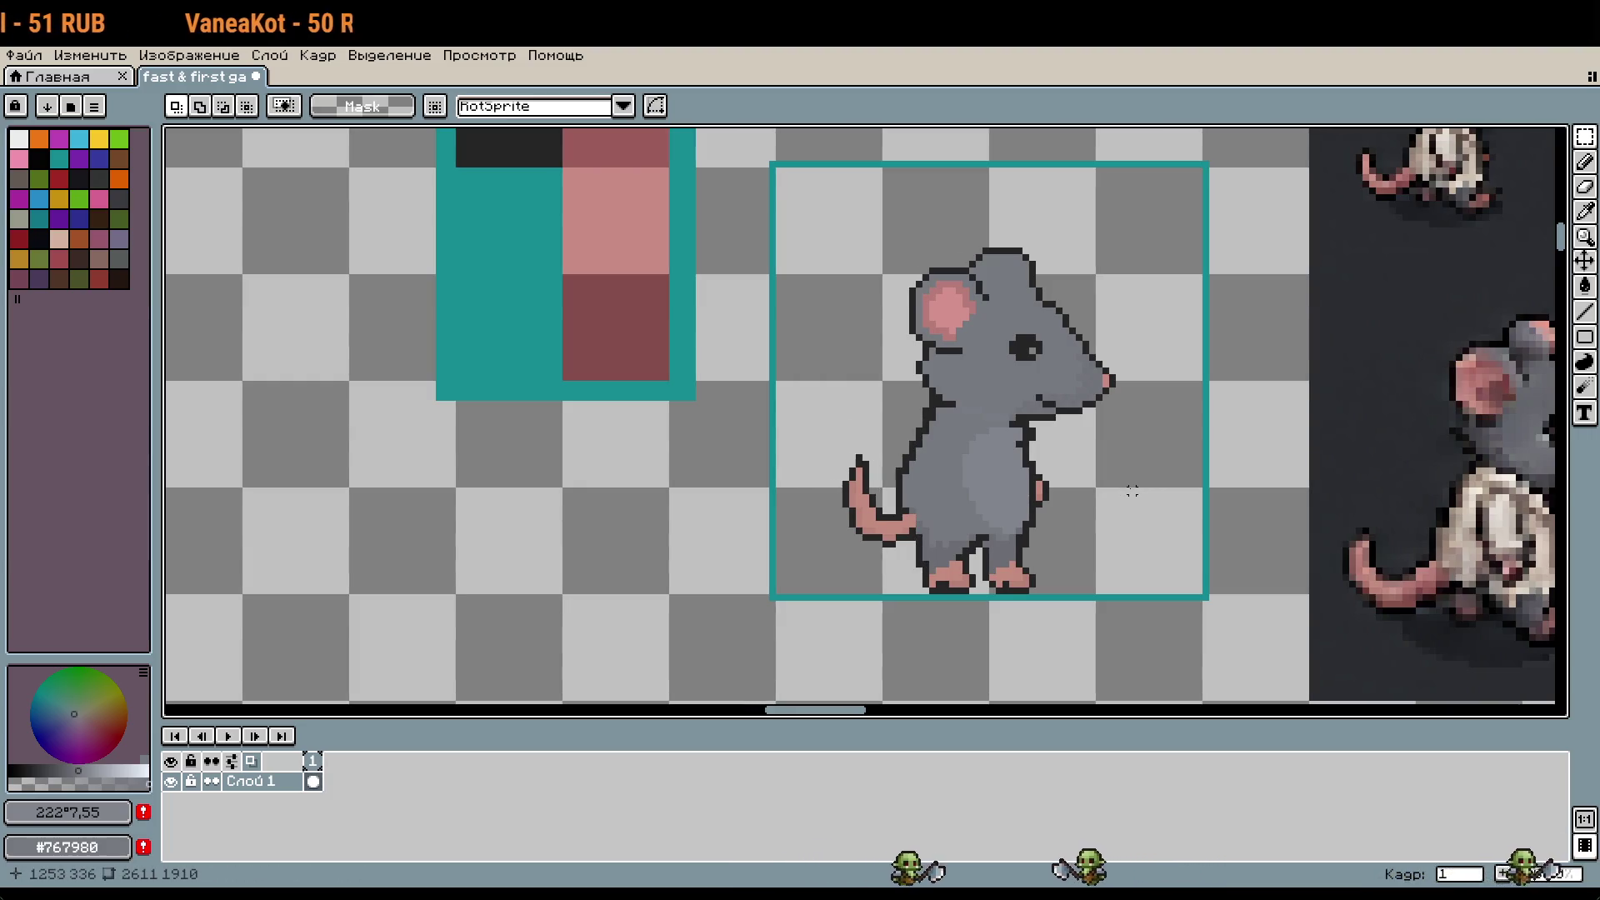
mouse_move(825, 417)
left_mouse_down()
mouse_move(920, 565)
mouse_move(905, 554)
left_mouse_up()
left_click(1078, 571)
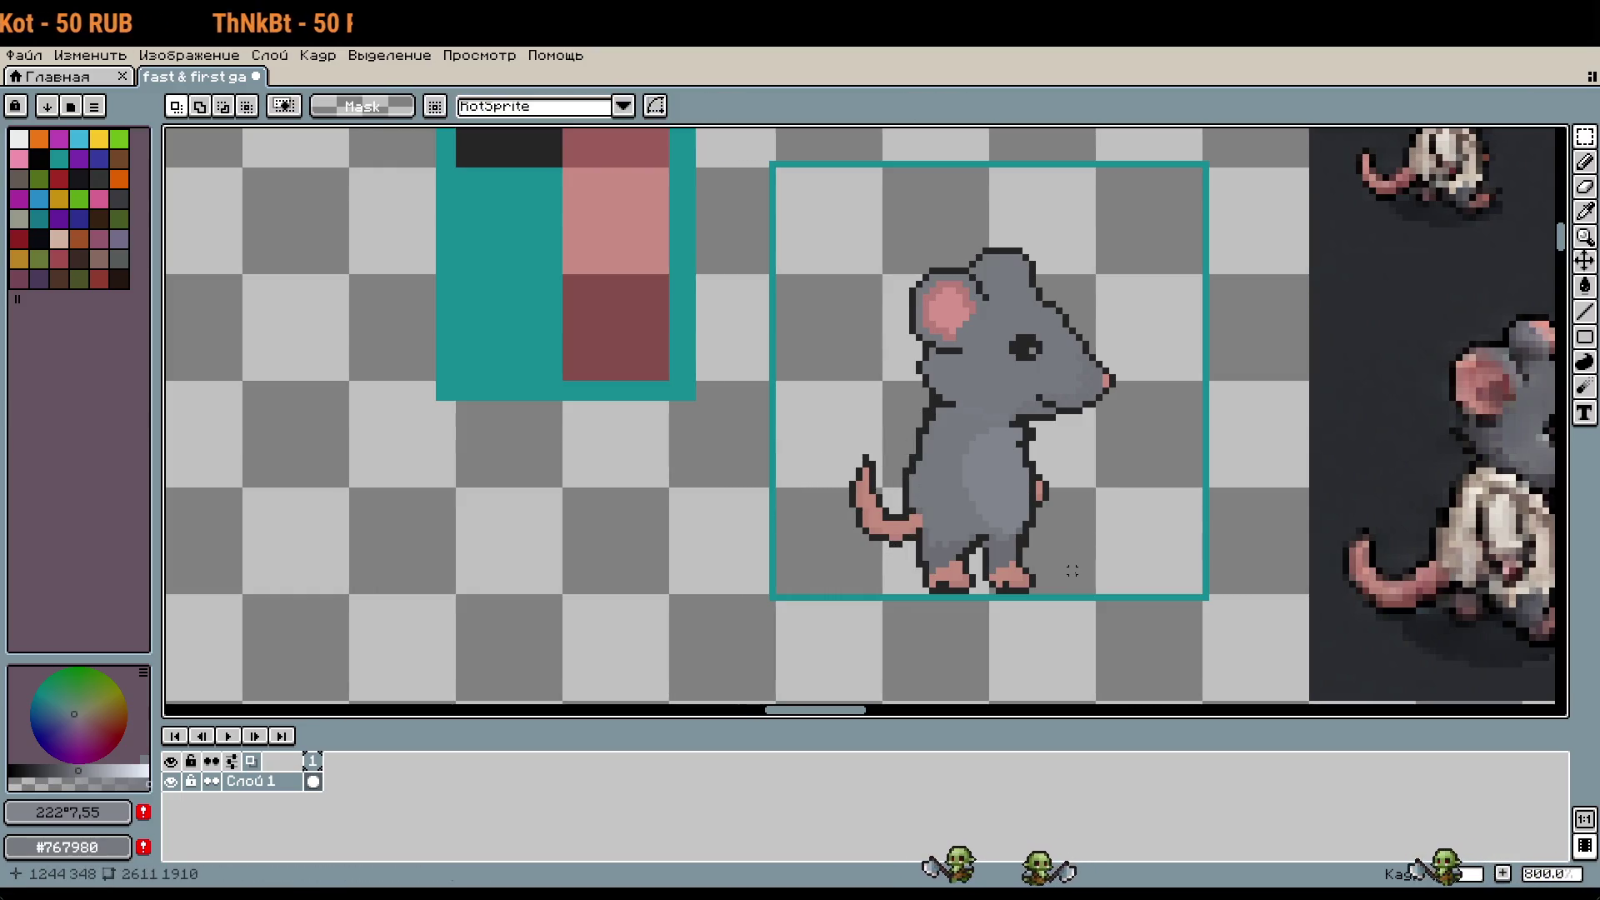
left_click_drag(1045, 558, 1007, 525)
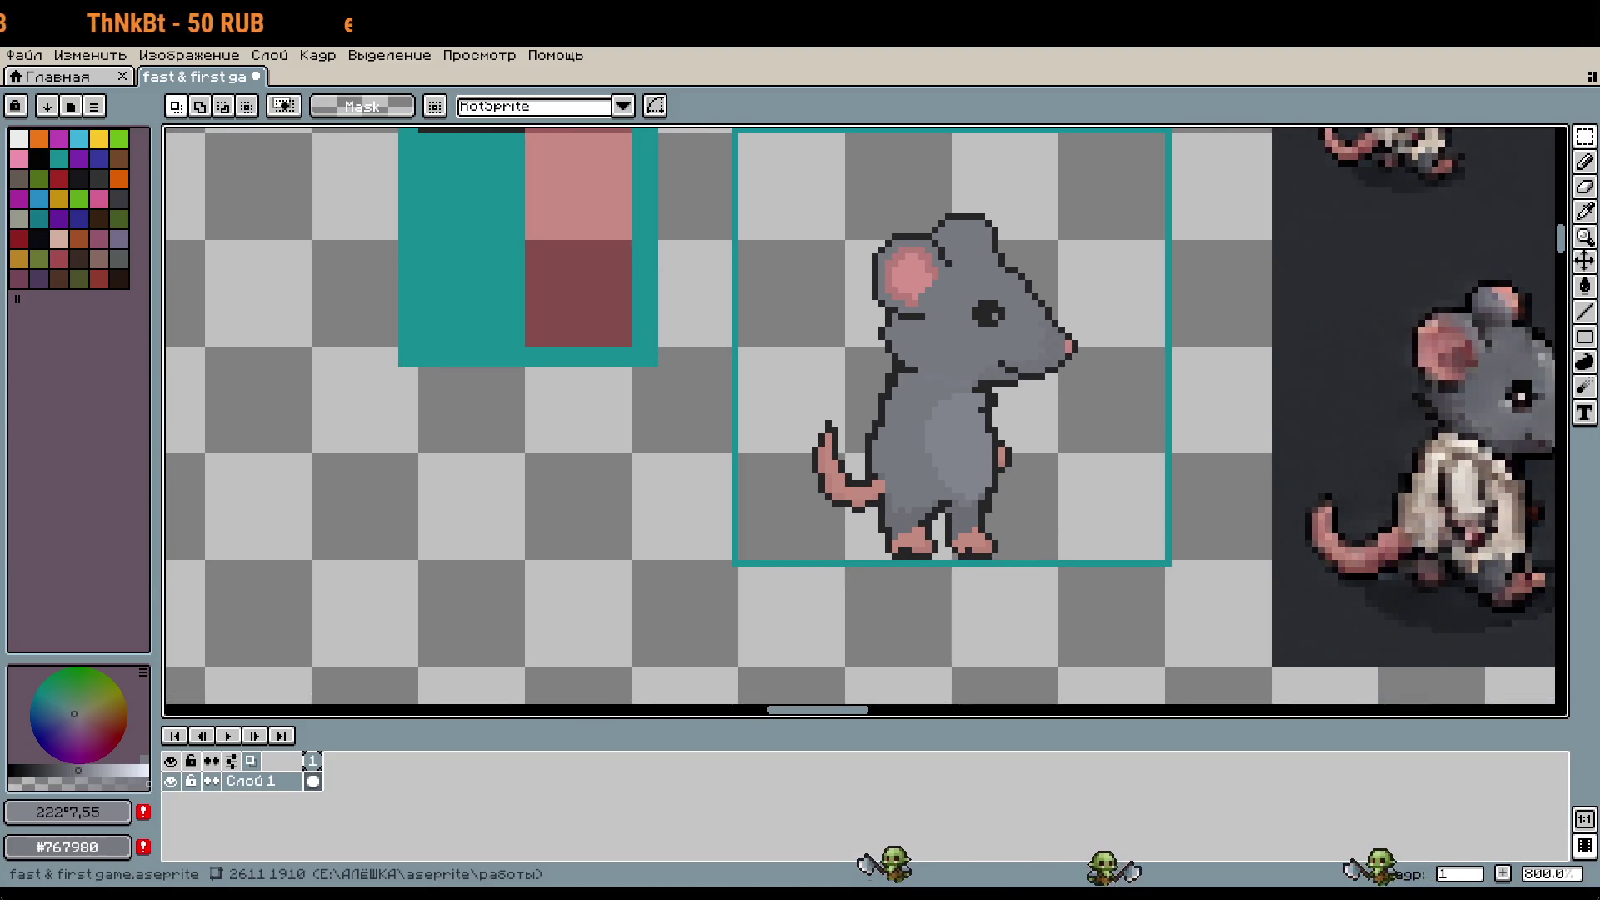
scroll(1012, 431, "up", 1)
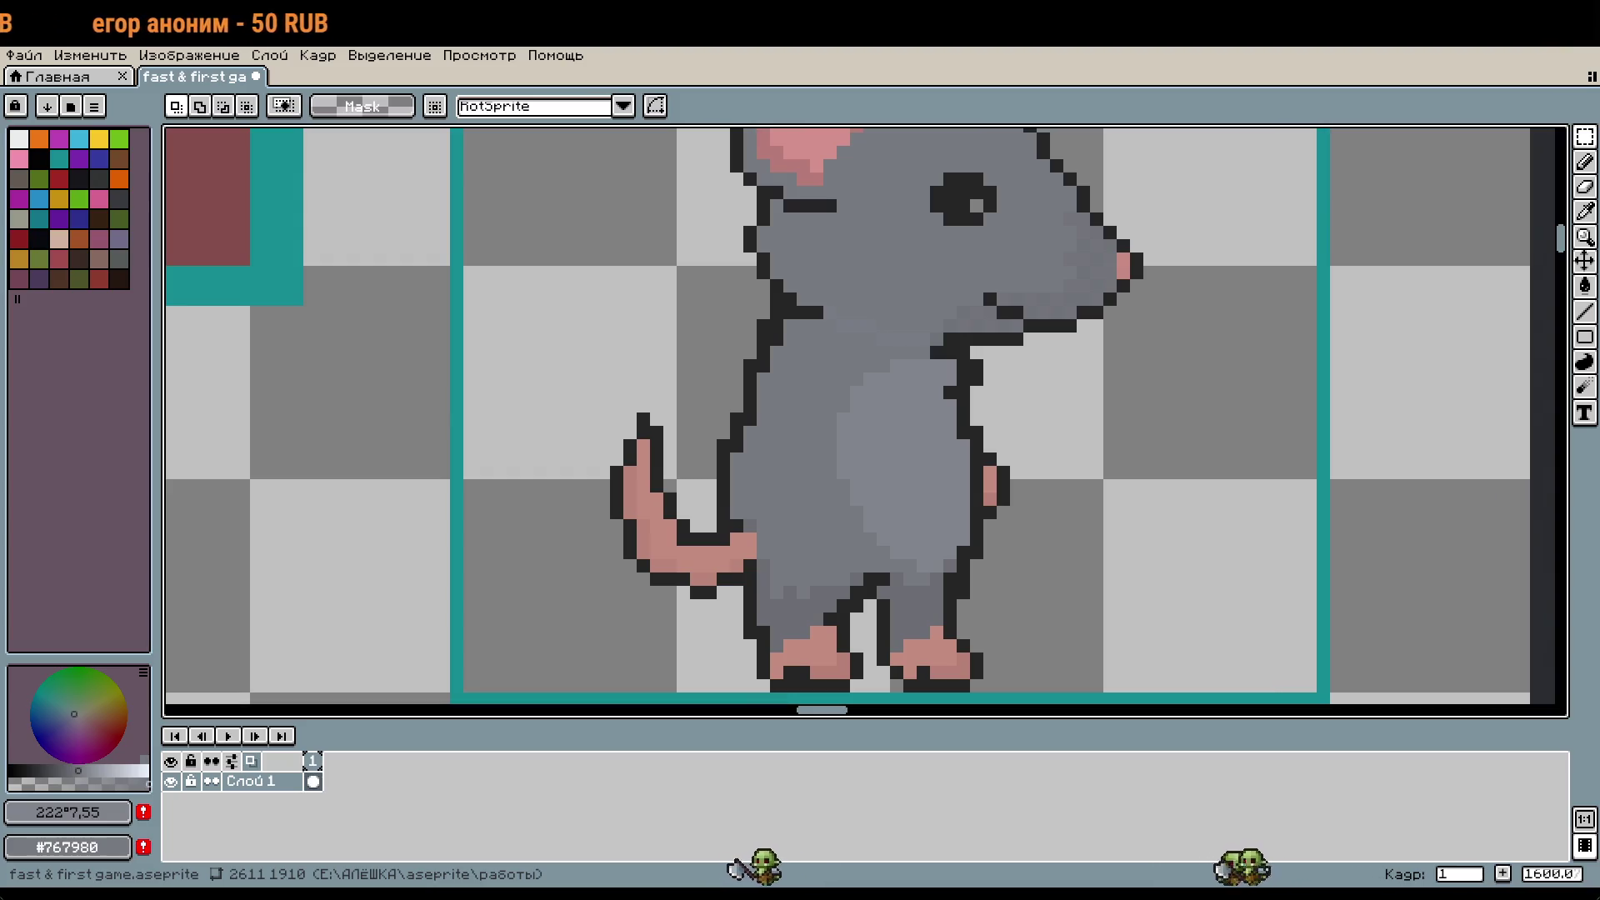
mouse_move(1278, 550)
left_mouse_down()
mouse_move(1228, 507)
mouse_move(1240, 484)
left_mouse_up()
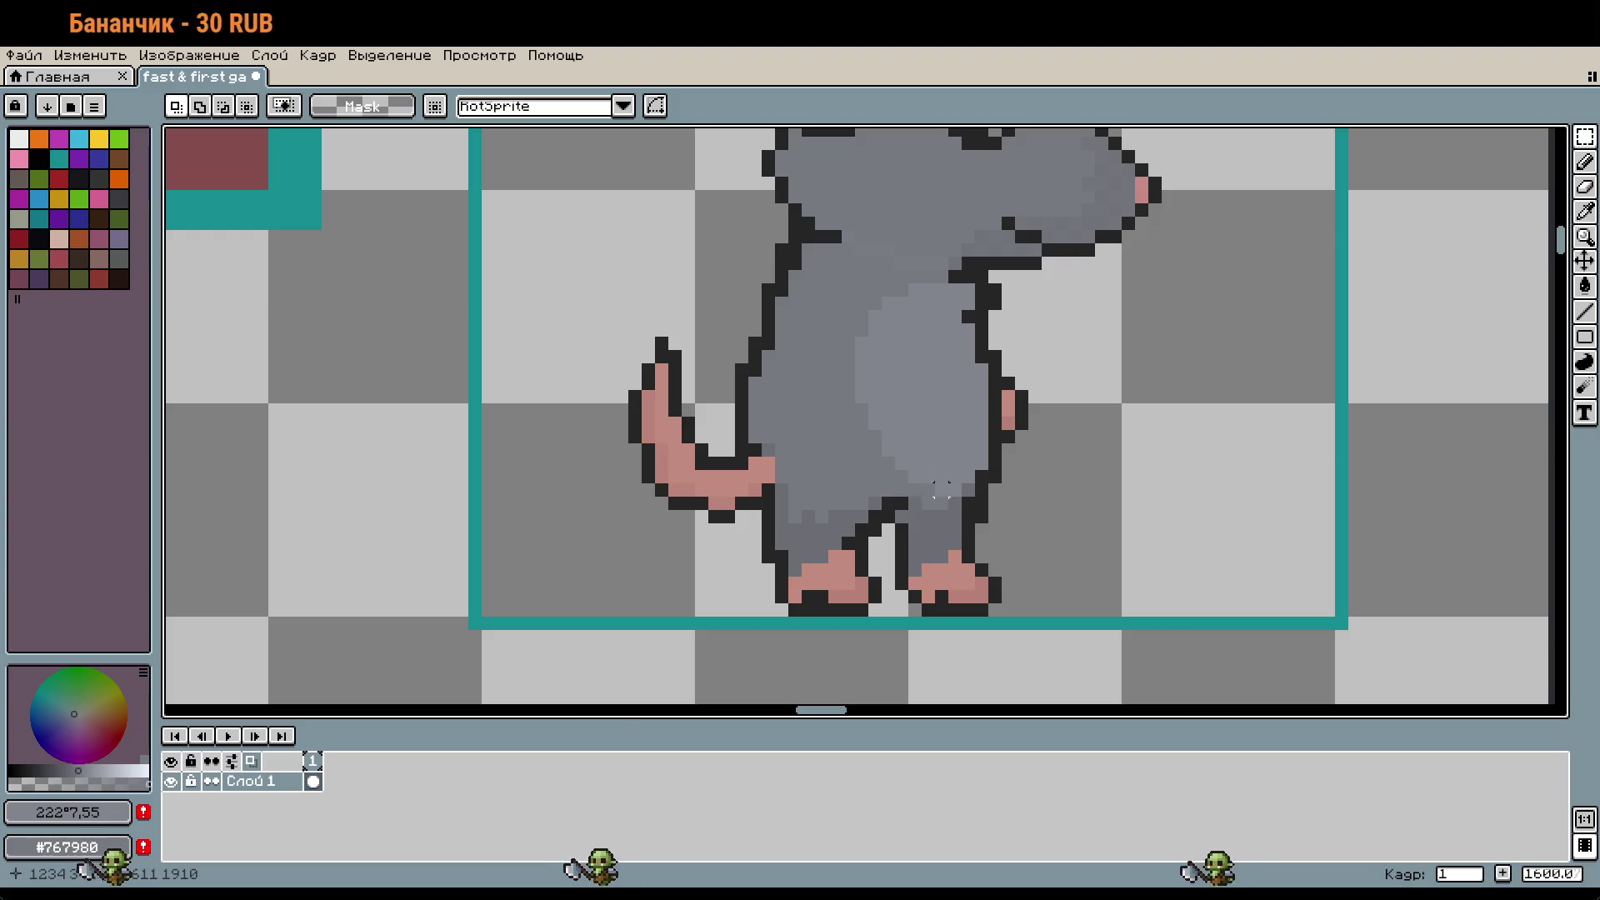
Step: Sample the mid gray #767980 and repaint two pants pixels with it
scroll(942, 490, "down", 1)
scroll(983, 468, "down", 1)
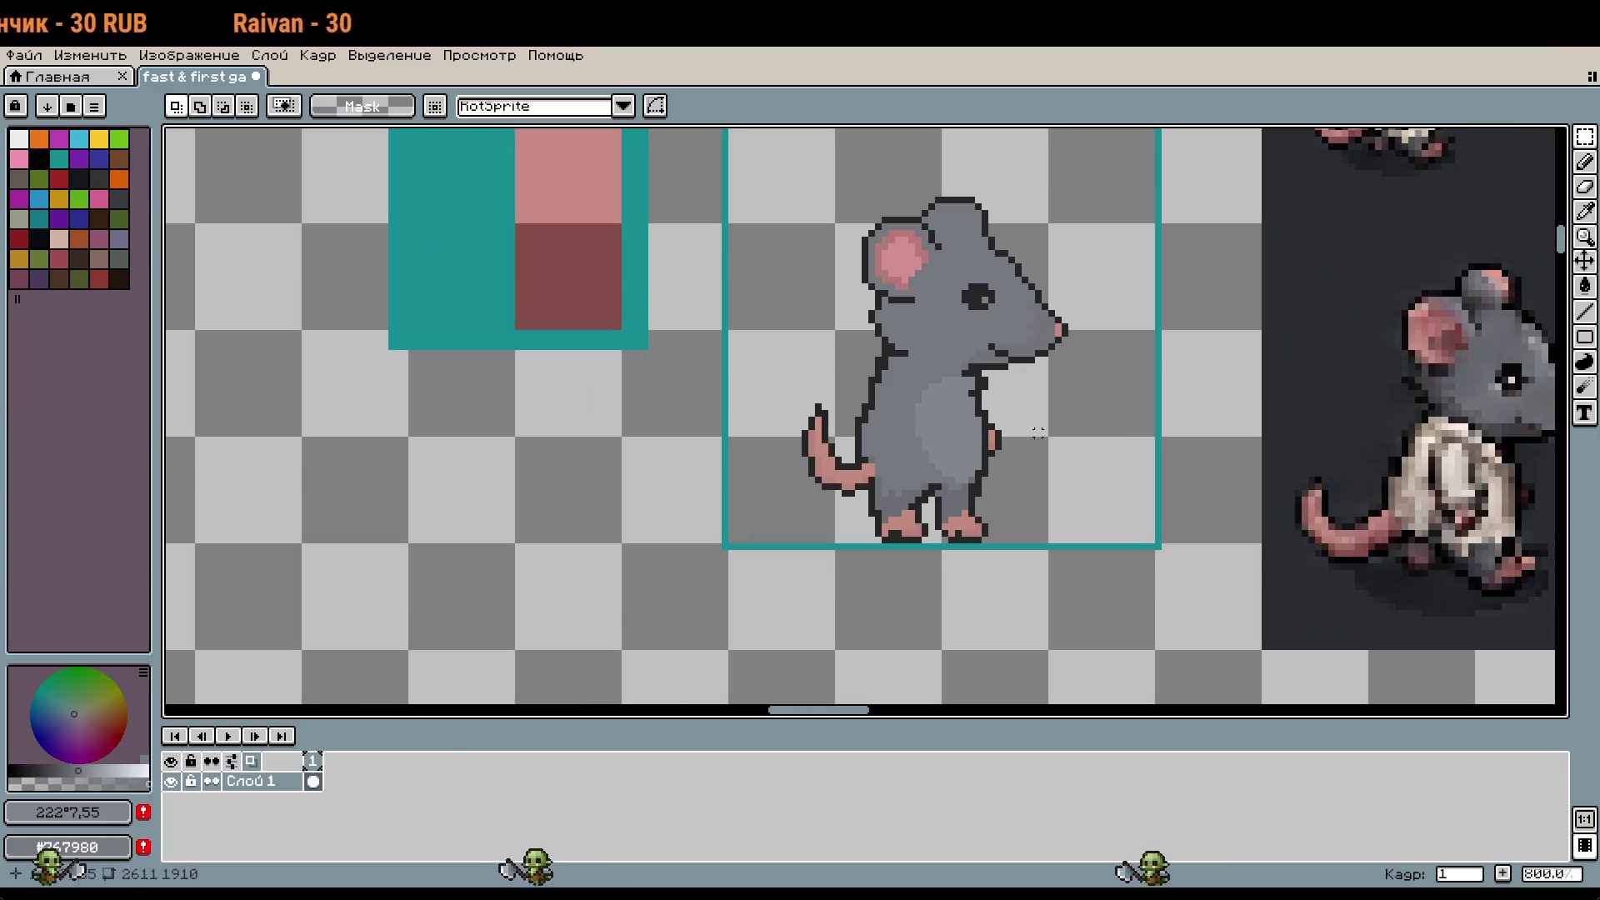
scroll(971, 213, "up", 1)
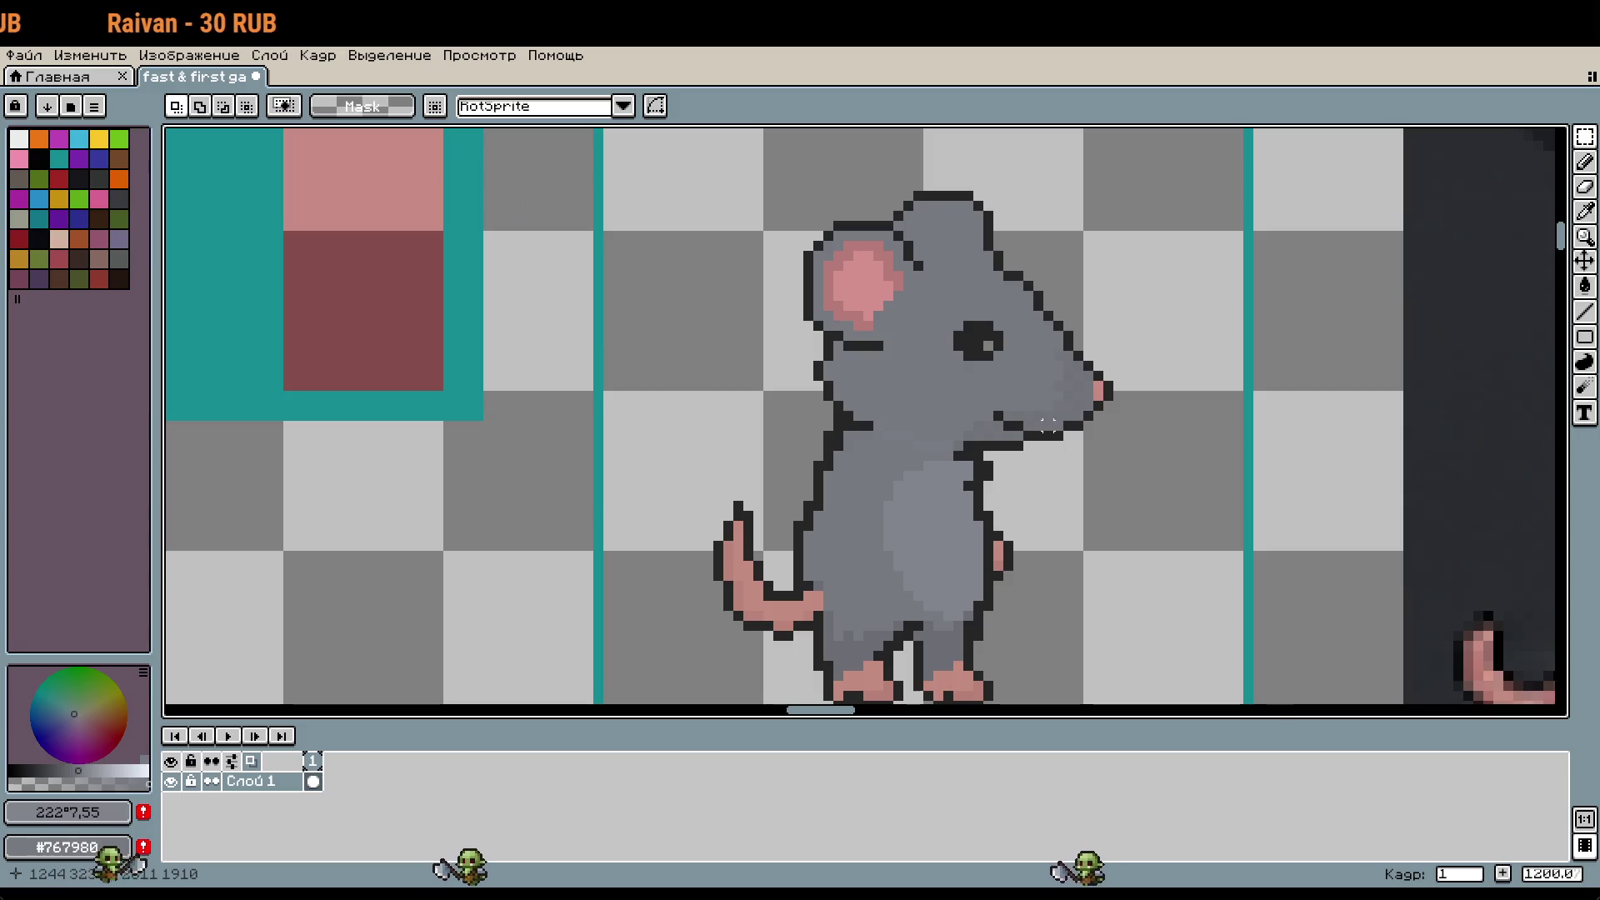
scroll(1028, 485, "down", 1)
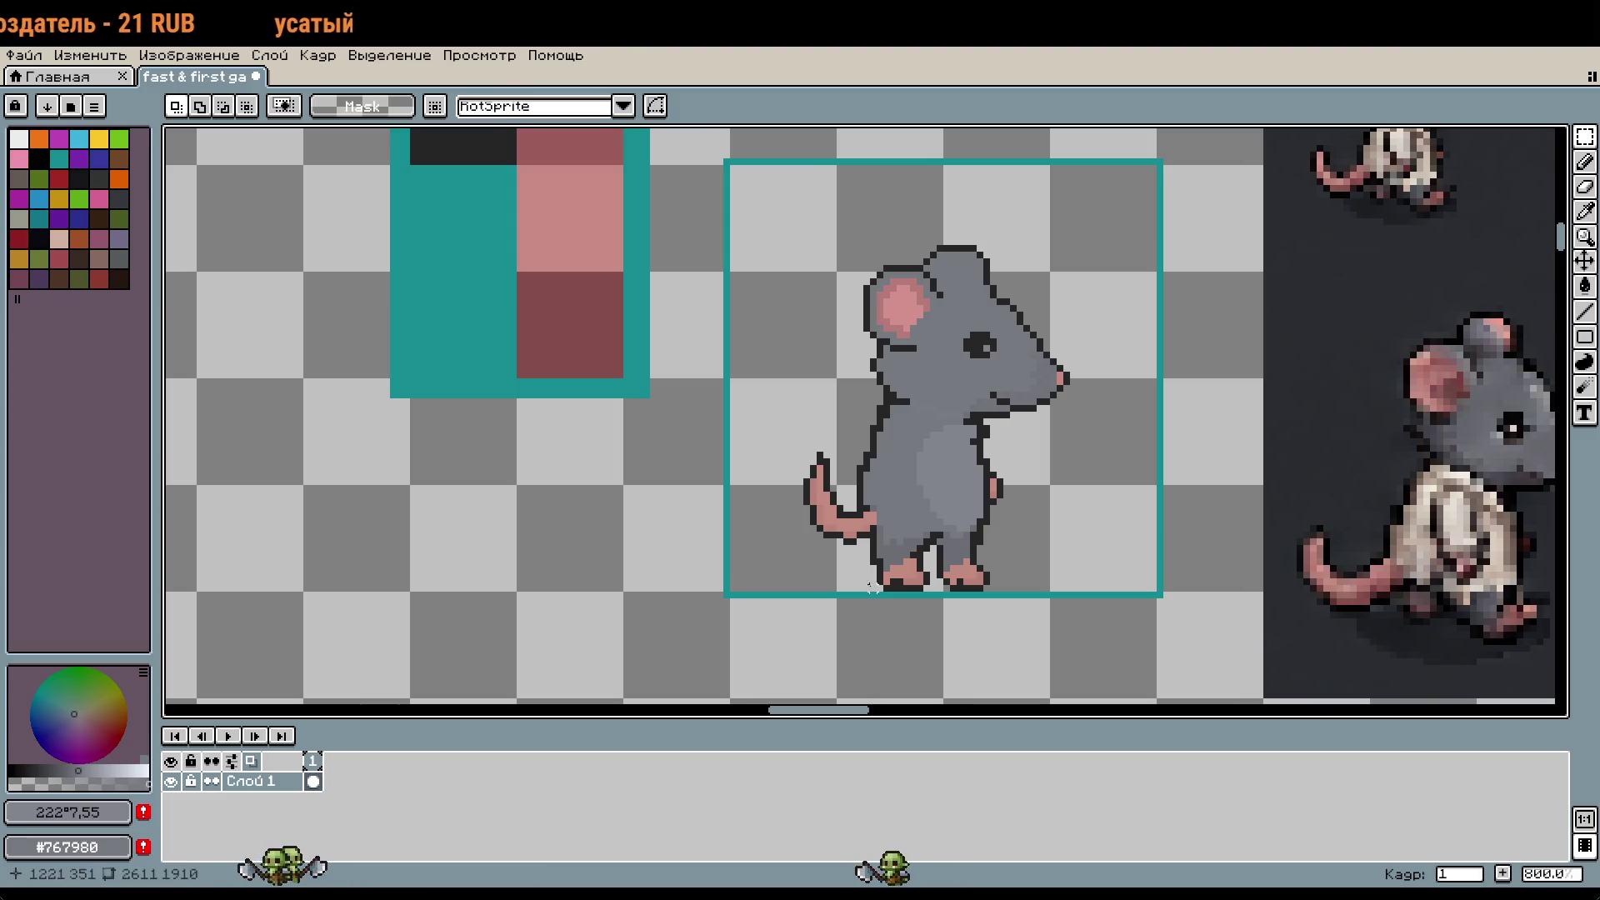
key("w")
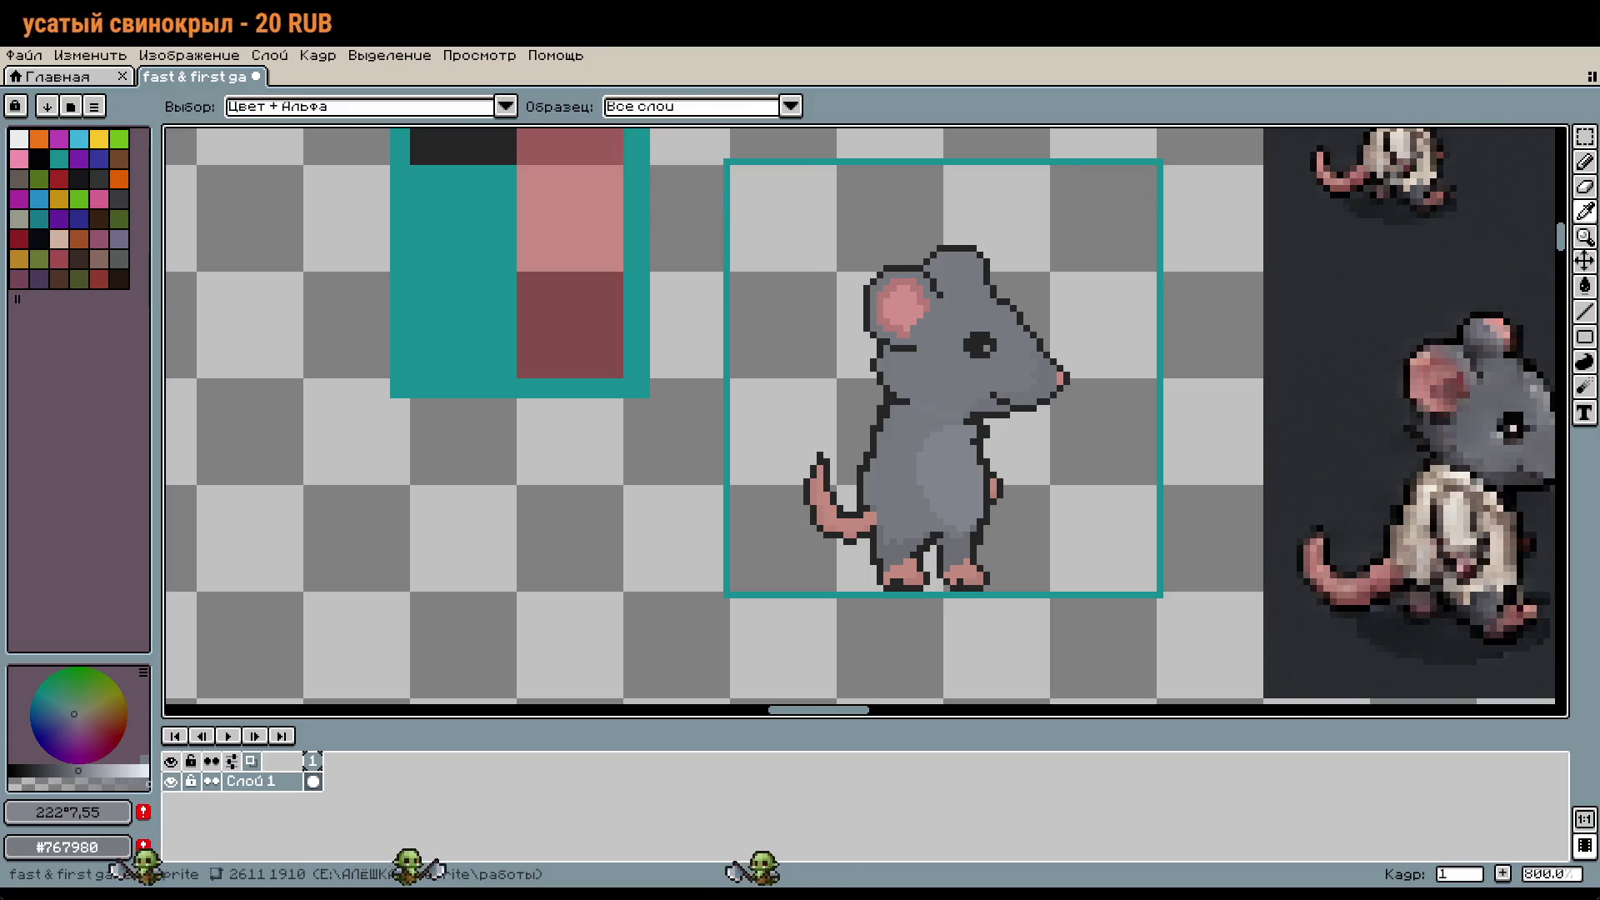
scroll(995, 588, "up", 5)
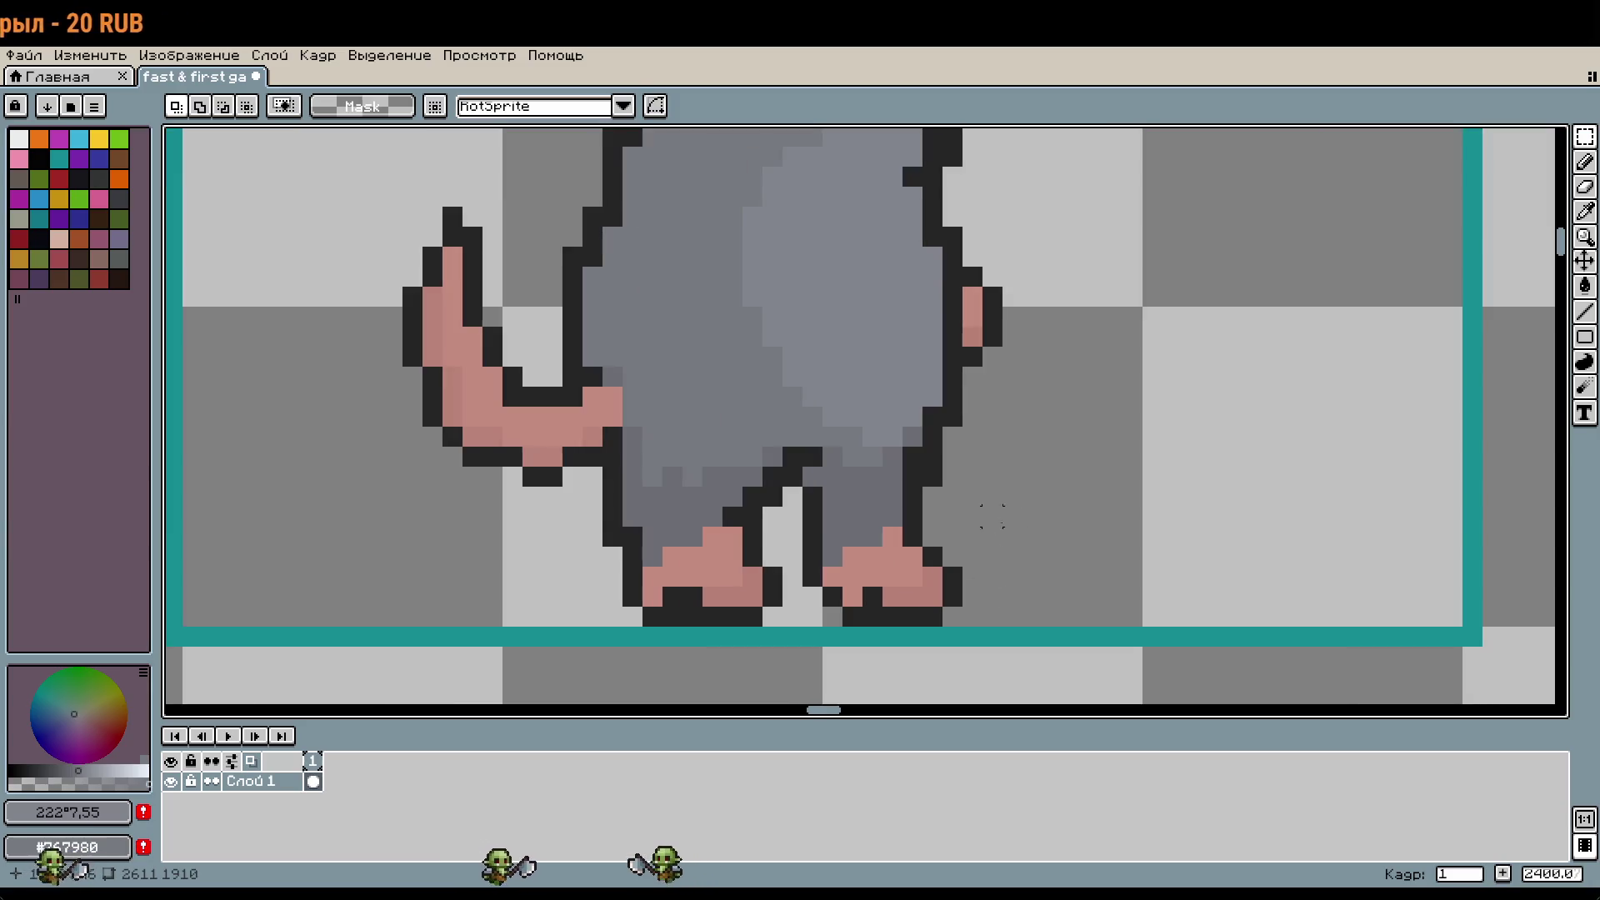
mouse_move(992, 514)
left_mouse_down()
mouse_move(1064, 542)
mouse_move(1078, 578)
left_mouse_up()
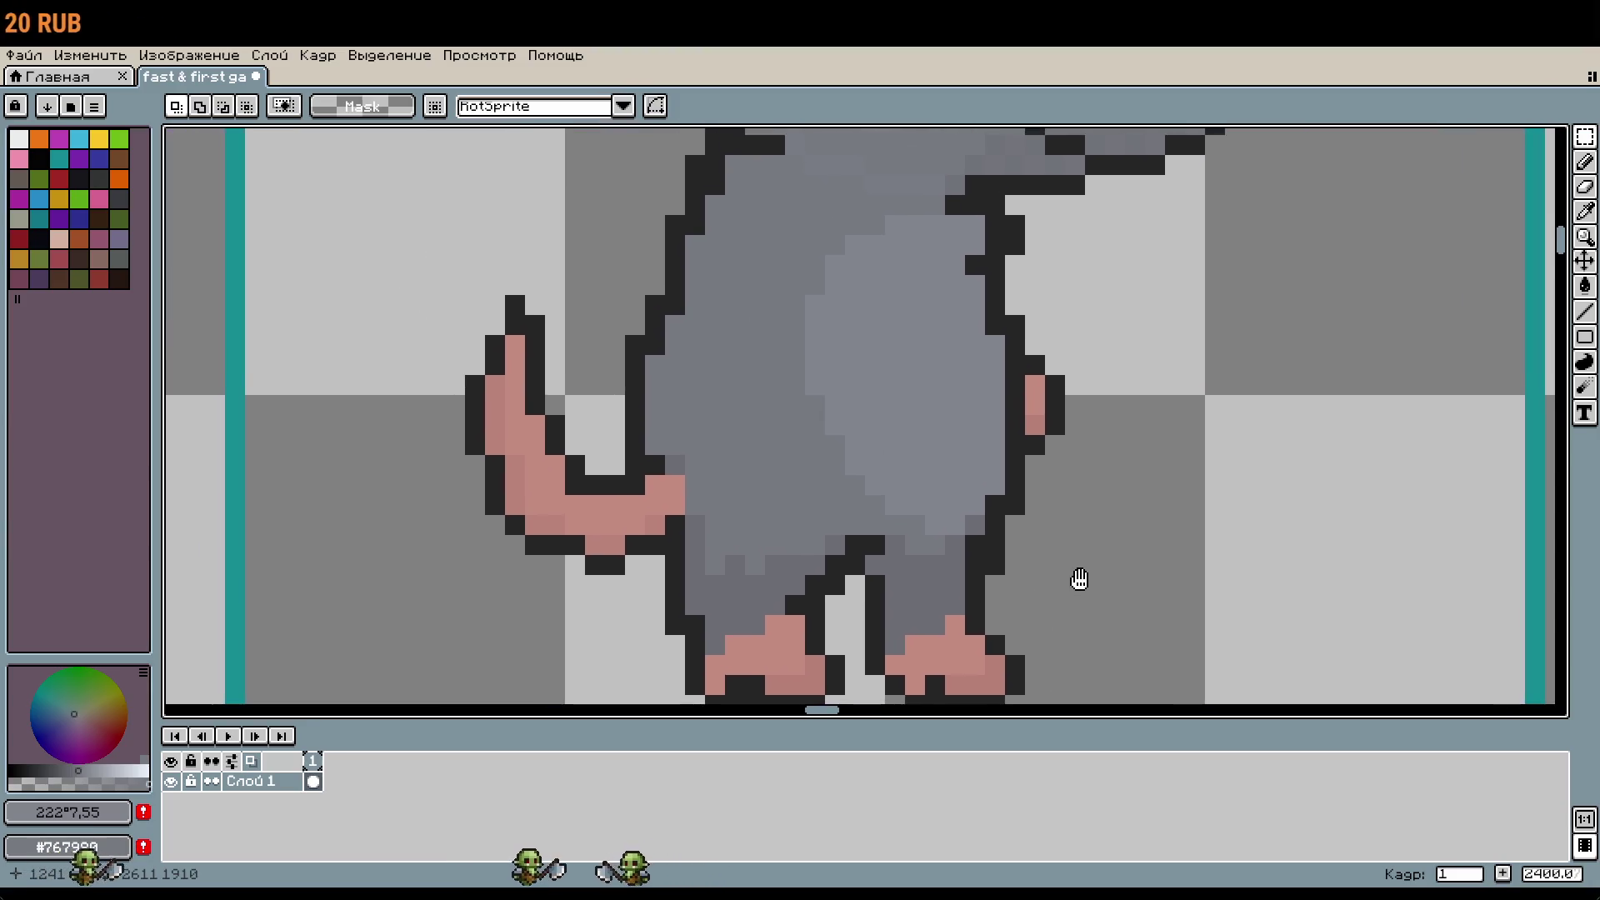
scroll(1051, 585, "up", 1)
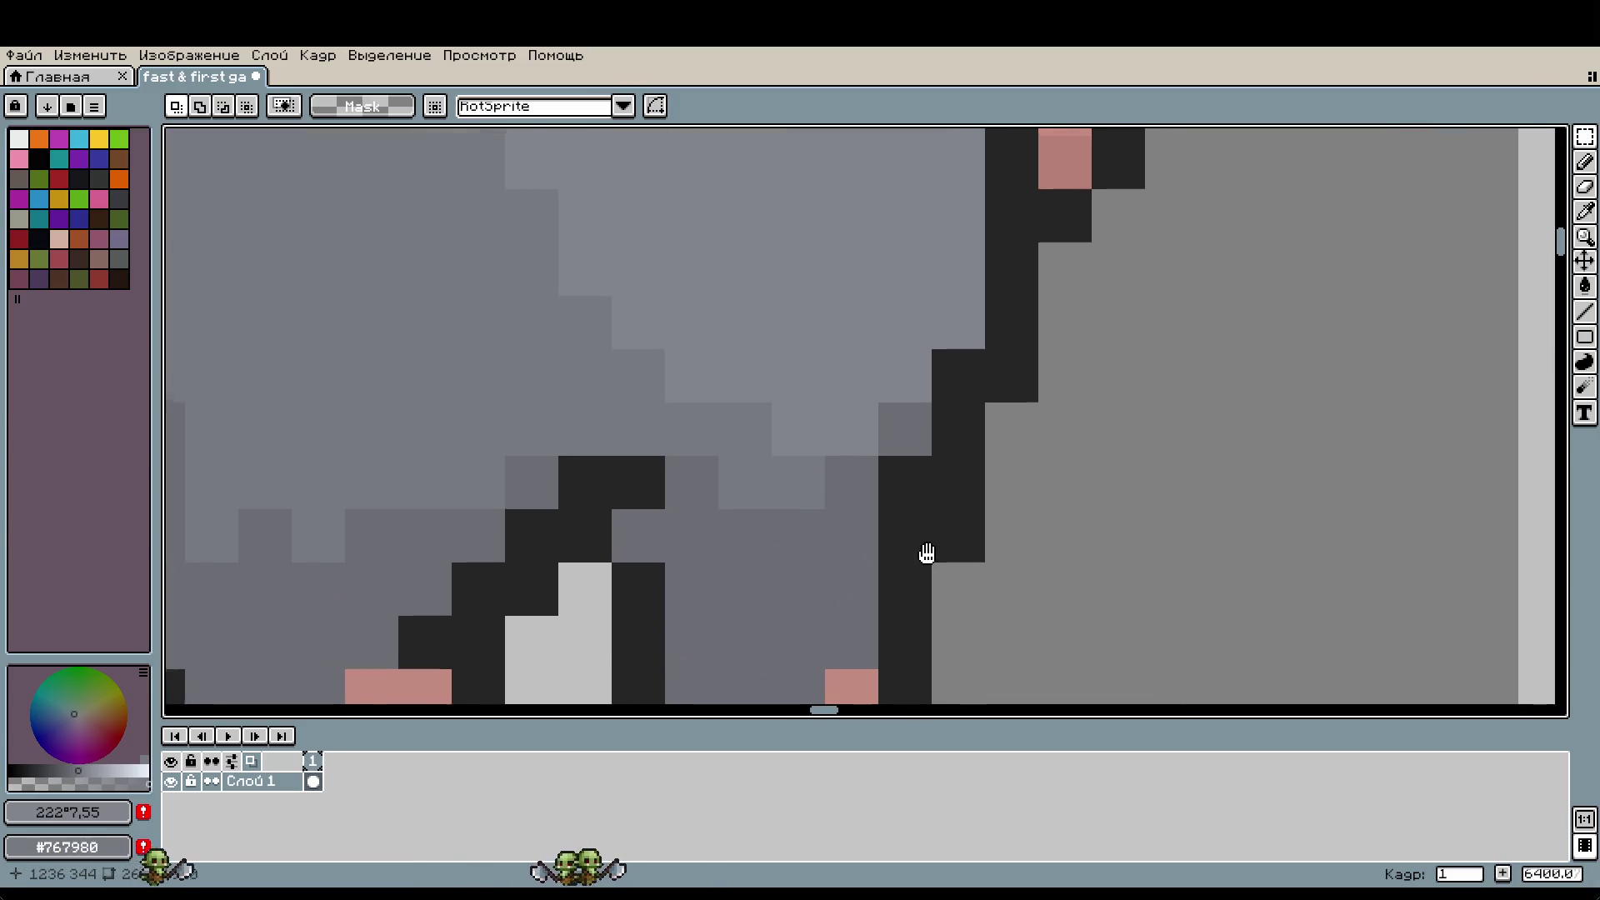
scroll(849, 490, "down", 5)
scroll(849, 489, "up", 10)
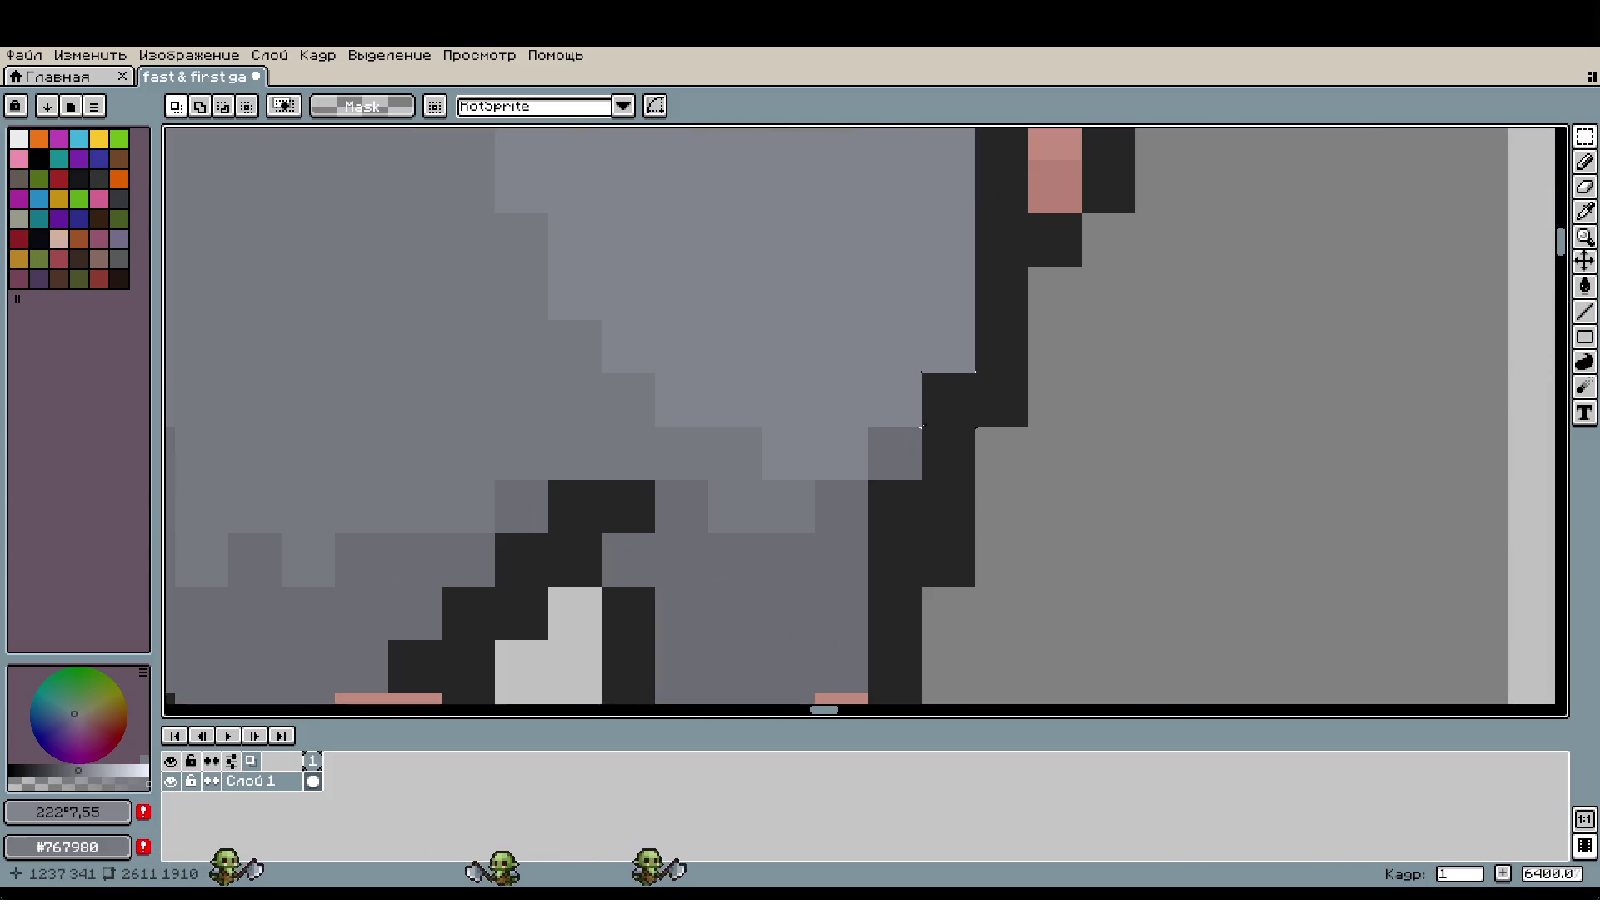
key("i")
left_click(826, 457)
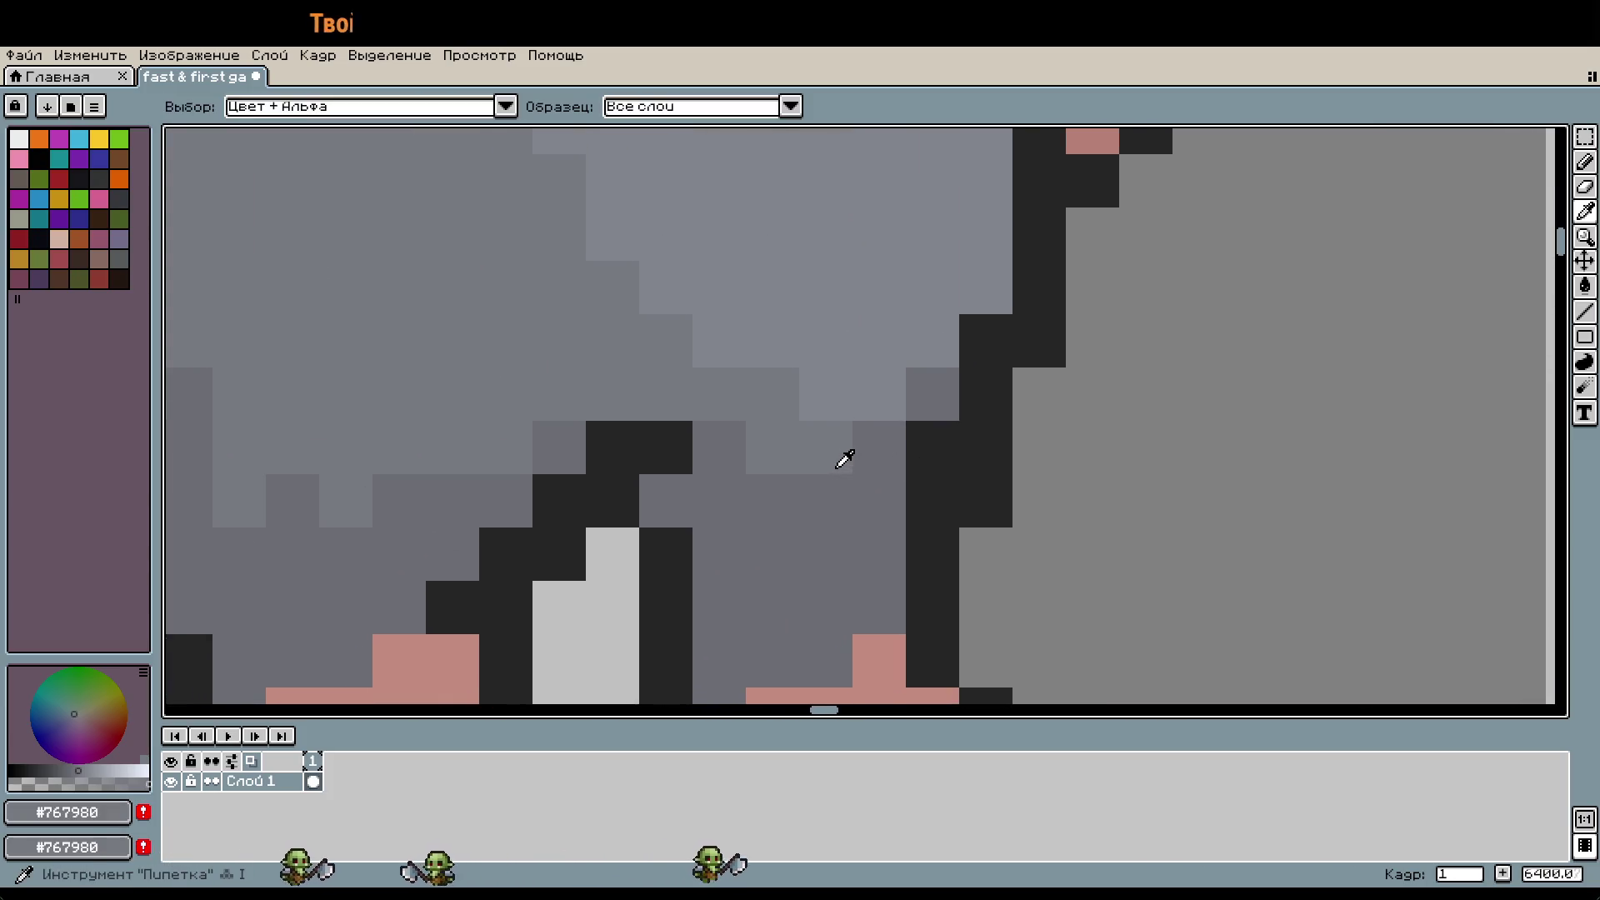
key("b")
left_click(825, 476)
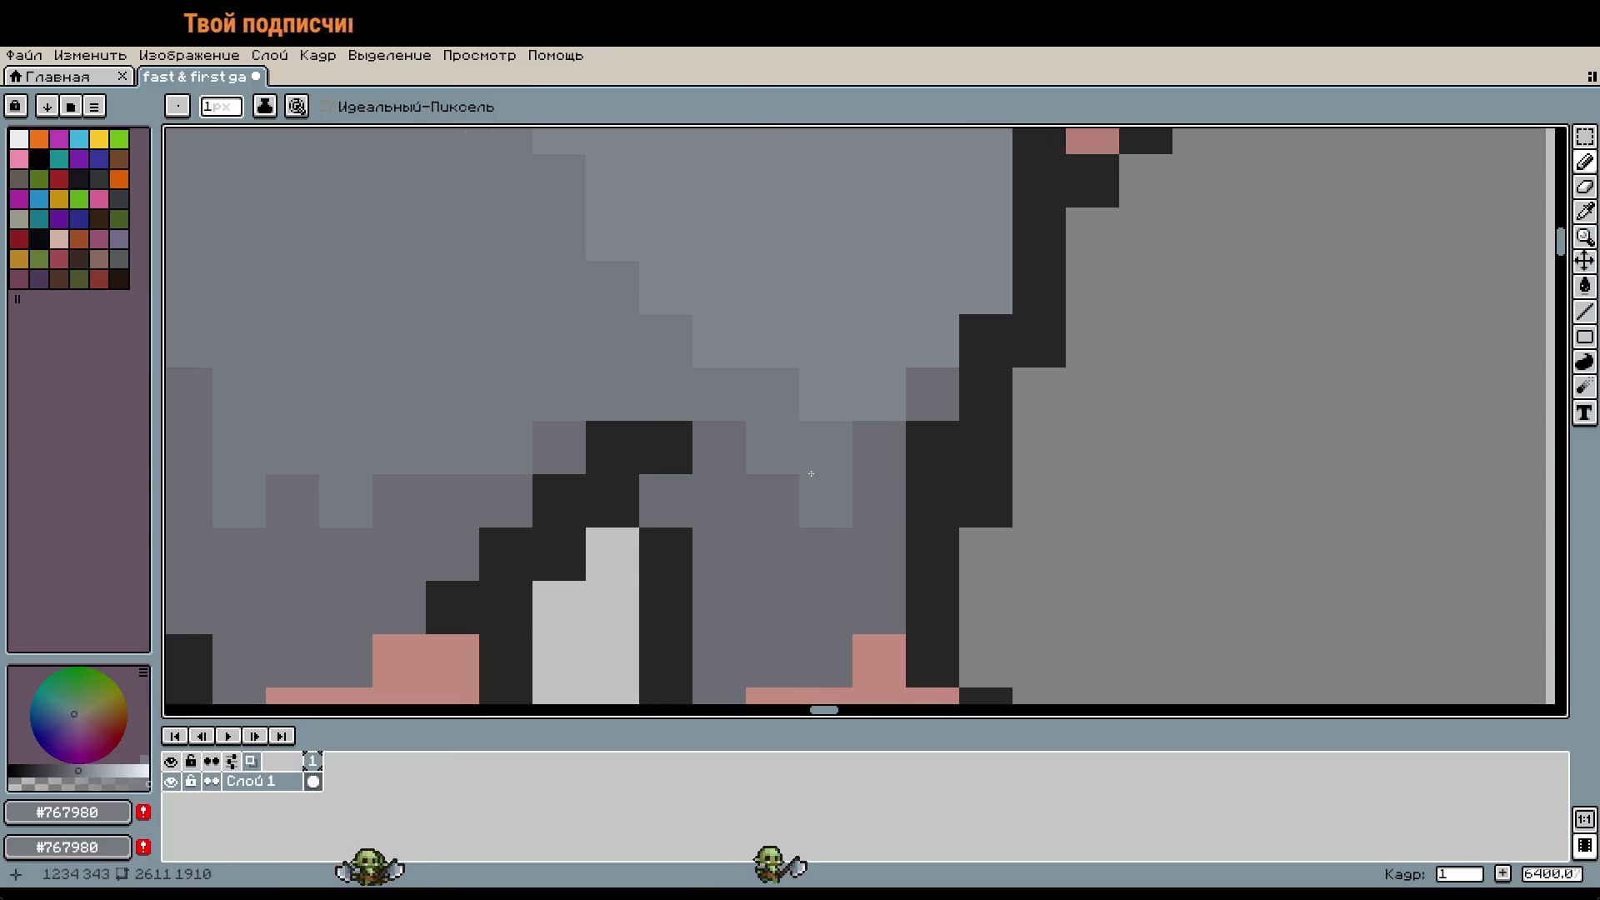
left_click(722, 448)
Step: Lighten one pants pixel, then repaint another in the darker gray #6b6d73
scroll(828, 497, "down", 3)
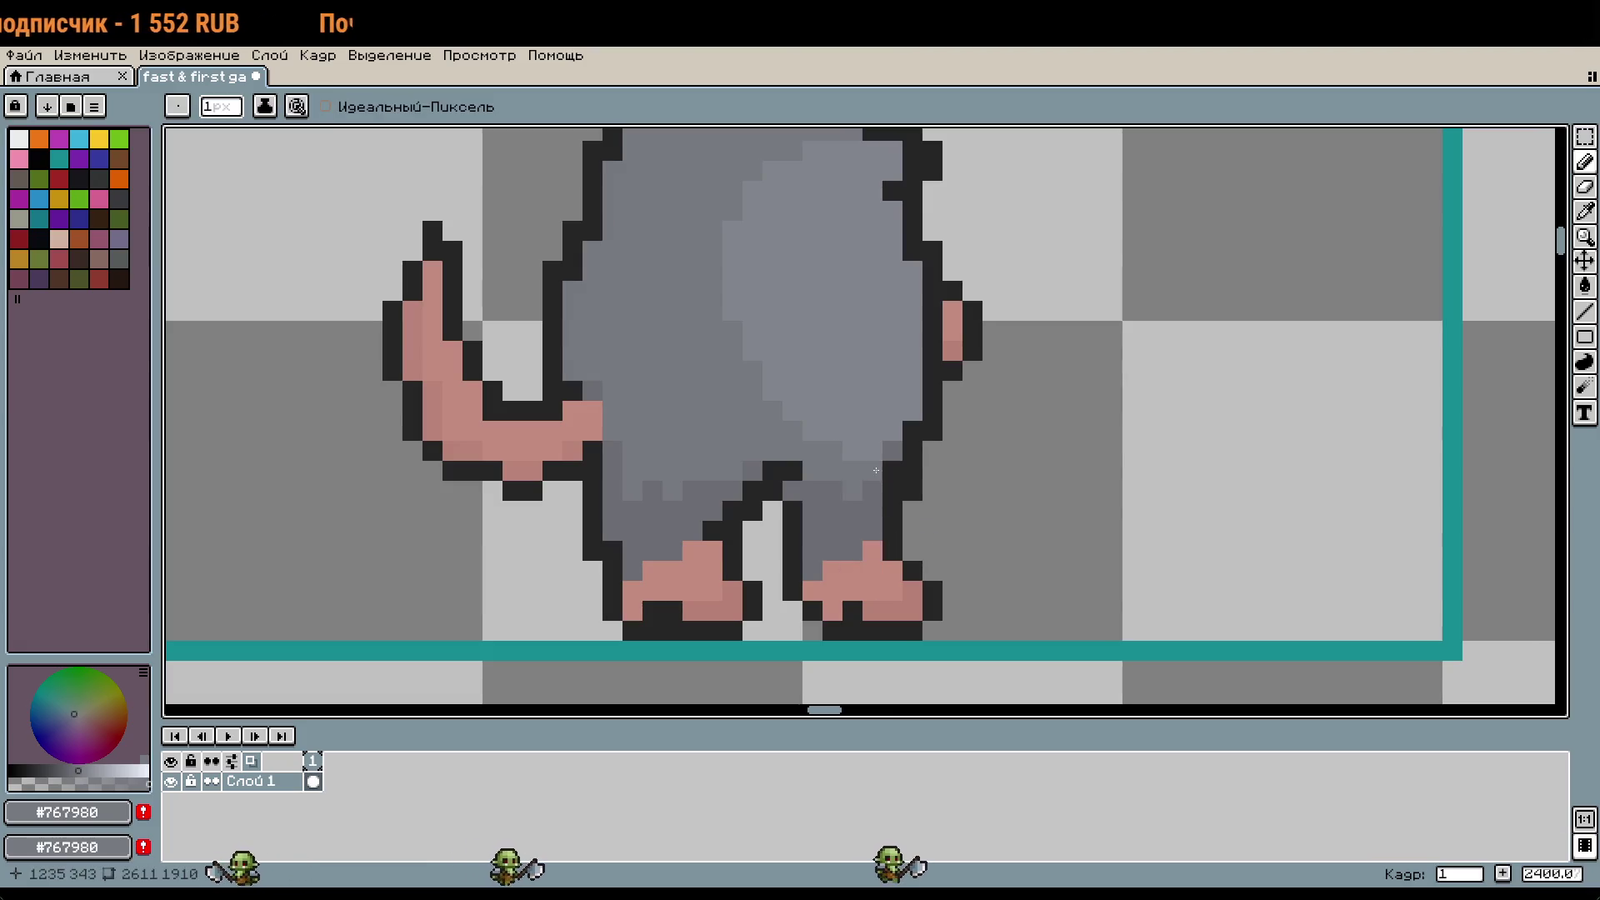
left_click(850, 508)
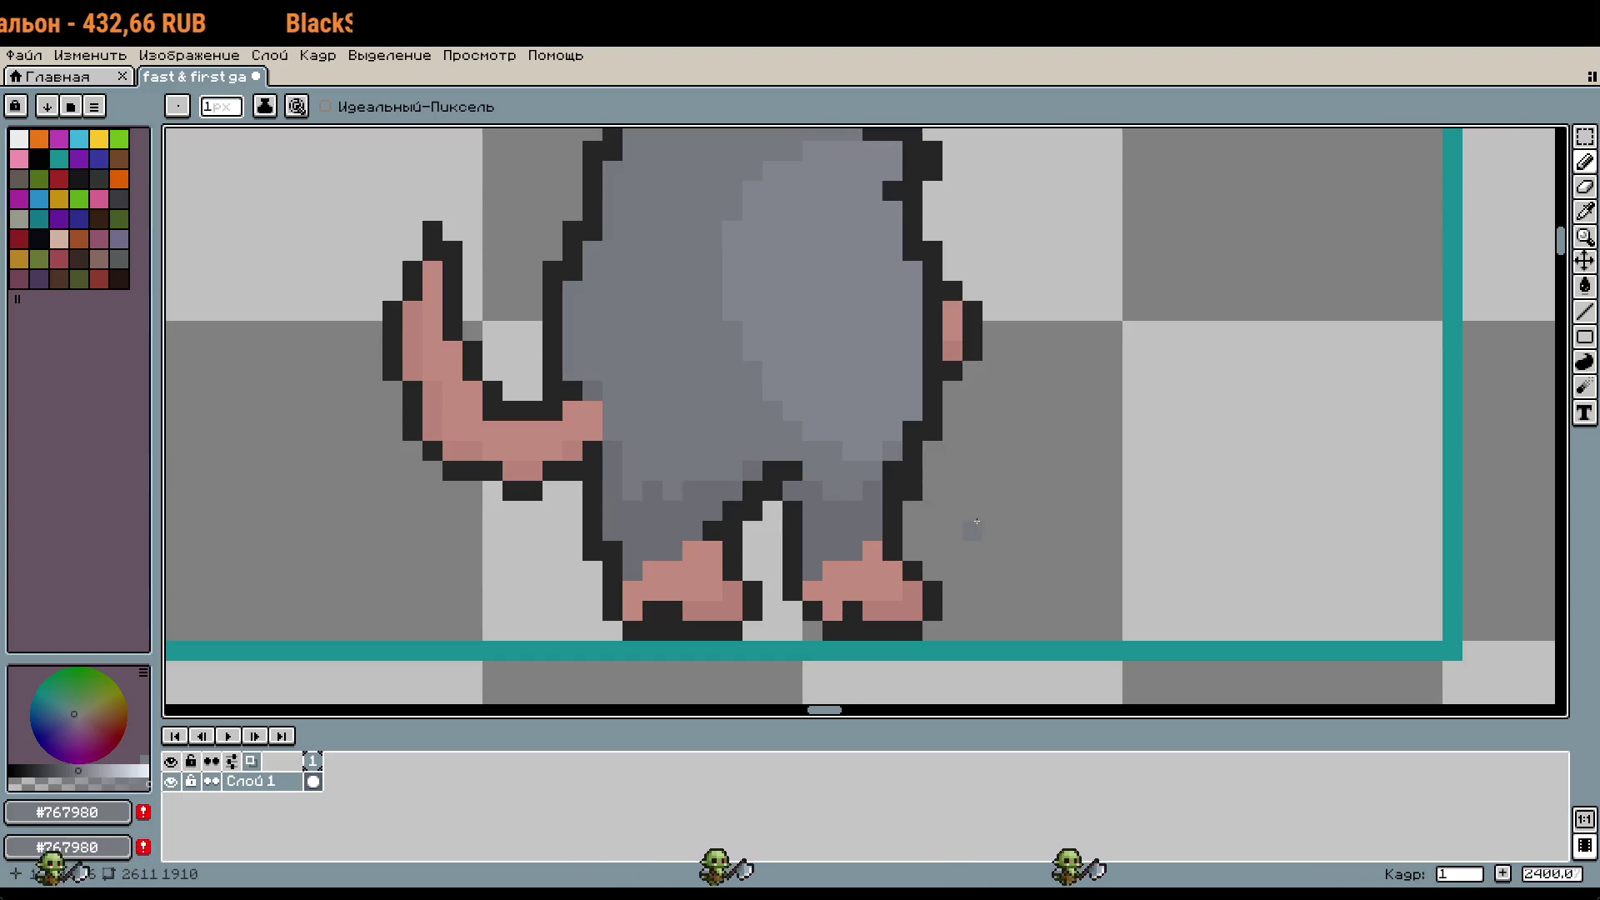
scroll(972, 512, "down", 2)
scroll(975, 525, "up", 6)
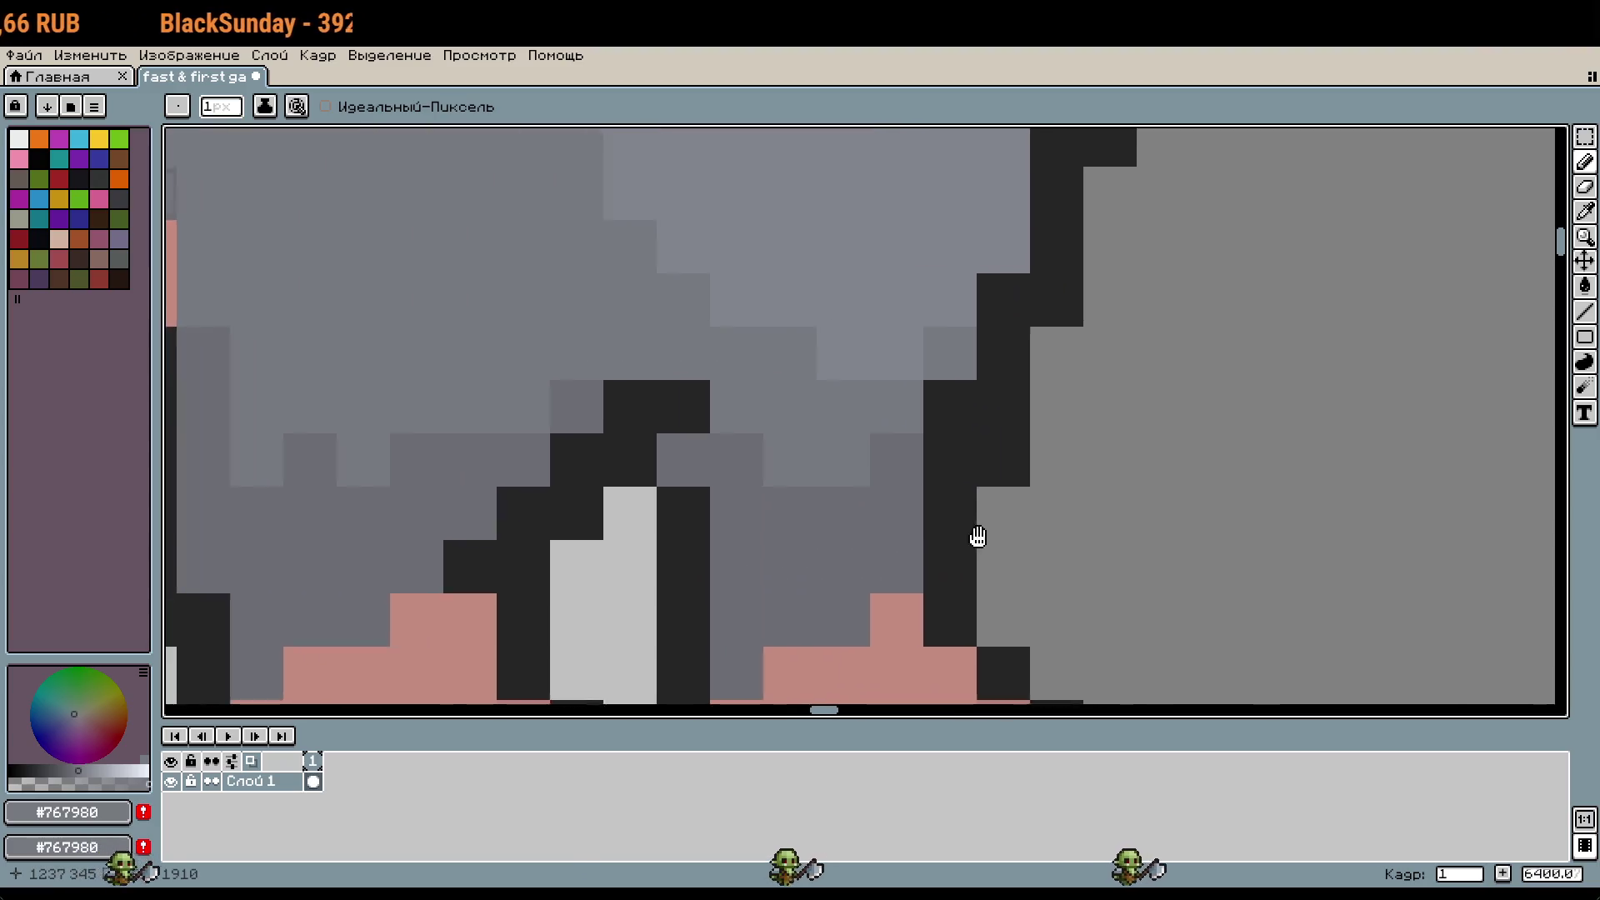
key("i")
left_click(950, 457)
key("b")
left_click(915, 463)
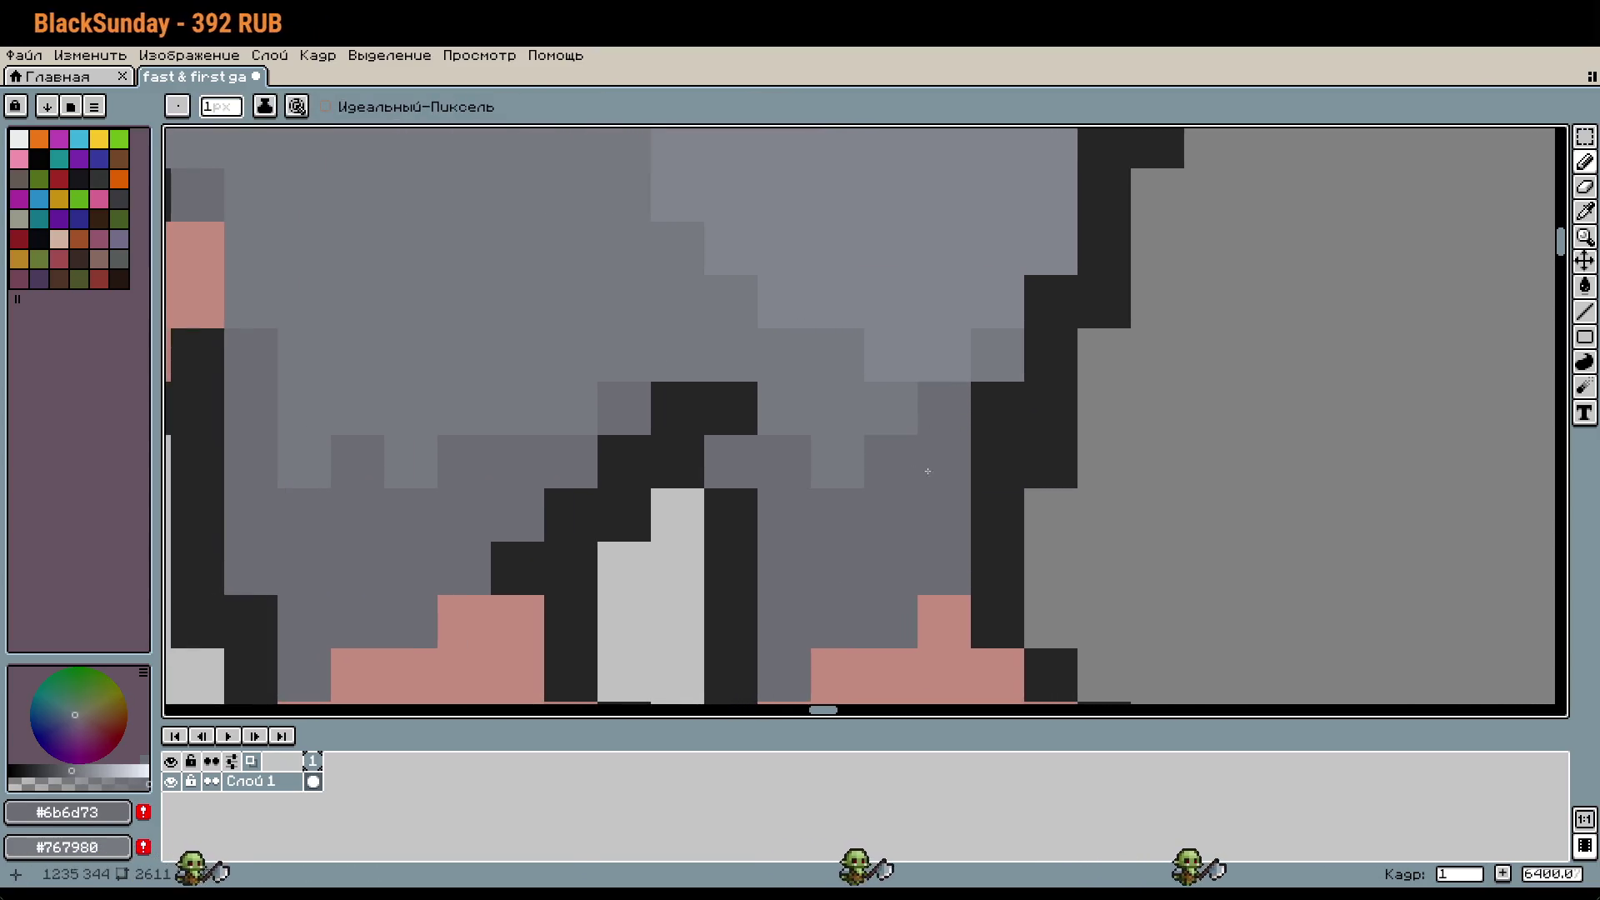
Step: Sample the lighter belly gray #82858d and zoom out to view the whole sheet
scroll(1066, 498, "down", 4)
scroll(1066, 498, "down", 2)
key("i")
left_click(1008, 529)
key("b")
scroll(1115, 568, "down", 1)
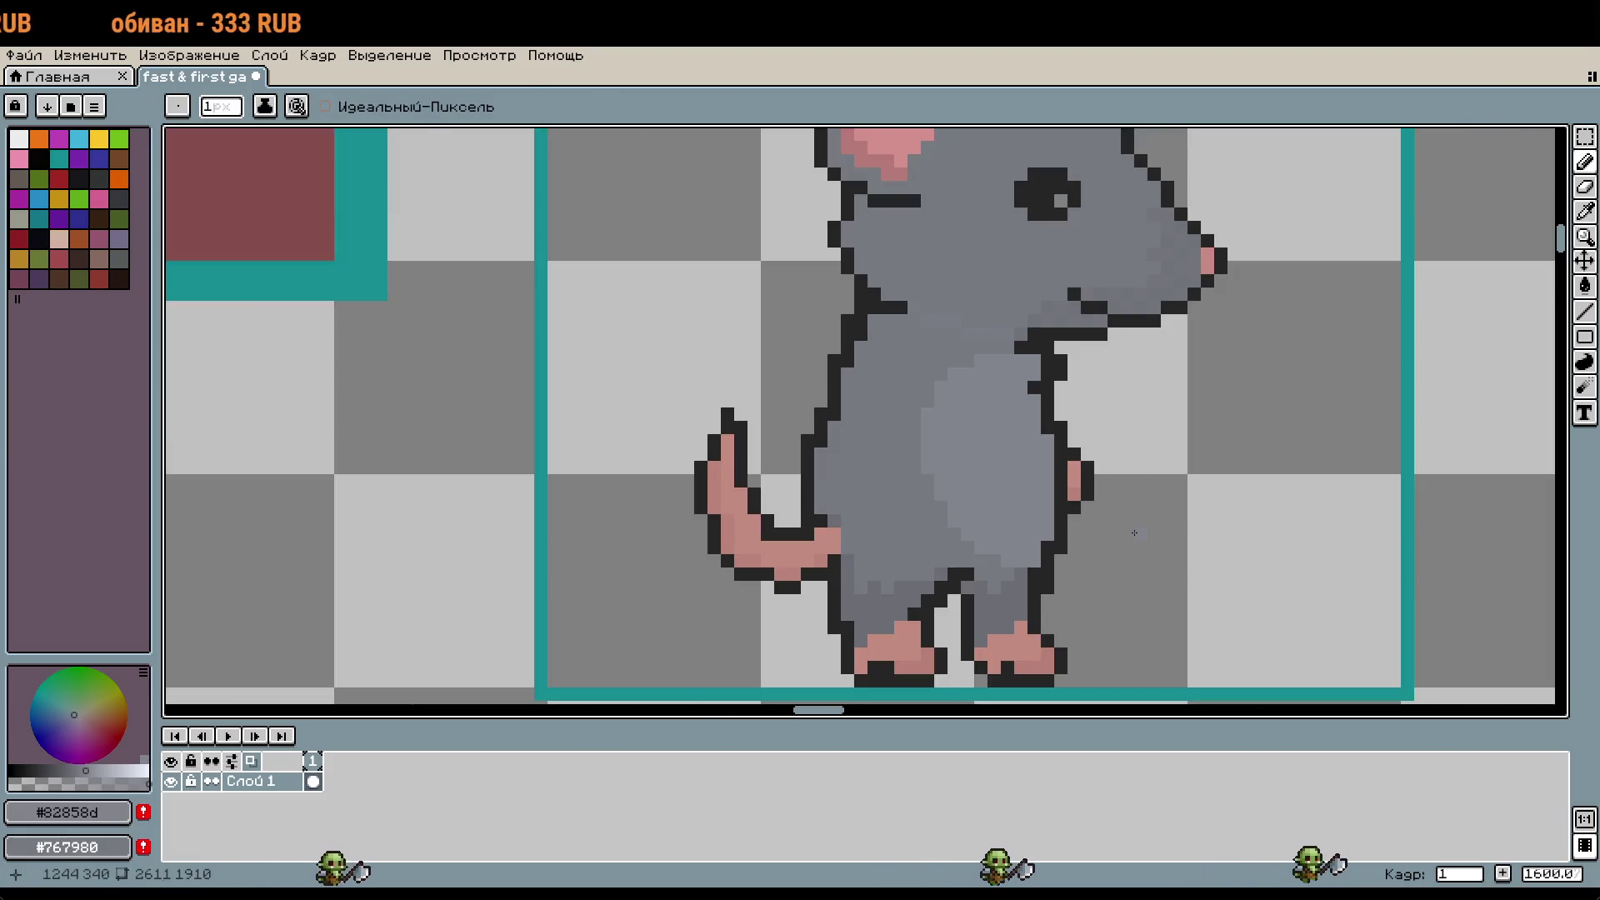
scroll(1135, 533, "down", 1)
scroll(1033, 550, "up", 2)
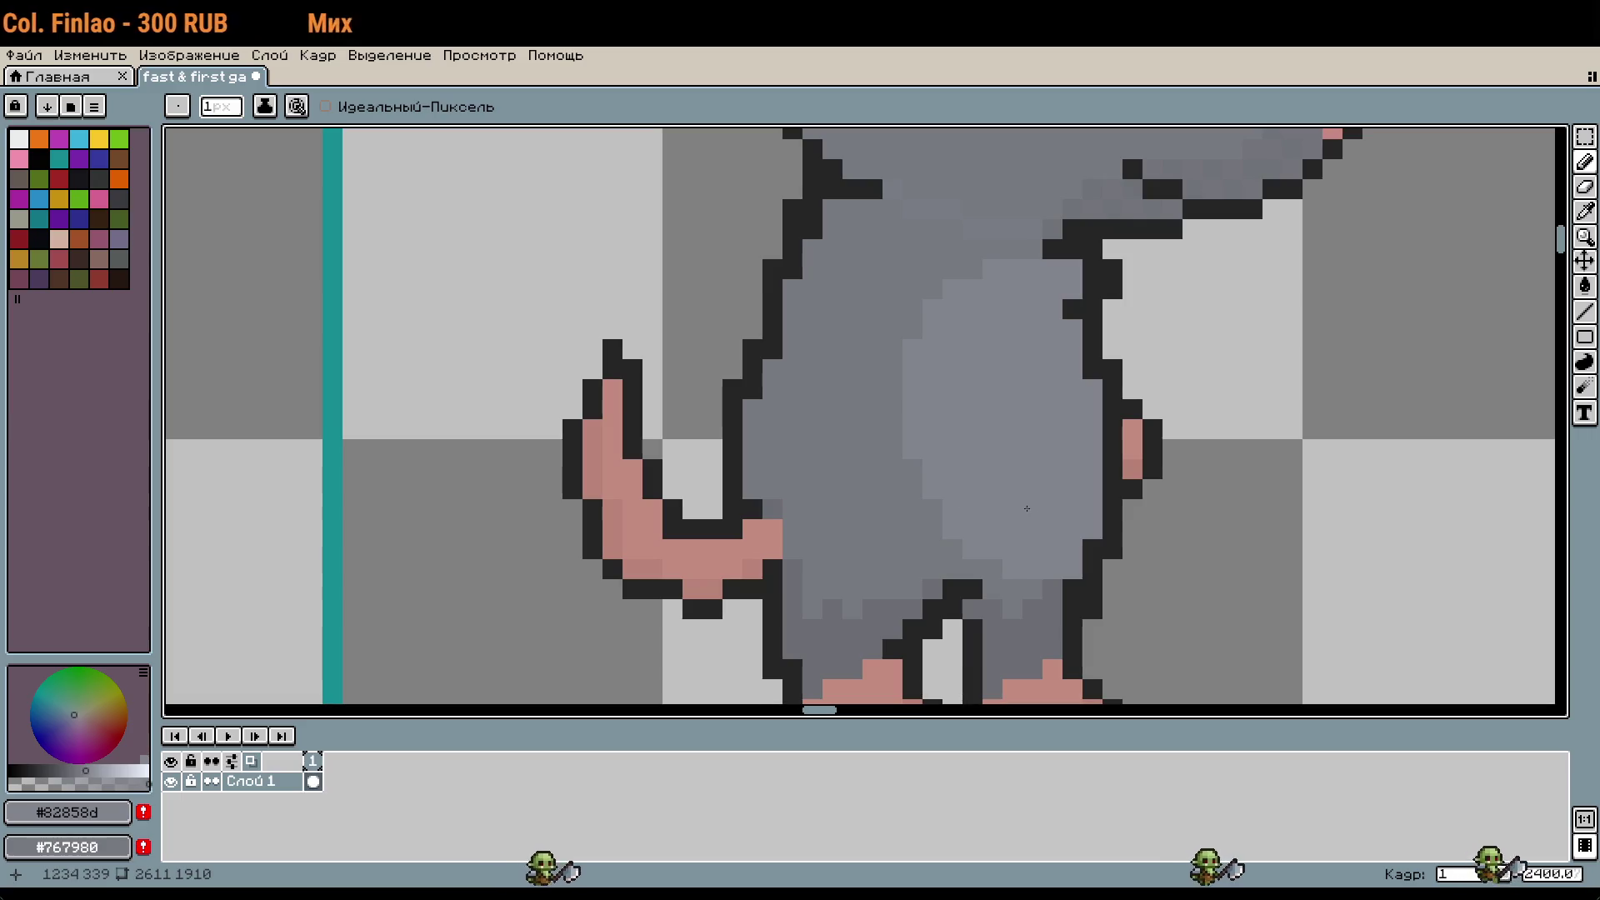
scroll(990, 462, "down", 3)
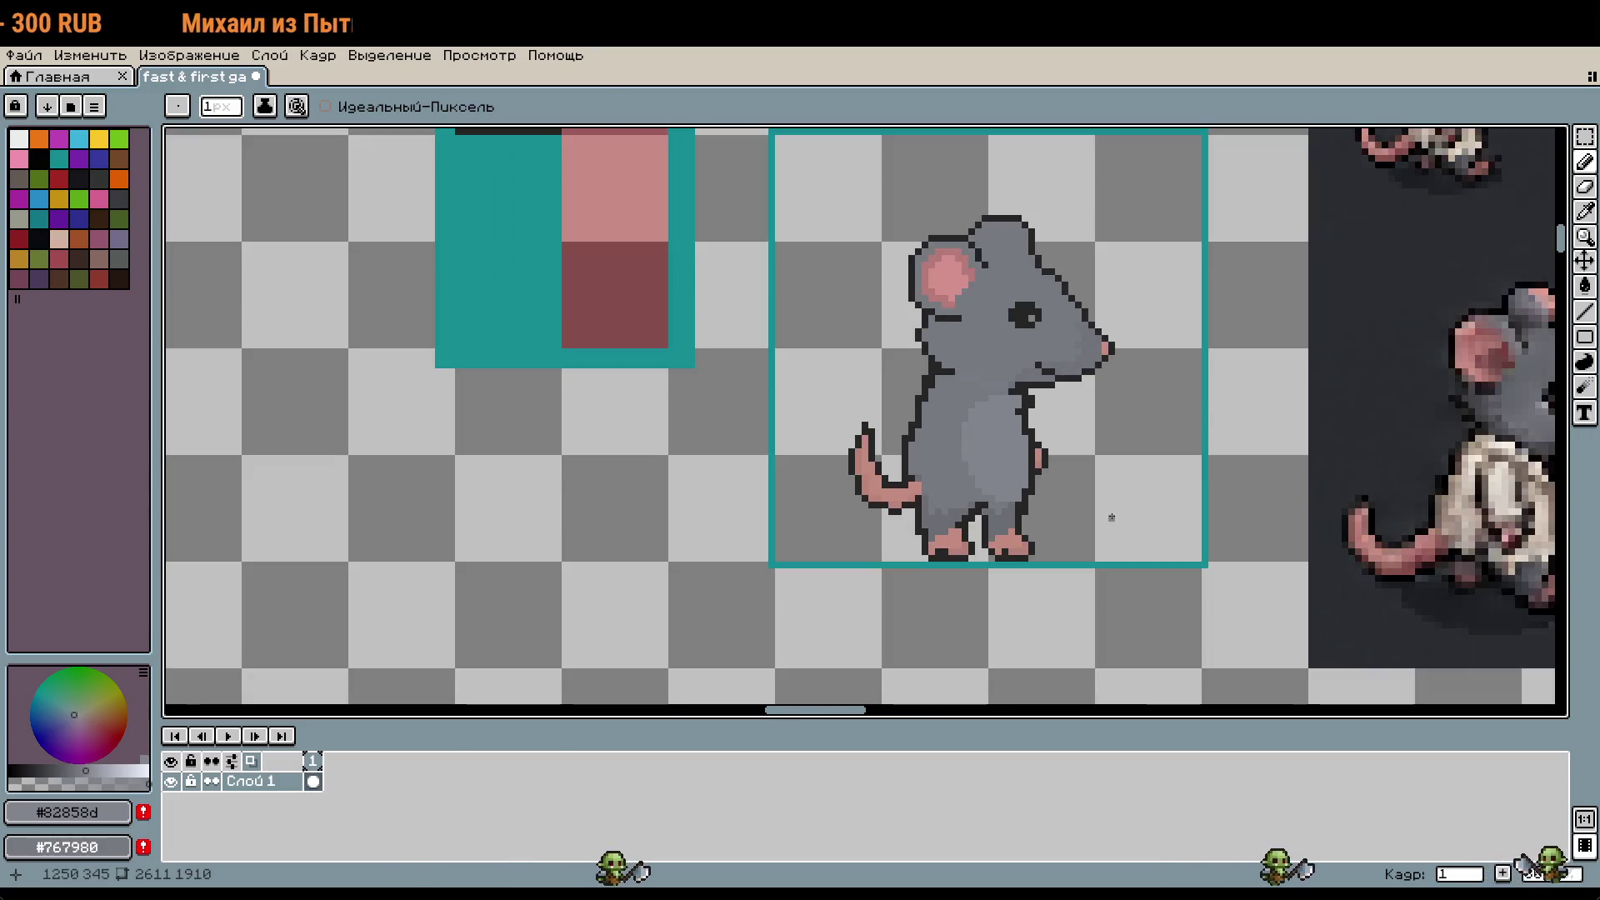
scroll(1110, 517, "down", 3)
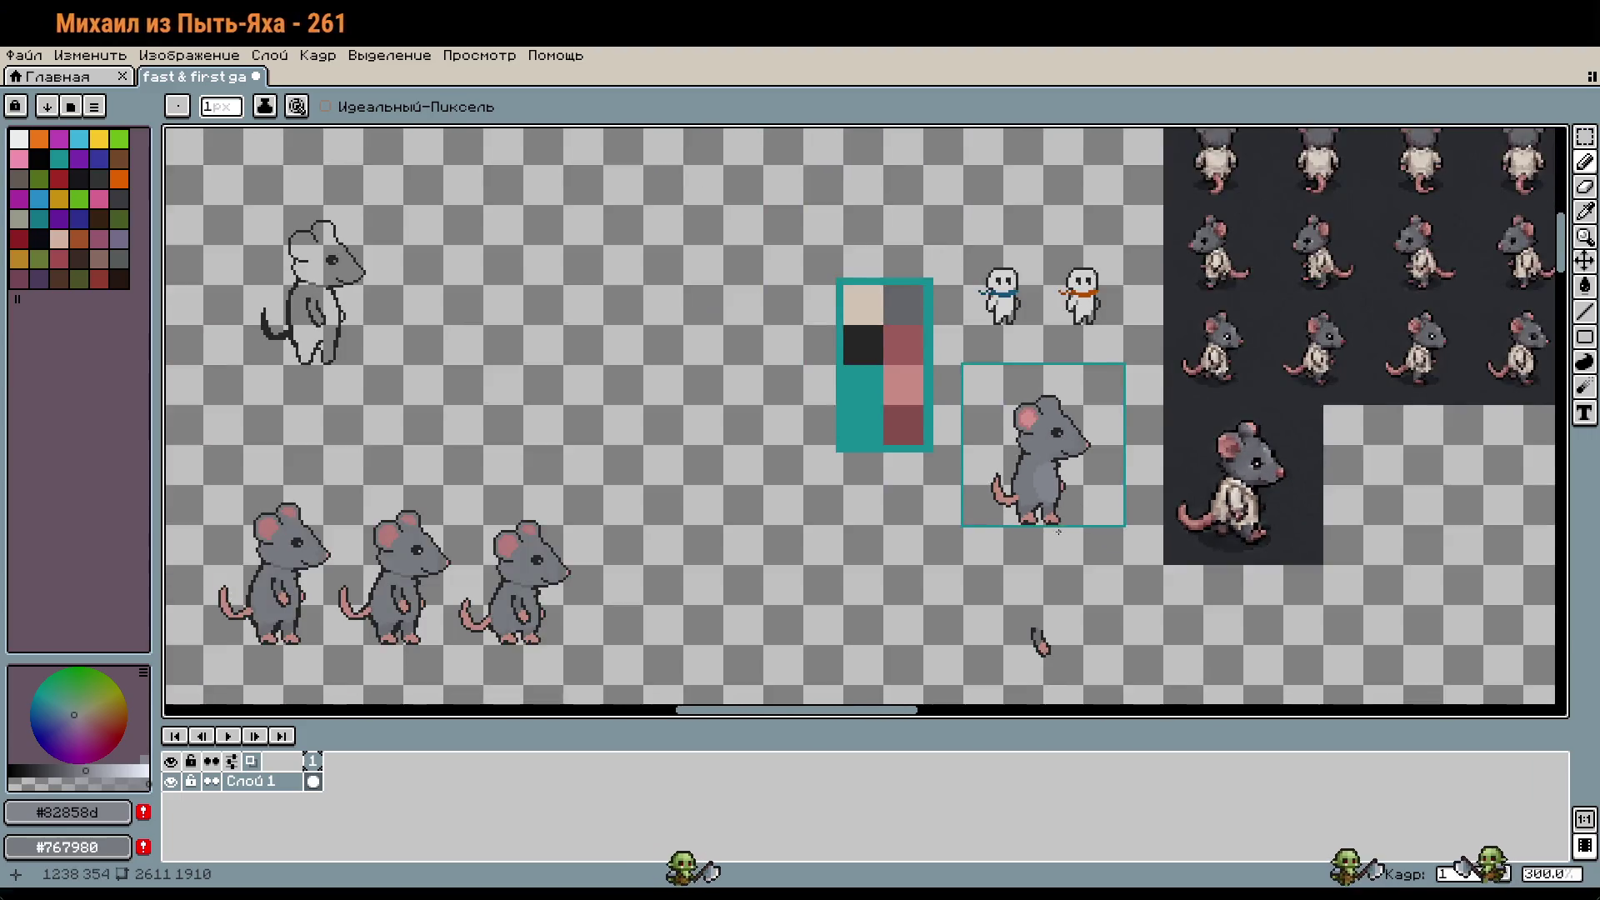
Step: Select the stray pink-pawed arm below the sprite and shift it up onto the belly
key("m")
left_click_drag(997, 501, 1085, 589)
key("shift+Up")
key("shift+Up")
key("shift+Up")
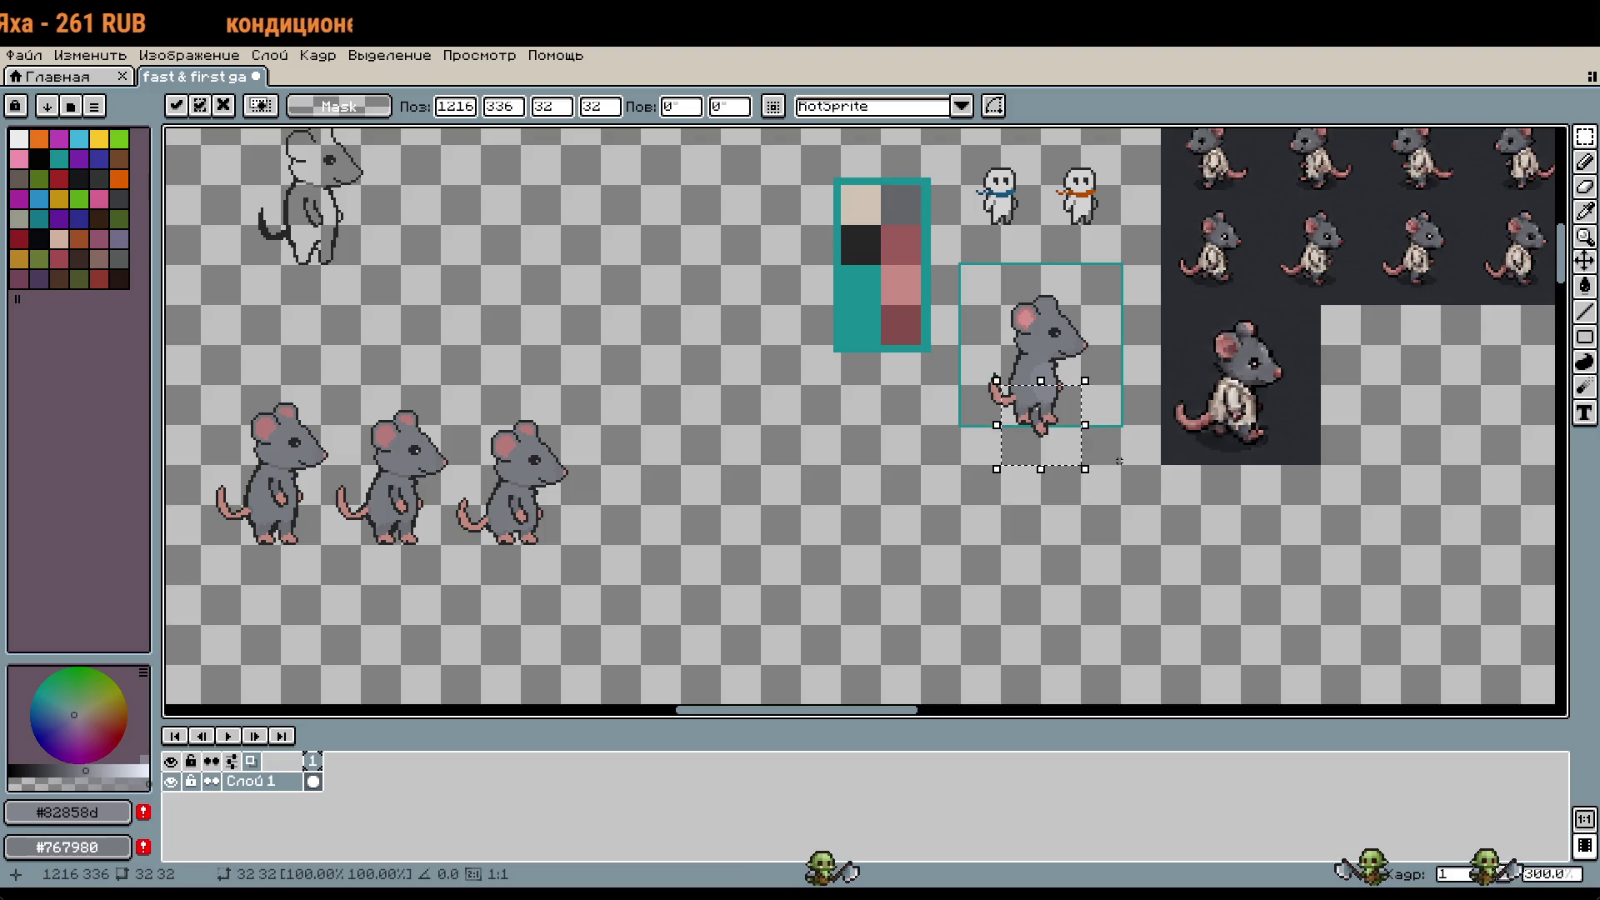
left_click(1121, 461)
scroll(1075, 387, "up", 3)
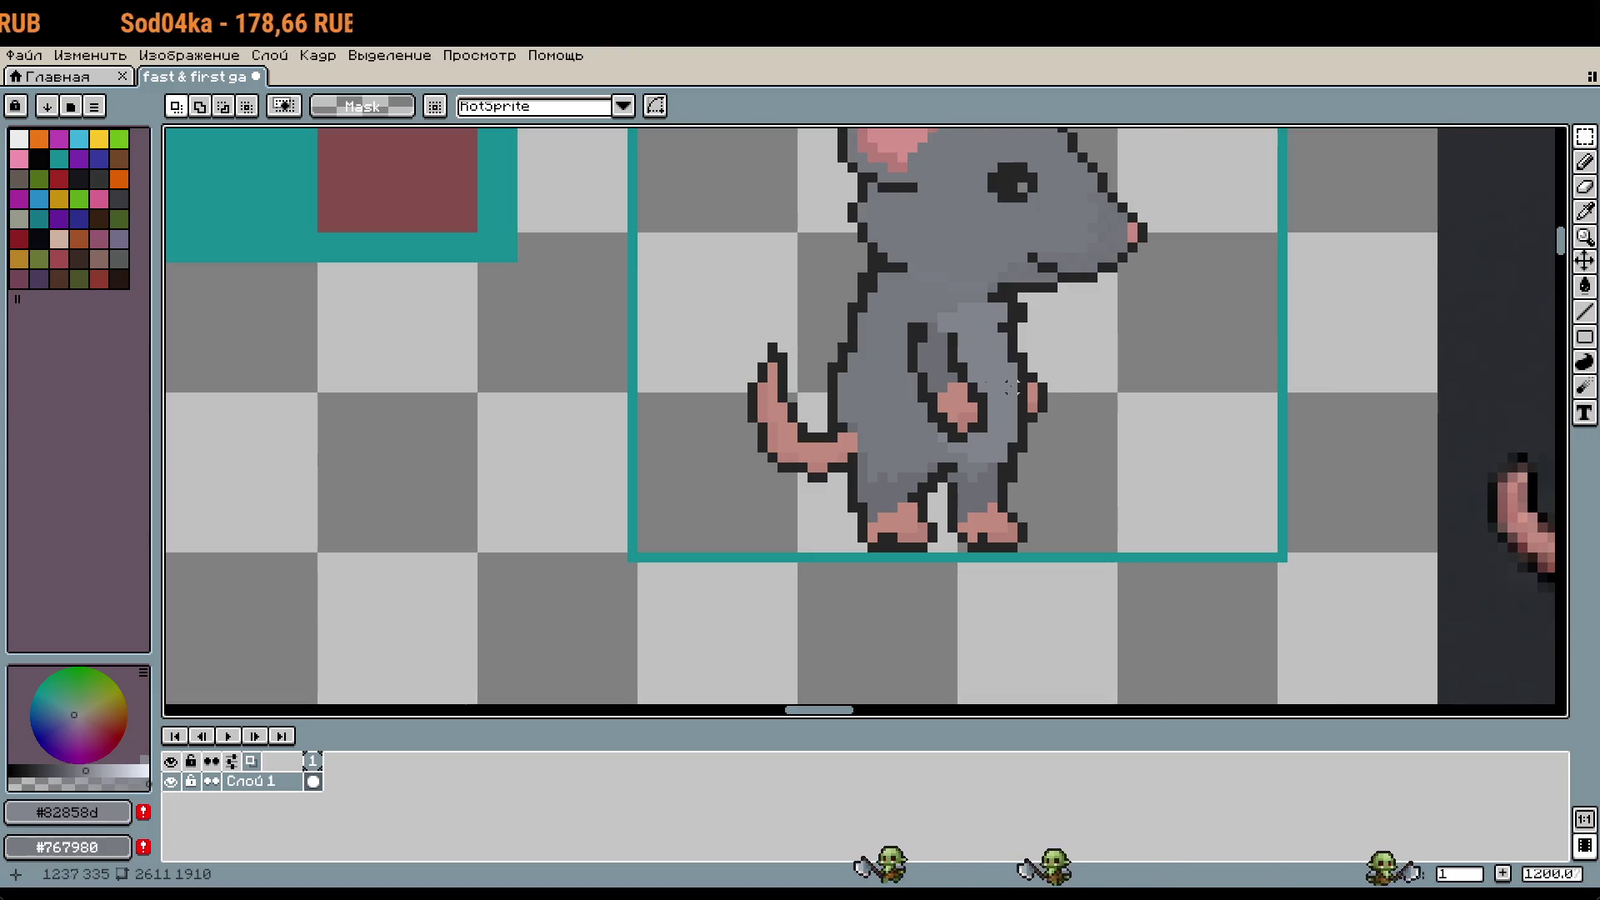
Step: Rectangle-select the rat's eye, then release the selection
scroll(1067, 408, "down", 3)
scroll(1062, 421, "up", 1)
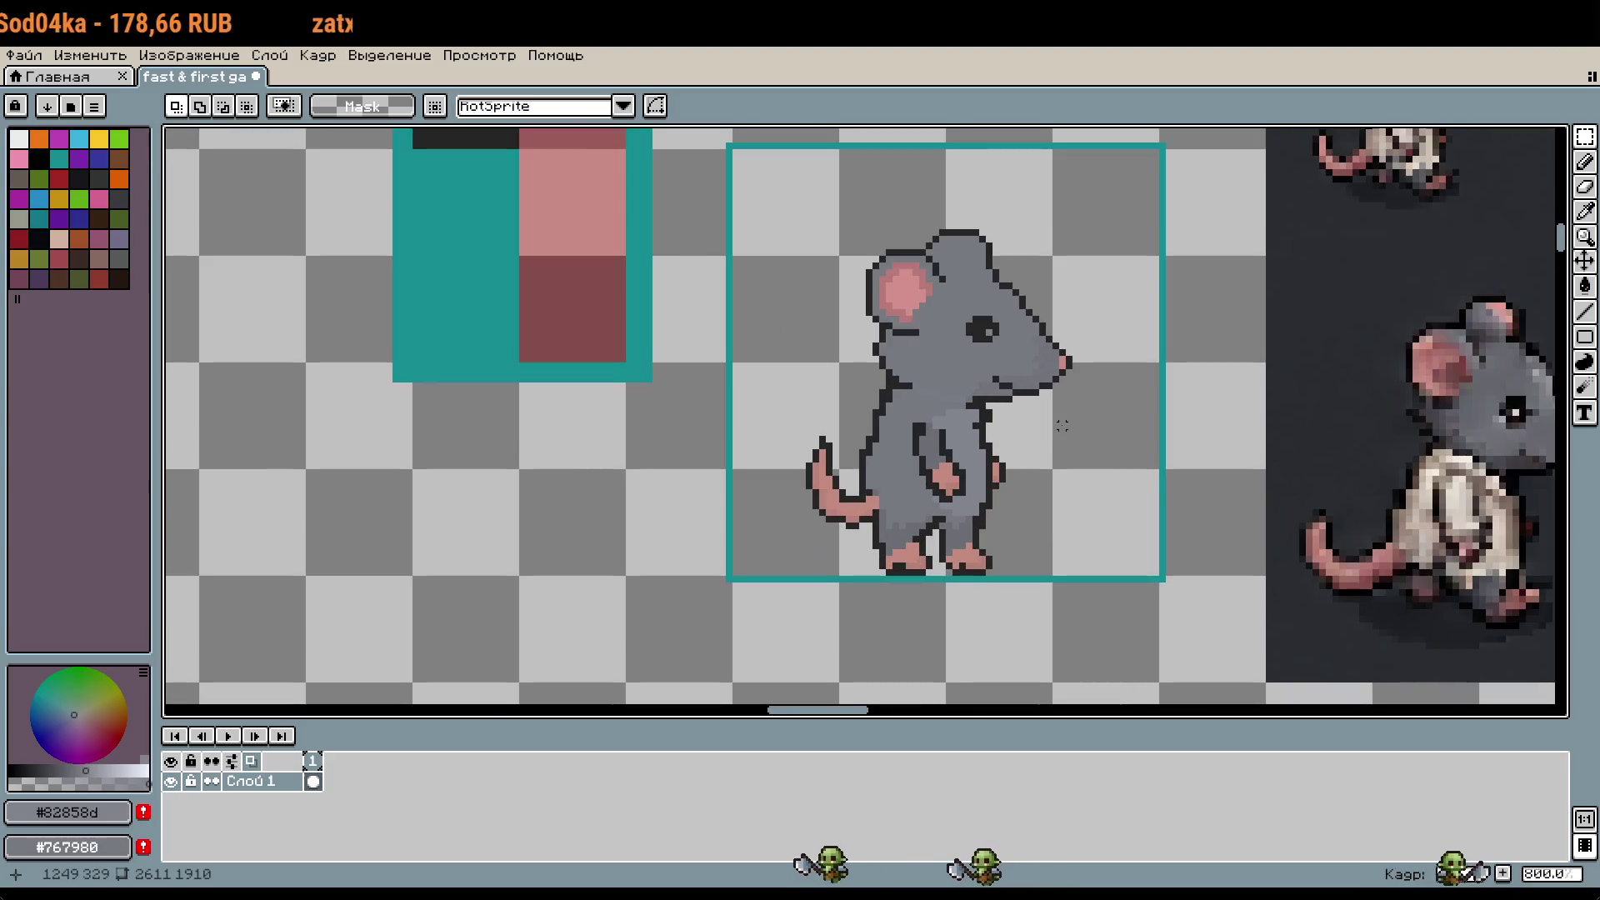
scroll(1050, 438, "up", 1)
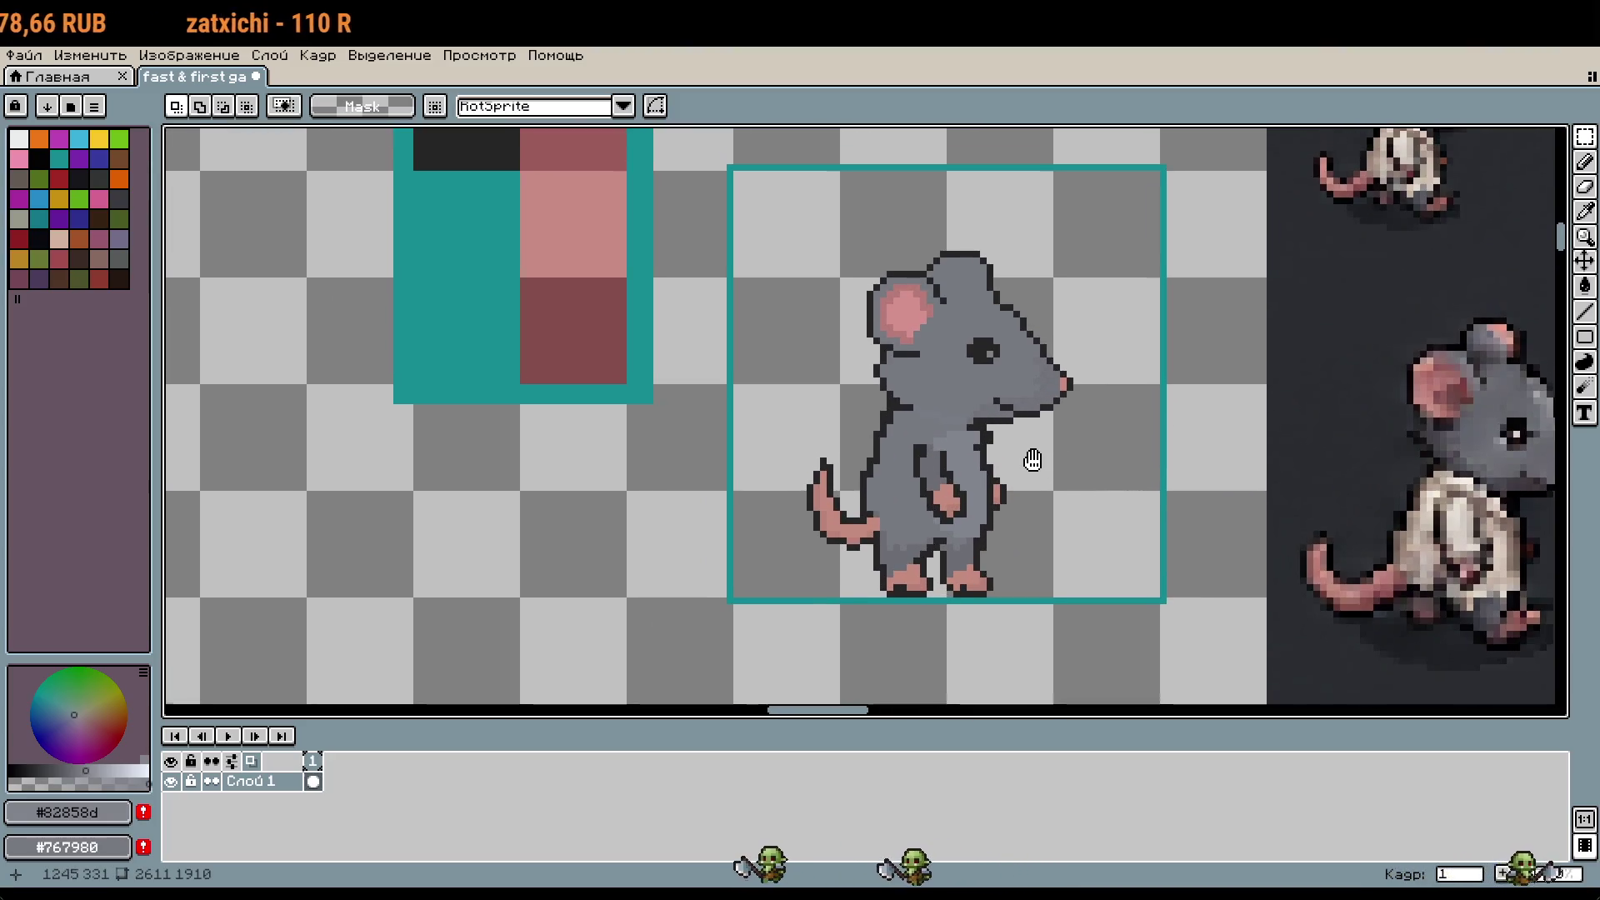
scroll(1018, 426, "up", 1)
scroll(1018, 426, "up", 1)
key("m")
left_click_drag(902, 243, 990, 318)
scroll(992, 321, "down", 1)
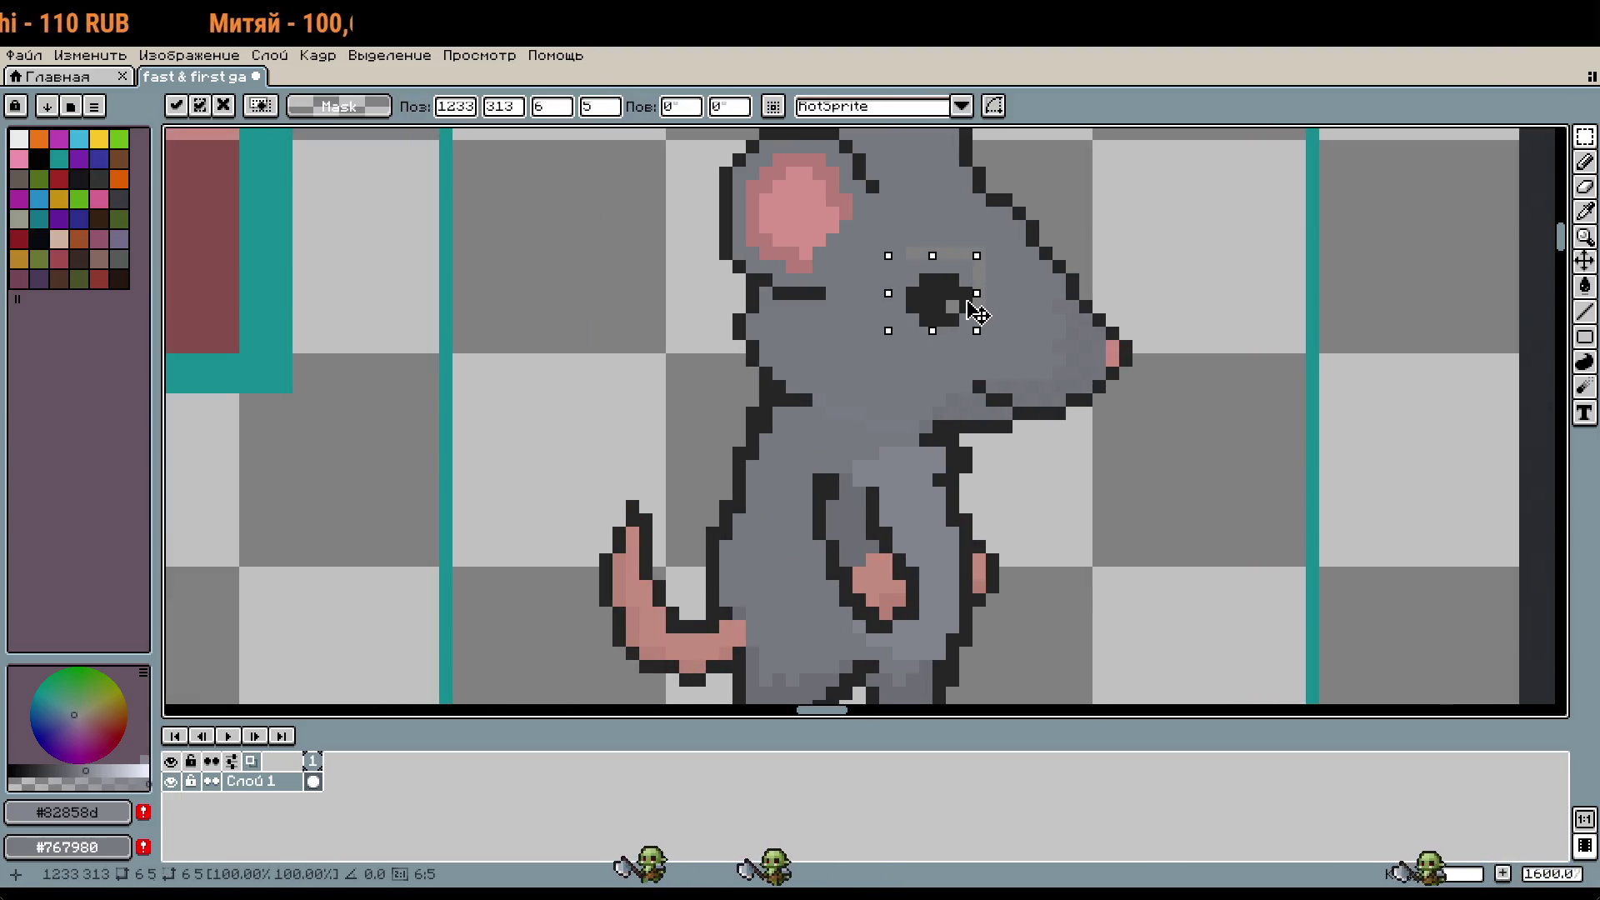
scroll(1099, 391, "down", 1)
key("ctrl+d")
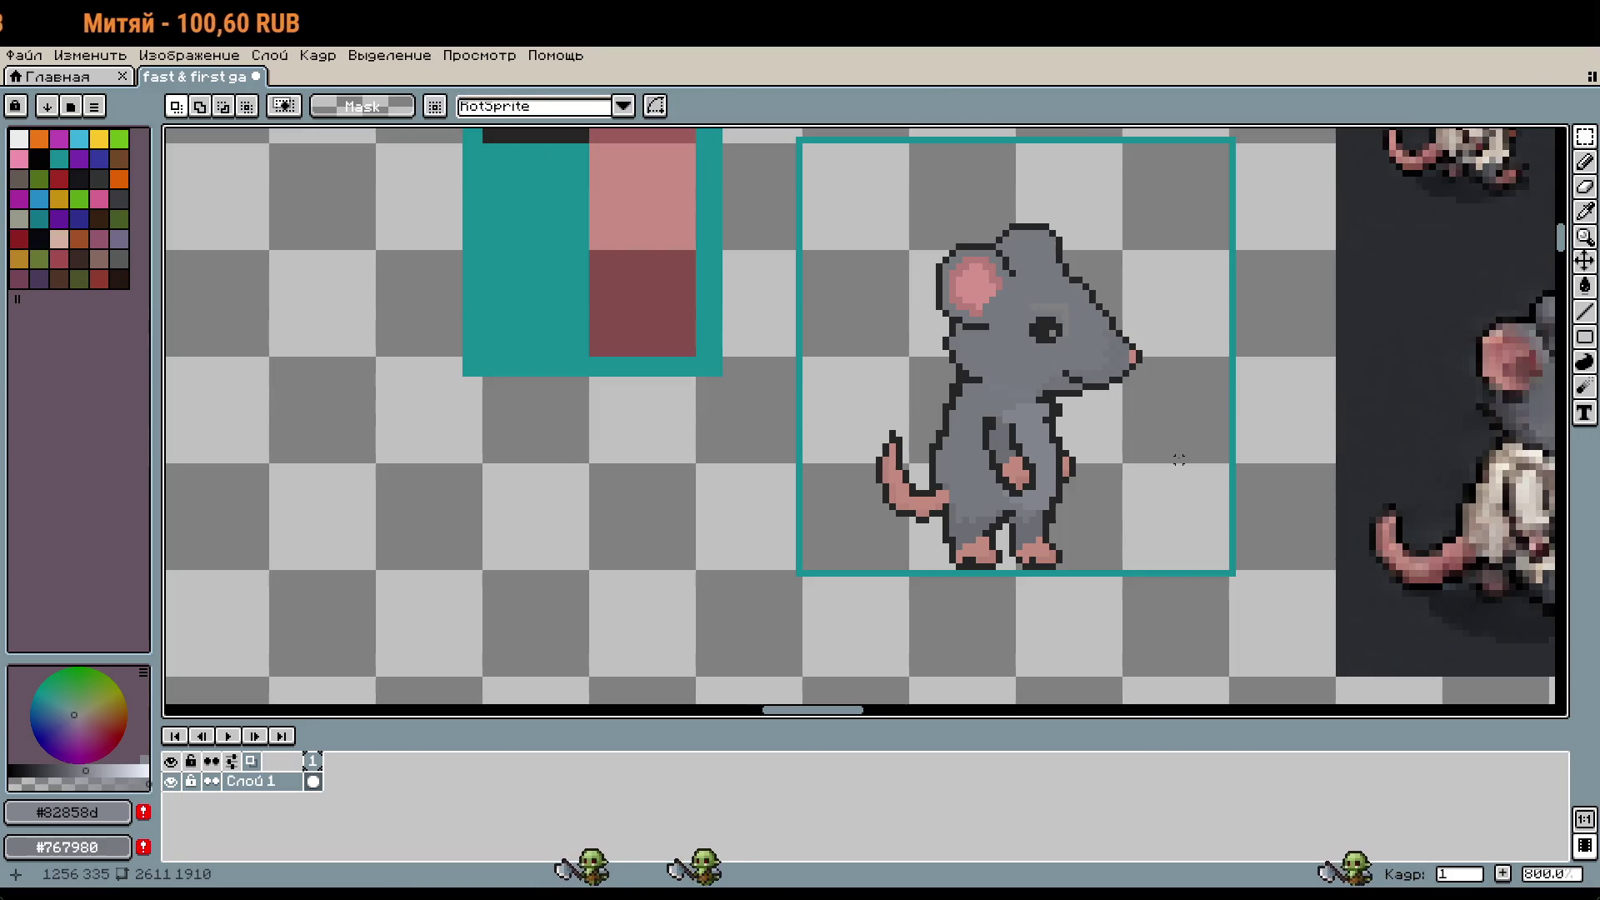
scroll(1073, 348, "up", 2)
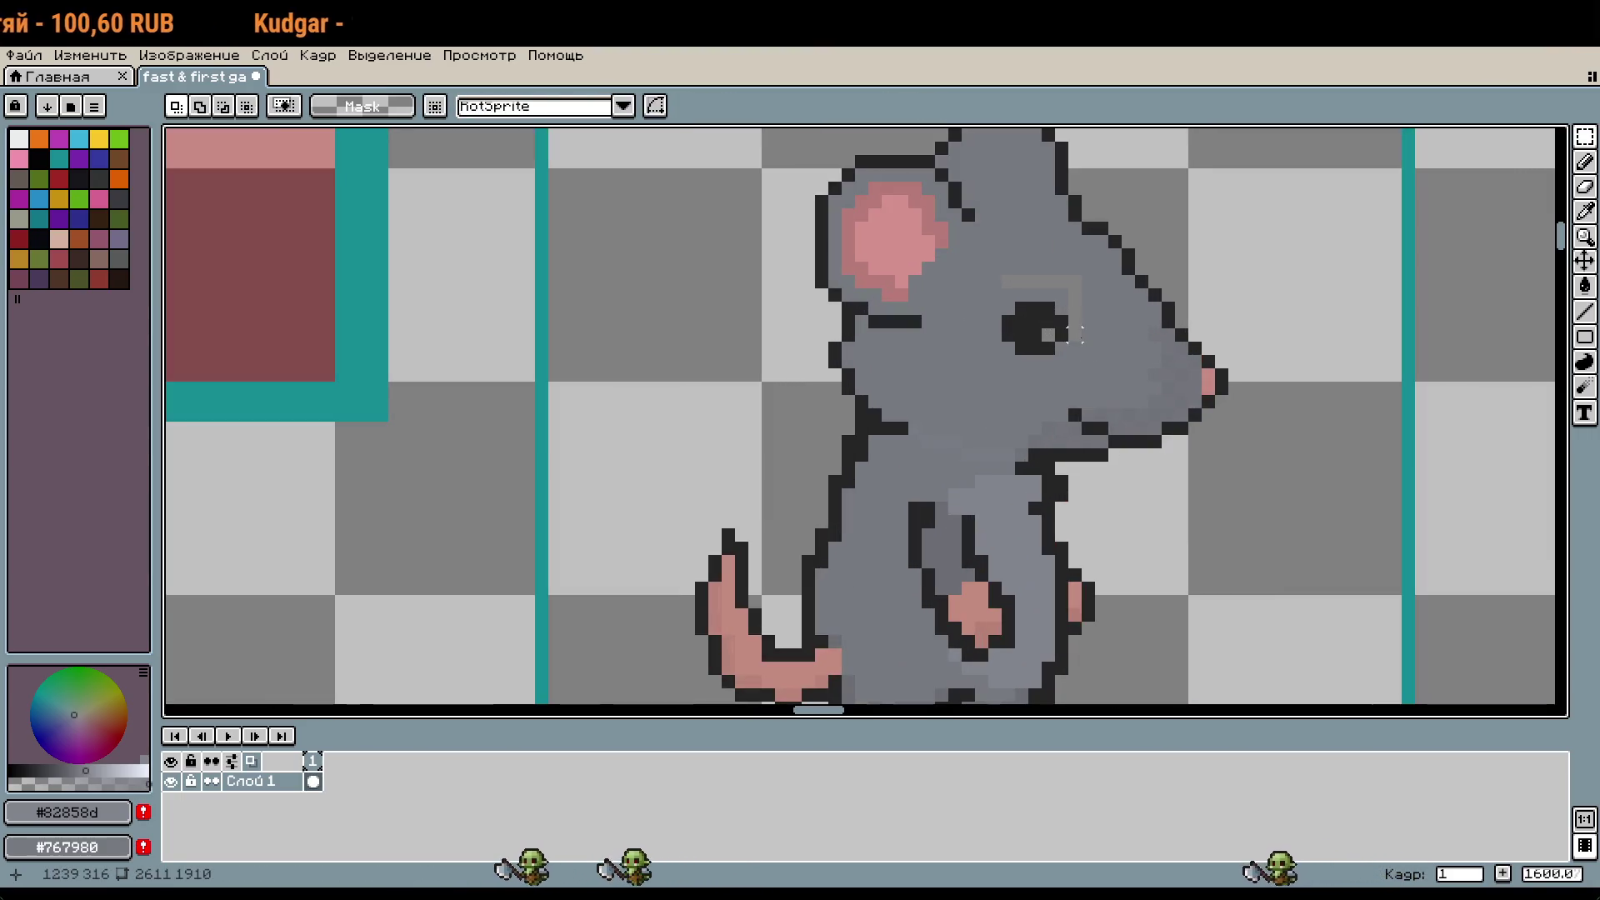
Step: Sample the head gray #767980 and bring the rat's head back into view
key("i")
left_click(1100, 329)
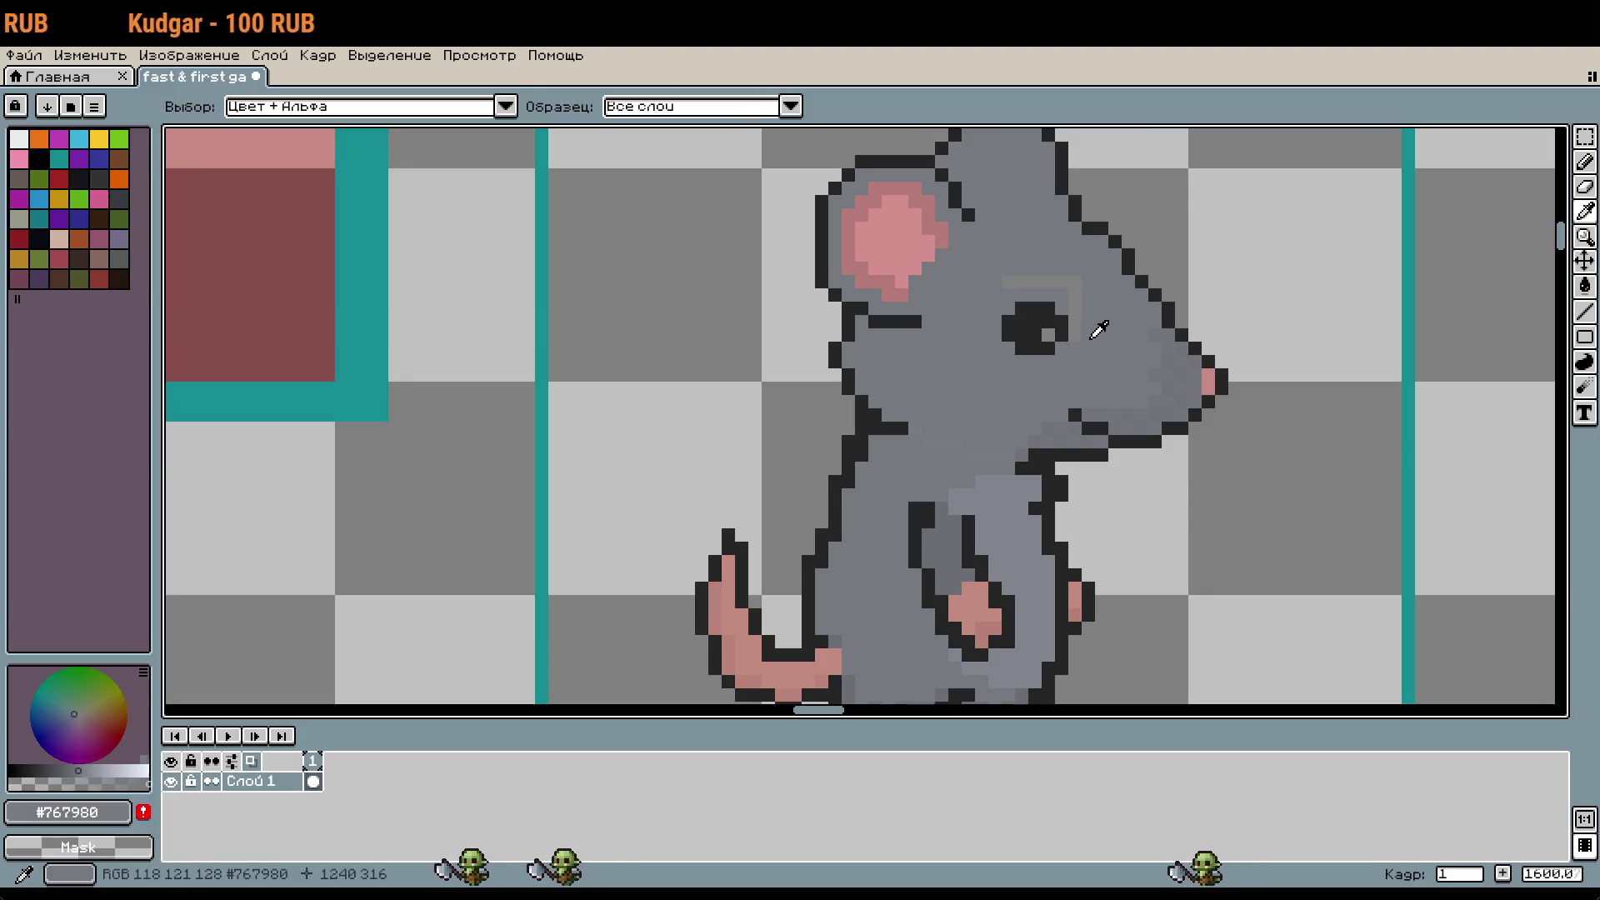
key("b")
scroll(1021, 276, "down", 1)
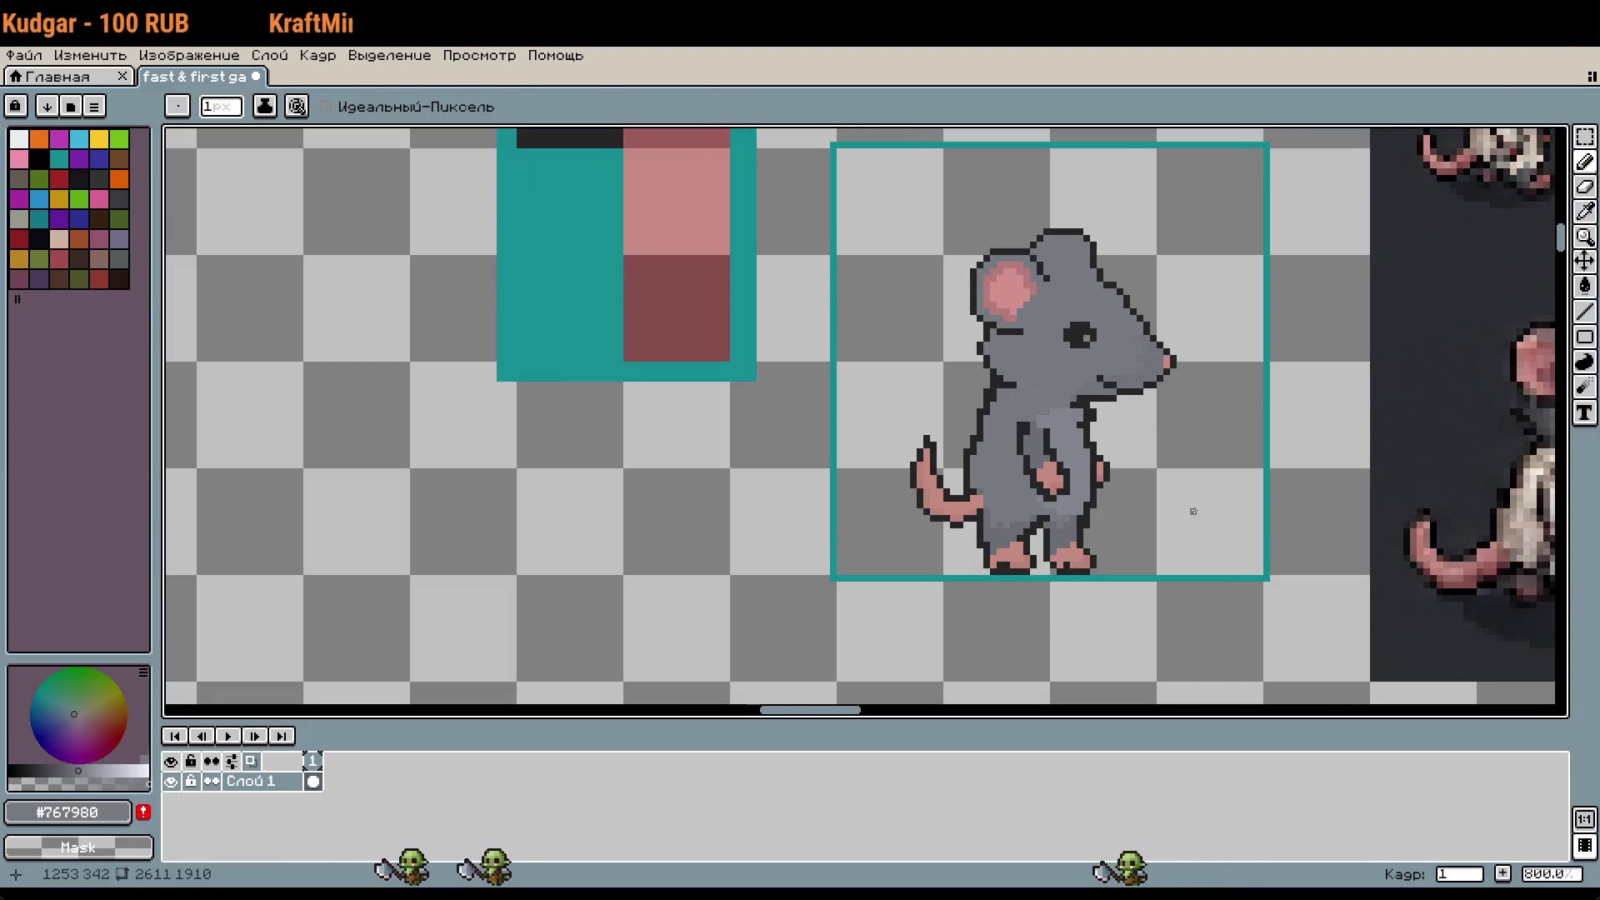
left_click_drag(1189, 507, 1125, 457)
scroll(1135, 453, "down", 1)
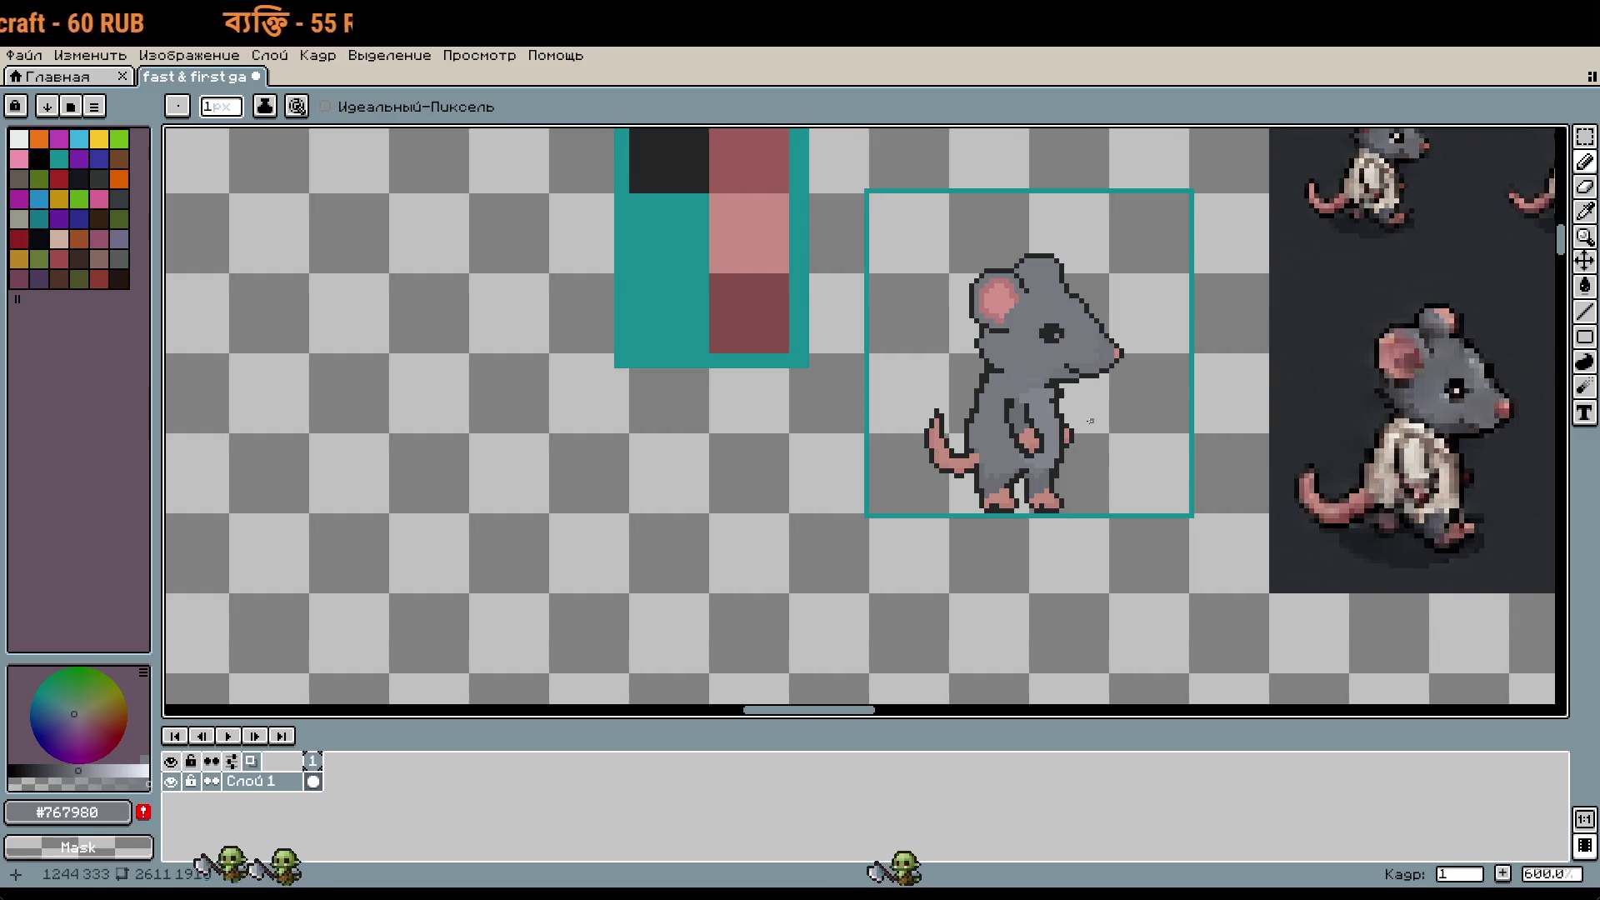
scroll(1090, 421, "up", 1)
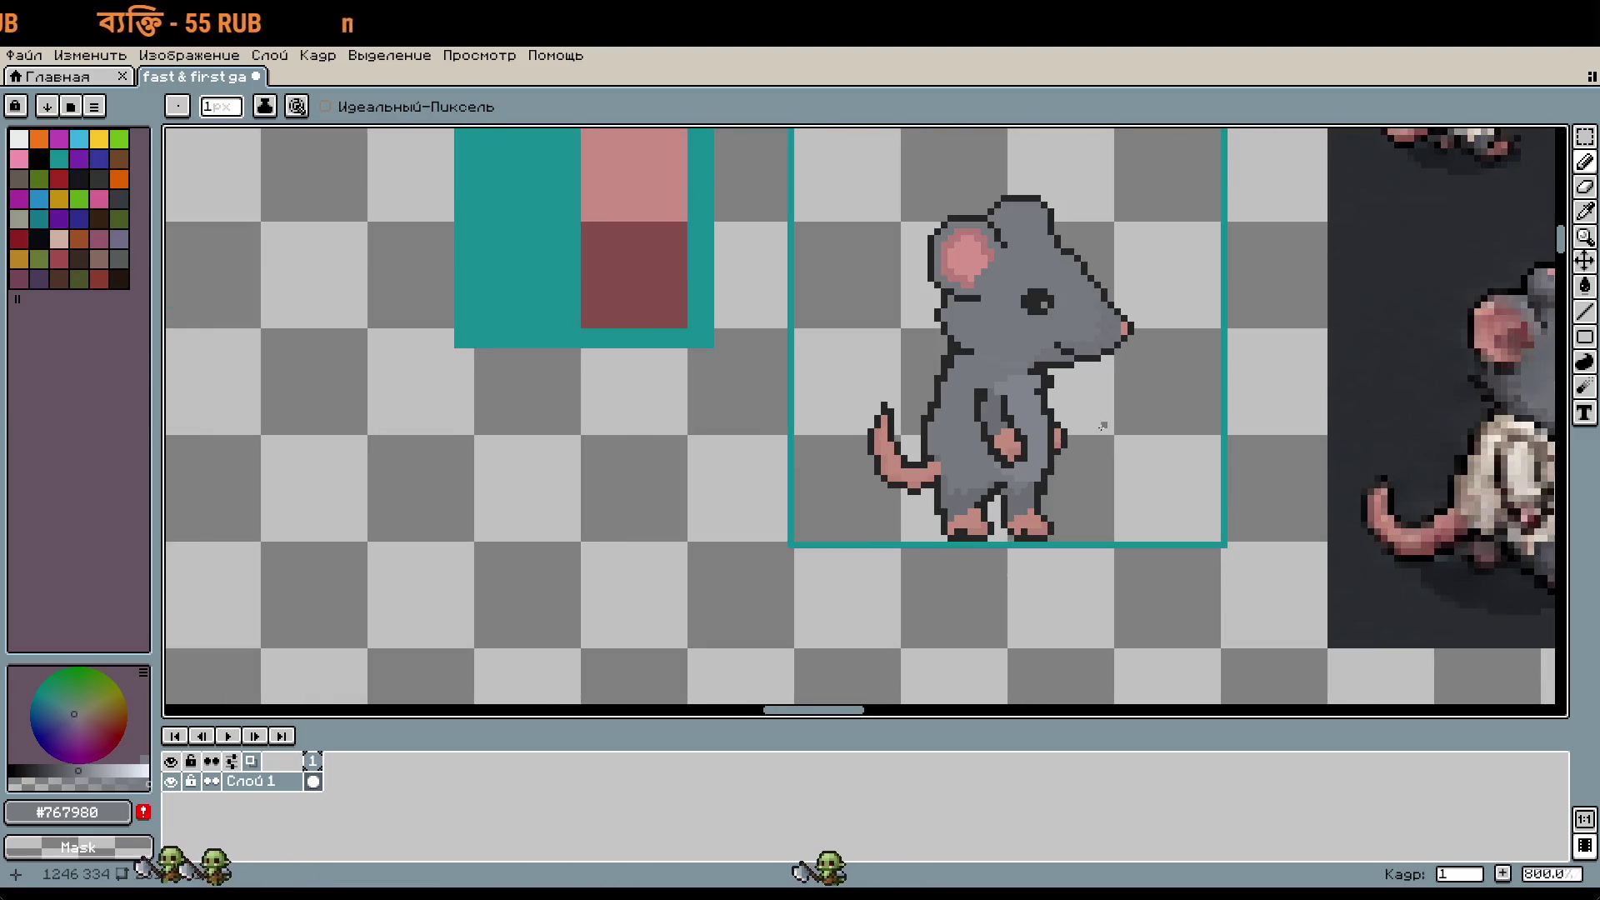
scroll(1097, 404, "up", 1)
key("w")
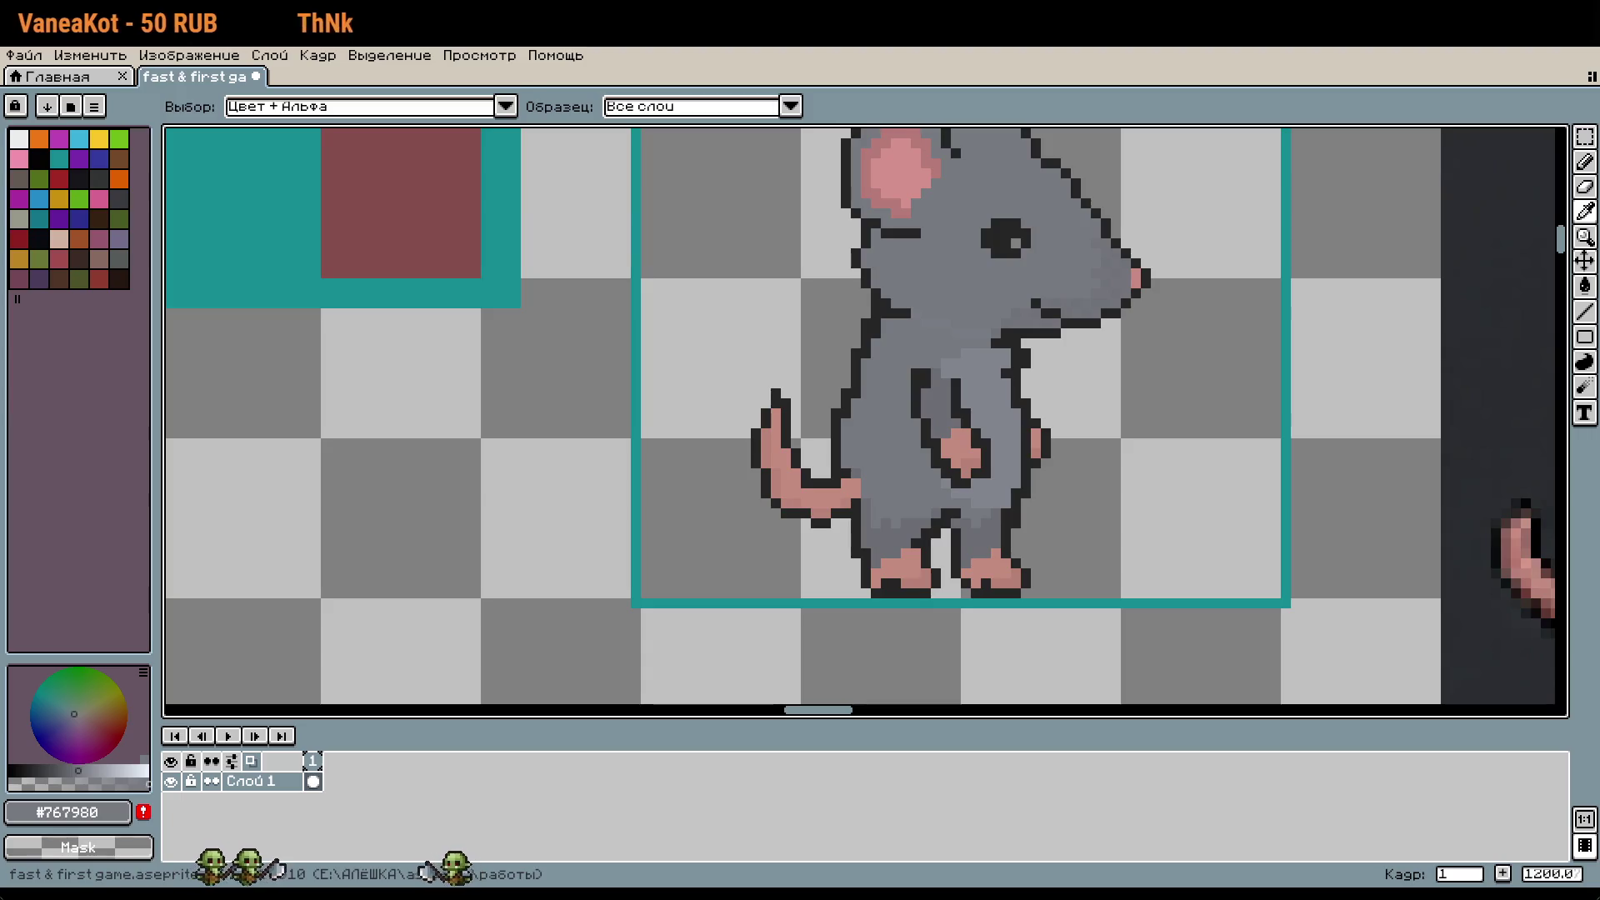
key("b")
left_click_drag(942, 258, 963, 390)
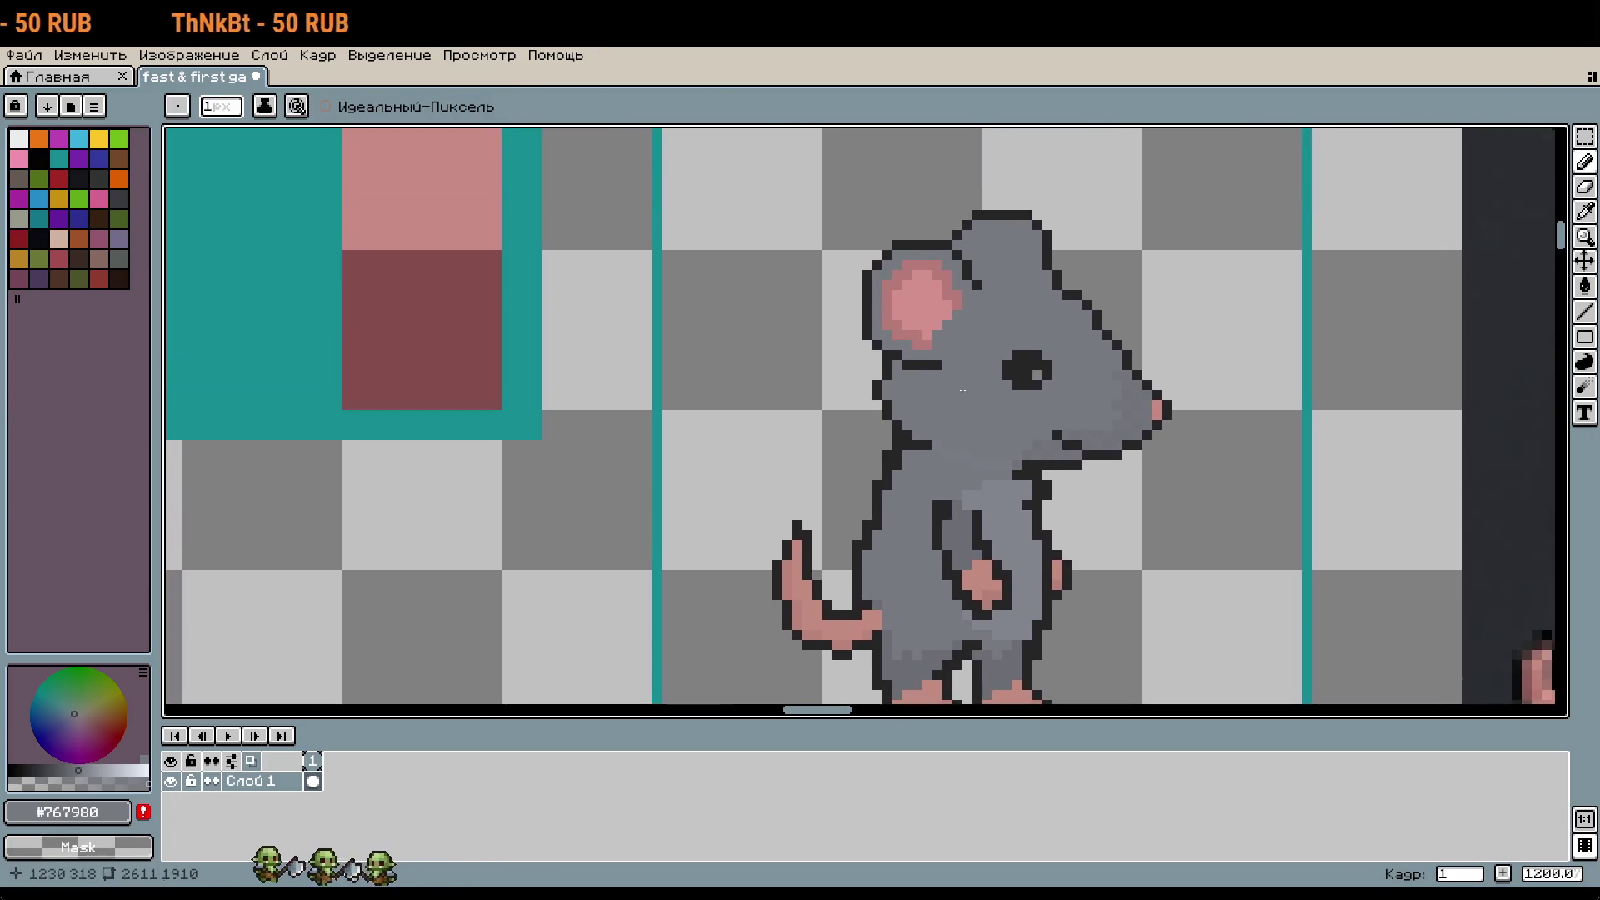
key("w")
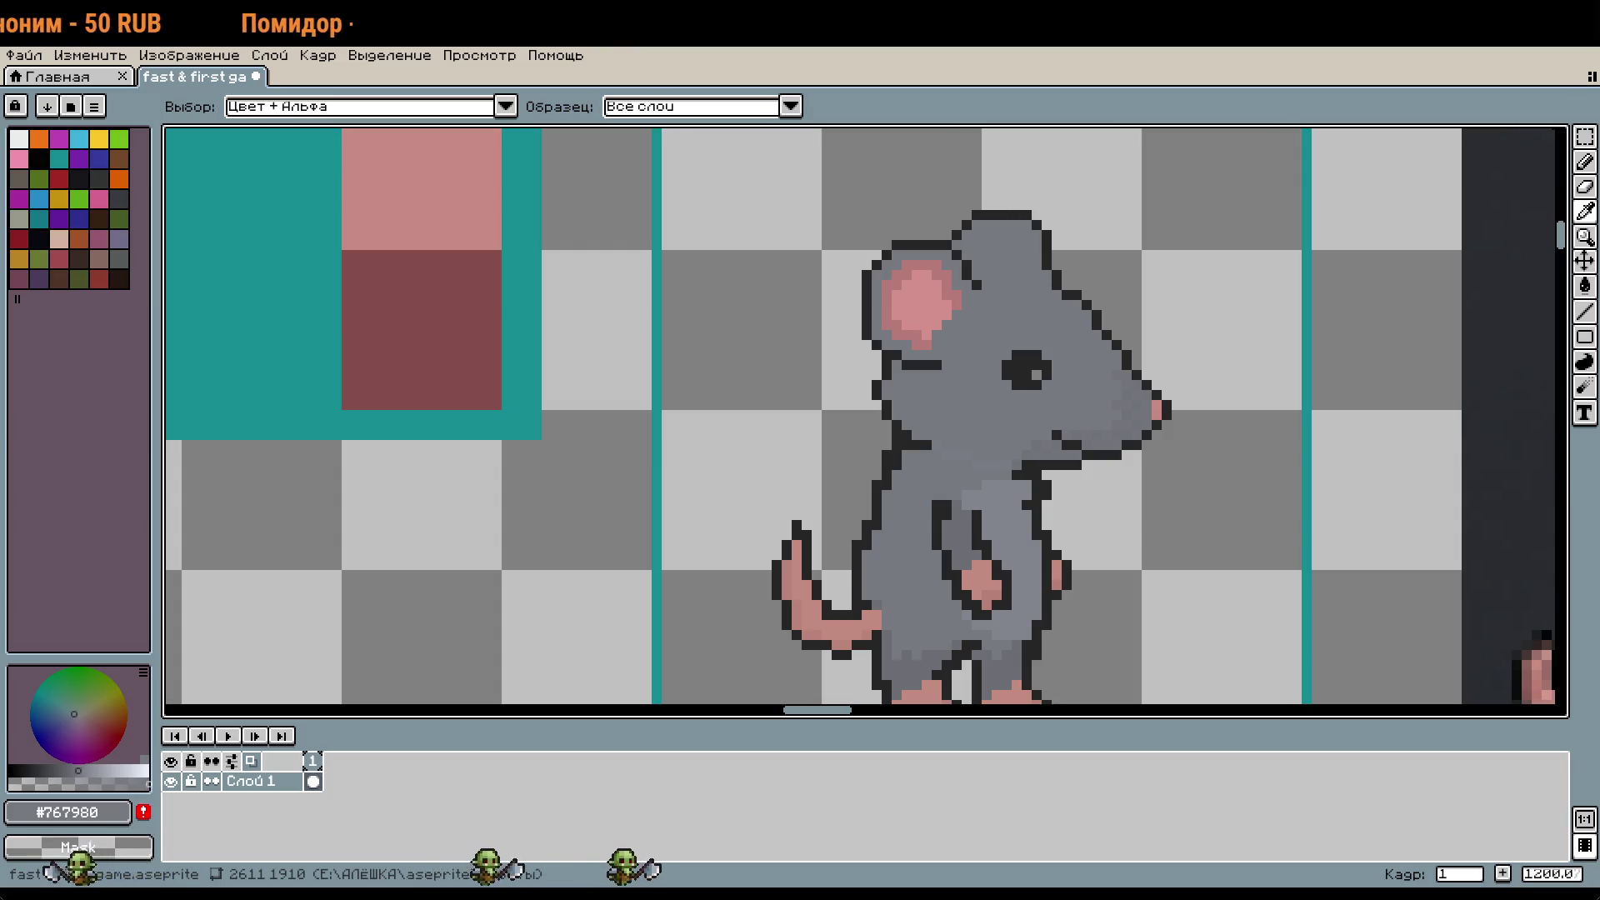
Step: Sample the dark outline colour #252525 and try outline pixels on the ear's left edge, undoing strays
key("b")
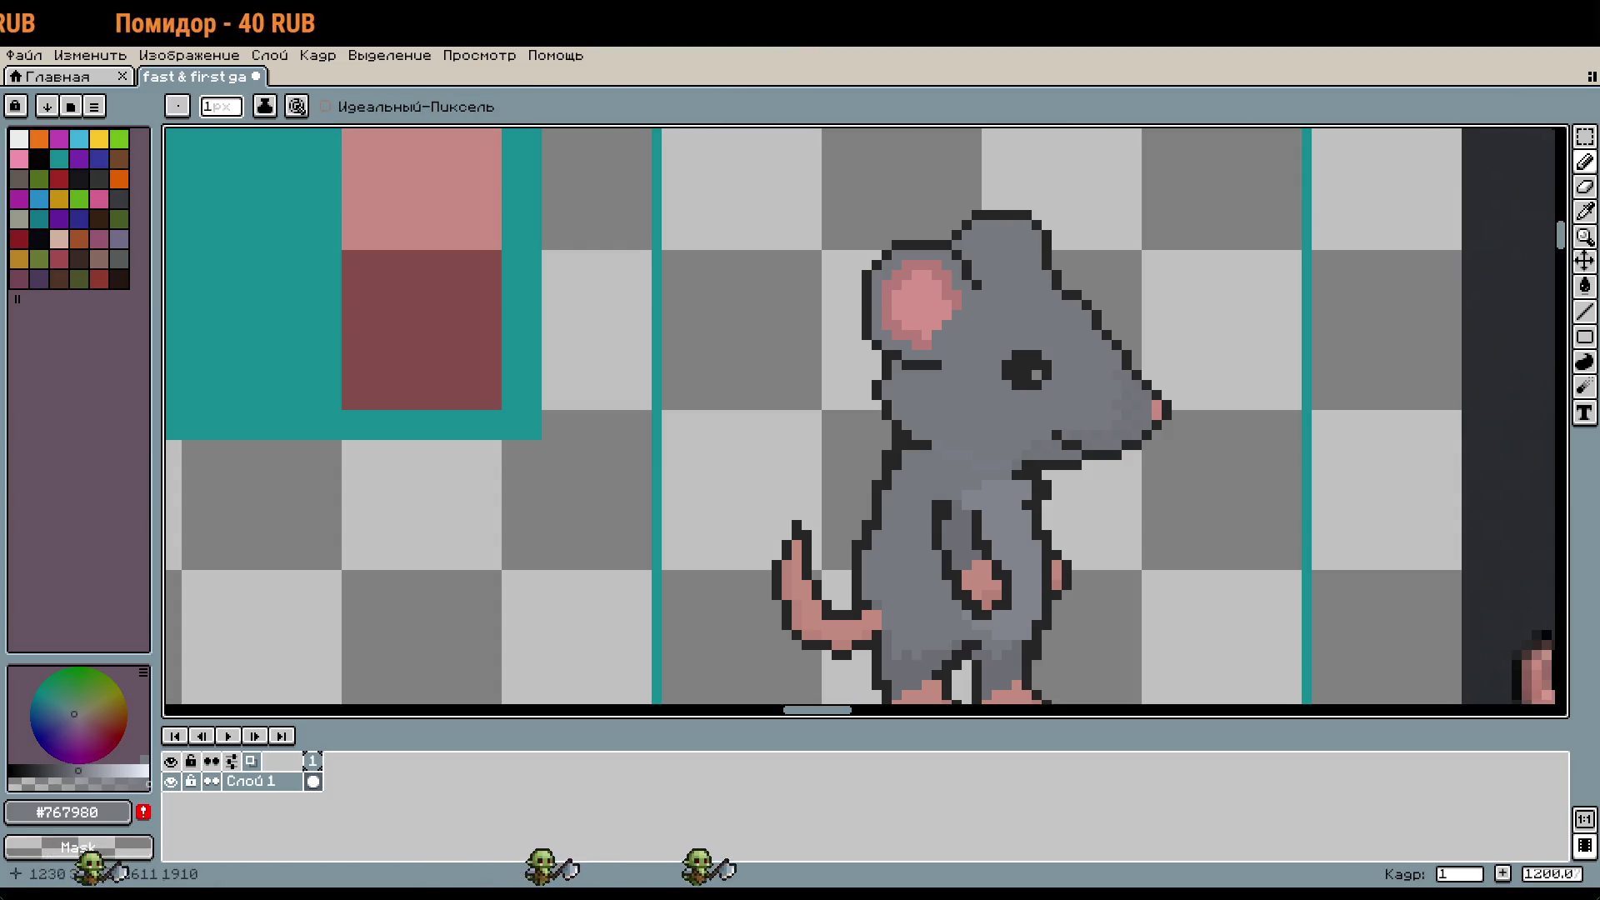
scroll(1007, 320, "up", 4)
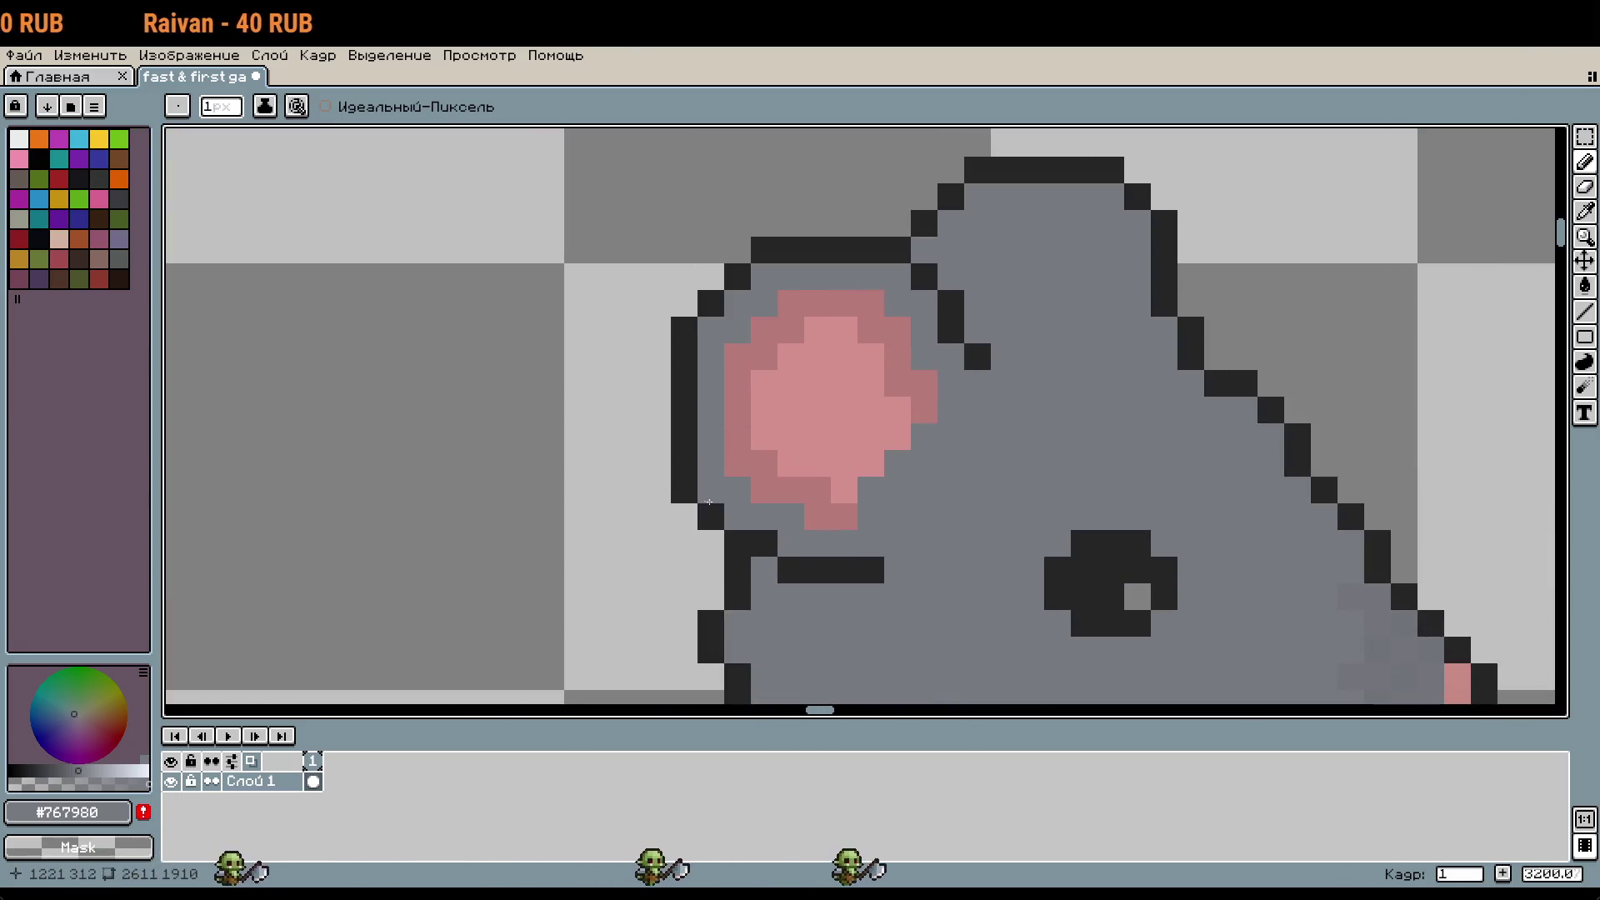
left_click(710, 510, "alt")
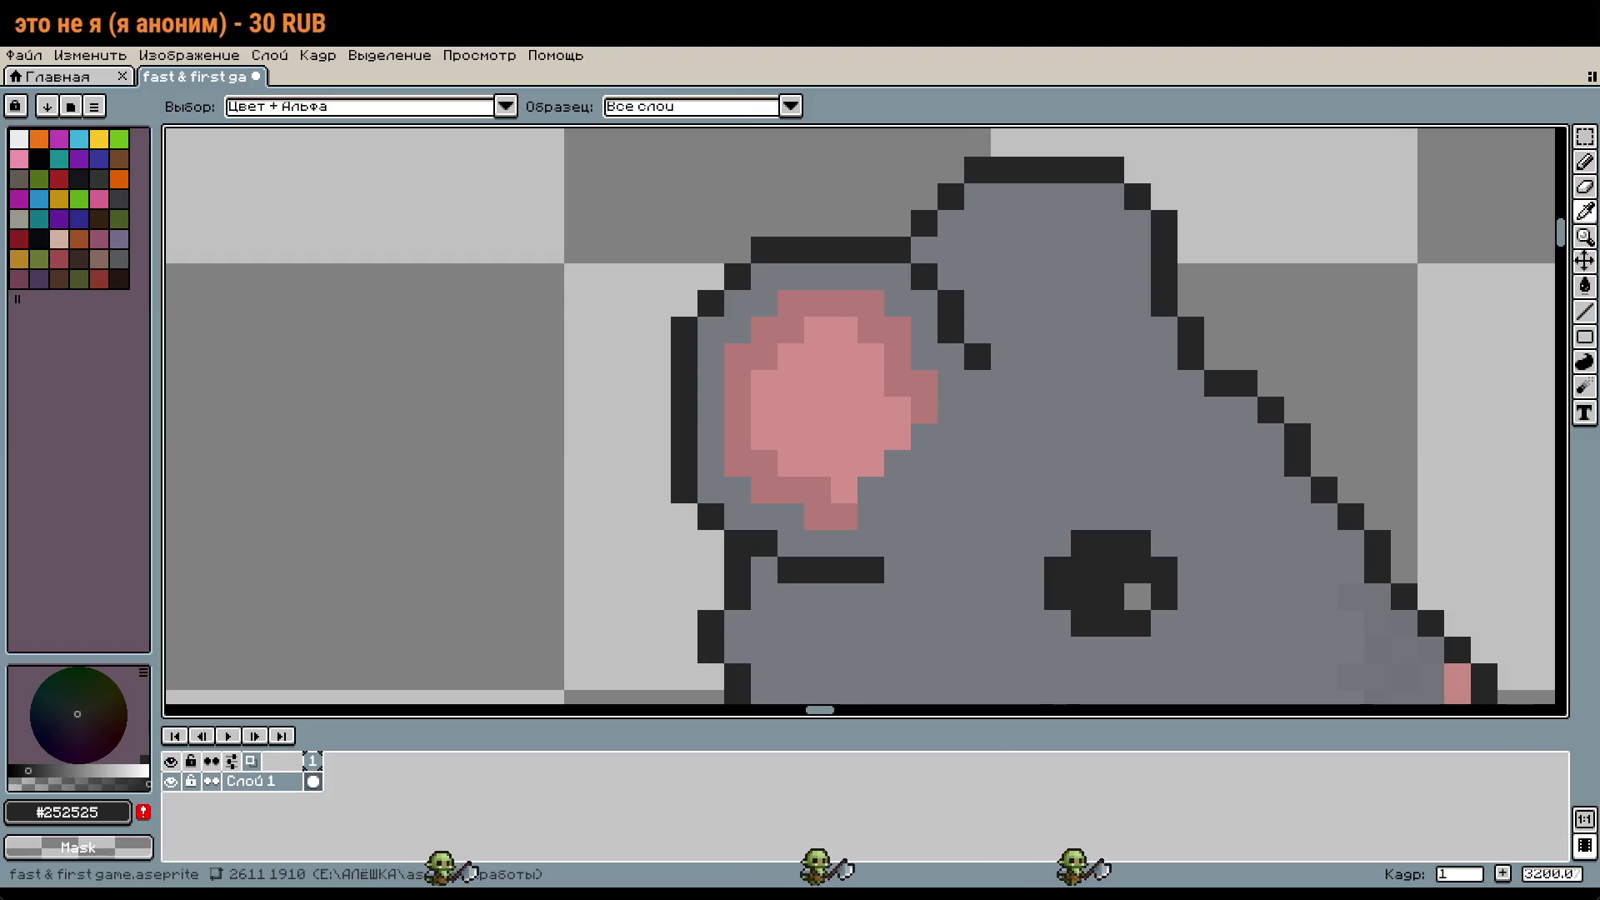
left_click(836, 494)
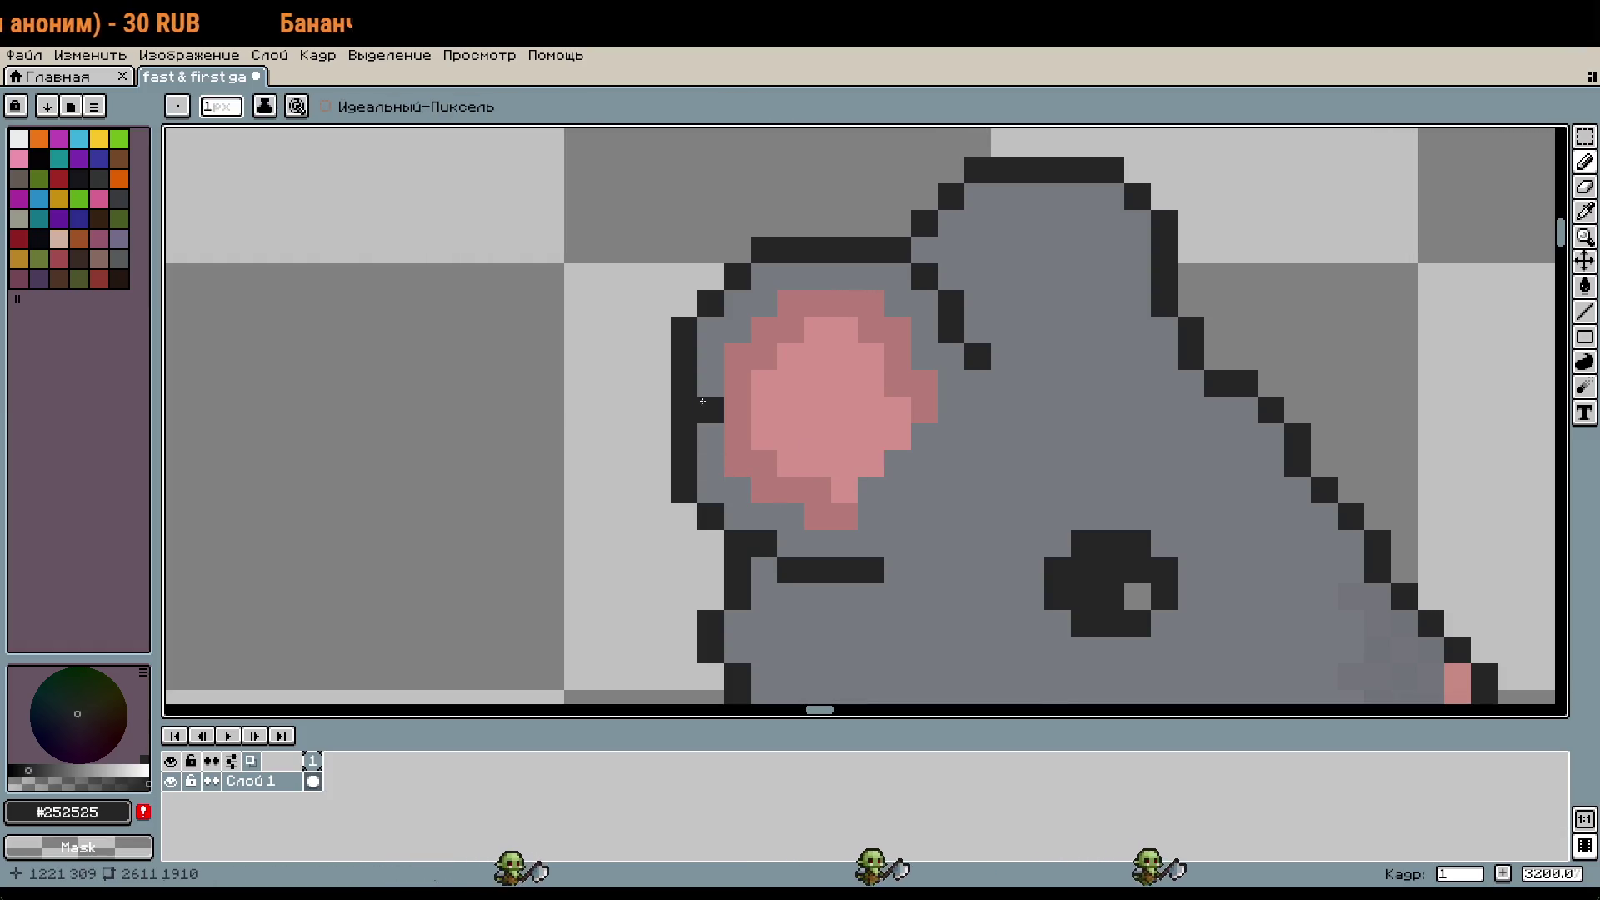
scroll(836, 494, "down", 4)
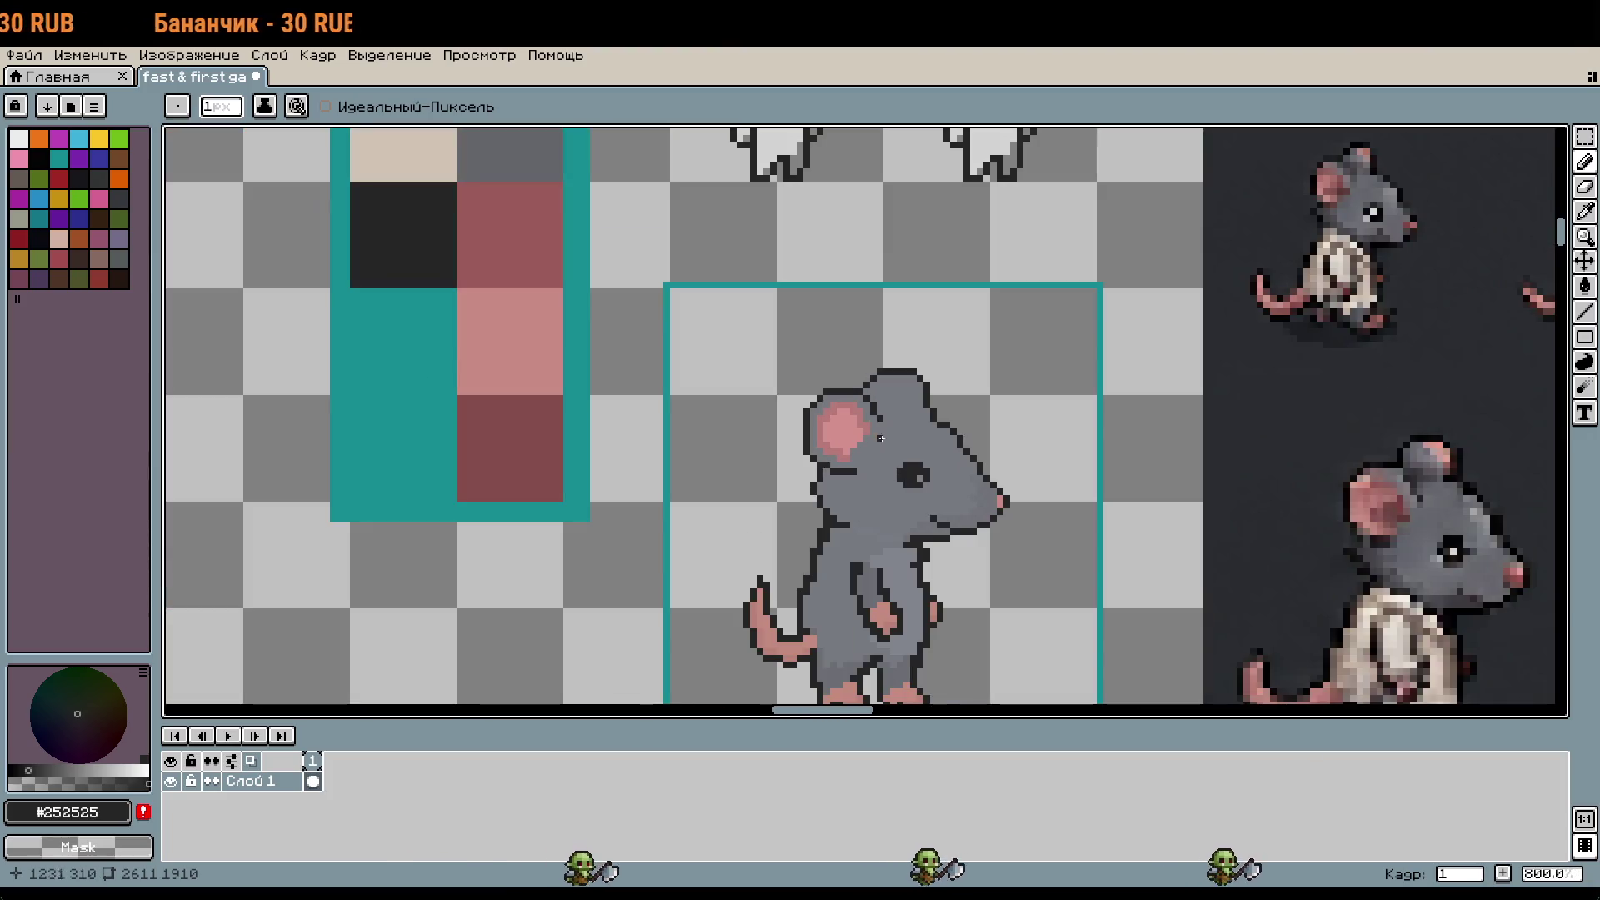
scroll(830, 444, "up", 4)
key("ctrl+z")
left_click(751, 419)
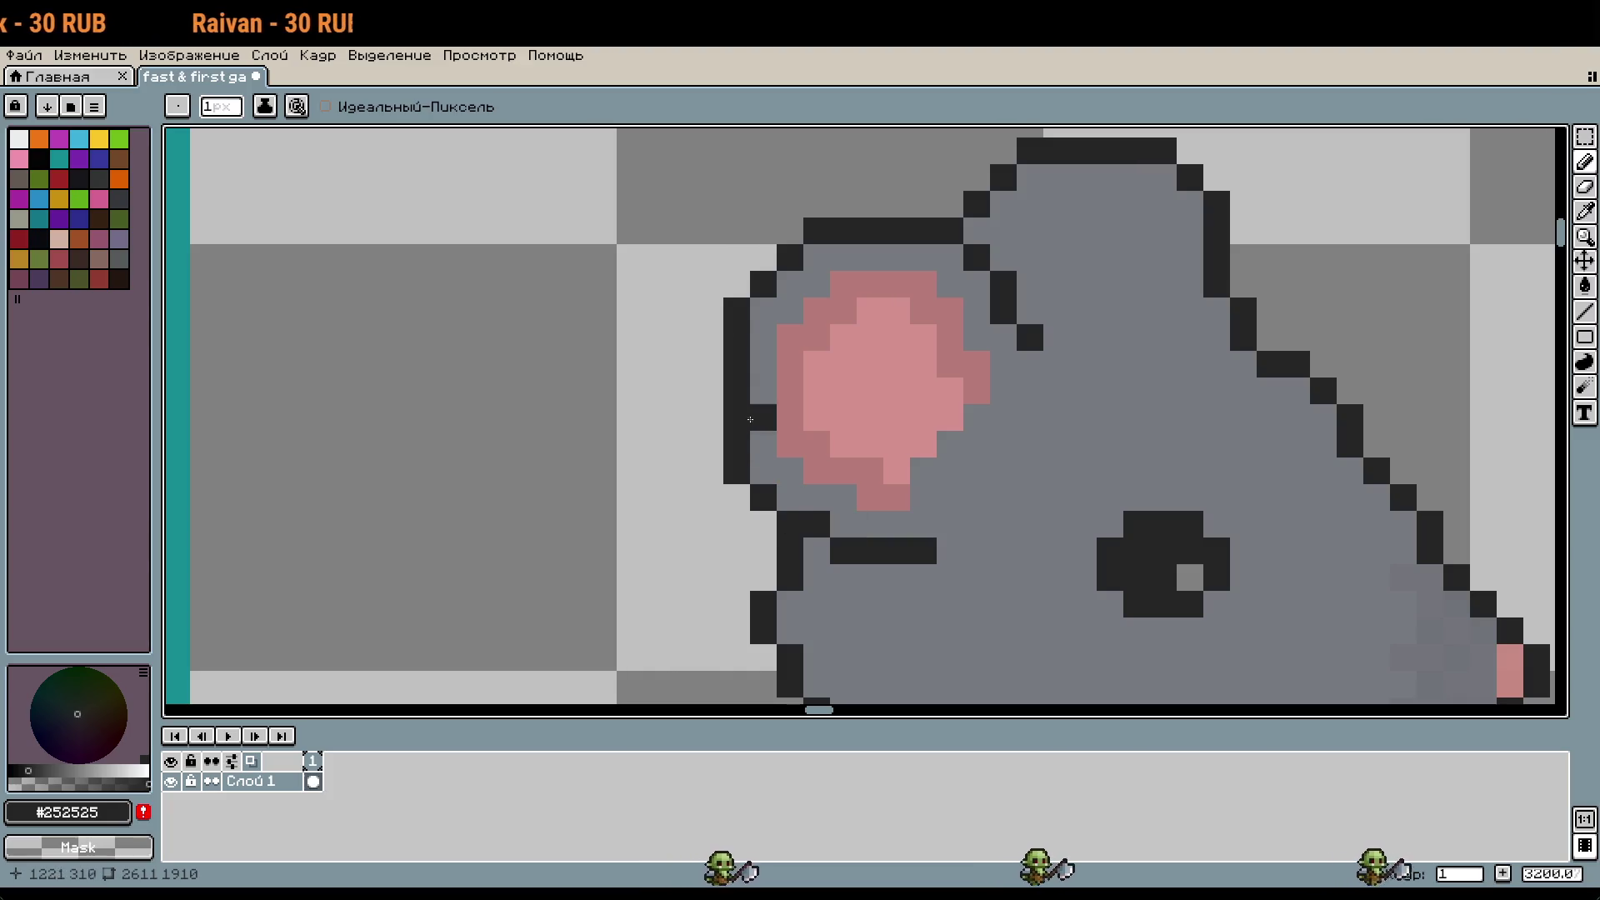
left_click(762, 472)
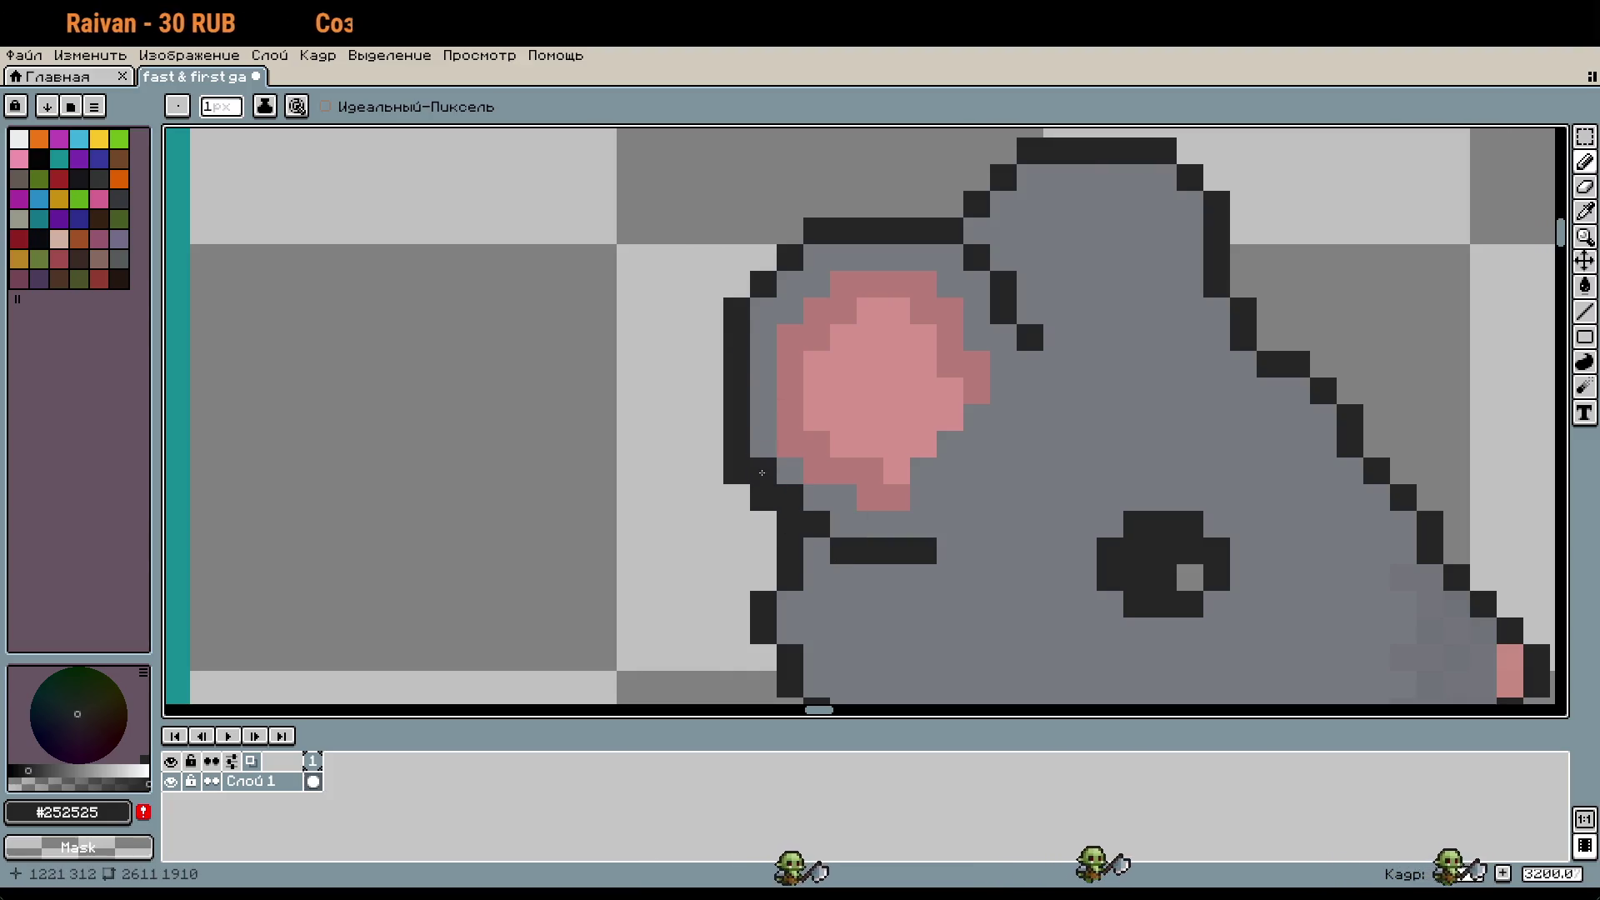
key("ctrl+z")
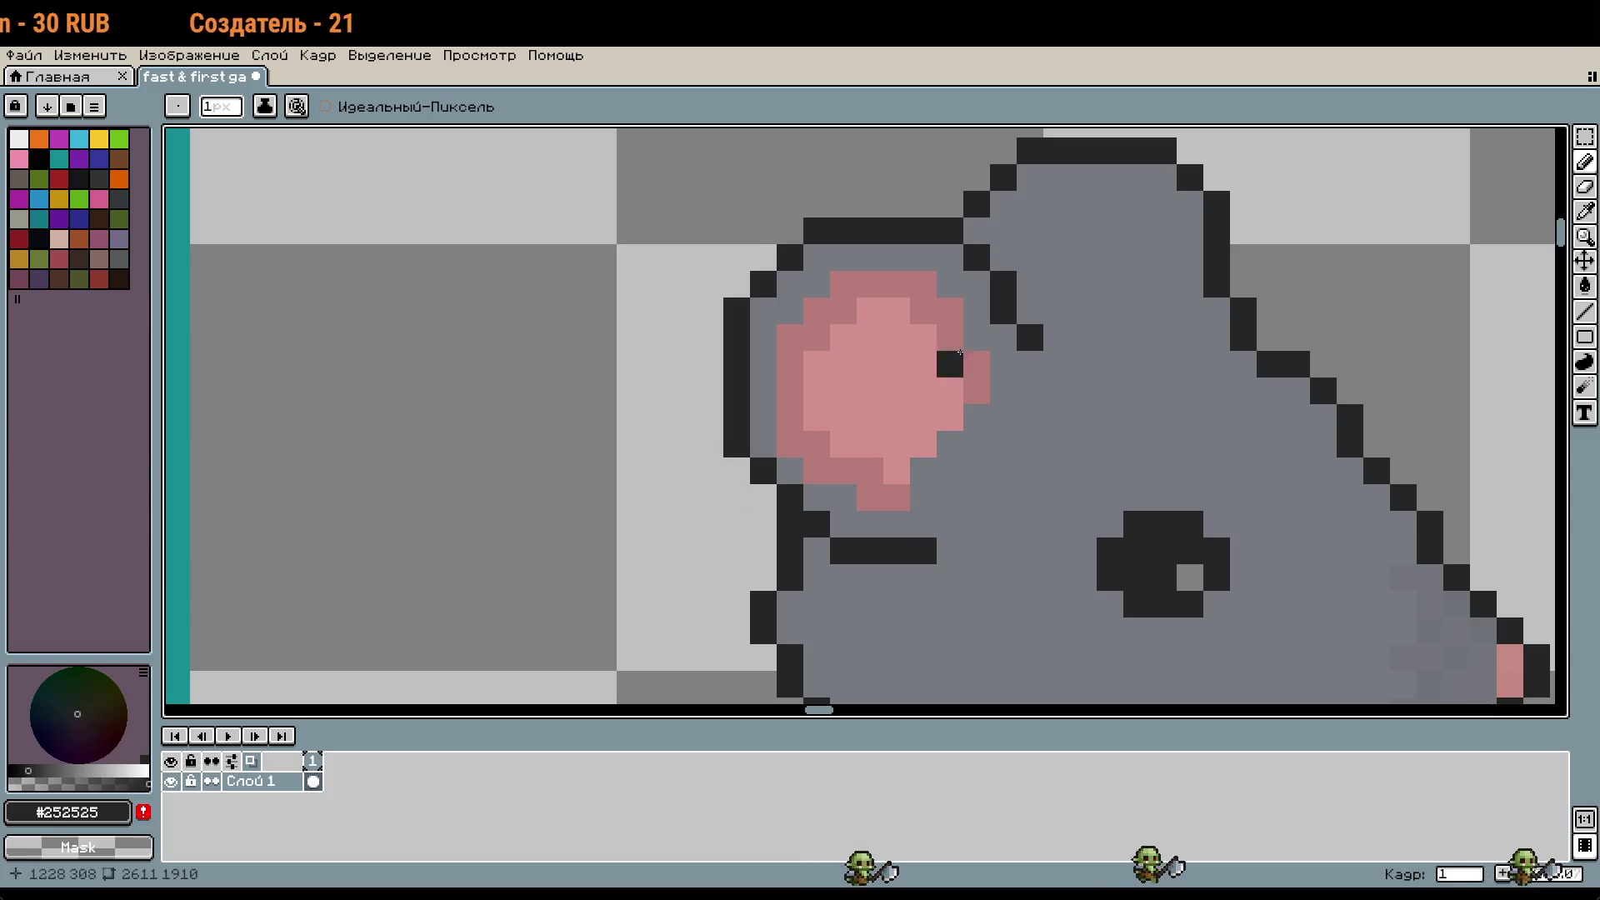
Step: Outline the ear's right inner edge in dark up toward the head top, repainting extra pixels grey
left_click(977, 310)
left_click(1002, 337)
left_click(977, 285)
left_click(950, 258)
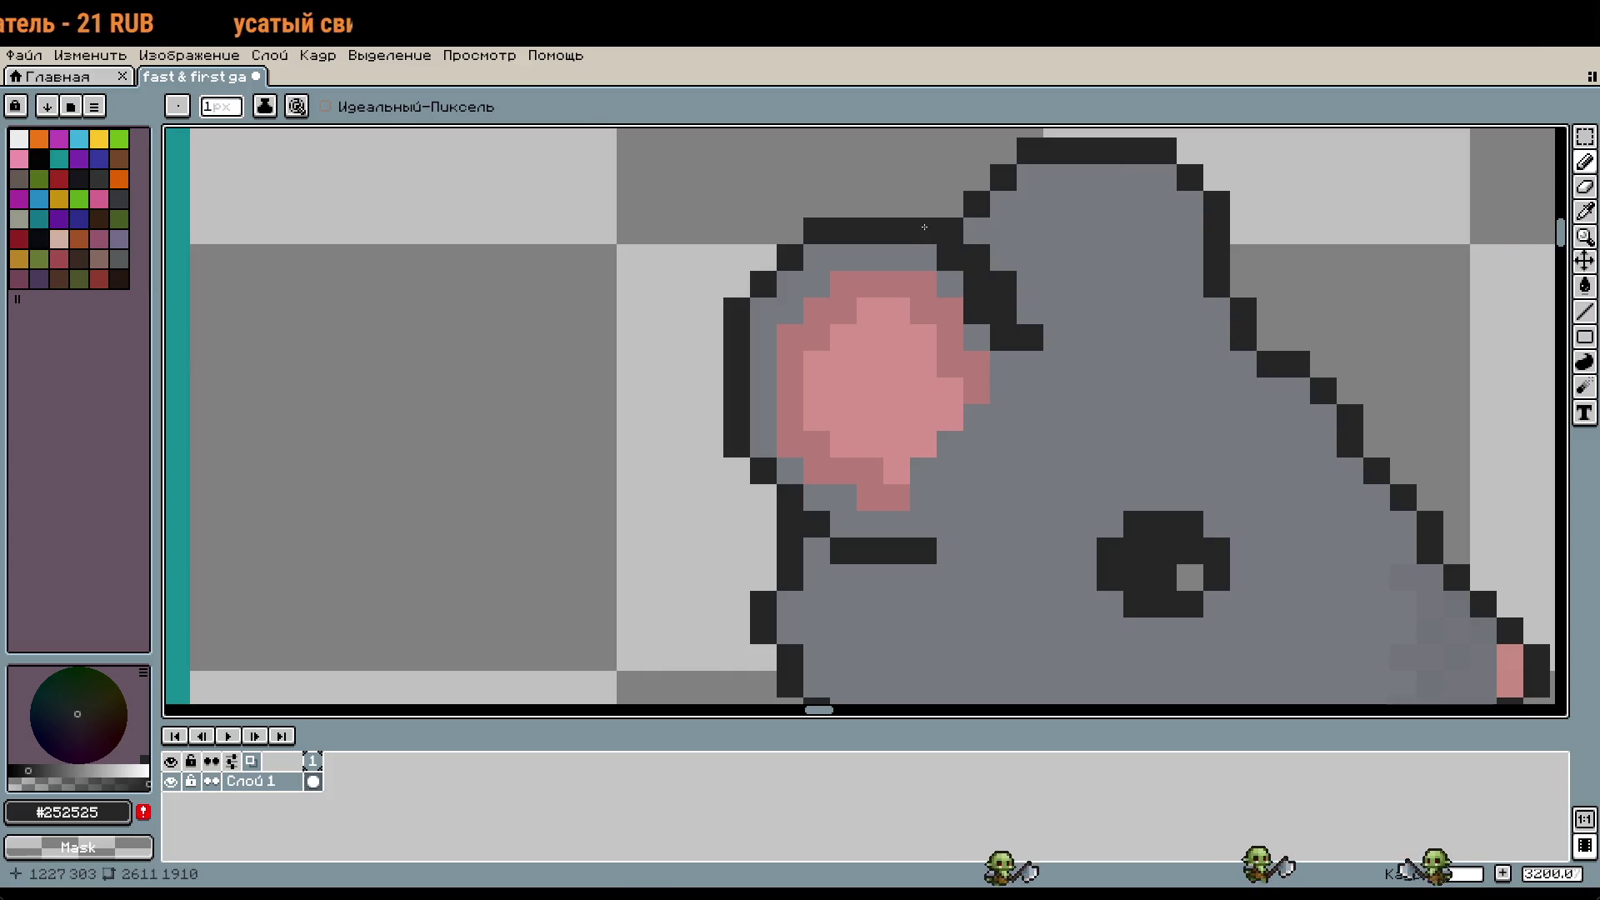
left_click(1003, 257)
key("b")
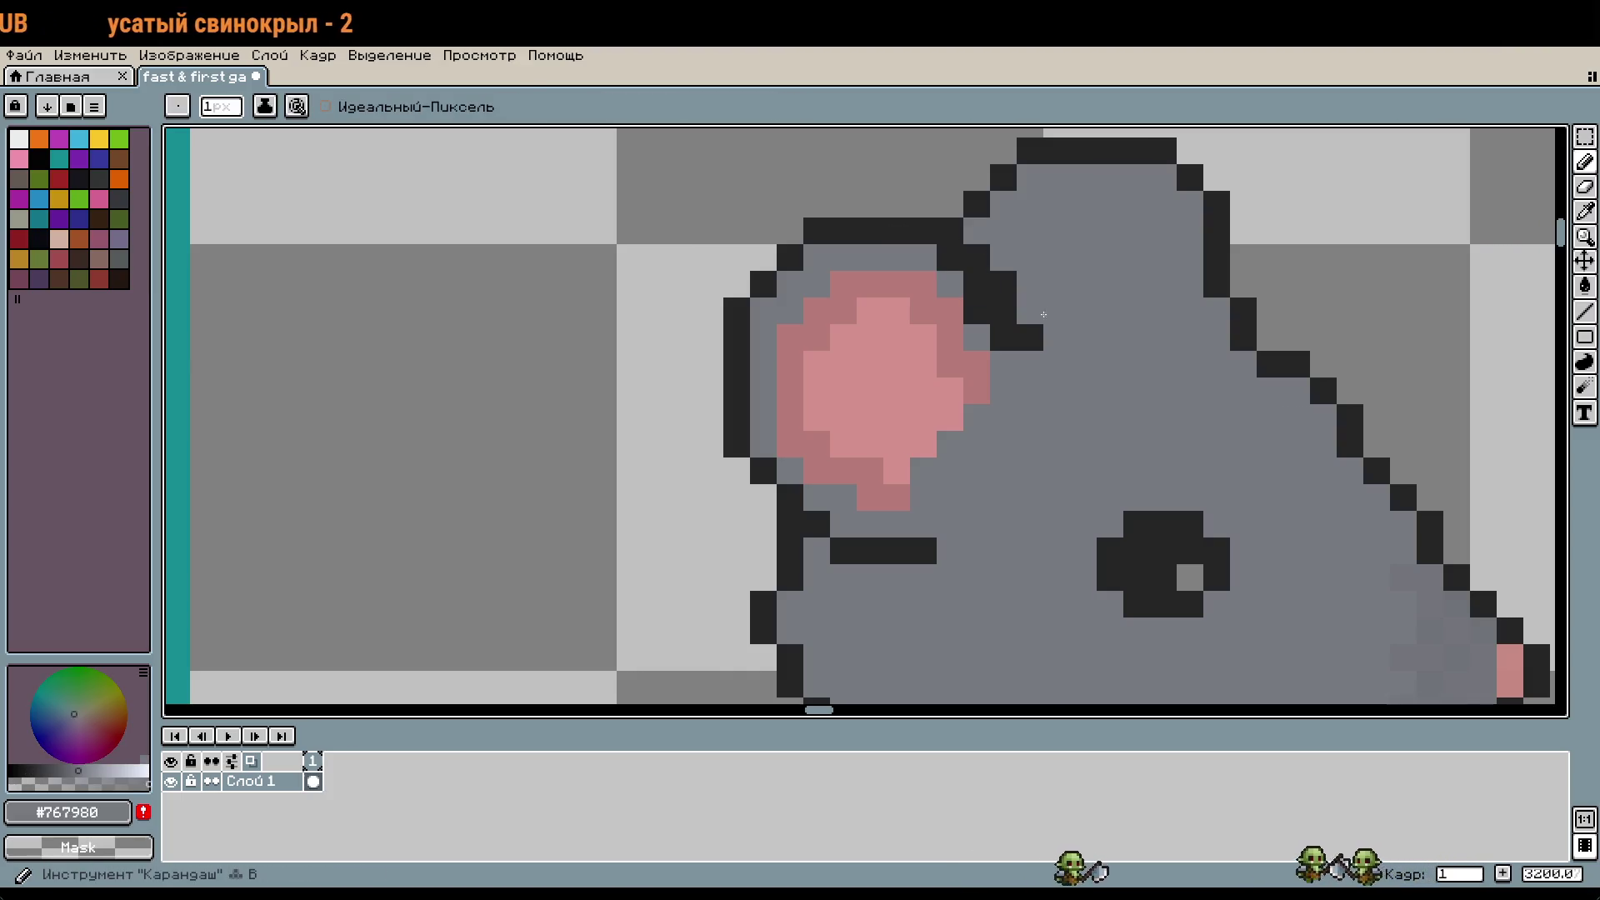
left_click_drag(1029, 338, 973, 245)
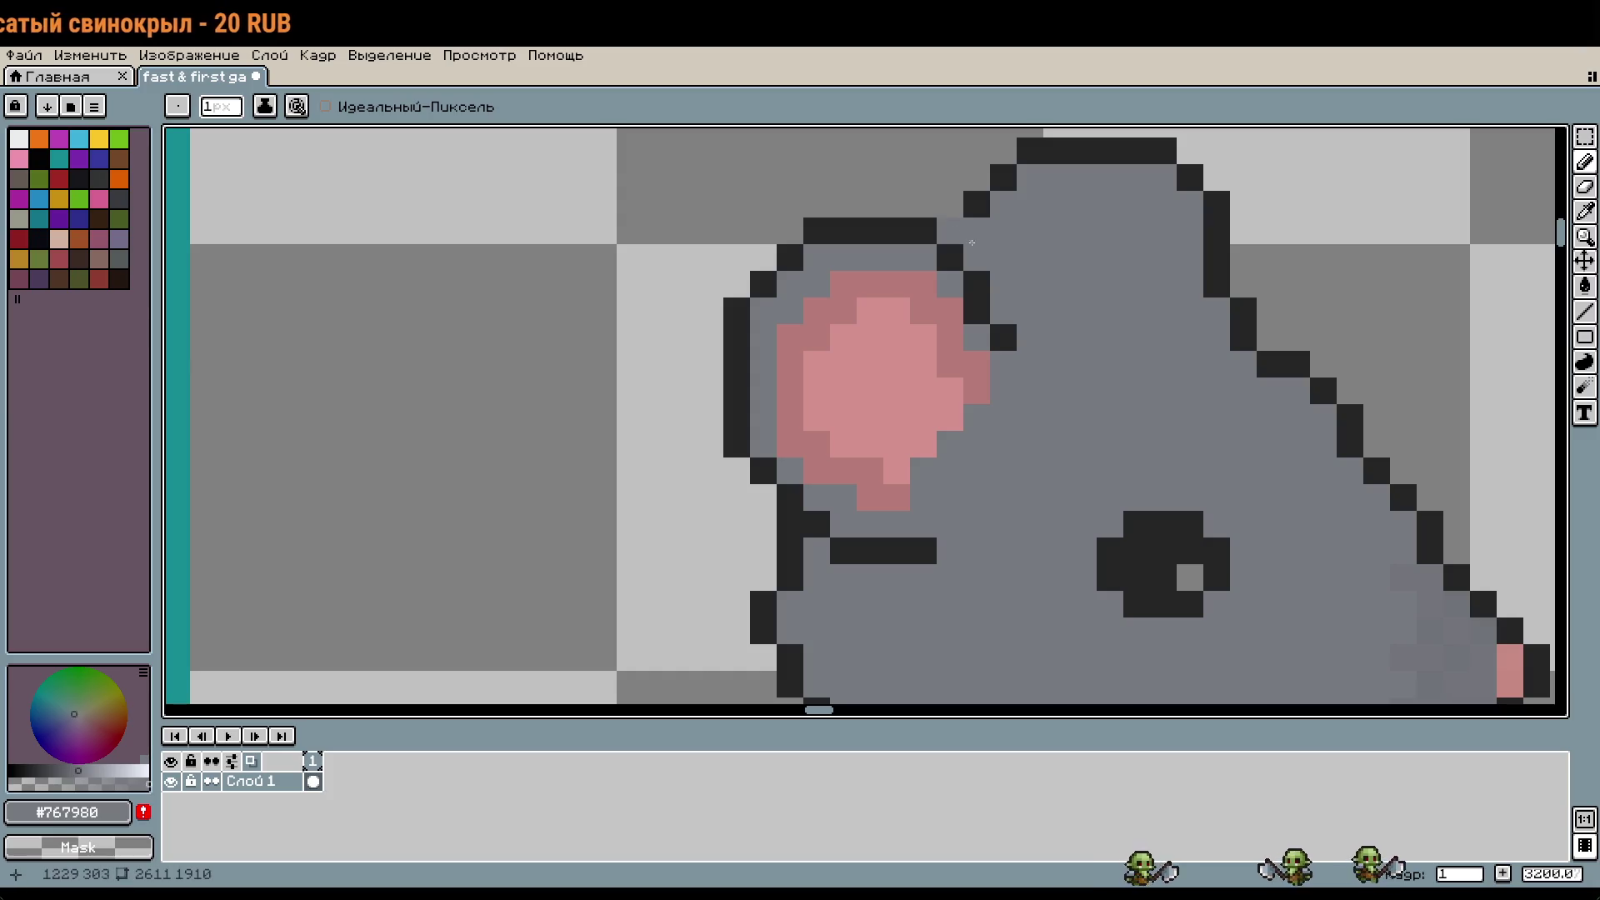
Step: Re-pick #252525 and draw dark outline pixels along the ear's right side
key("i")
scroll(1097, 304, "down", 1)
left_click_drag(1089, 322, 1087, 363)
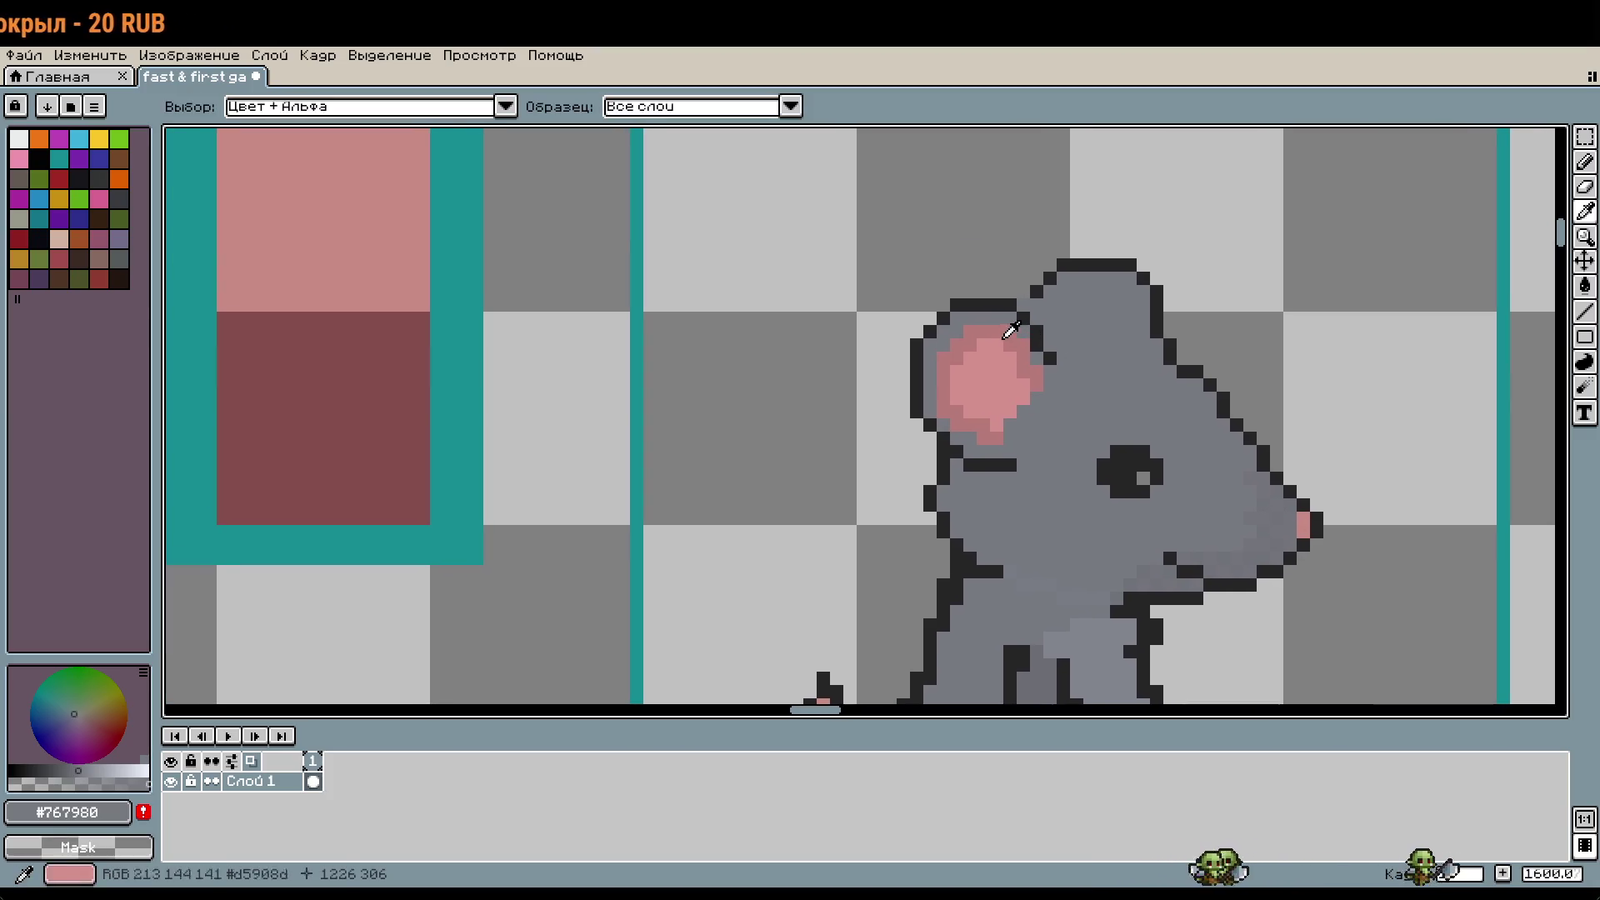
scroll(992, 315, "up", 2)
scroll(1129, 296, "down", 1)
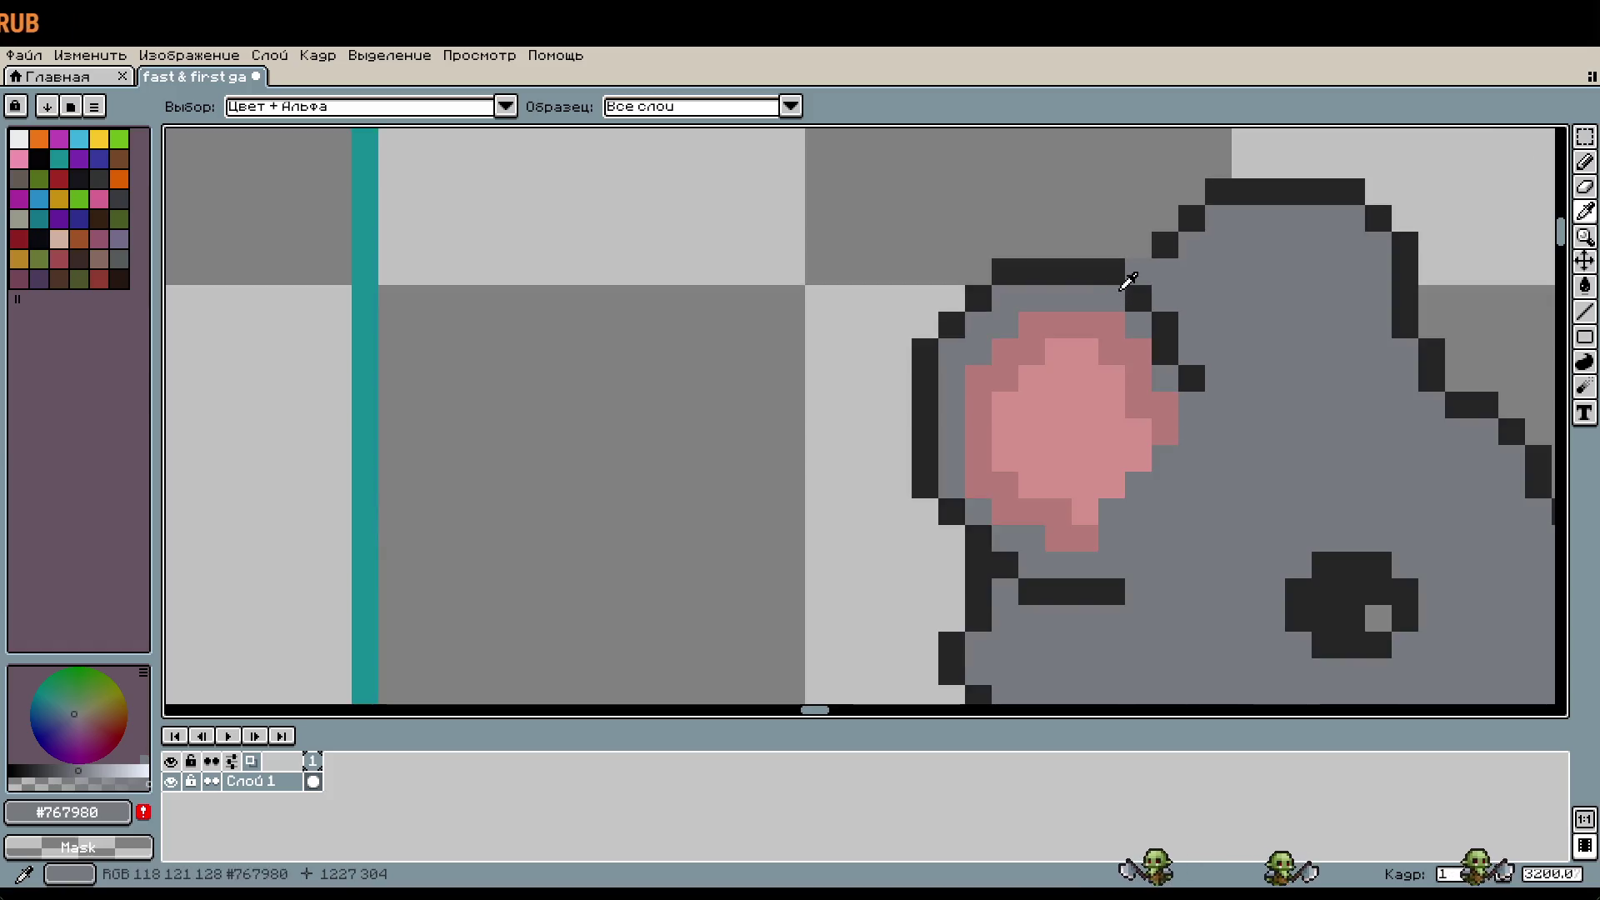
left_click(1119, 266)
key("b")
left_click(1111, 296)
mouse_move(1151, 321)
left_mouse_down()
mouse_move(1165, 375)
mouse_move(1191, 378)
left_mouse_up()
Step: Pick the grey fur colour #767980 and bring the ear and head into view
key("i")
left_click(1233, 372)
key("b")
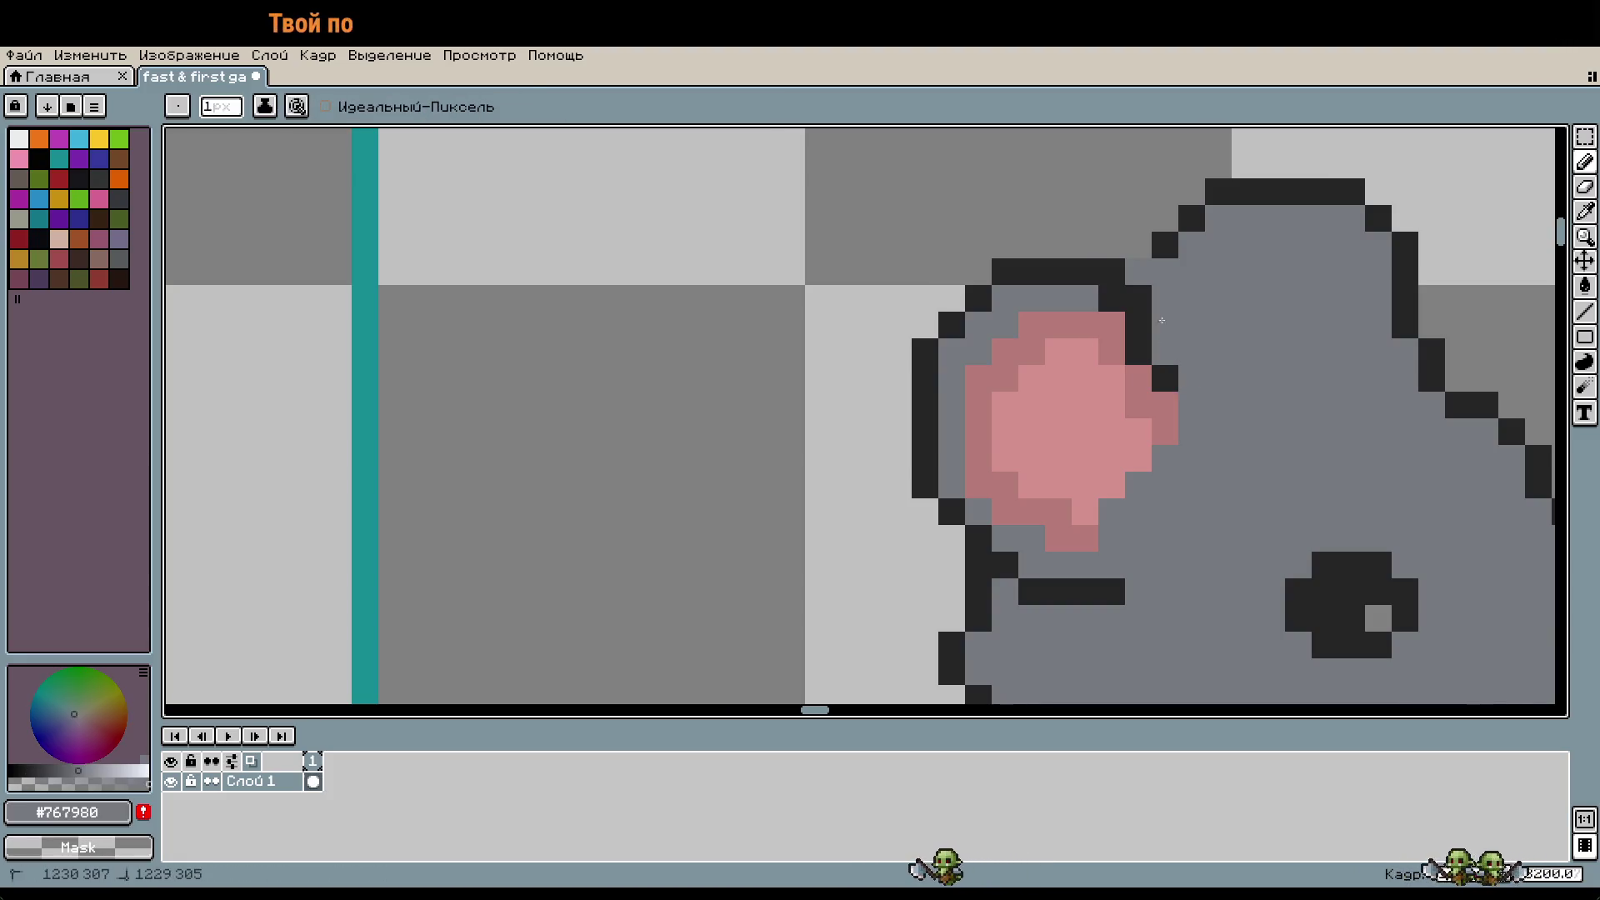
scroll(1201, 337, "down", 1)
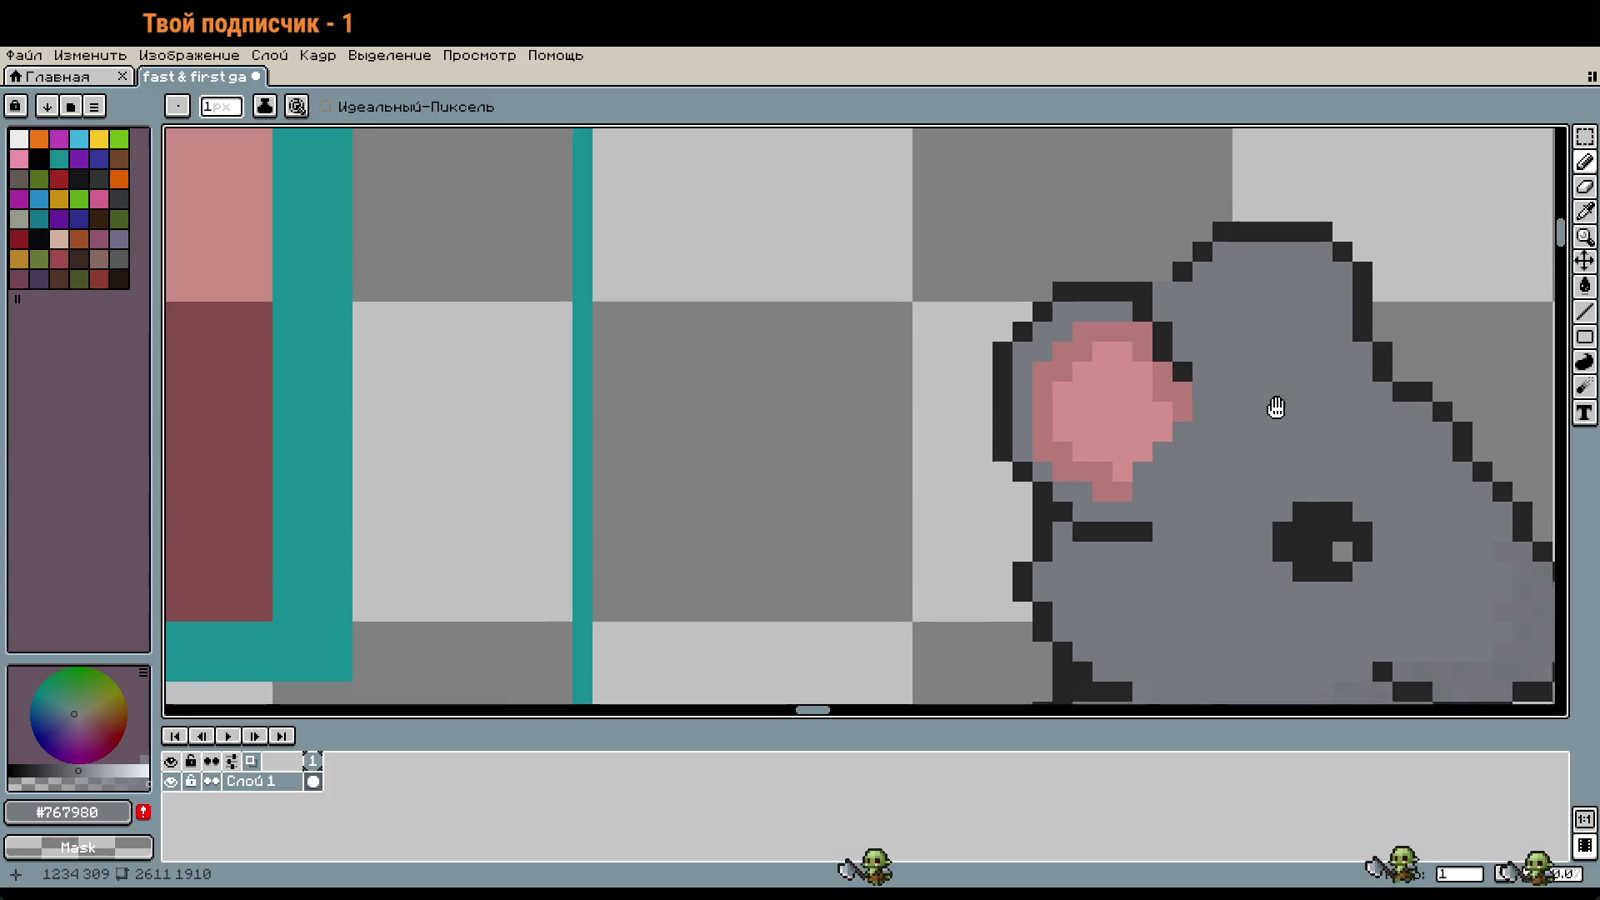
left_click_drag(1275, 407, 1157, 333)
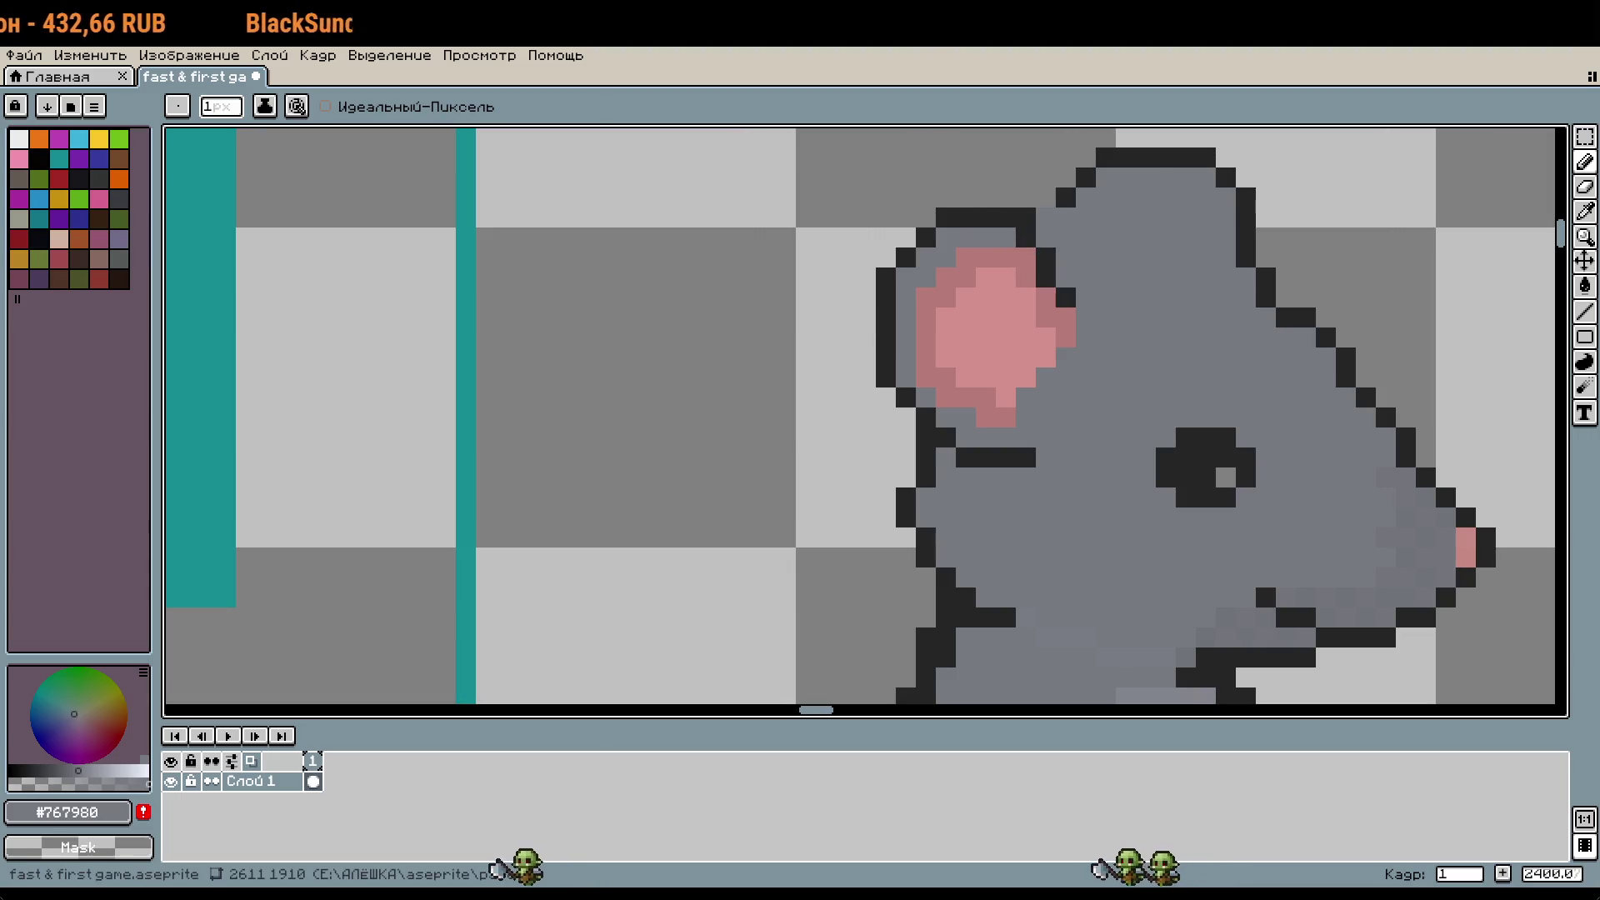
scroll(980, 216, "up", 3)
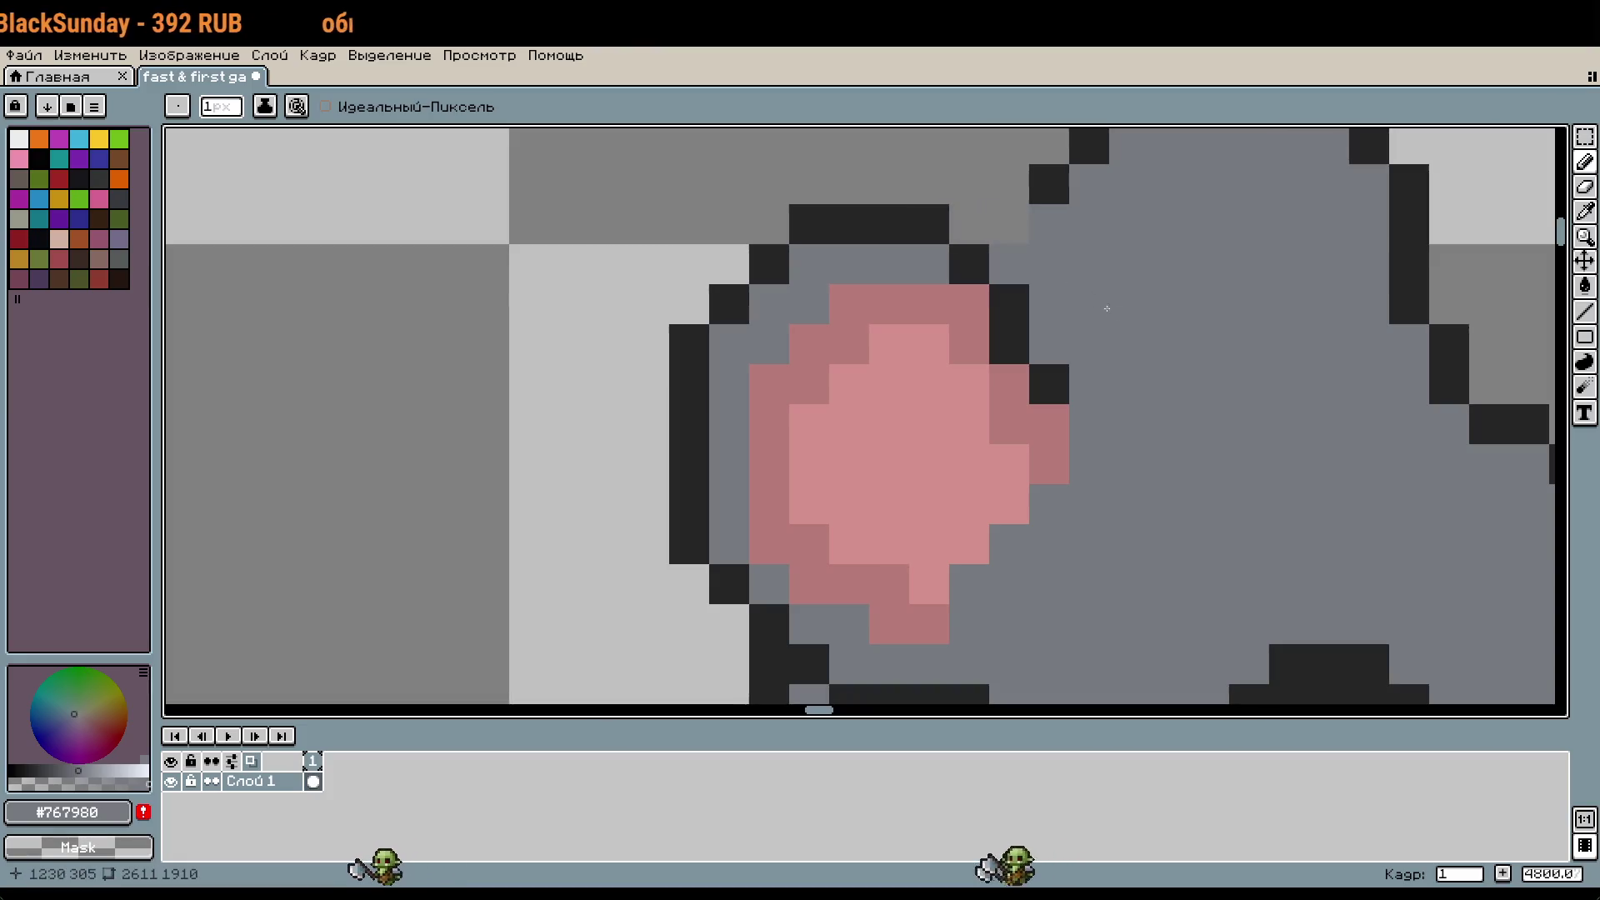
Step: Erase the pink pixels at the ear's right edge and refill them with grey fur
scroll(1107, 309, "down", 3)
scroll(1096, 355, "up", 2)
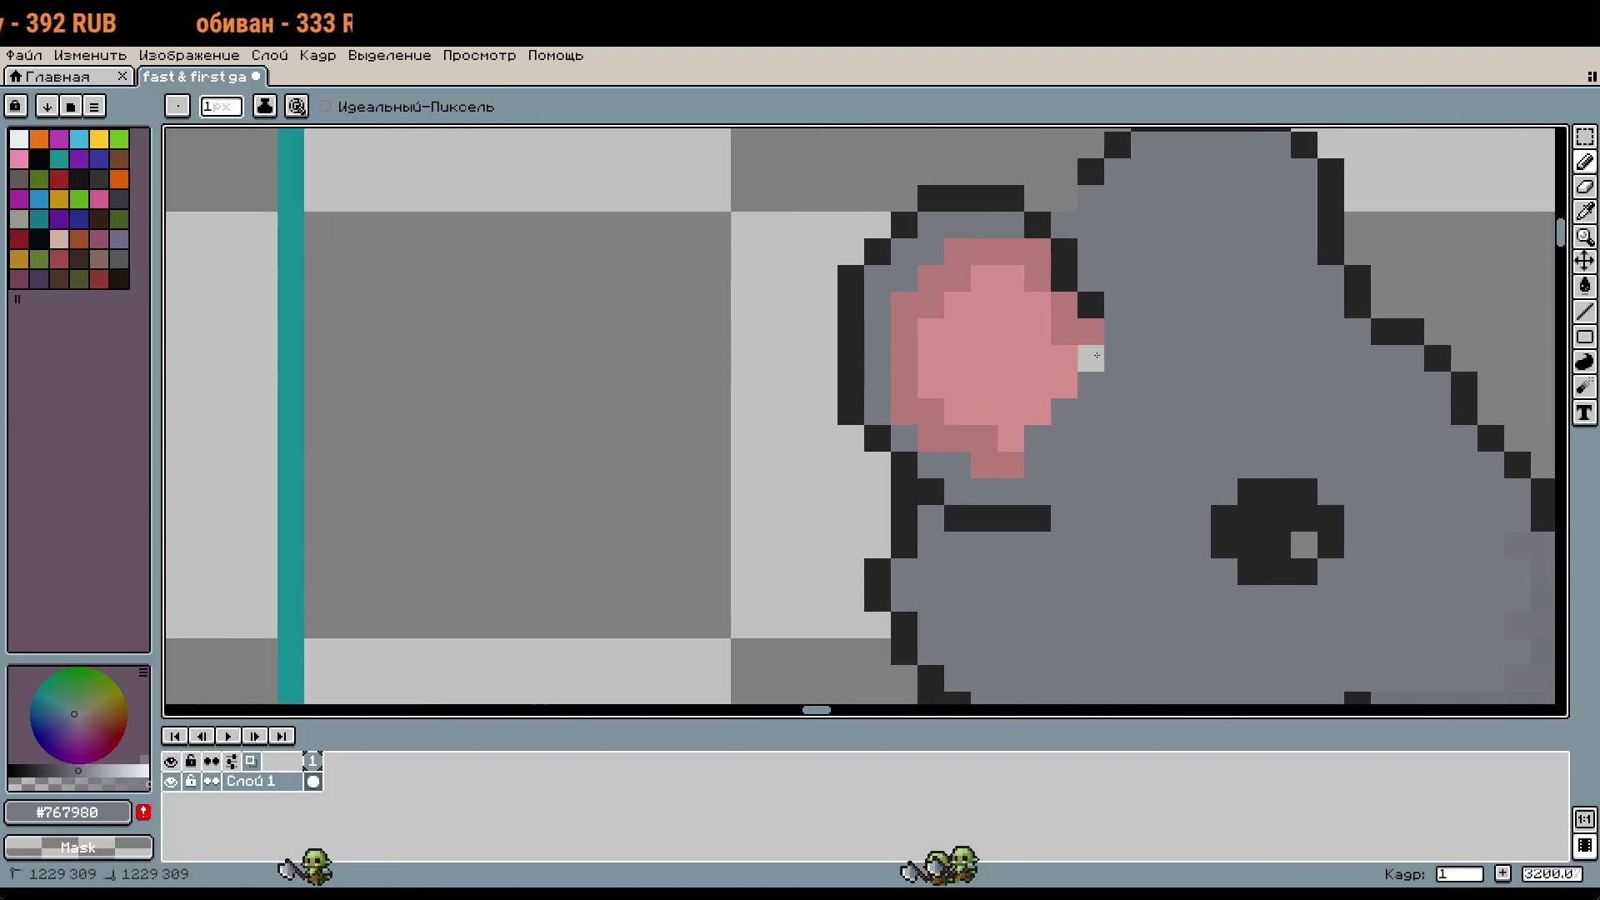
right_click(1092, 331)
right_click(1065, 332)
right_click(1065, 305)
key("i")
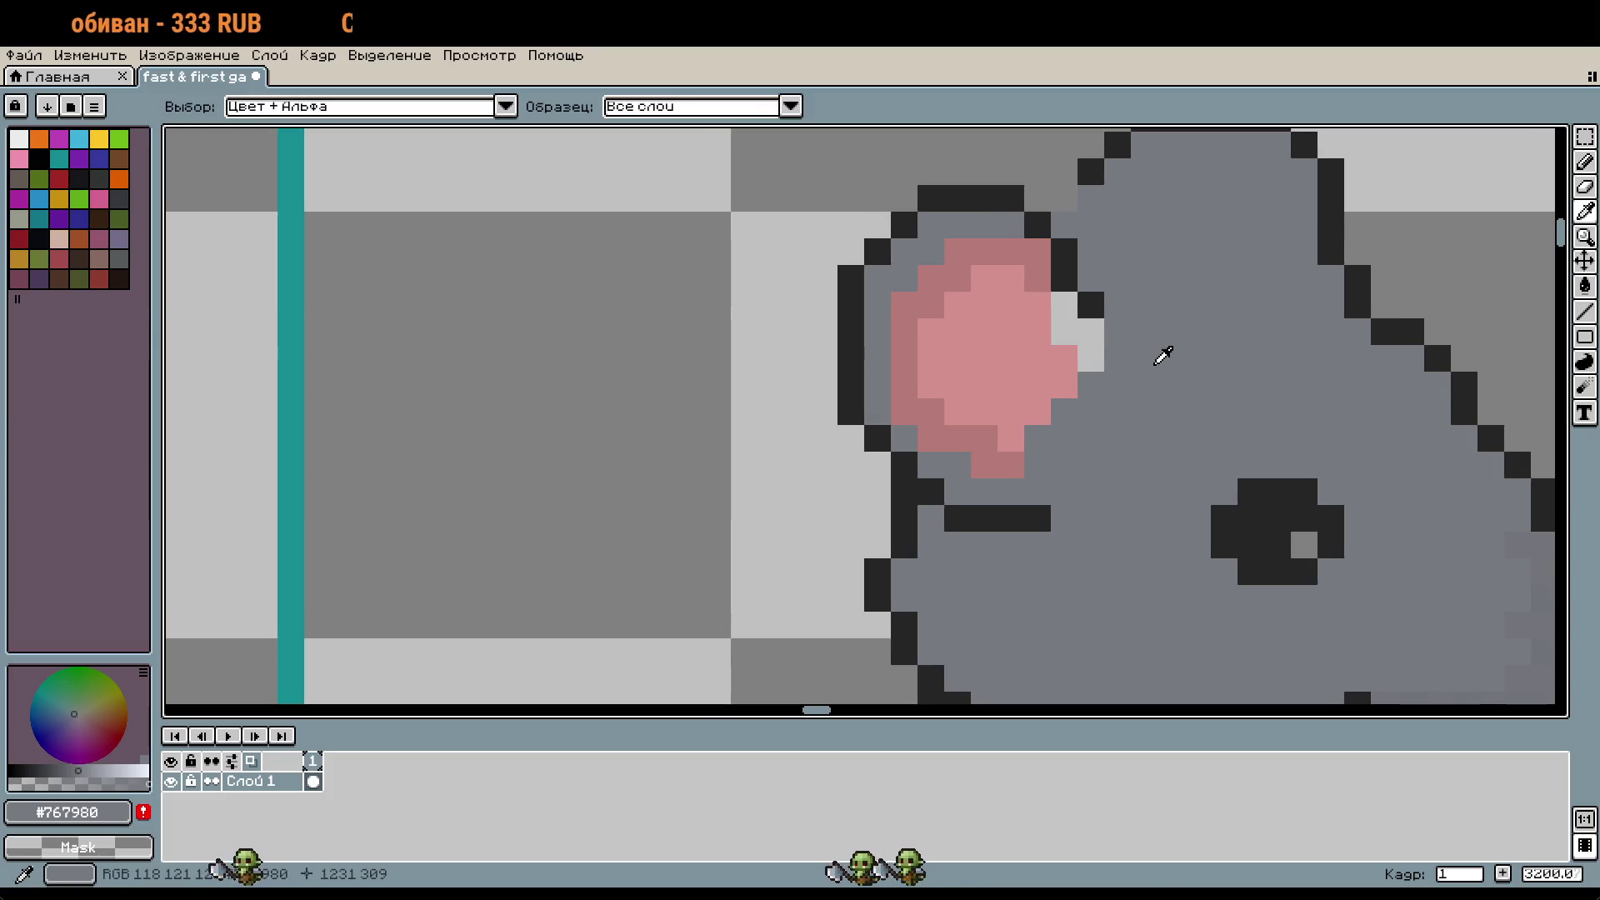
key("b")
left_click_drag(1092, 359, 1011, 251)
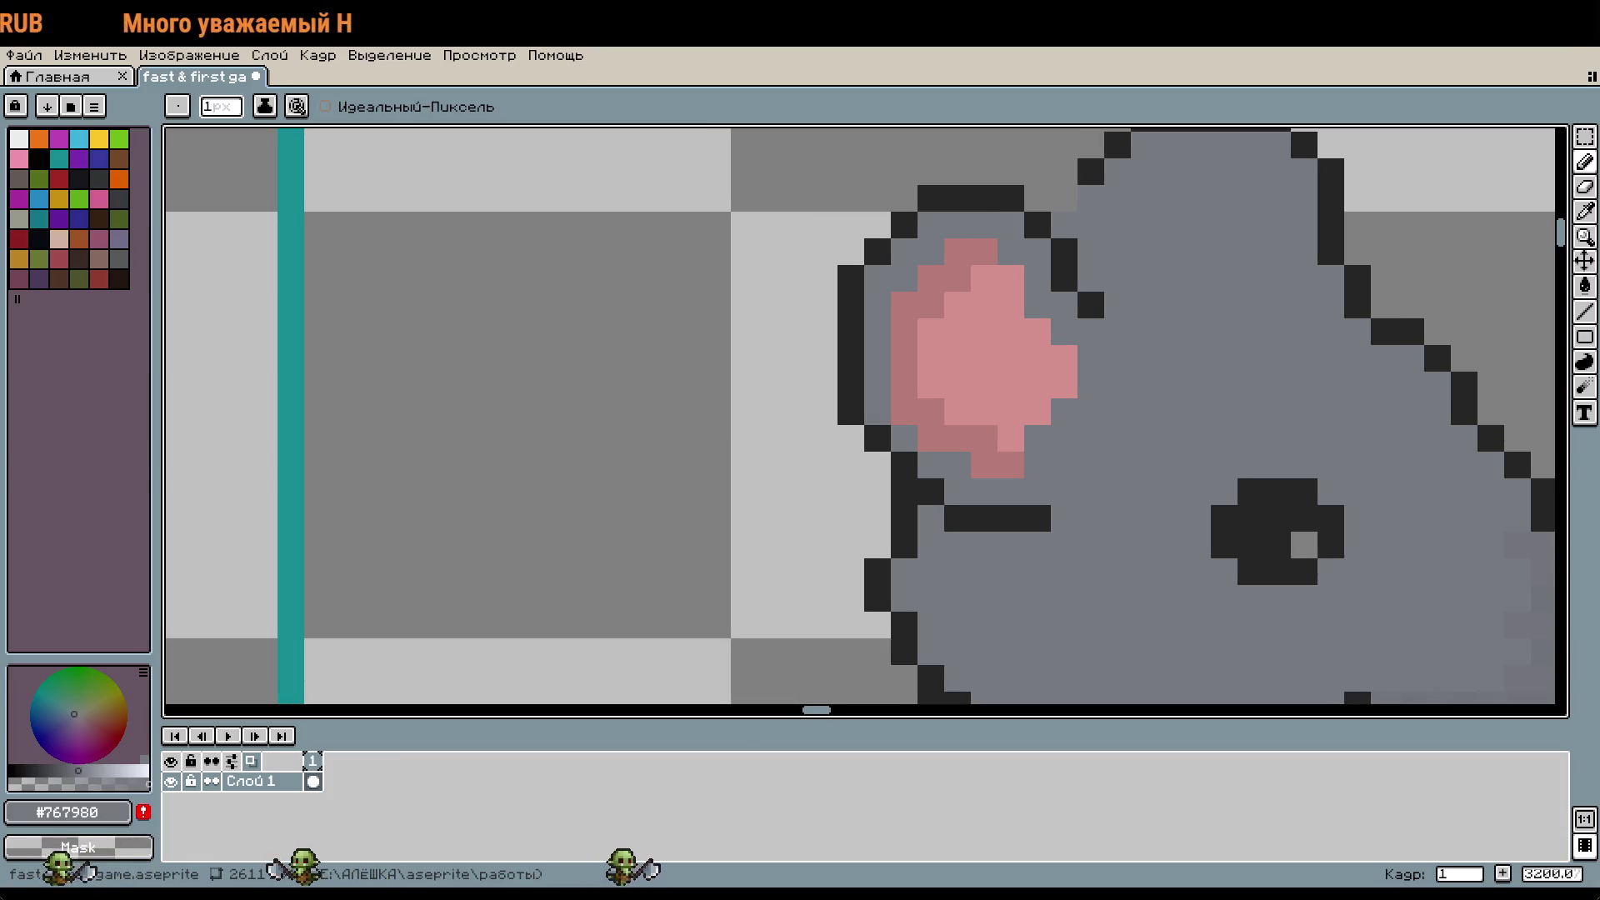
Step: Select the dark line below the ear and move it up one pixel
scroll(1078, 382, "down", 2)
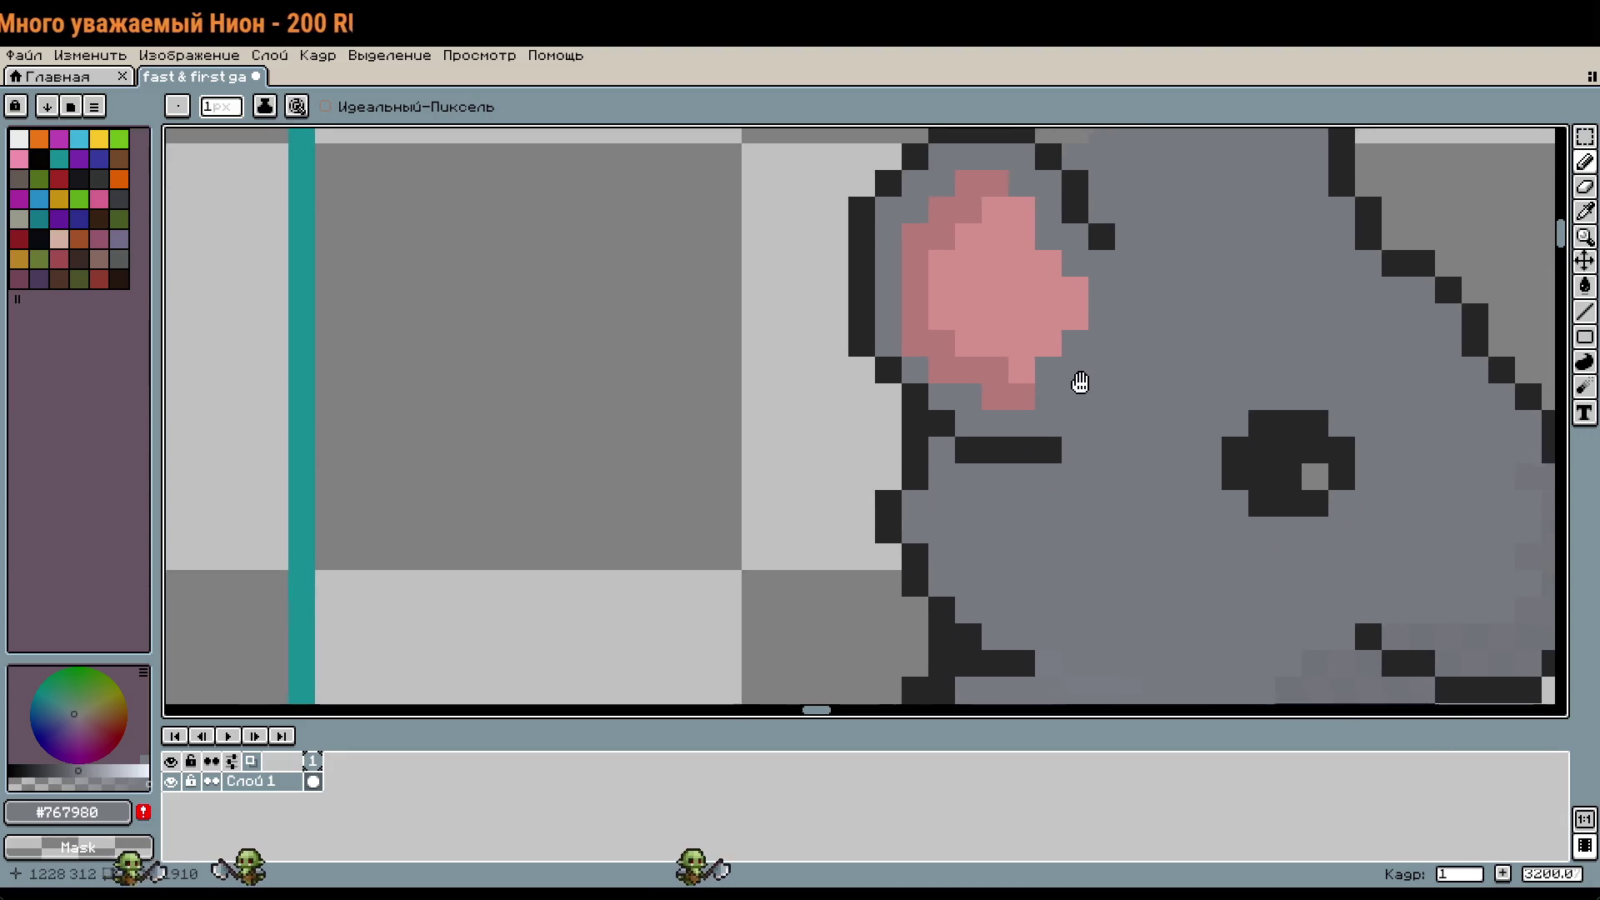
scroll(892, 410, "up", 2)
scroll(892, 410, "down", 1)
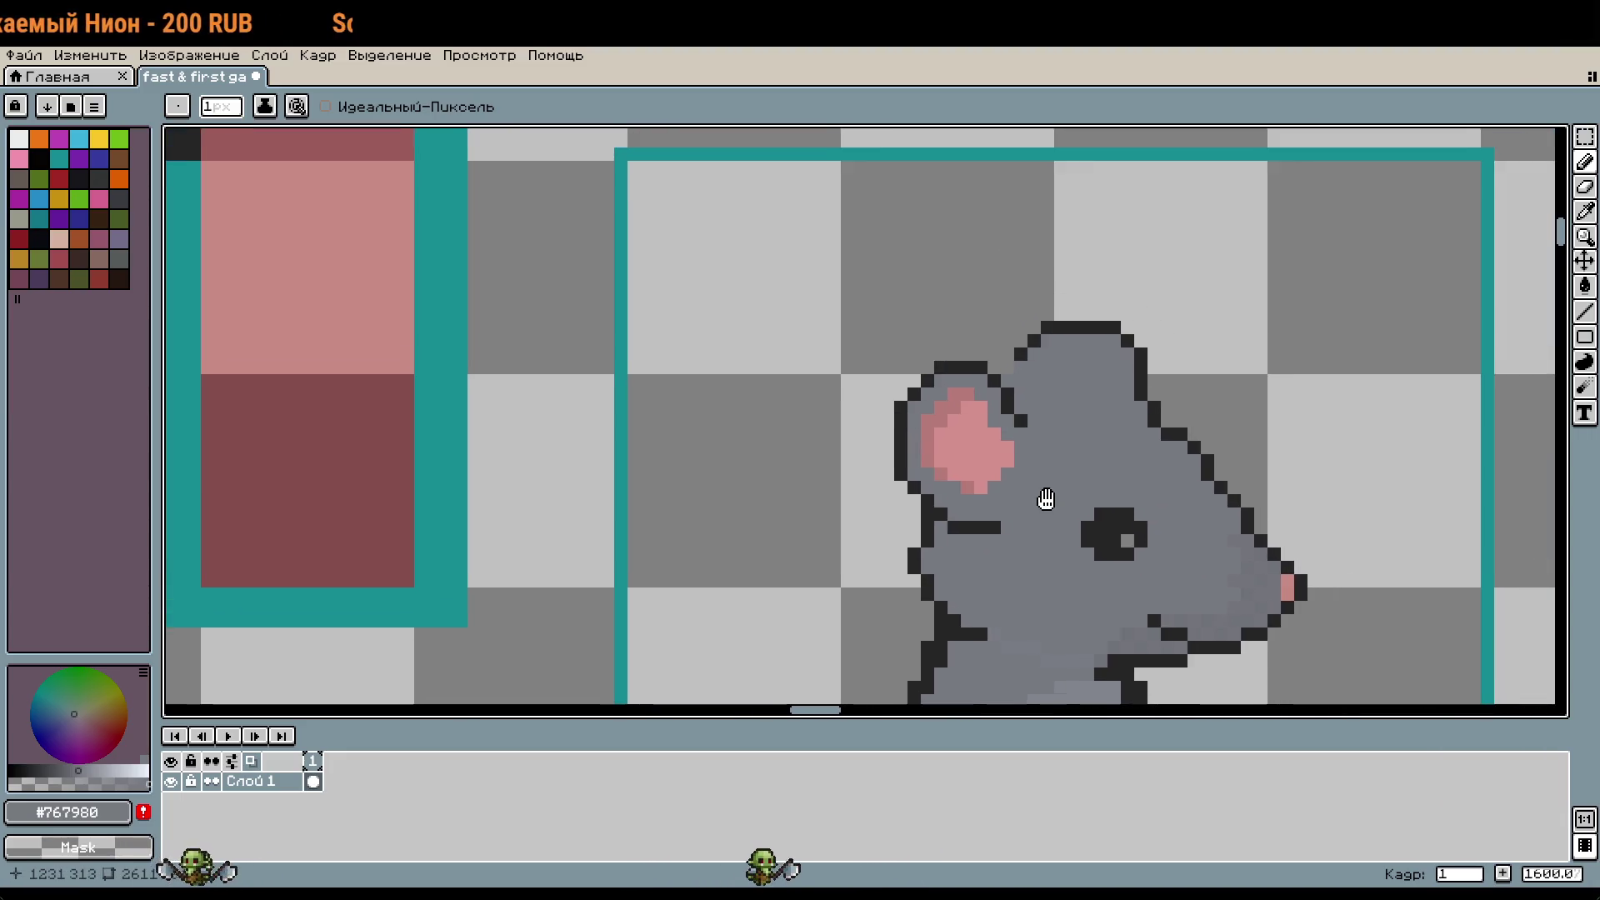
scroll(946, 560, "up", 1)
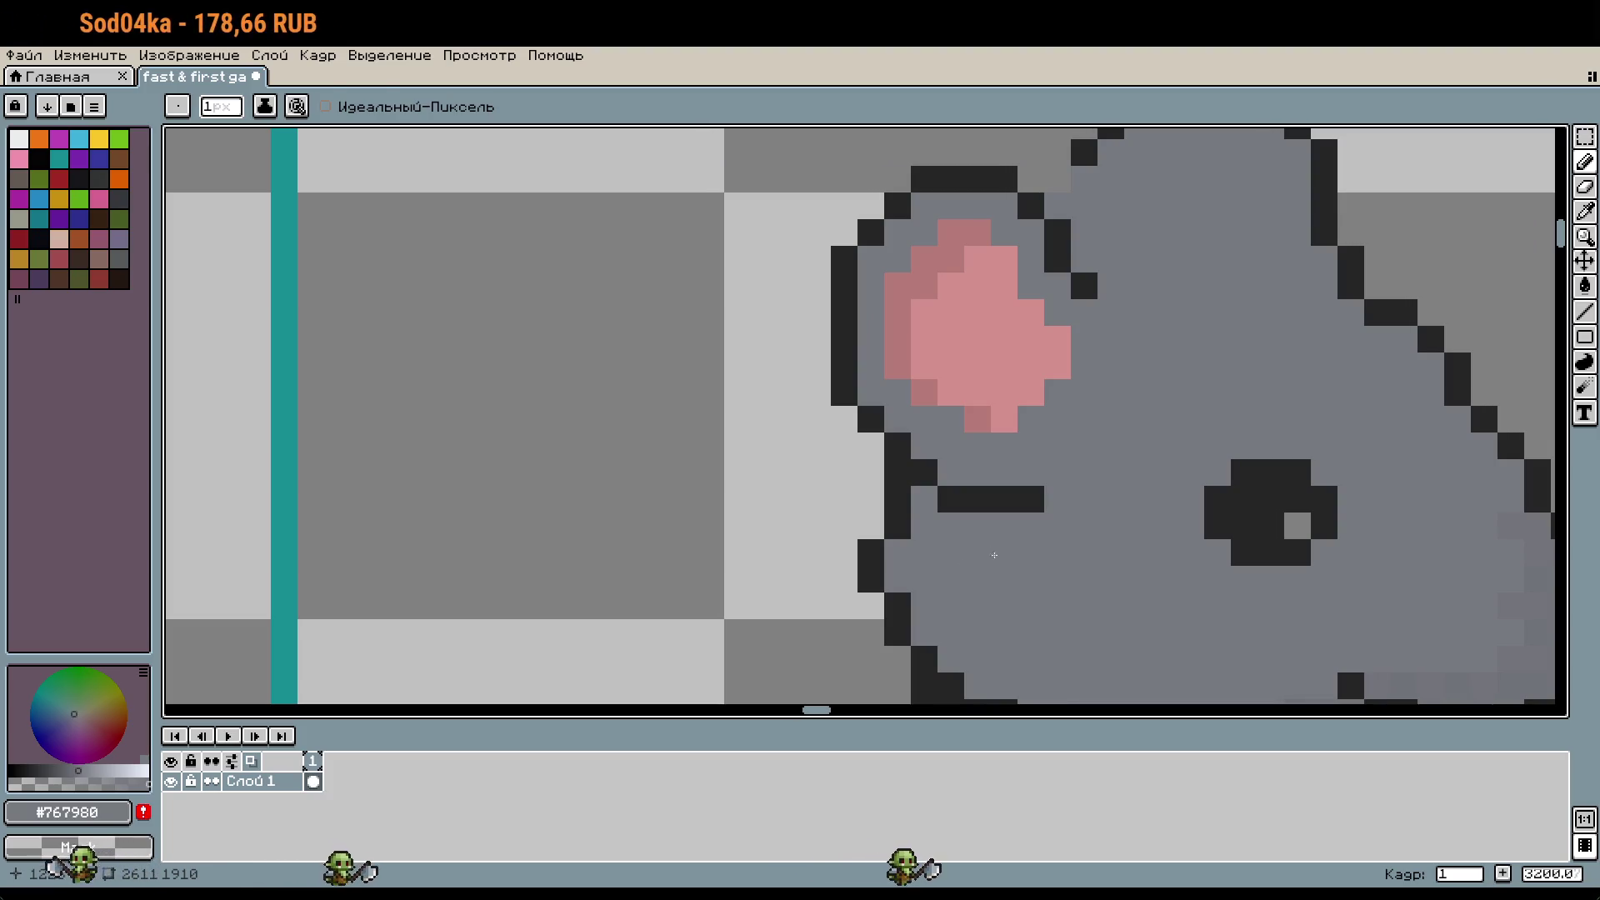
key("m")
left_click_drag(921, 467, 1033, 504)
key("Up")
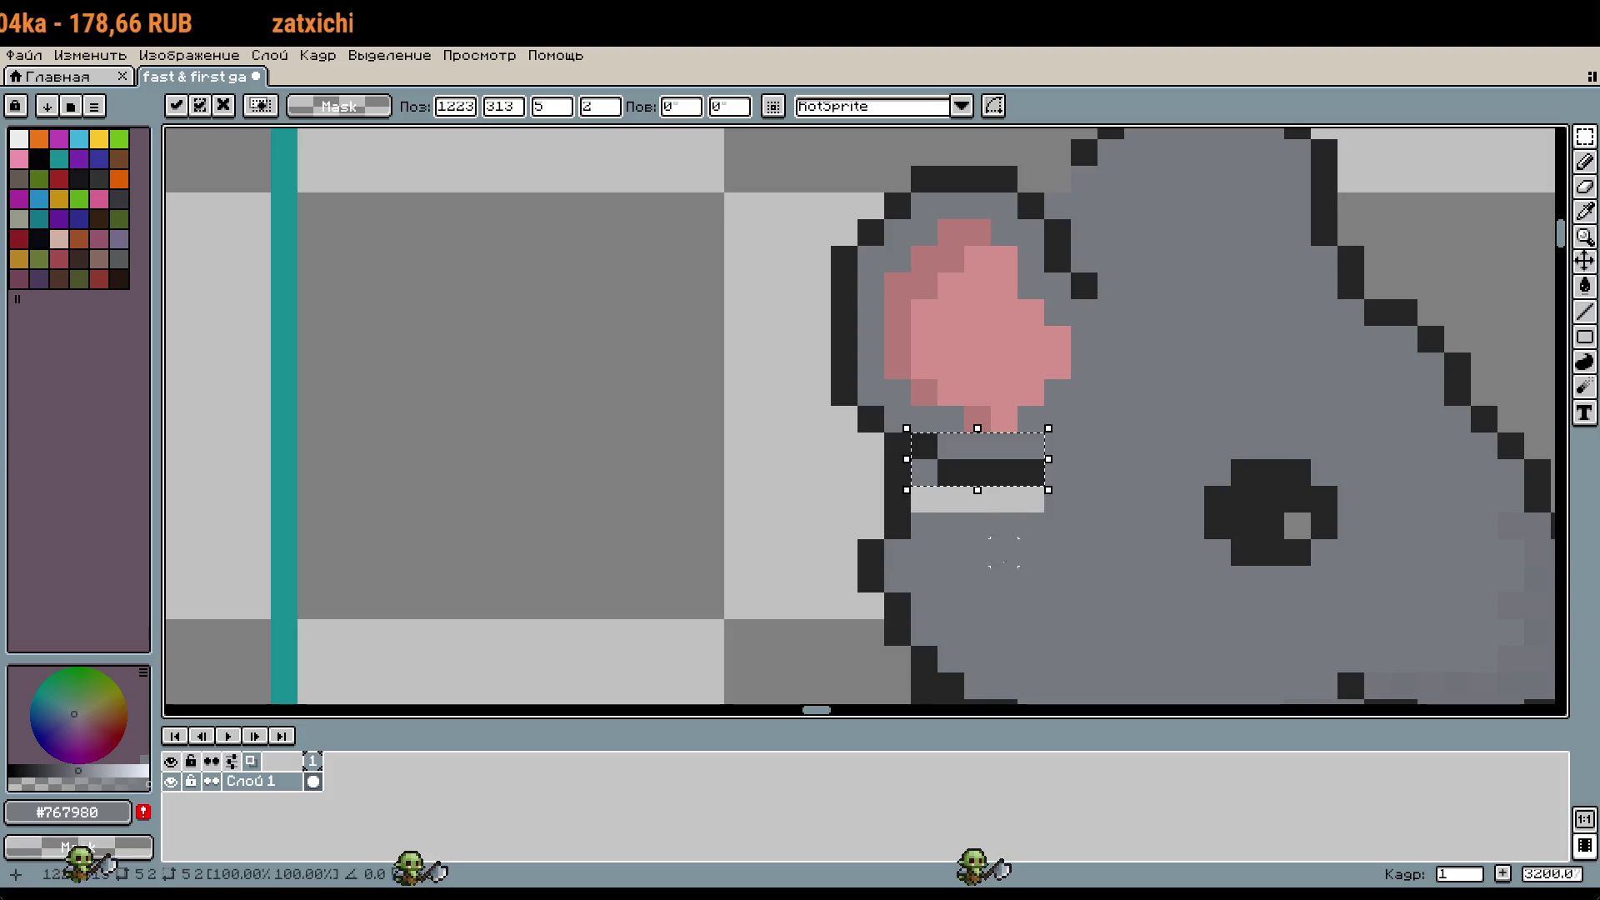
key("ctrl+d")
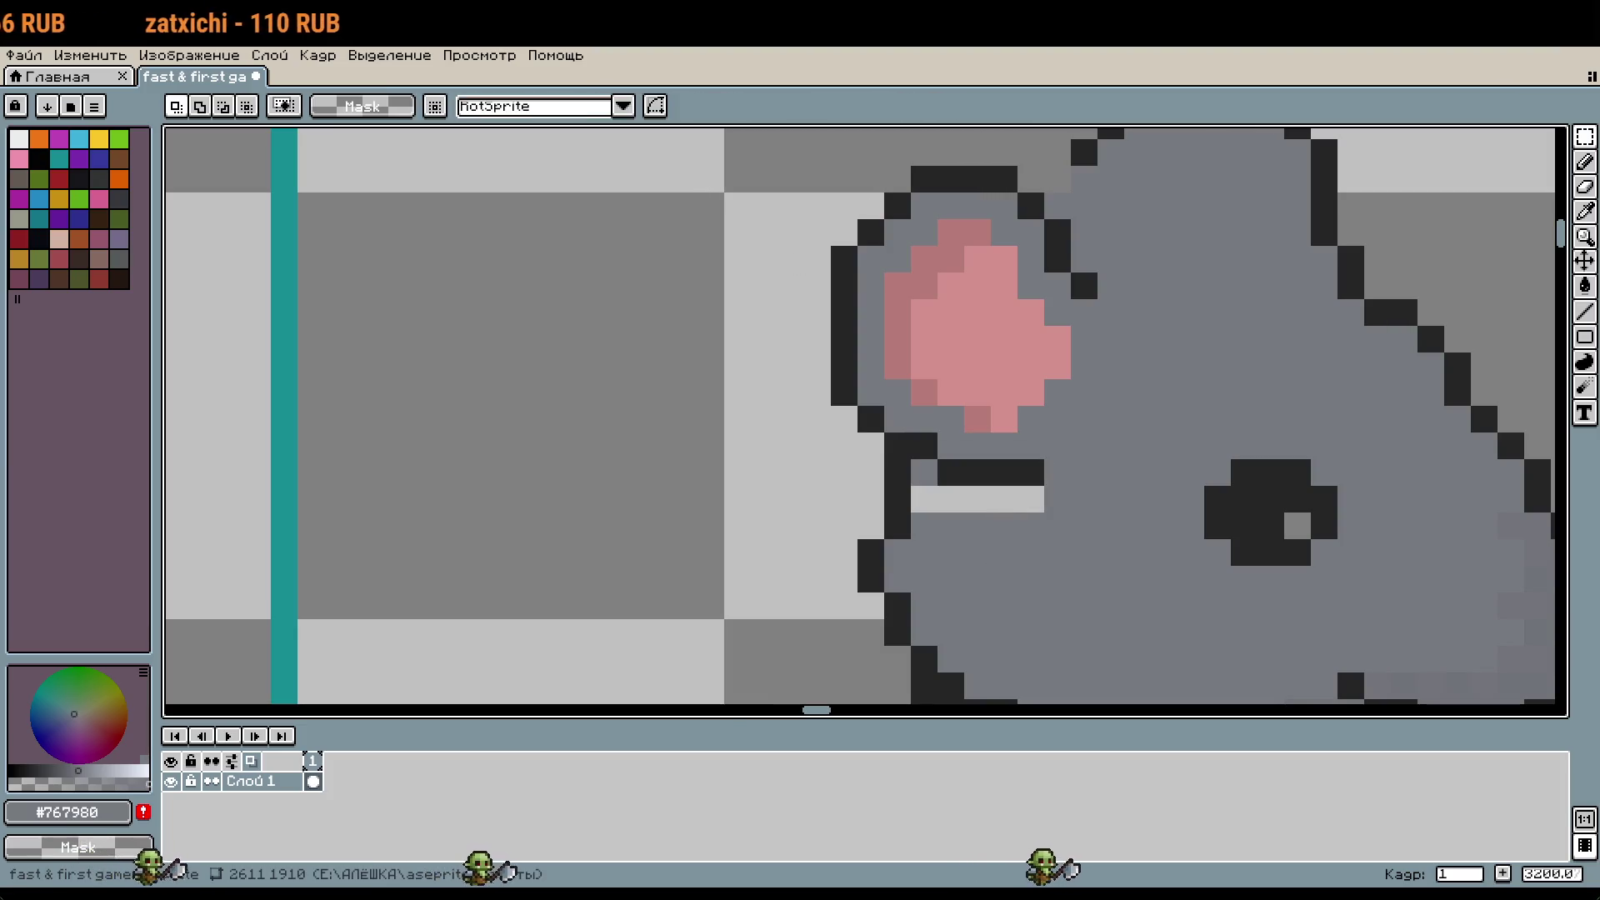
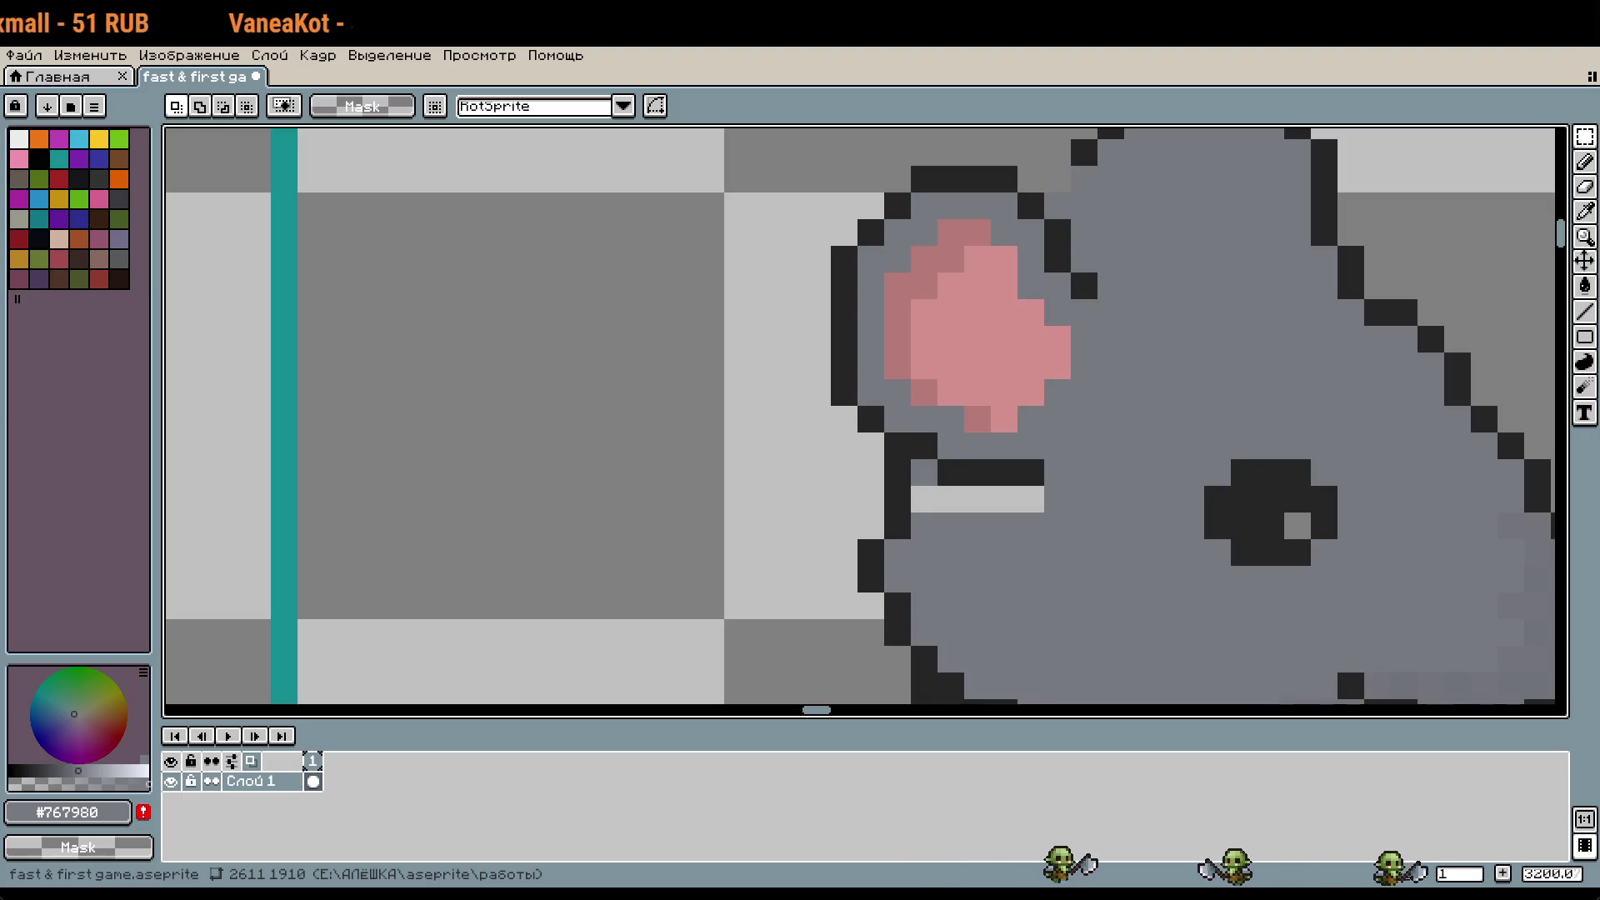
Step: Paint the light strip under the rat's ear grey
left_click_drag(1171, 500, 1087, 525)
key("i")
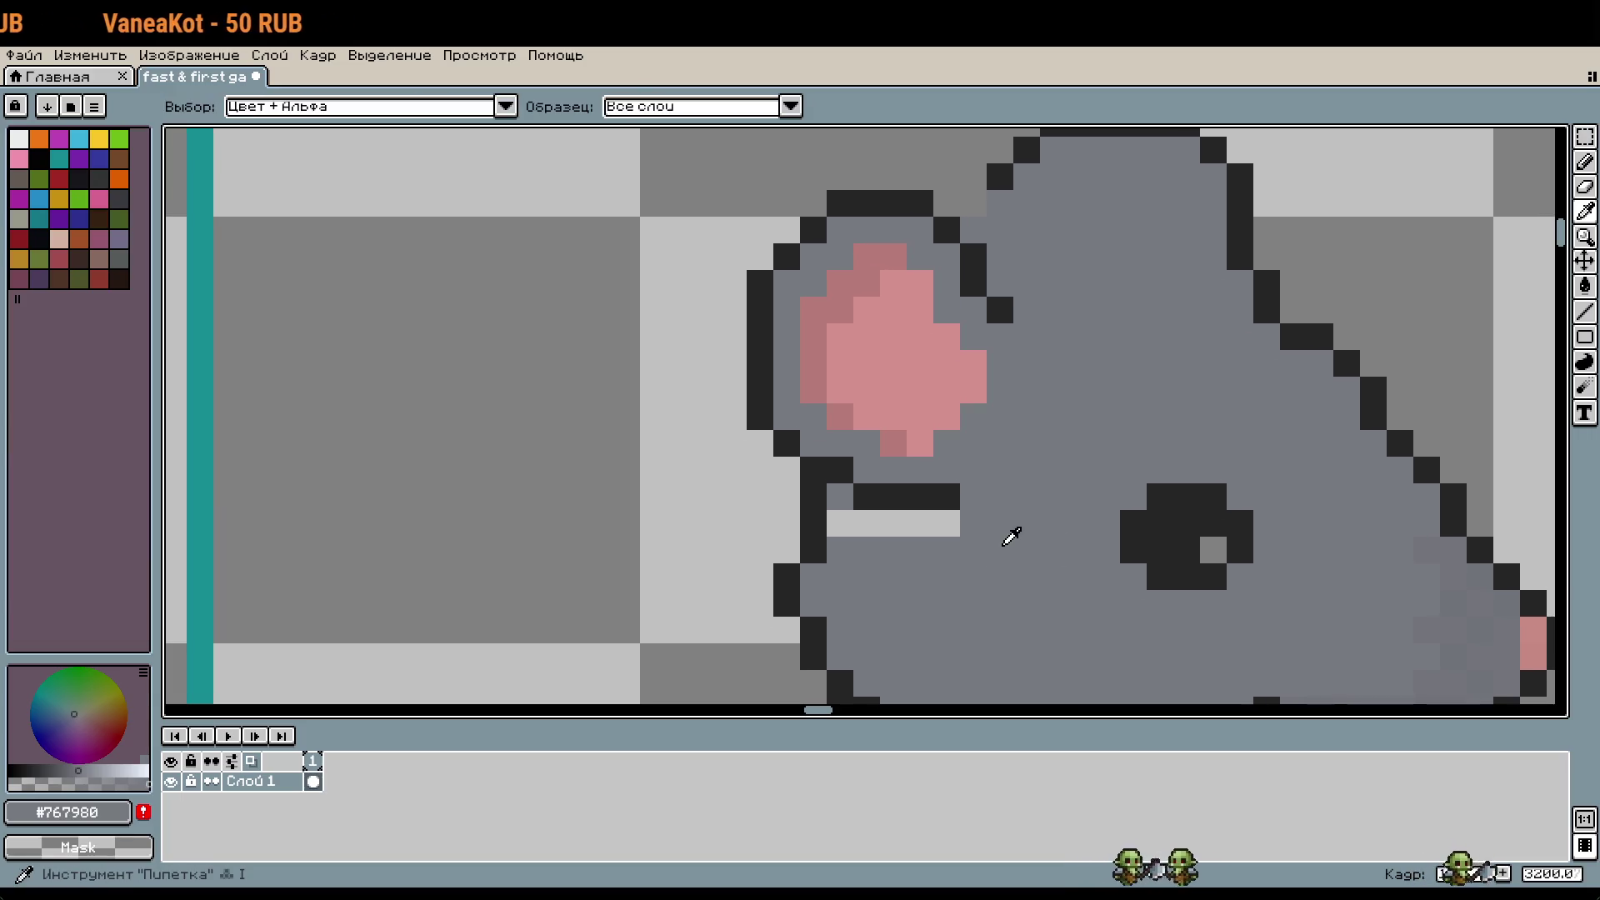
key("b")
left_click_drag(957, 524, 845, 518)
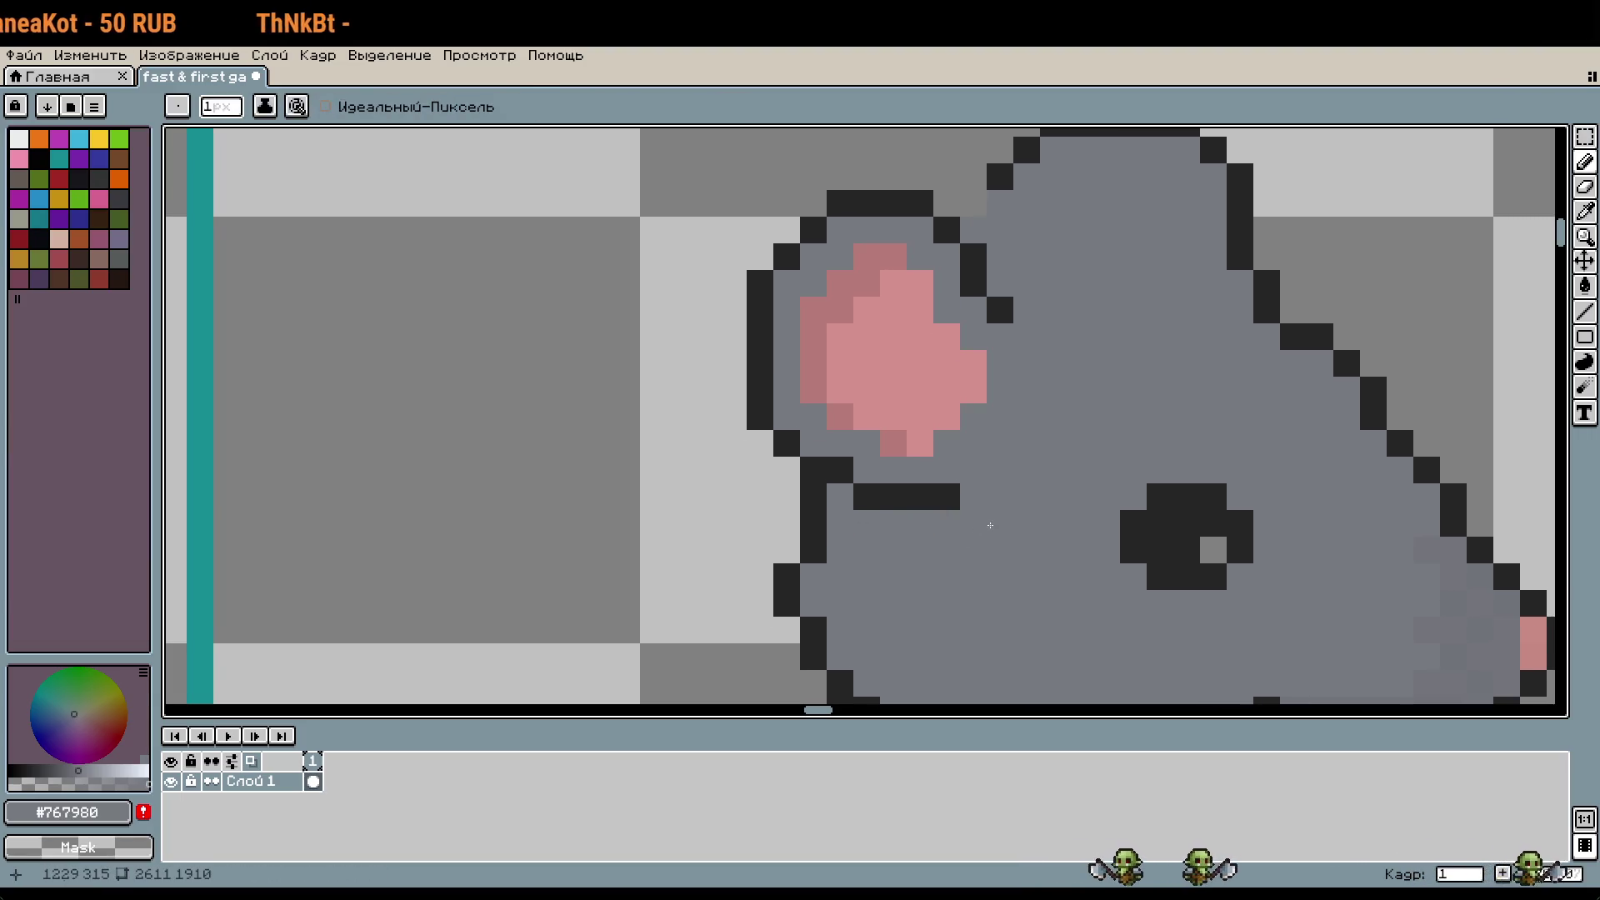
left_click_drag(990, 525, 986, 555)
Step: Shift the ear's left black outline one pixel left and grey out the old outline pixels
key("i")
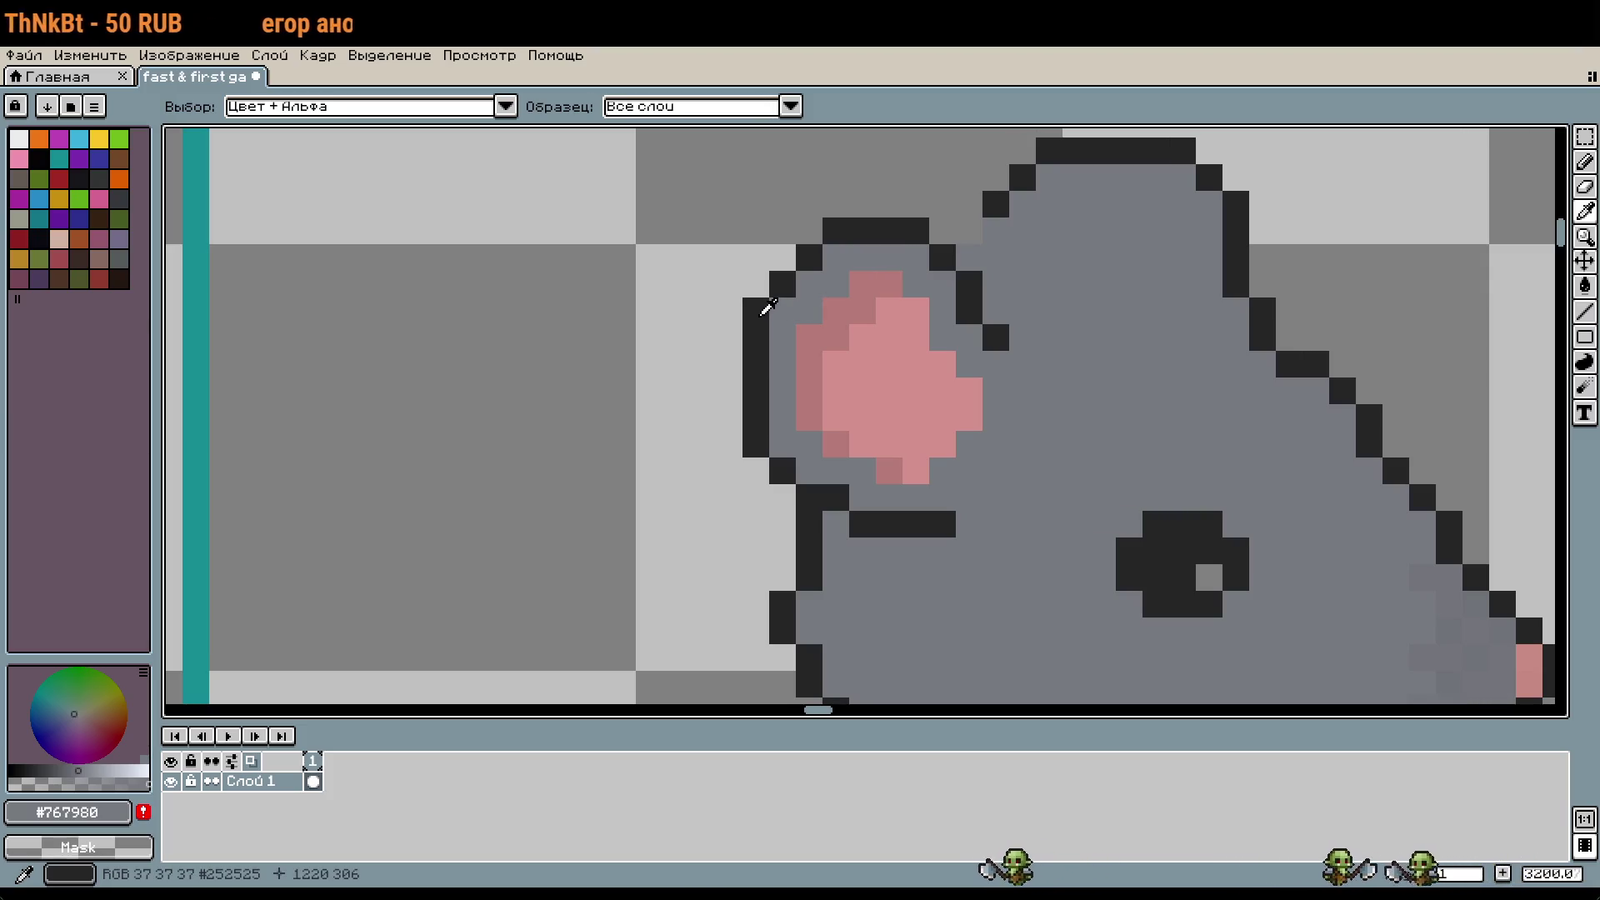
left_click(764, 311)
key("b")
mouse_move(728, 342)
left_mouse_down()
mouse_move(728, 425)
mouse_move(764, 341)
left_mouse_up()
key("i")
left_click(775, 396)
key("b")
scroll(1081, 433, "down", 3)
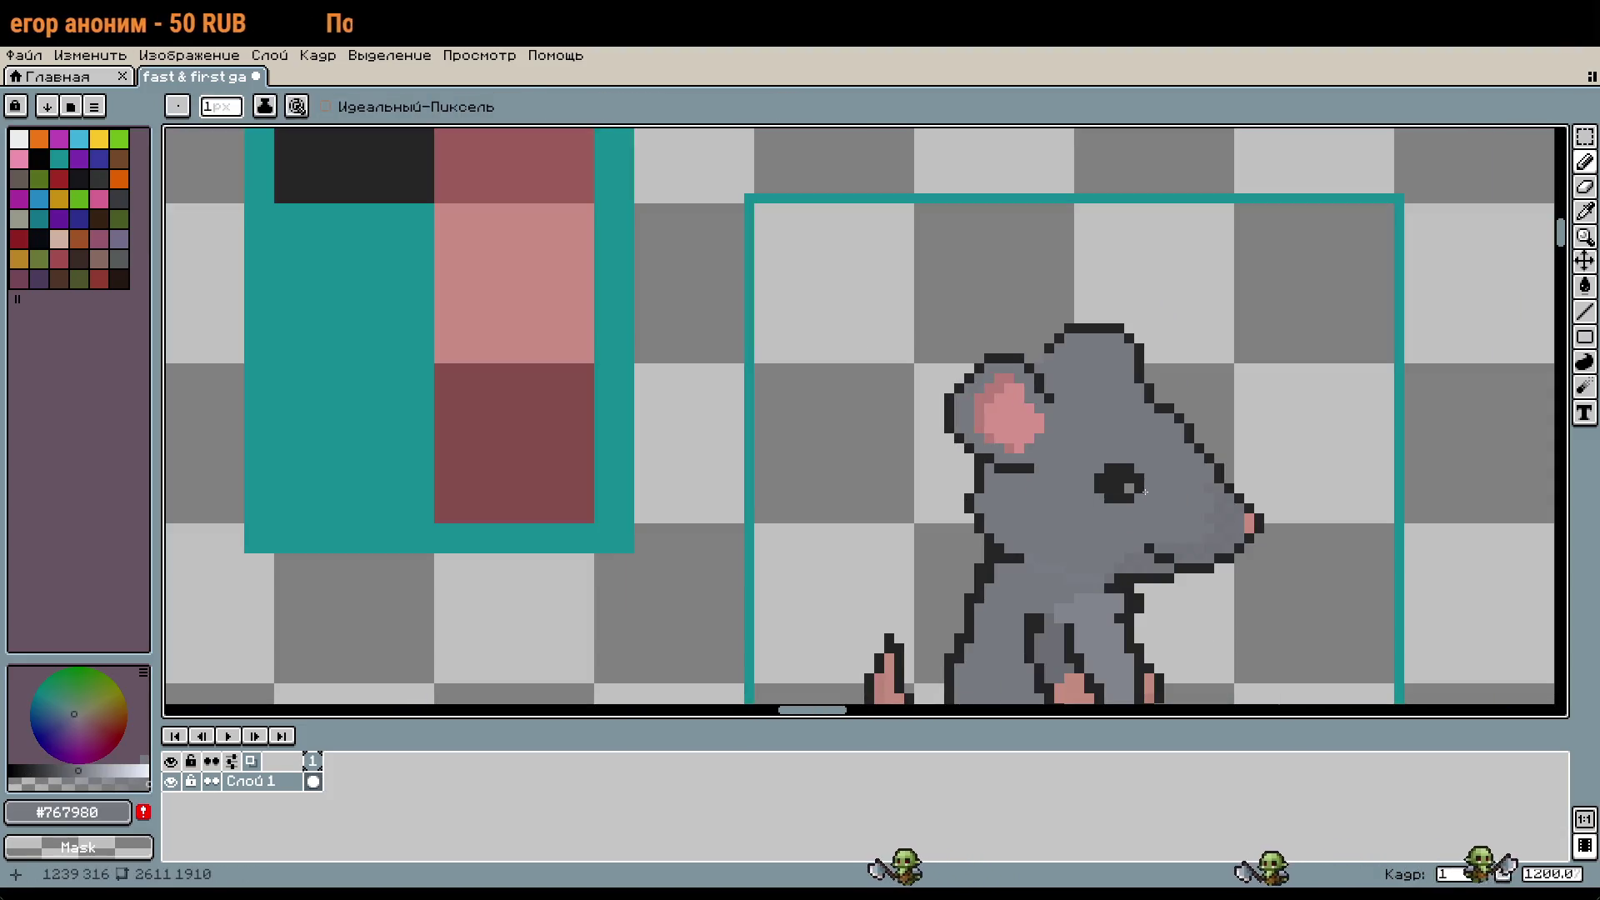
Step: Add black outline pixels at the end of the bar under the ear and beside the ear
key("v")
key("b")
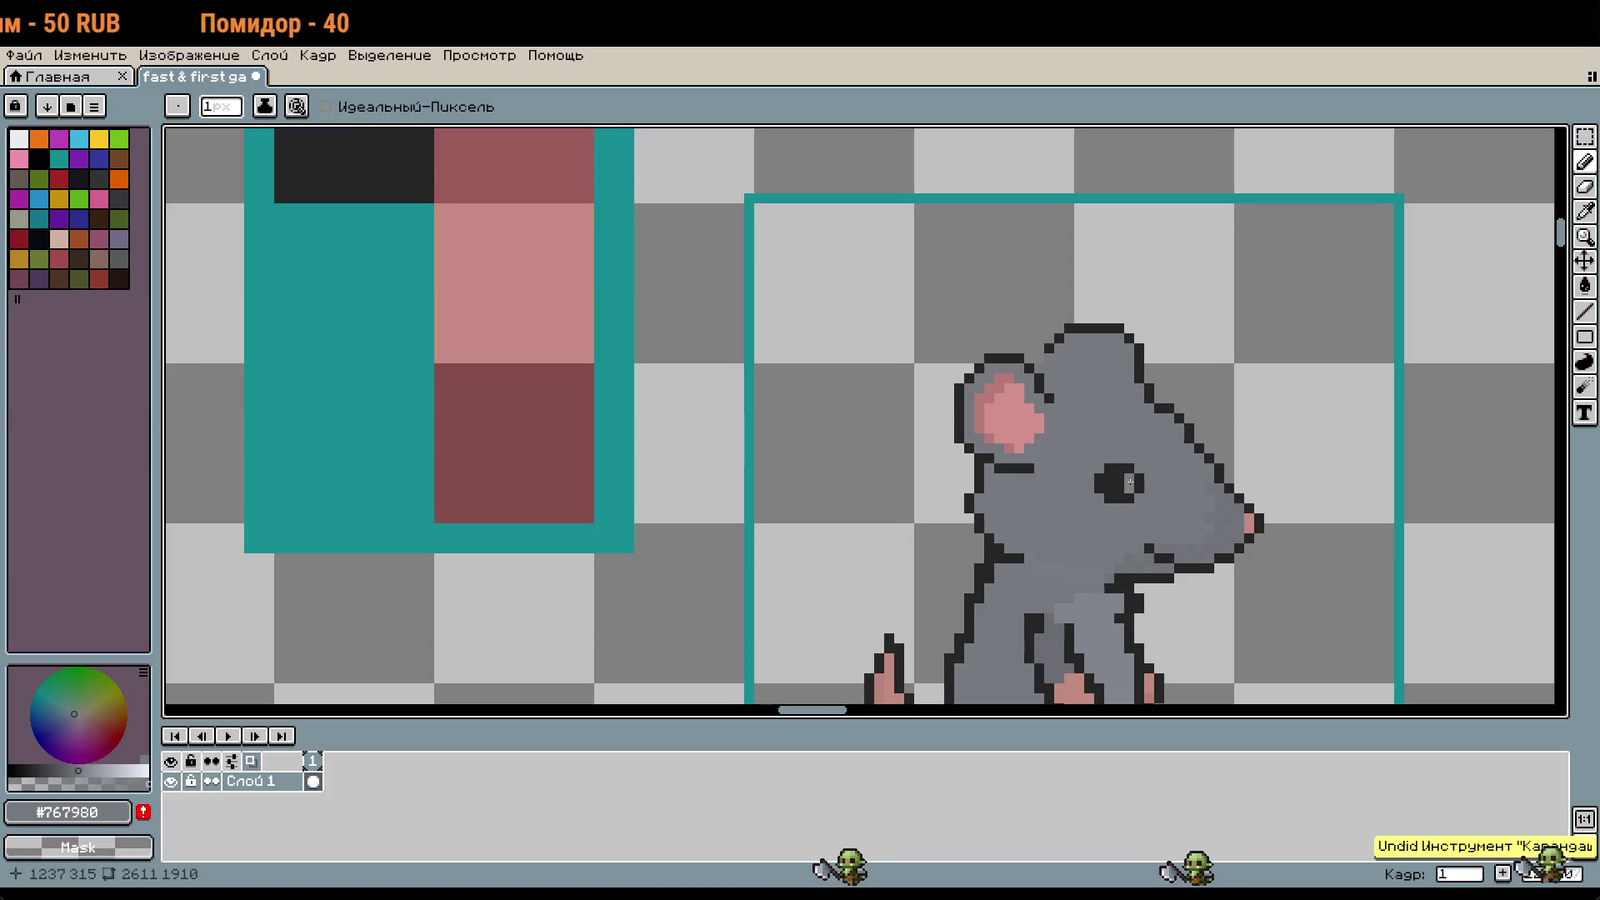
scroll(1144, 498, "up", 3)
left_click(830, 439)
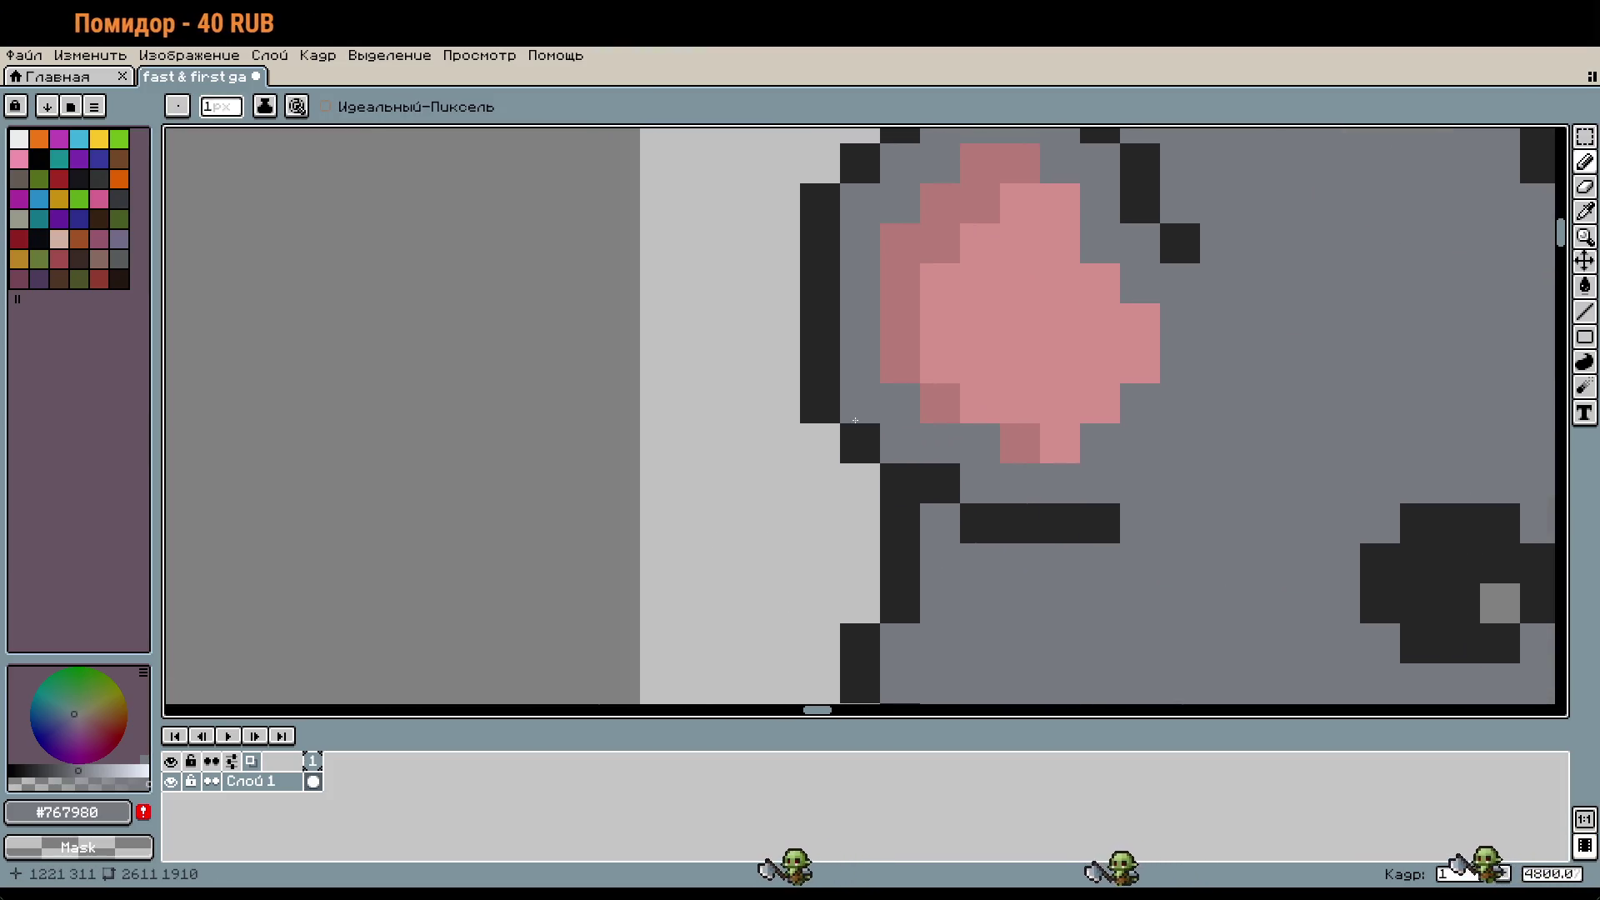
key("i")
key("b")
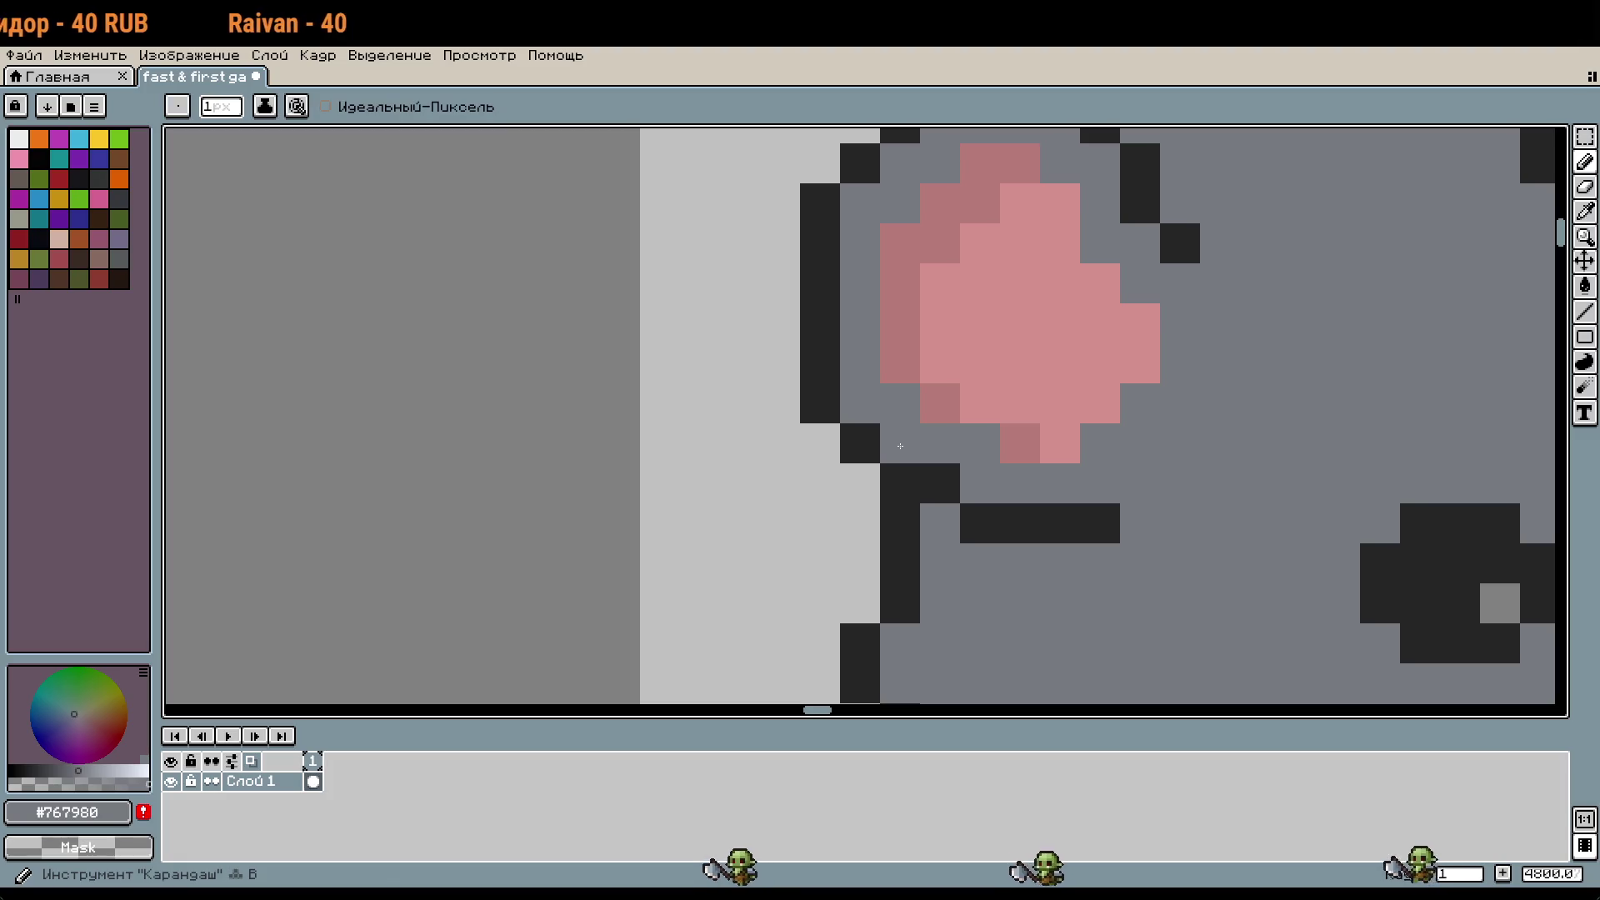
left_click(863, 443, "alt")
left_click(882, 446)
left_click(860, 403)
Step: Pick the rat's body grey and briefly try the Magic Wand selection
key("i")
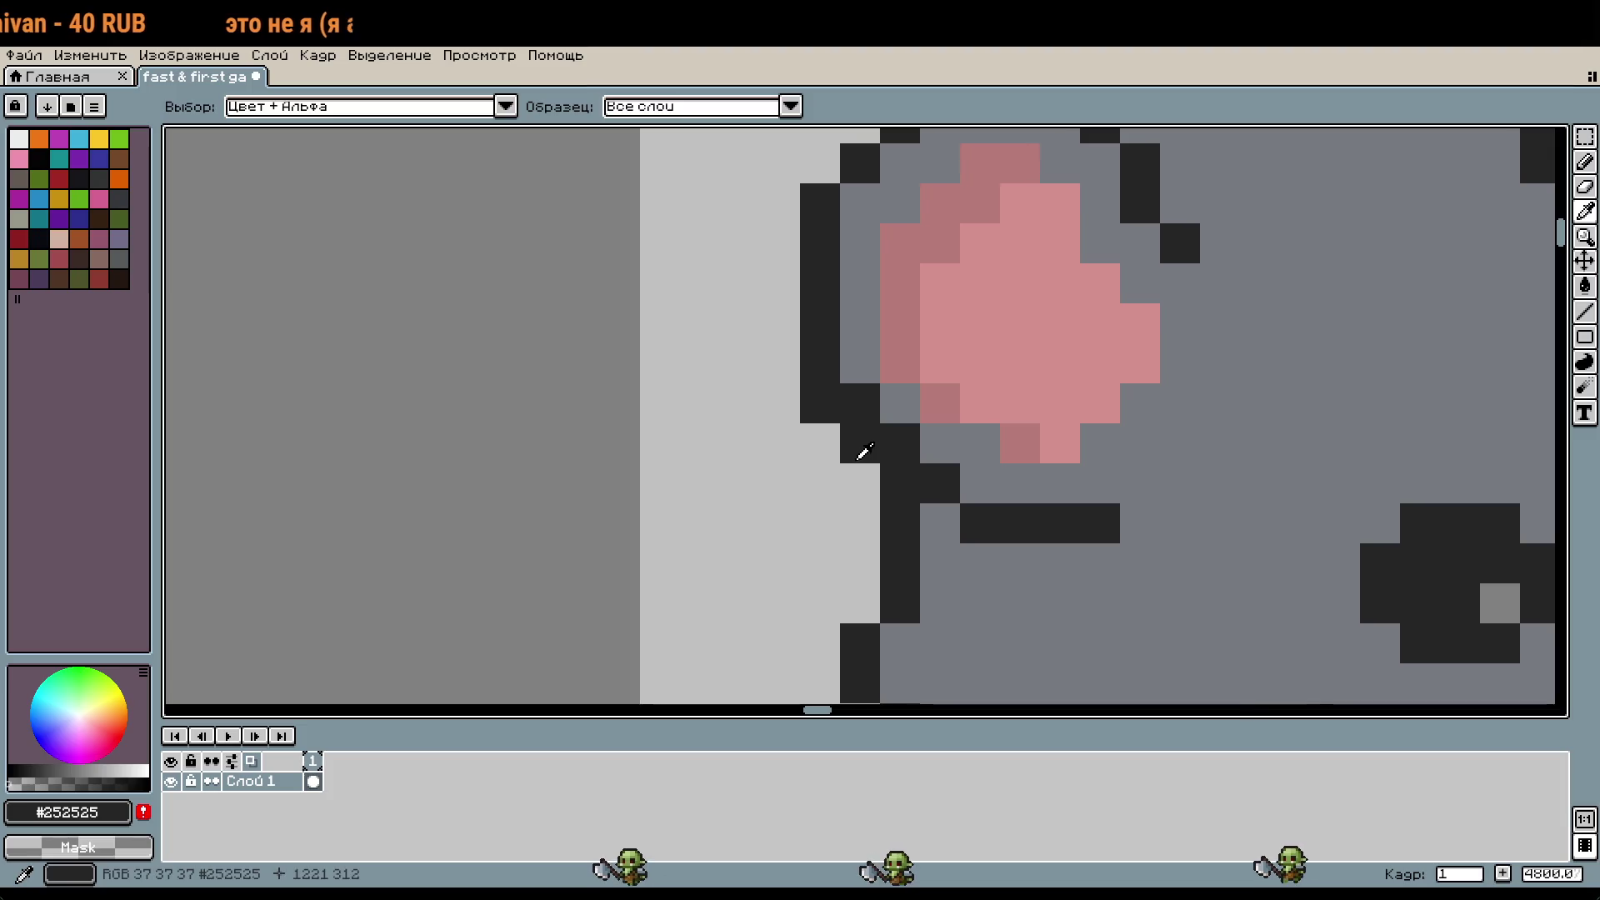
key("b")
scroll(1088, 478, "down", 3)
scroll(1087, 477, "down", 1)
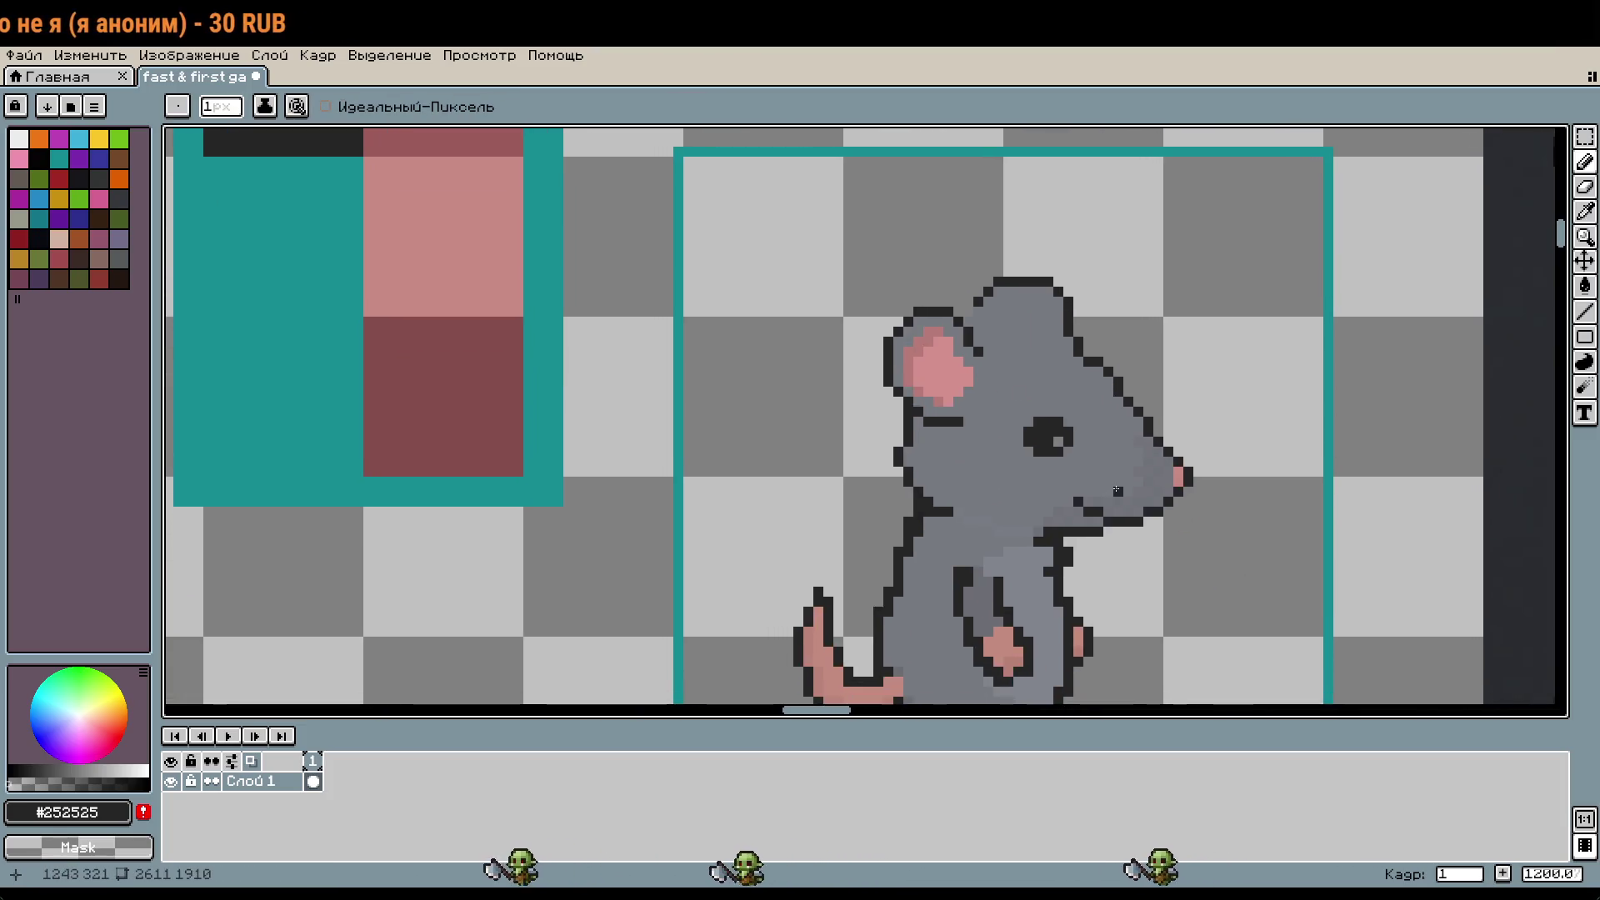
scroll(970, 460, "up", 1)
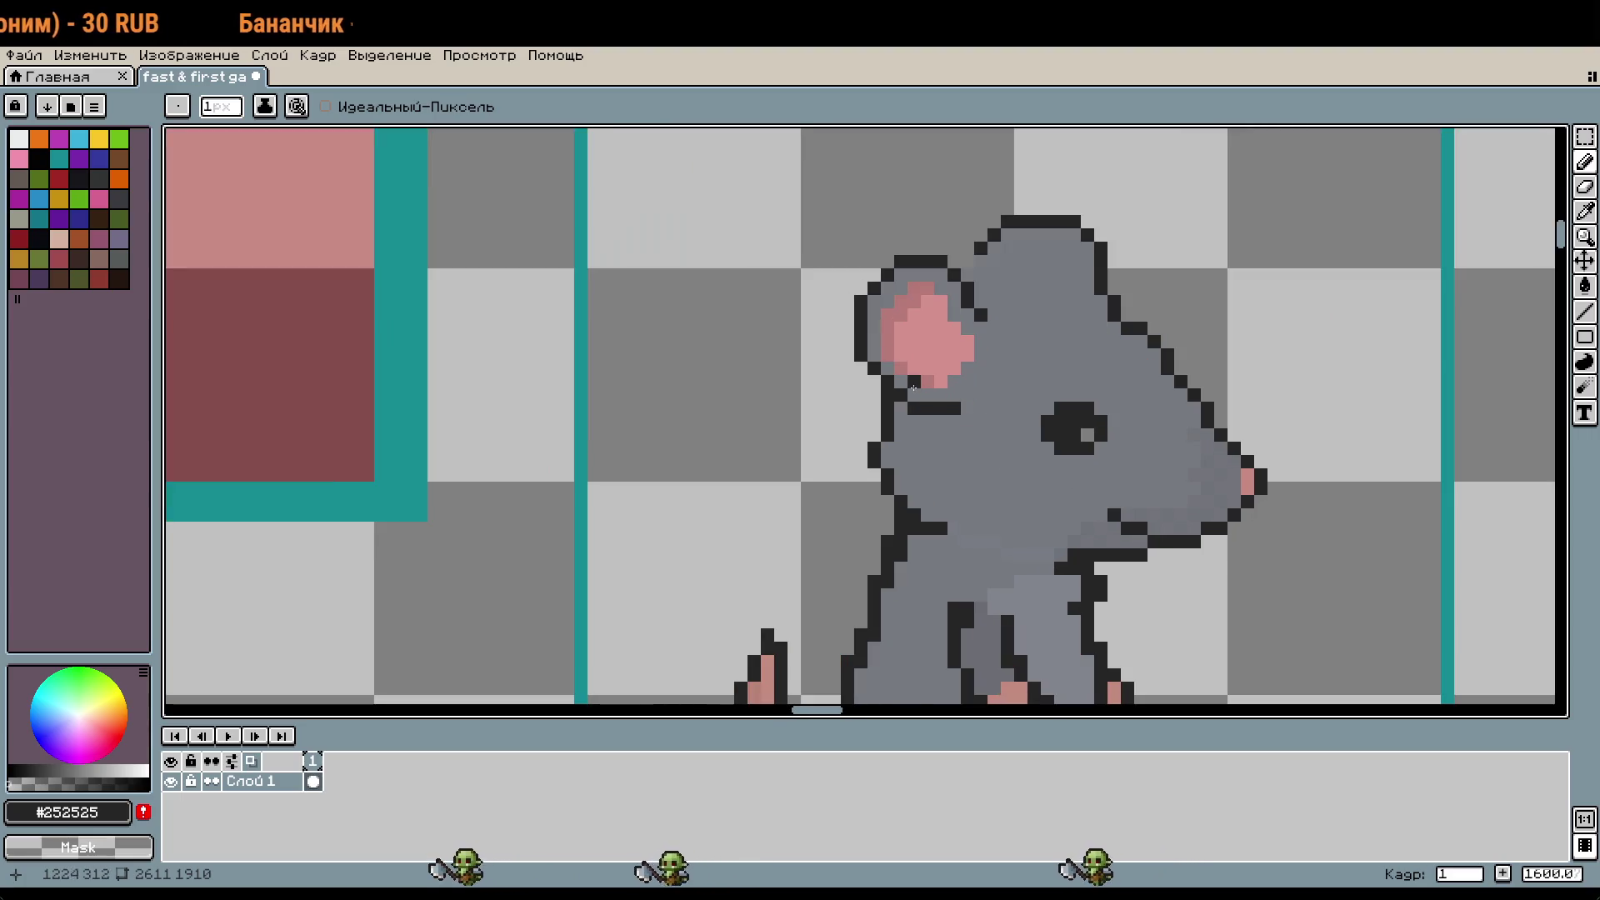
scroll(914, 388, "up", 3)
left_click(1011, 385, "alt")
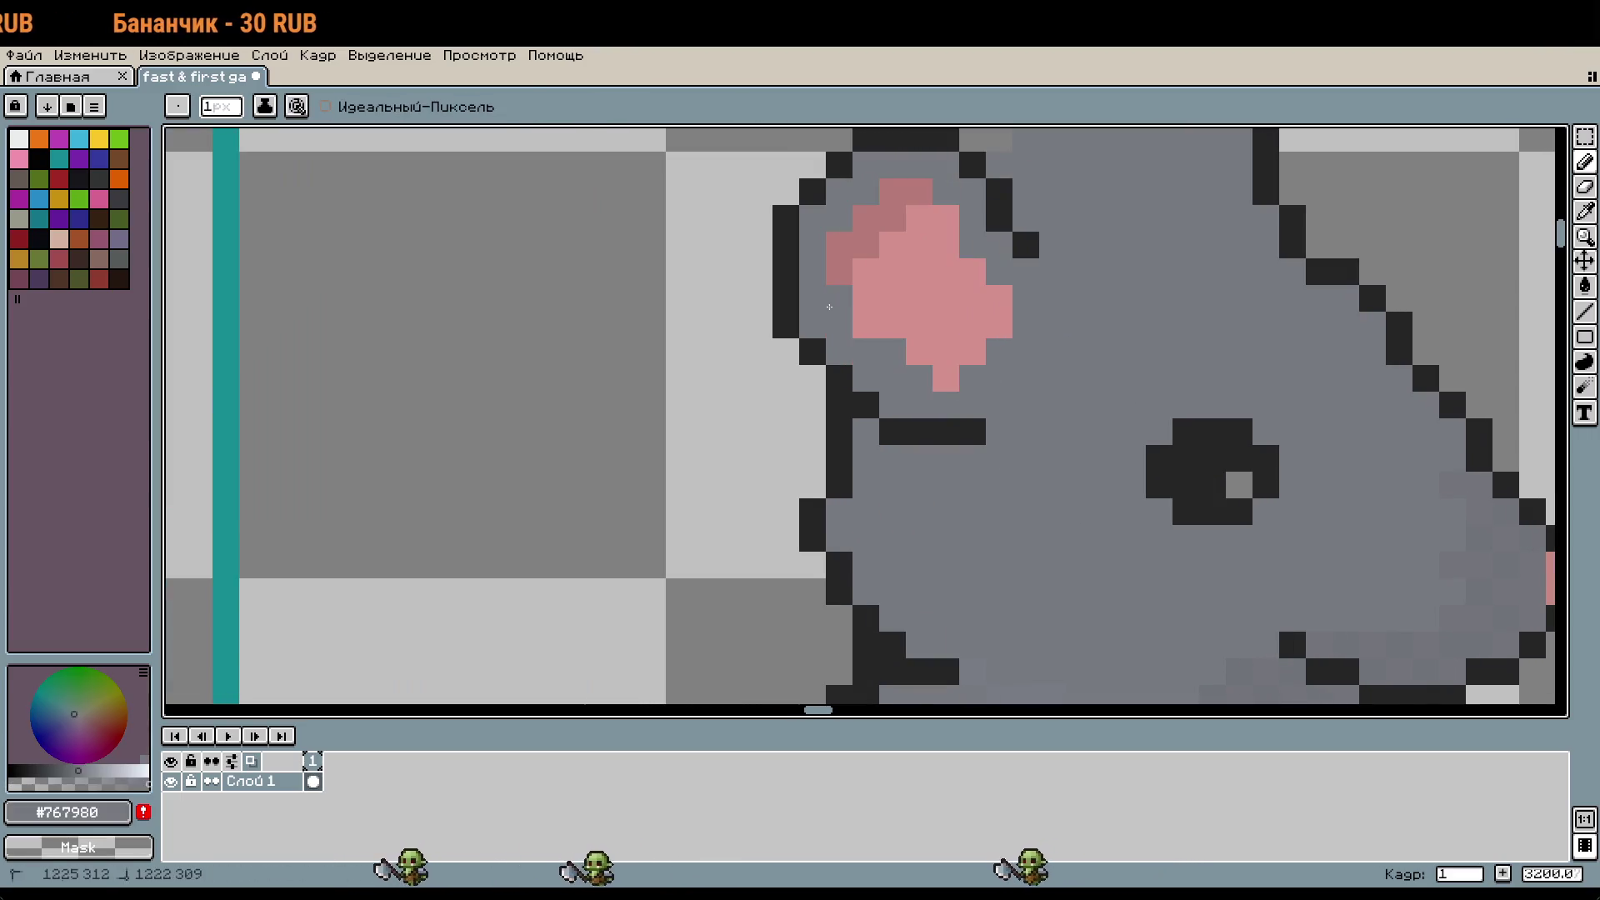
scroll(829, 306, "down", 4)
scroll(1141, 370, "up", 1)
scroll(1128, 380, "down", 1)
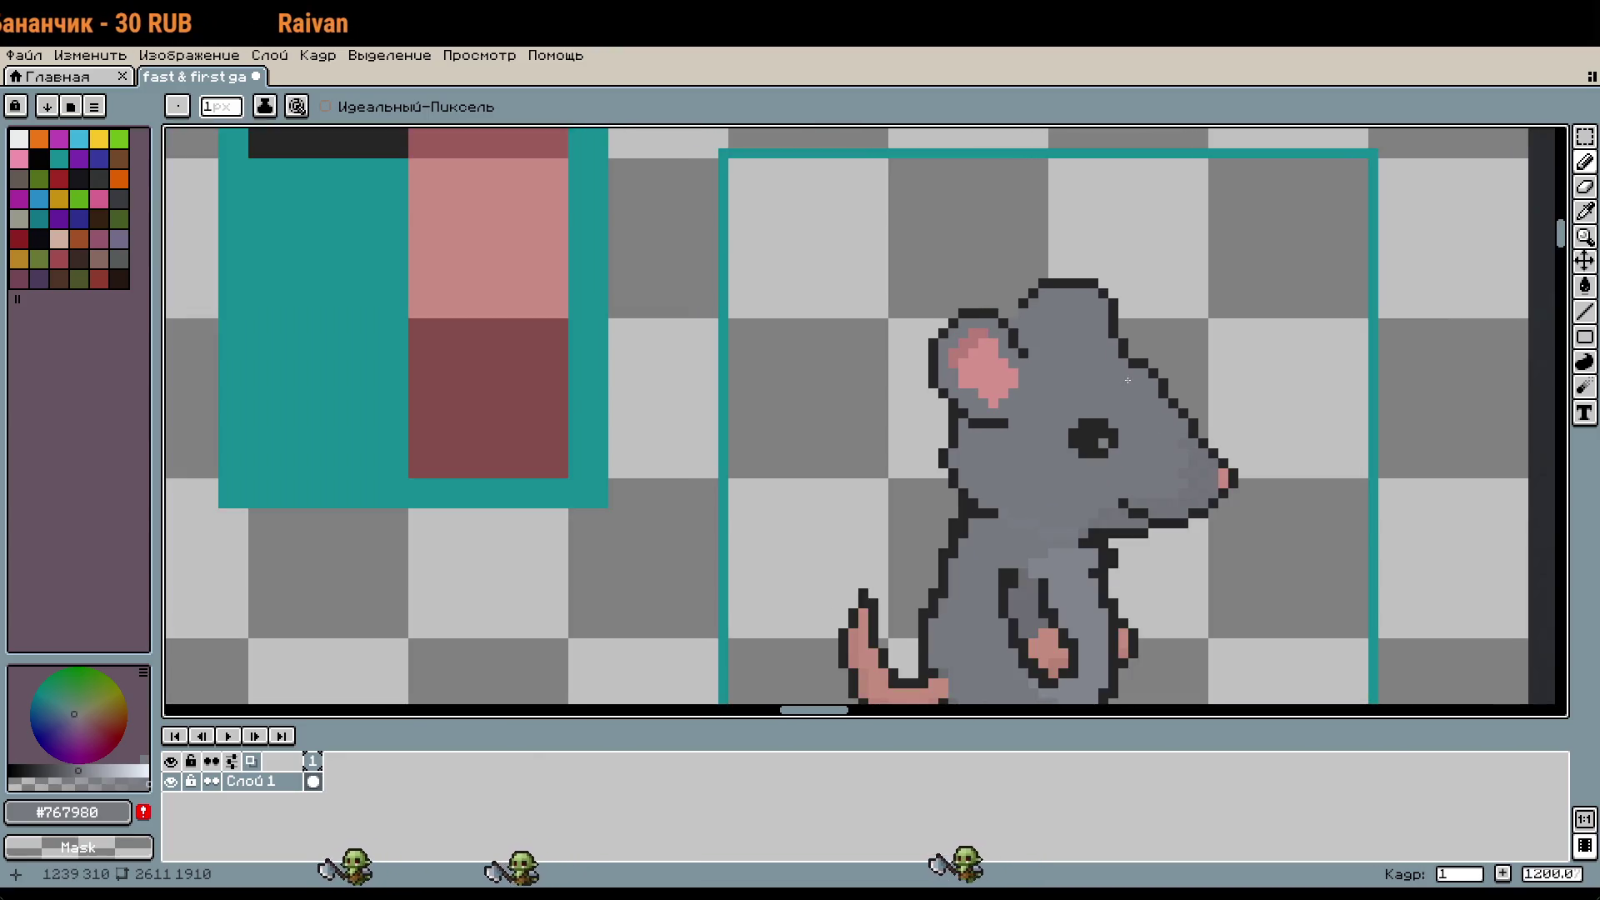
key("w")
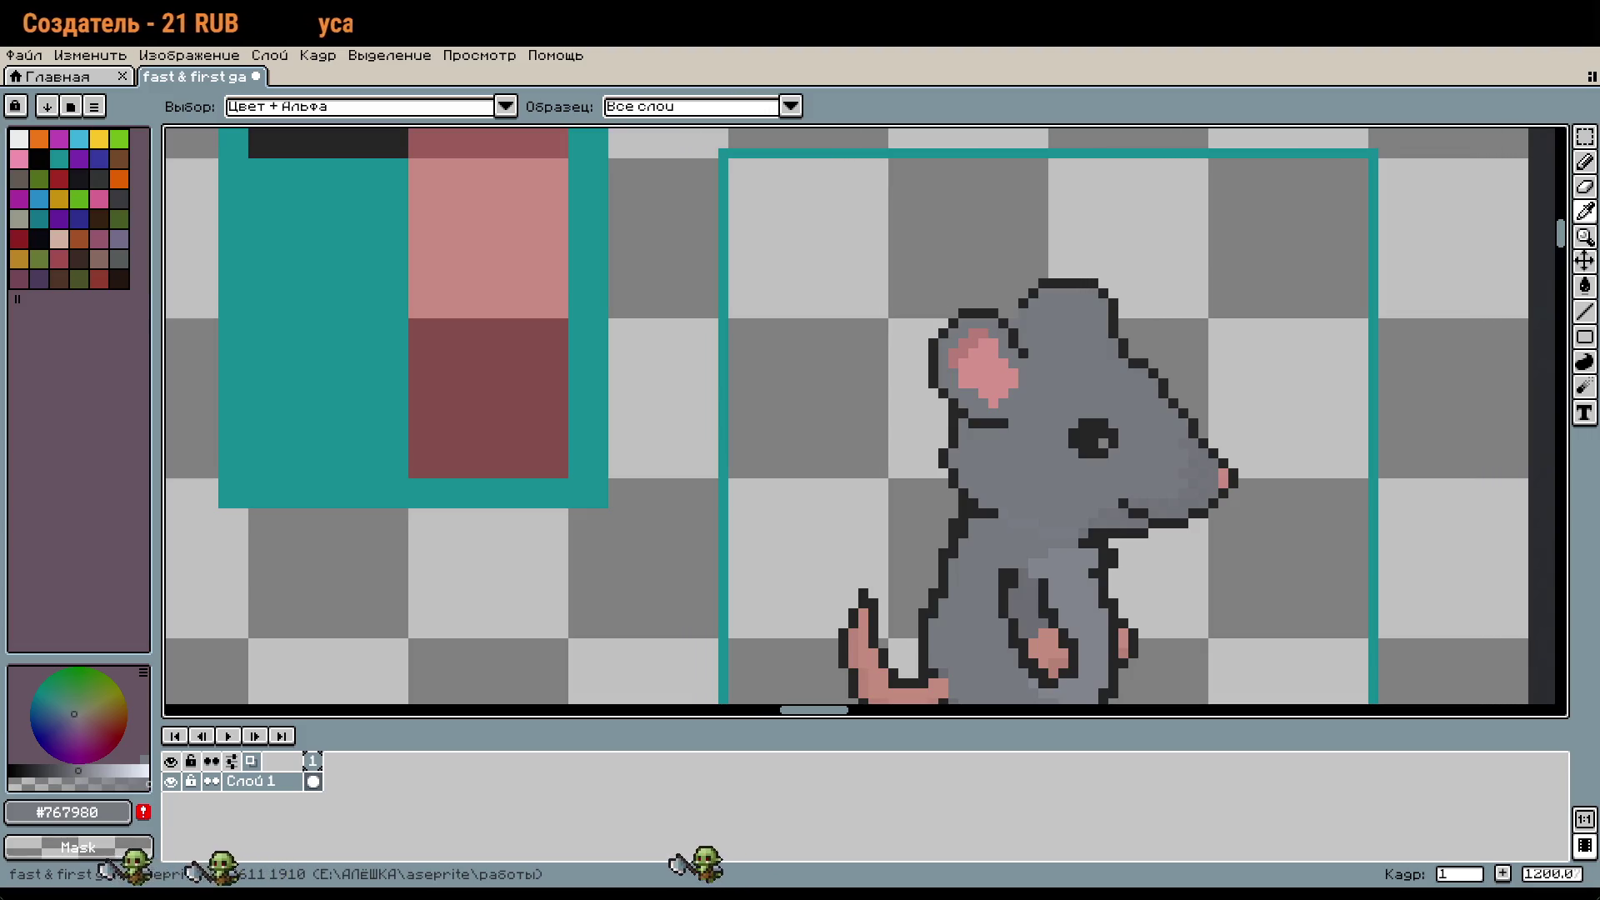
key("b")
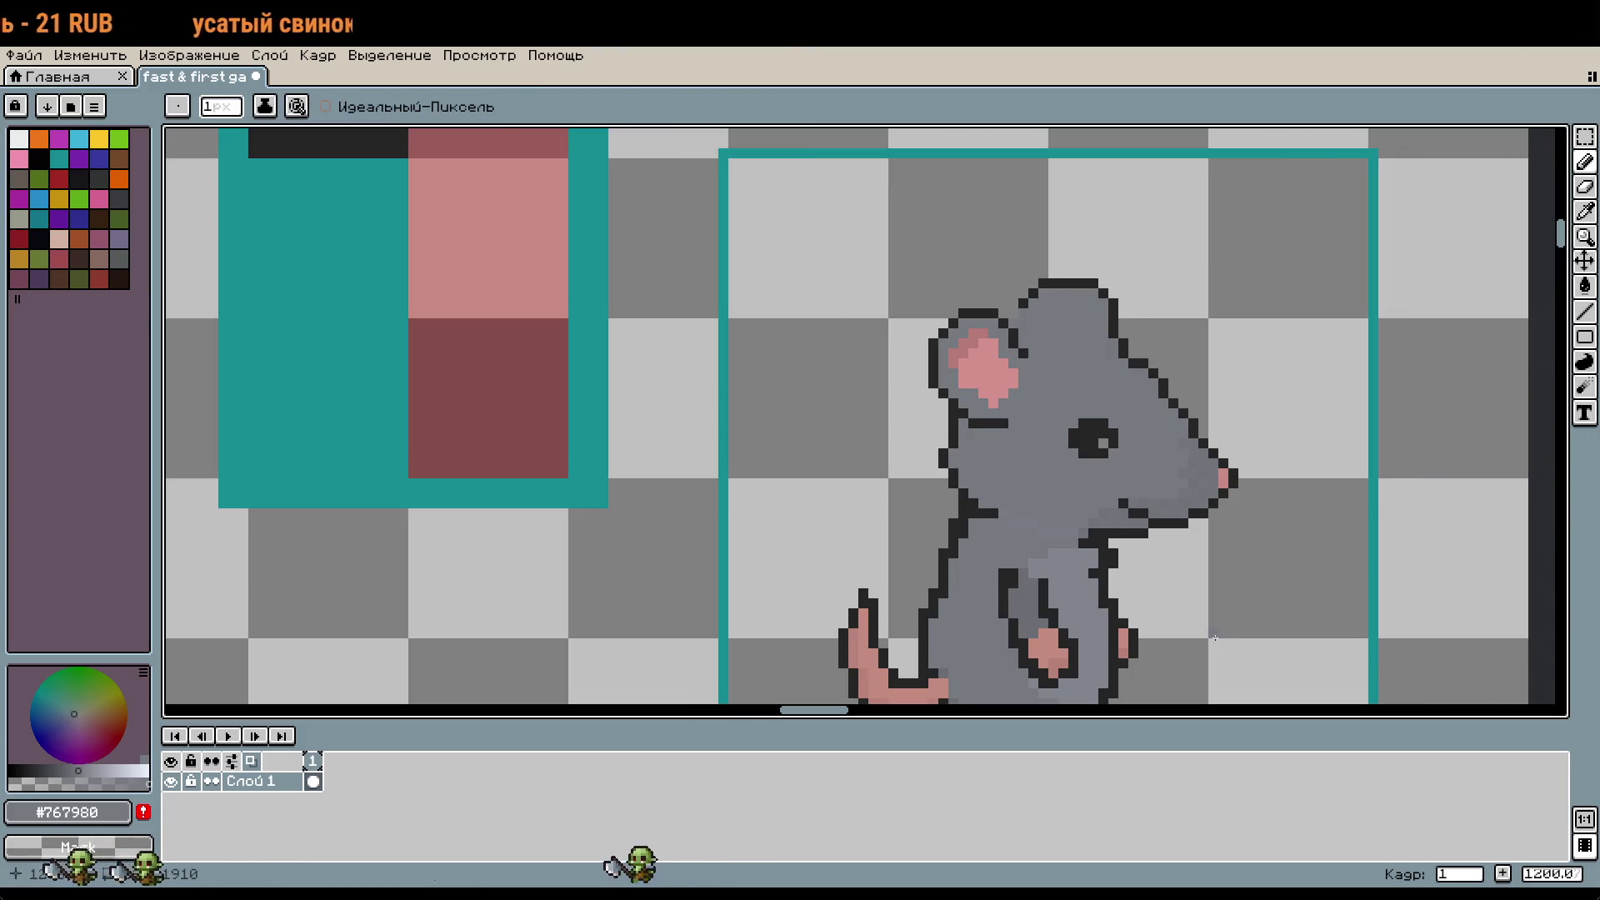
scroll(989, 364, "up", 5)
Step: Add a darker pink pixel on the ear's right side, undoing misplaced pixels
left_click(979, 410)
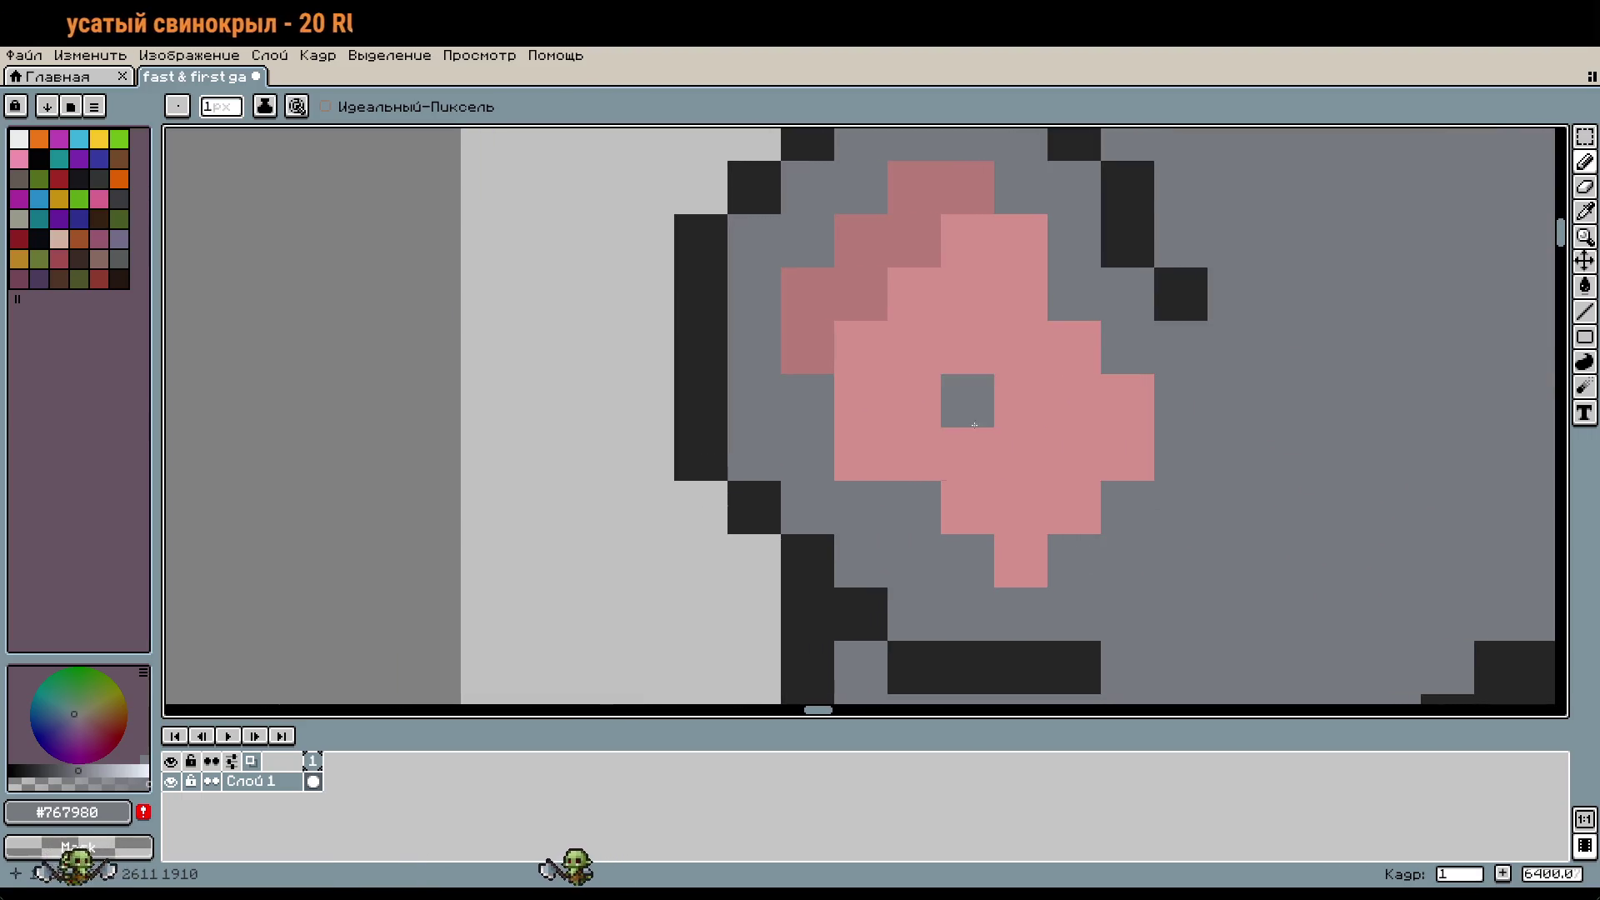
key("ctrl+z")
key("i")
left_click(975, 263)
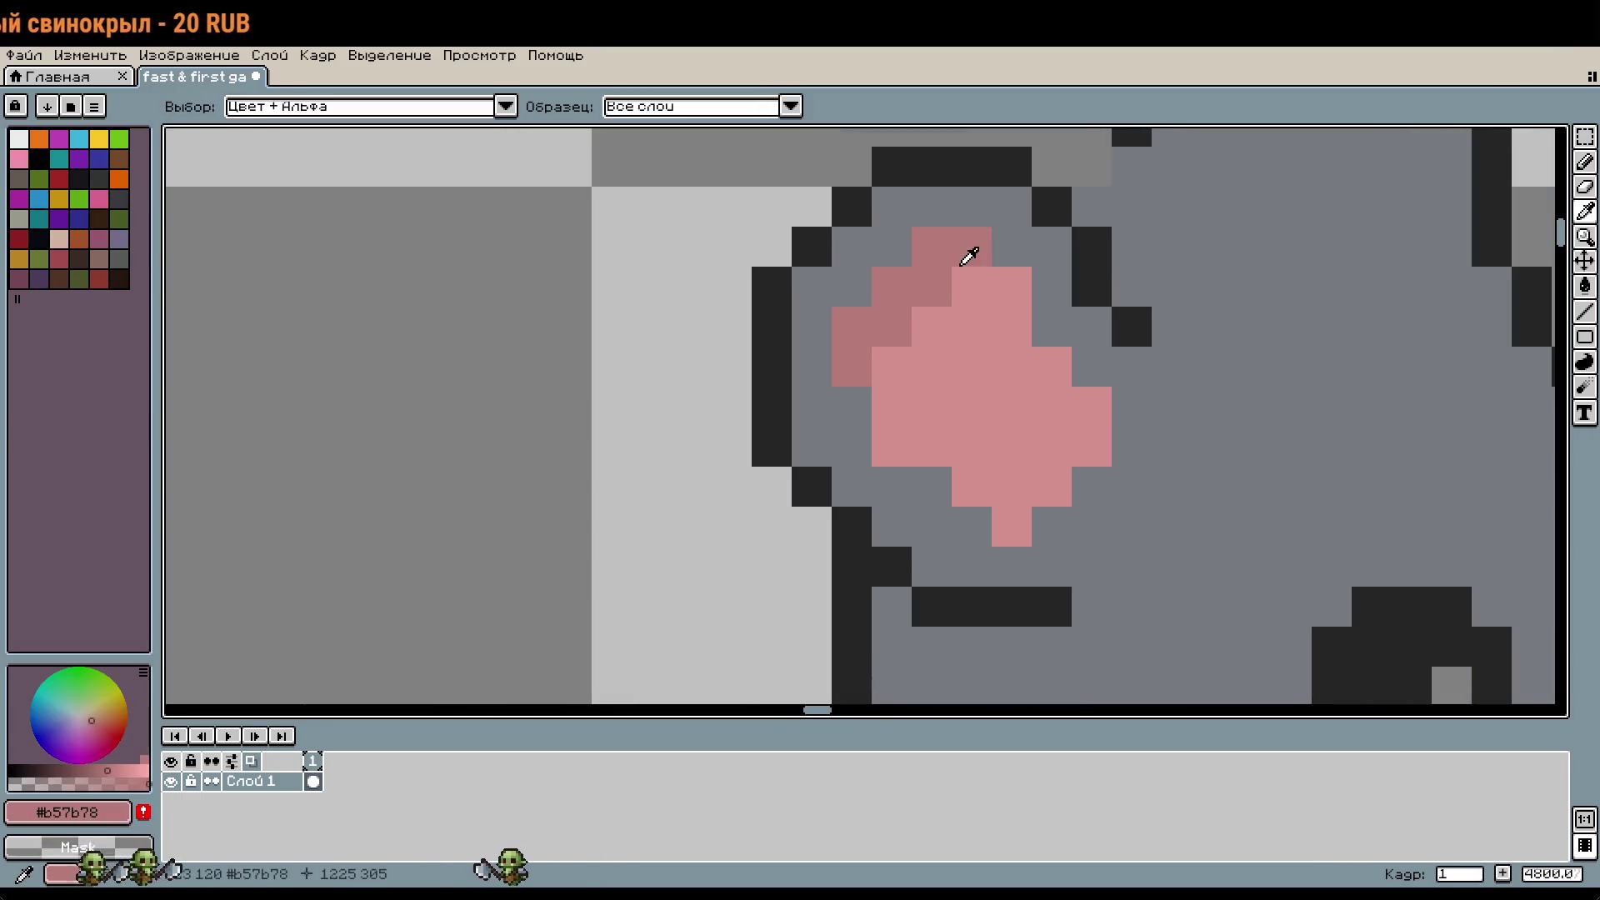
key("b")
left_click(828, 355)
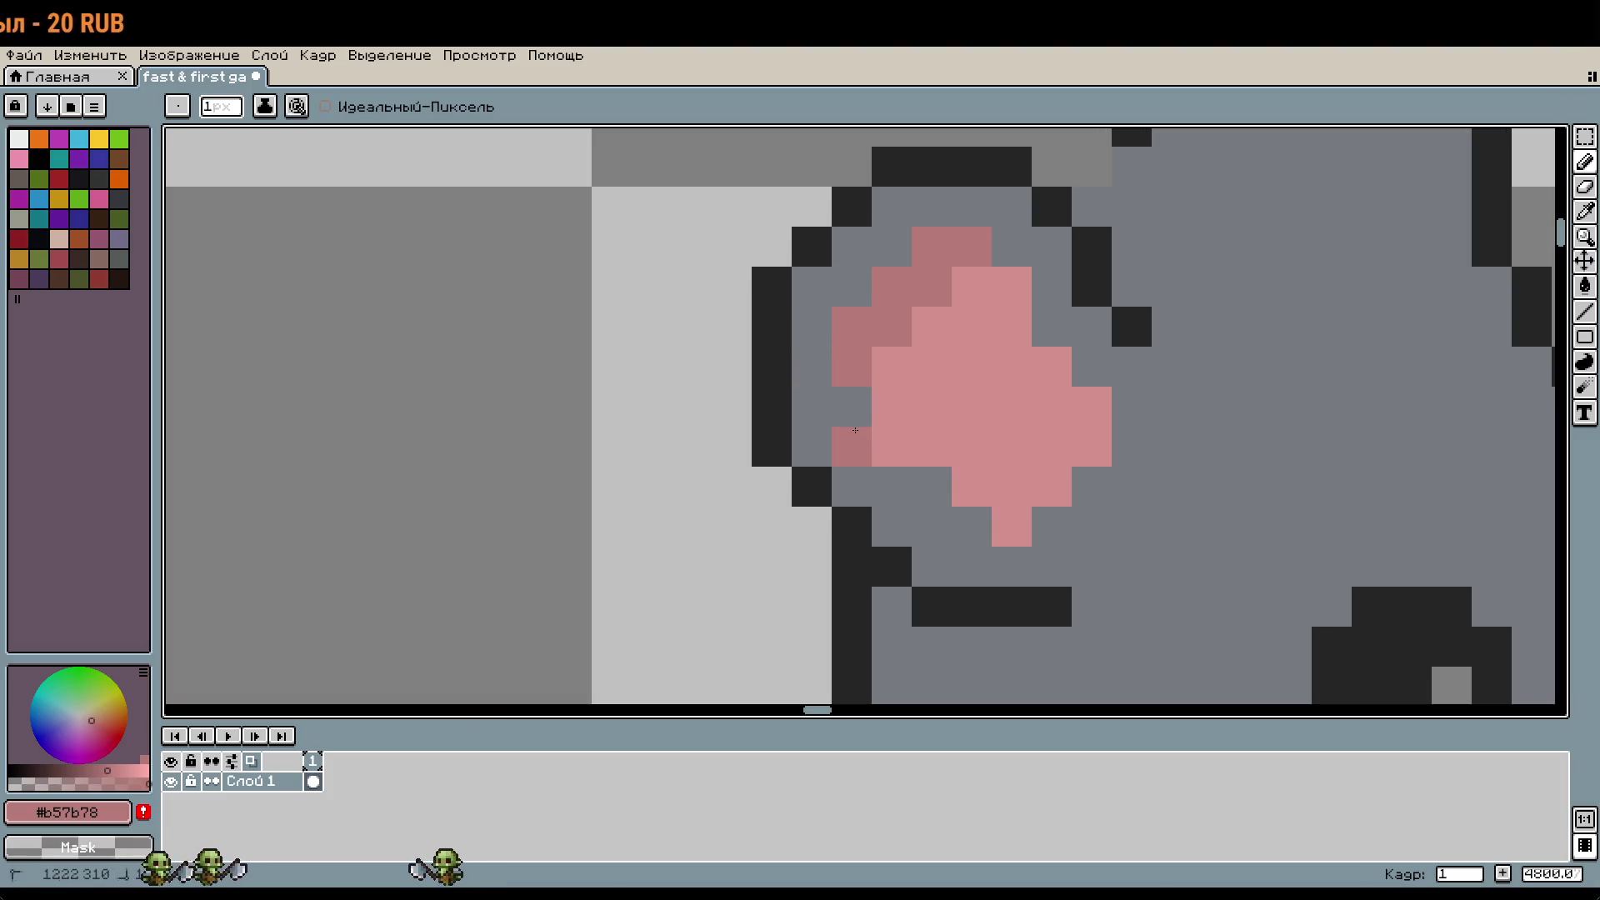
key("ctrl+z")
left_click(886, 450)
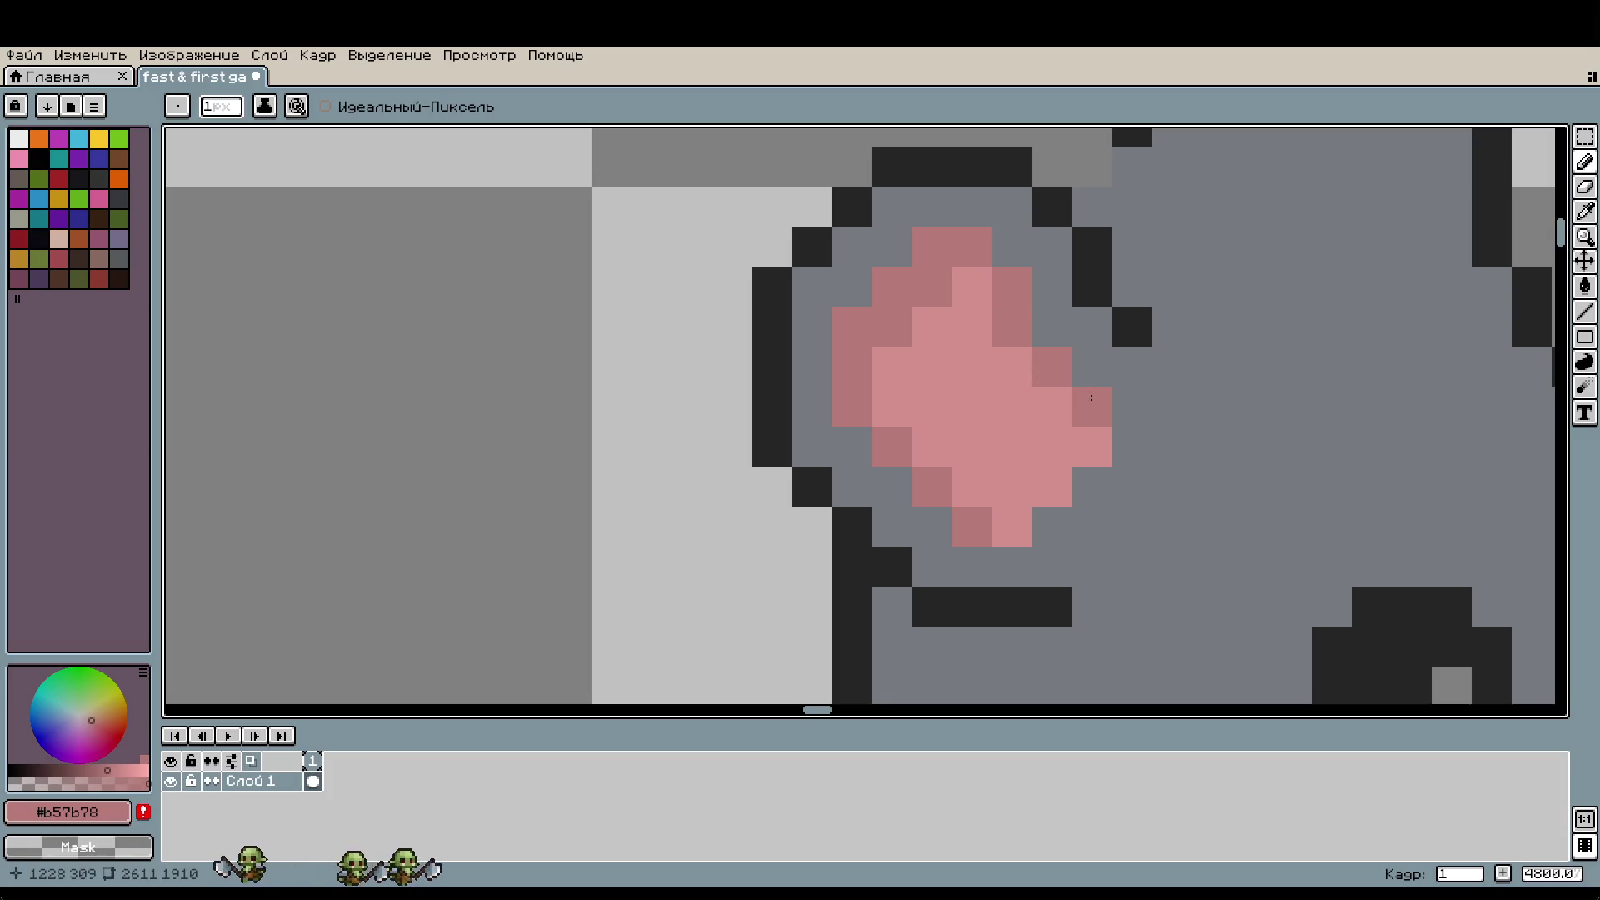
Step: Add a black outline pixel beside the ear
scroll(1250, 364, "right", 2)
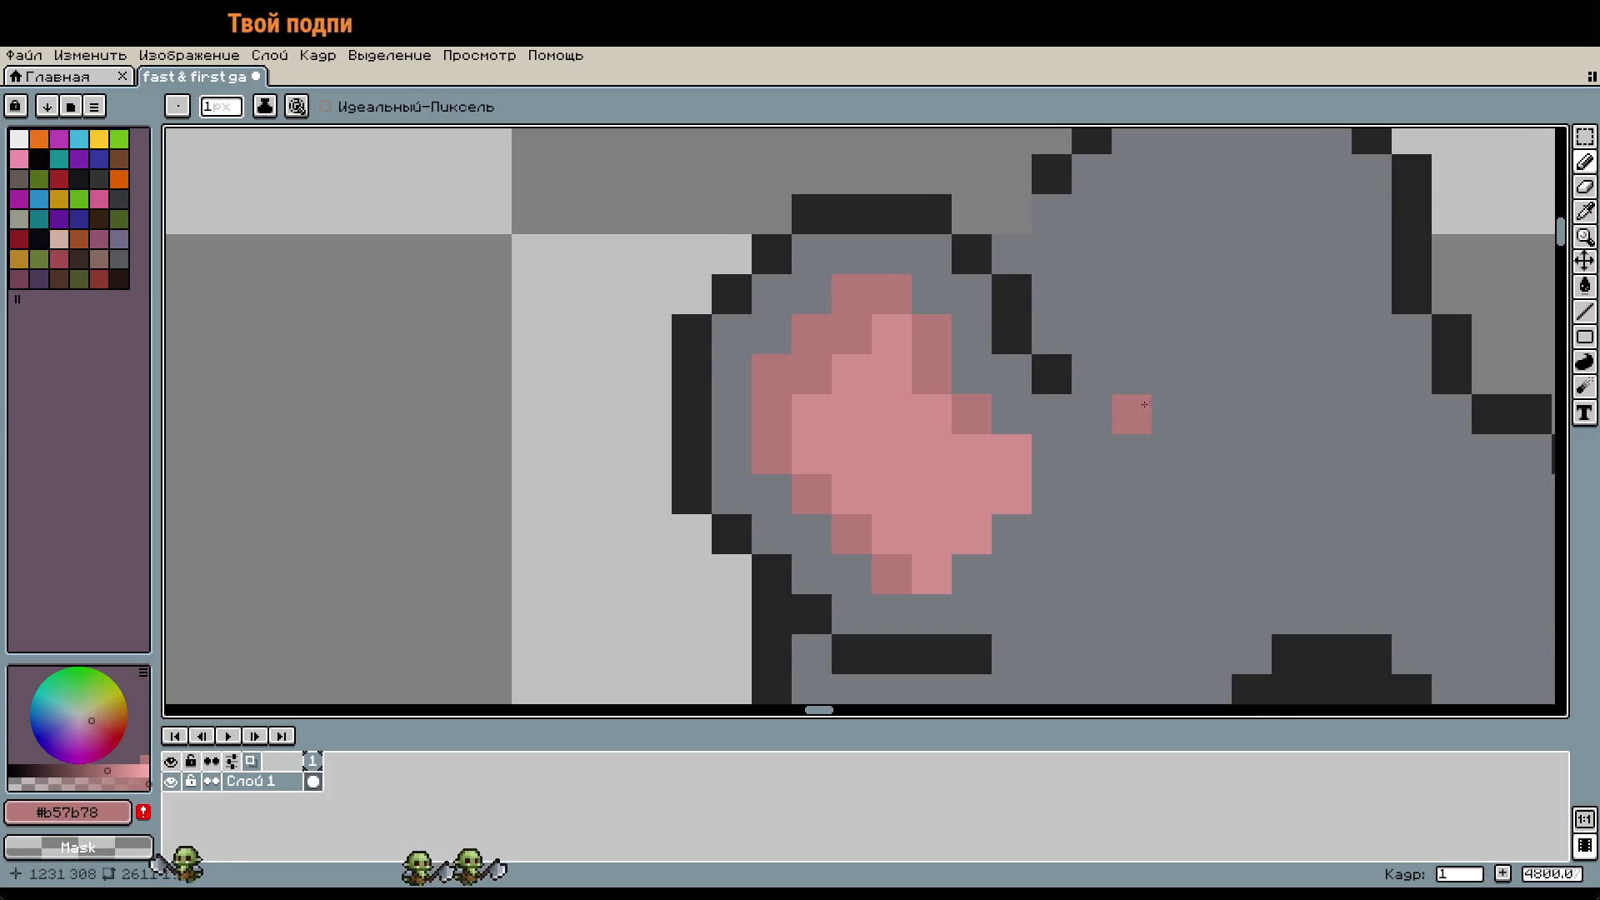
left_click(1011, 294, "alt")
left_click(1042, 306)
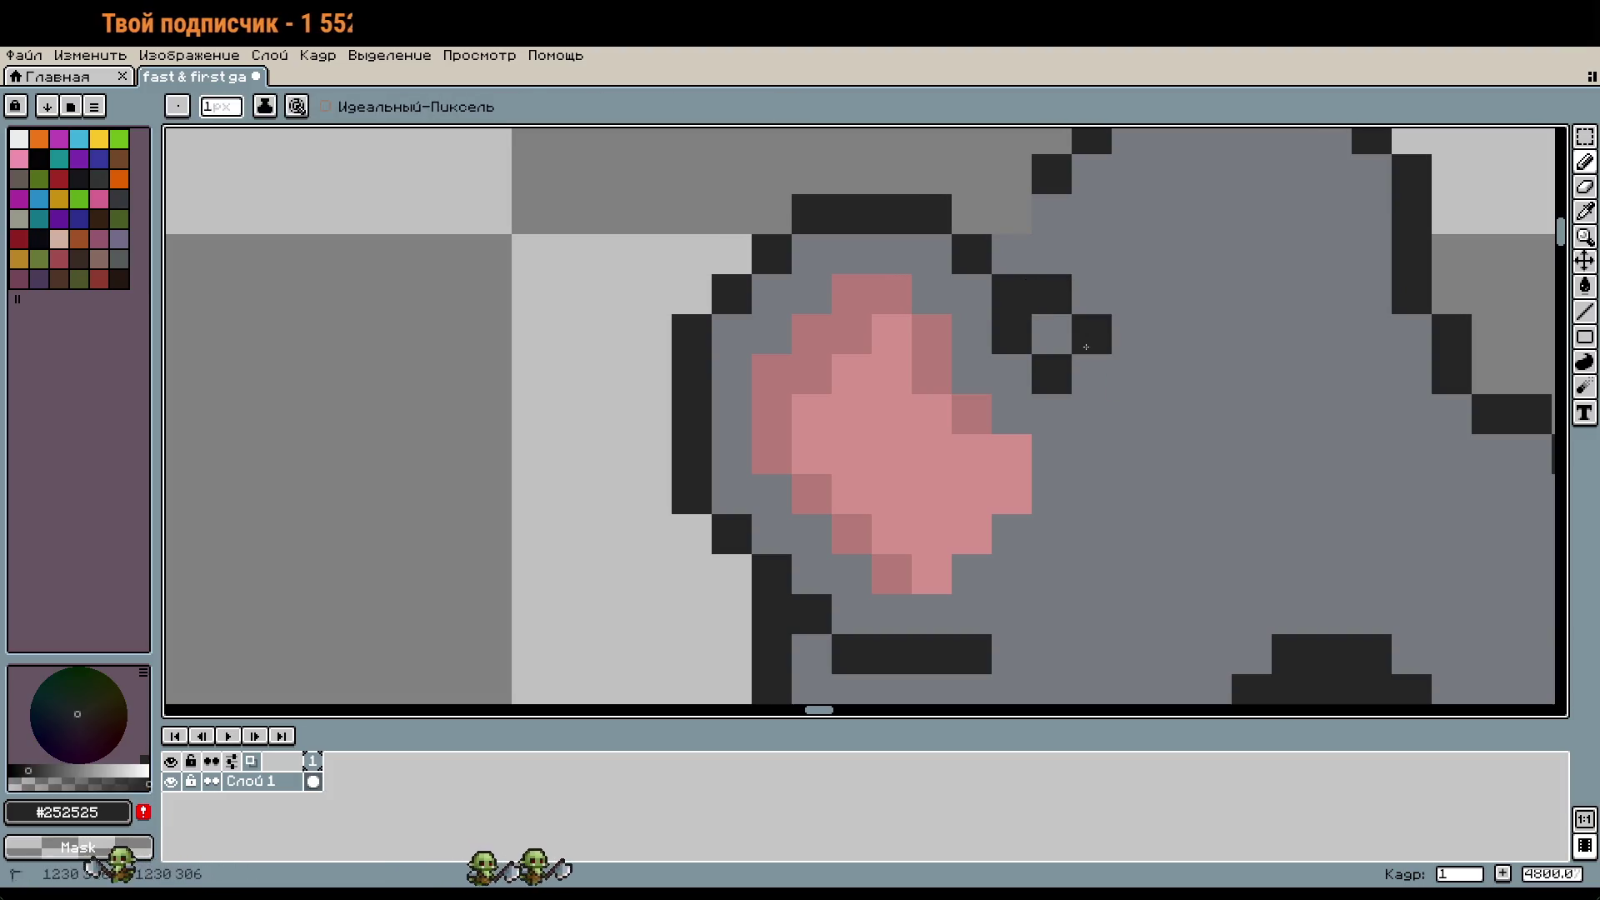
key("i")
left_click(1140, 396)
scroll(1117, 410, "down", 1)
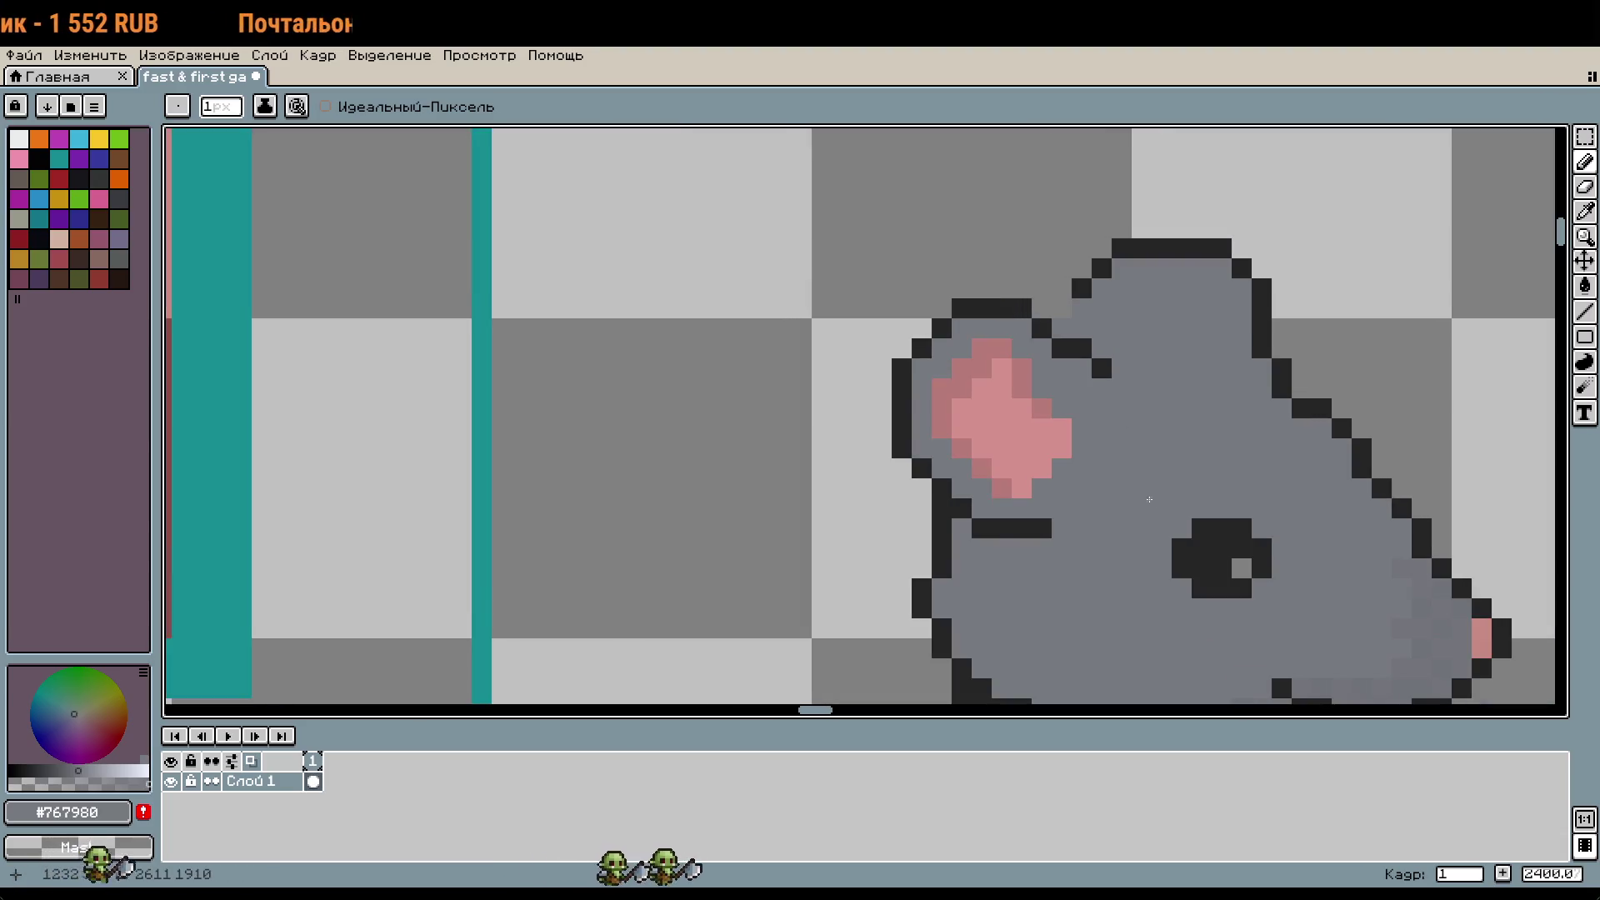
left_click(1036, 368, "alt")
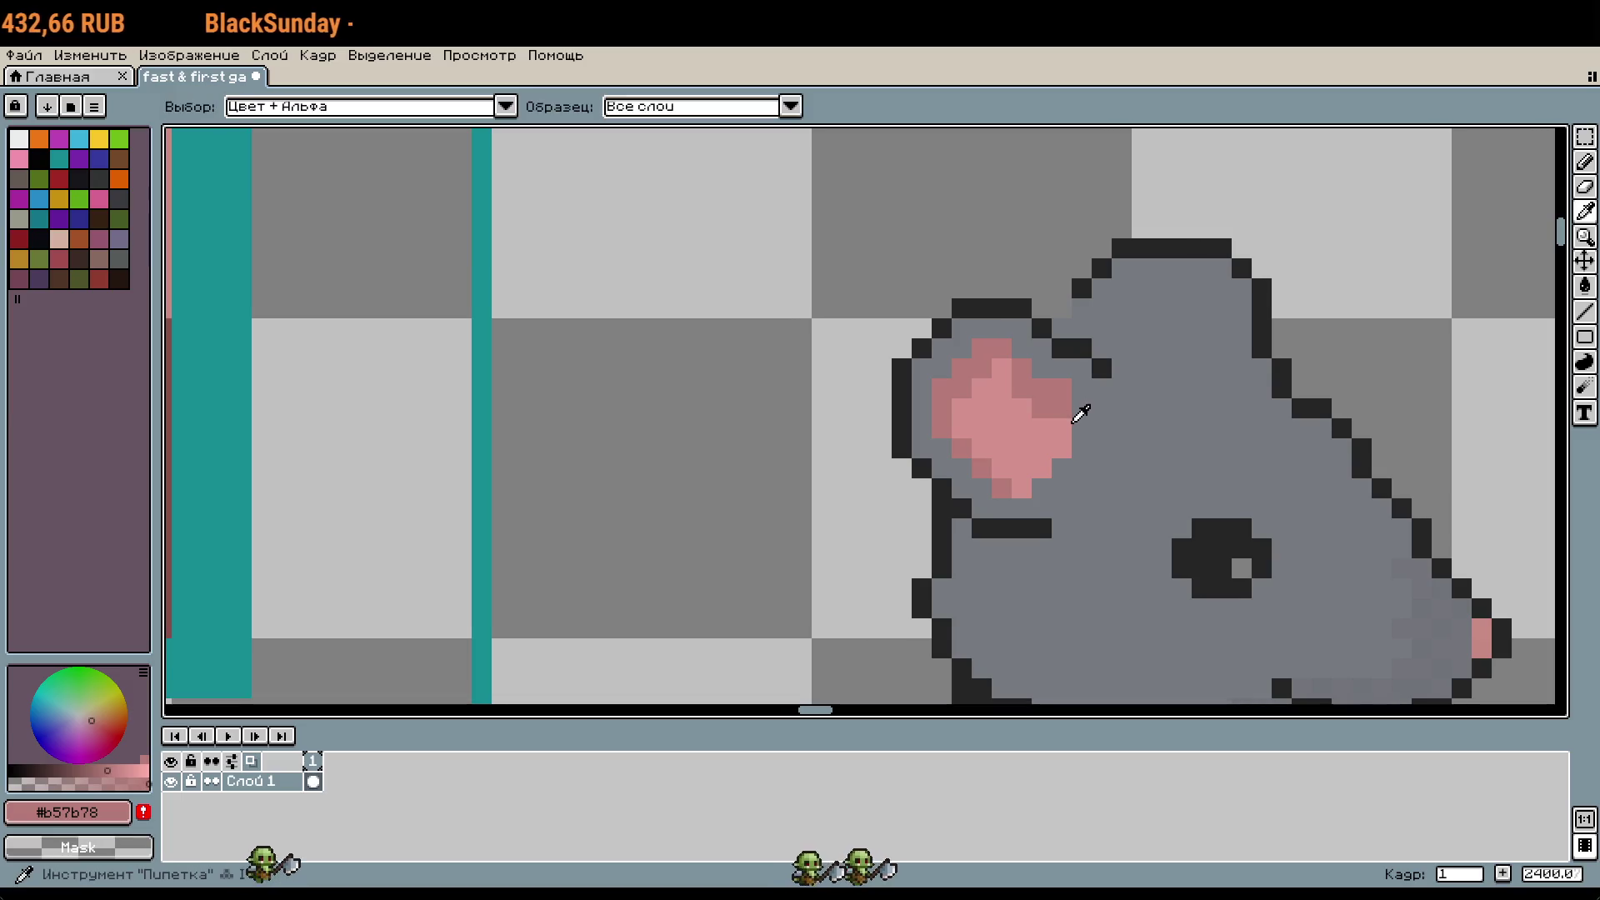
Step: Lighten the ear's centre with light pink and cover a stray pink pixel with grey
left_click(1063, 415, "alt")
left_click(1042, 407)
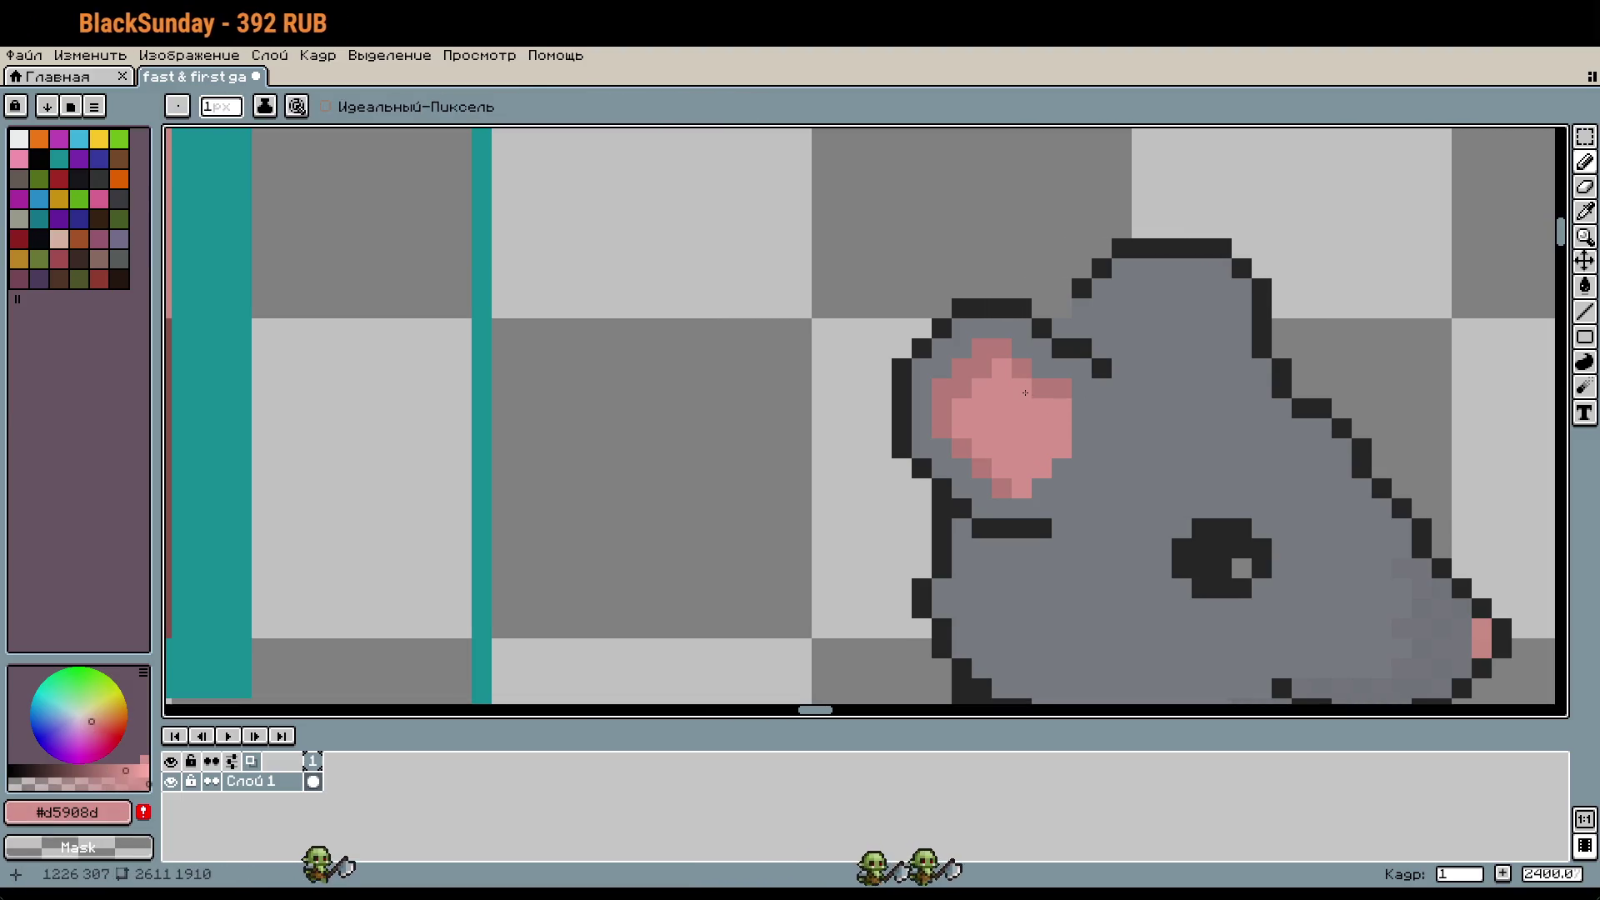
scroll(1042, 463, "down", 2)
left_click(1077, 495)
scroll(1078, 495, "up", 2)
left_click(1079, 485, "alt")
left_click(1077, 494)
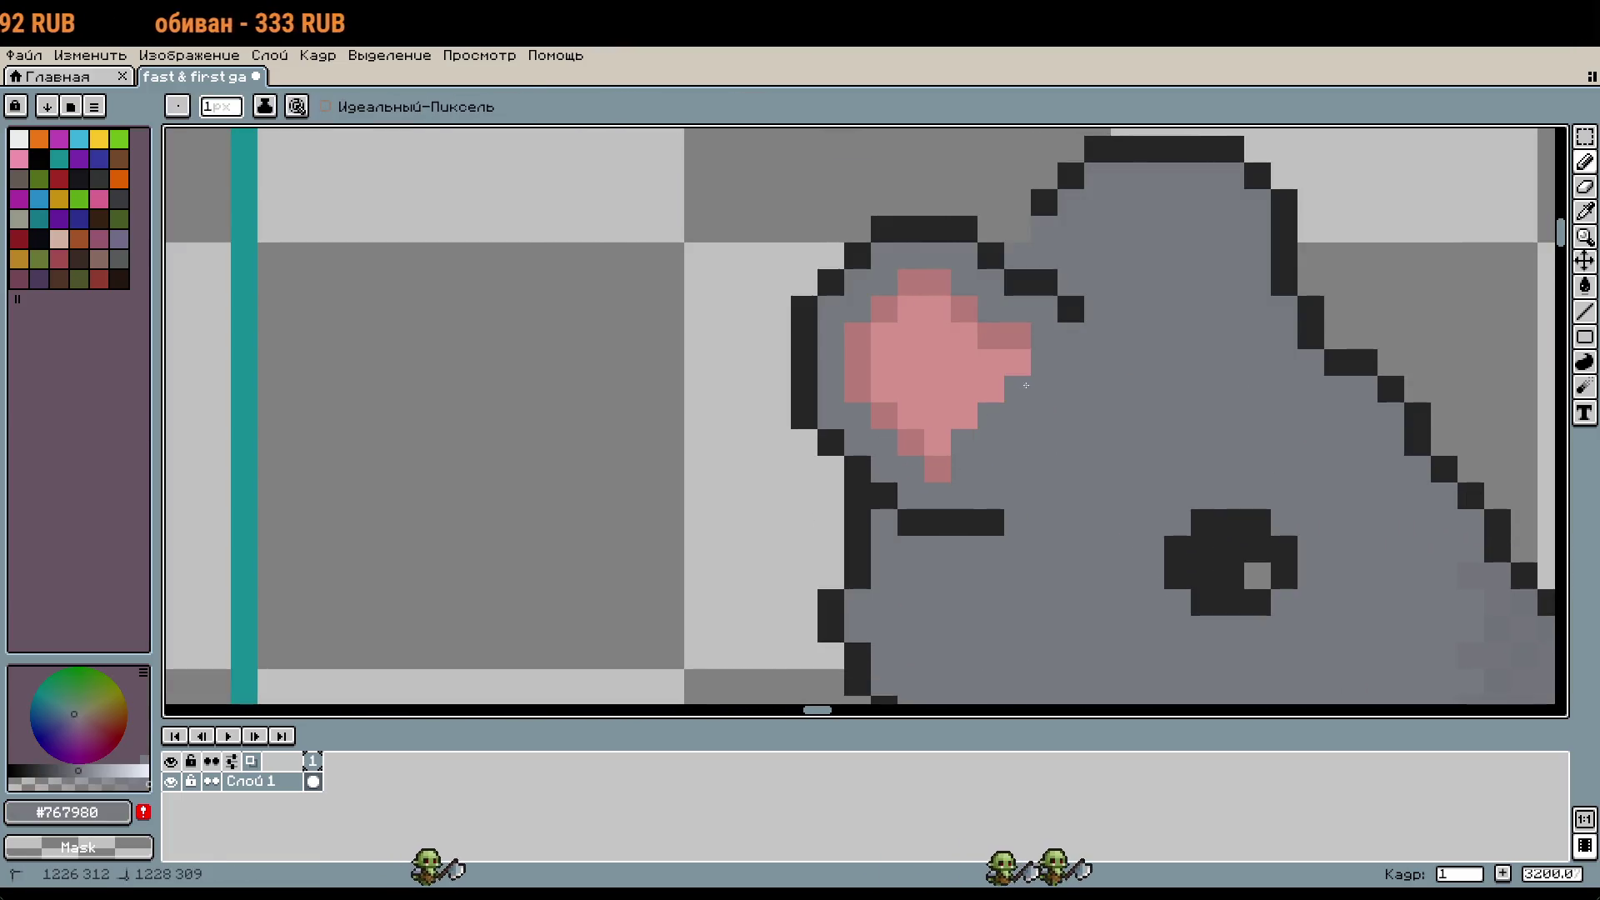
scroll(1109, 462, "down", 3)
scroll(1109, 462, "down", 4)
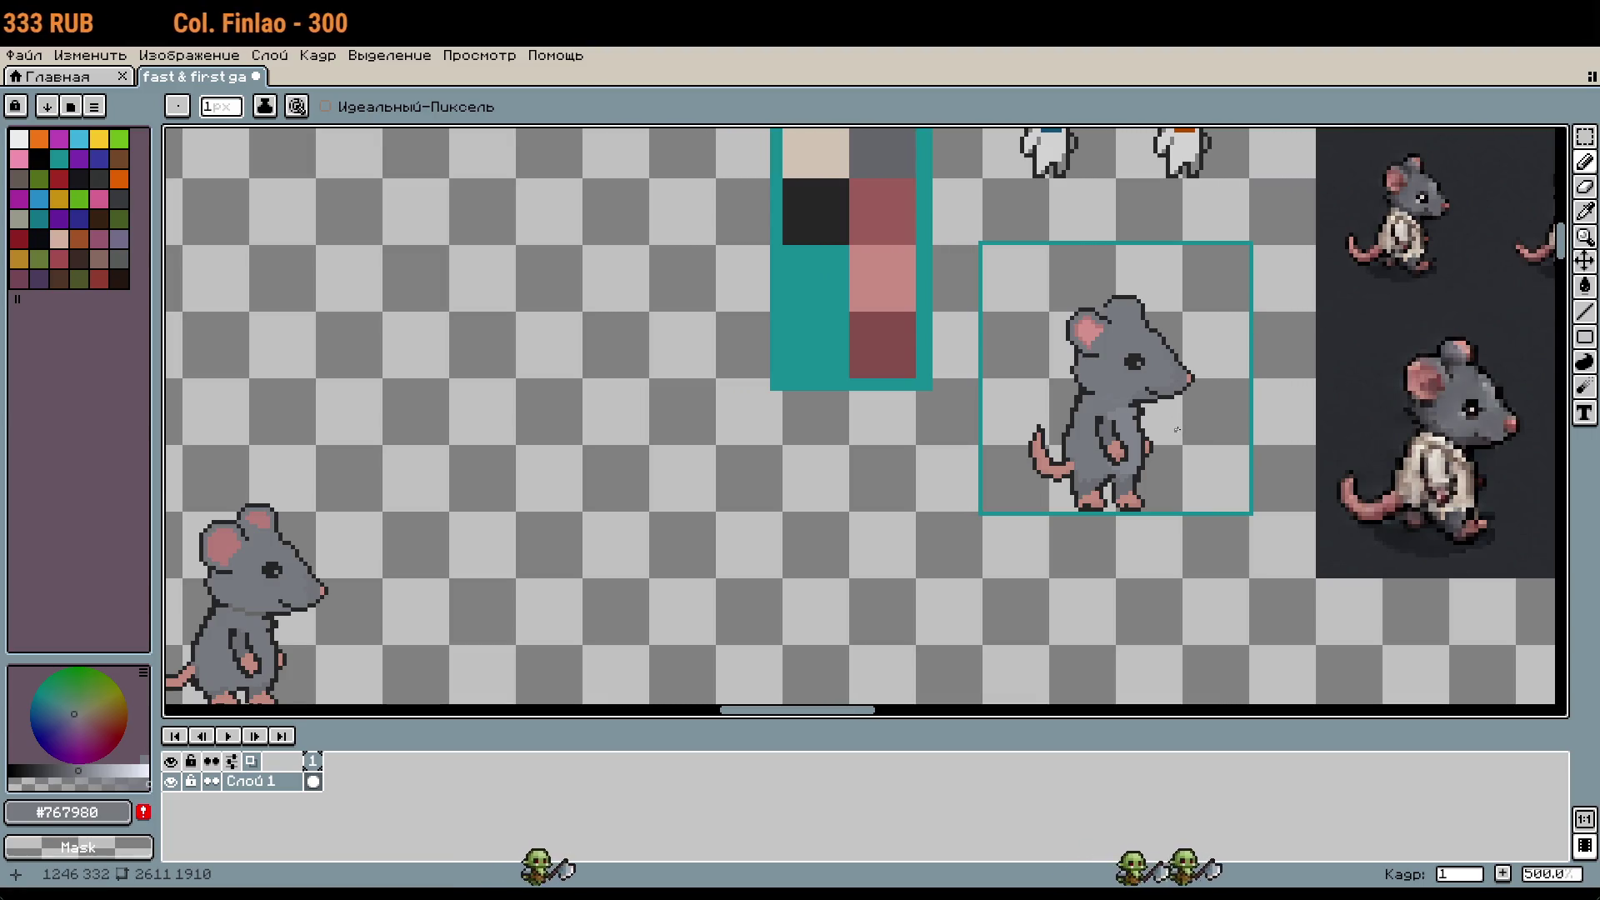
Step: Paint a grey pixel at the ear's top edge and undo the trial black outline pixels
mouse_move(899, 638)
left_mouse_down()
mouse_move(1033, 564)
mouse_move(1097, 565)
left_mouse_up()
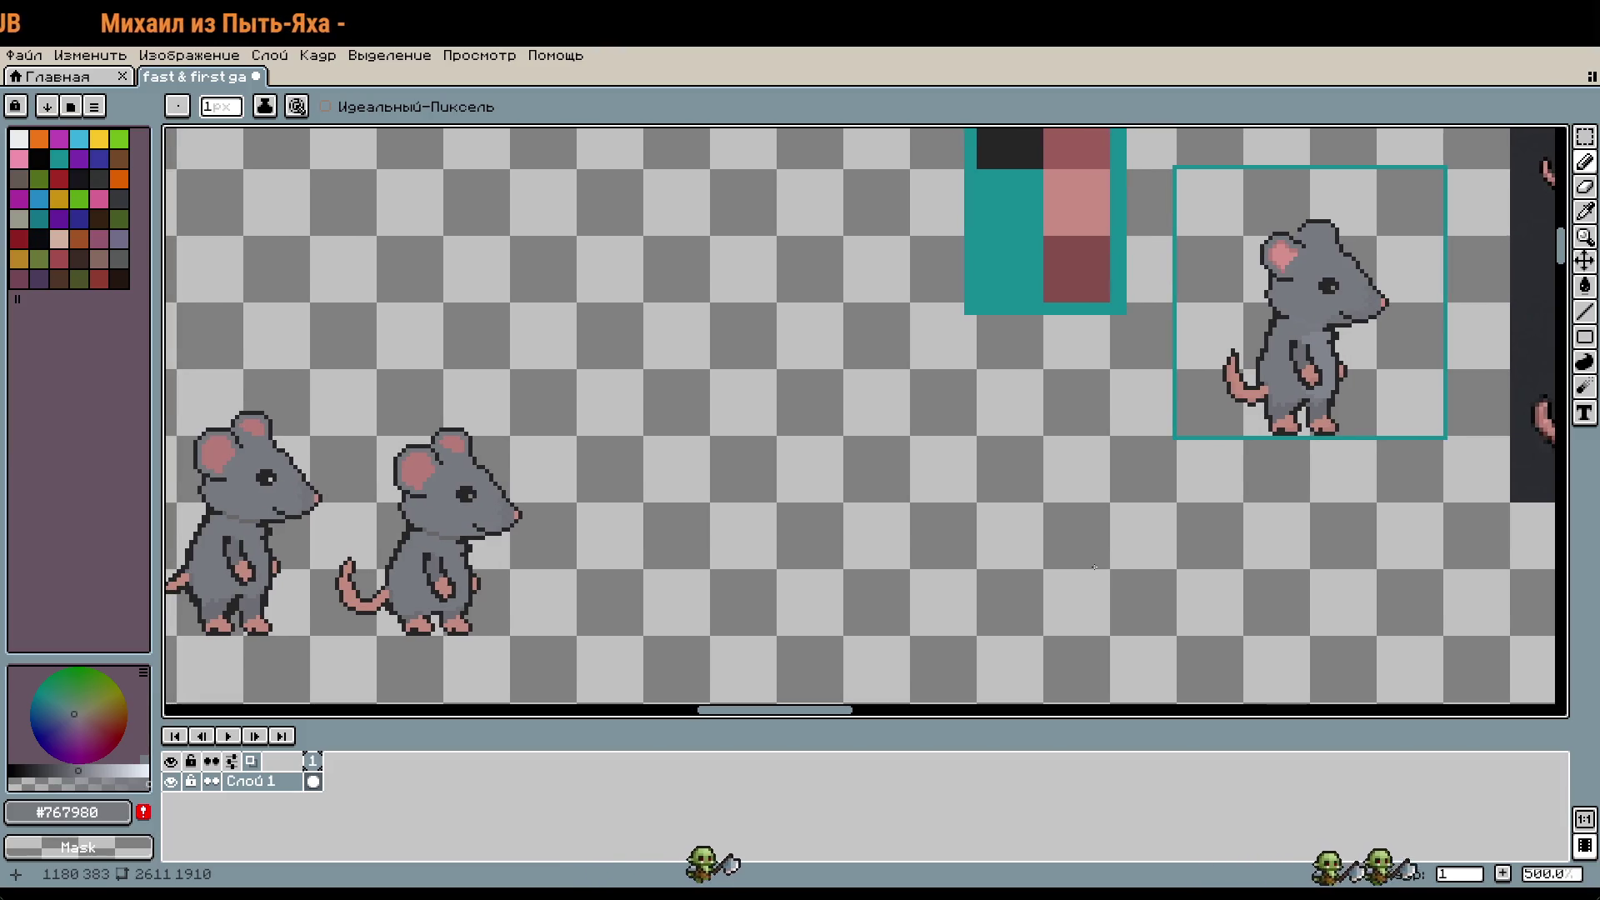
scroll(1055, 348, "up", 8)
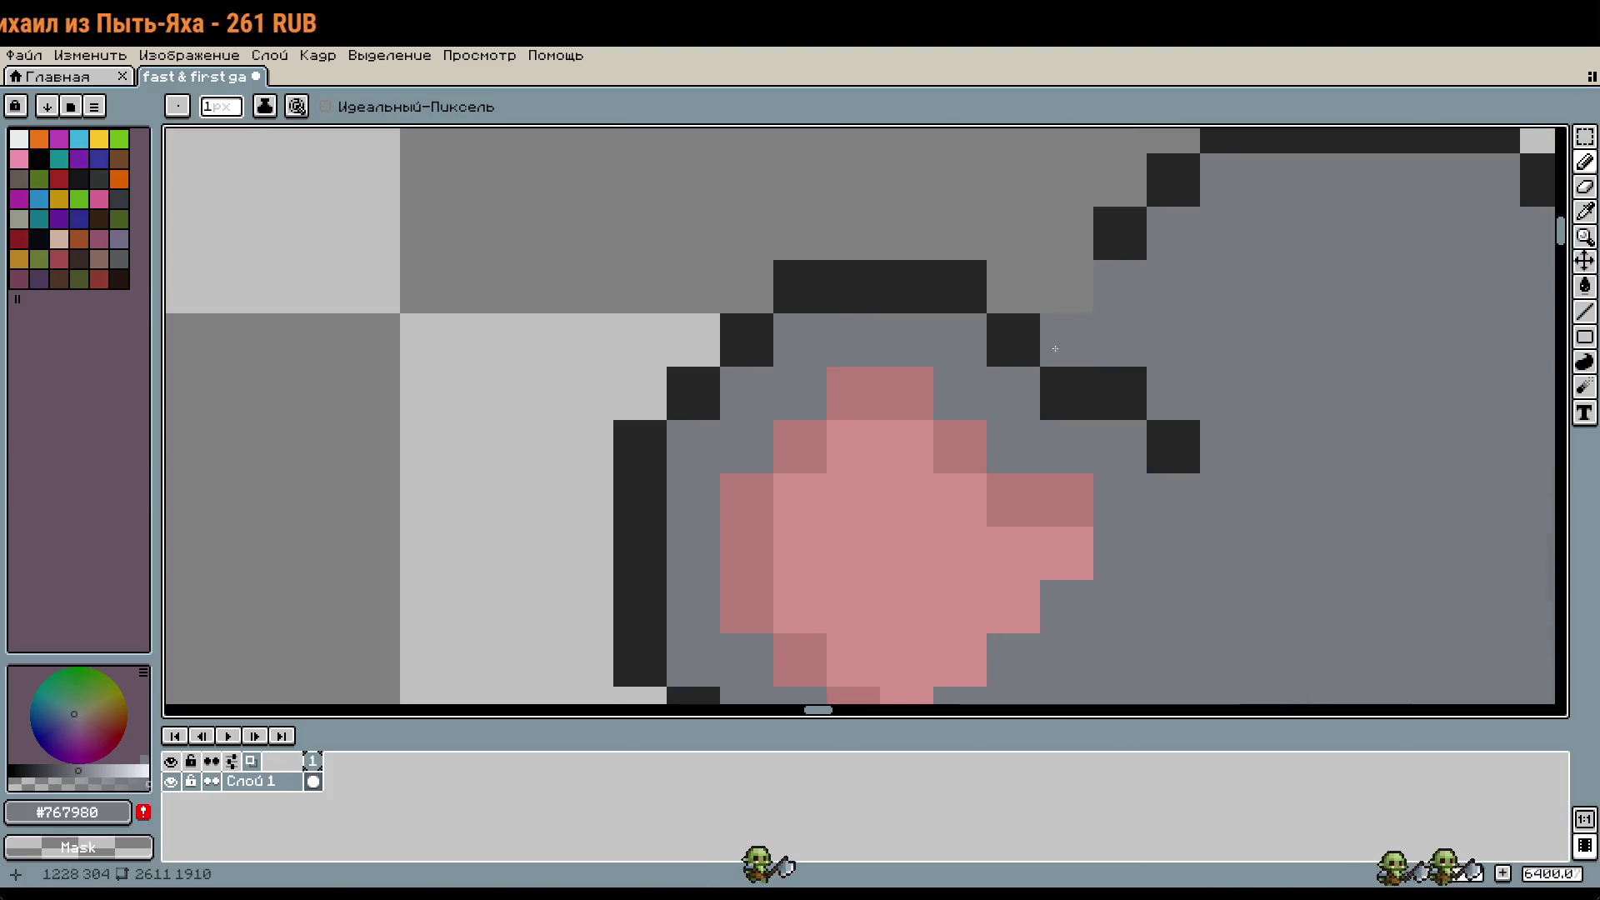
key("alt")
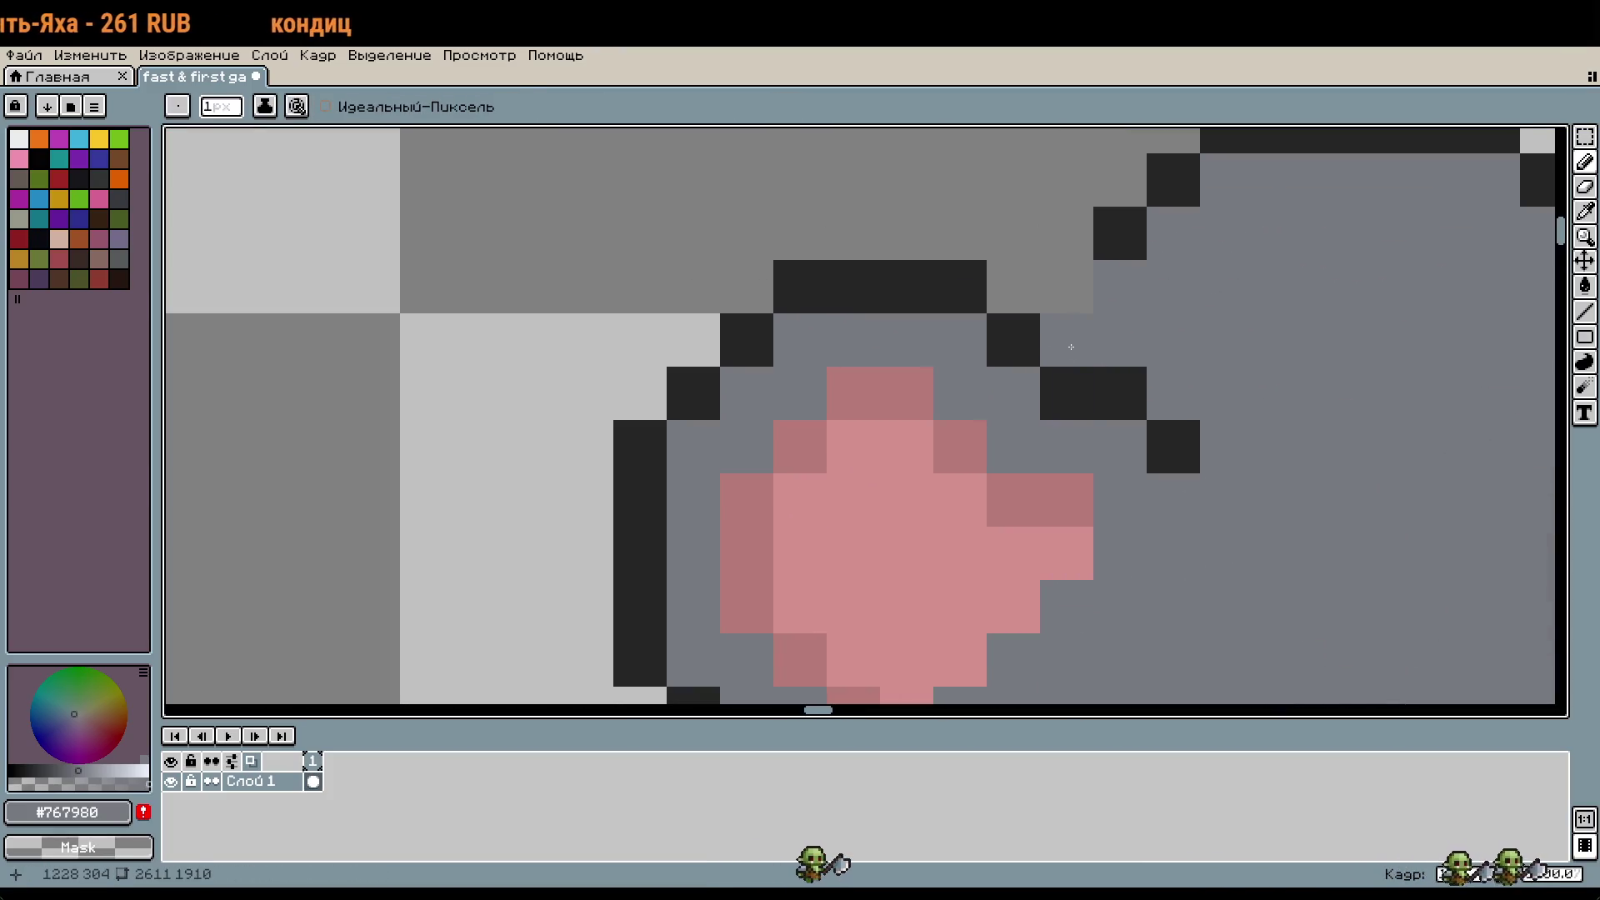
left_click(1067, 391)
left_click(1105, 379, "alt")
left_click(1067, 350)
left_click(1214, 411)
key("ctrl+z")
key("ctrl+z")
left_click(1250, 404, "alt")
key("alt")
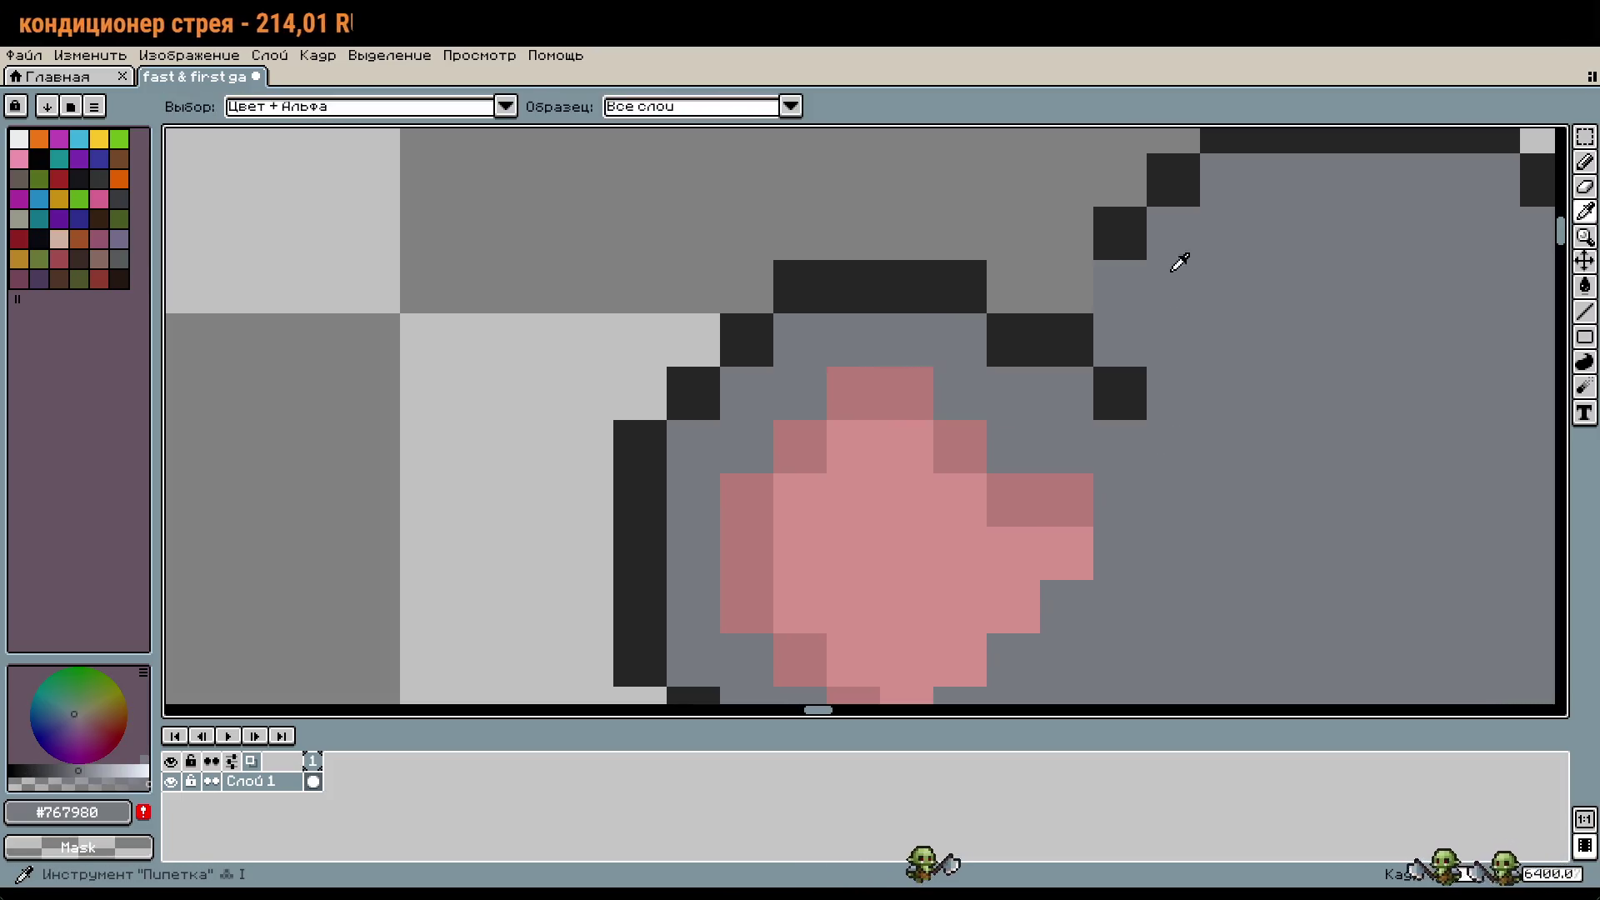
left_click(1120, 233, "alt")
Step: Add a light pink pixel beside the ear, undoing misplaced attempts
scroll(1075, 350, "down", 5)
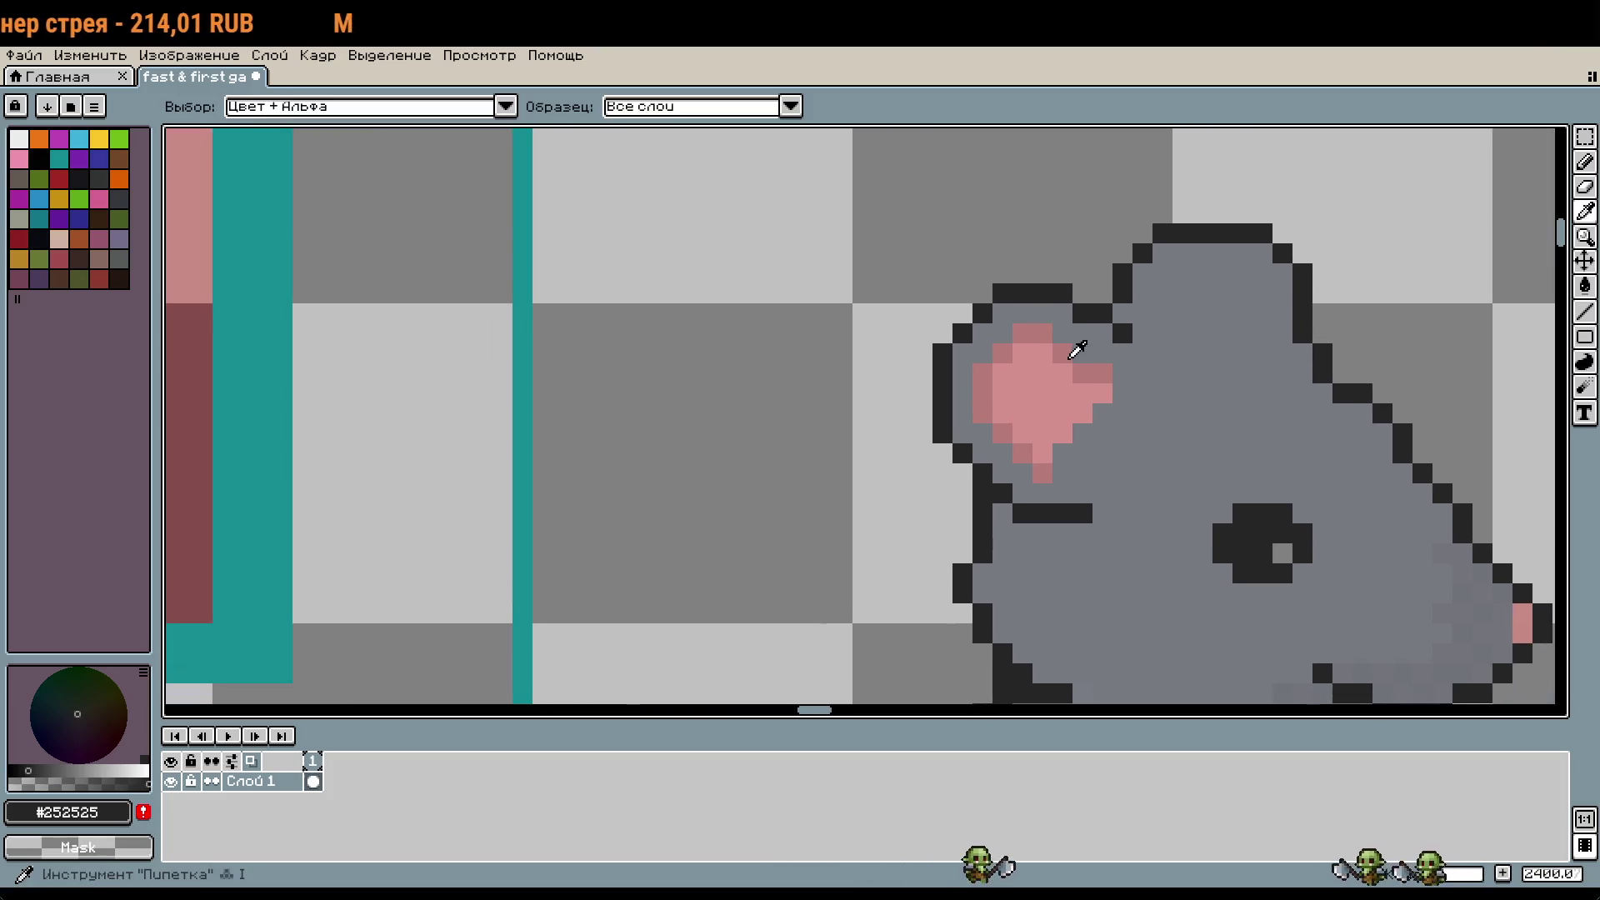
left_click(1076, 350)
scroll(1073, 341, "up", 5)
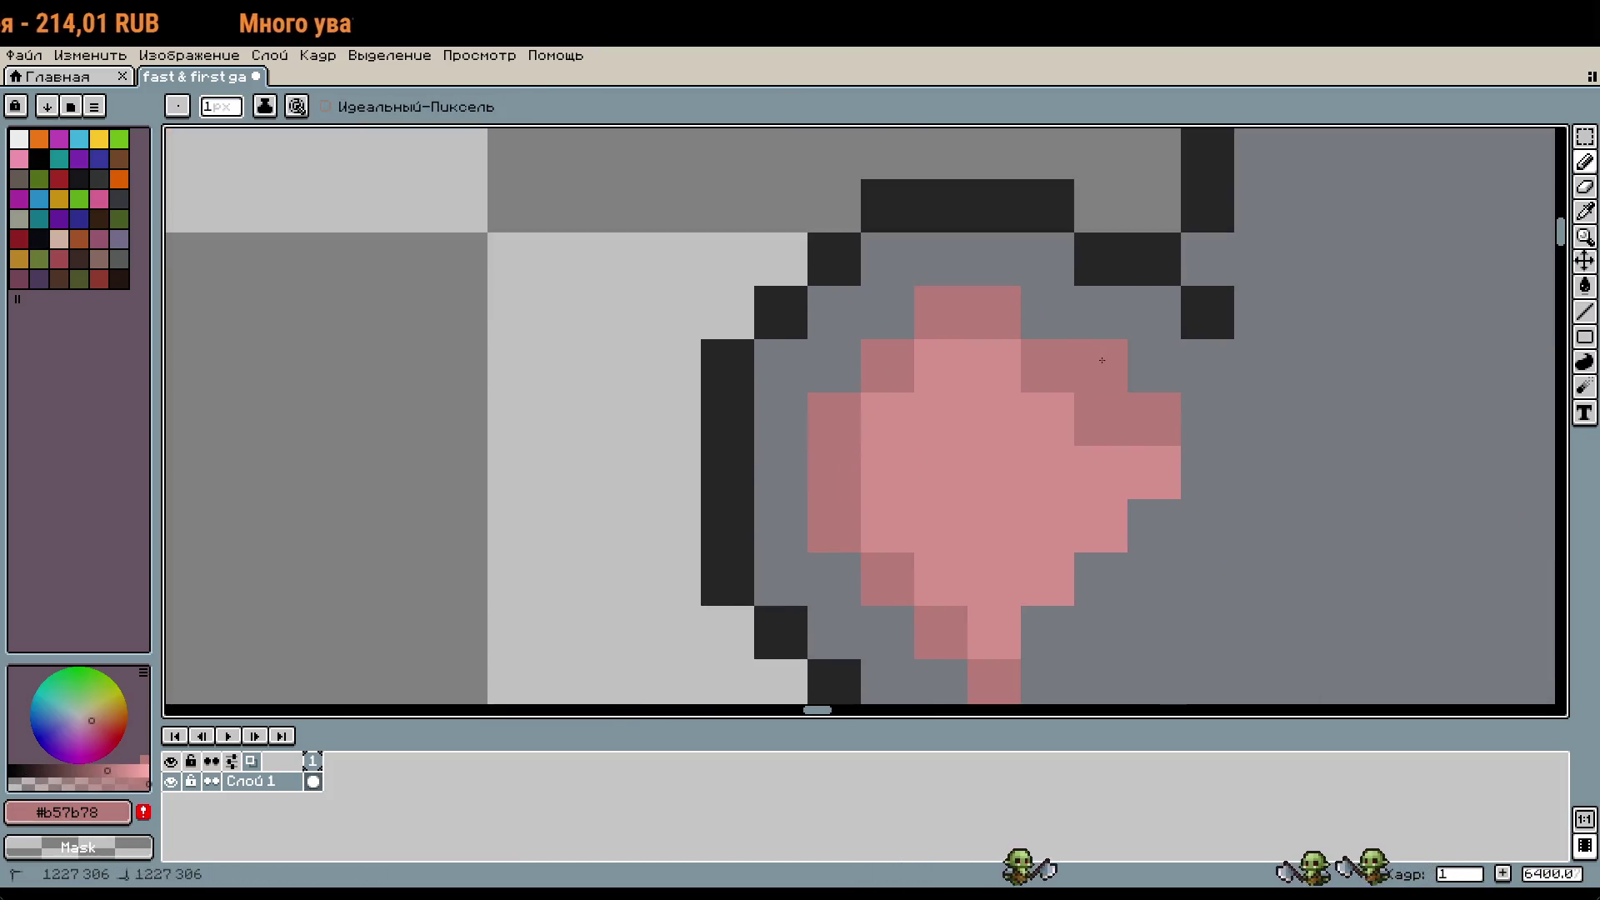
left_click(1100, 454, "alt")
left_click(1260, 473)
scroll(1260, 472, "down", 5)
key("ctrl+z")
left_click(1300, 583)
key("ctrl+z")
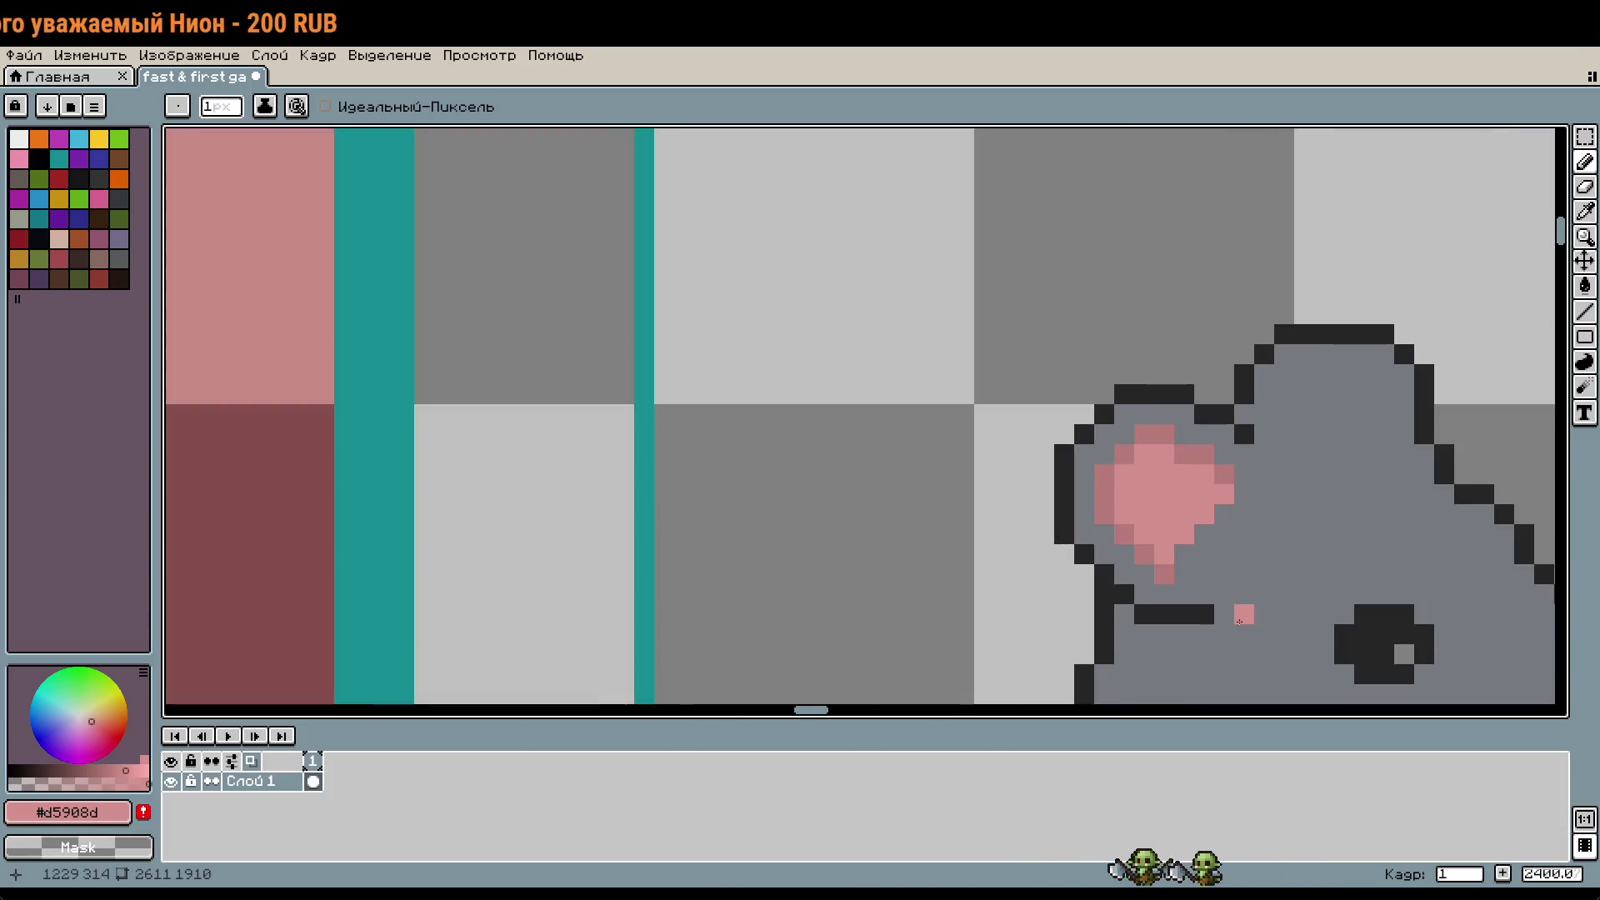
scroll(1240, 621, "down", 5)
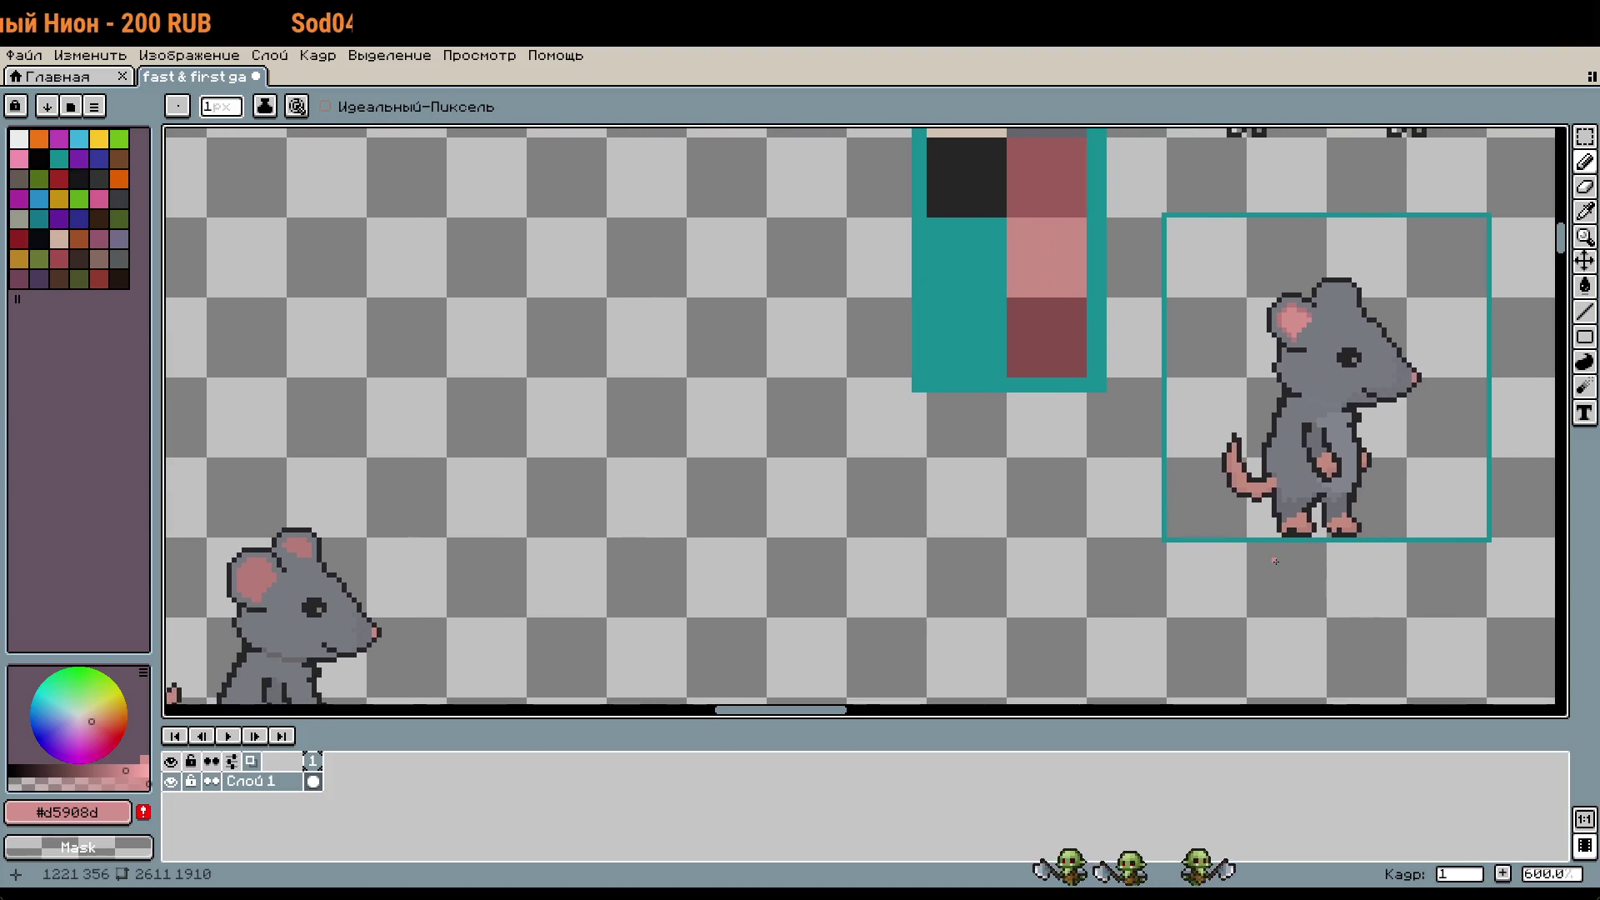
Step: Undo the last stroke and paint over the stray pink pixel with body grey
mouse_move(1275, 561)
left_mouse_down()
mouse_move(1343, 554)
mouse_move(786, 561)
mouse_move(1161, 541)
left_mouse_up()
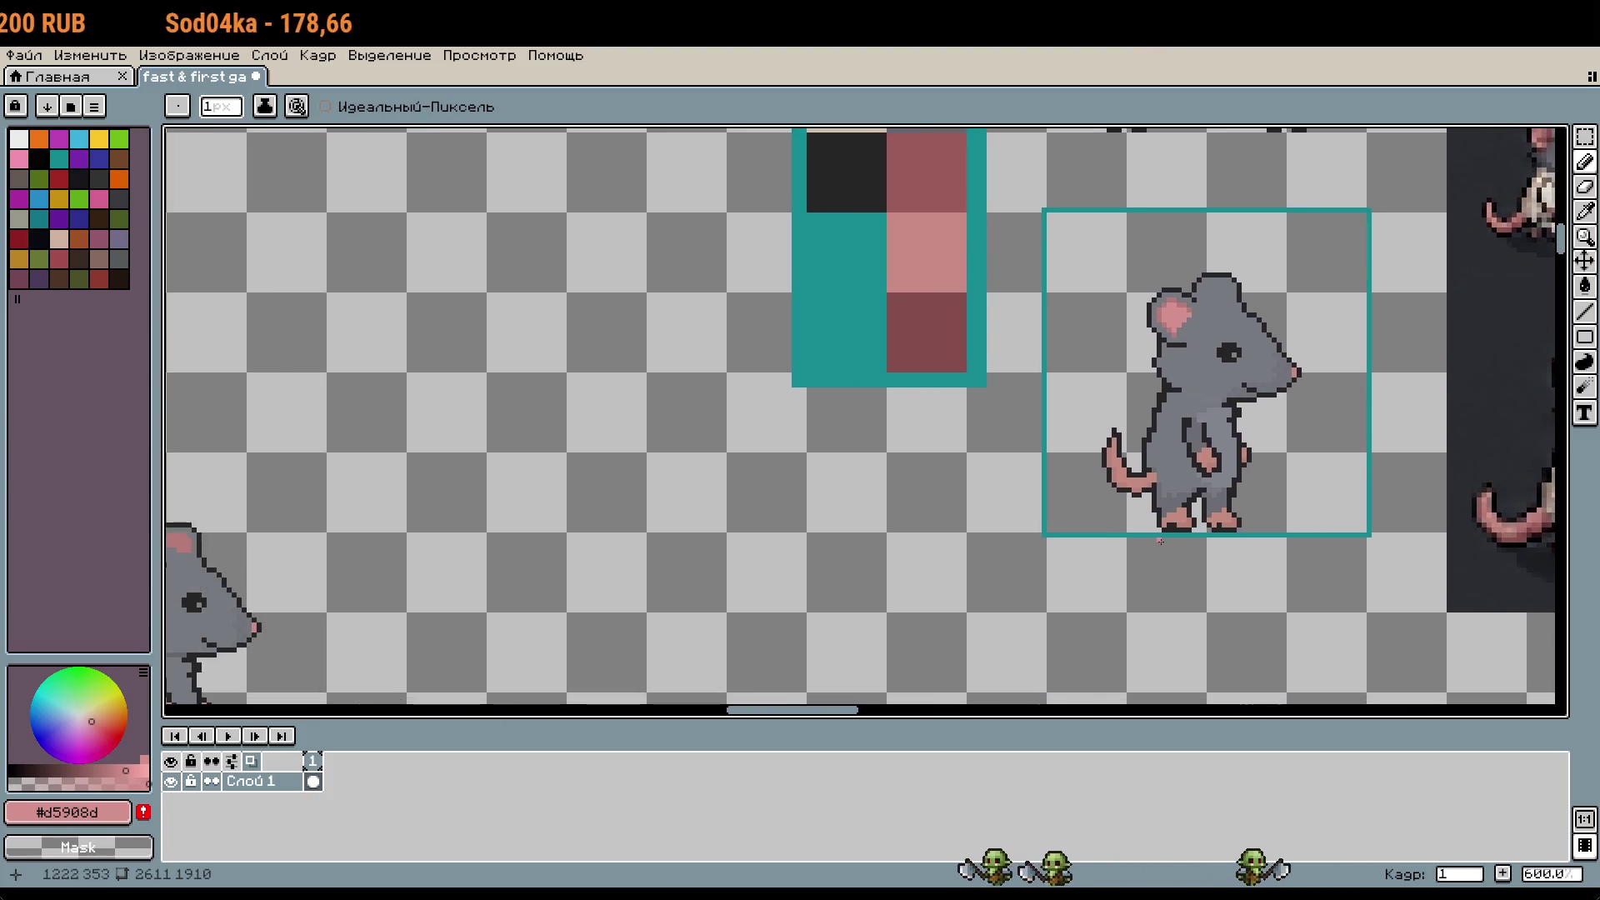
scroll(1161, 542, "down", 1)
left_click_drag(1133, 607, 1170, 572)
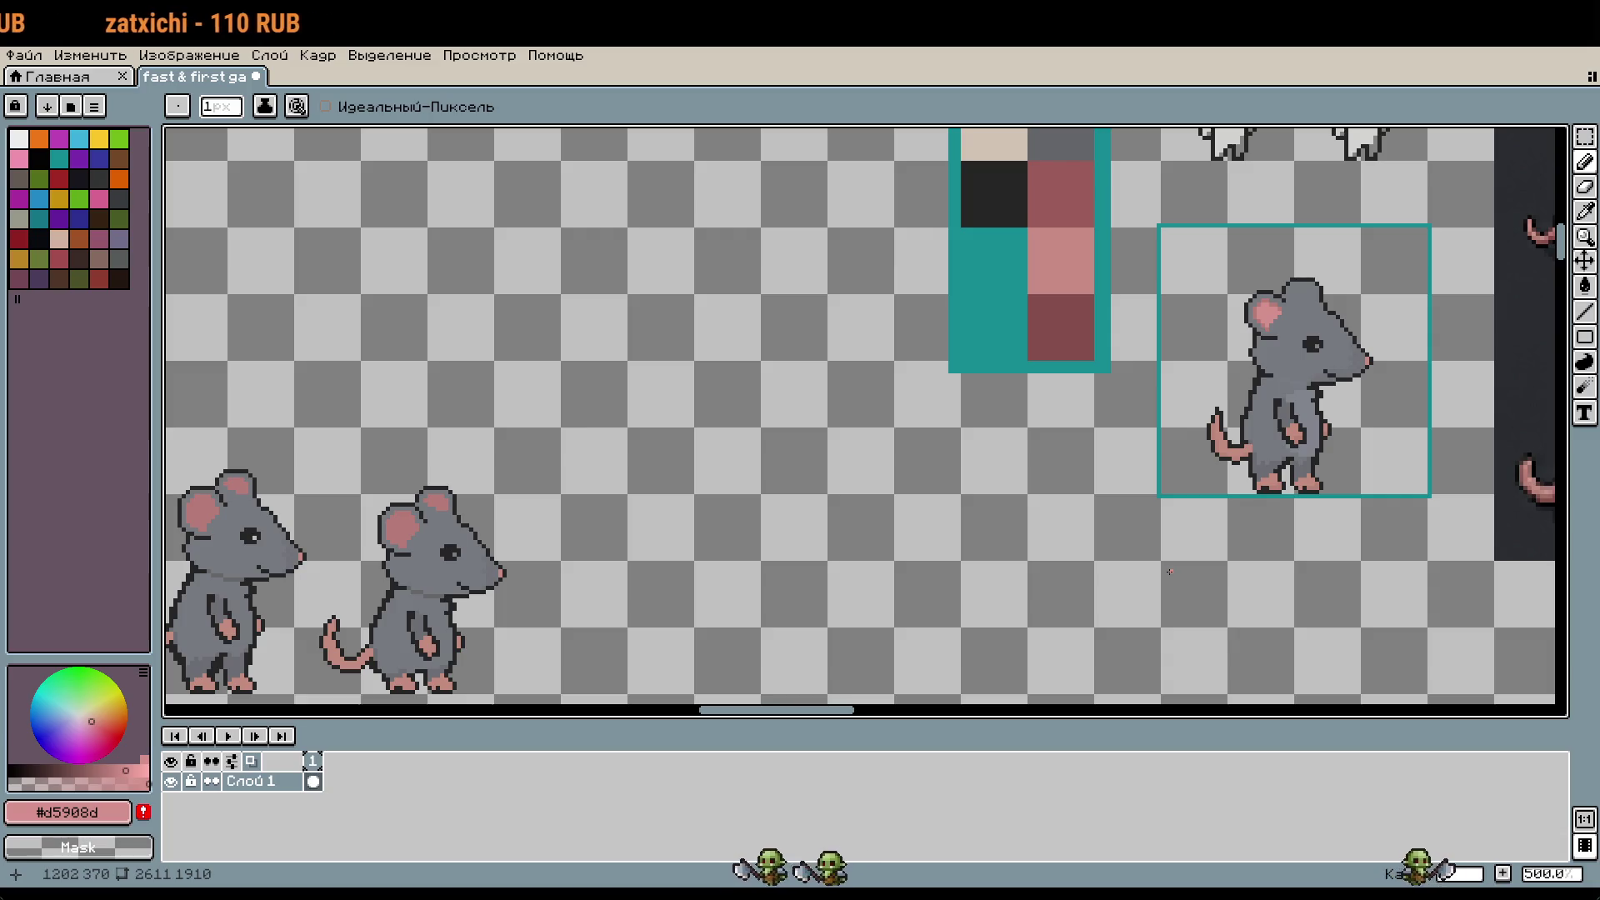
key("ctrl+z")
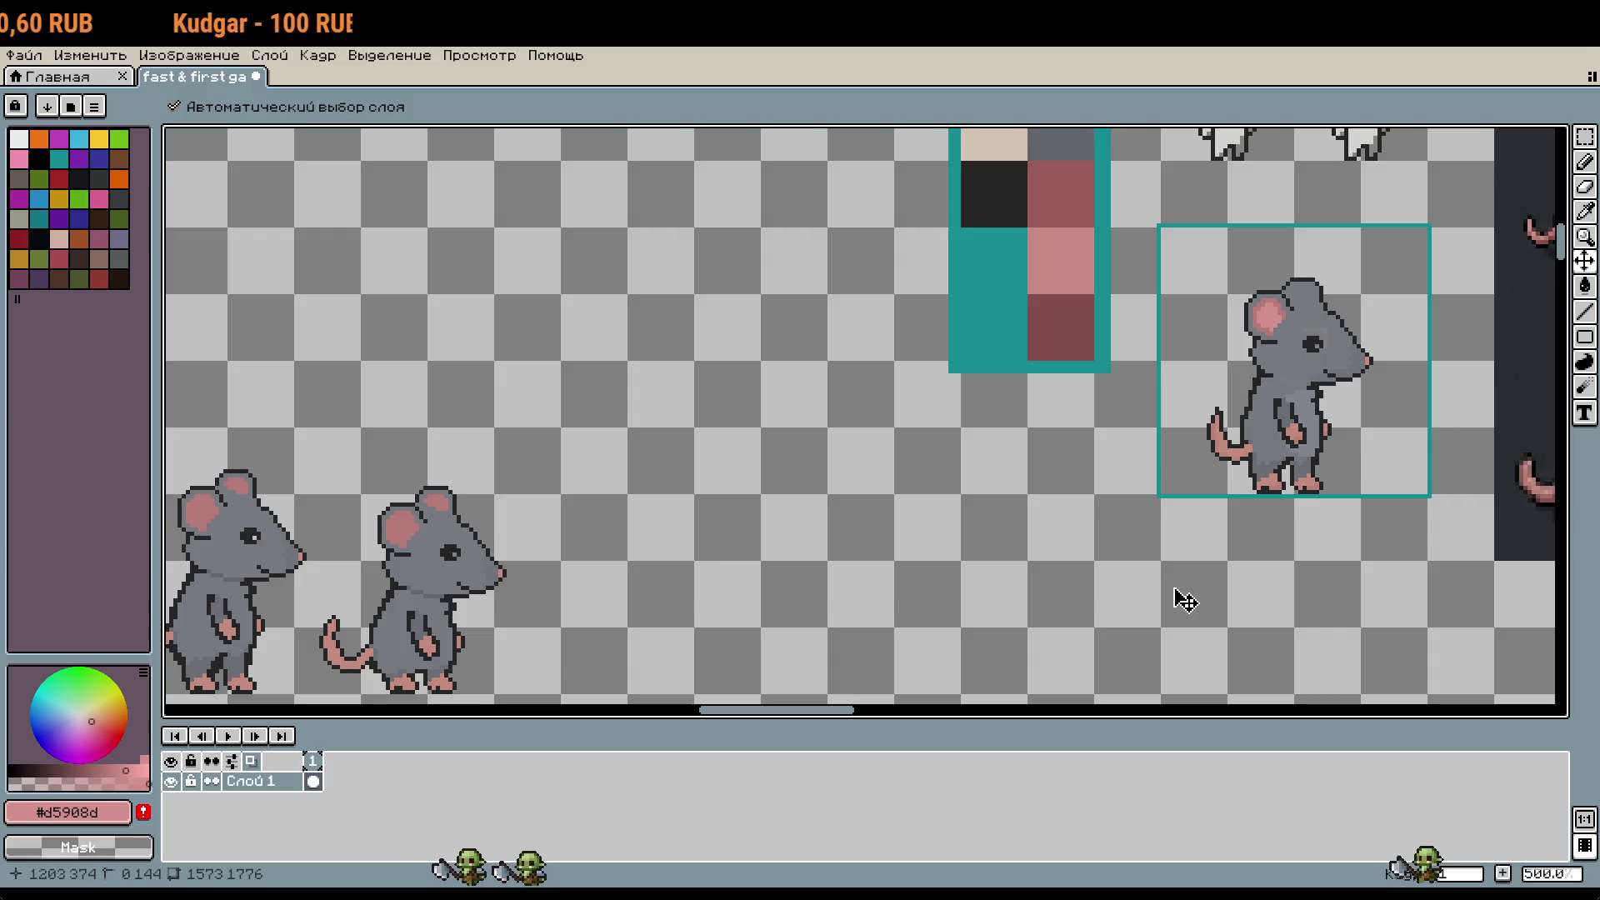
key("b")
scroll(1345, 312, "up", 5)
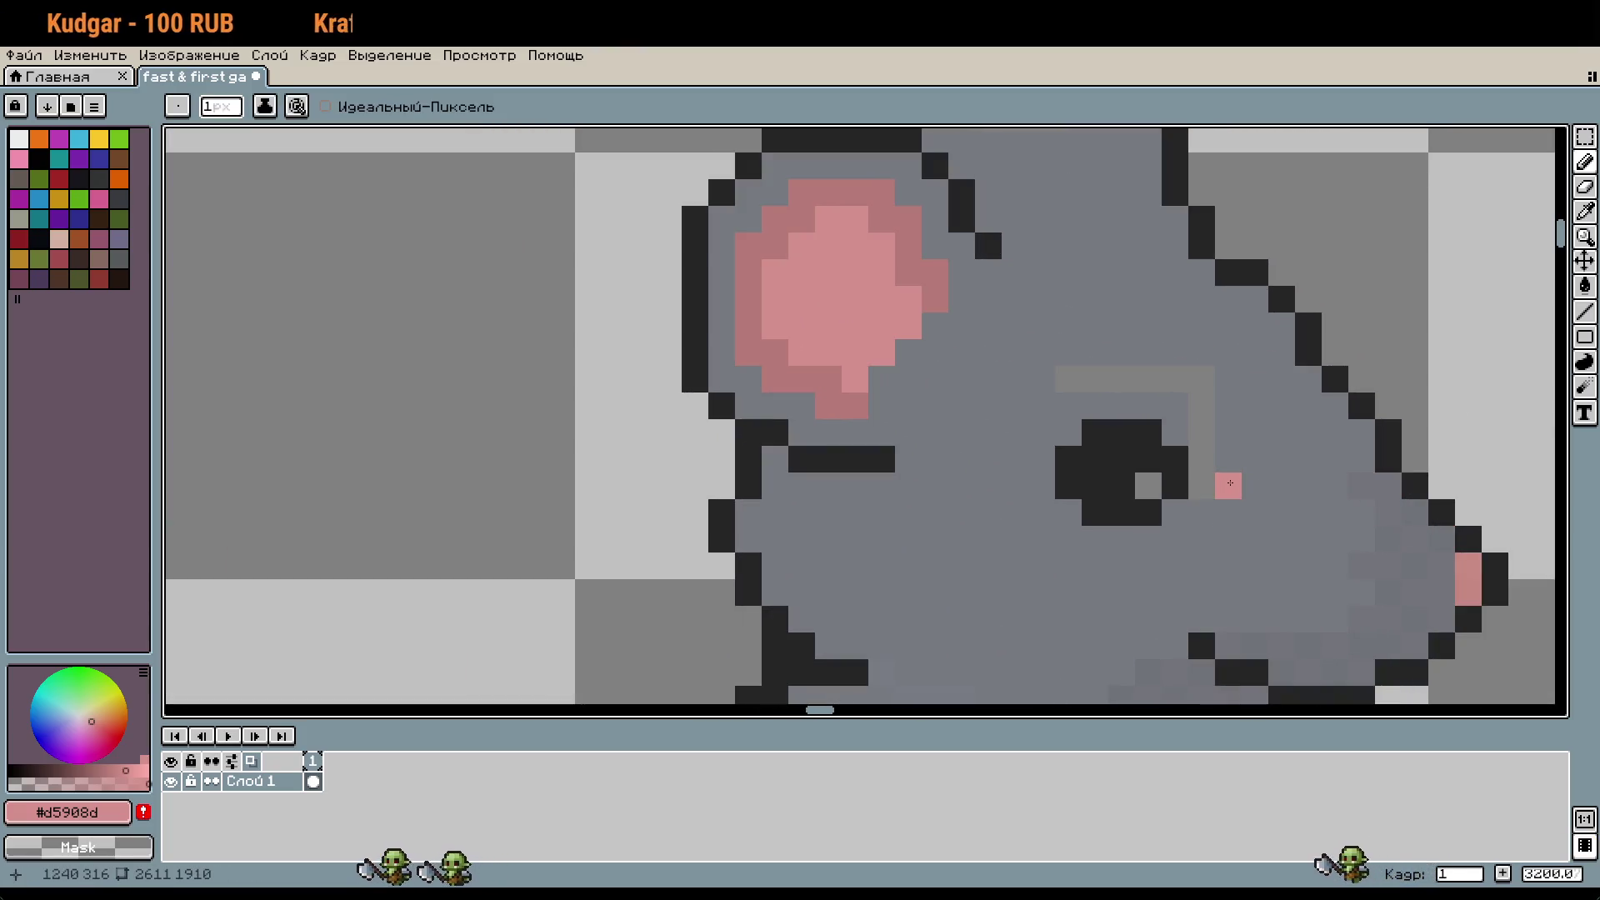
left_click(1258, 467, "alt")
left_click(1229, 485)
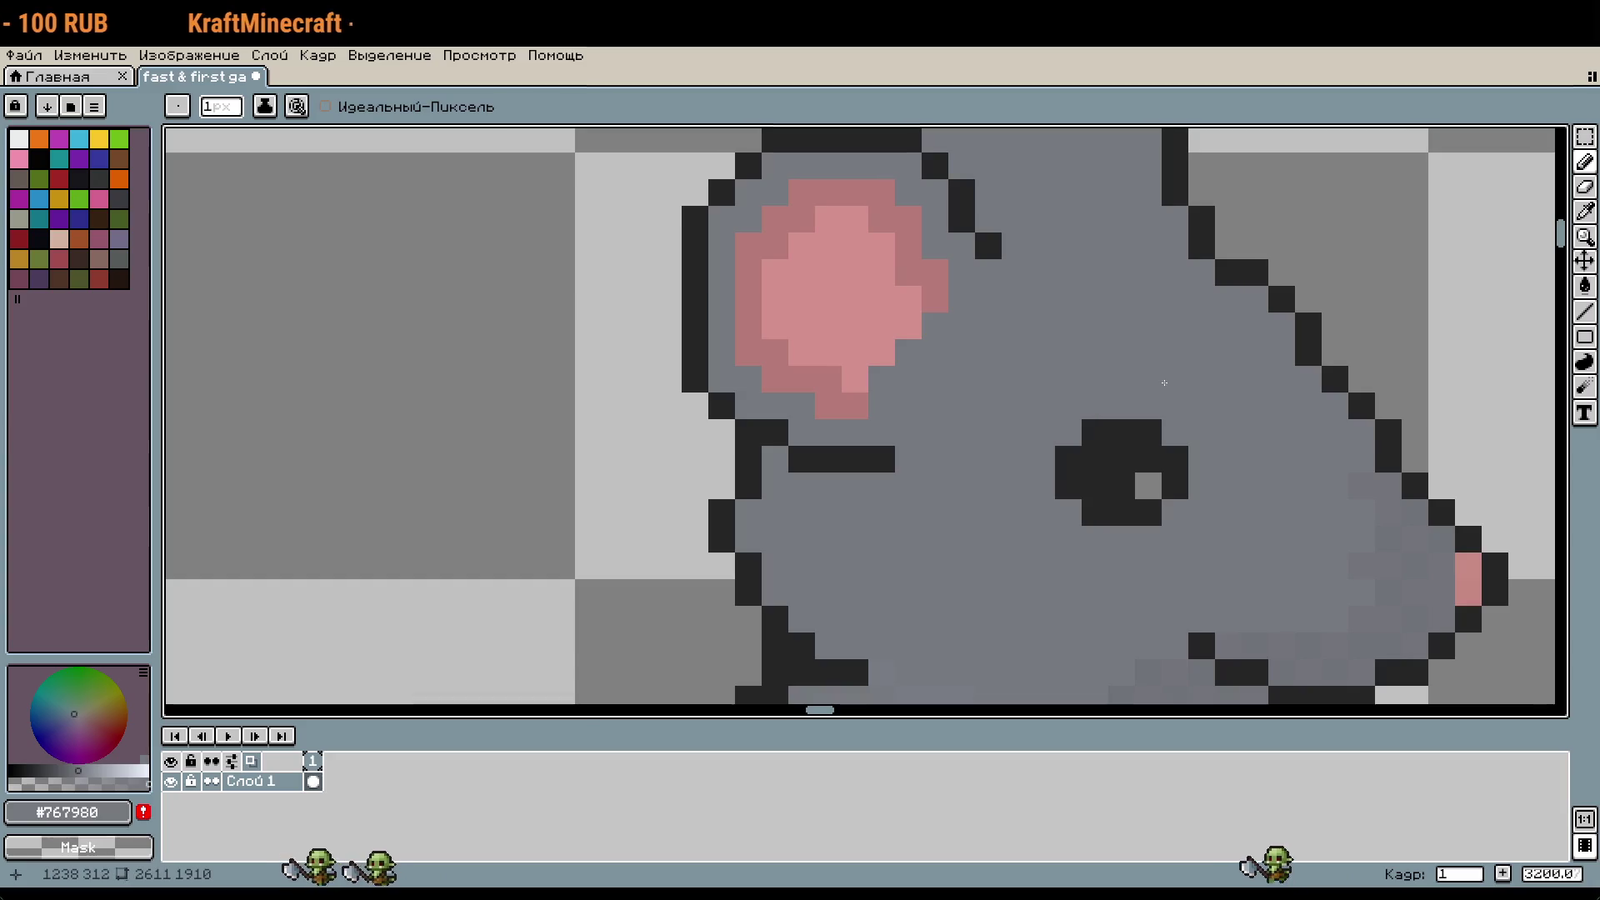
scroll(1164, 383, "down", 4)
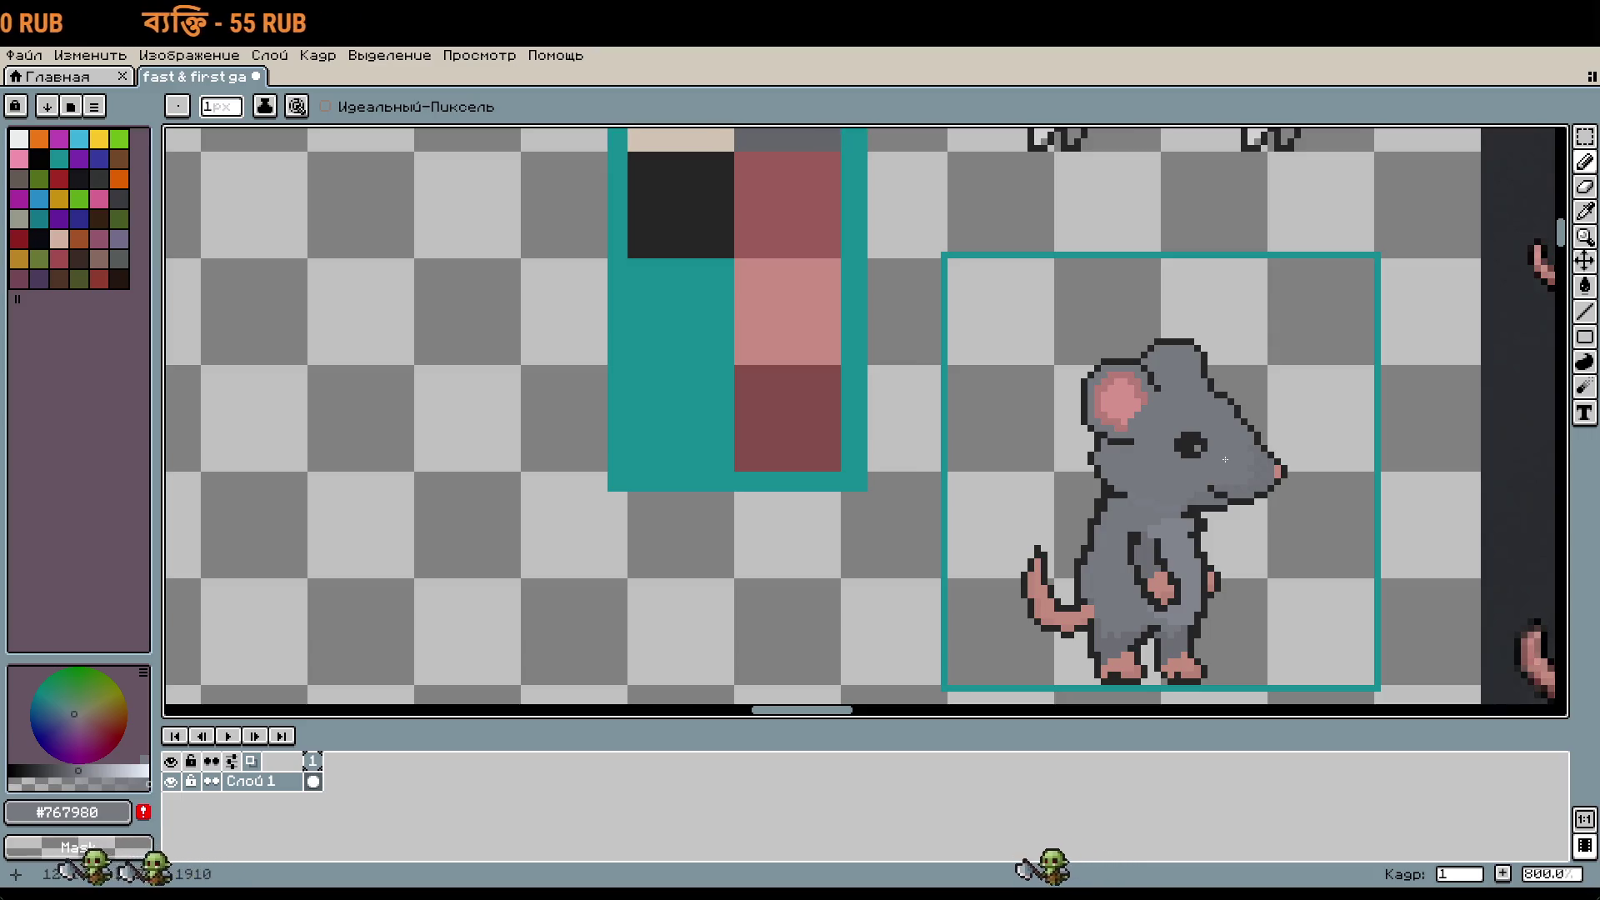
scroll(1062, 308, "up", 3)
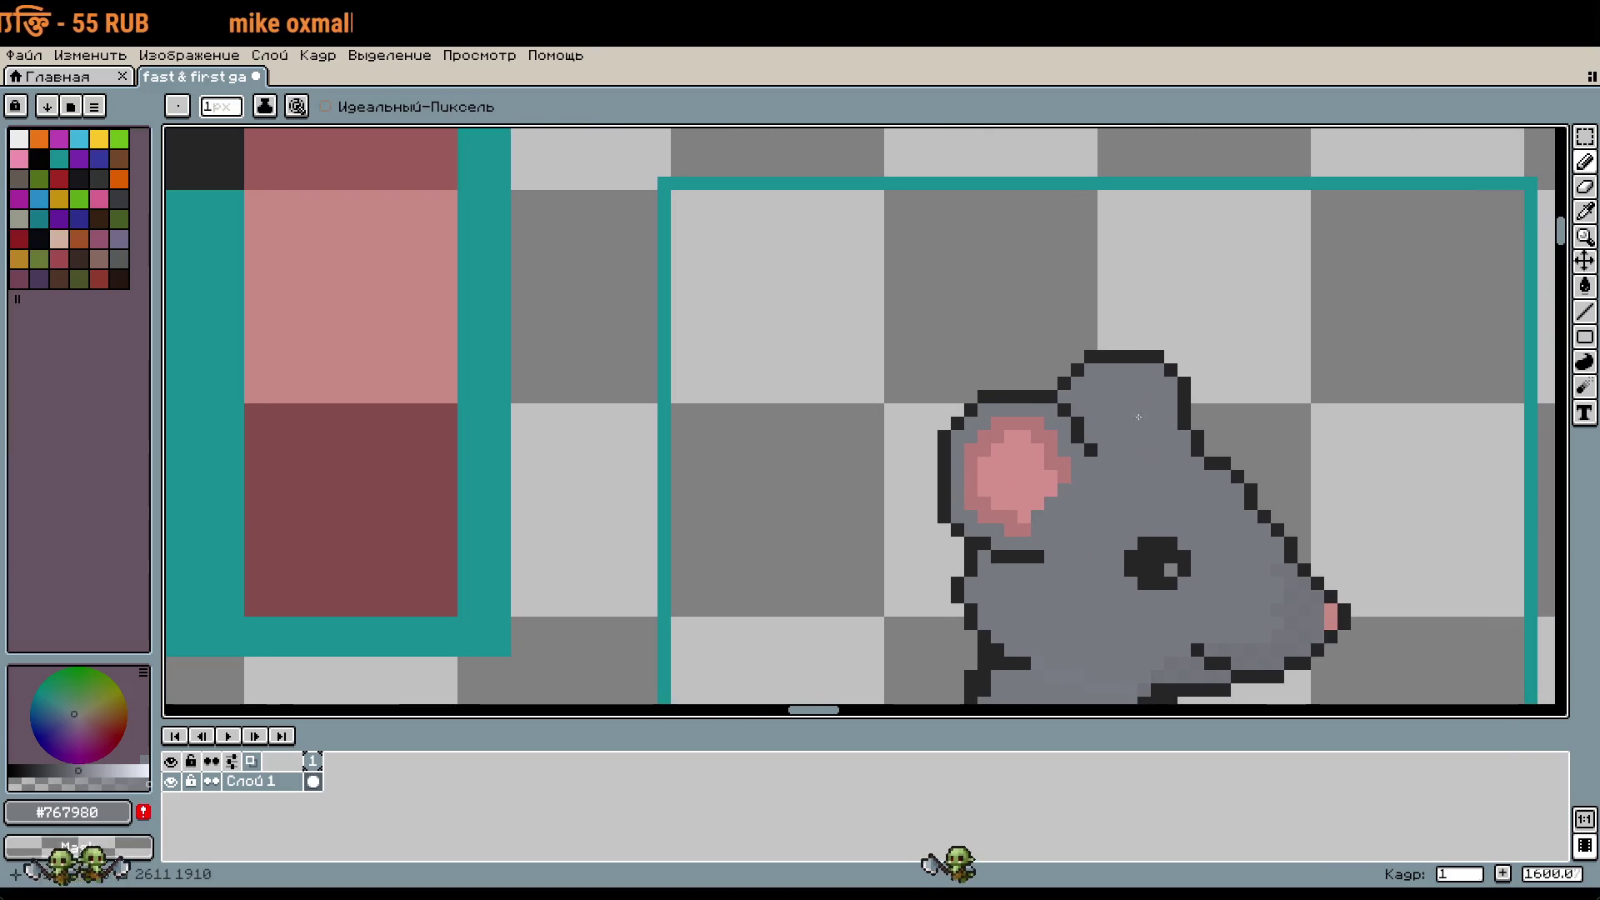
Step: Draw a rectangular selection around the rat's head, then deselect it
key("m")
mouse_move(888, 326)
left_mouse_down()
mouse_move(1296, 441)
mouse_move(1315, 500)
left_mouse_up()
left_click(1382, 471)
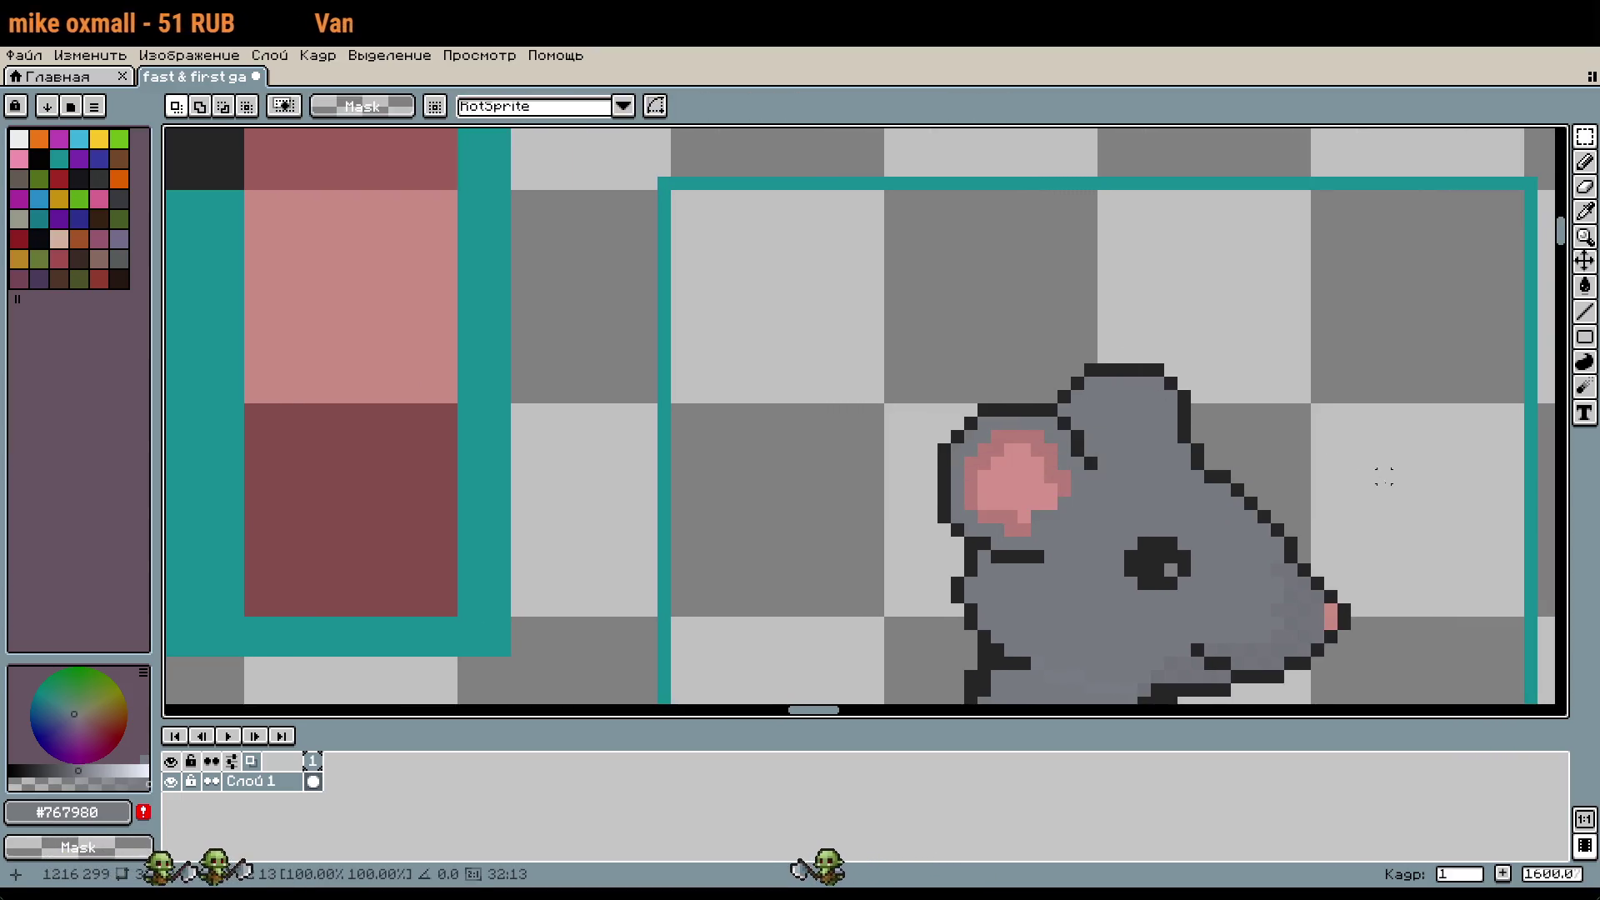
scroll(1250, 346, "down", 1)
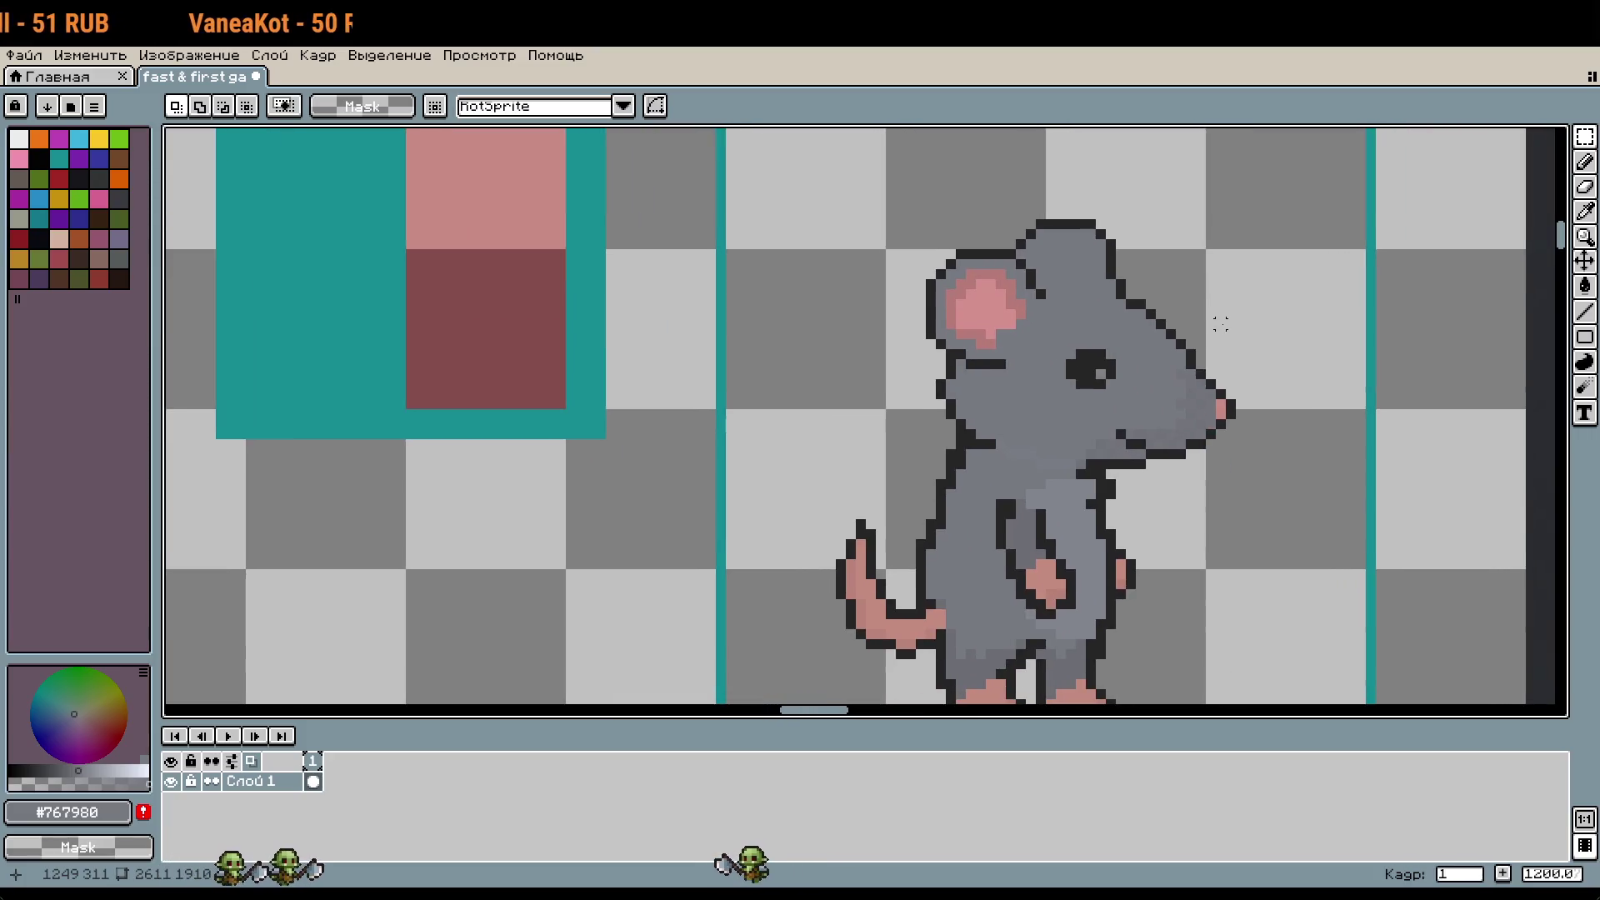
scroll(1053, 328, "up", 3)
Step: Add a light pink pixel at the corner of the rat's eye
key("i")
left_click(881, 335)
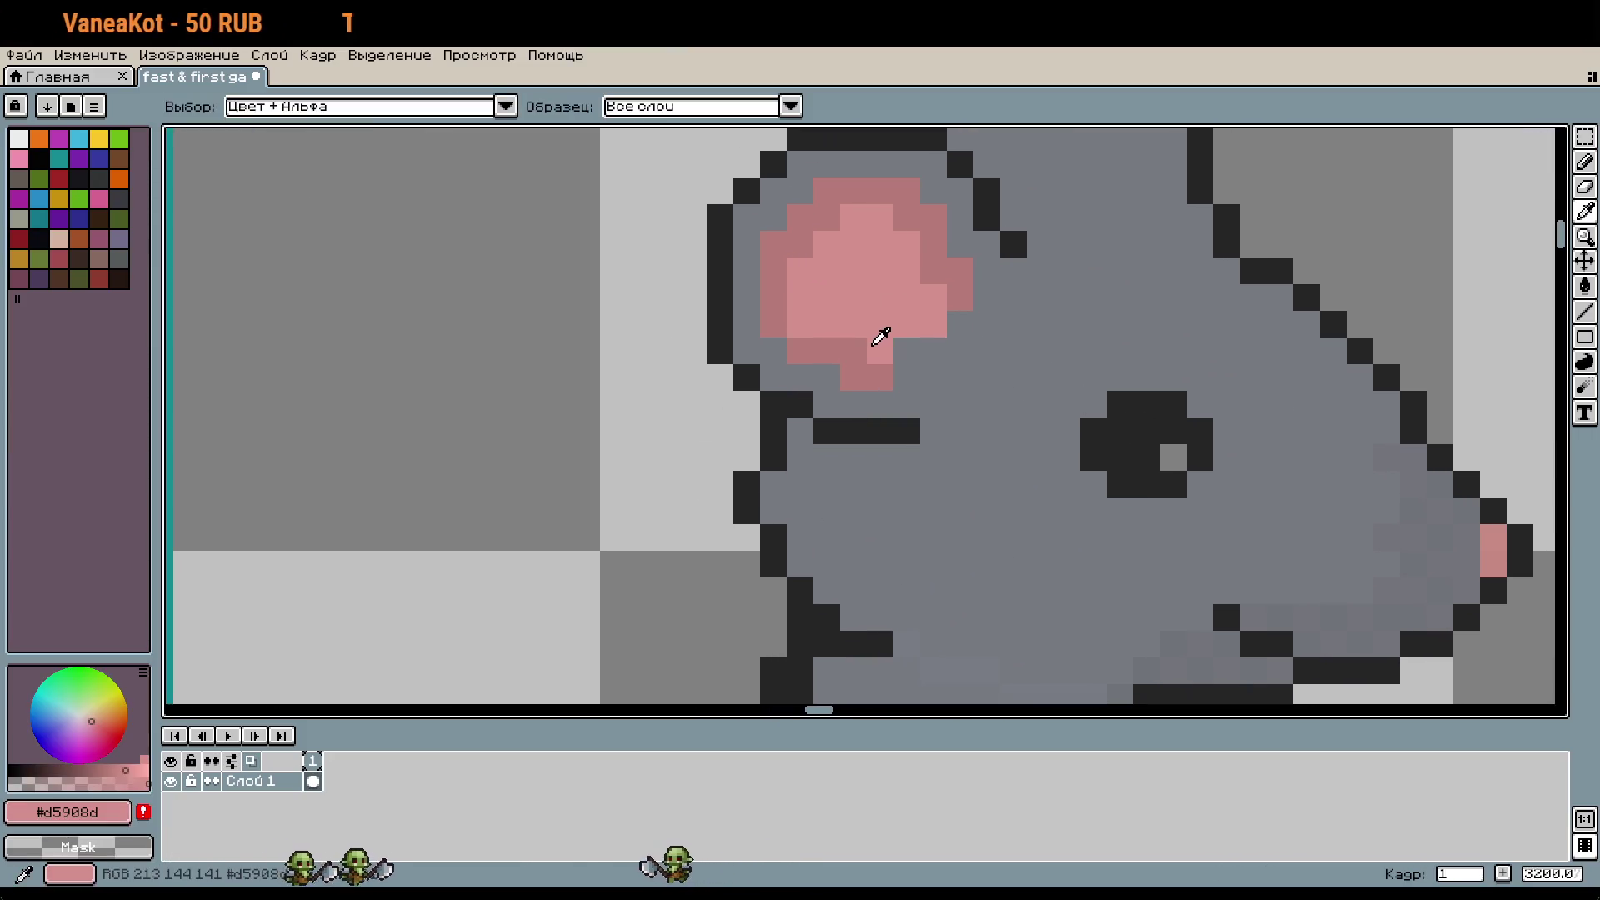
key("b")
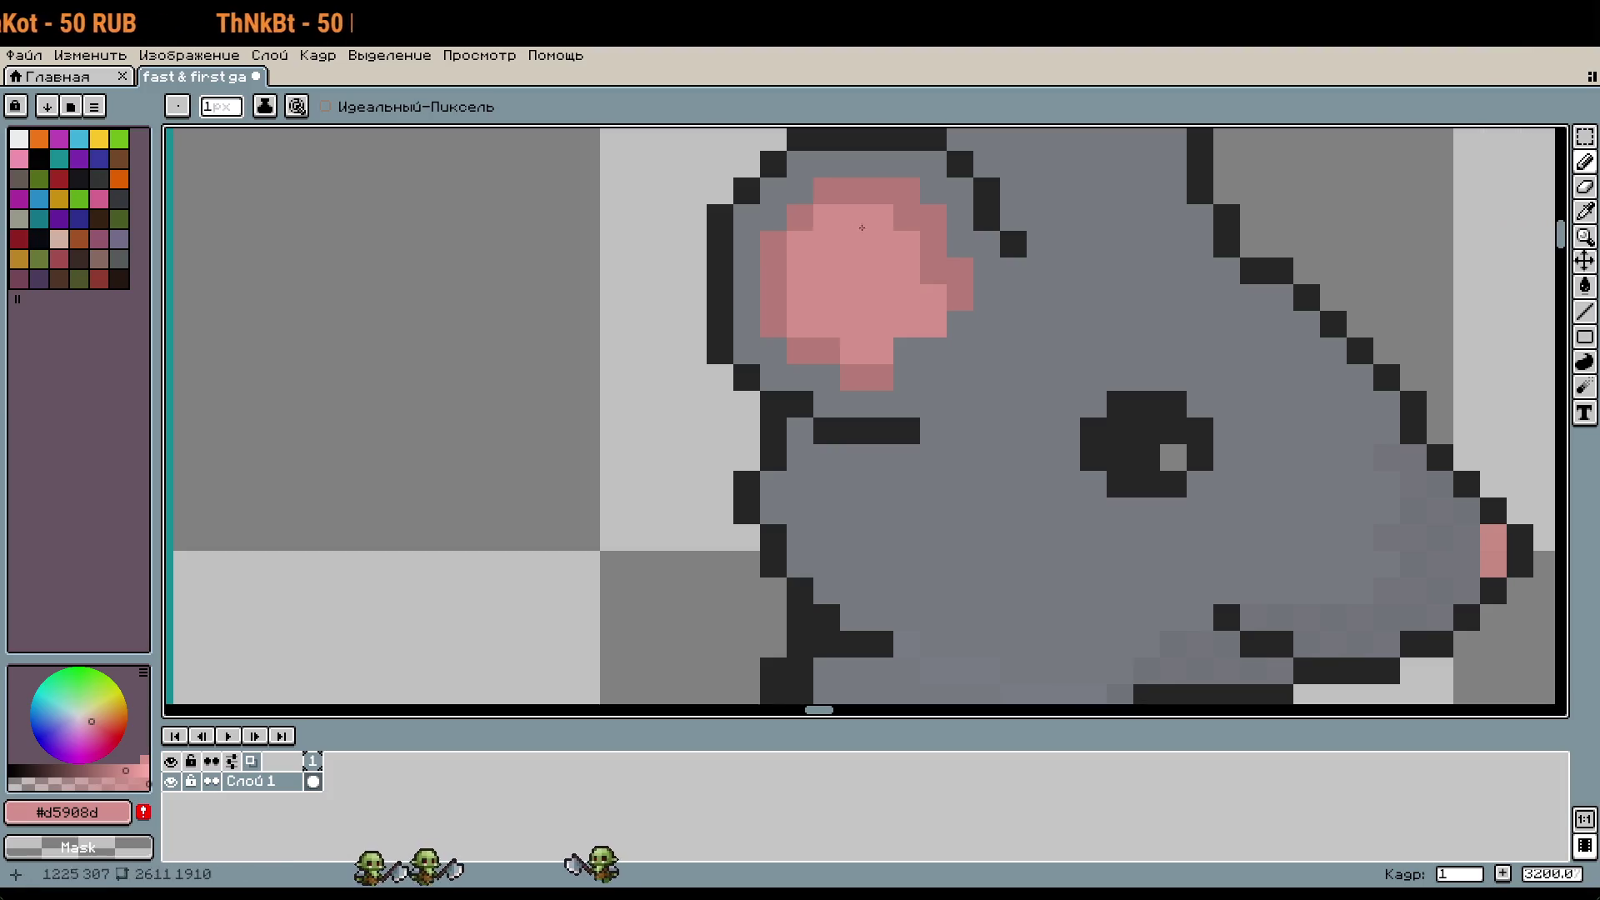
left_click(1093, 404)
scroll(1093, 404, "down", 1)
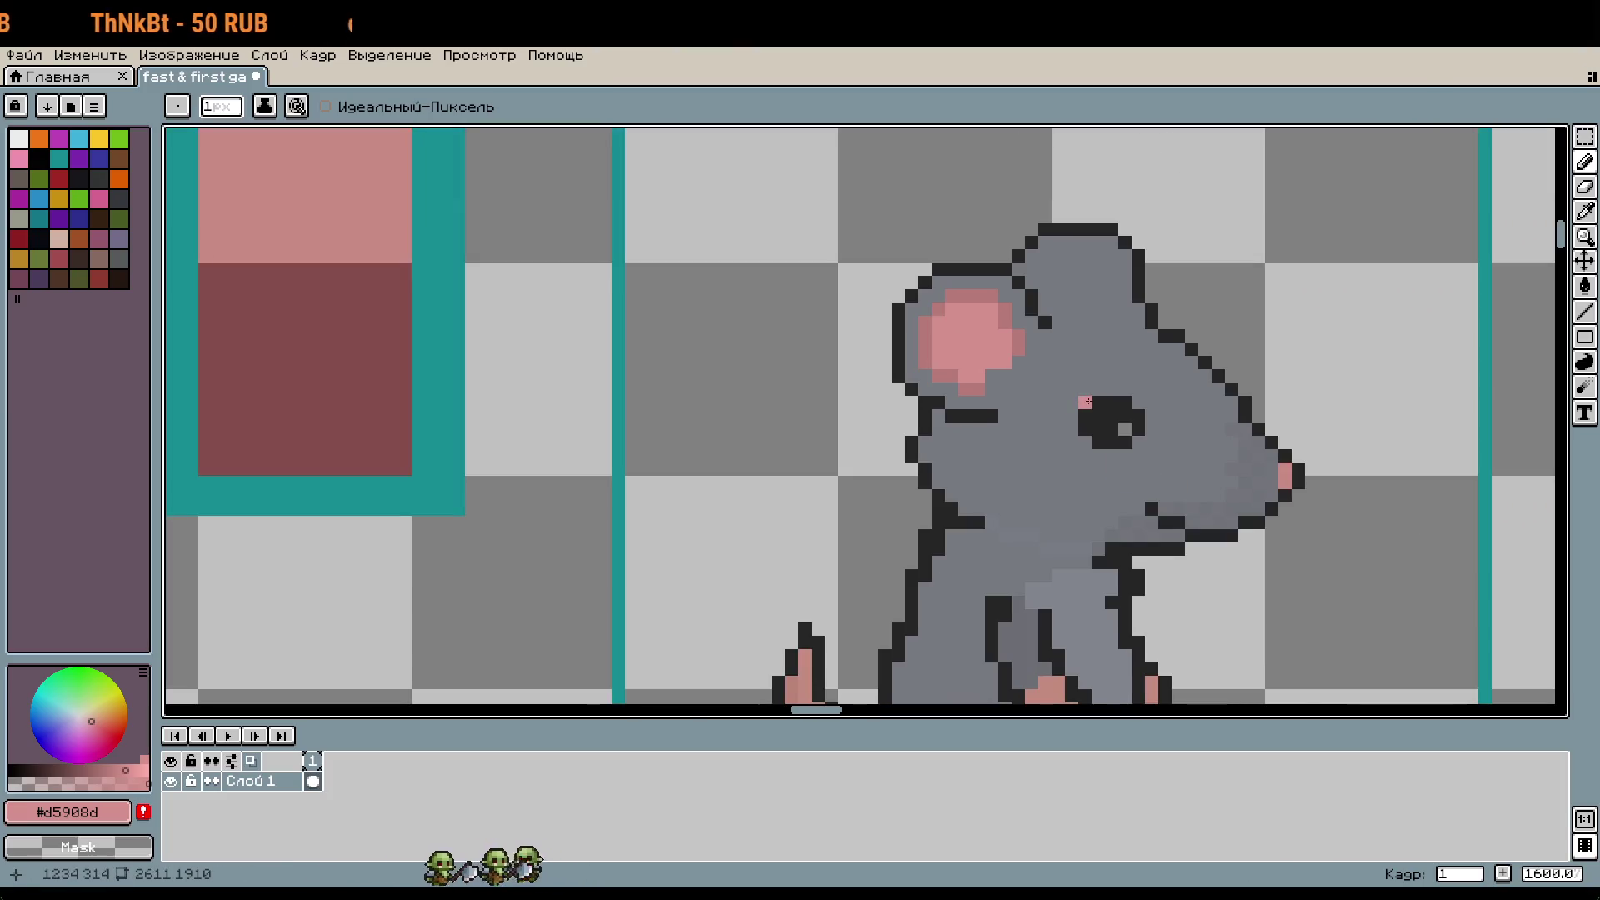
left_click_drag(1324, 314, 1225, 292)
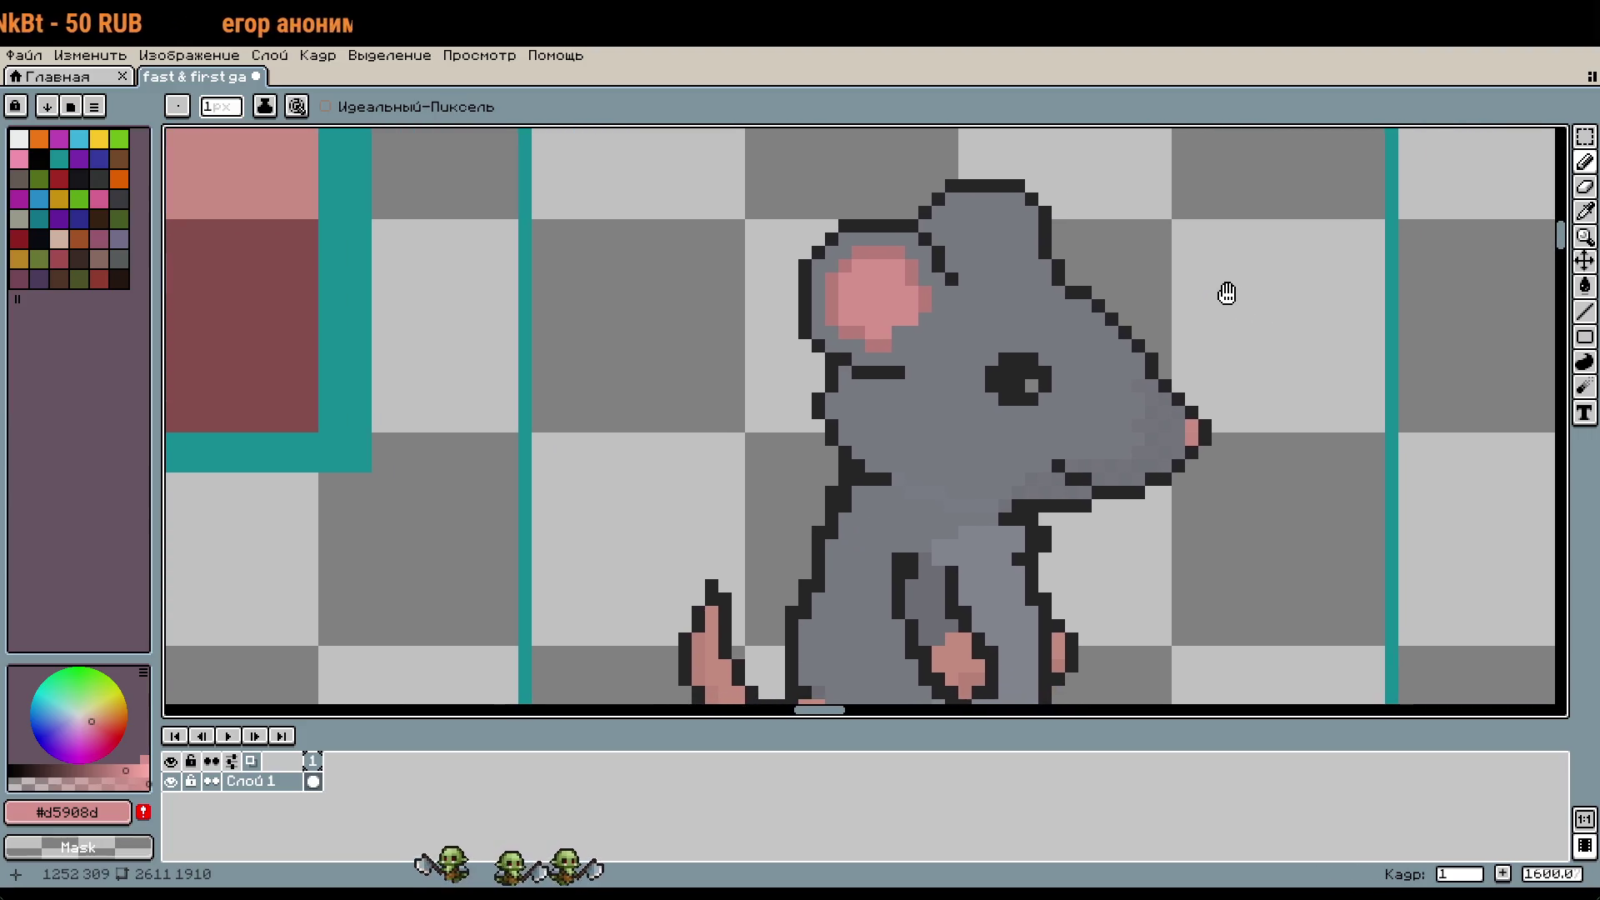
scroll(1234, 294, "down", 1)
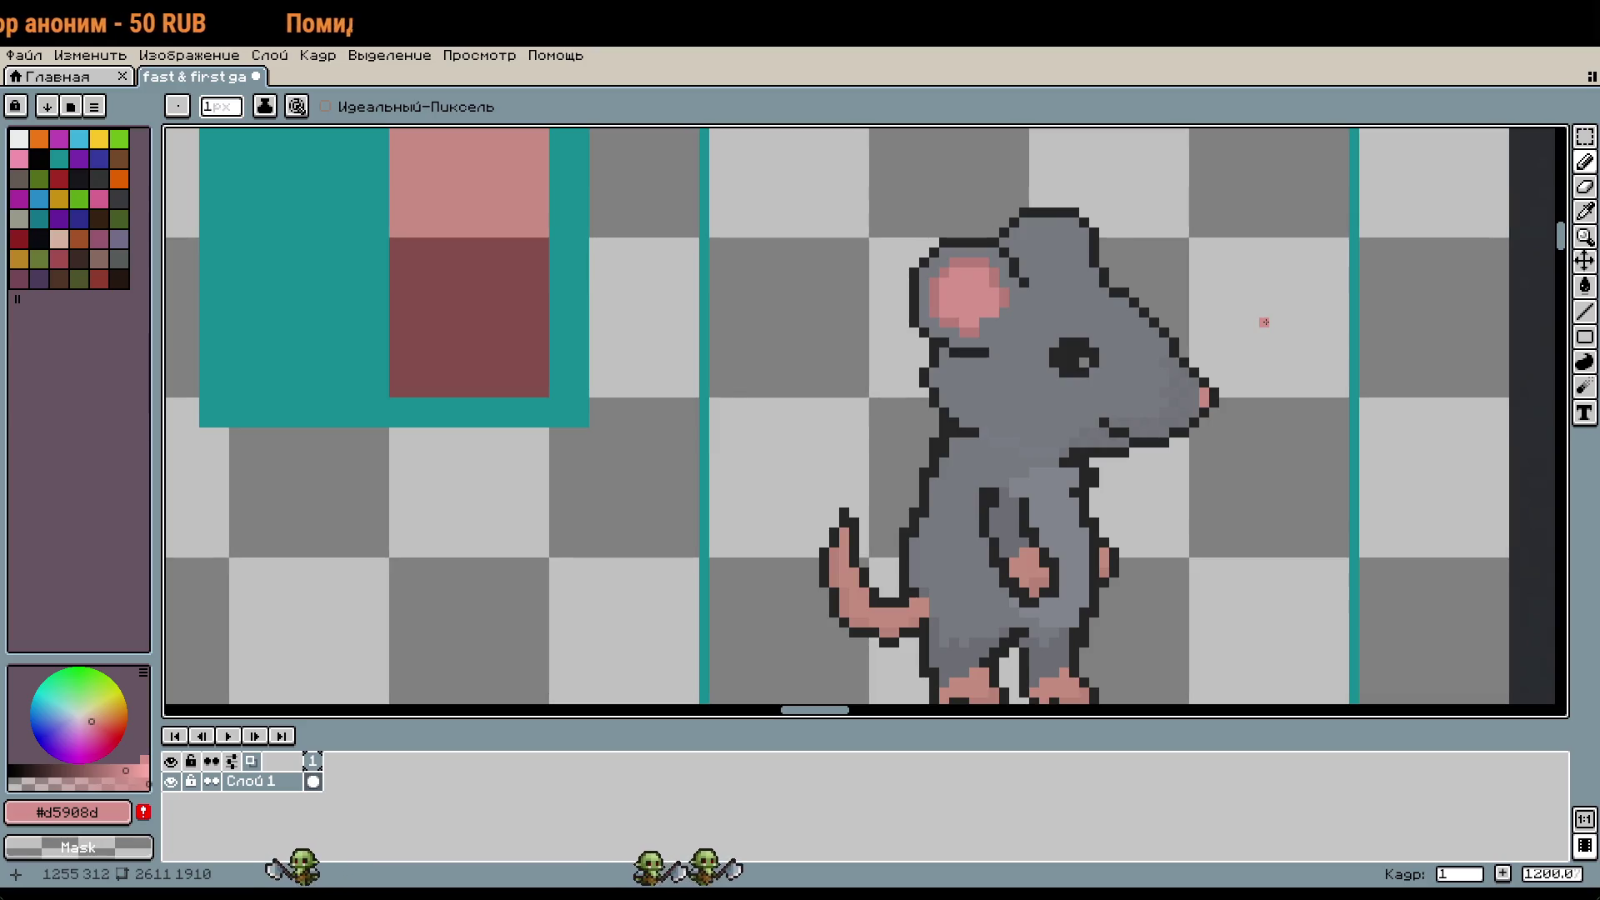
scroll(1256, 325, "down", 2)
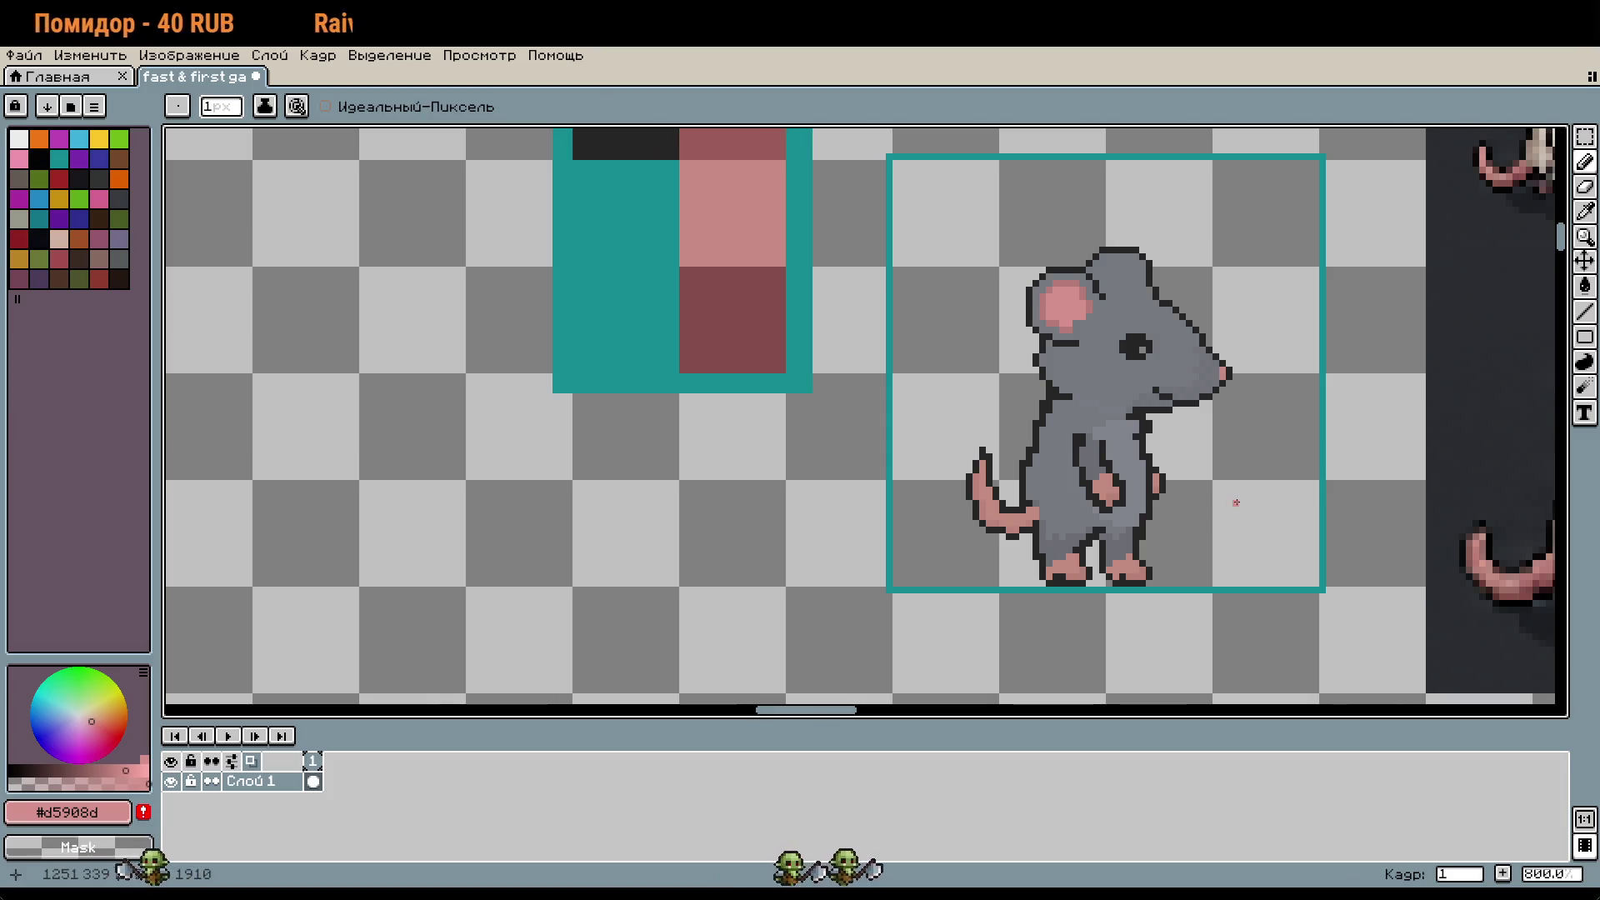
Step: Select the rat's nose and move it two pixels forward
key("m")
mouse_move(1188, 309)
left_mouse_down()
mouse_move(1257, 439)
mouse_move(1246, 421)
left_mouse_up()
key("i")
Step: Close the gaps in the snout's upper and lower dark outline
scroll(1216, 337, "up", 4)
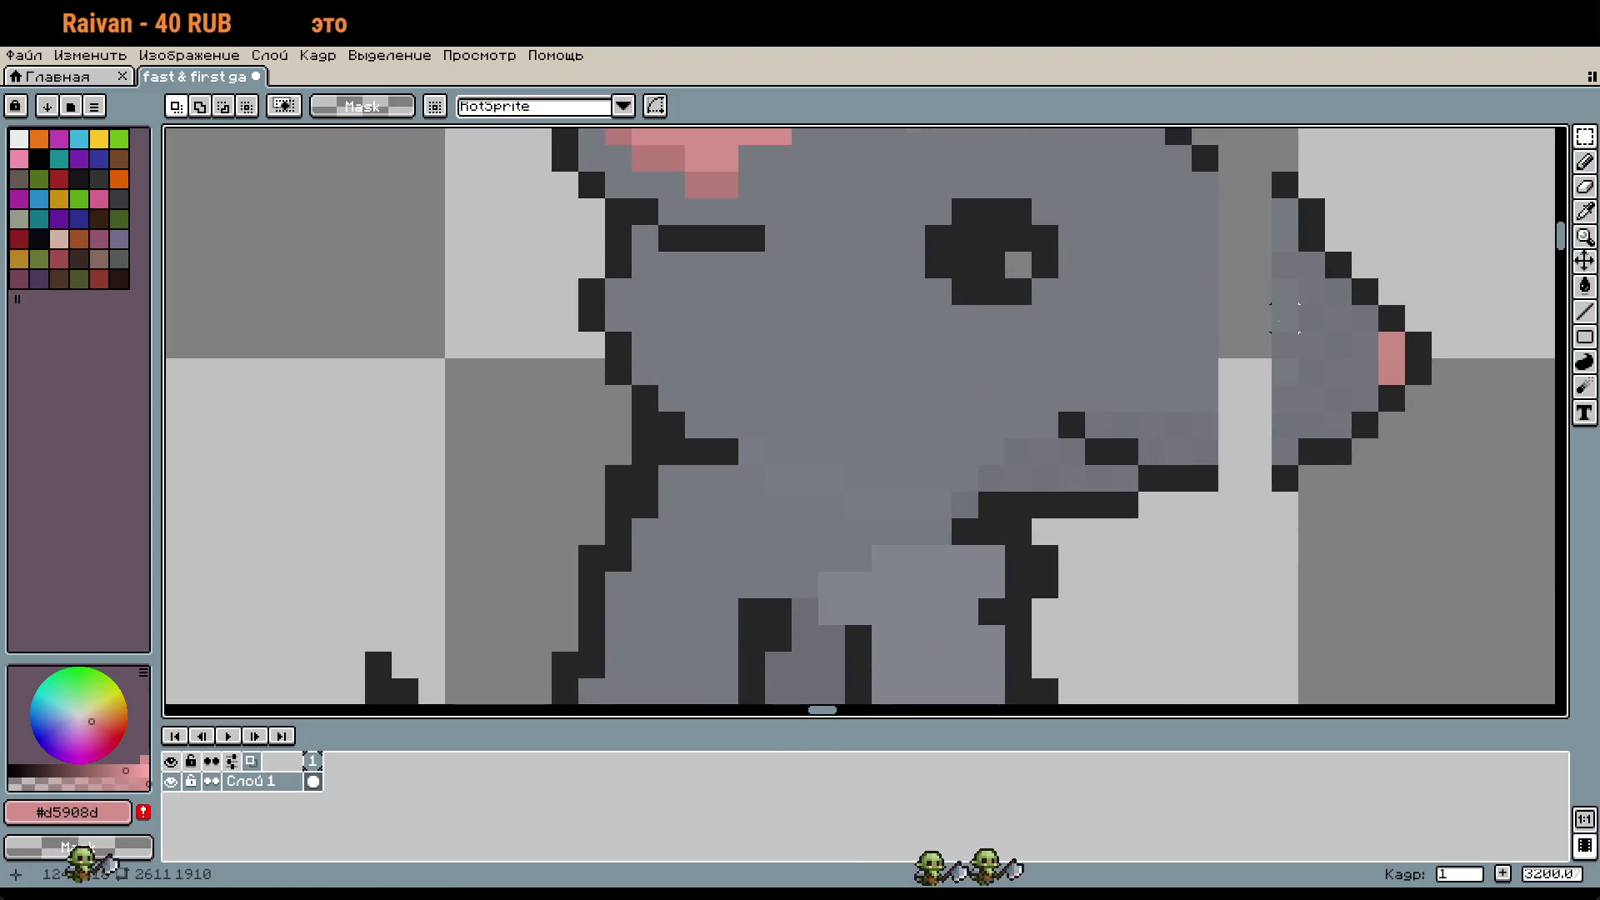
left_click(1106, 275)
key("b")
left_click(1155, 293)
left_click(1133, 275)
left_click_drag(1159, 595, 1135, 597)
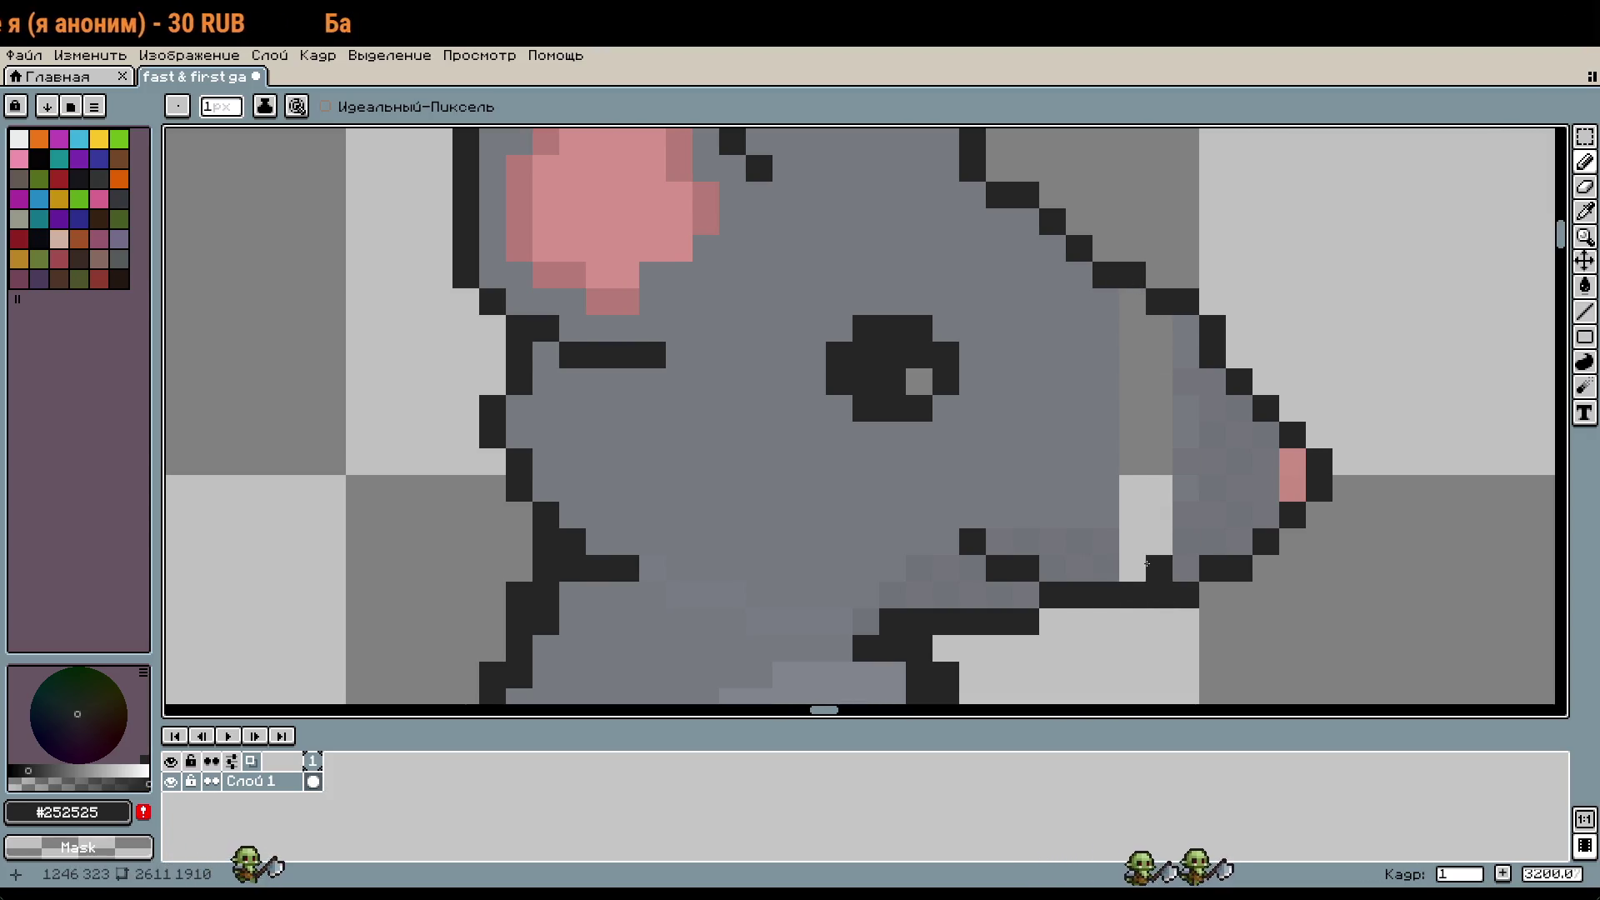
Step: Fill the gap between the snout and face with grey
left_click(1189, 472, "alt")
left_click(1143, 561)
left_click_drag(1145, 560, 1165, 369)
scroll(1193, 564, "down", 4)
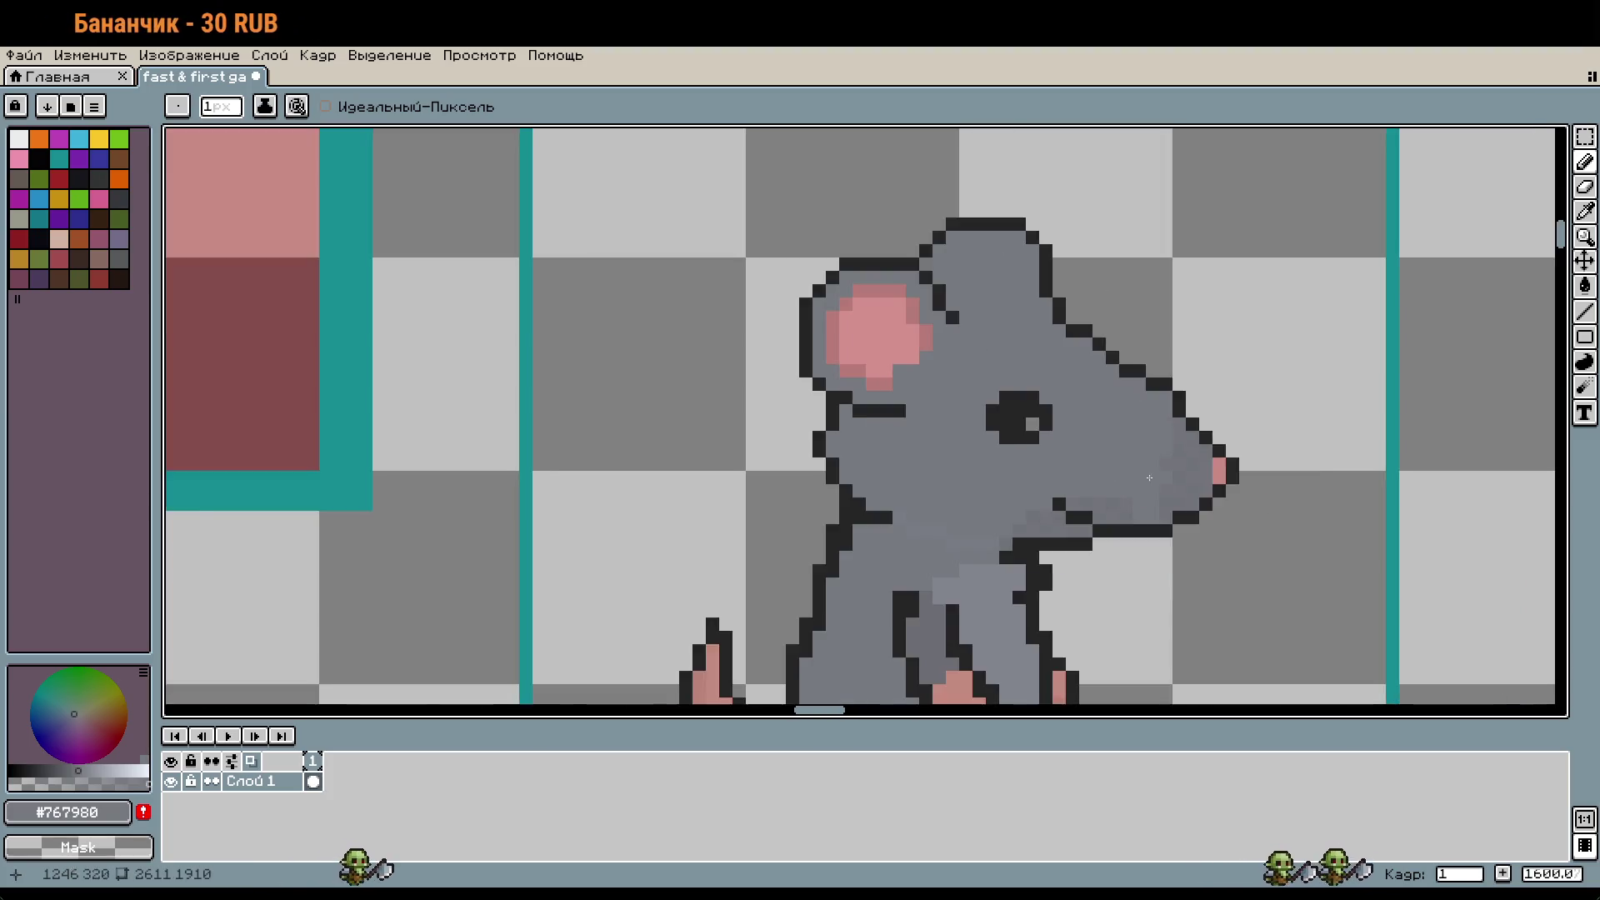
key("v")
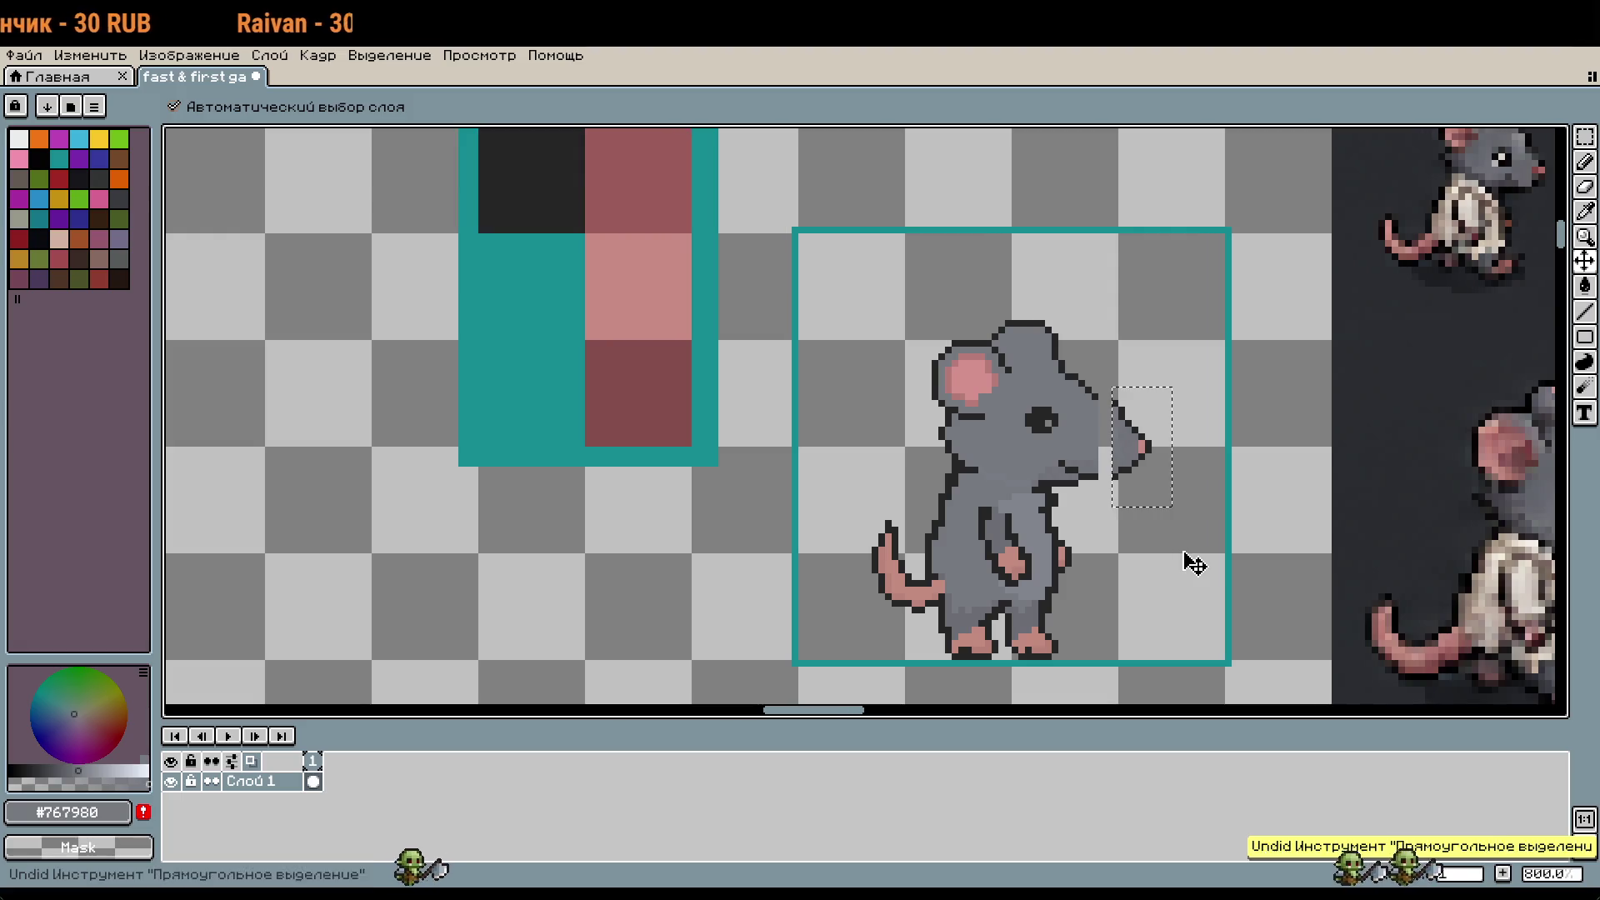
key("b")
key("m")
left_click(1160, 564)
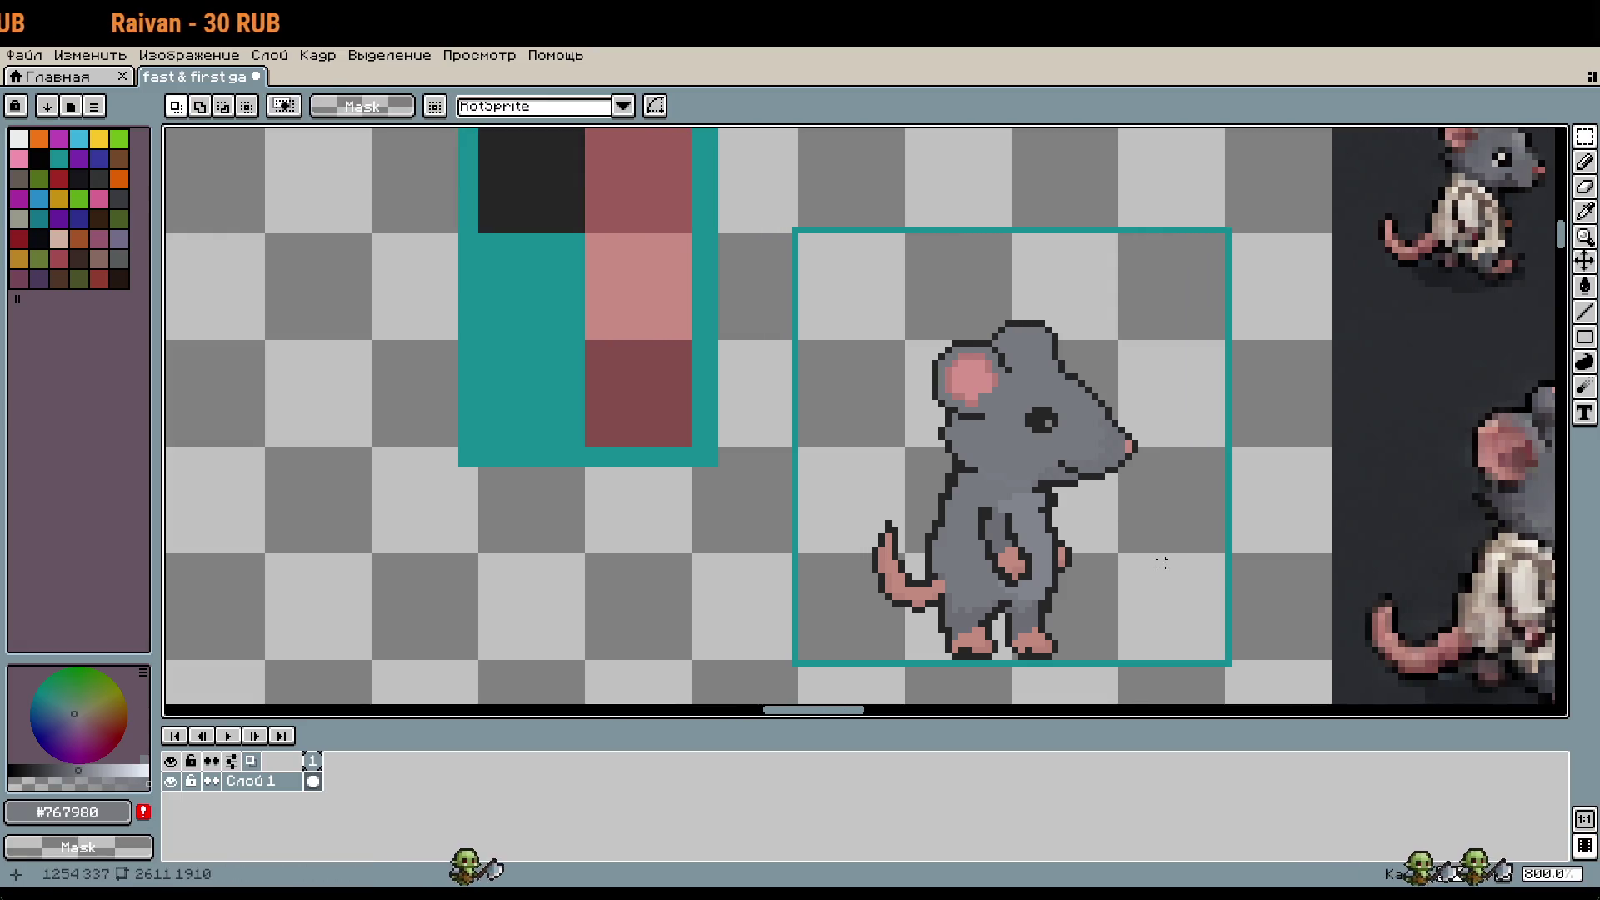
key("b")
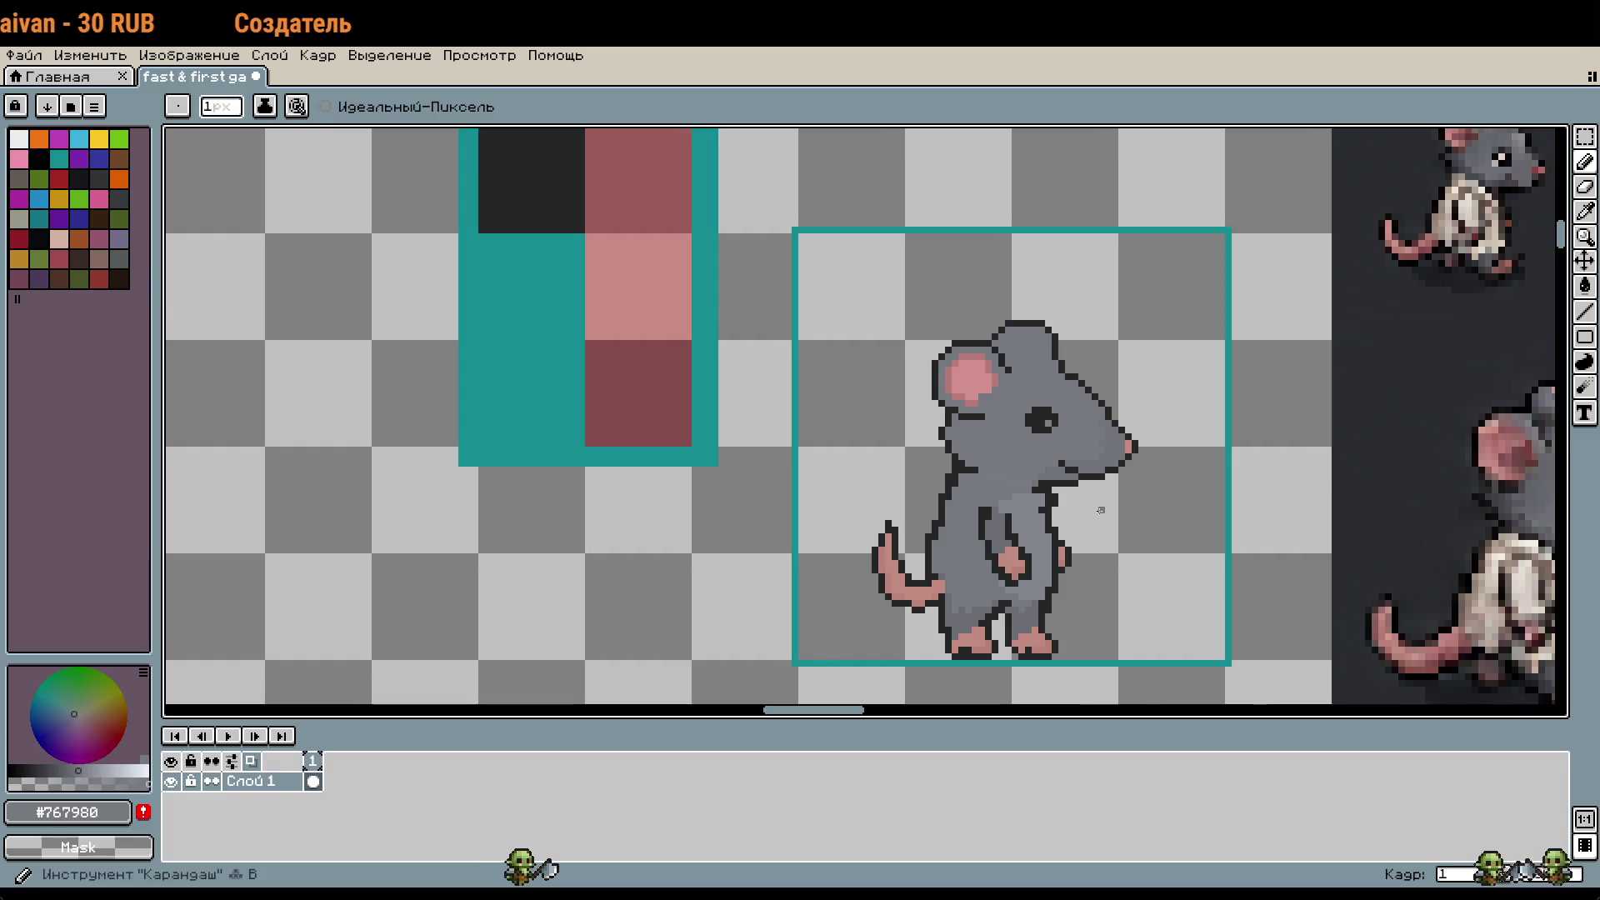
scroll(1097, 483, "down", 2)
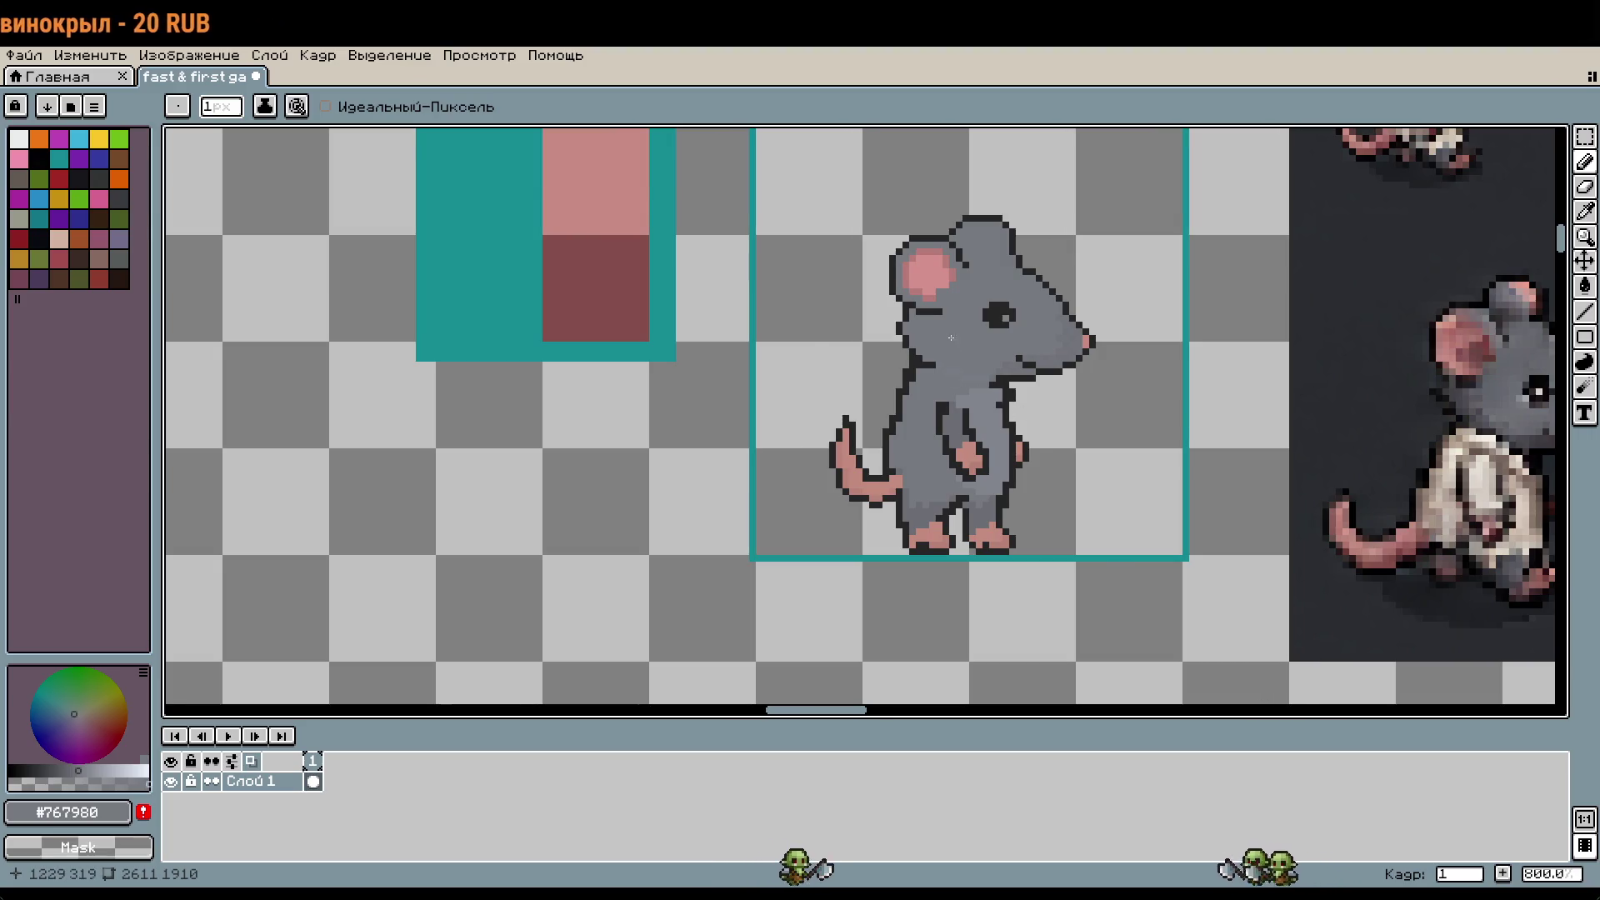
scroll(951, 338, "up", 3)
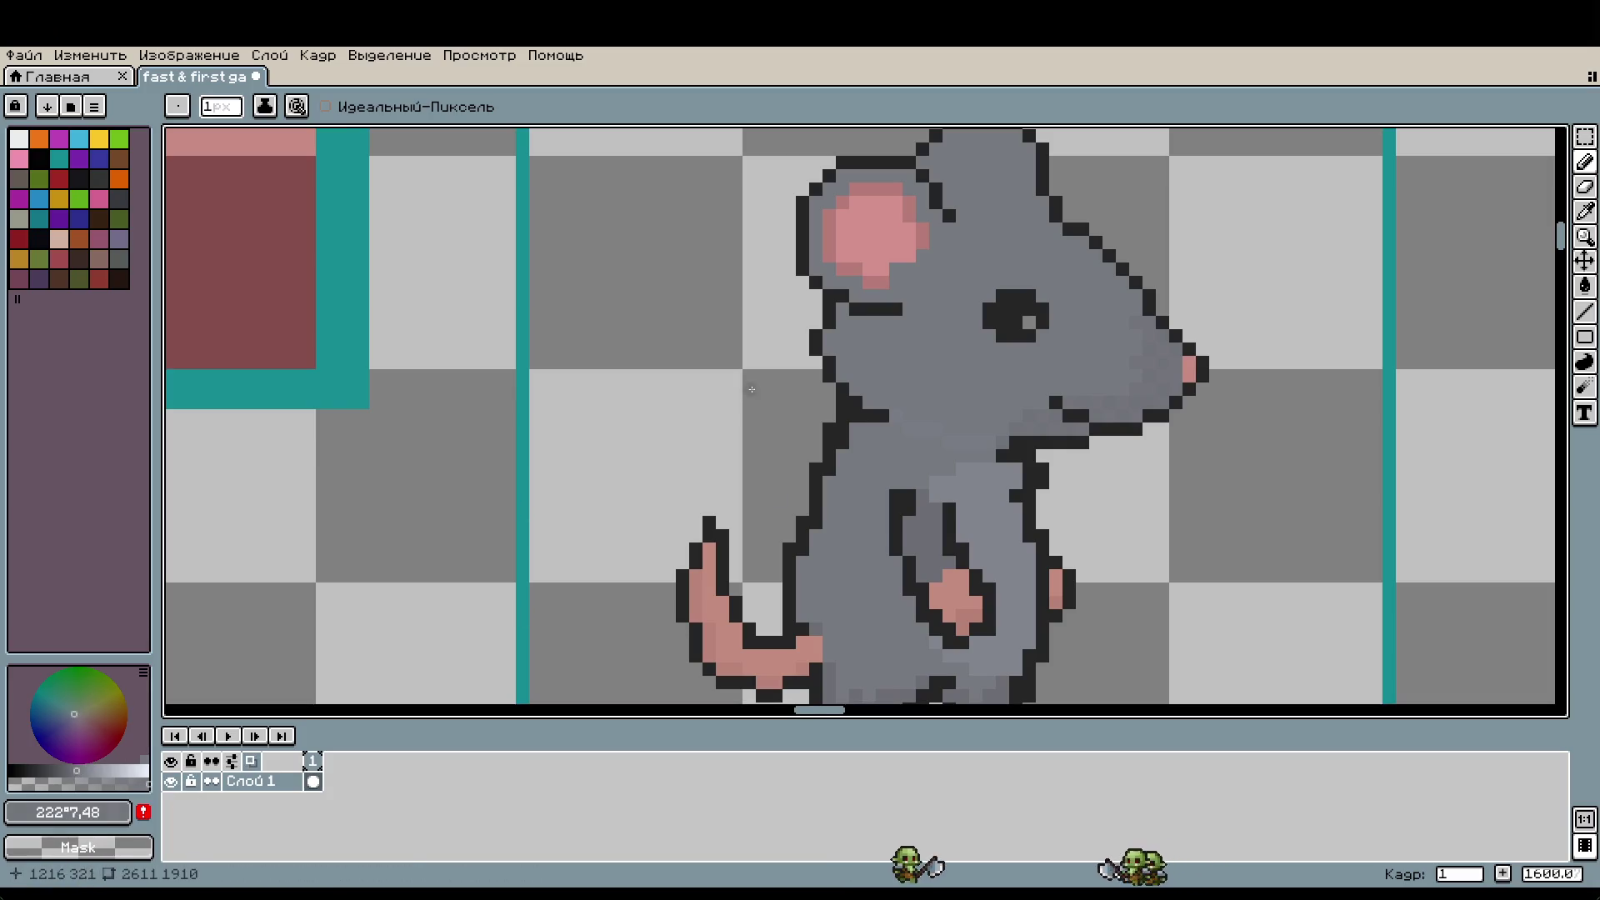
Step: Repaint a dark outline pixel on the rat's cheek grey
scroll(864, 298, "up", 5)
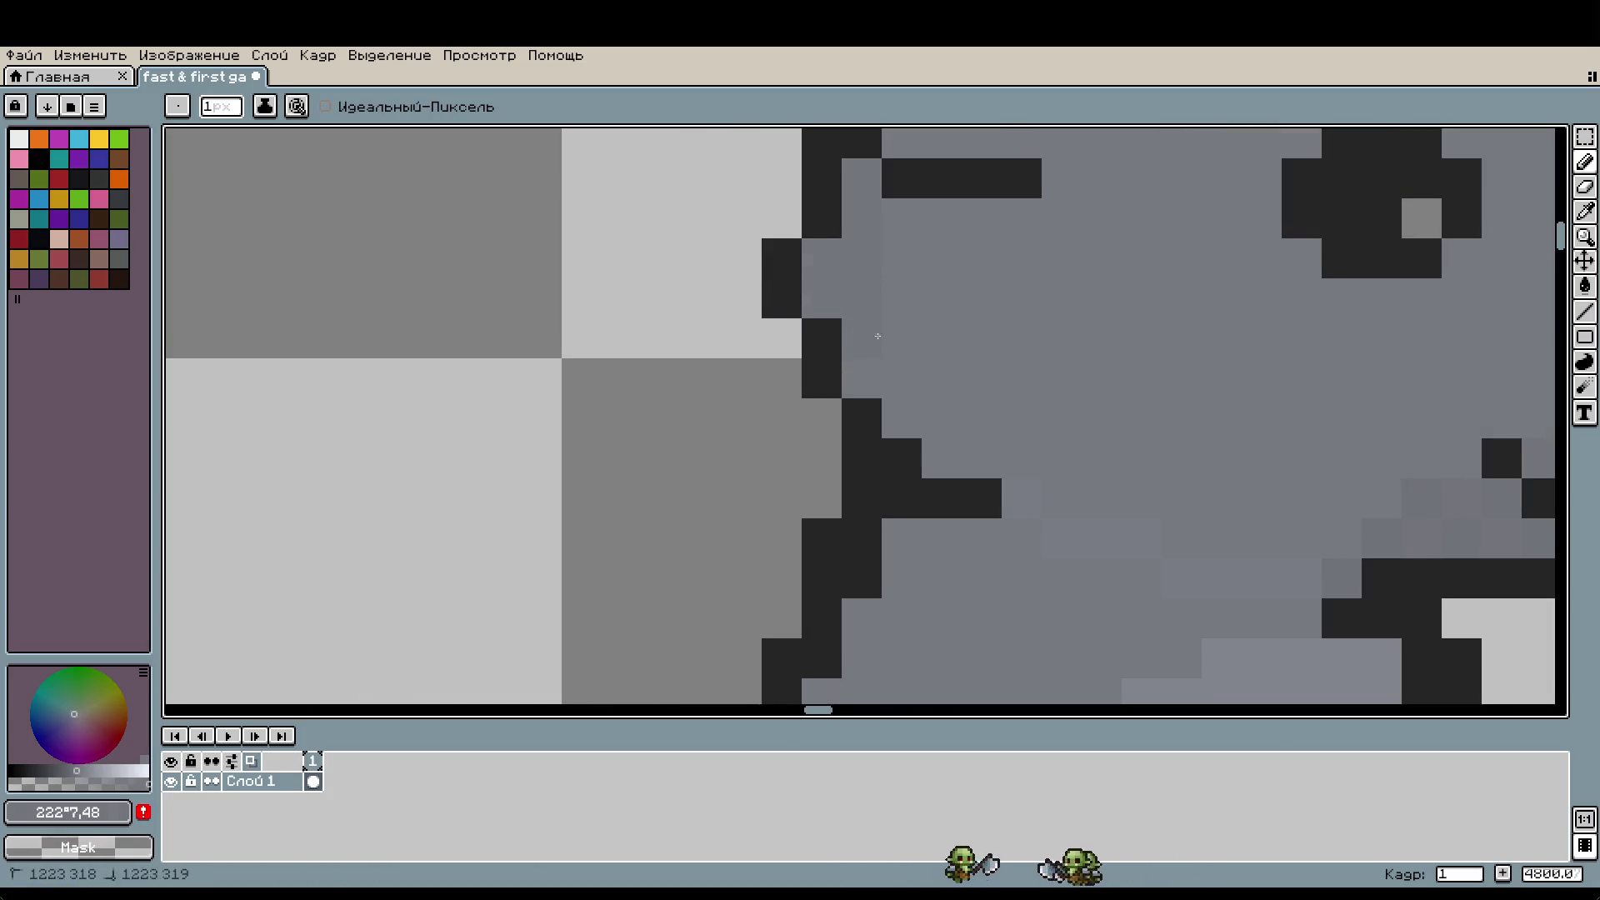
left_click(986, 475)
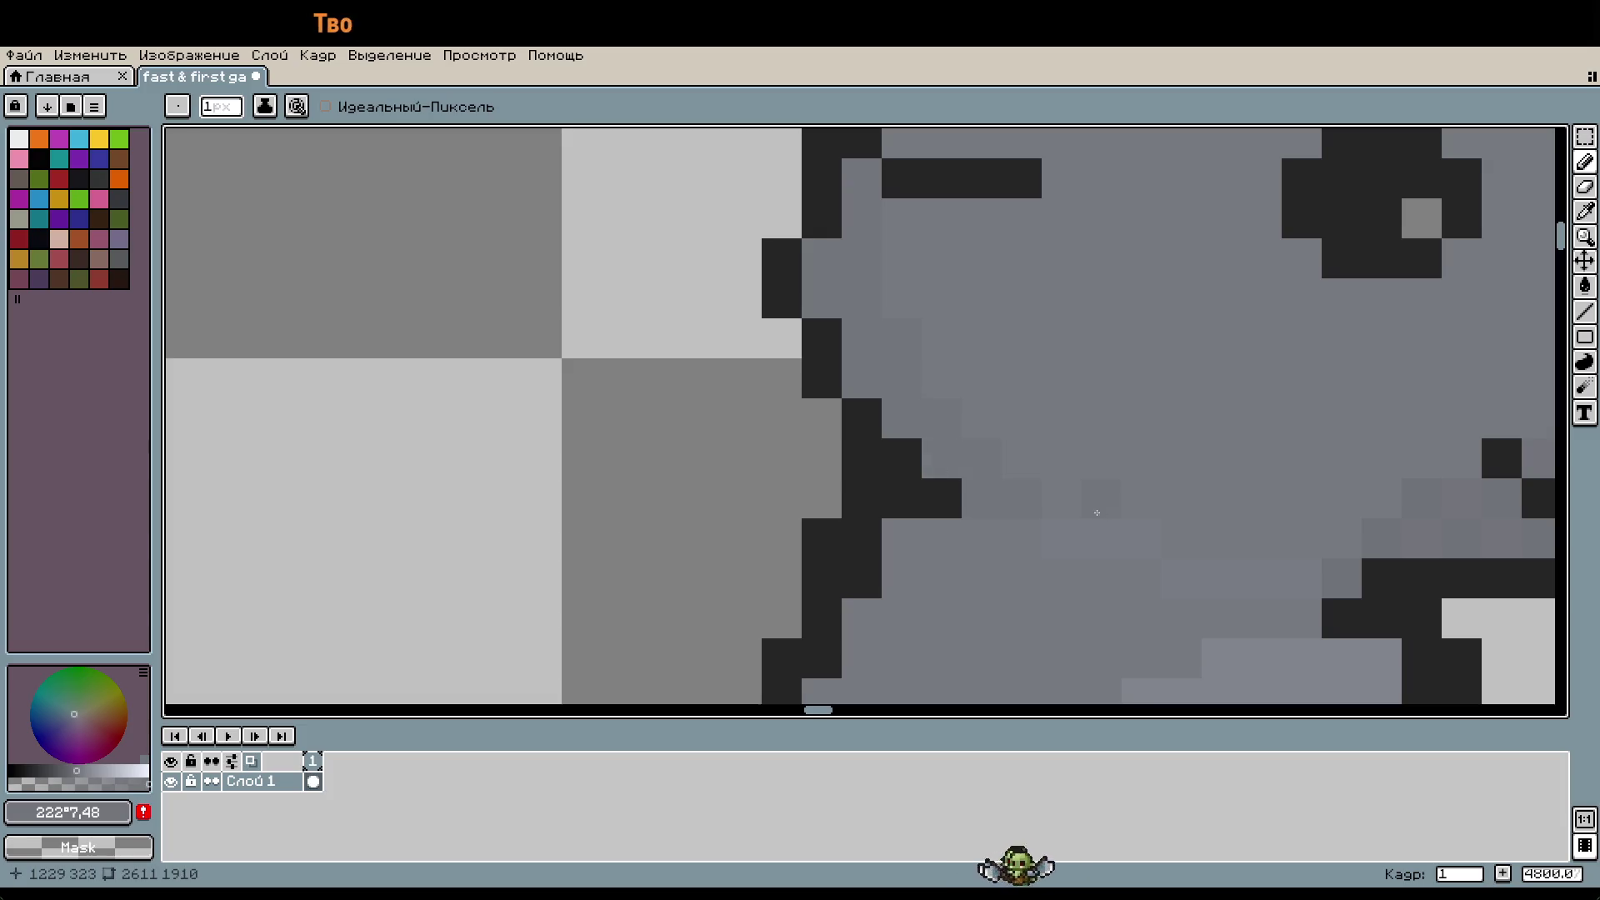
scroll(1100, 417, "down", 5)
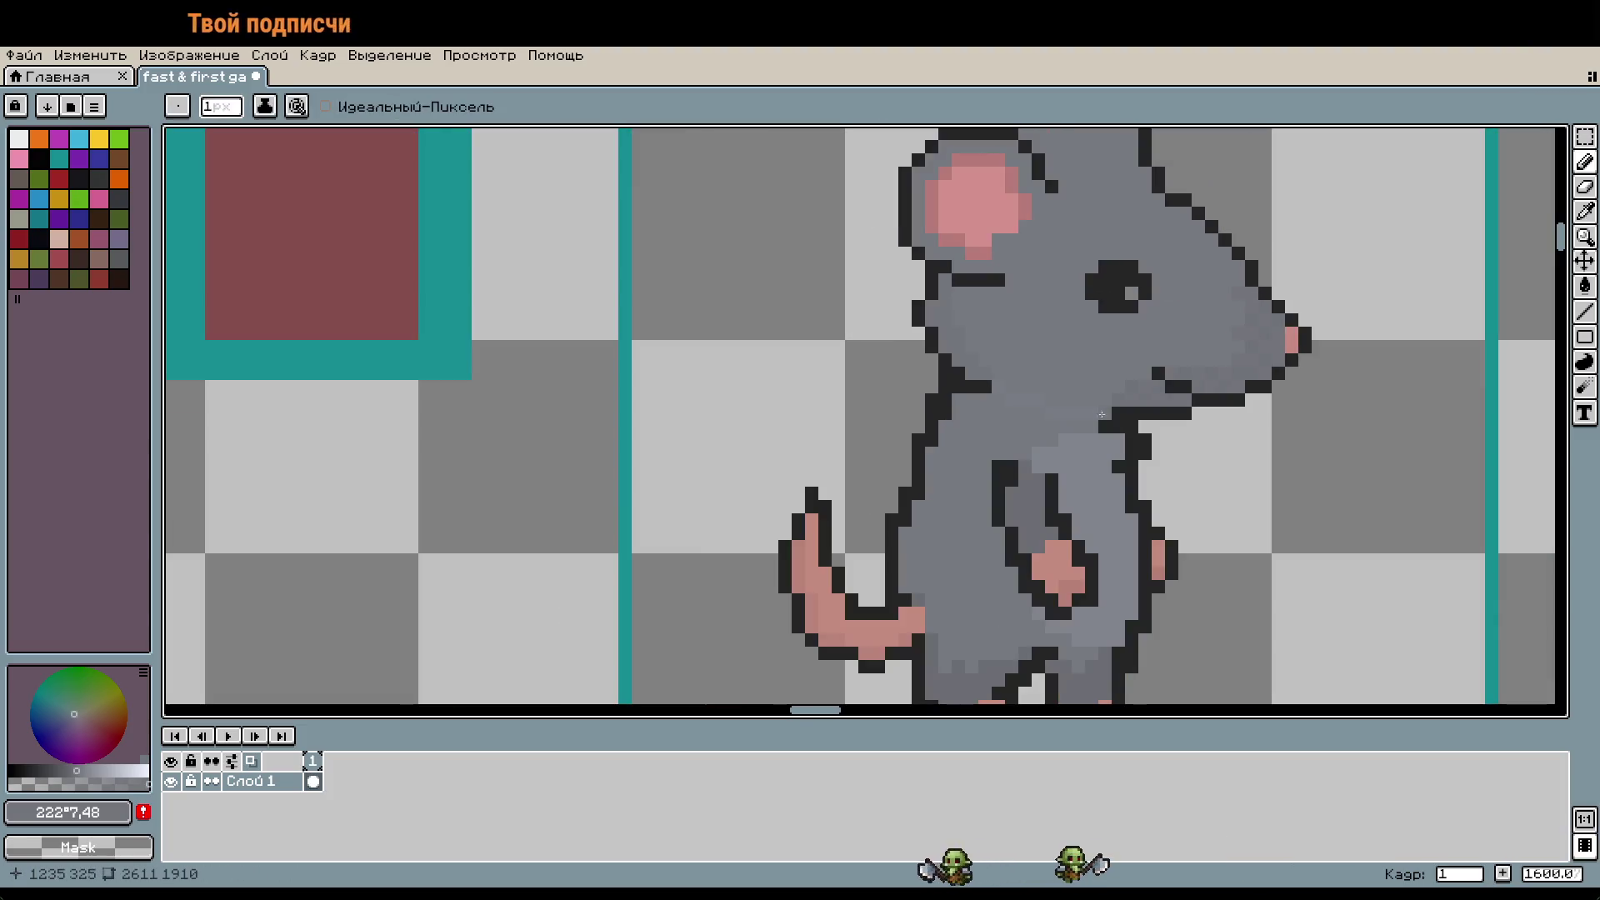
scroll(1108, 391, "up", 2)
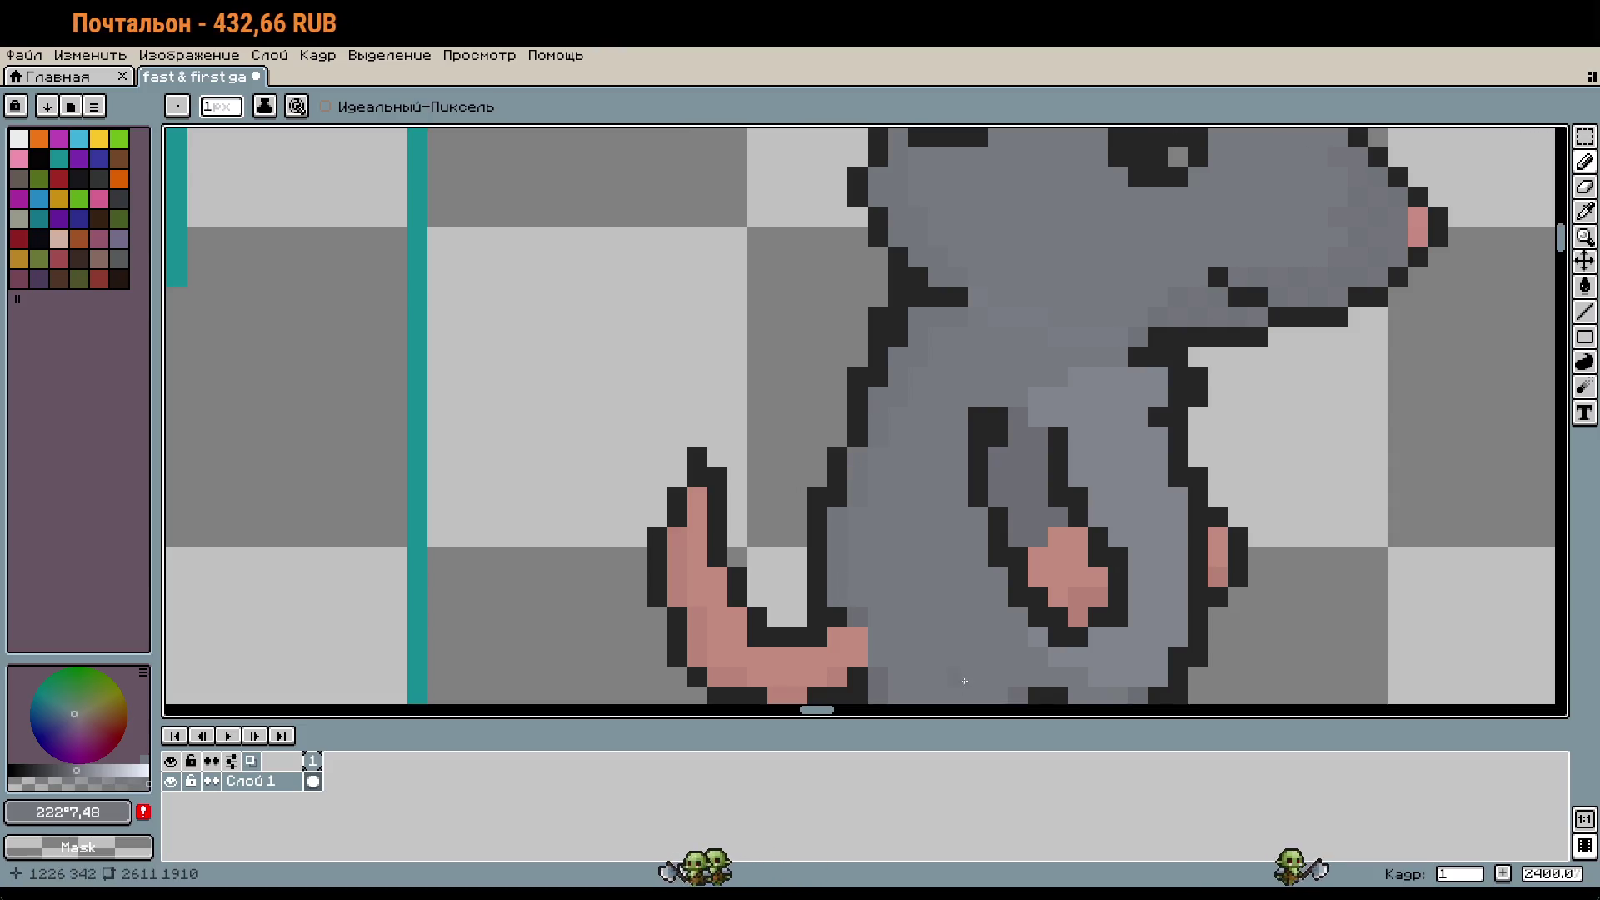
scroll(1147, 322, "down", 2)
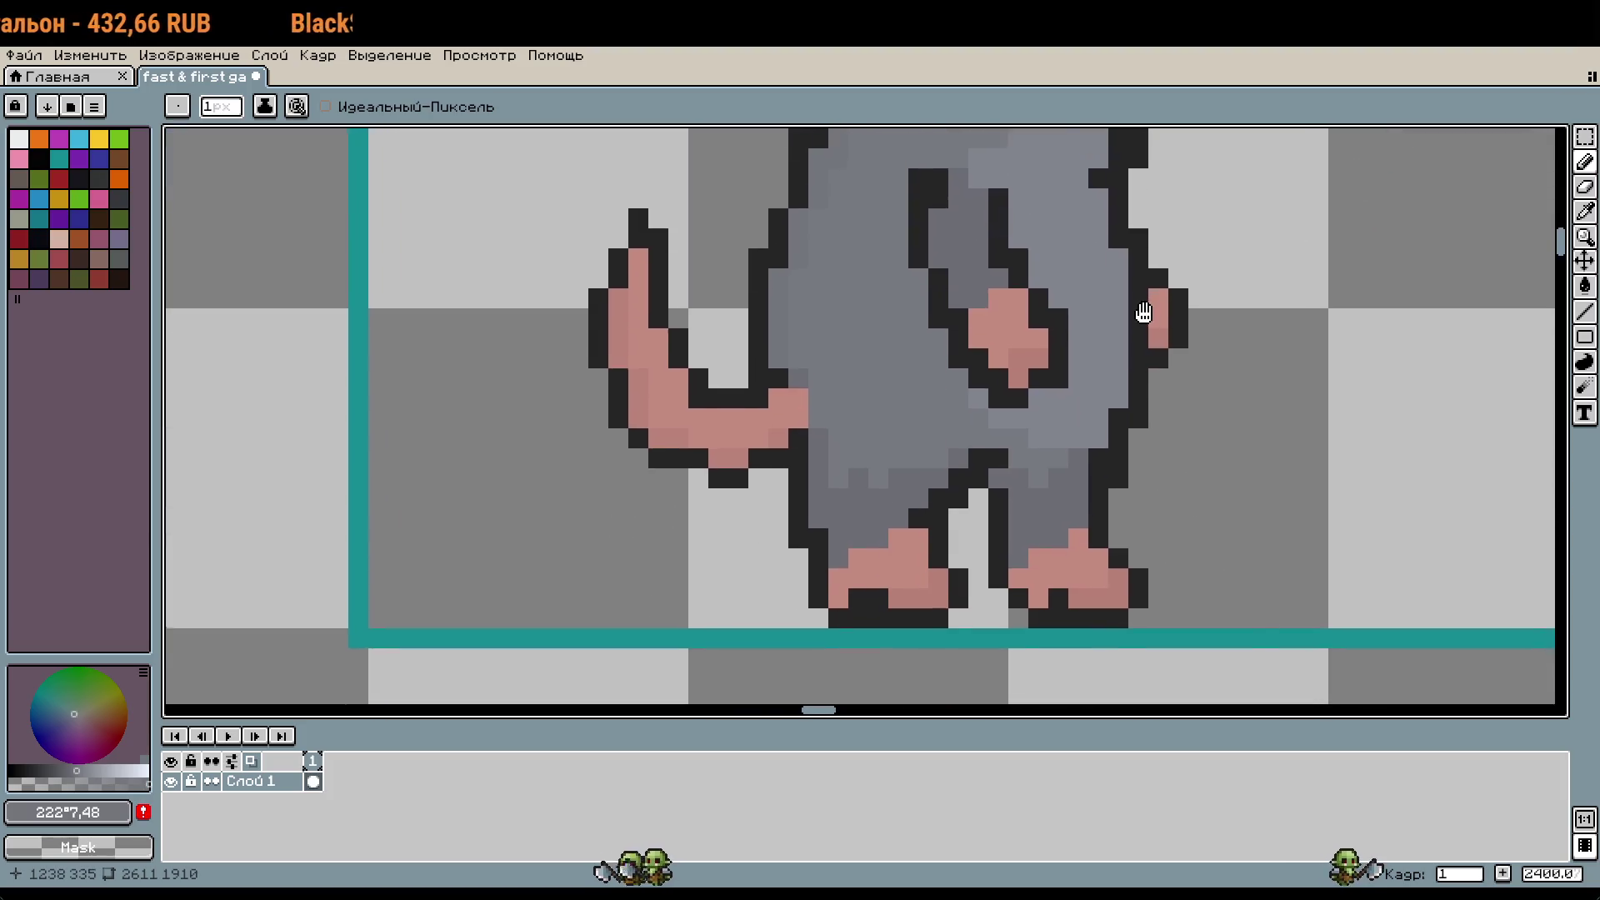
scroll(1264, 505, "up", 2)
scroll(1263, 505, "down", 3)
scroll(1221, 375, "up", 5)
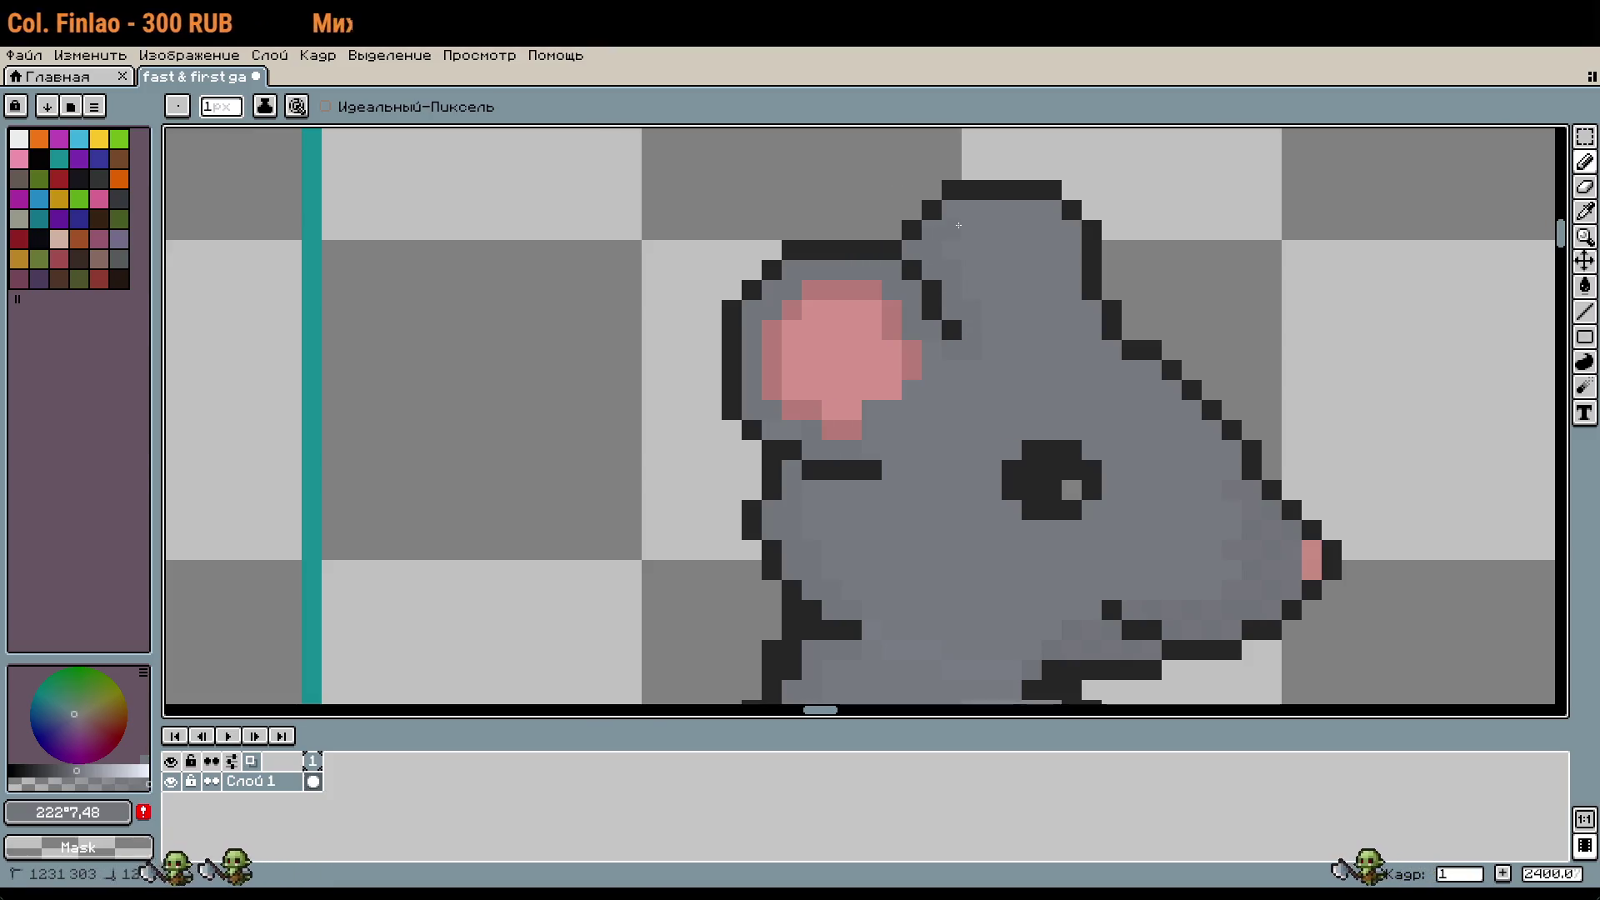
Step: Add two dark outline pixels along the top edge of the rat's head
left_click(1070, 210)
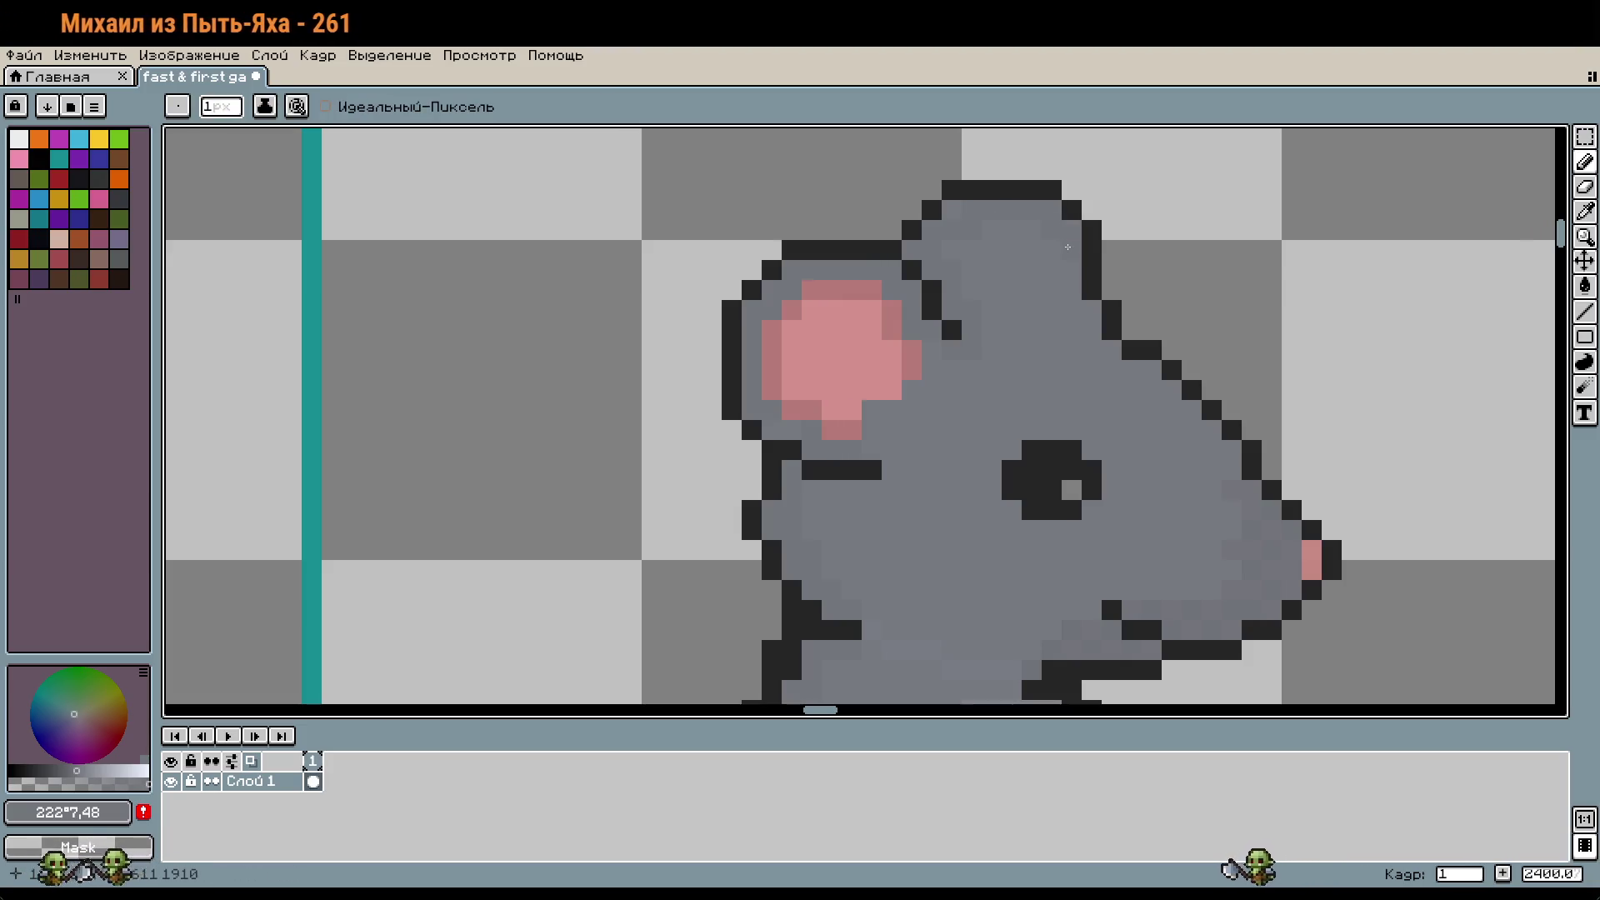
left_click(1131, 351)
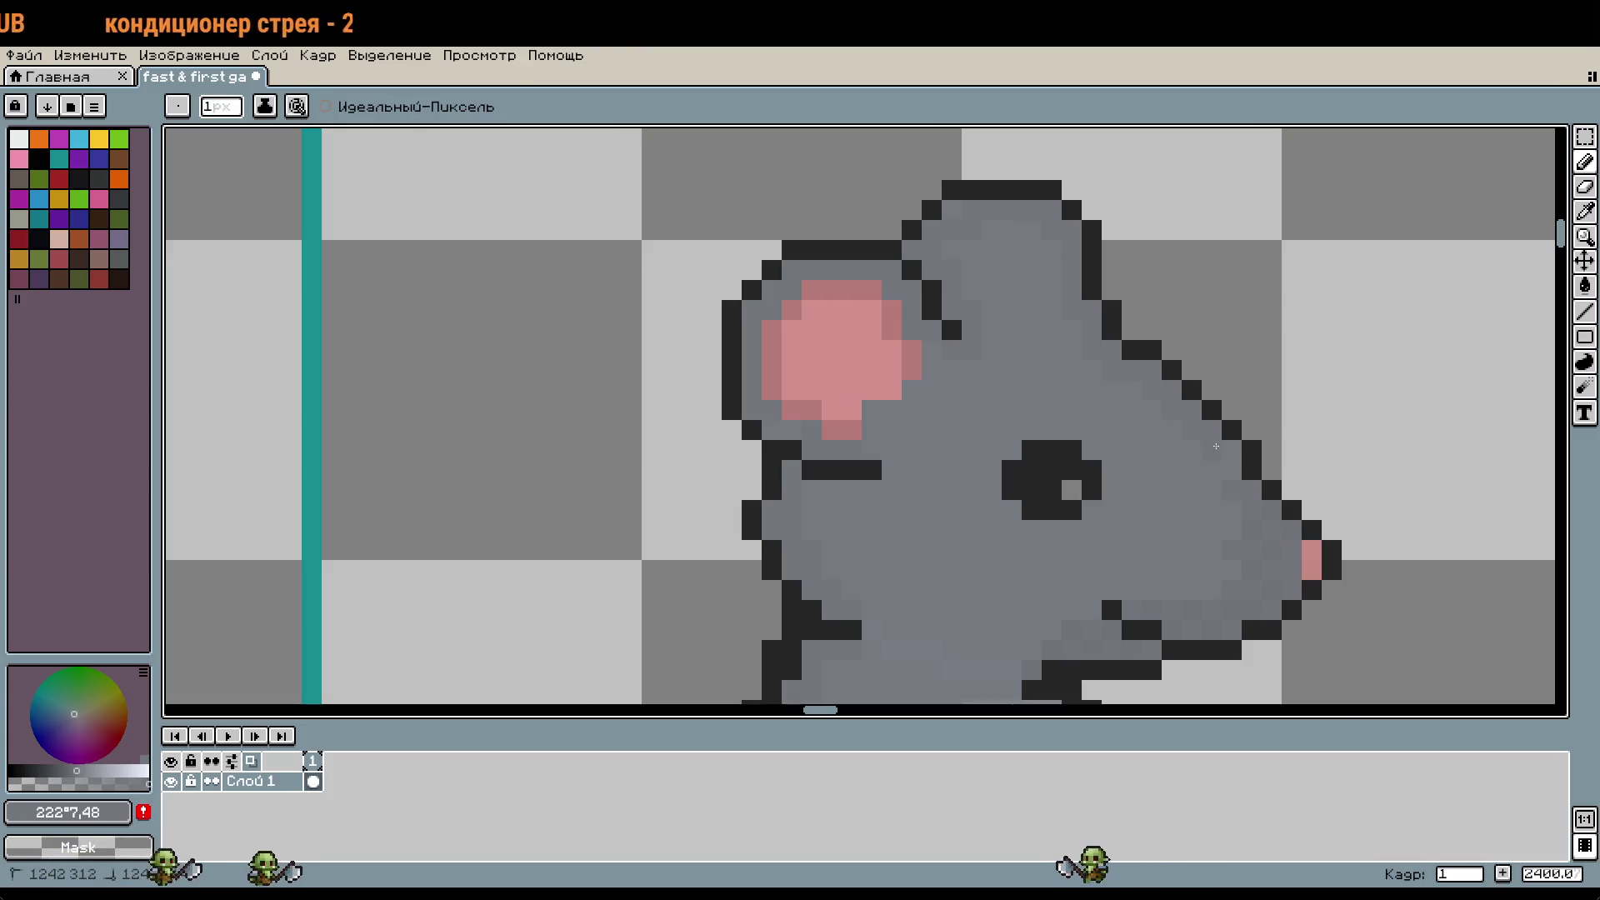
scroll(1236, 472, "down", 3)
scroll(1220, 371, "up", 1)
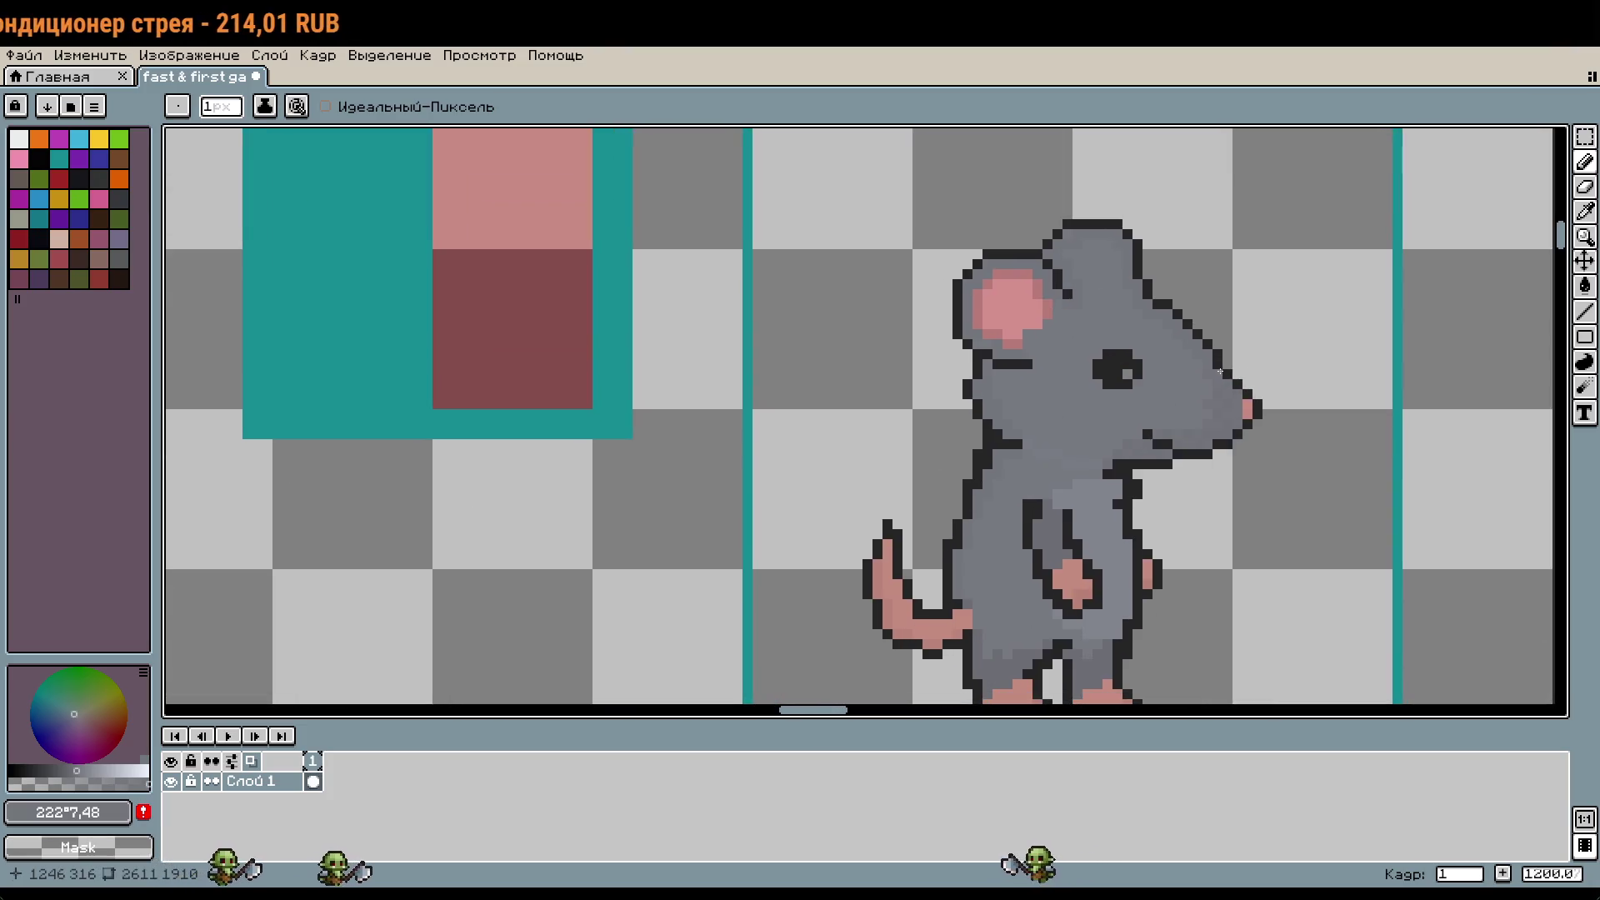
scroll(1186, 485, "up", 5)
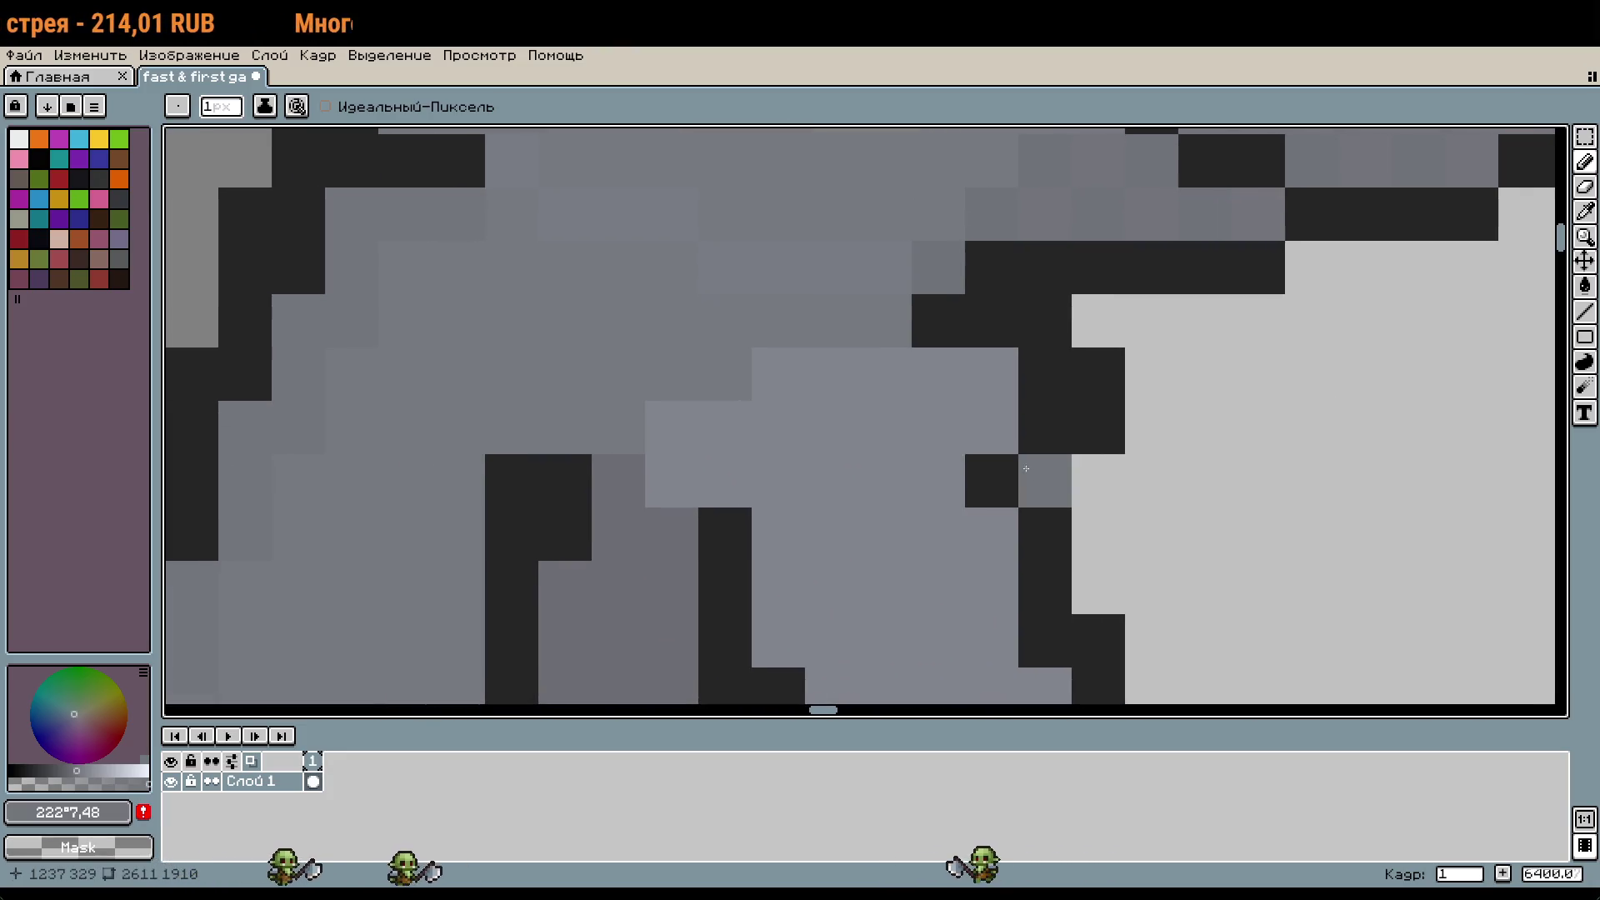
Step: Repaint a stray dark body pixel light grey and recentre the view on the rat's frame
right_click(697, 547)
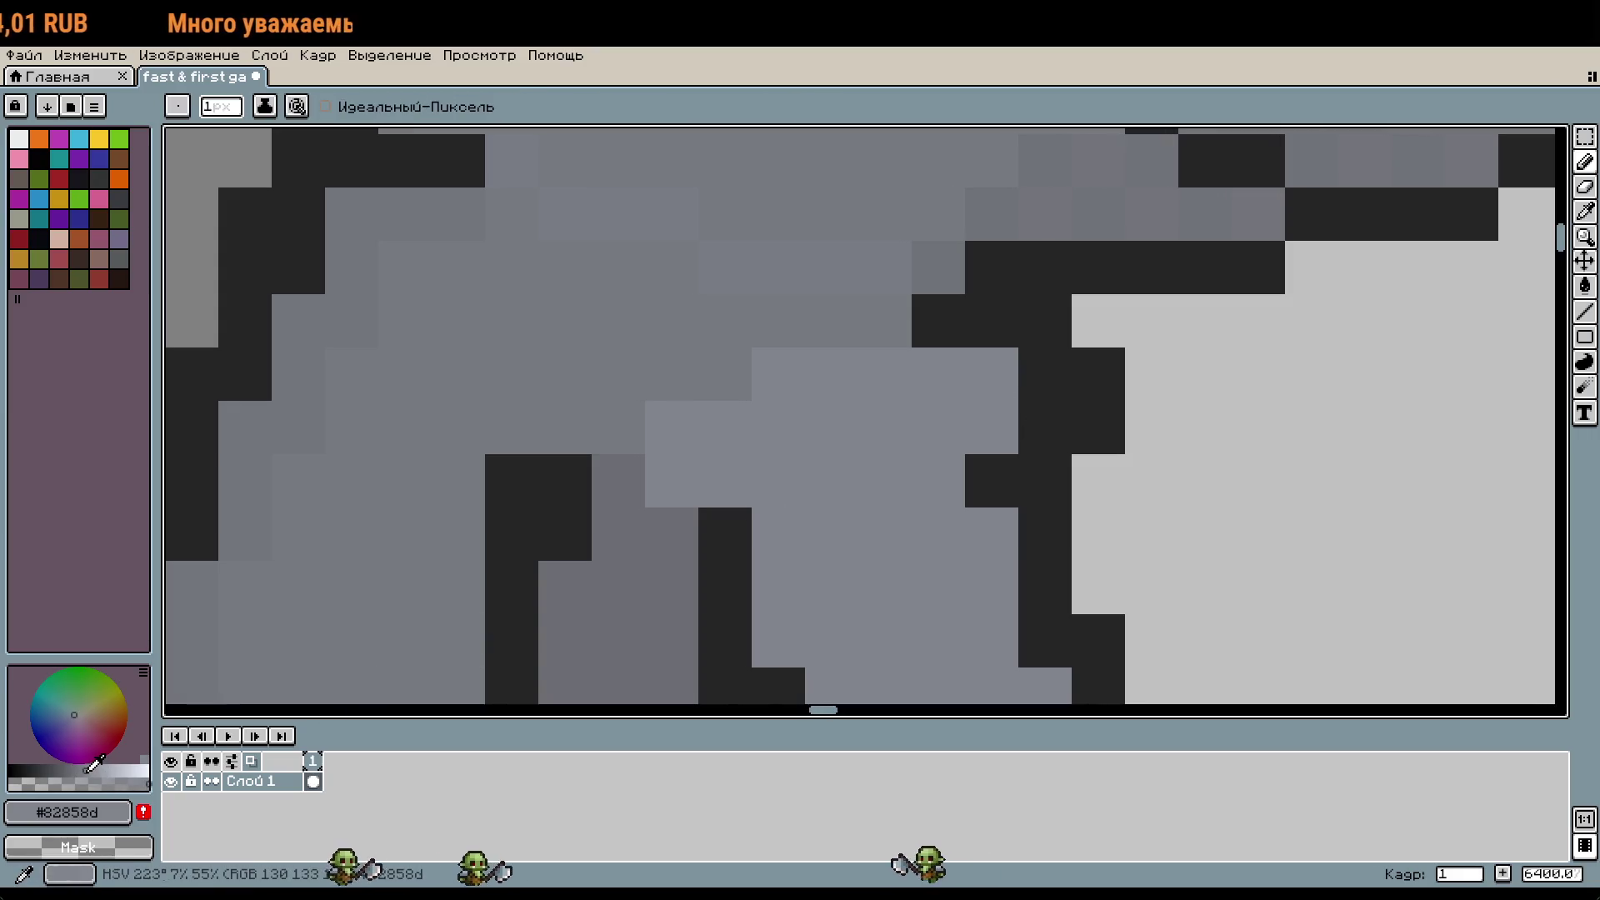
left_click(1061, 434)
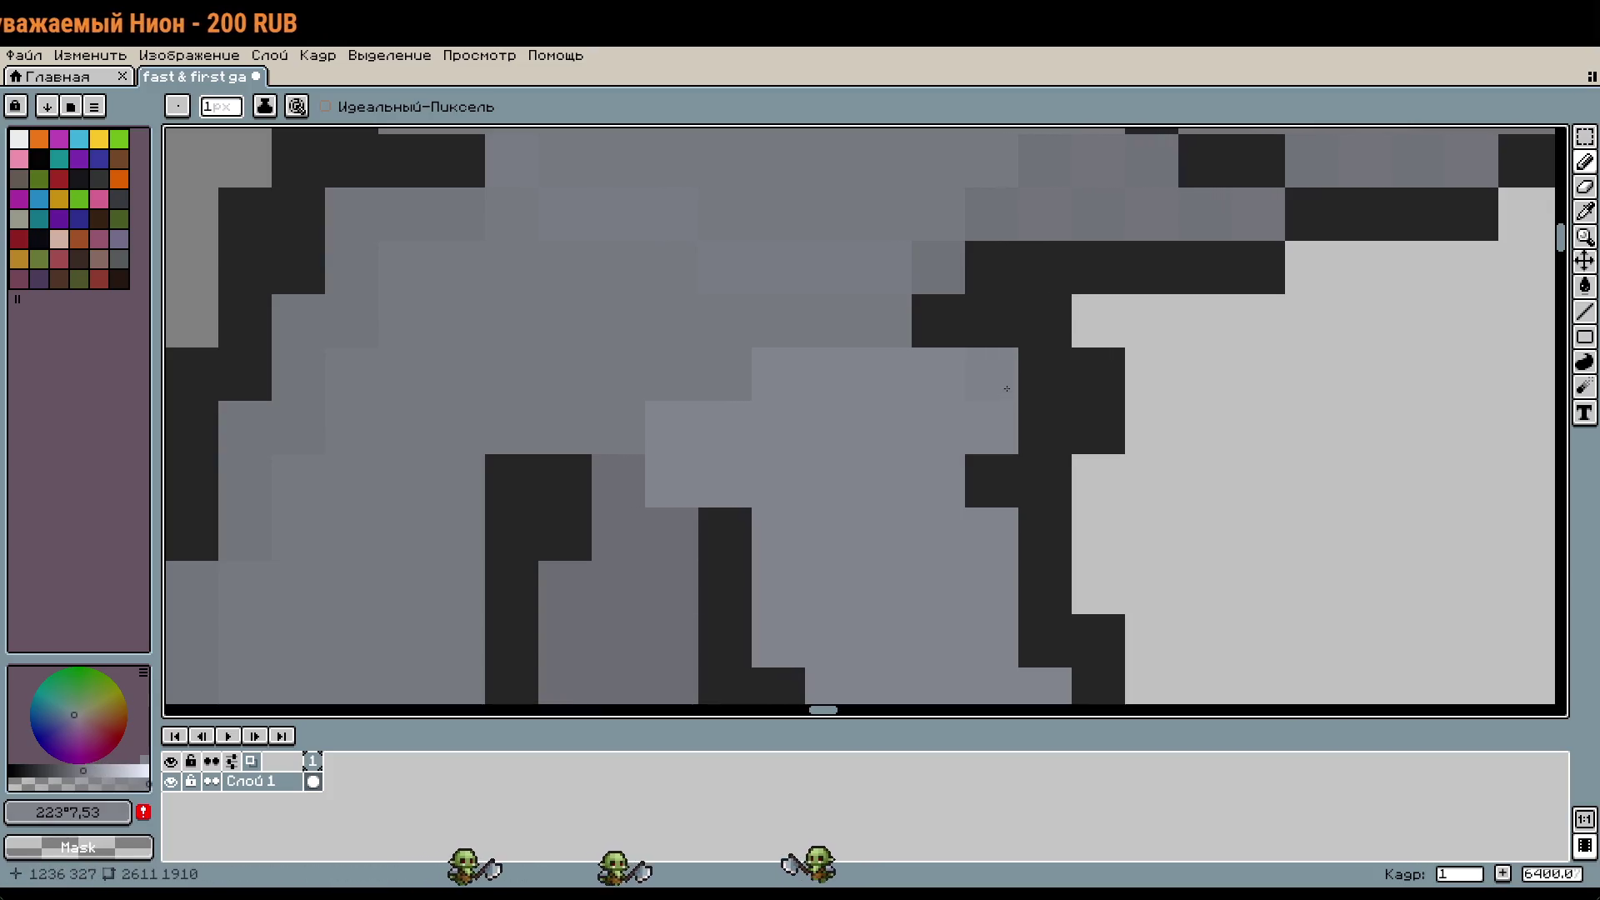
scroll(1006, 388, "down", 1)
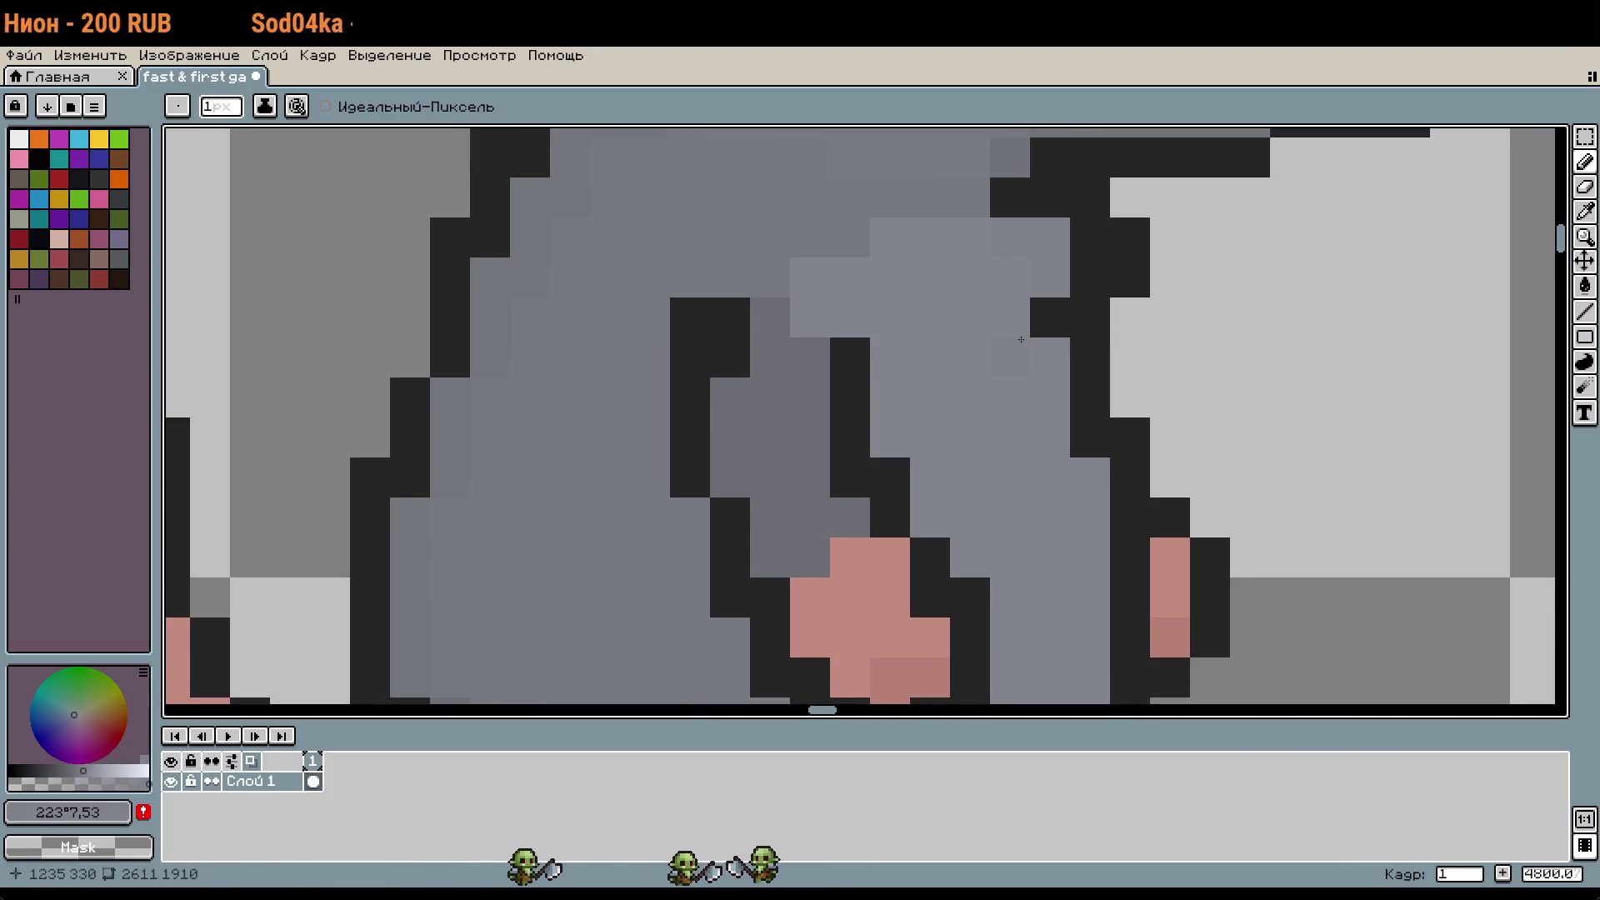
scroll(1148, 350, "down", 3)
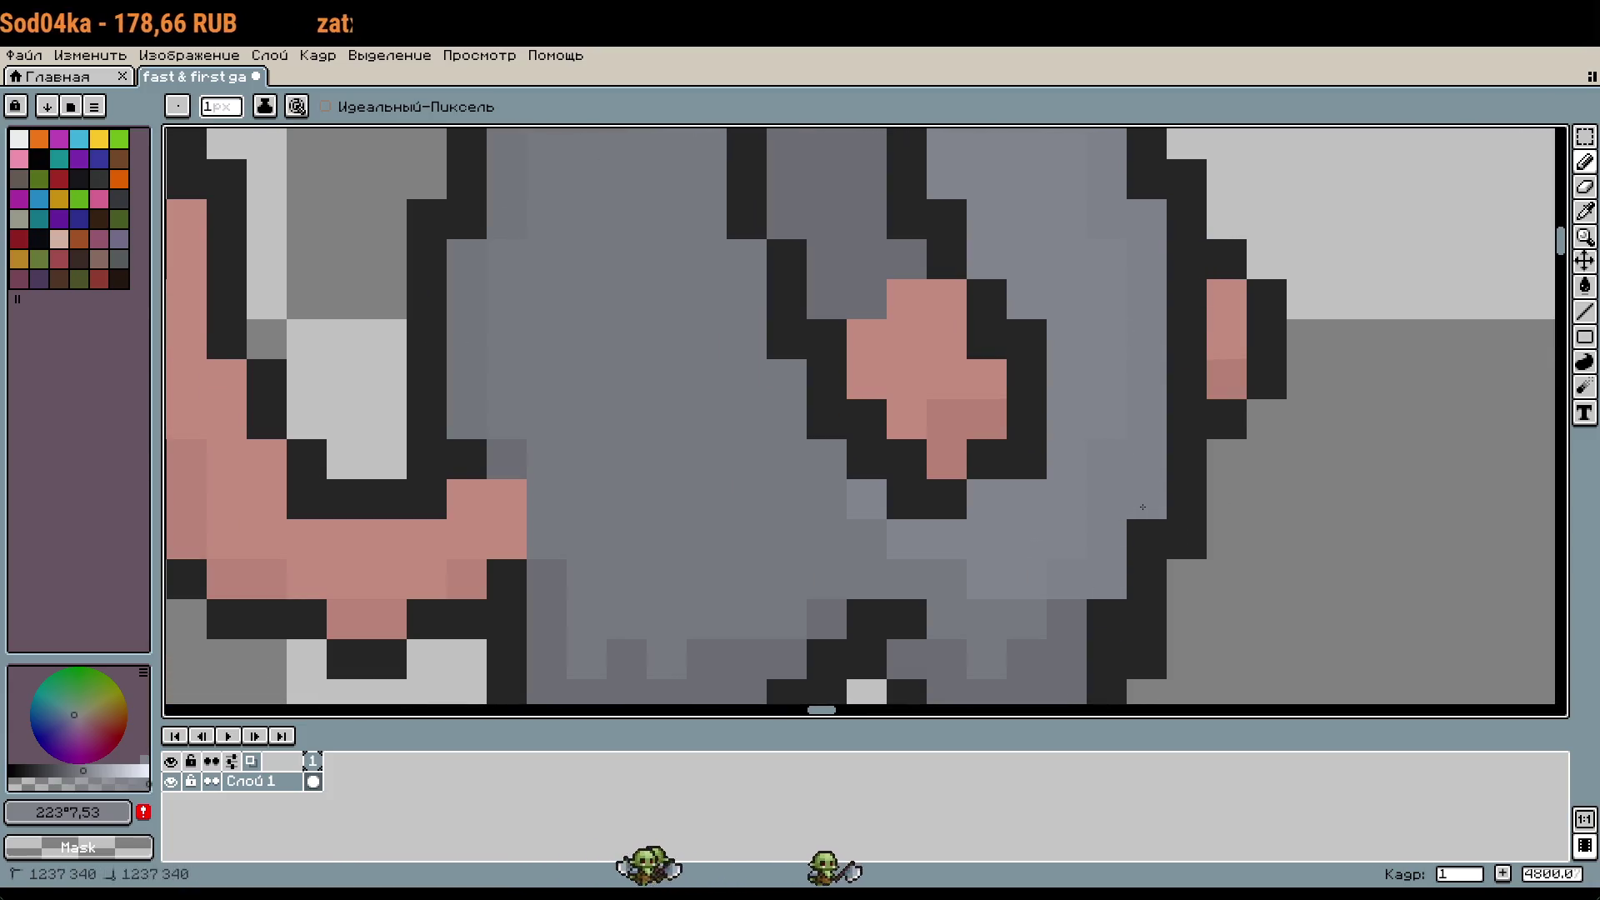
scroll(1143, 506, "down", 3)
scroll(1236, 543, "down", 1)
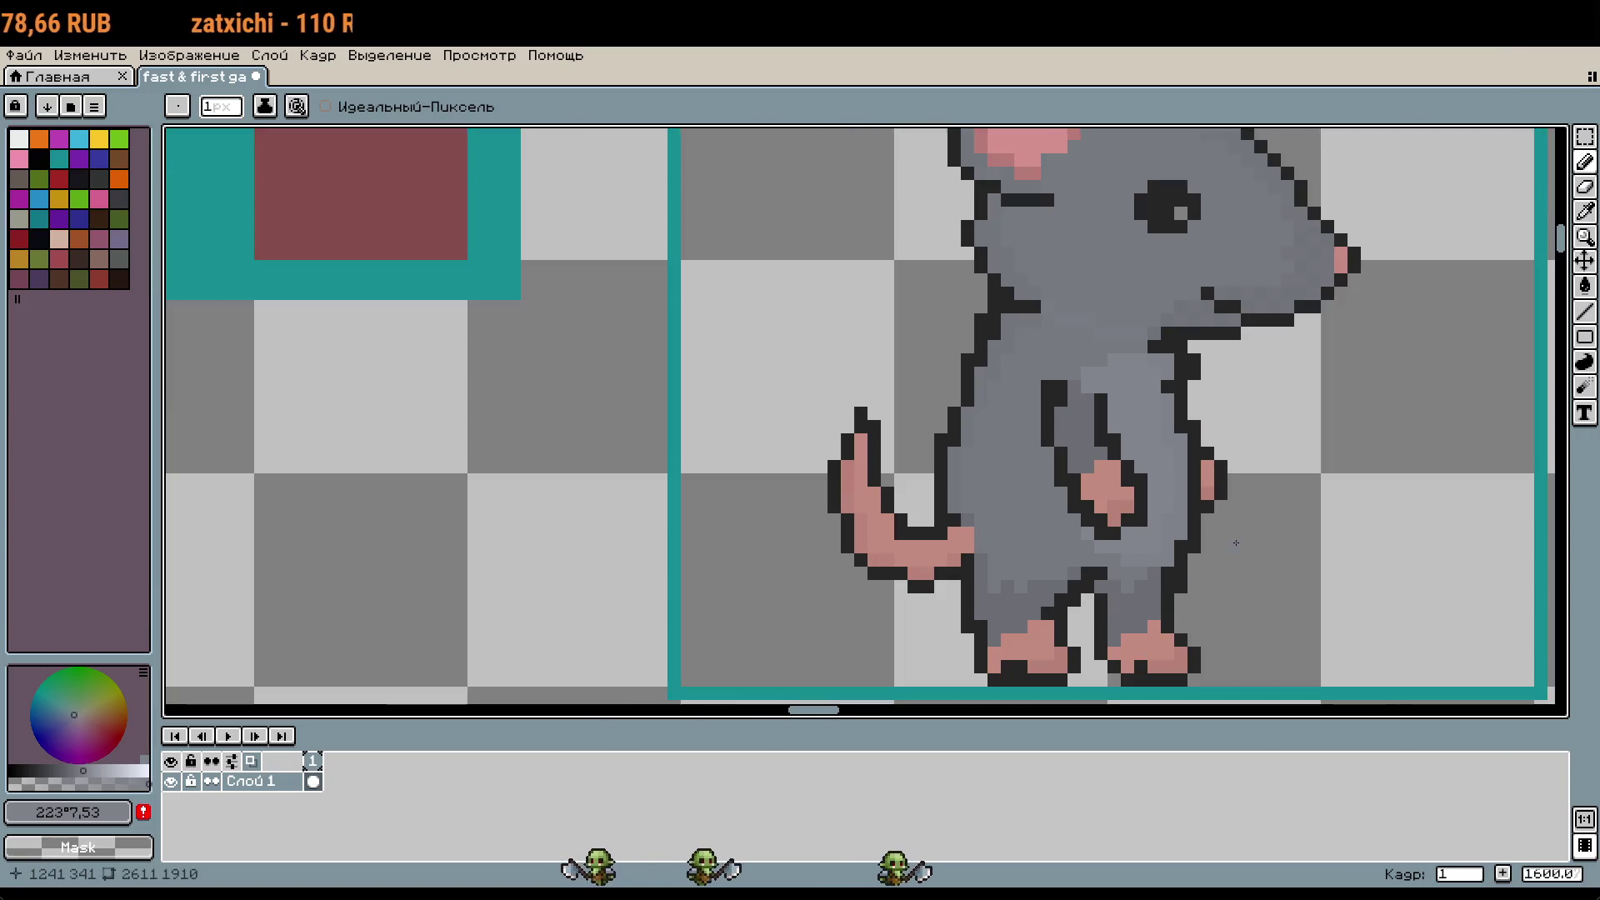
scroll(1325, 553, "down", 1)
left_click_drag(1300, 550, 1115, 526)
scroll(1105, 523, "down", 1)
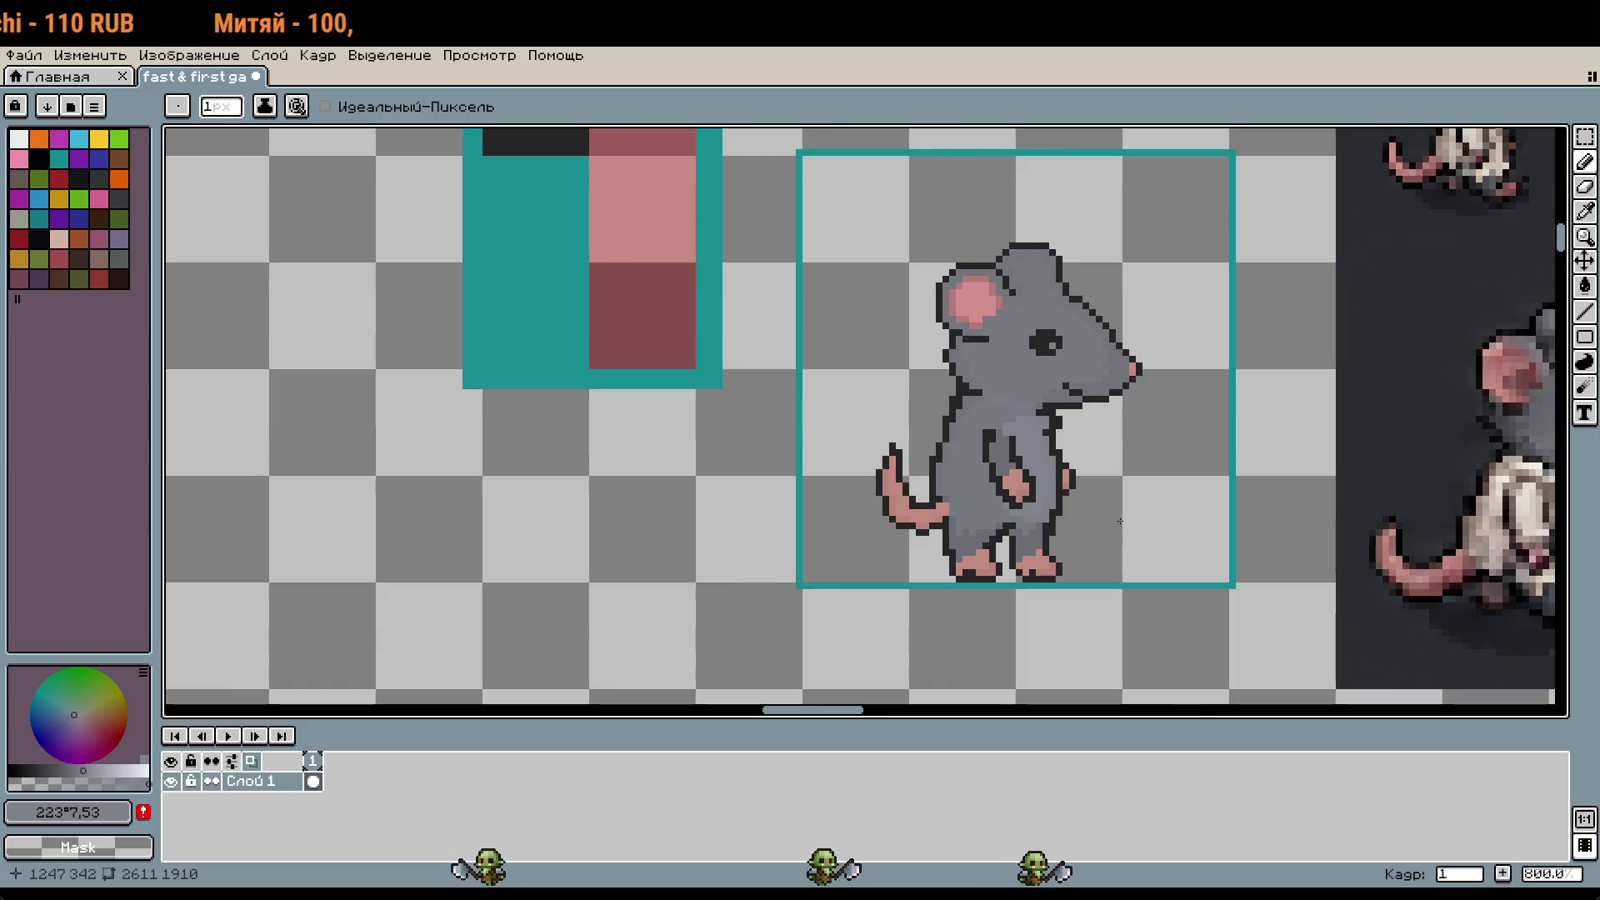
mouse_move(1119, 520)
left_mouse_down()
mouse_move(1038, 507)
mouse_move(1061, 536)
left_mouse_up()
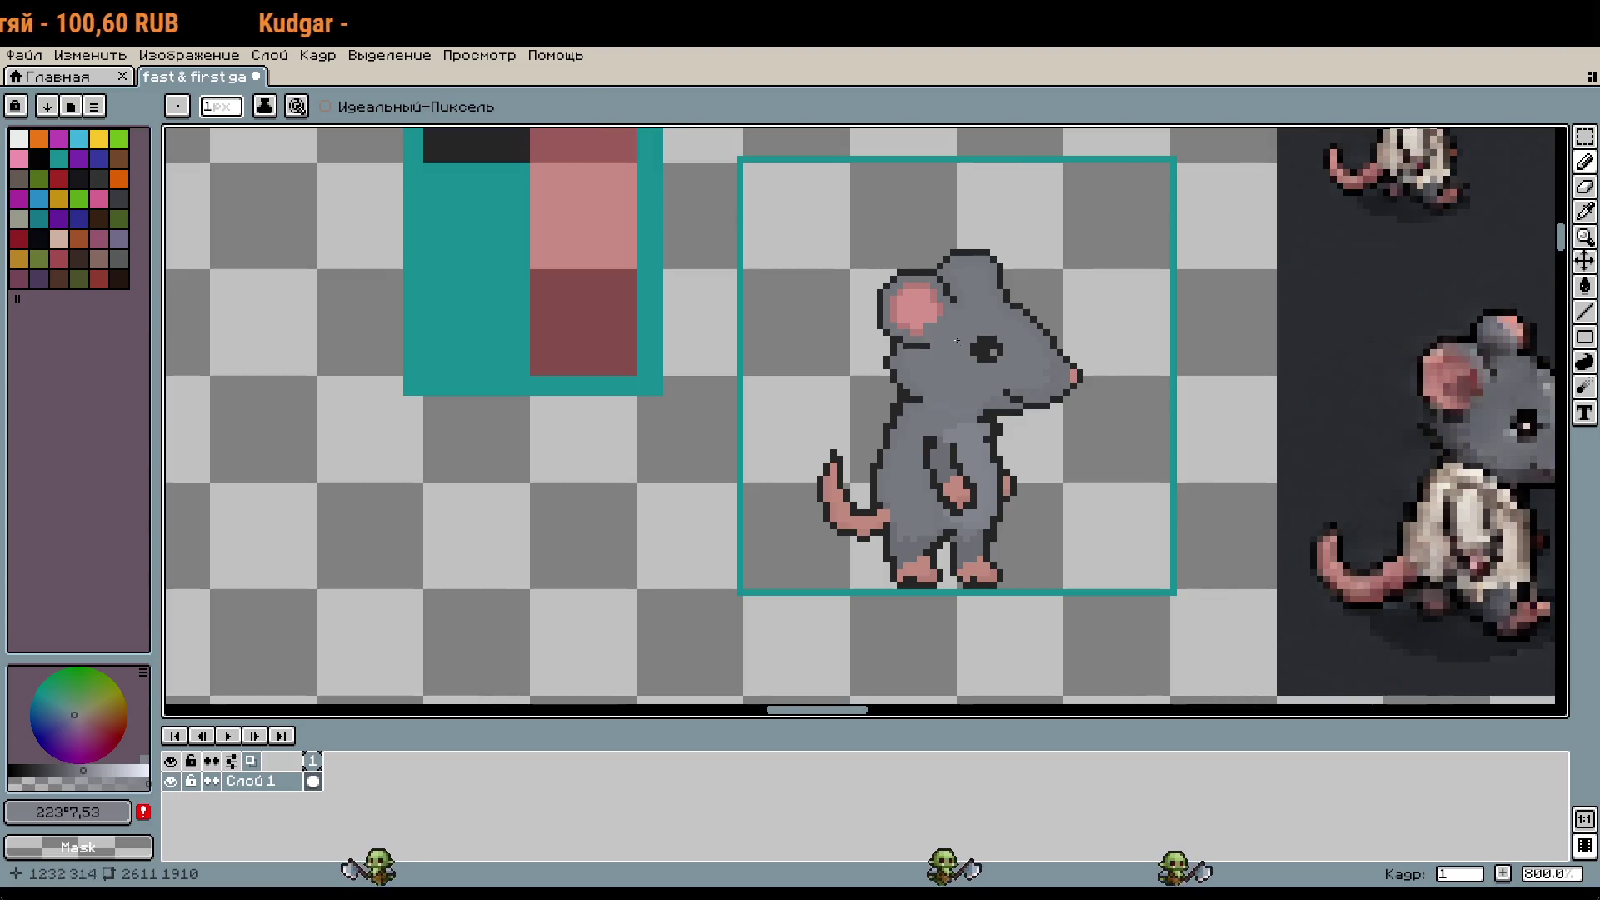
scroll(956, 340, "up", 10)
scroll(1013, 353, "down", 8)
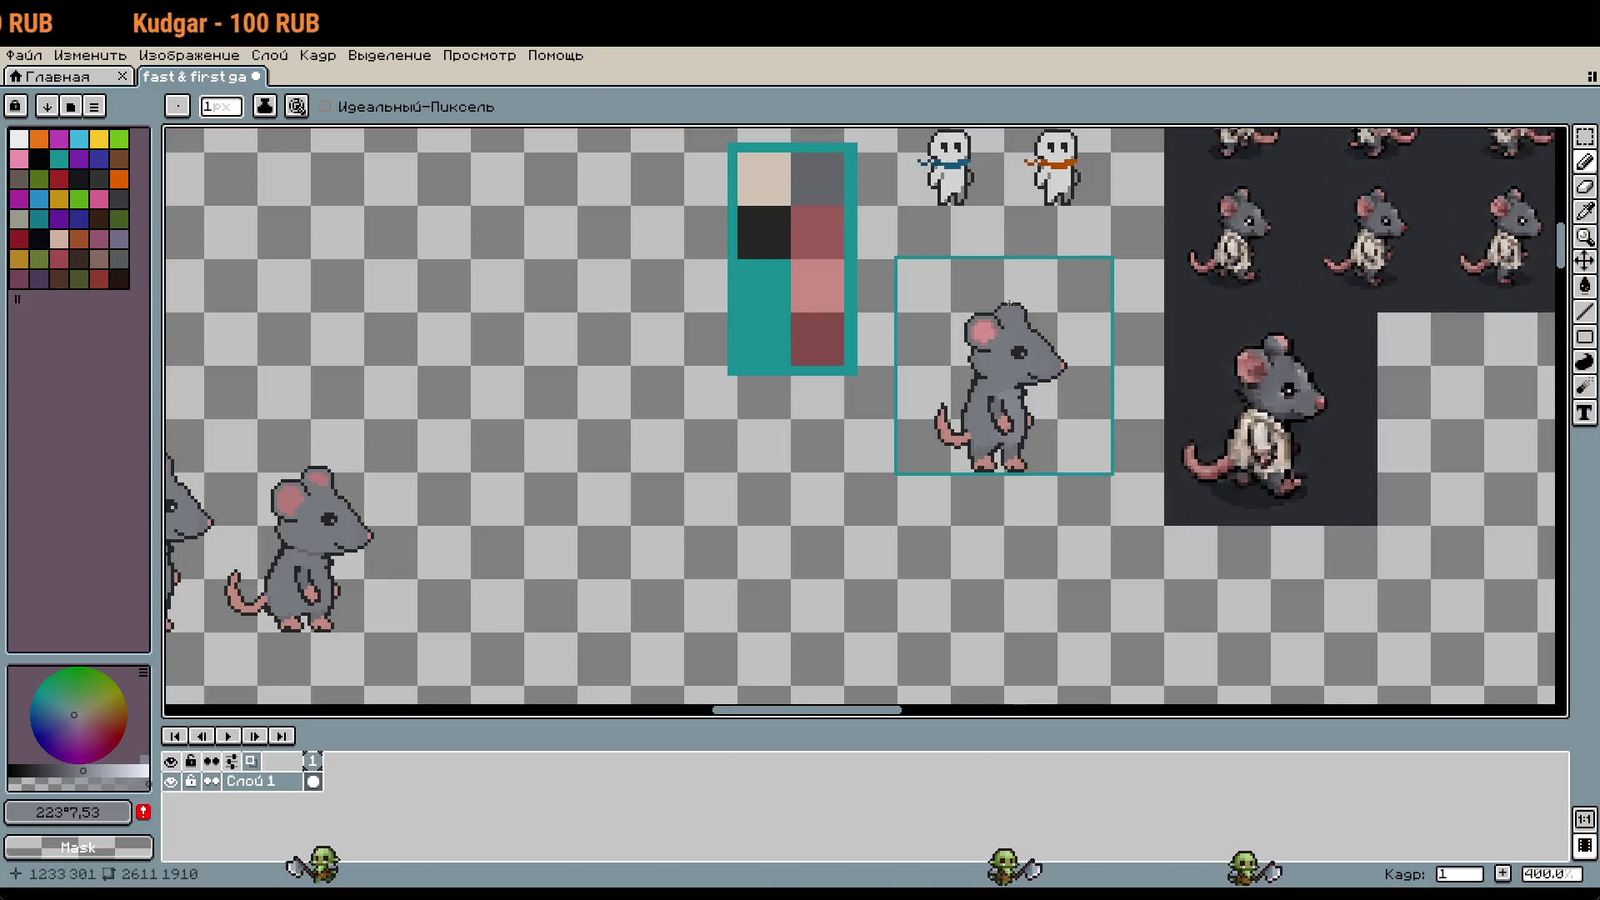
Step: Eyedrop the rat's body grey #73767c as the pencil colour
scroll(914, 404, "up", 8)
key("i")
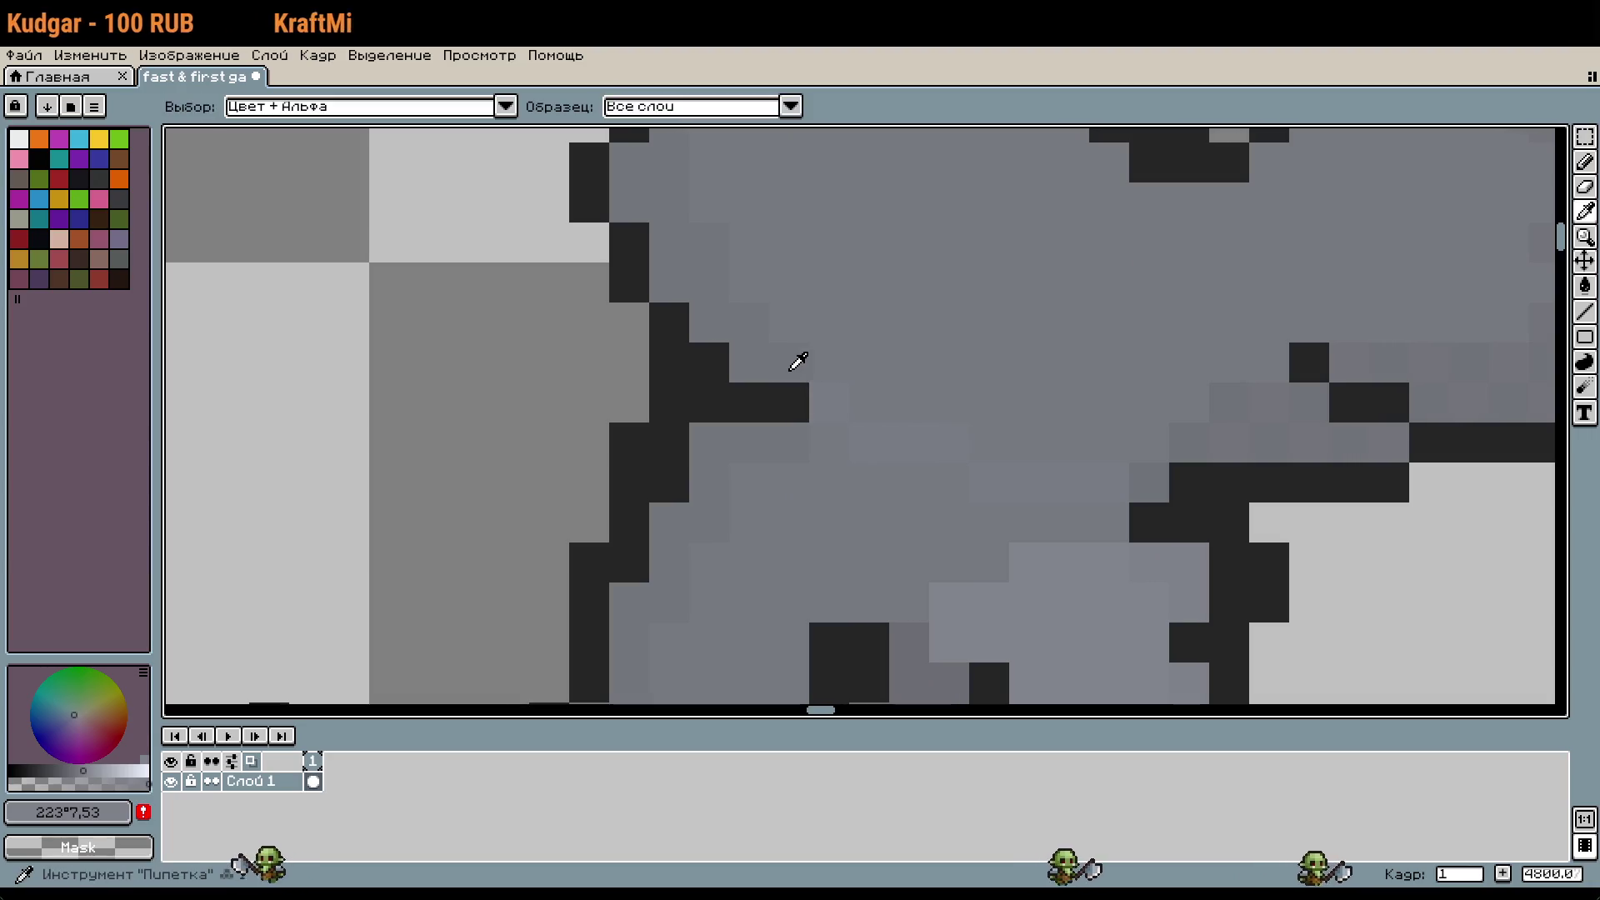
left_click(791, 354)
scroll(789, 350, "up", 4)
scroll(789, 350, "right", 4)
key("b")
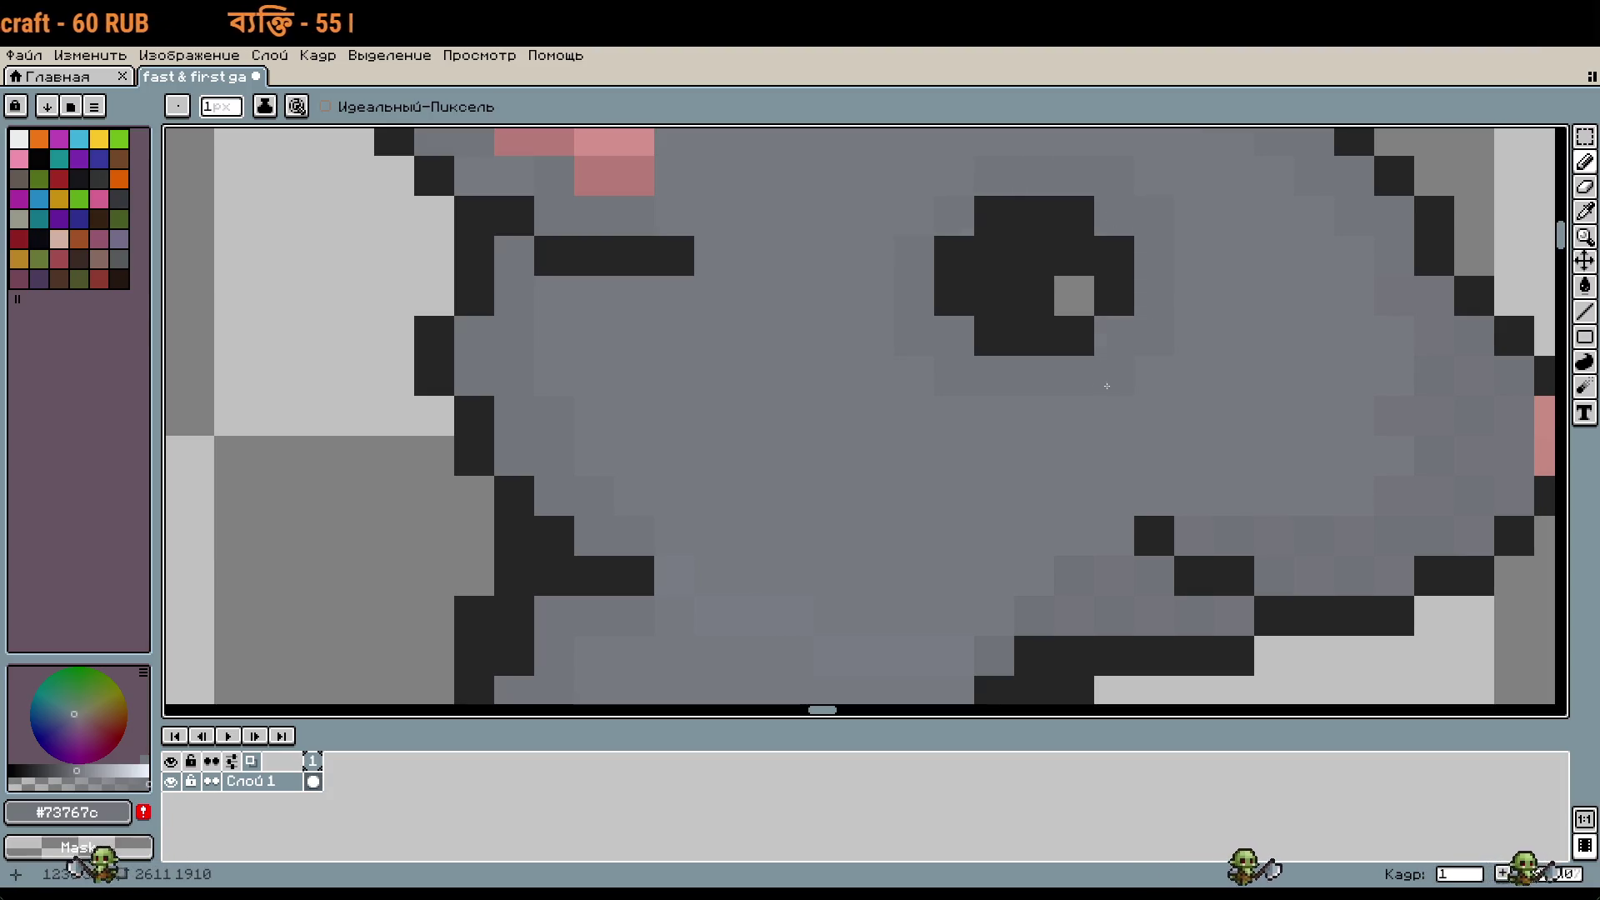
Step: Undo the most recent pencil stroke on the rat
scroll(1226, 414, "down", 5)
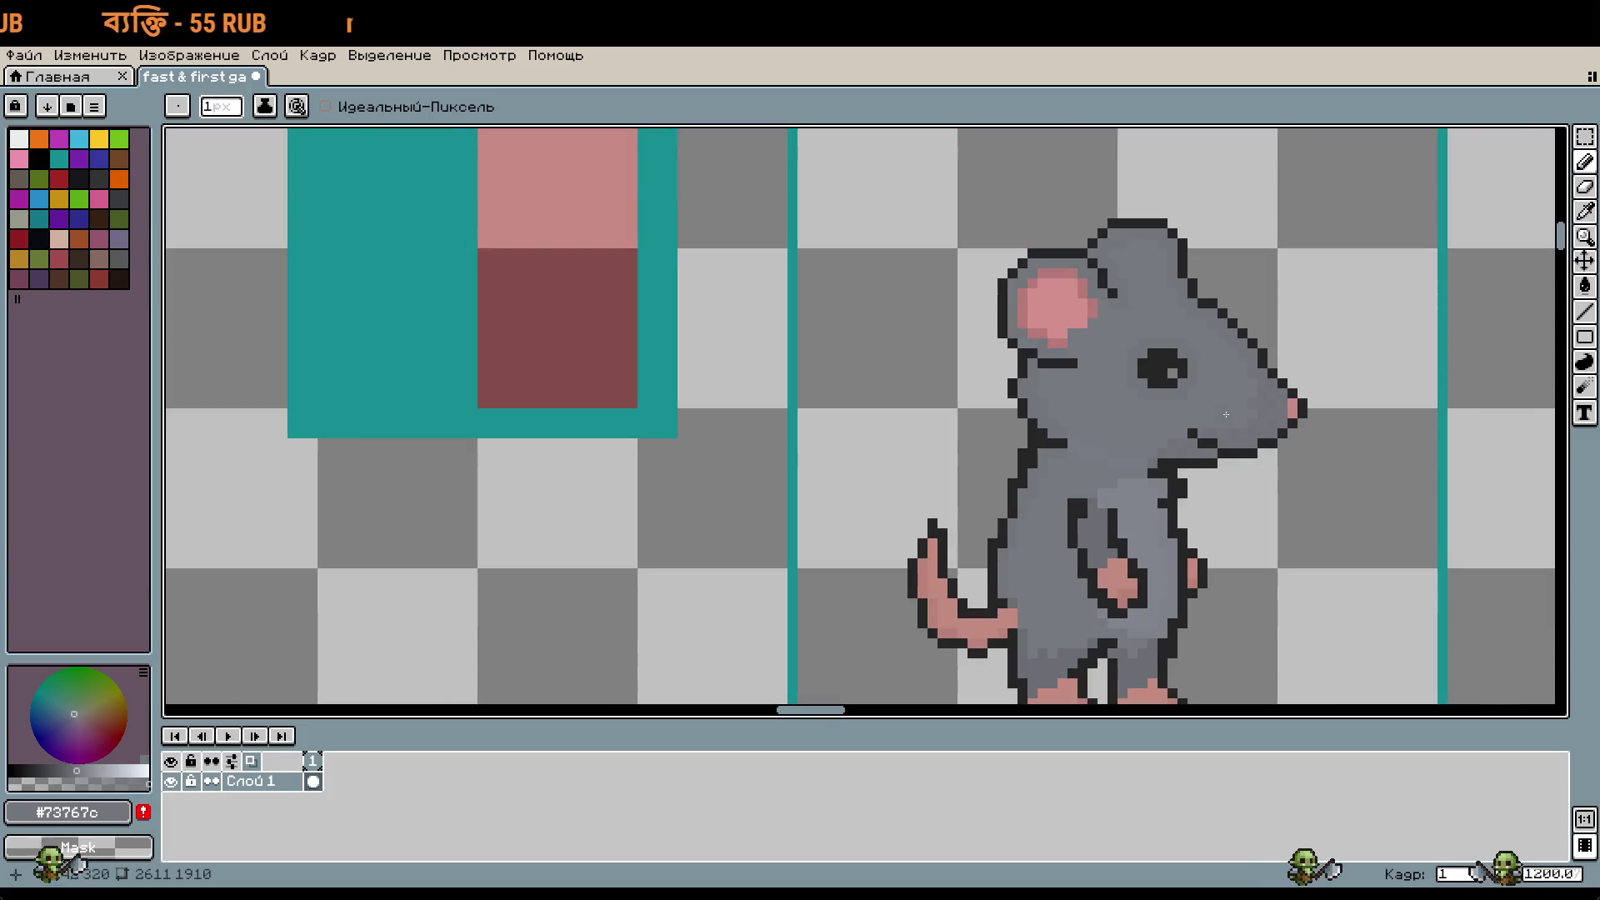
left_click_drag(1274, 455, 1141, 465)
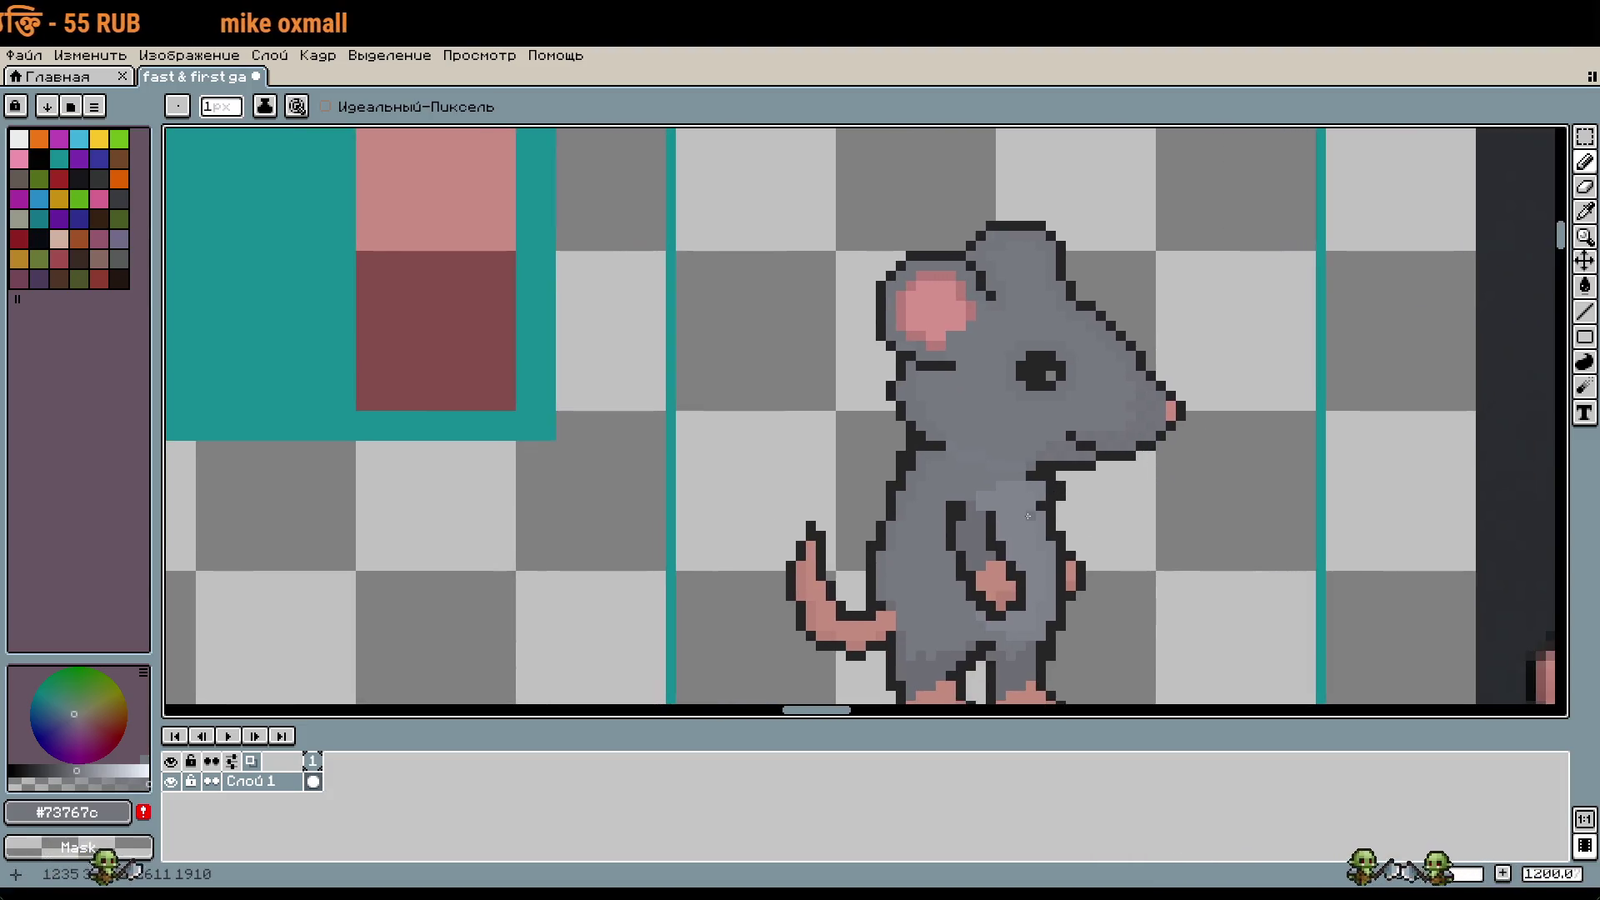
scroll(991, 516, "down", 3)
scroll(1114, 476, "up", 1)
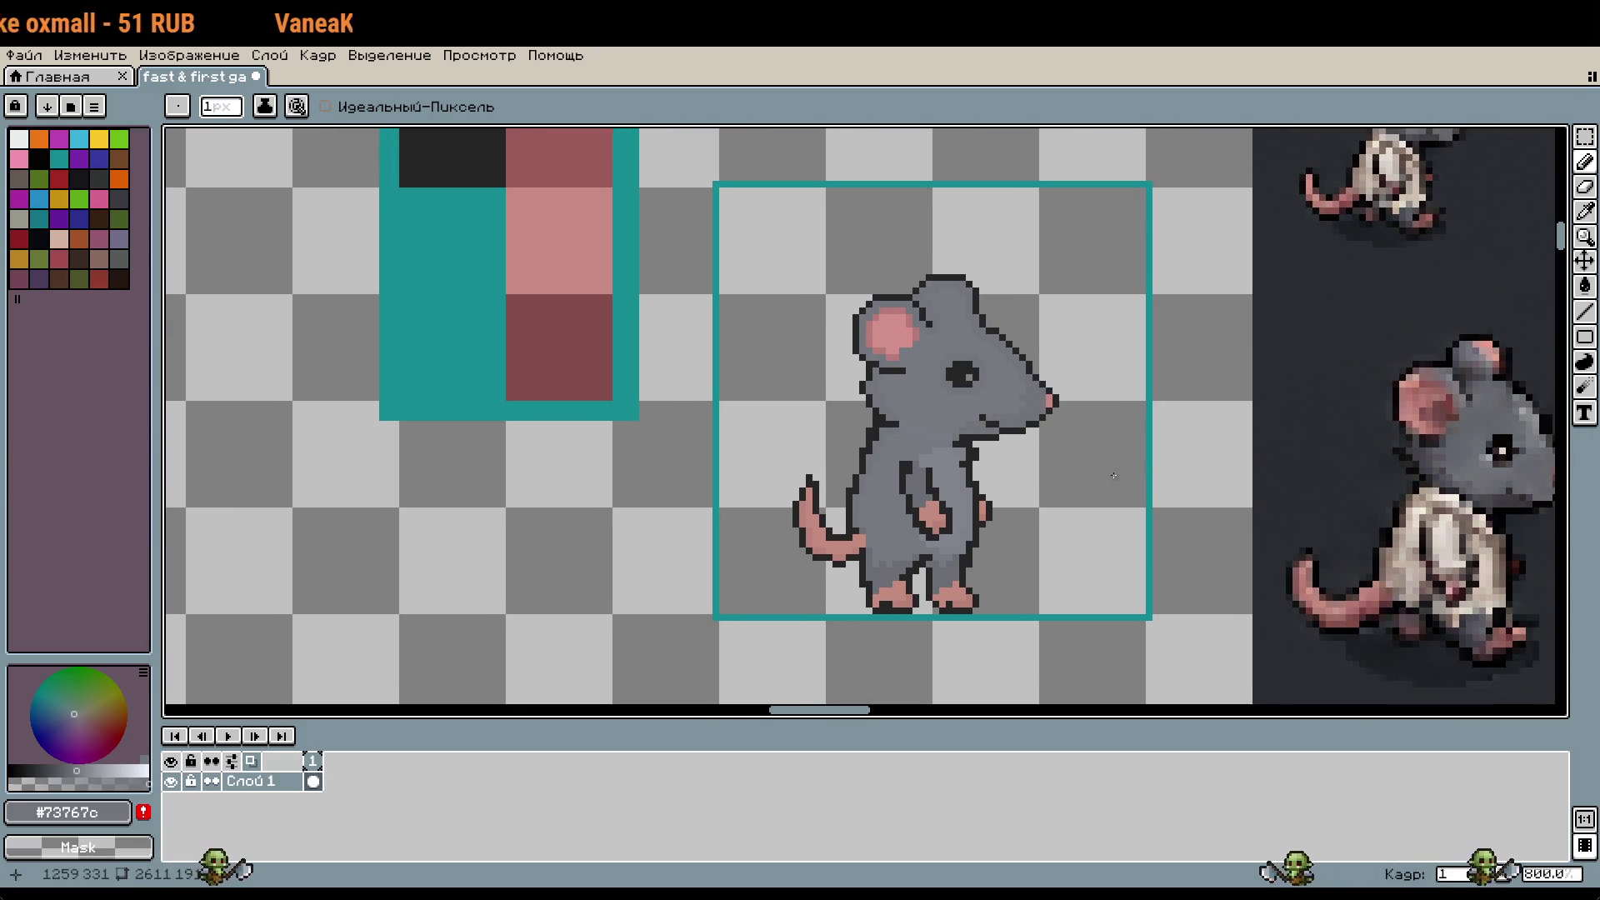
key("ctrl+z")
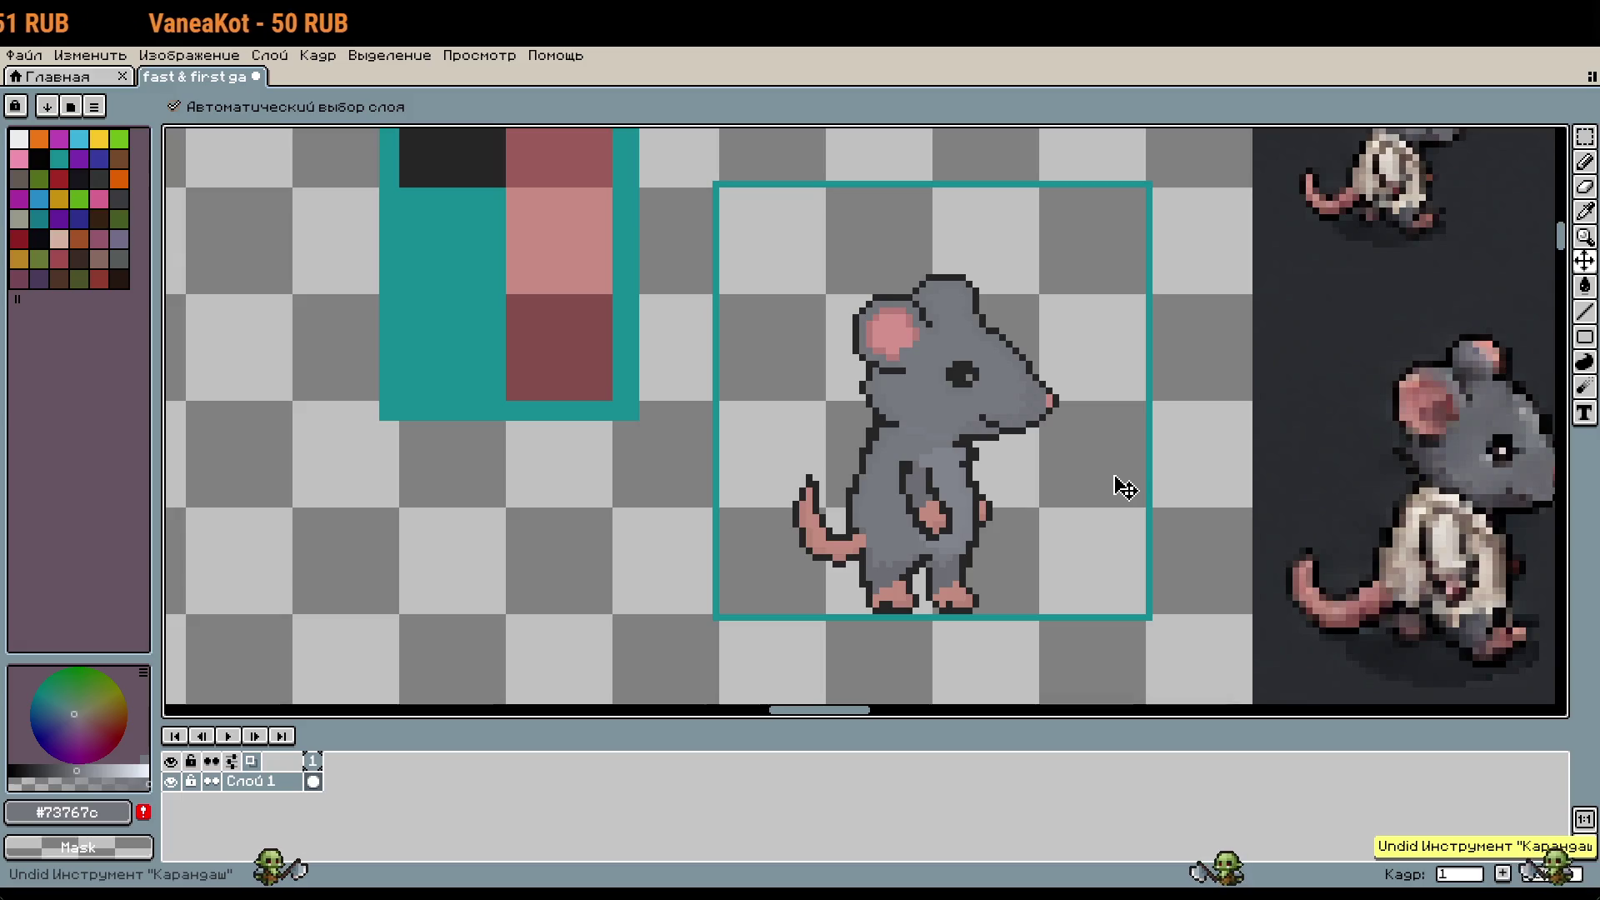
key("b")
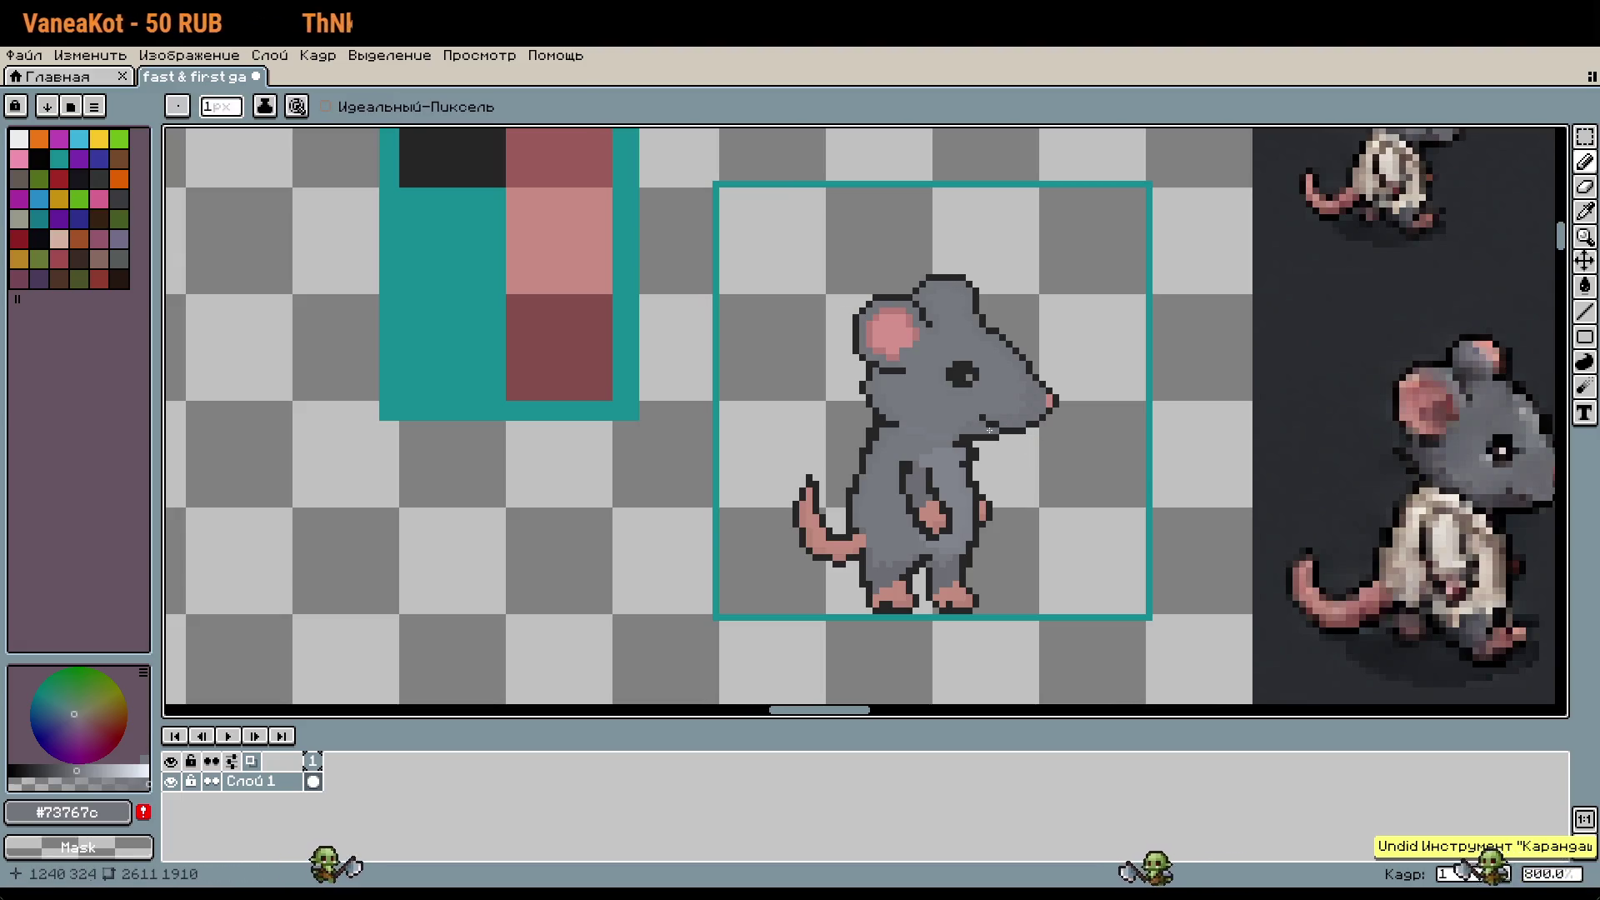
scroll(990, 430, "up", 2)
scroll(1004, 443, "down", 1)
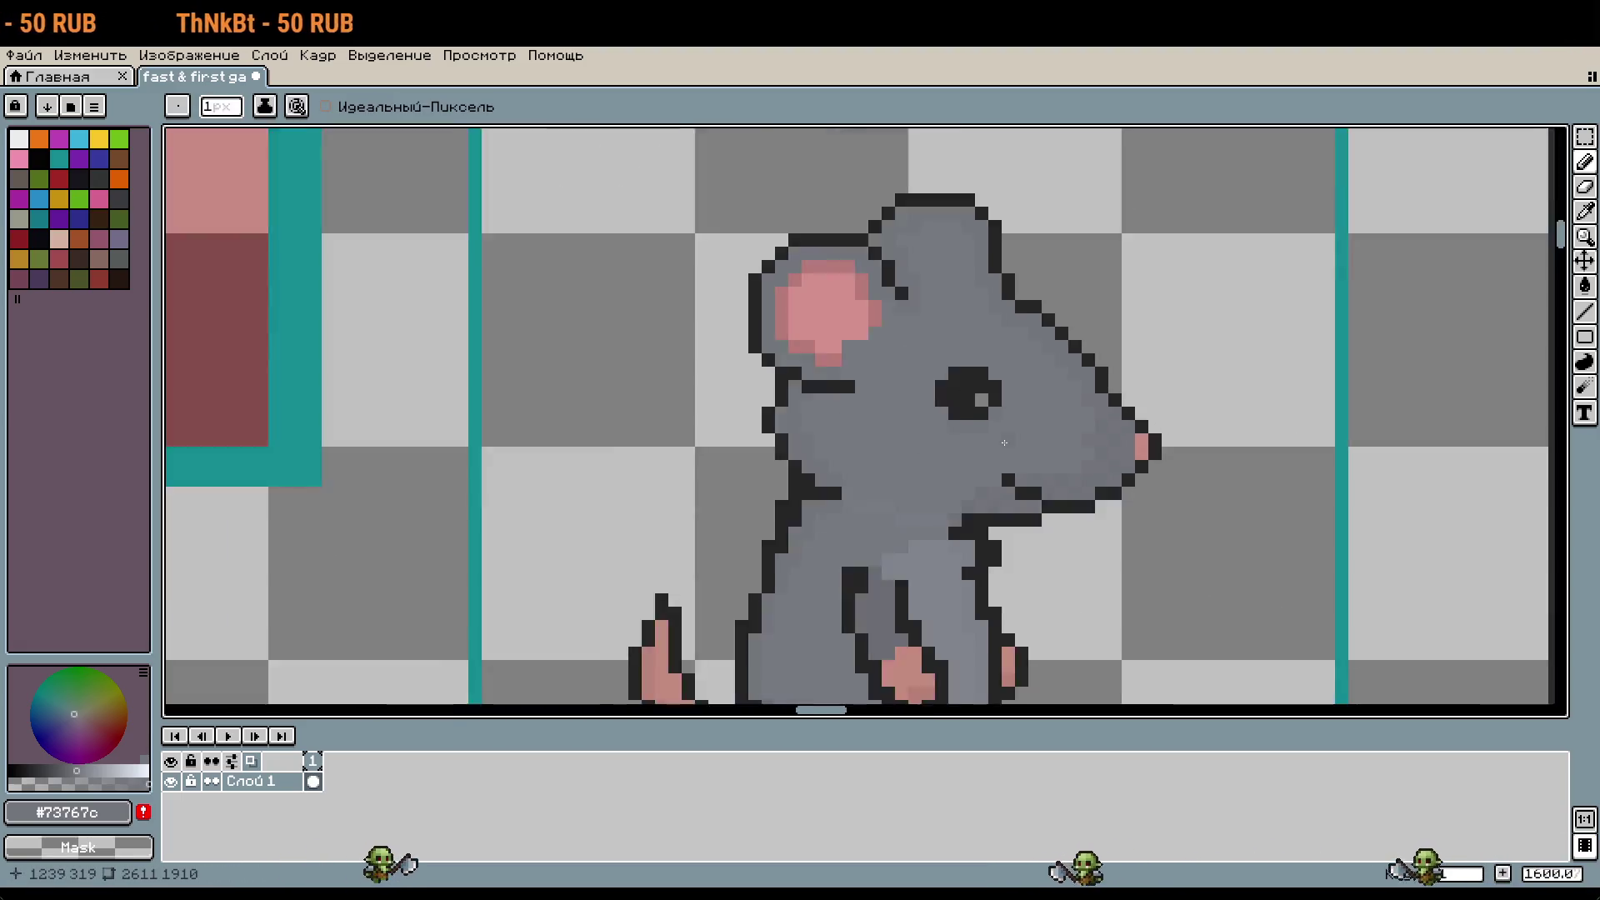
scroll(1004, 443, "down", 3)
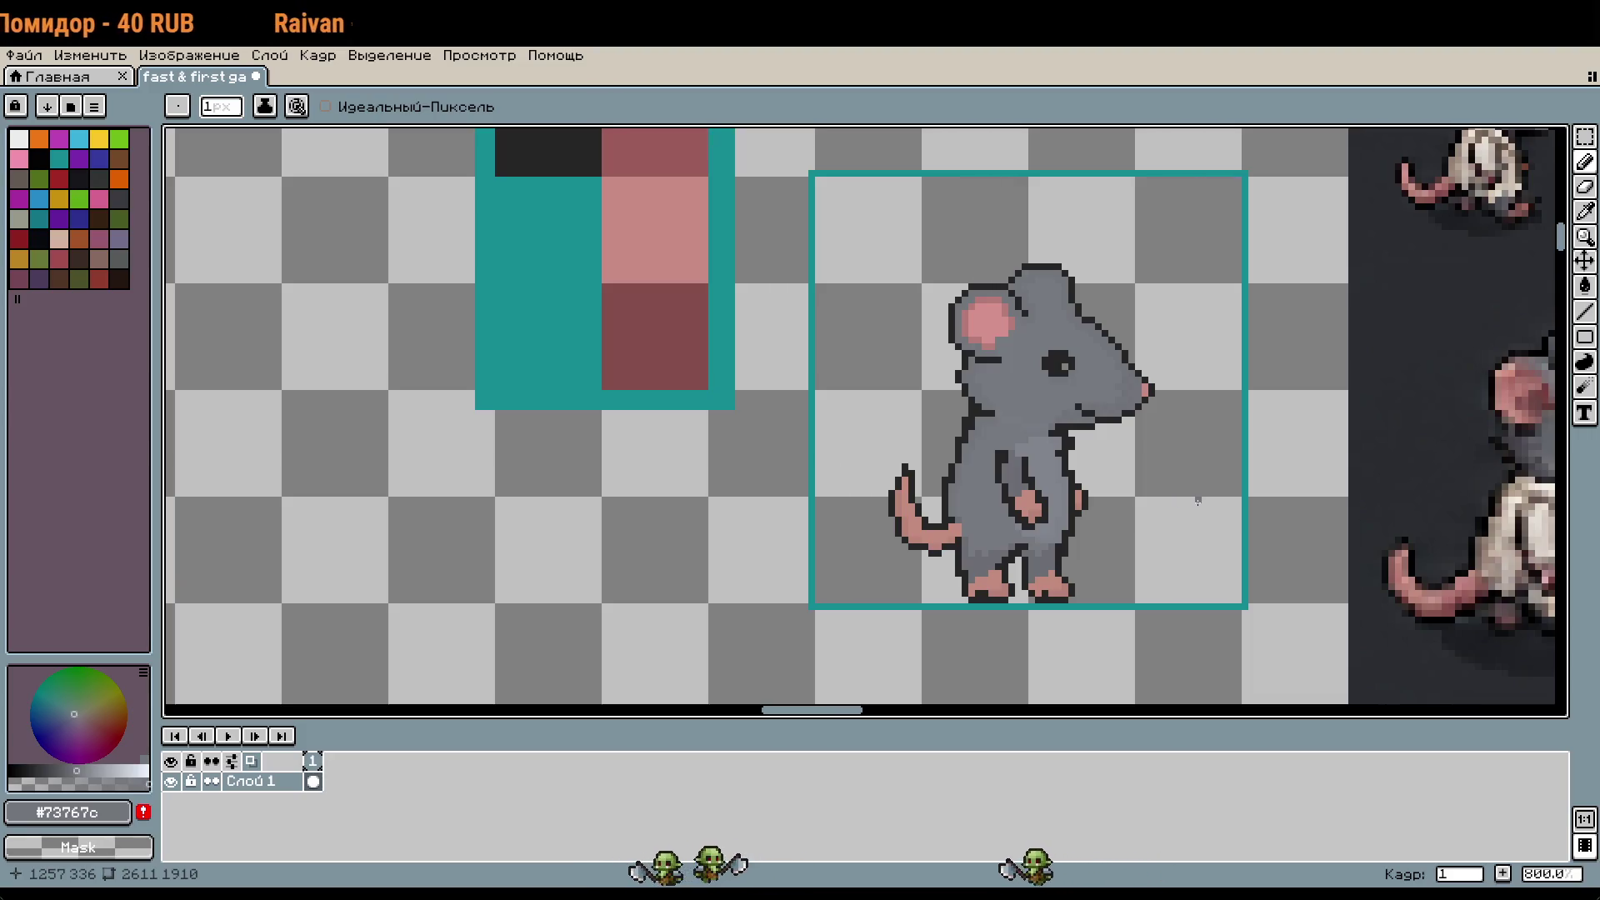
Step: Pick the ear's pink, lighten it, and paint the first highlight pixels inside the ear
scroll(1013, 605, "up", 5)
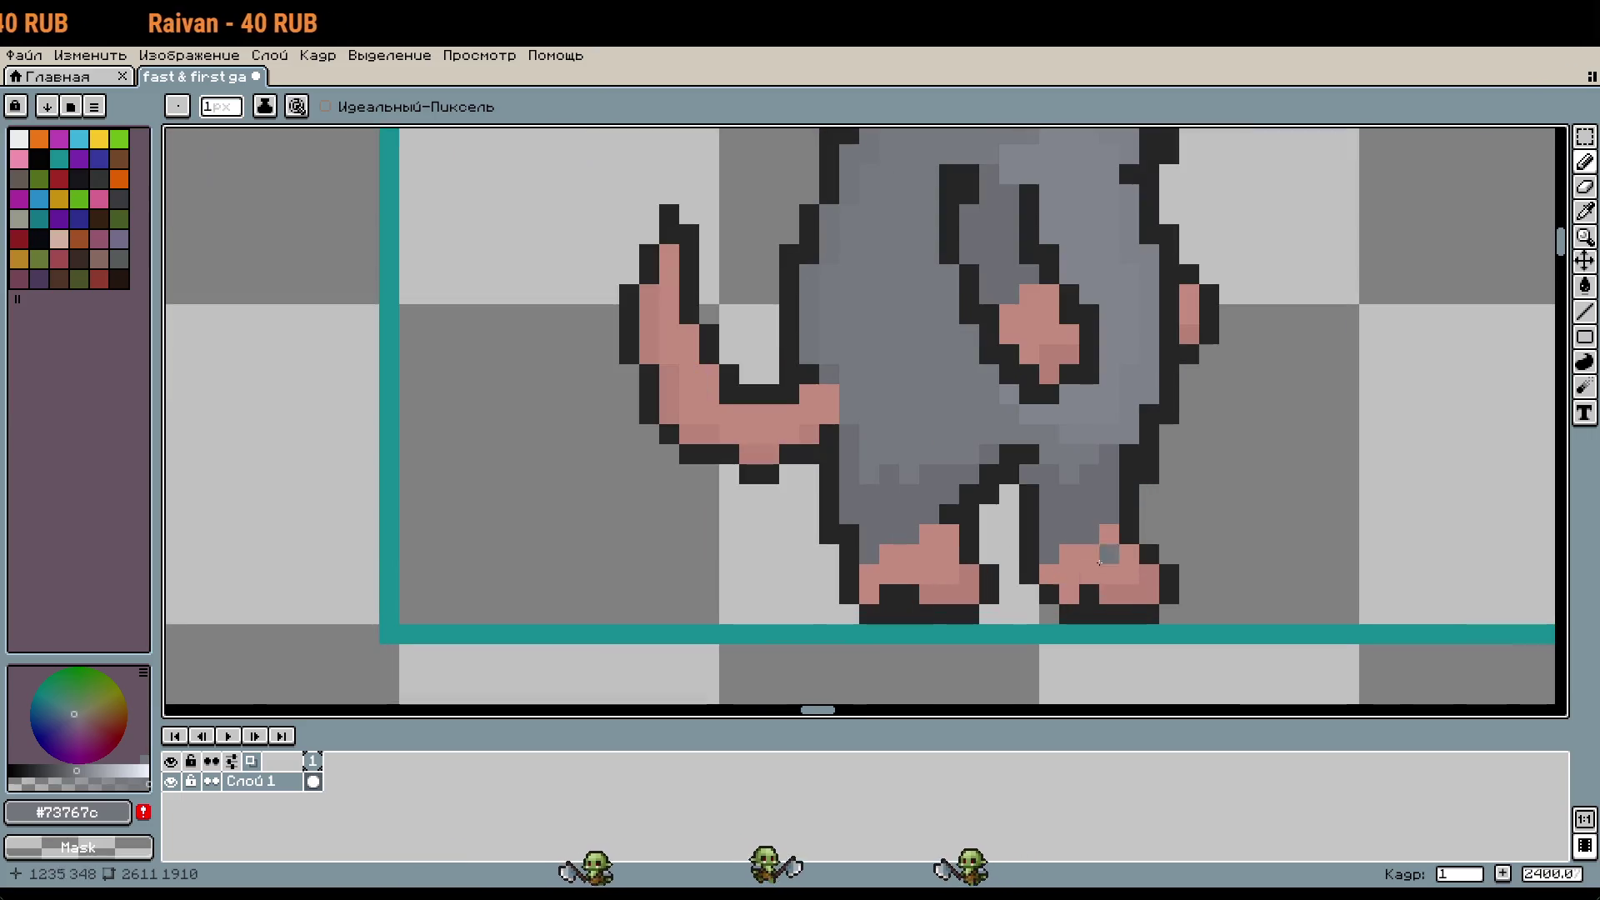
left_click_drag(1244, 545, 1276, 620)
scroll(1276, 620, "down", 5)
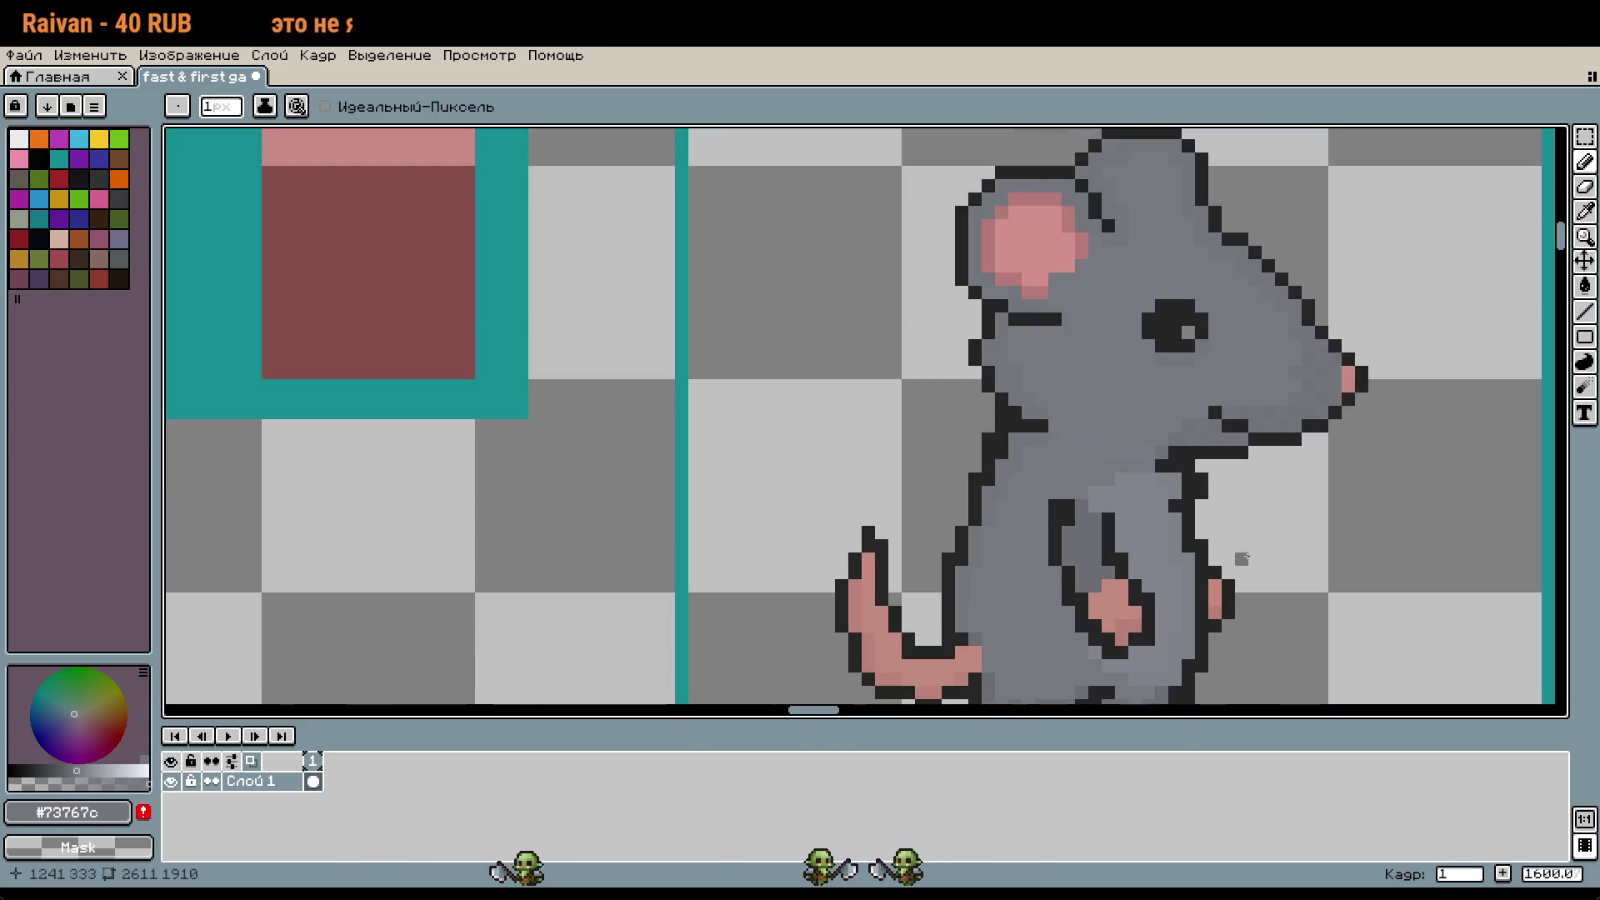
scroll(1124, 375, "up", 5)
scroll(1124, 375, "up", 5)
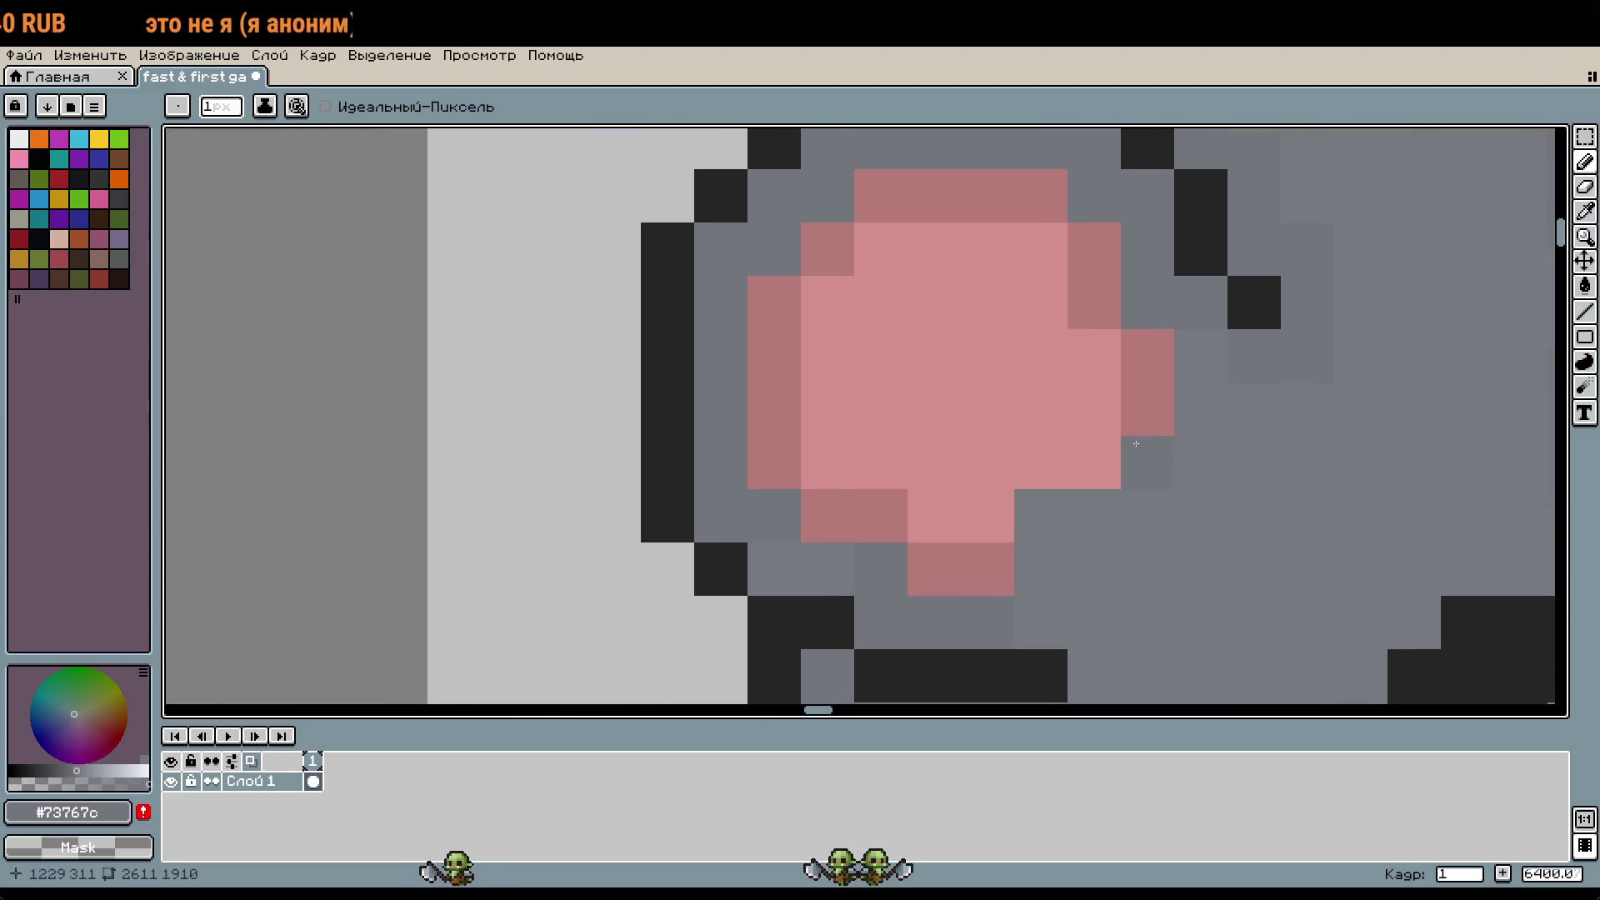
left_click(1065, 360, "alt")
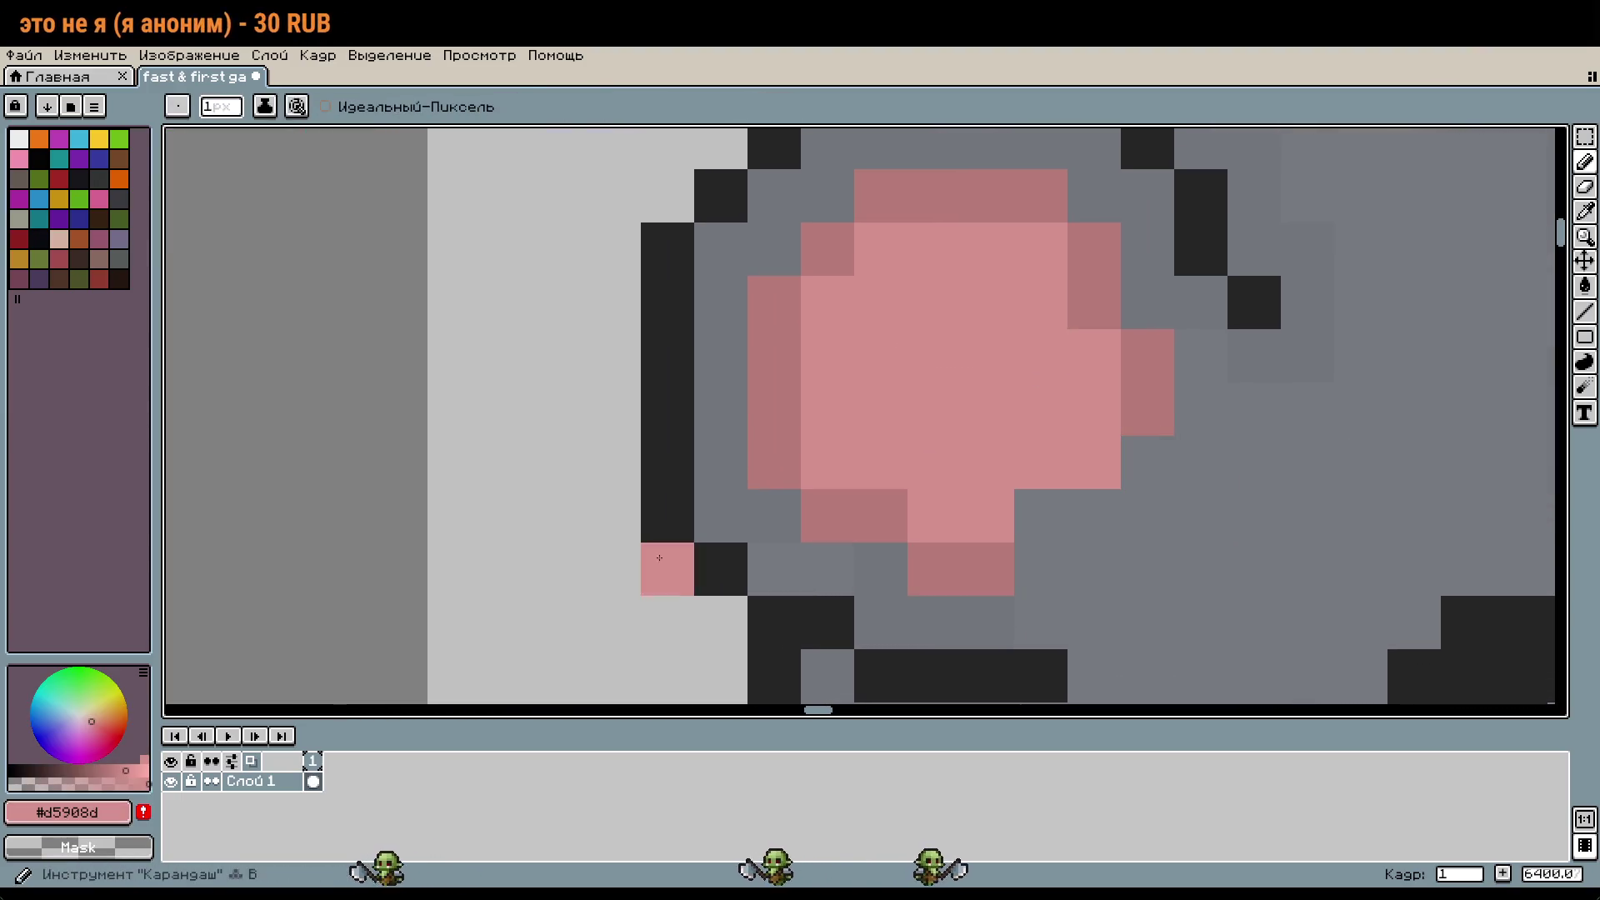
left_click(133, 771)
left_click(1041, 463)
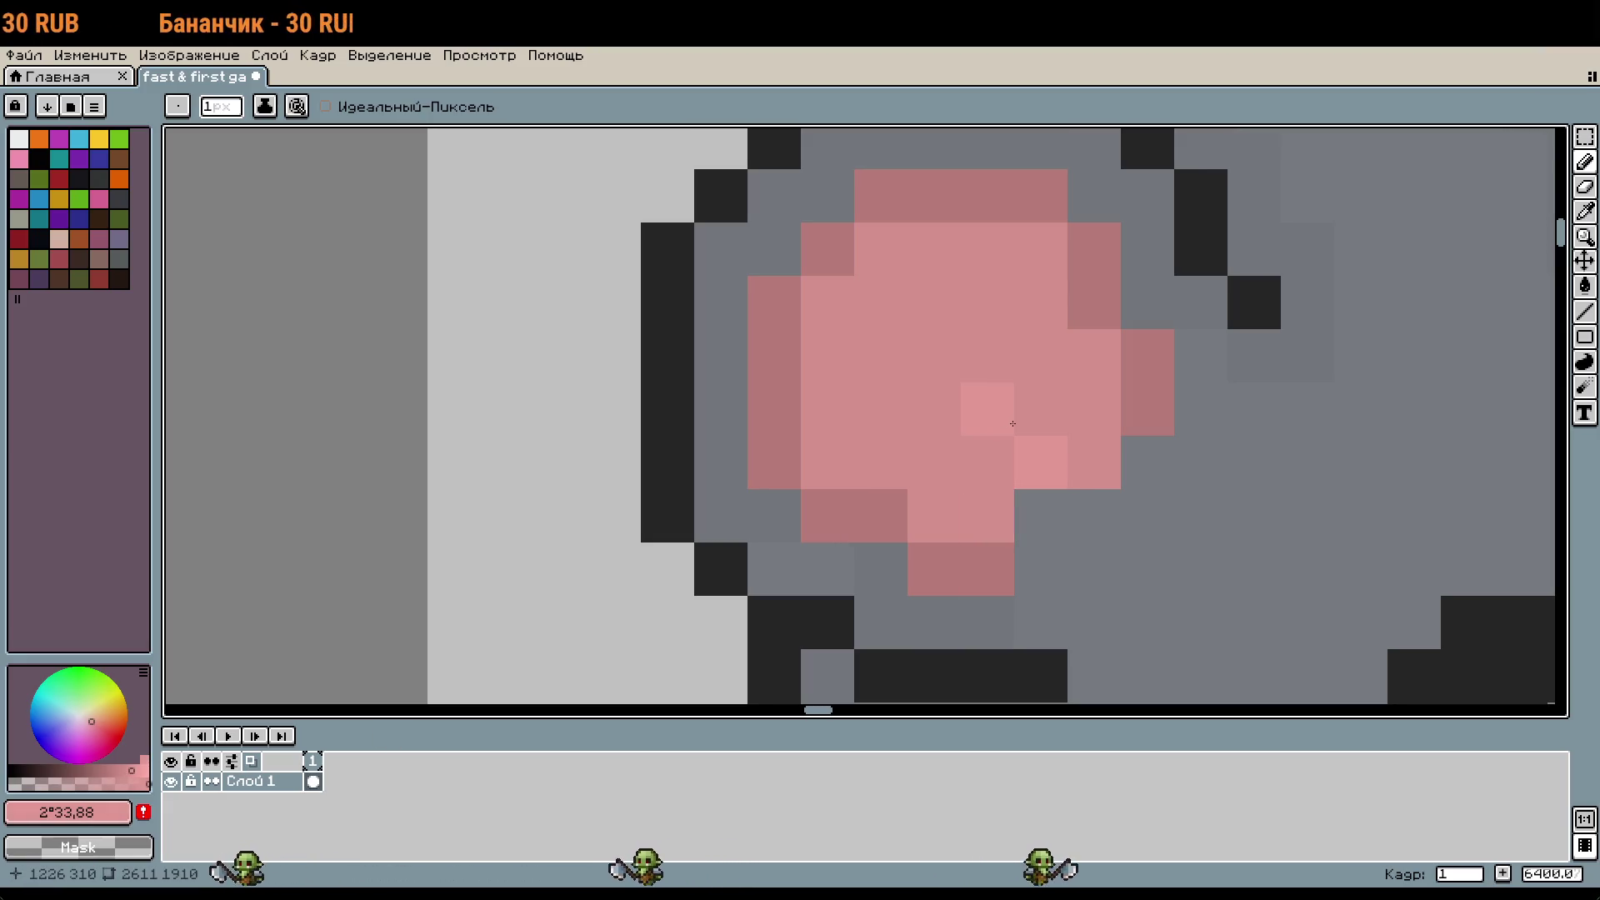
left_click(989, 503)
left_click(943, 450)
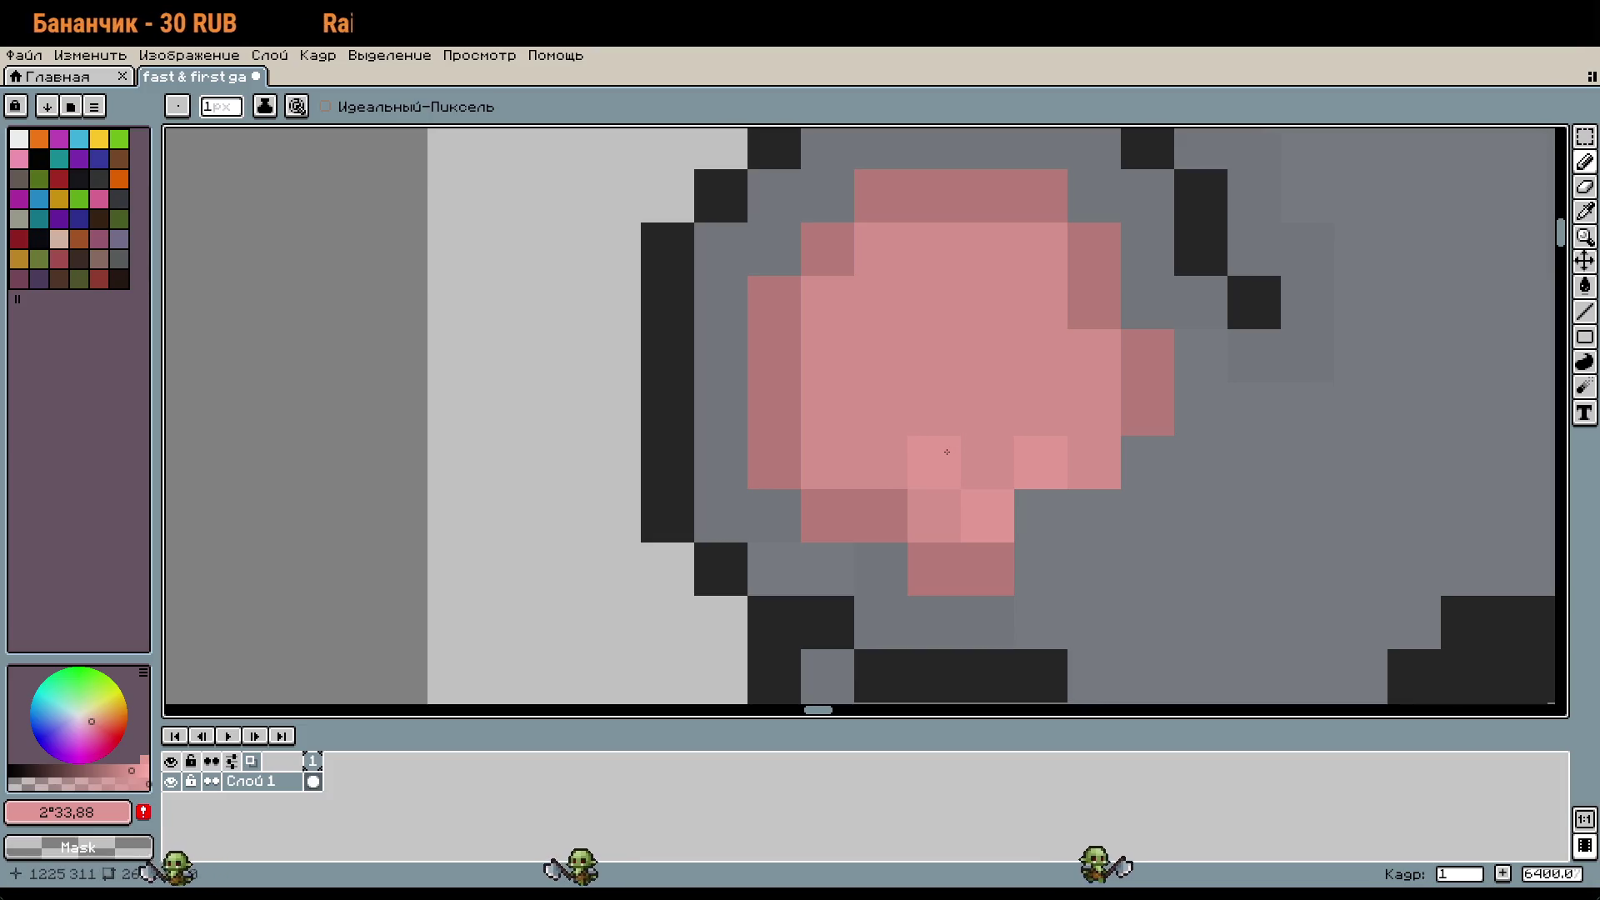
left_click(987, 418)
left_click(1040, 357)
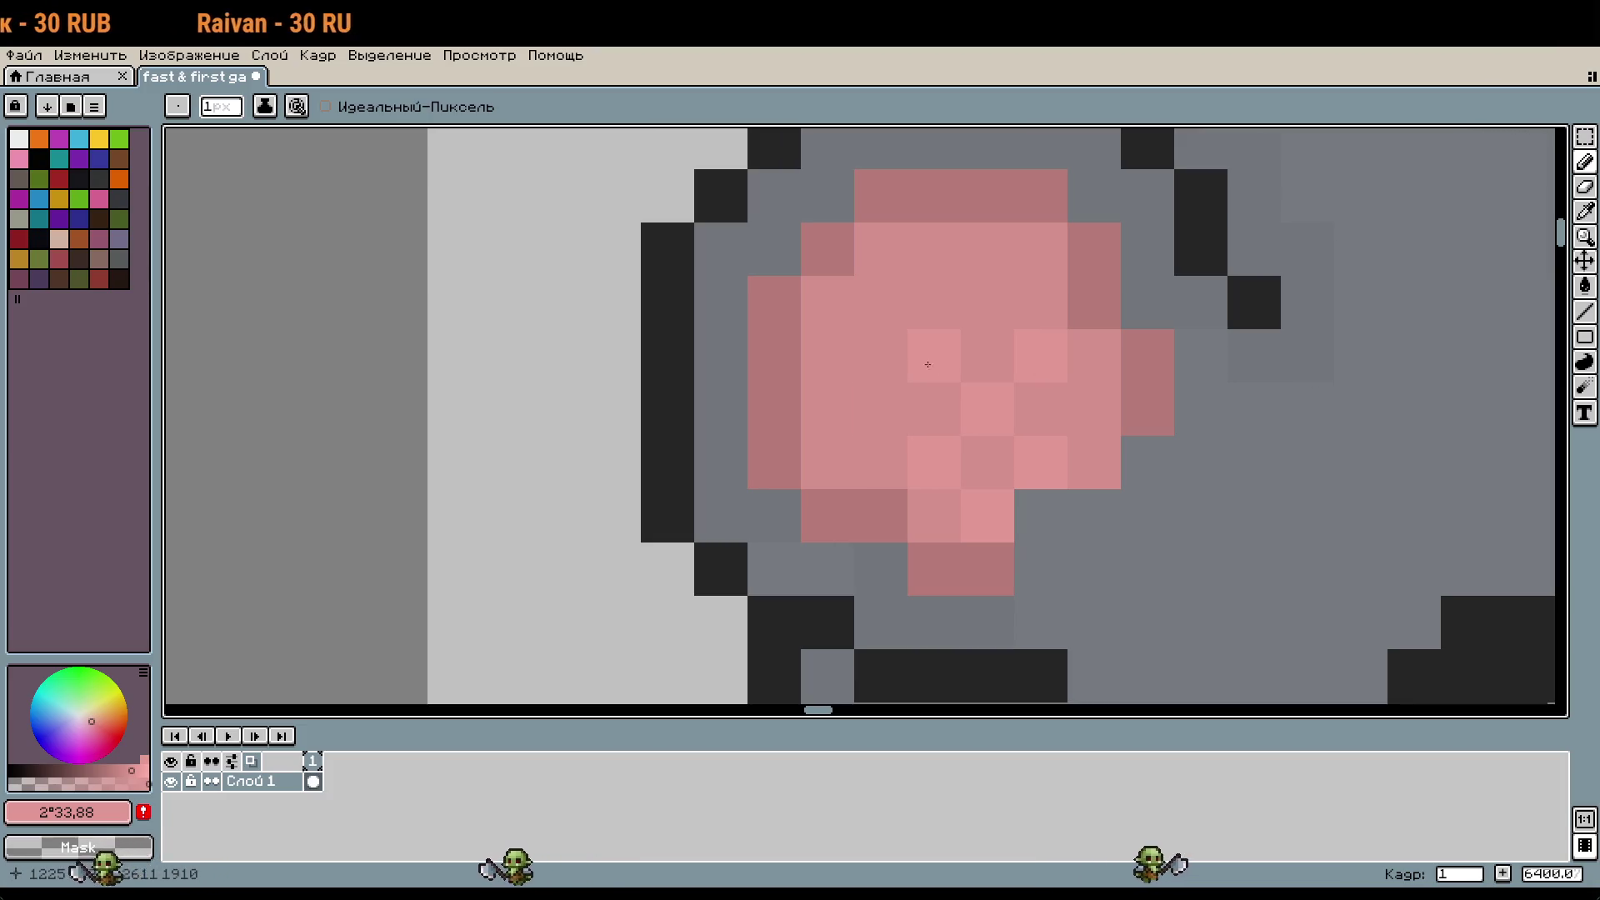
key("ctrl+z")
key("ctrl+z")
key("ctrl+z")
left_click(1024, 463)
left_click(1130, 463)
Step: Repaint the L-shaped highlight mid pink and spread lighter pink across the ear centre
left_click(127, 771)
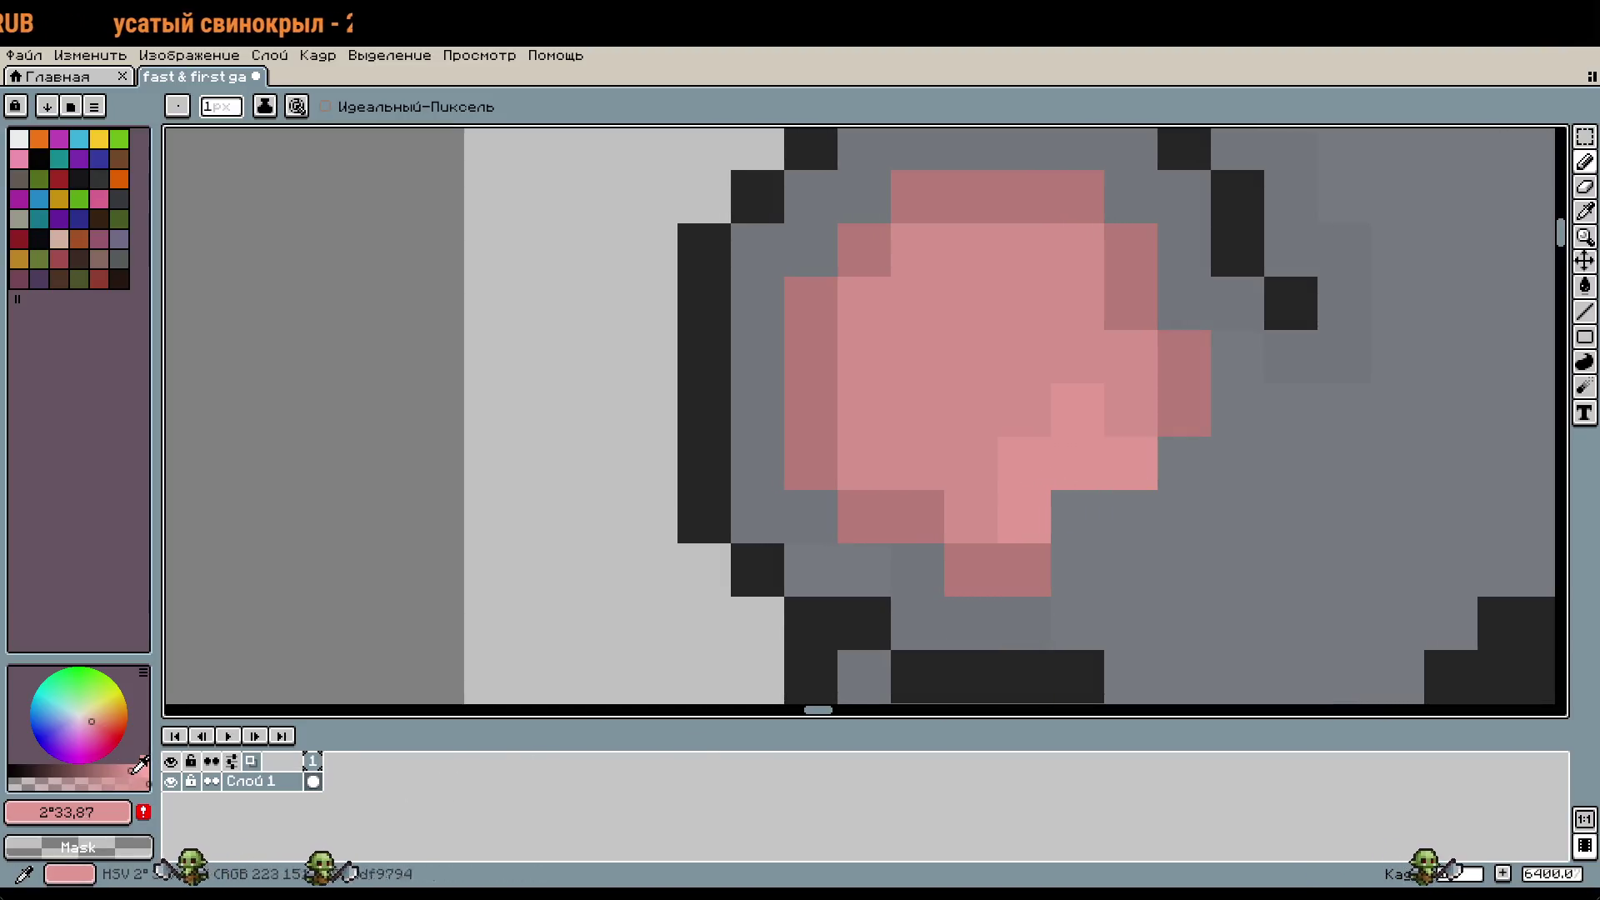
left_click_drag(1024, 516, 1077, 463)
left_click(1125, 458)
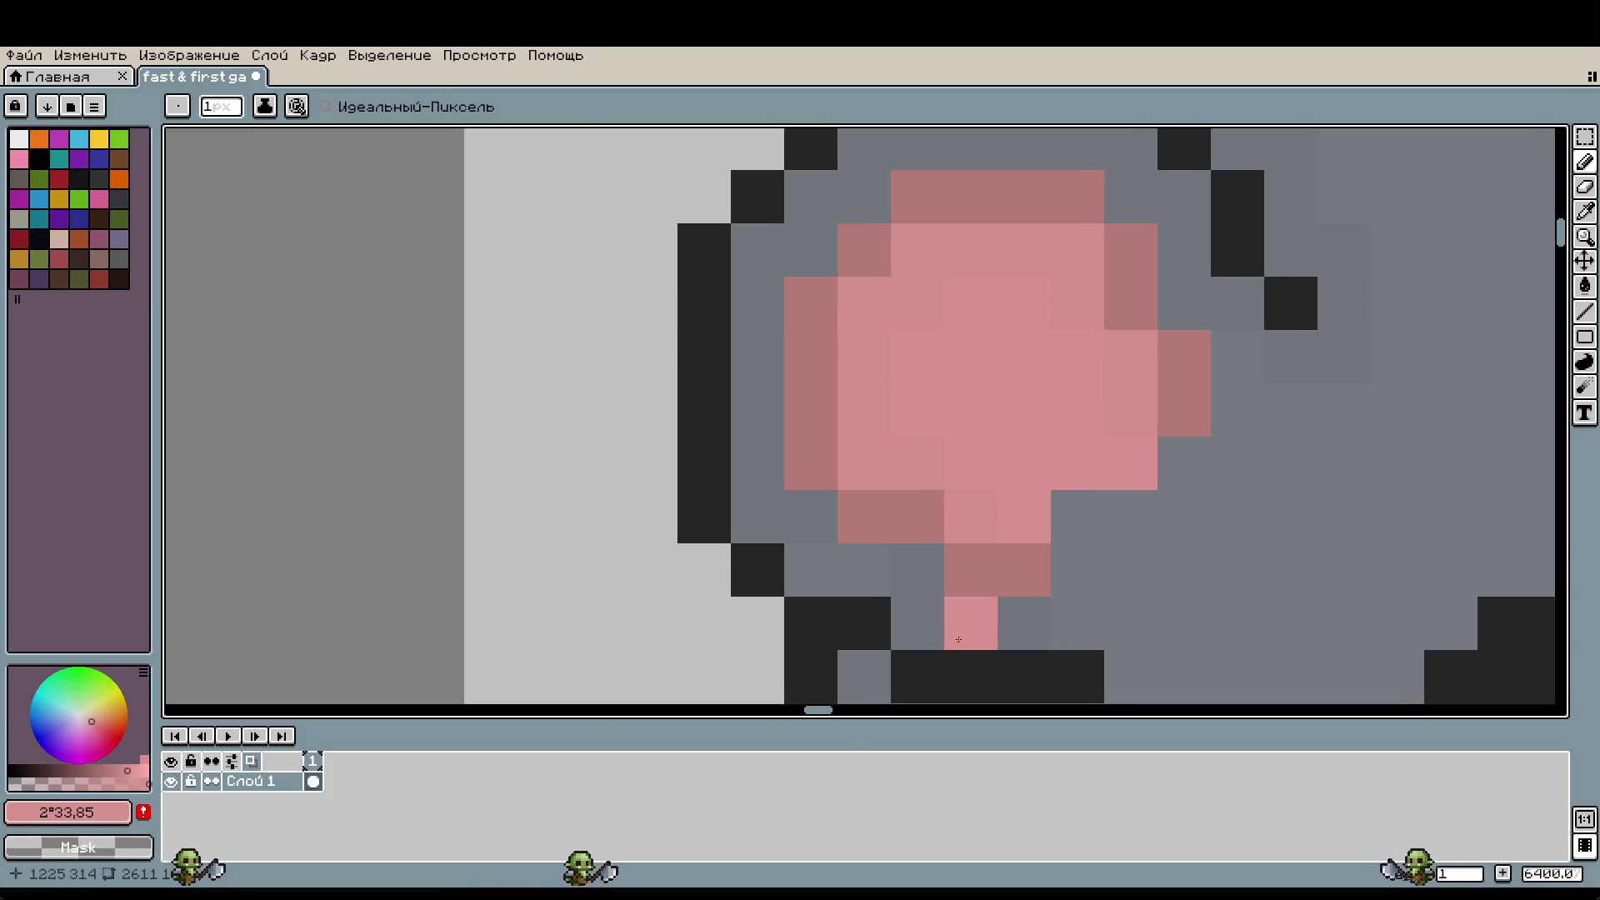
left_click(128, 772)
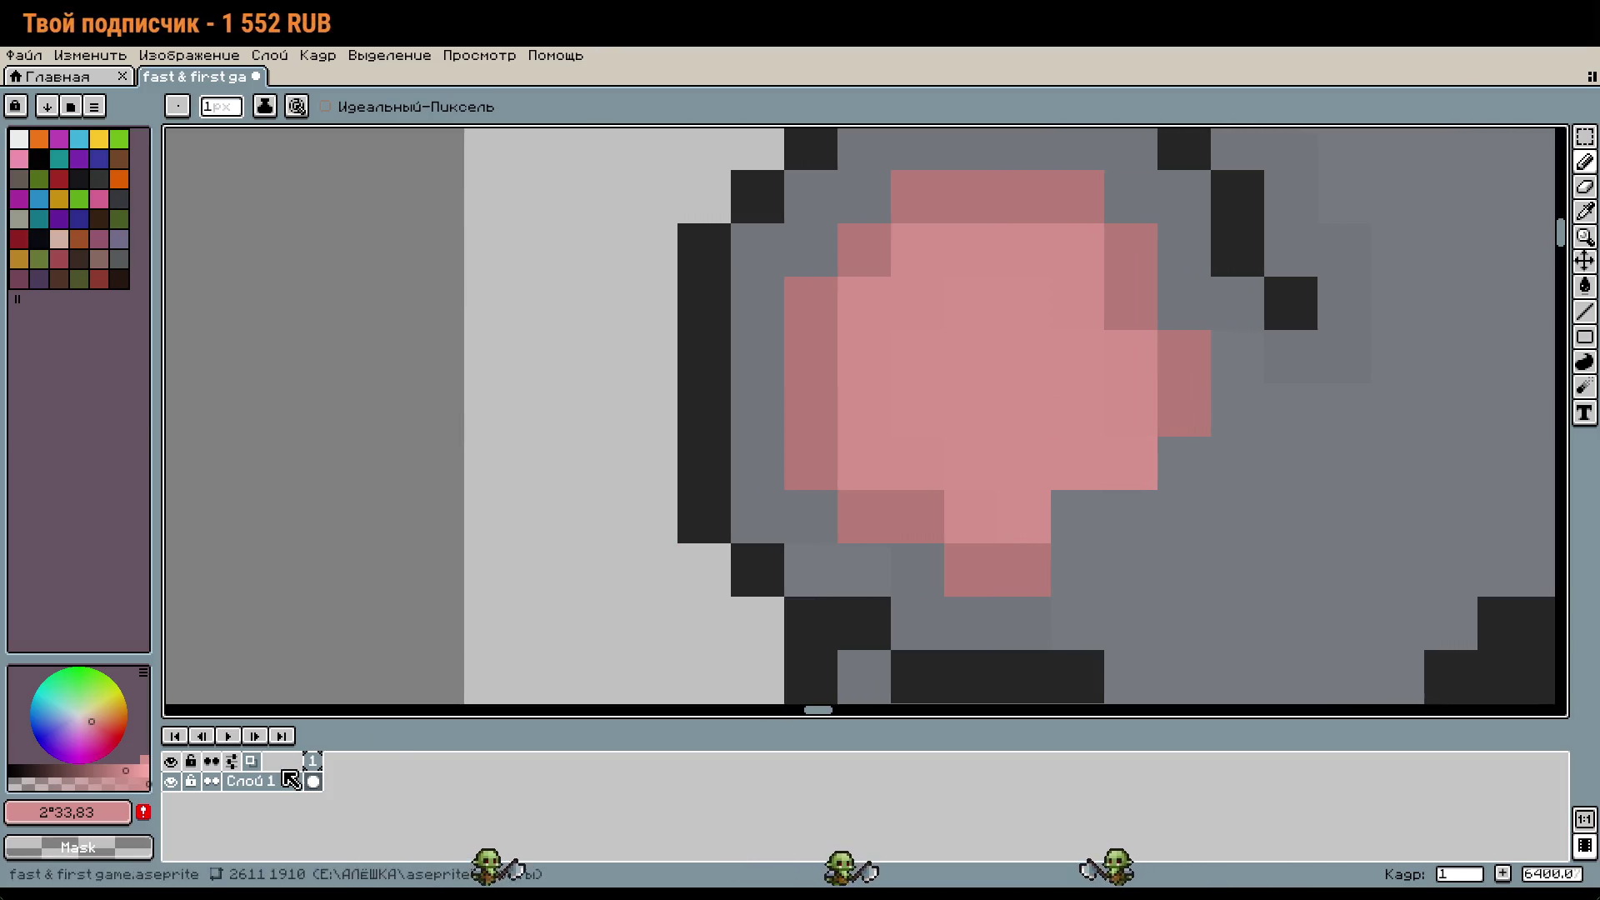
left_click(131, 770)
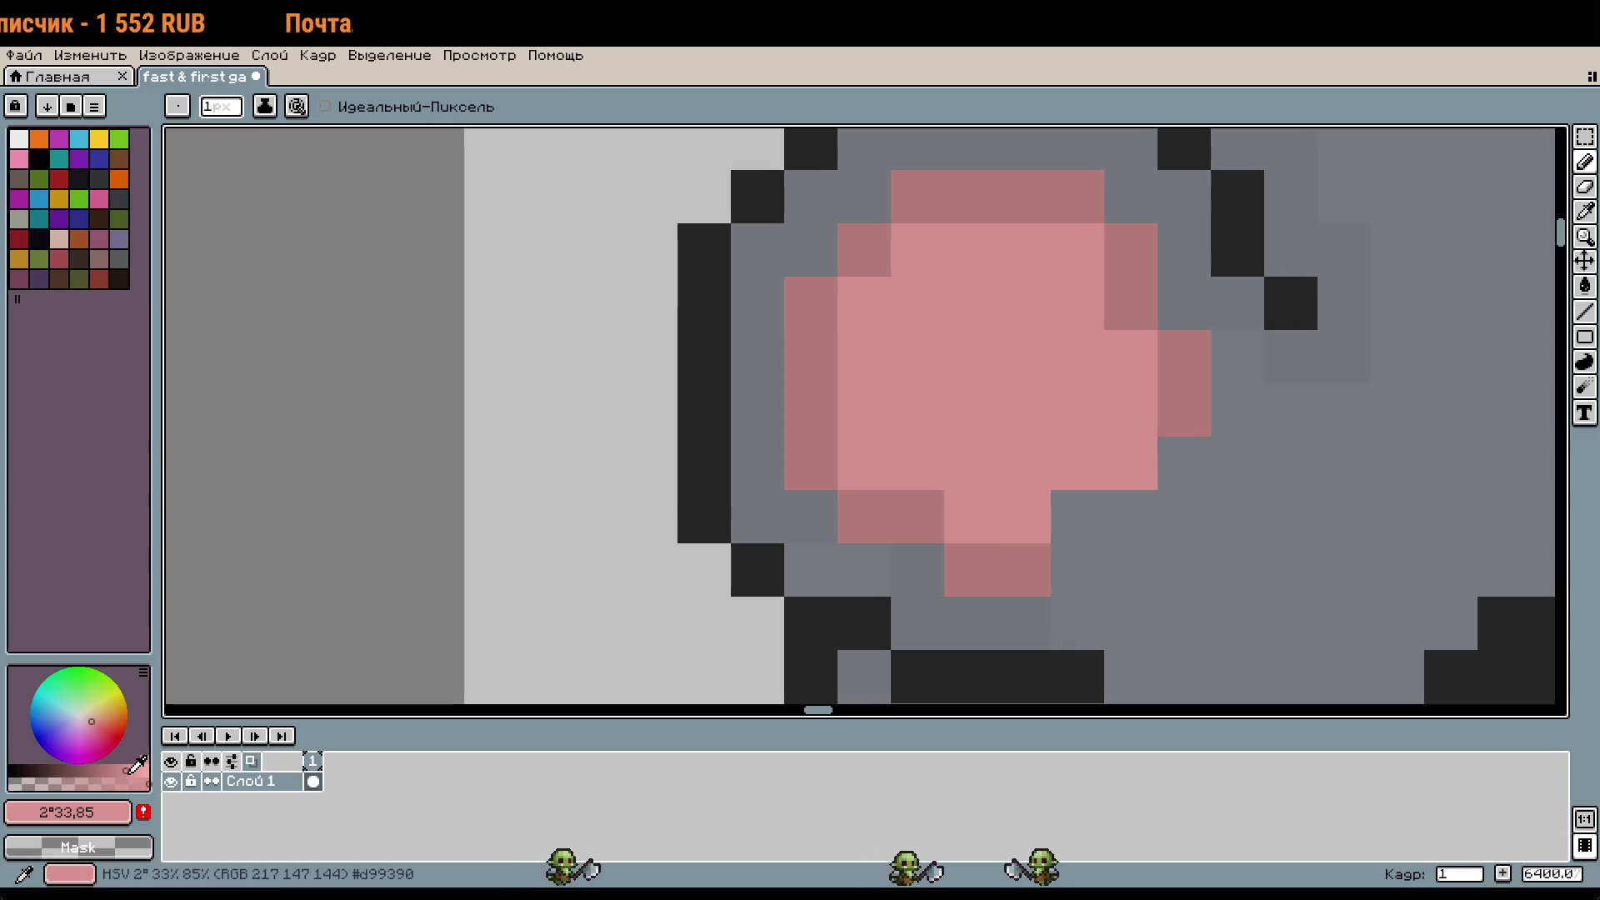
mouse_move(913, 394)
left_mouse_down()
mouse_move(1011, 322)
mouse_move(1025, 383)
mouse_move(1001, 472)
mouse_move(1030, 499)
mouse_move(1069, 379)
left_mouse_up()
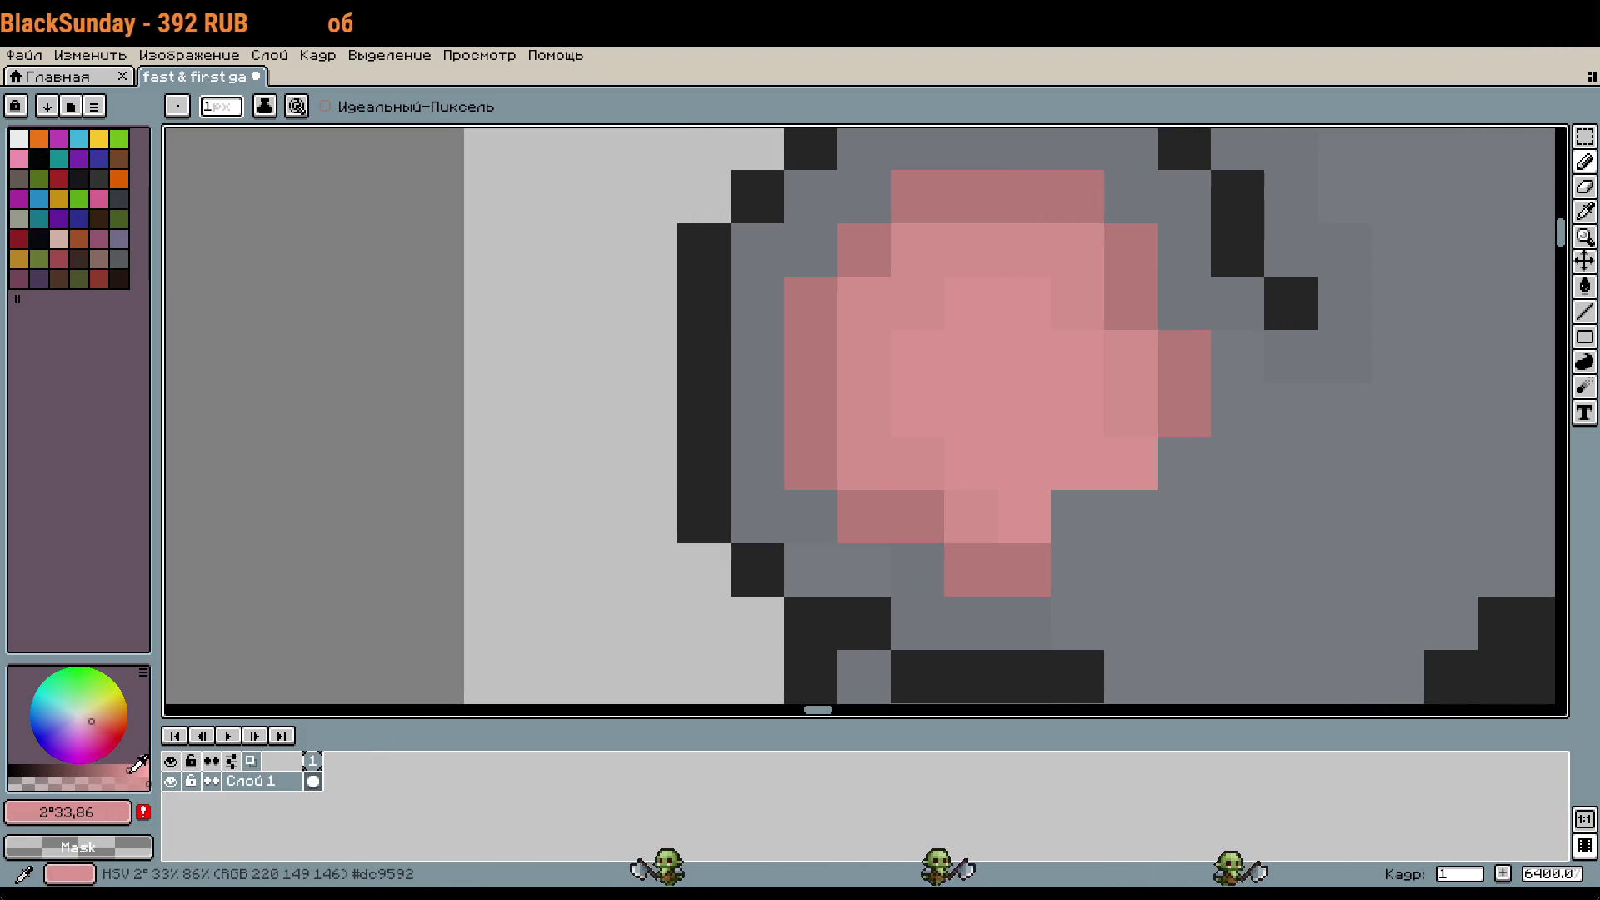
Step: Add brighter pink pixels to the ear highlight
left_click(142, 765)
left_click(1023, 517)
left_click_drag(1036, 475, 1125, 464)
left_click(1157, 511)
scroll(1157, 511, "down", 6)
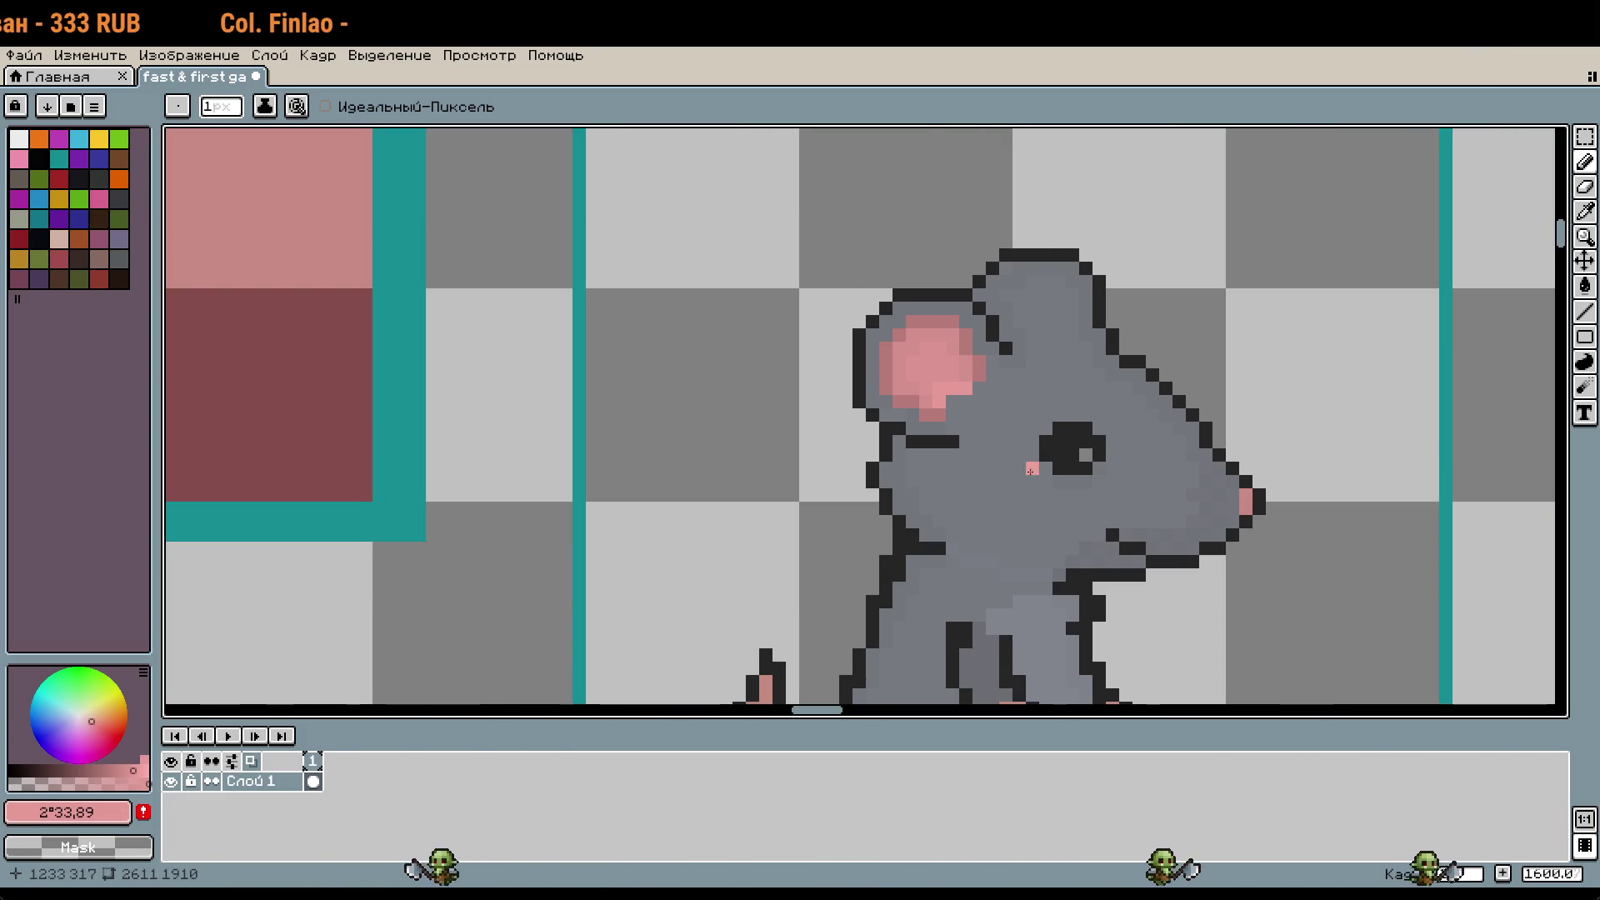
Step: Sample the ear's light pink and place a pink pixel just beneath the snout
scroll(1051, 482, "up", 6)
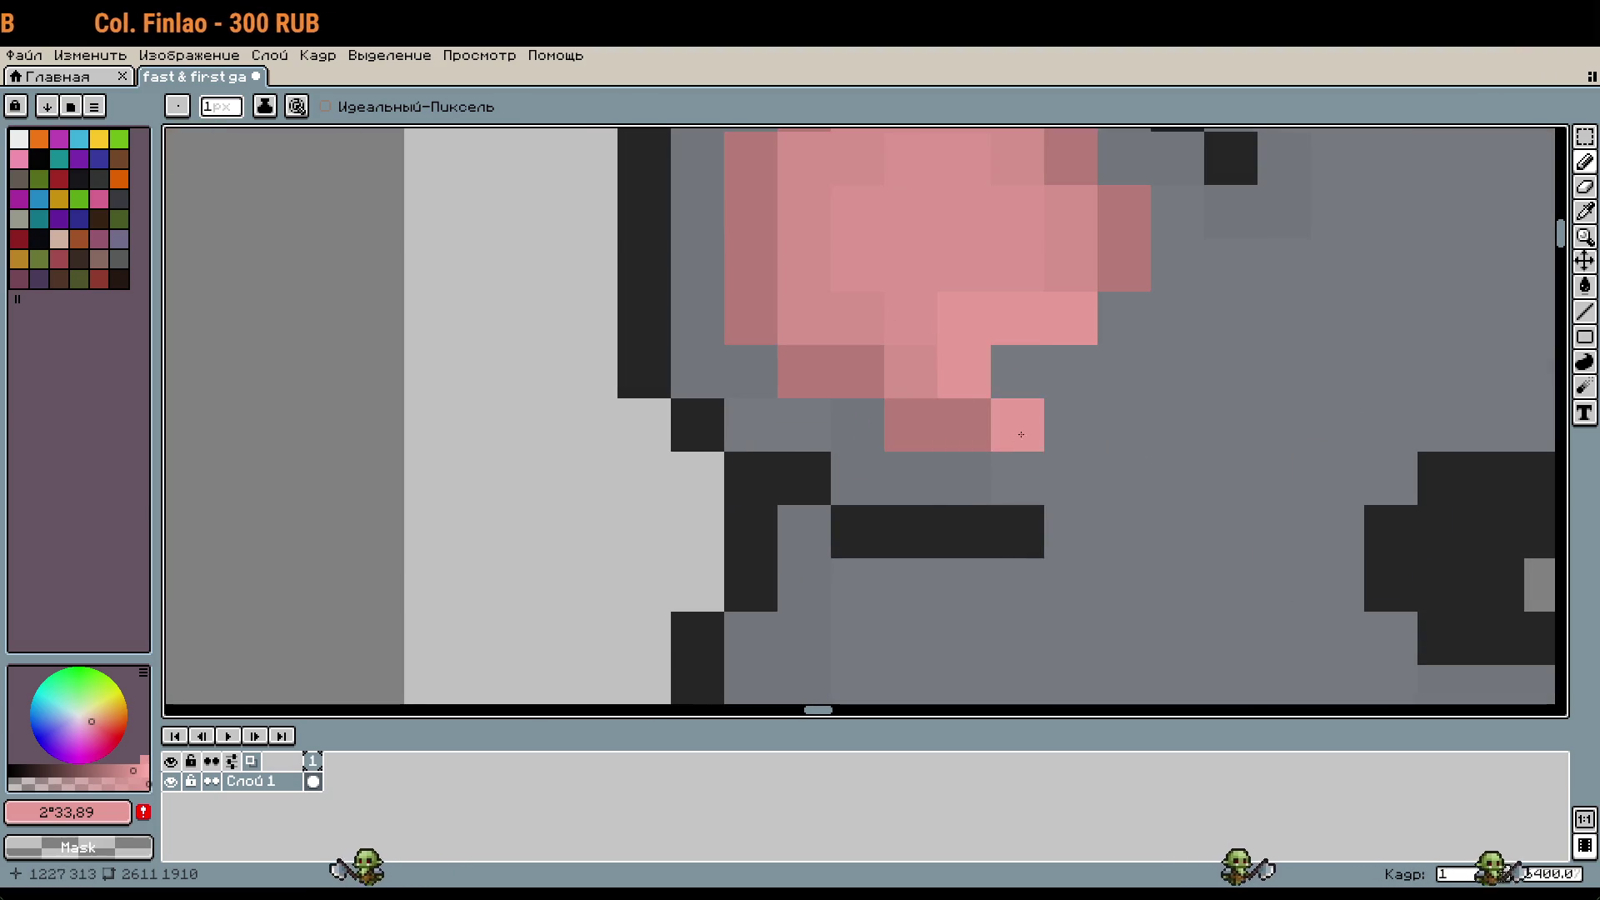
left_click(1012, 495)
key("ctrl+z")
left_click(993, 350, "alt")
left_click(1102, 444)
Step: Recolour the upper nose pixel to match the lighter pink
scroll(1101, 444, "down", 4)
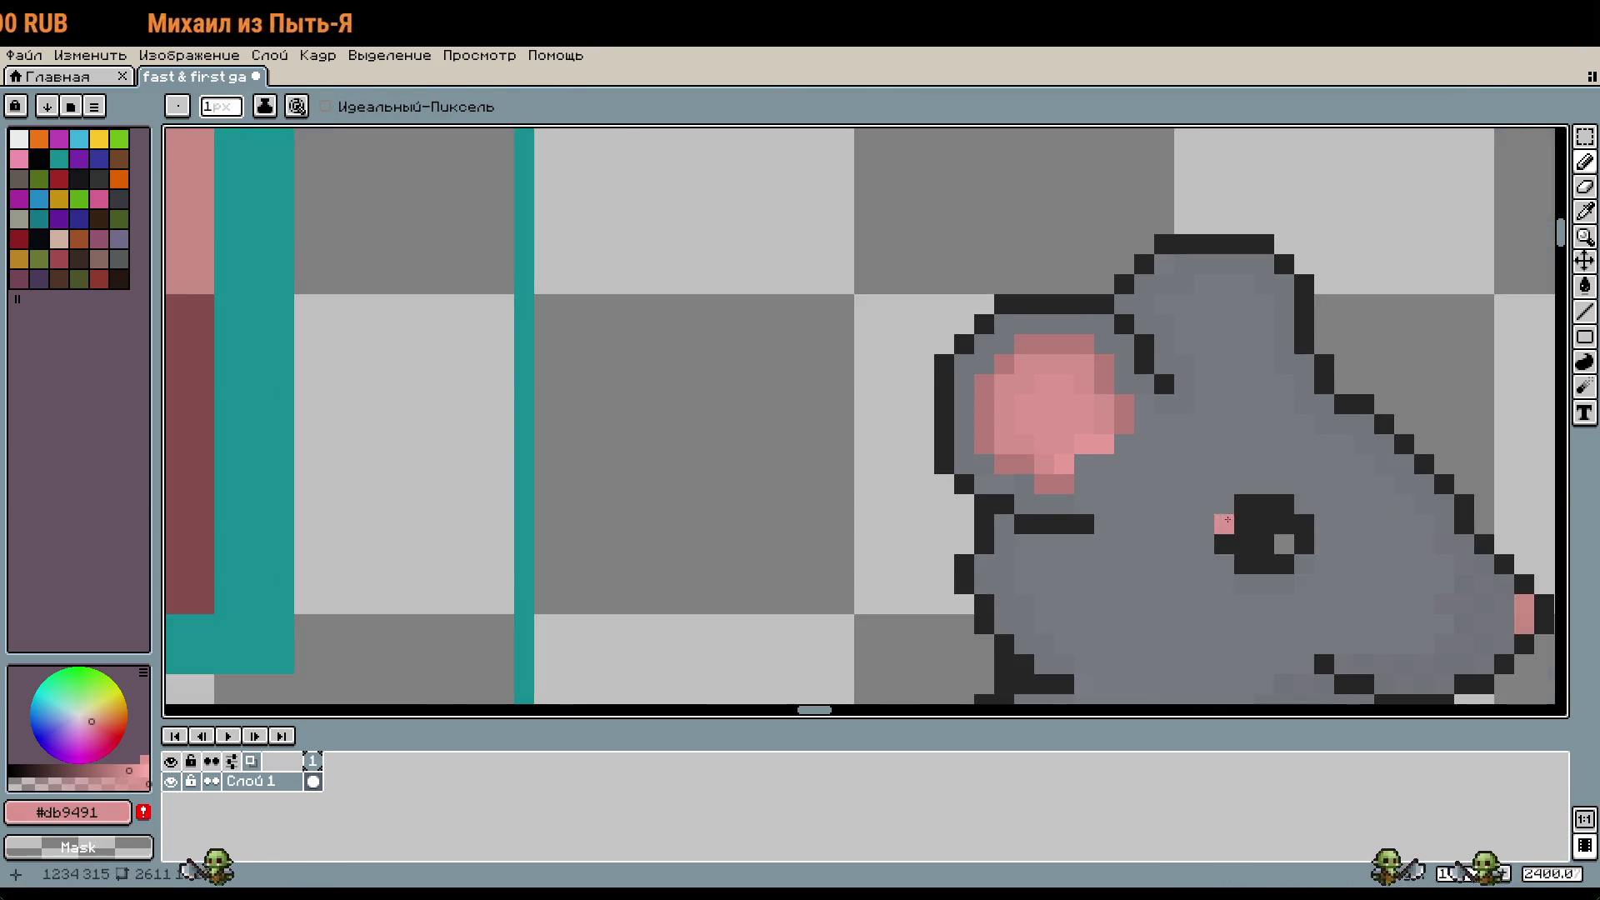
scroll(1134, 502, "up", 4)
left_click(1129, 460)
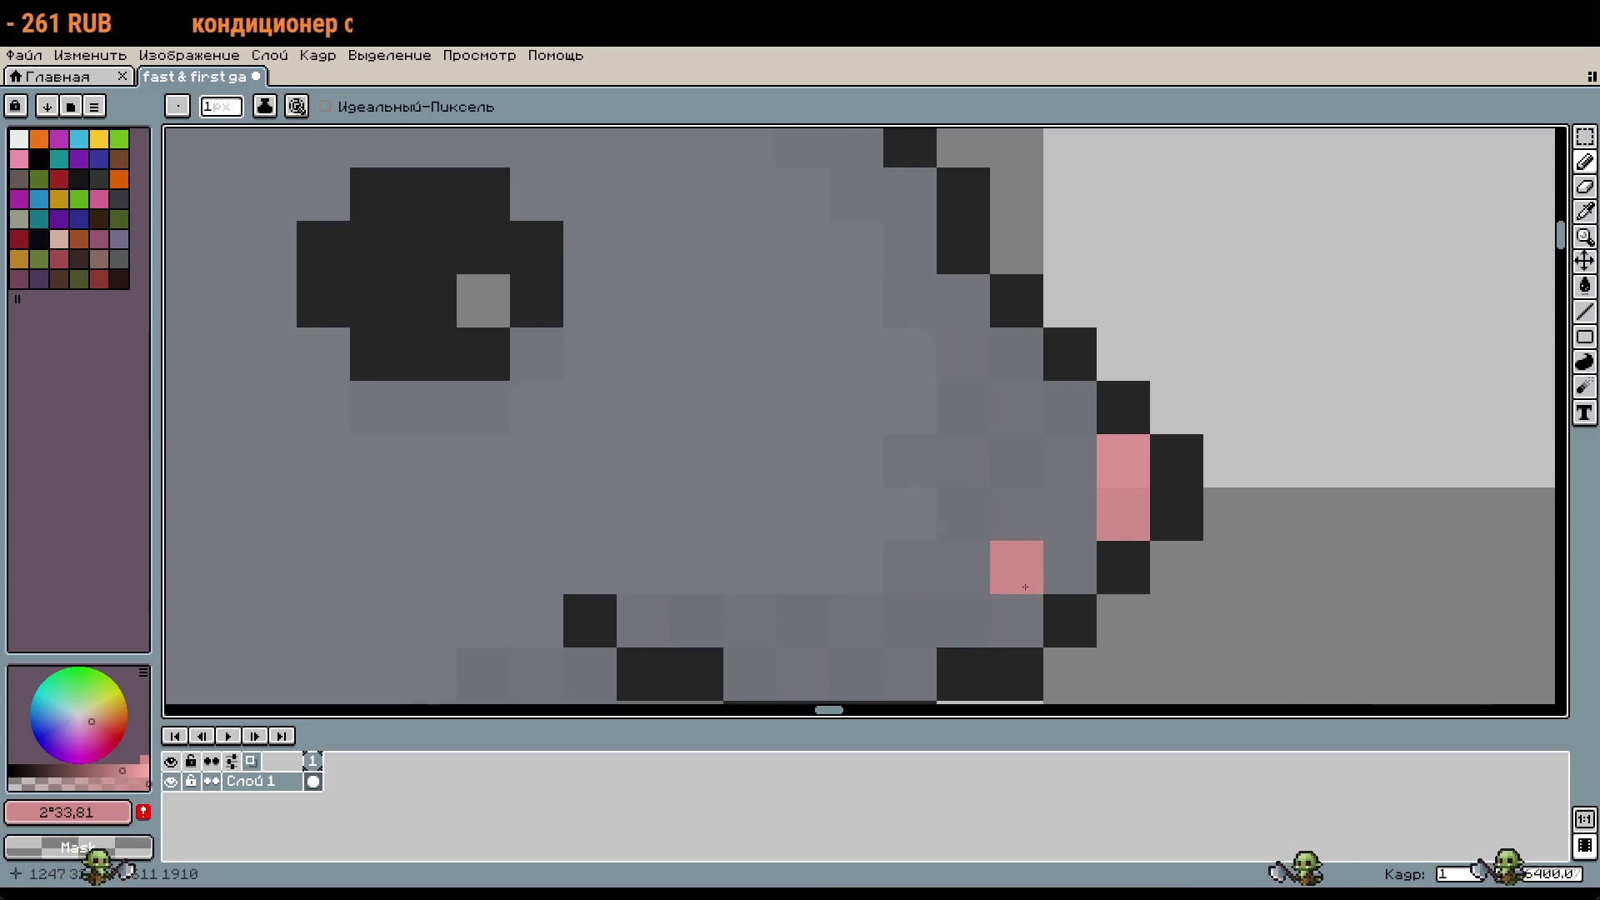
scroll(1089, 564, "down", 5)
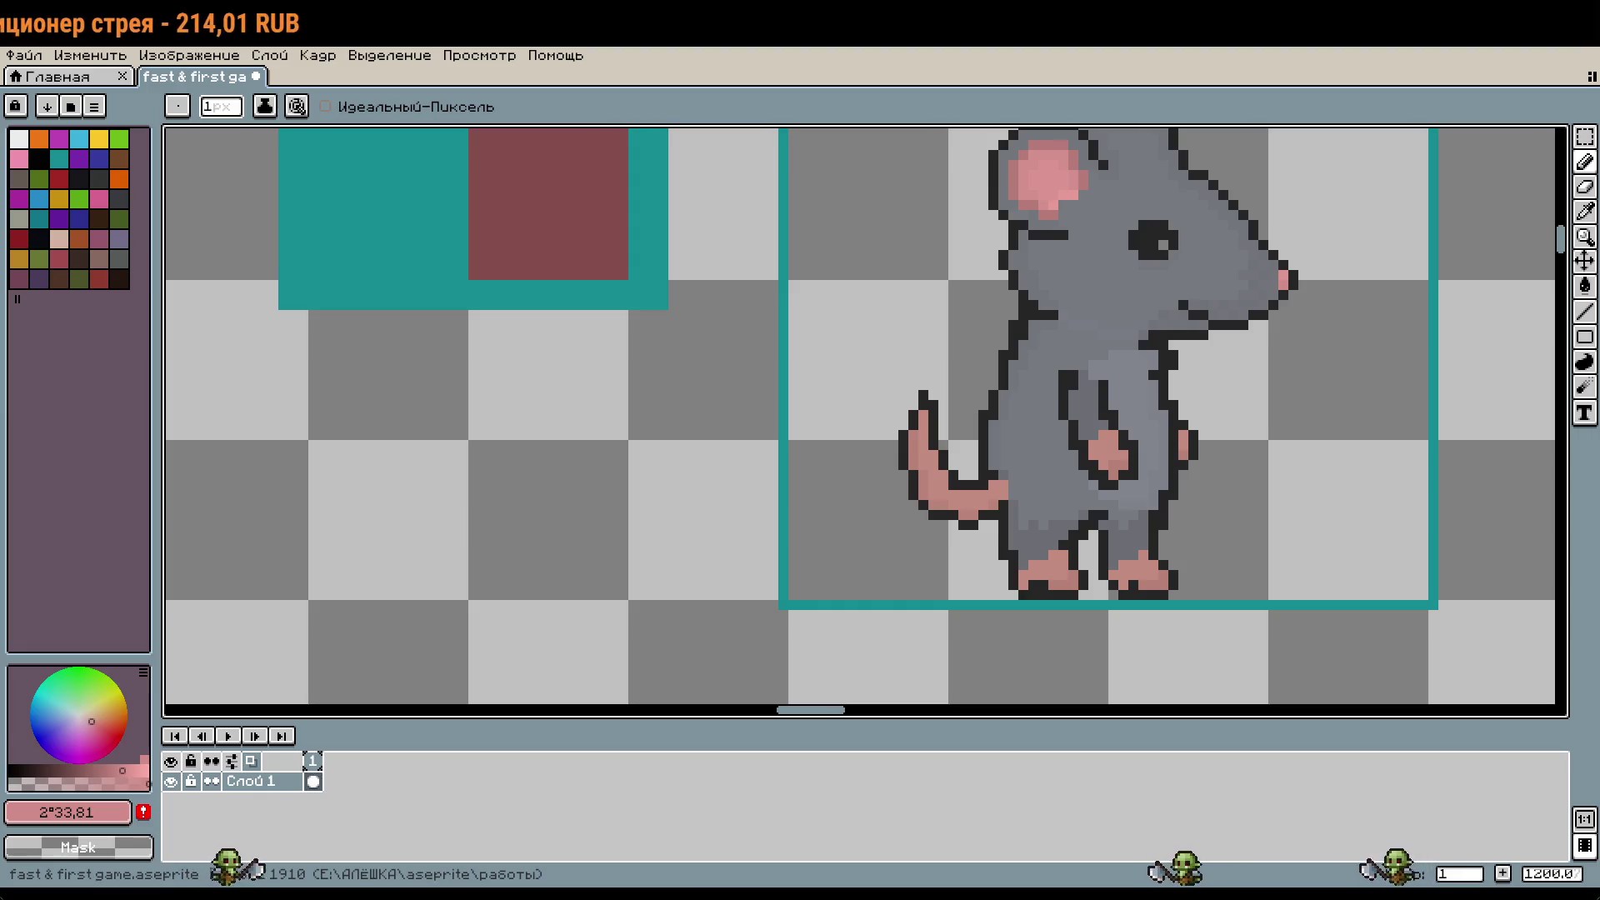
scroll(1304, 357, "down", 2)
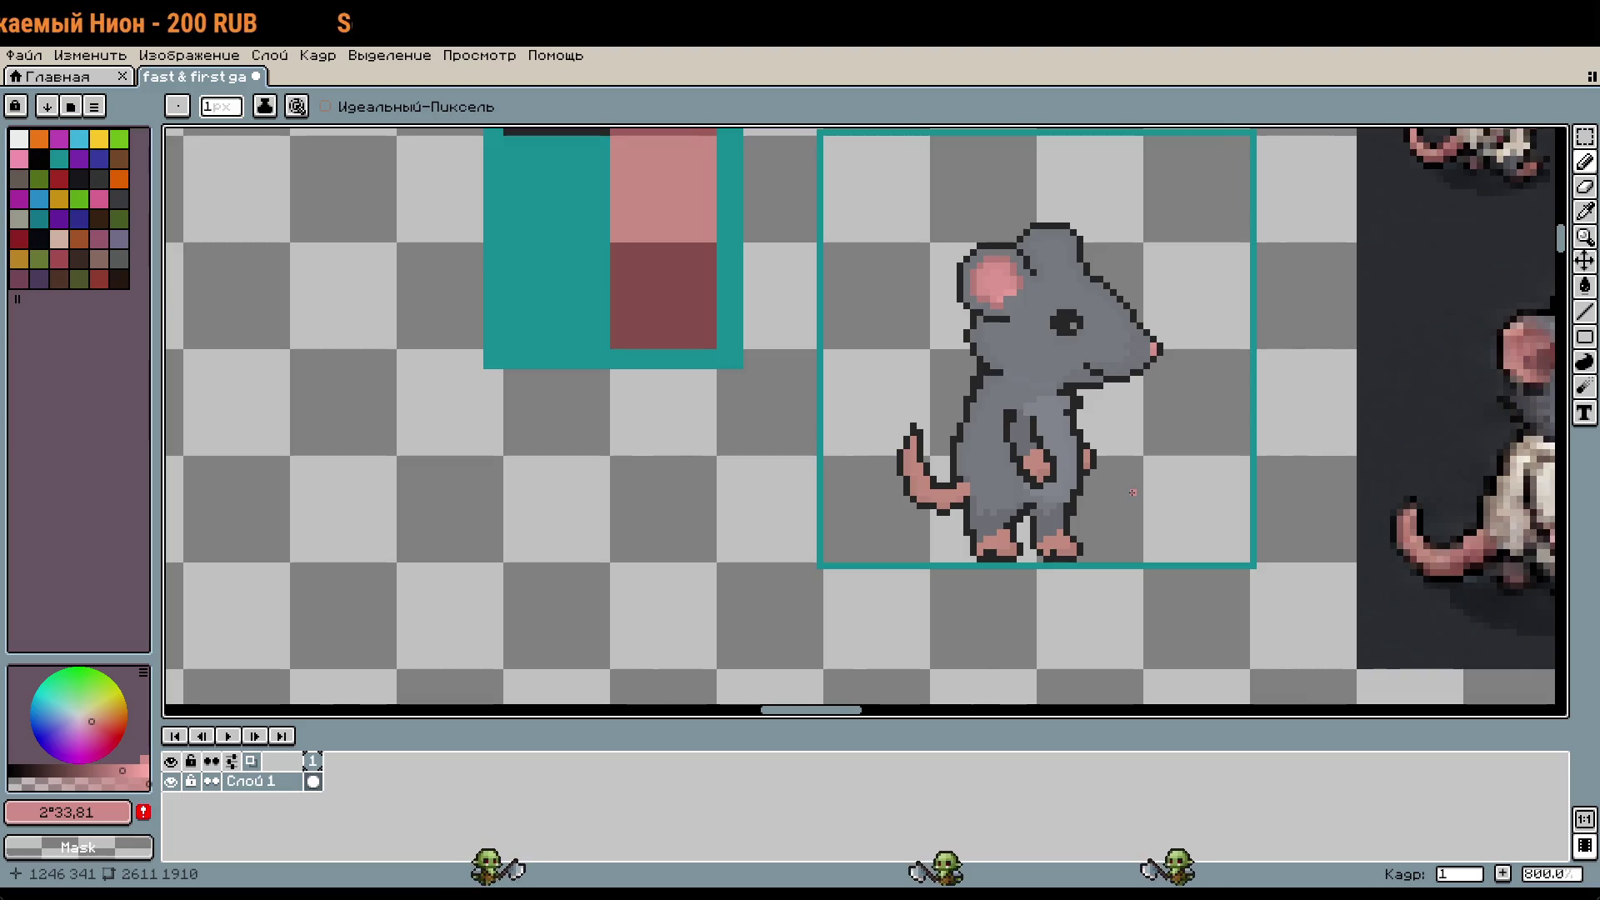
scroll(1125, 487, "up", 1)
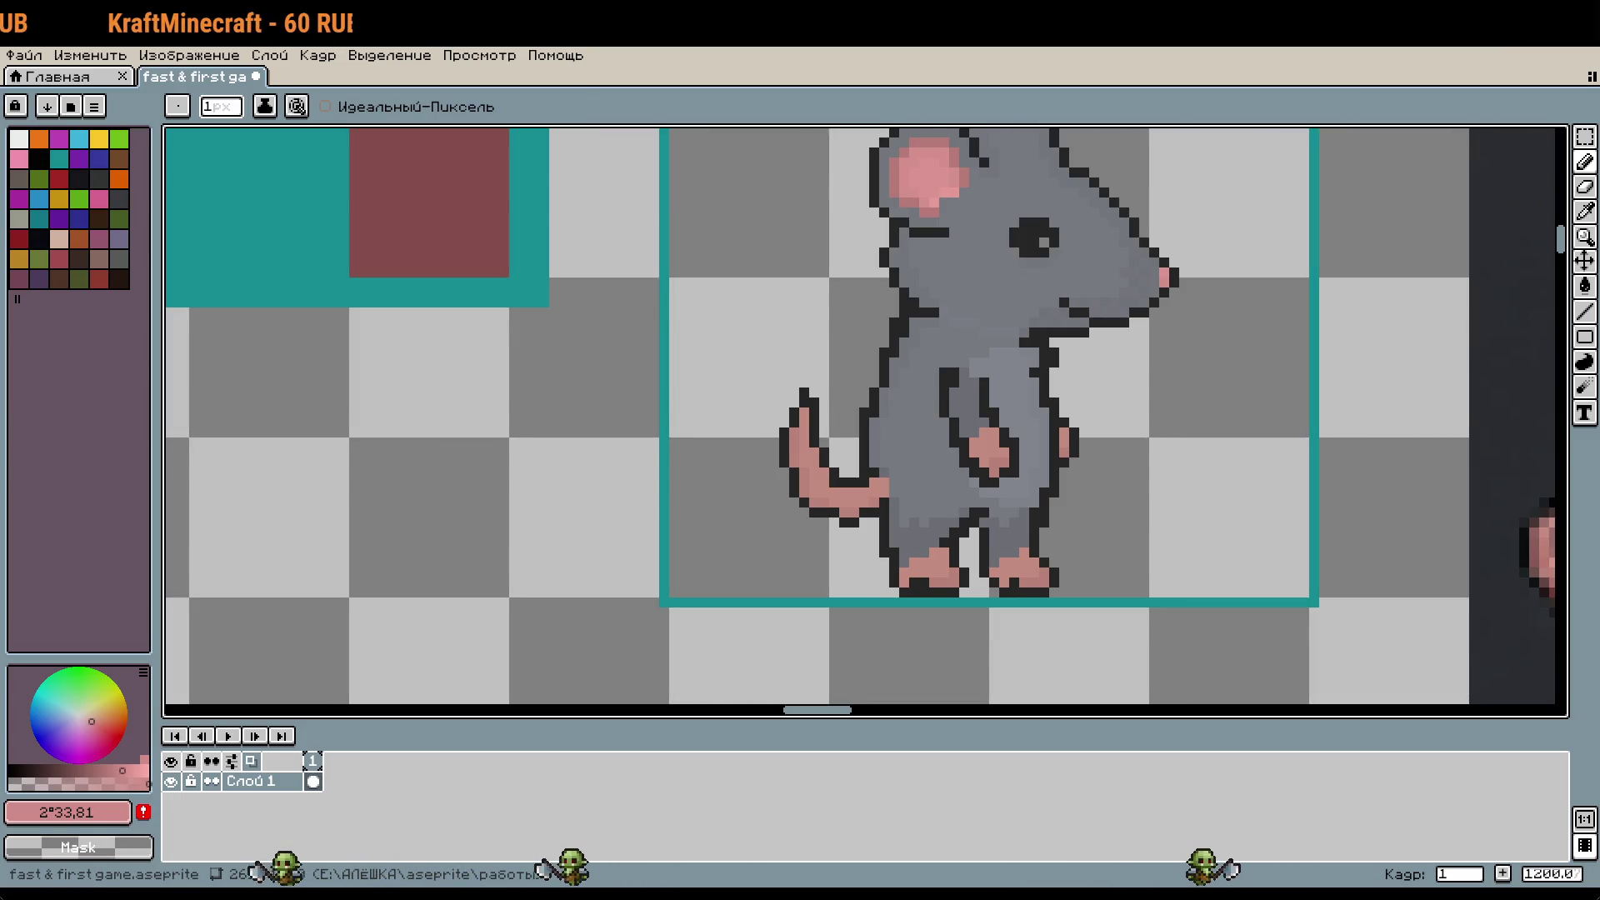
mouse_move(1169, 503)
left_mouse_down()
mouse_move(1057, 503)
mouse_move(968, 565)
left_mouse_up()
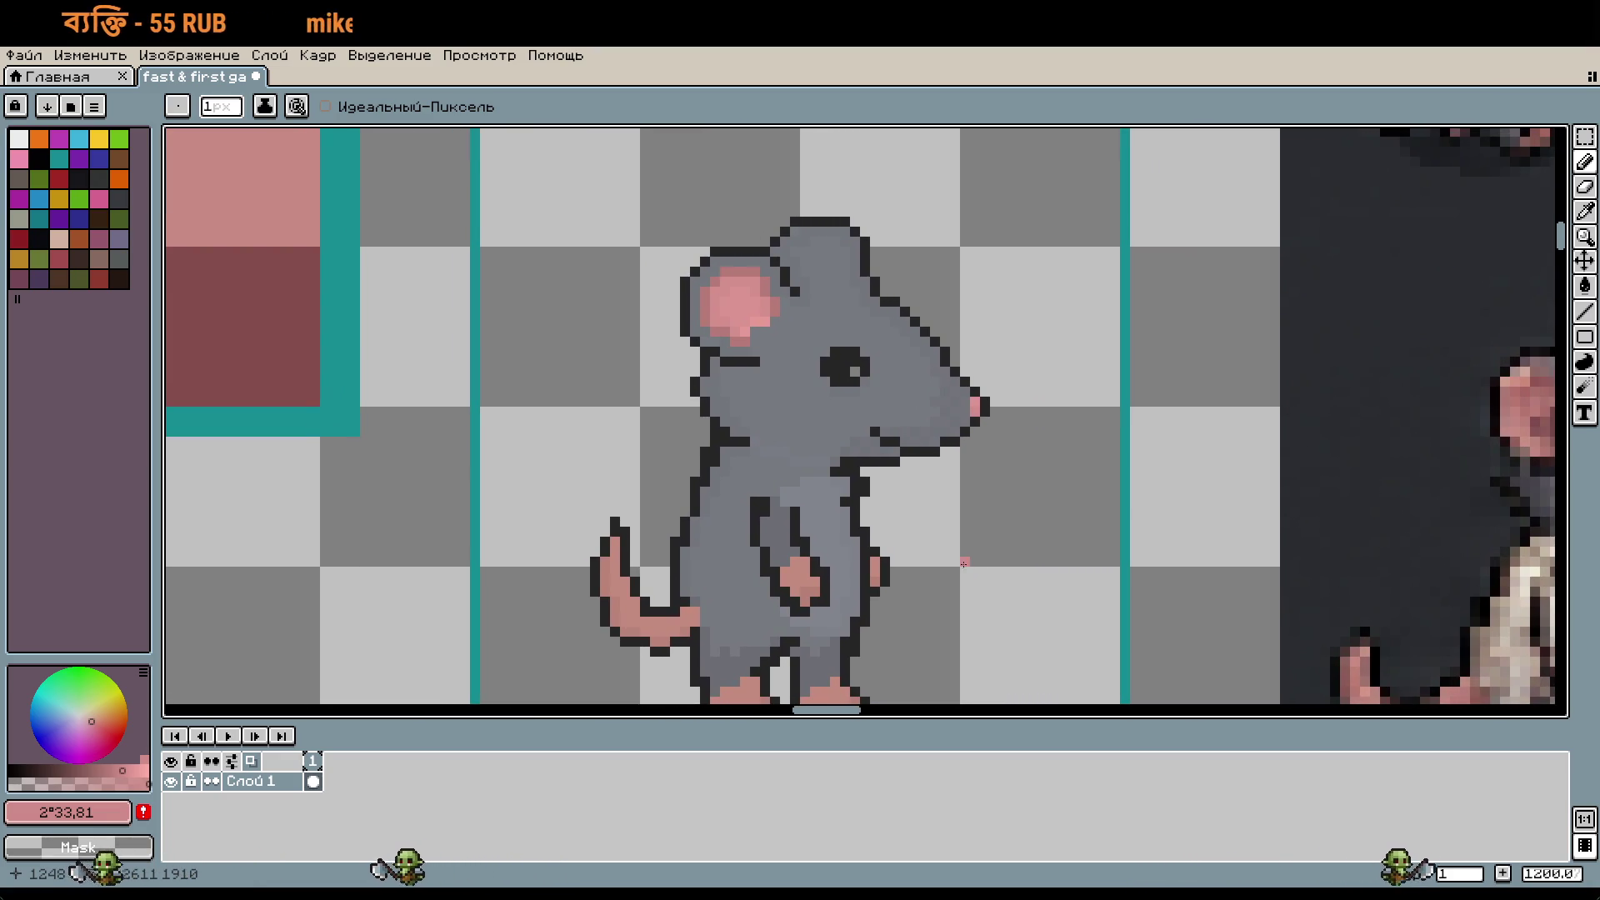
scroll(986, 563, "down", 3)
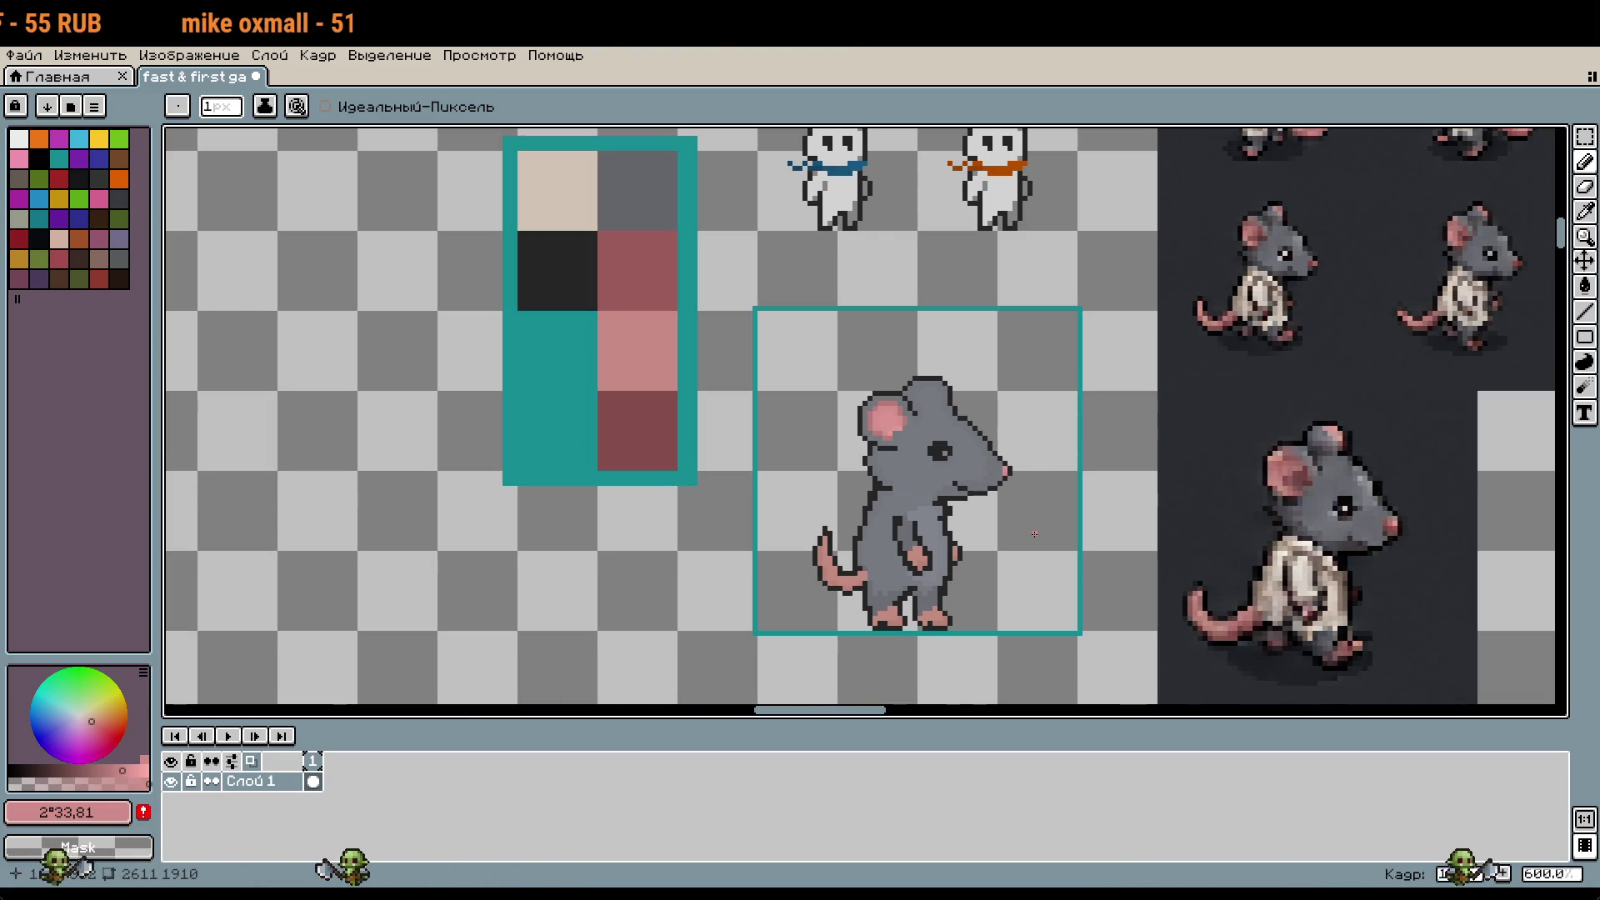
scroll(1034, 533, "down", 1)
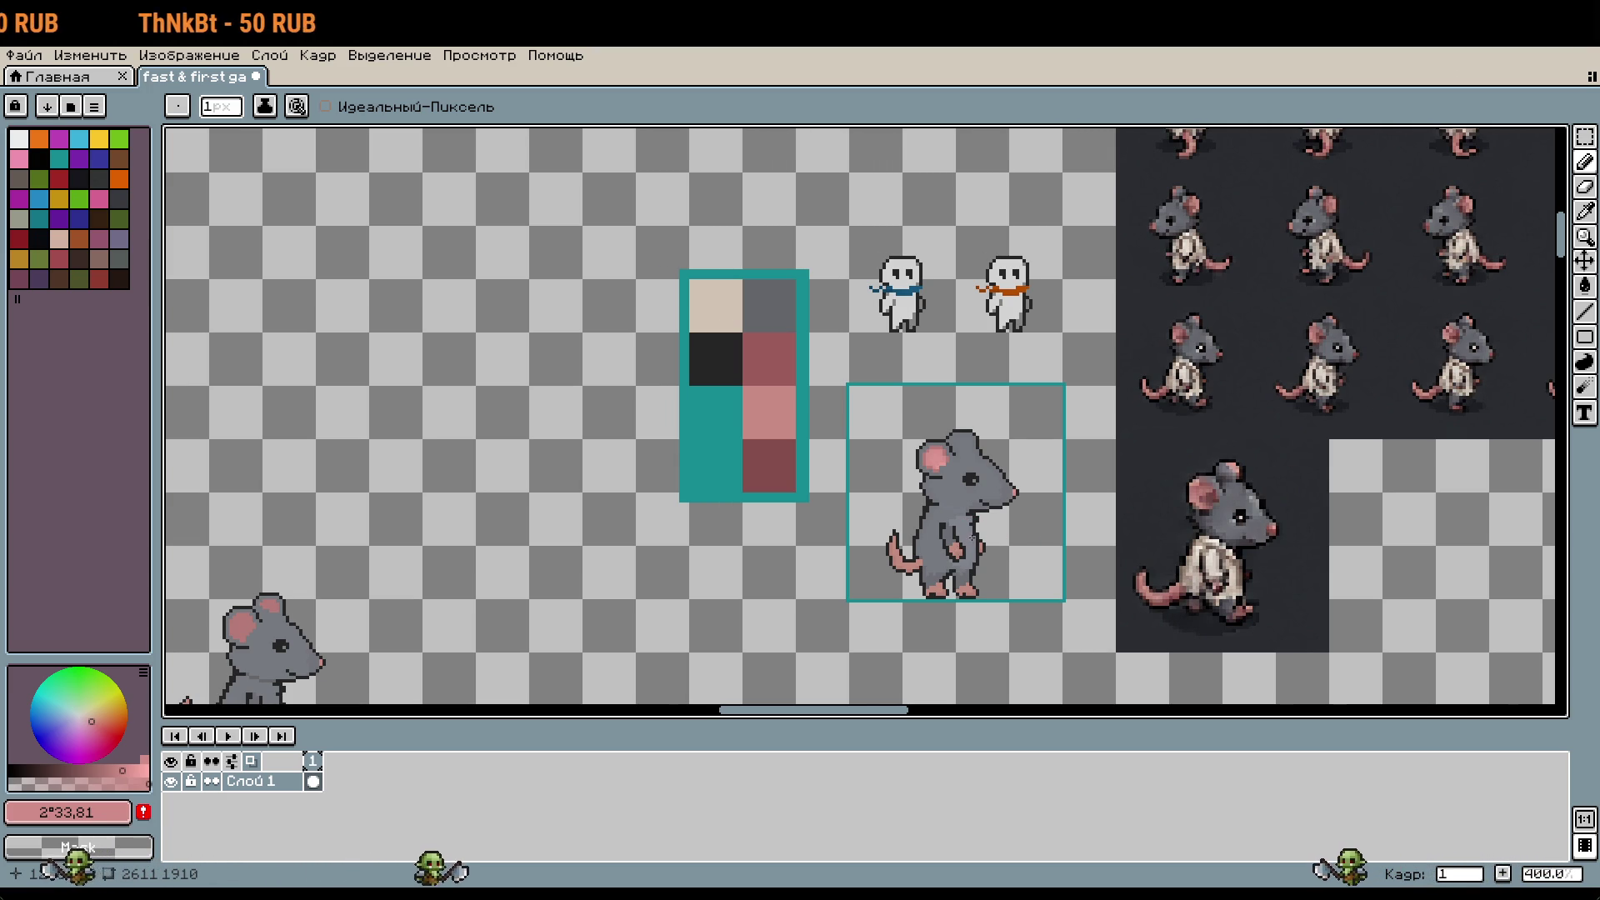
scroll(971, 538, "up", 5)
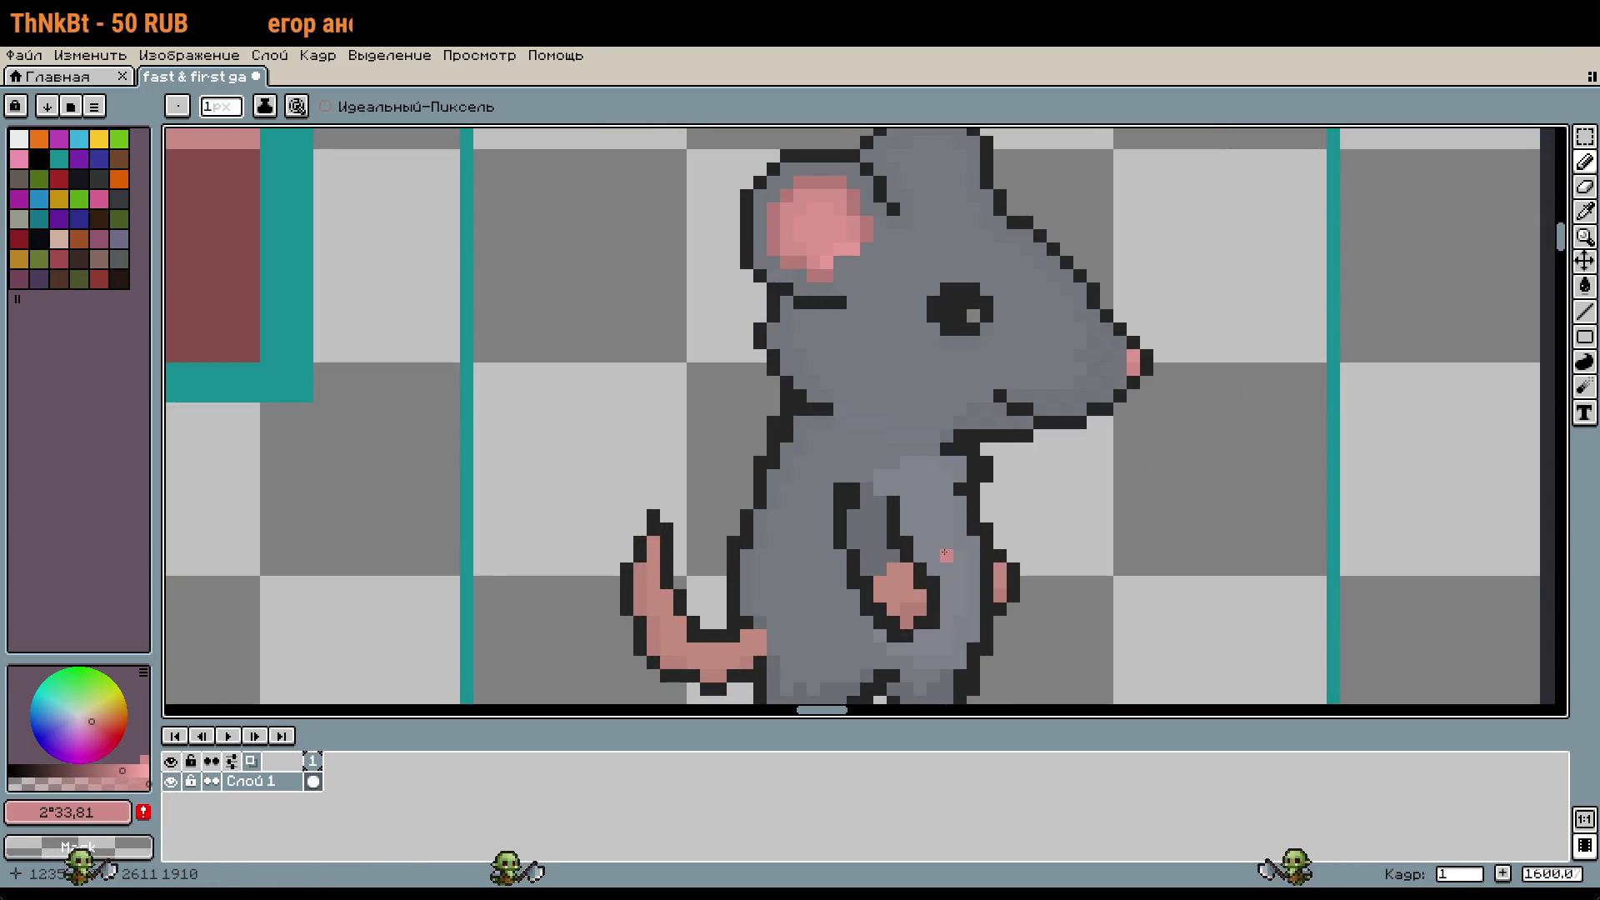
Step: Sample the darker body grey and repaint the light chest pixels under the chin
scroll(945, 552, "up", 3)
key("i")
left_click(1056, 325)
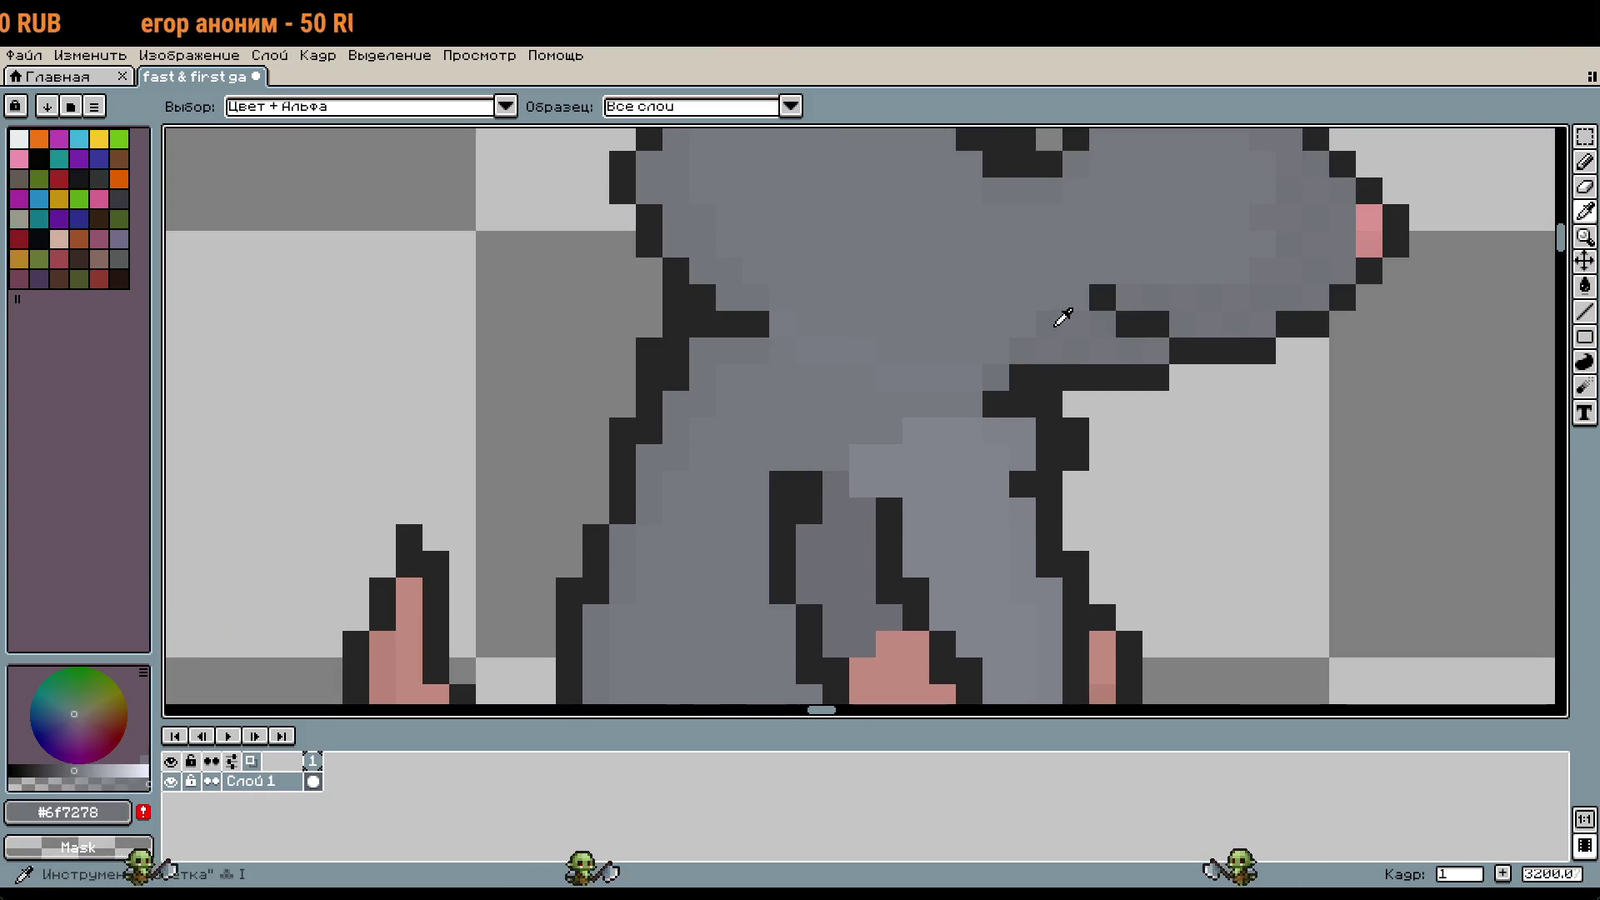
key("b")
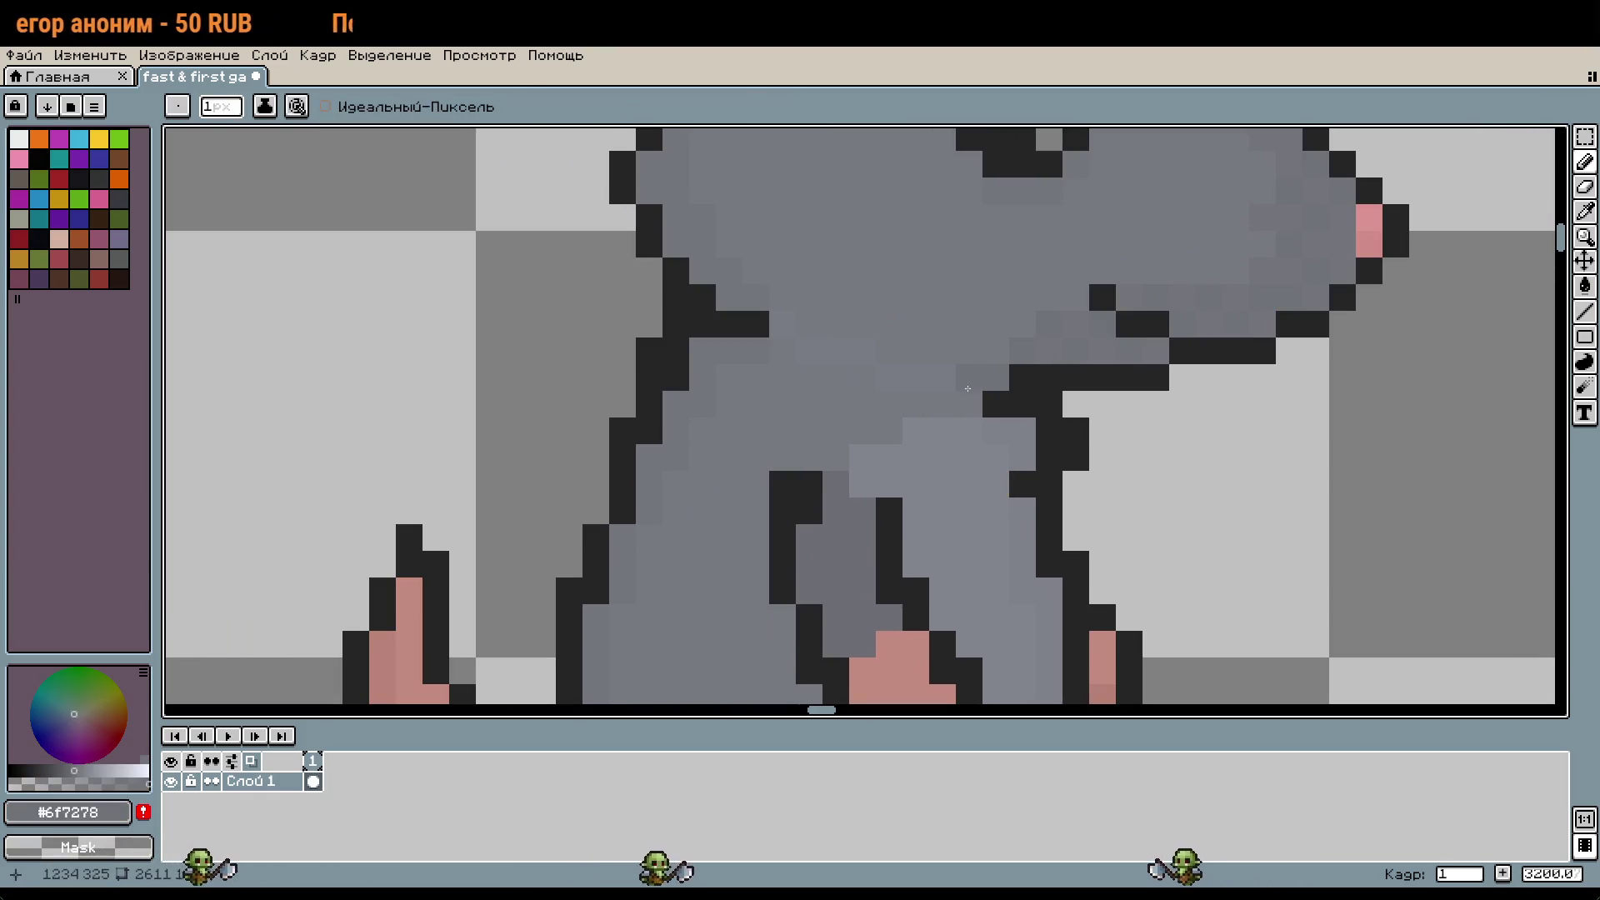
left_click_drag(930, 403, 863, 430)
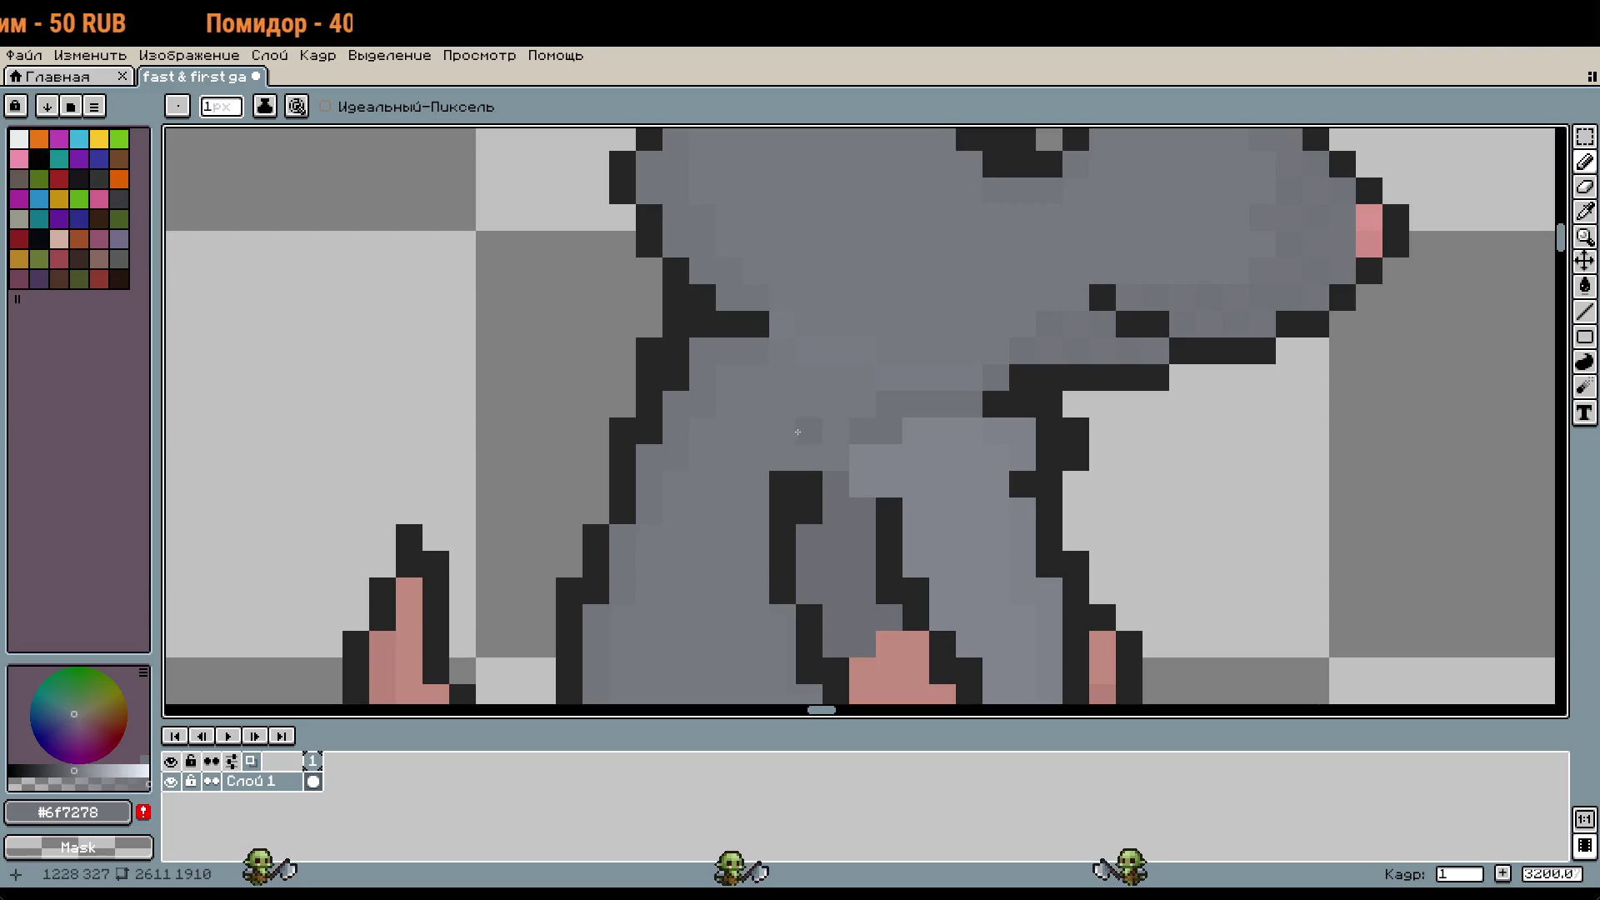
Step: Fine-tune the grey shade in the colour bar, keeping the Pencil active
left_click(79, 770)
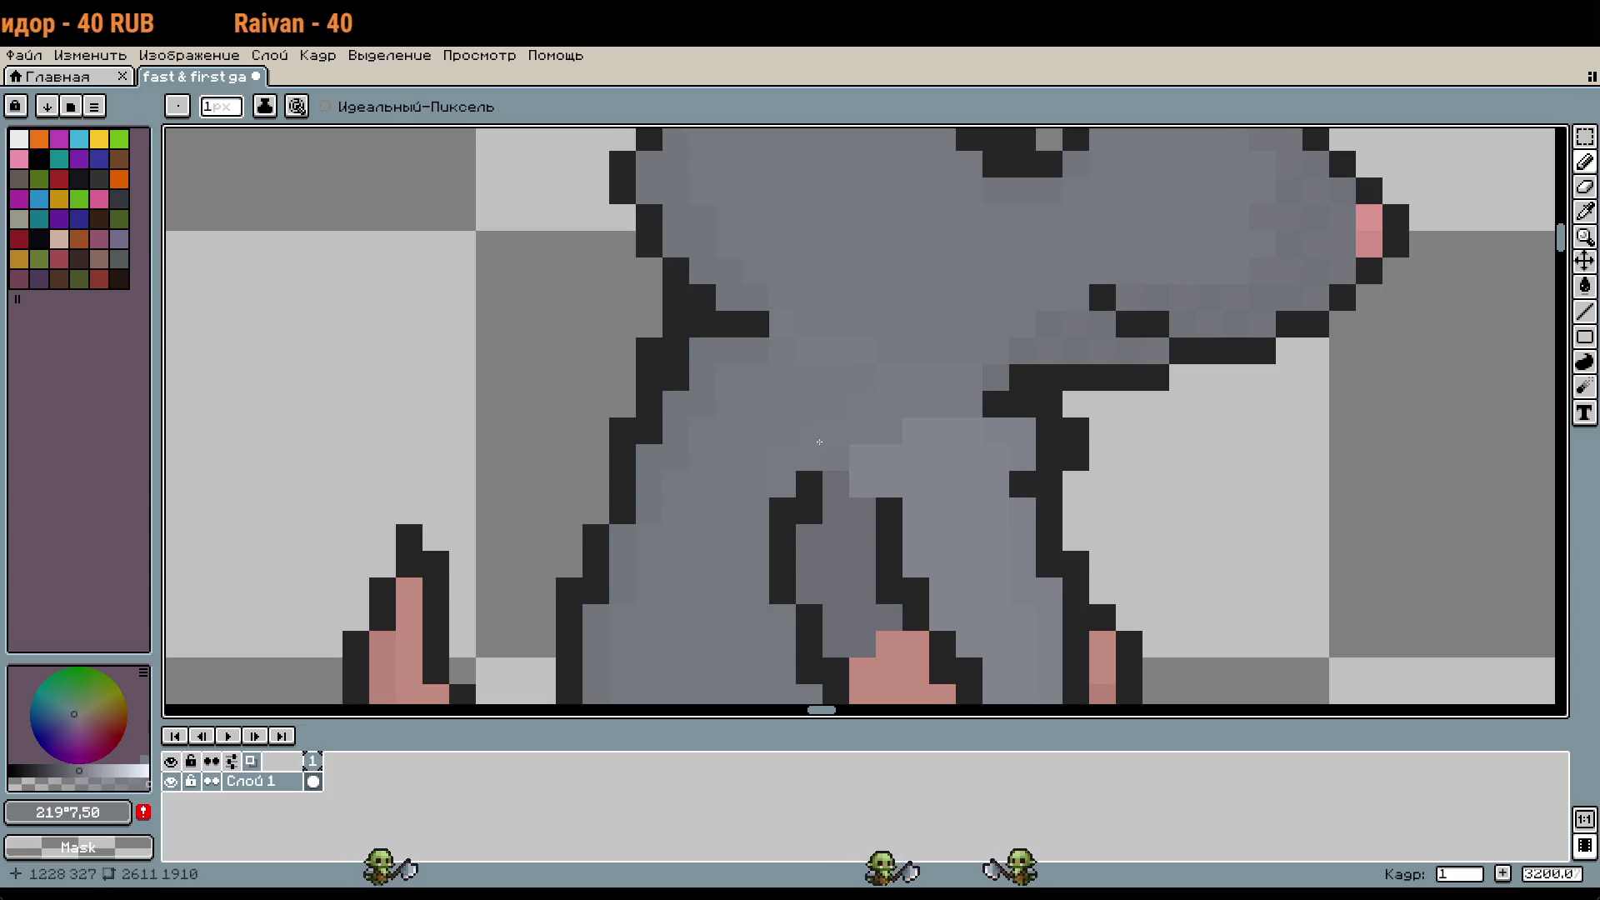
left_click_drag(898, 354, 915, 405)
left_click(77, 771)
key("g")
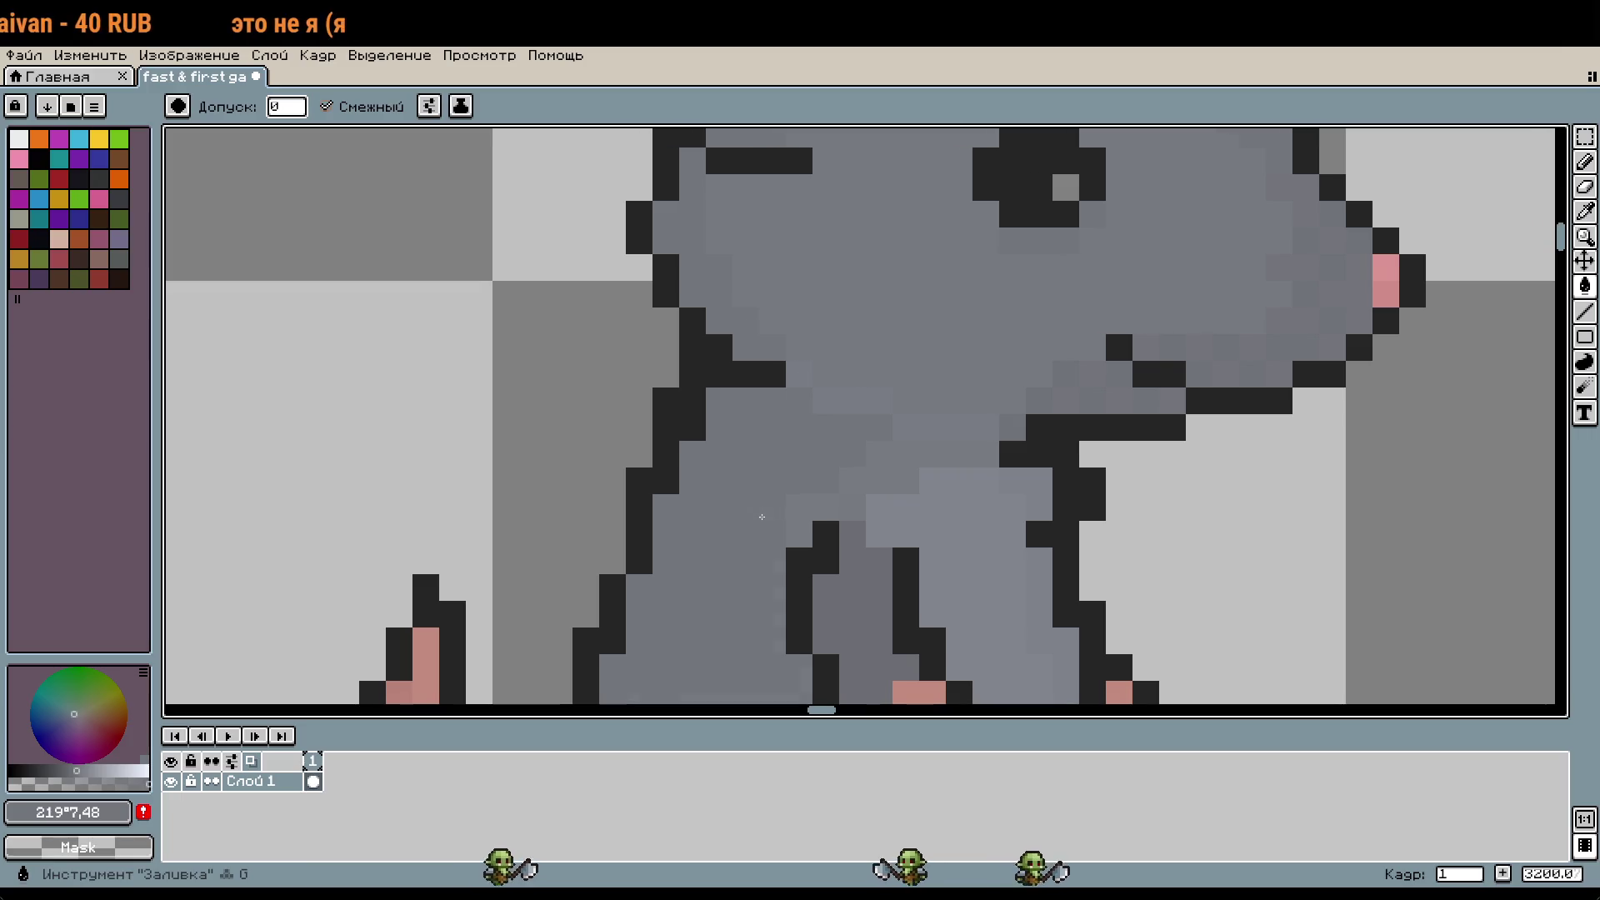
left_click_drag(852, 519, 911, 311)
scroll(911, 311, "down", 3)
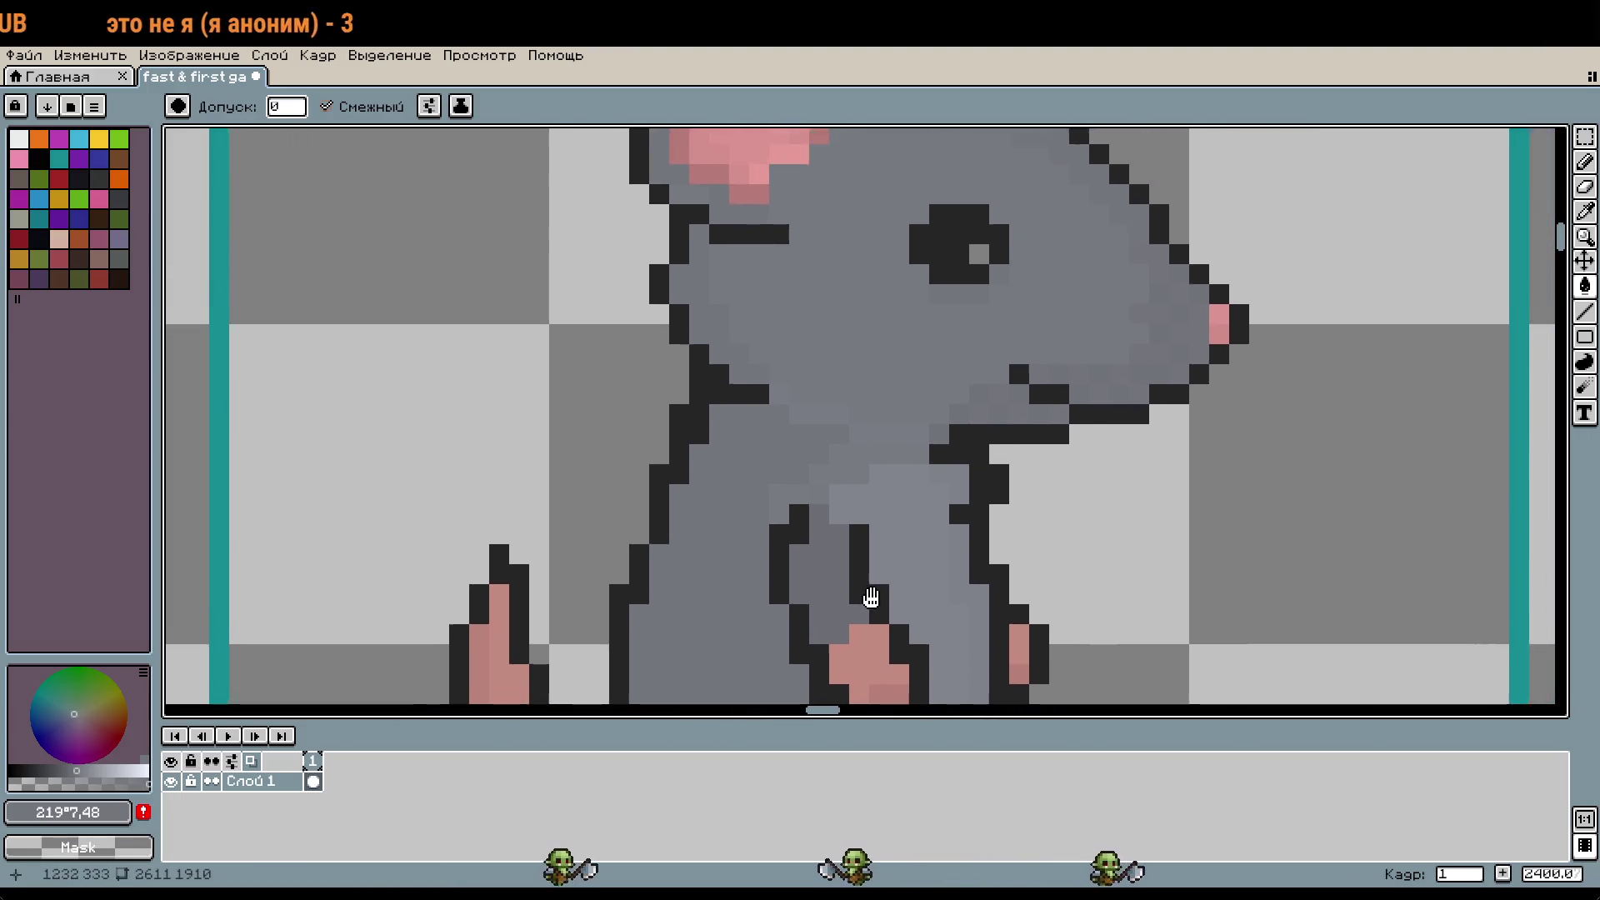
scroll(878, 505, "up", 3)
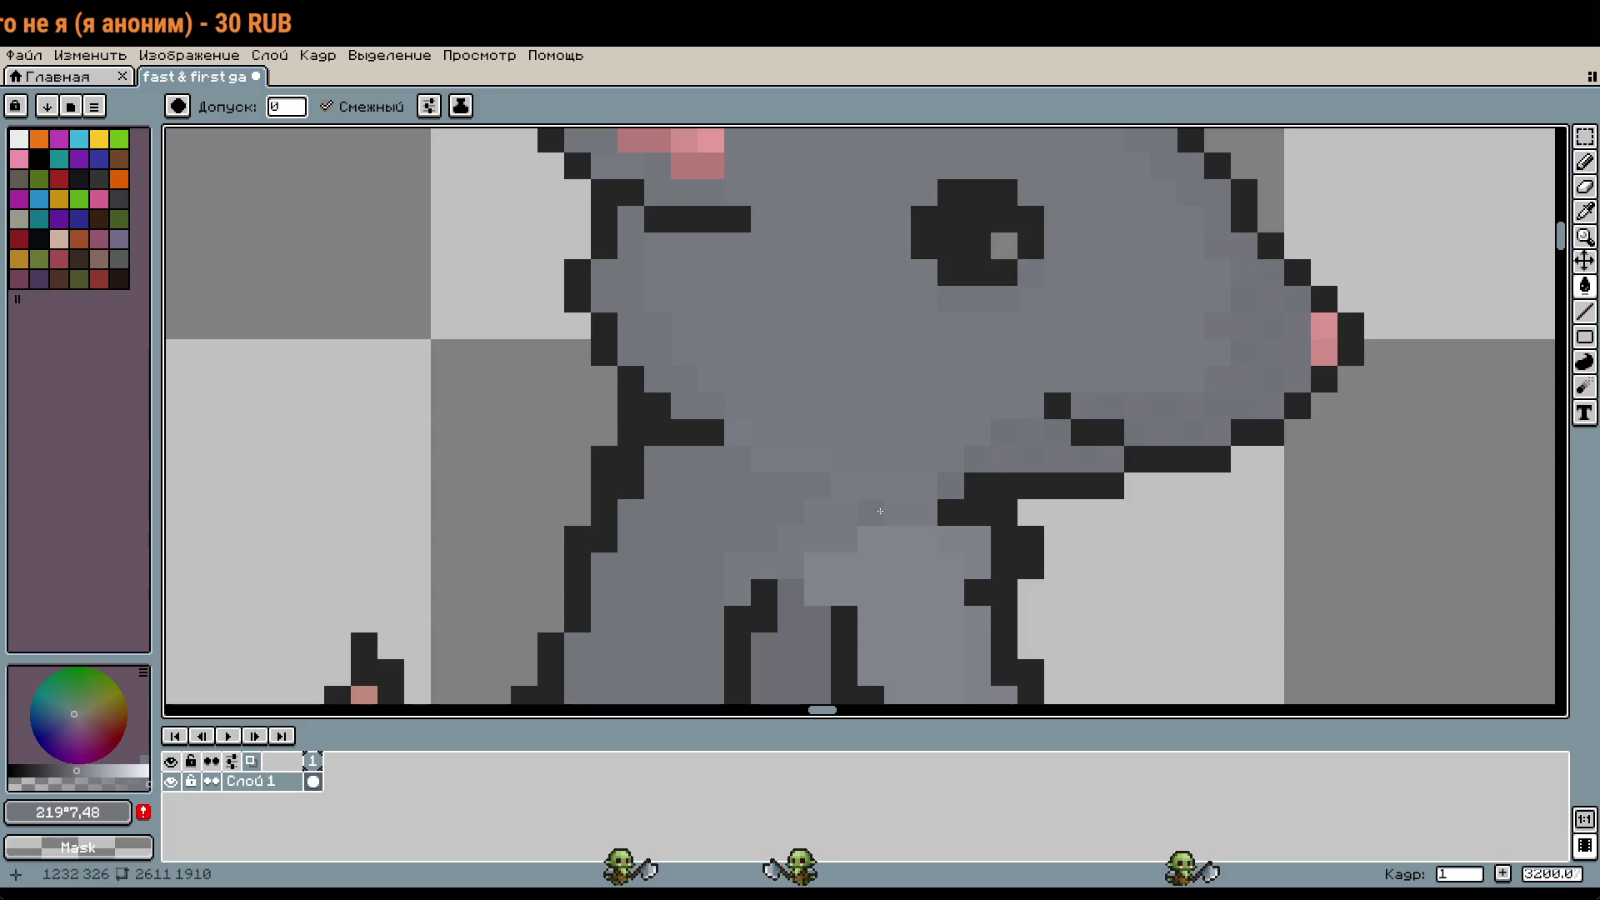
key("b")
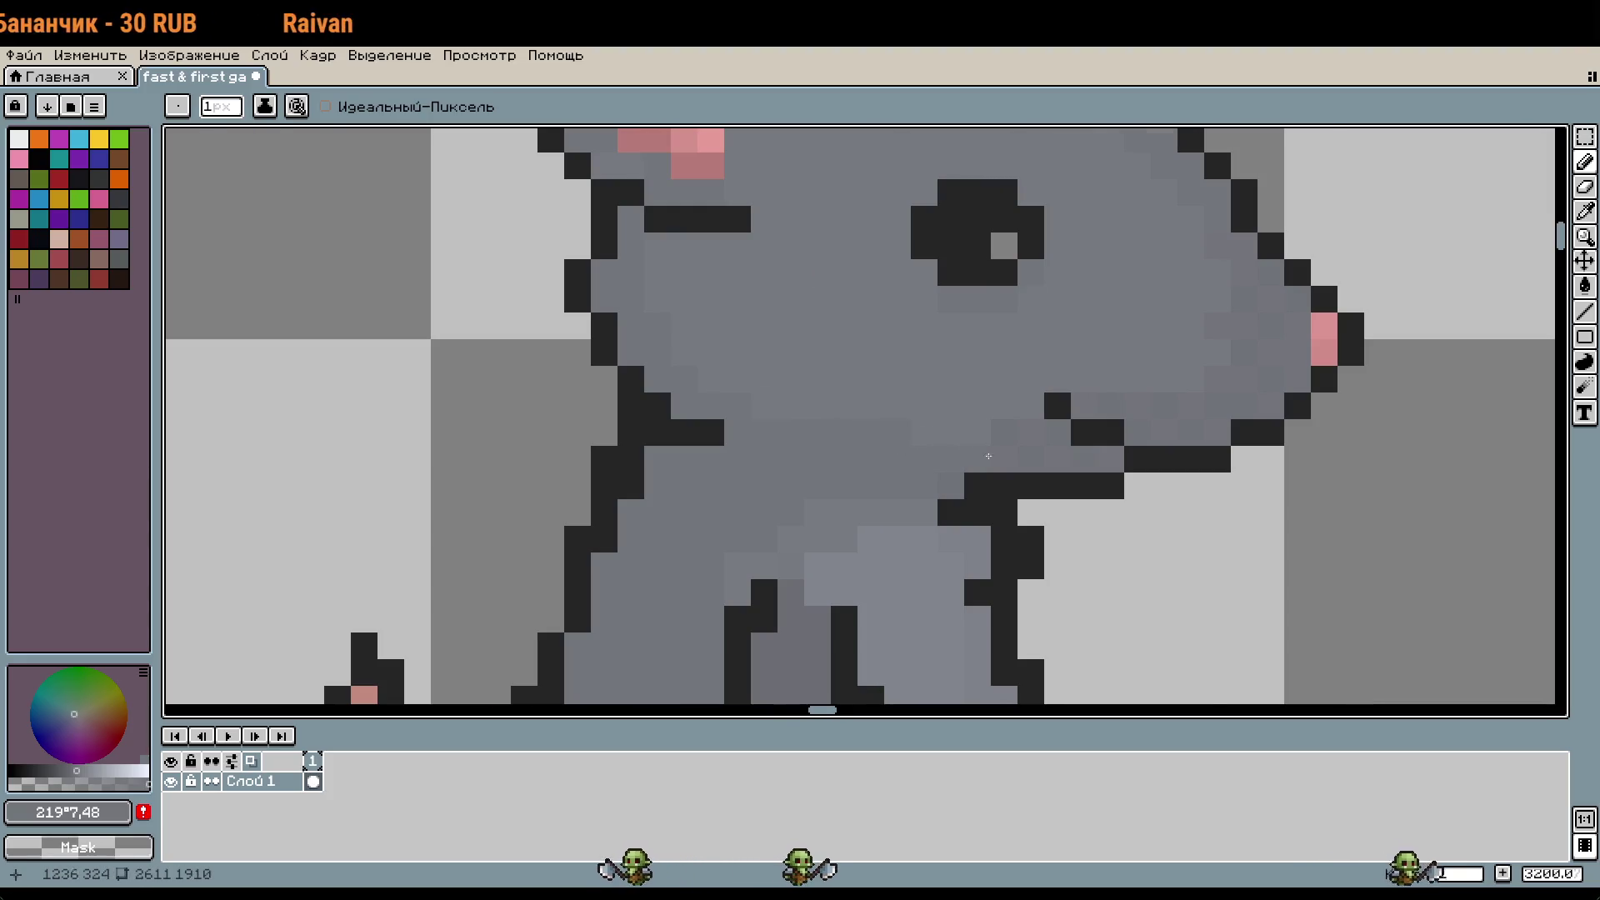
scroll(920, 448, "down", 5)
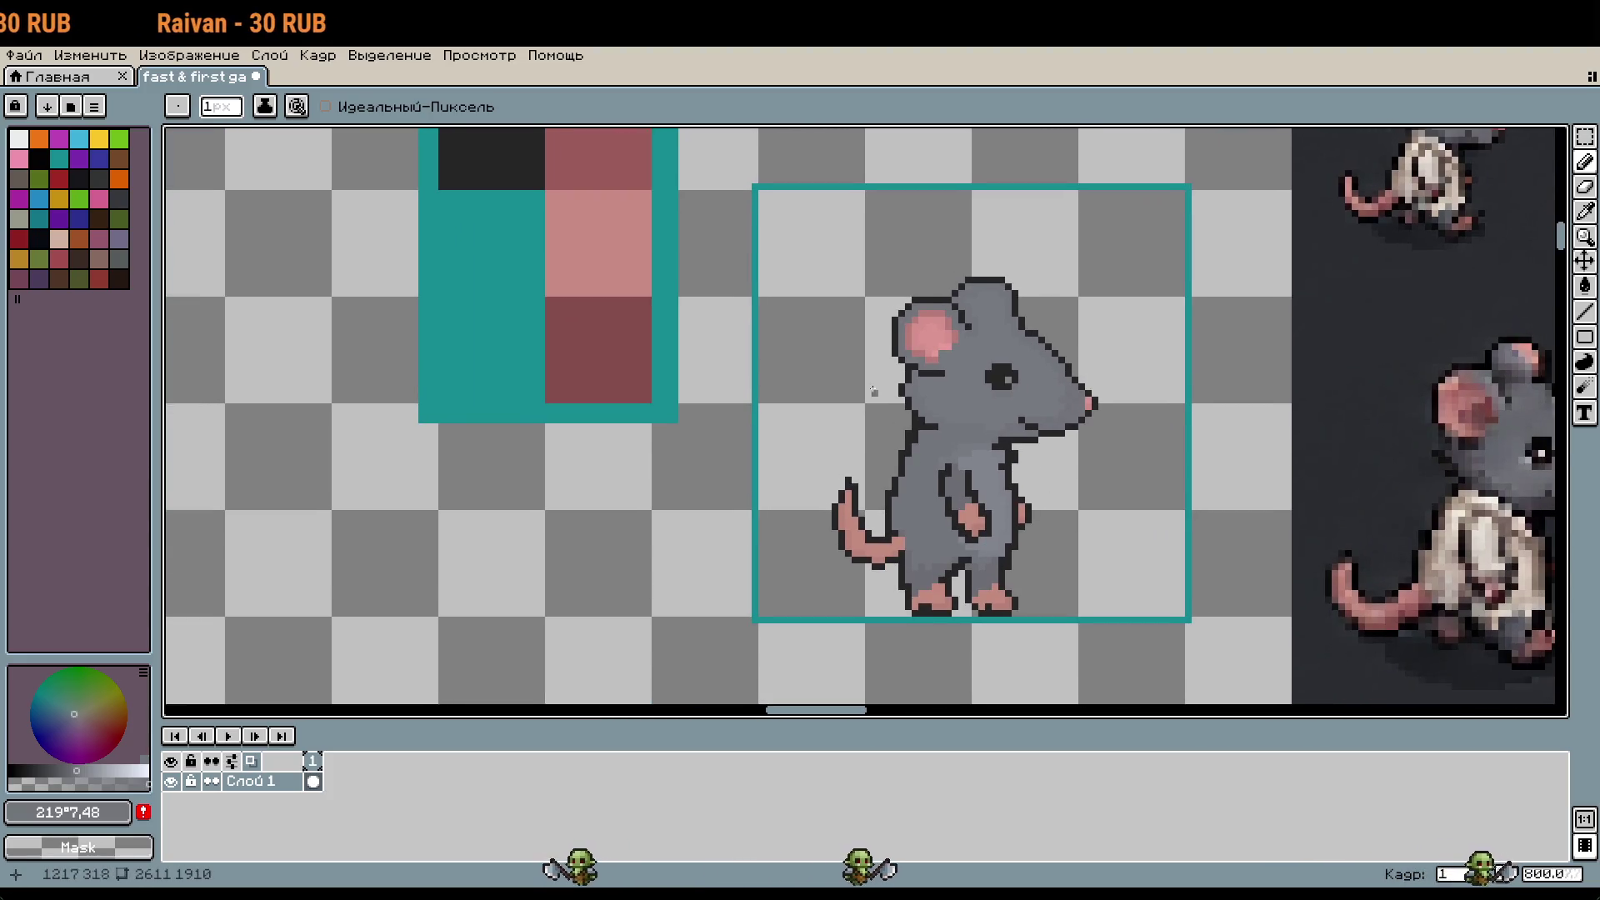
Step: Pick a slightly lighter grey and paint soft shading strokes across the rat's chest
scroll(864, 389, "up", 5)
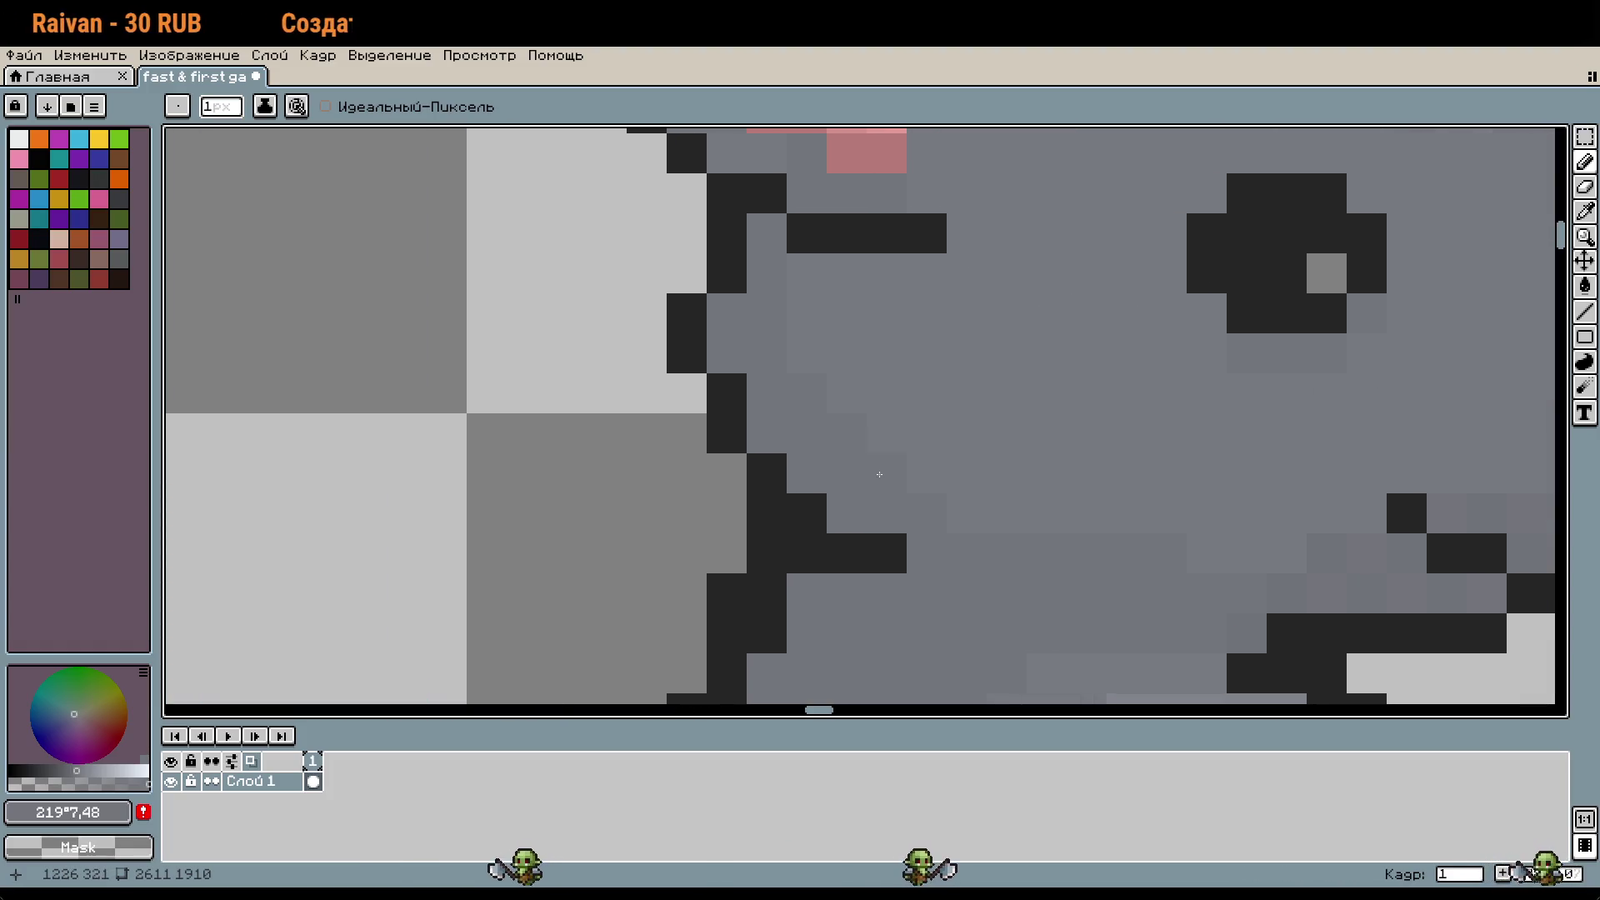
left_click_drag(1128, 615, 912, 421)
key("i")
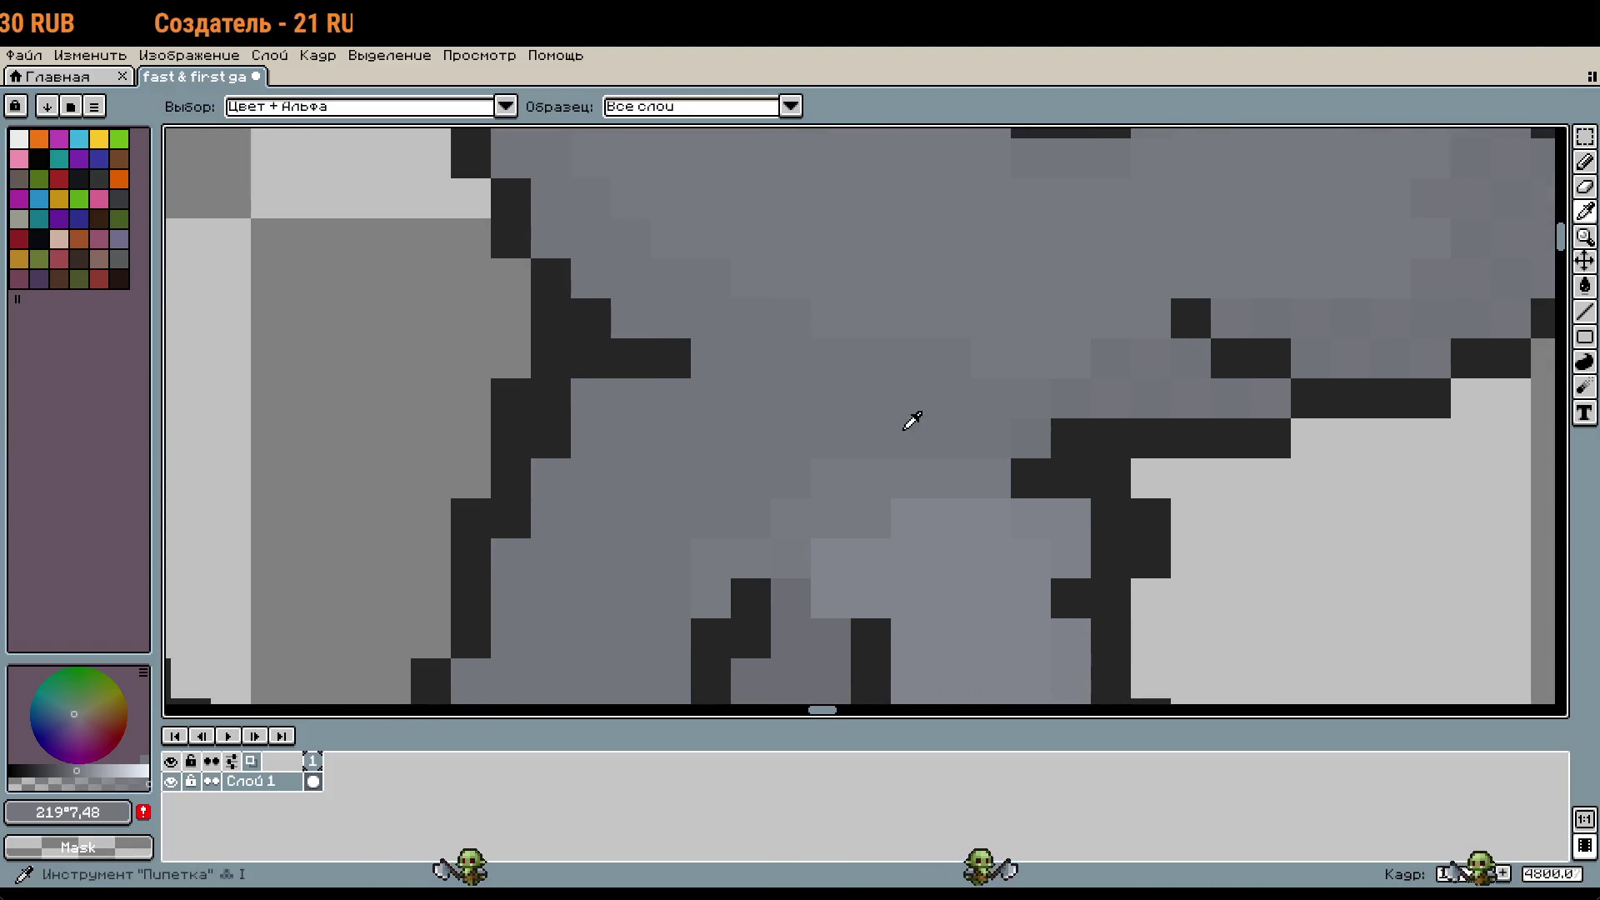
key("b")
left_click(78, 770)
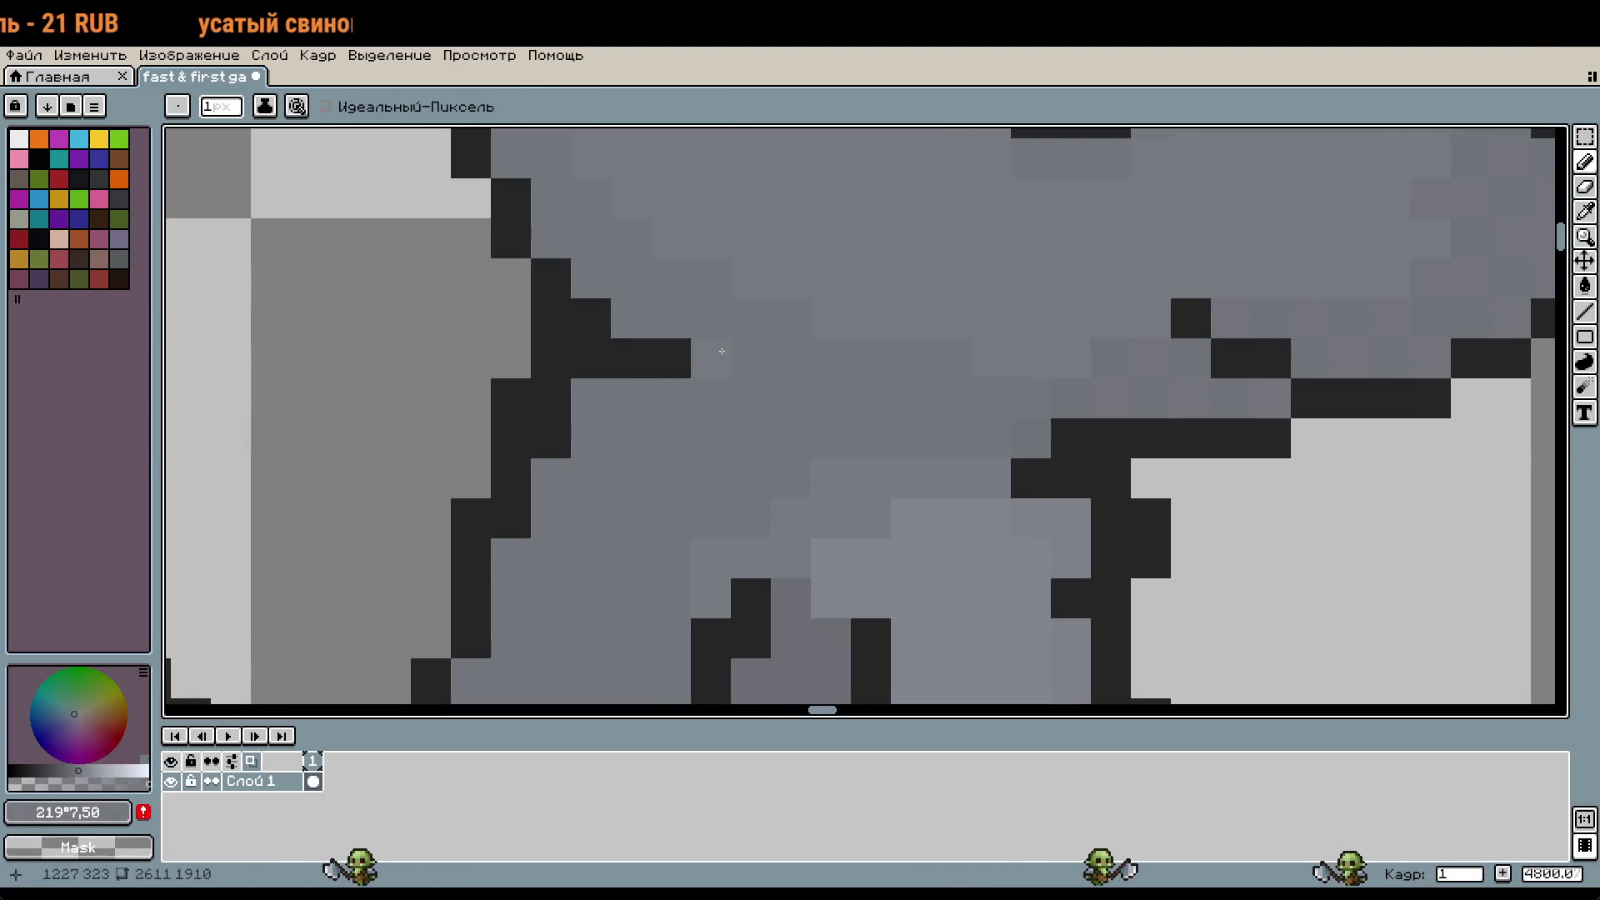
left_click_drag(714, 325, 756, 362)
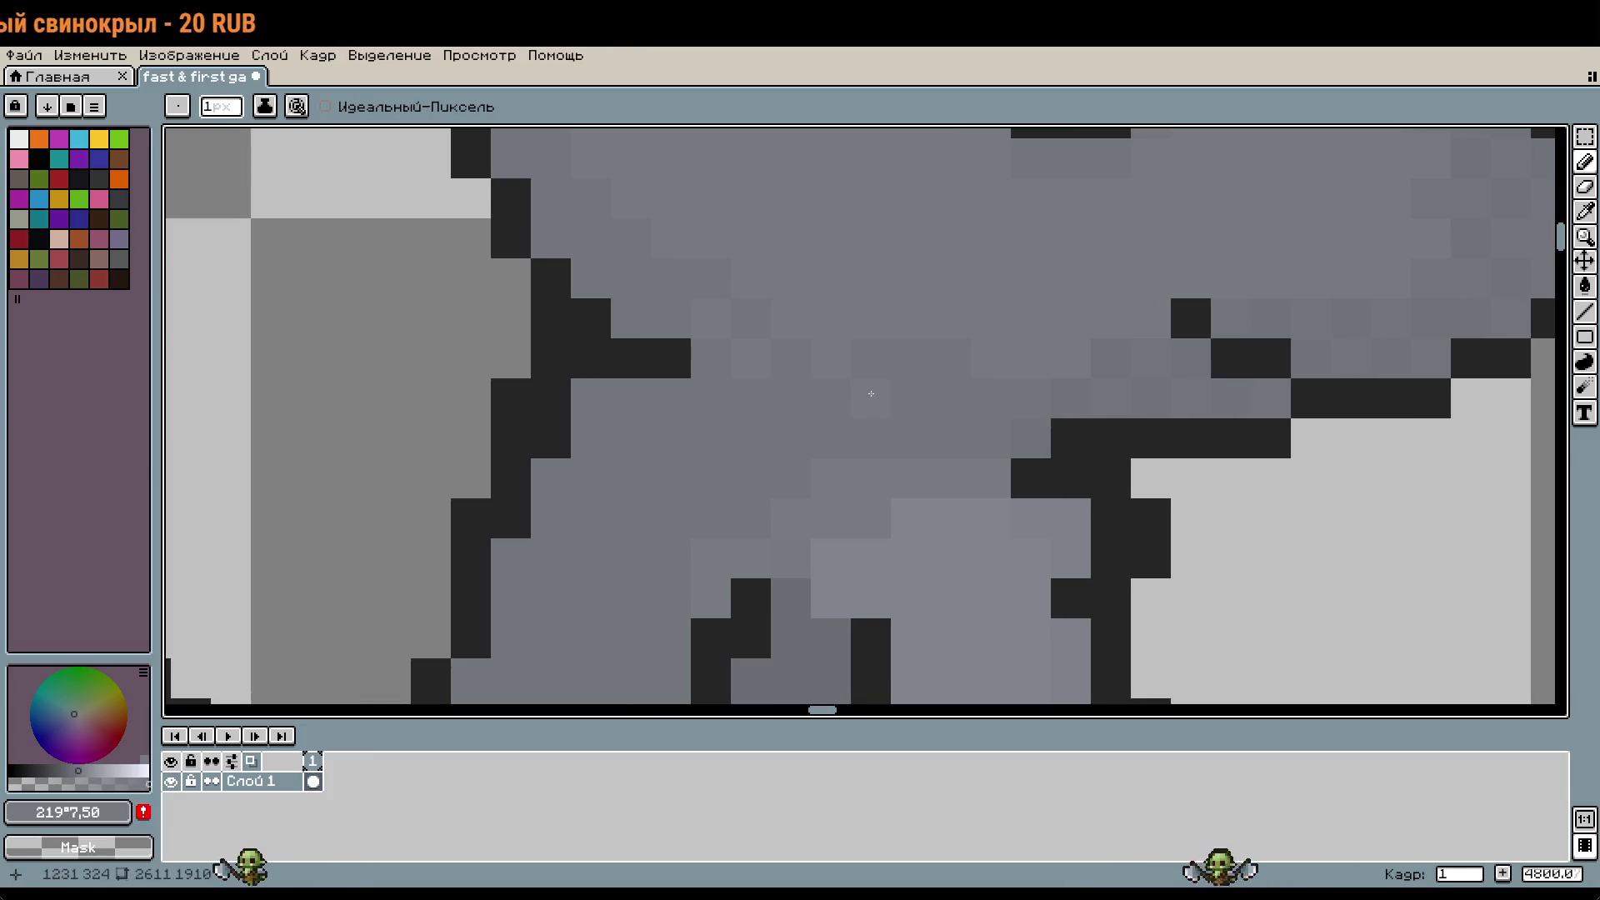
left_click_drag(937, 377, 1010, 423)
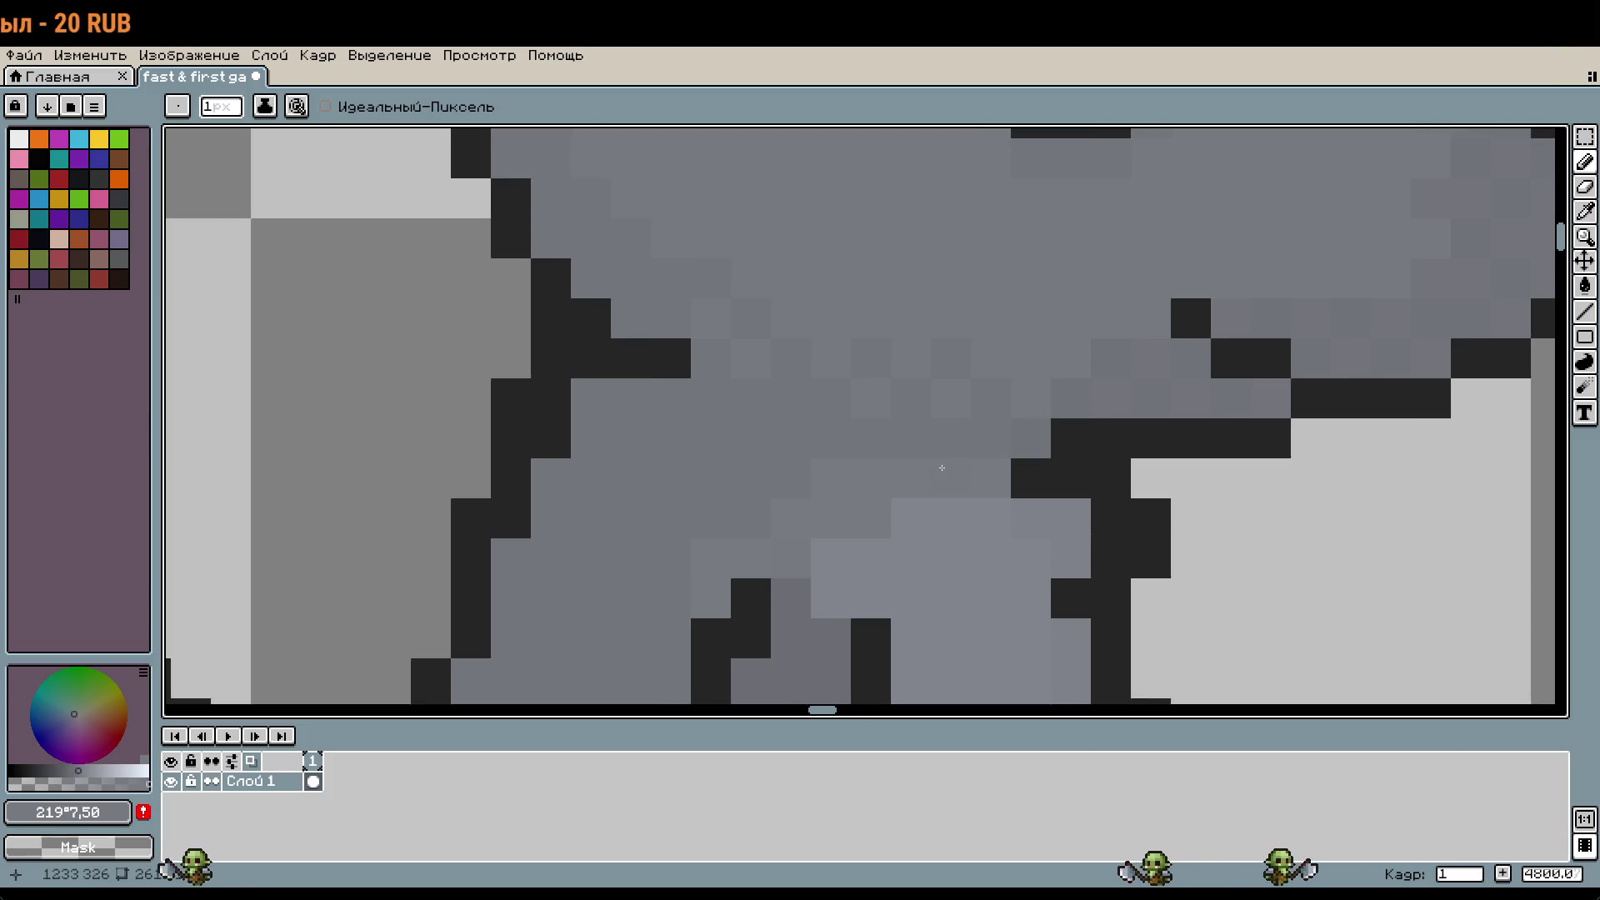
Step: Paint one grey shading pixel beside the rat's body
scroll(791, 380, "up", 2)
scroll(792, 379, "left", 2)
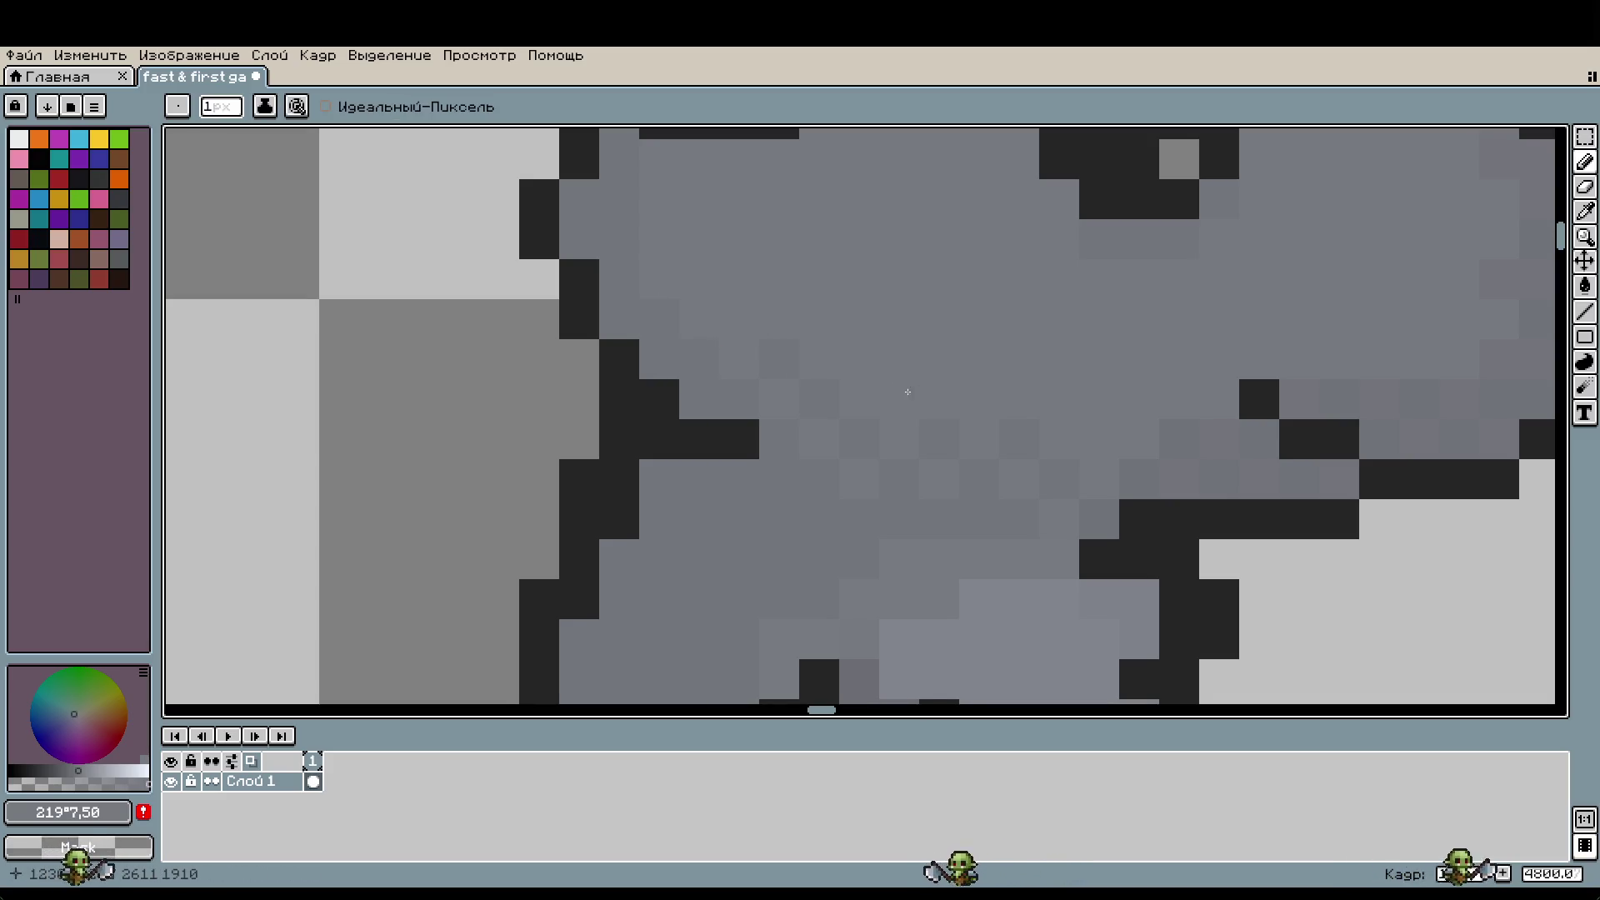
scroll(897, 392, "right", 3)
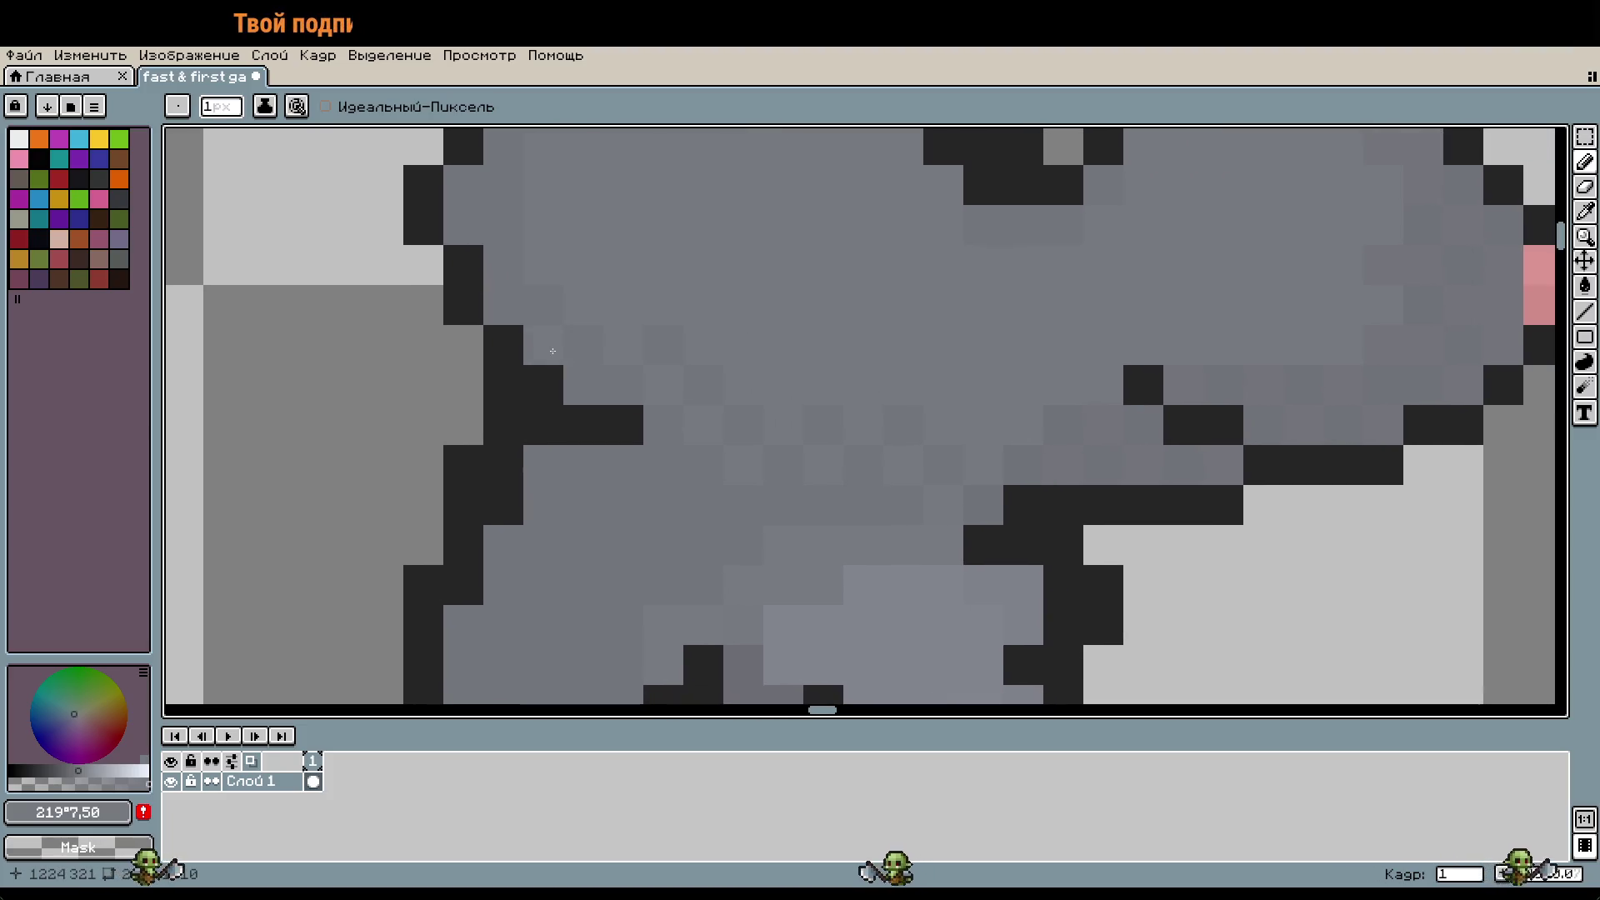
scroll(982, 474, "down", 5)
scroll(1042, 530, "up", 3)
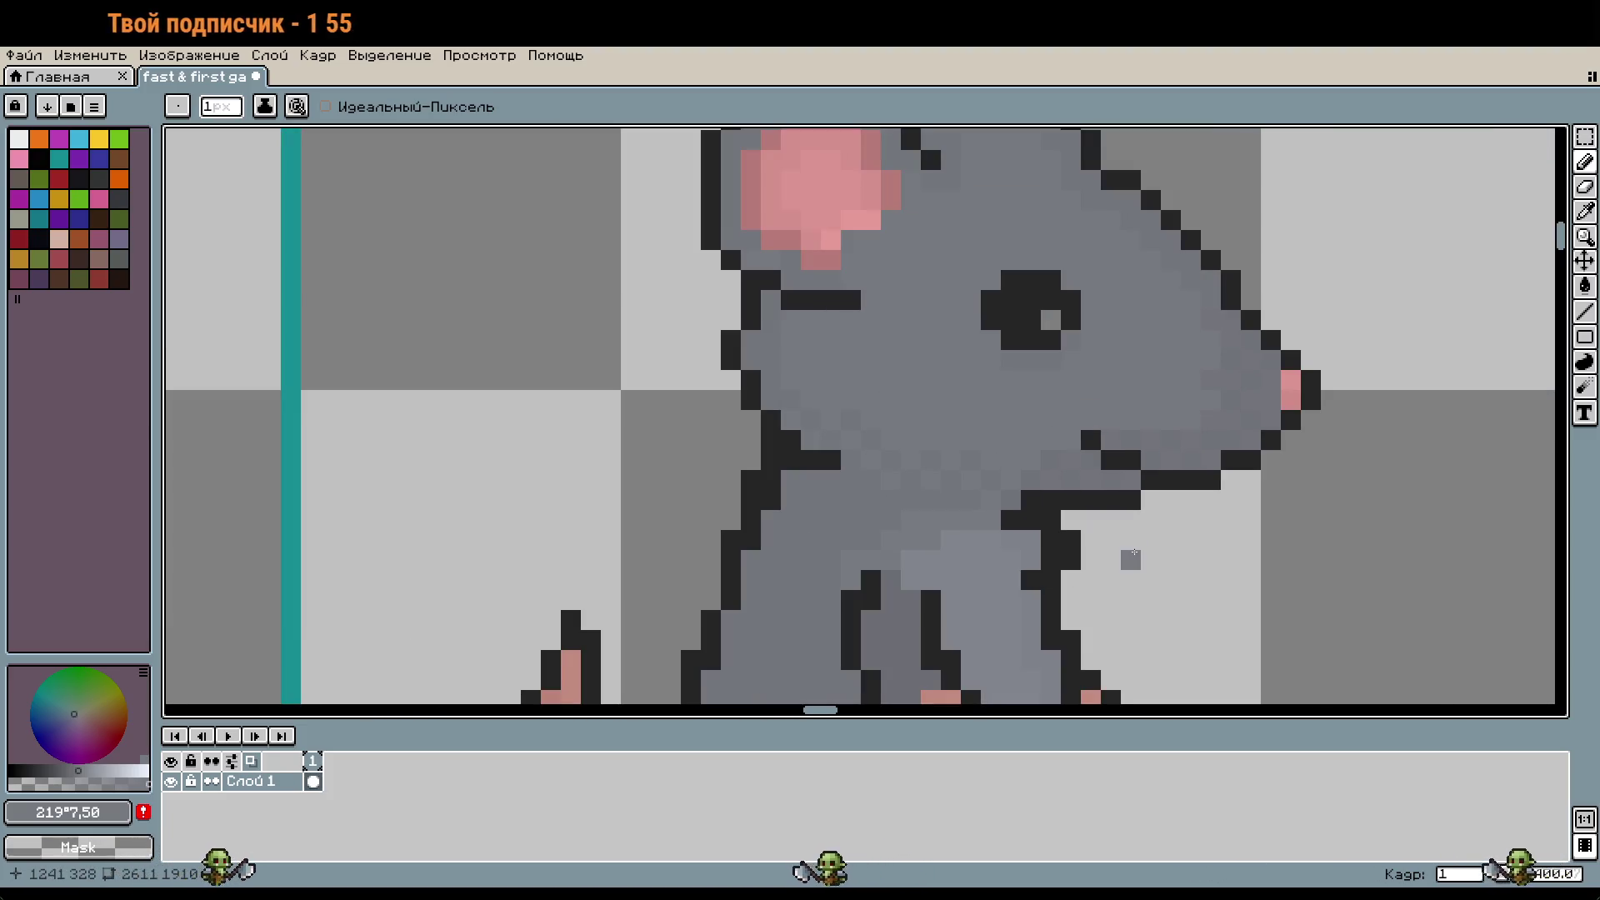
scroll(1042, 530, "up", 2)
left_click(1042, 531)
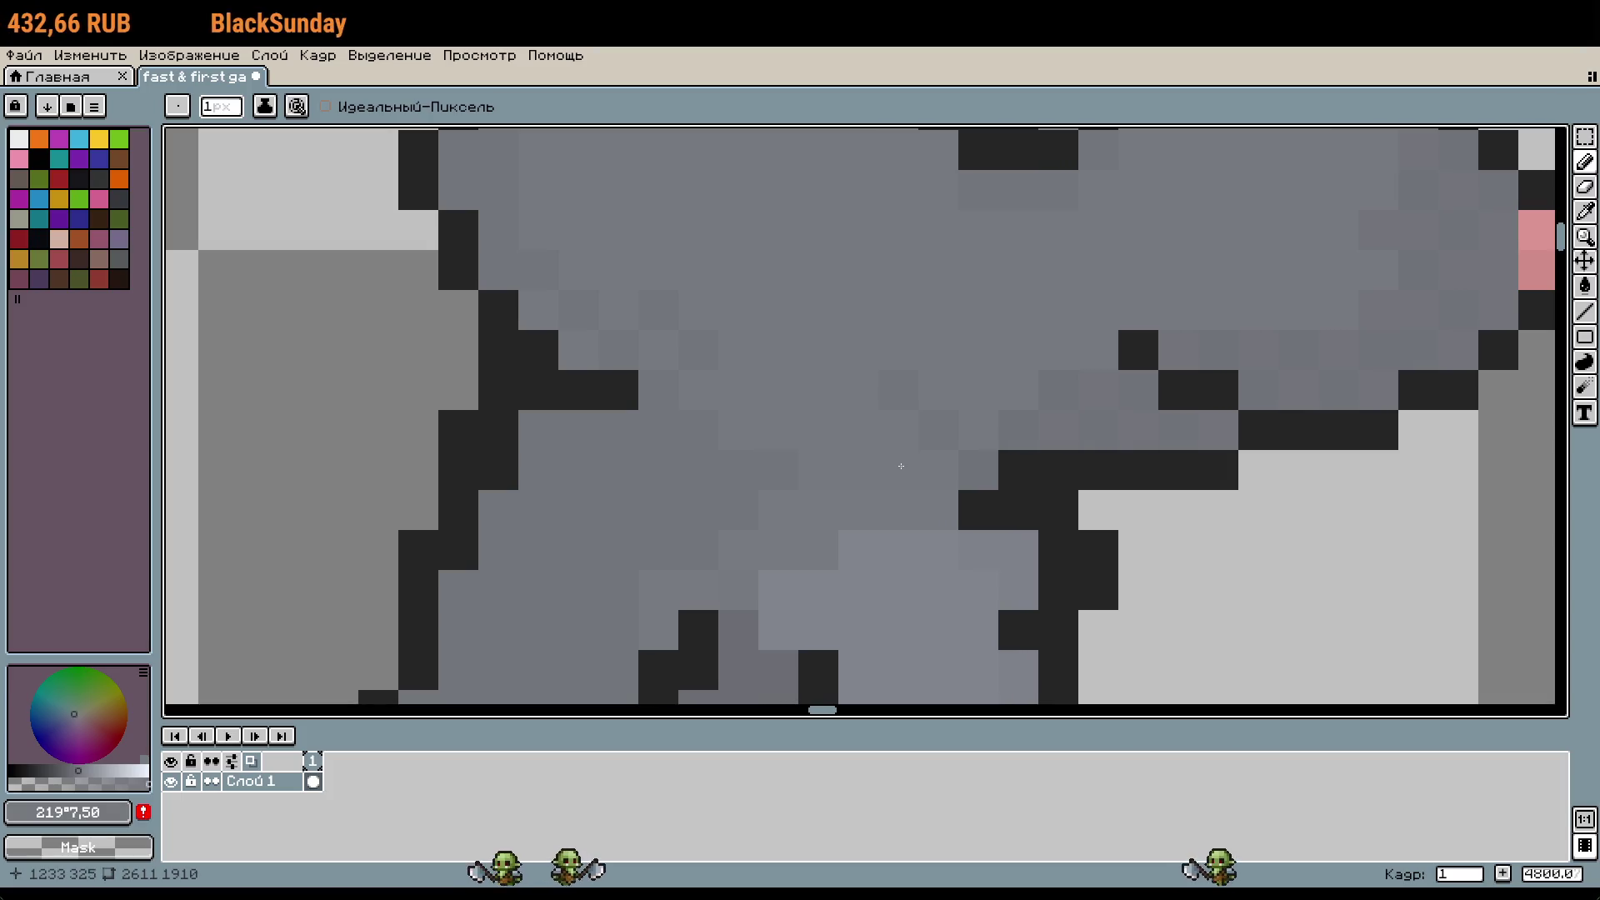
Step: Fine-tune the brightness of the shading grey and switch to the fill tool
scroll(901, 466, "up", 1)
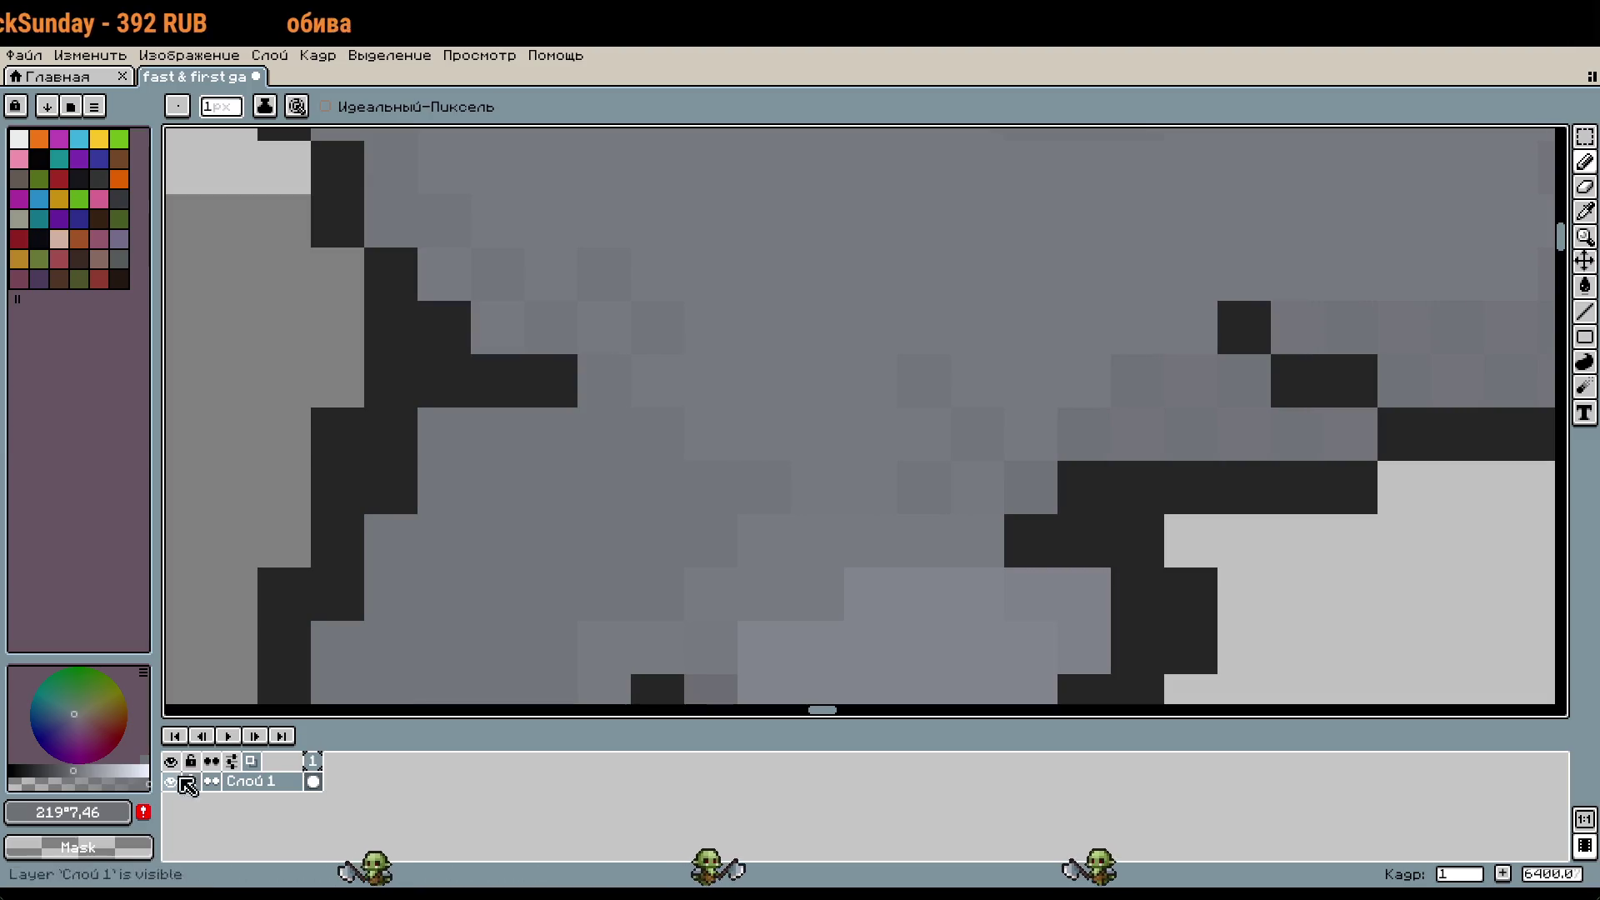
left_click(76, 770)
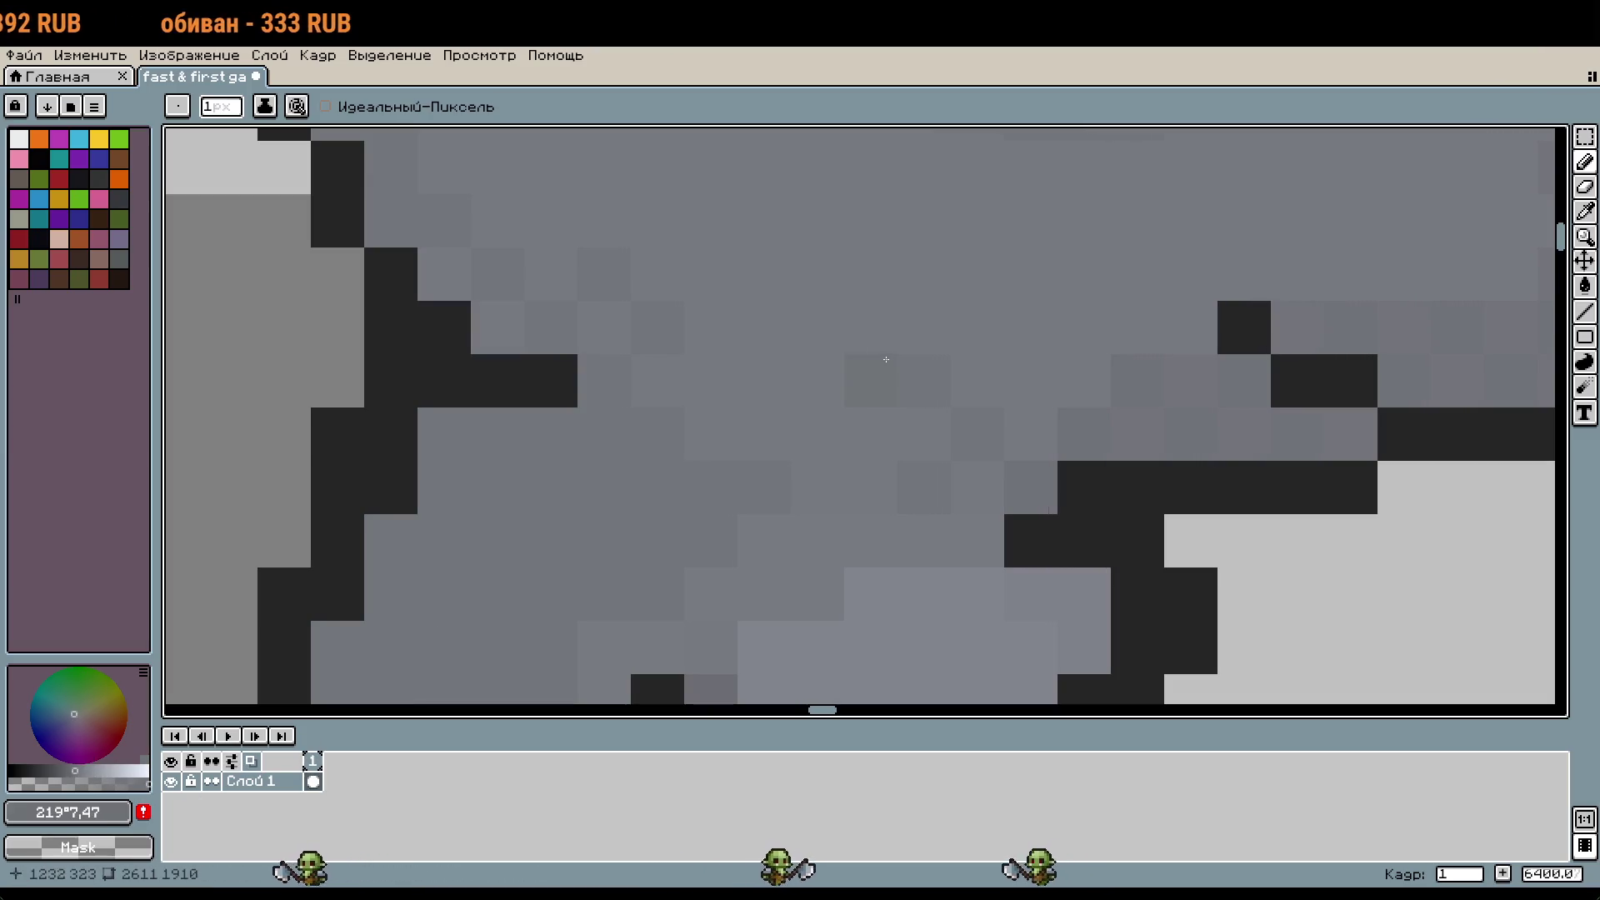
scroll(836, 441, "down", 3)
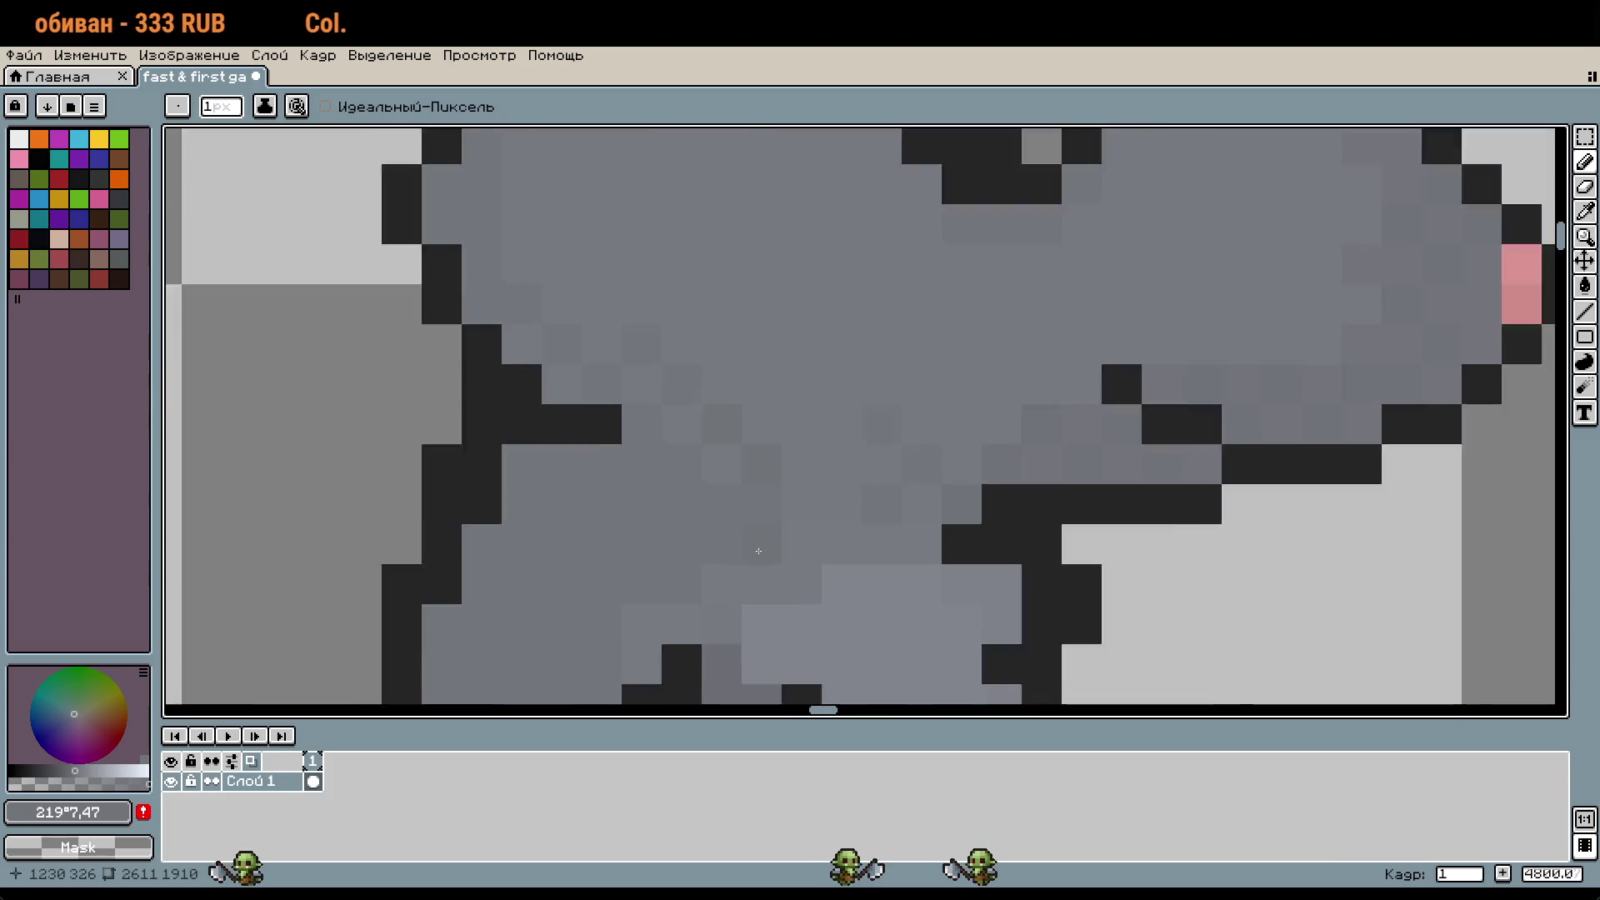
scroll(762, 542, "up", 3)
key("g")
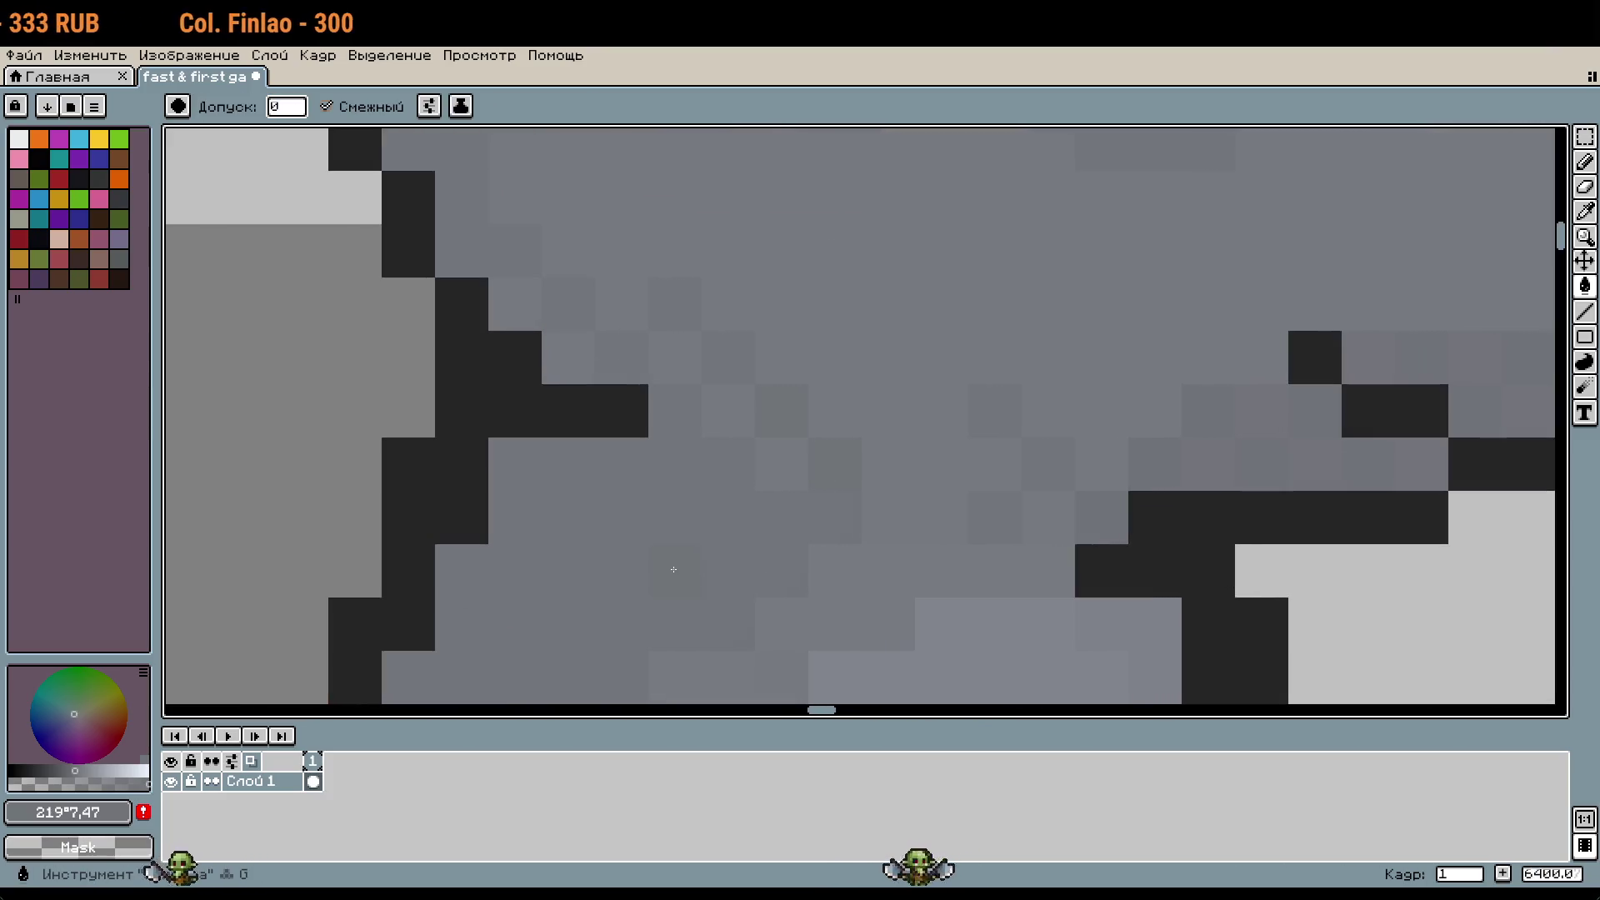
scroll(761, 542, "down", 3)
scroll(820, 548, "up", 2)
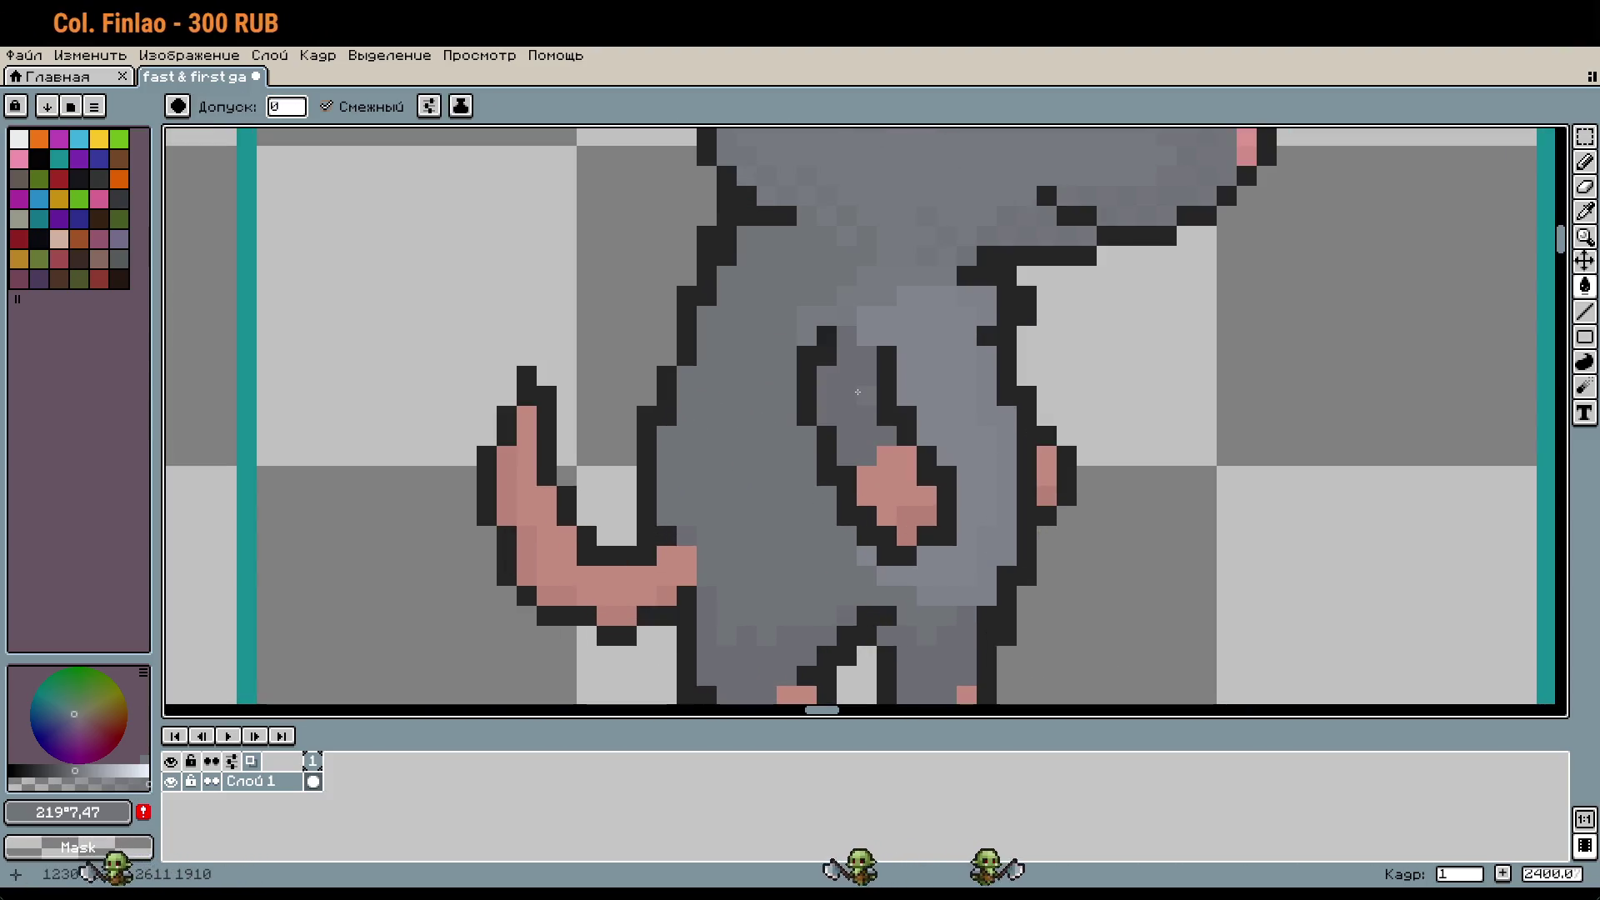
scroll(906, 584, "down", 2)
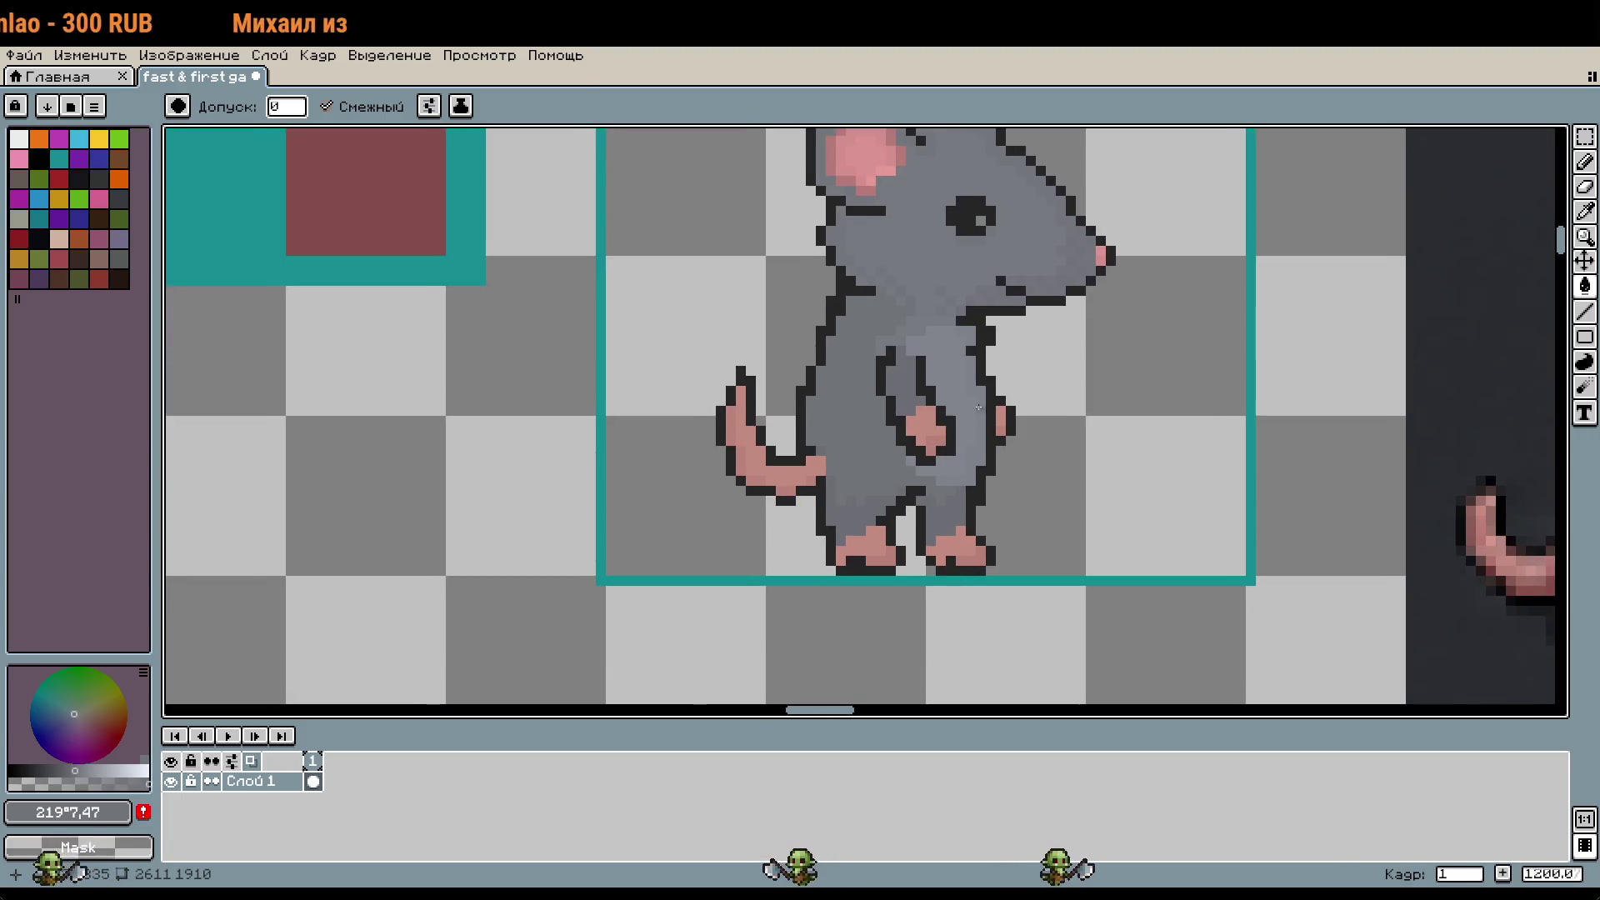
scroll(882, 481, "up", 8)
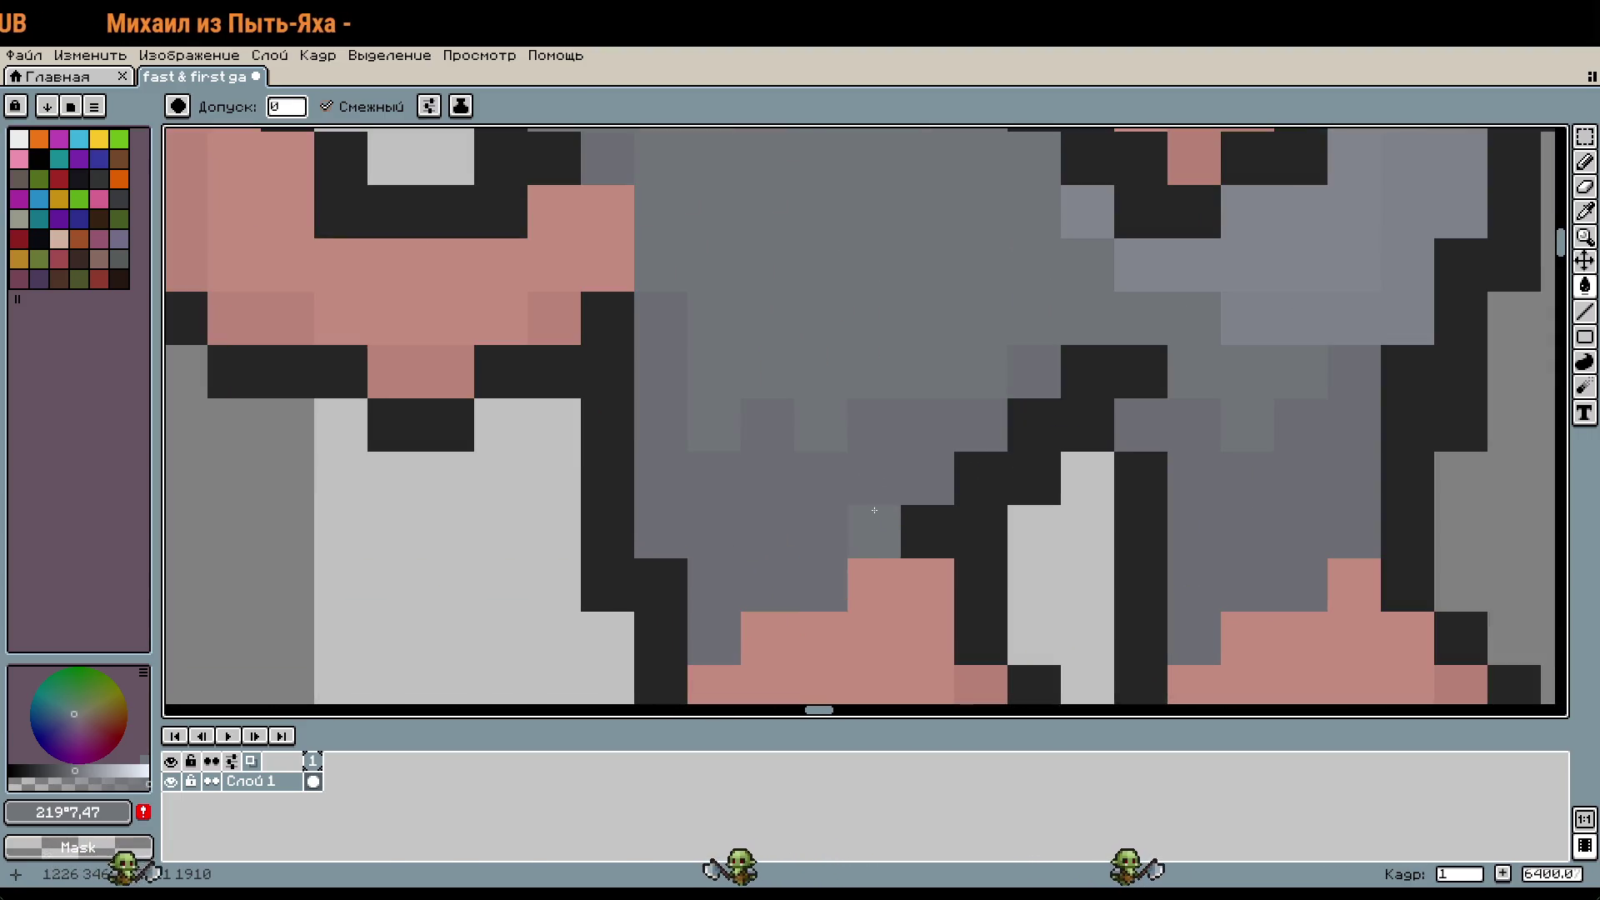
Step: Sample body grey #6b6d73, then choose the slightly bluer grey 225°6,47 for filling
key("u")
key("i")
left_click(807, 497)
key("g")
left_click(72, 771)
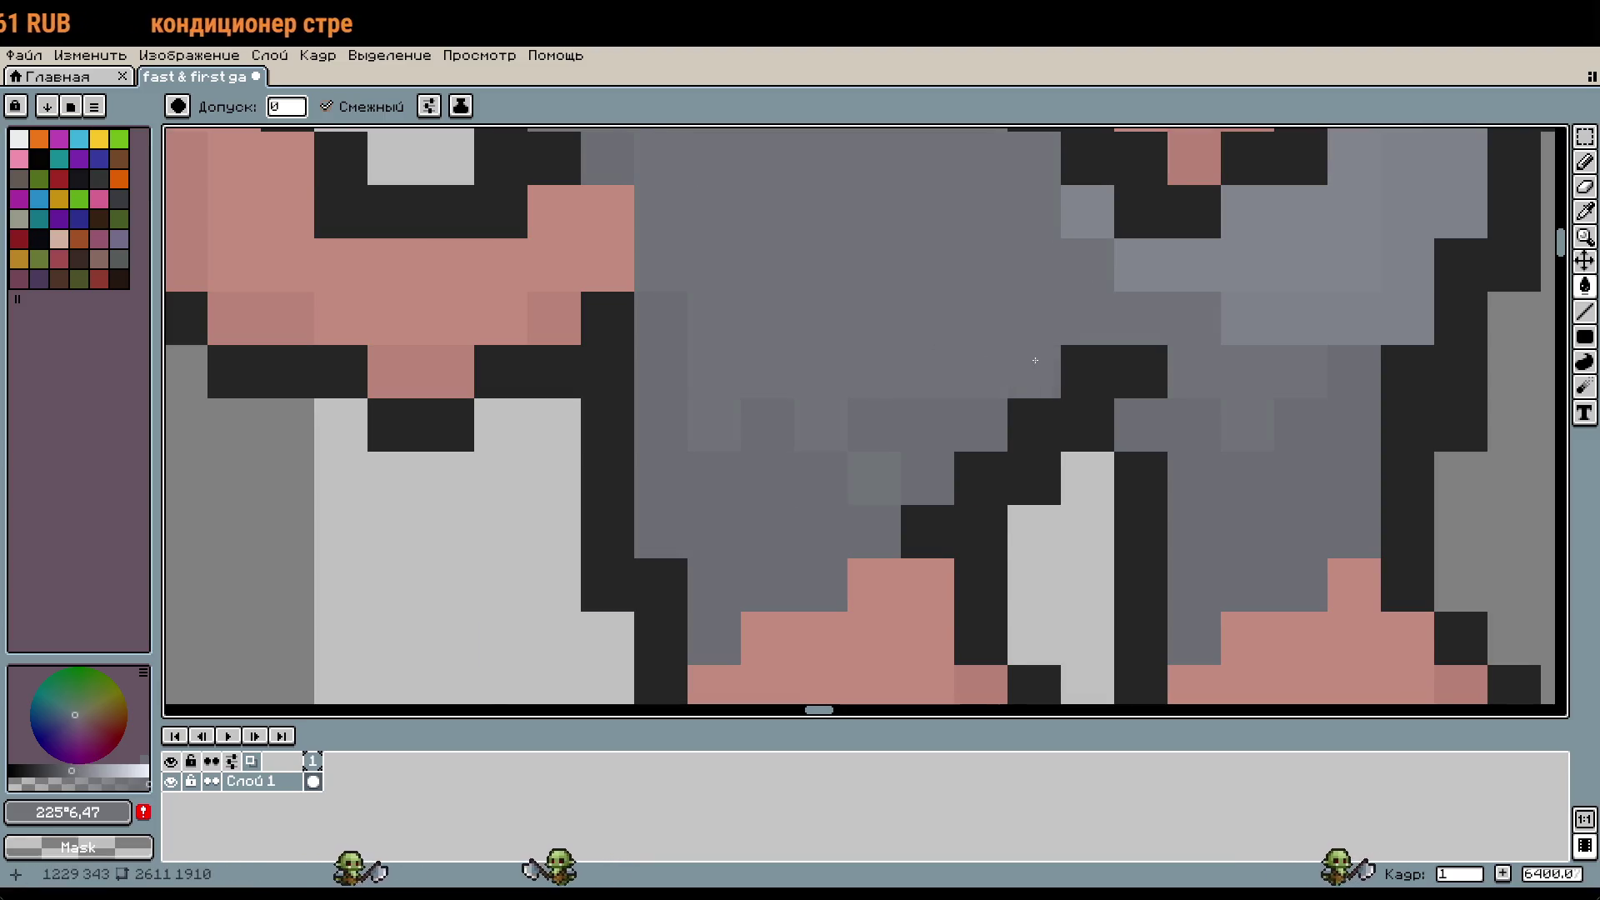
scroll(1036, 357, "down", 3)
scroll(956, 530, "down", 2)
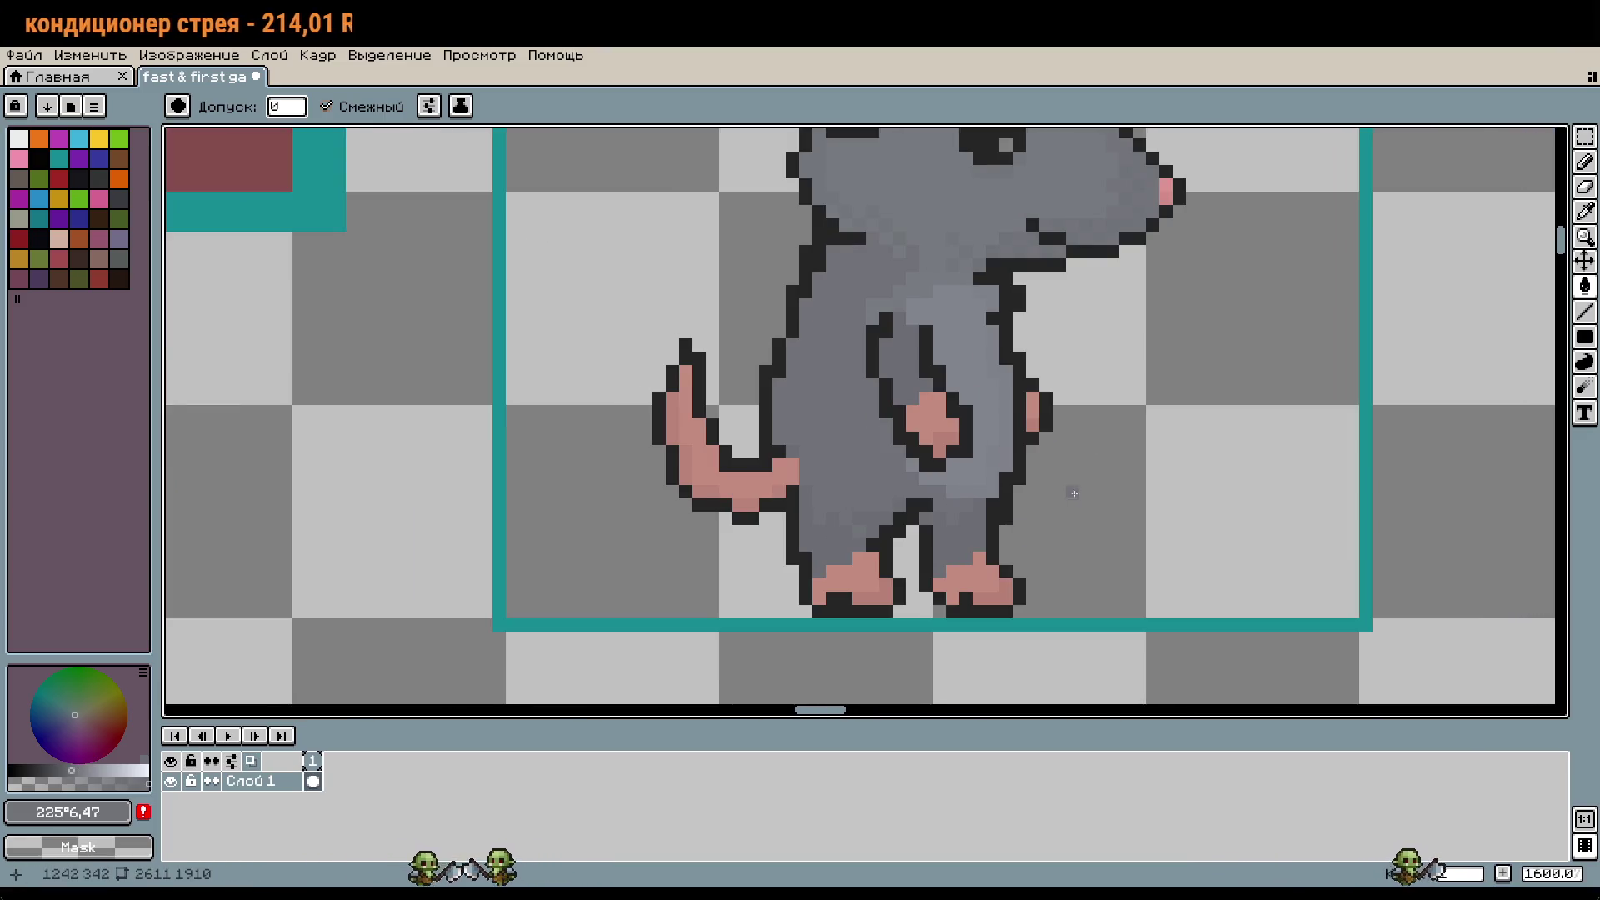
scroll(983, 599, "down", 1)
left_click_drag(1056, 601, 1082, 432)
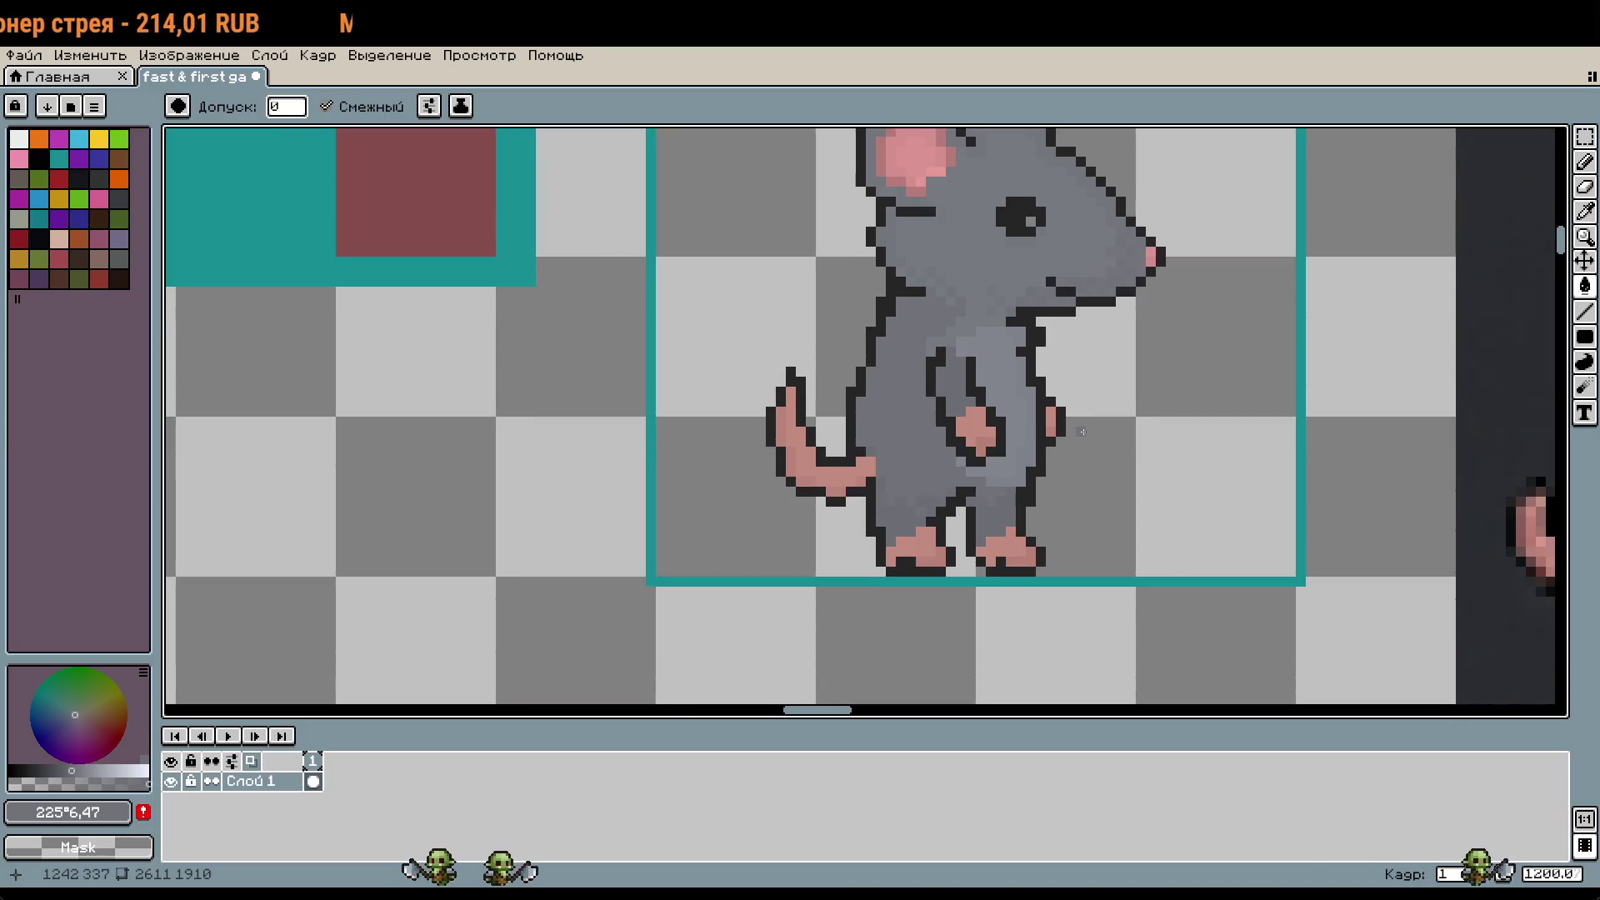
scroll(912, 425, "up", 2)
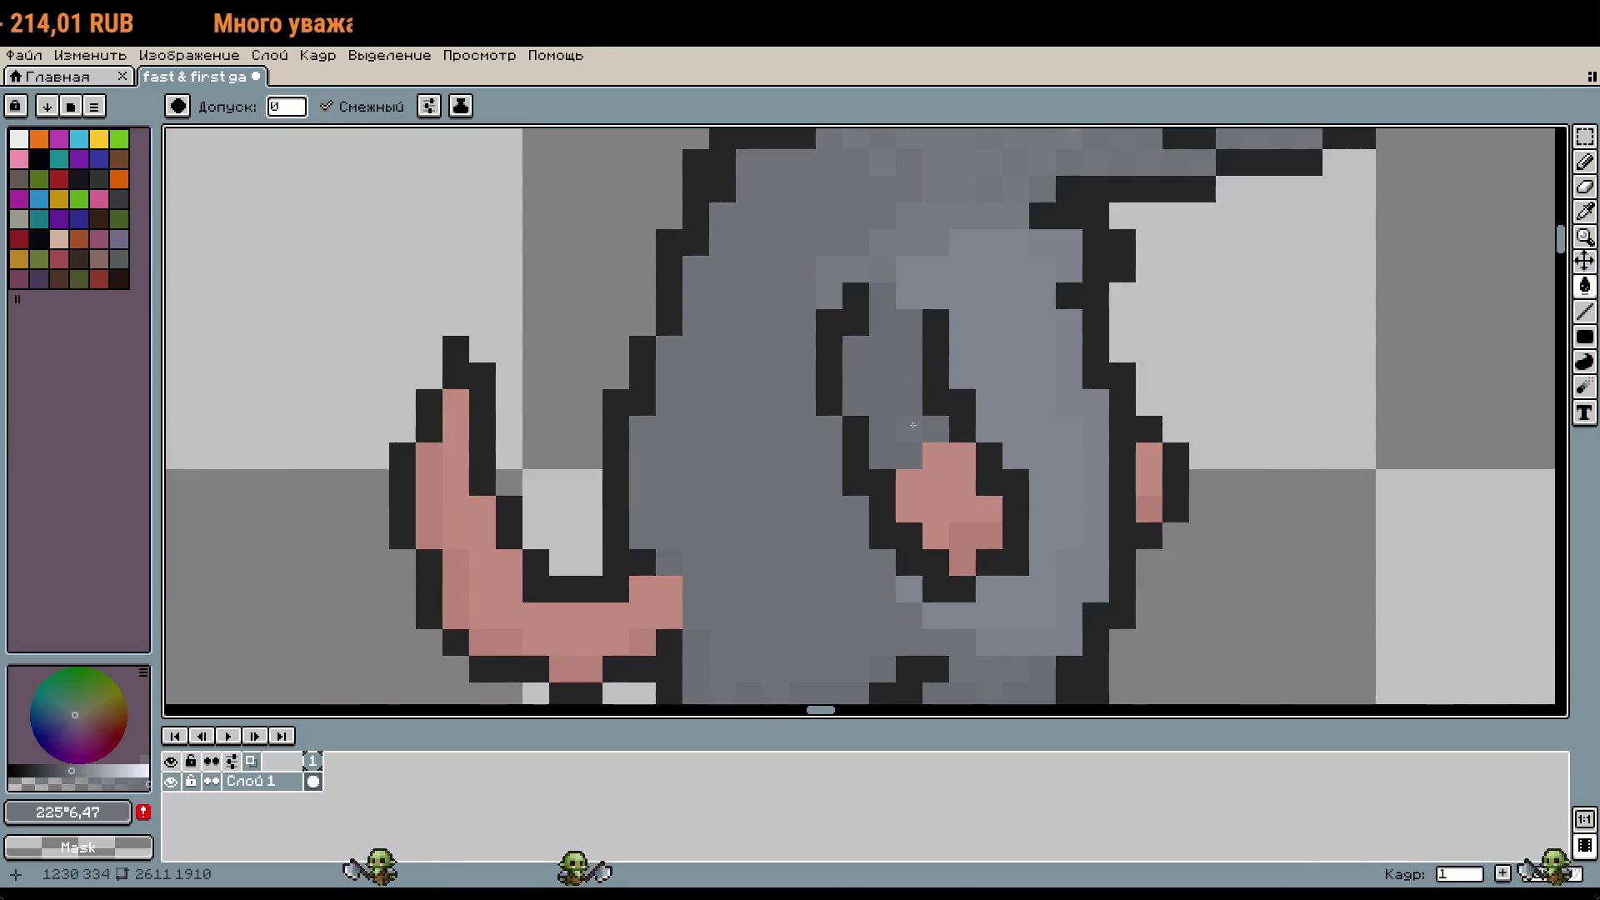
scroll(895, 431, "down", 2)
scroll(831, 517, "up", 3)
Step: Zoom and pan around the rat's arm and chest to inspect the area to shade
key("u")
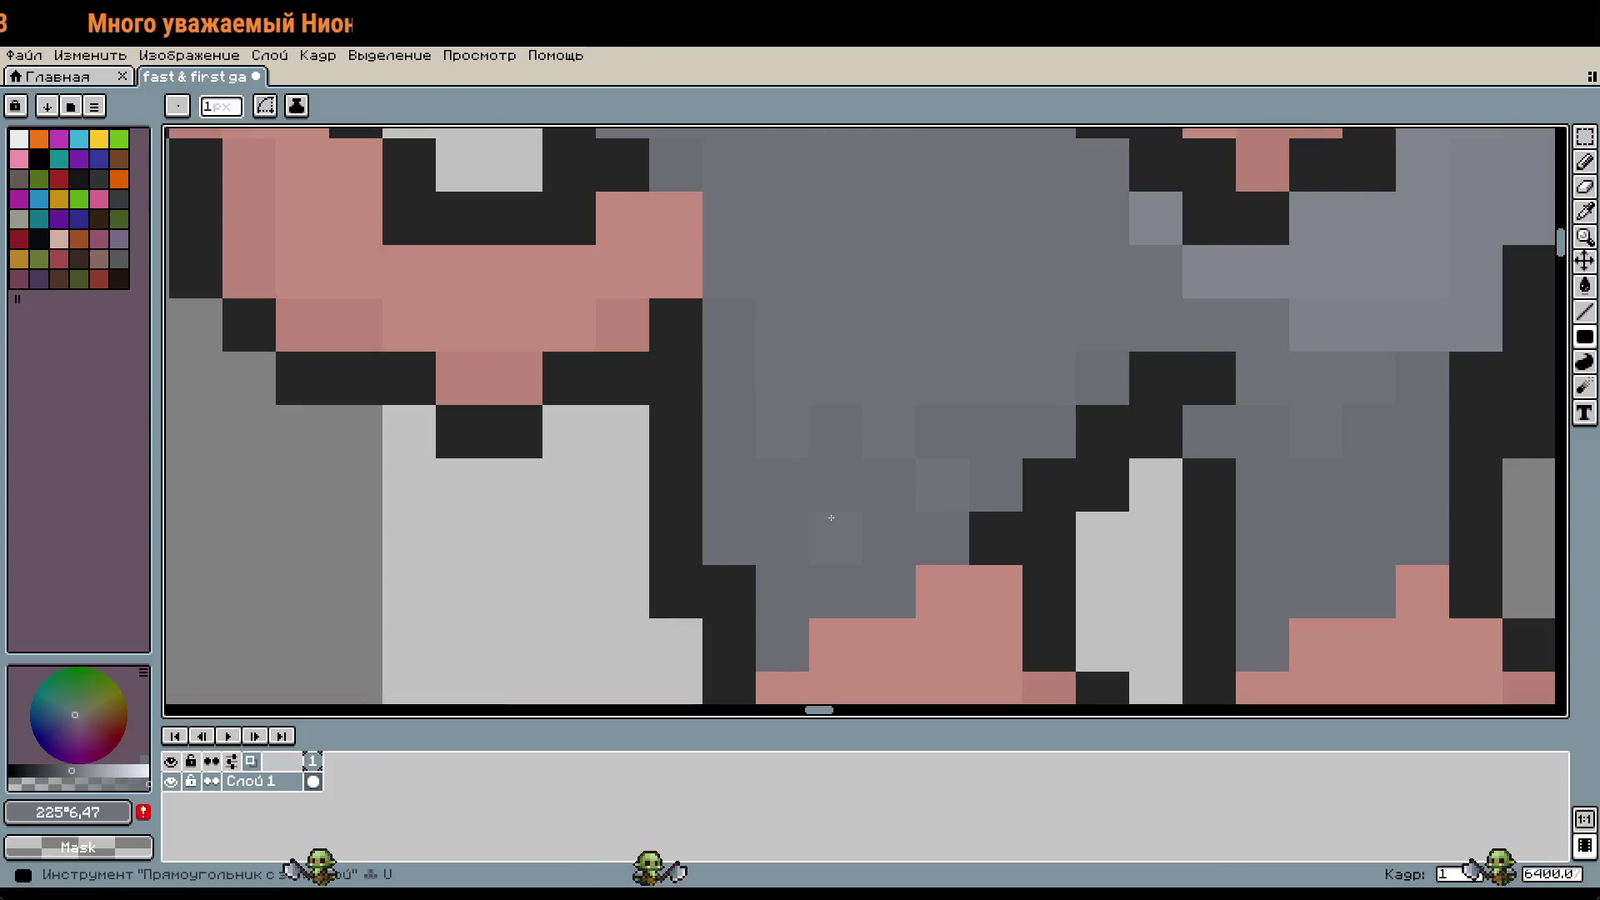
key("g")
scroll(1040, 405, "up", 5)
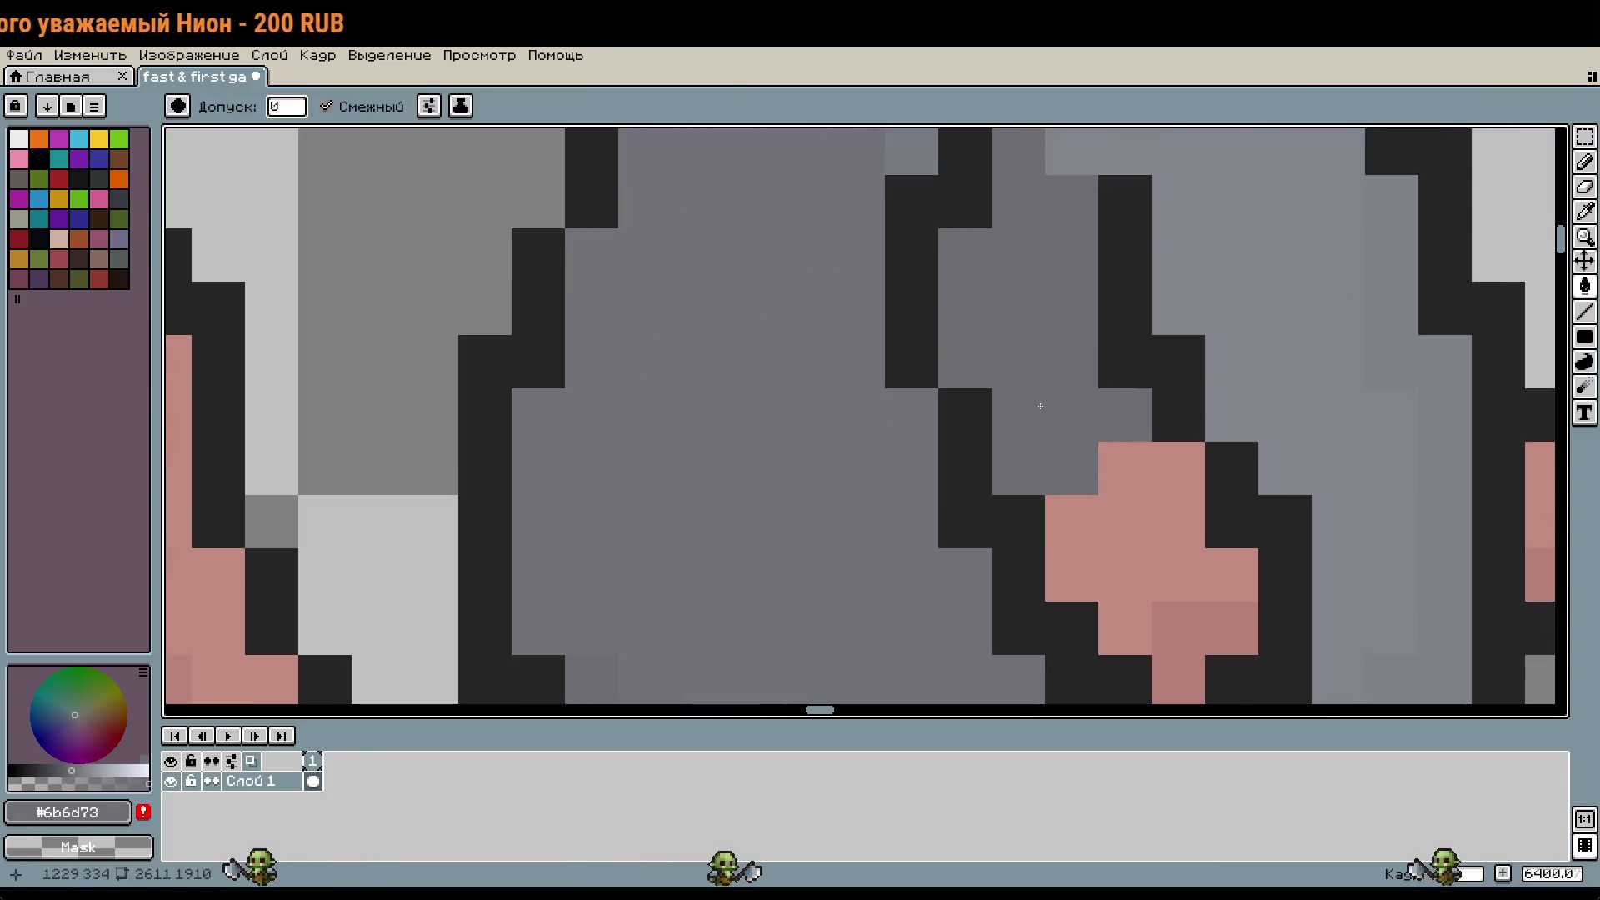
scroll(1033, 355, "down", 5)
scroll(1150, 601, "up", 1)
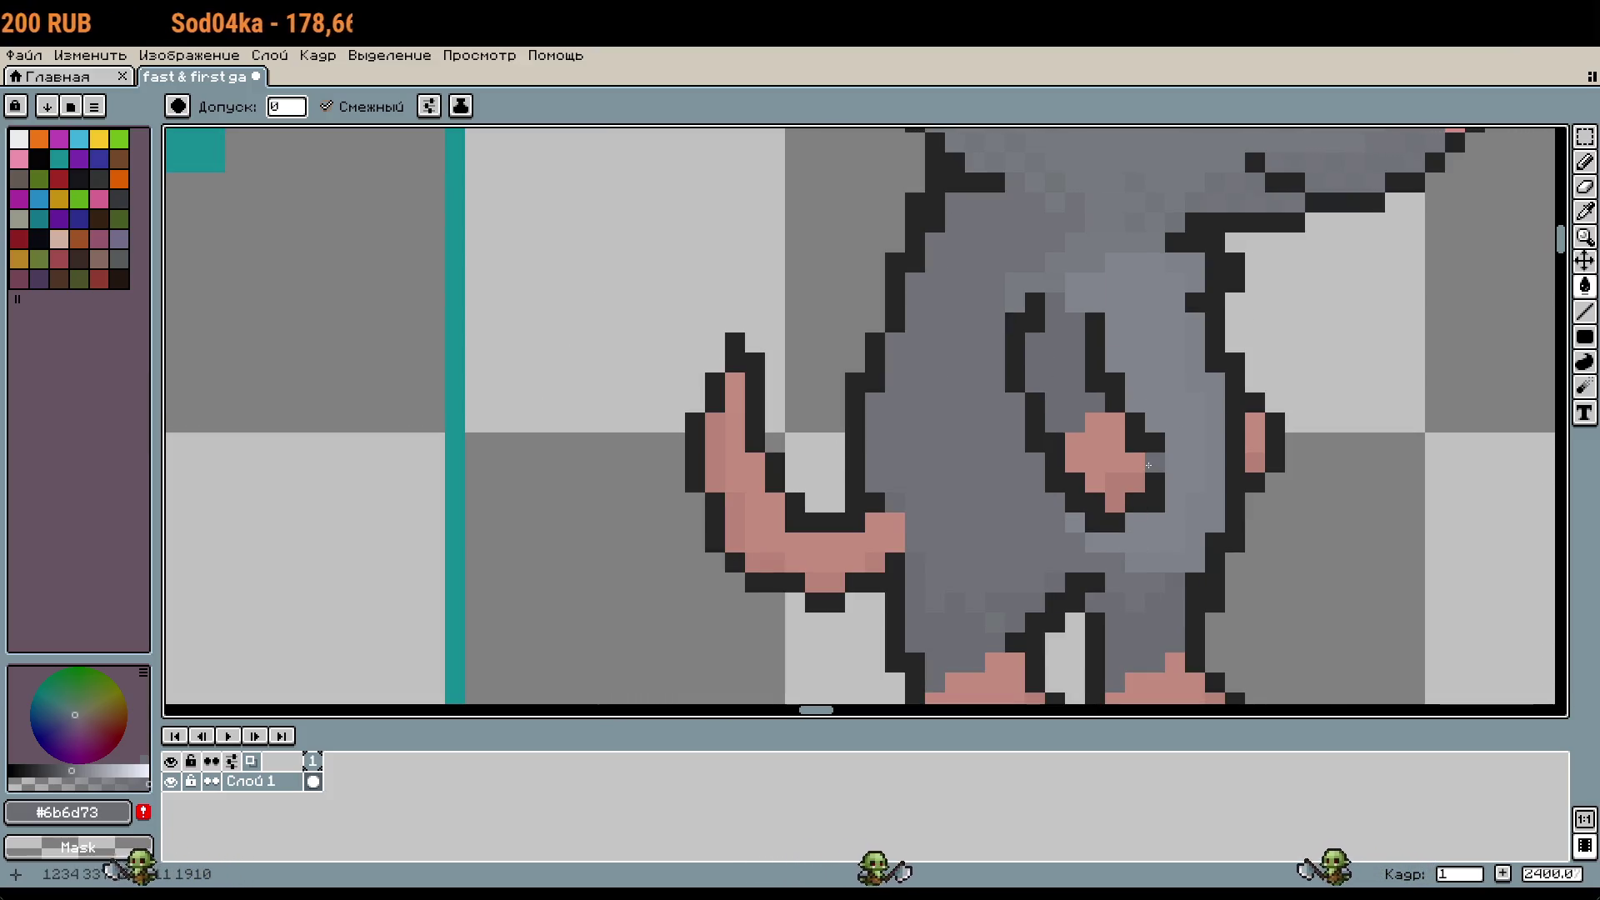
left_click_drag(1146, 441, 1149, 462)
scroll(994, 583, "up", 5)
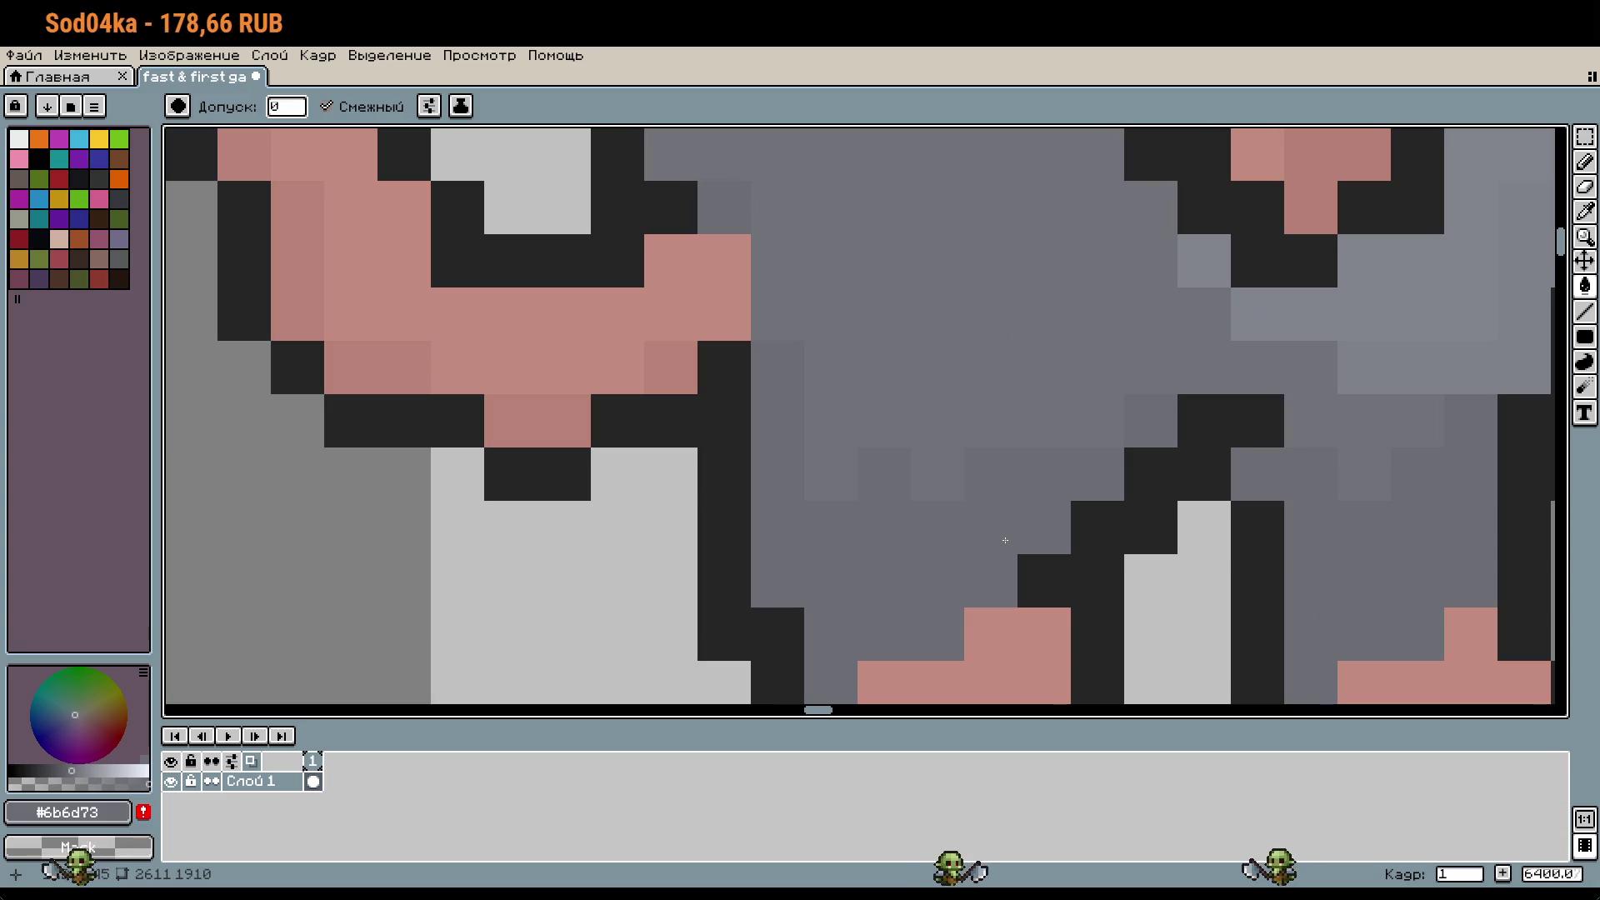
scroll(1087, 566, "down", 2)
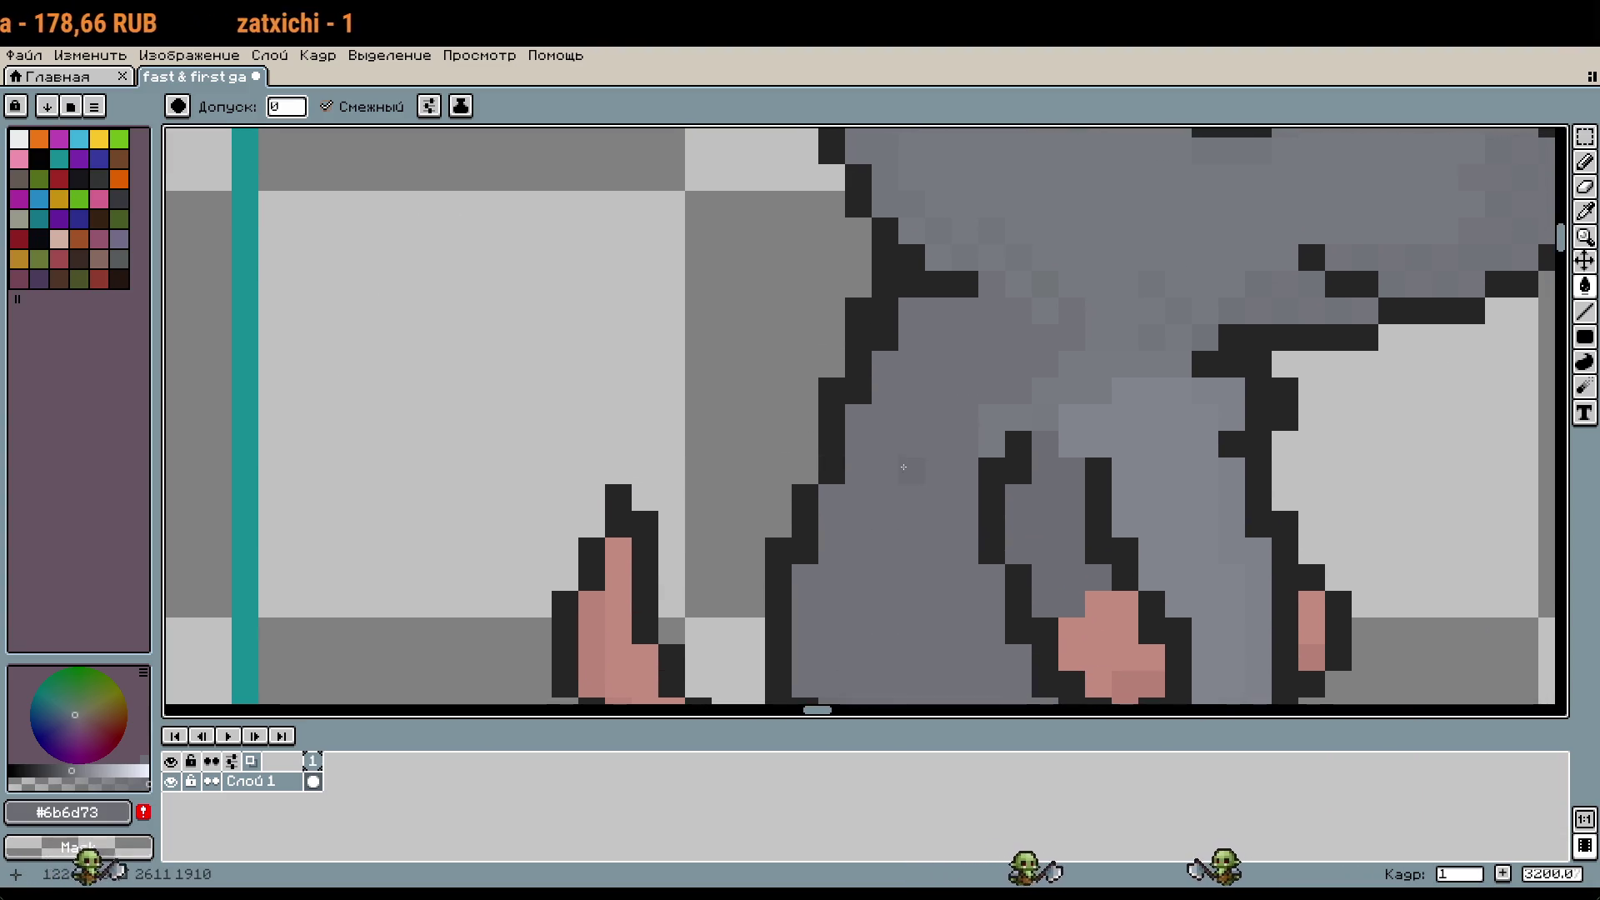
scroll(966, 442, "down", 2)
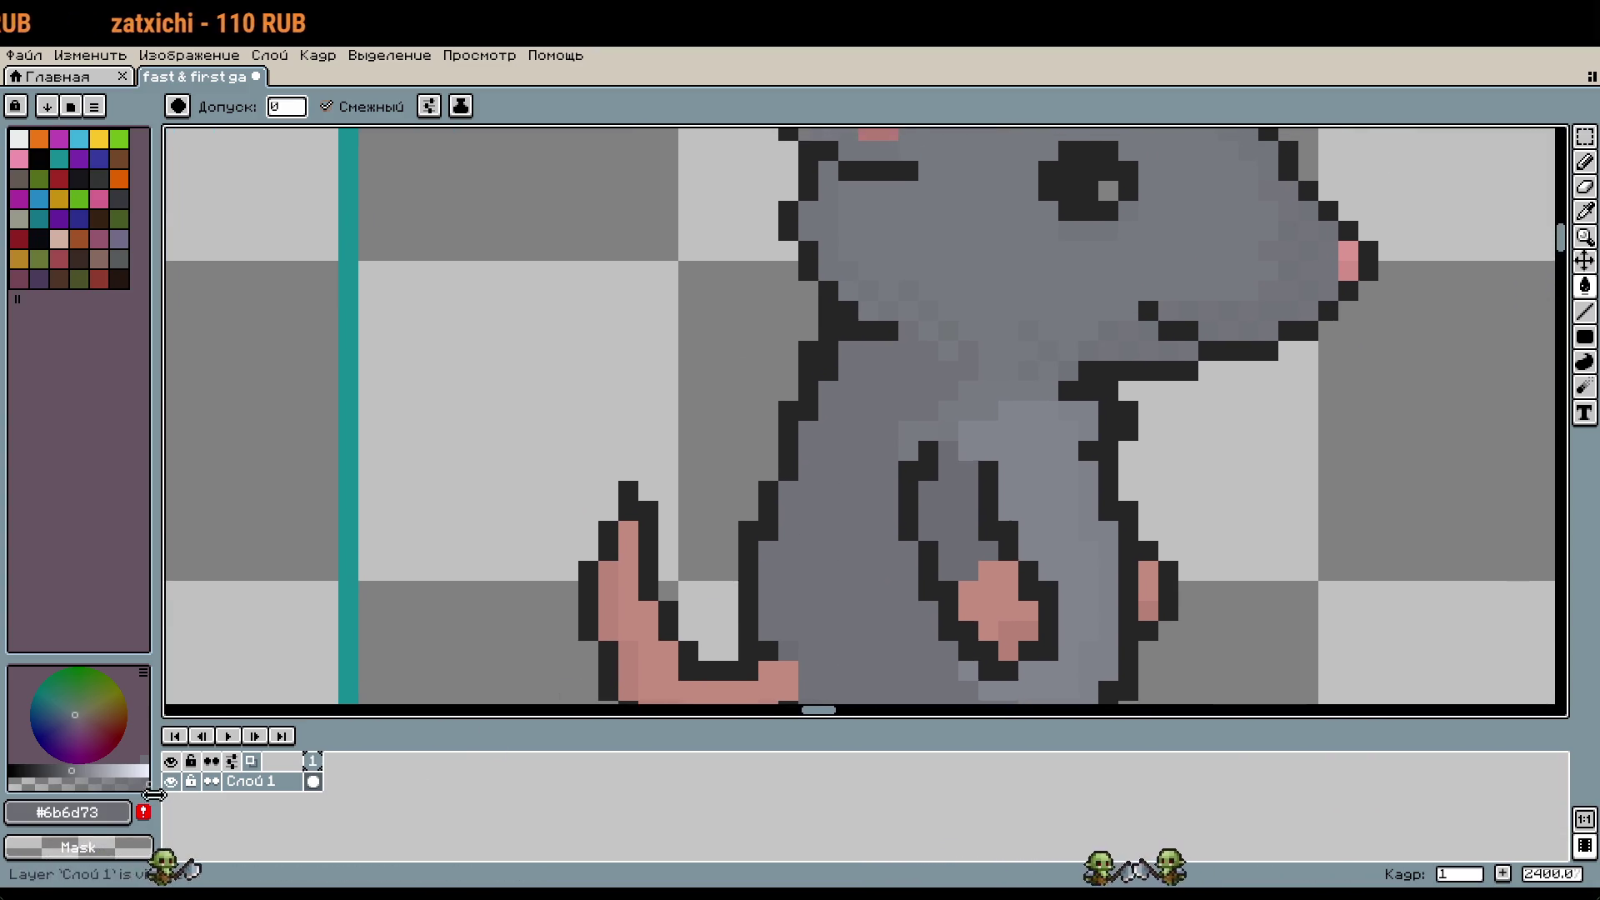
key("i")
key("g")
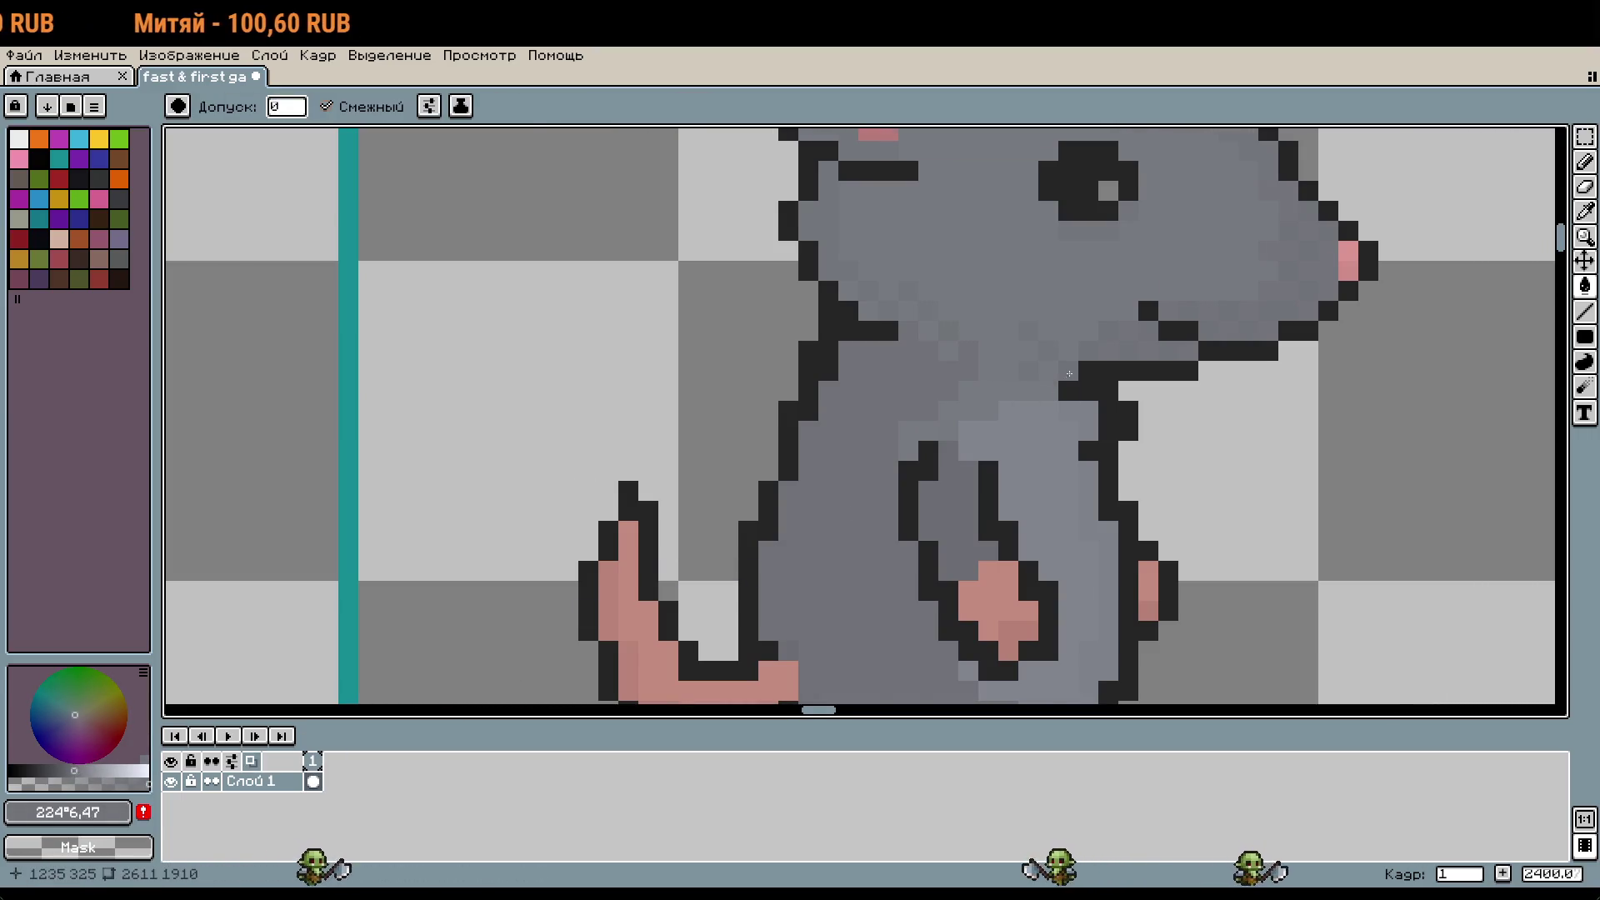
scroll(876, 429, "up", 5)
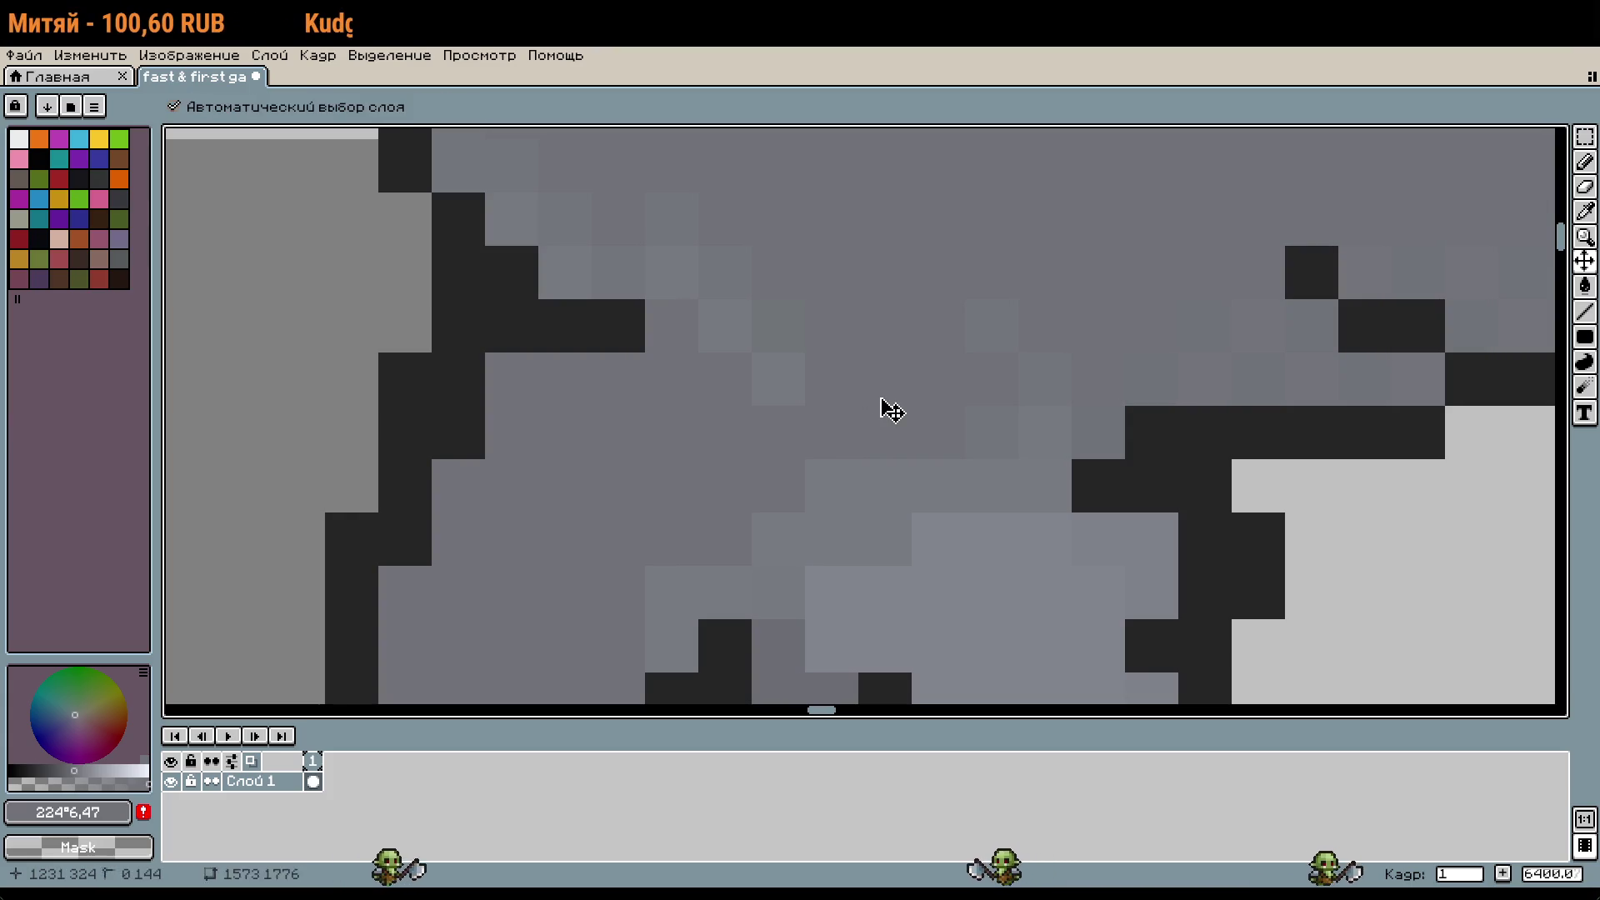
Step: Paint darker grey shading pixels across the rat's chest just below its chin
key("b")
left_click_drag(900, 418, 998, 423)
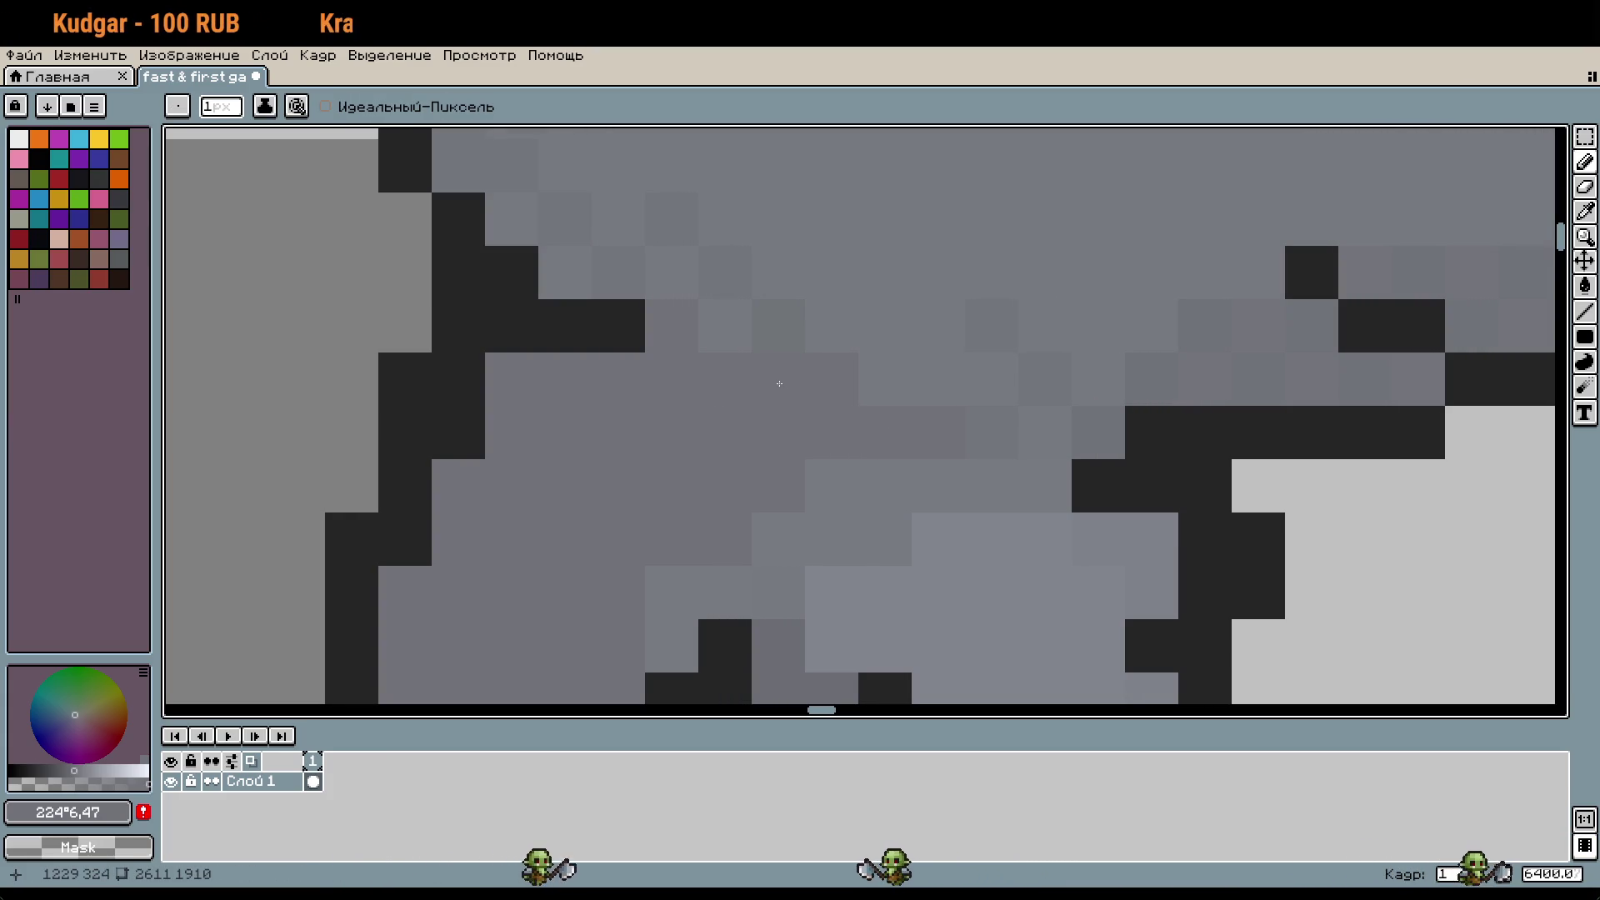
left_click(840, 439)
left_click(792, 384)
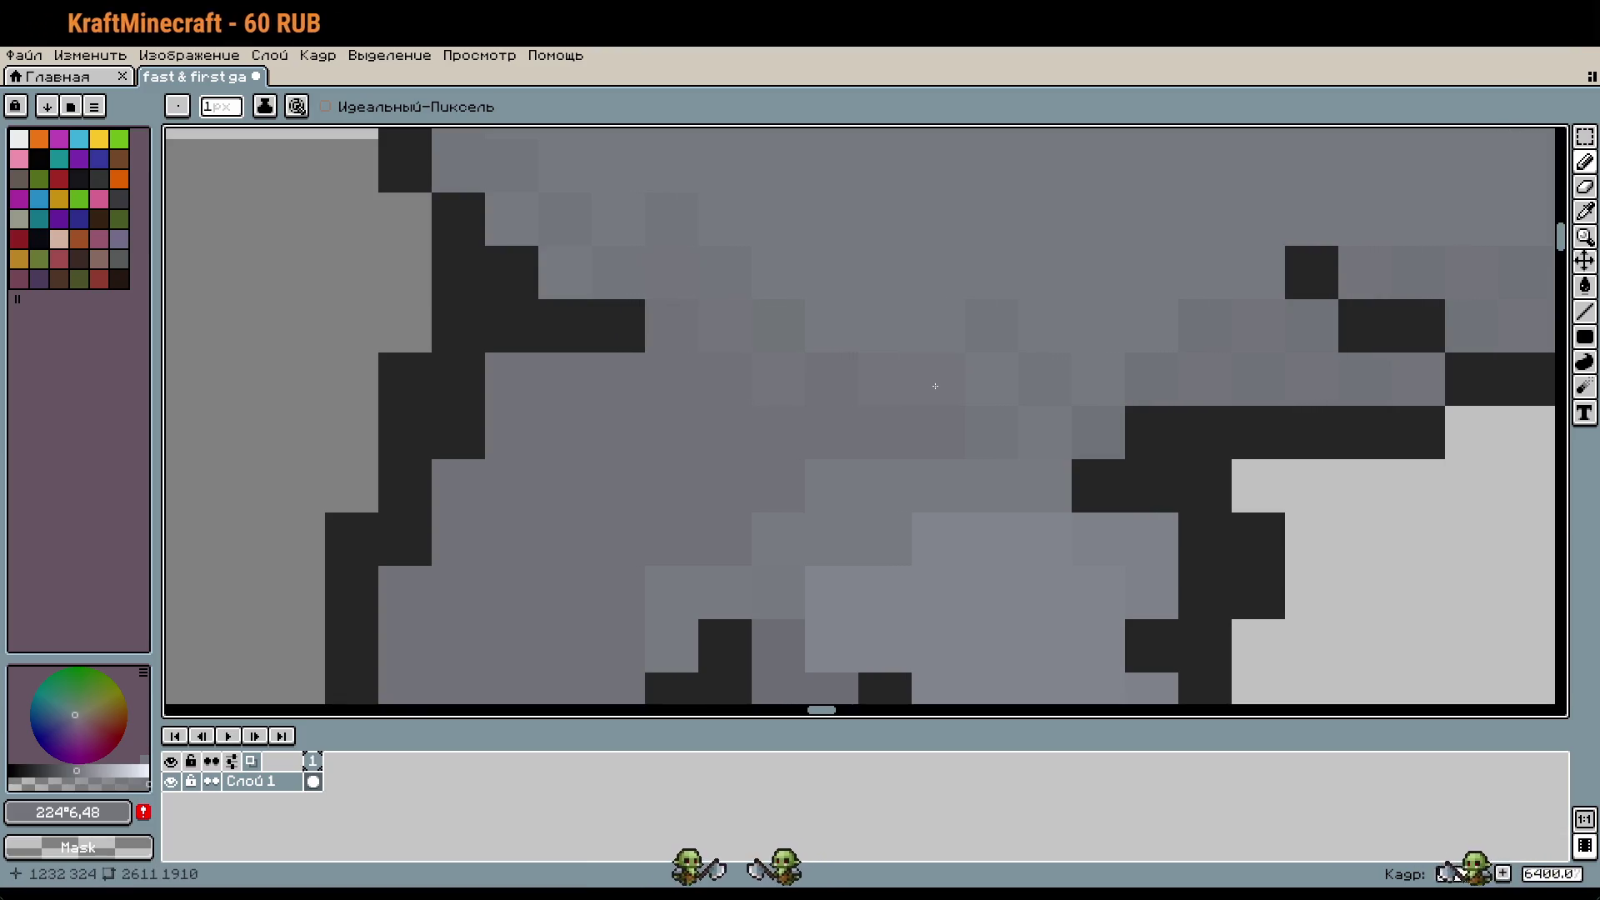
scroll(830, 320, "down", 5)
scroll(867, 426, "up", 4)
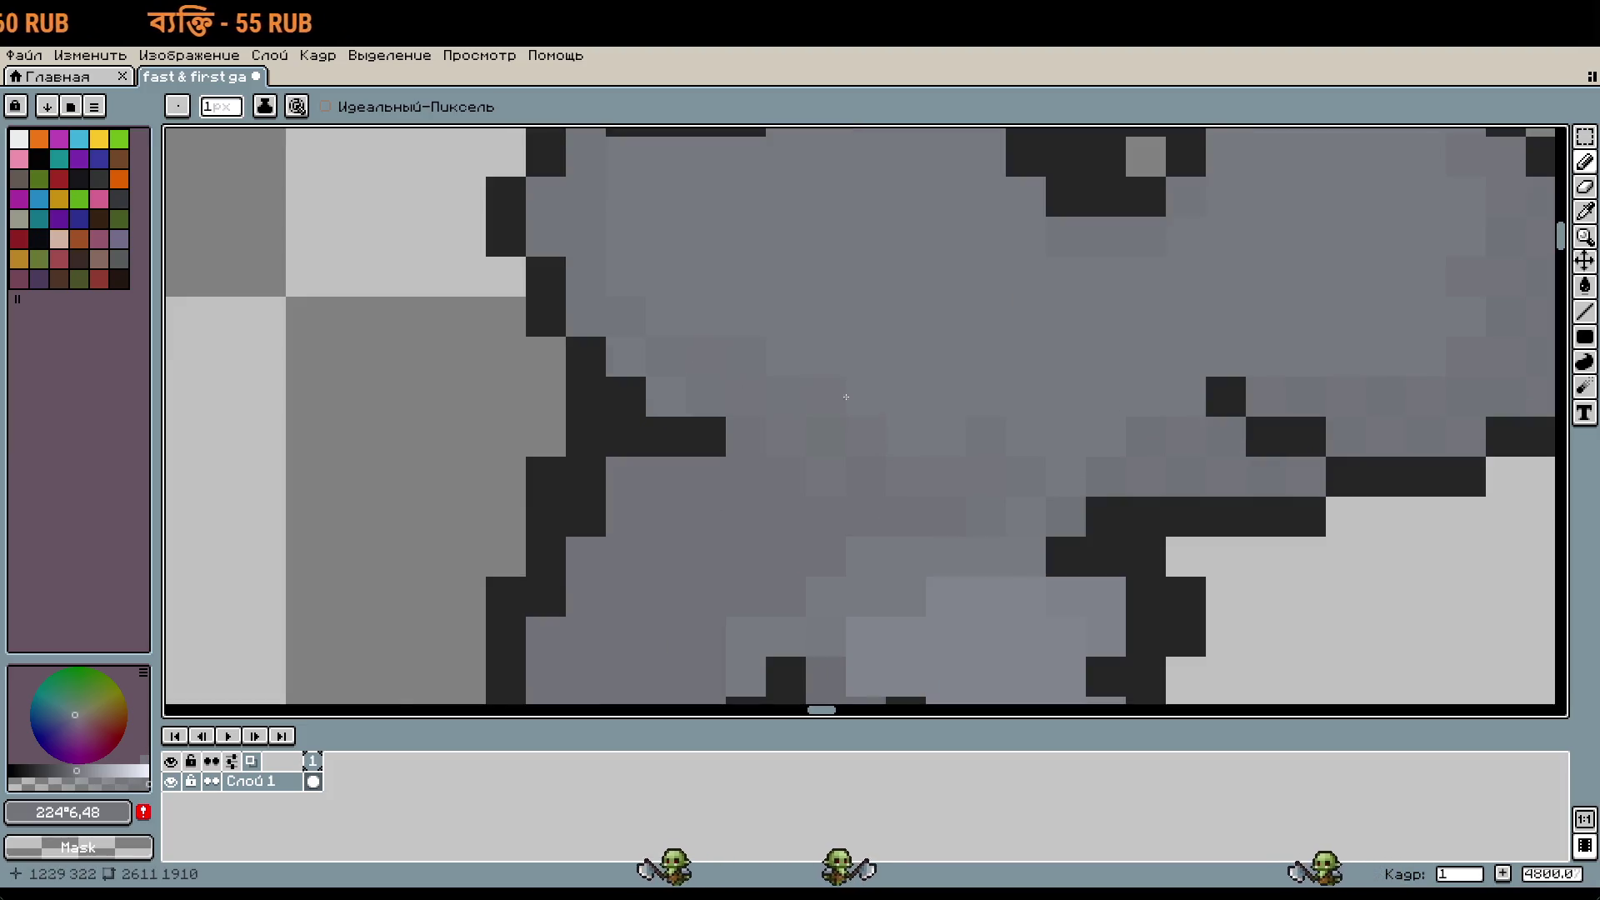
scroll(640, 361, "down", 4)
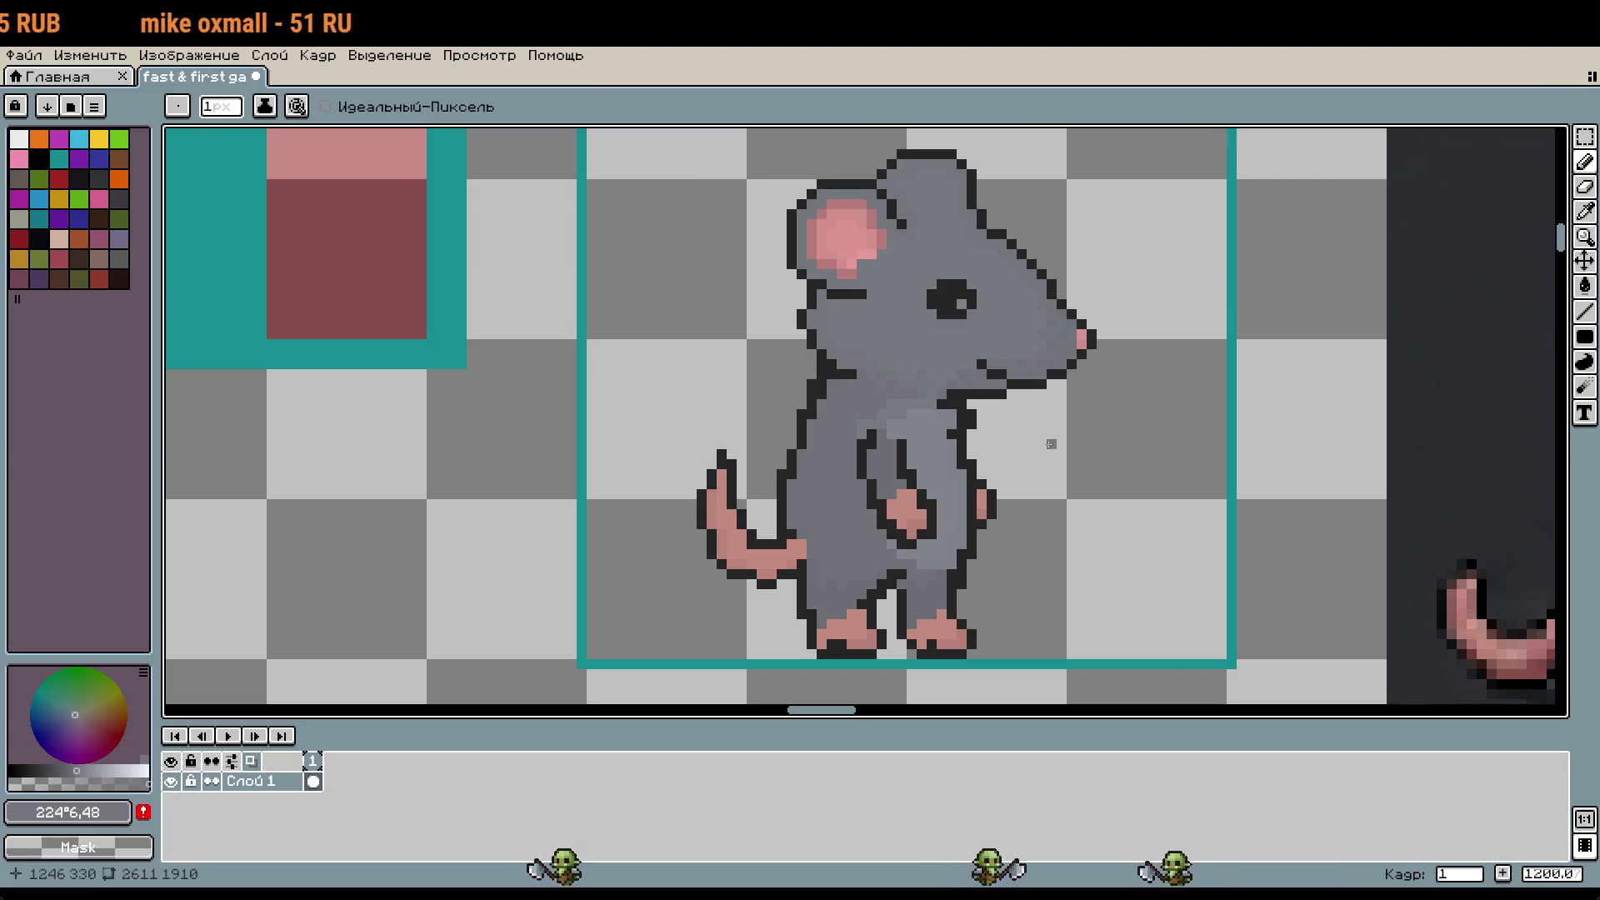
Step: Sample the rat's body grey (RGB 108 110 115) as the Pencil drawing colour
scroll(898, 495, "up", 5)
key("i")
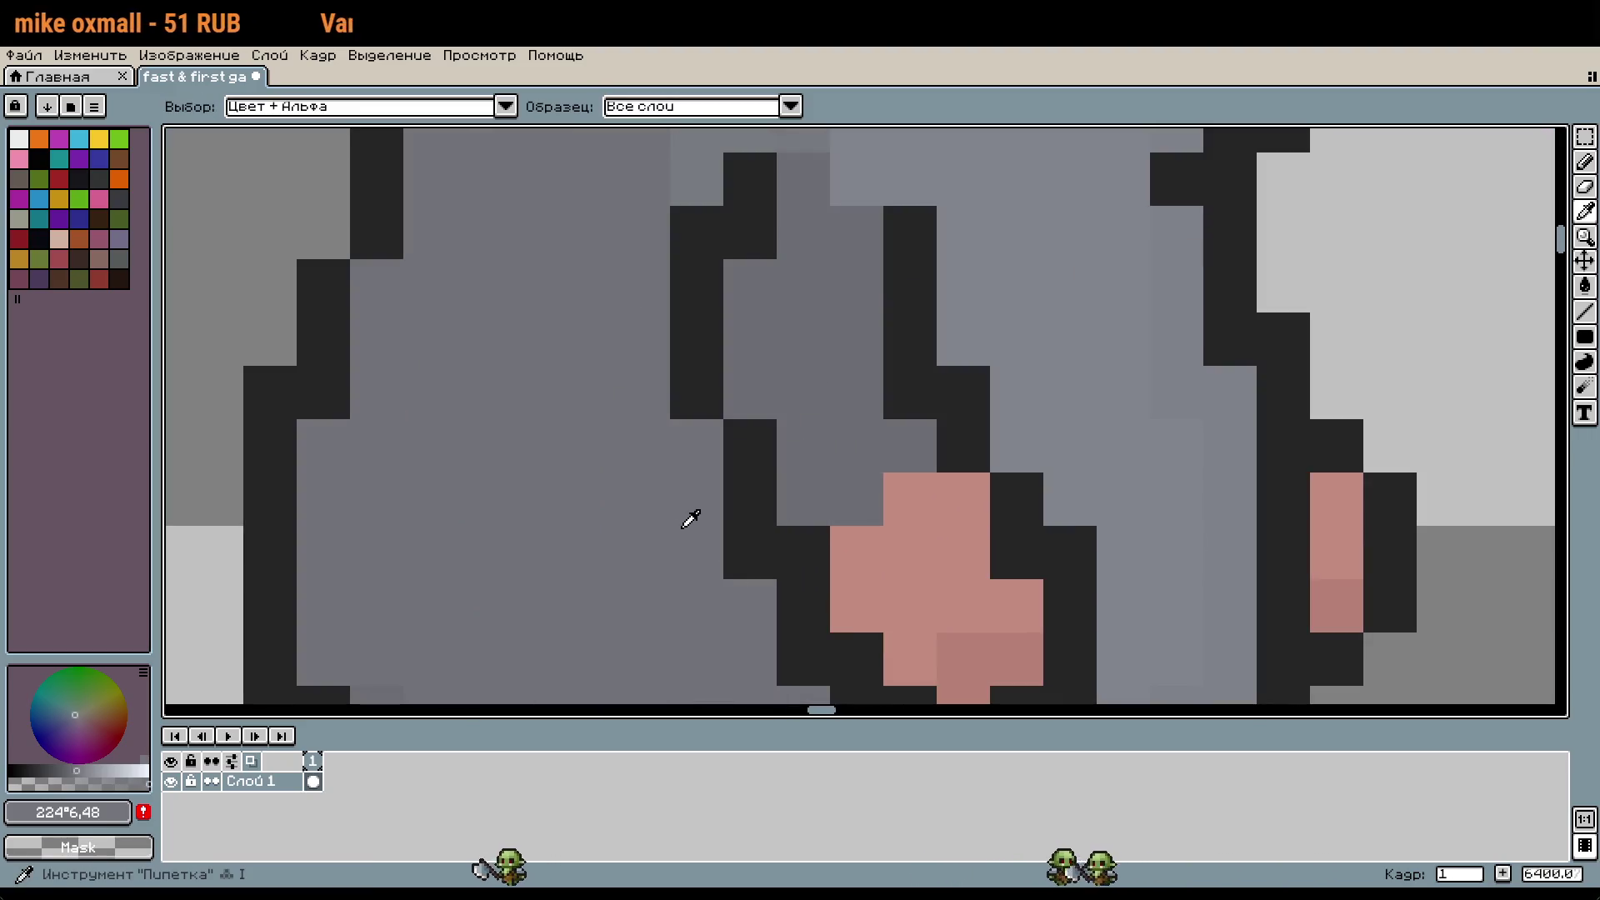
key("b")
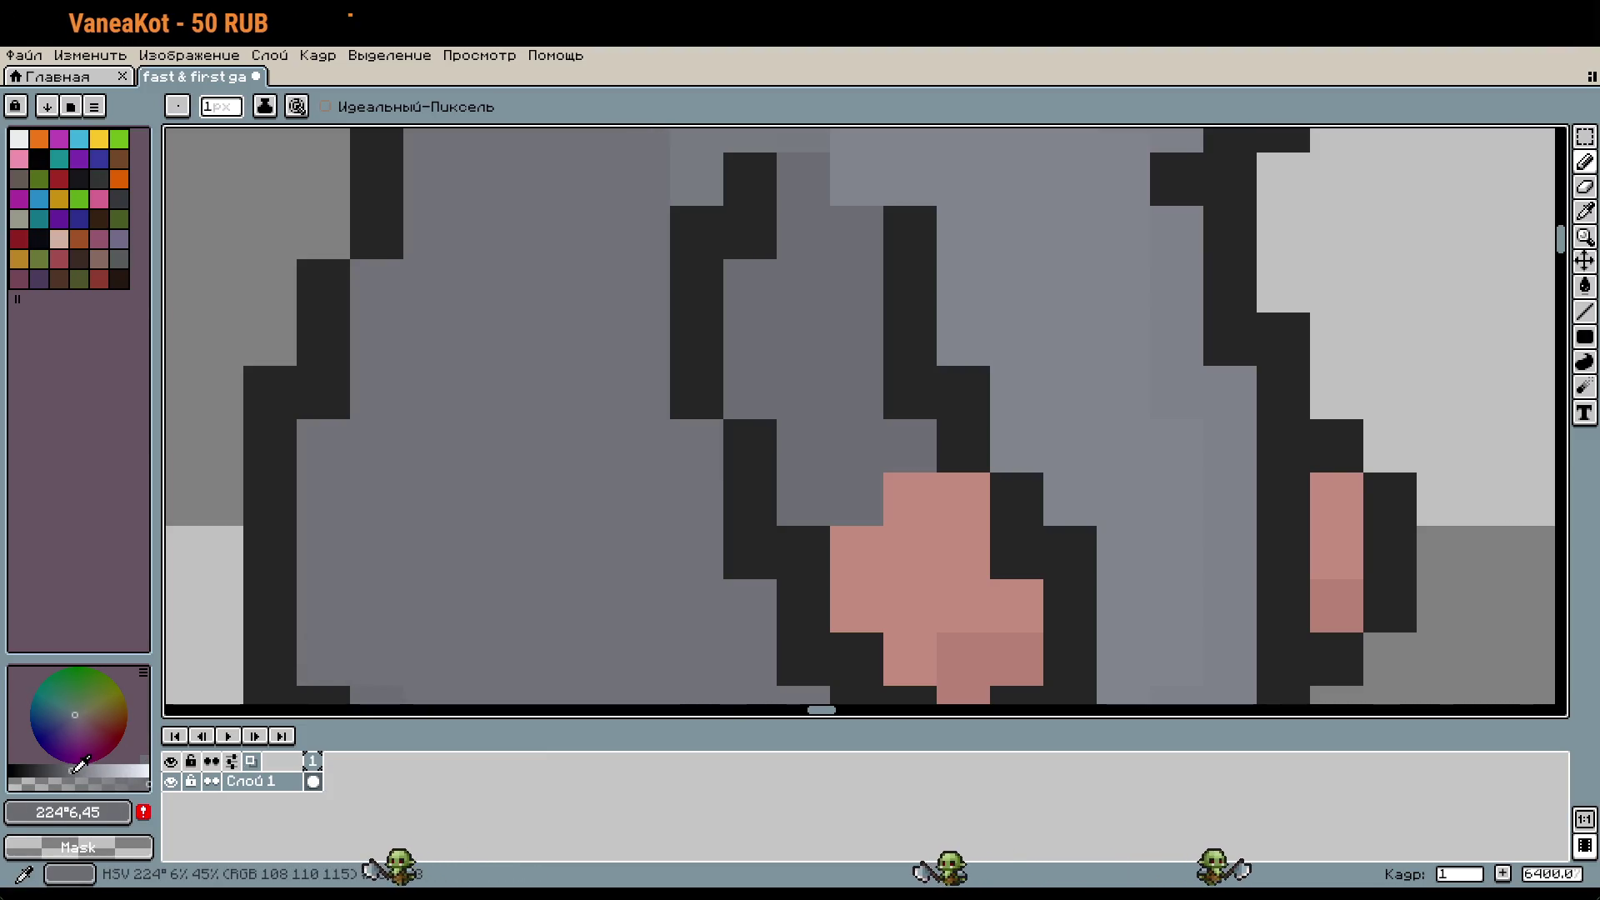
Step: Zoom out to centre the whole rat, then bring its ear and eye into view
scroll(889, 353, "down", 3)
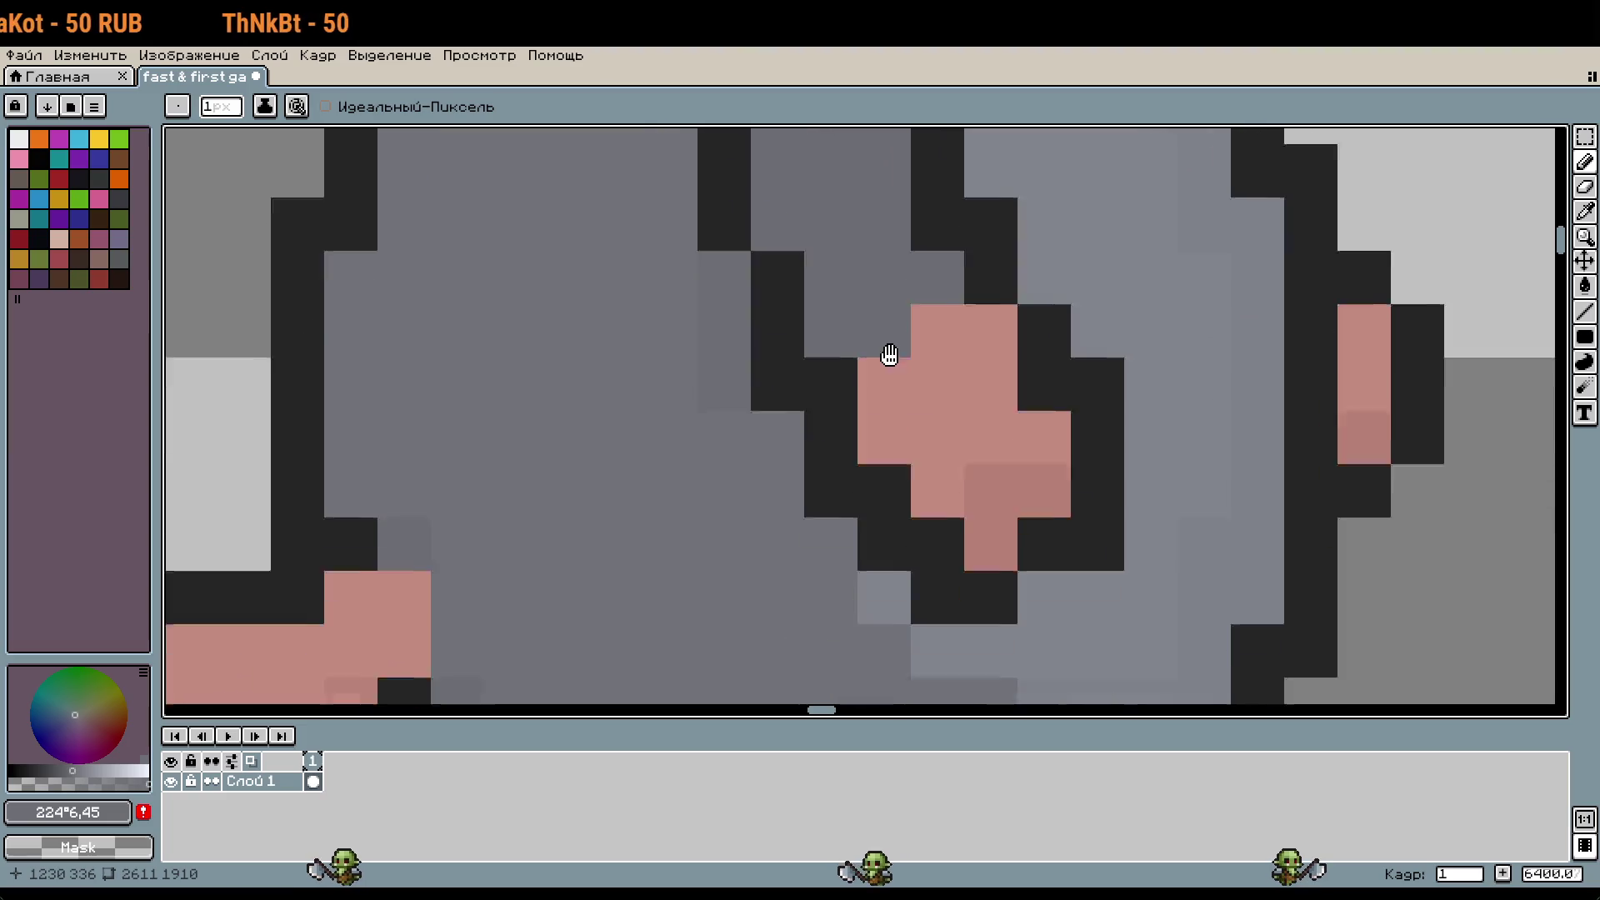
scroll(848, 461, "down", 5)
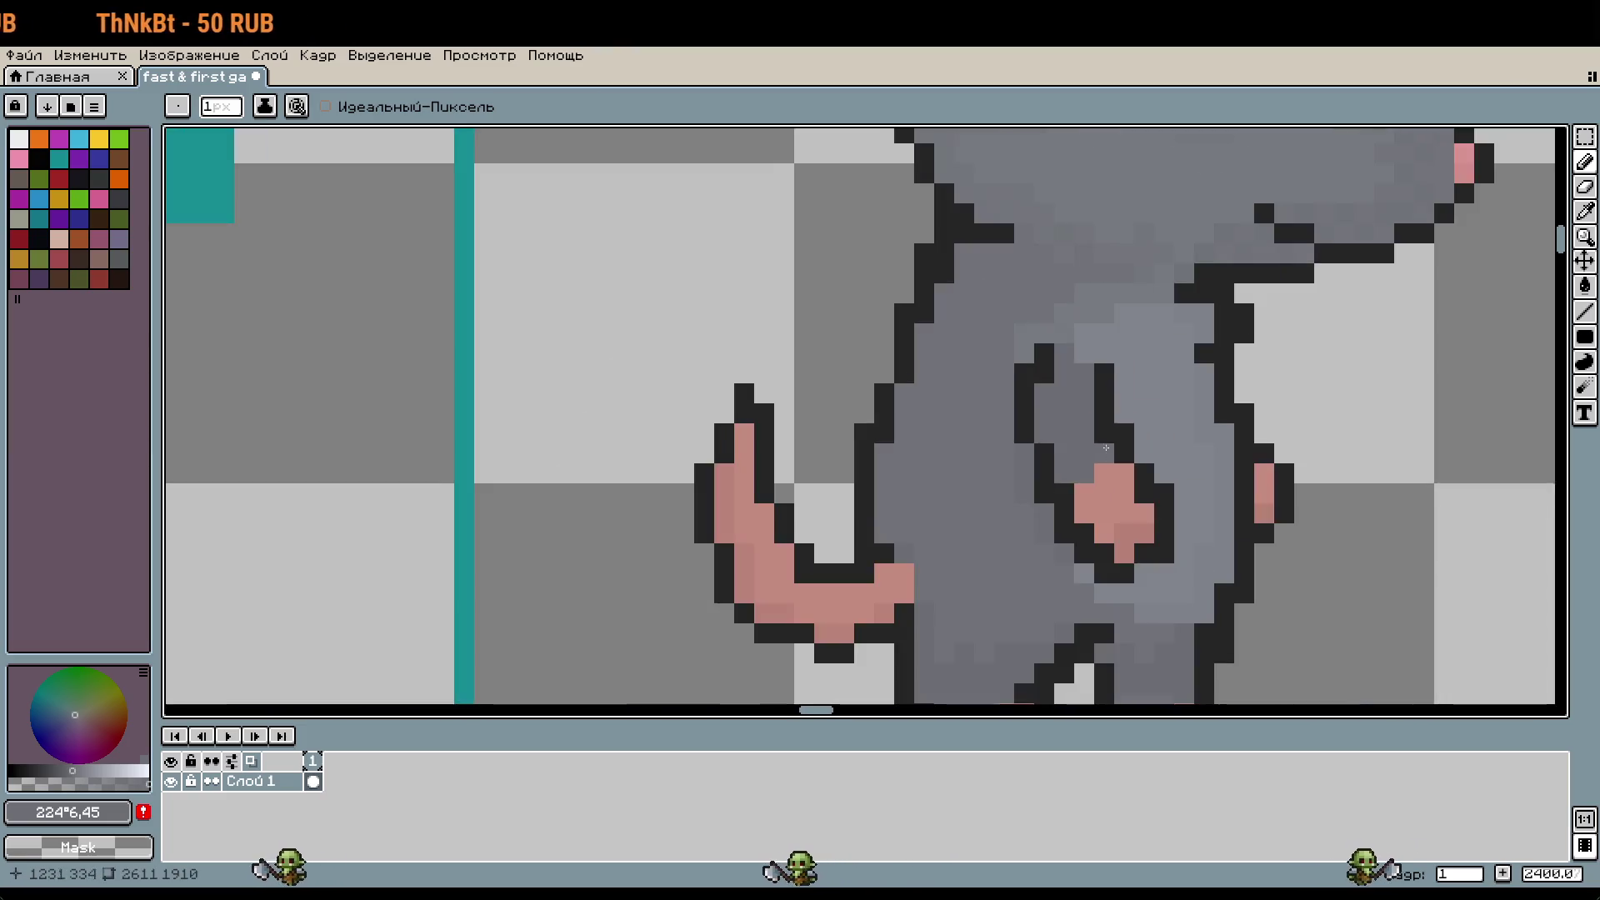
scroll(1080, 450, "down", 1)
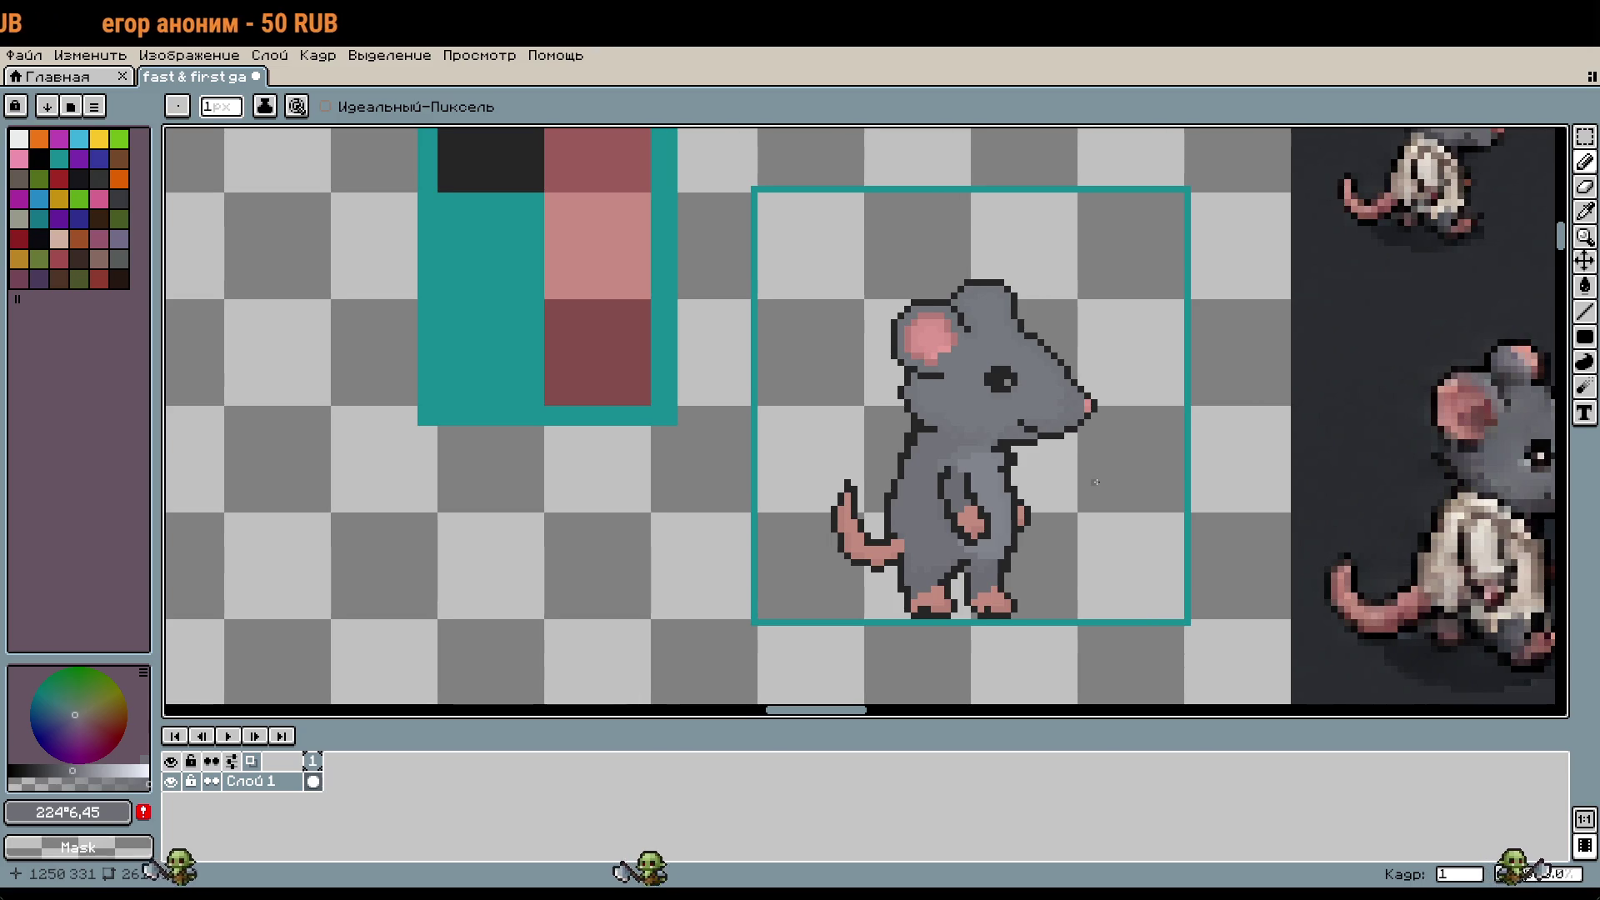
left_click_drag(1096, 481, 1075, 459)
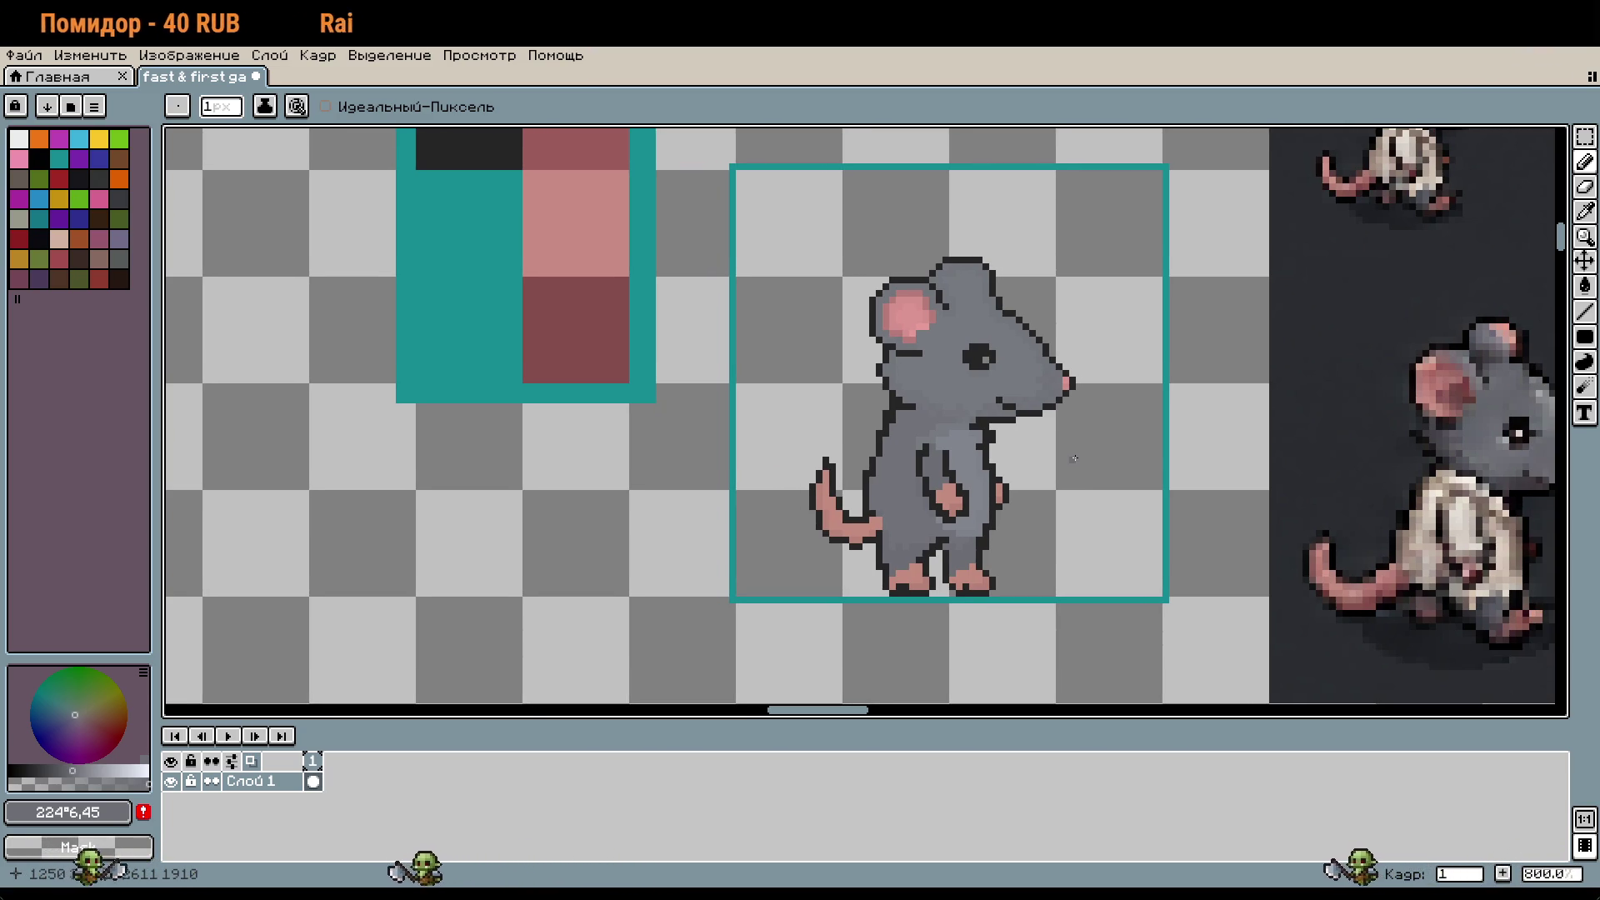
scroll(1044, 390, "up", 4)
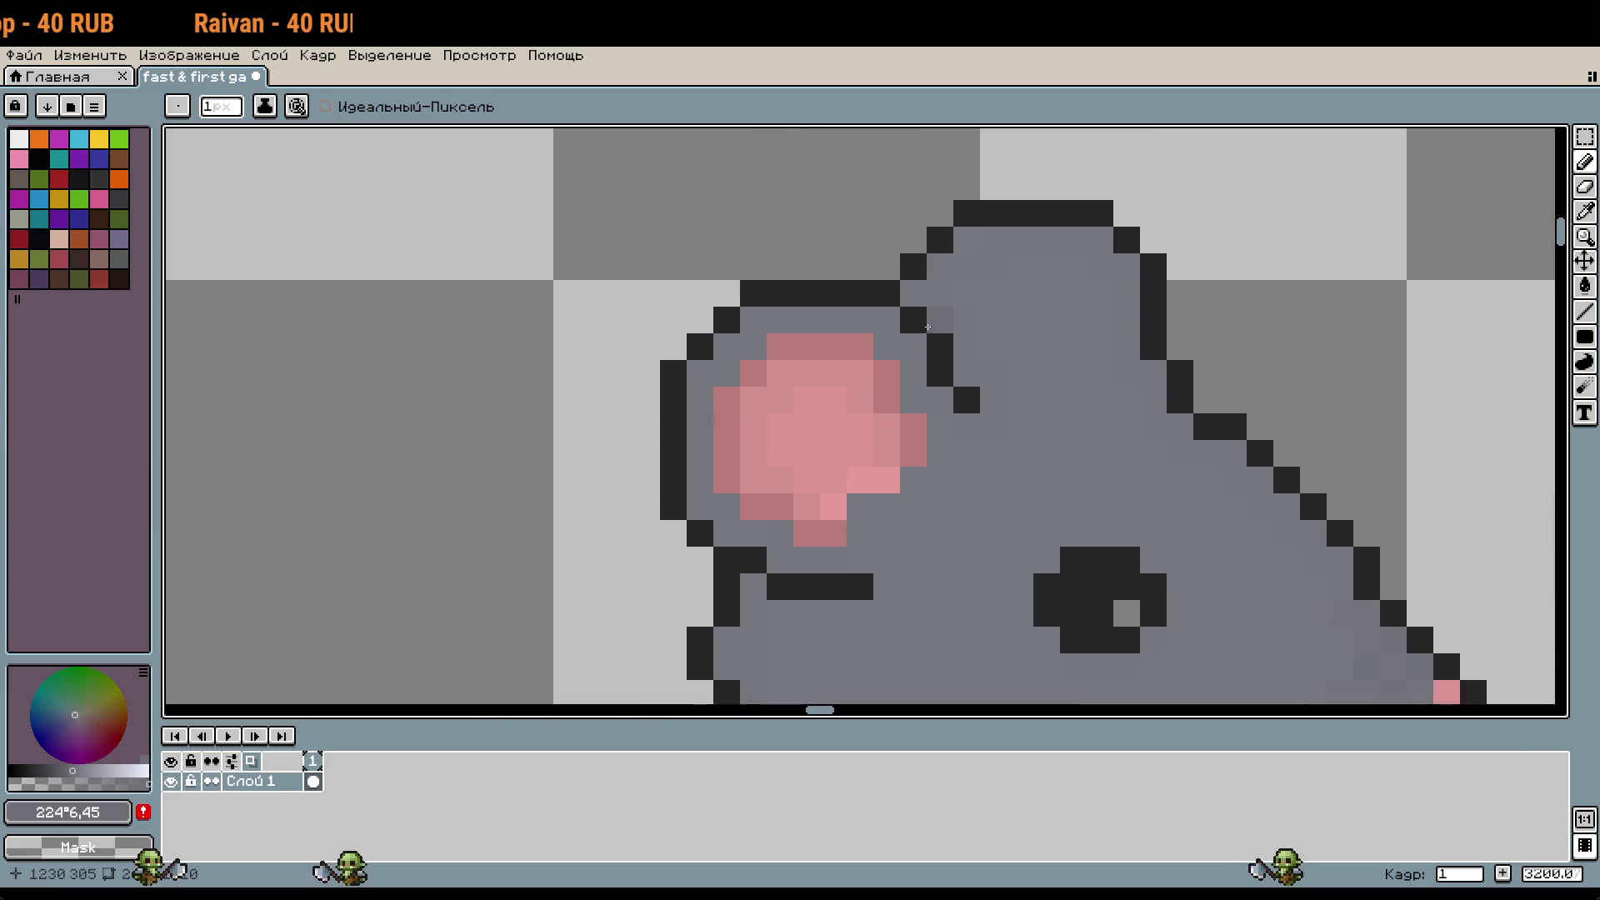
scroll(1210, 539, "down", 1)
left_click_drag(1209, 539, 1070, 350)
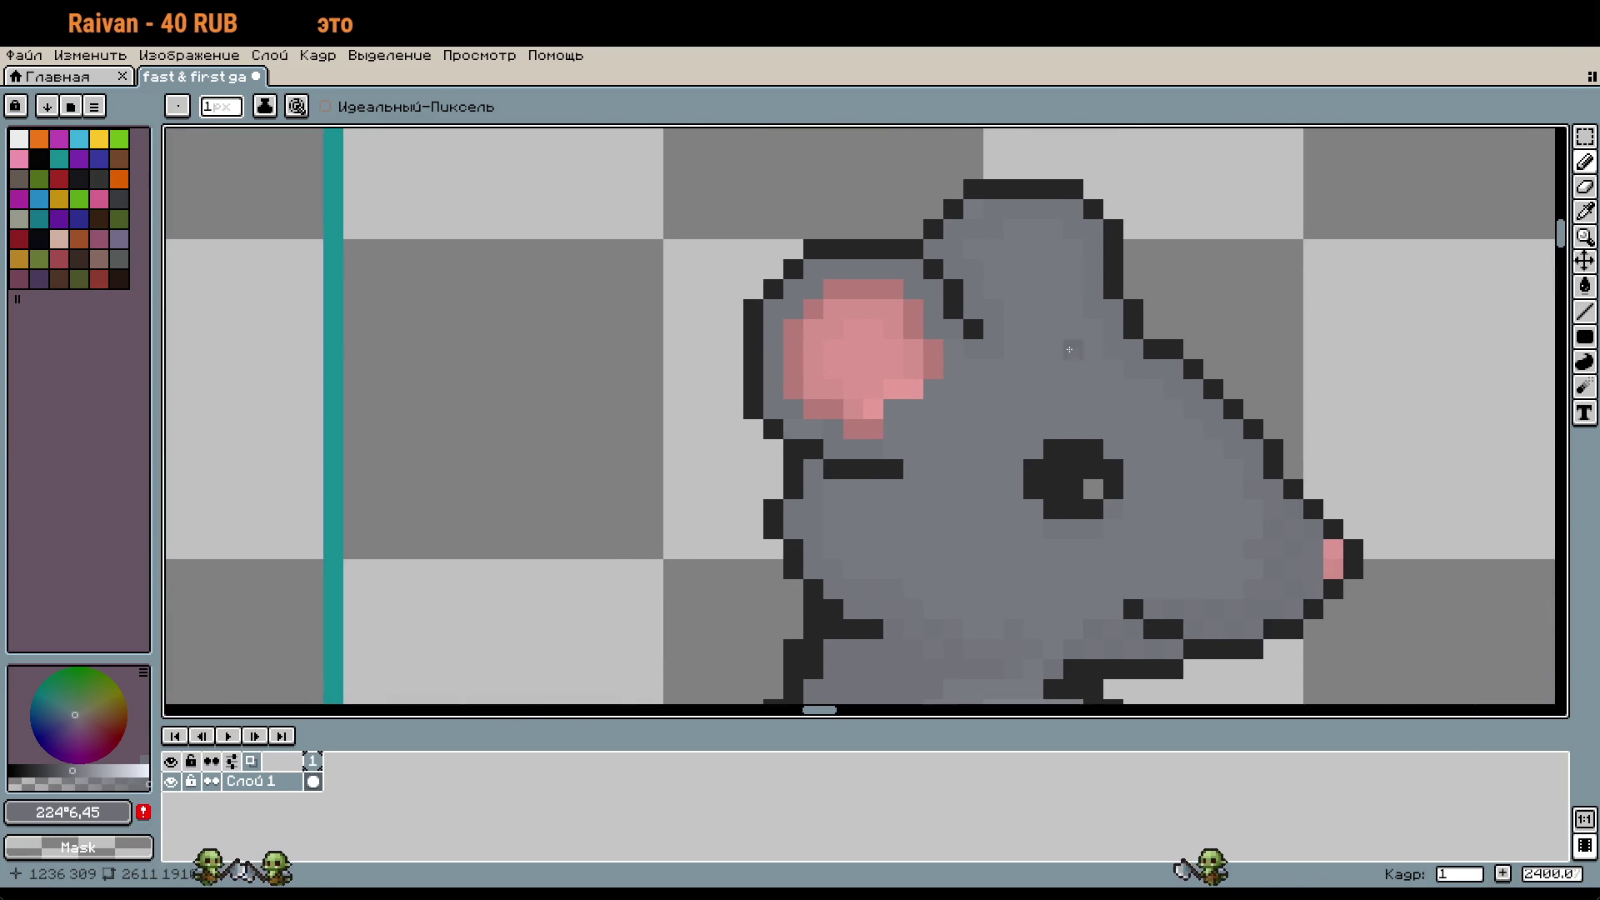
scroll(1084, 474, "down", 5)
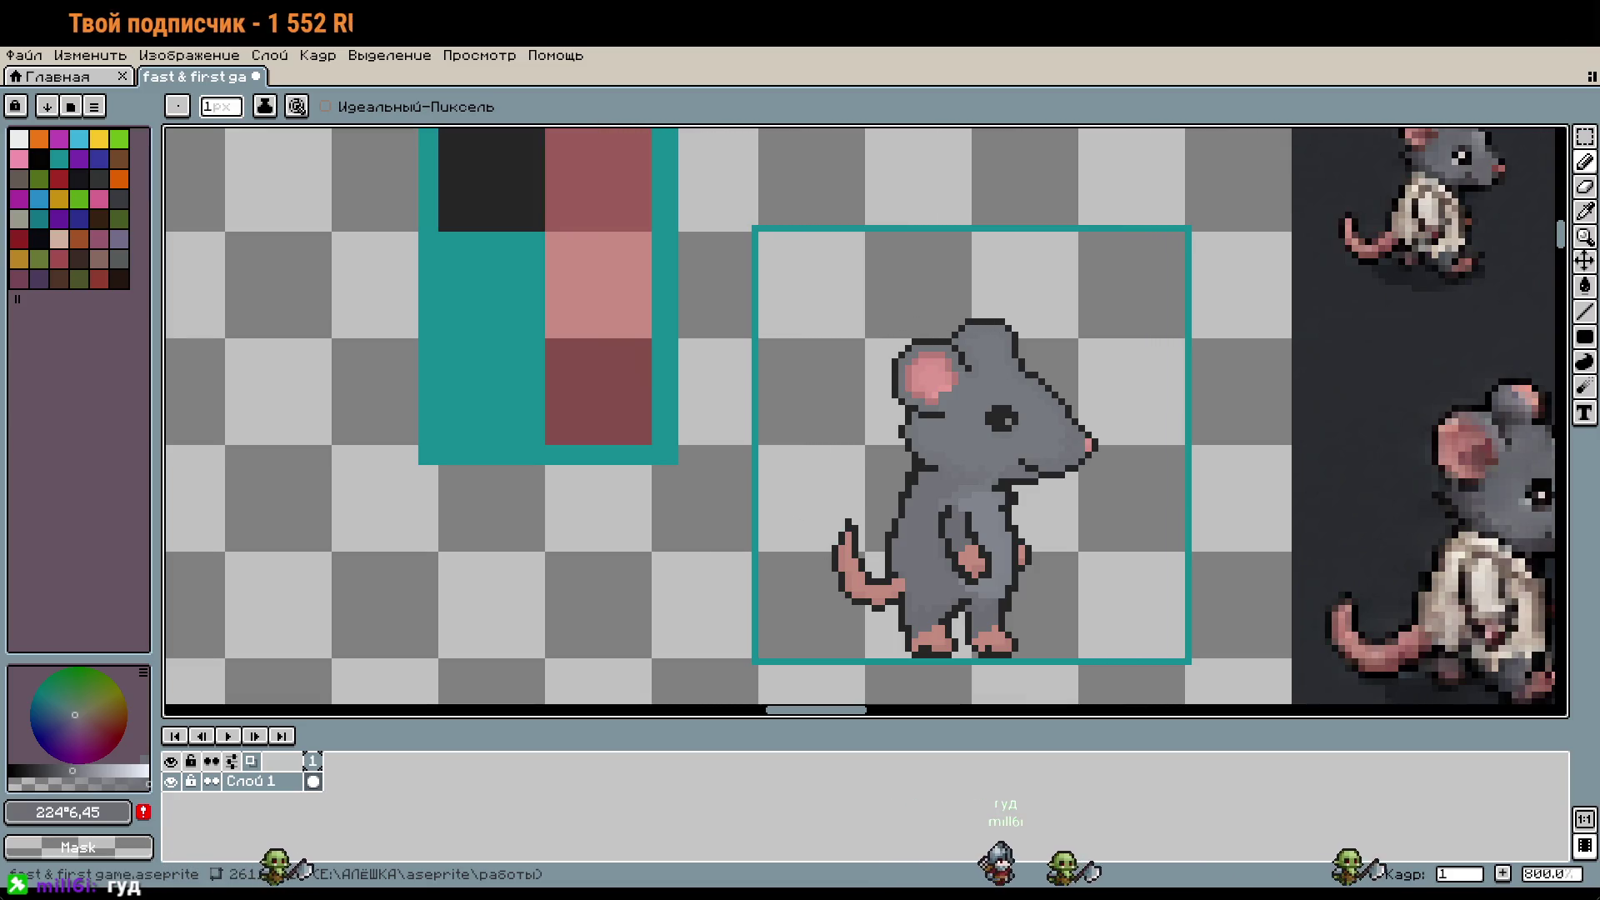
Step: Copy the rat's grid cell, paste it below the original and nudge it up 7 px
scroll(882, 250, "down", 3)
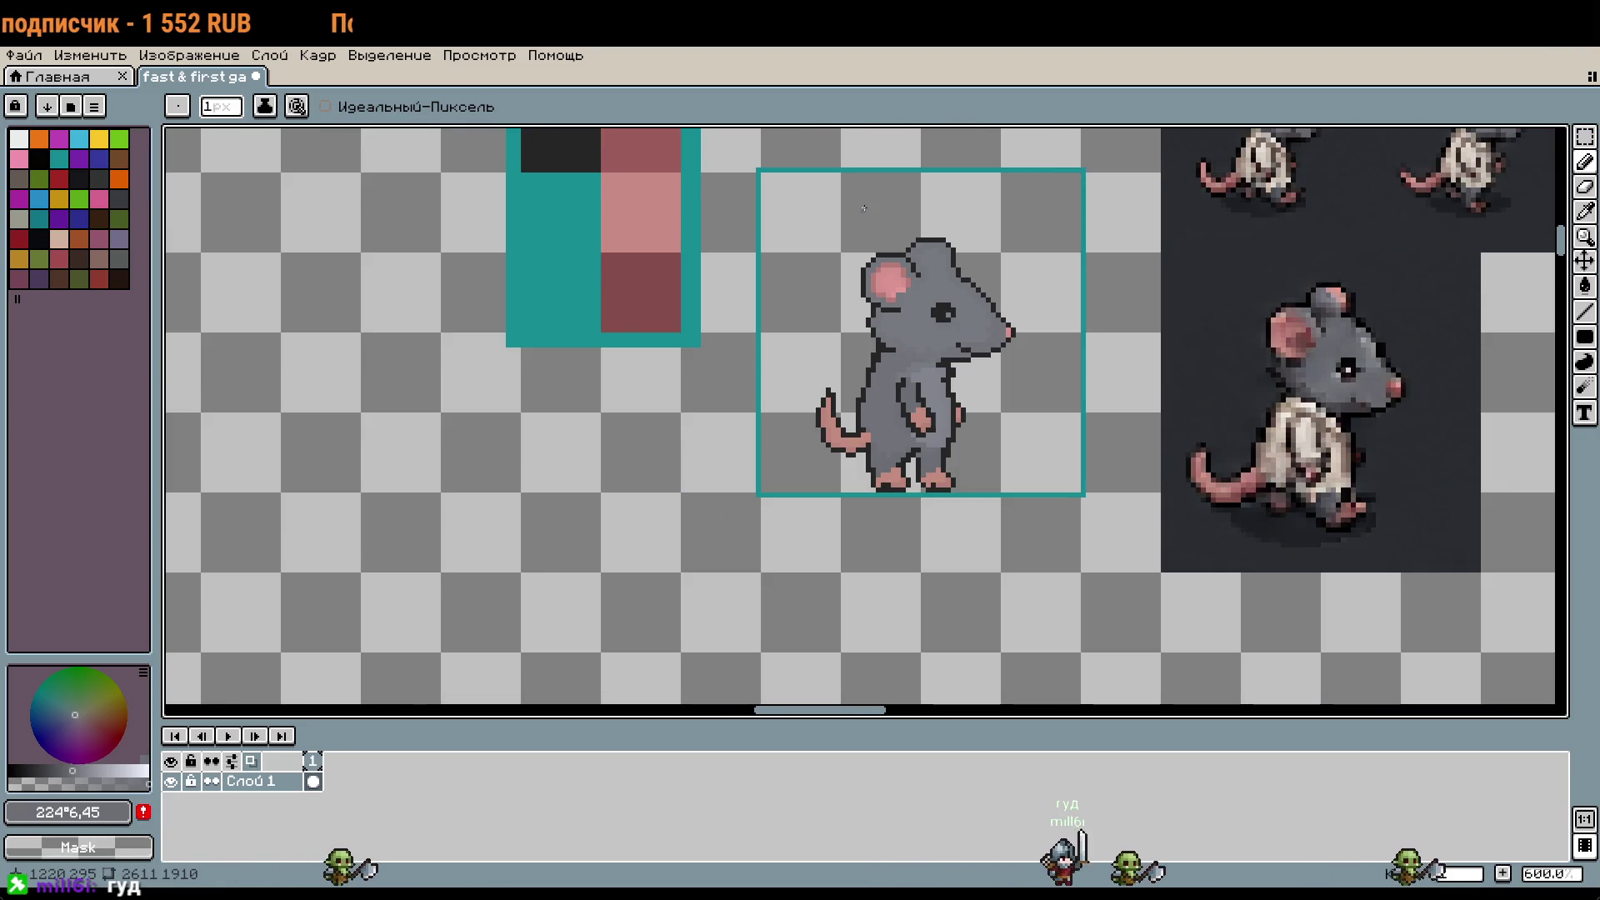
scroll(1118, 436, "down", 2)
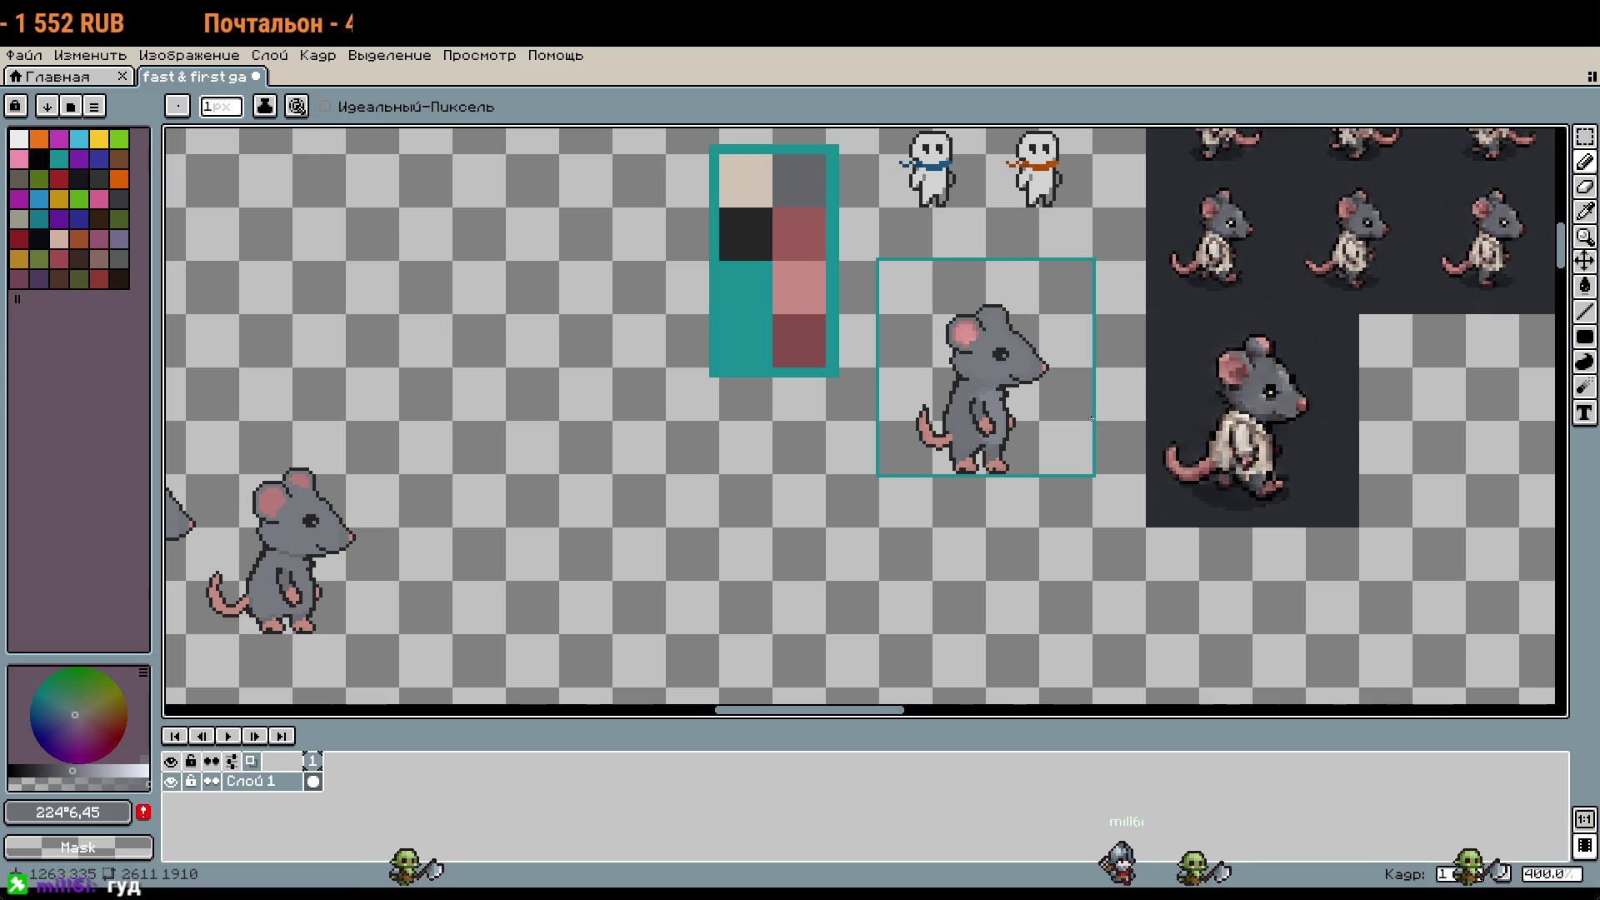
key("m")
left_click_drag(1052, 350, 1066, 444)
scroll(1066, 445, "down", 4)
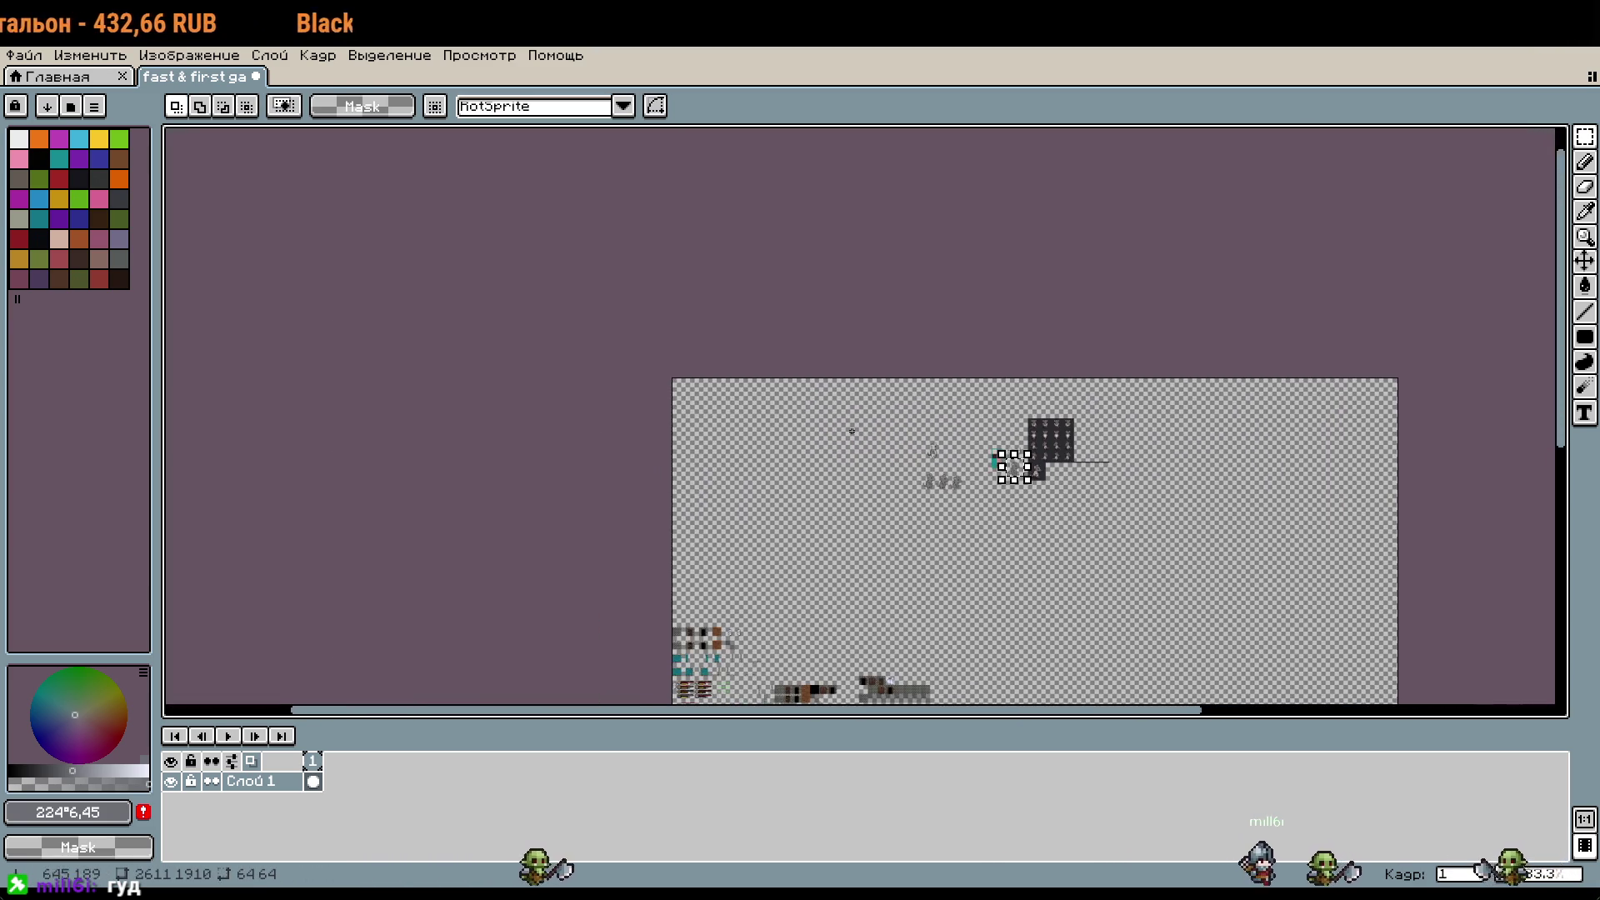
scroll(852, 431, "up", 3)
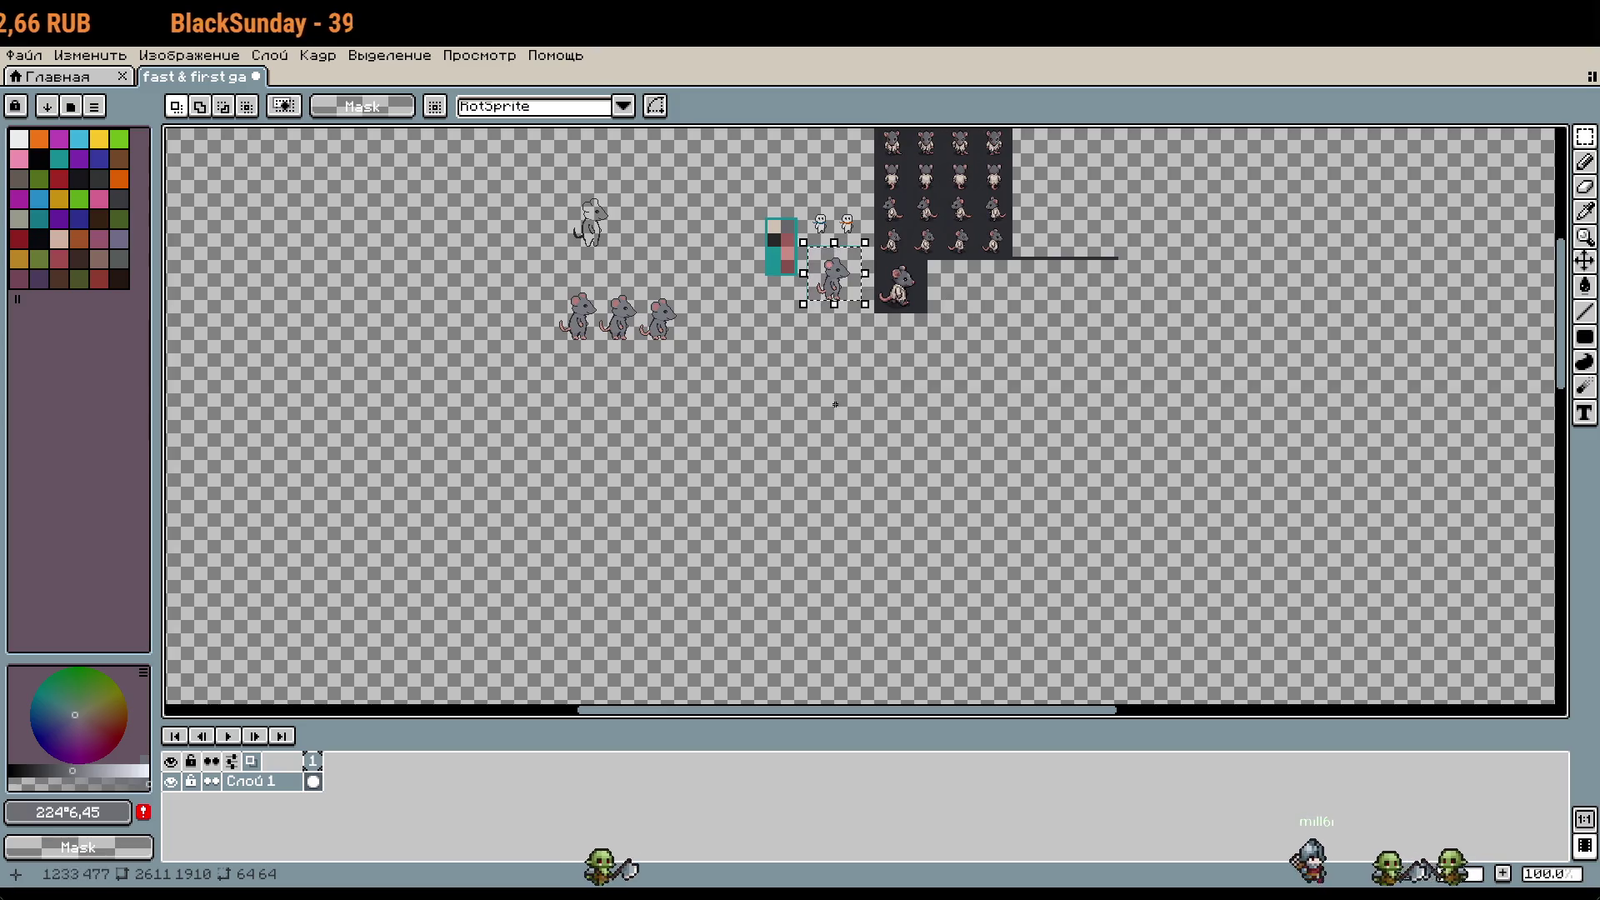
scroll(835, 404, "up", 2)
left_click(886, 396)
scroll(885, 397, "up", 6)
mouse_move(760, 369)
left_mouse_down()
mouse_move(779, 386)
mouse_move(722, 367)
mouse_move(708, 314)
left_mouse_up()
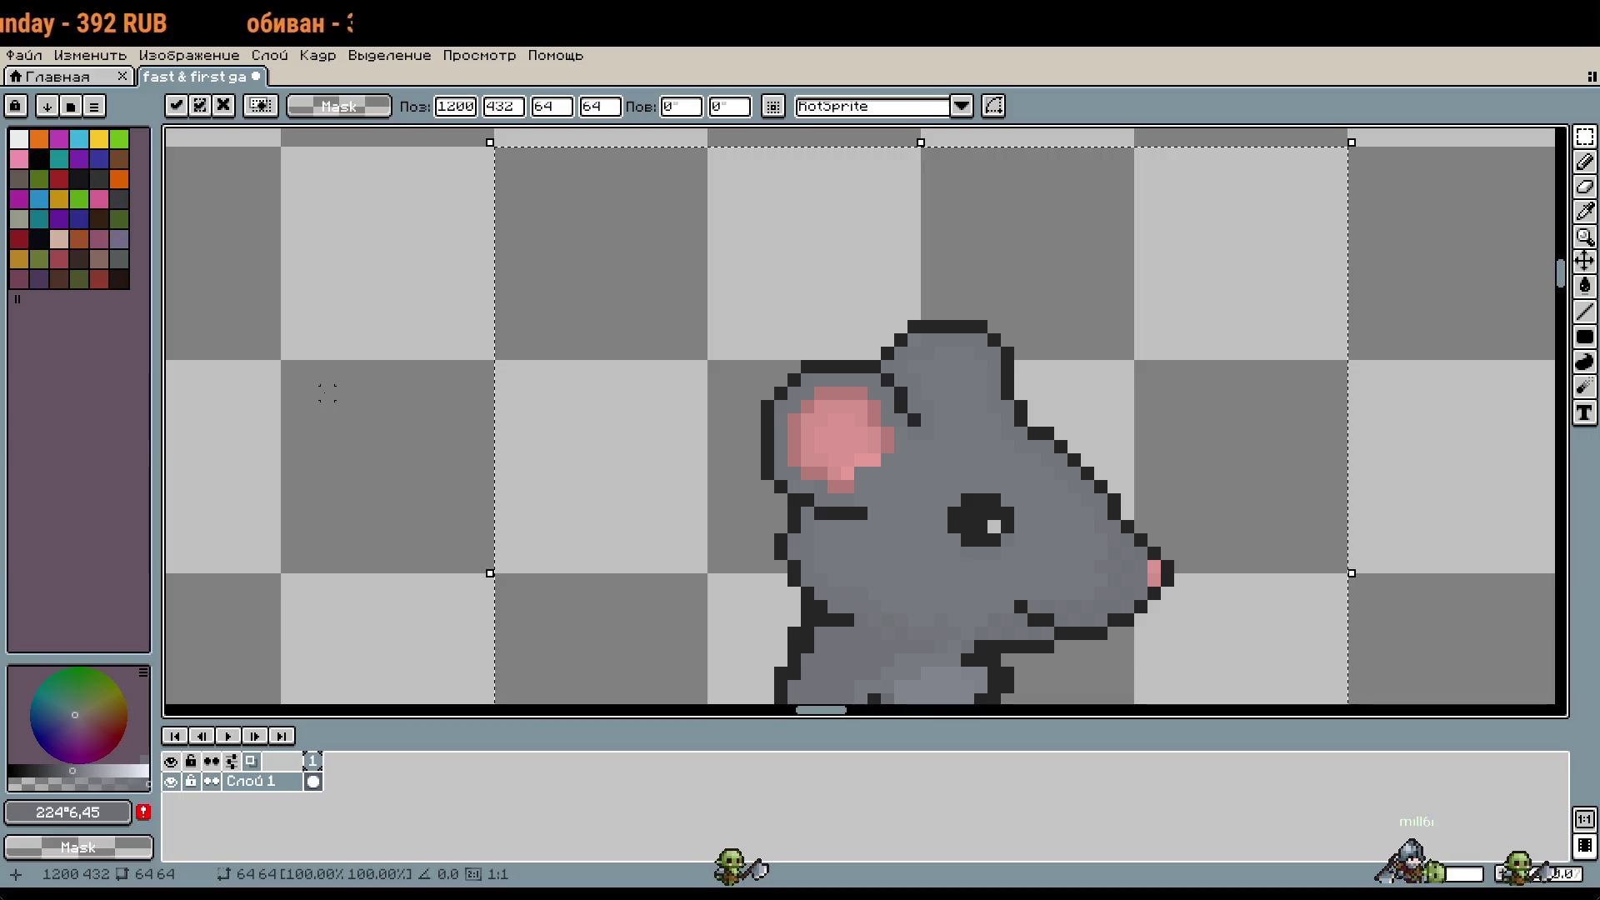
left_click(327, 393)
Step: Marquee a long thin strip above the rat copy for the frame's top bar
scroll(837, 494, "down", 3)
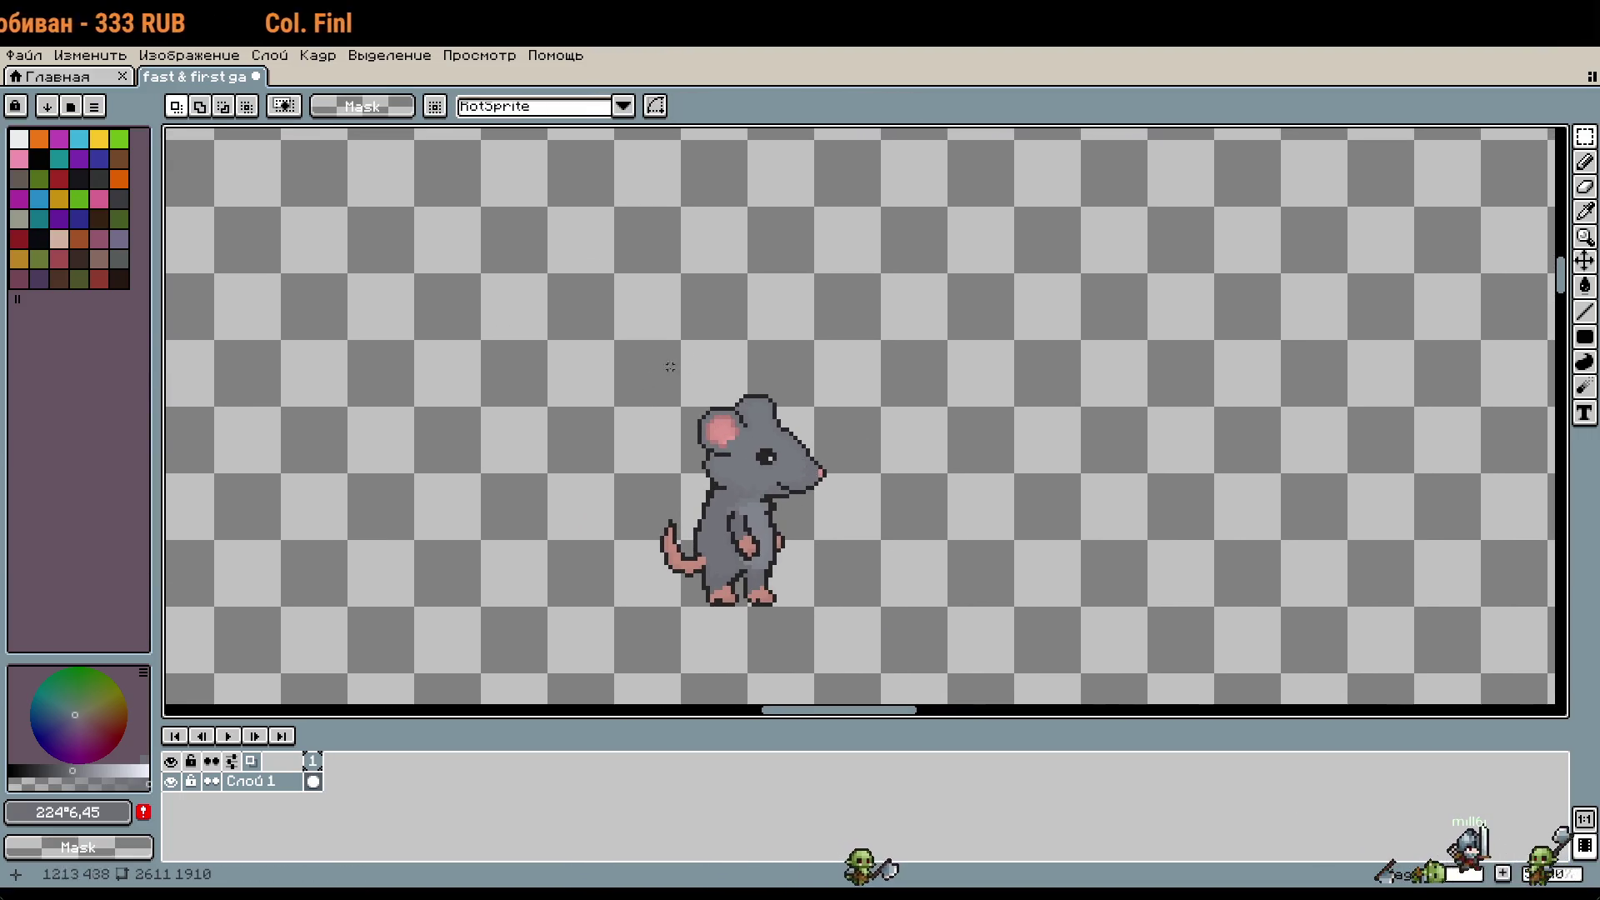
scroll(670, 367, "down", 1)
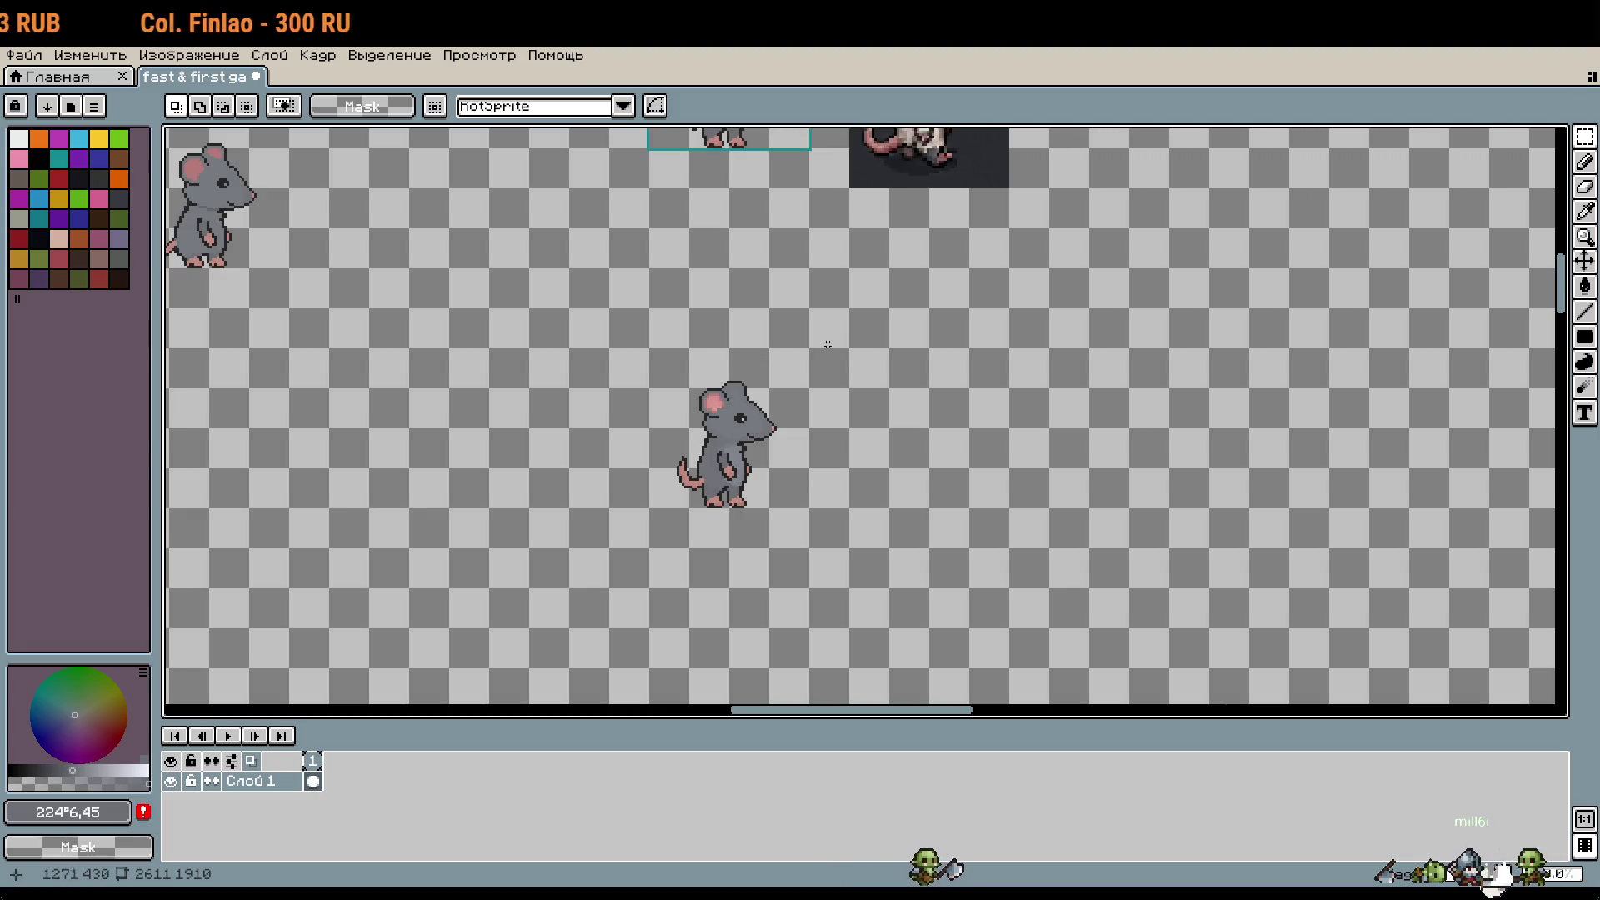
key("b")
scroll(633, 344, "up", 5)
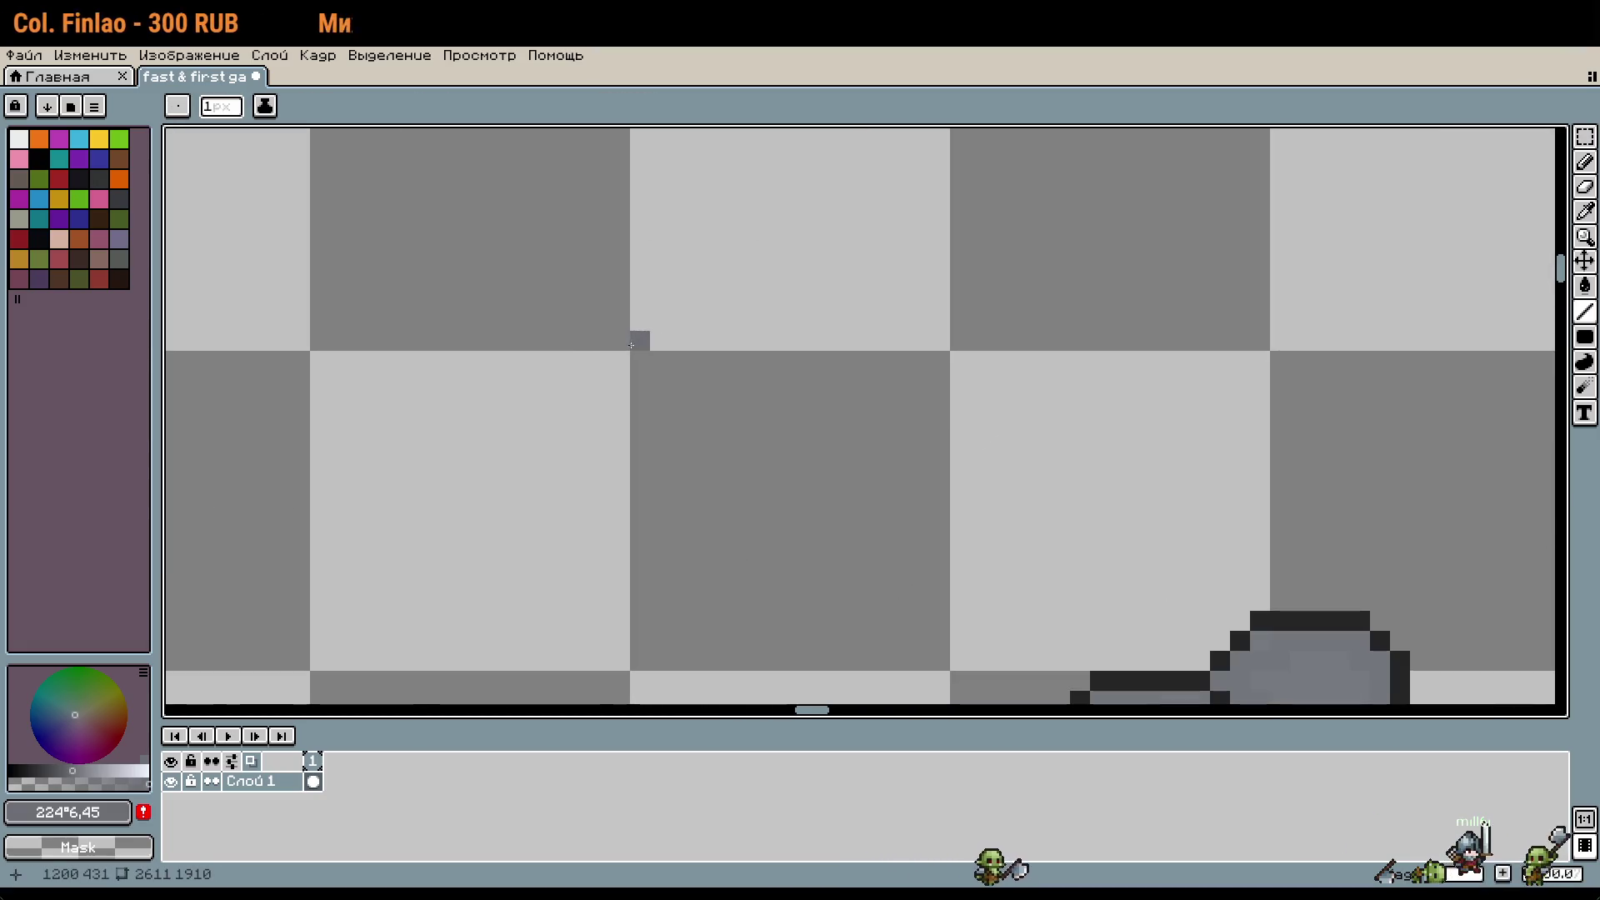
key("m")
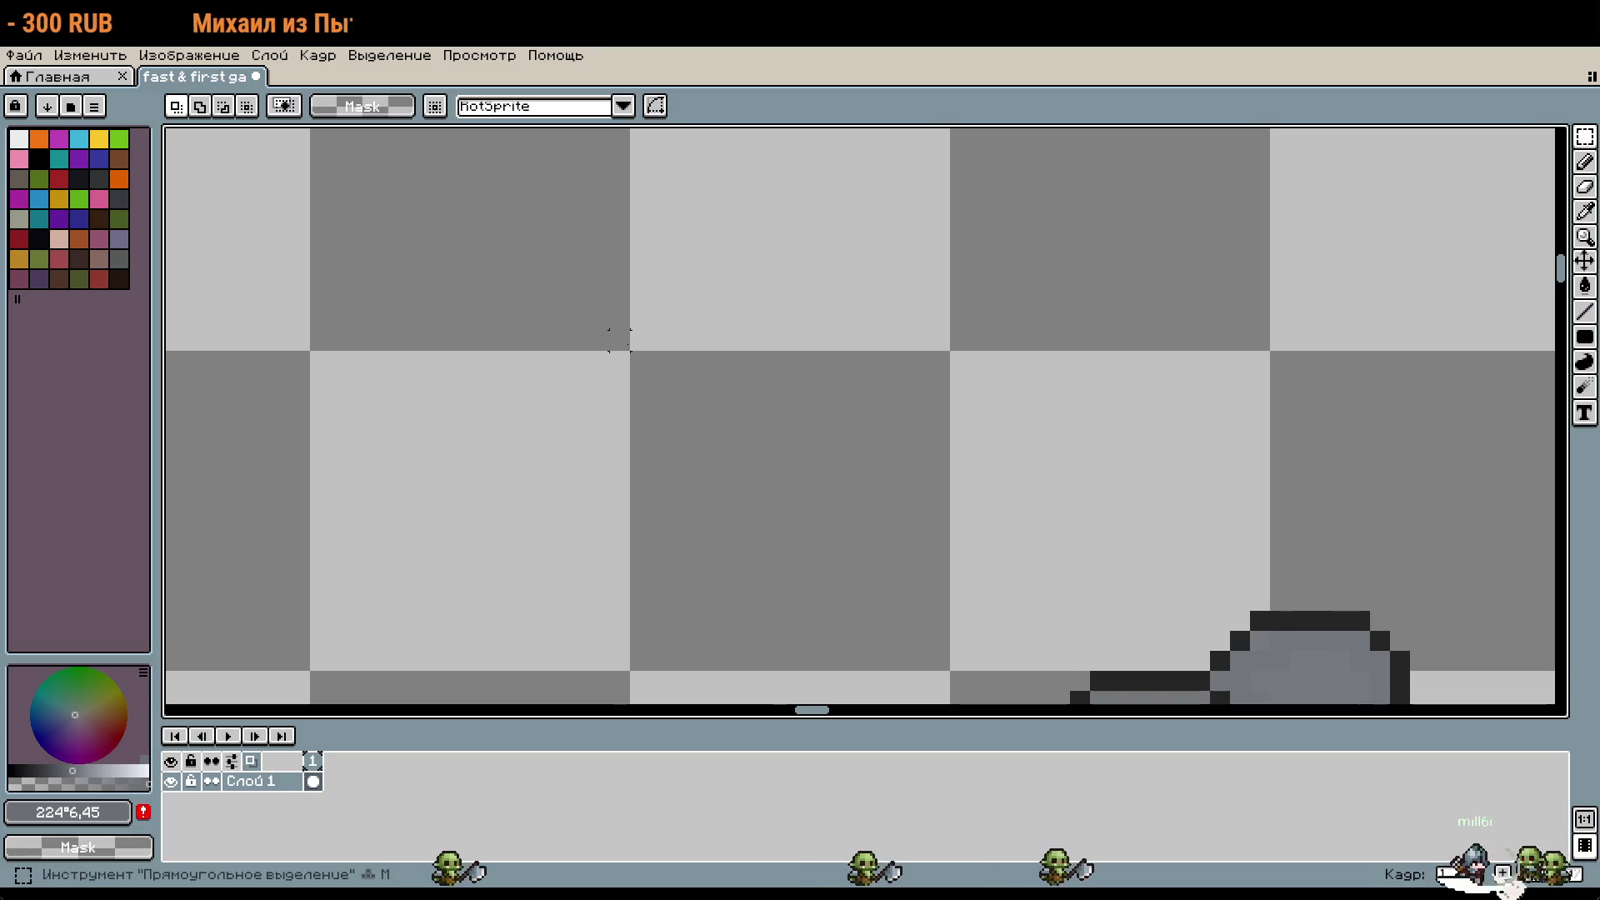
left_click_drag(614, 333, 637, 344)
scroll(638, 344, "down", 3)
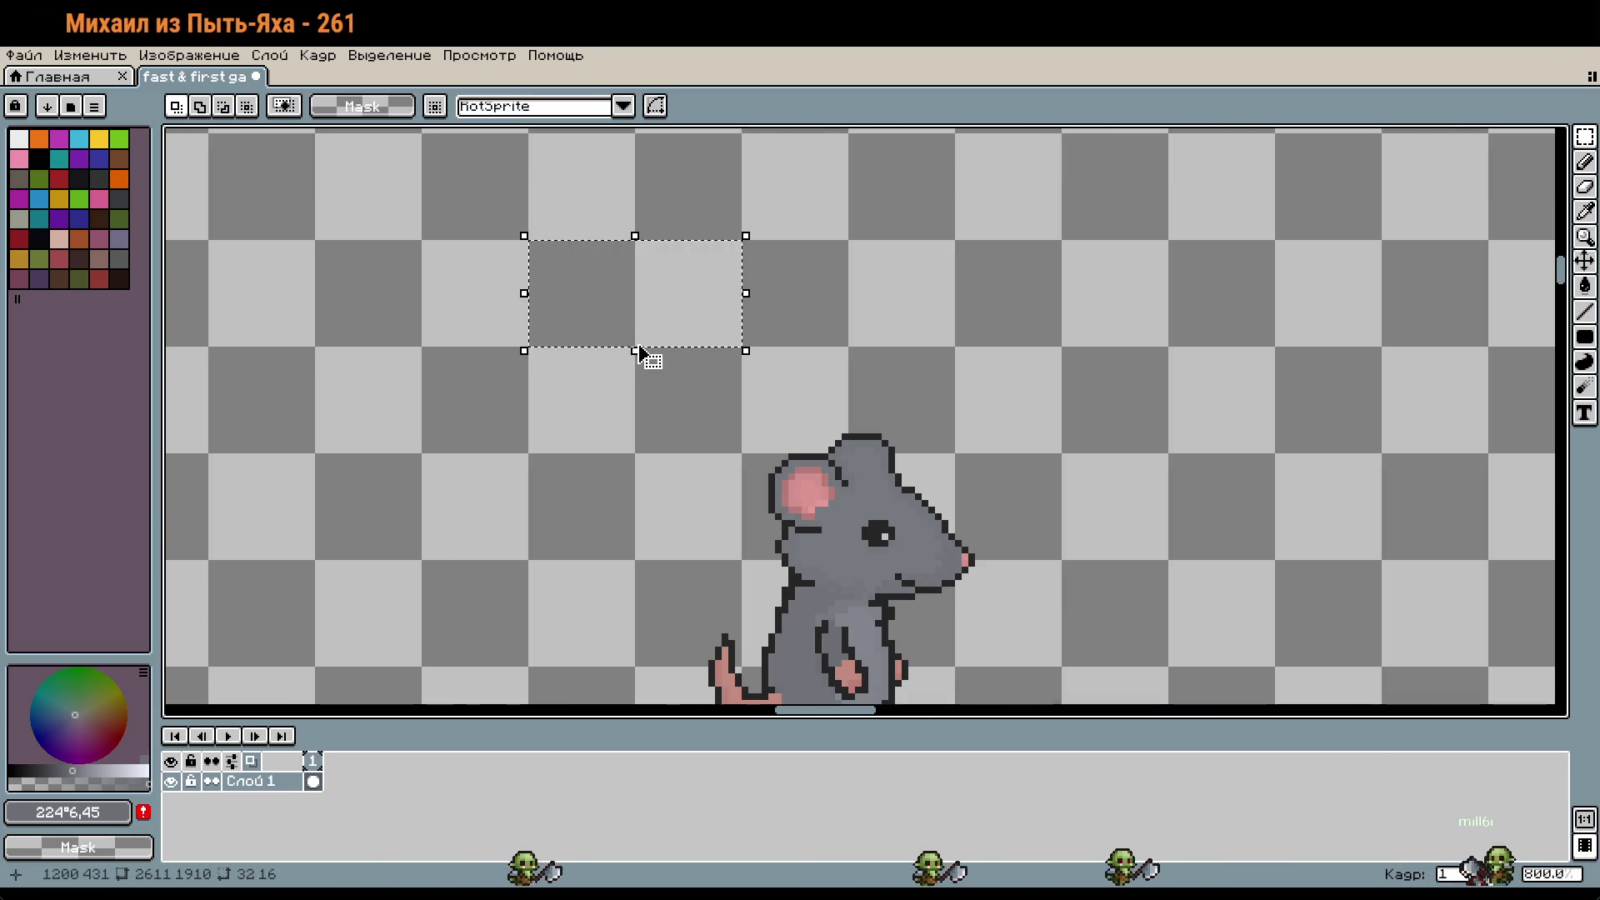
scroll(644, 371, "down", 4)
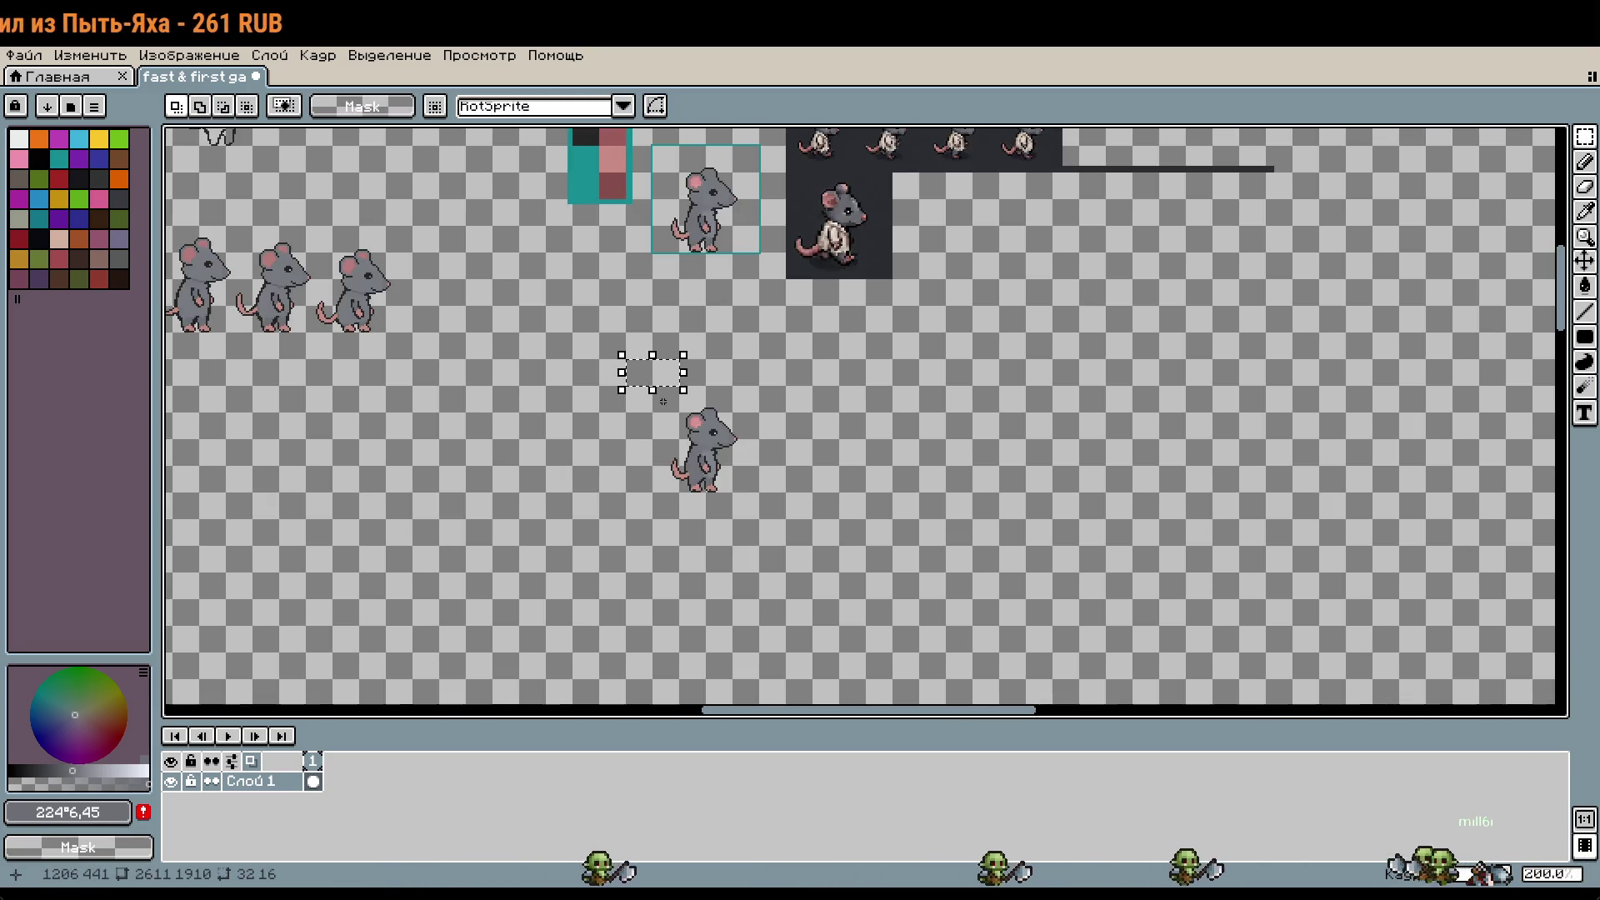
mouse_move(626, 360)
left_mouse_down()
mouse_move(815, 383)
mouse_move(1531, 385)
left_mouse_up()
Step: Fill the top, left and bottom strips with teal, leaving the frame open at the right
key("g")
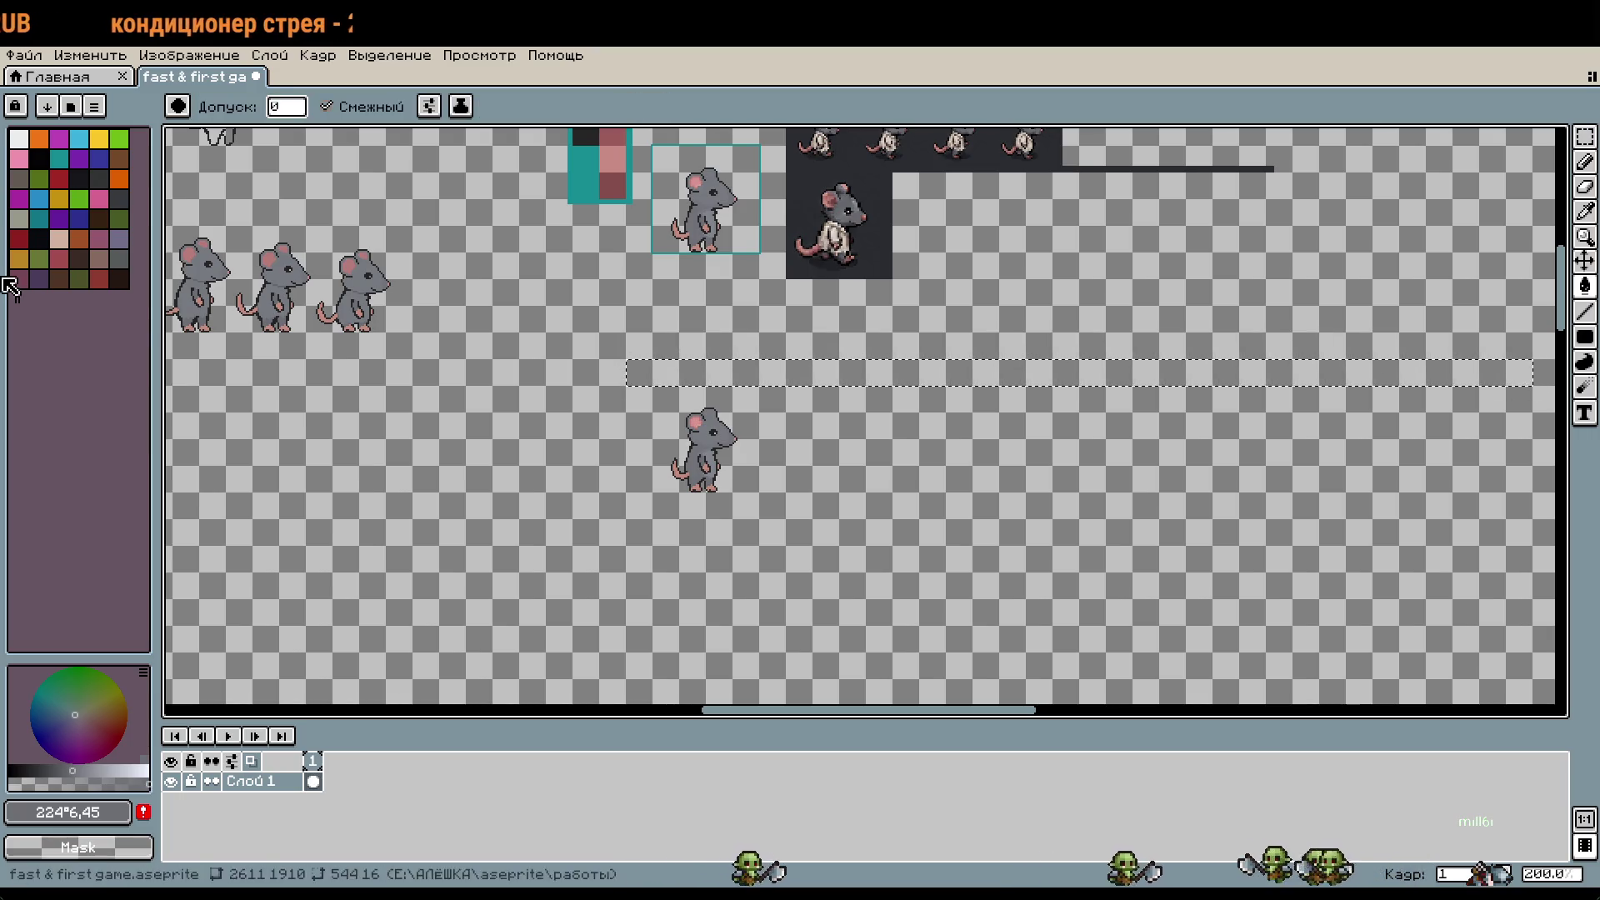
left_click(59, 158)
key("f")
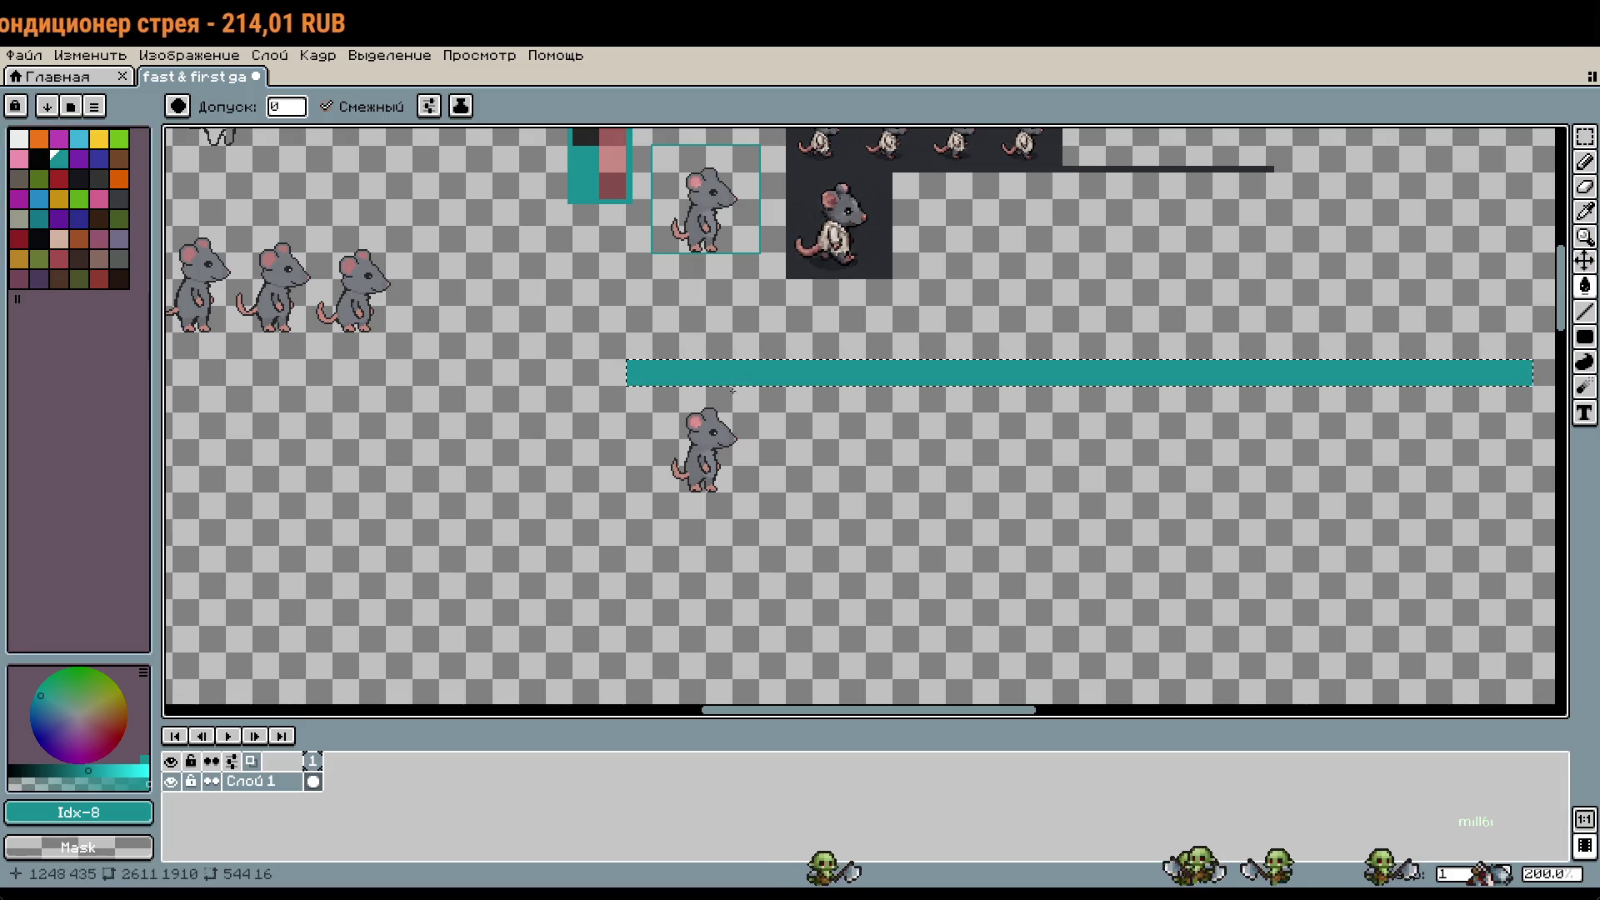
key("m")
mouse_move(627, 386)
left_mouse_down()
mouse_move(650, 436)
mouse_move(651, 518)
mouse_move(1513, 497)
left_mouse_up()
key("g")
key("f")
key("m")
key("g")
key("f")
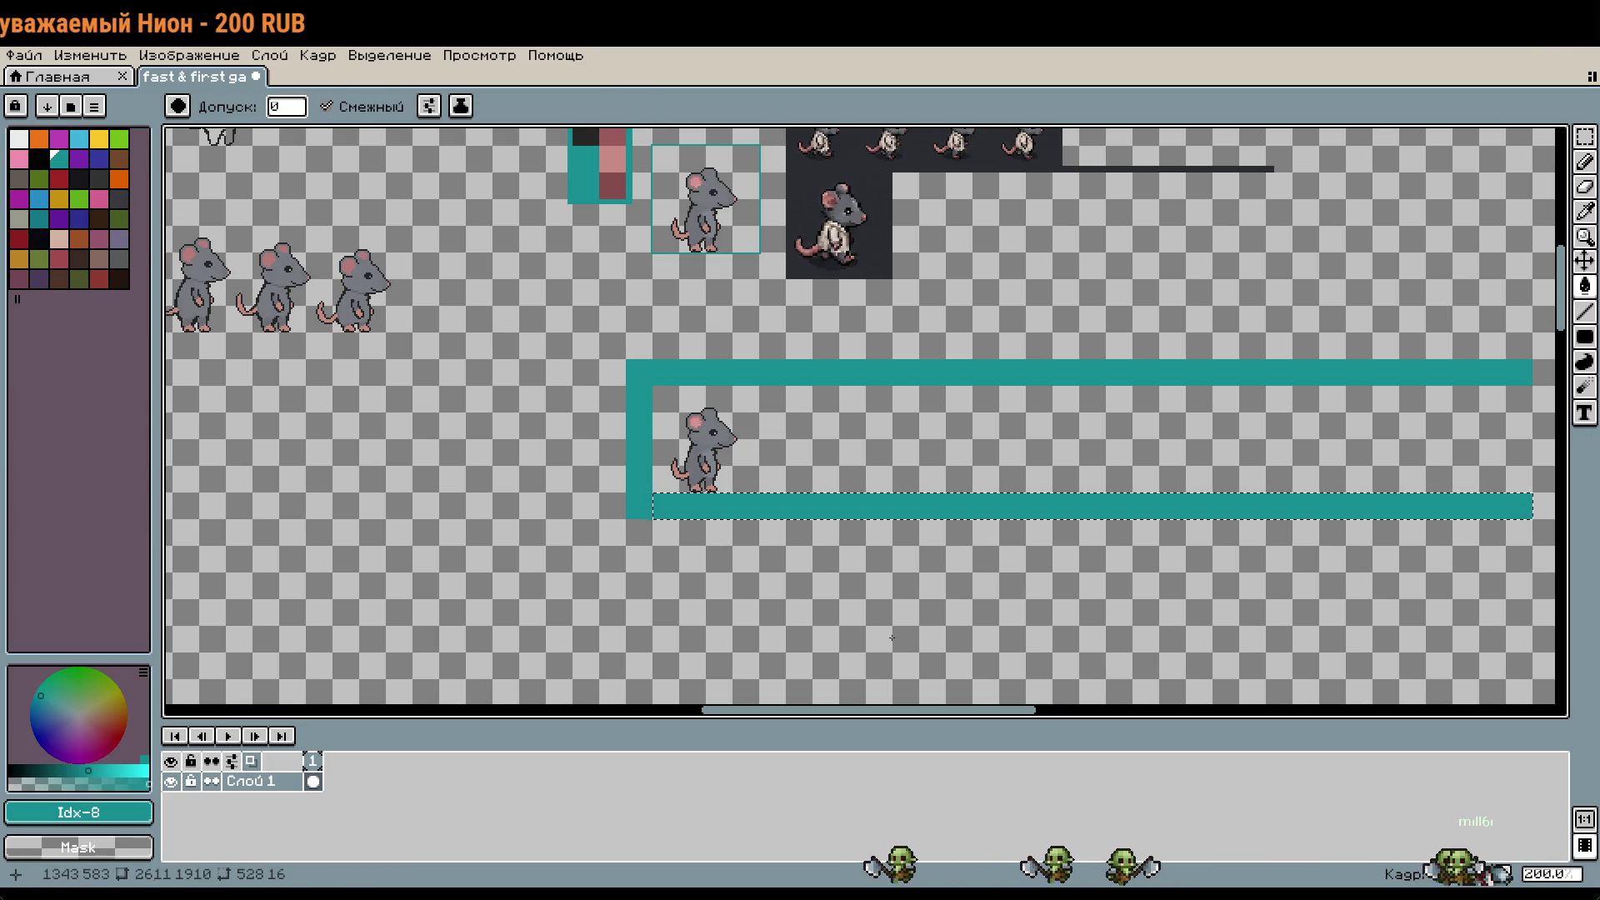
key("m")
key("ctrl+d")
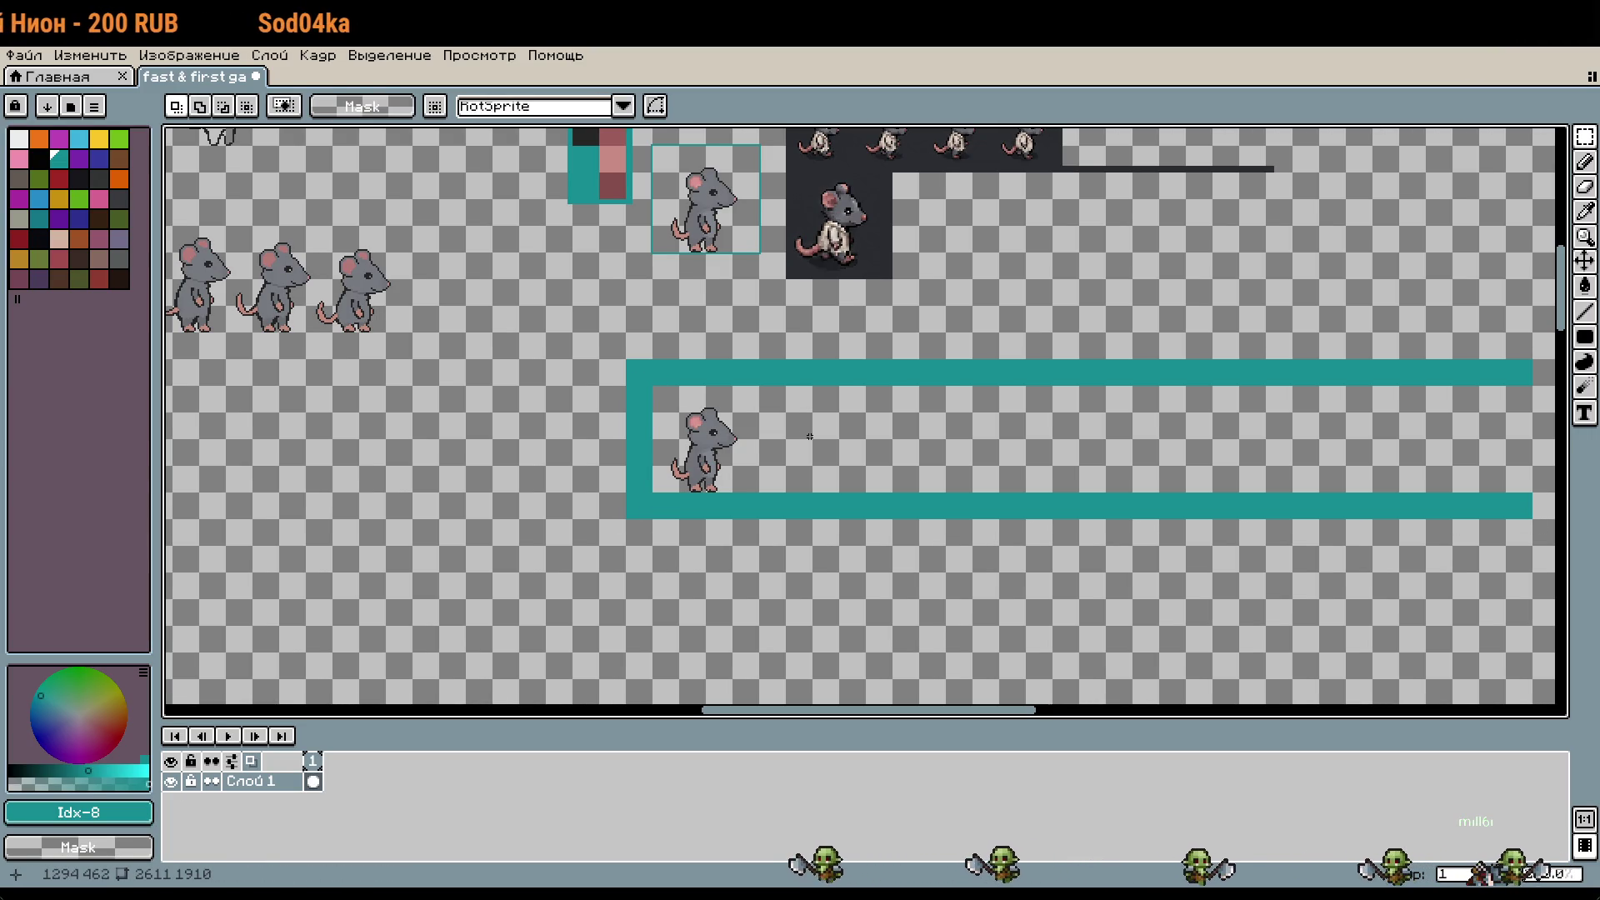
left_click_drag(820, 397, 947, 489)
Step: Select the original rat's 64x64 tile and squeeze it to 47 pixels wide
scroll(842, 342, "up", 3)
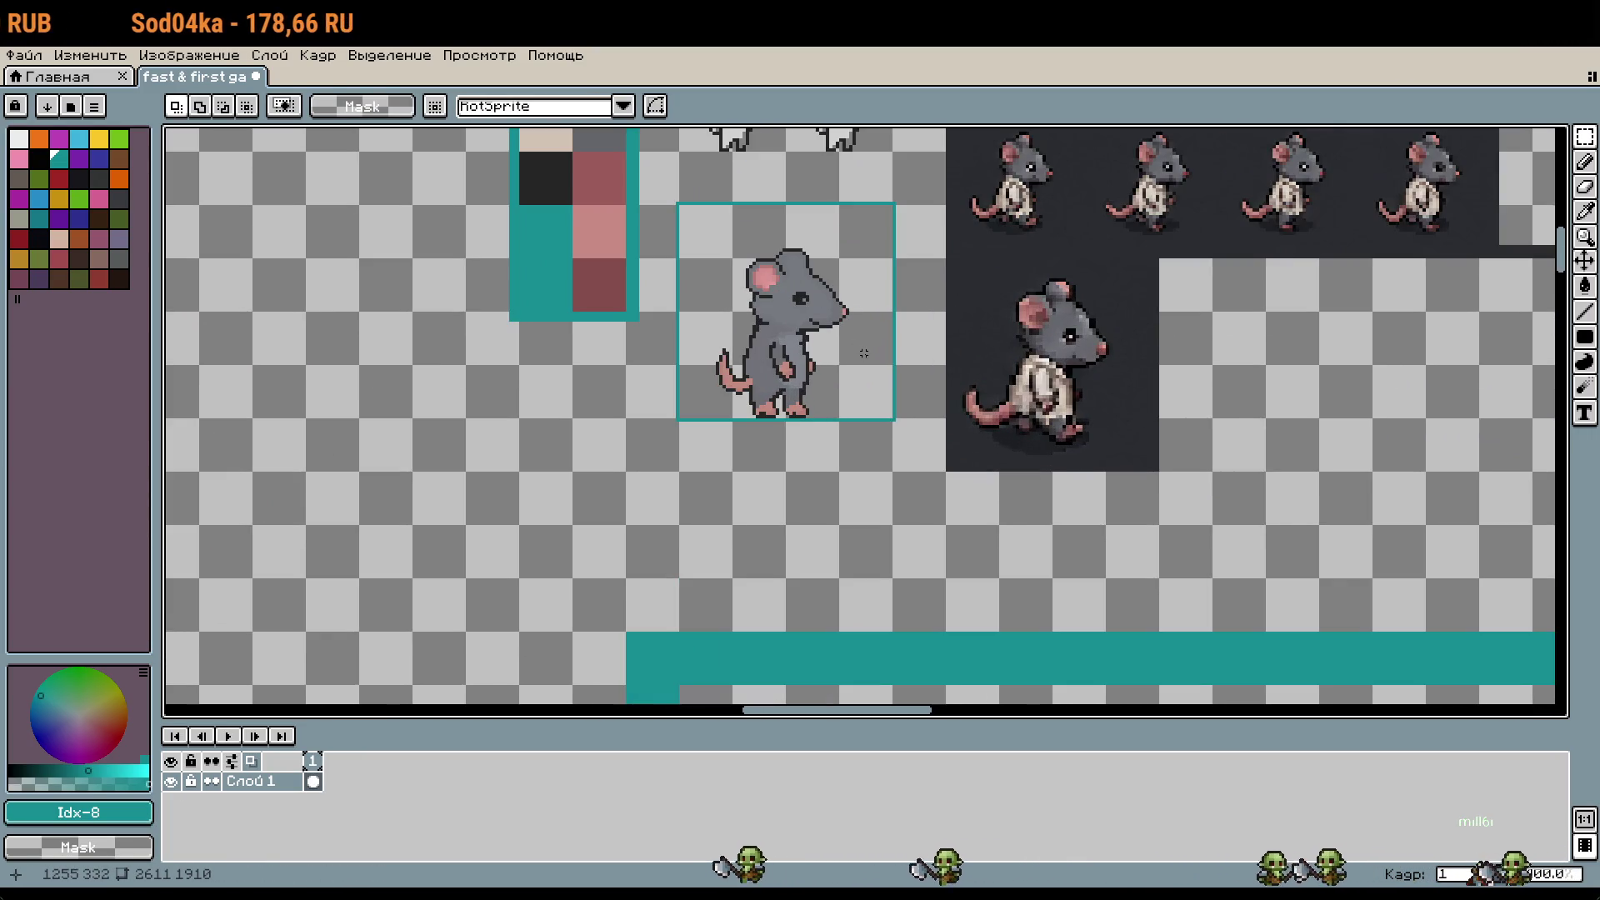
scroll(885, 393, "up", 2)
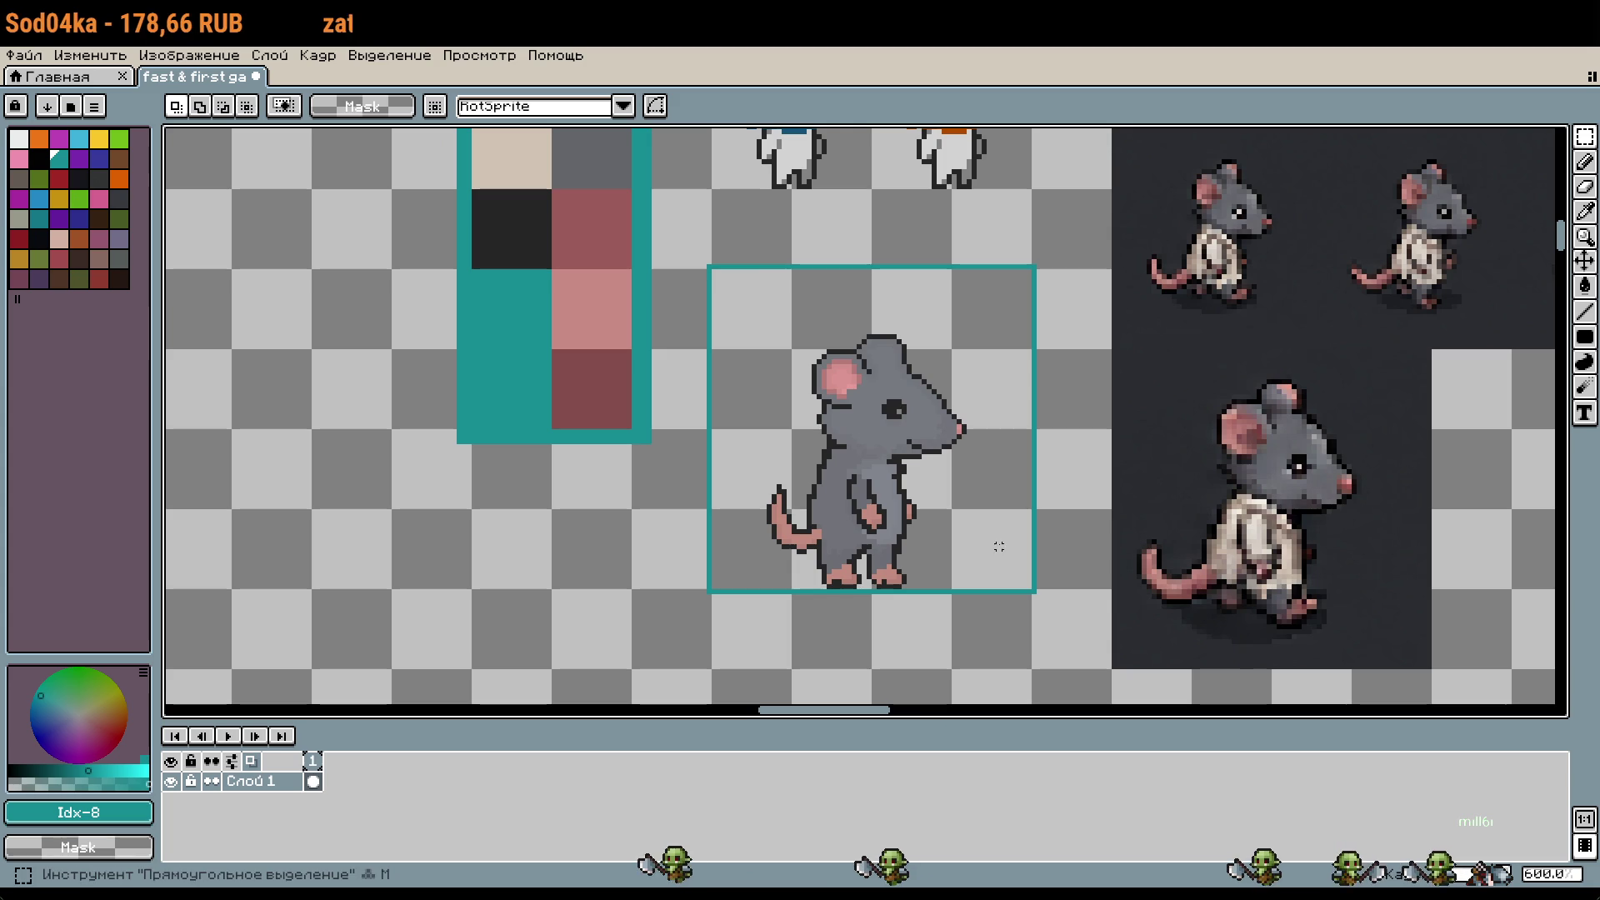
left_click_drag(994, 547, 725, 283)
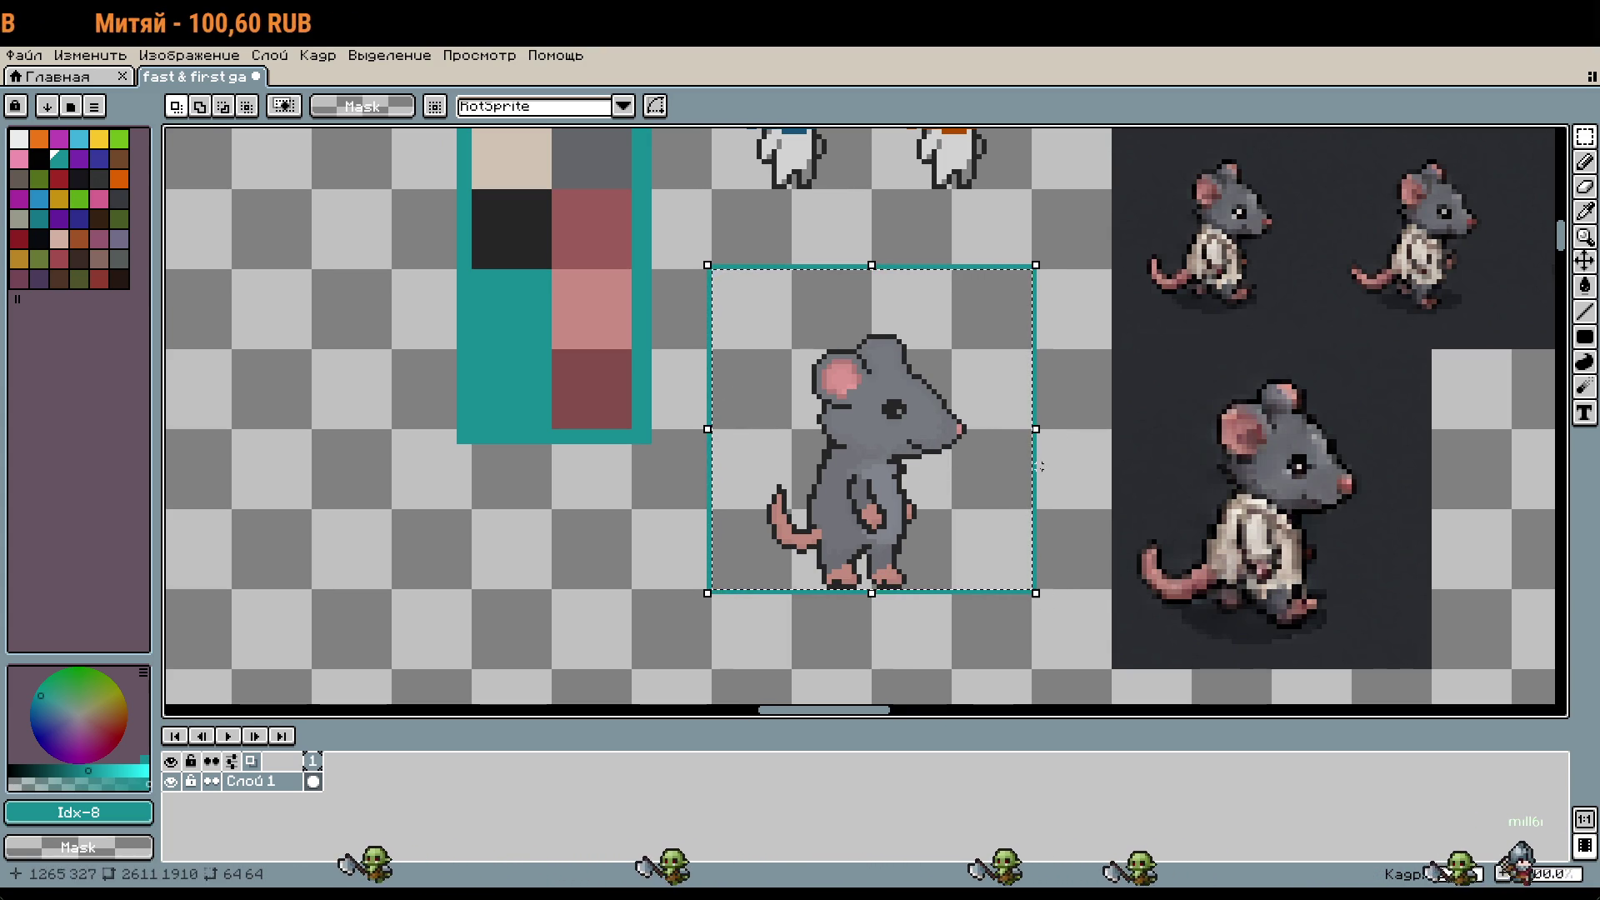
mouse_move(1040, 429)
left_mouse_down()
mouse_move(332, 443)
mouse_move(403, 442)
mouse_move(391, 431)
left_mouse_up()
key("Return")
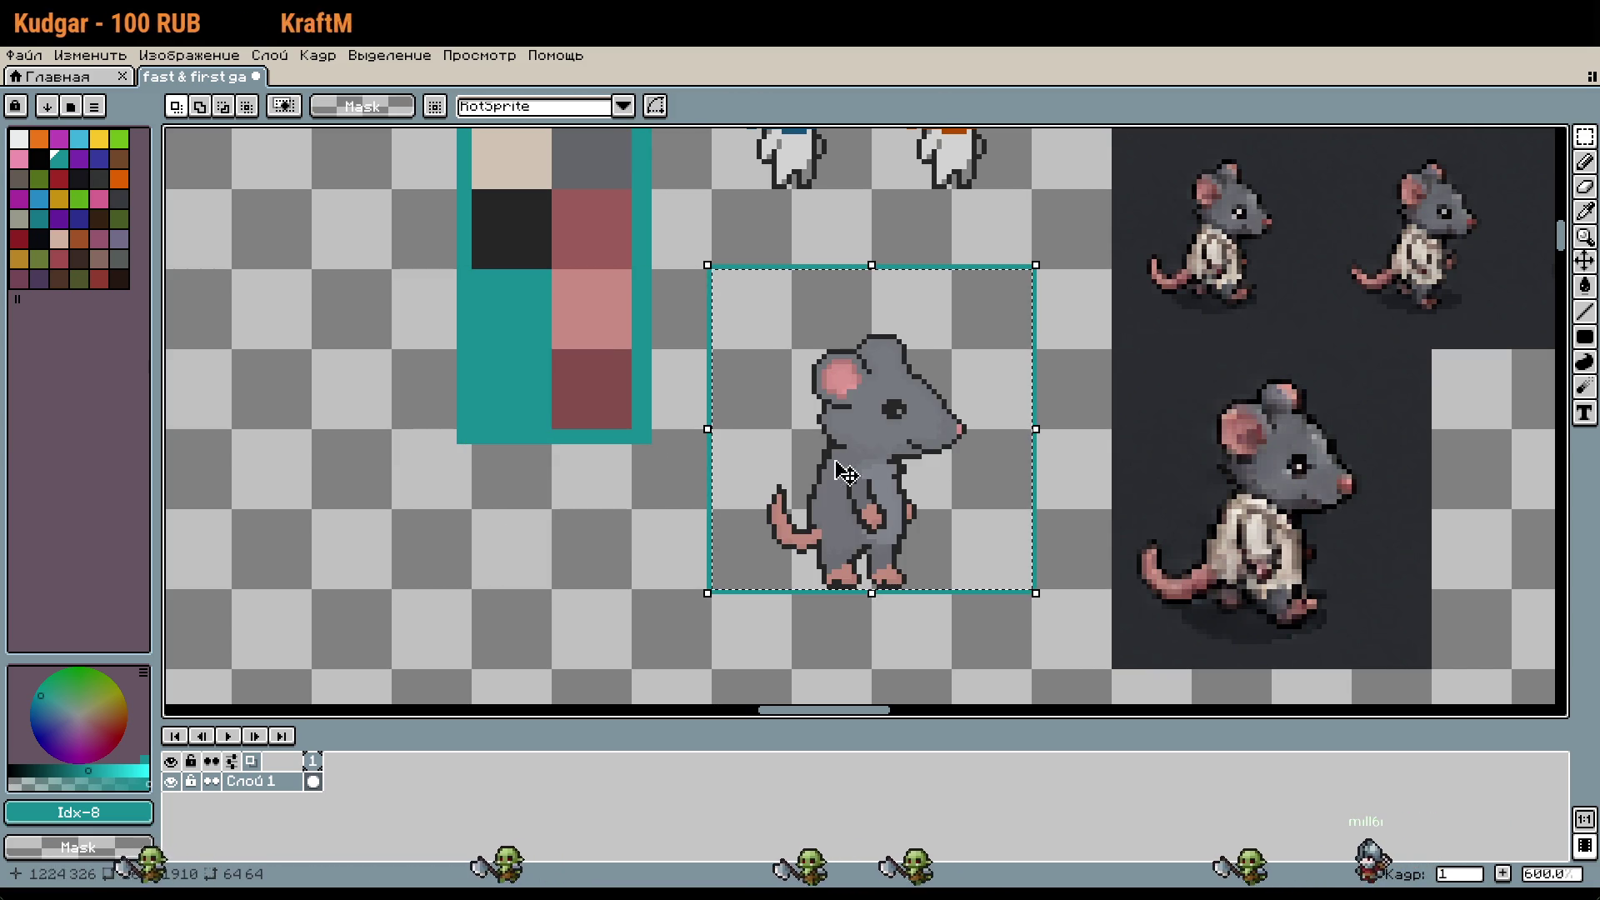
Step: Flip the rat horizontally at full width and move it 64 px right into the frame
left_click_drag(1046, 431, 400, 429)
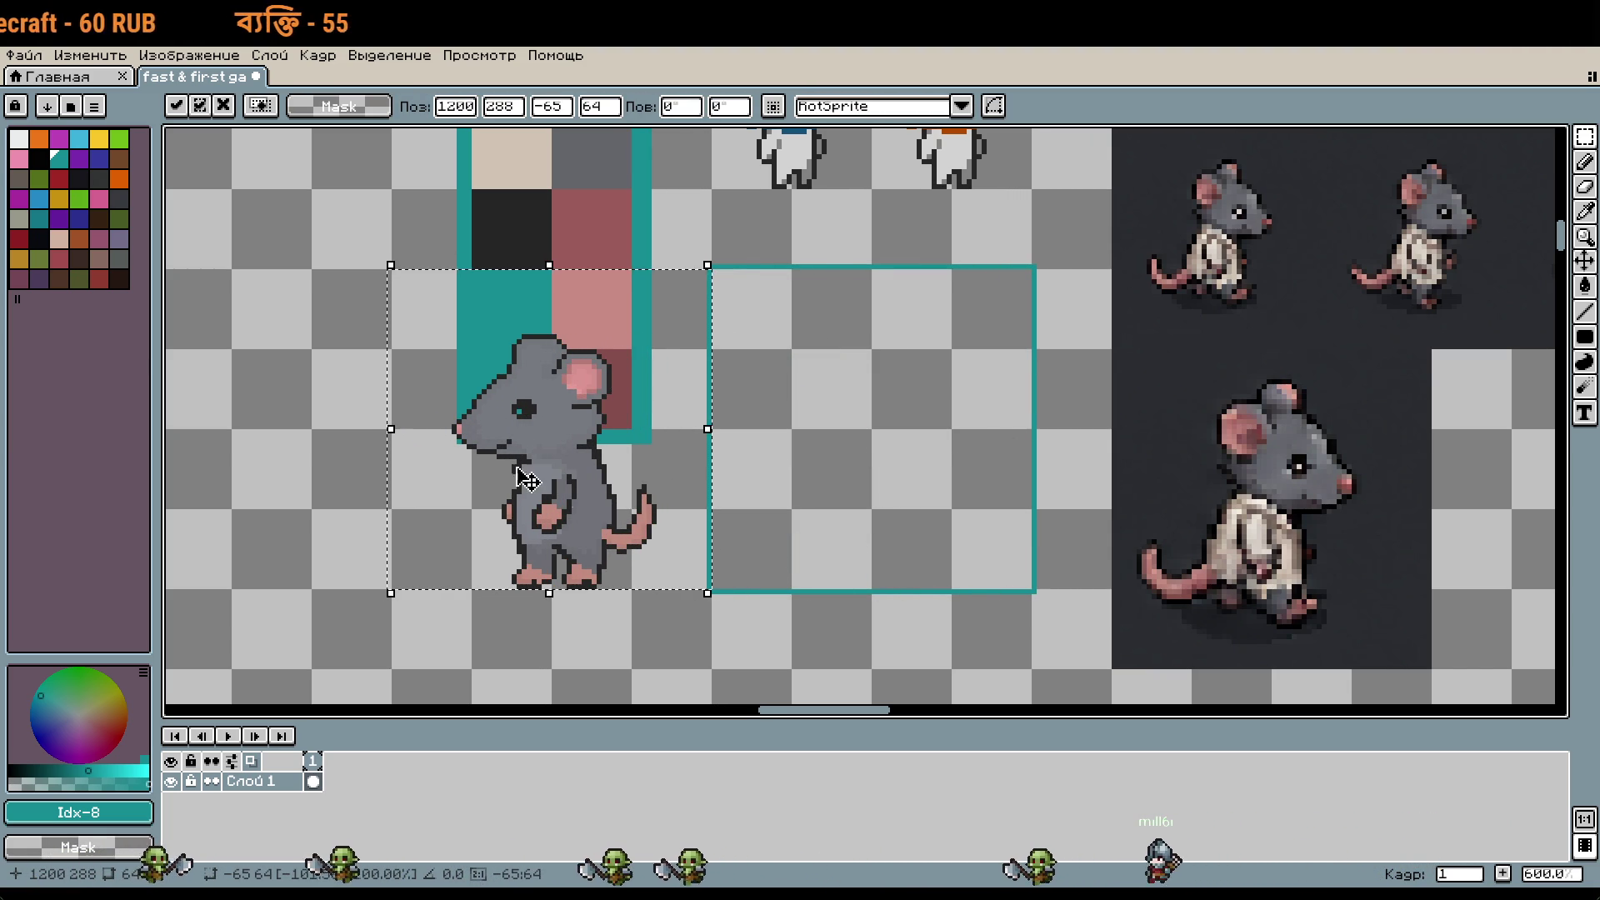
key("Escape")
left_click_drag(1036, 429, 308, 451)
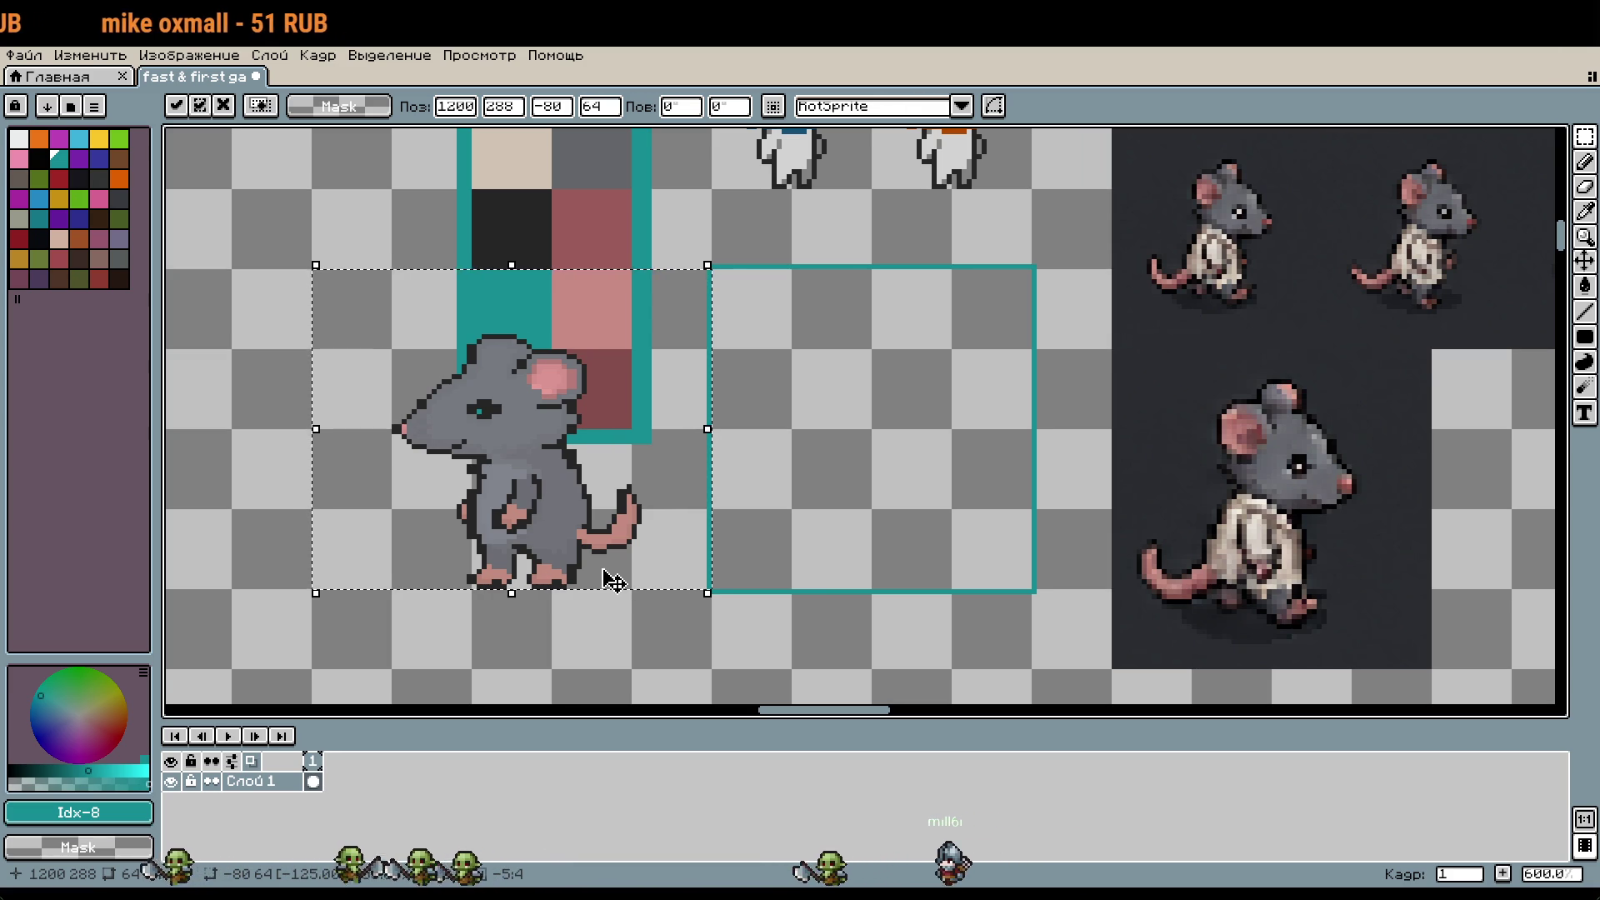
key("Escape")
mouse_move(1036, 429)
left_mouse_down()
mouse_move(904, 446)
mouse_move(391, 437)
left_mouse_up()
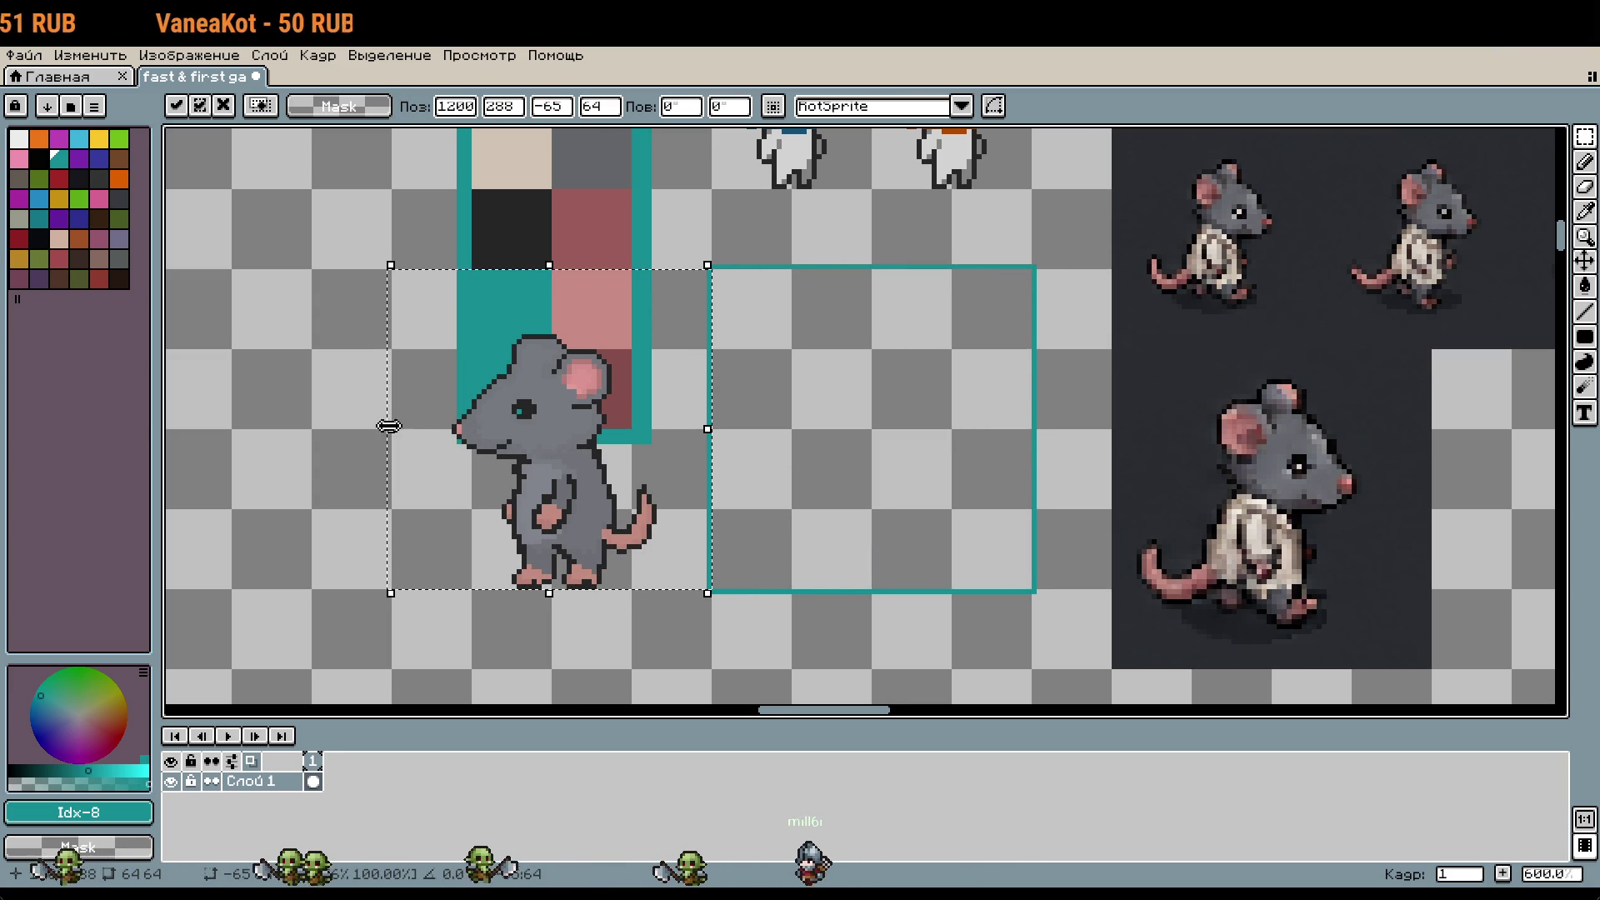
key("Escape")
left_click_drag(1040, 430, 398, 435)
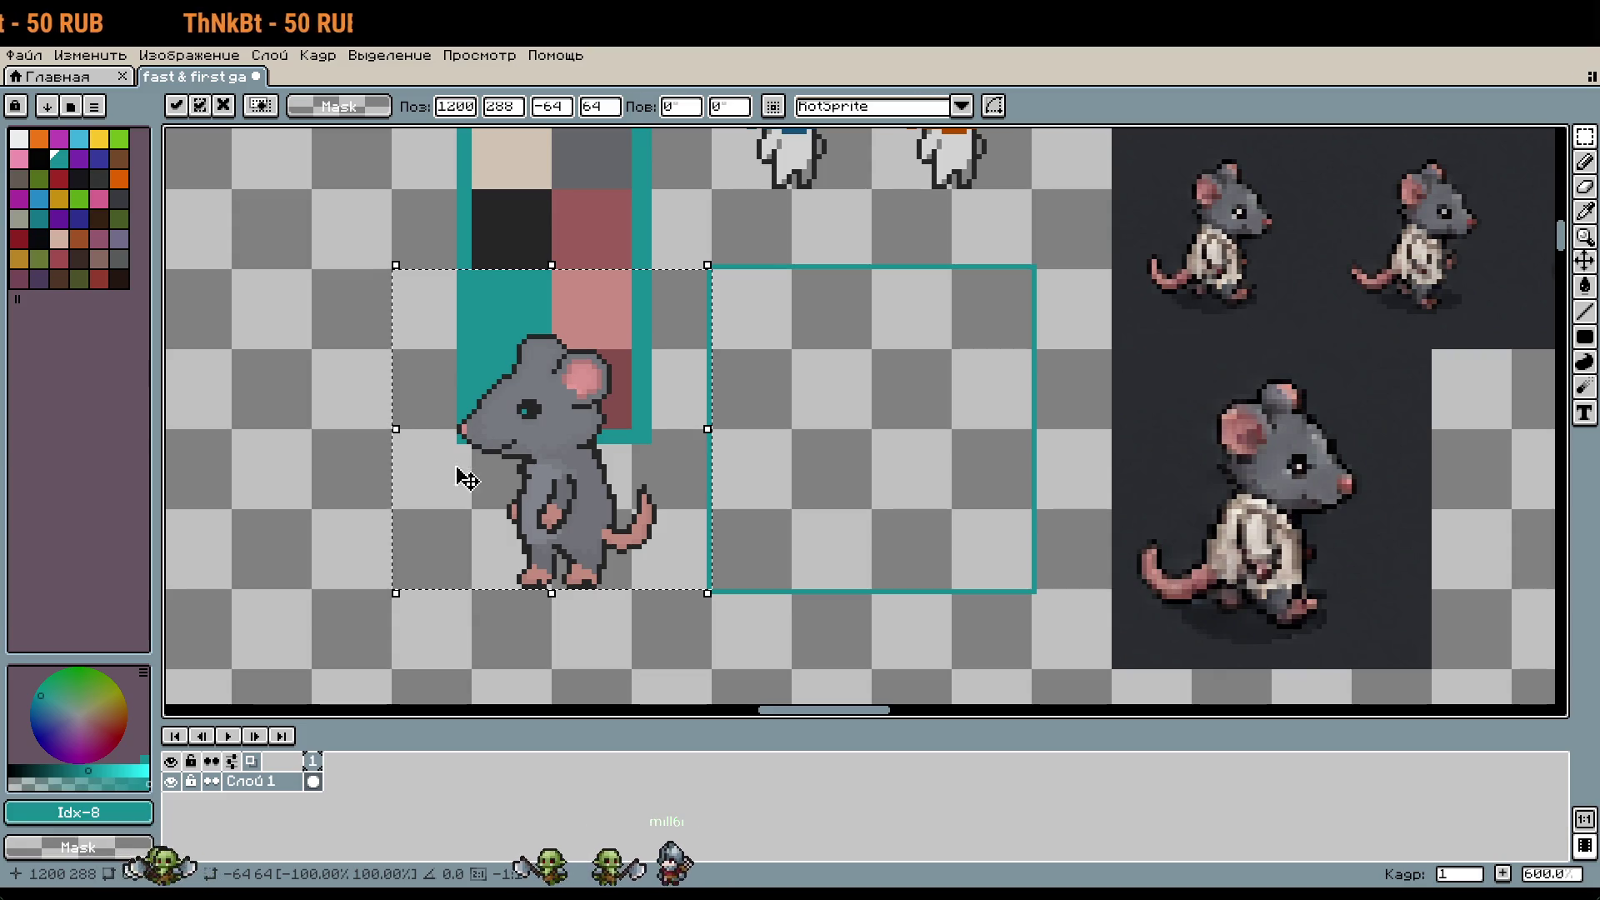
key("Right")
key("Right")
key("Right")
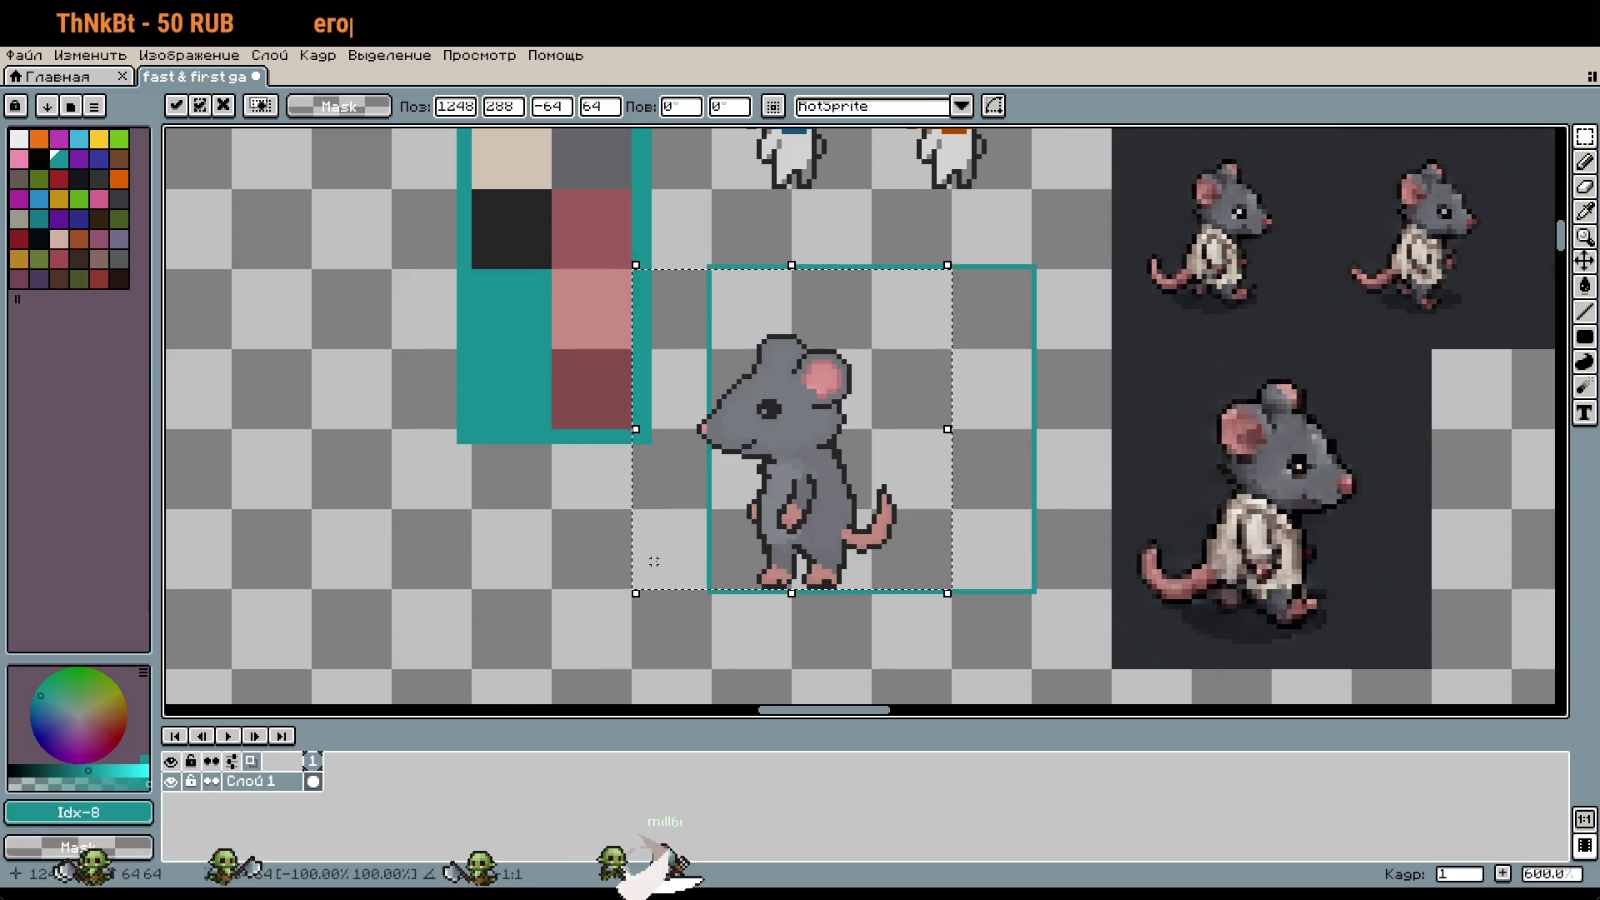
key("Return")
scroll(674, 605, "down", 1)
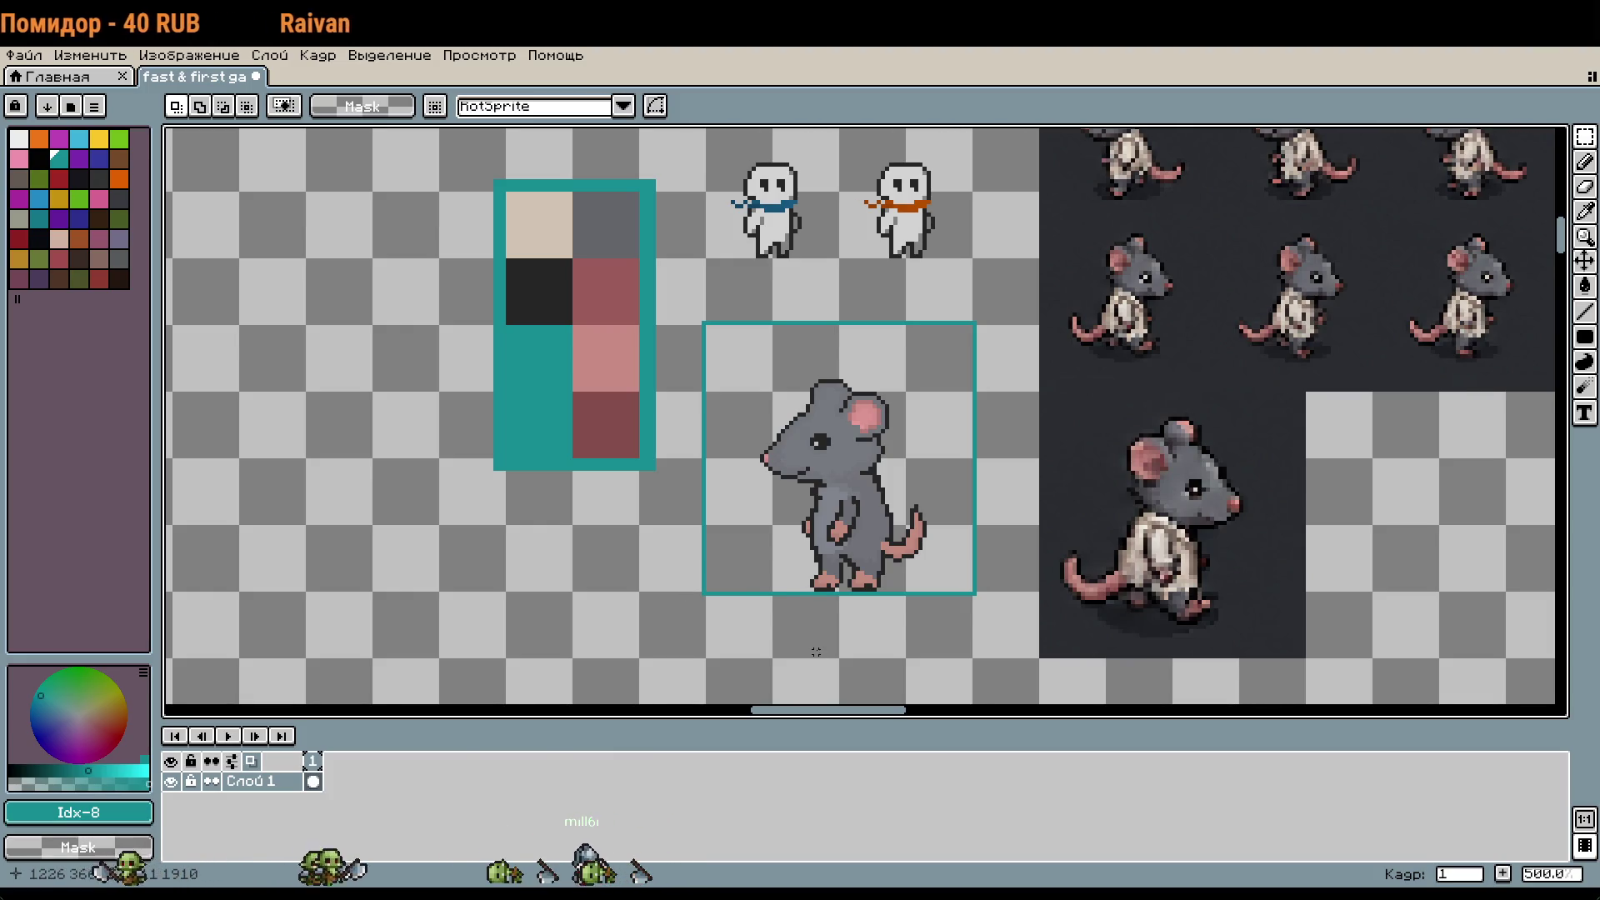
Step: Copy the rat from the small frame and place the copy inside the long teal frame
left_click_drag(753, 360, 955, 566)
scroll(895, 135, "down", 3)
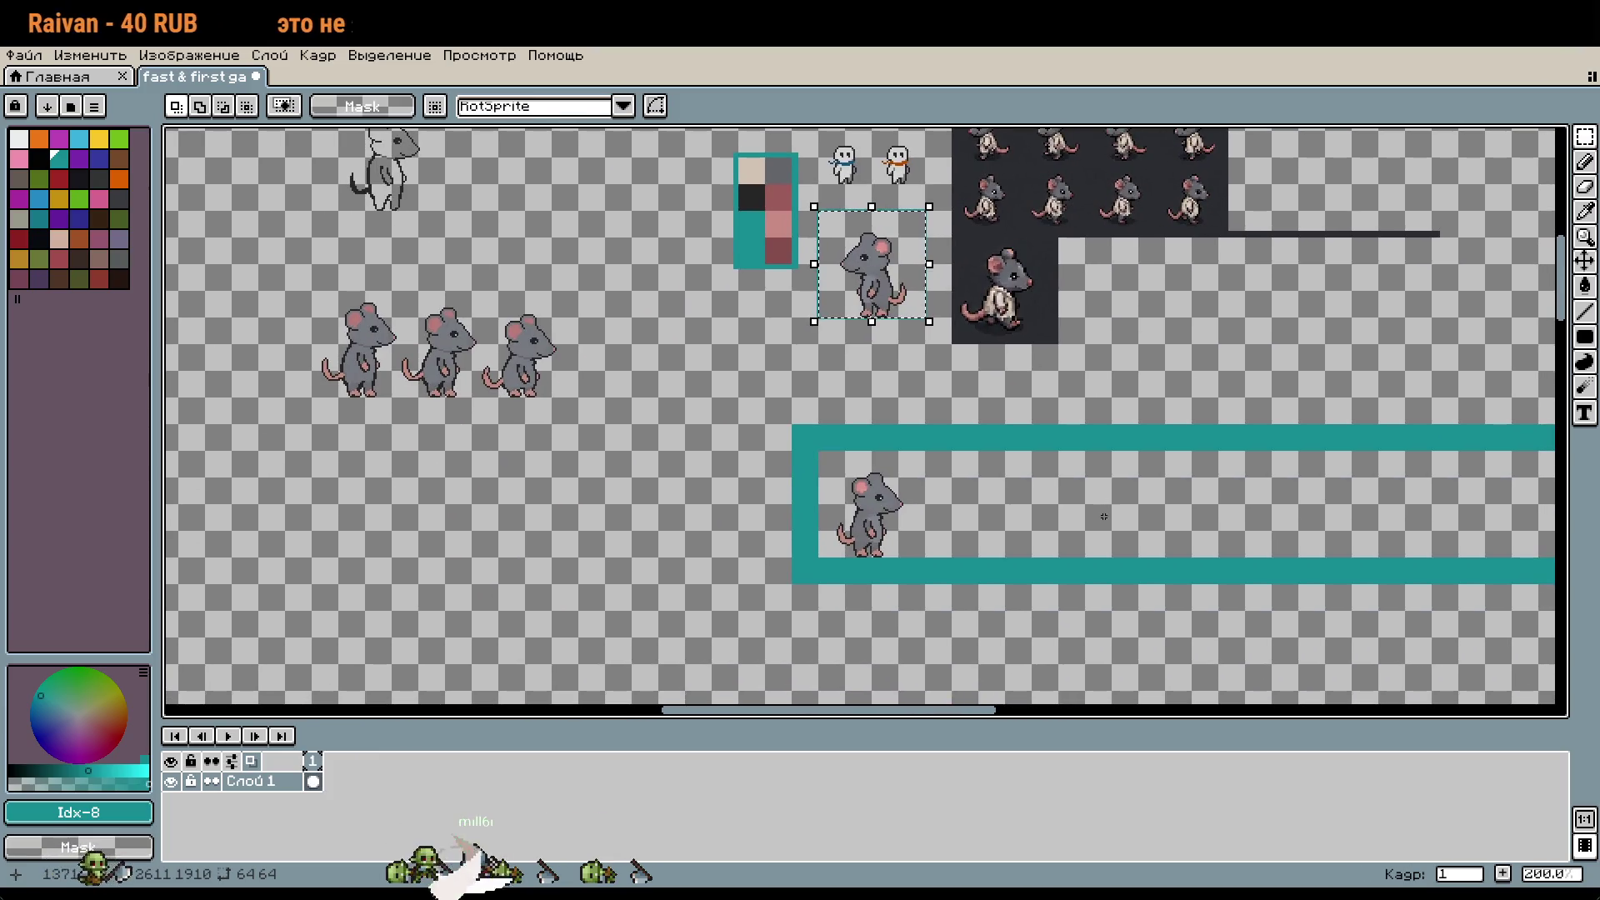
key("ctrl+c")
key("ctrl+v")
mouse_move(896, 301)
left_mouse_down()
mouse_move(1012, 546)
mouse_move(940, 534)
left_mouse_up()
scroll(1004, 546, "up", 5)
scroll(950, 527, "down", 6)
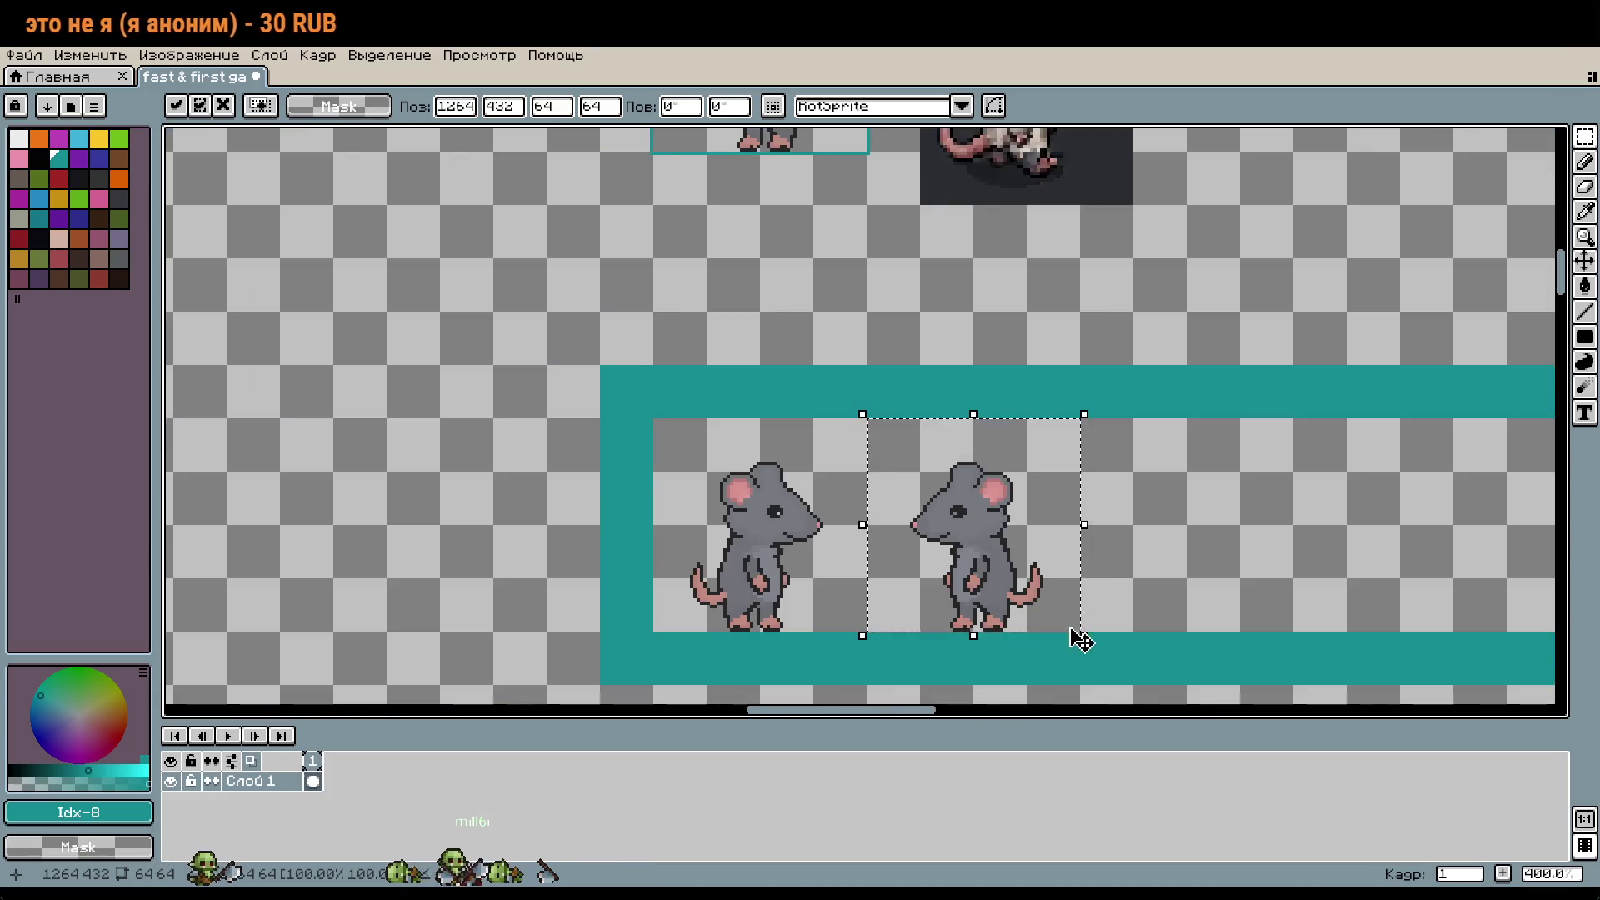
key("ctrl+d")
Step: Pencil a cyan highlight pixel into the copied rat's eye
scroll(989, 468, "up", 7)
scroll(989, 468, "up", 2)
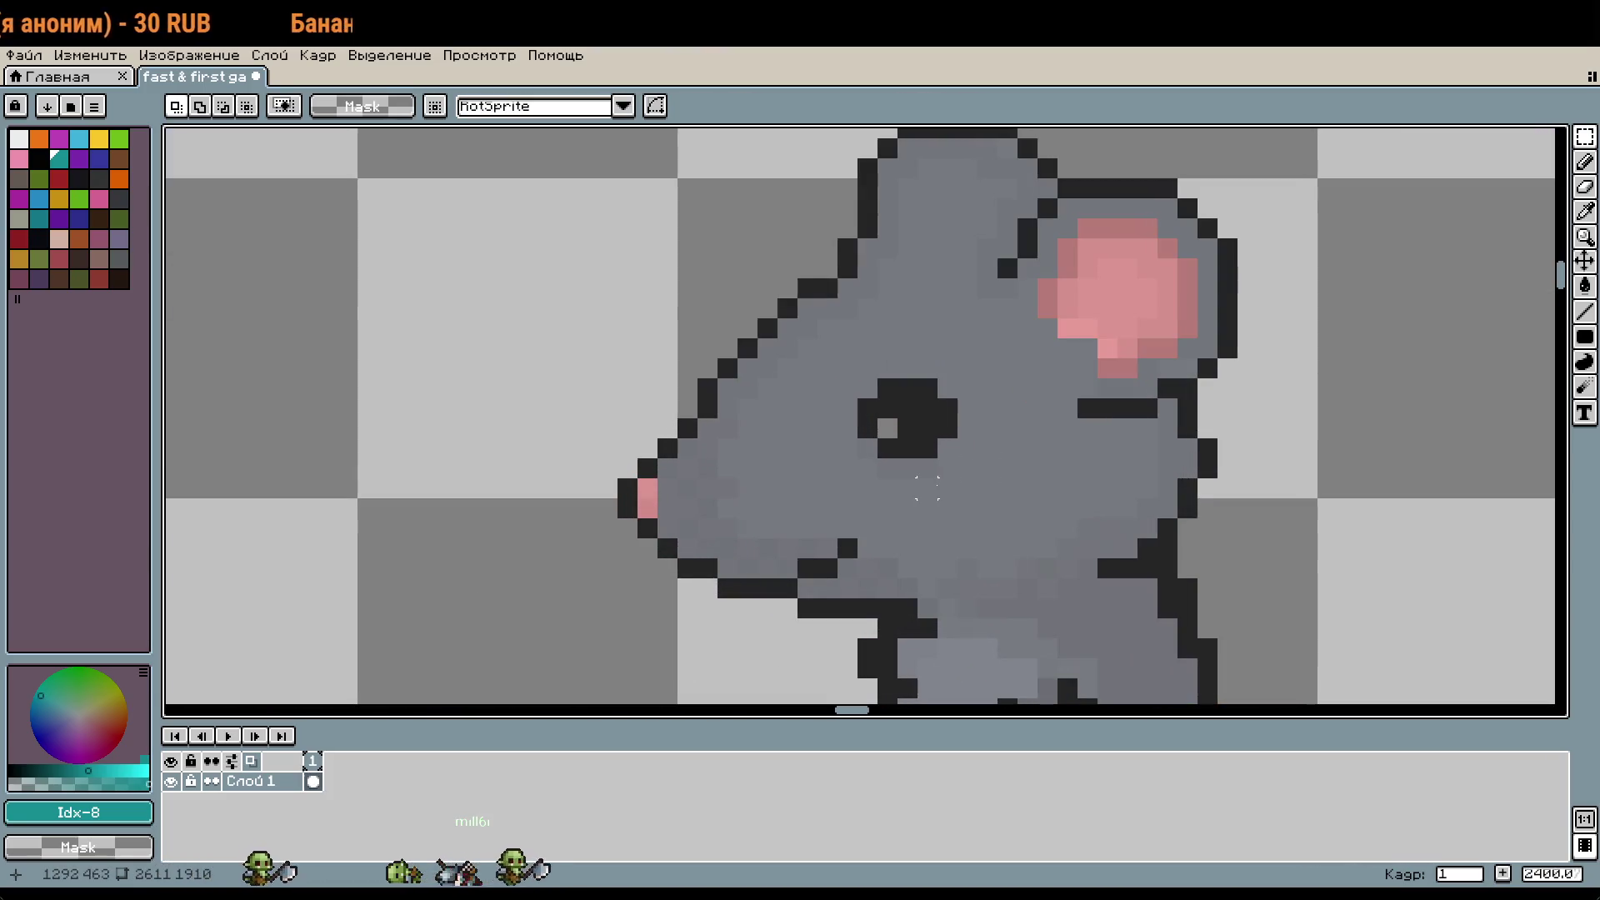
key("i")
left_click(84, 142)
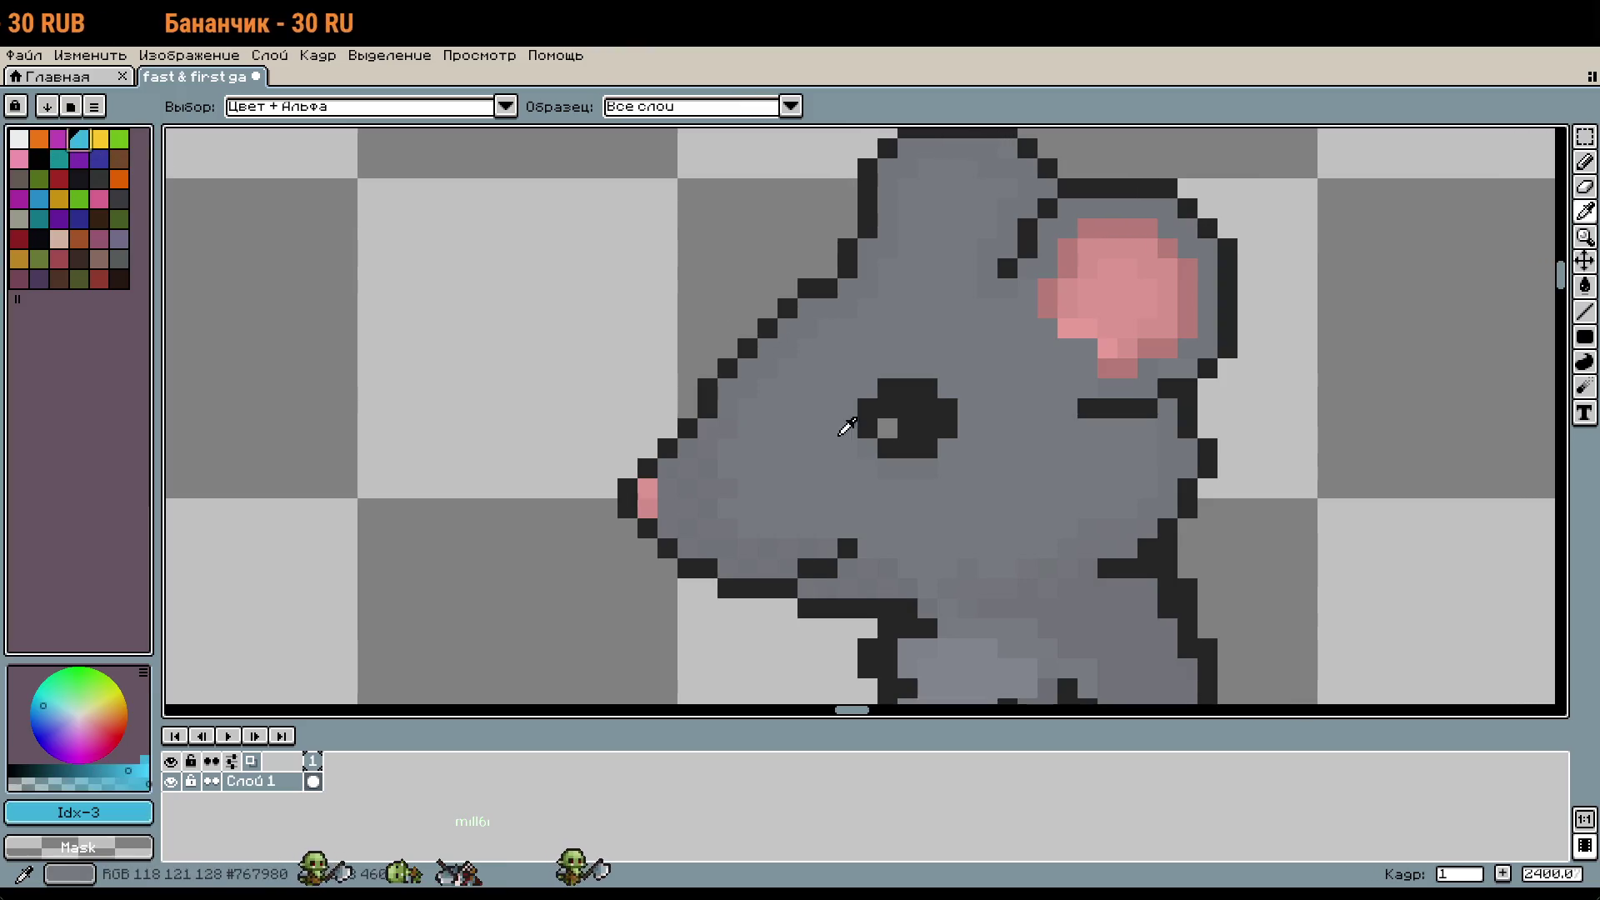
key("b")
left_click(897, 427)
scroll(966, 469, "down", 3)
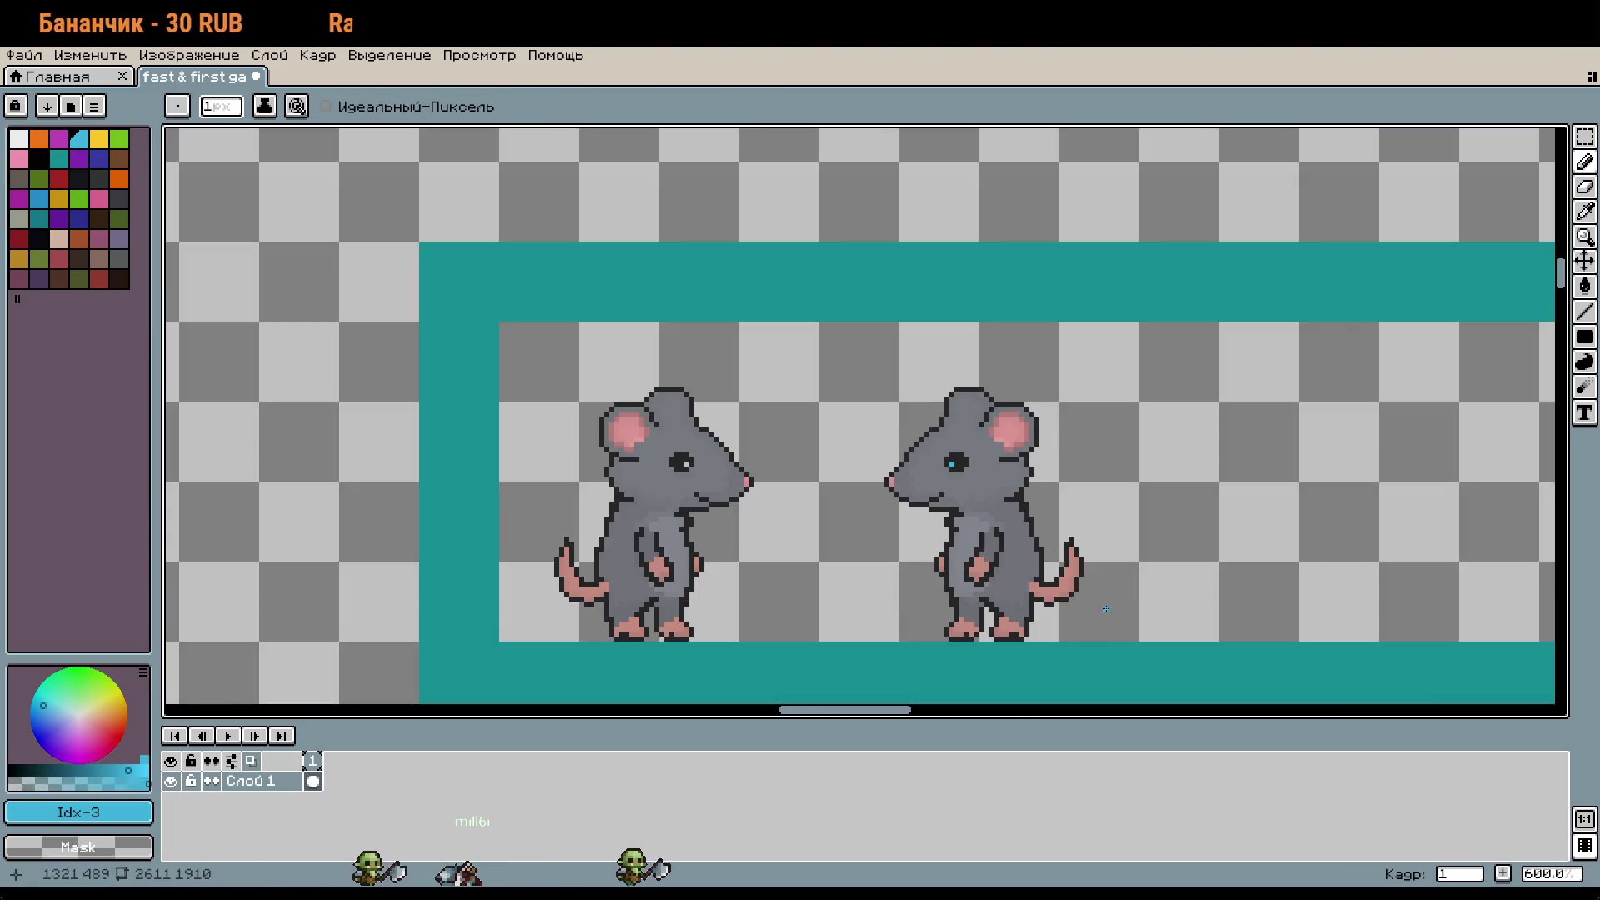
scroll(1017, 487, "up", 1)
scroll(1017, 487, "up", 2)
scroll(1066, 506, "down", 3)
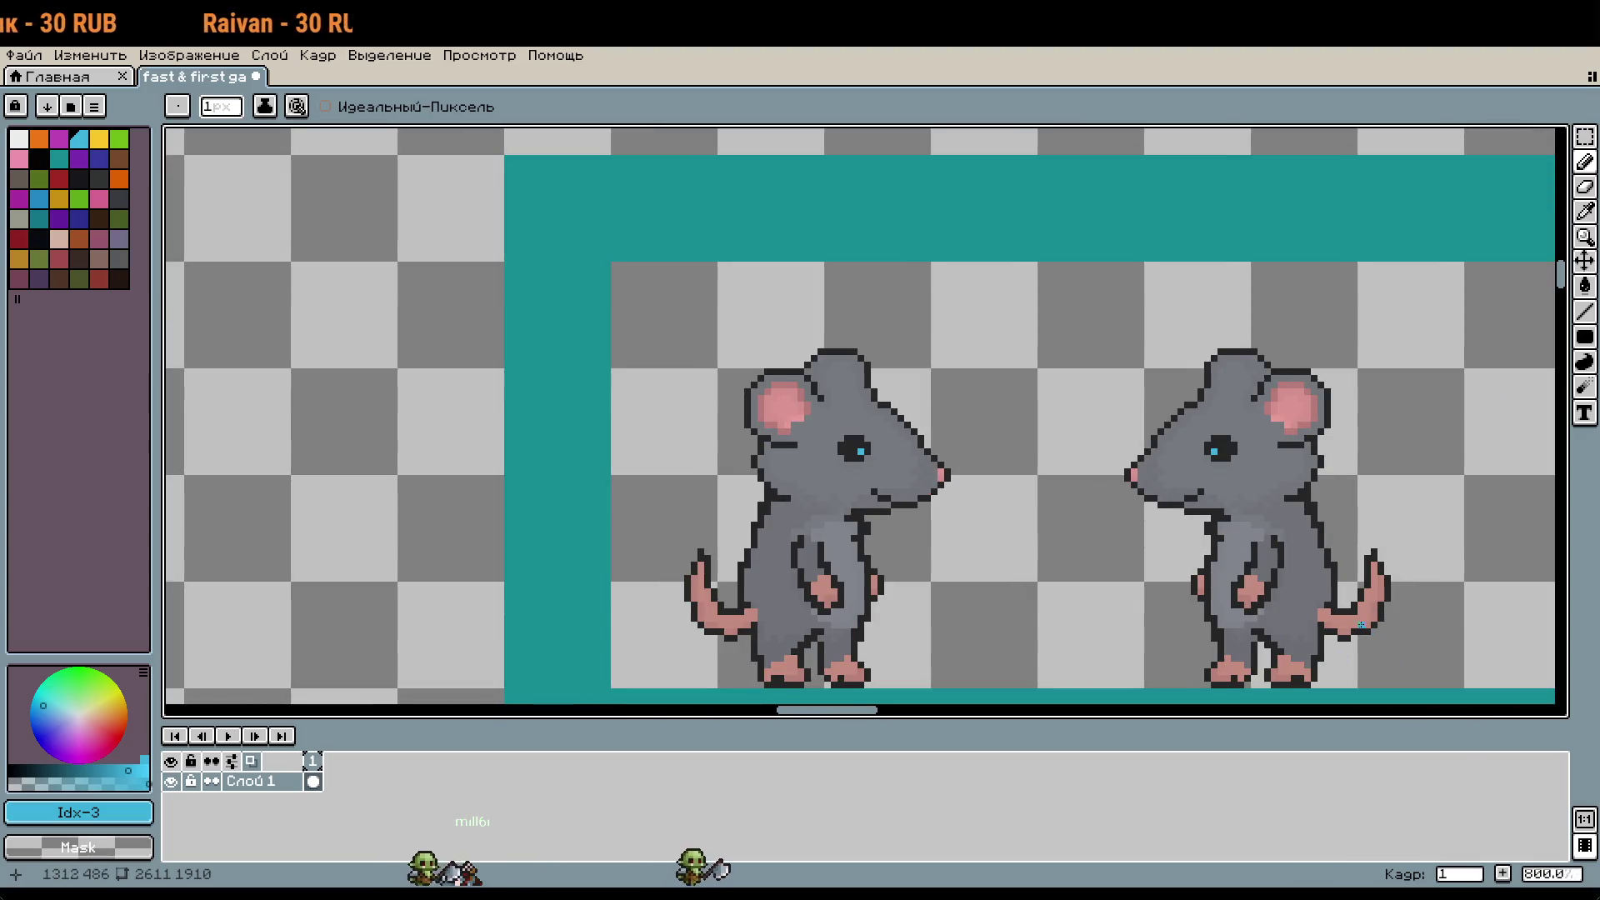
Step: Try teal, the sampled eye blue, reddish and other swatches for the eye highlight, ending on gold
left_click_drag(1361, 624, 1242, 536)
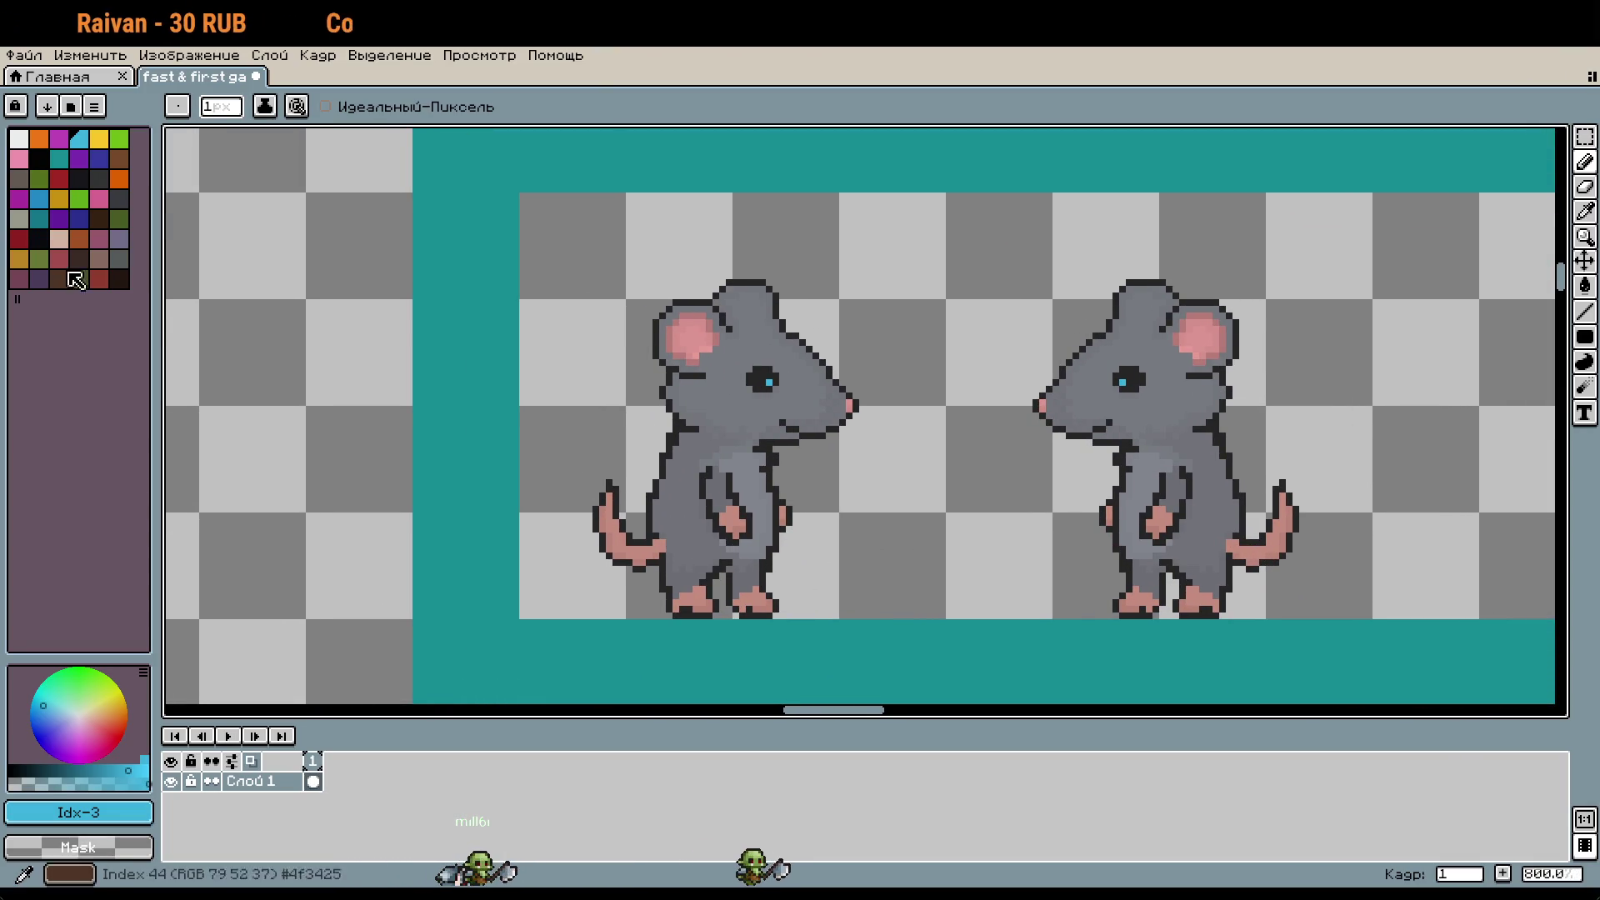
left_click(61, 160)
left_click(765, 382, "alt")
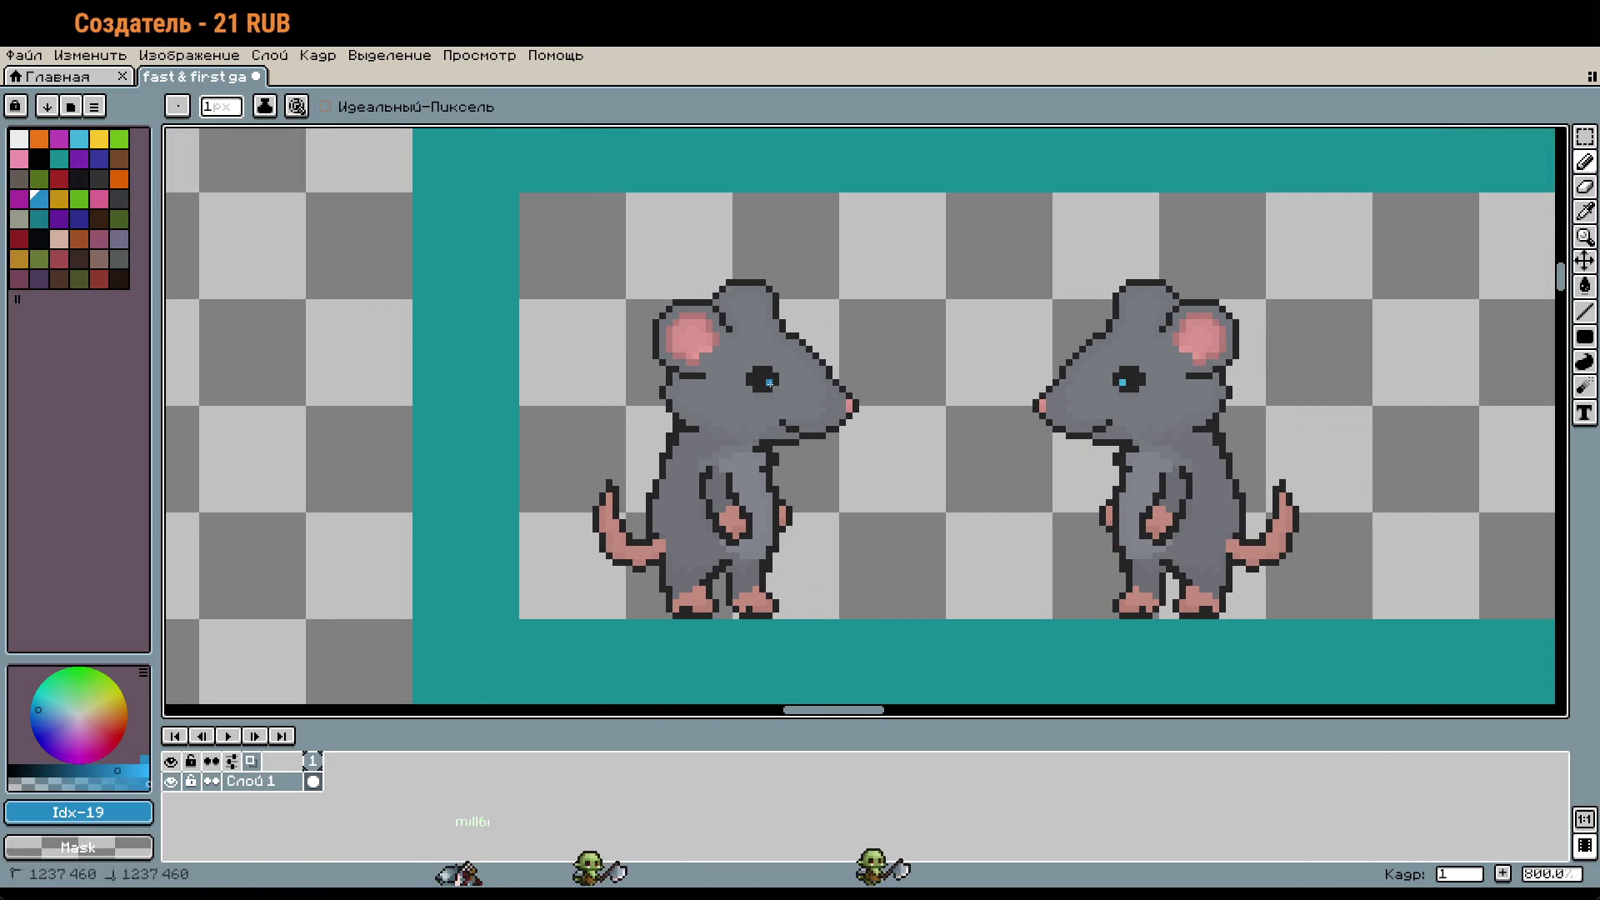
scroll(1314, 565, "down", 2)
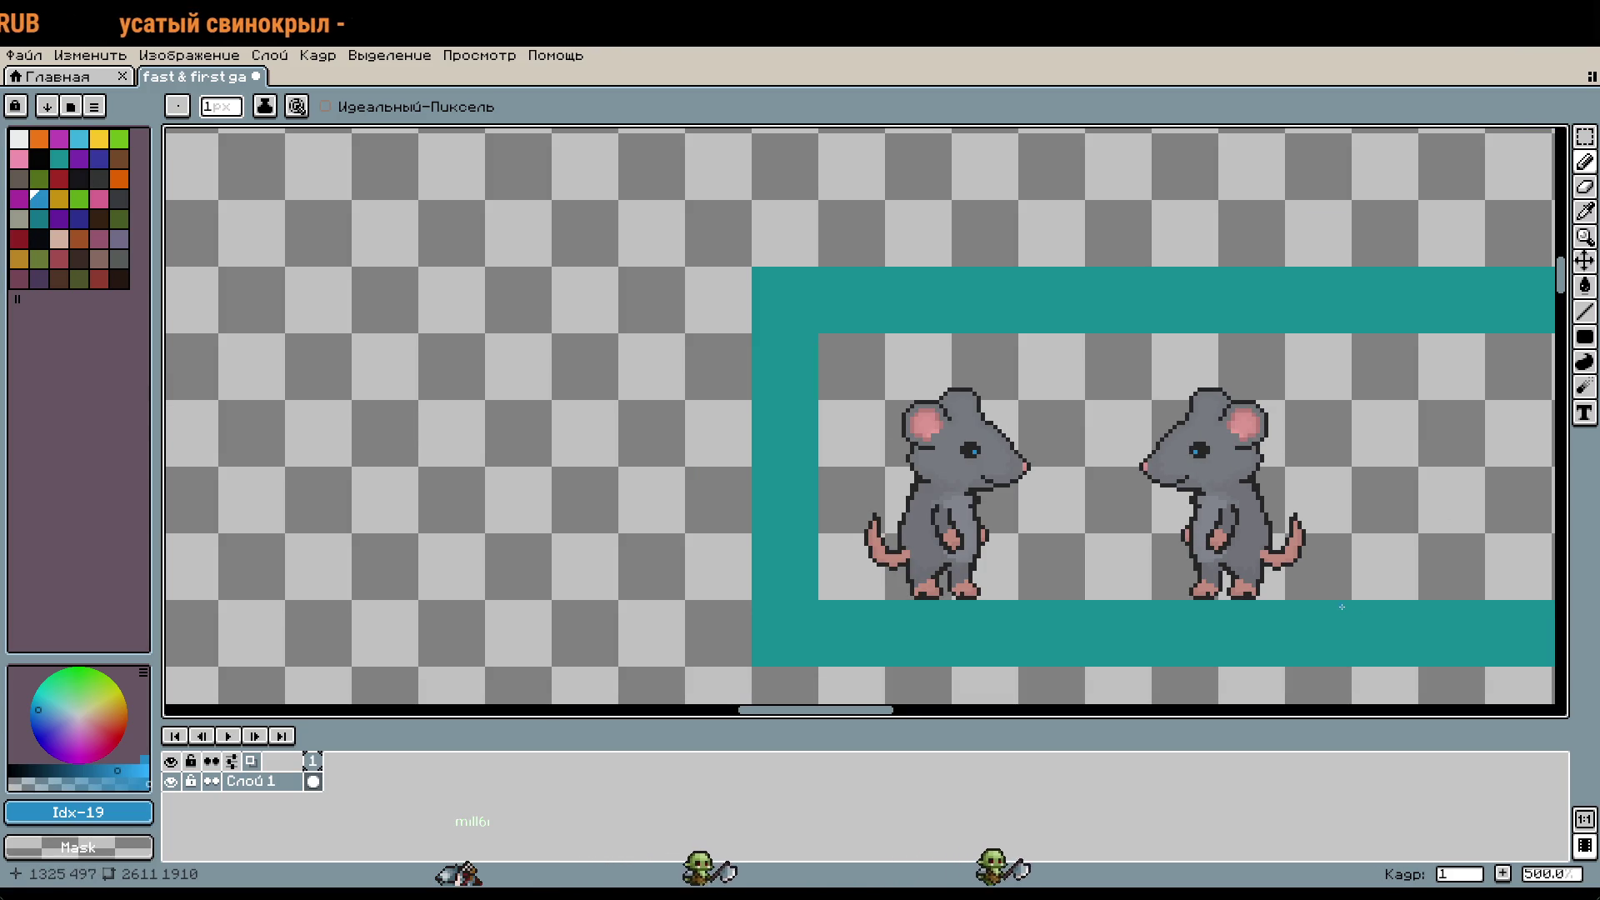
left_click(98, 278)
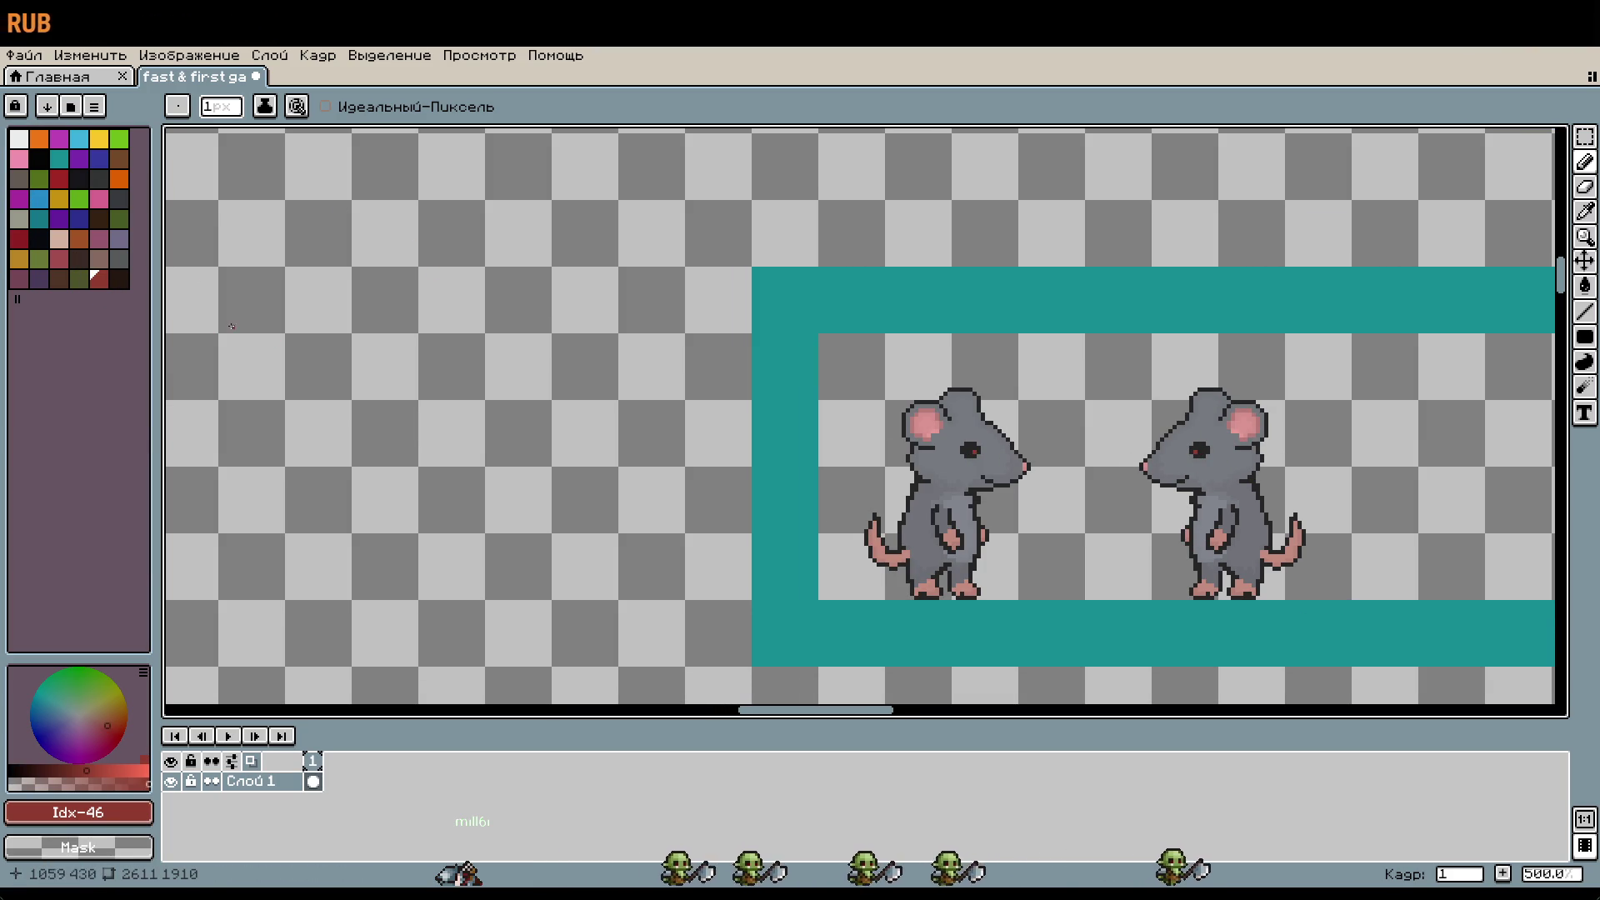
left_click(123, 220)
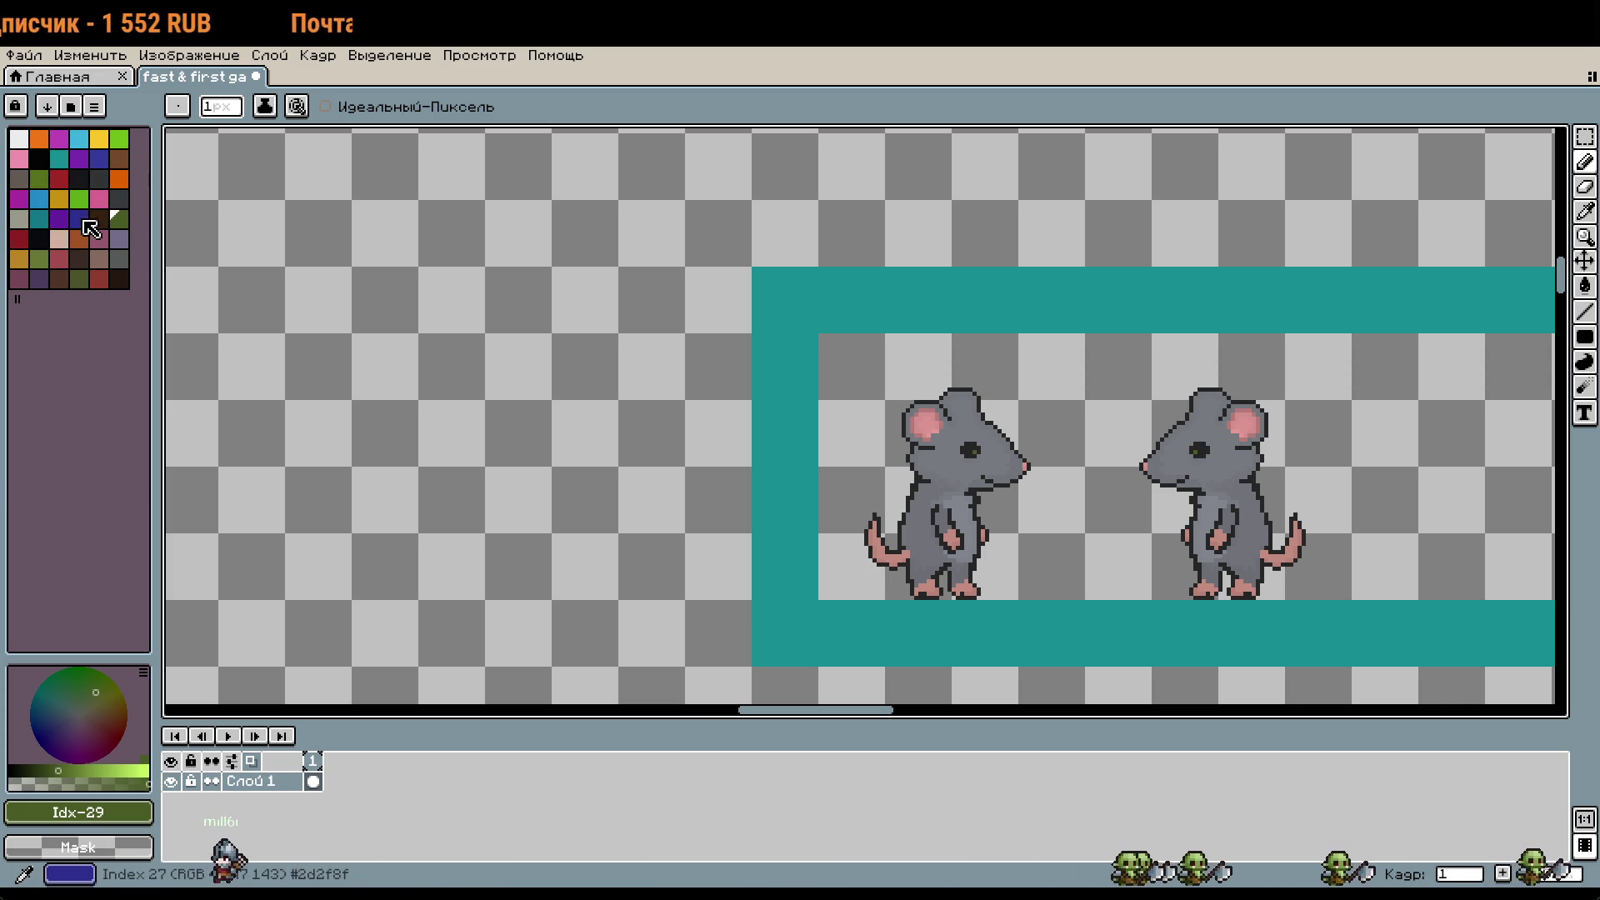
left_click(59, 199)
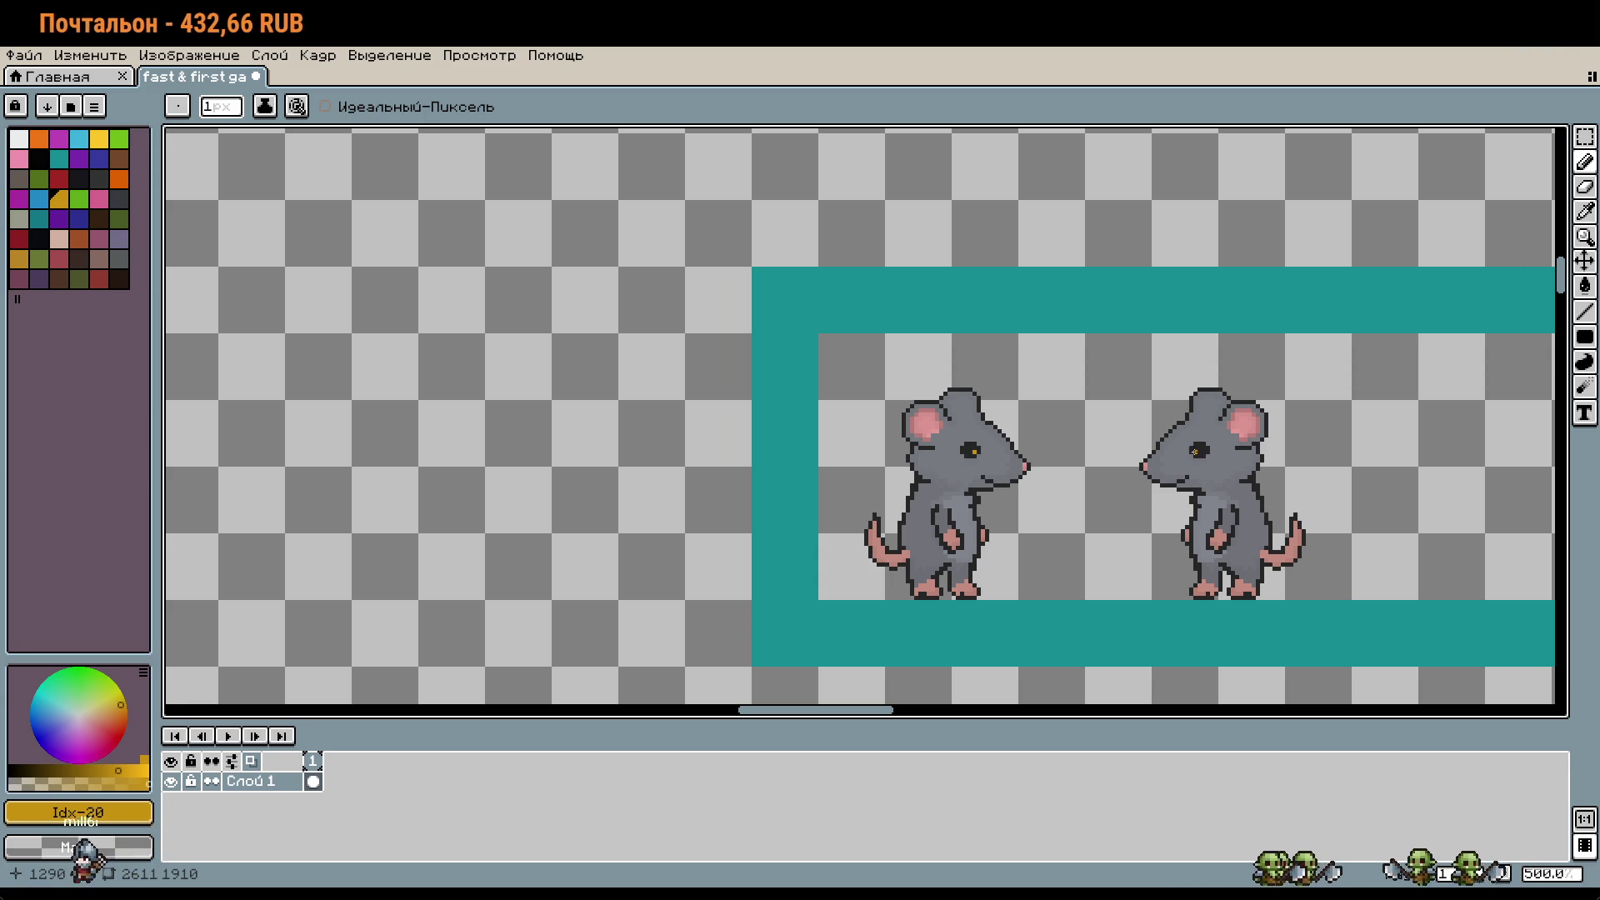
scroll(258, 552, "down", 3)
scroll(382, 518, "up", 2)
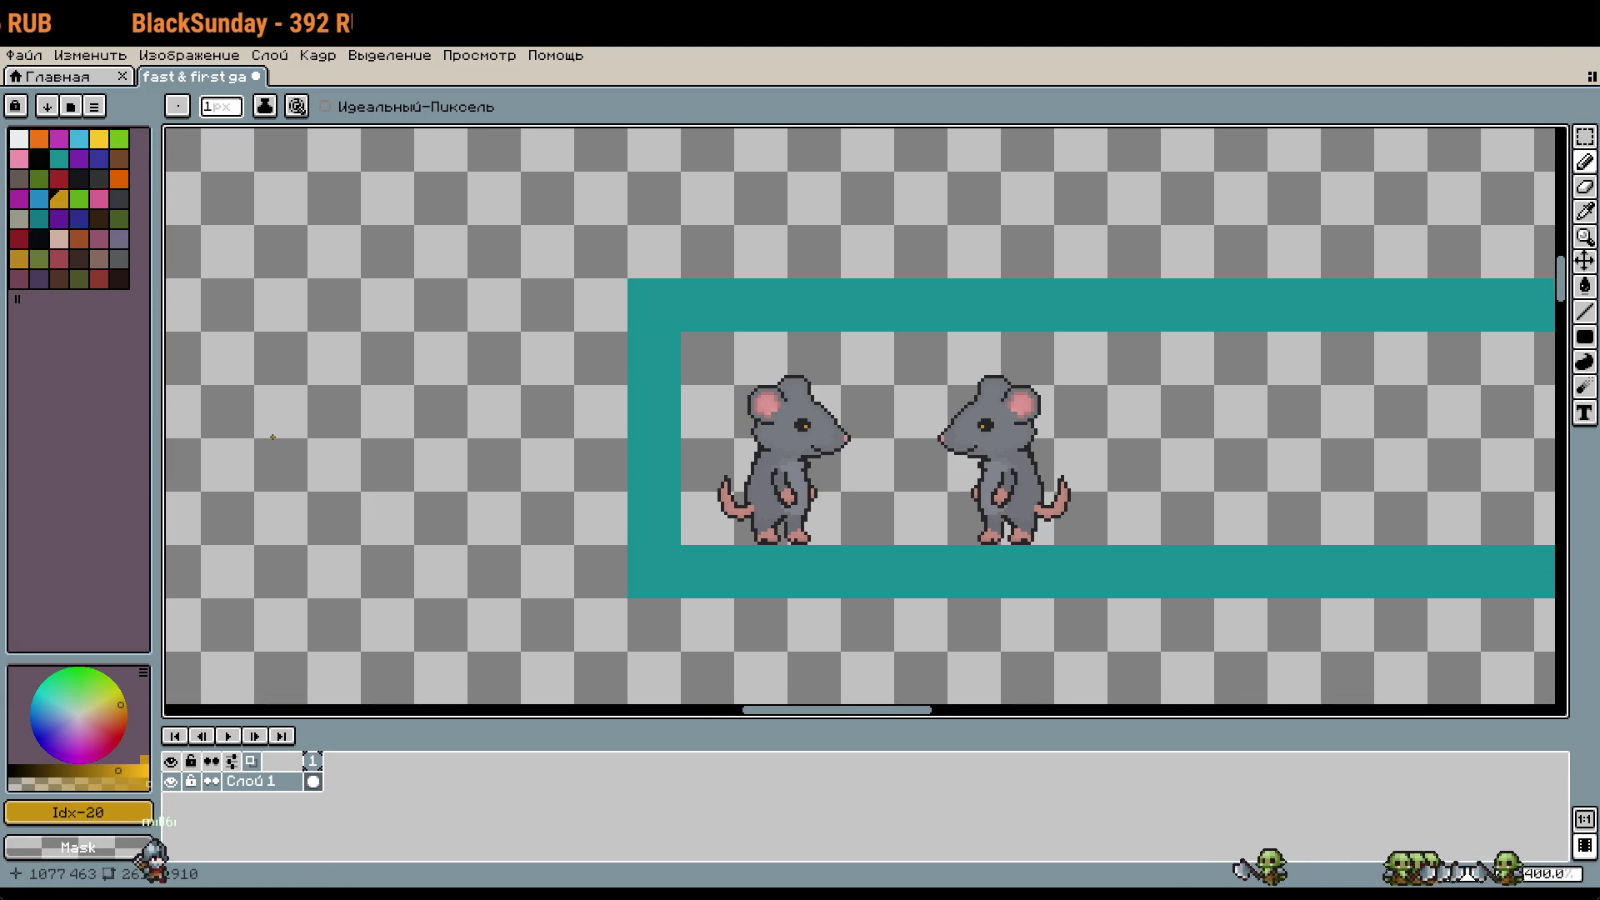
key("ctrl+z")
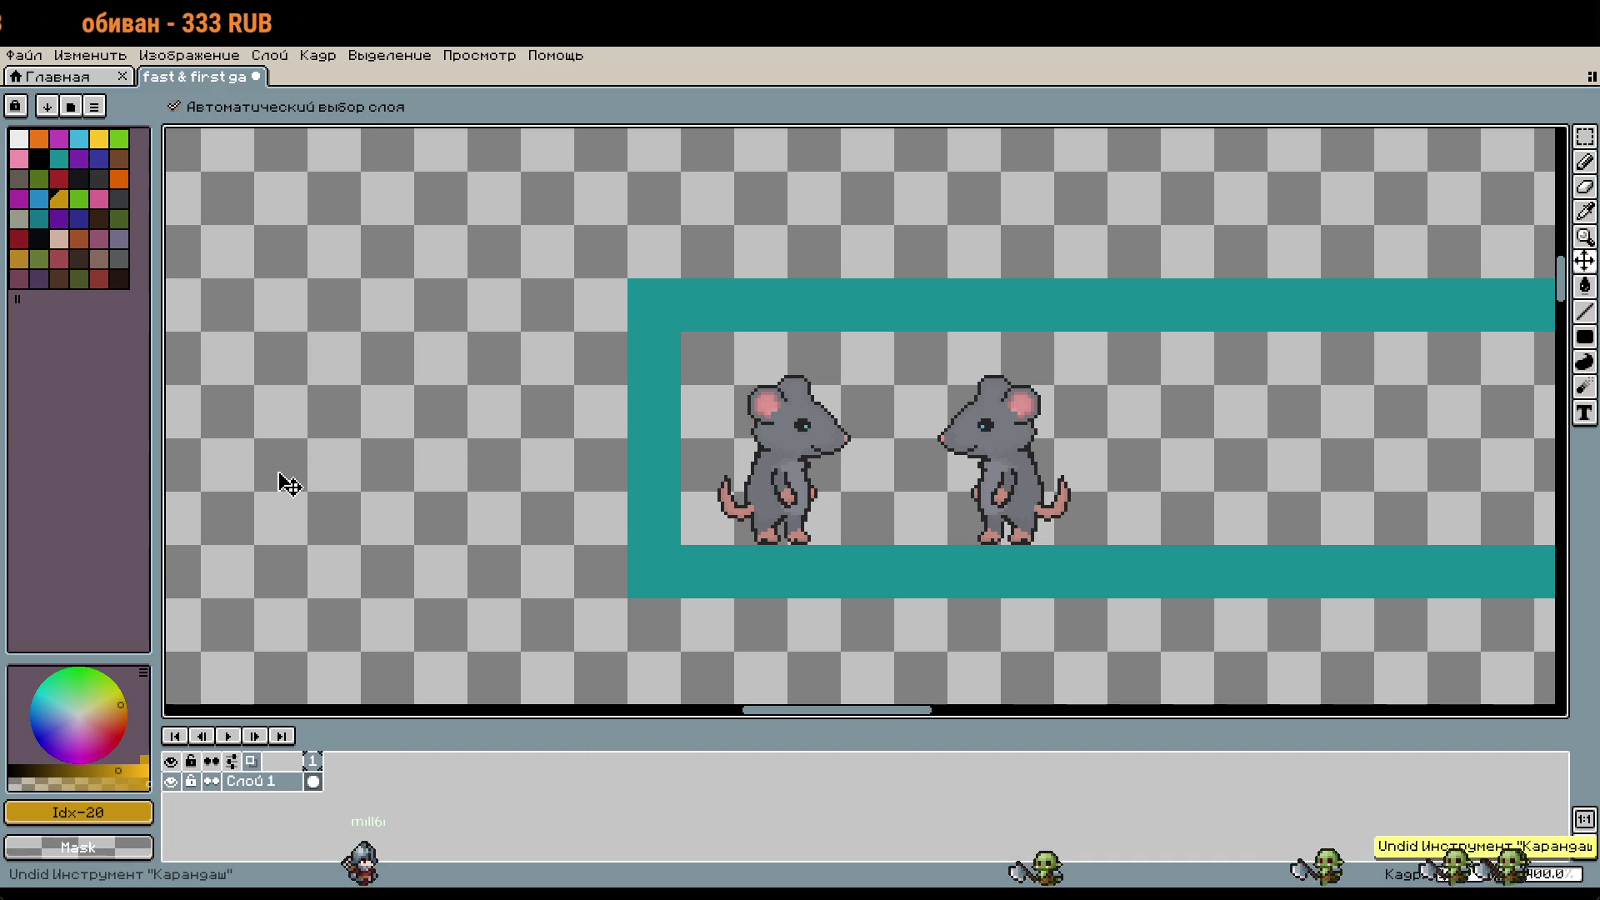
key("ctrl+z")
key("ctrl+y")
key("ctrl+y")
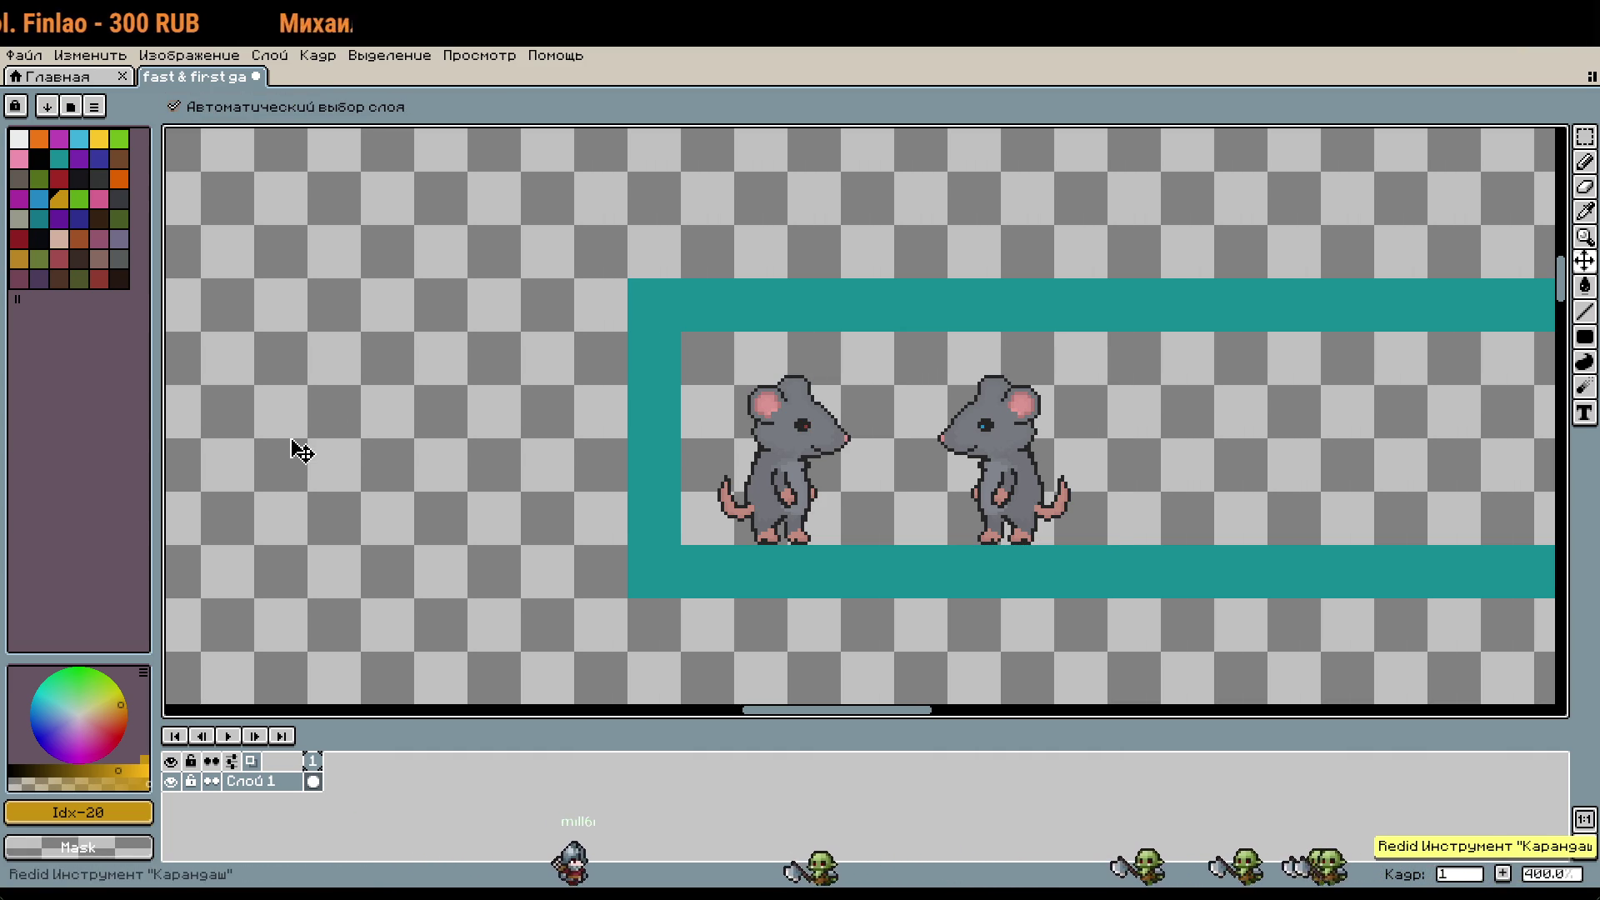
key("b")
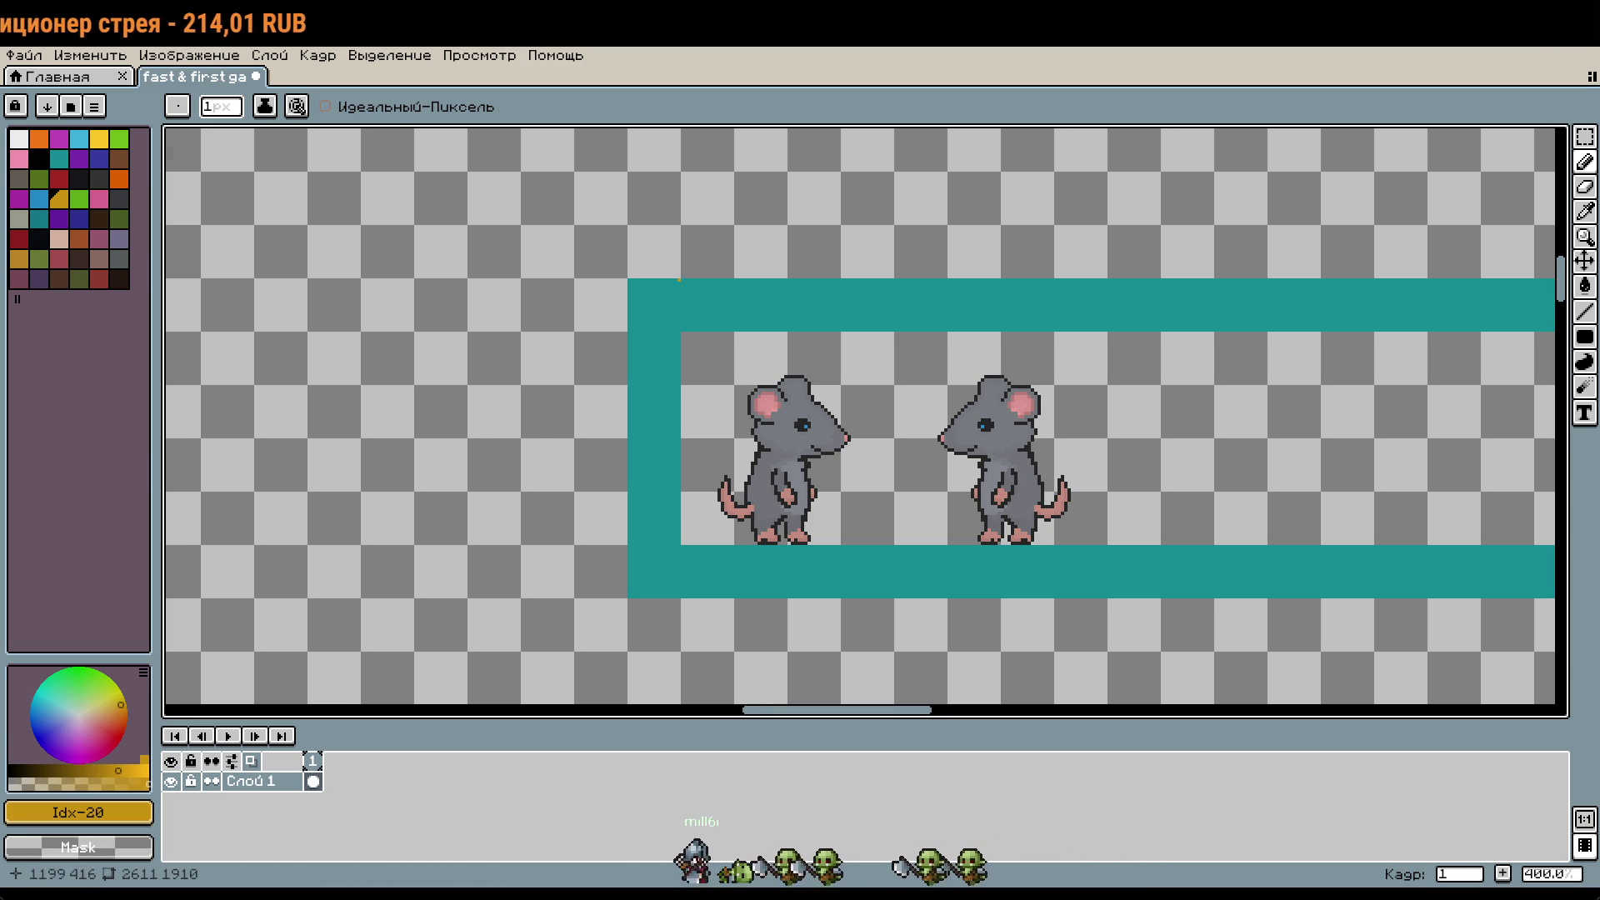
Step: Pan up and zoom to 600% on the small-framed left-facing rat beside the reference sheet
left_click_drag(646, 193, 749, 331)
scroll(754, 358, "up", 5)
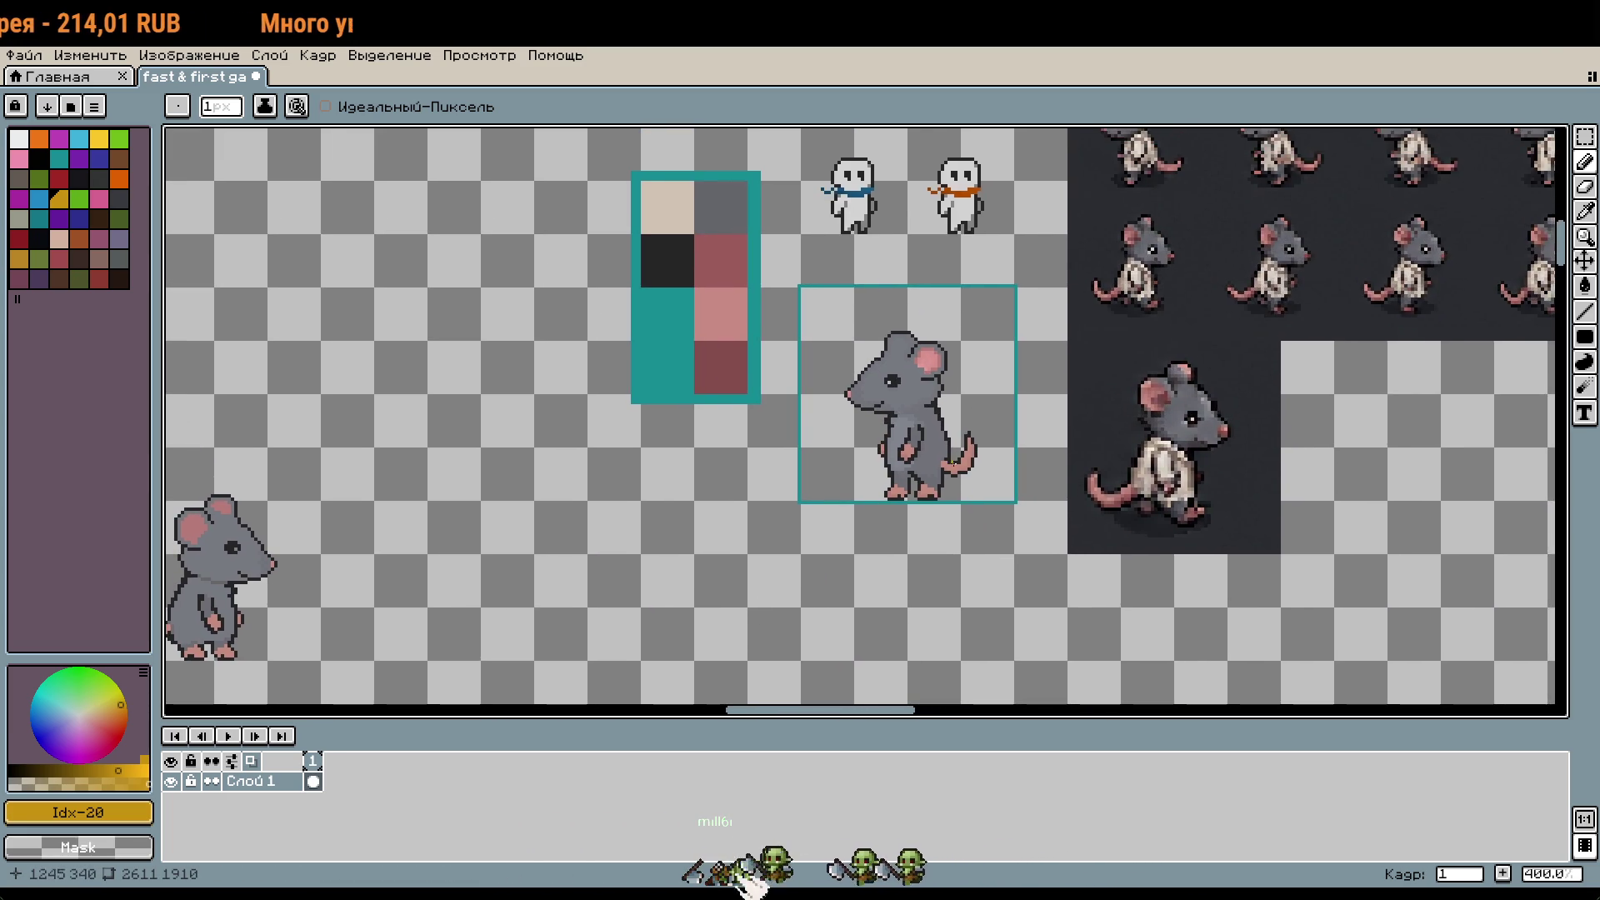
scroll(1001, 476, "up", 1)
key("m")
scroll(935, 381, "up", 1)
scroll(970, 370, "down", 1)
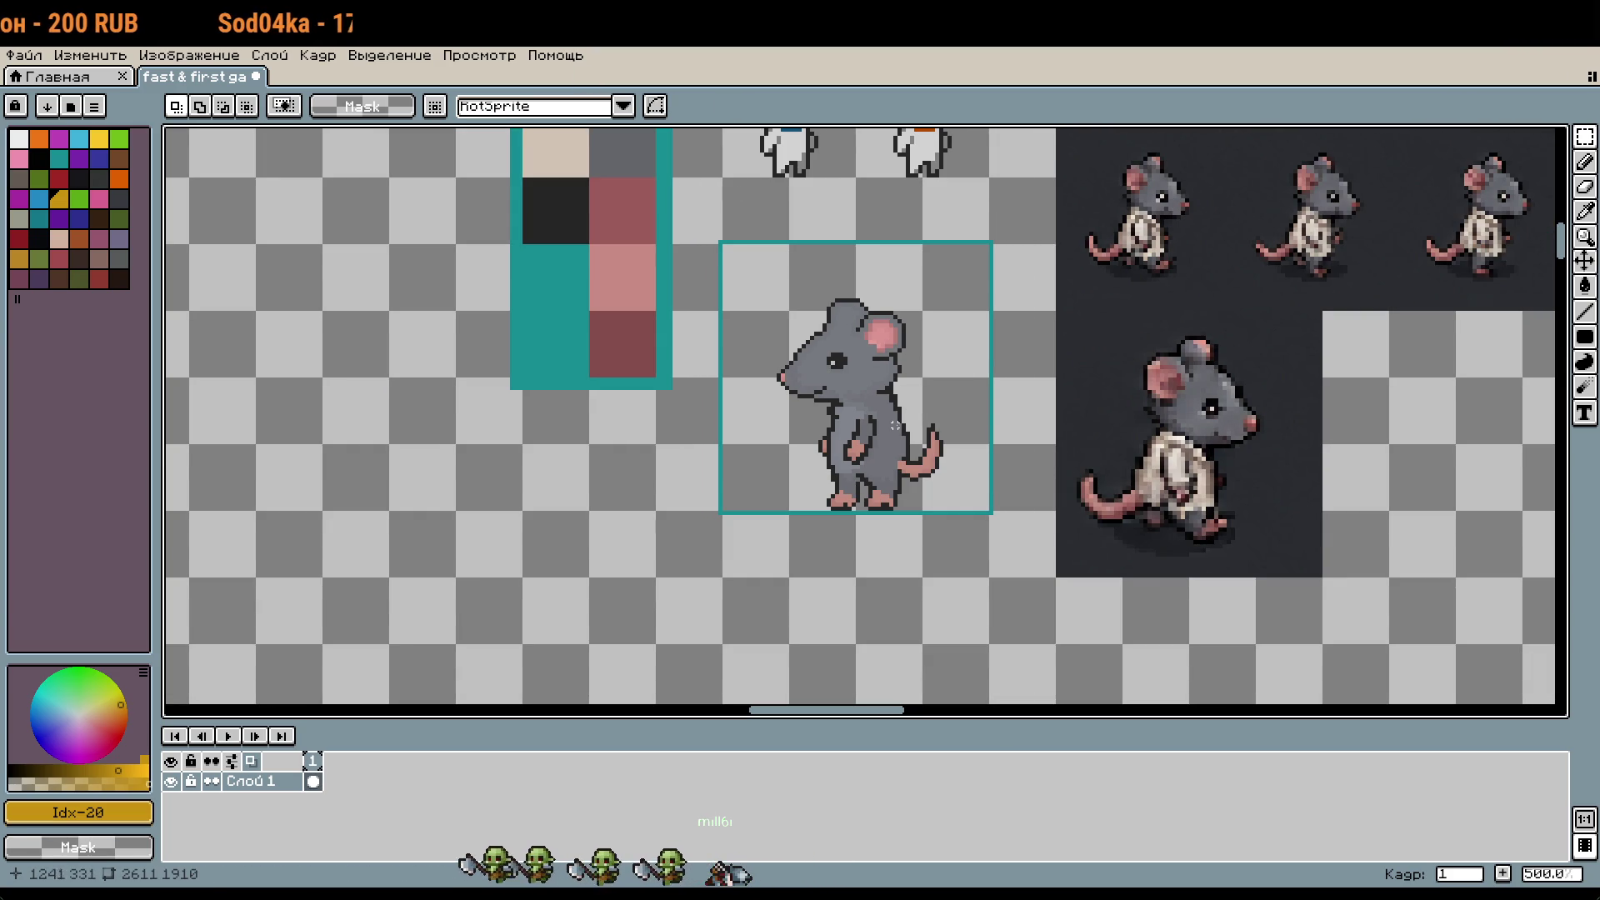
left_click_drag(1342, 428, 1125, 689)
mouse_move(1178, 435)
left_mouse_down()
mouse_move(1170, 702)
mouse_move(1113, 593)
mouse_move(1250, 303)
mouse_move(1371, 506)
left_mouse_up()
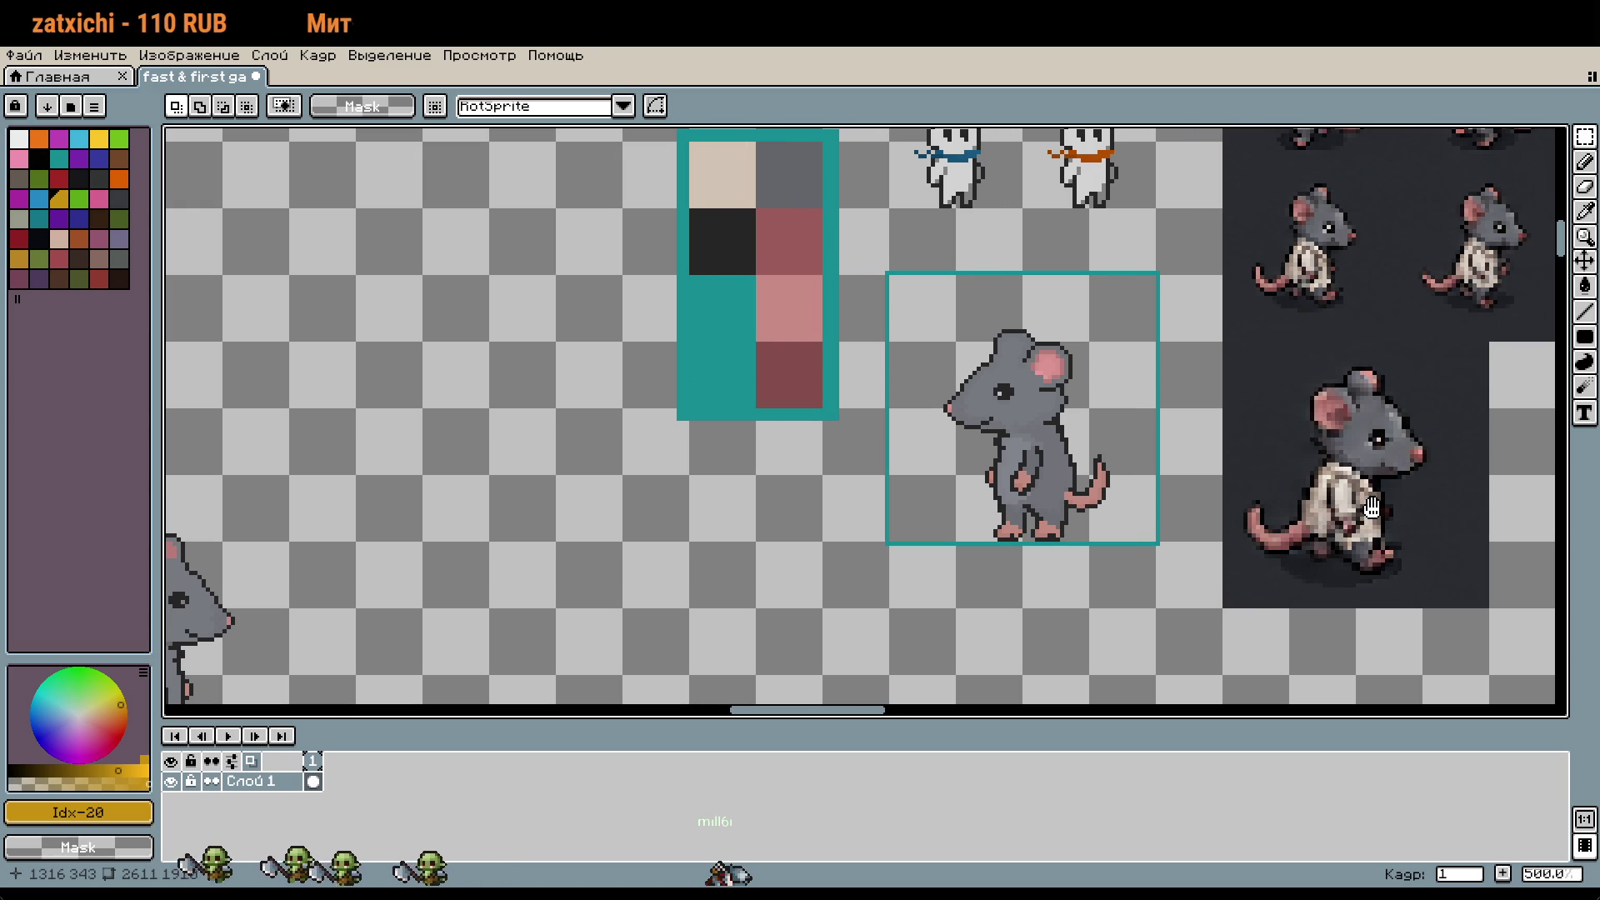
scroll(1166, 473, "up", 4)
scroll(1156, 473, "down", 3)
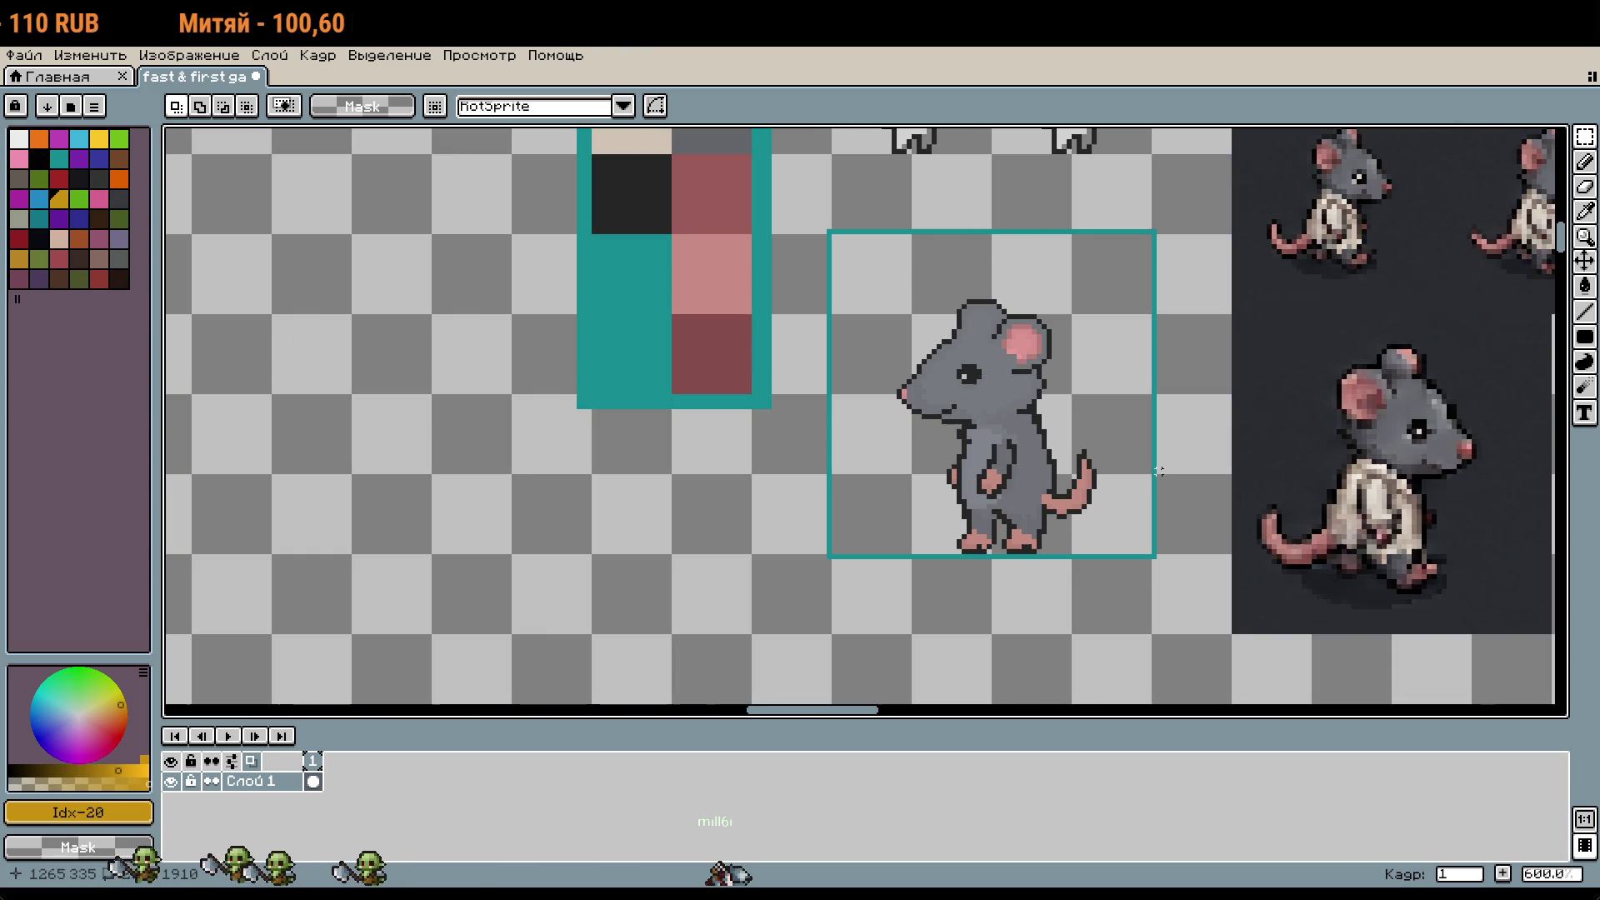